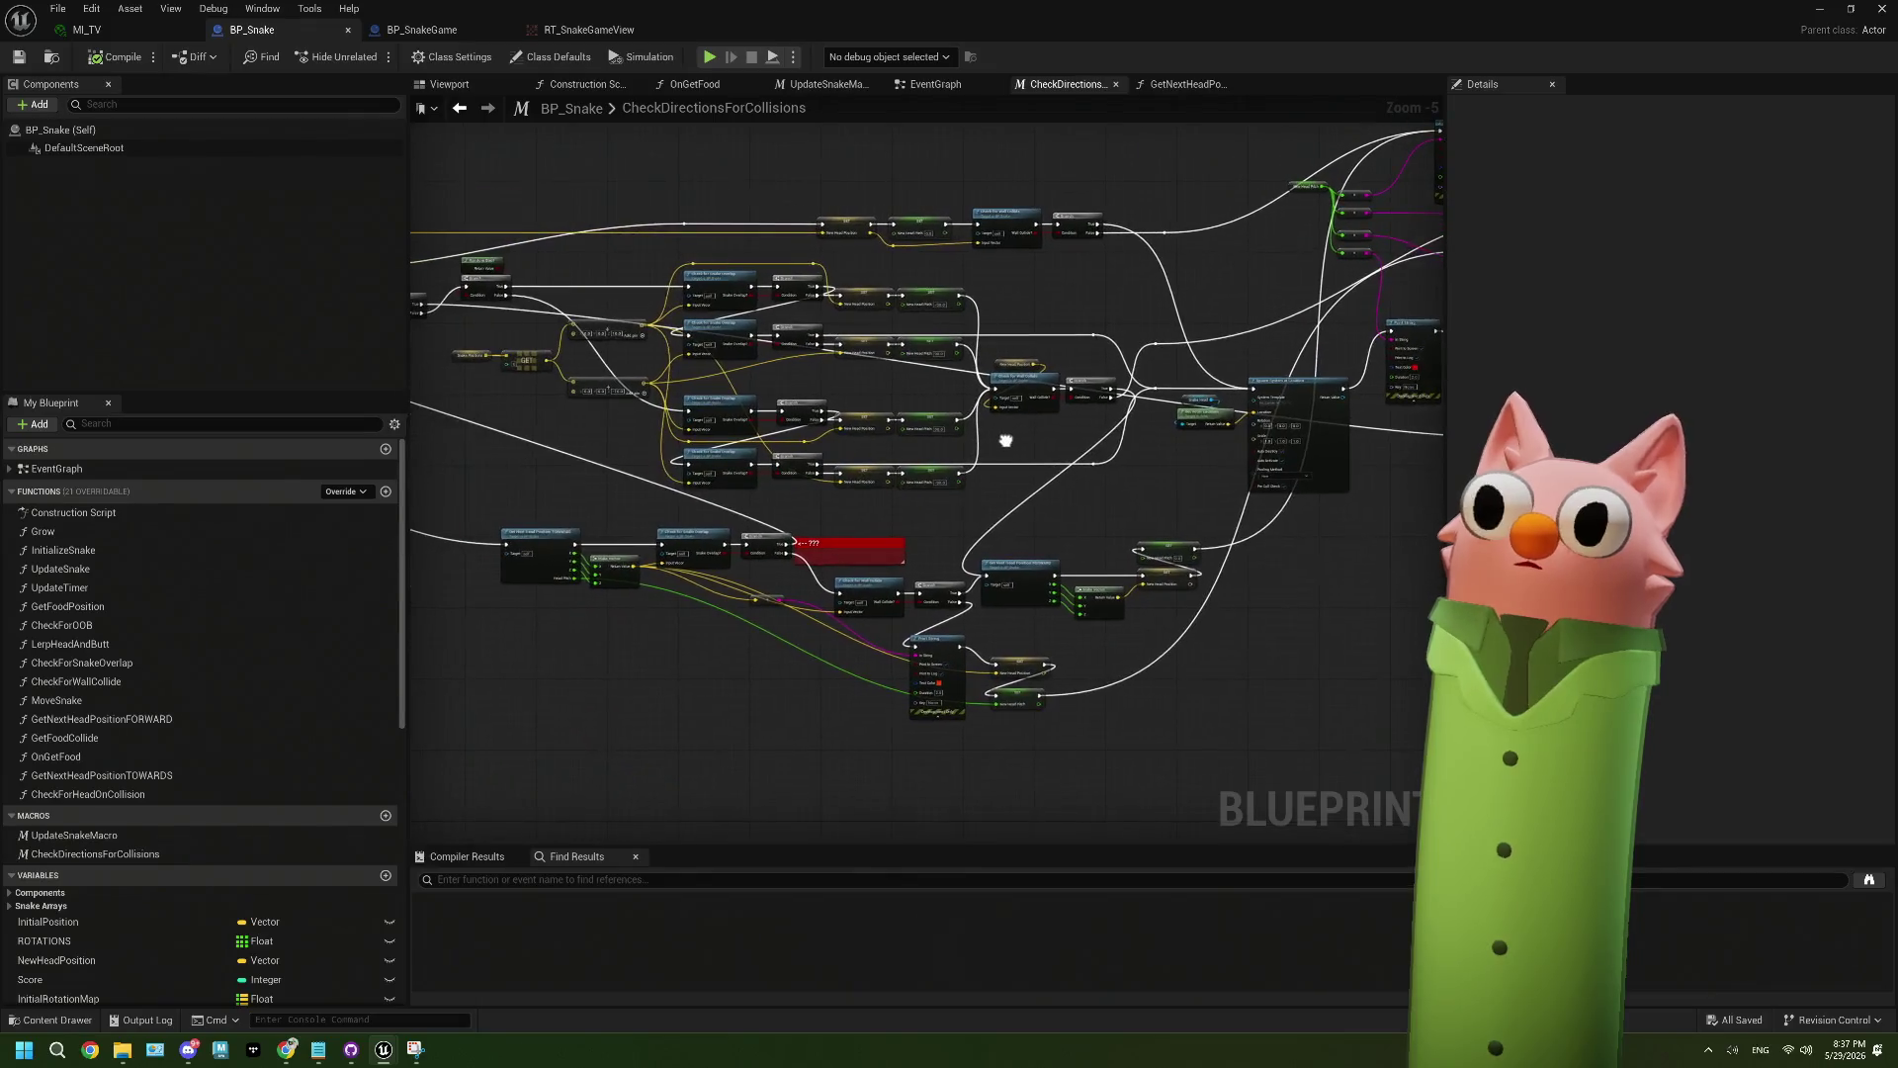
# - Pan and zoom across the collision graph to reach the SET nodes after Make Vector
pyautogui.moveTo(641, 405); pyautogui.dragTo(709, 413)
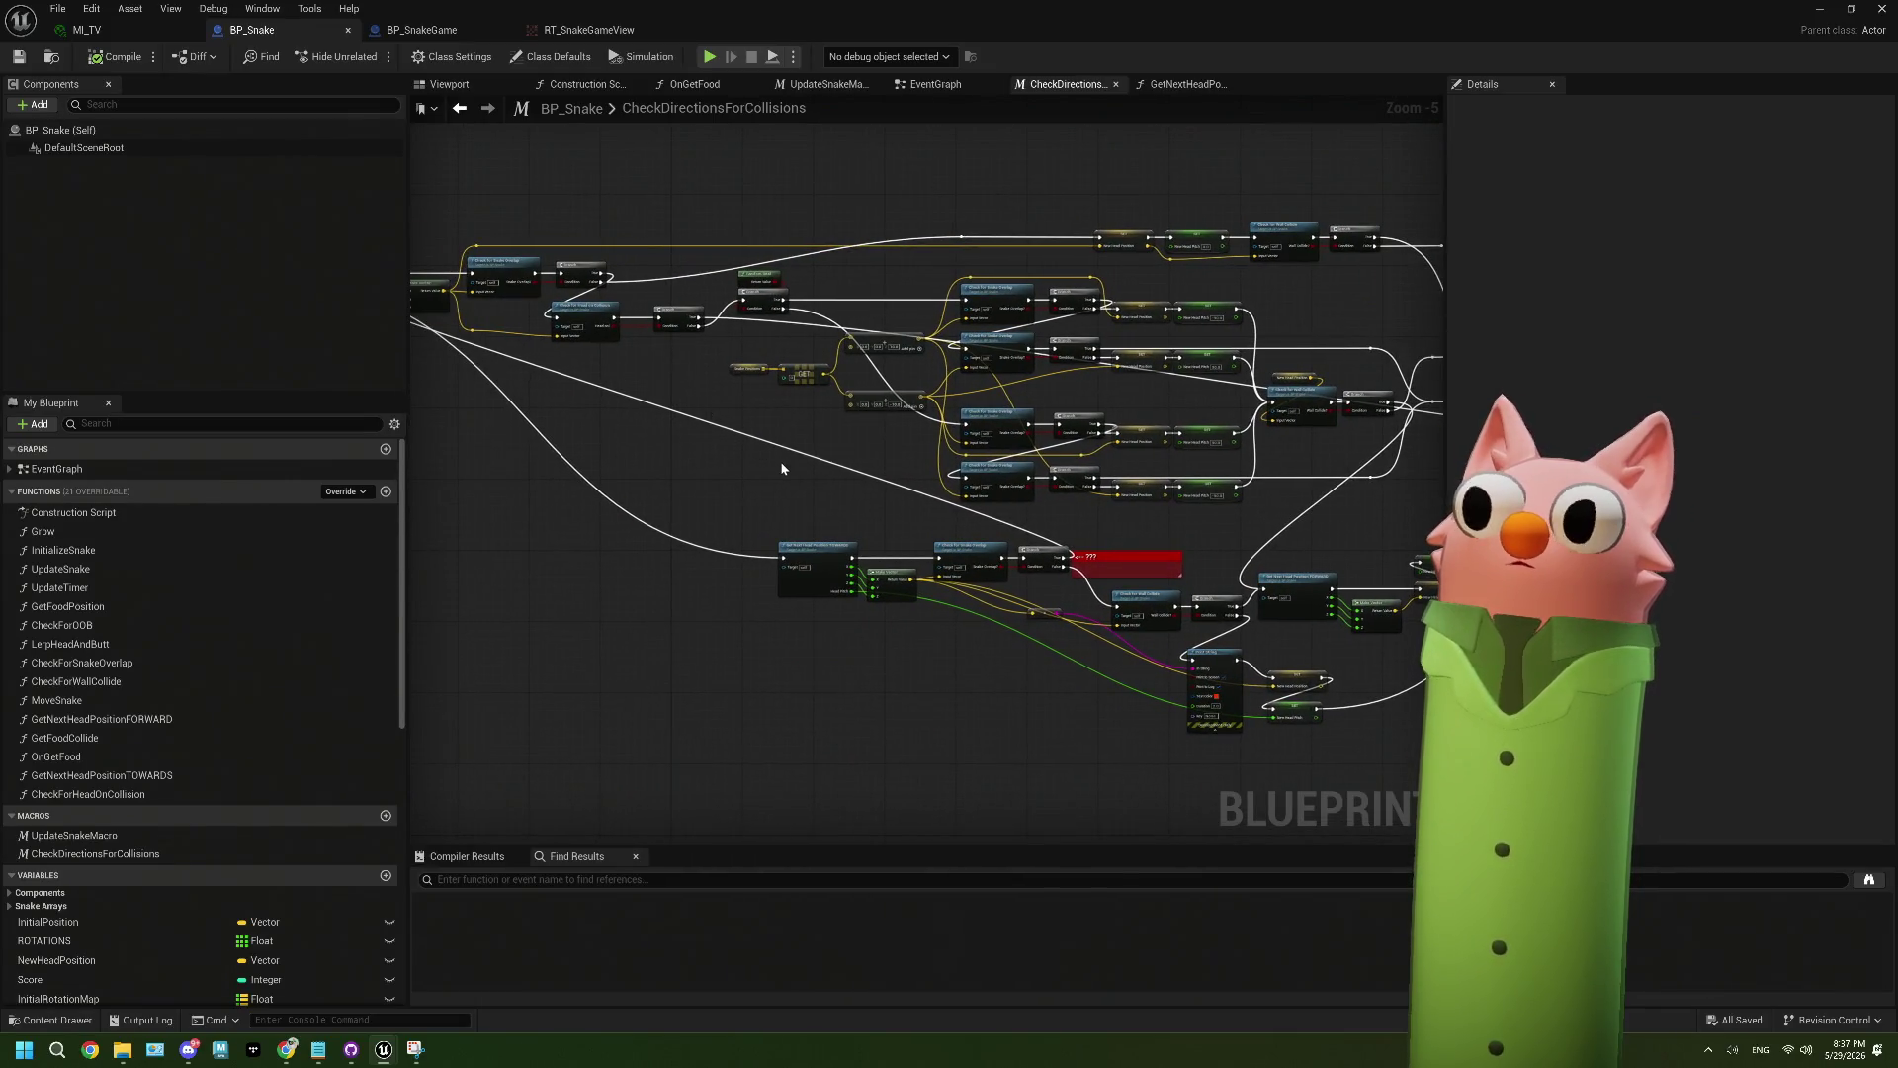
pyautogui.scroll(3, 662, 517)
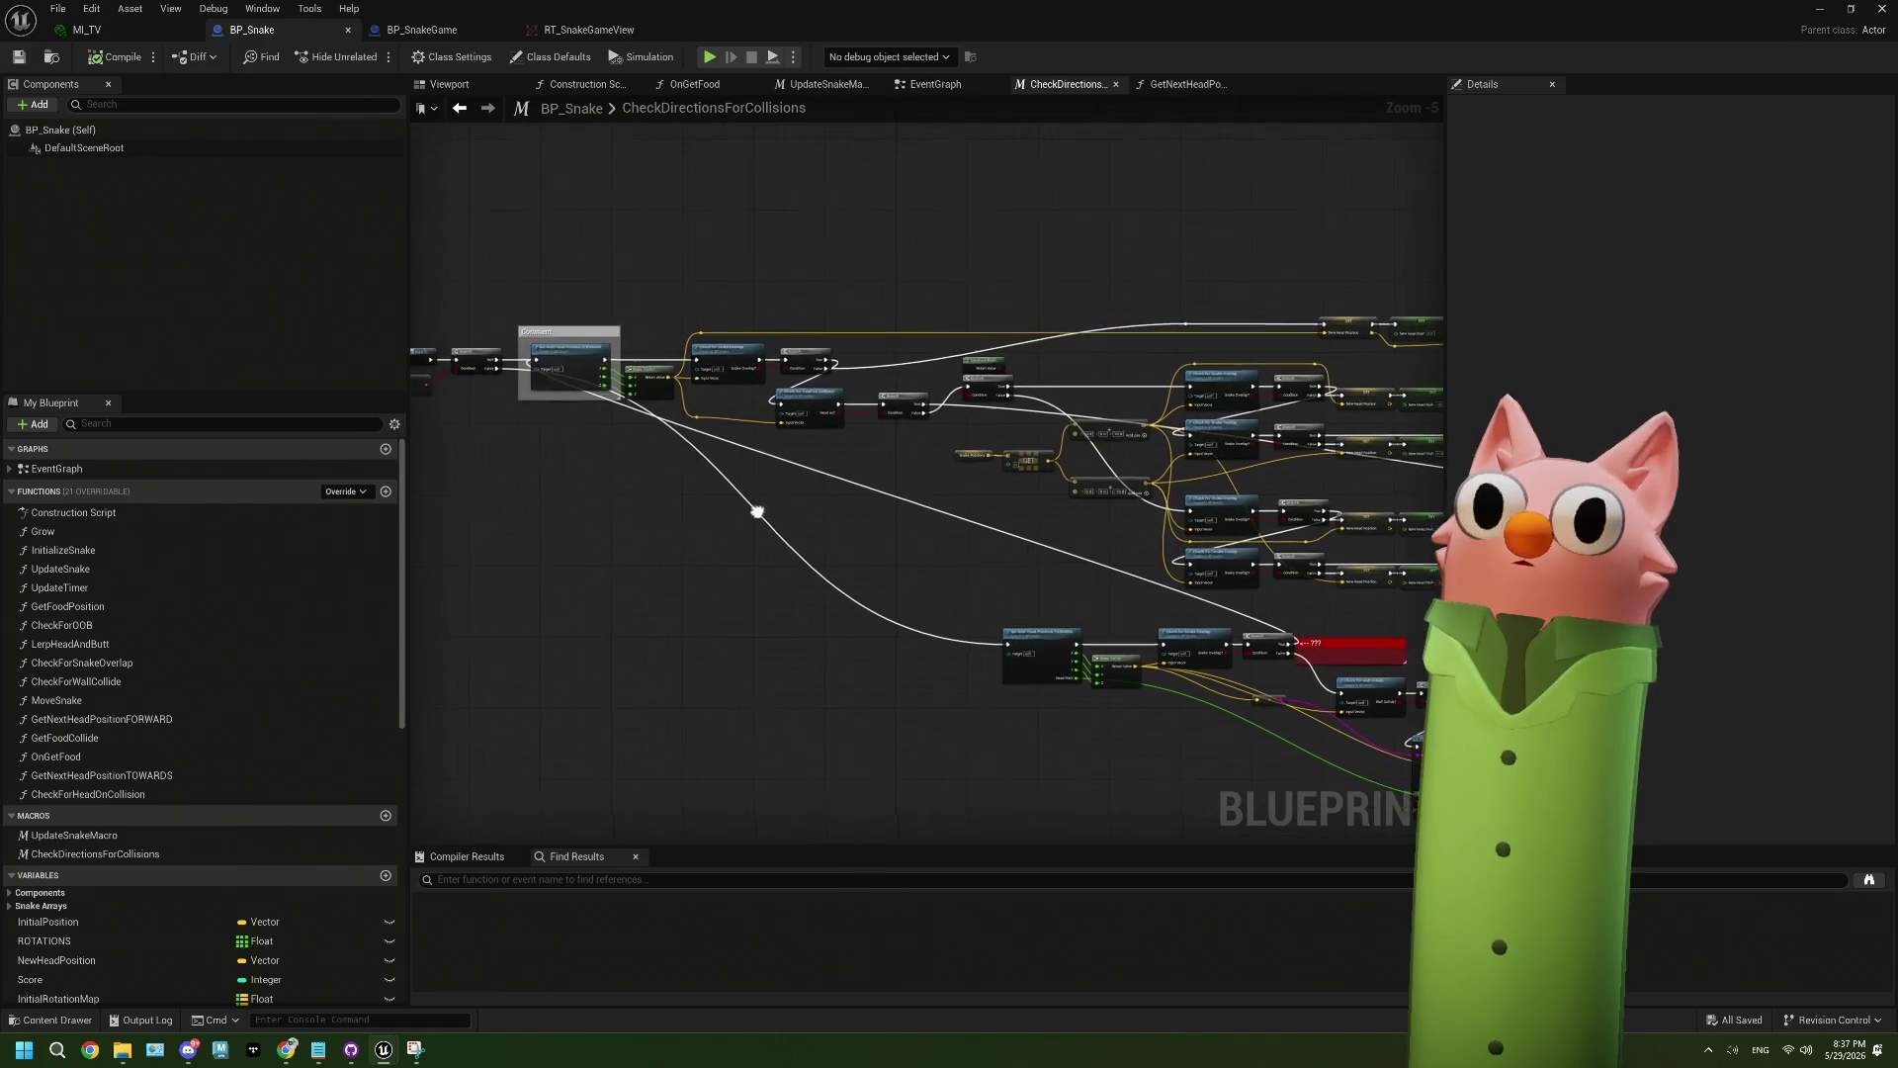
pyautogui.scroll(2, 631, 411)
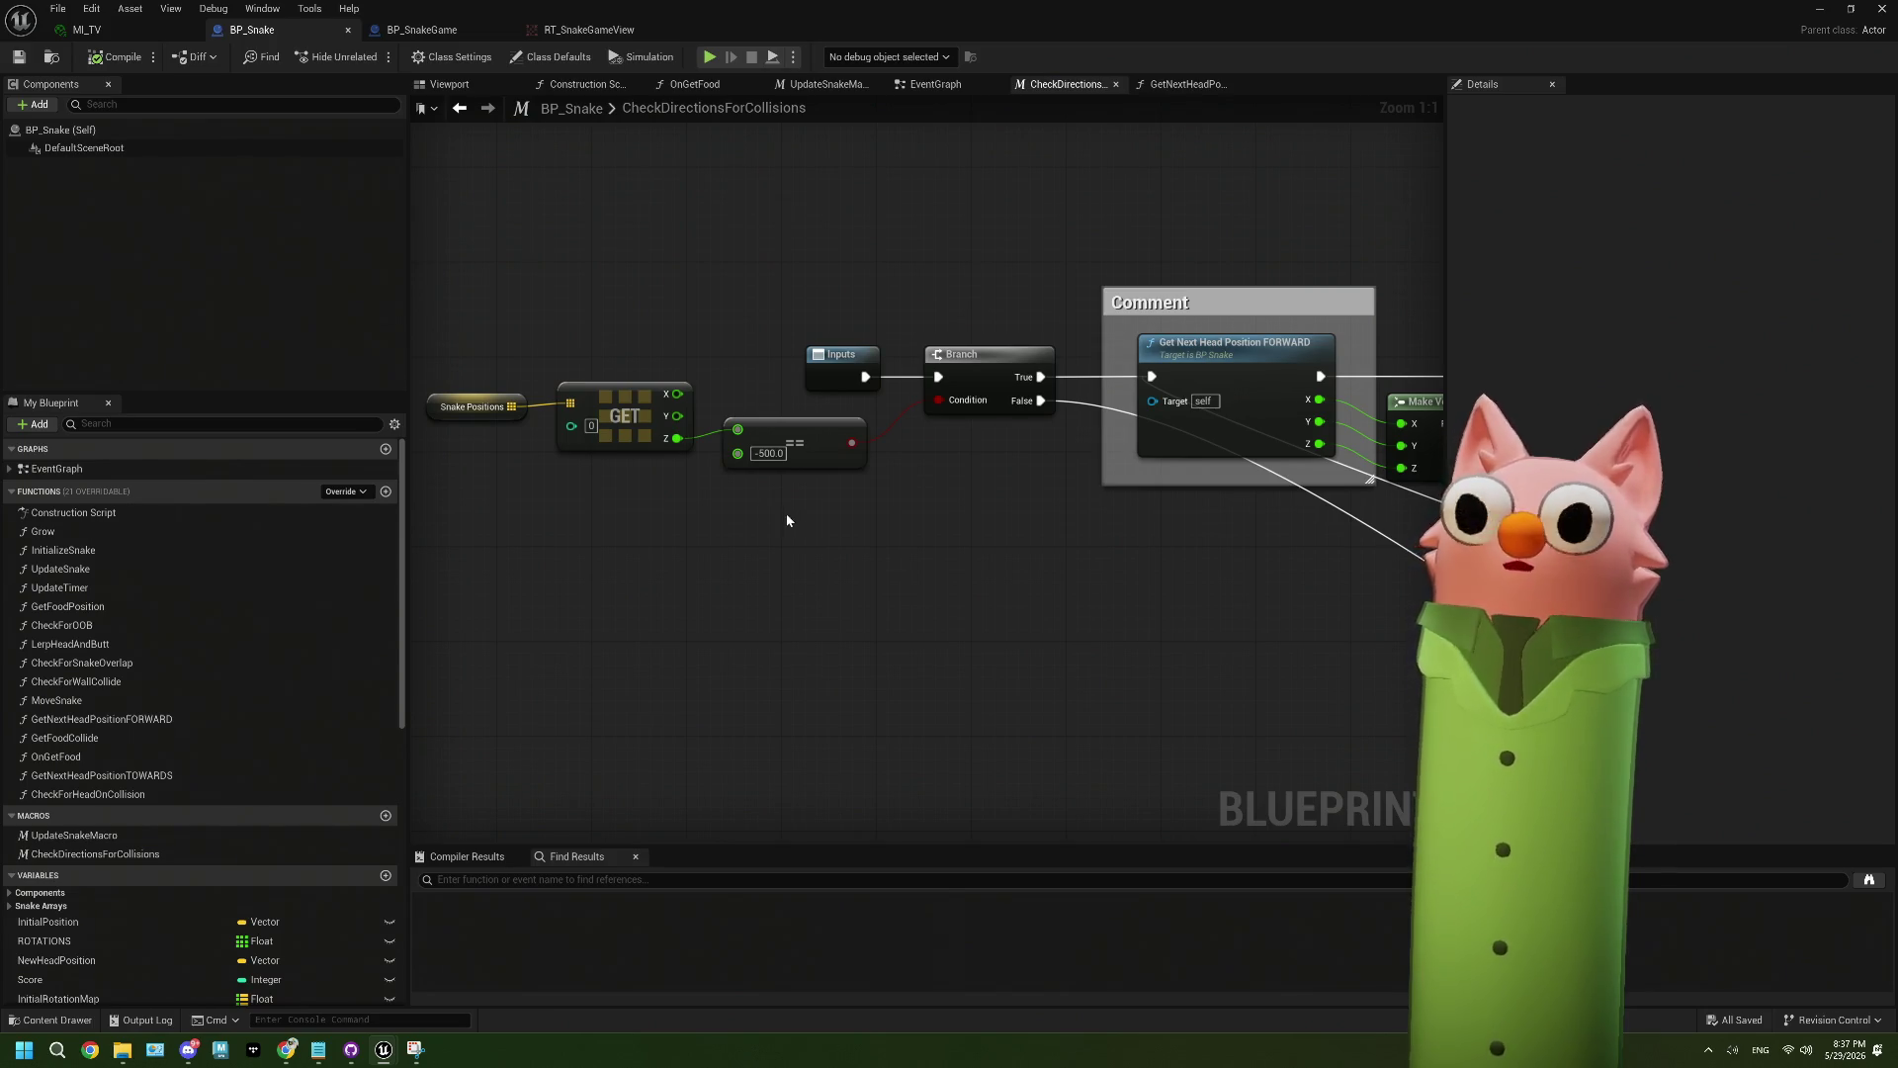
pyautogui.moveTo(854, 514); pyautogui.dragTo(679, 518)
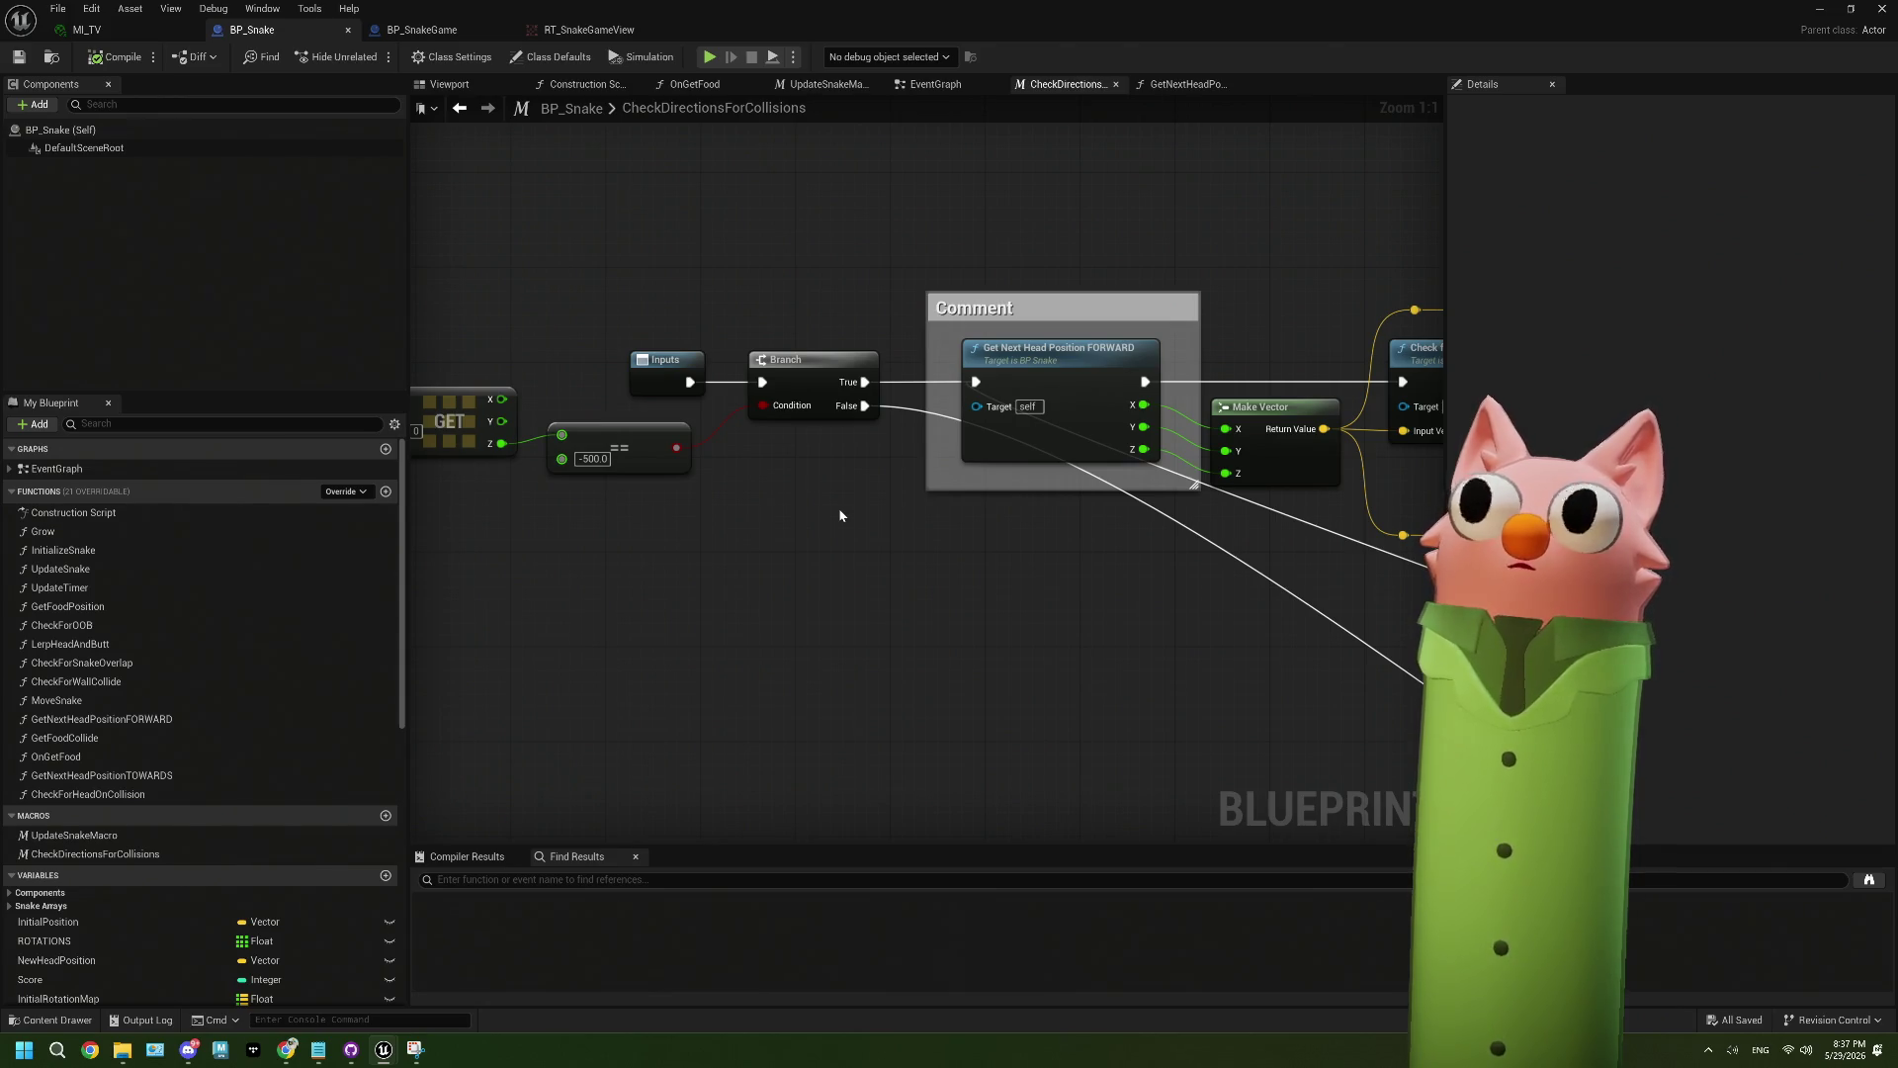
pyautogui.scroll(-2, 1052, 512)
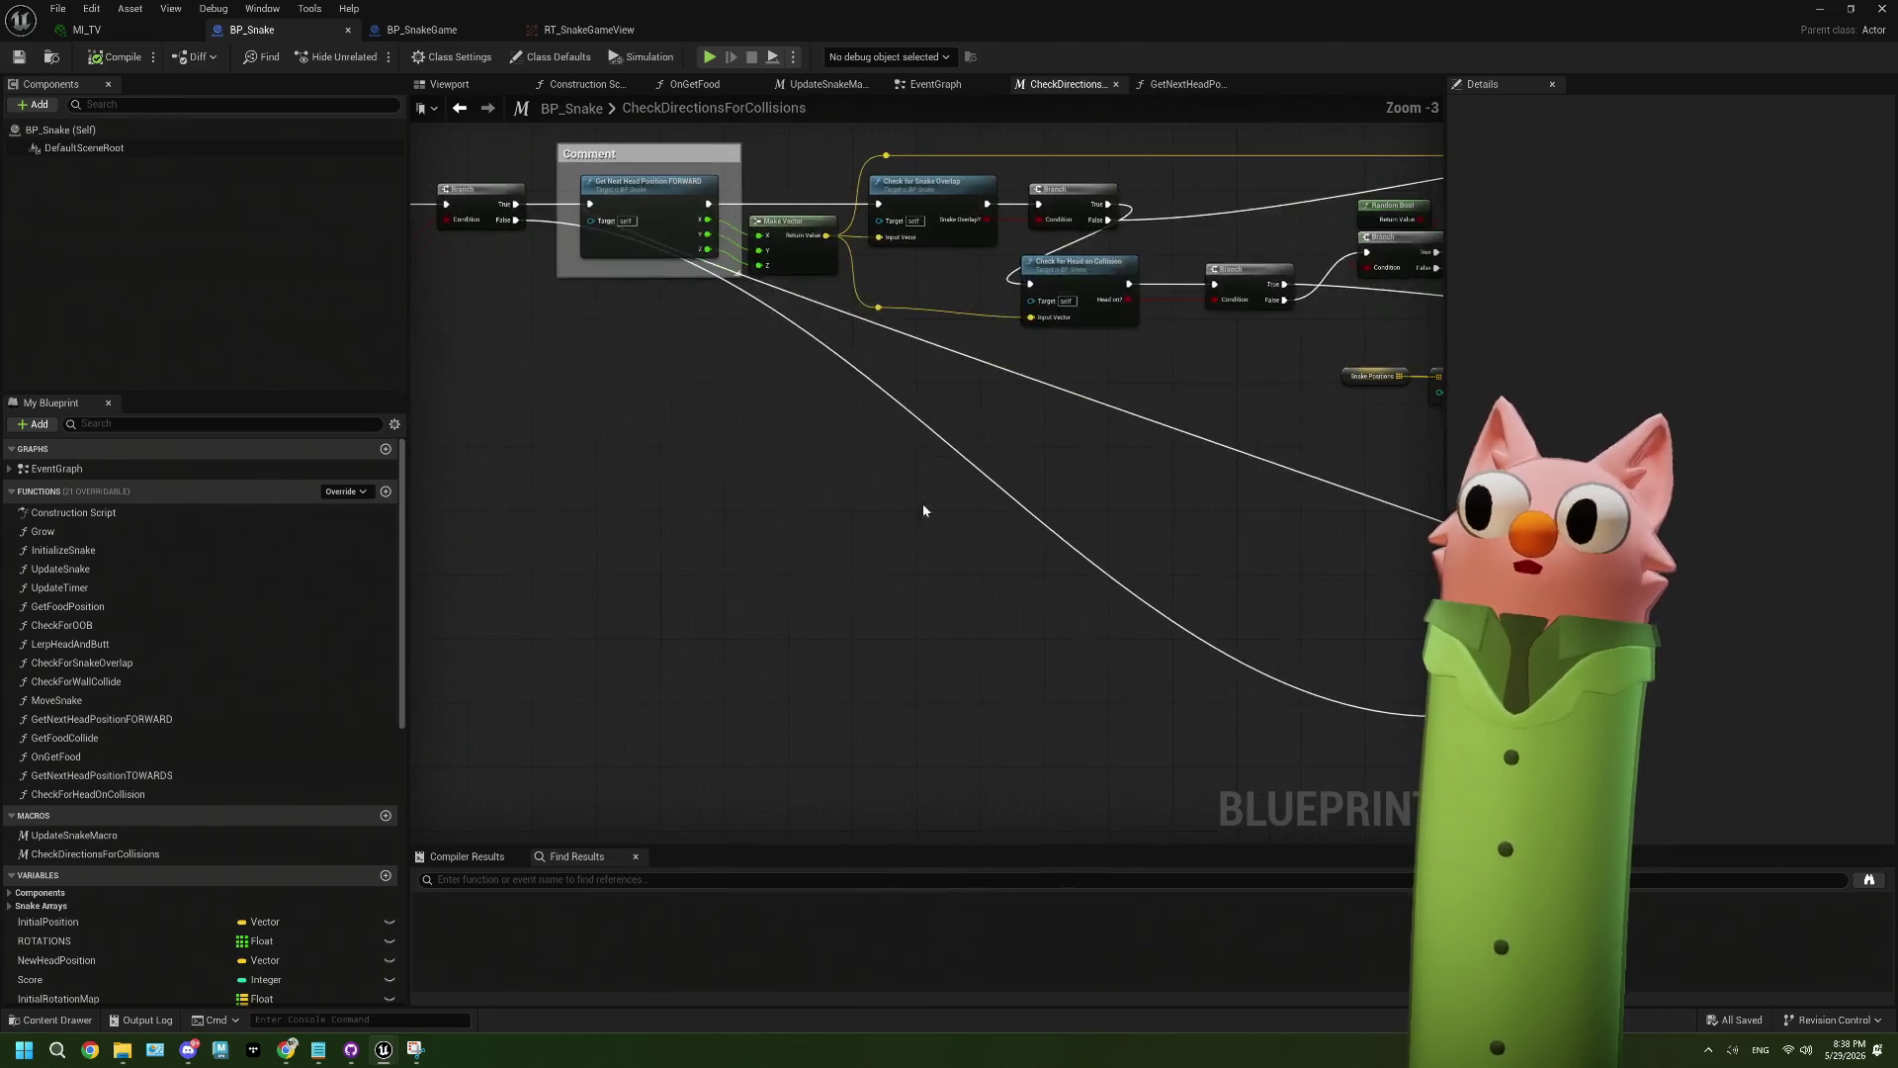
pyautogui.scroll(2, 955, 637)
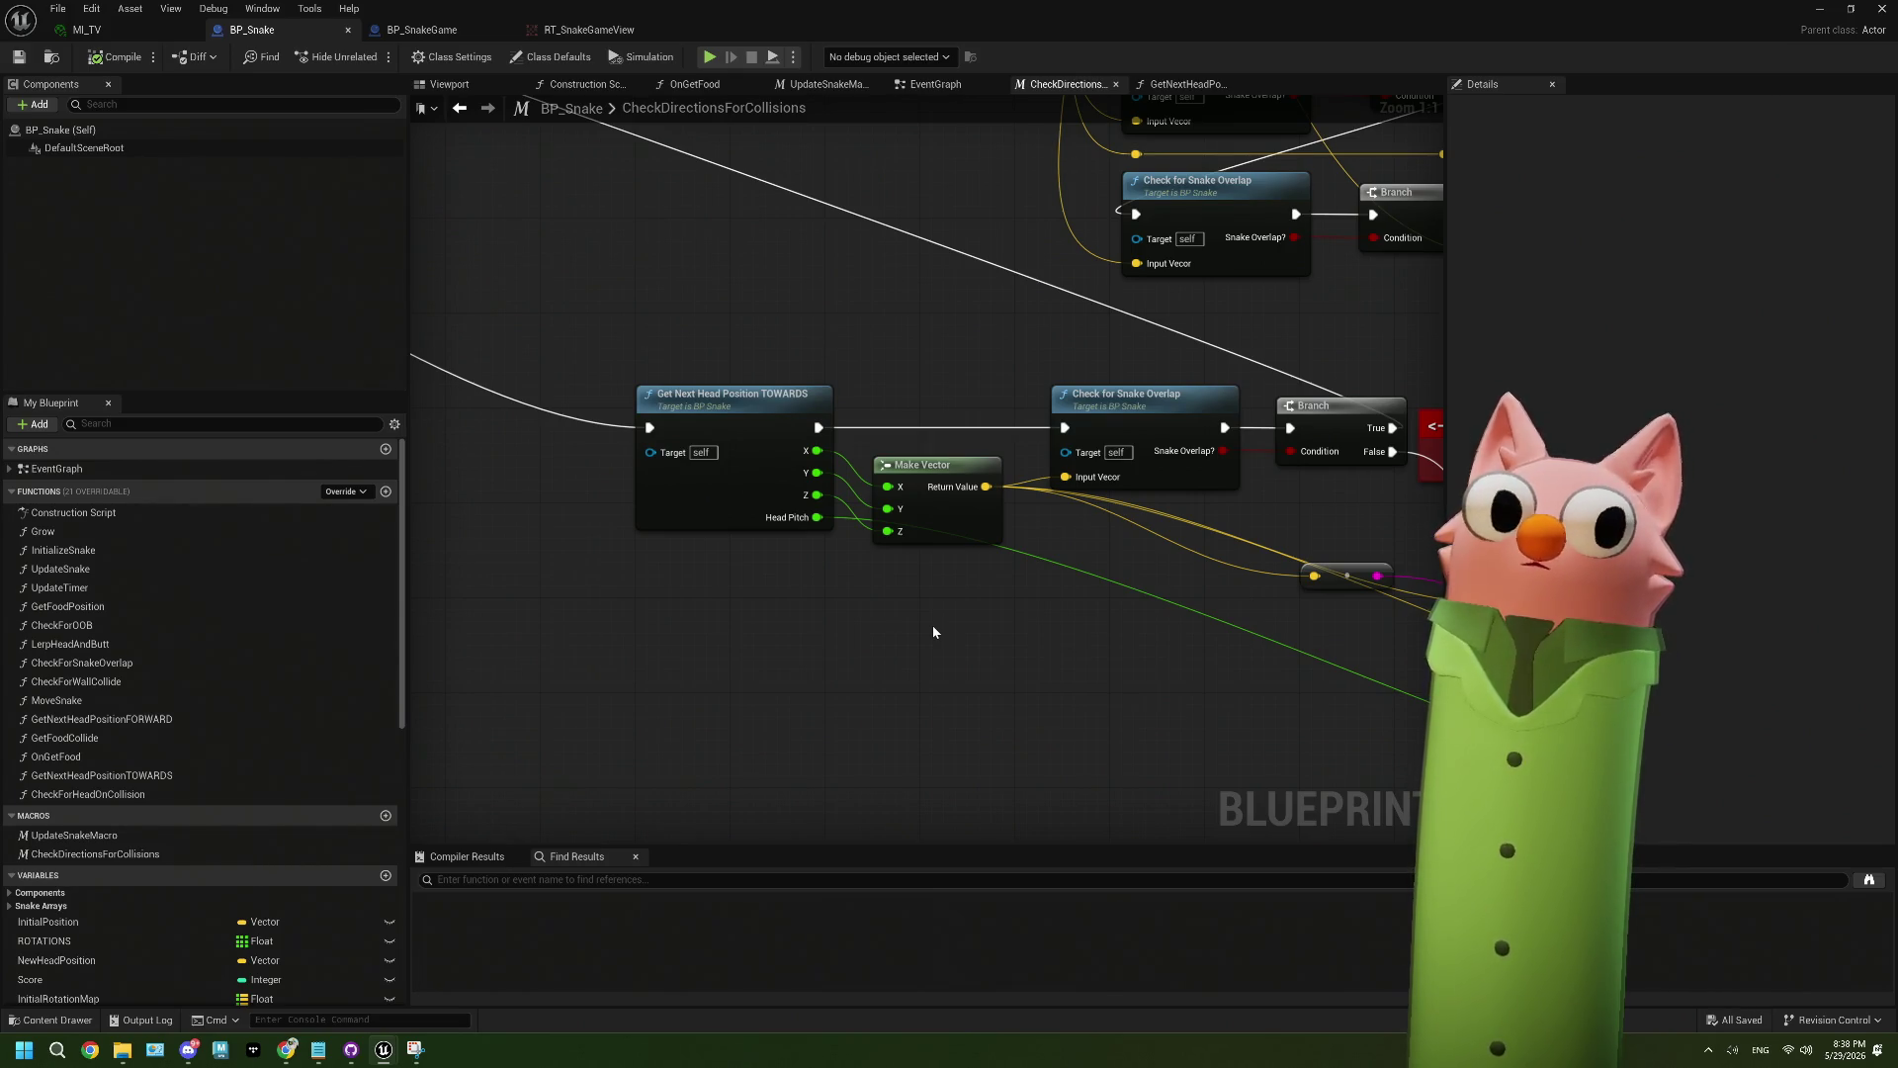
pyautogui.scroll(-5, 934, 630)
pyautogui.scroll(5, 702, 487)
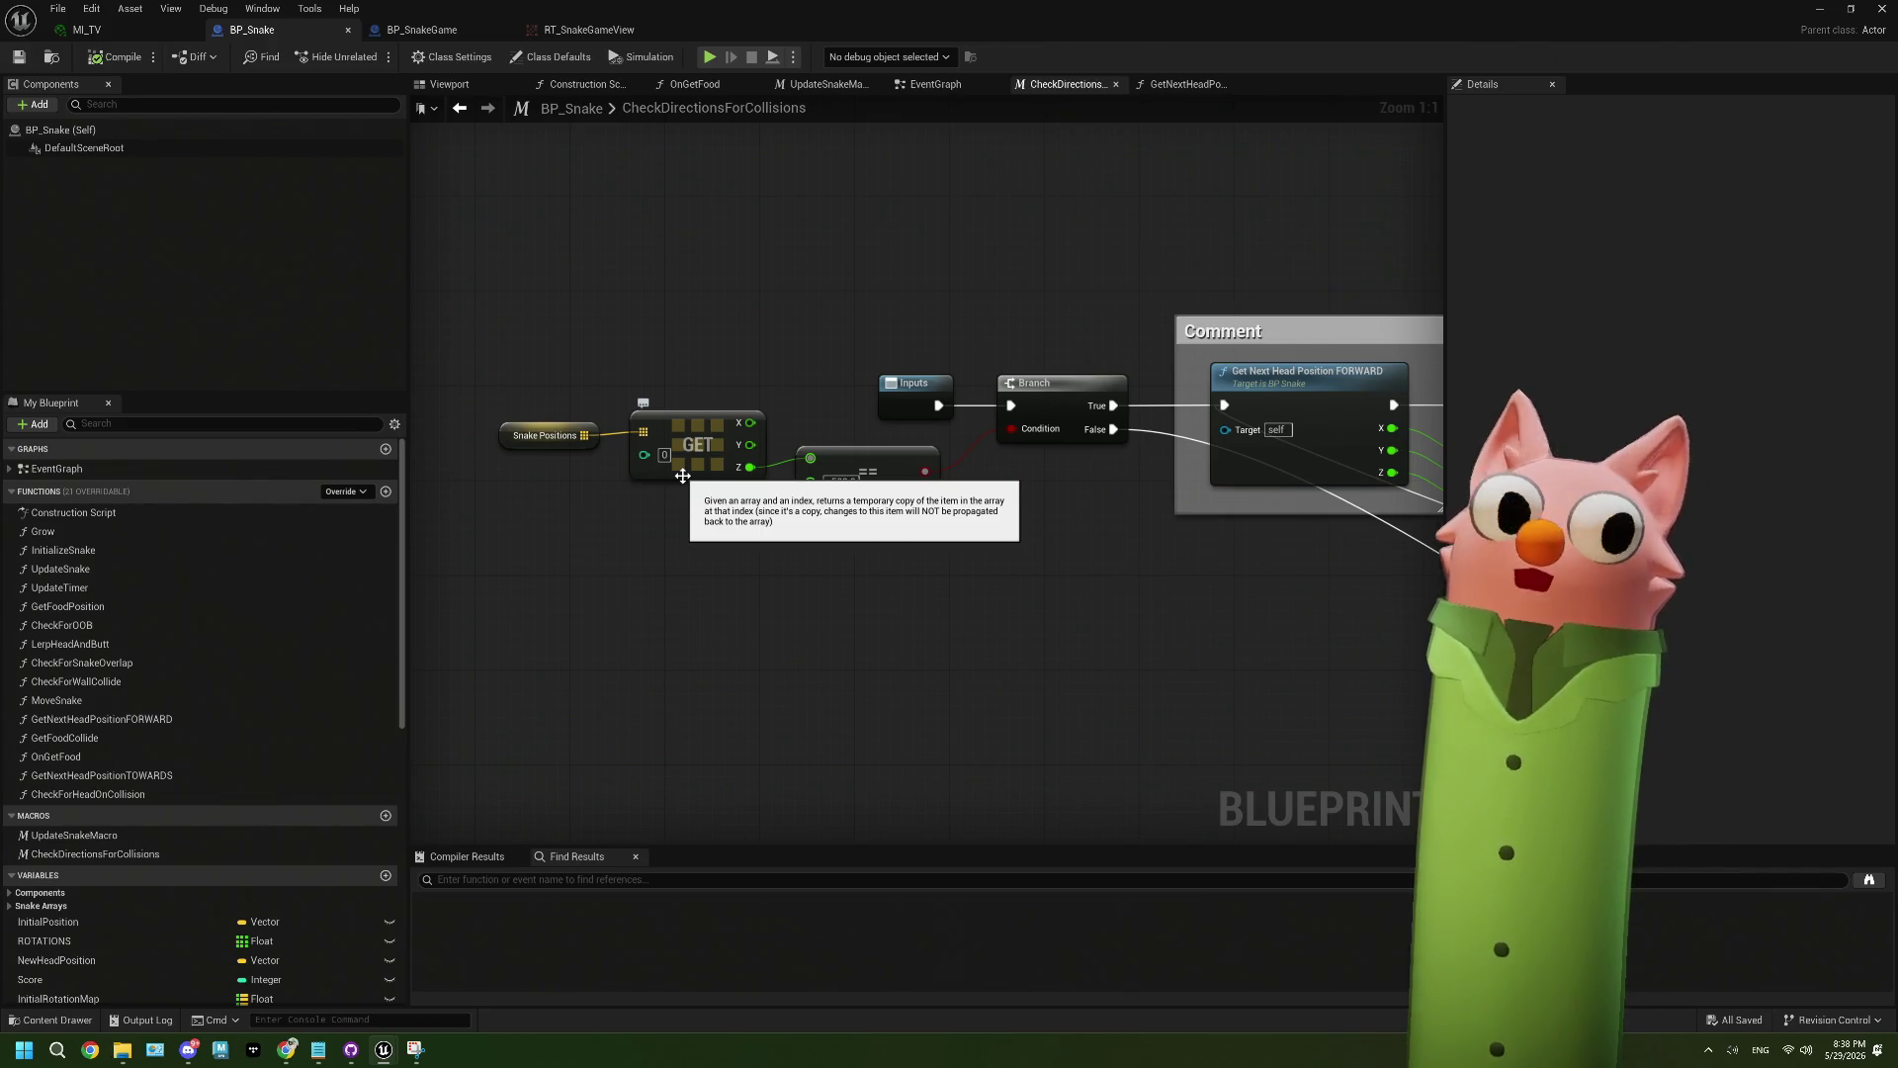
pyautogui.scroll(-3, 1017, 560)
pyautogui.moveTo(1017, 559)
pyautogui.mouseDown()
pyautogui.moveTo(1018, 591)
pyautogui.moveTo(894, 599)
pyautogui.mouseUp()
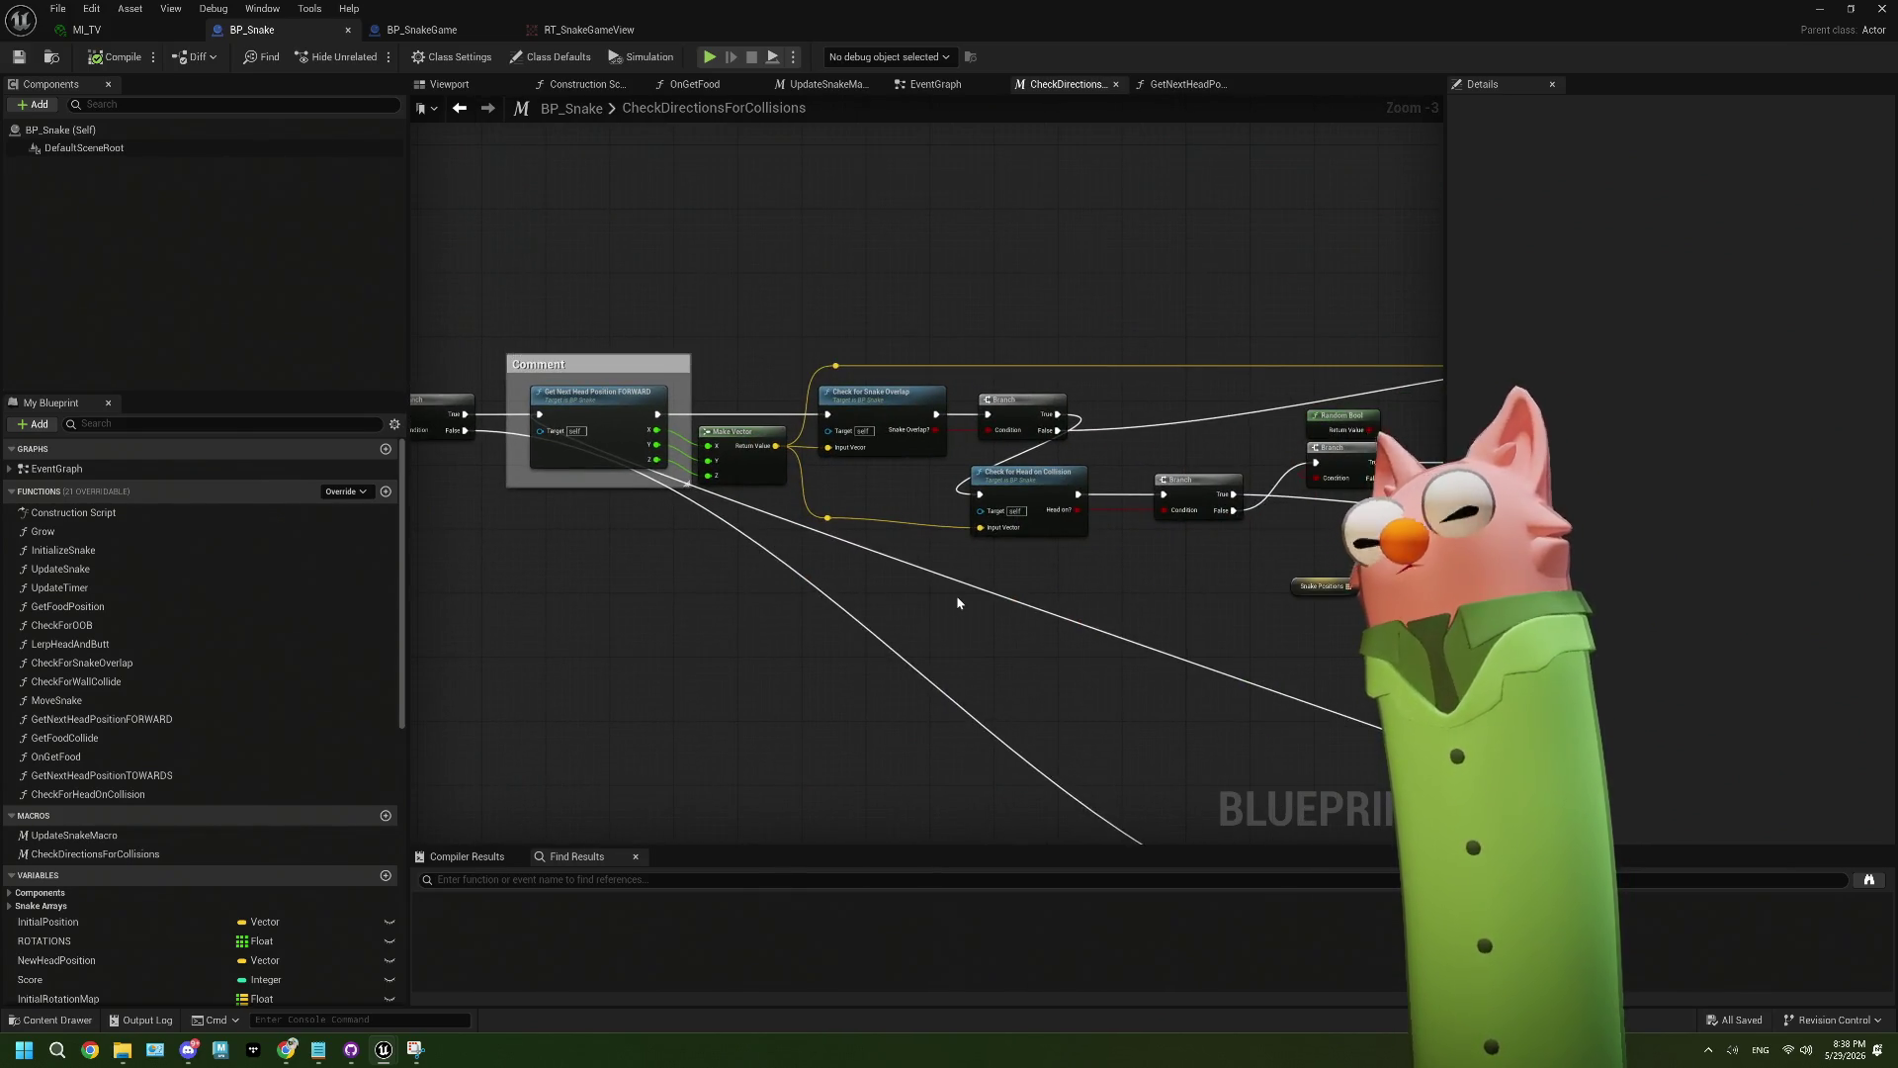
pyautogui.moveTo(1200, 564); pyautogui.dragTo(521, 526)
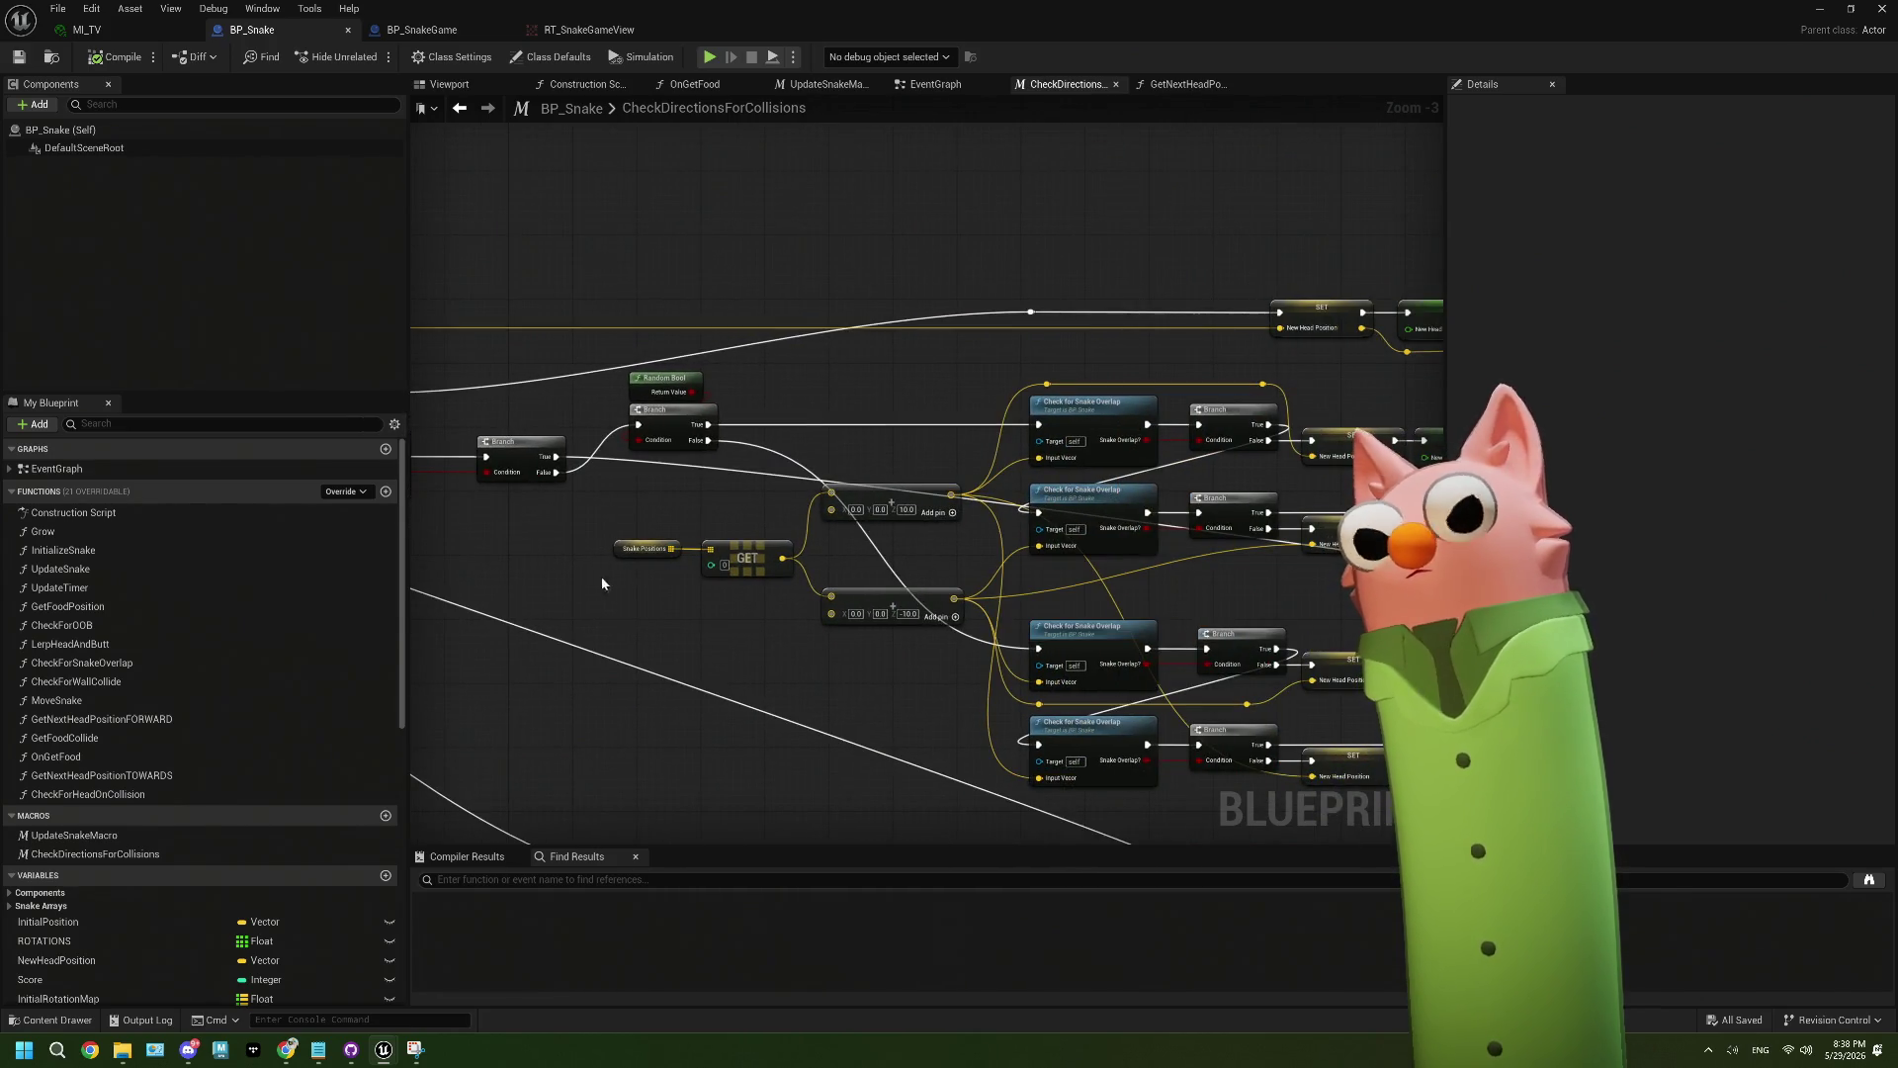
pyautogui.moveTo(607, 583); pyautogui.dragTo(989, 562)
pyautogui.moveTo(465, 544); pyautogui.dragTo(760, 566)
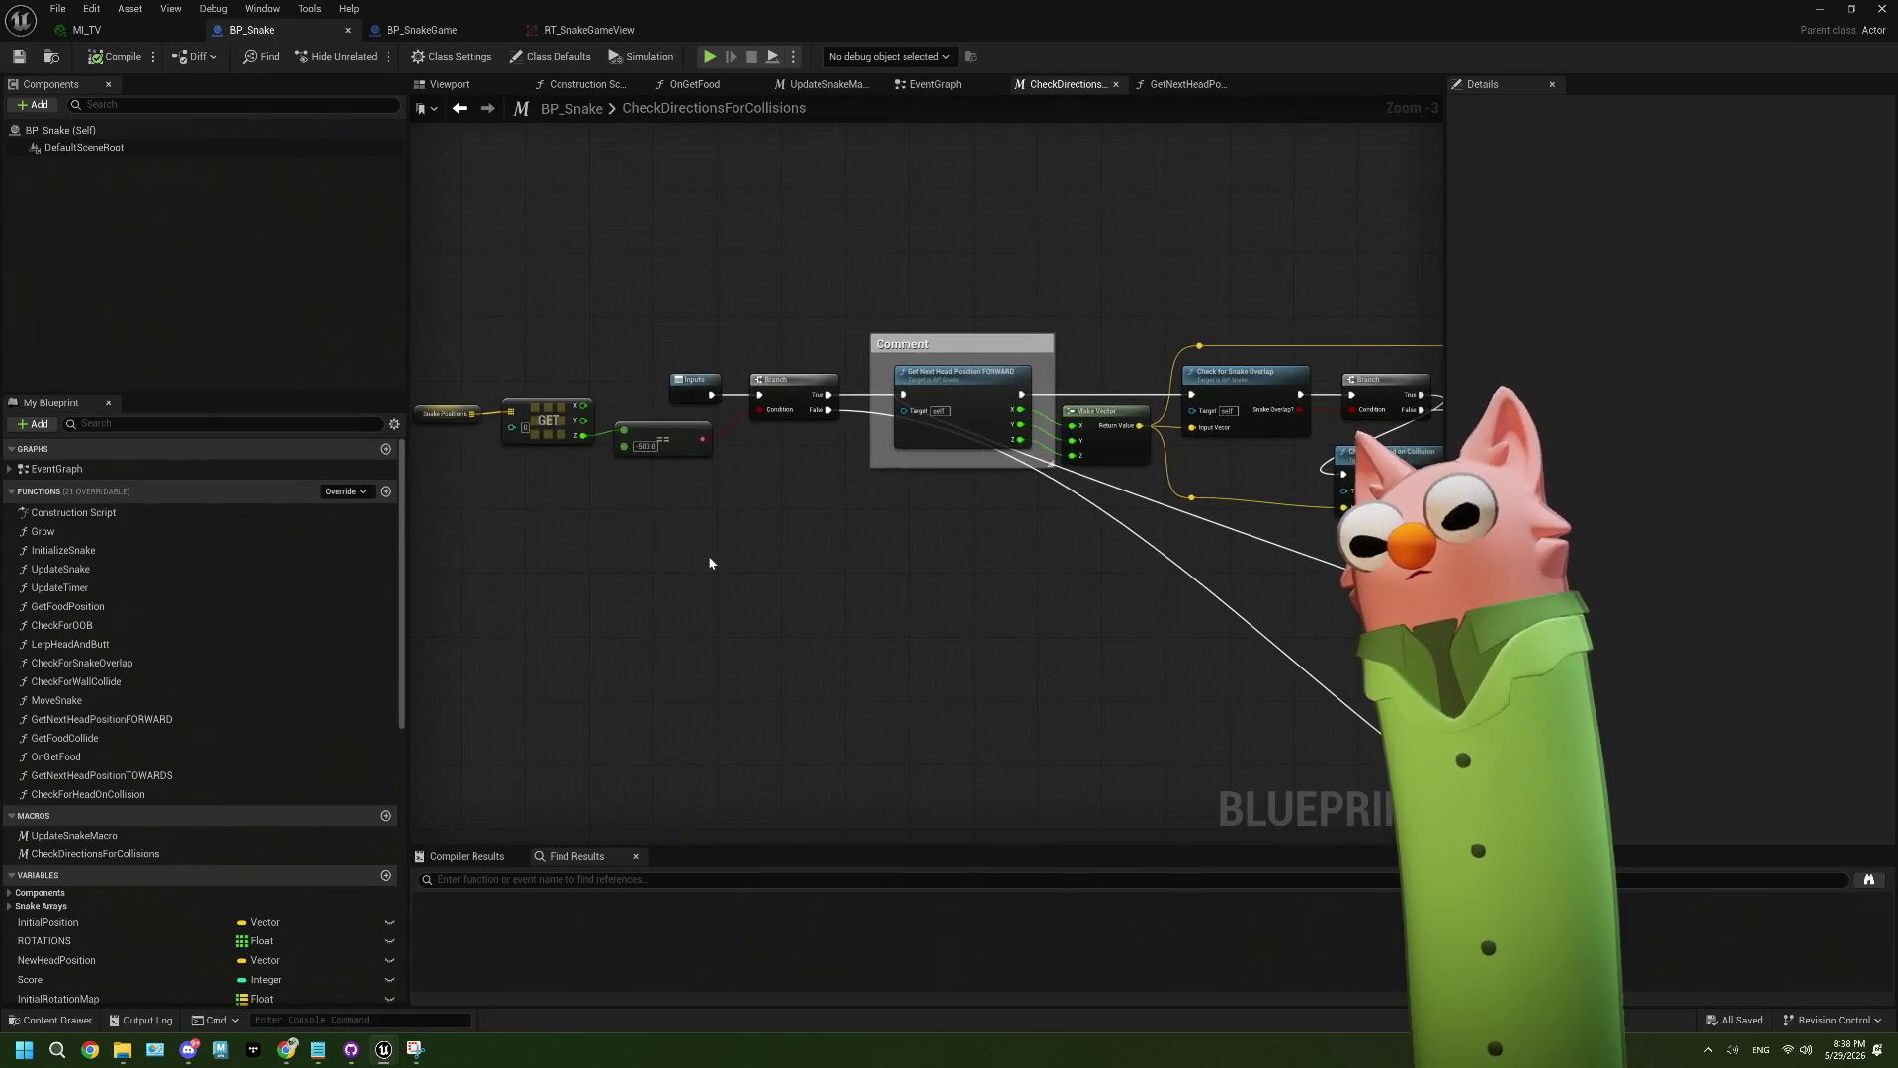
pyautogui.scroll(-2, 1157, 615)
pyautogui.scroll(3, 966, 551)
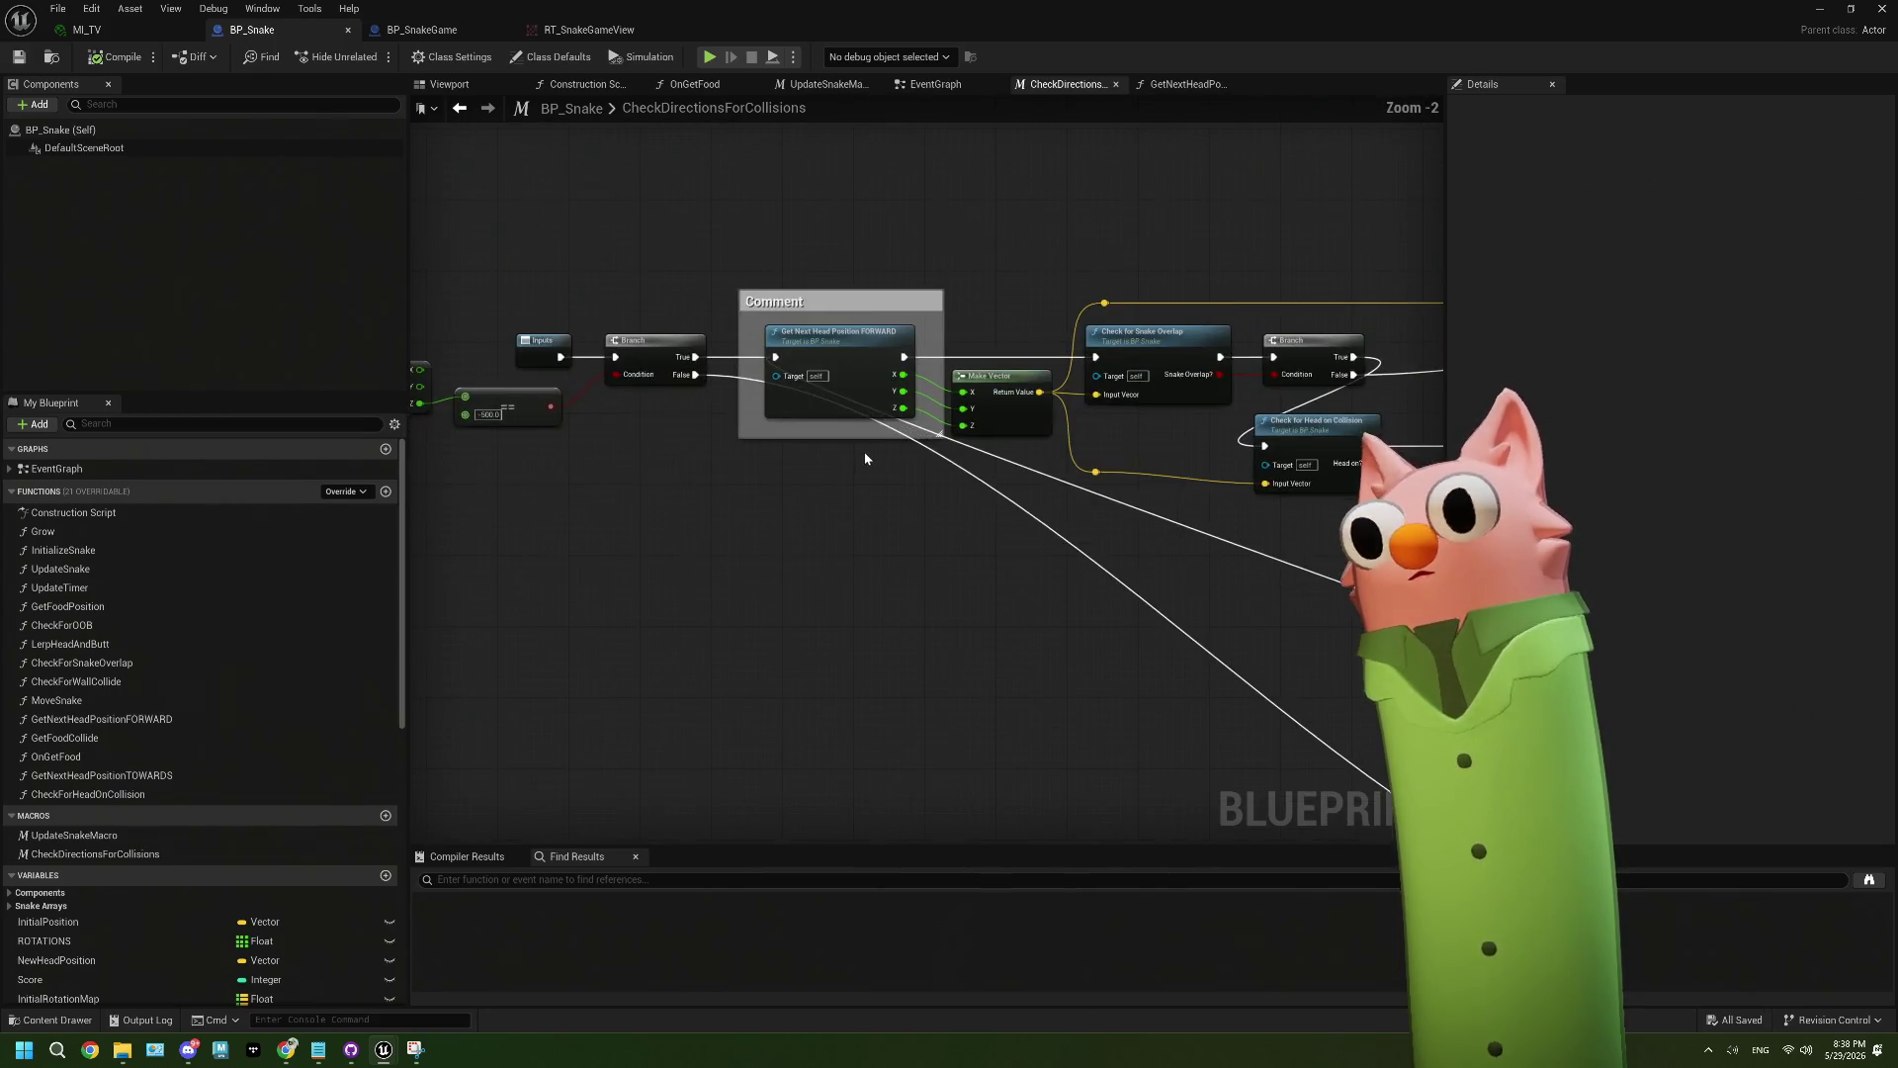
pyautogui.scroll(-3, 865, 458)
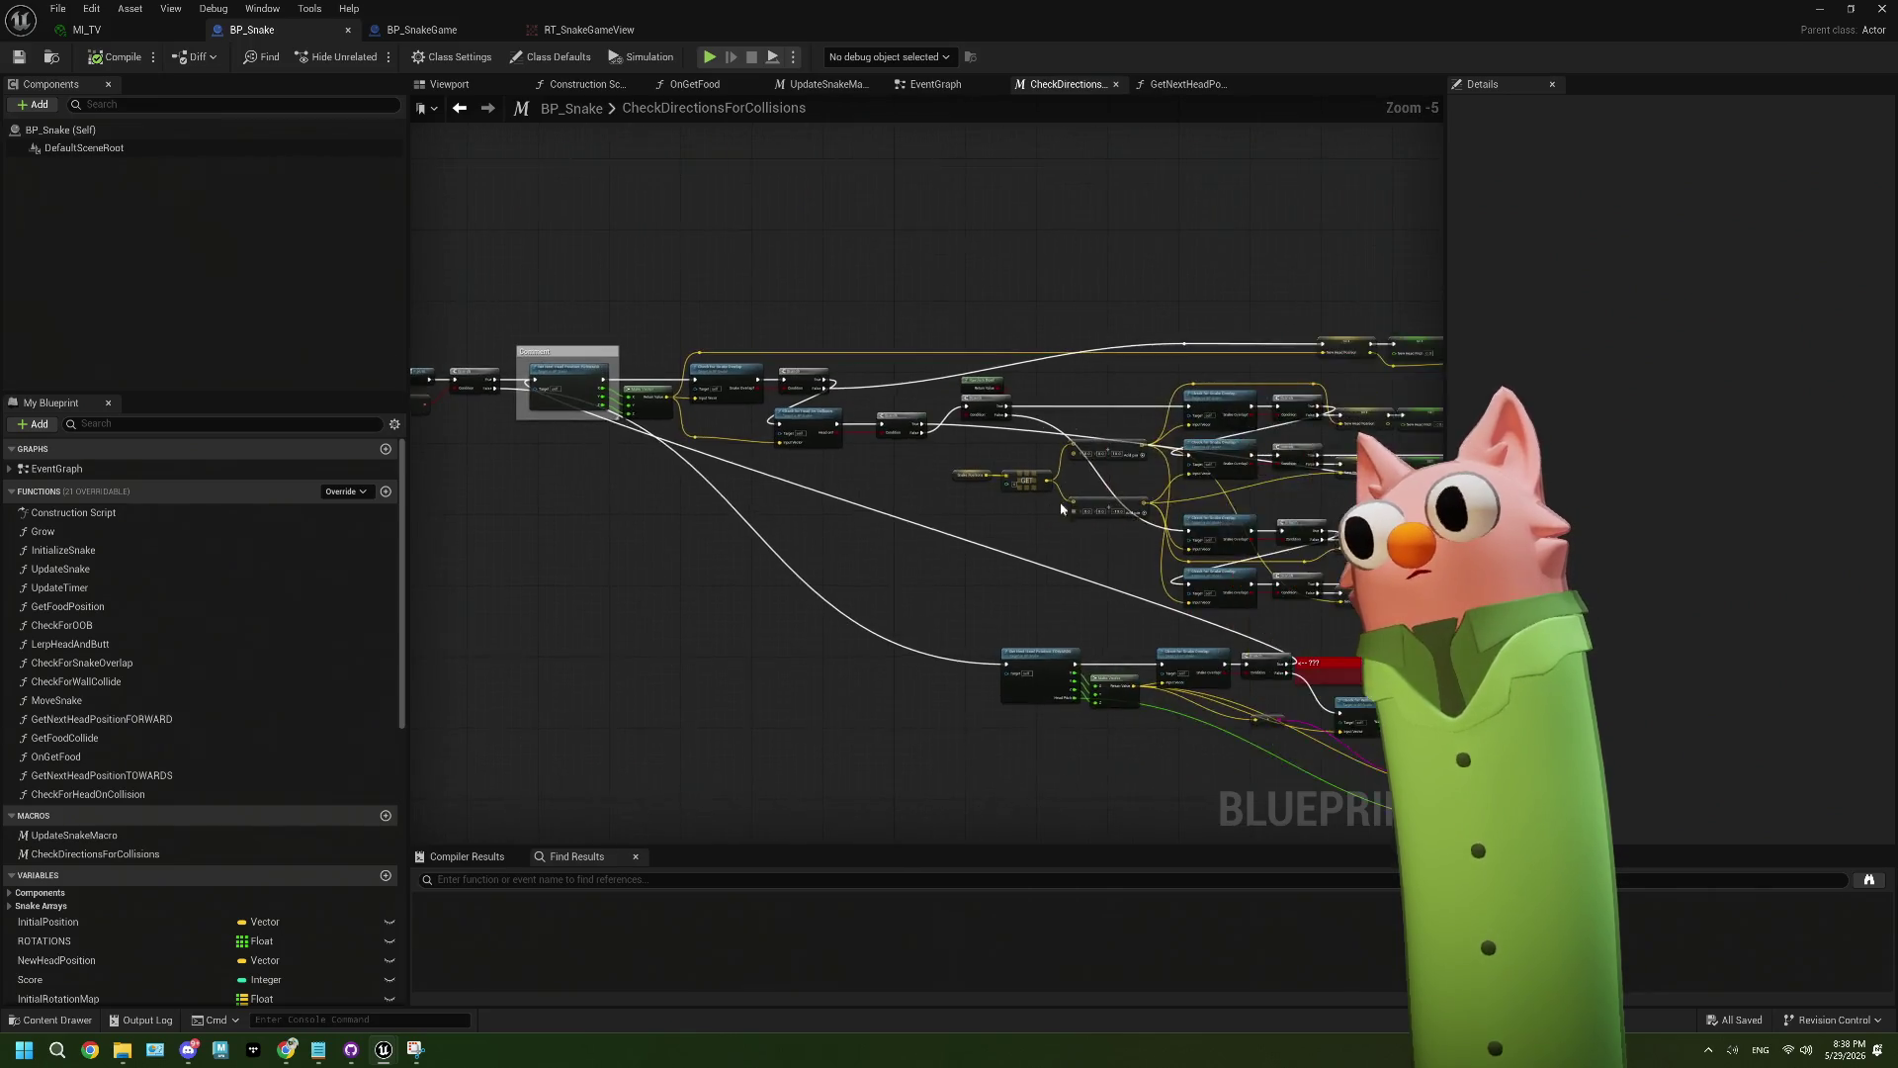
pyautogui.scroll(4, 1137, 524)
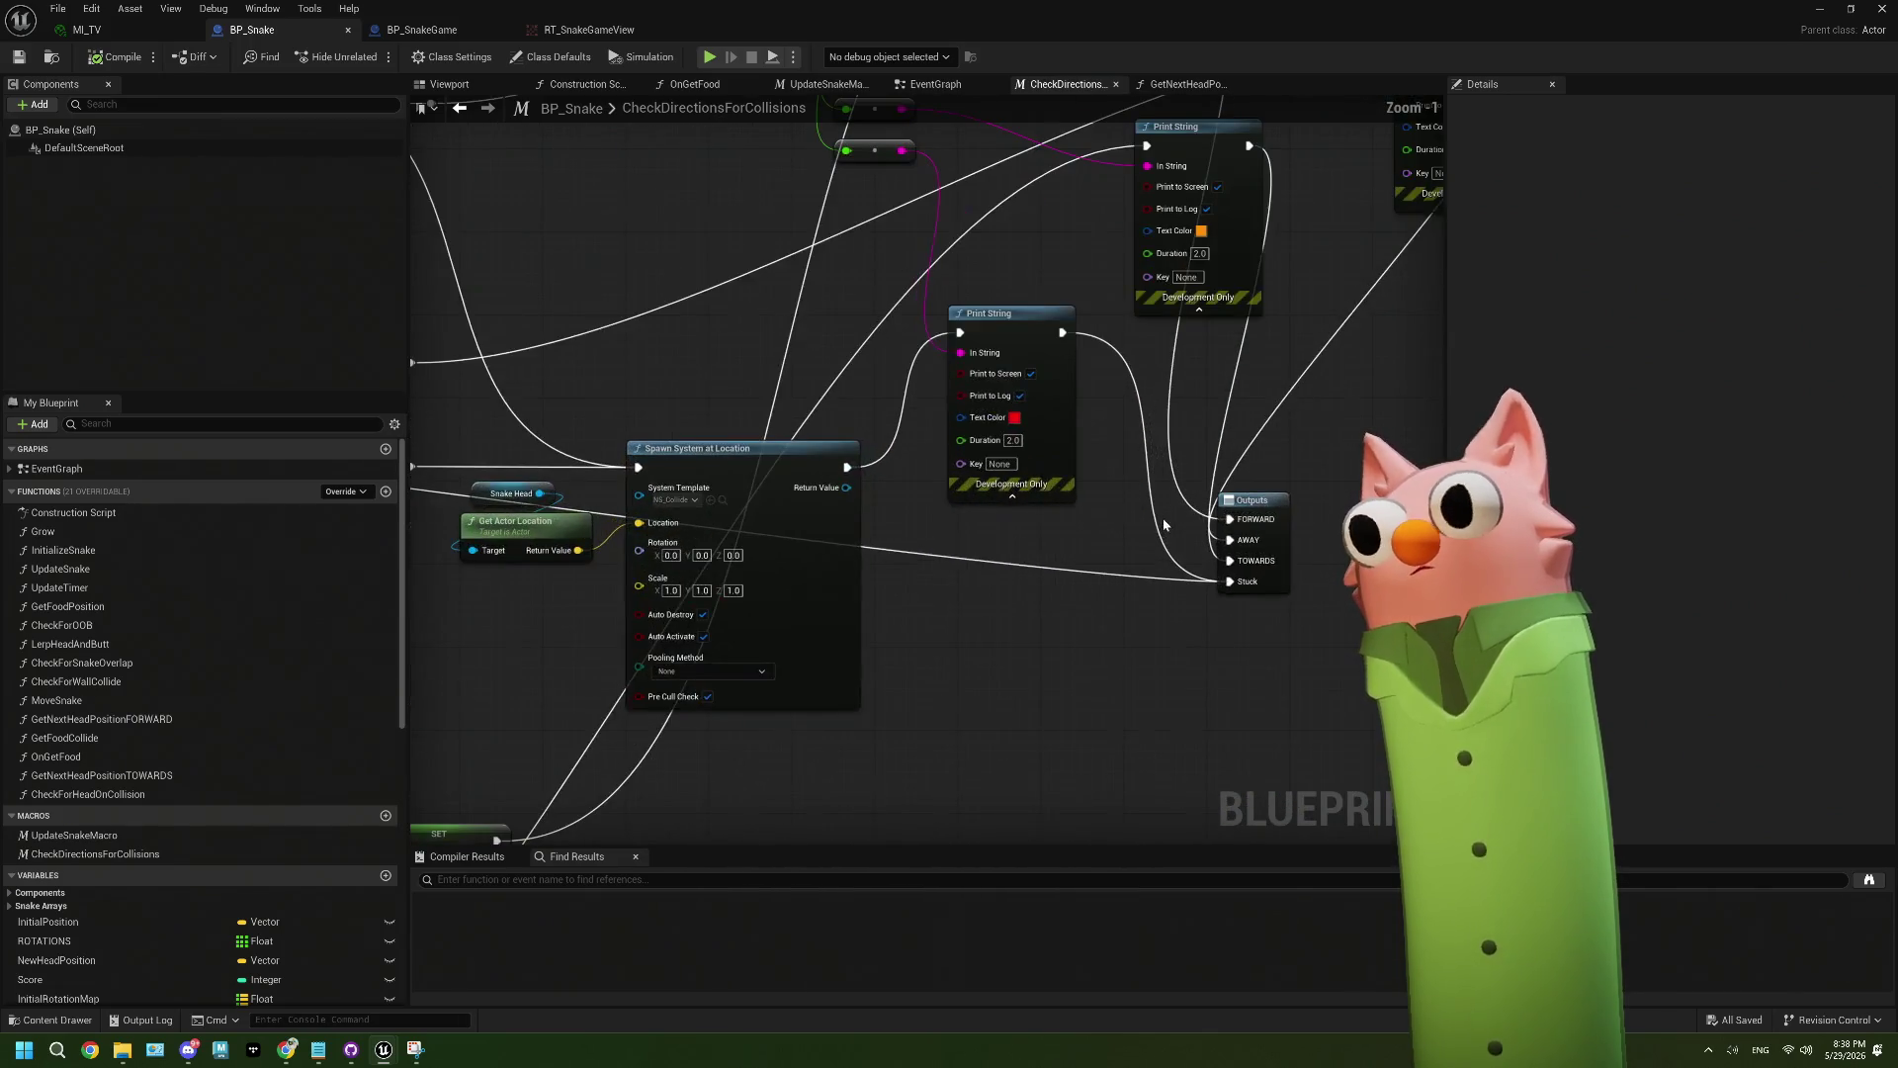
pyautogui.moveTo(1134, 563); pyautogui.dragTo(968, 614)
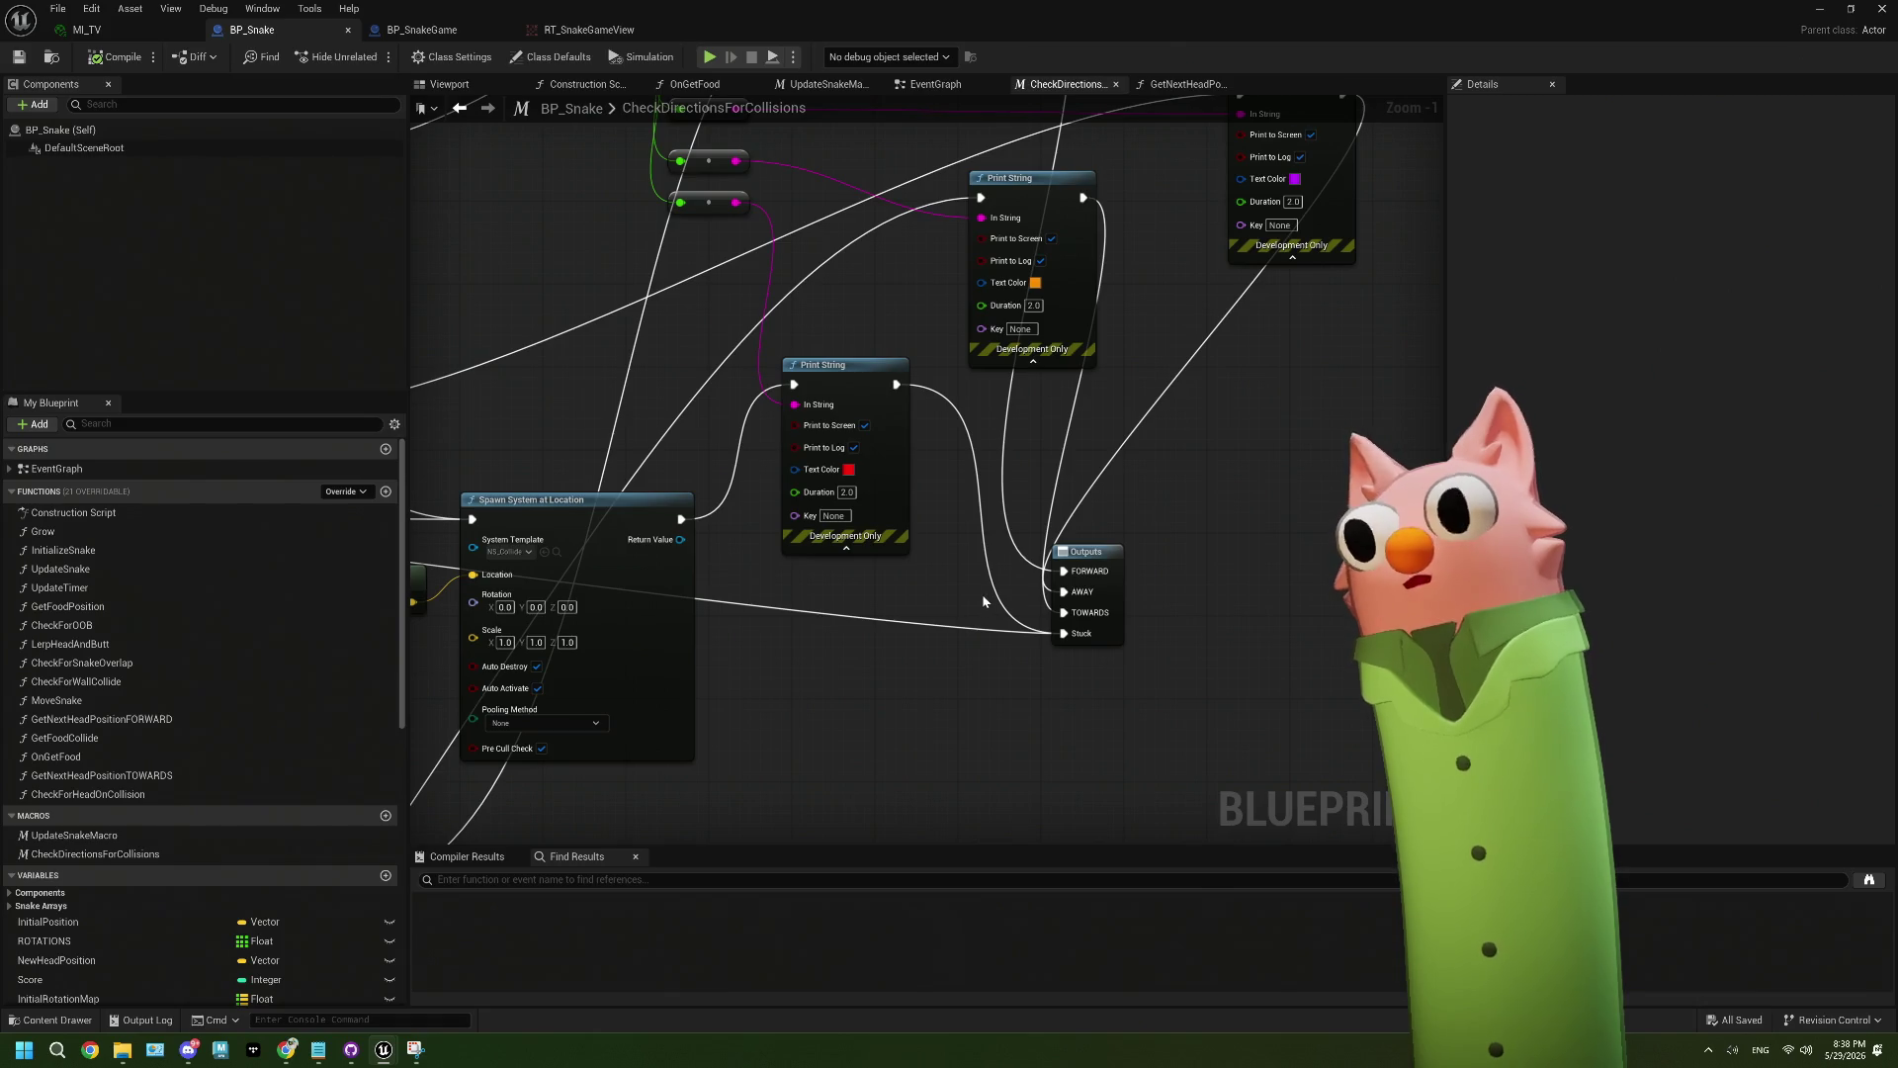
pyautogui.scroll(-1, 1148, 543)
pyautogui.scroll(-1, 947, 305)
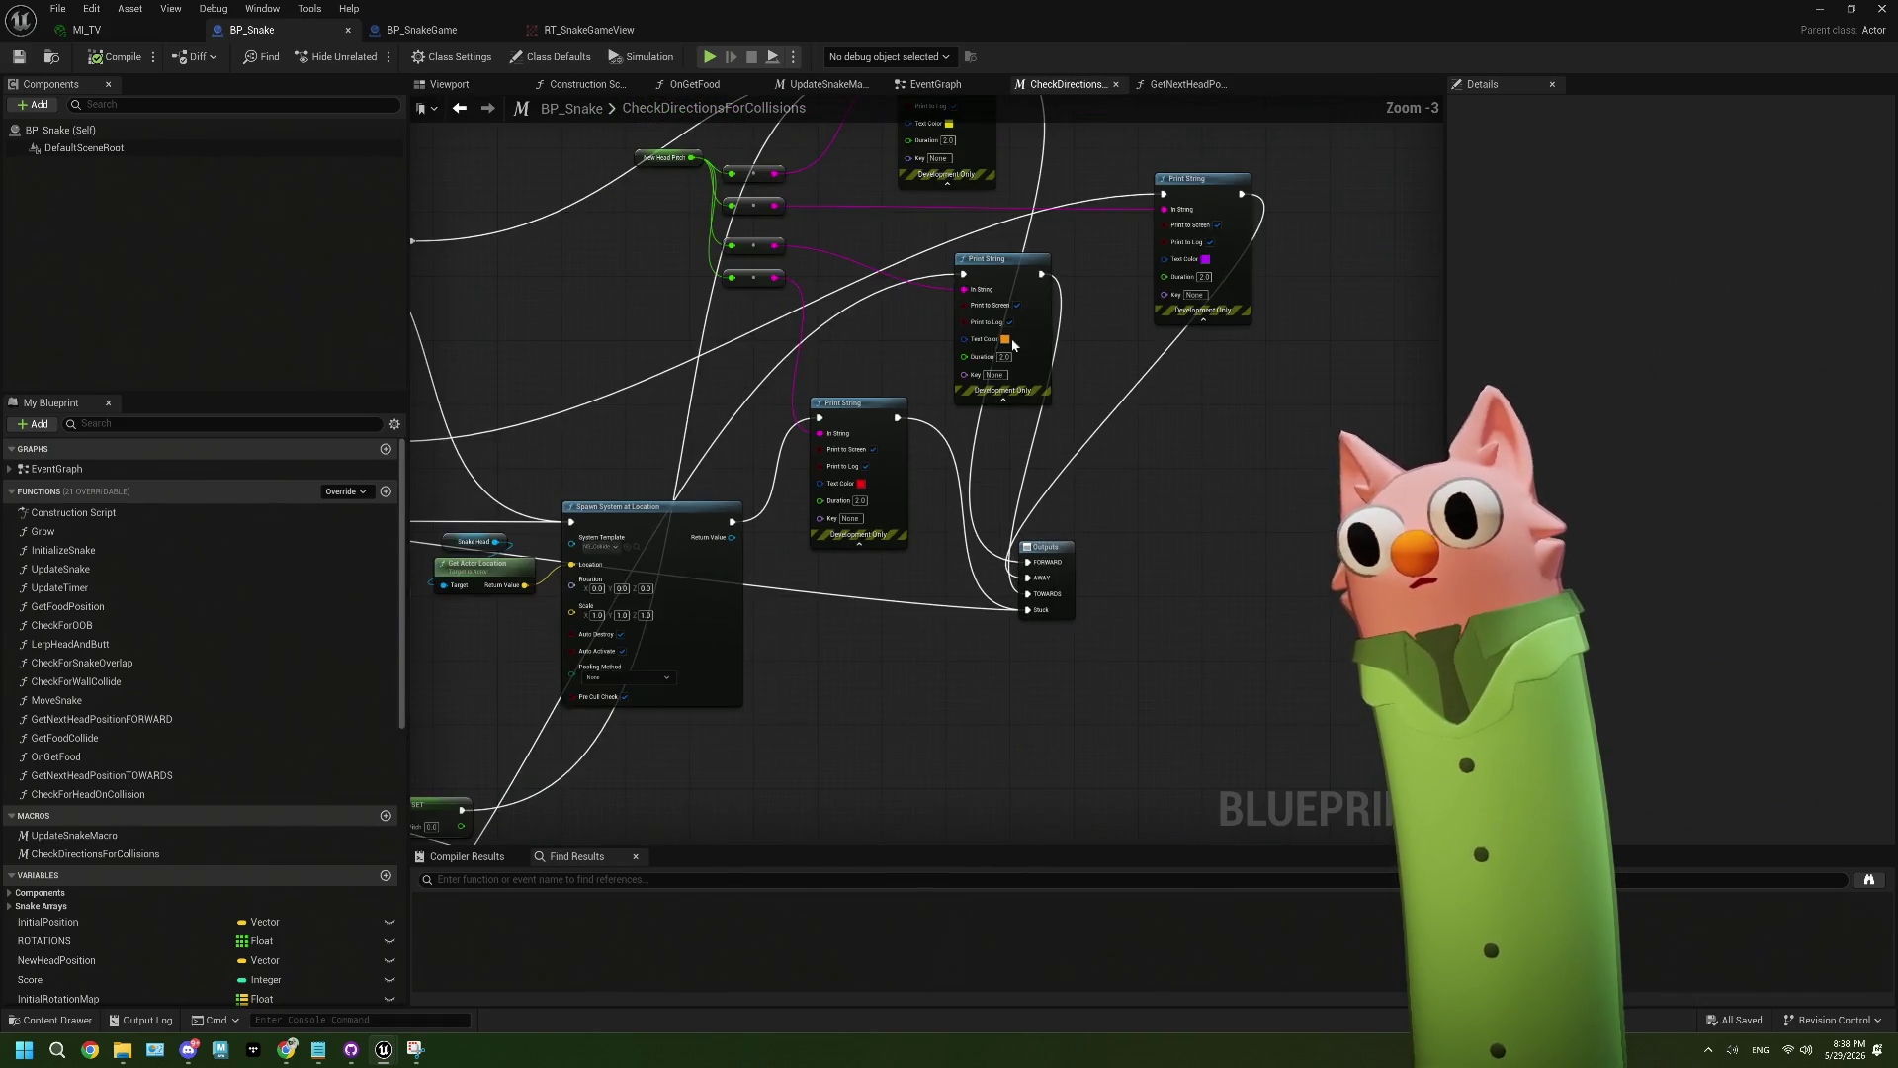
pyautogui.moveTo(1140, 518); pyautogui.dragTo(1226, 546)
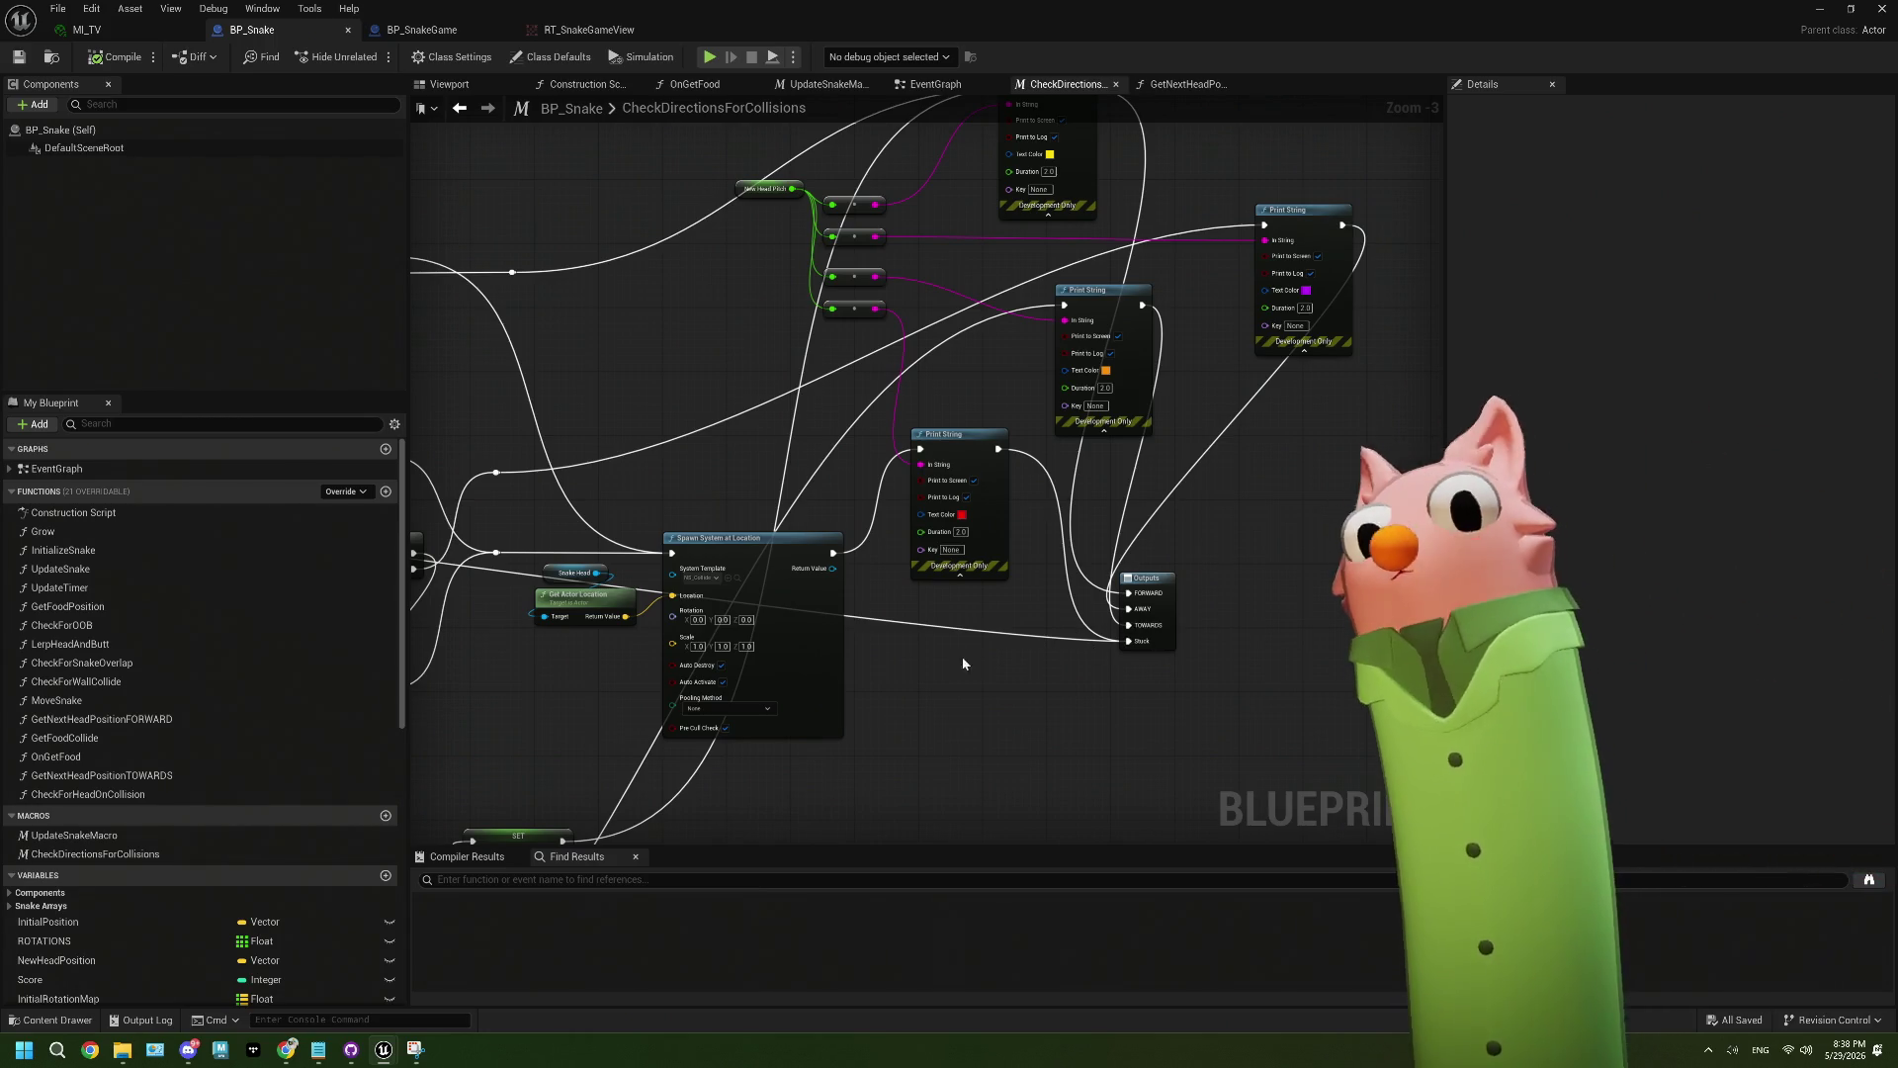
pyautogui.moveTo(952, 663); pyautogui.dragTo(1234, 620)
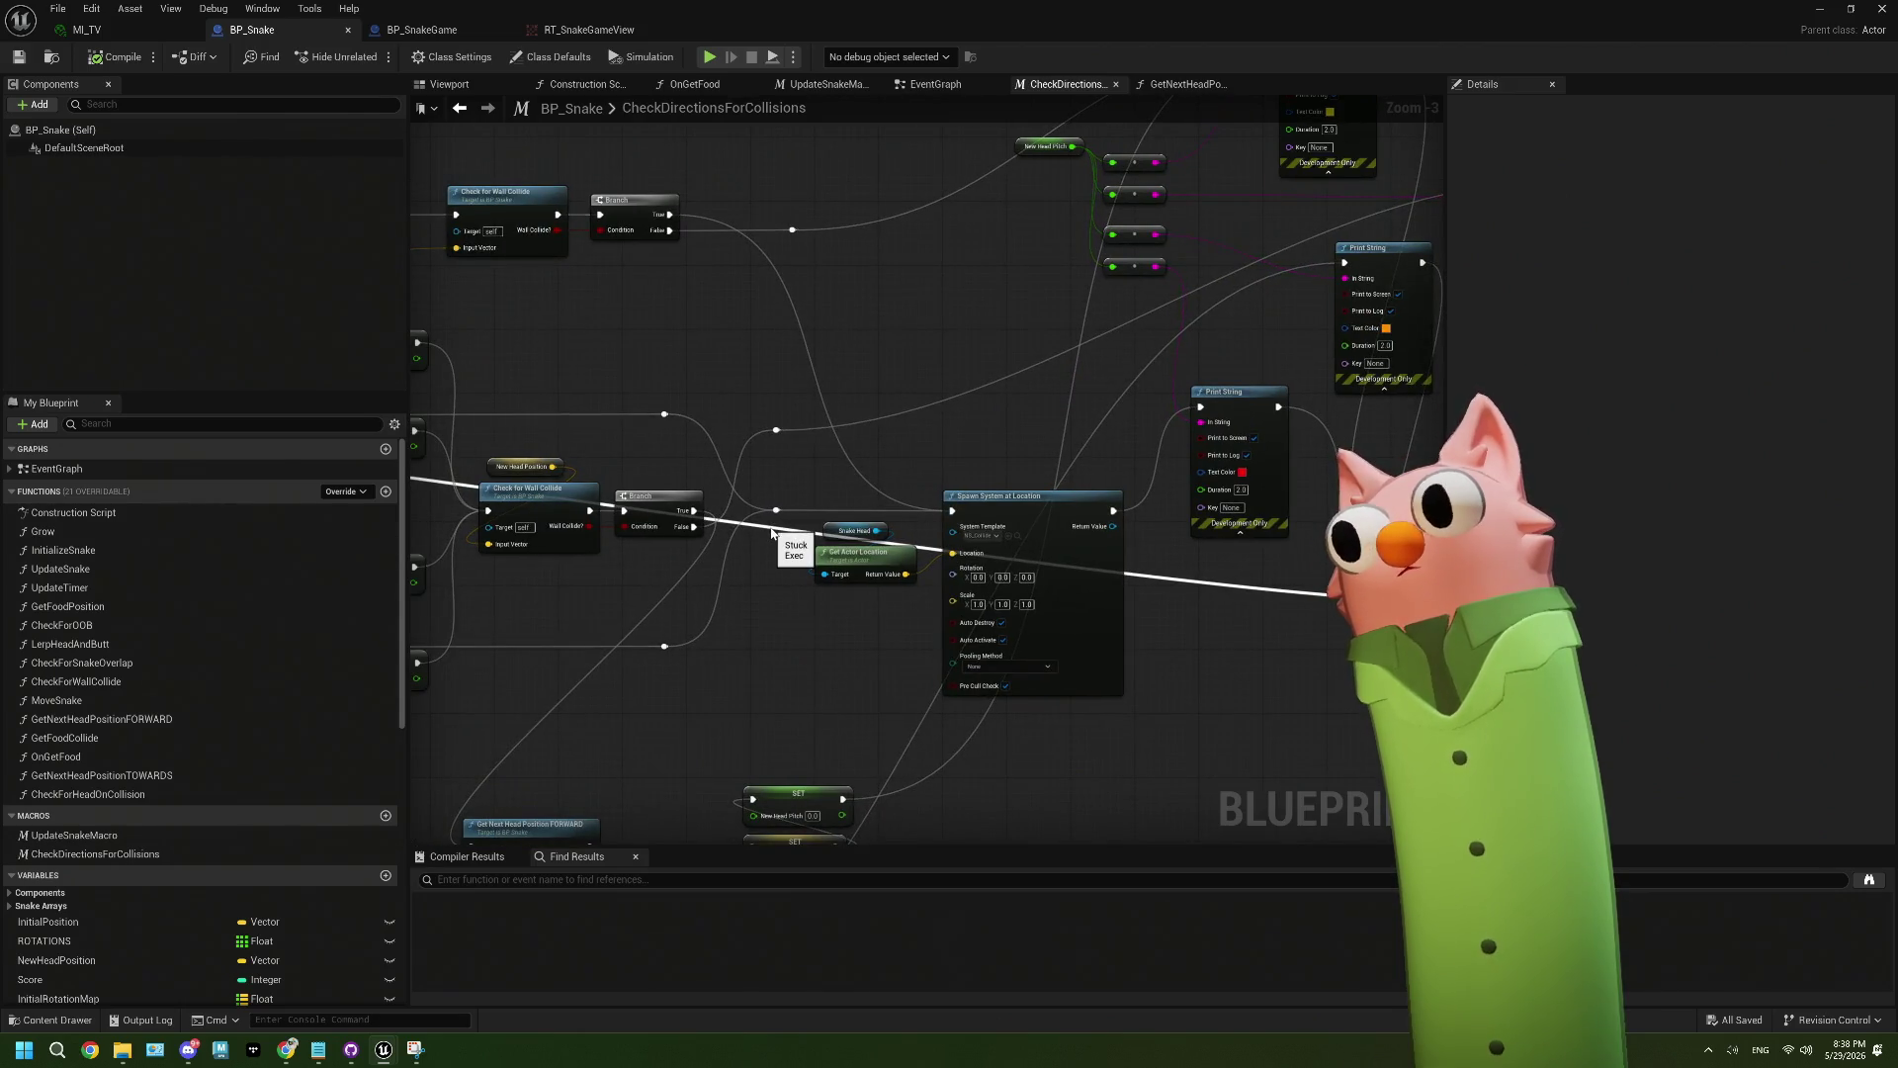
pyautogui.moveTo(709, 544)
pyautogui.mouseDown()
pyautogui.moveTo(1073, 559)
pyautogui.moveTo(945, 556)
pyautogui.mouseUp()
pyautogui.scroll(-4, 1137, 530)
pyautogui.scroll(5, 945, 556)
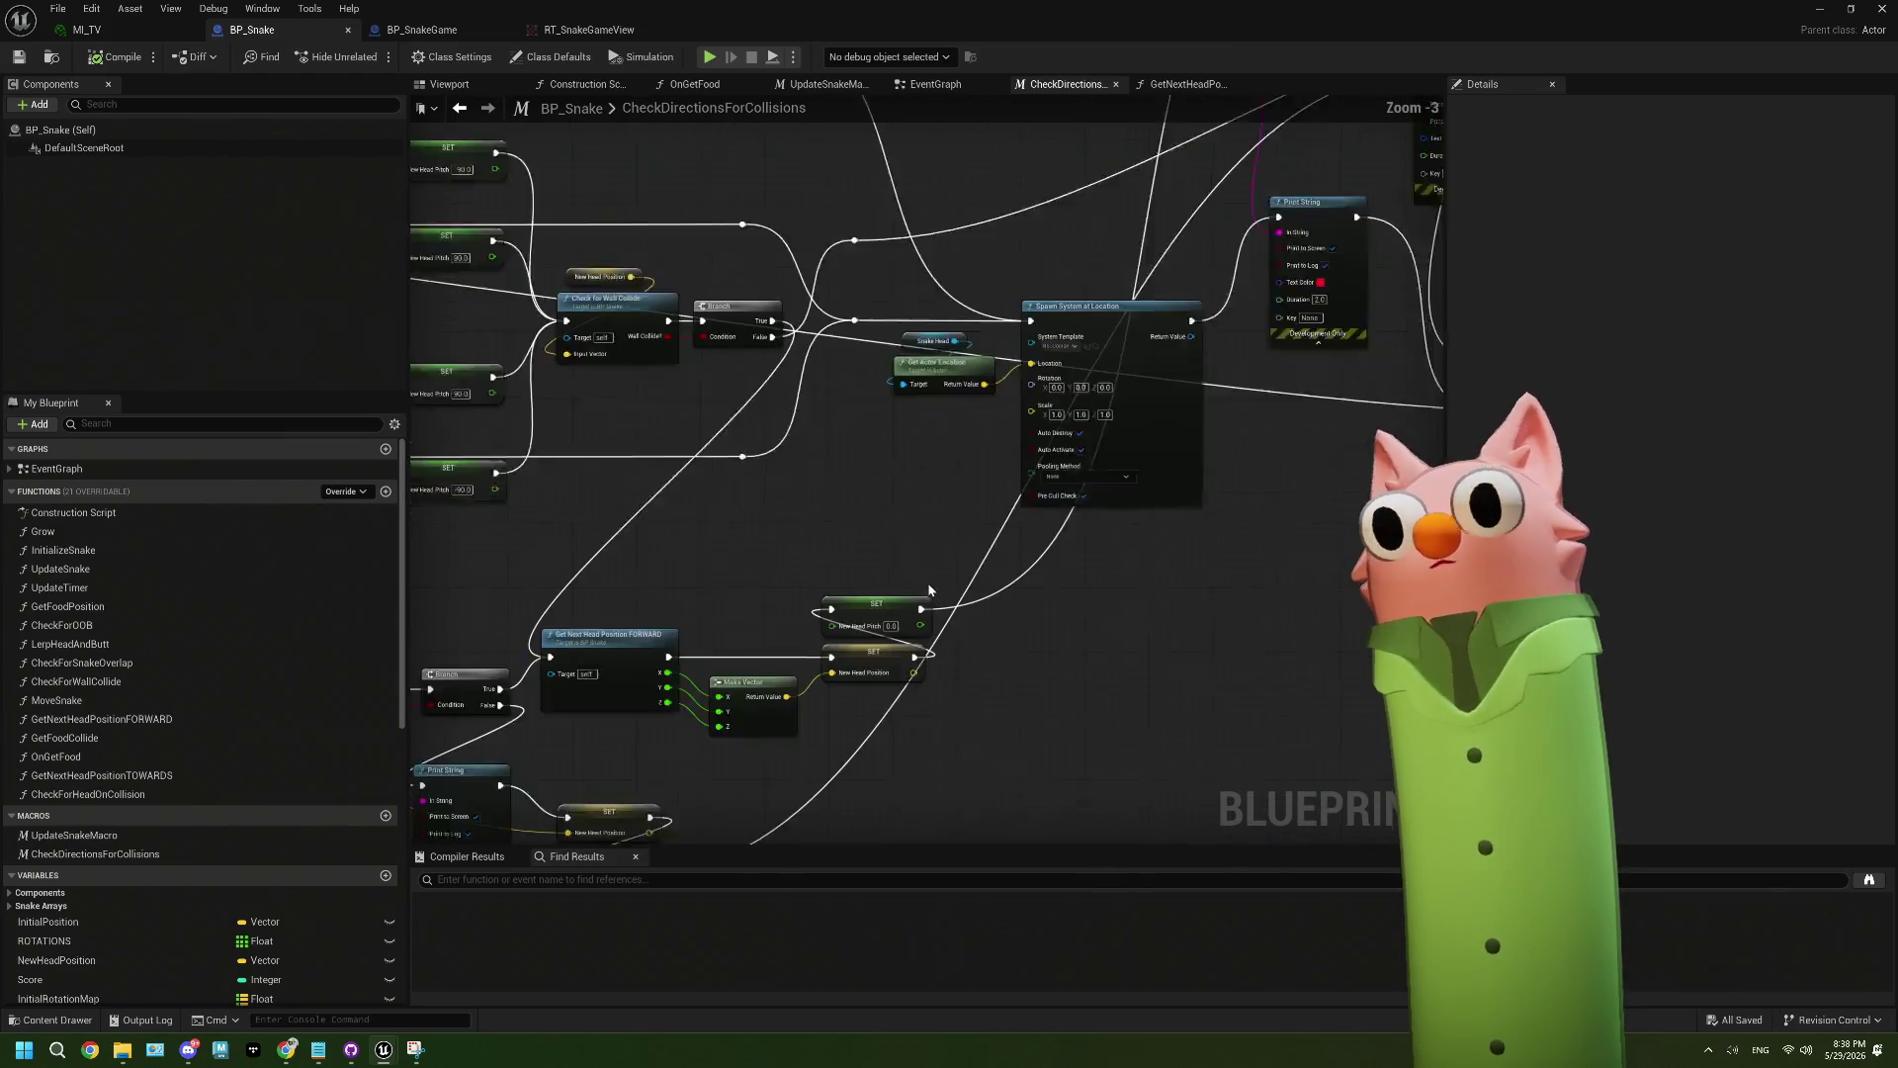
pyautogui.moveTo(752, 479); pyautogui.dragTo(874, 554)
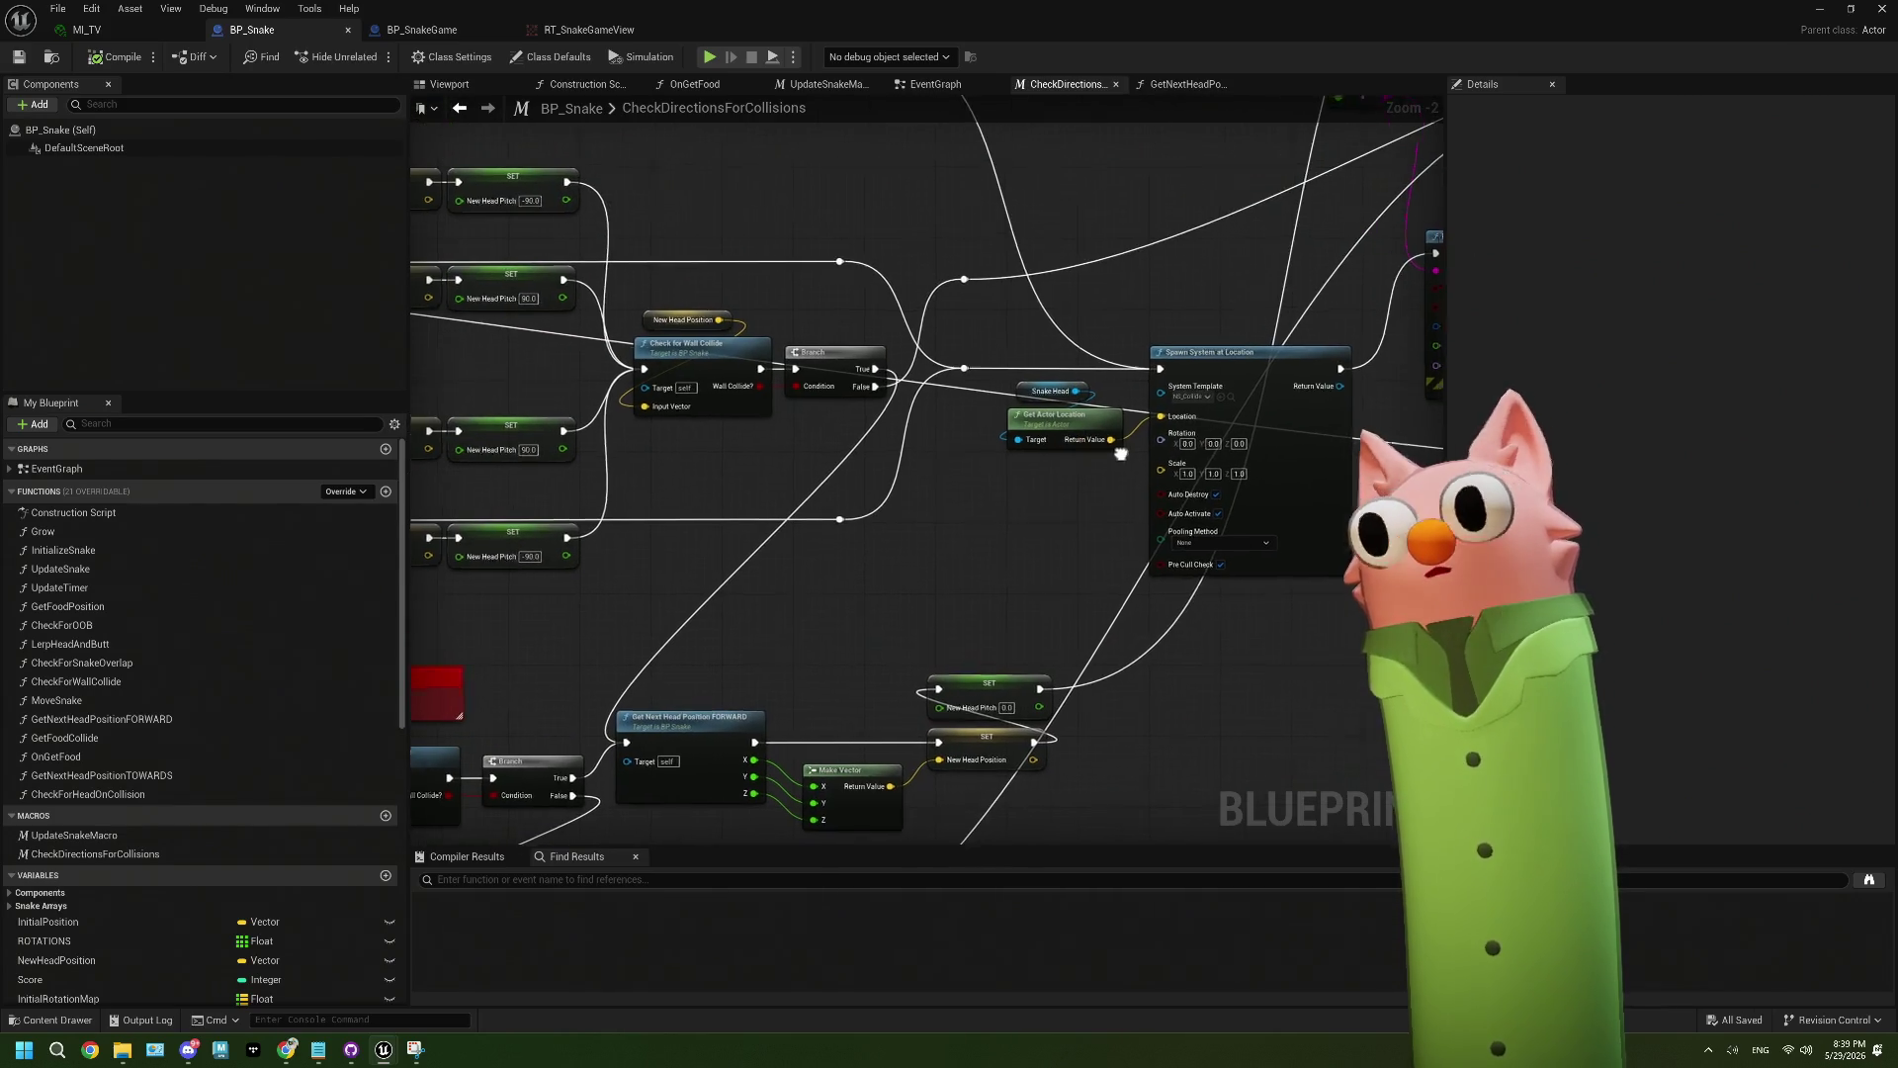
pyautogui.scroll(-3, 669, 455)
pyautogui.moveTo(621, 498); pyautogui.dragTo(759, 517)
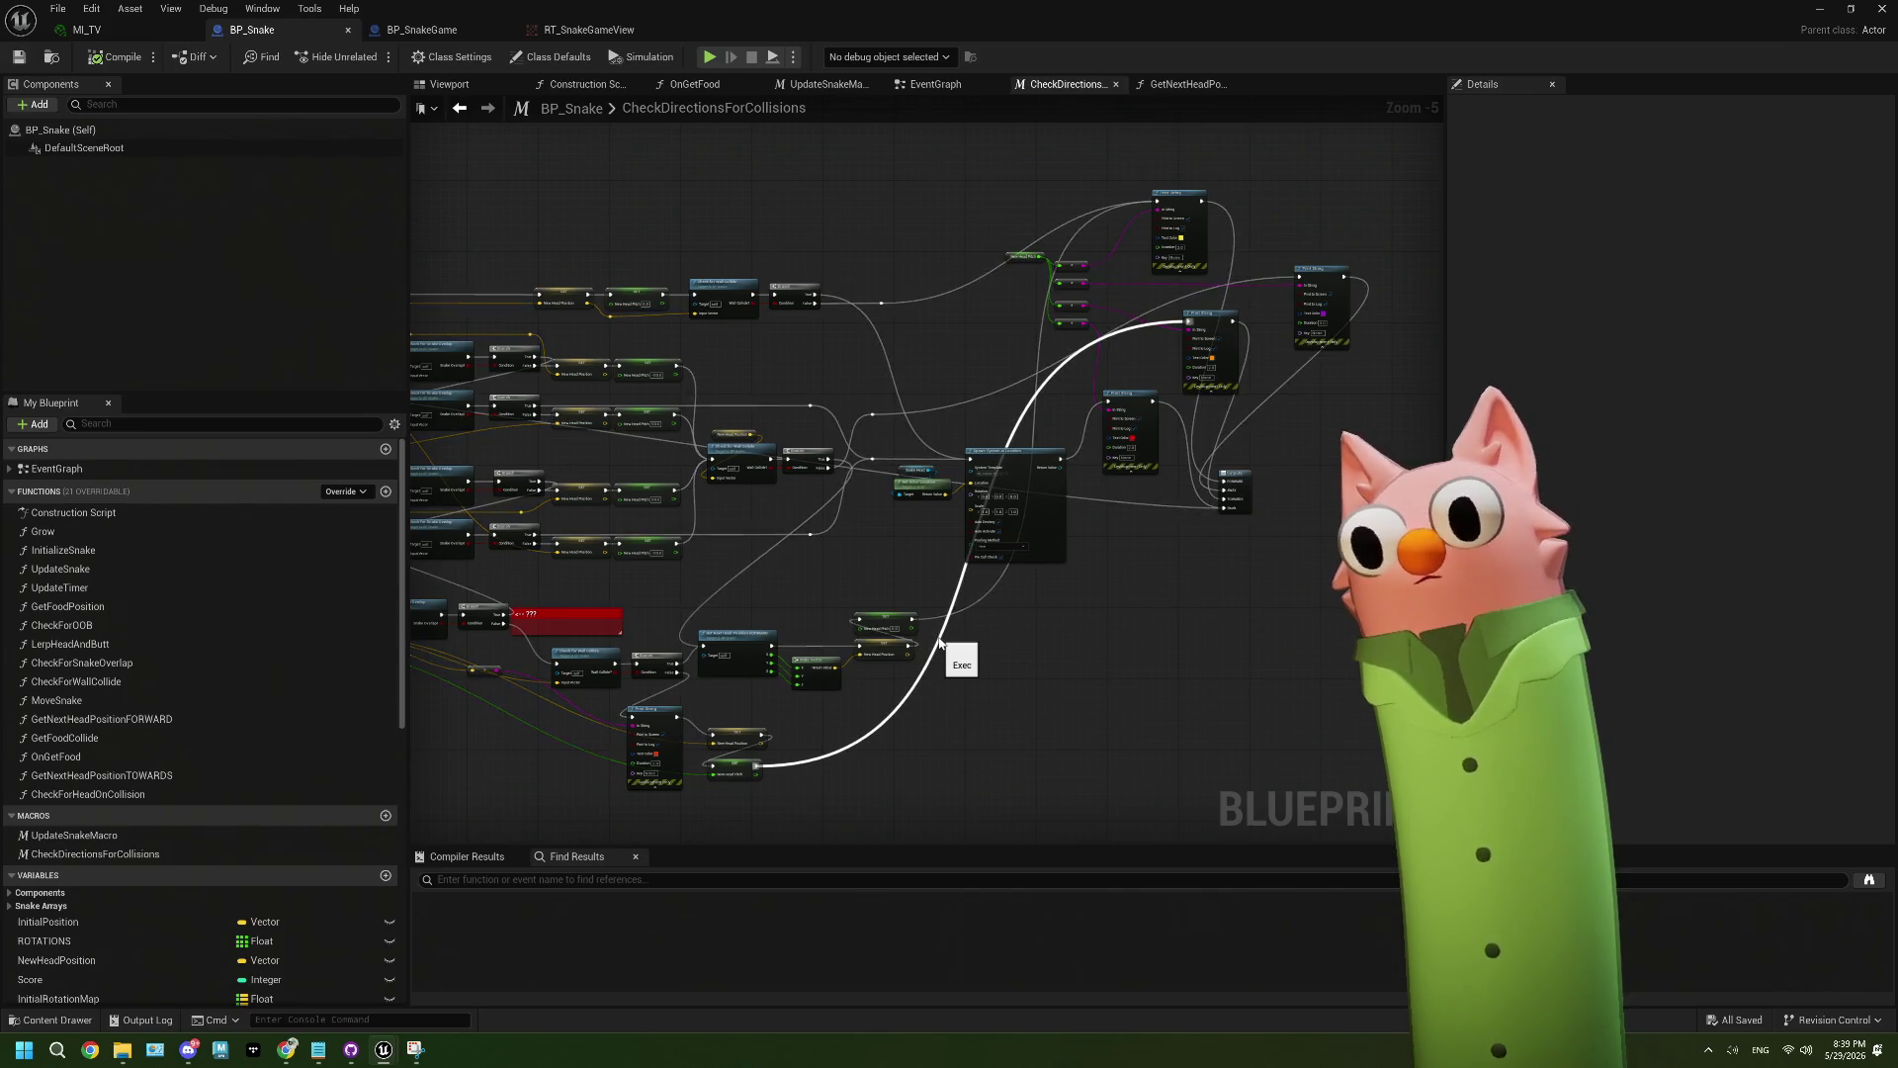
pyautogui.scroll(5, 1232, 536)
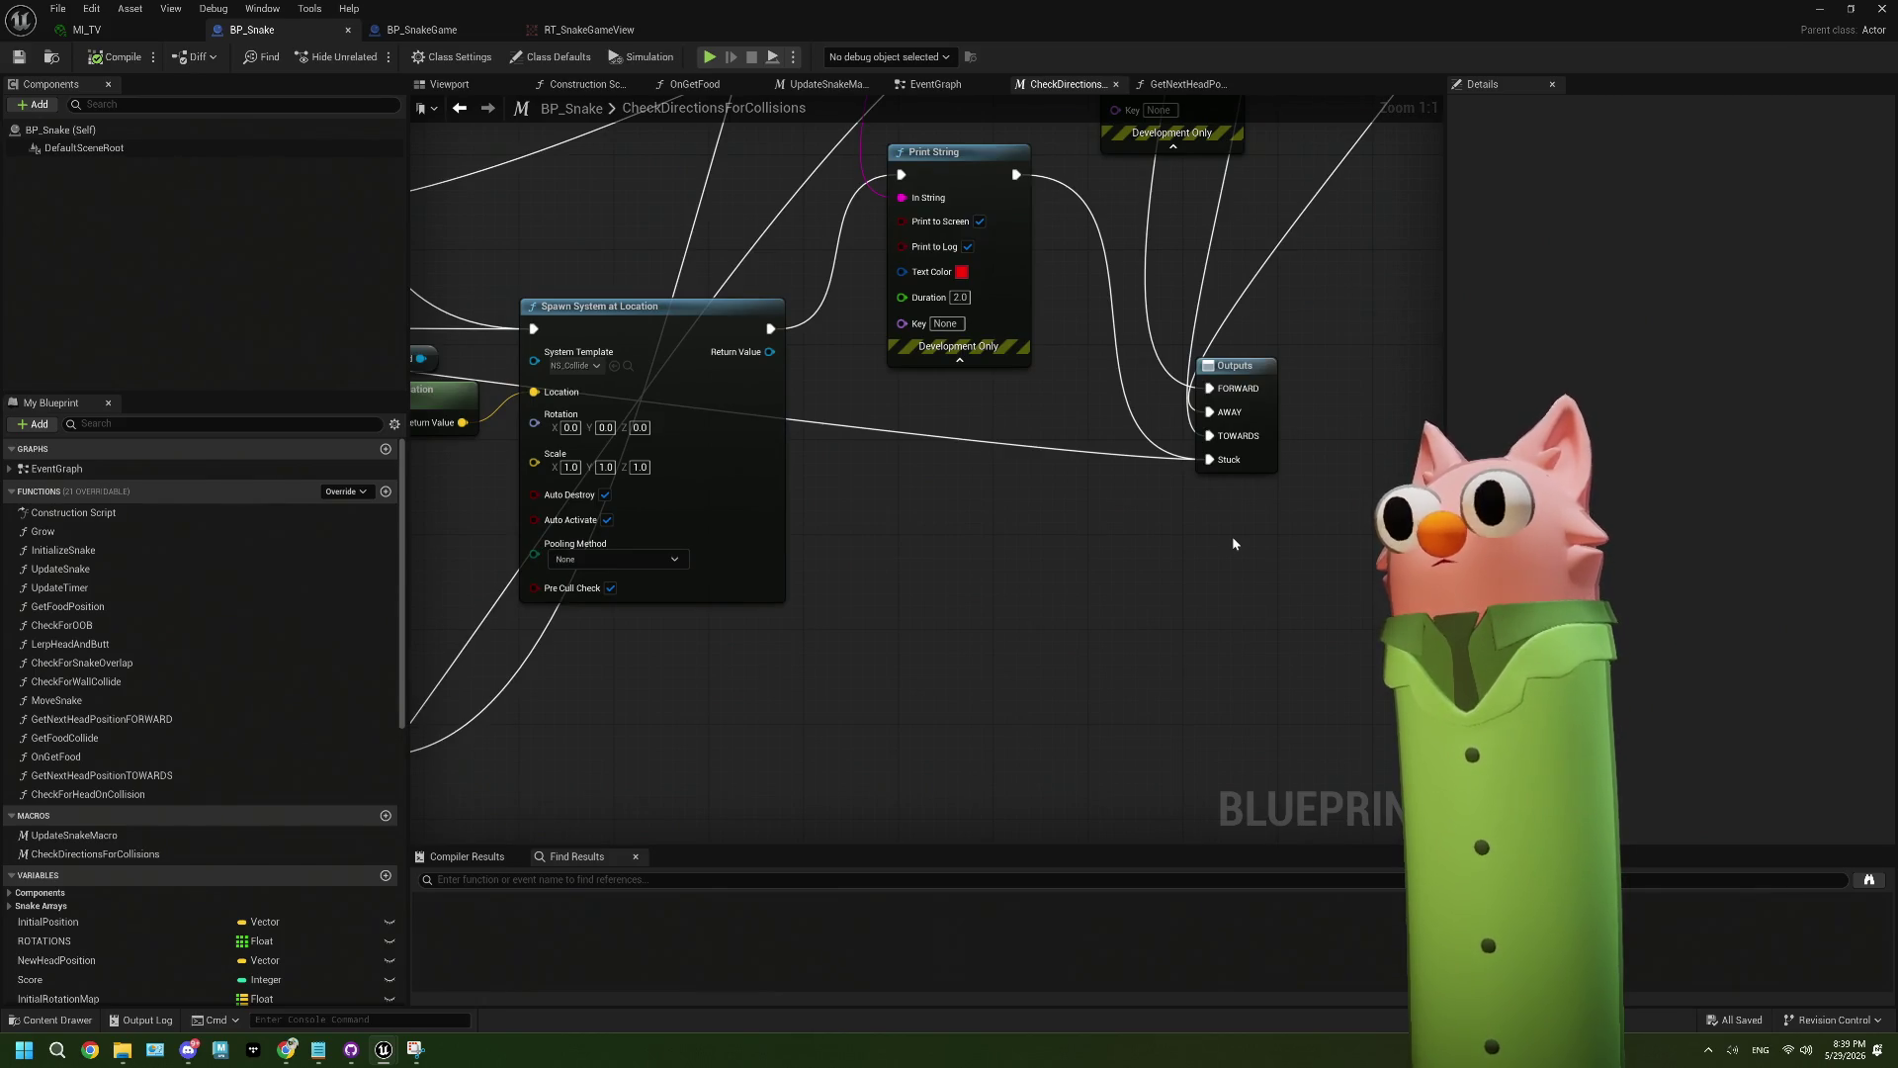
pyautogui.scroll(-5, 1232, 536)
pyautogui.moveTo(1232, 531); pyautogui.dragTo(1073, 717)
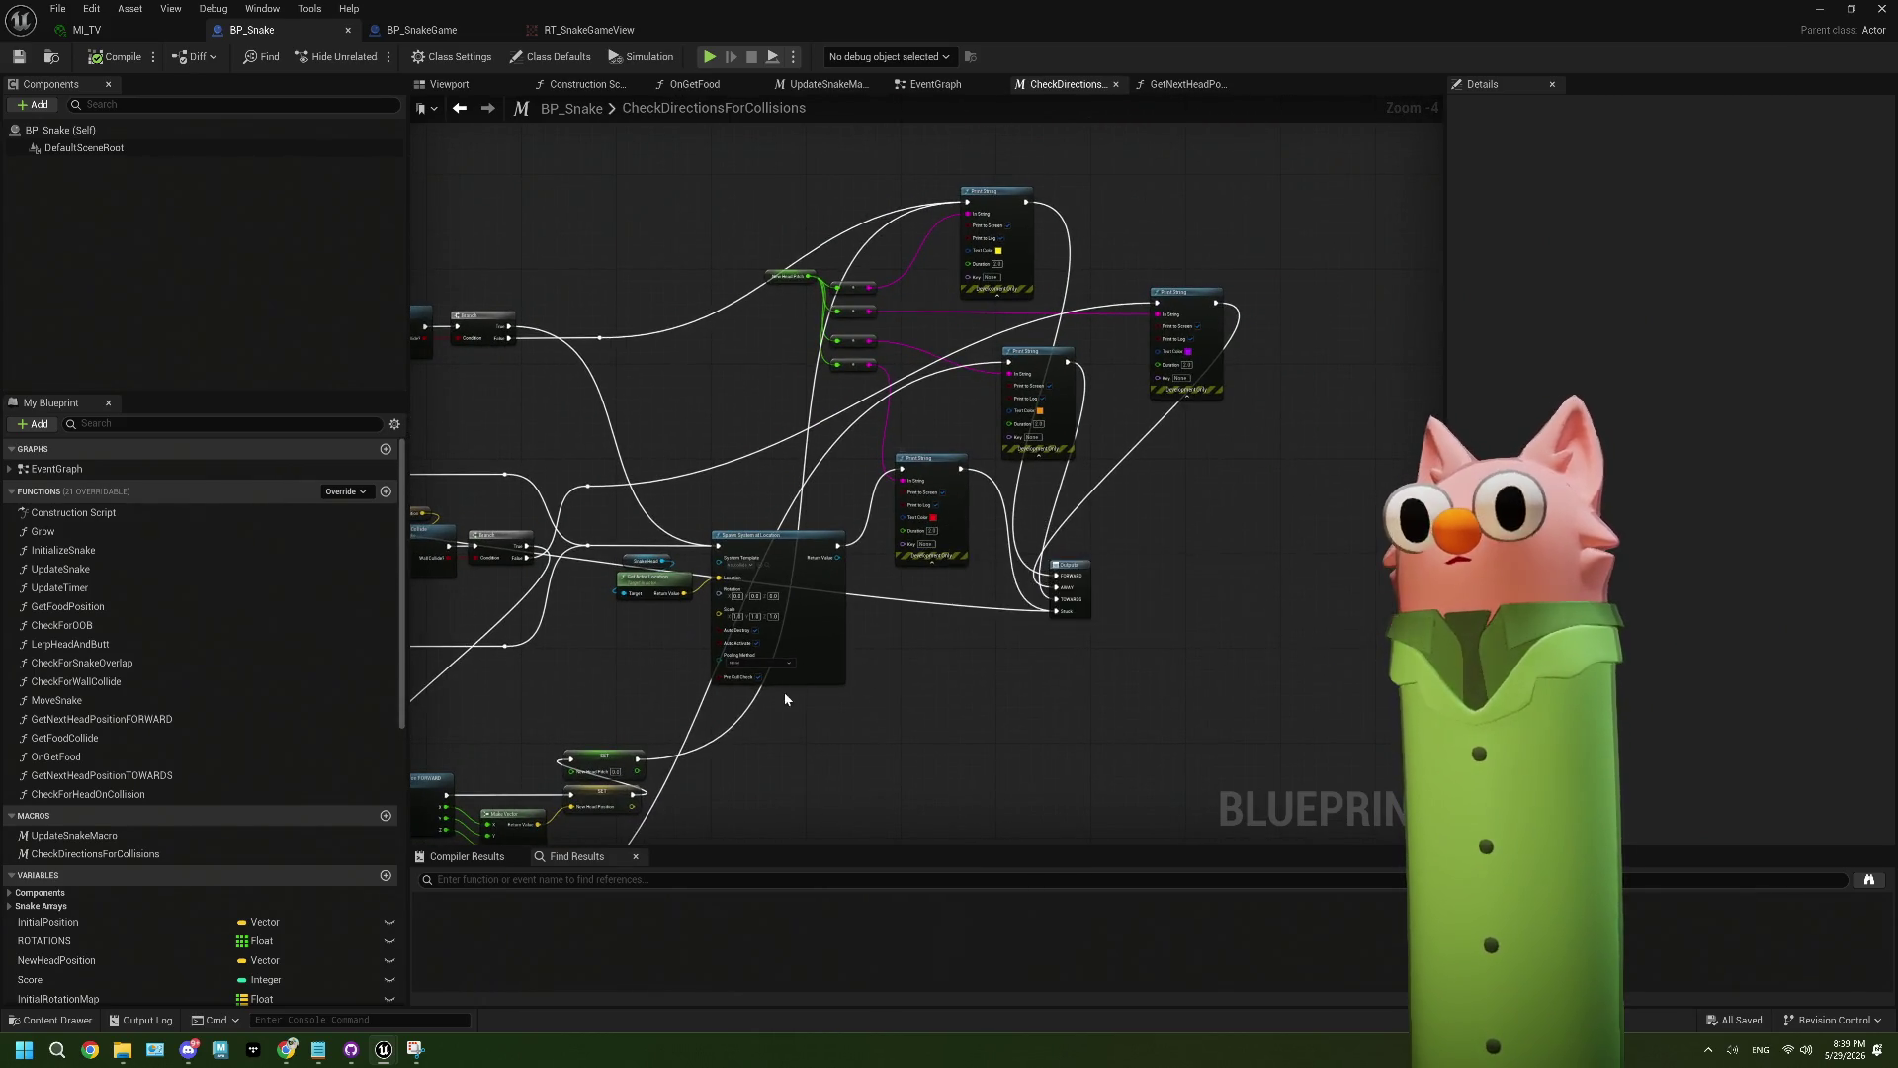
pyautogui.scroll(3, 786, 695)
pyautogui.moveTo(836, 606); pyautogui.dragTo(898, 600)
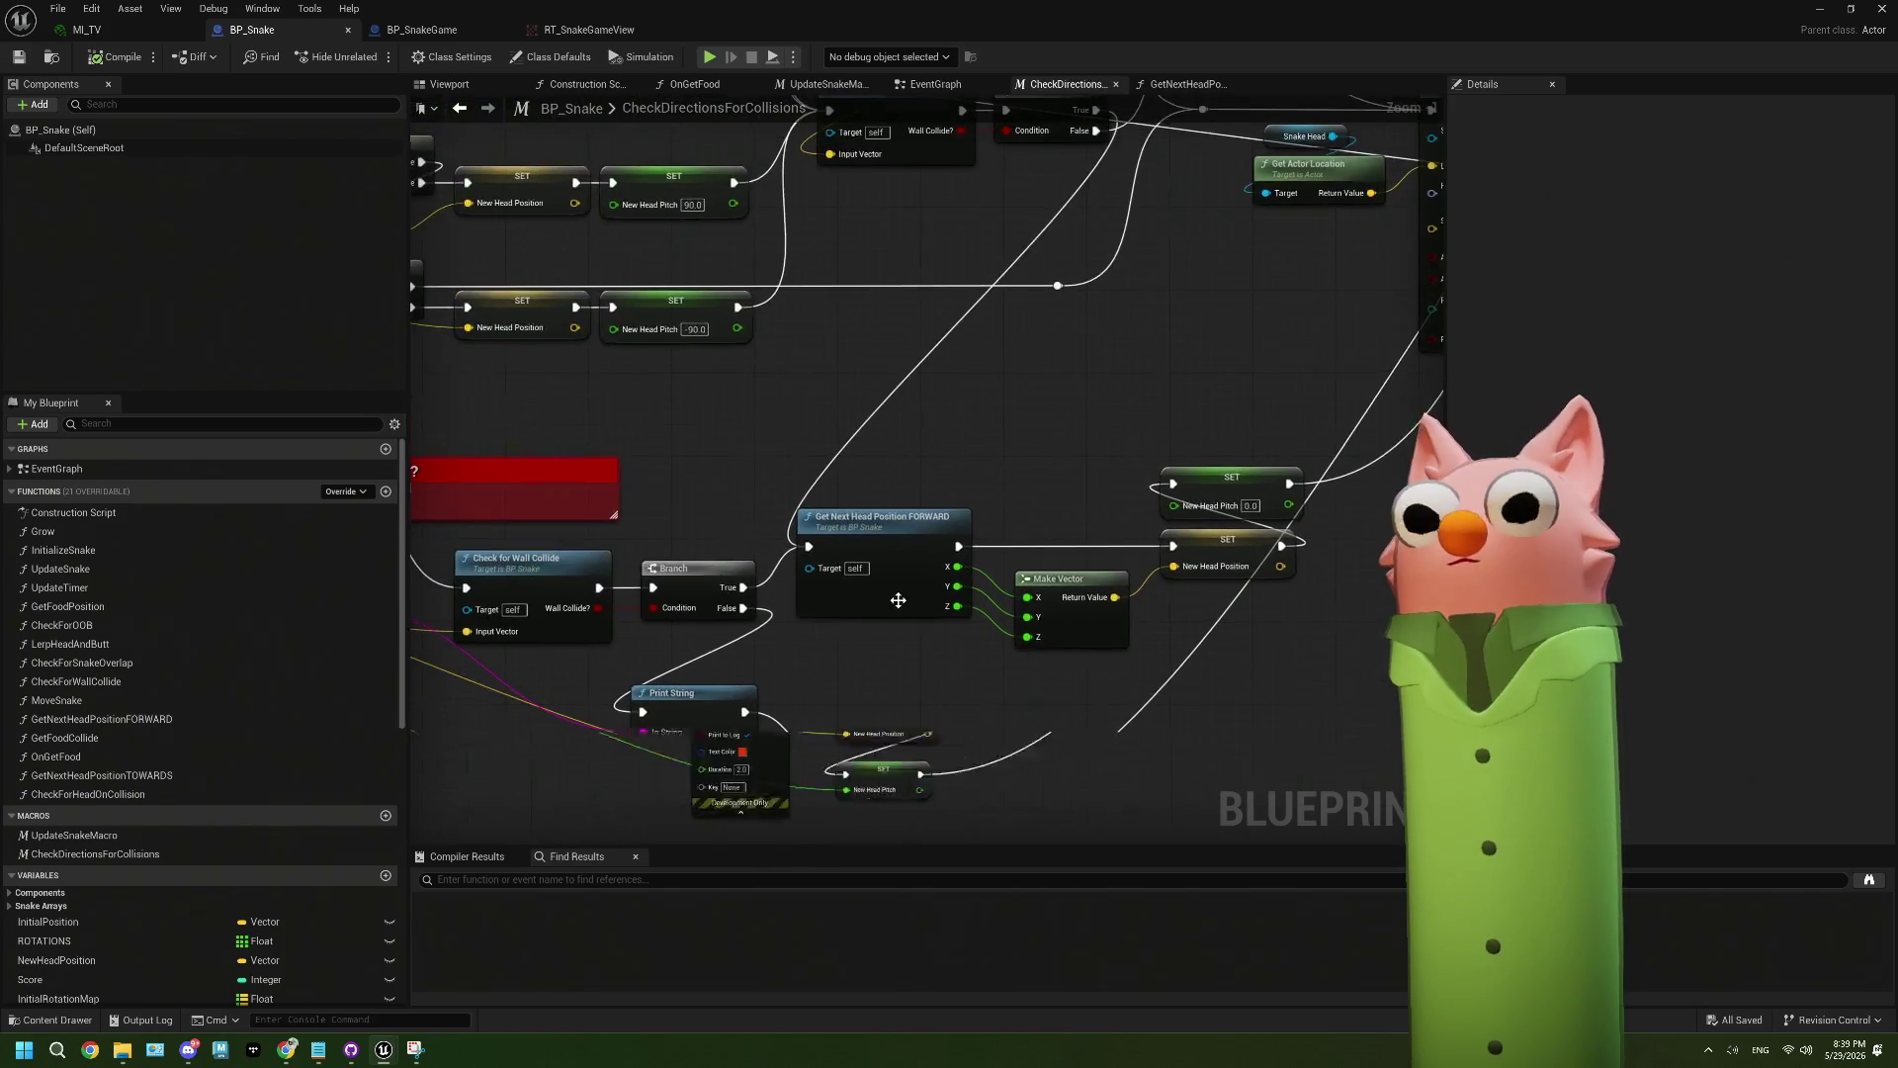
pyautogui.scroll(-3, 898, 600)
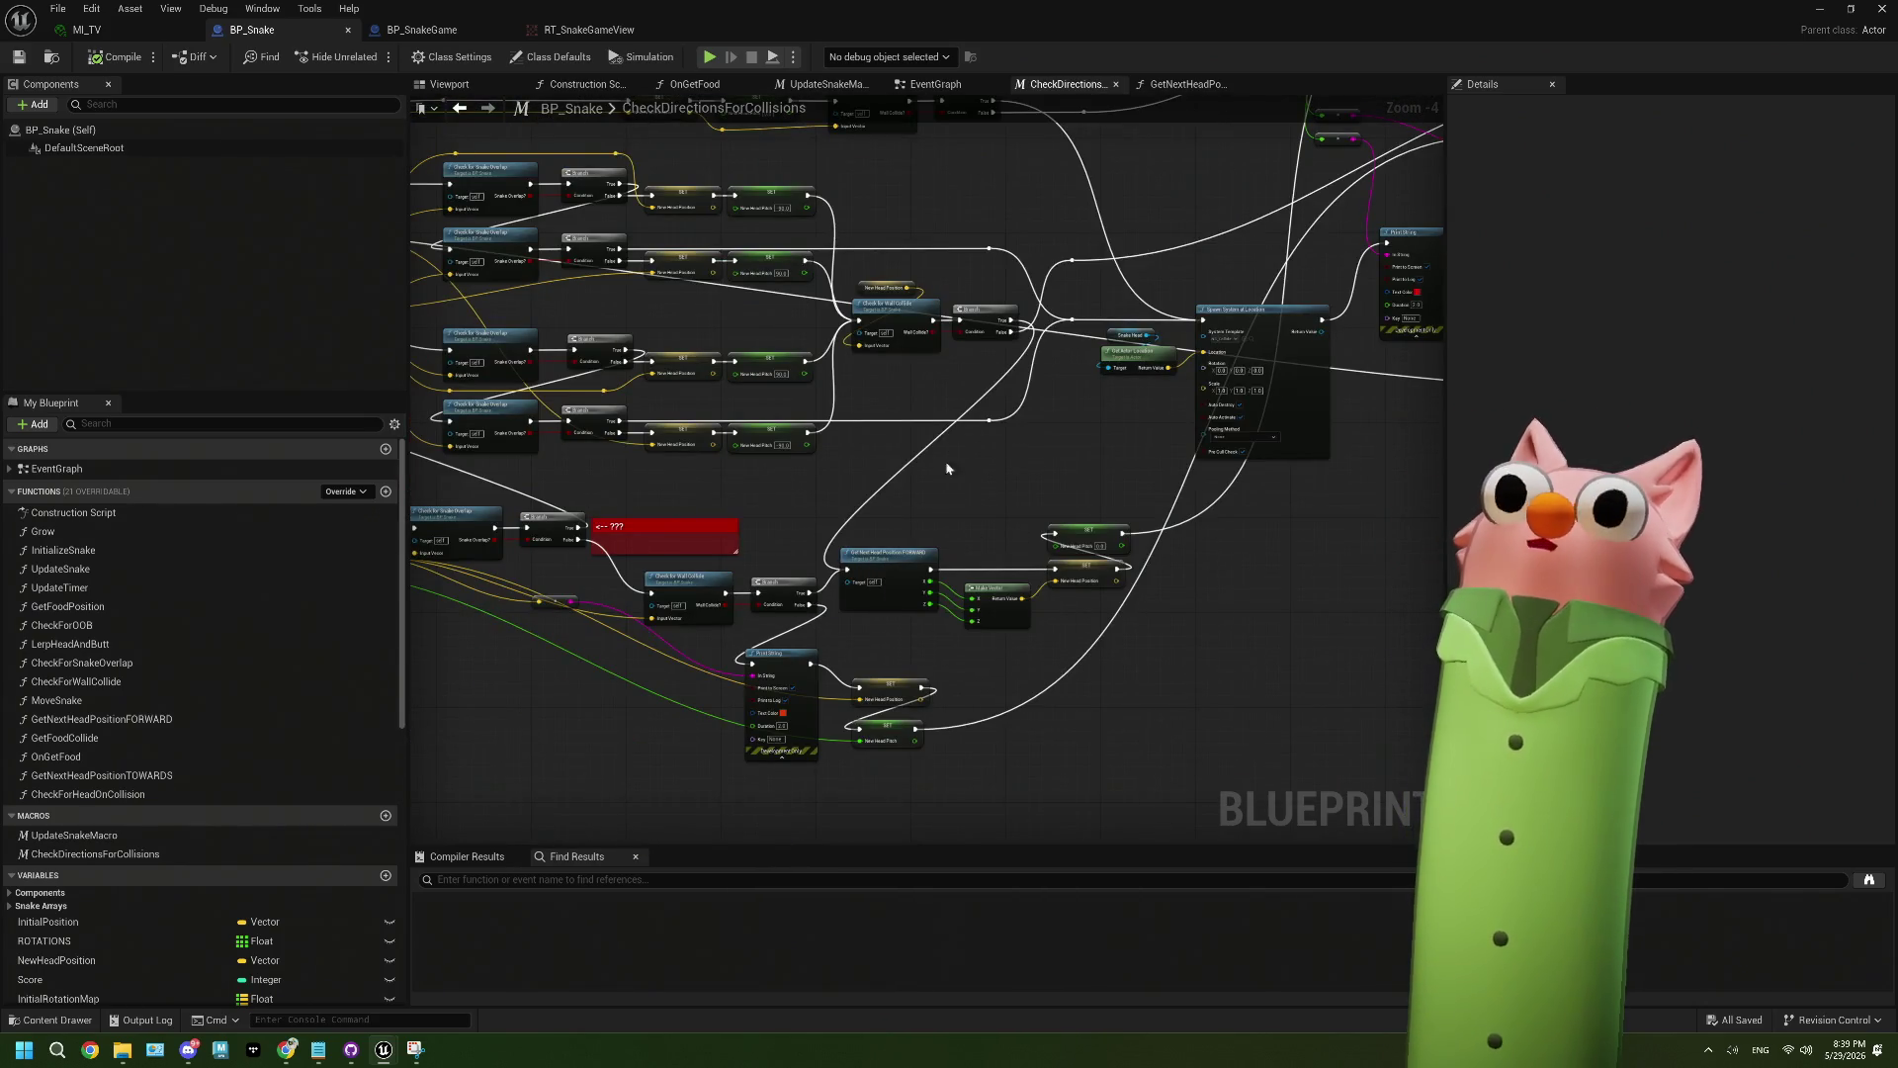
pyautogui.scroll(3, 950, 376)
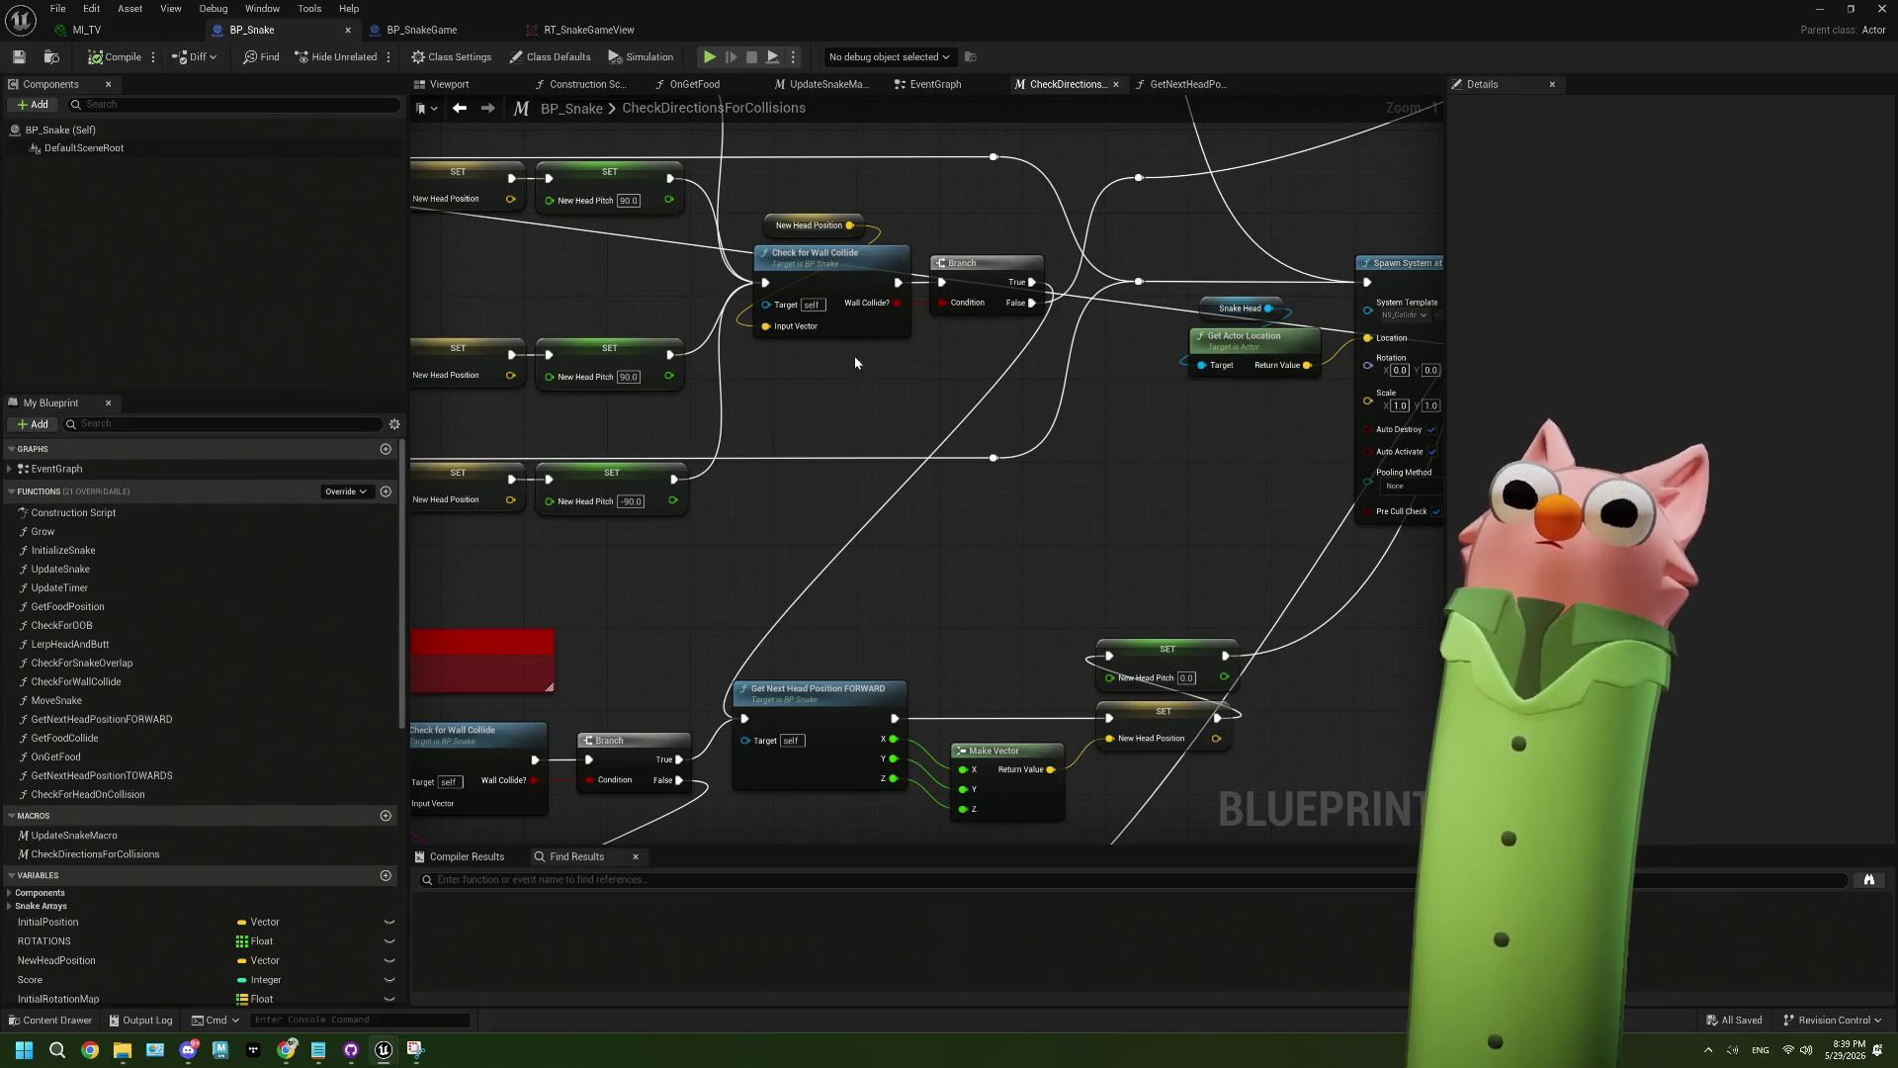
pyautogui.moveTo(1184, 530)
pyautogui.mouseDown()
pyautogui.moveTo(797, 487)
pyautogui.moveTo(801, 524)
pyautogui.moveTo(943, 473)
pyautogui.moveTo(767, 389)
pyautogui.mouseUp()
# - Add a Print String after the FORWARD branch's SET node with the message 'ur dumb'
pyautogui.moveTo(804, 513); pyautogui.dragTo(952, 524)
pyautogui.write('print string')
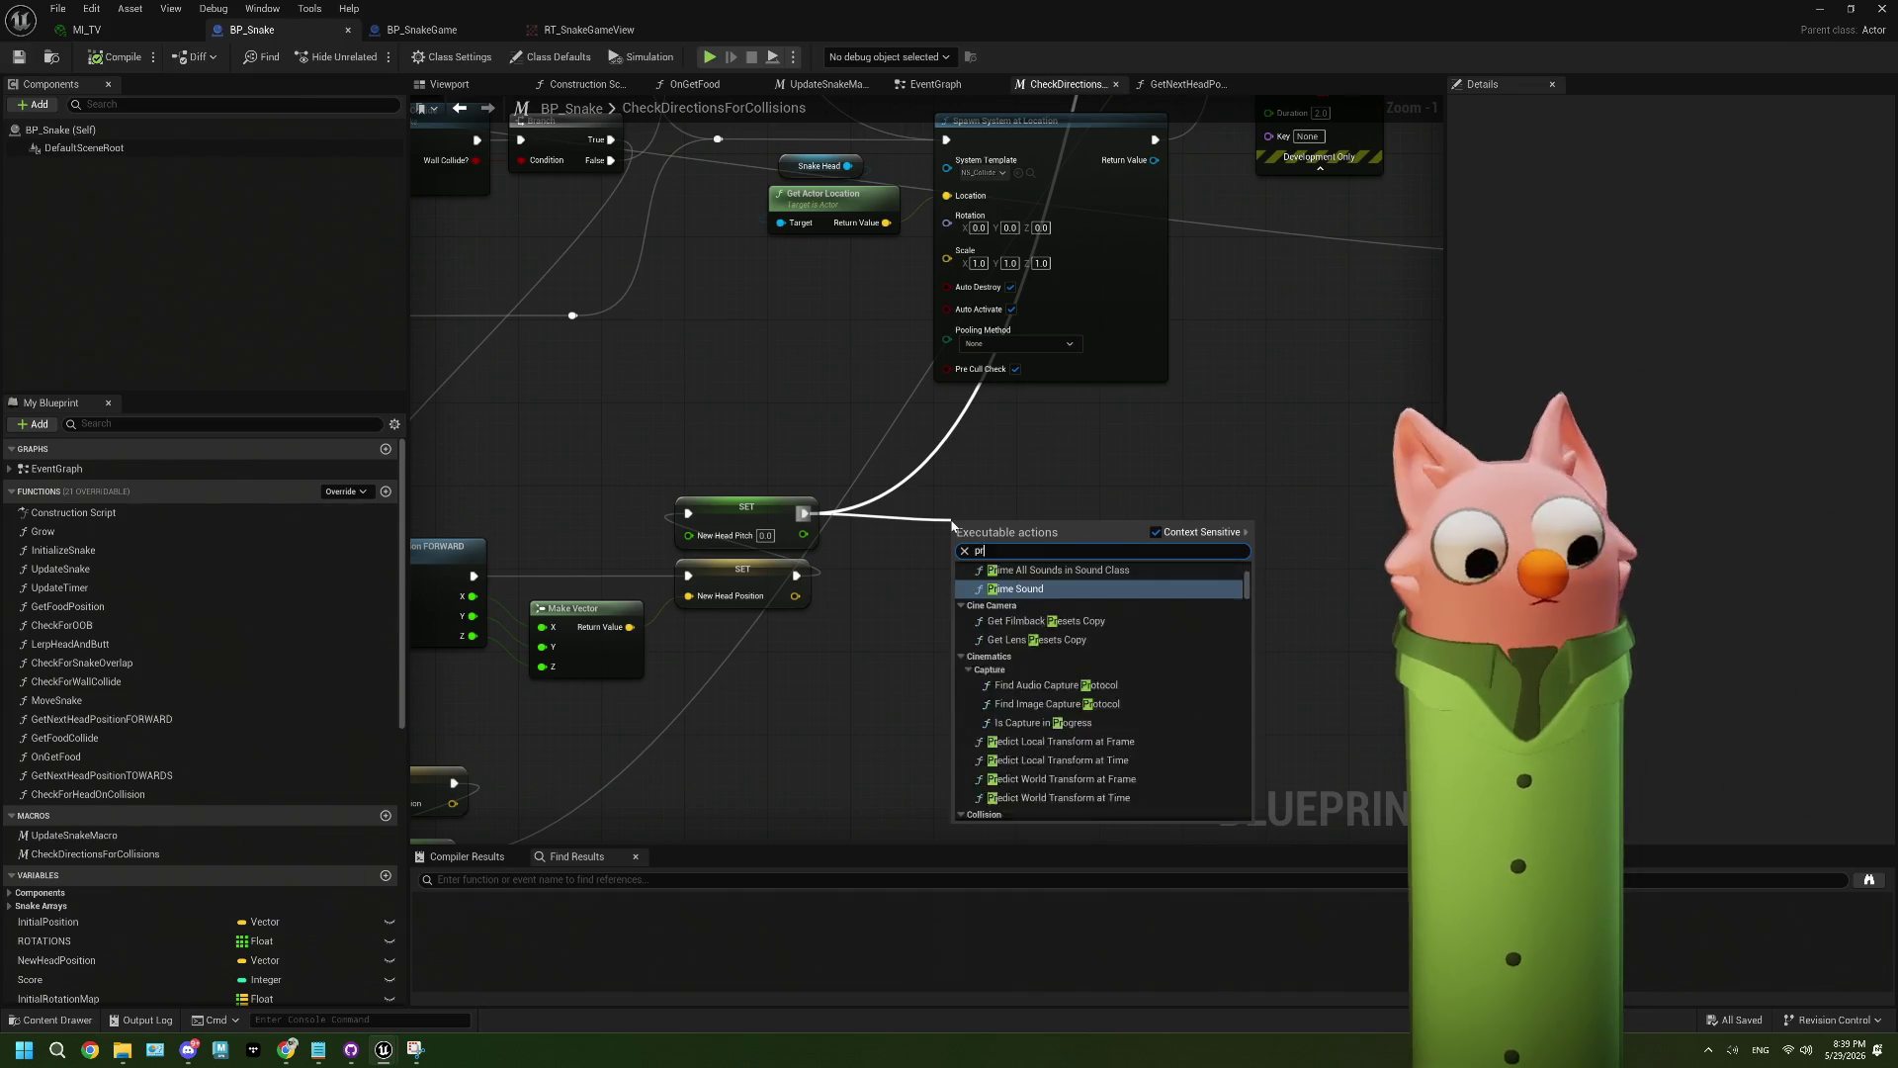
pyautogui.press('Return')
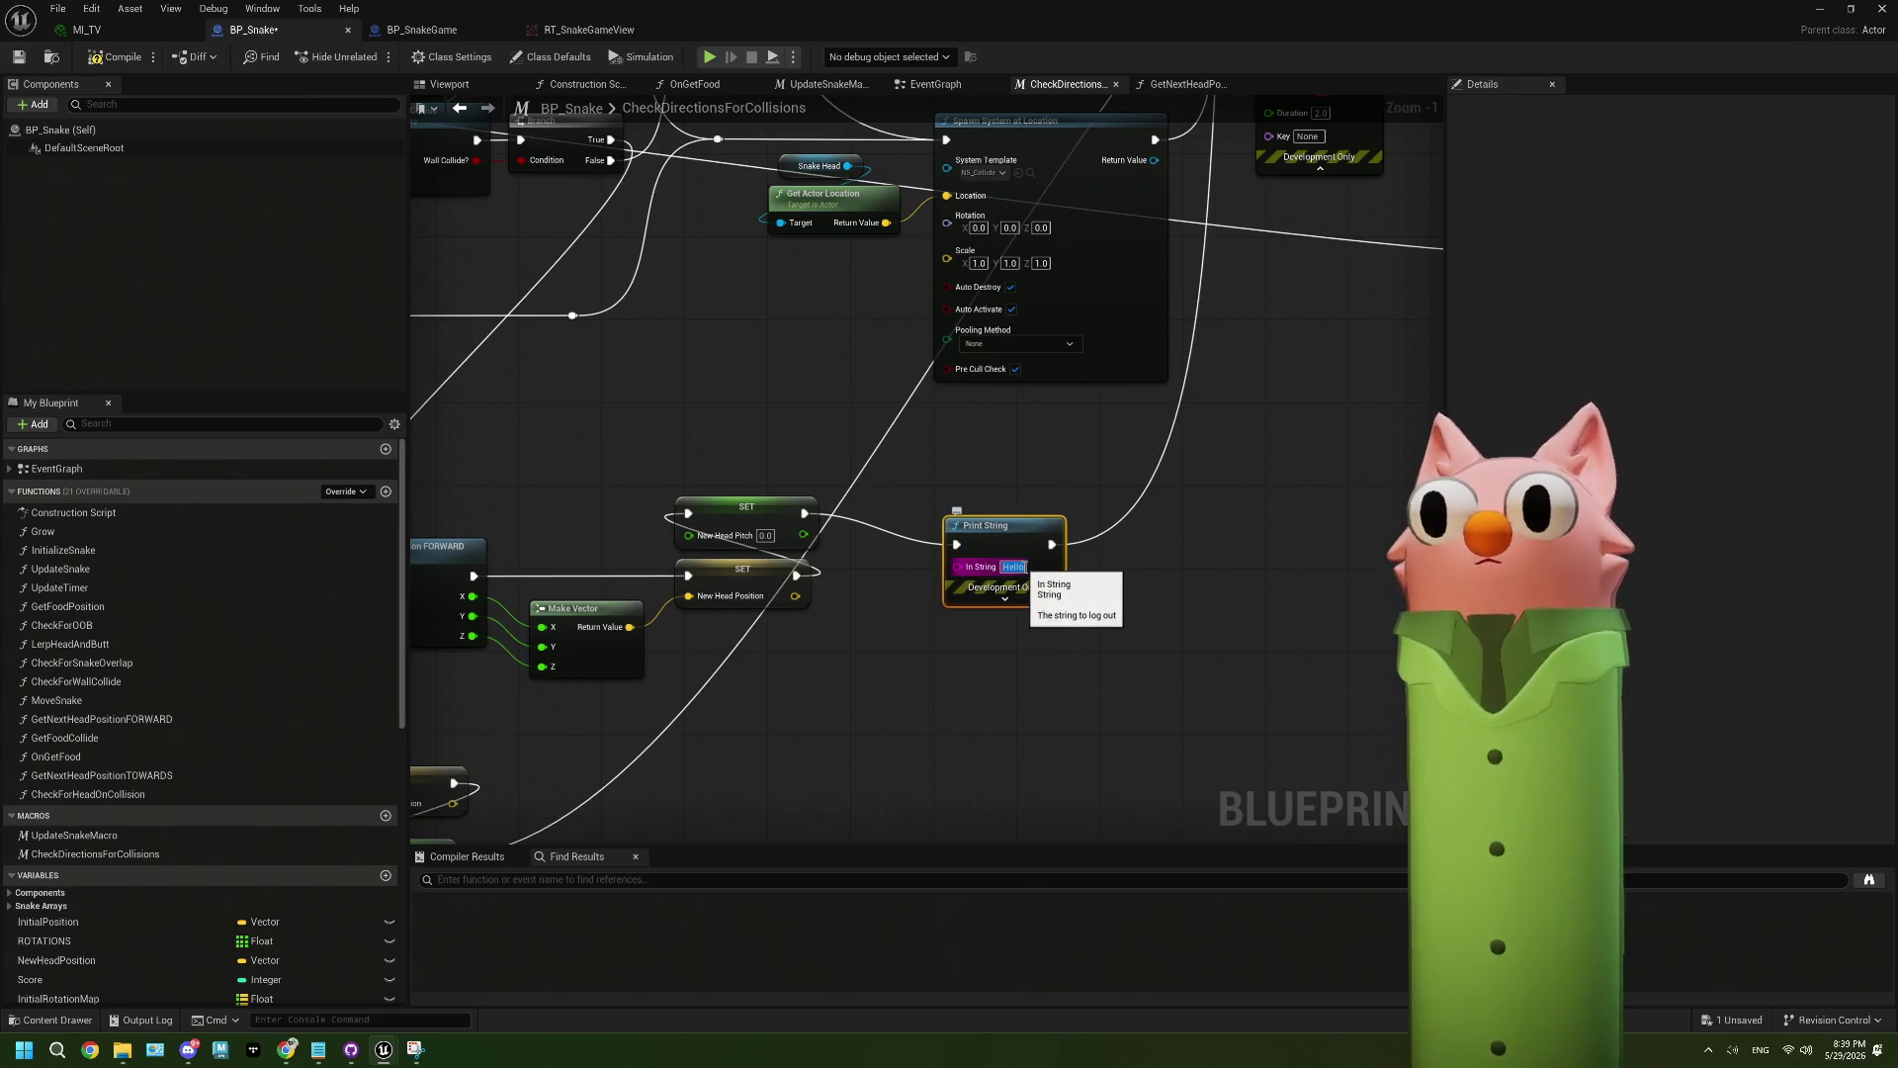
pyautogui.write('ur dumb')
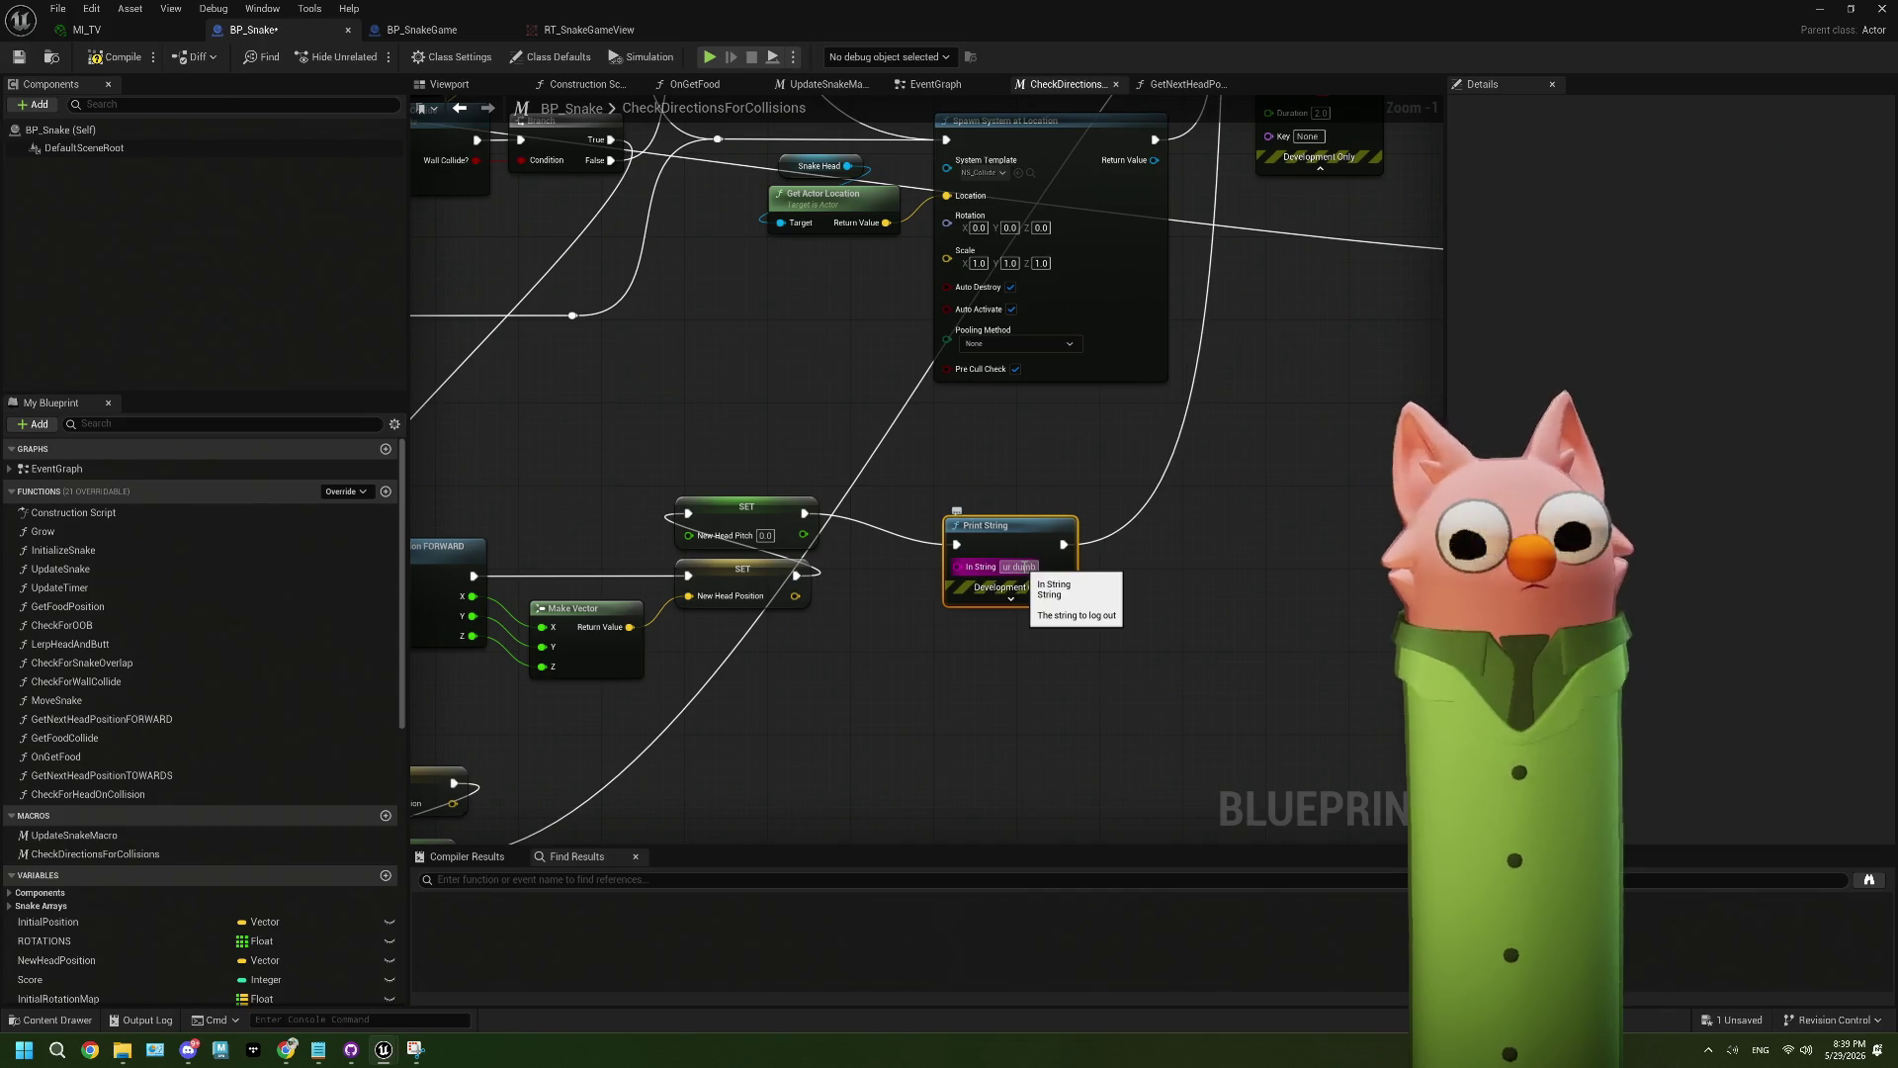
# - Set the Print String text colour to magenta, then compile and save BP_Snake
pyautogui.click(1031, 601)
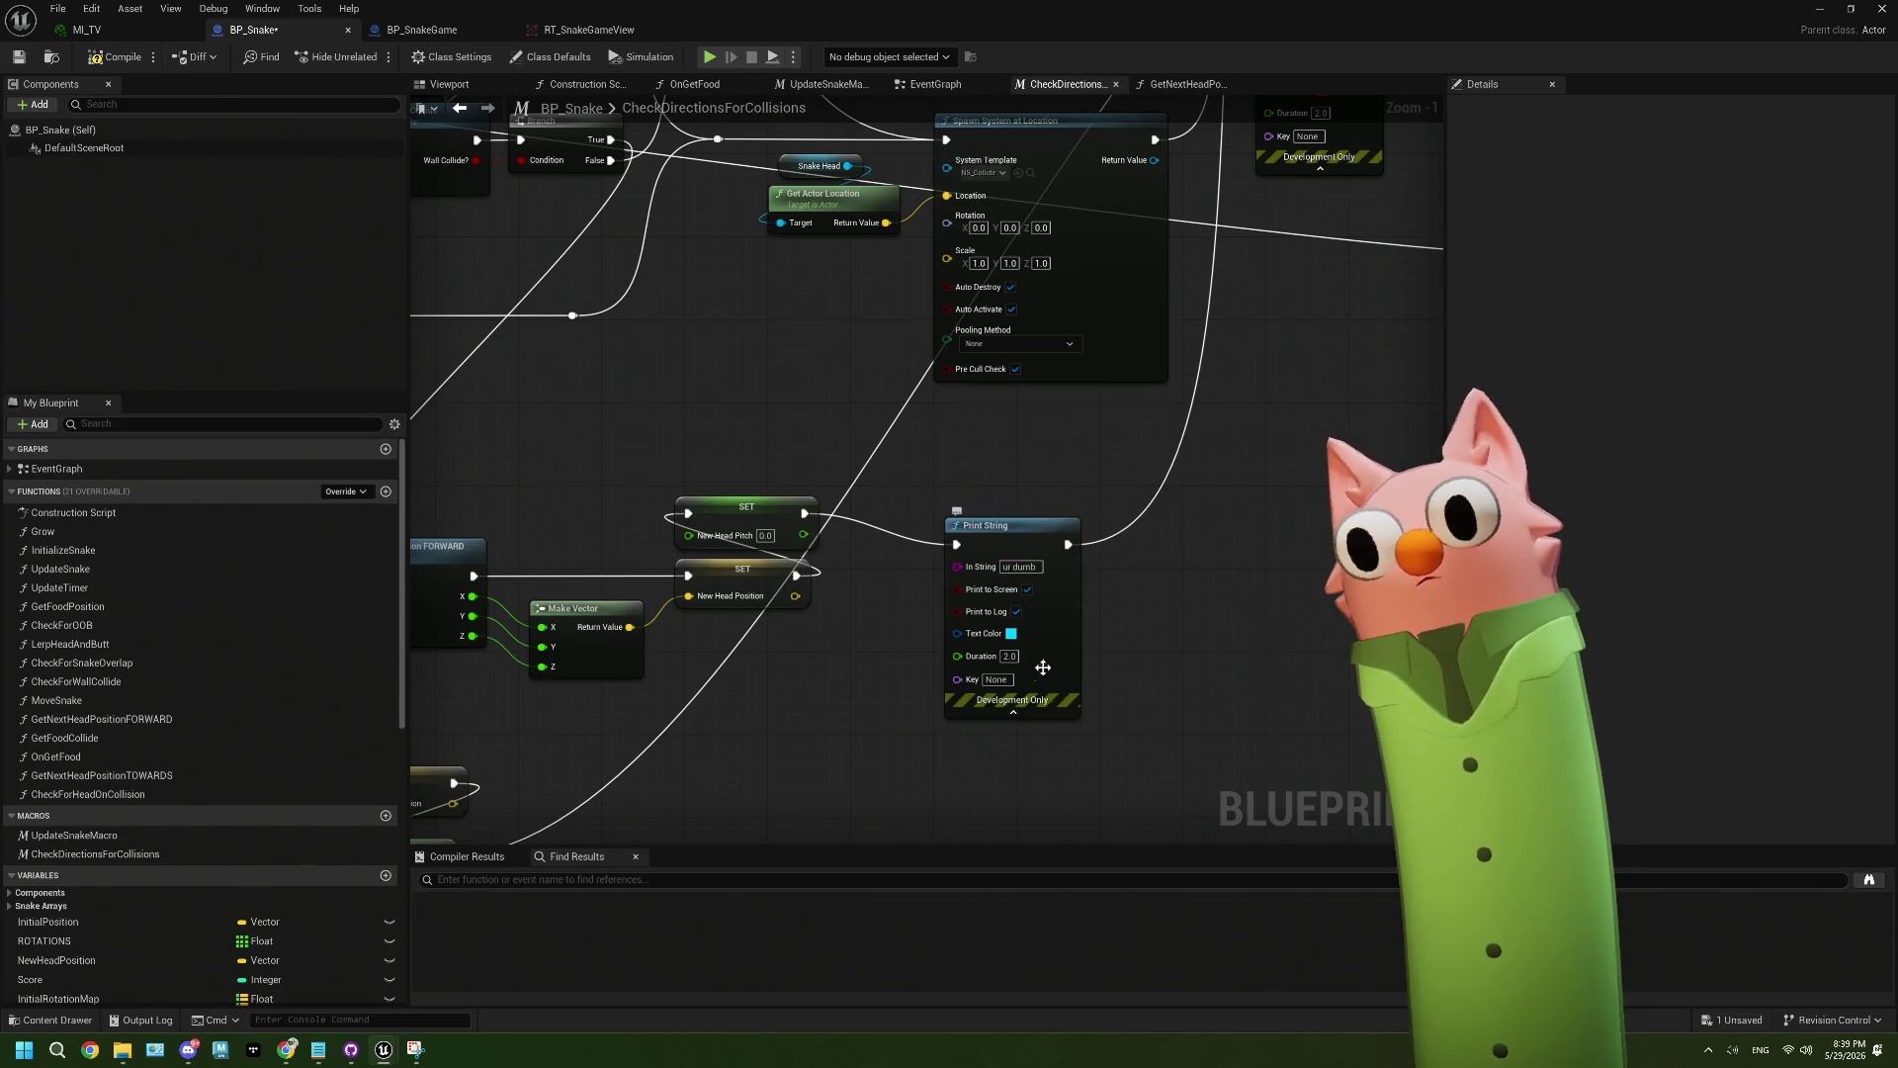
pyautogui.click(1011, 632)
pyautogui.moveTo(1150, 721); pyautogui.dragTo(1126, 647)
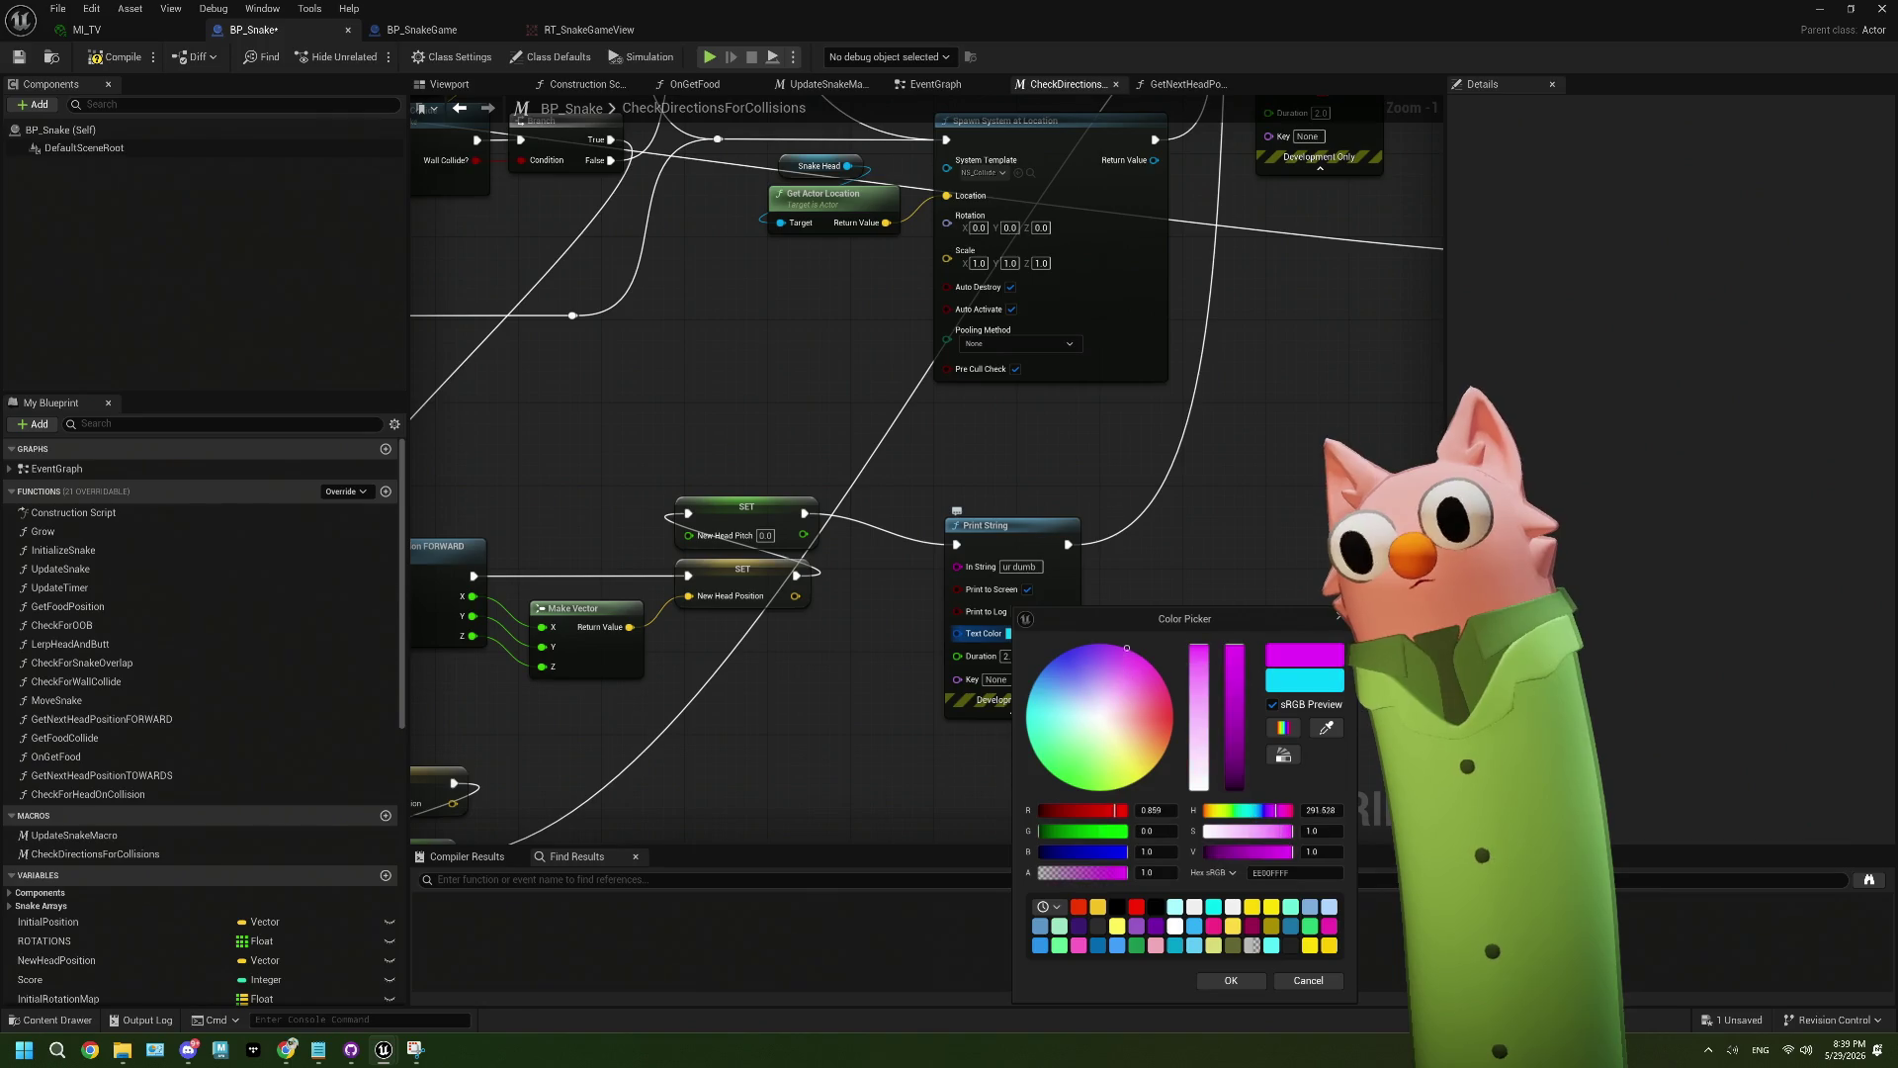
pyautogui.click(1231, 980)
pyautogui.click(116, 56)
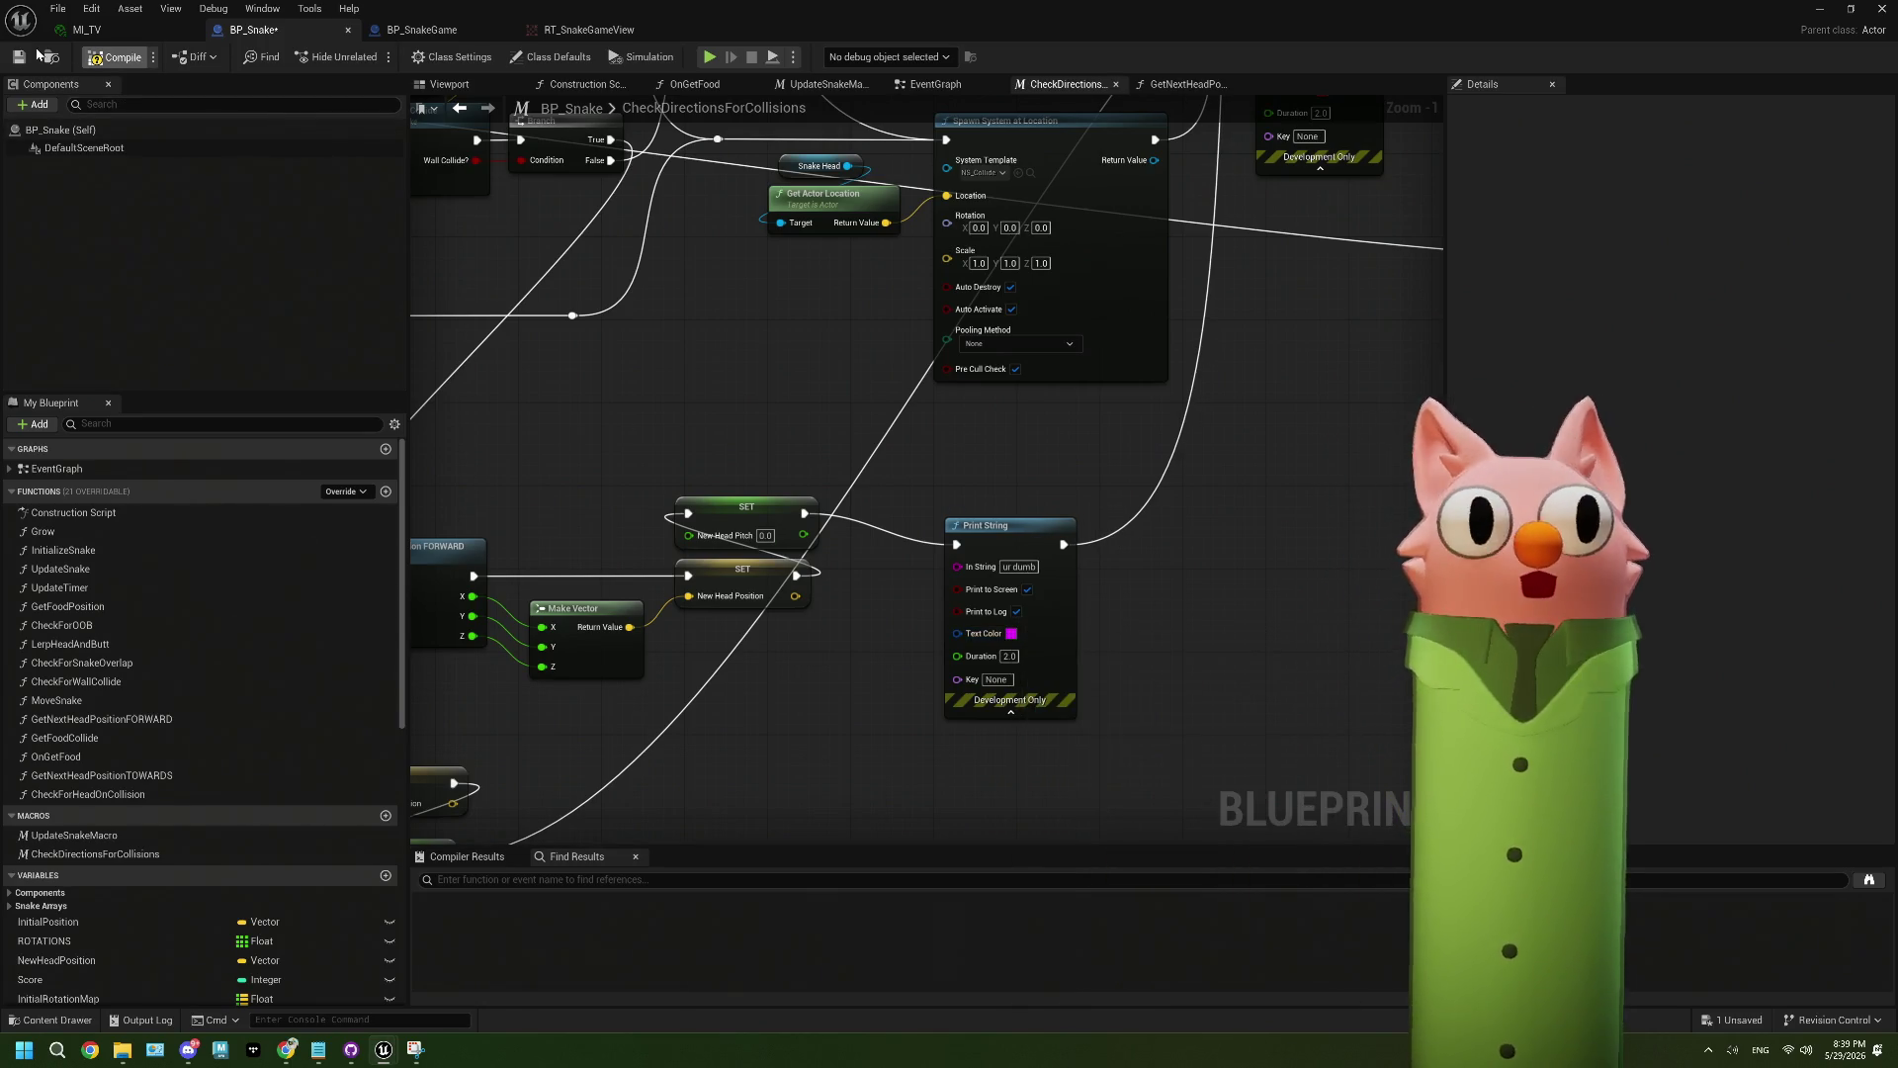
# - Play the level and steer the snake right, down, right and up, then stop with Esc
pyautogui.click(1819, 8)
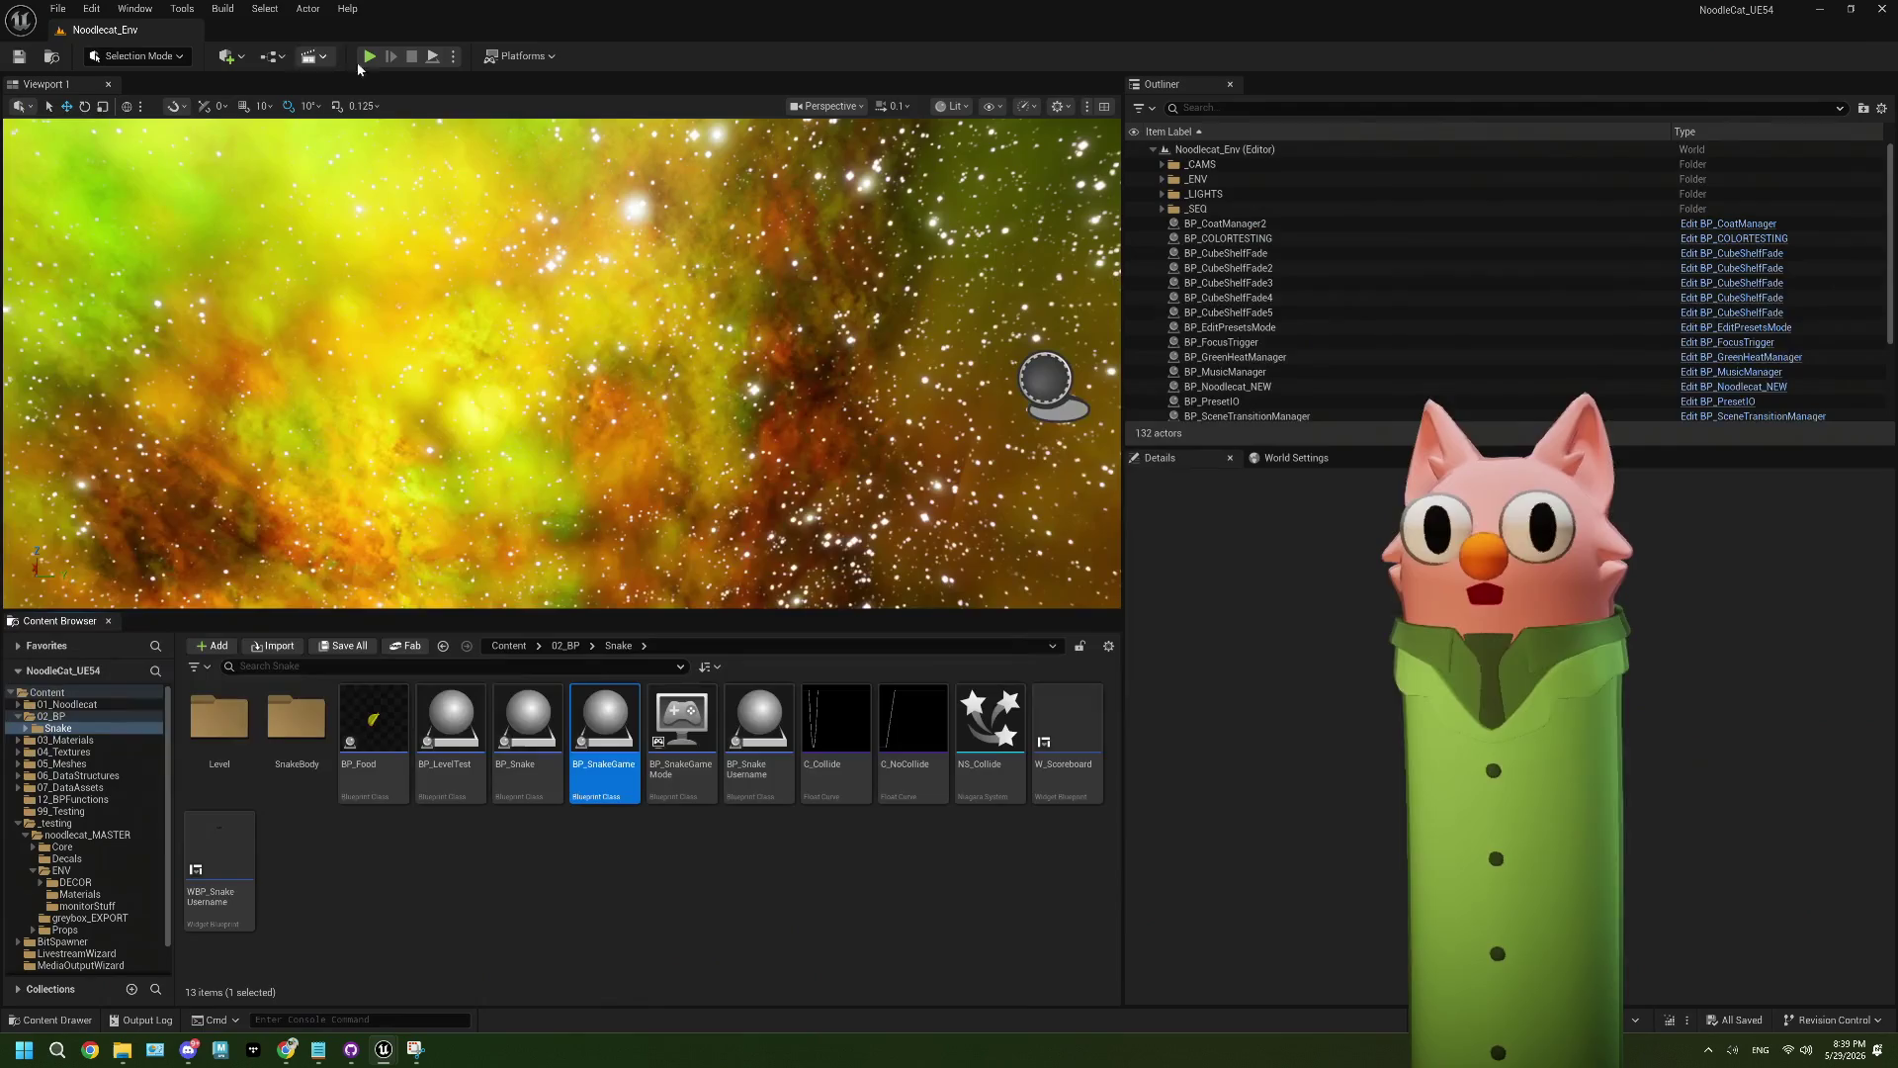
pyautogui.hotkey('alt', 'p')
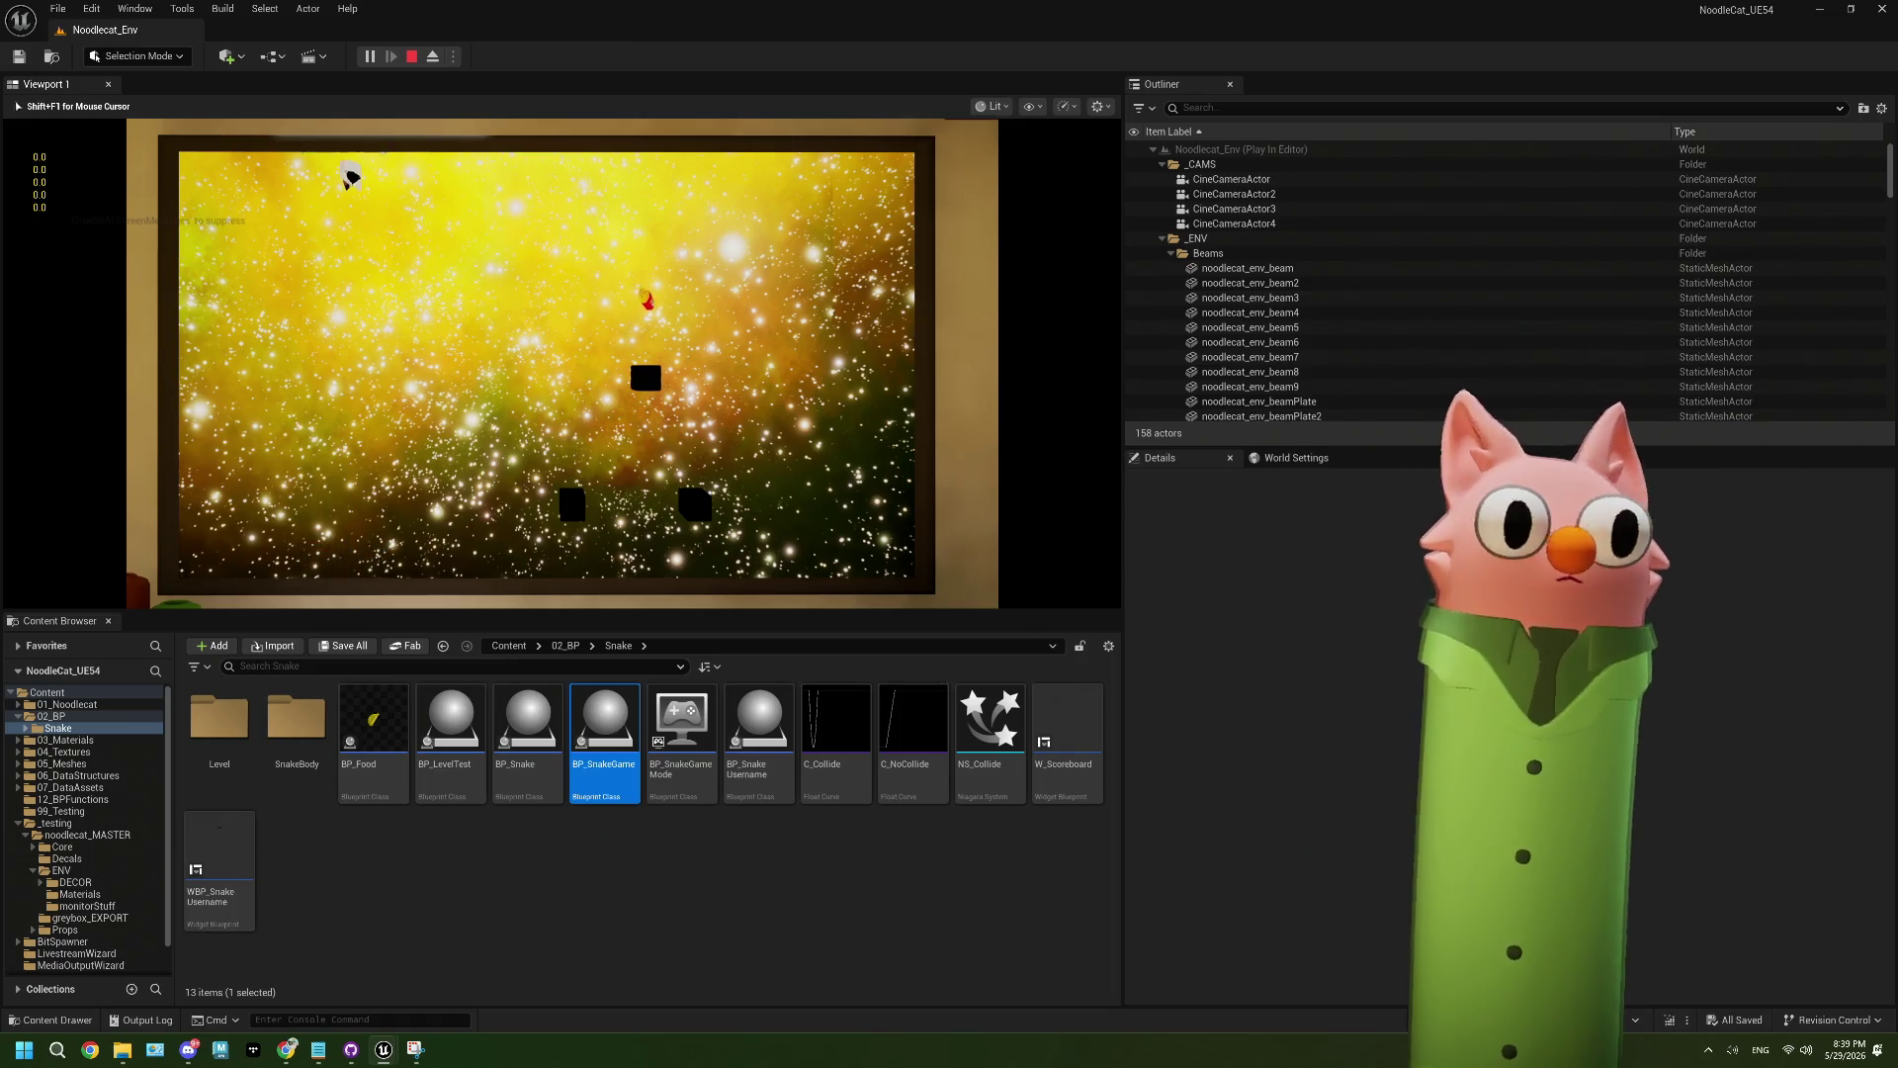
pyautogui.press('Right')
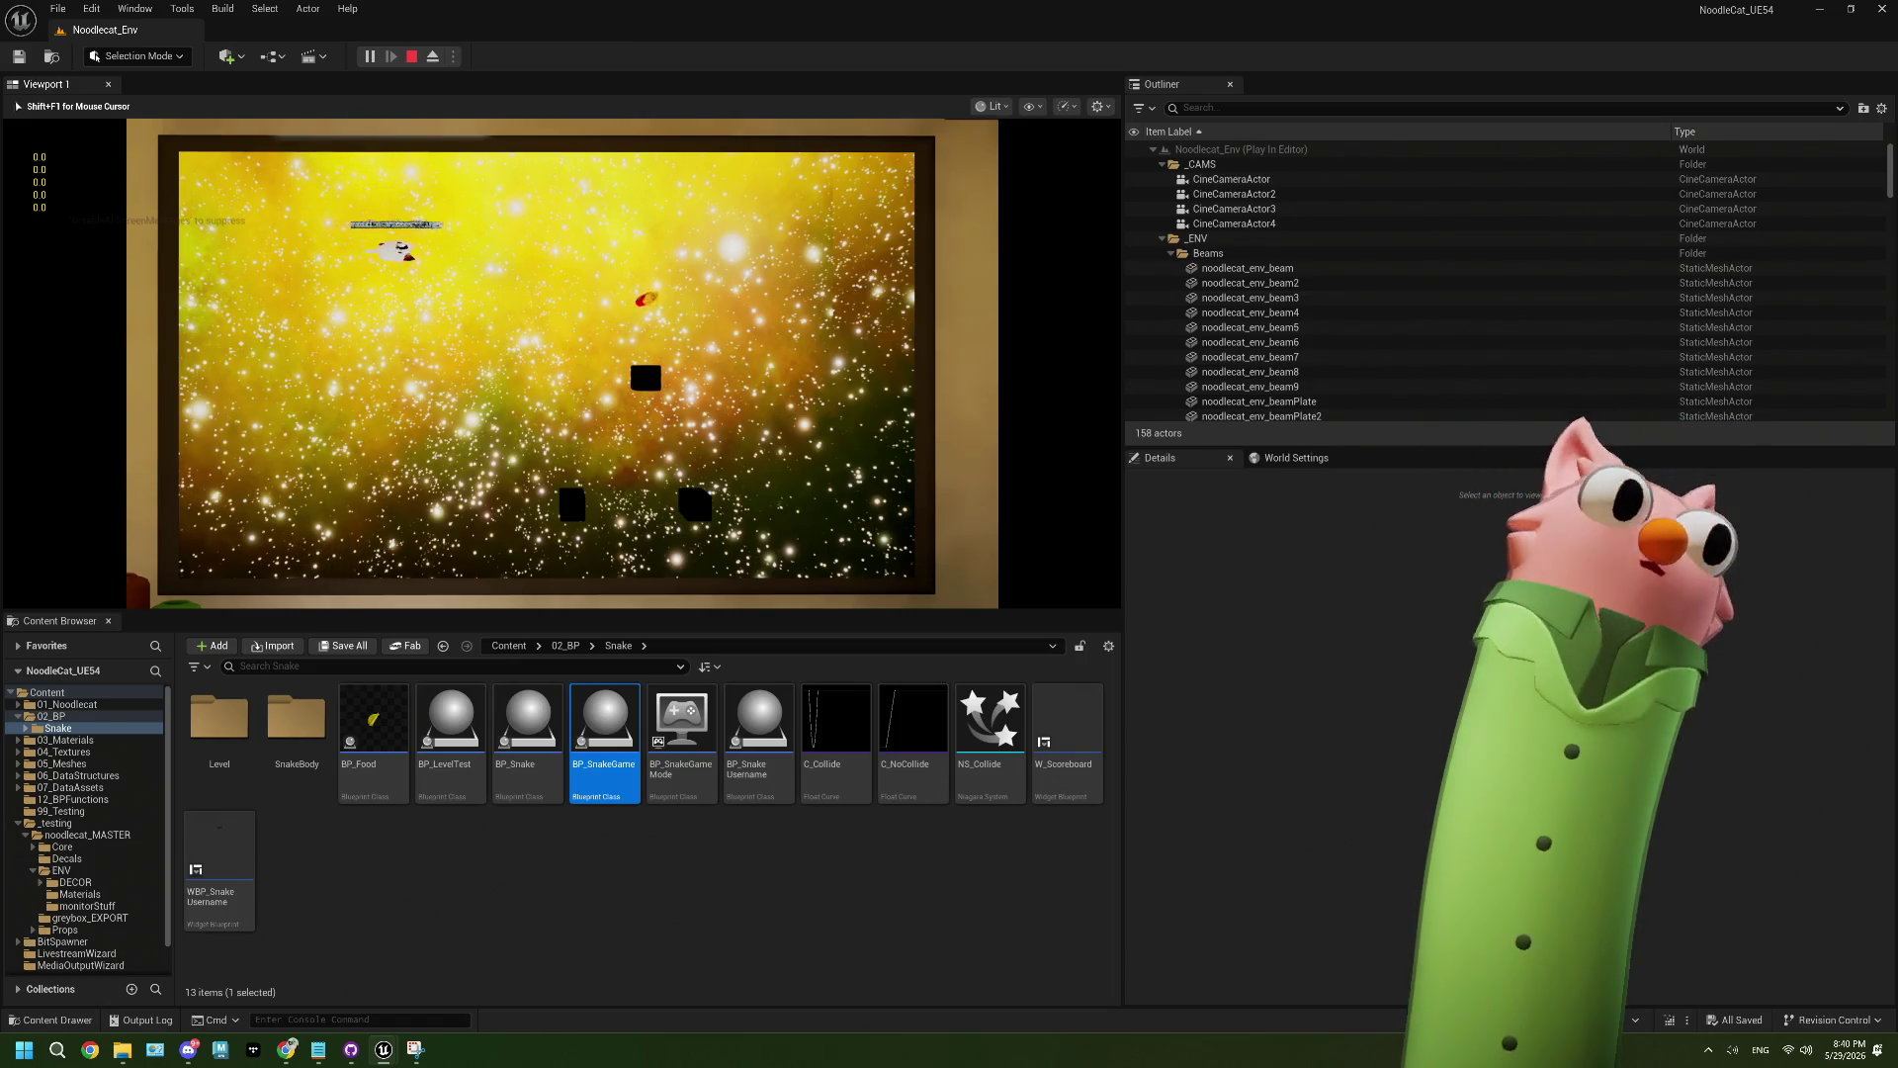
pyautogui.press('Down')
pyautogui.press('Right')
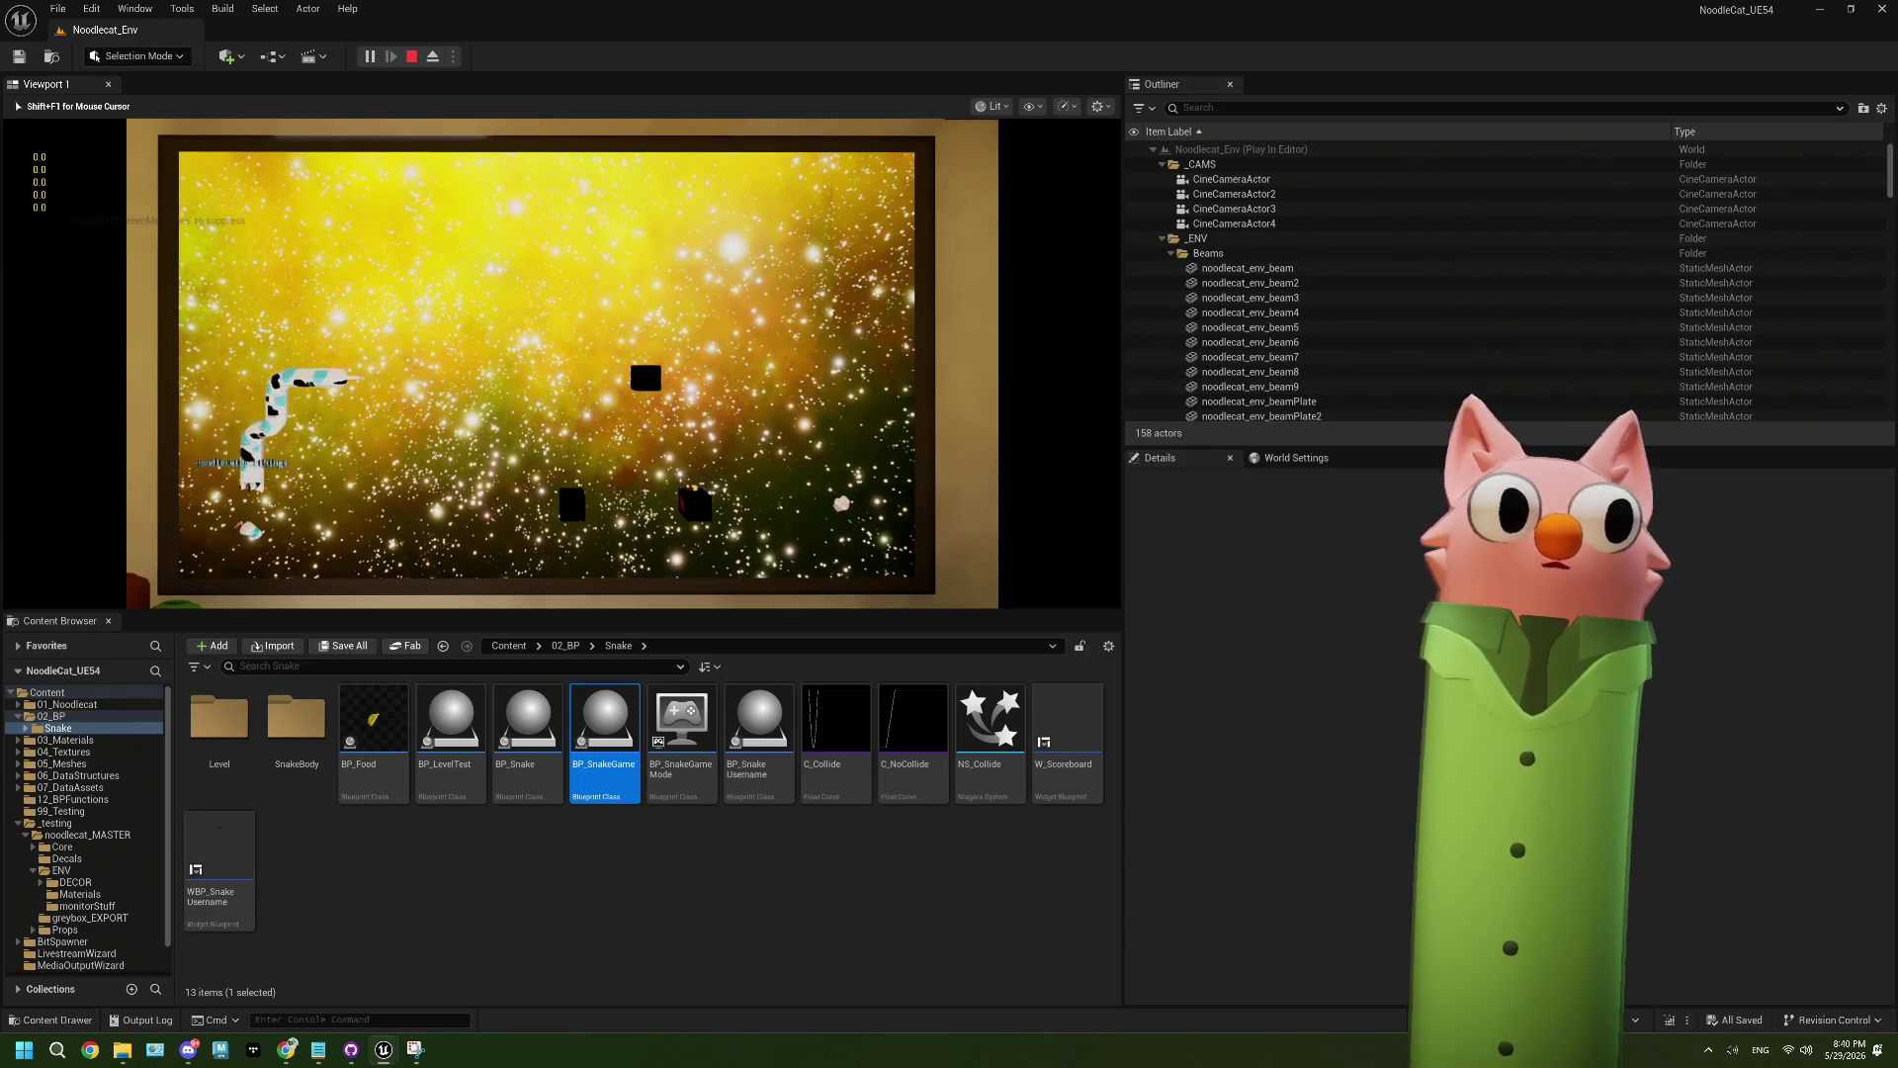
pyautogui.press('Up')
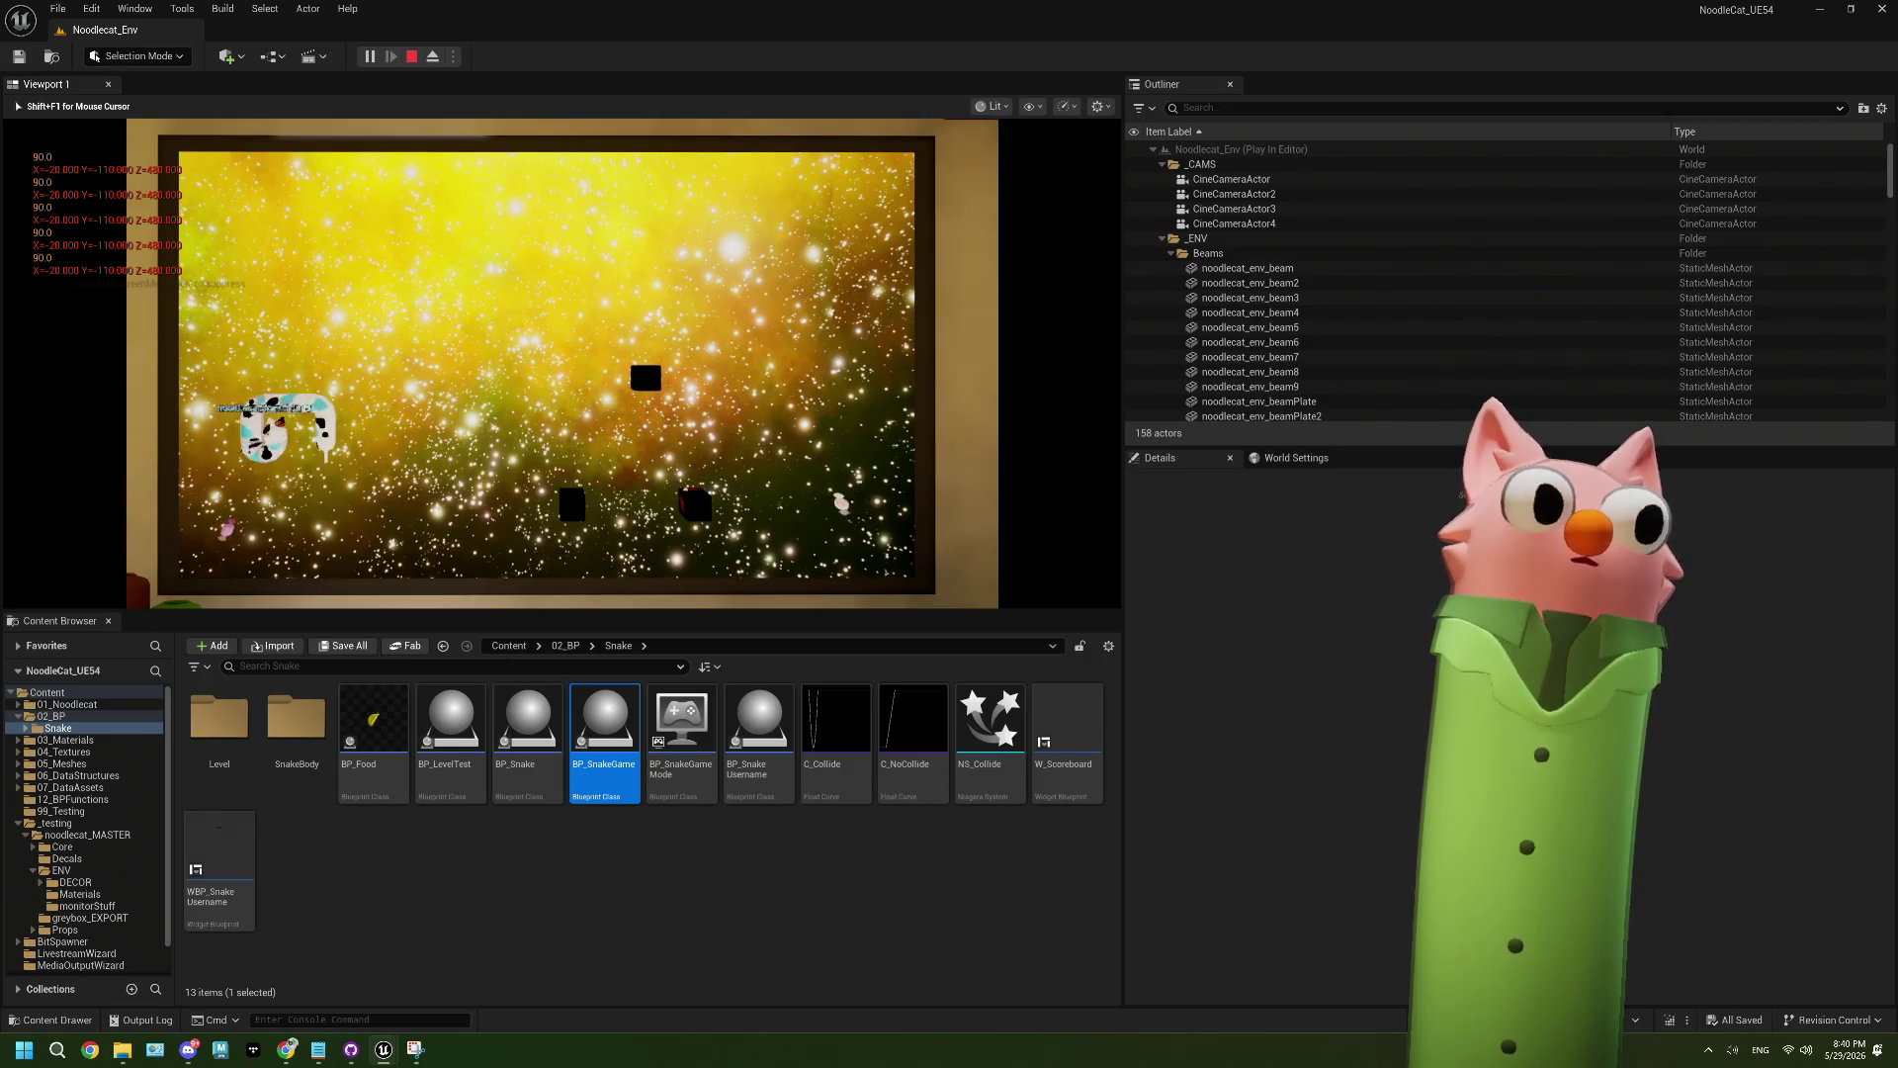
pyautogui.press('Escape')
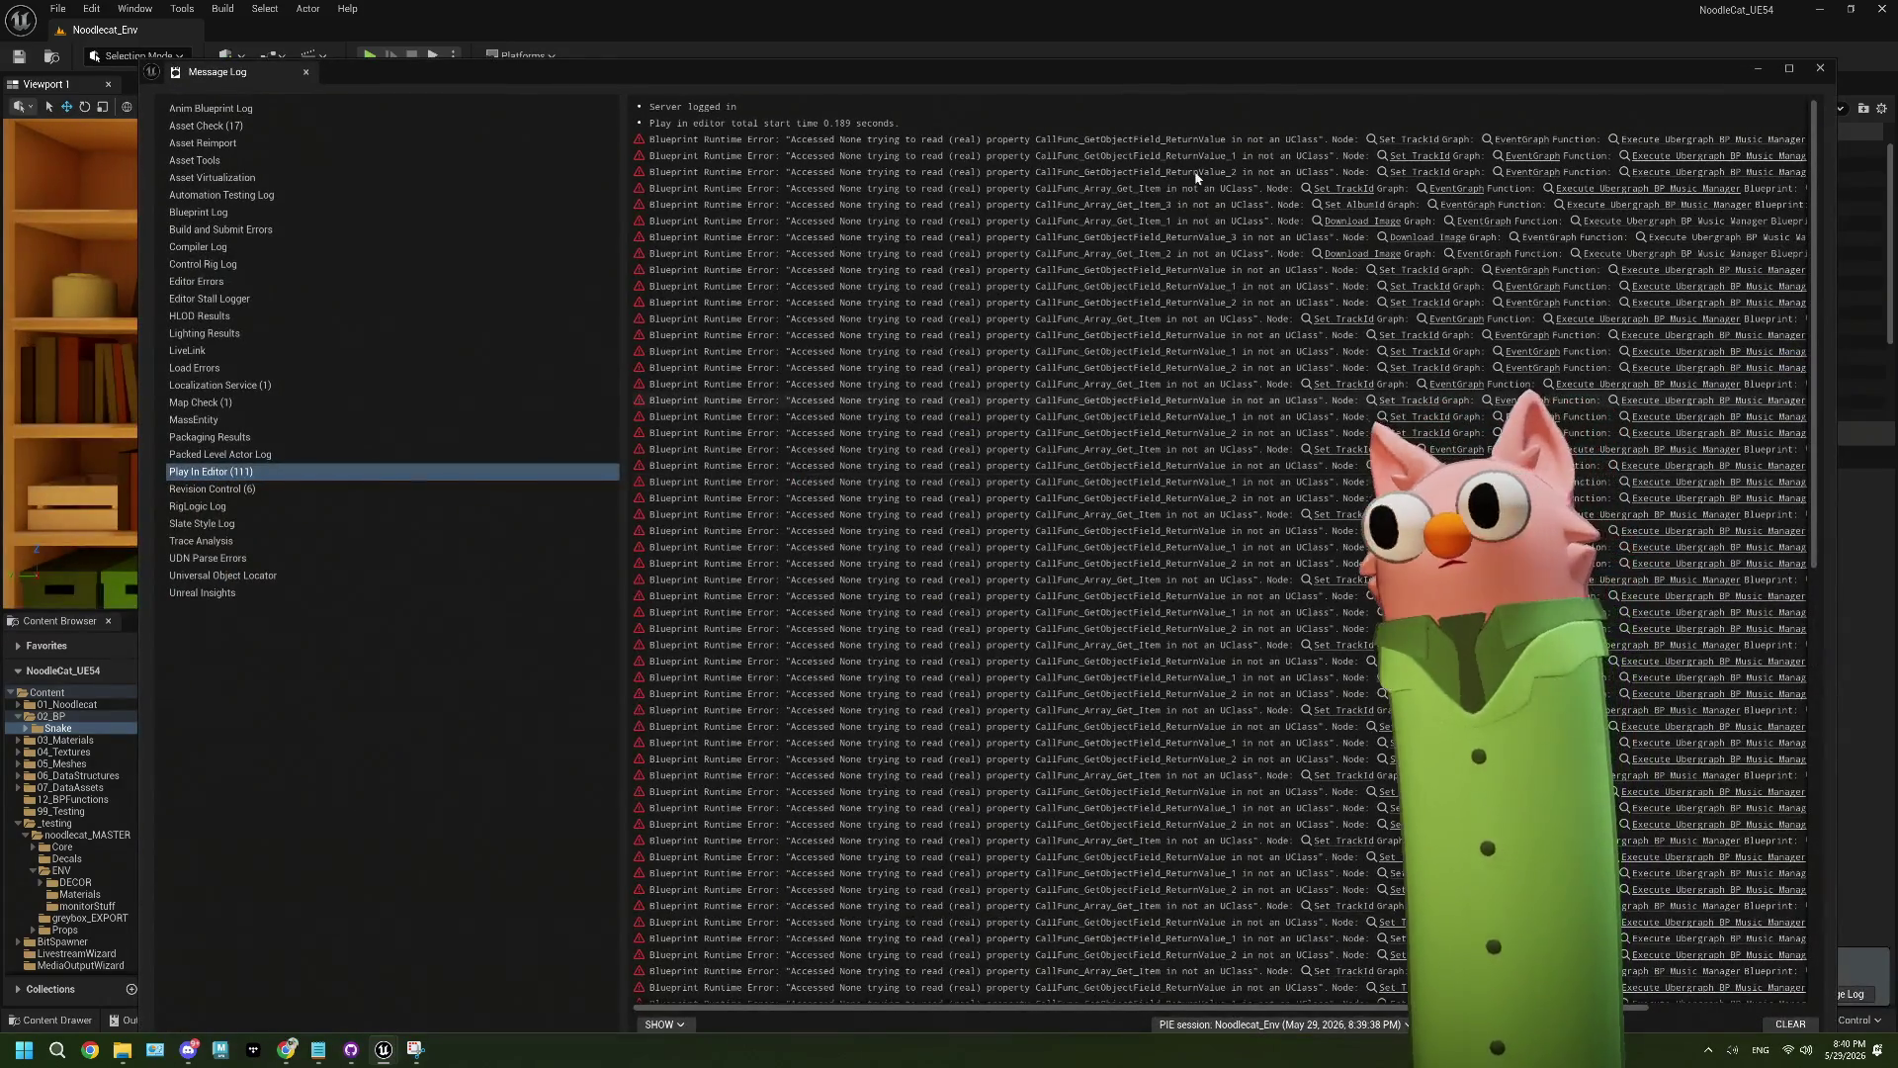
# - Close the Message Log, open BP_SnakeGame, then return to BP_Snake's wall-collision check nodes
pyautogui.click(1821, 68)
pyautogui.doubleClick(613, 750)
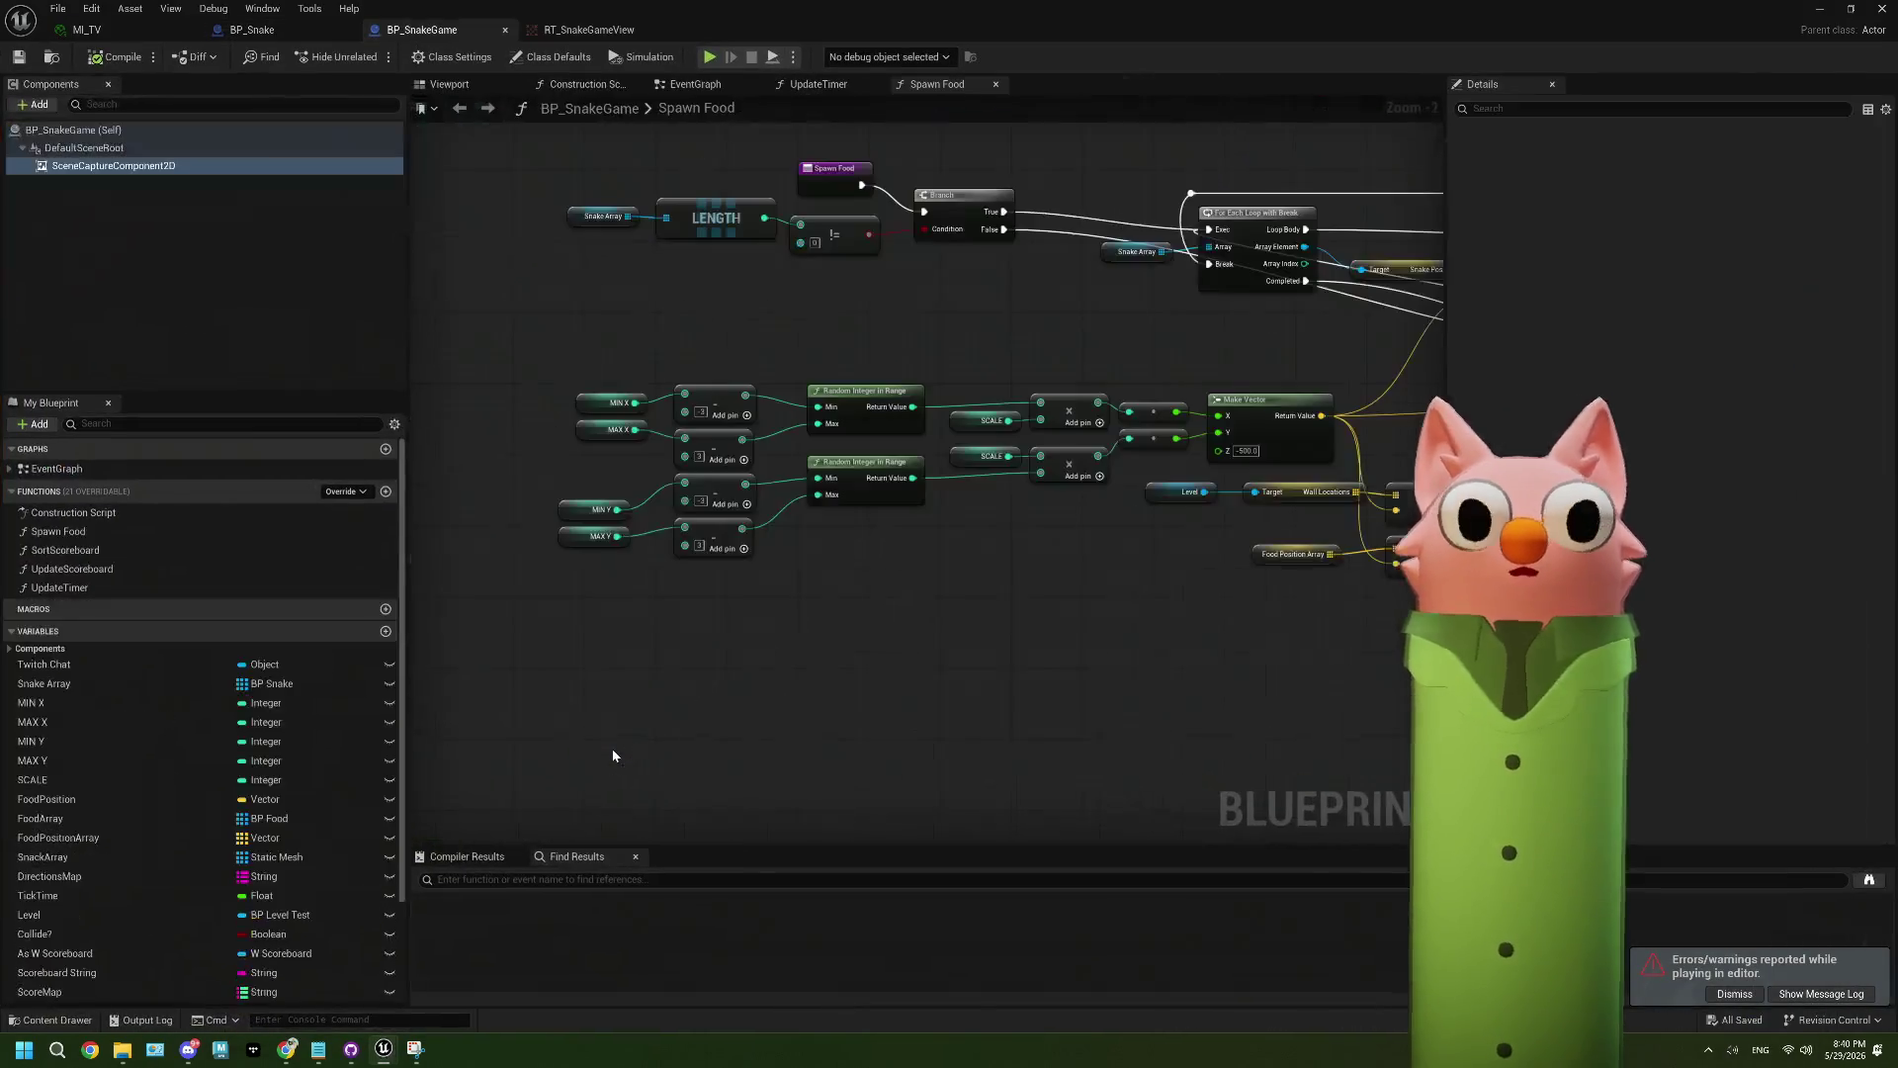
pyautogui.moveTo(1019, 676); pyautogui.dragTo(897, 660)
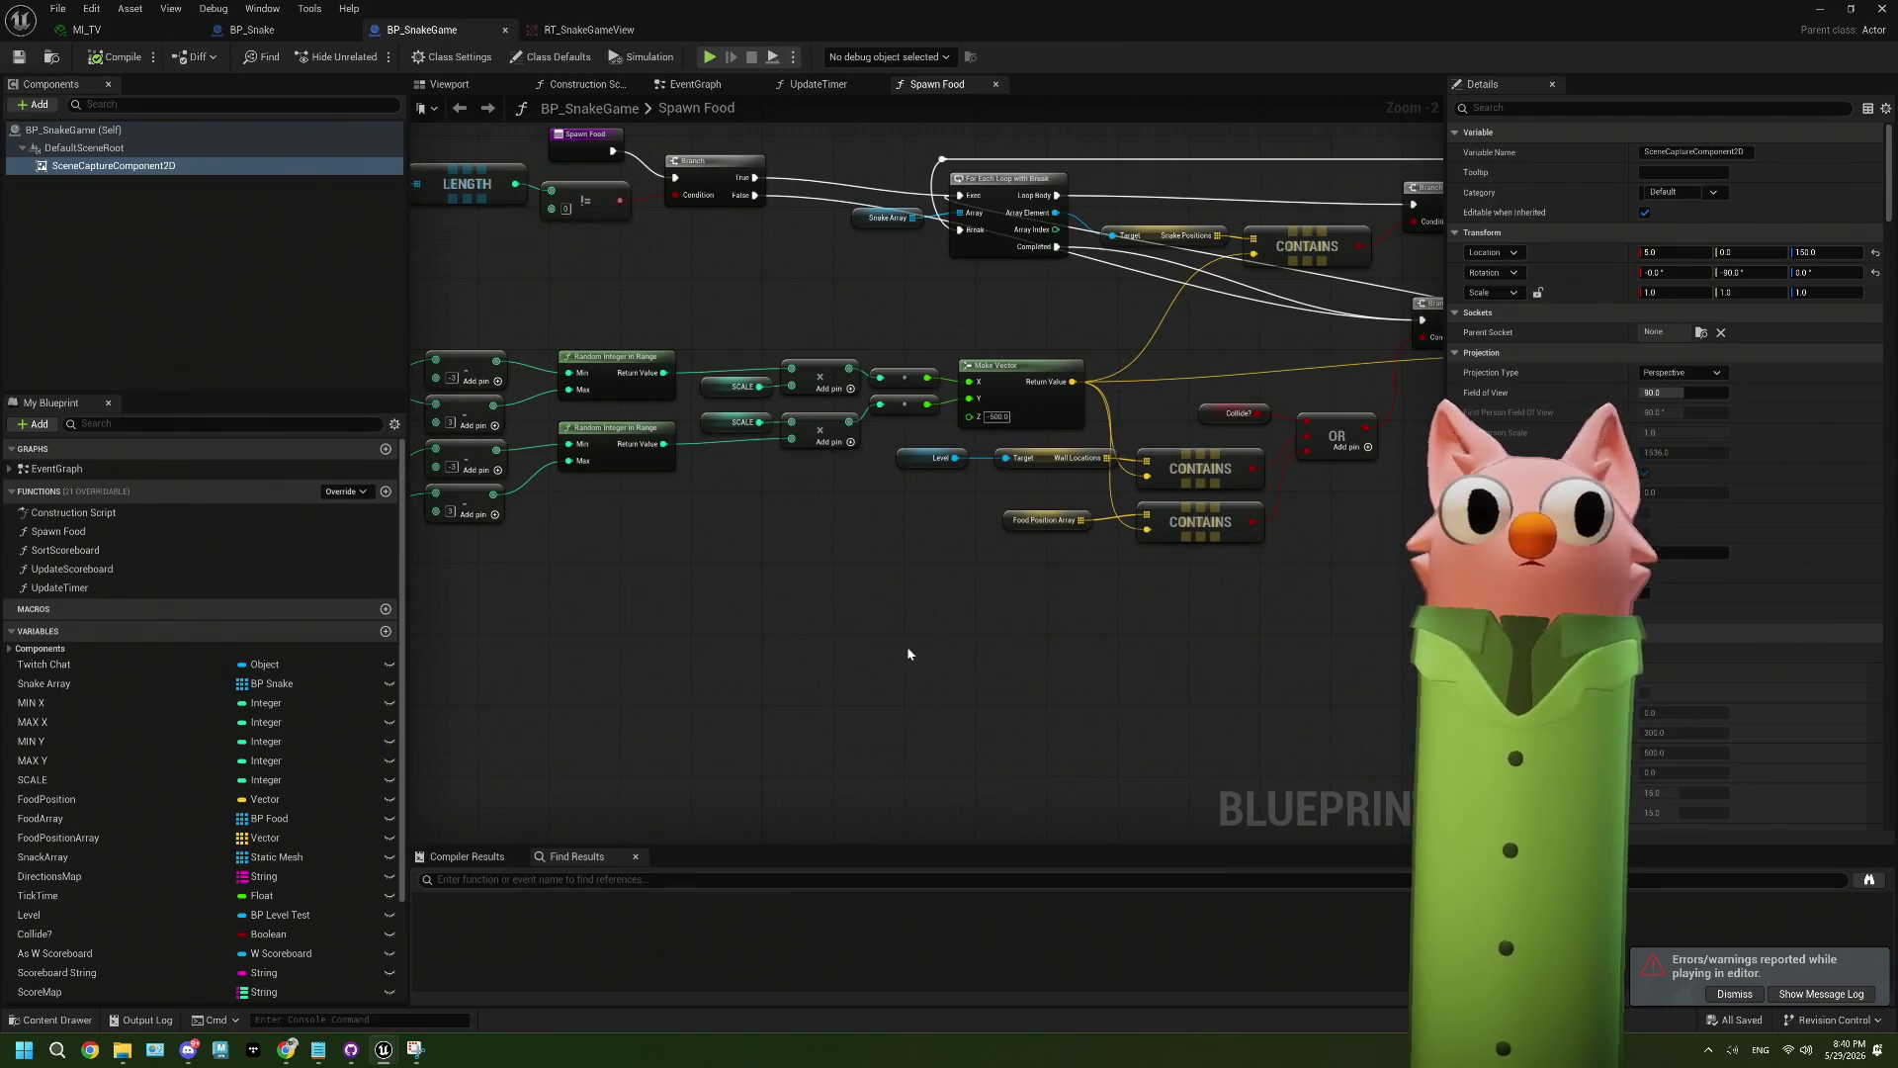
pyautogui.click(293, 29)
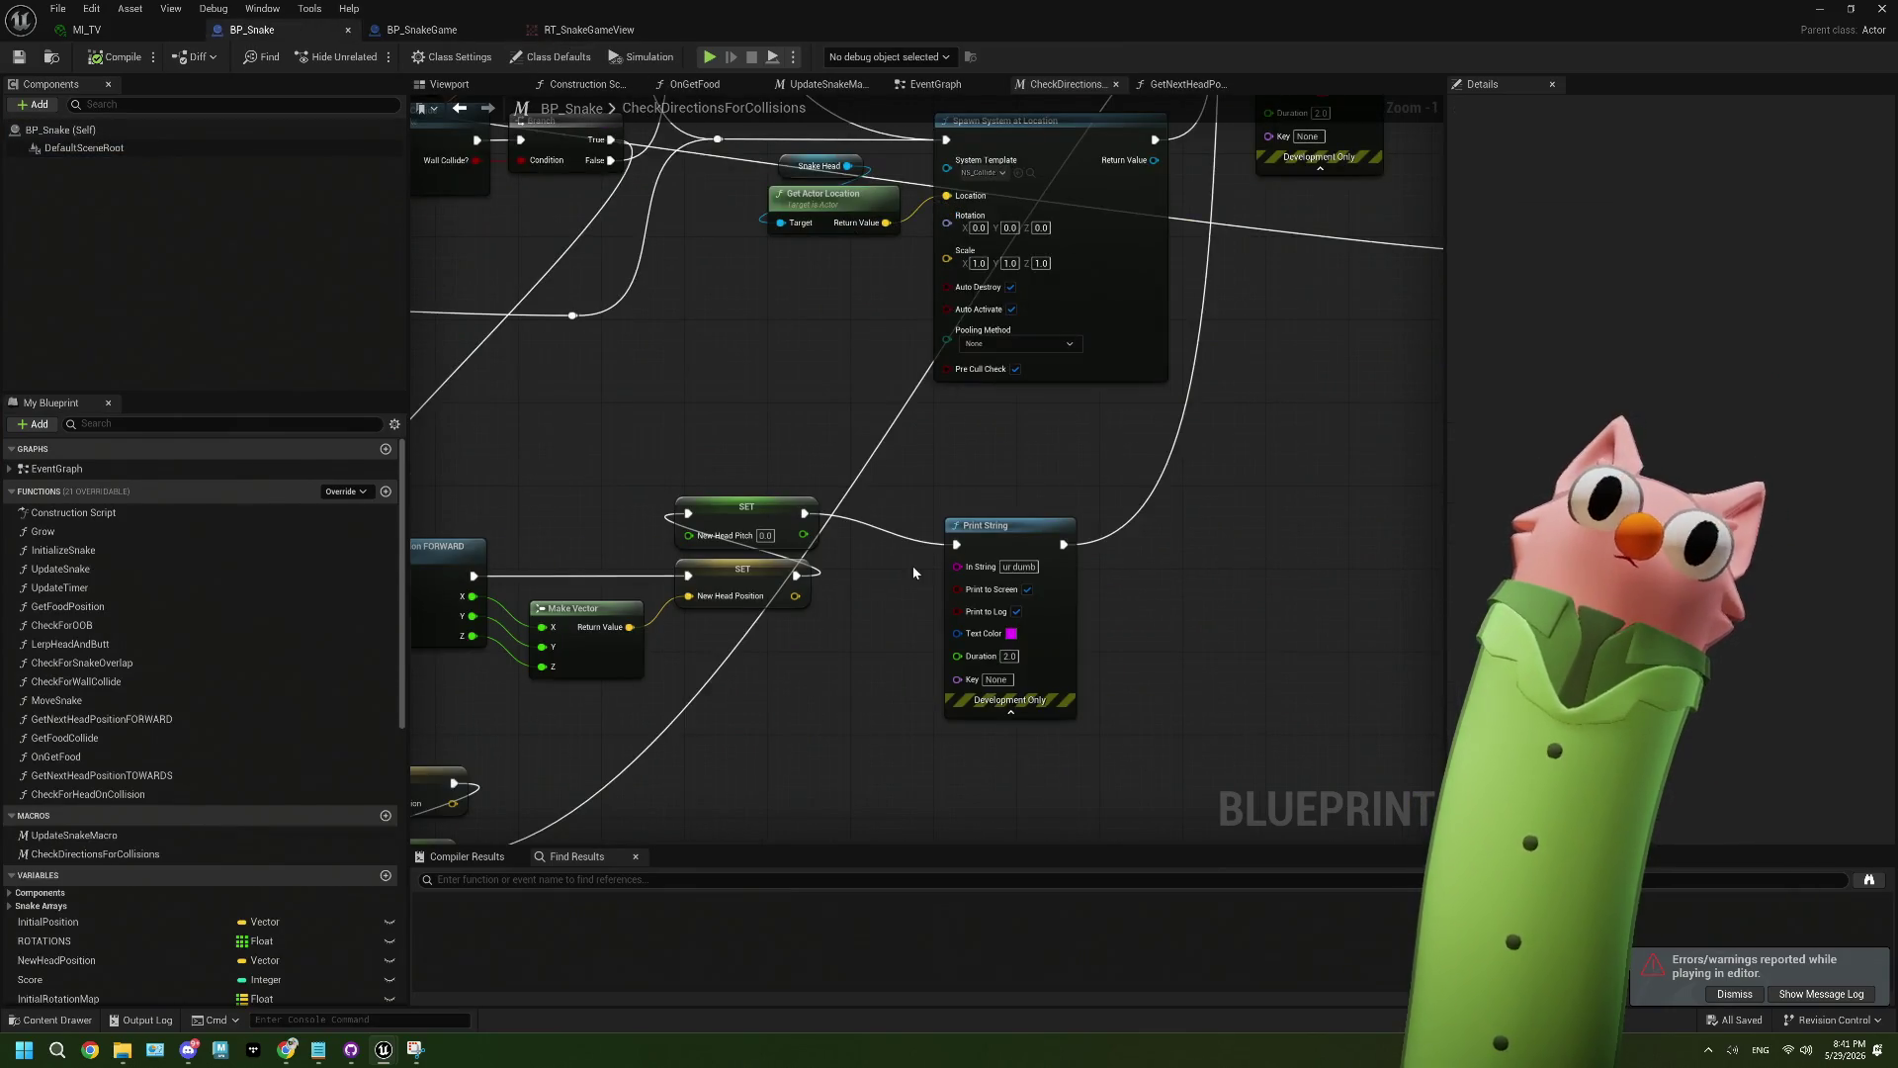
pyautogui.moveTo(1025, 545)
pyautogui.mouseDown()
pyautogui.moveTo(1091, 604)
pyautogui.moveTo(1118, 677)
pyautogui.moveTo(902, 649)
pyautogui.mouseUp()
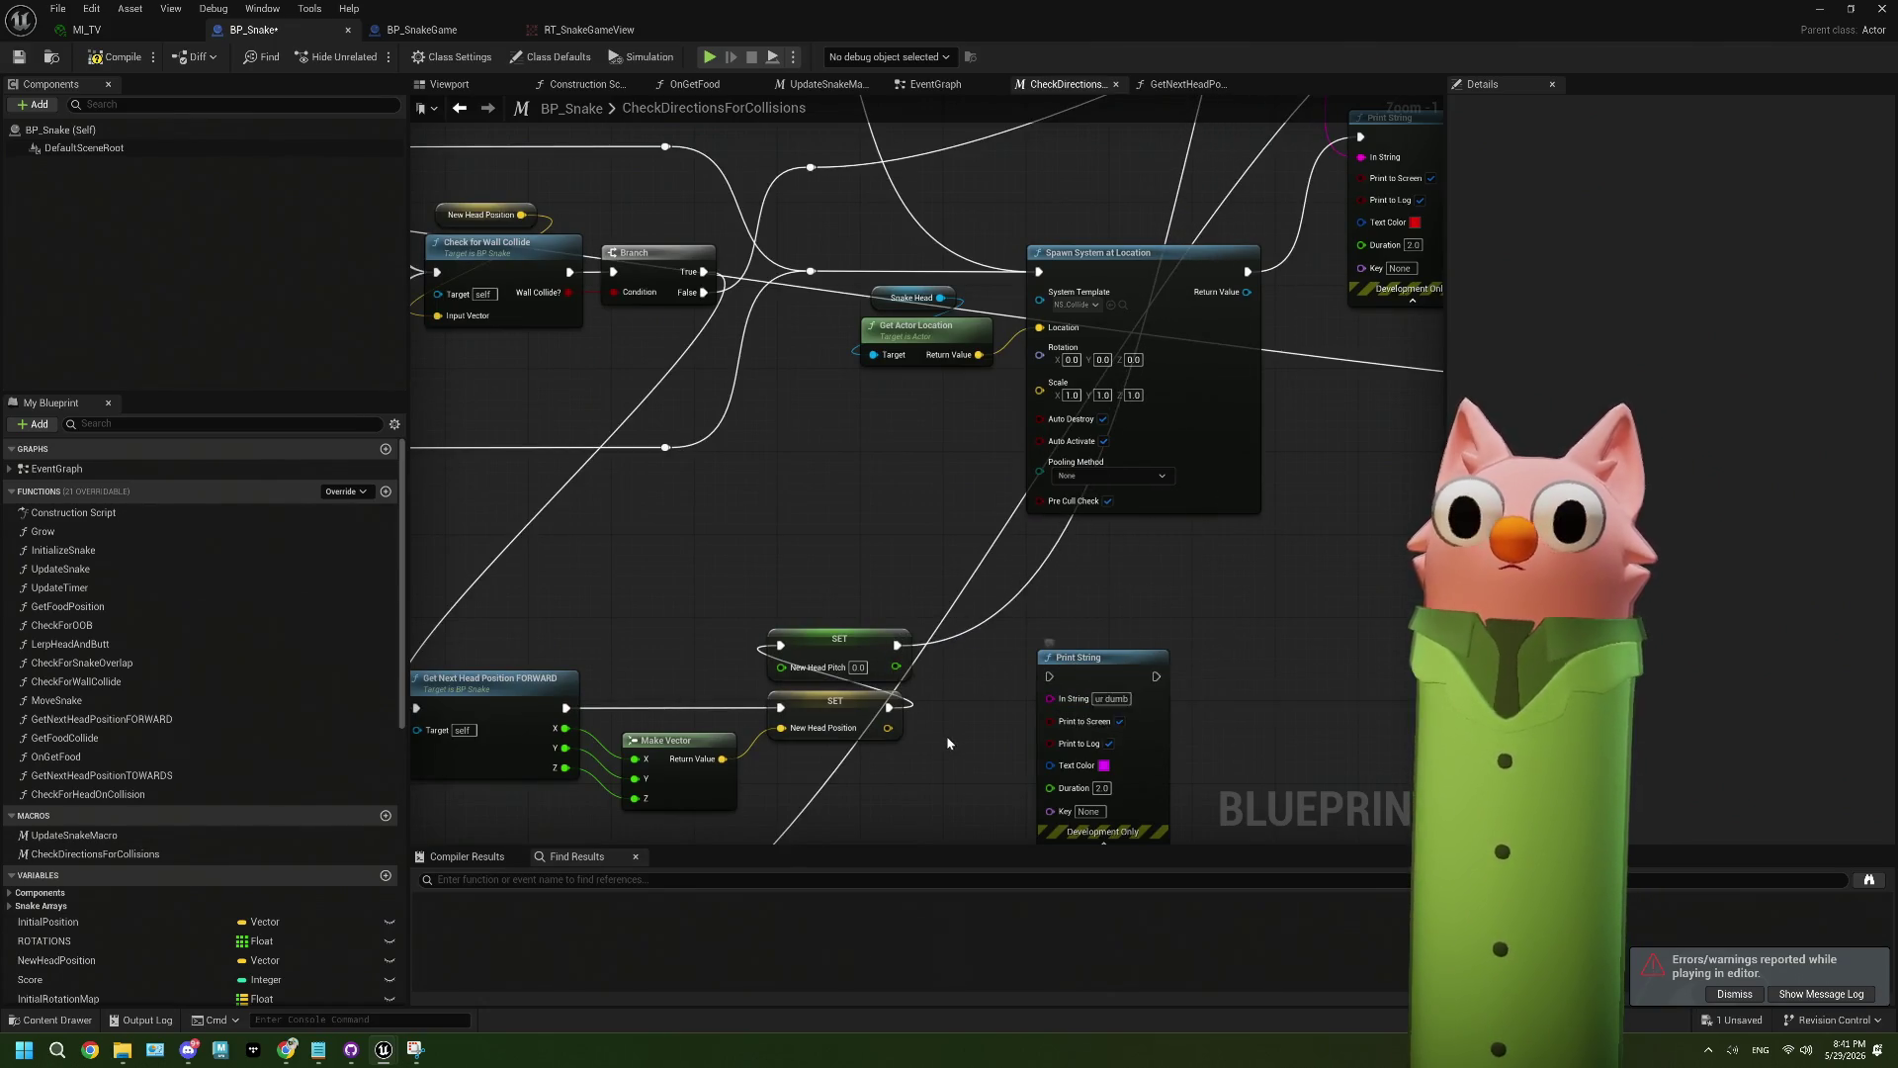
# - Pan and zoom over the lower node chain around Make Vector and the TOWARDS call
pyautogui.scroll(-3, 947, 742)
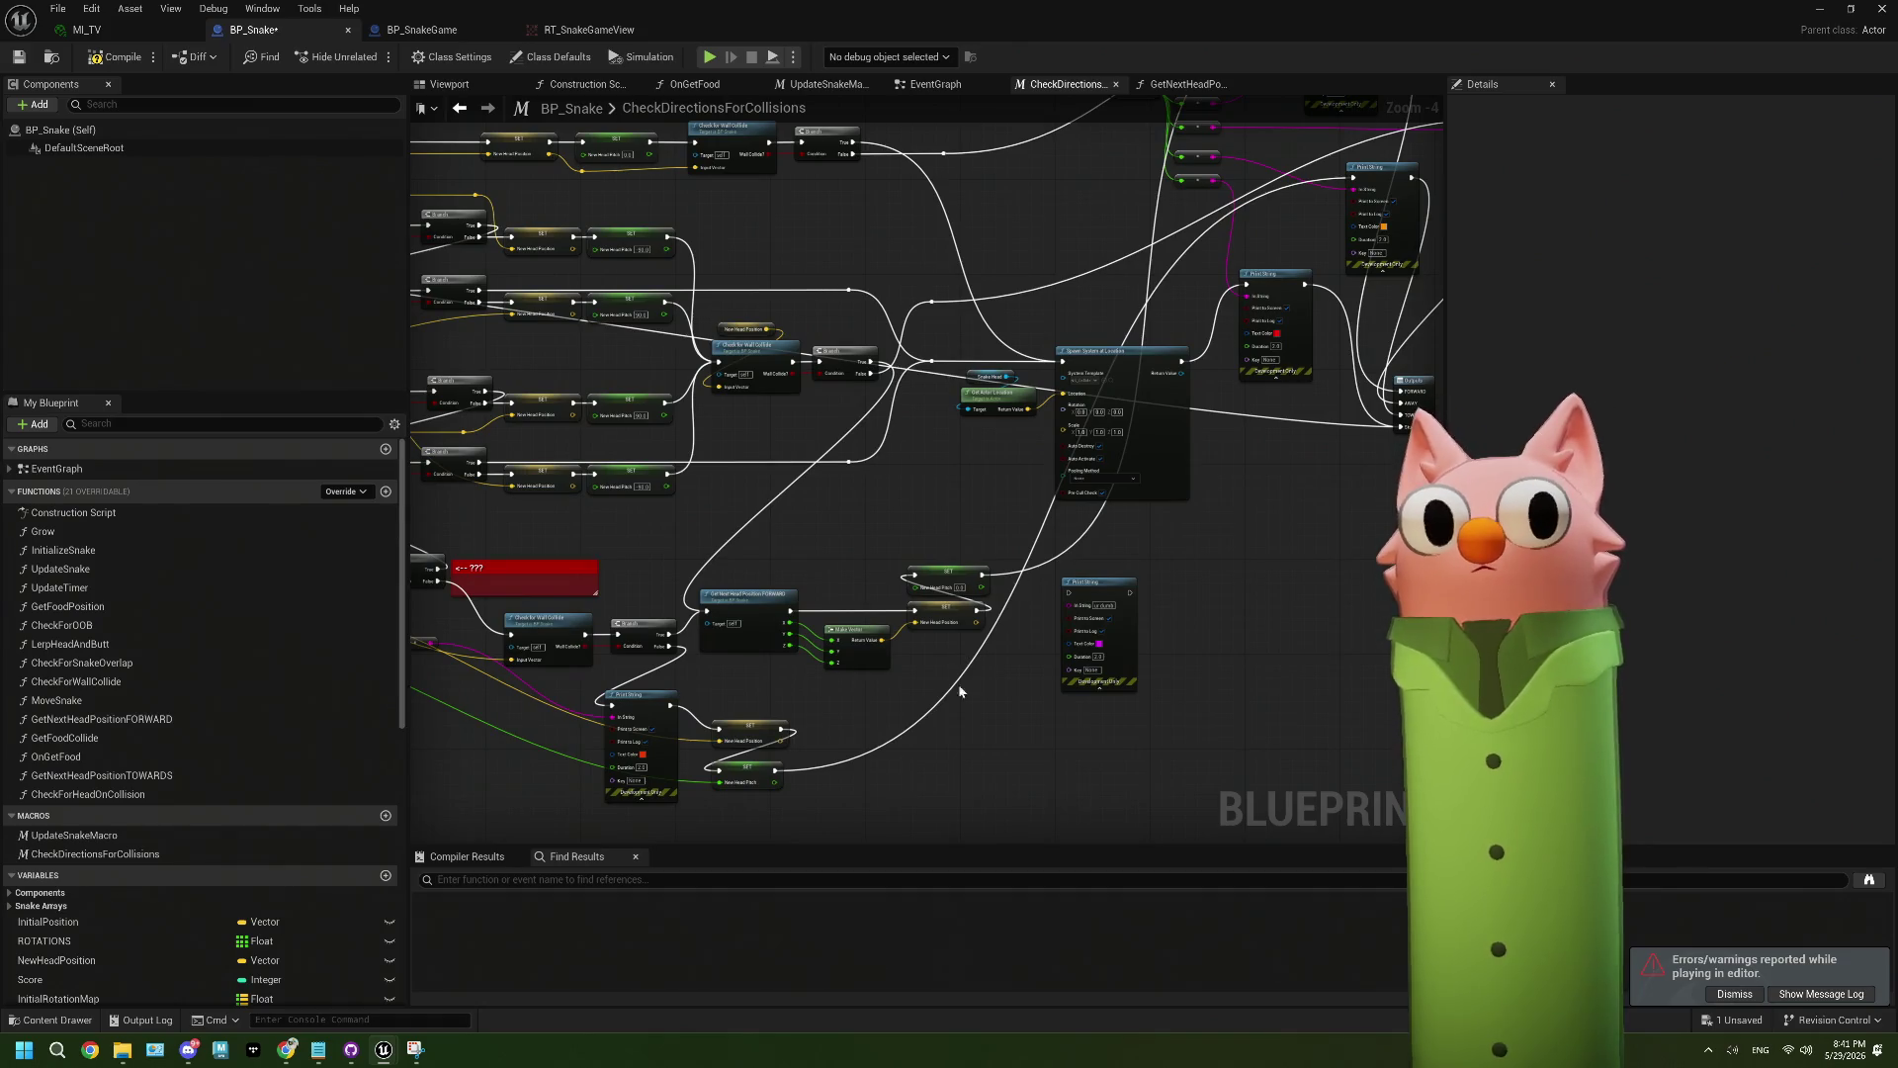
pyautogui.moveTo(964, 686); pyautogui.dragTo(969, 523)
pyautogui.moveTo(852, 627)
pyautogui.mouseDown()
pyautogui.moveTo(767, 654)
pyautogui.moveTo(1040, 668)
pyautogui.mouseUp()
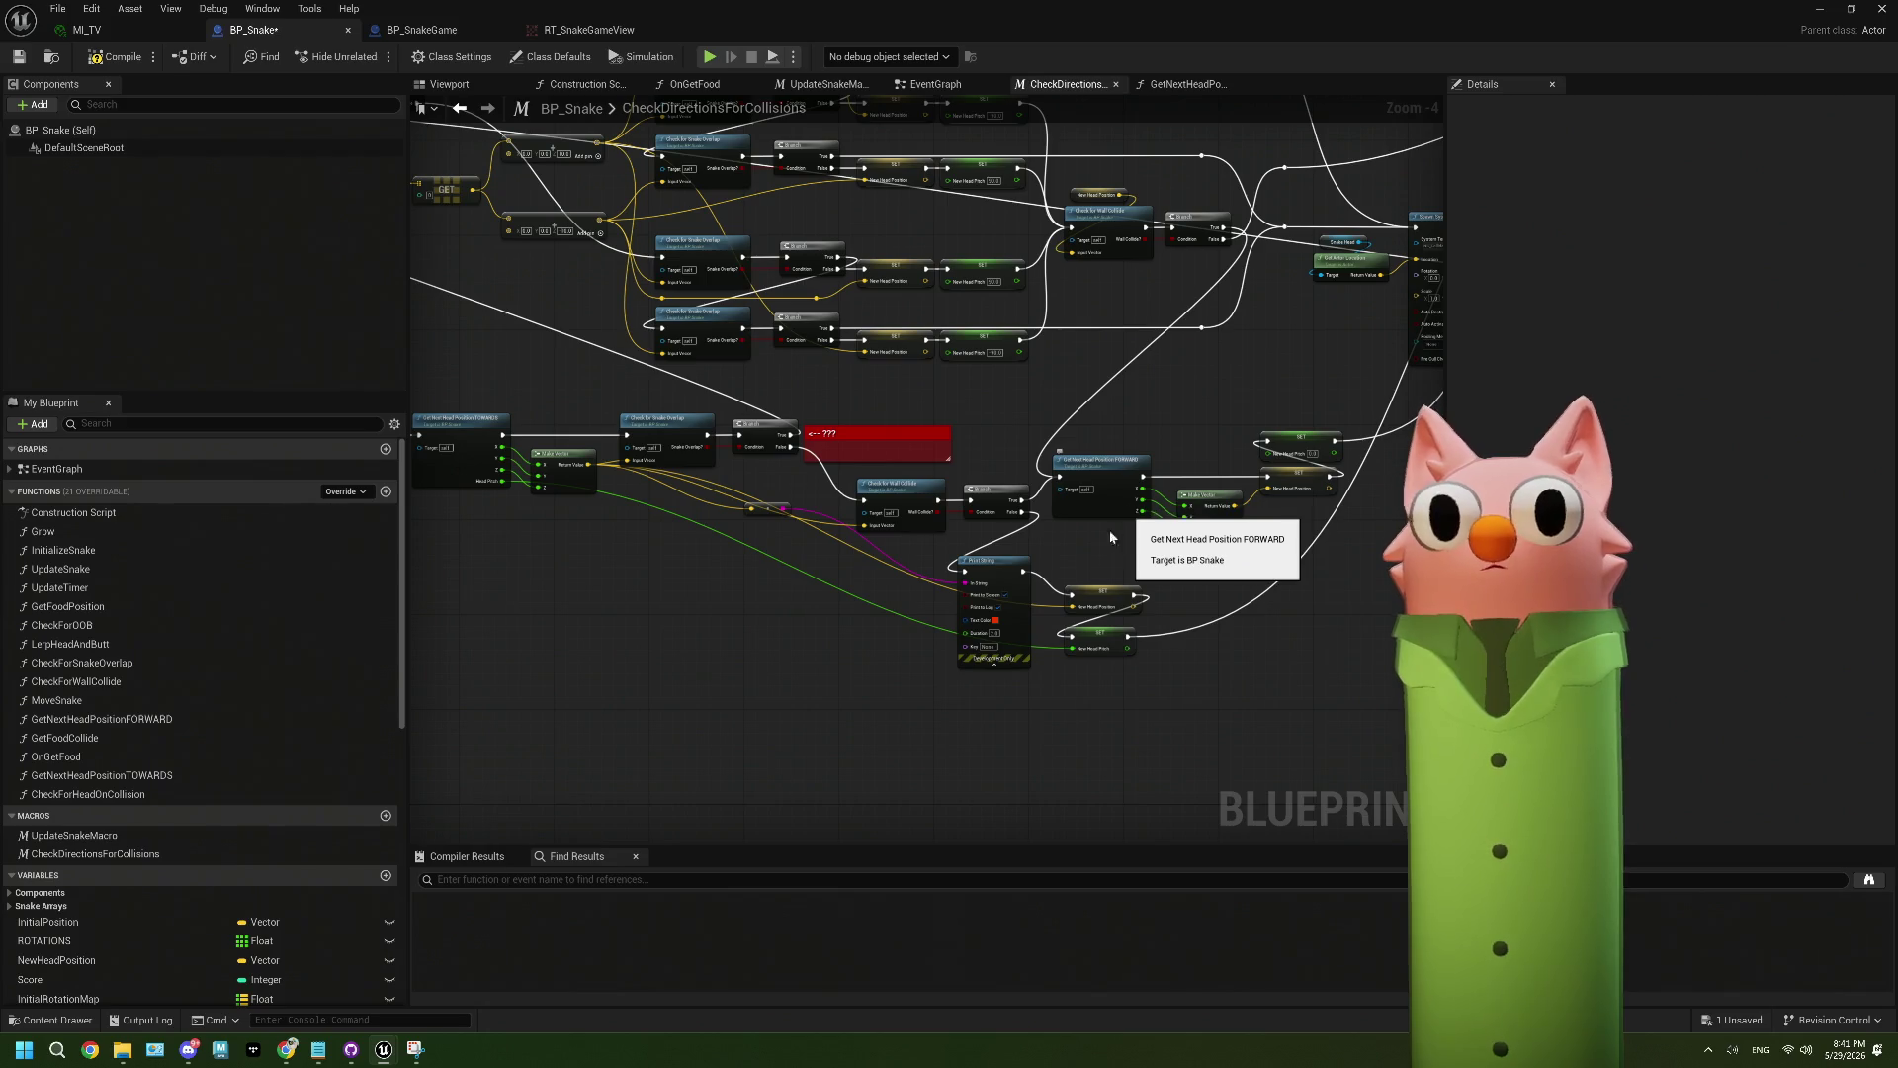
pyautogui.scroll(3, 806, 489)
pyautogui.moveTo(806, 489); pyautogui.dragTo(883, 588)
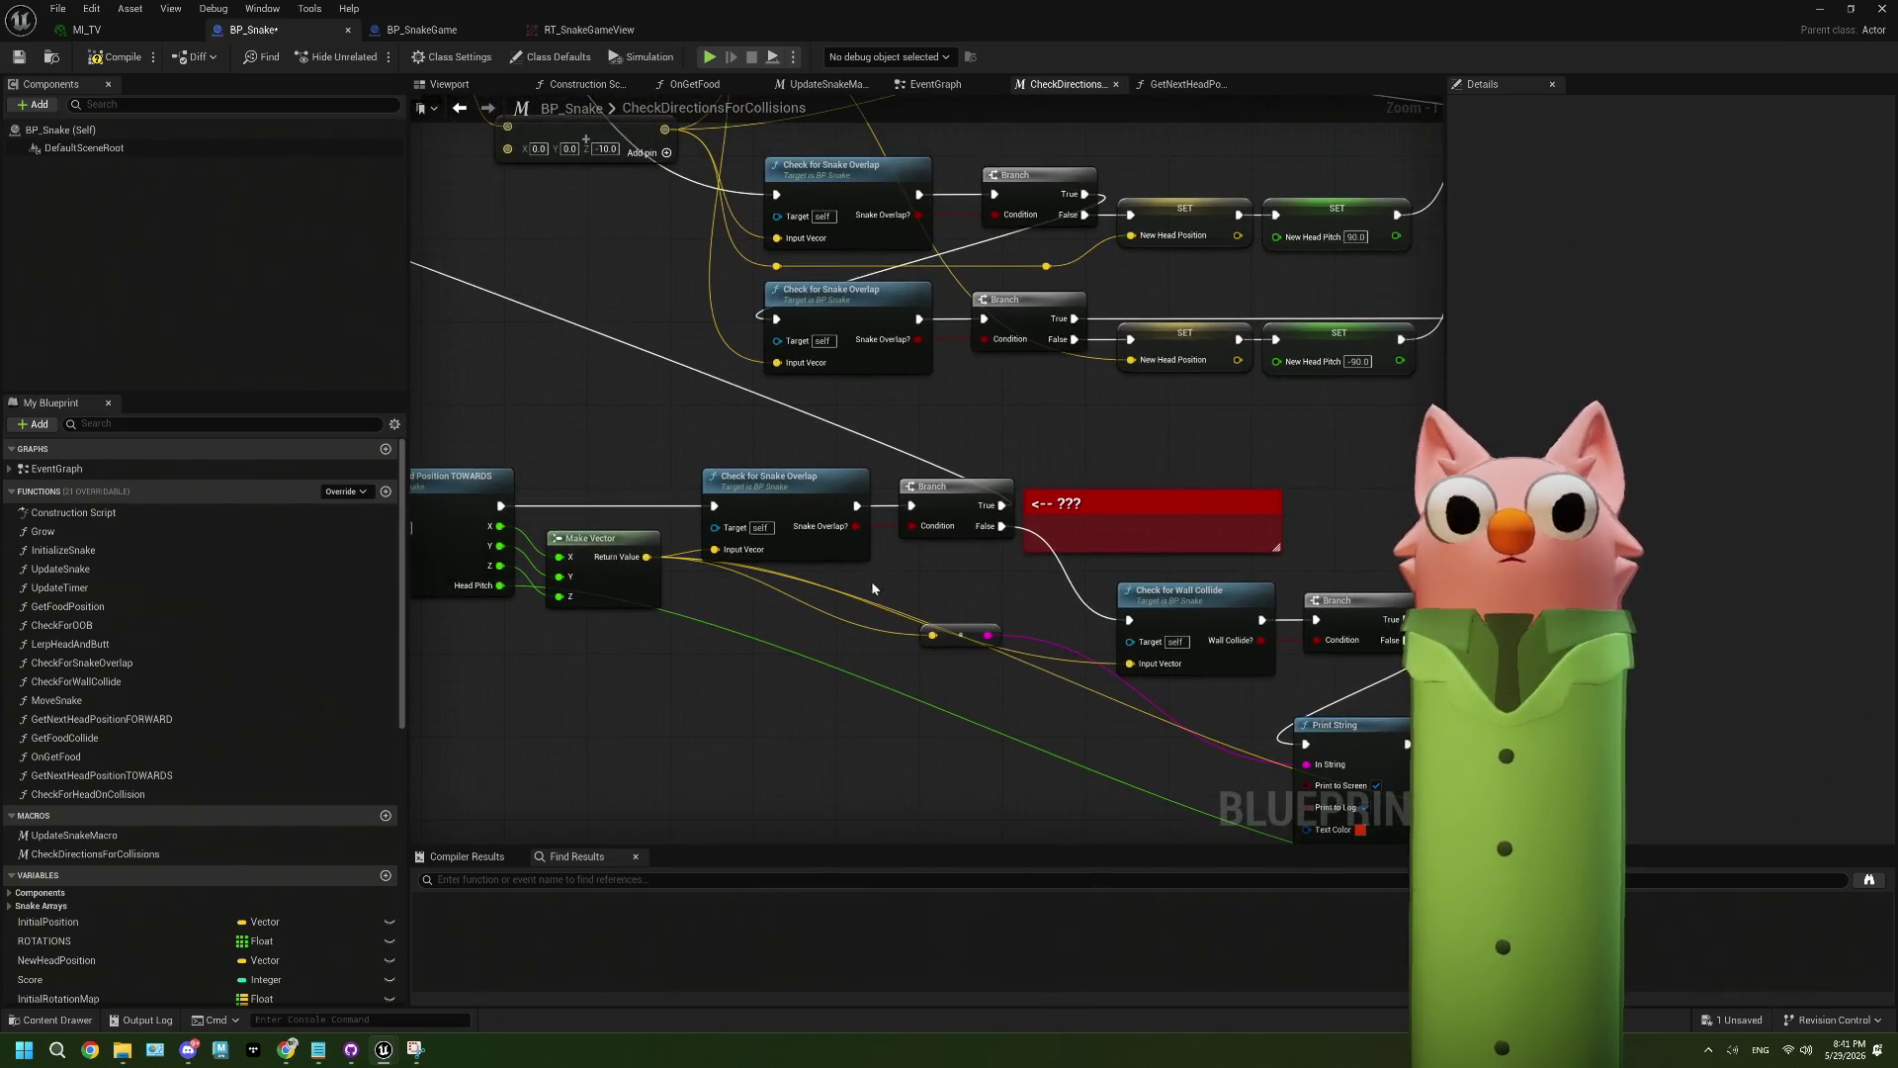
pyautogui.scroll(-3, 754, 510)
pyautogui.moveTo(753, 511)
pyautogui.mouseDown()
pyautogui.moveTo(1218, 602)
pyautogui.moveTo(1285, 588)
pyautogui.moveTo(1015, 587)
pyautogui.mouseUp()
pyautogui.scroll(2, 1116, 576)
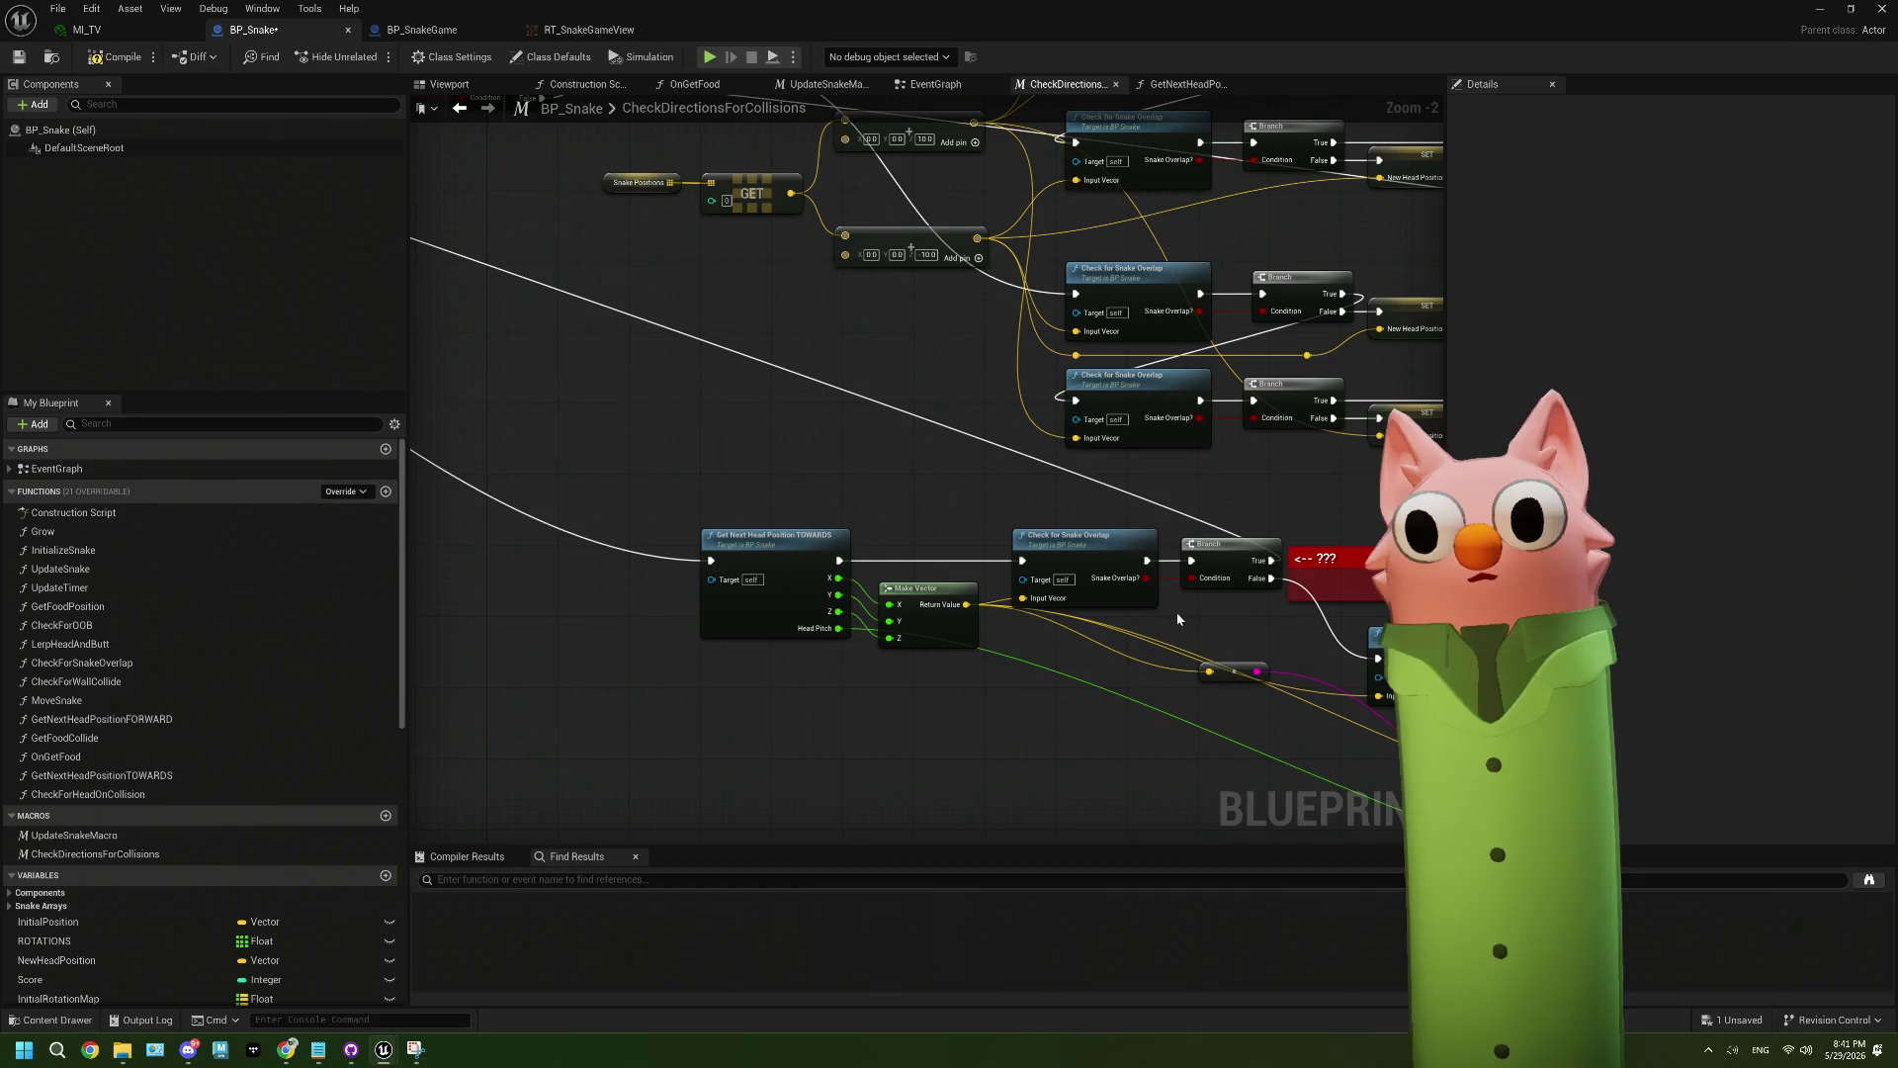
pyautogui.scroll(2, 1115, 580)
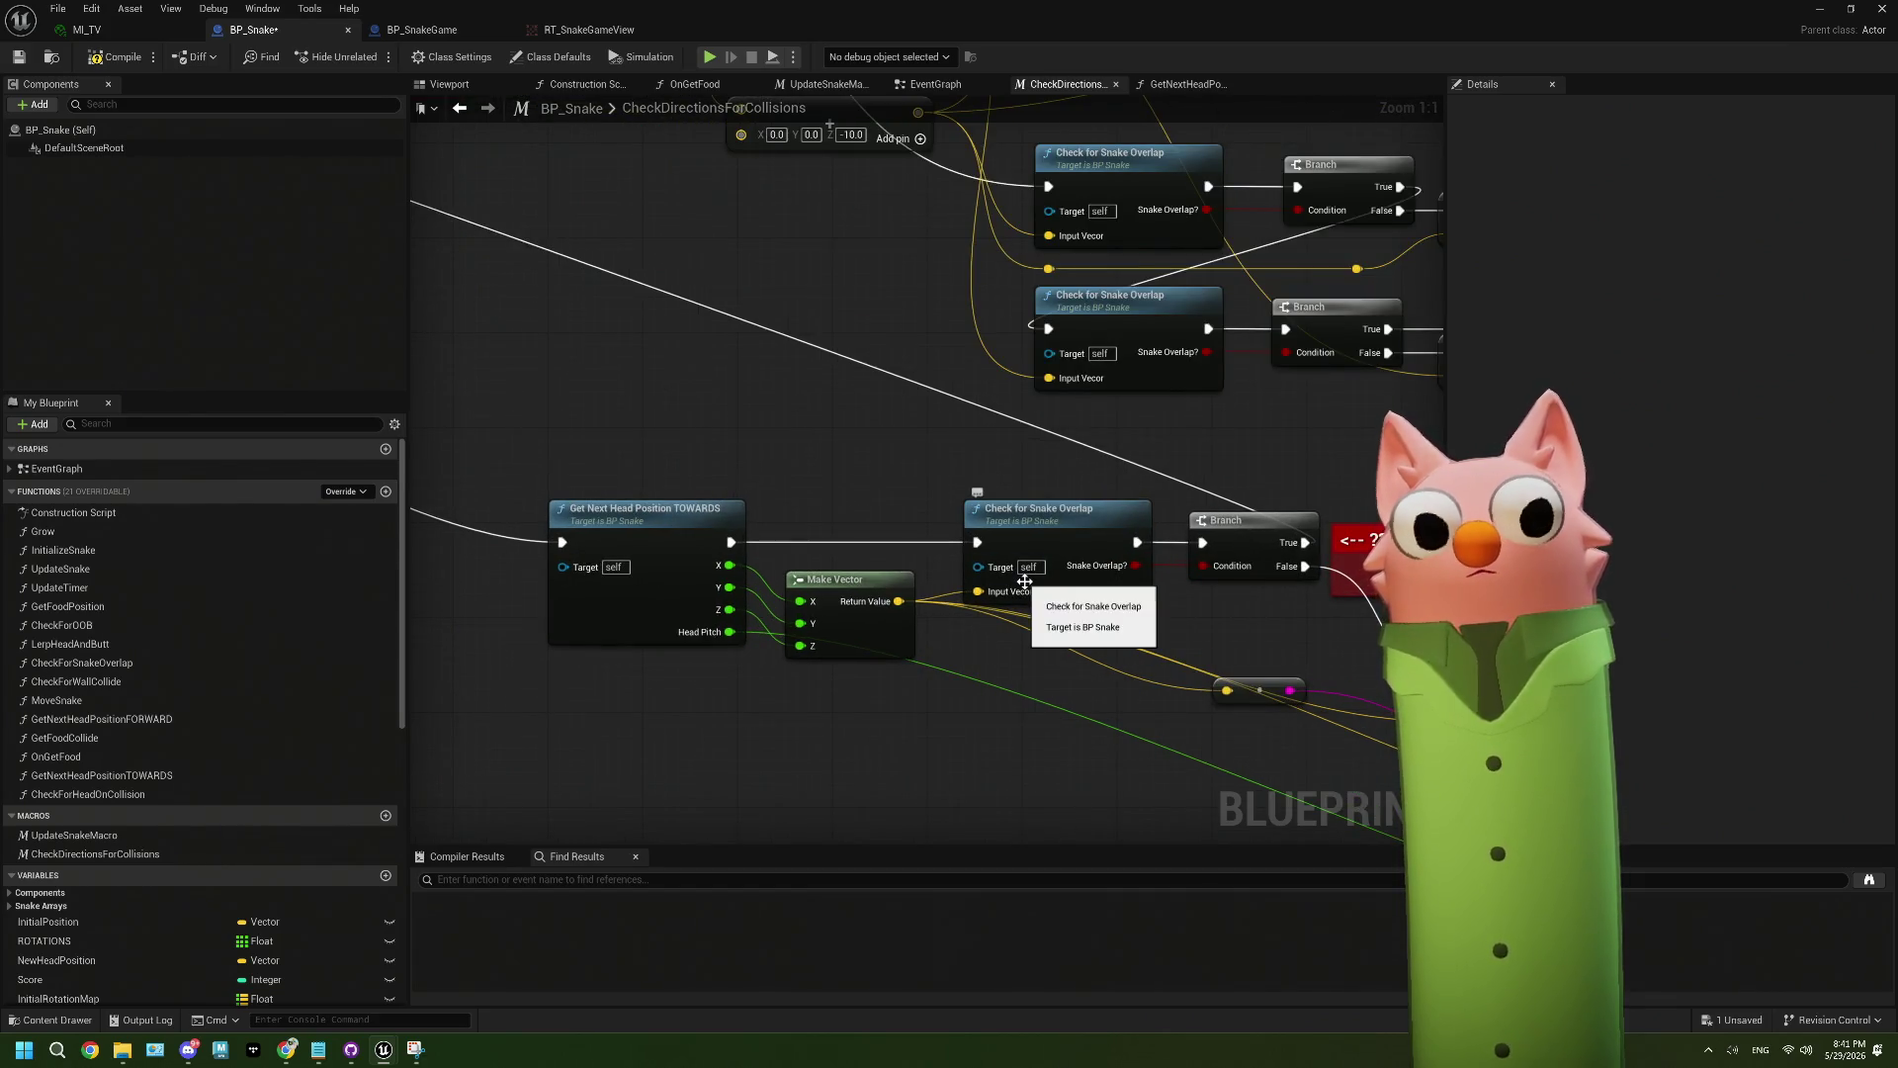
pyautogui.scroll(-3, 1025, 581)
pyautogui.scroll(3, 1024, 582)
# - Wire the wall-collide Branch's True output into Get Next Head Position FORWARD
pyautogui.moveTo(1269, 577); pyautogui.dragTo(728, 528)
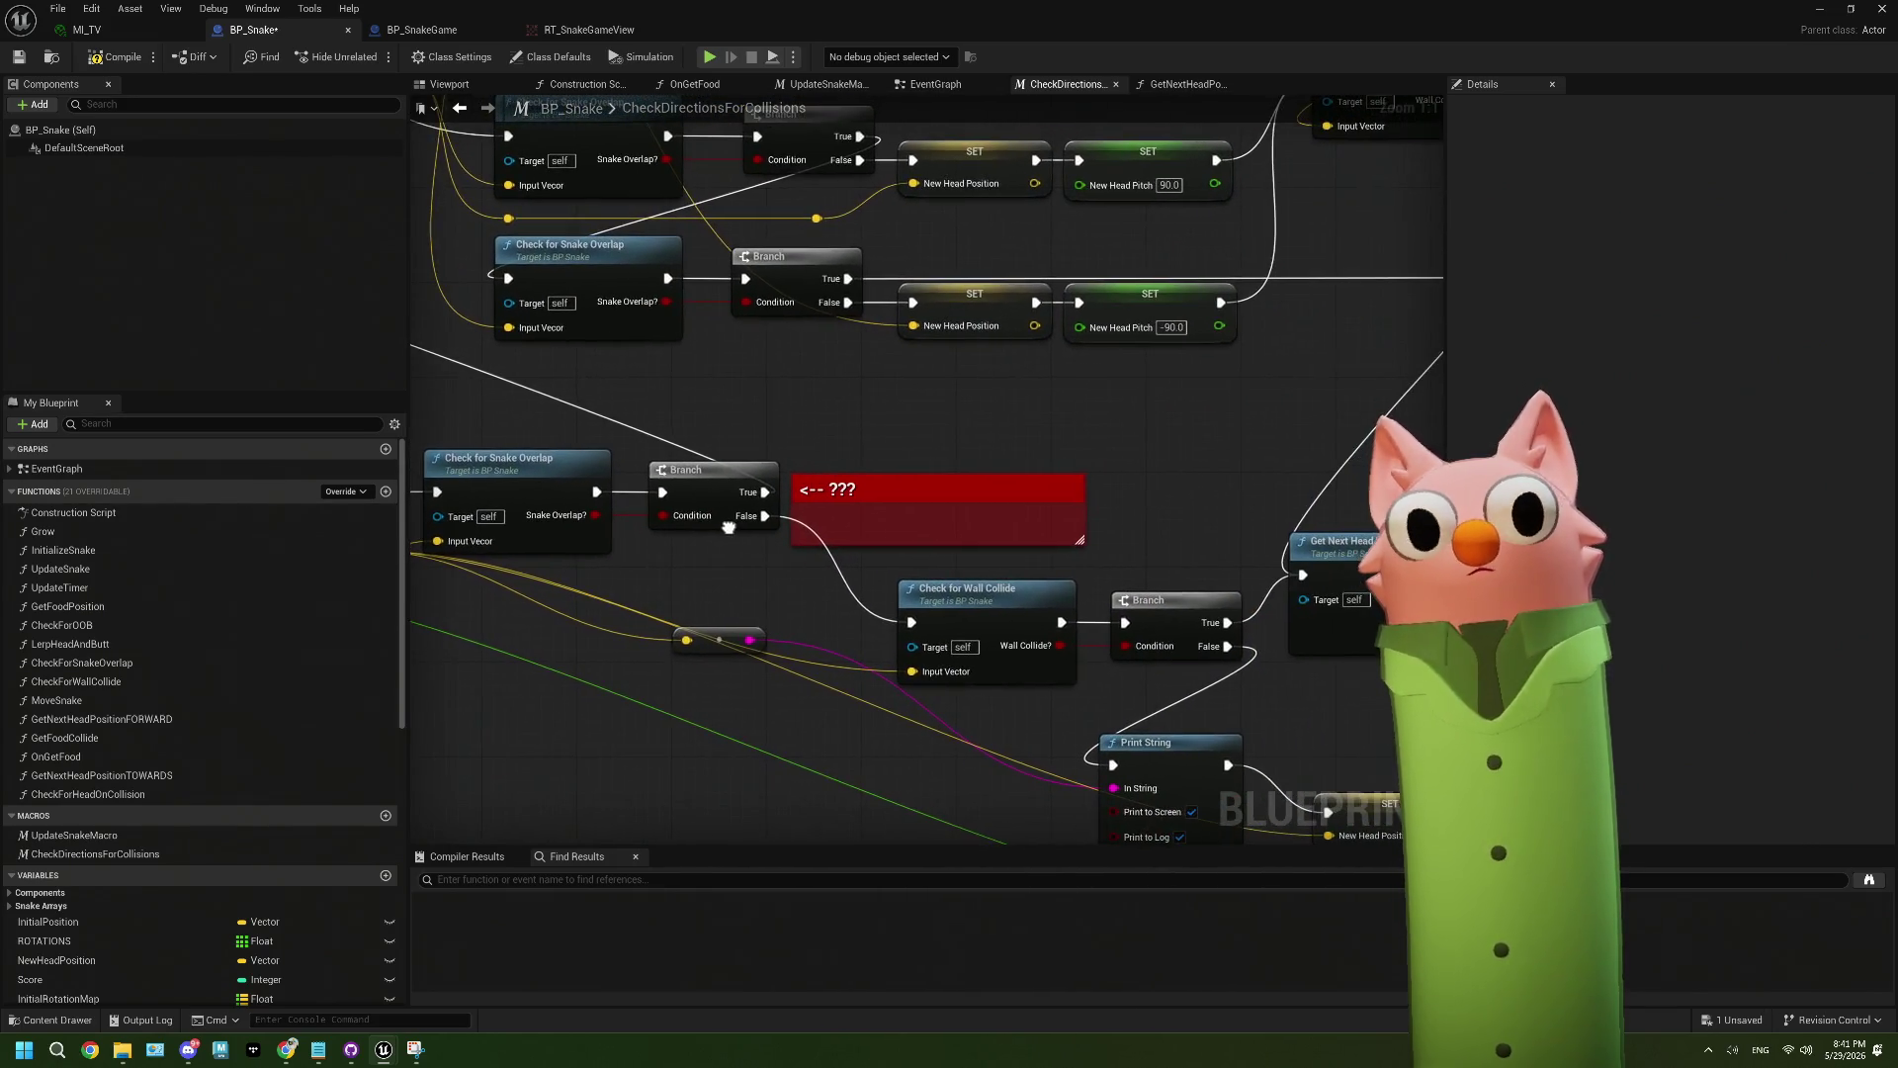
pyautogui.scroll(-4, 693, 541)
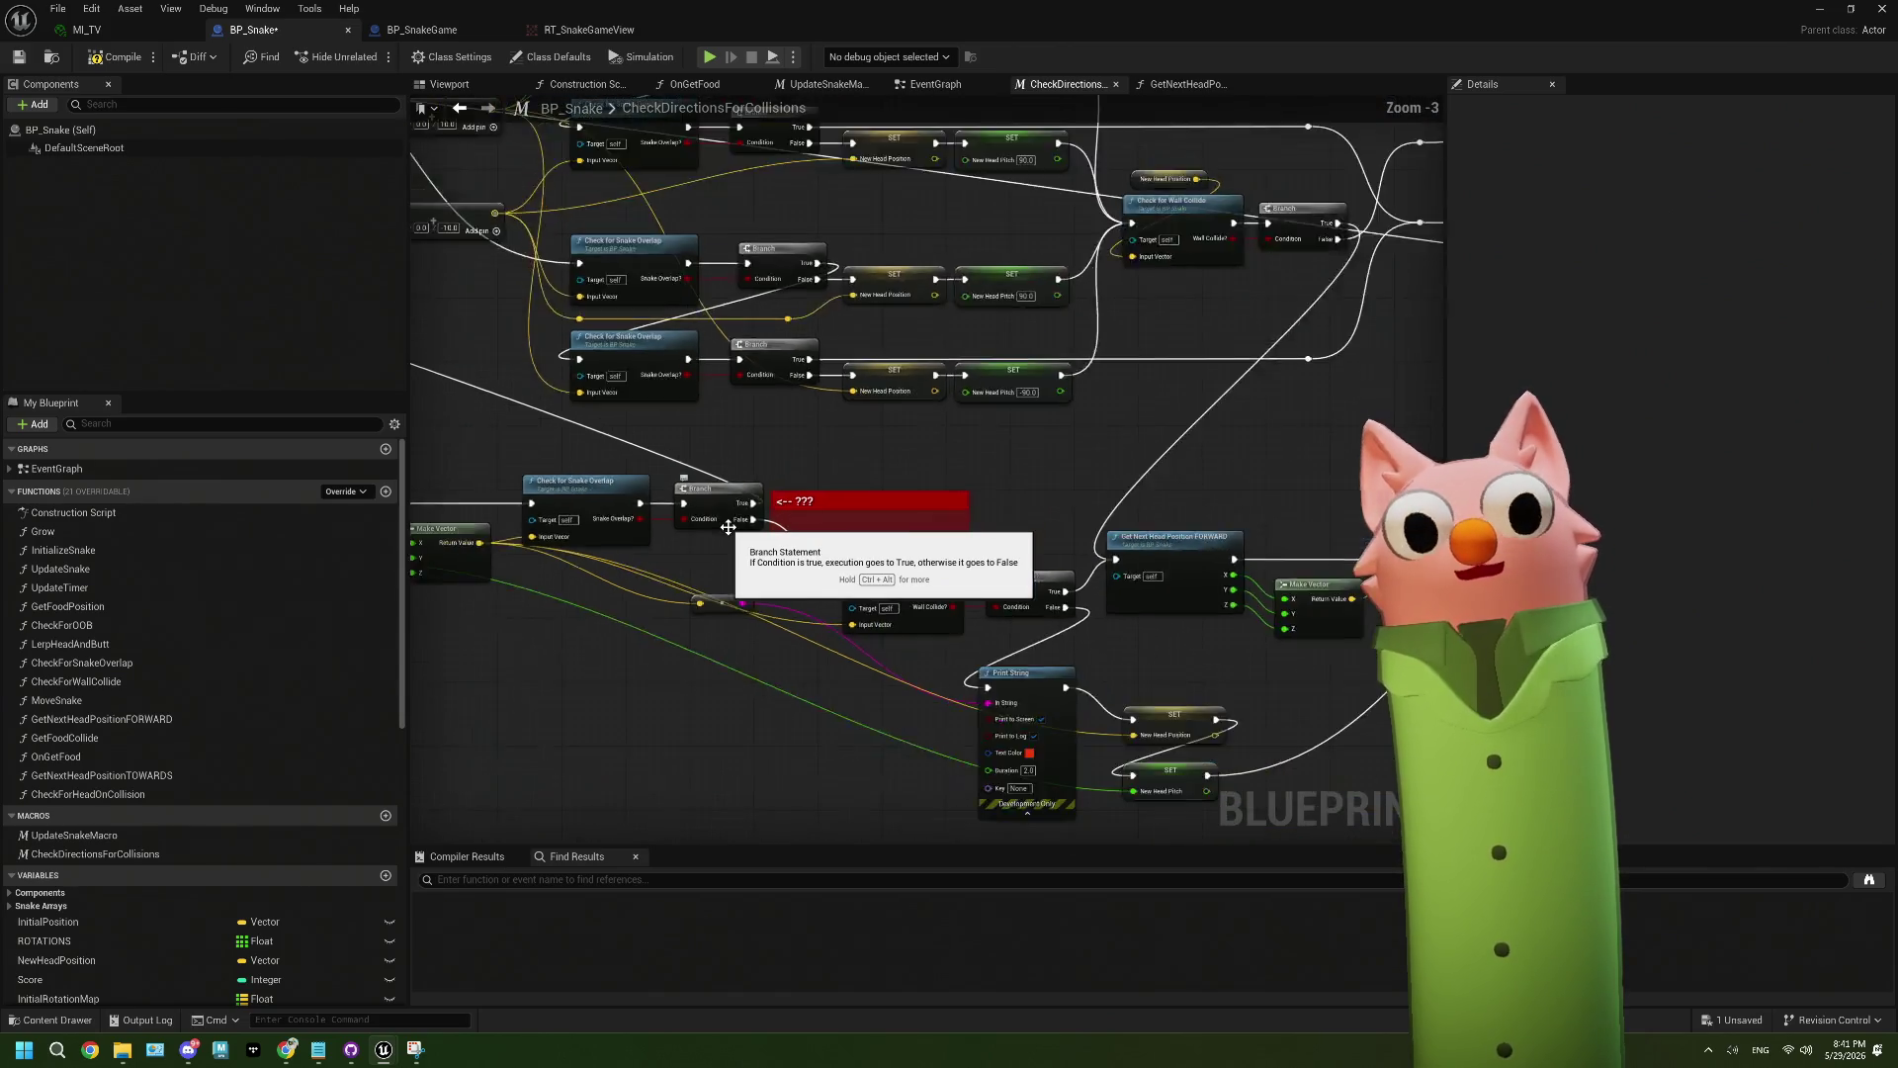
pyautogui.moveTo(693, 541); pyautogui.dragTo(831, 572)
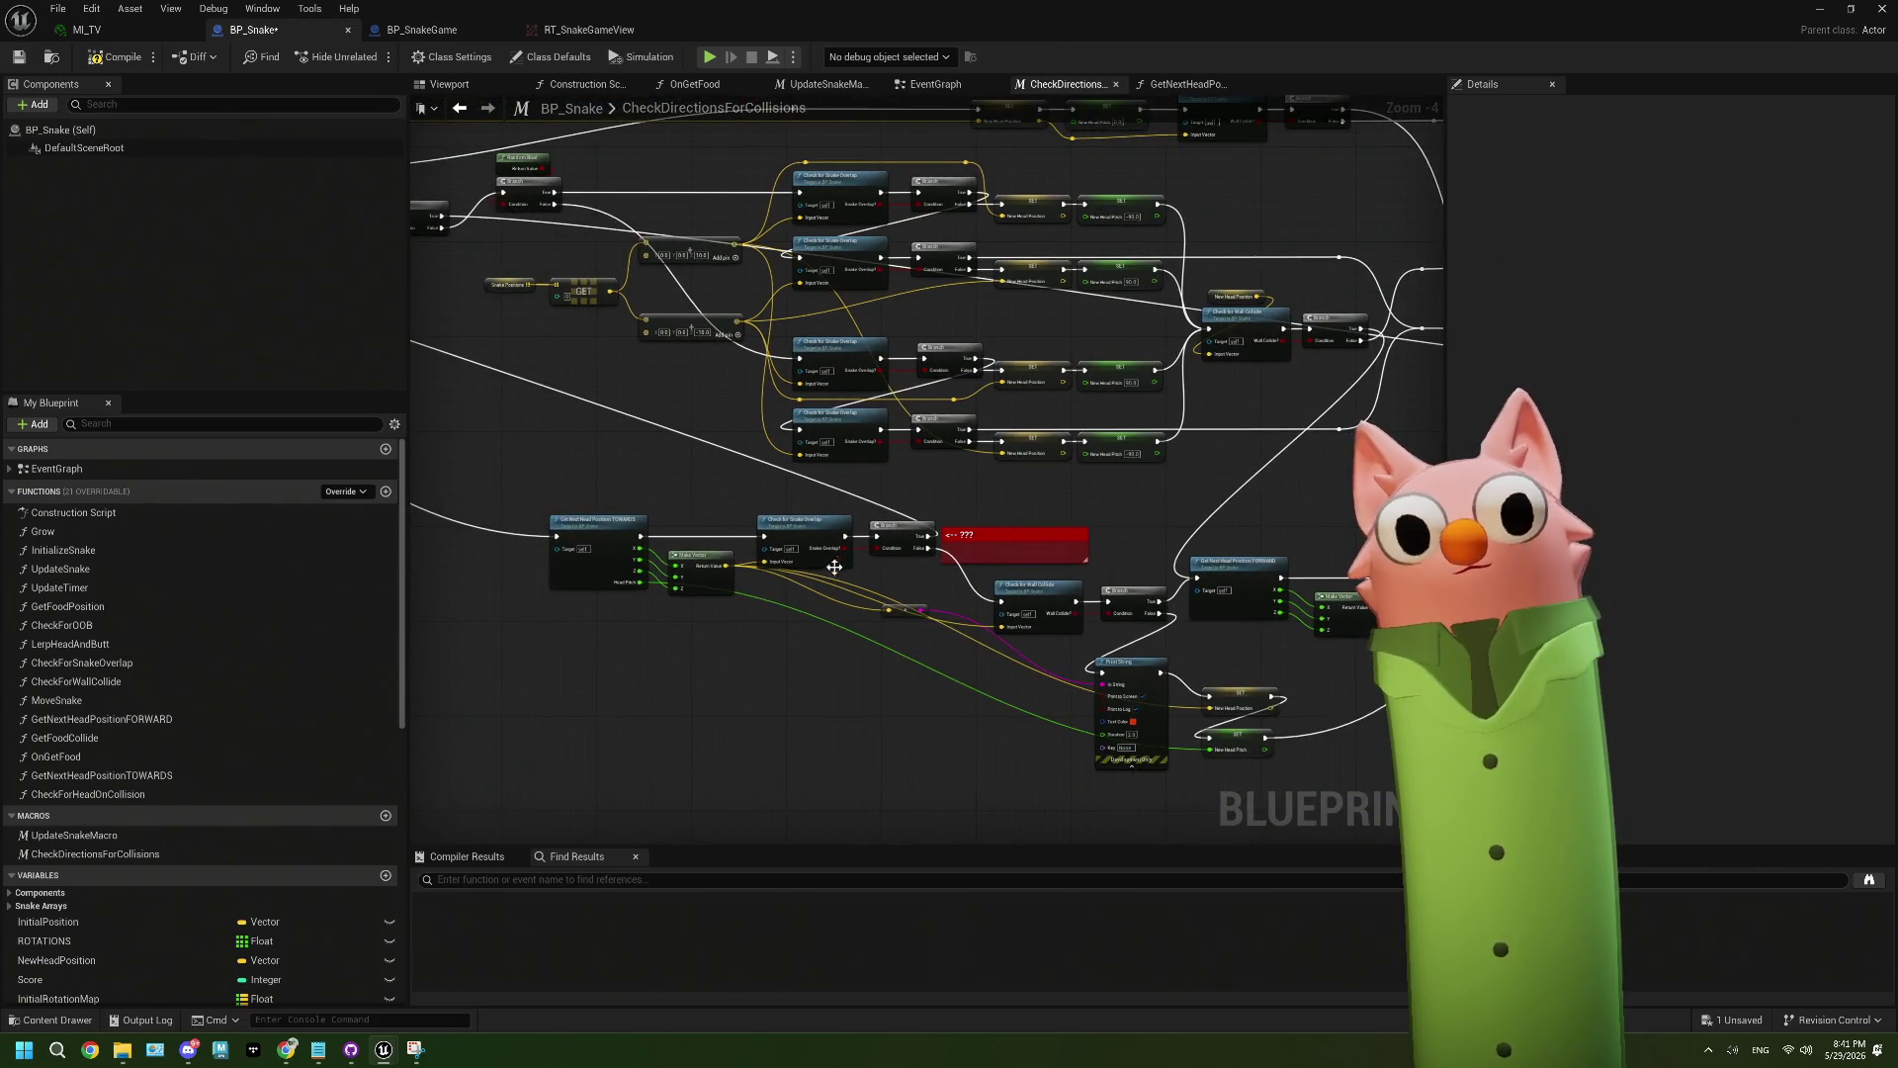
pyautogui.scroll(4, 833, 573)
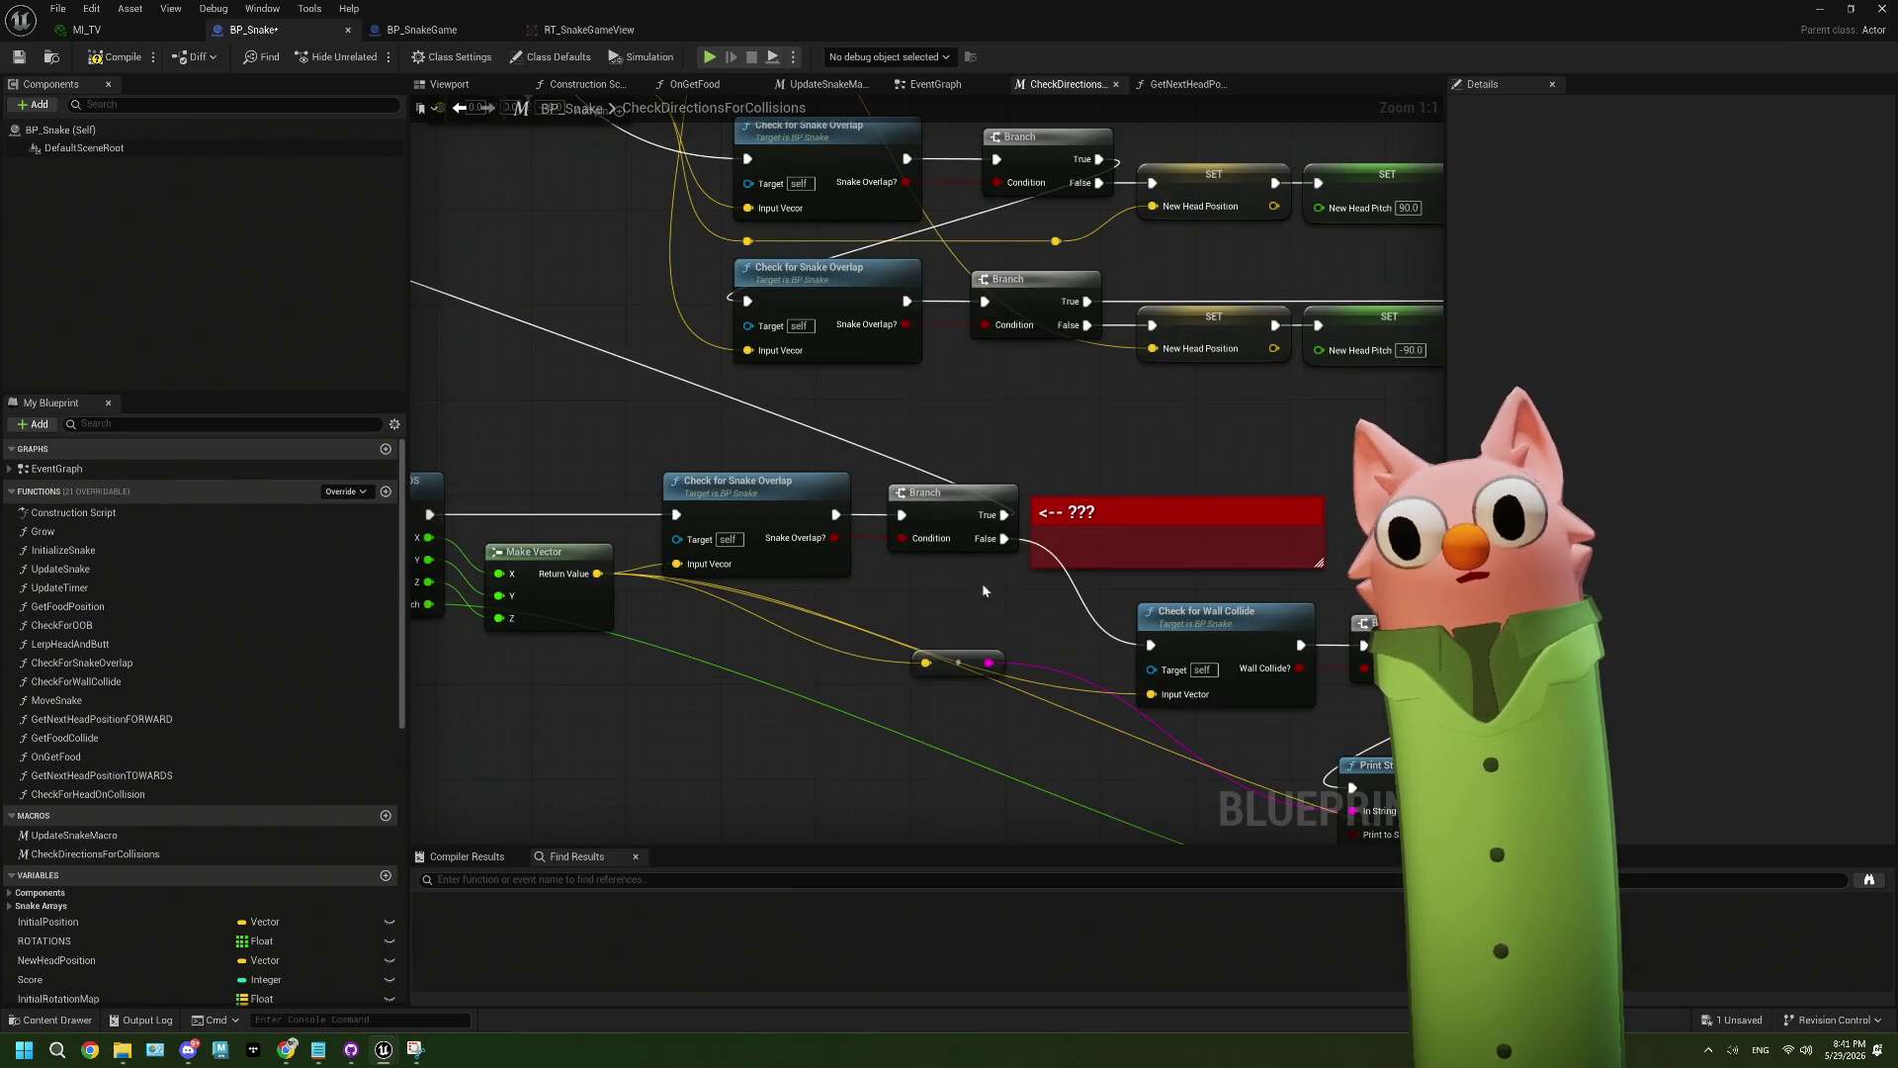
pyautogui.moveTo(999, 589); pyautogui.dragTo(981, 598)
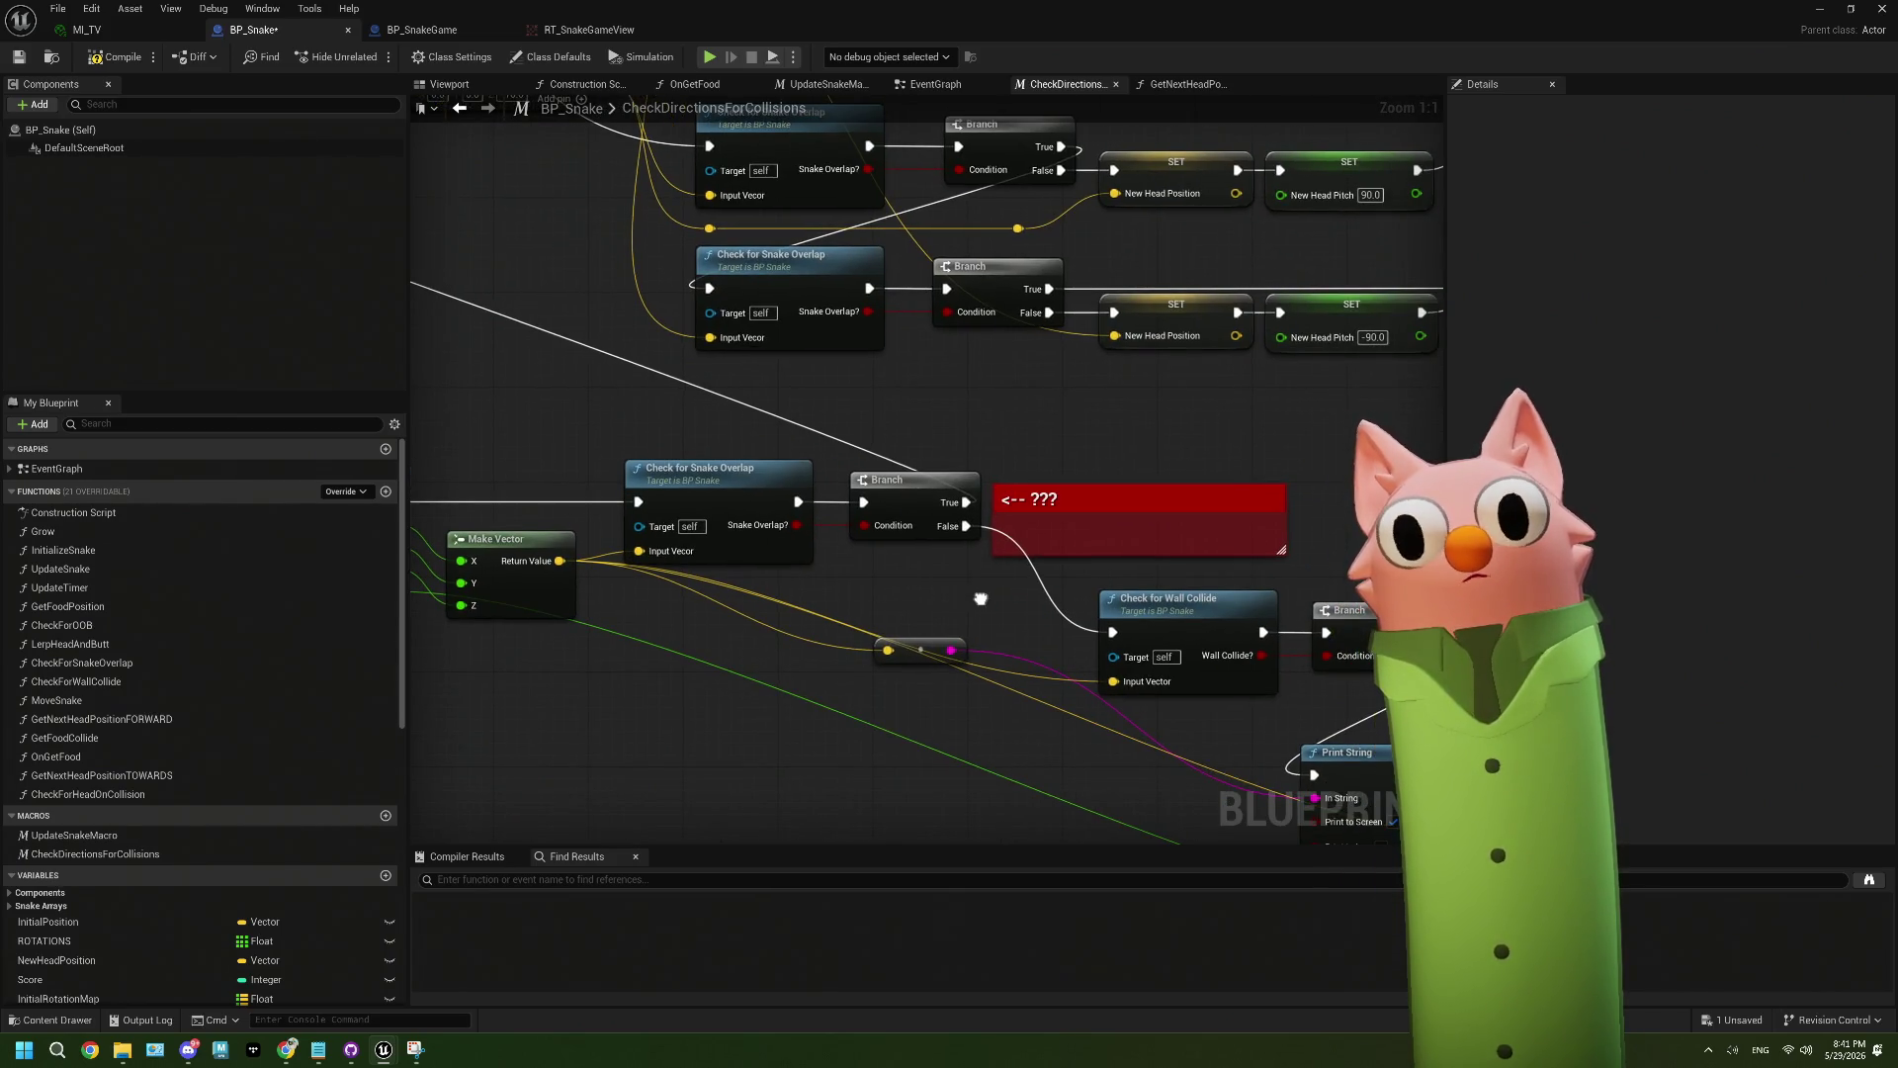
pyautogui.scroll(-8, 981, 597)
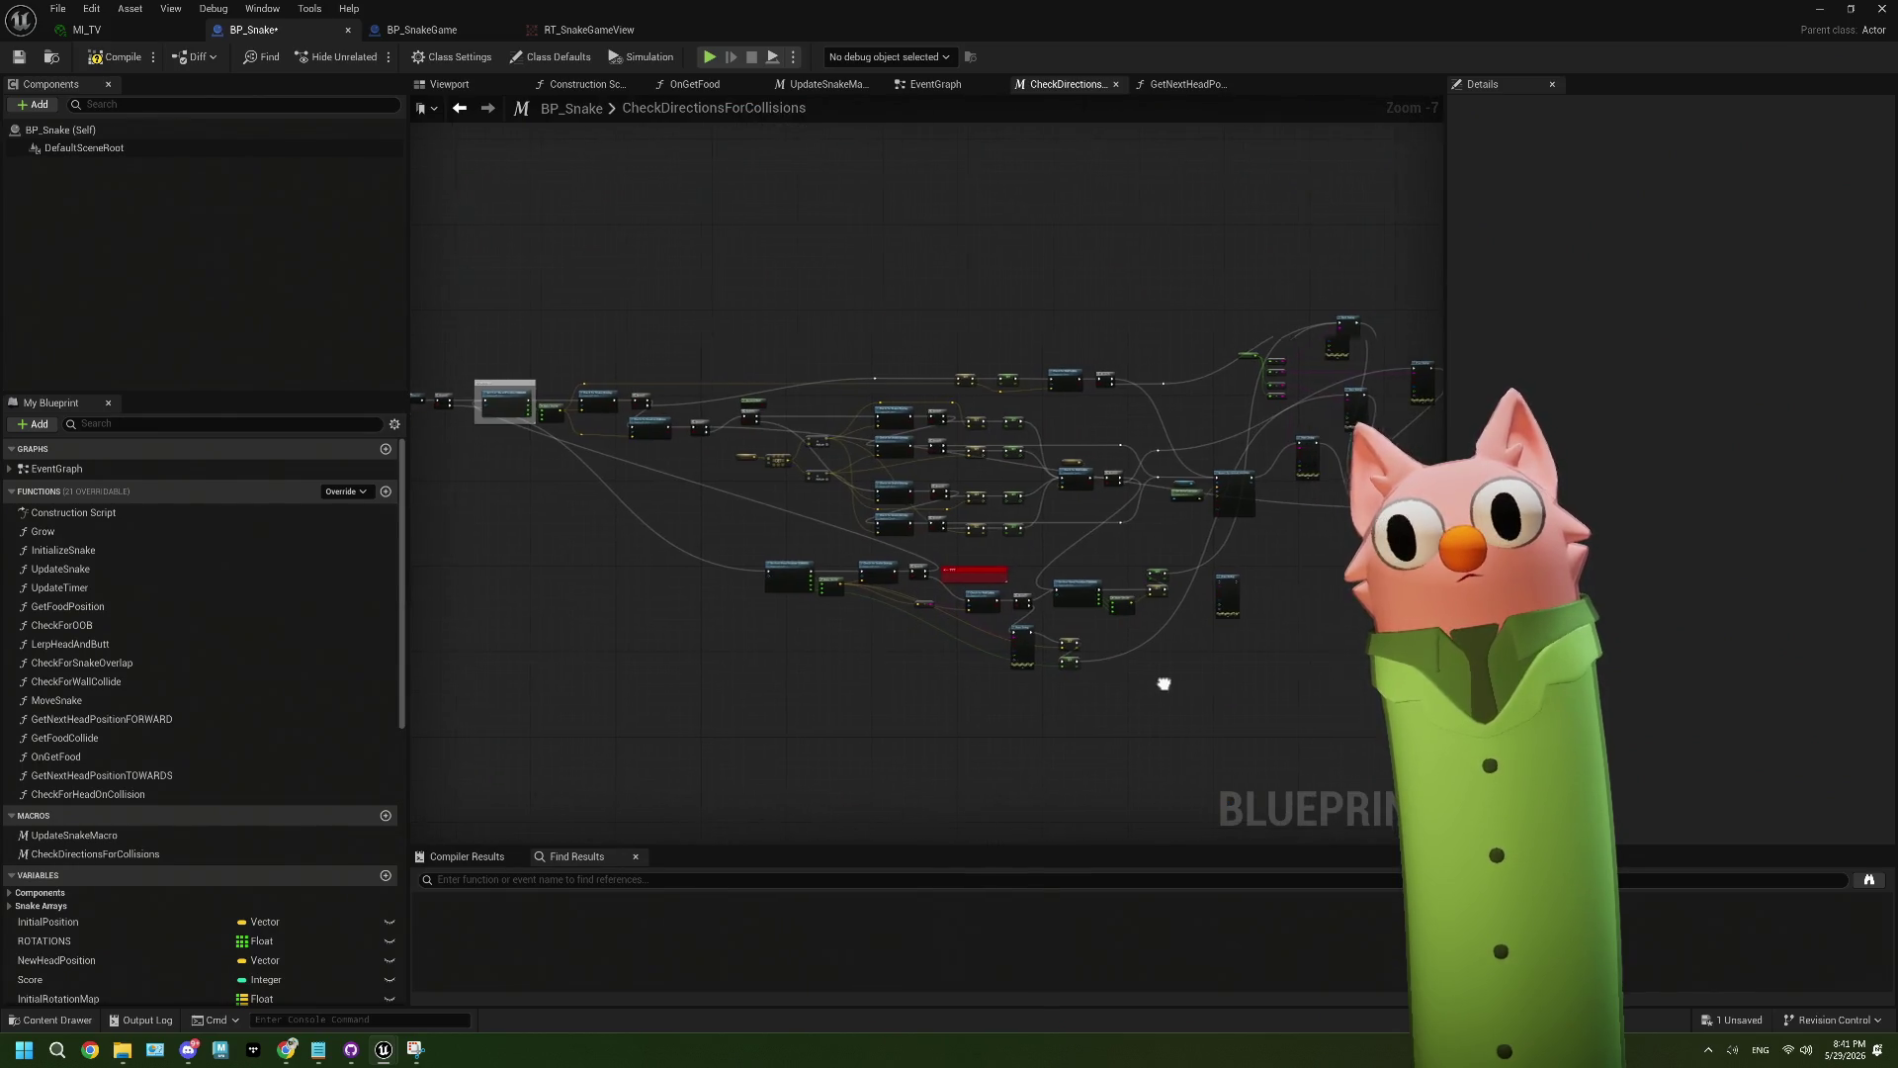
pyautogui.scroll(2, 1223, 590)
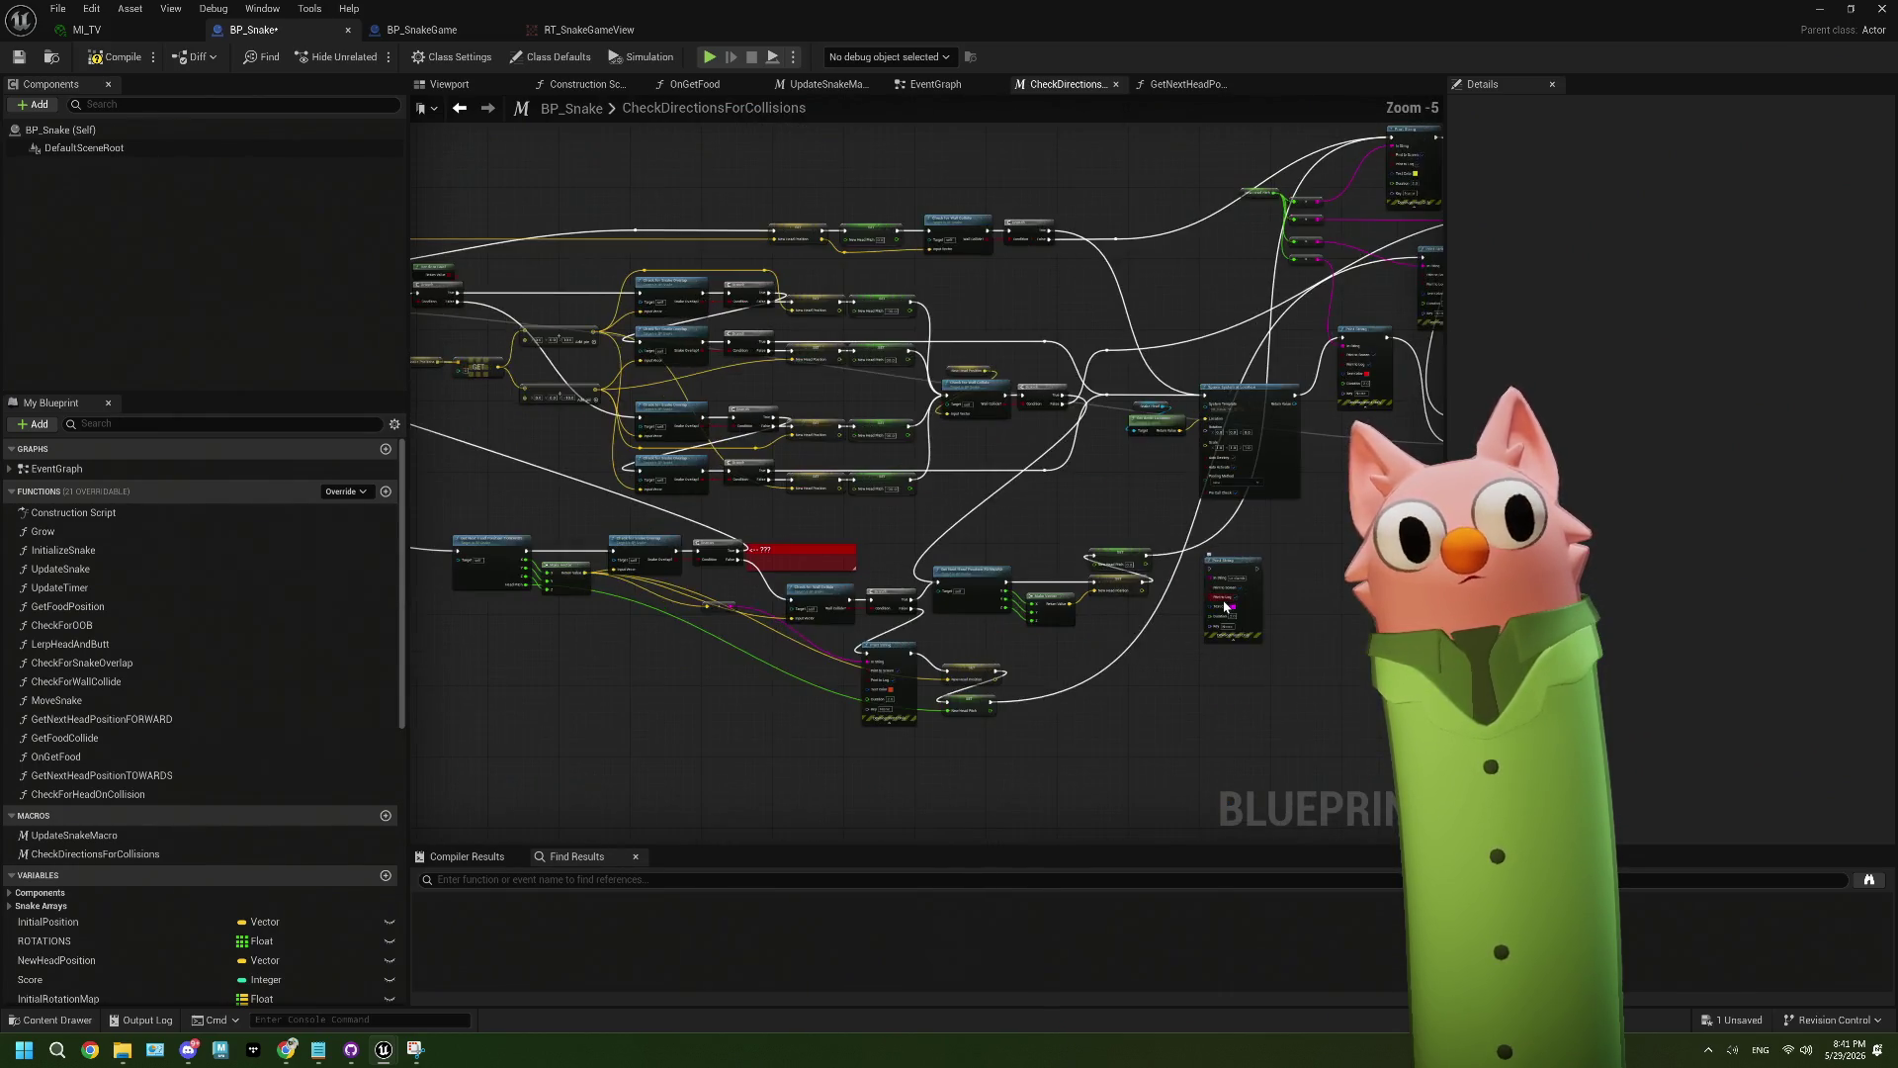
pyautogui.moveTo(820, 575); pyautogui.dragTo(841, 581)
pyautogui.moveTo(1091, 410)
pyautogui.mouseDown()
pyautogui.moveTo(968, 561)
pyautogui.moveTo(969, 590)
pyautogui.mouseUp()
pyautogui.scroll(3, 1130, 667)
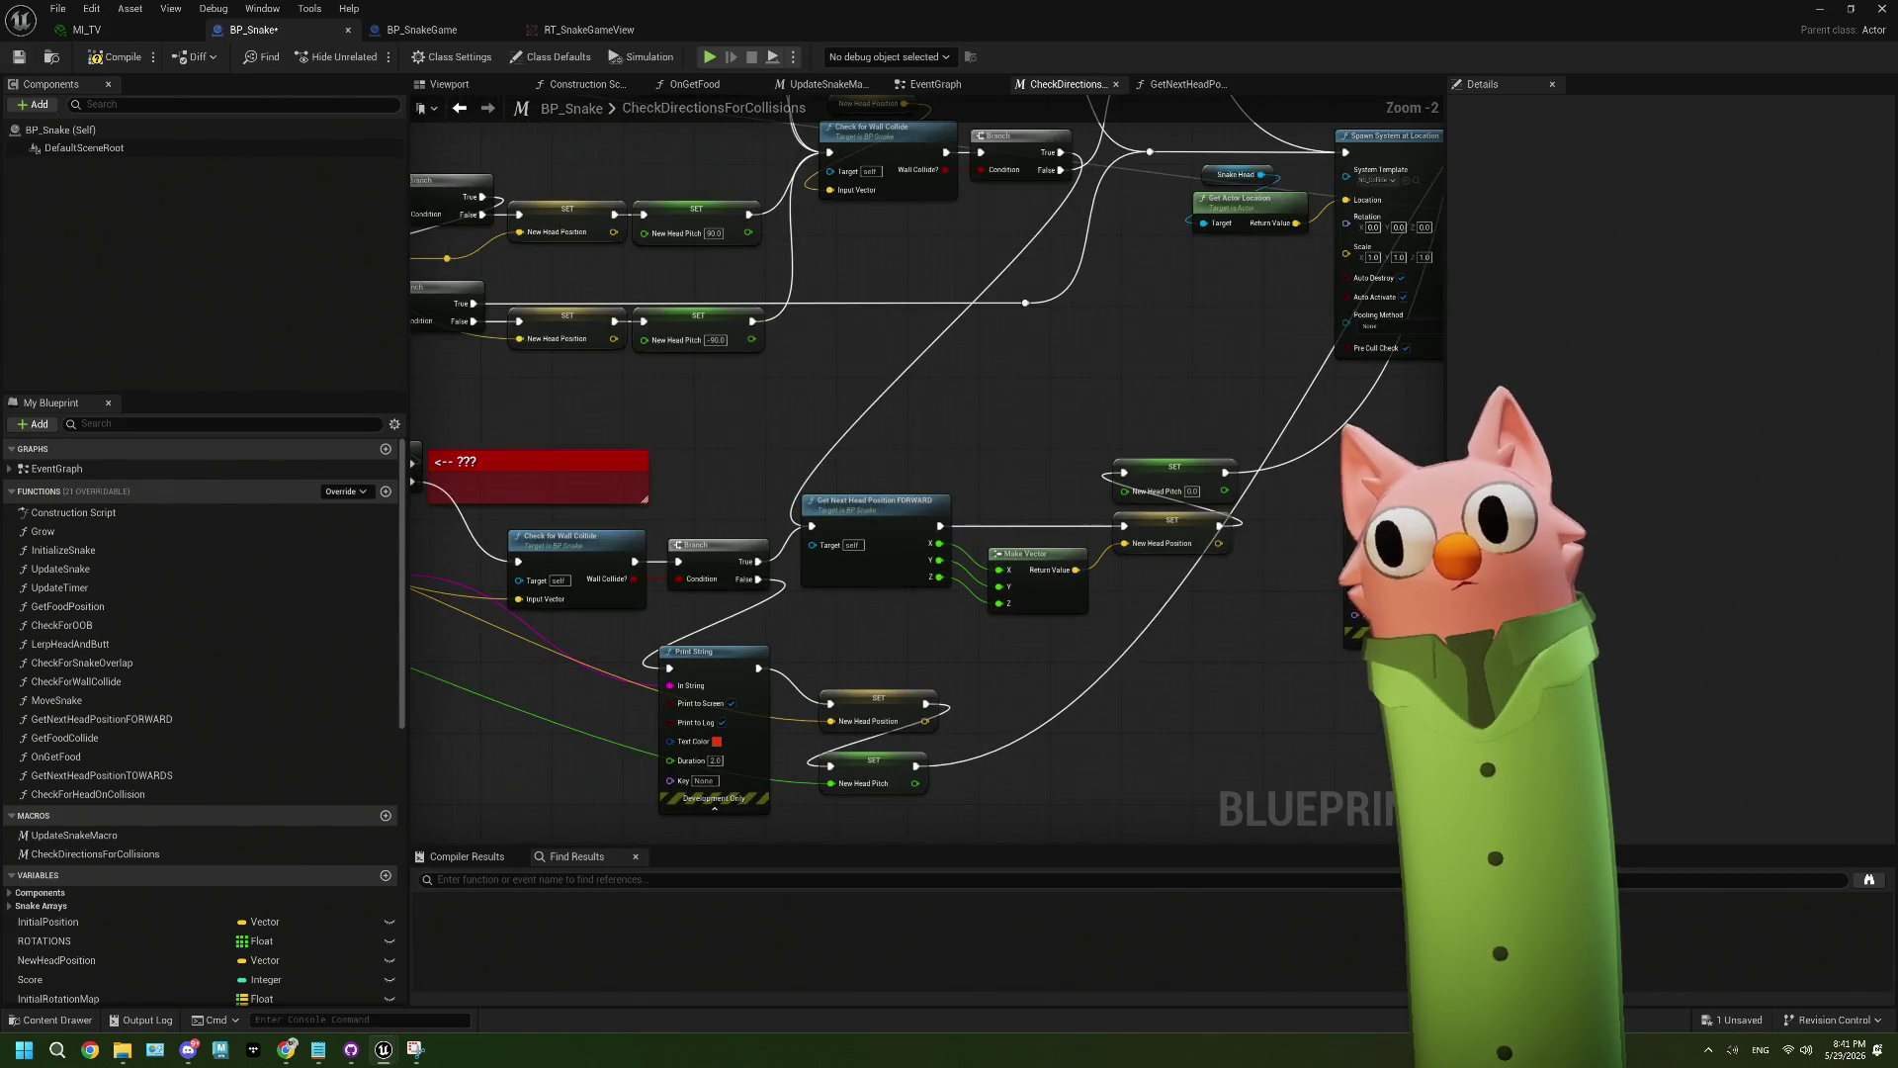
# - Paste a second magenta 'ur dumb' Print String after the head-pitch SET node and compile
pyautogui.hotkey('ctrl', 'v')
pyautogui.moveTo(995, 770)
pyautogui.mouseDown()
pyautogui.moveTo(968, 613)
pyautogui.moveTo(1054, 560)
pyautogui.mouseUp()
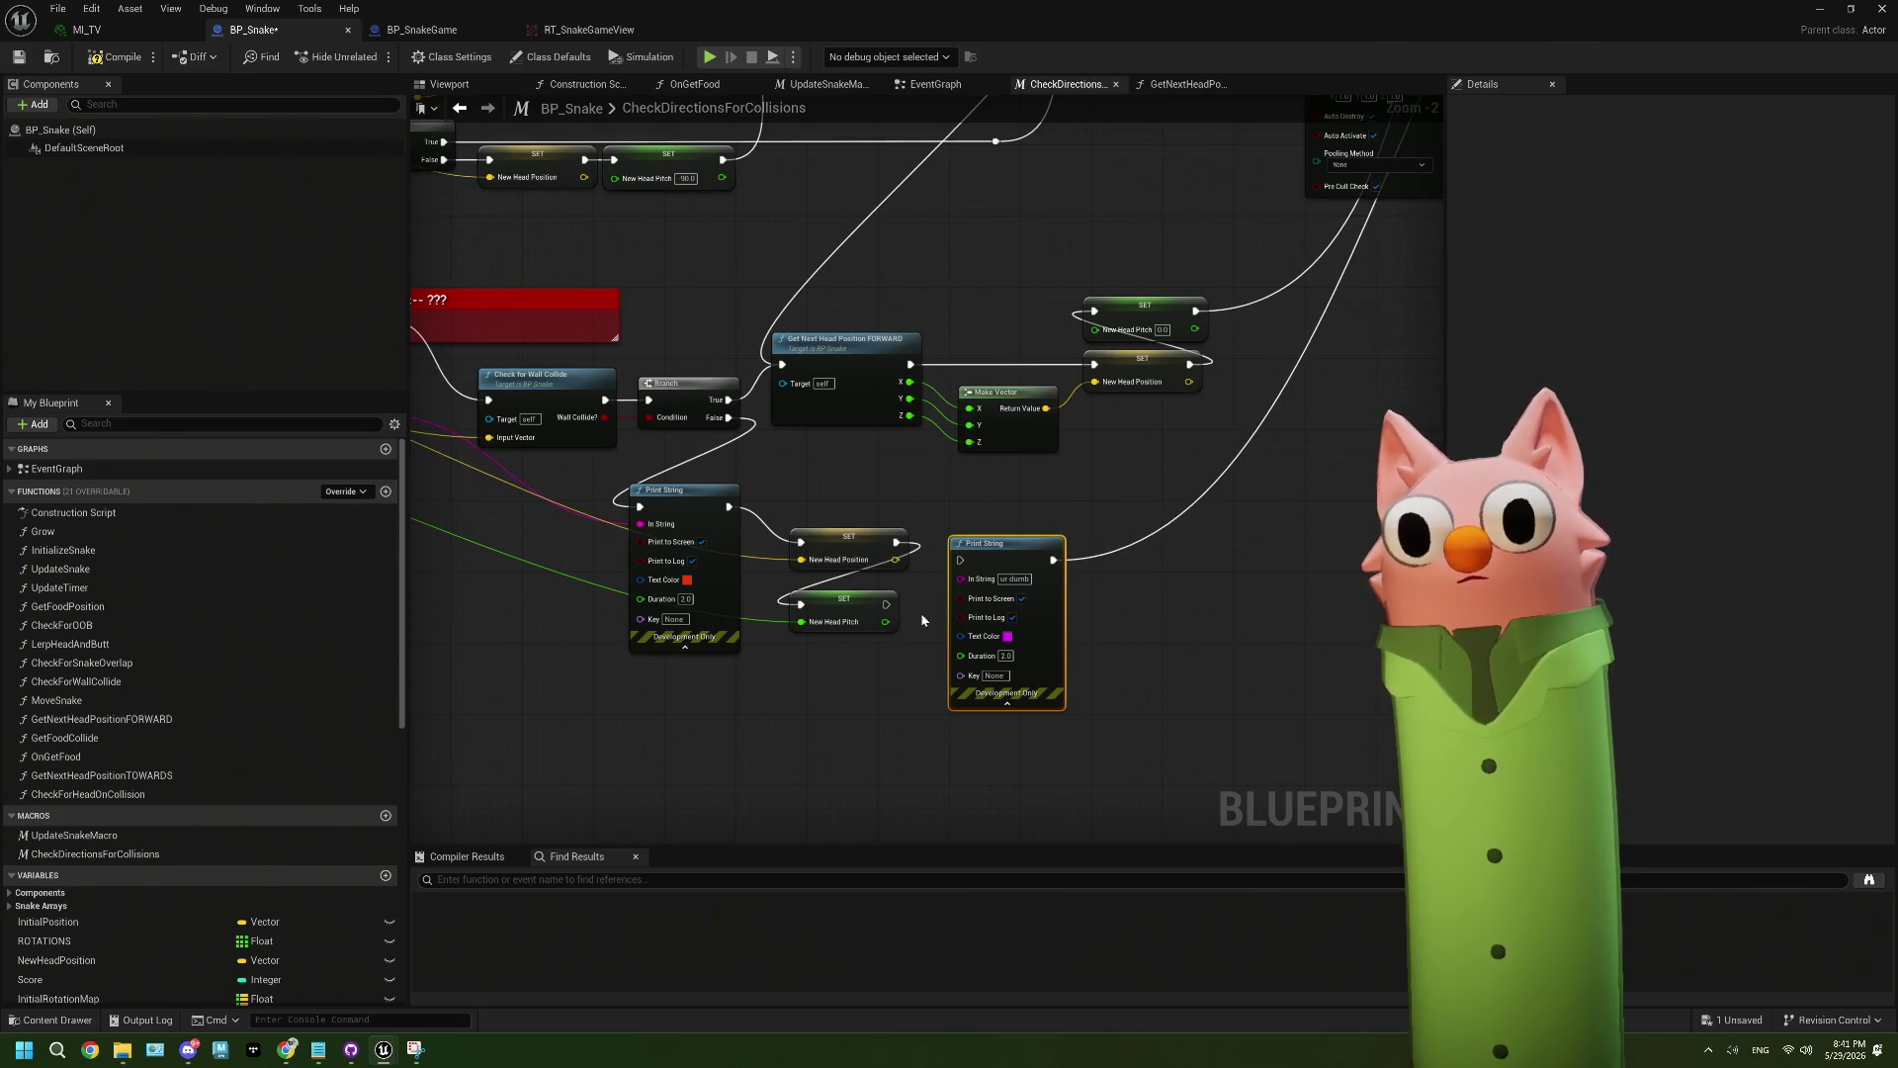
pyautogui.moveTo(888, 605); pyautogui.dragTo(960, 561)
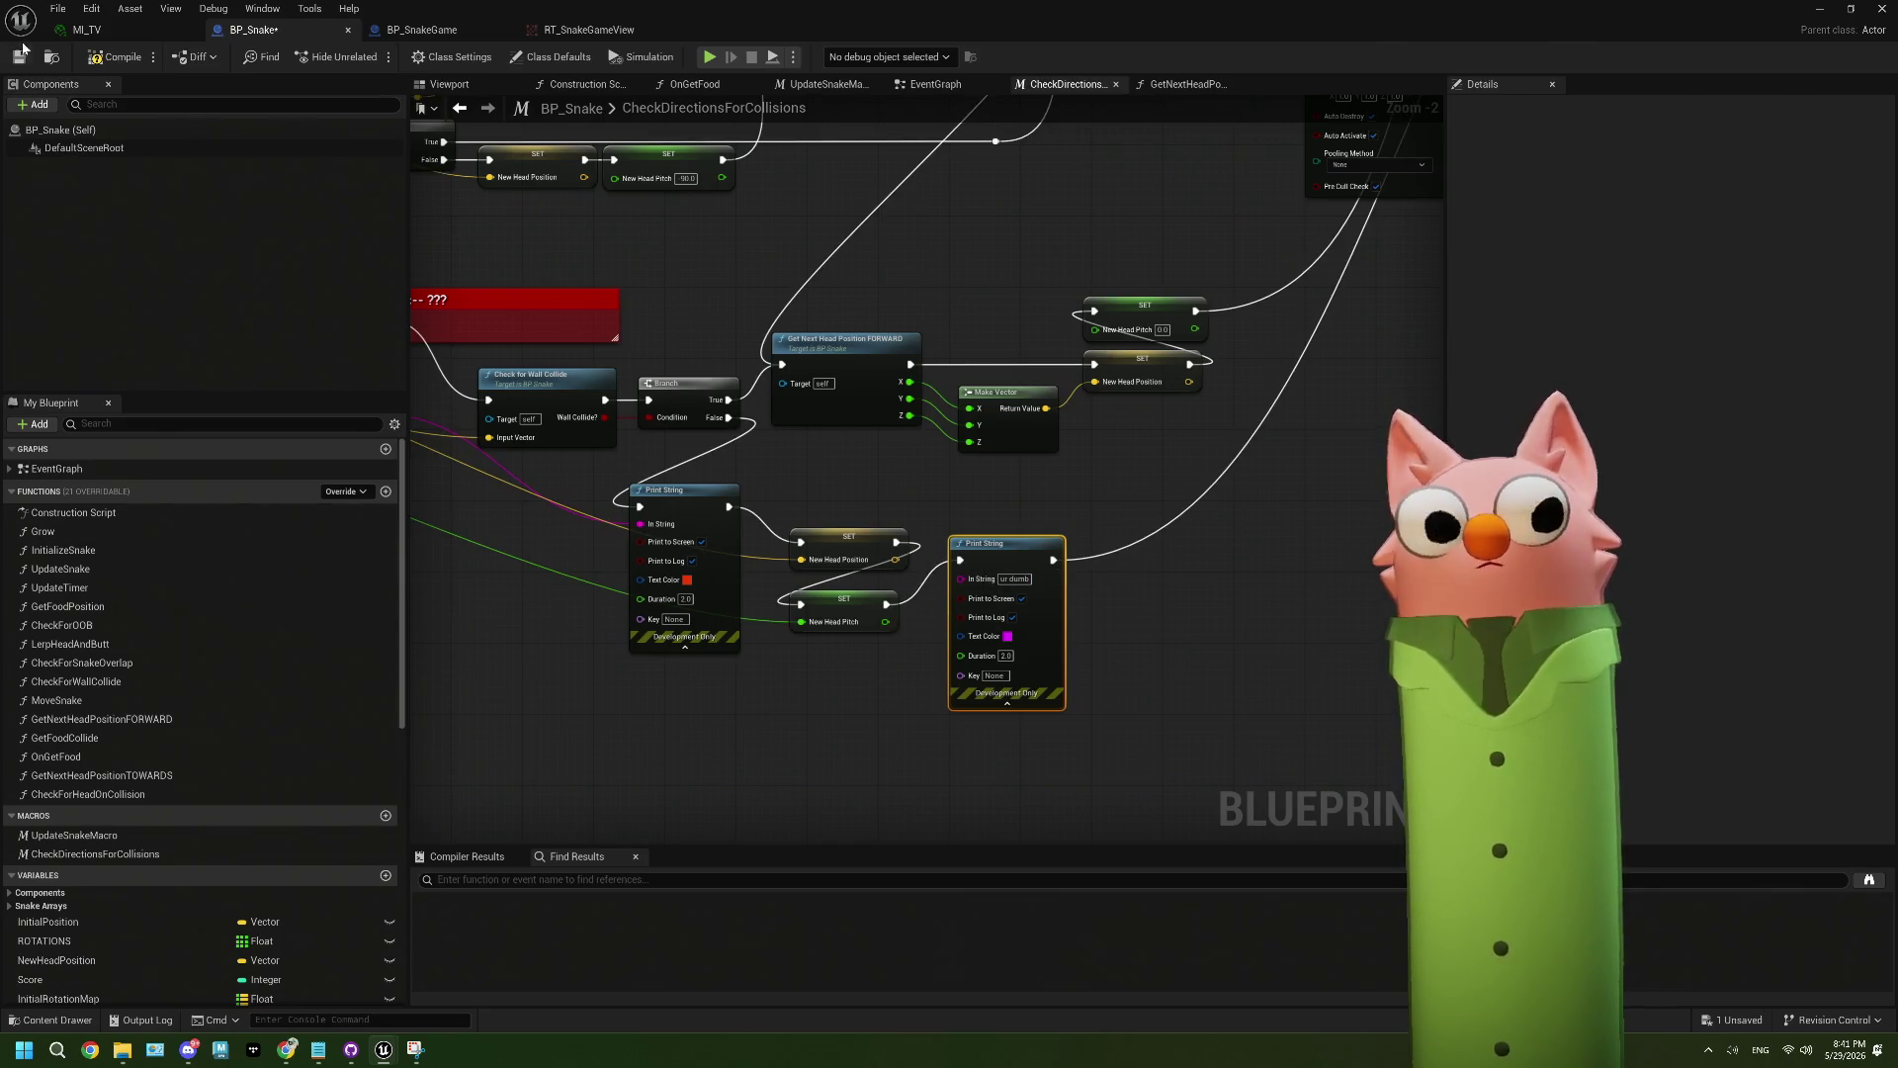
pyautogui.click(96, 58)
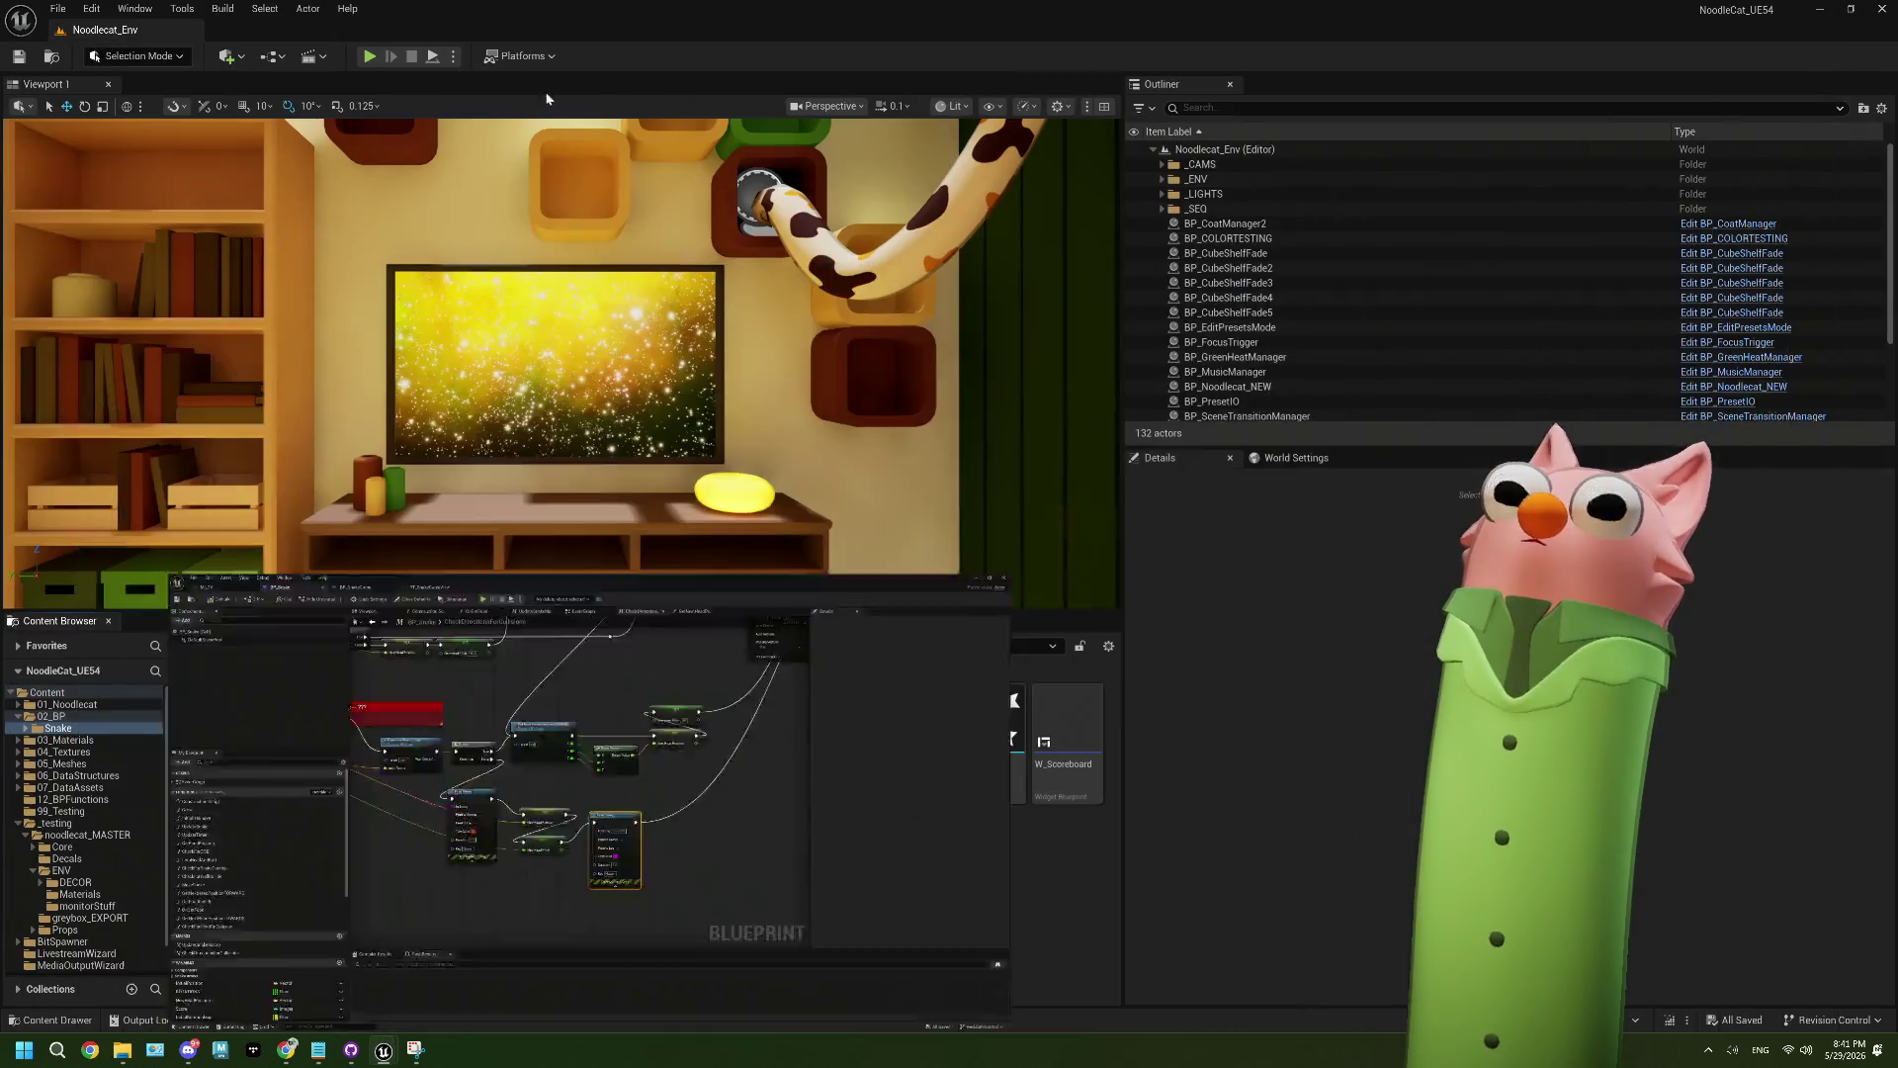
pyautogui.click(1820, 8)
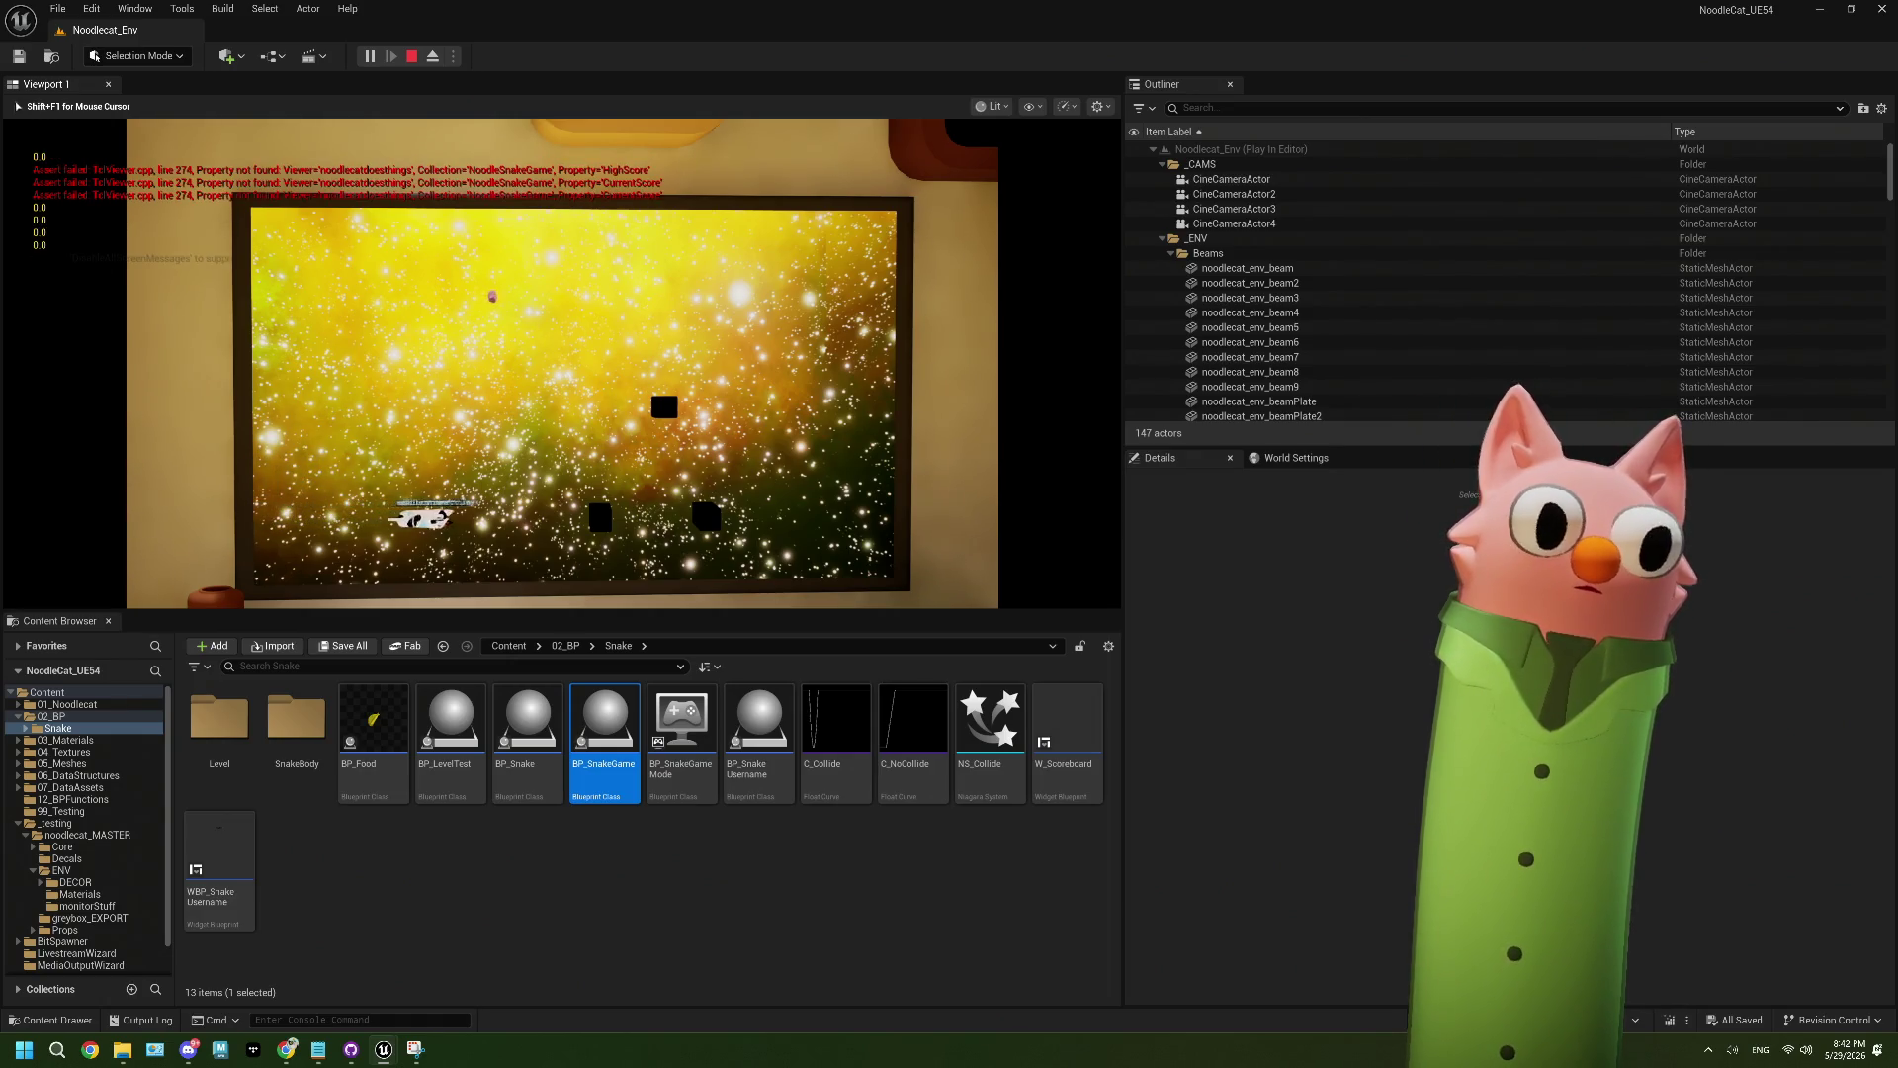
# - Steer the snake through a series of up, down, left and right turns, then stop with Esc
pyautogui.press('Up')
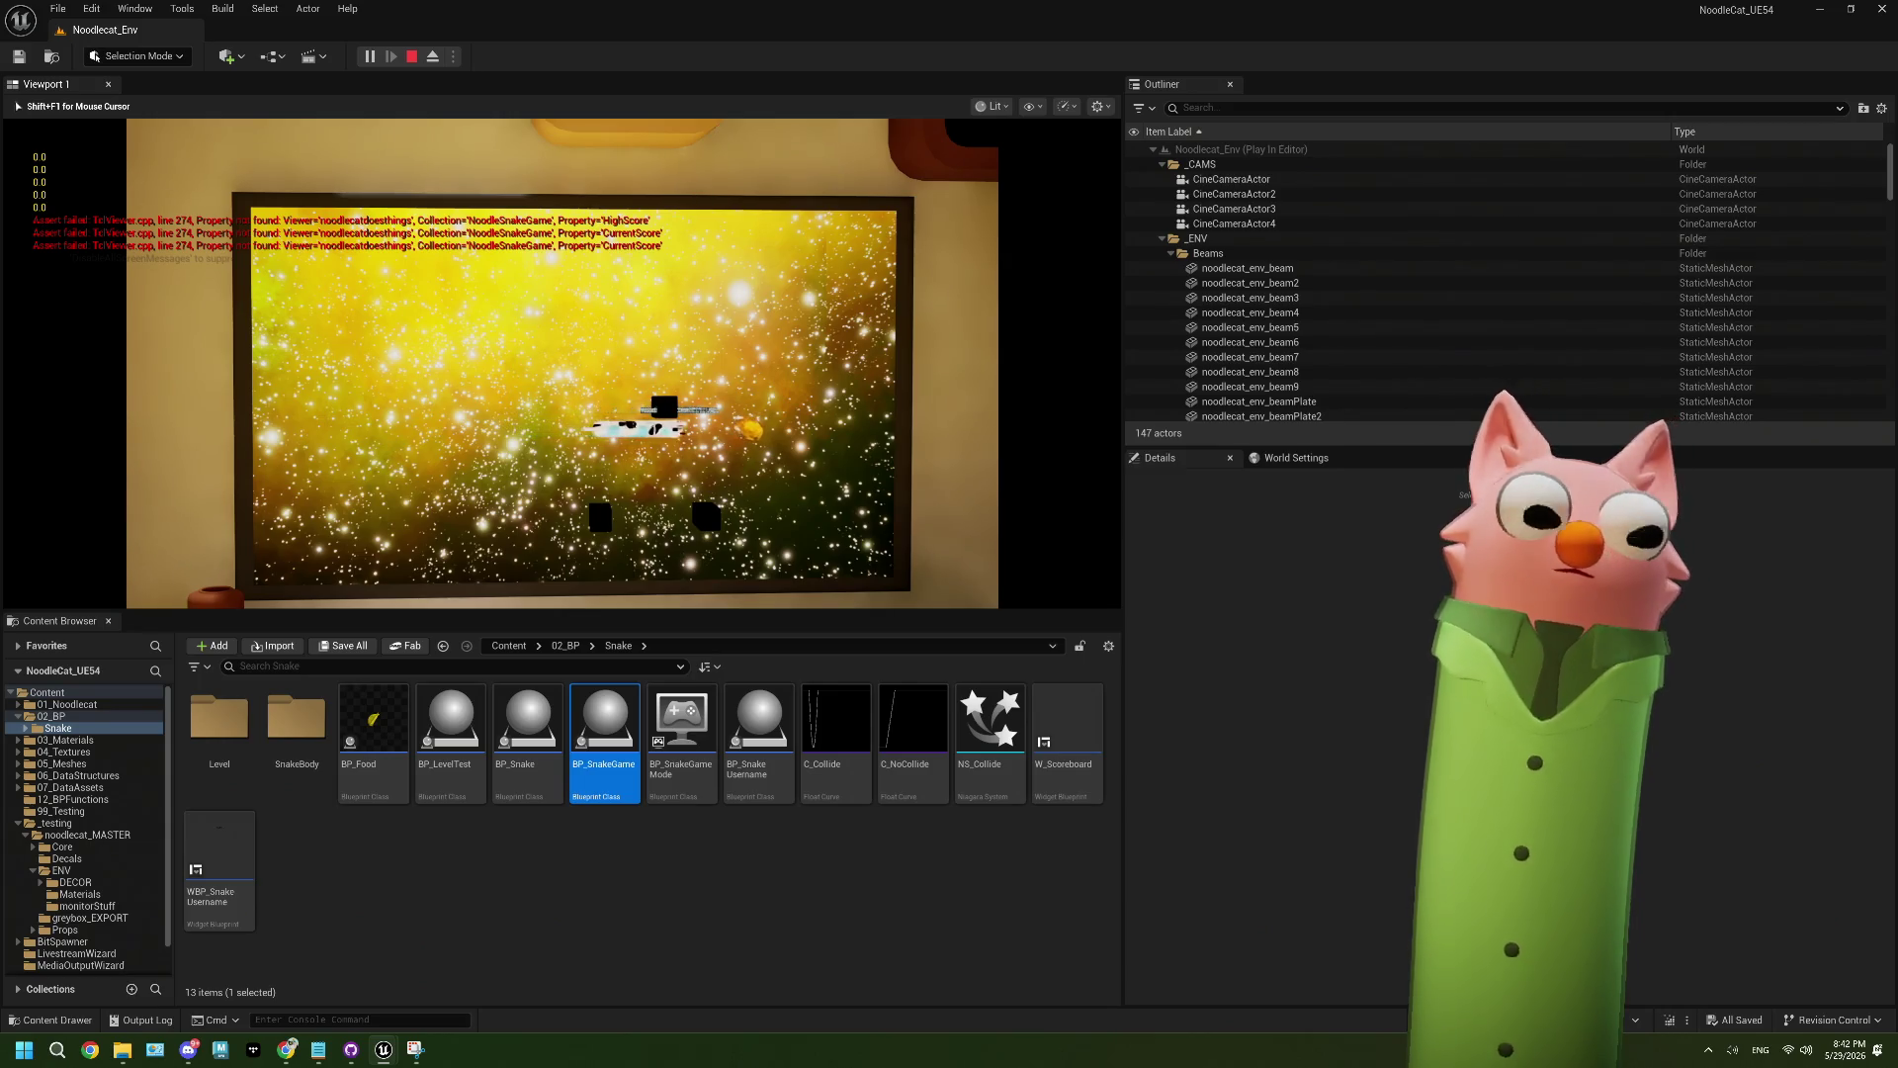
pyautogui.press('Up')
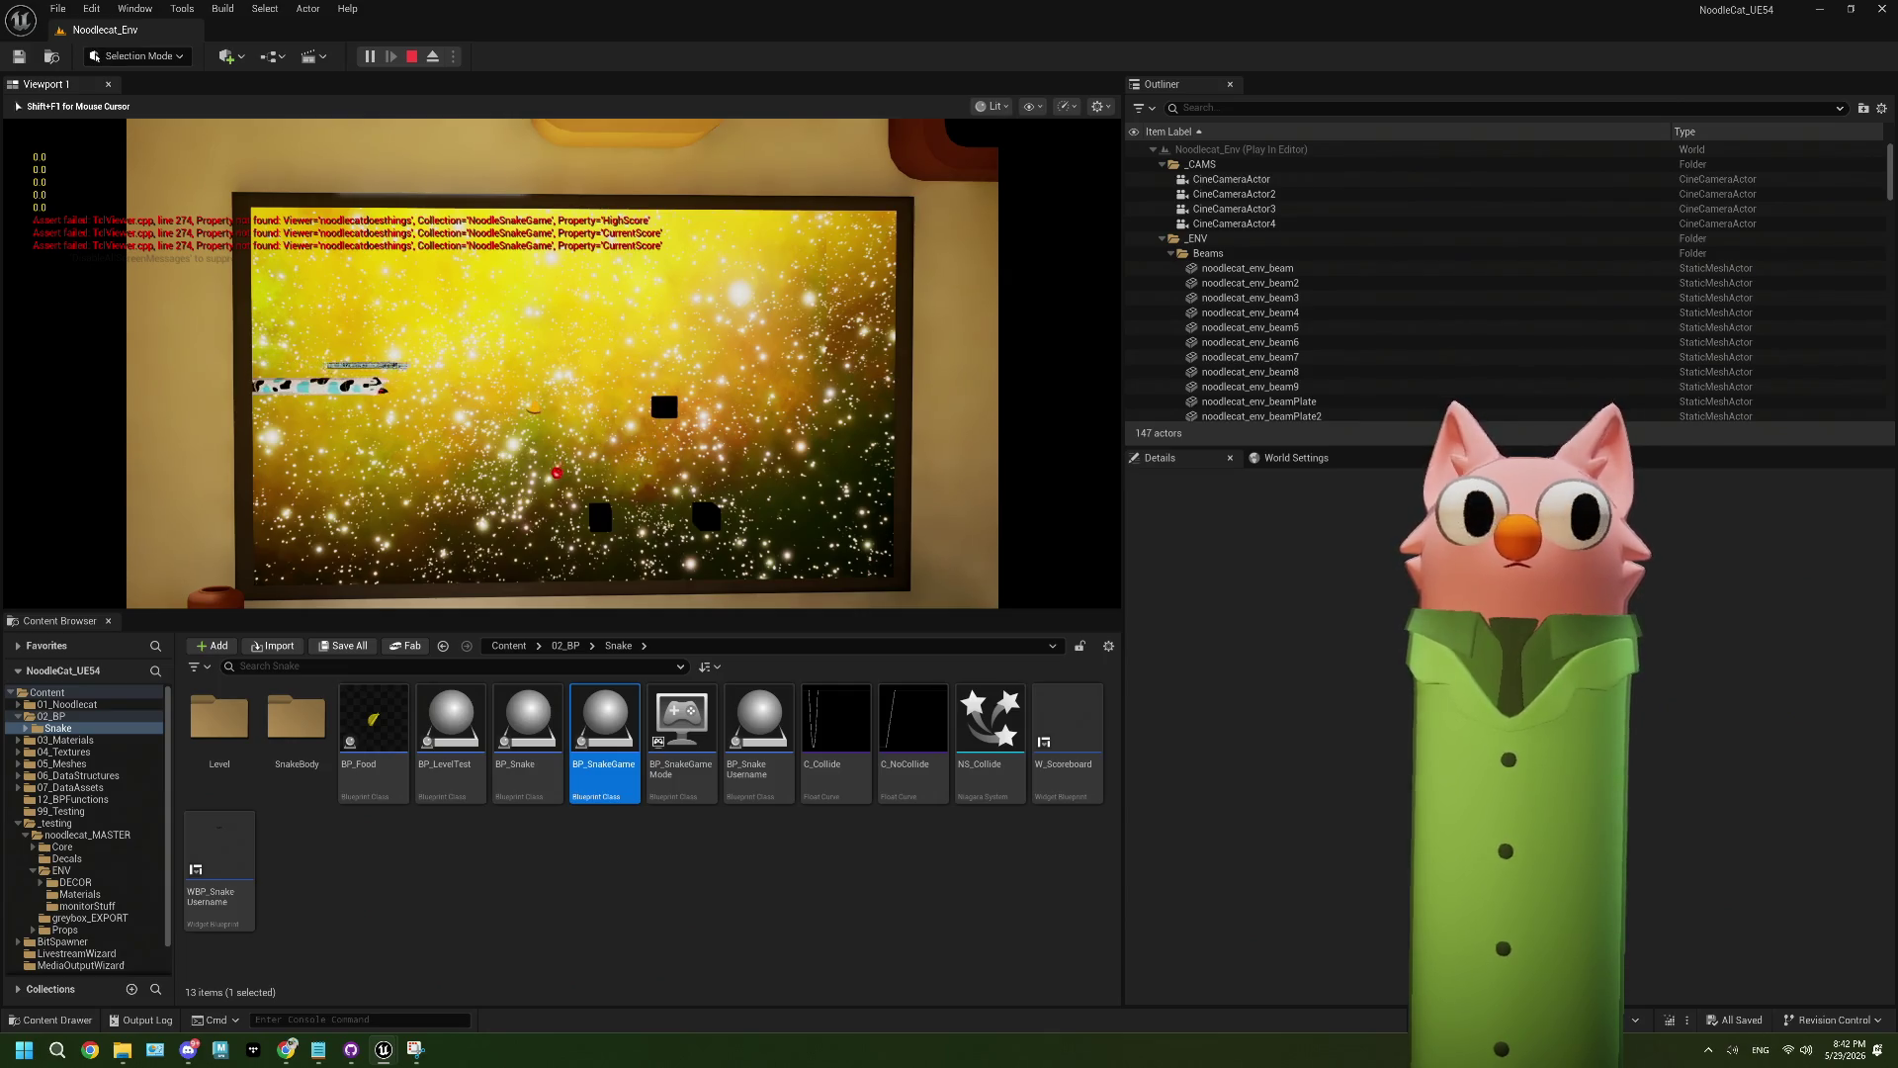
pyautogui.press('Up')
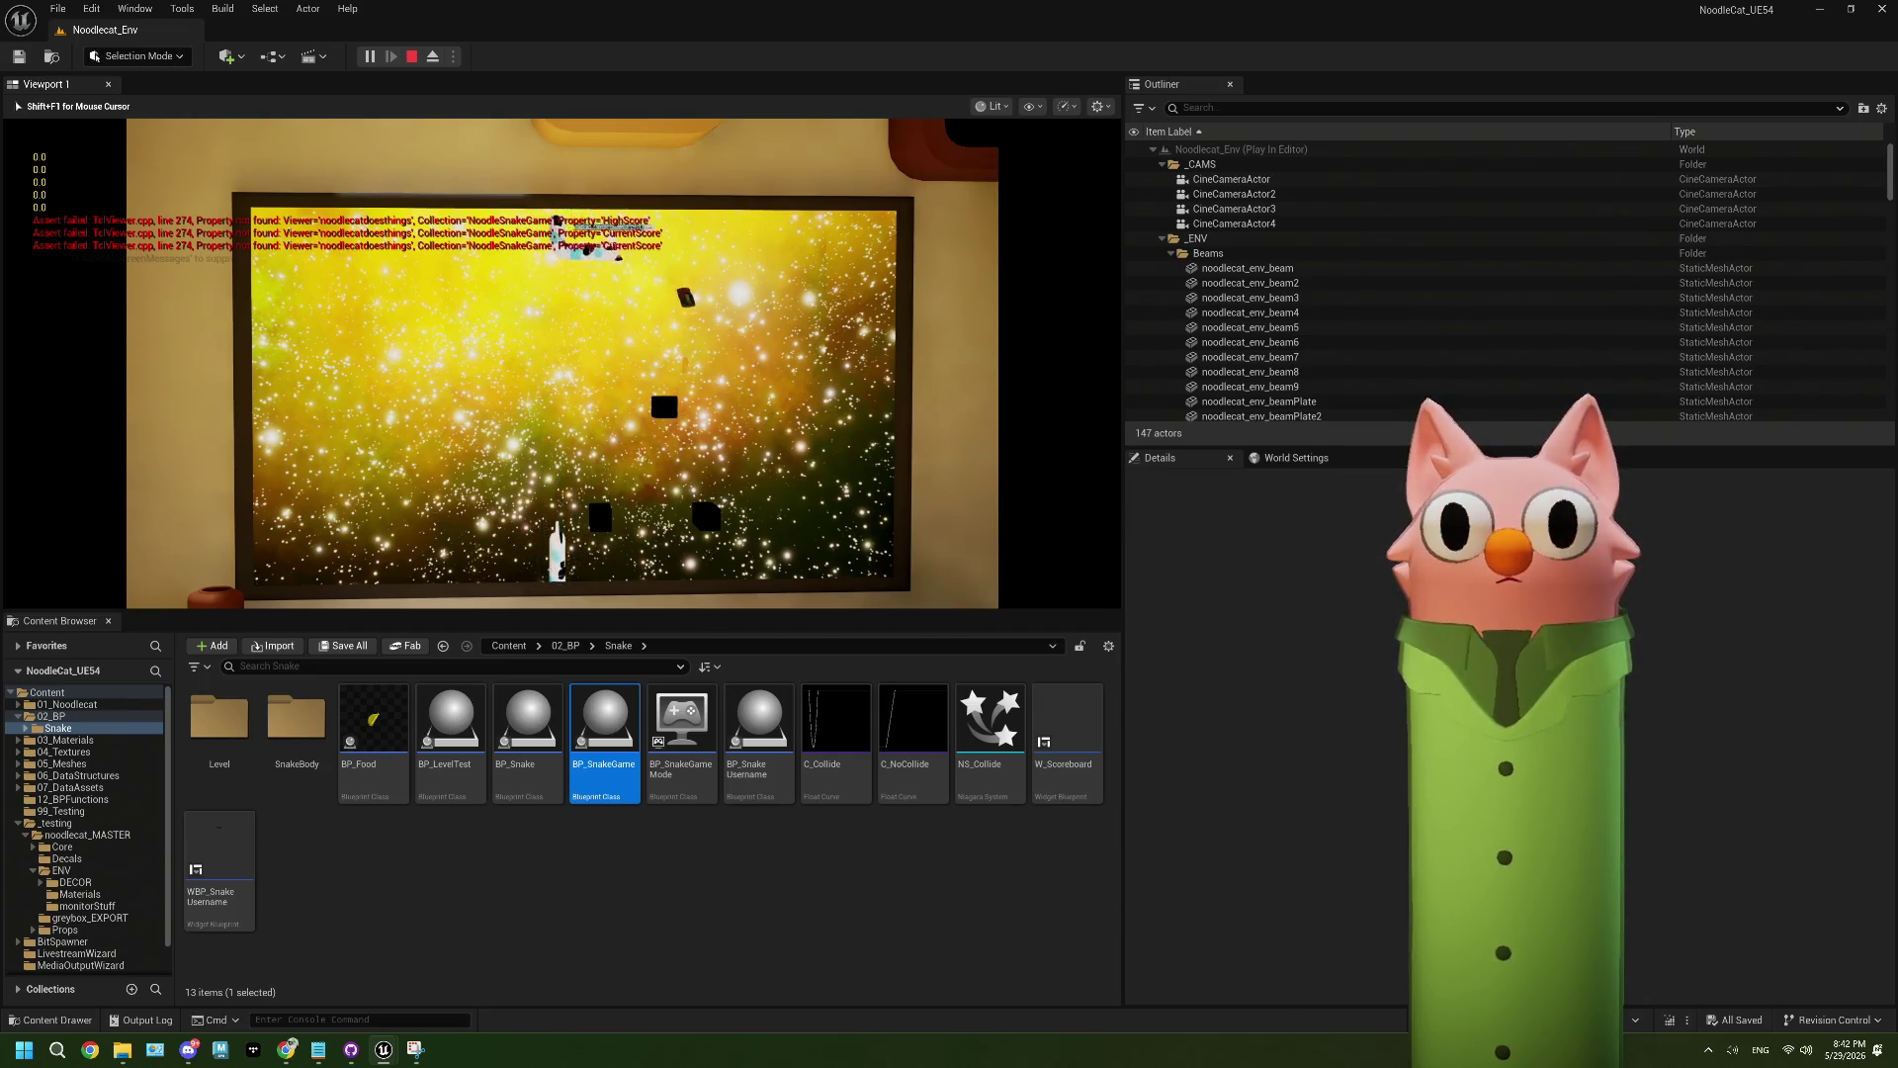
pyautogui.press('Down')
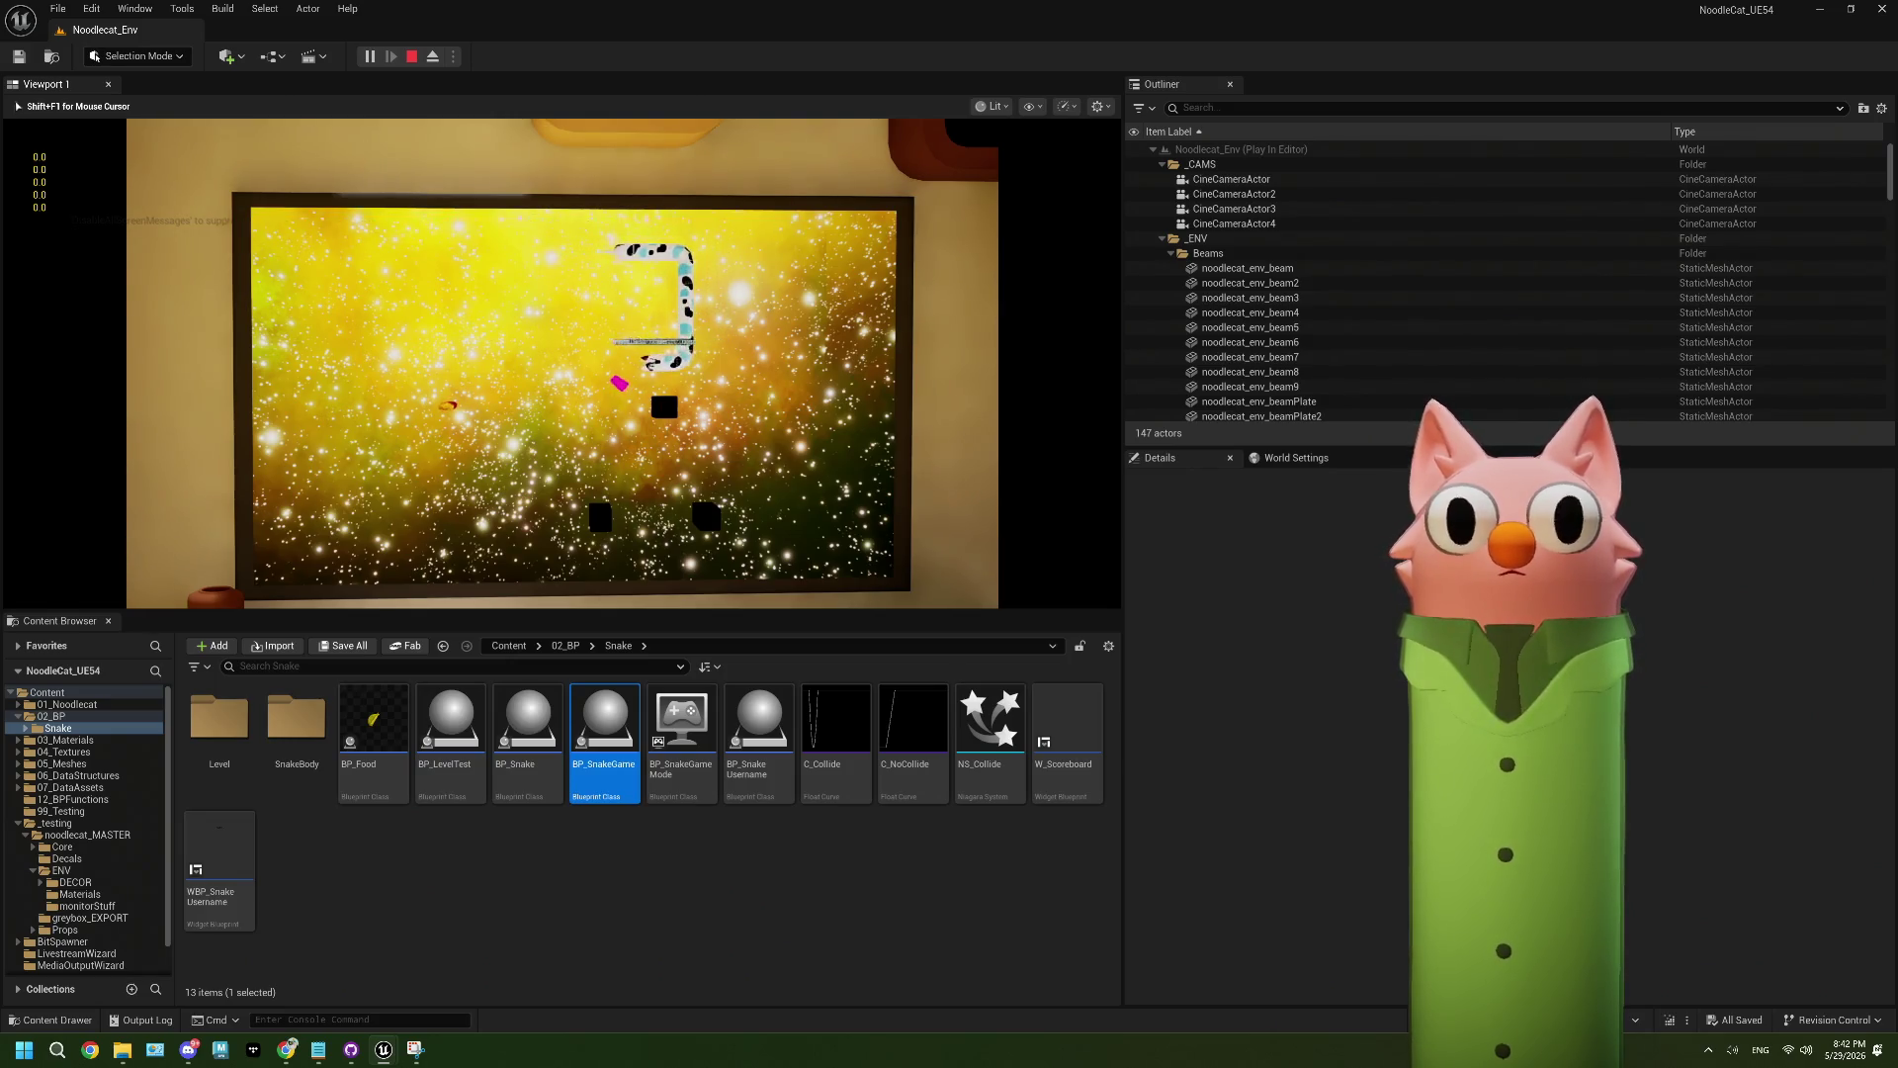
pyautogui.press('Left')
pyautogui.press('Down')
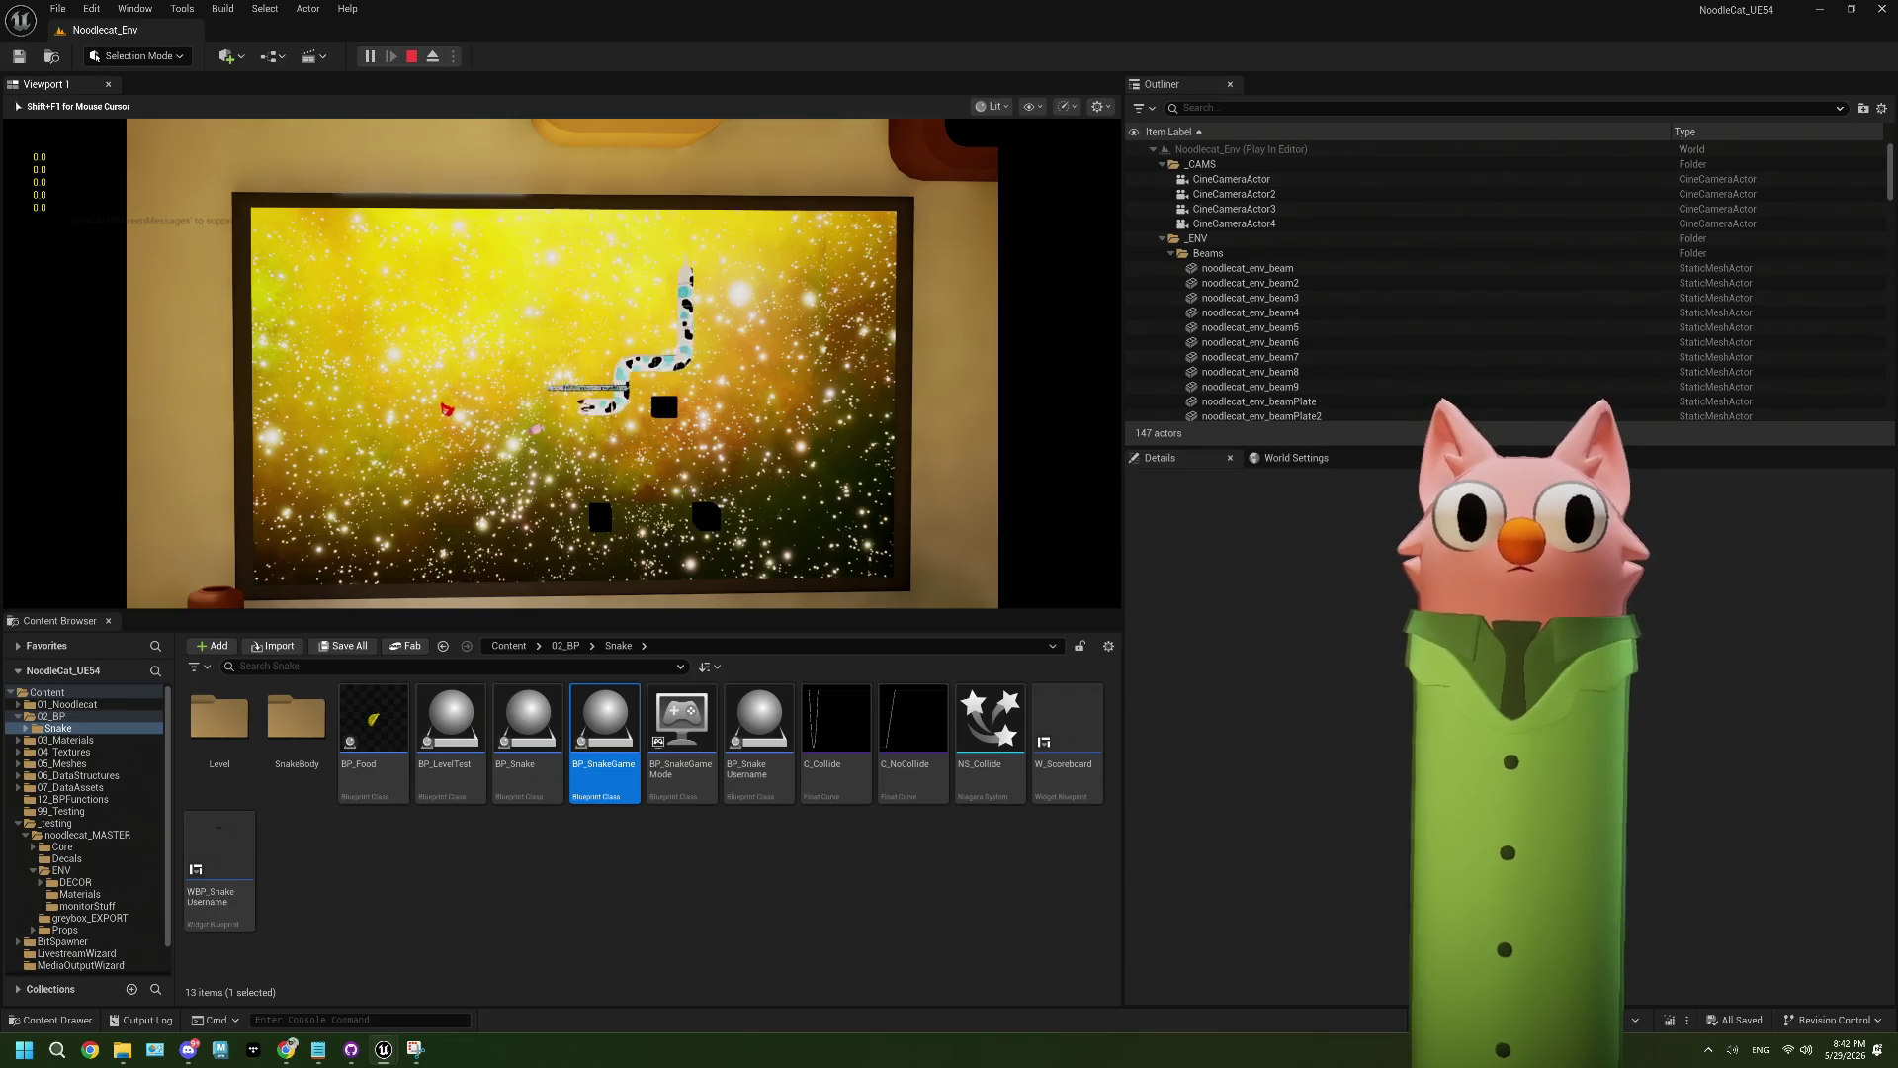
pyautogui.press('Left')
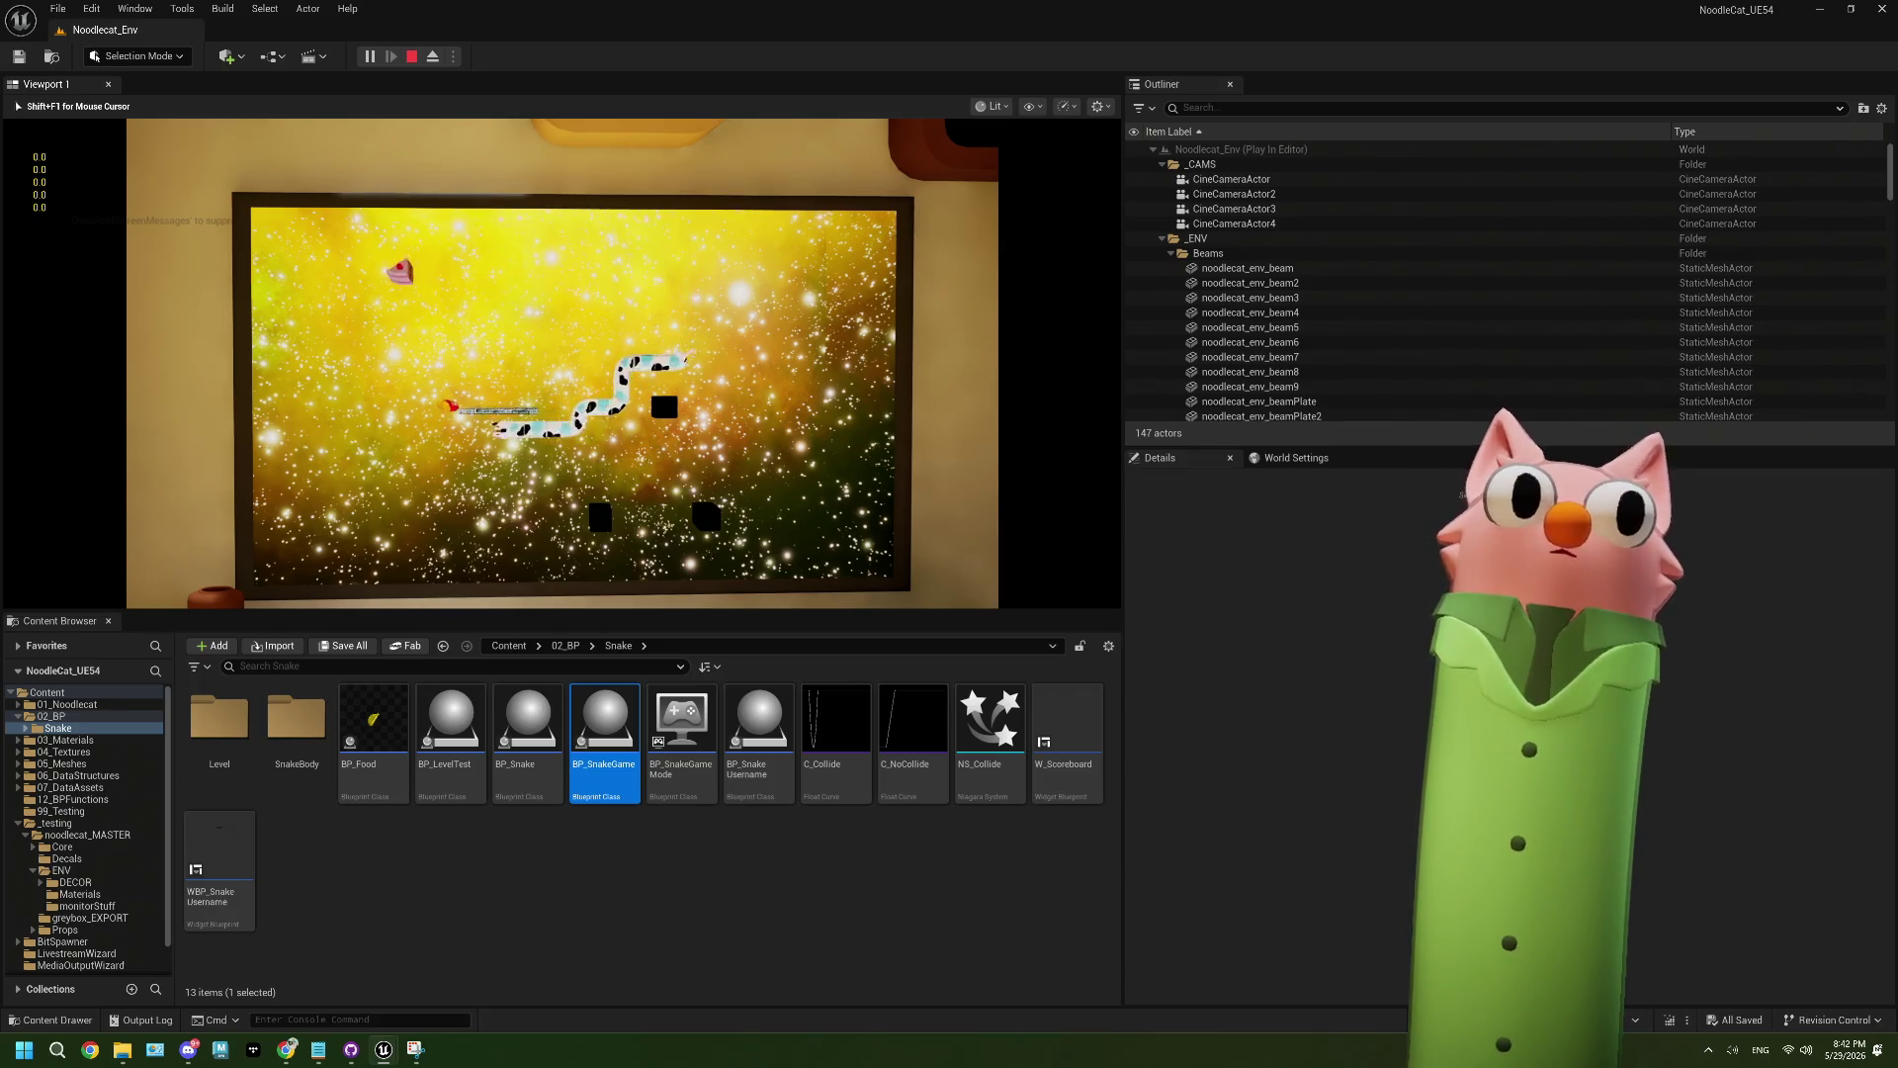
pyautogui.press('Up')
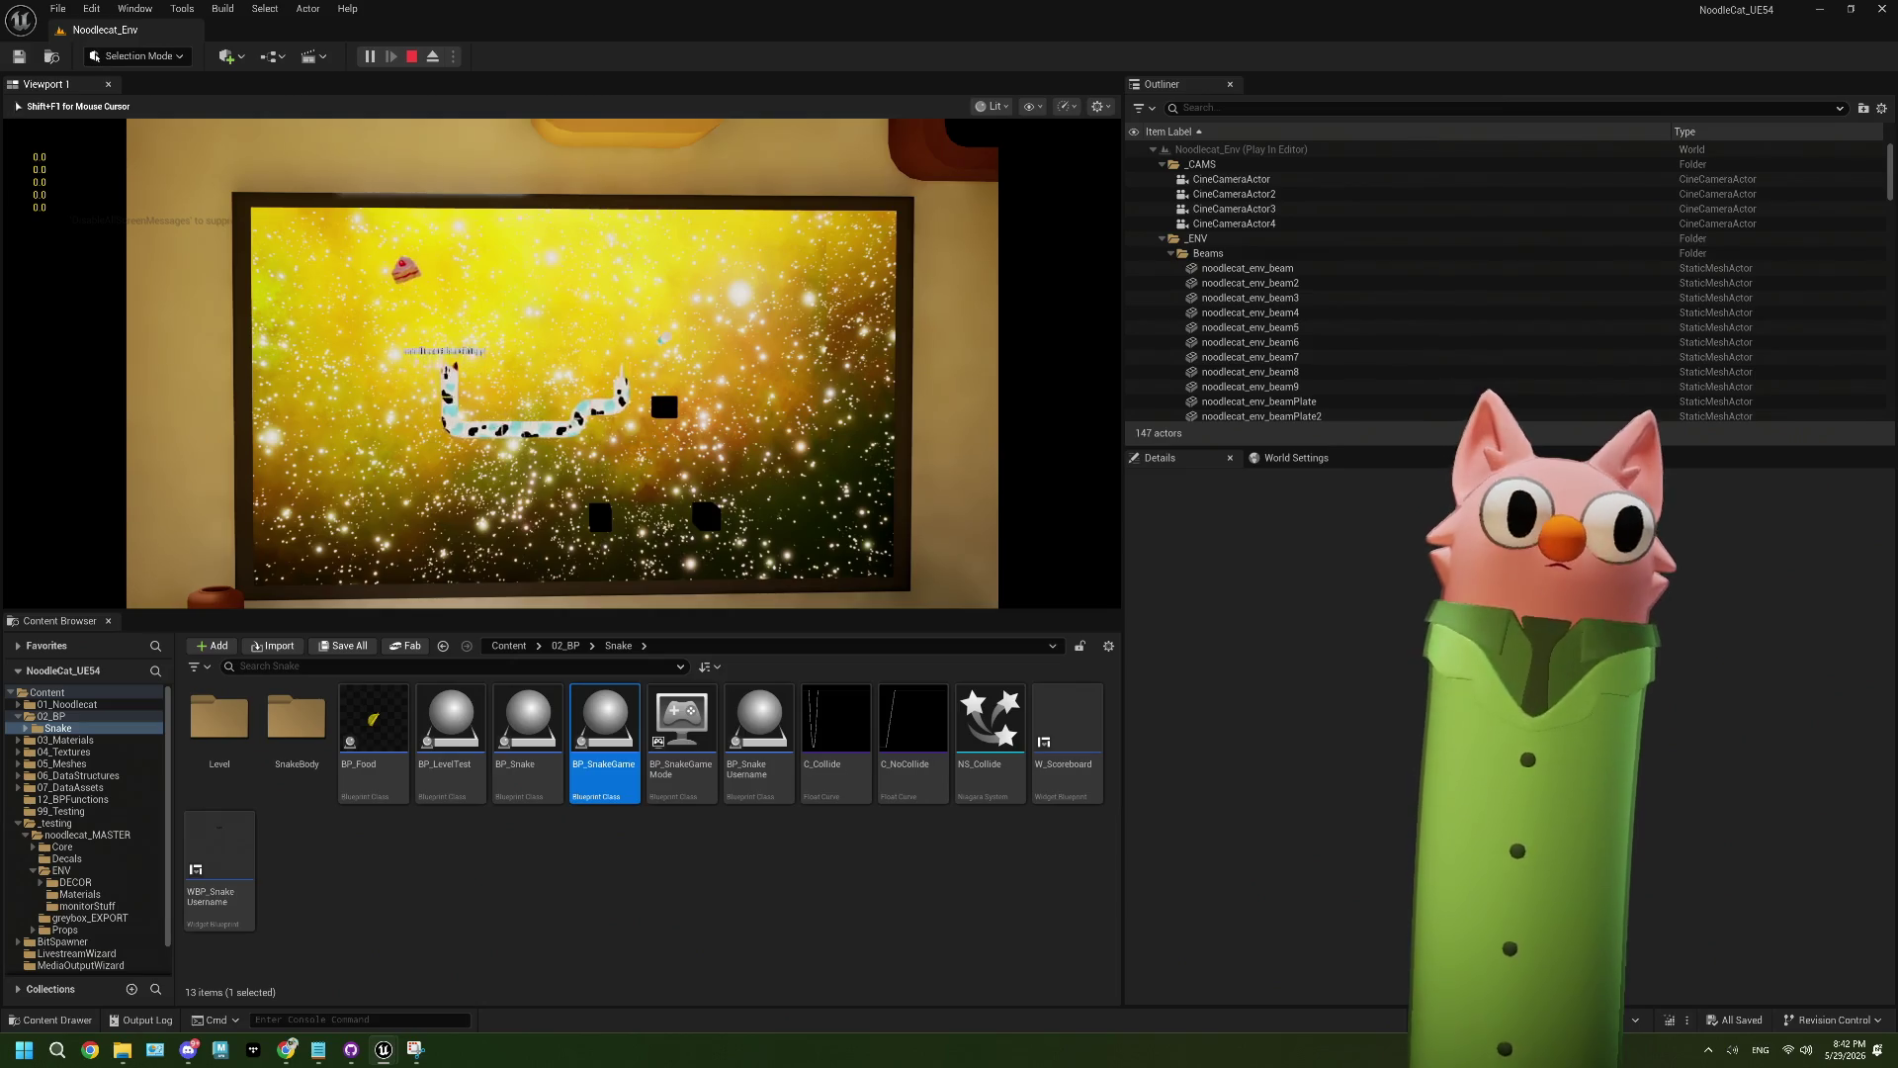
pyautogui.press('Right')
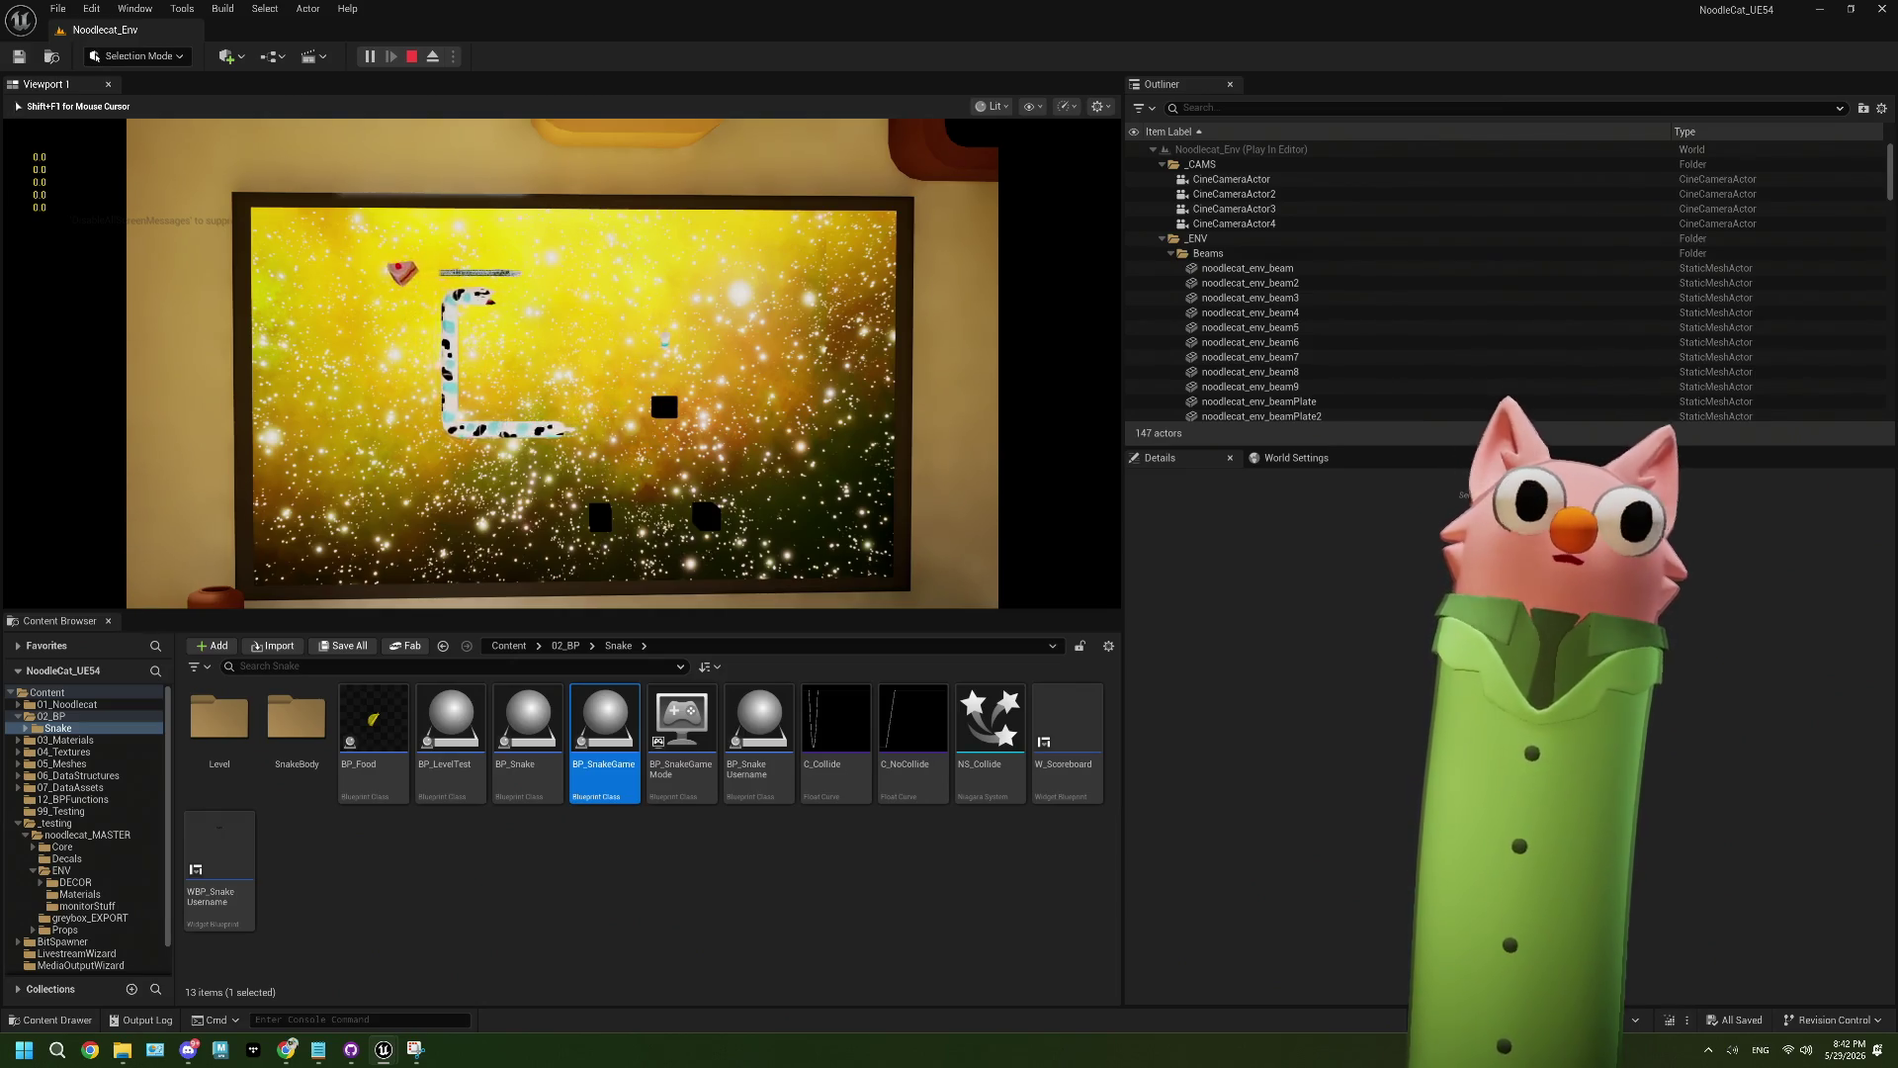
pyautogui.press('Down')
pyautogui.press('Left')
pyautogui.press('Up')
pyautogui.press('Up')
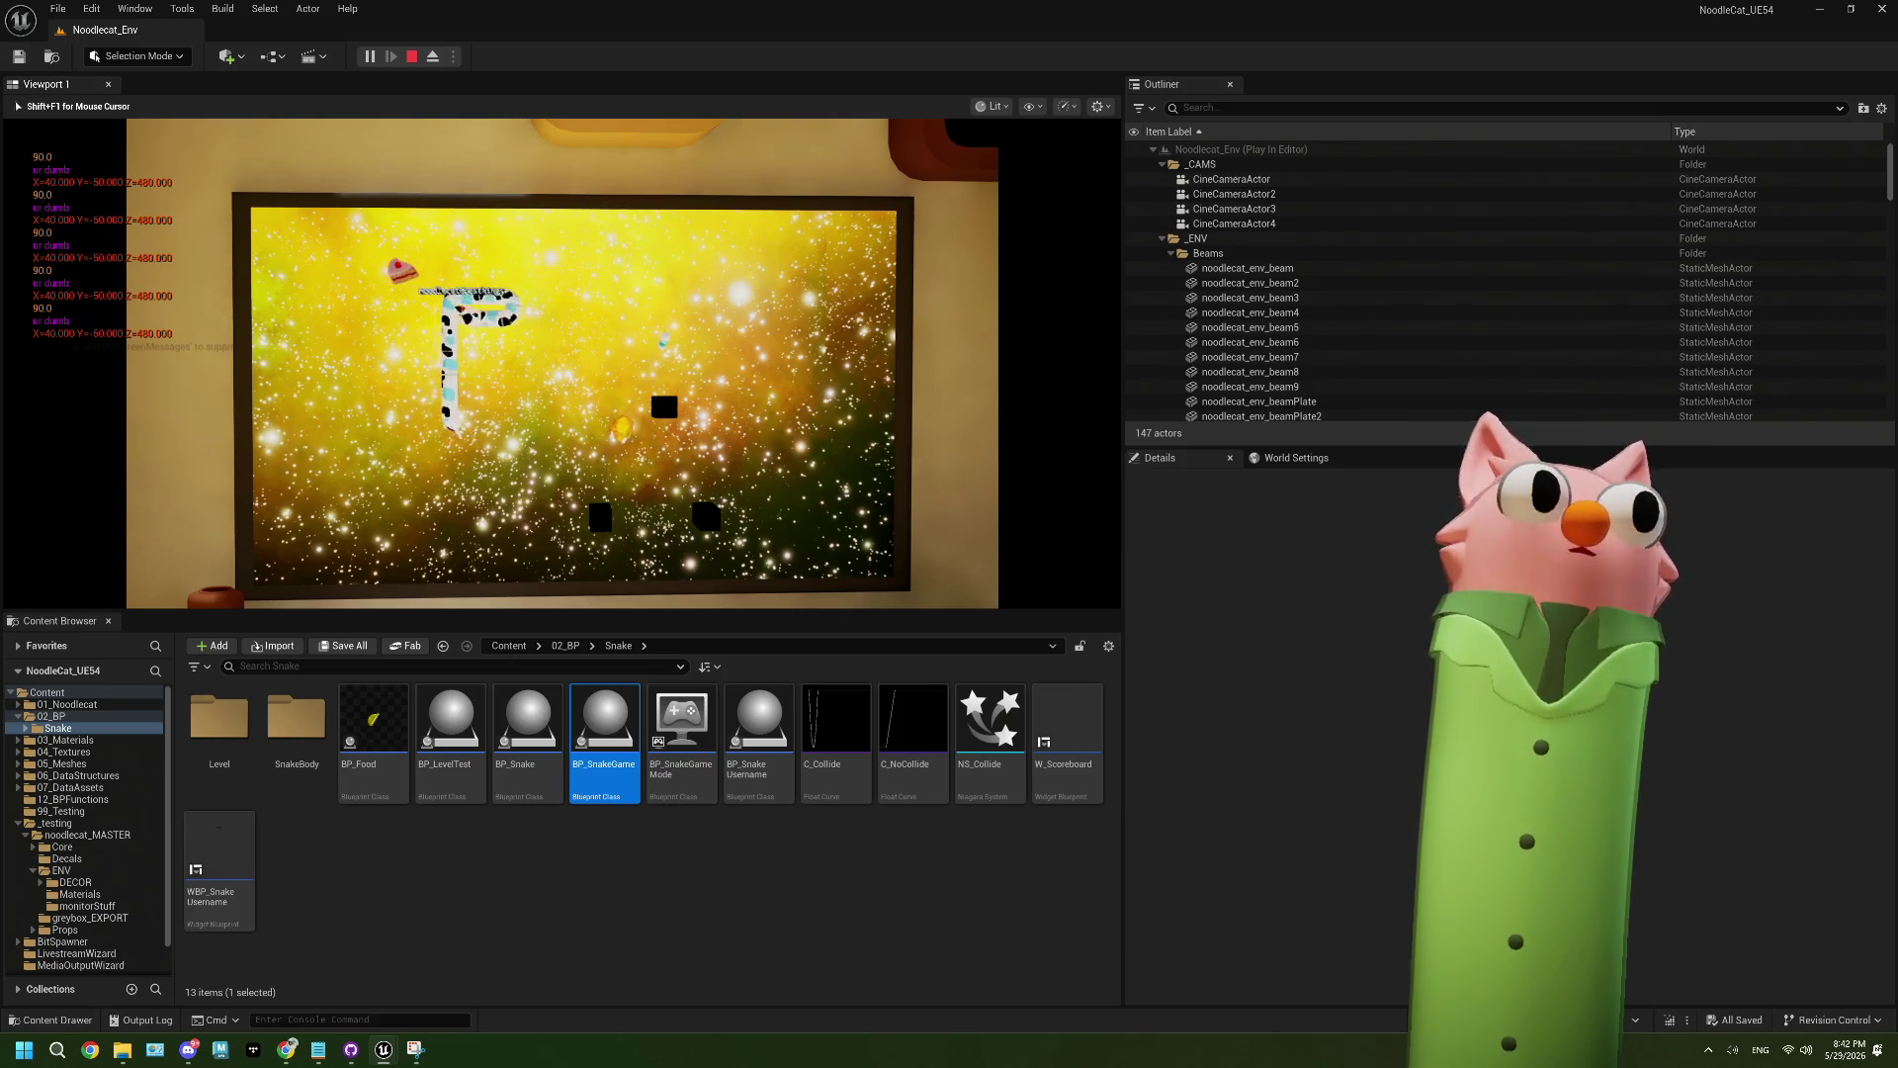
pyautogui.press('Escape')
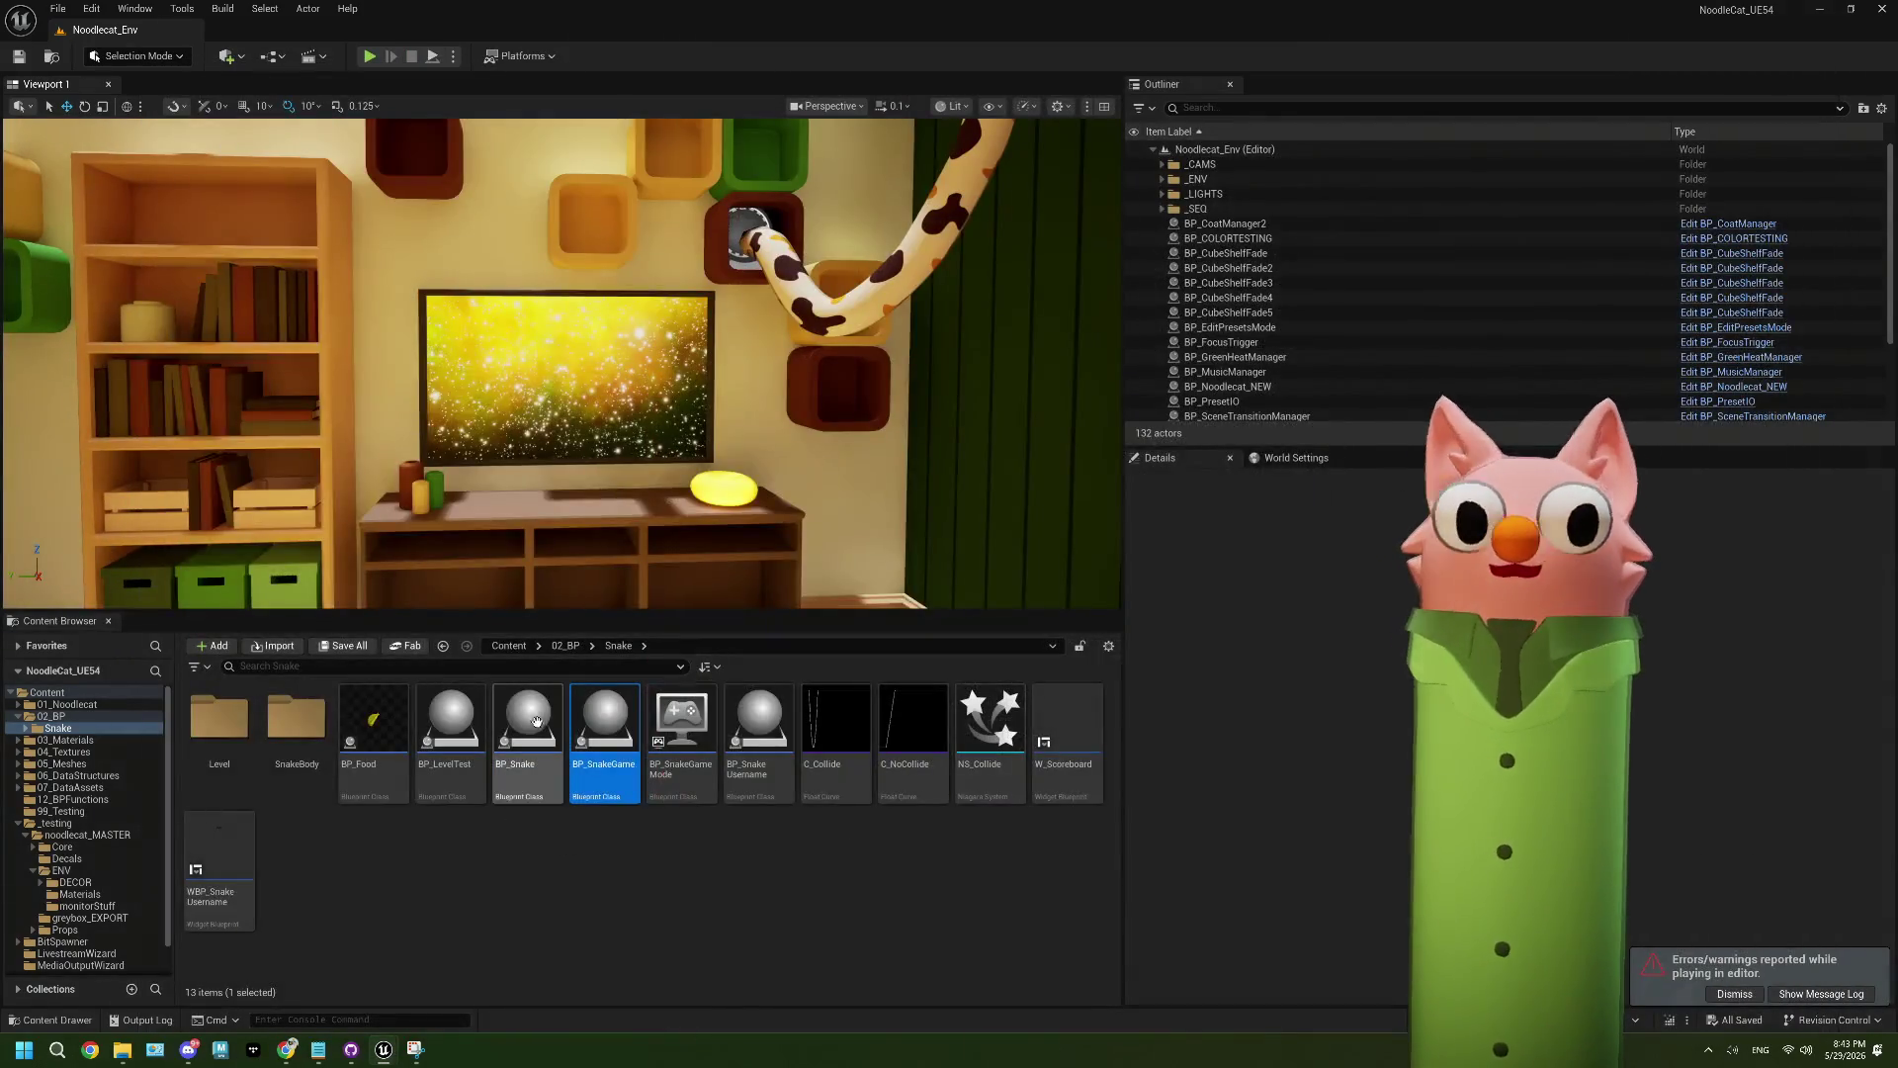
# - Go to BP_Snake's CheckDirectionsForCollisions graph and select the == comparison against -500.0
pyautogui.doubleClick(604, 720)
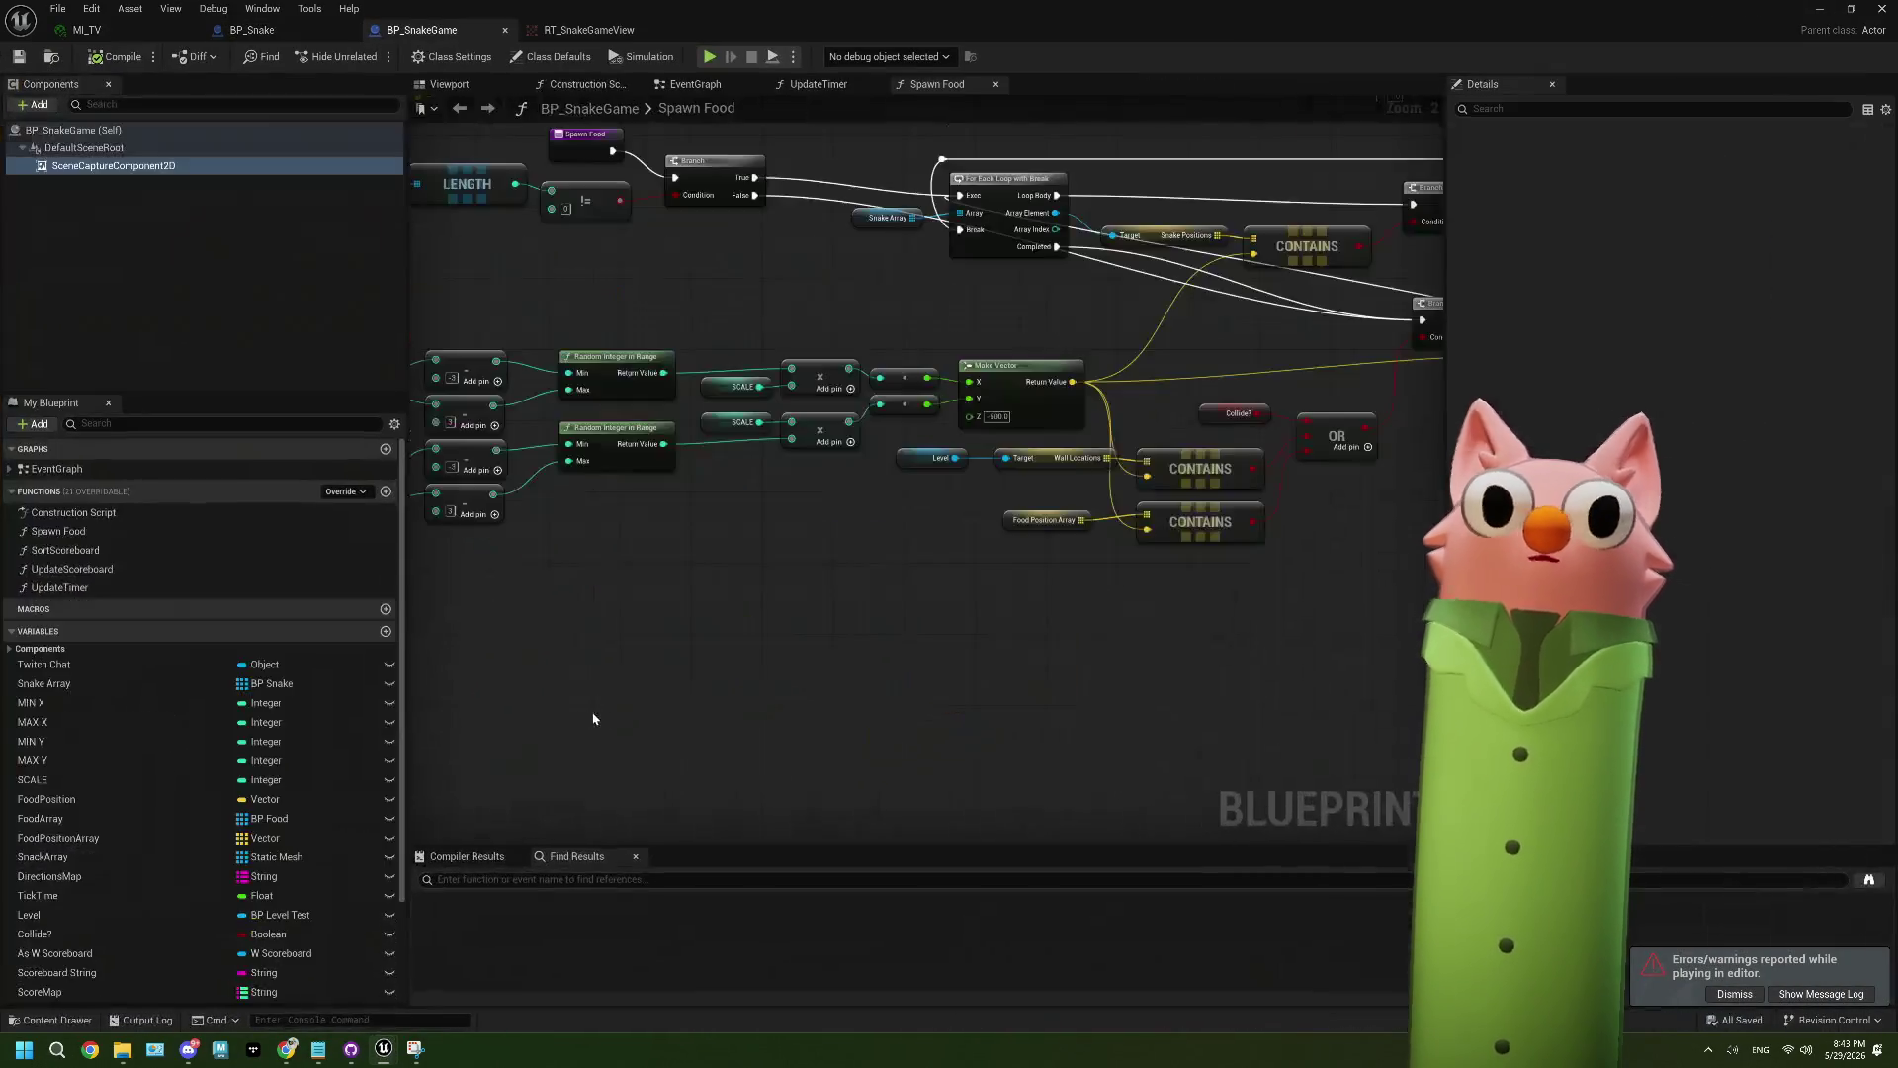
pyautogui.click(252, 28)
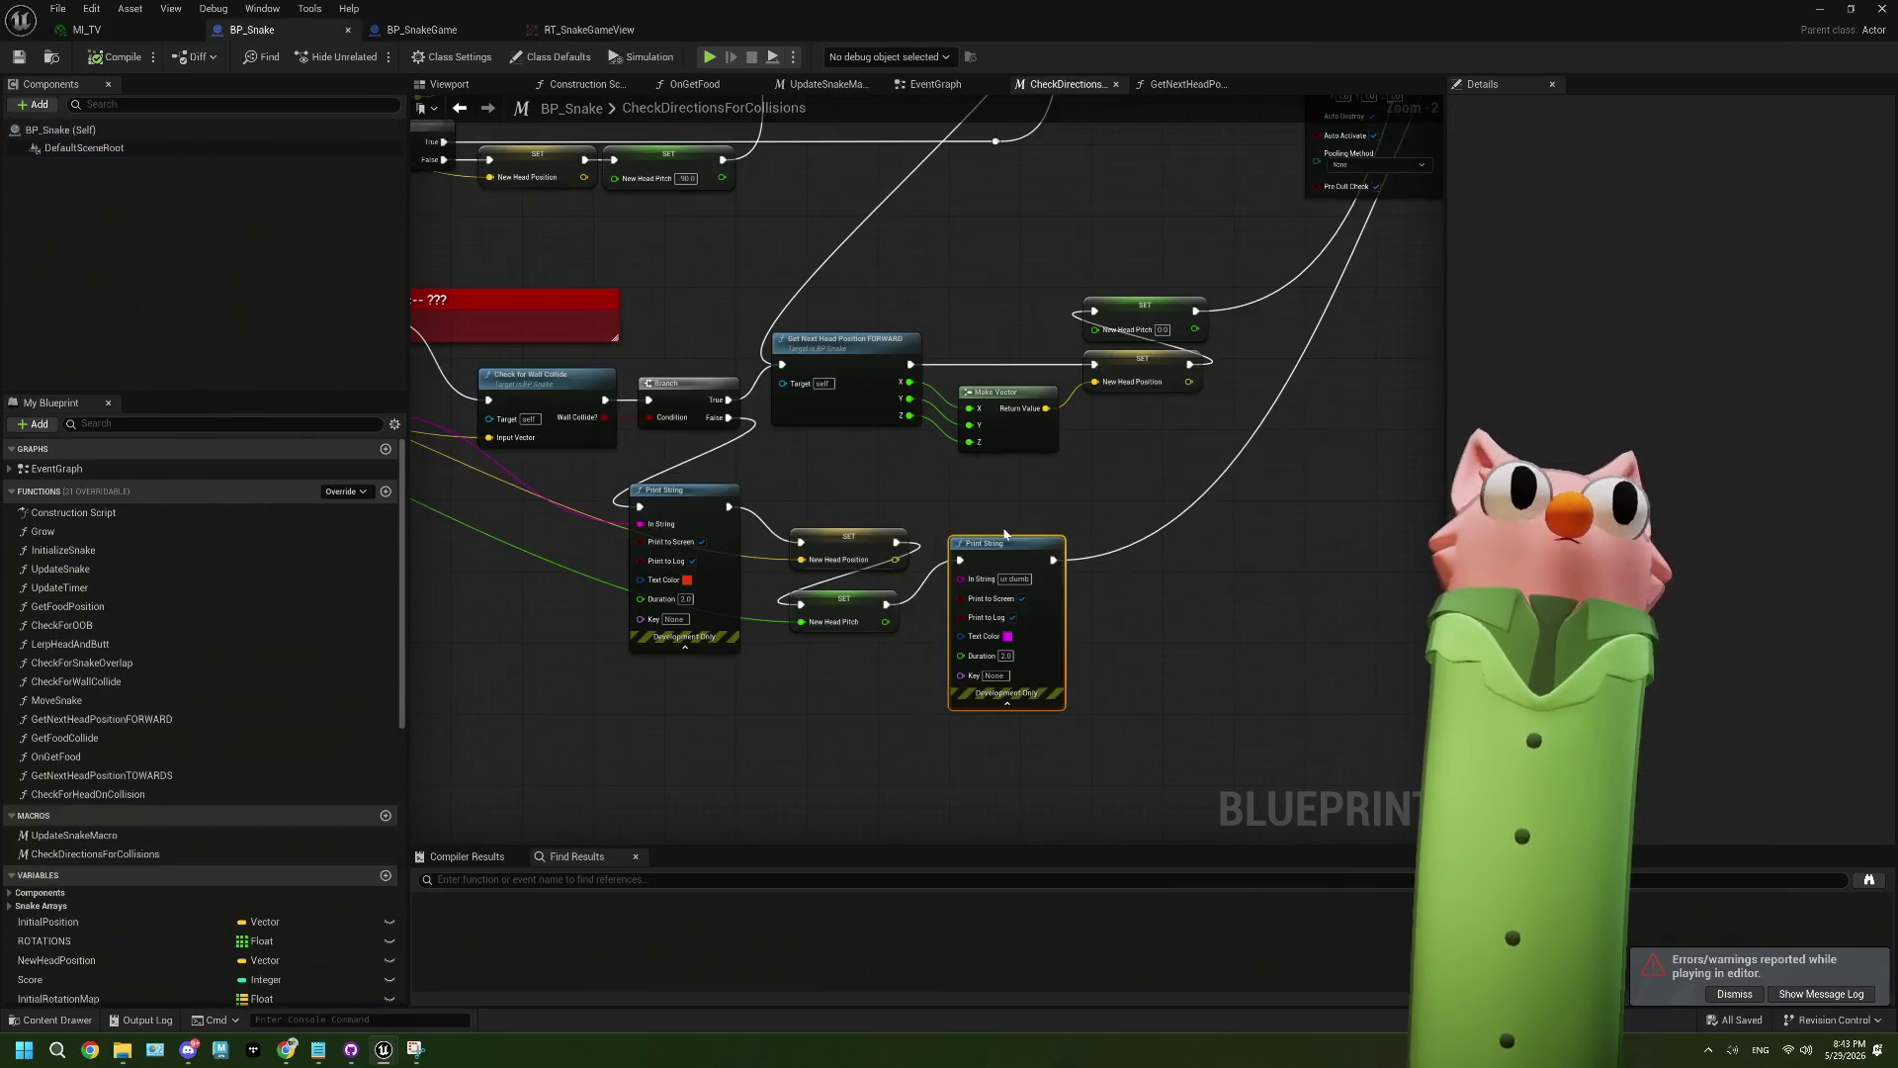
pyautogui.moveTo(884, 694)
pyautogui.mouseDown()
pyautogui.moveTo(925, 674)
pyautogui.moveTo(761, 583)
pyautogui.moveTo(727, 613)
pyautogui.moveTo(772, 632)
pyautogui.moveTo(846, 578)
pyautogui.mouseUp()
pyautogui.moveTo(666, 483)
pyautogui.mouseDown()
pyautogui.moveTo(809, 534)
pyautogui.moveTo(1063, 573)
pyautogui.moveTo(957, 550)
pyautogui.mouseUp()
pyautogui.scroll(2, 849, 470)
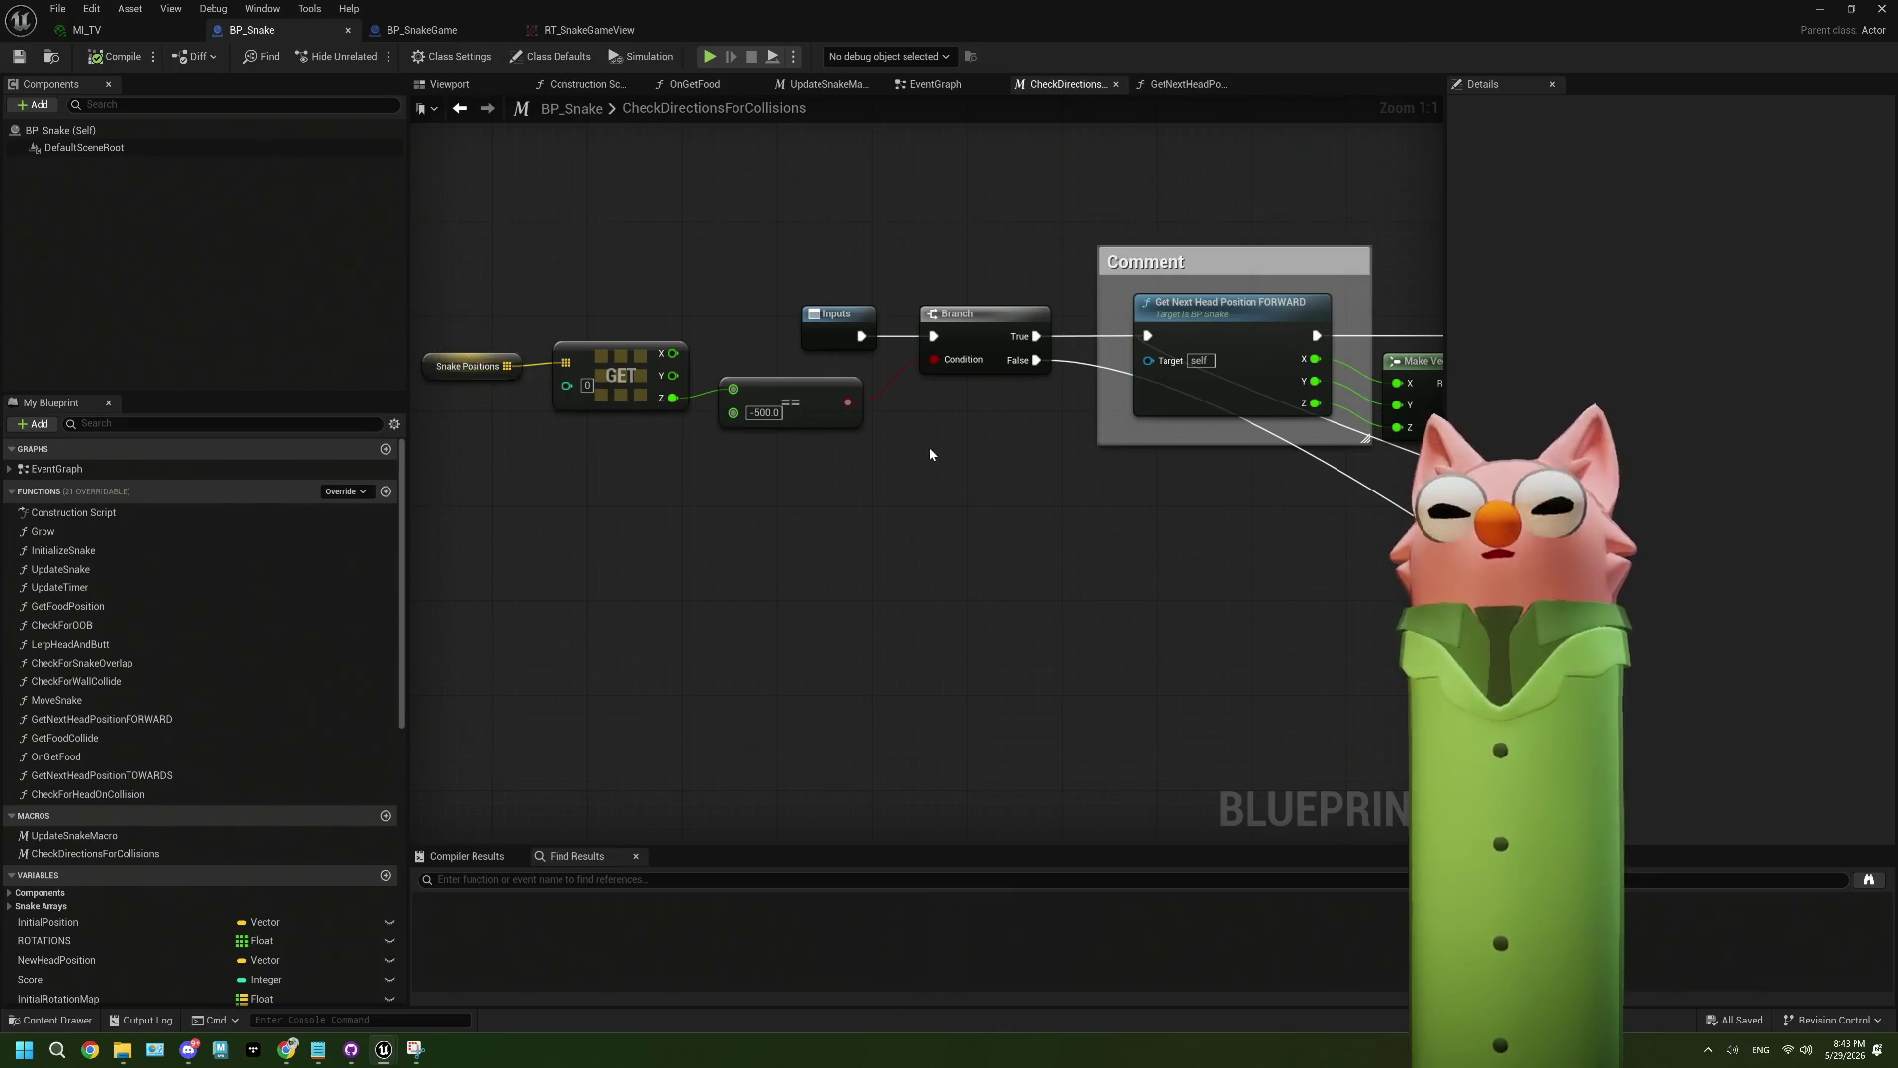
pyautogui.click(830, 426)
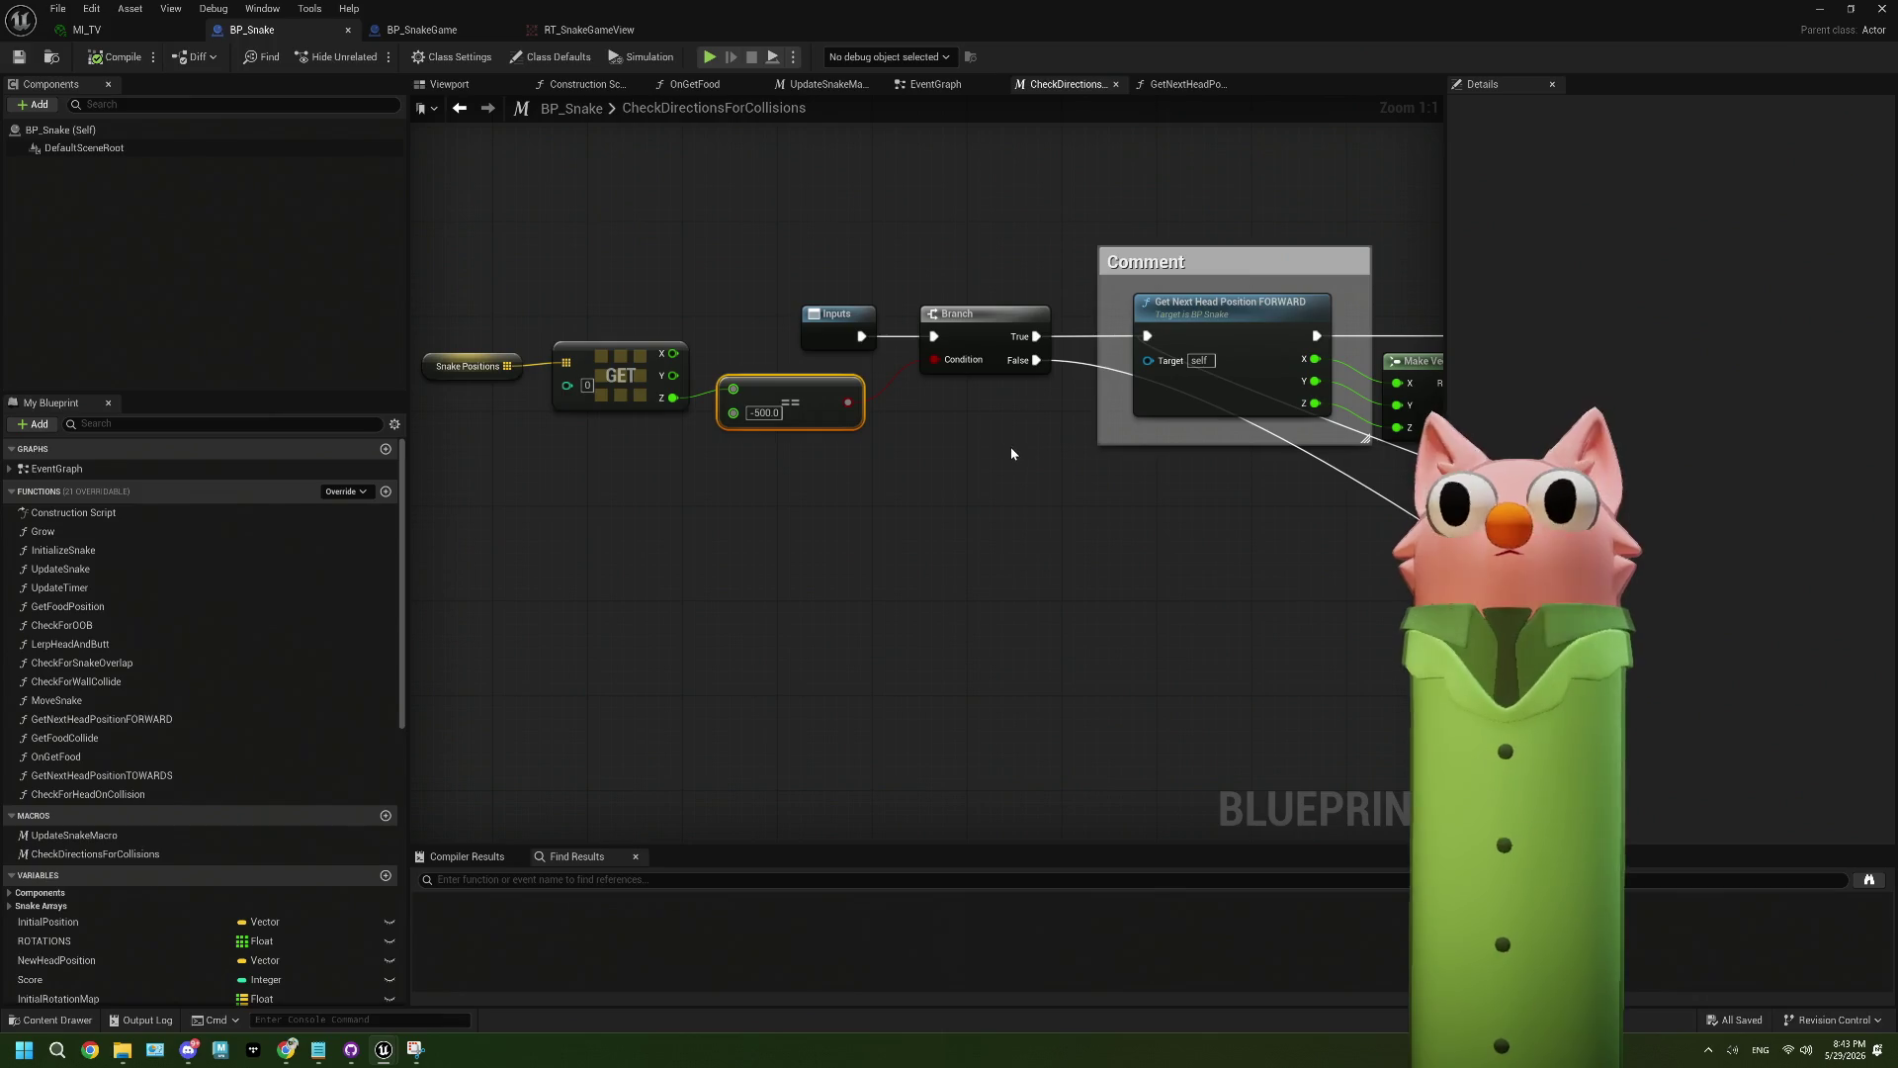
# - Open the GetNextHeadPositionTOWARDS function from the collision graph
pyautogui.scroll(-3, 1011, 464)
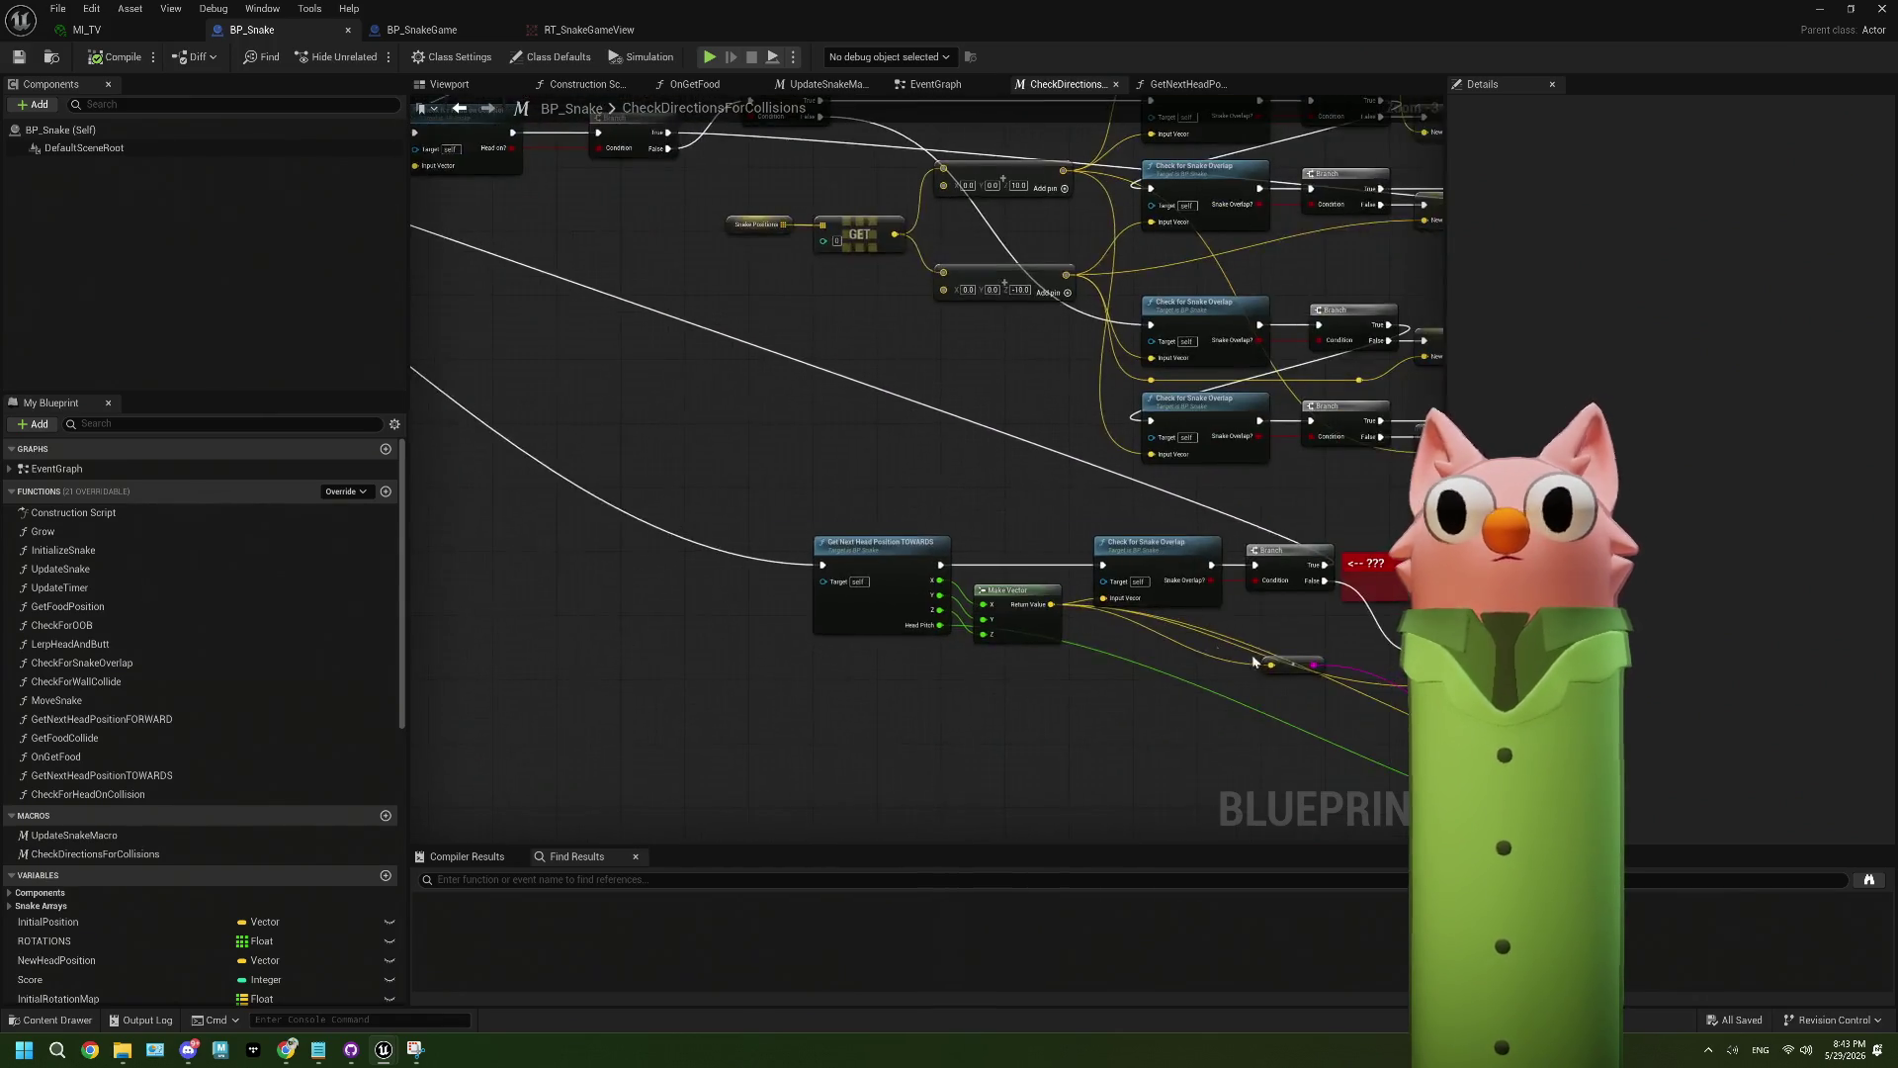
pyautogui.scroll(-1, 890, 594)
pyautogui.scroll(1, 692, 554)
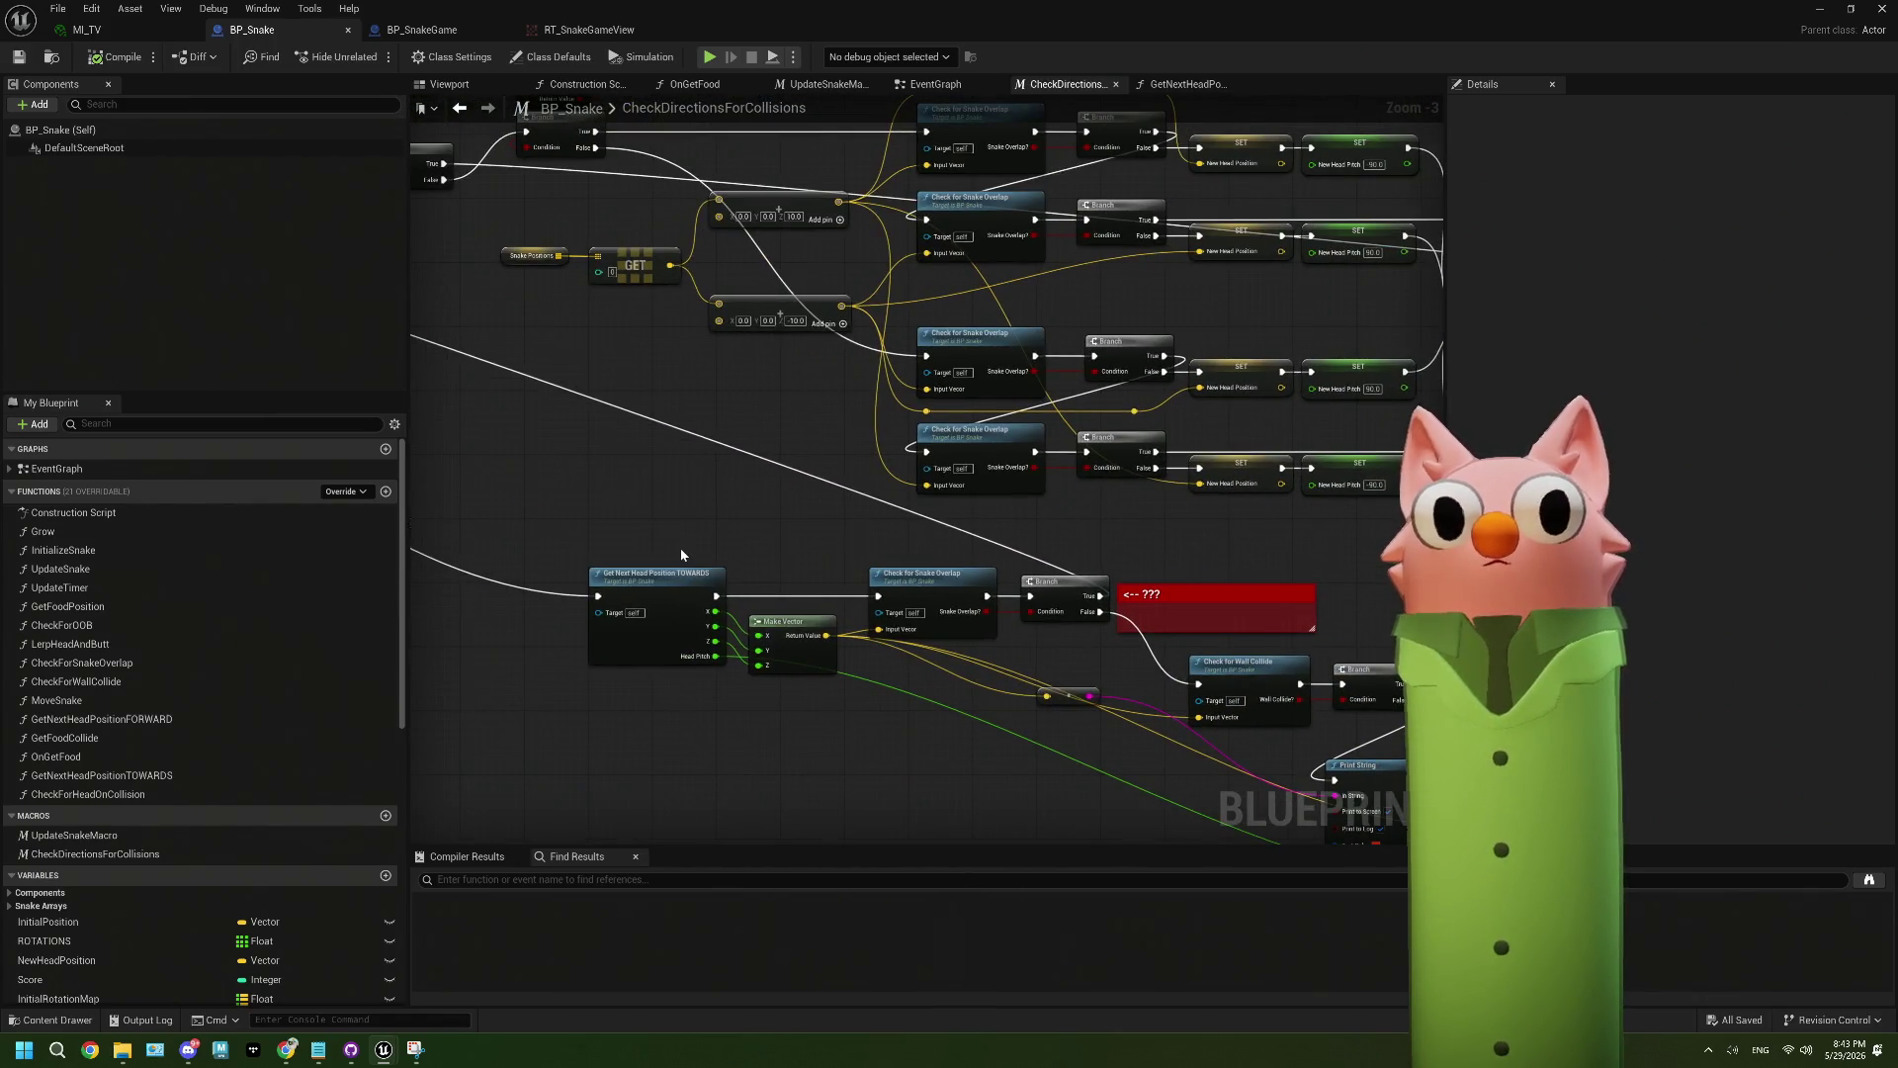
pyautogui.scroll(2, 949, 696)
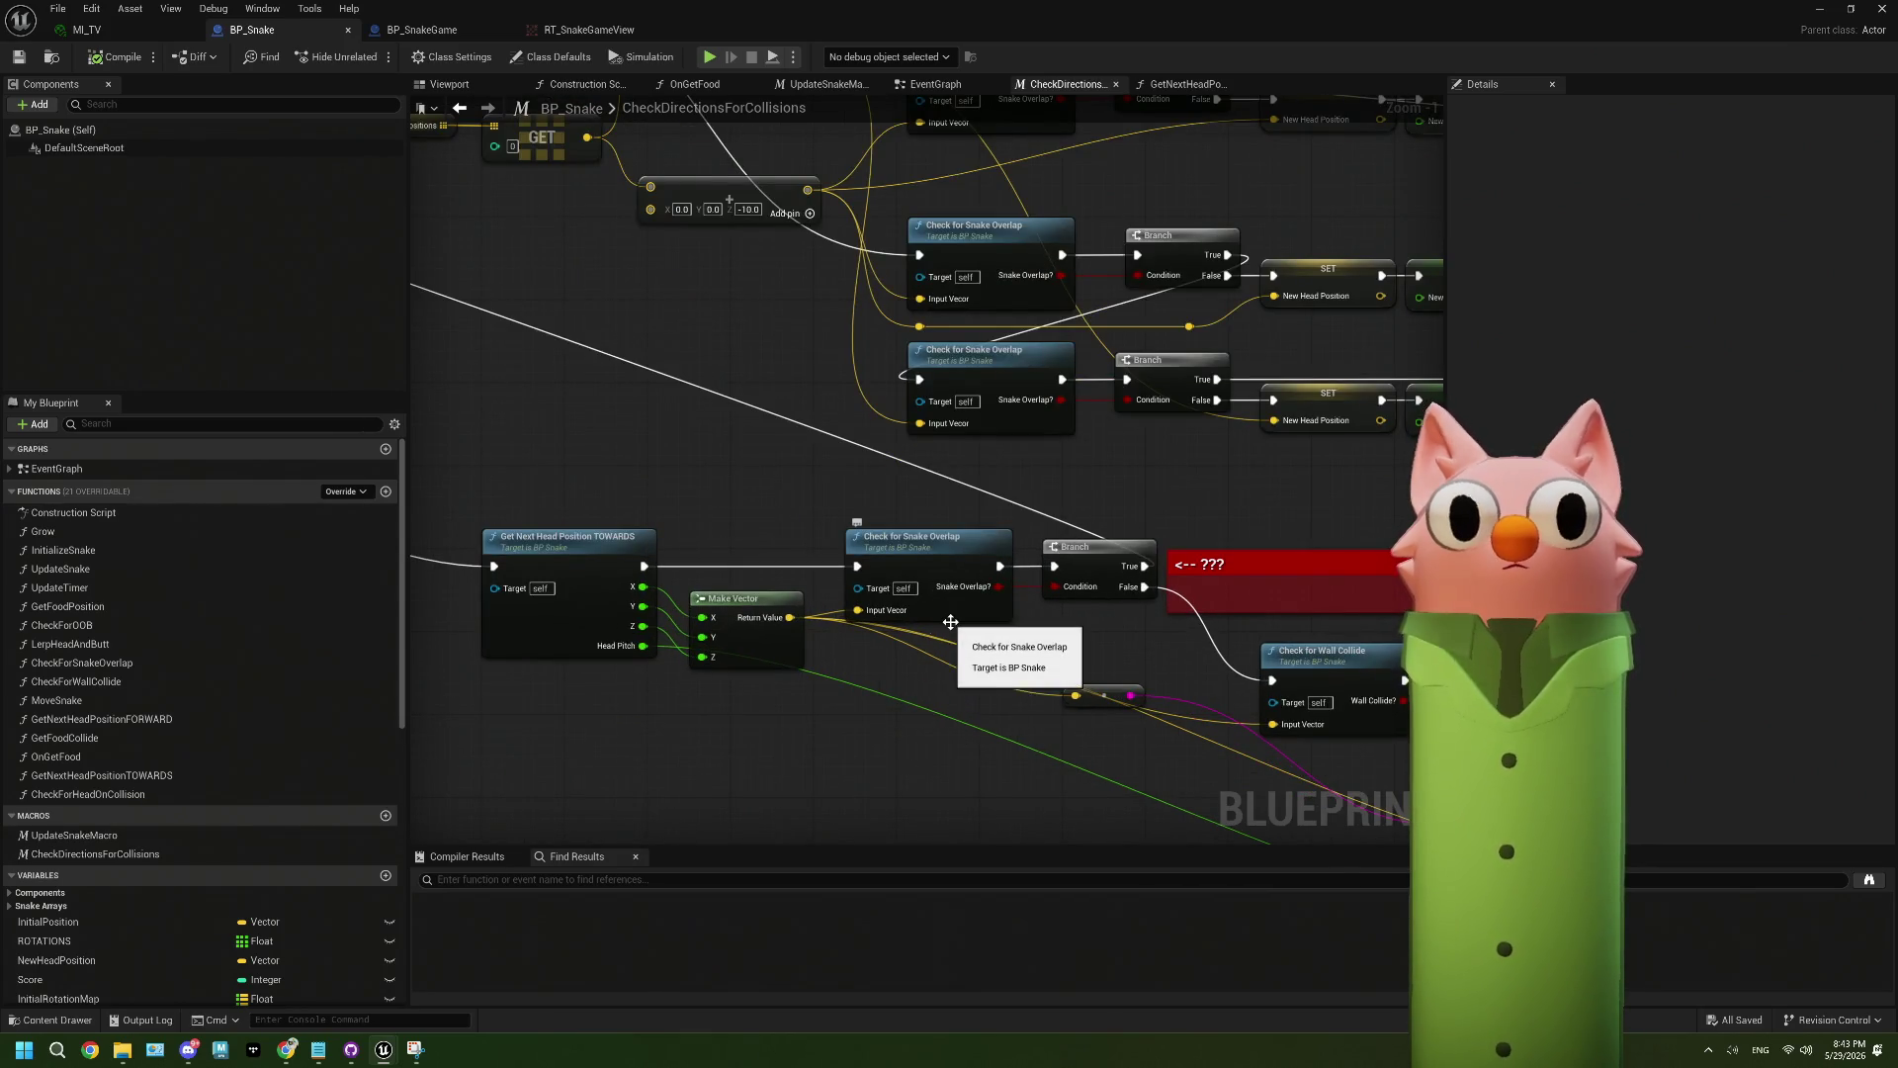
pyautogui.doubleClick(604, 638)
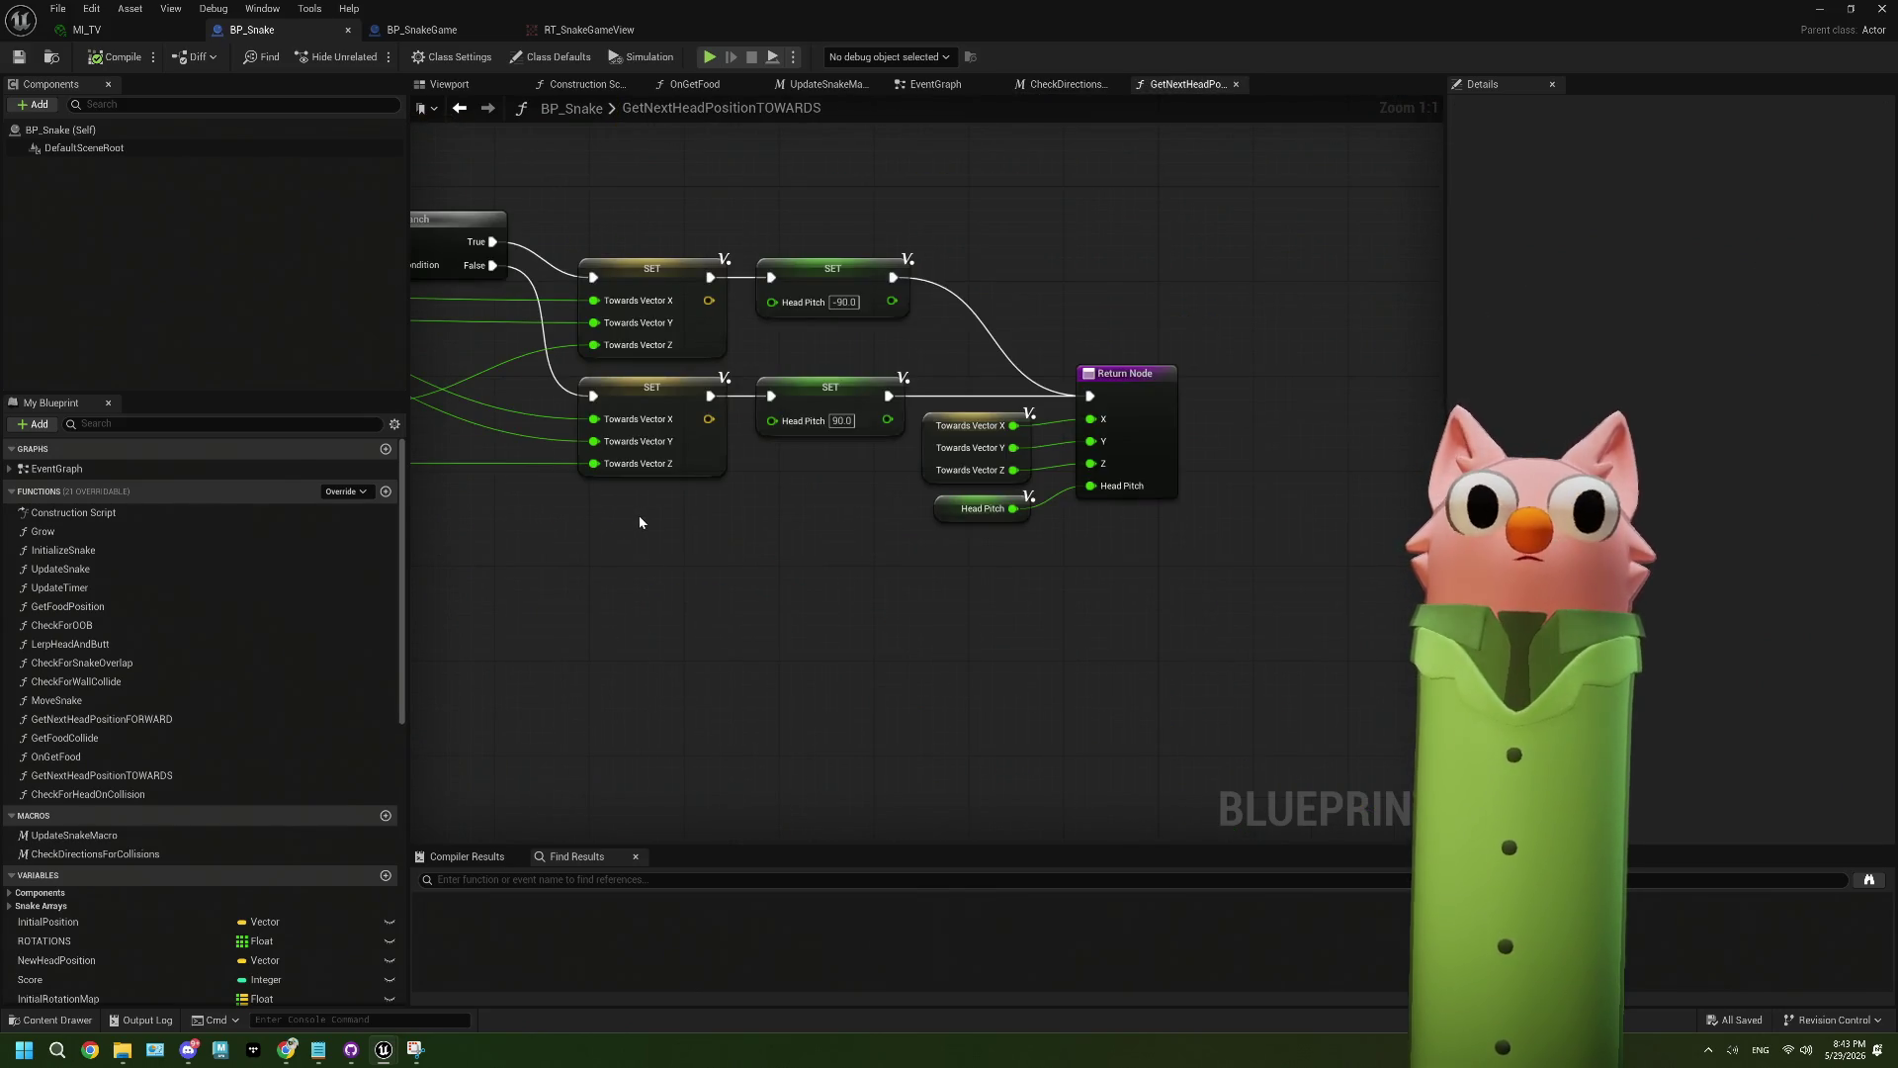
pyautogui.moveTo(647, 524); pyautogui.dragTo(797, 593)
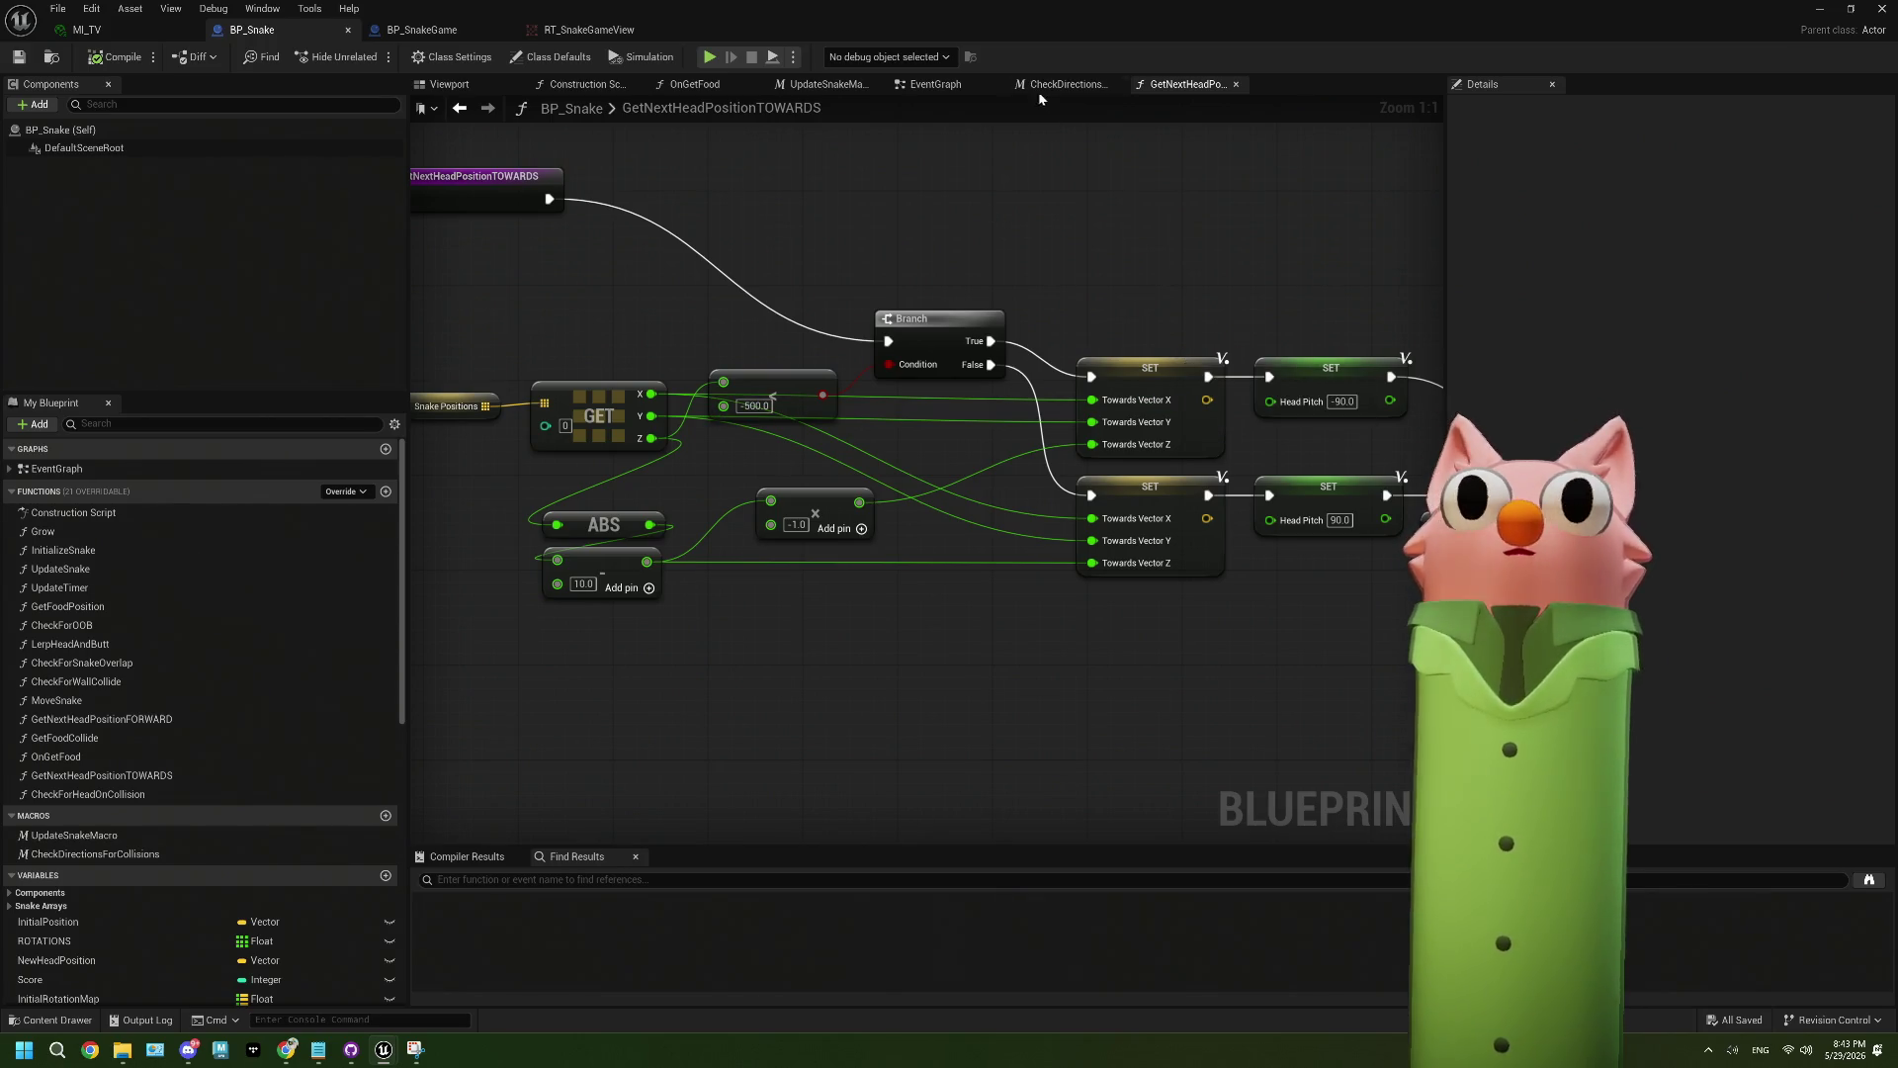
pyautogui.click(1064, 84)
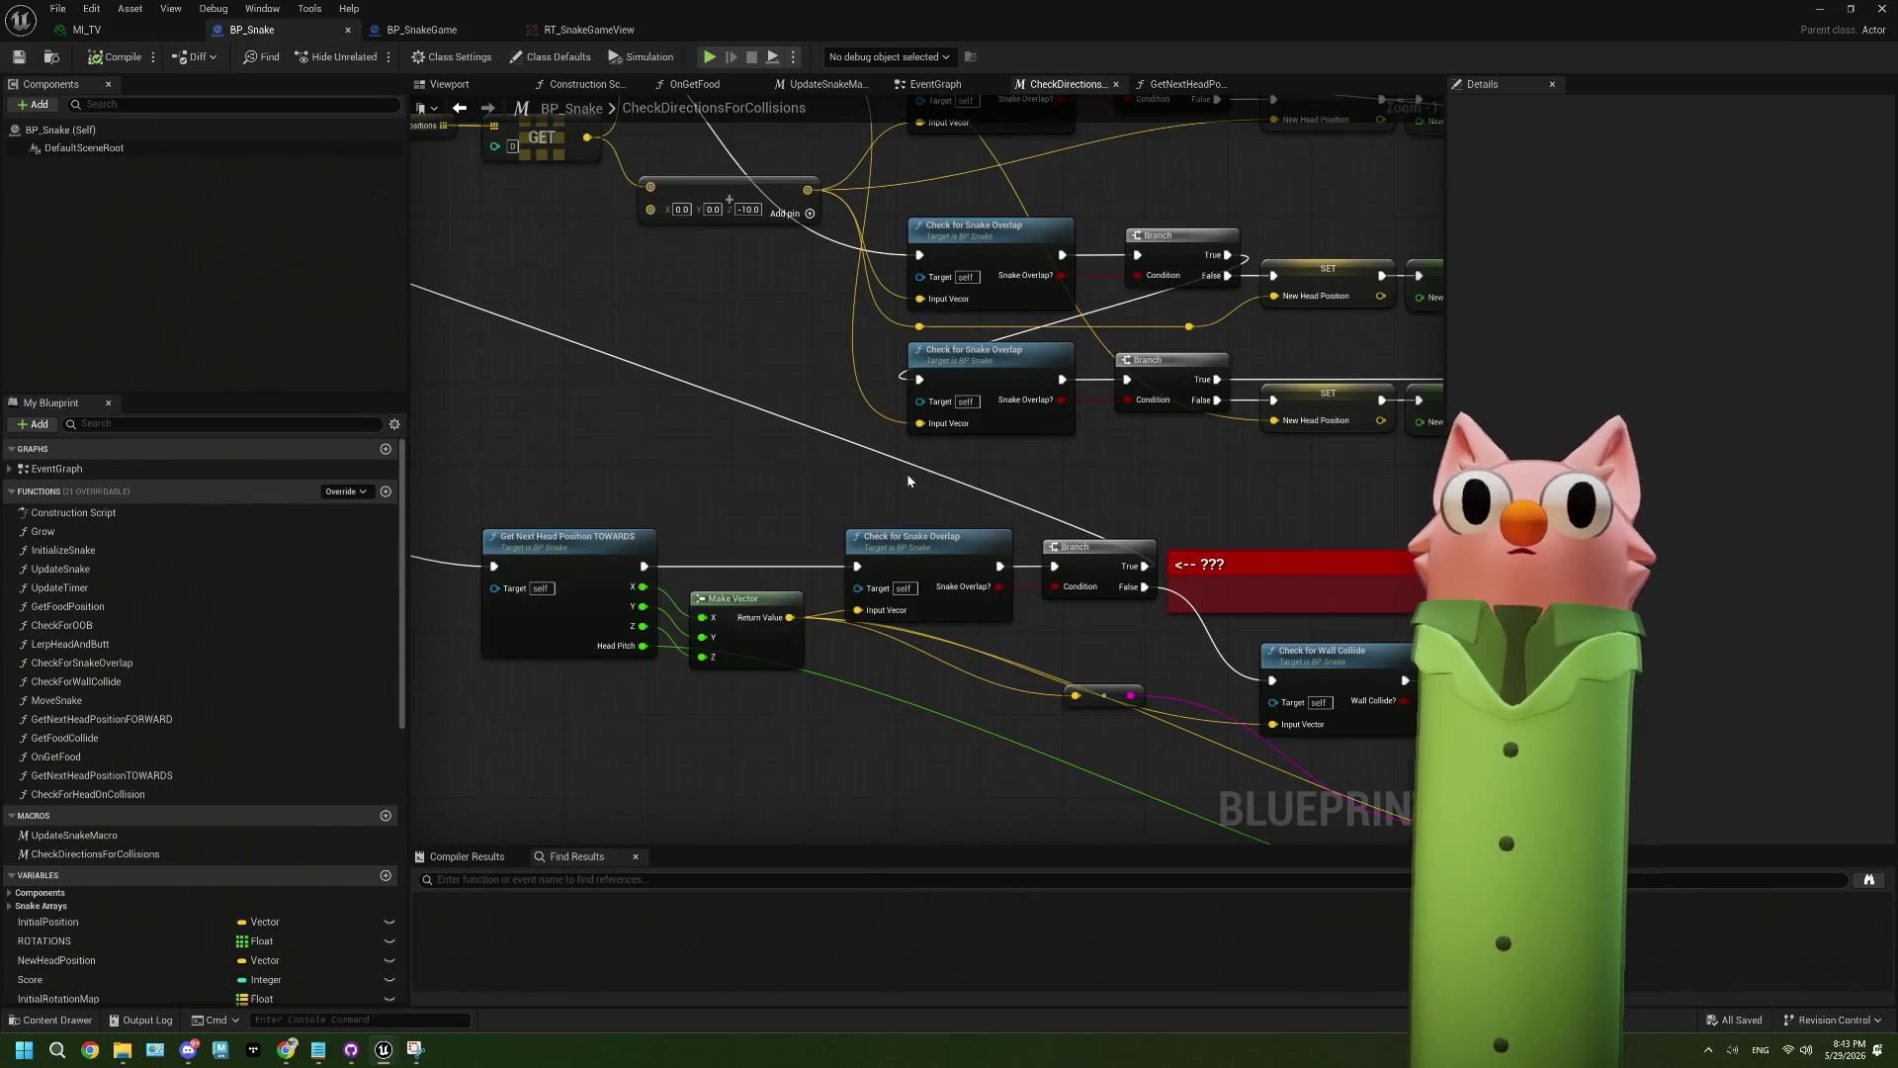
# - Reroute the execution wire from the second Print String onto the New Head Pitch SET node
pyautogui.scroll(-2, 908, 481)
pyautogui.moveTo(908, 480); pyautogui.dragTo(920, 582)
pyautogui.moveTo(811, 513); pyautogui.dragTo(1095, 616)
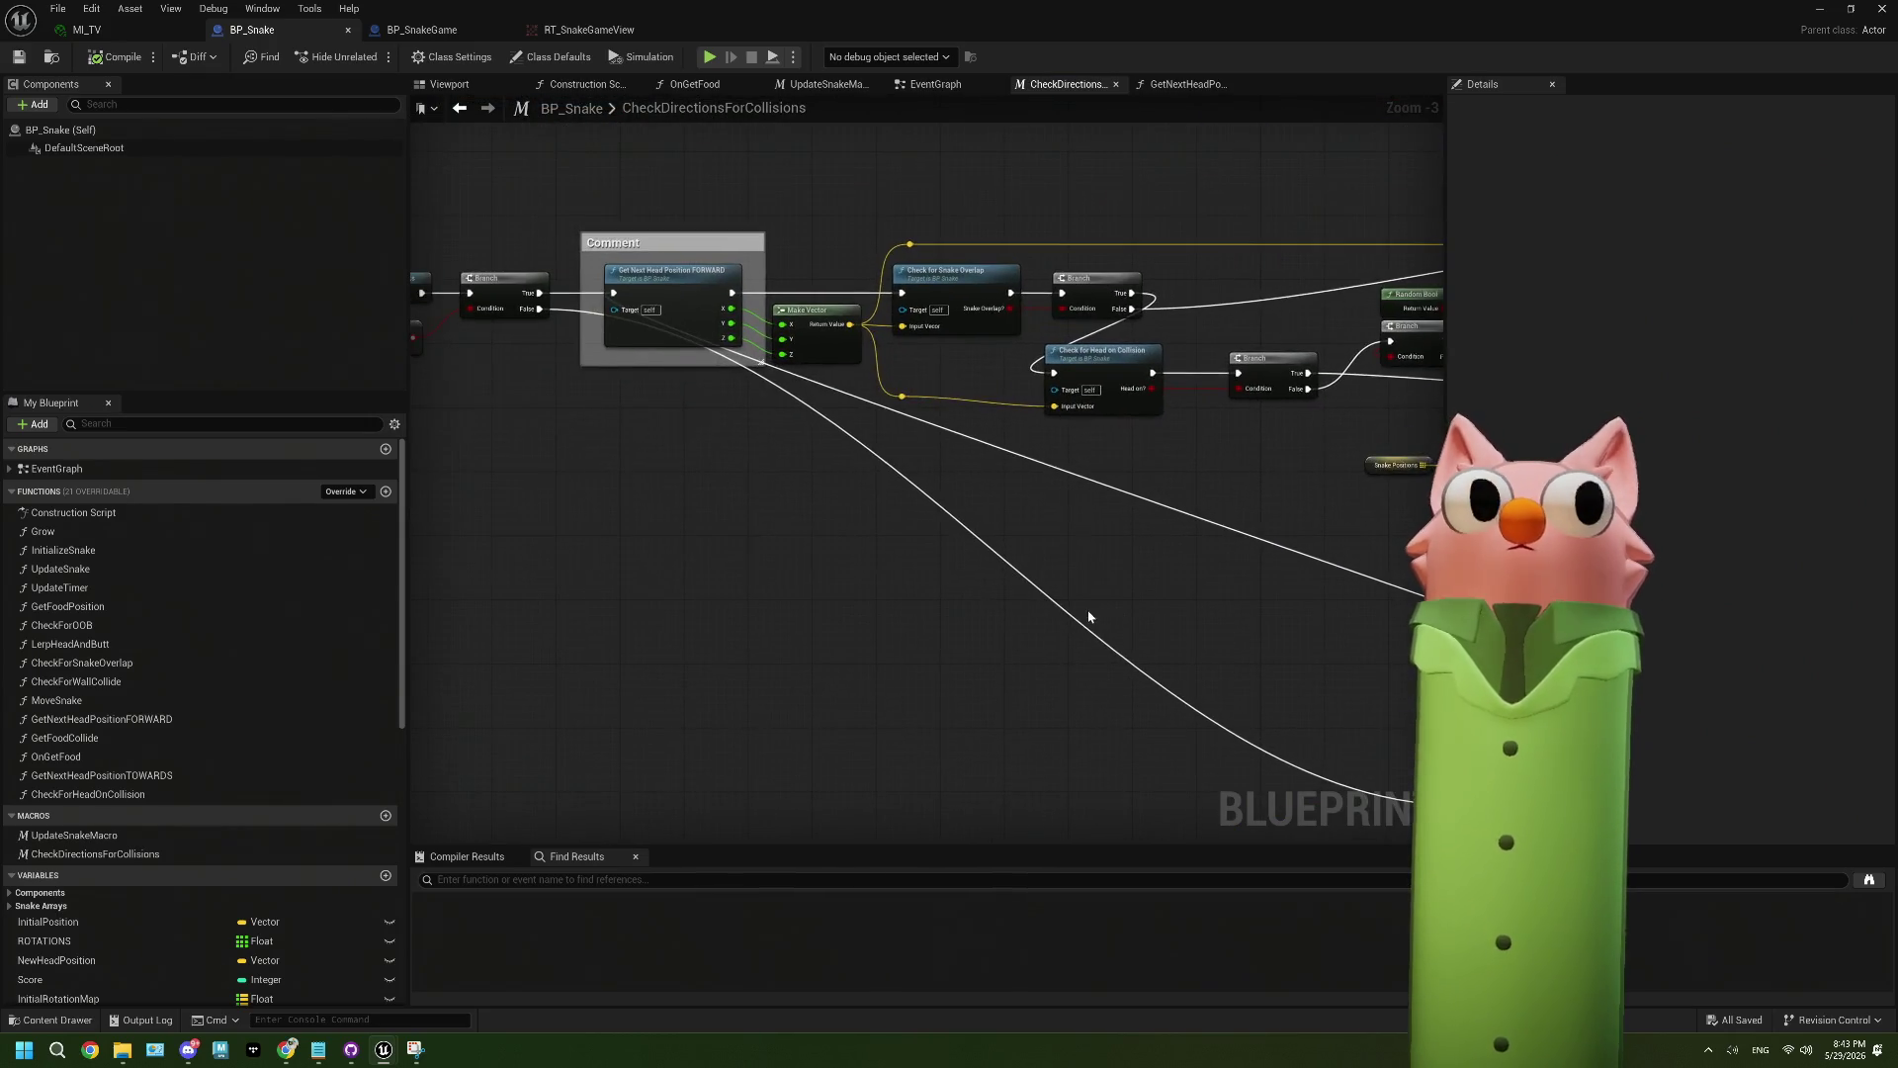
pyautogui.scroll(3, 857, 573)
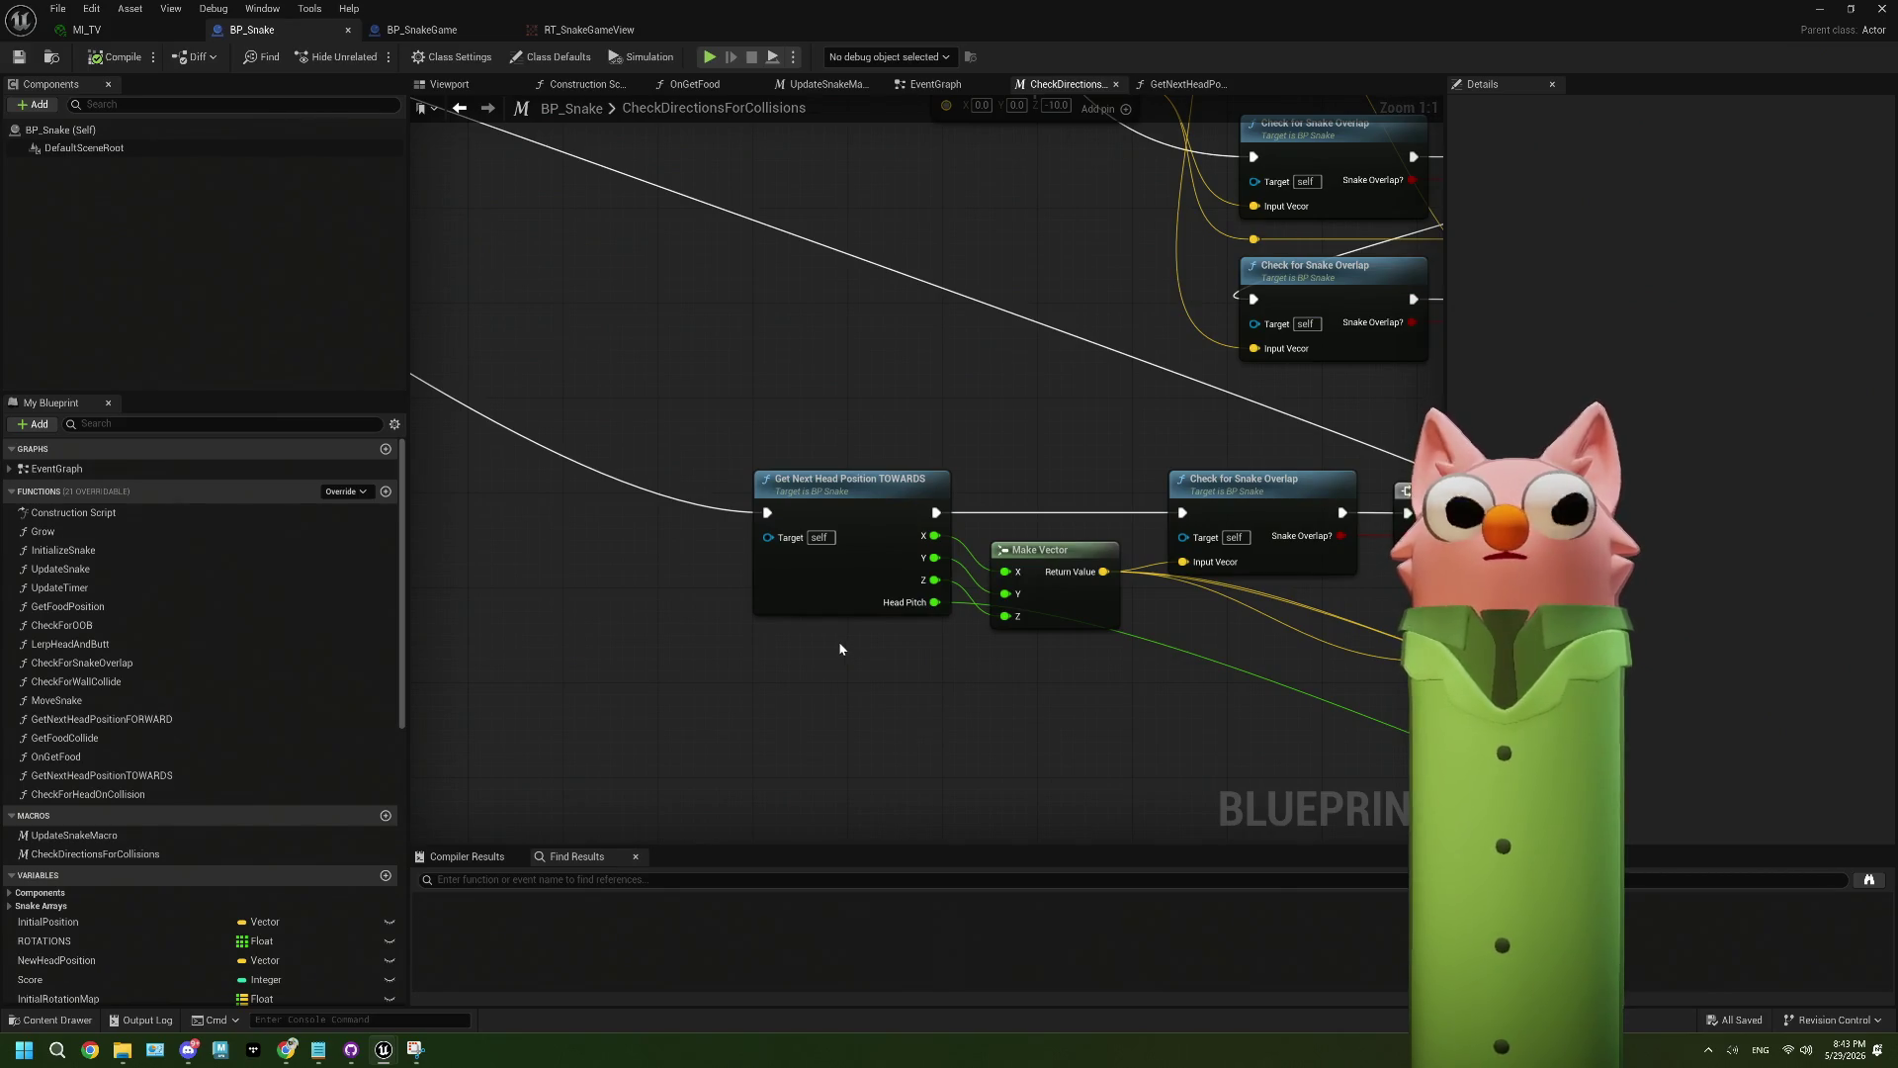
pyautogui.moveTo(899, 656)
pyautogui.mouseDown()
pyautogui.moveTo(693, 619)
pyautogui.moveTo(777, 599)
pyautogui.moveTo(816, 625)
pyautogui.mouseUp()
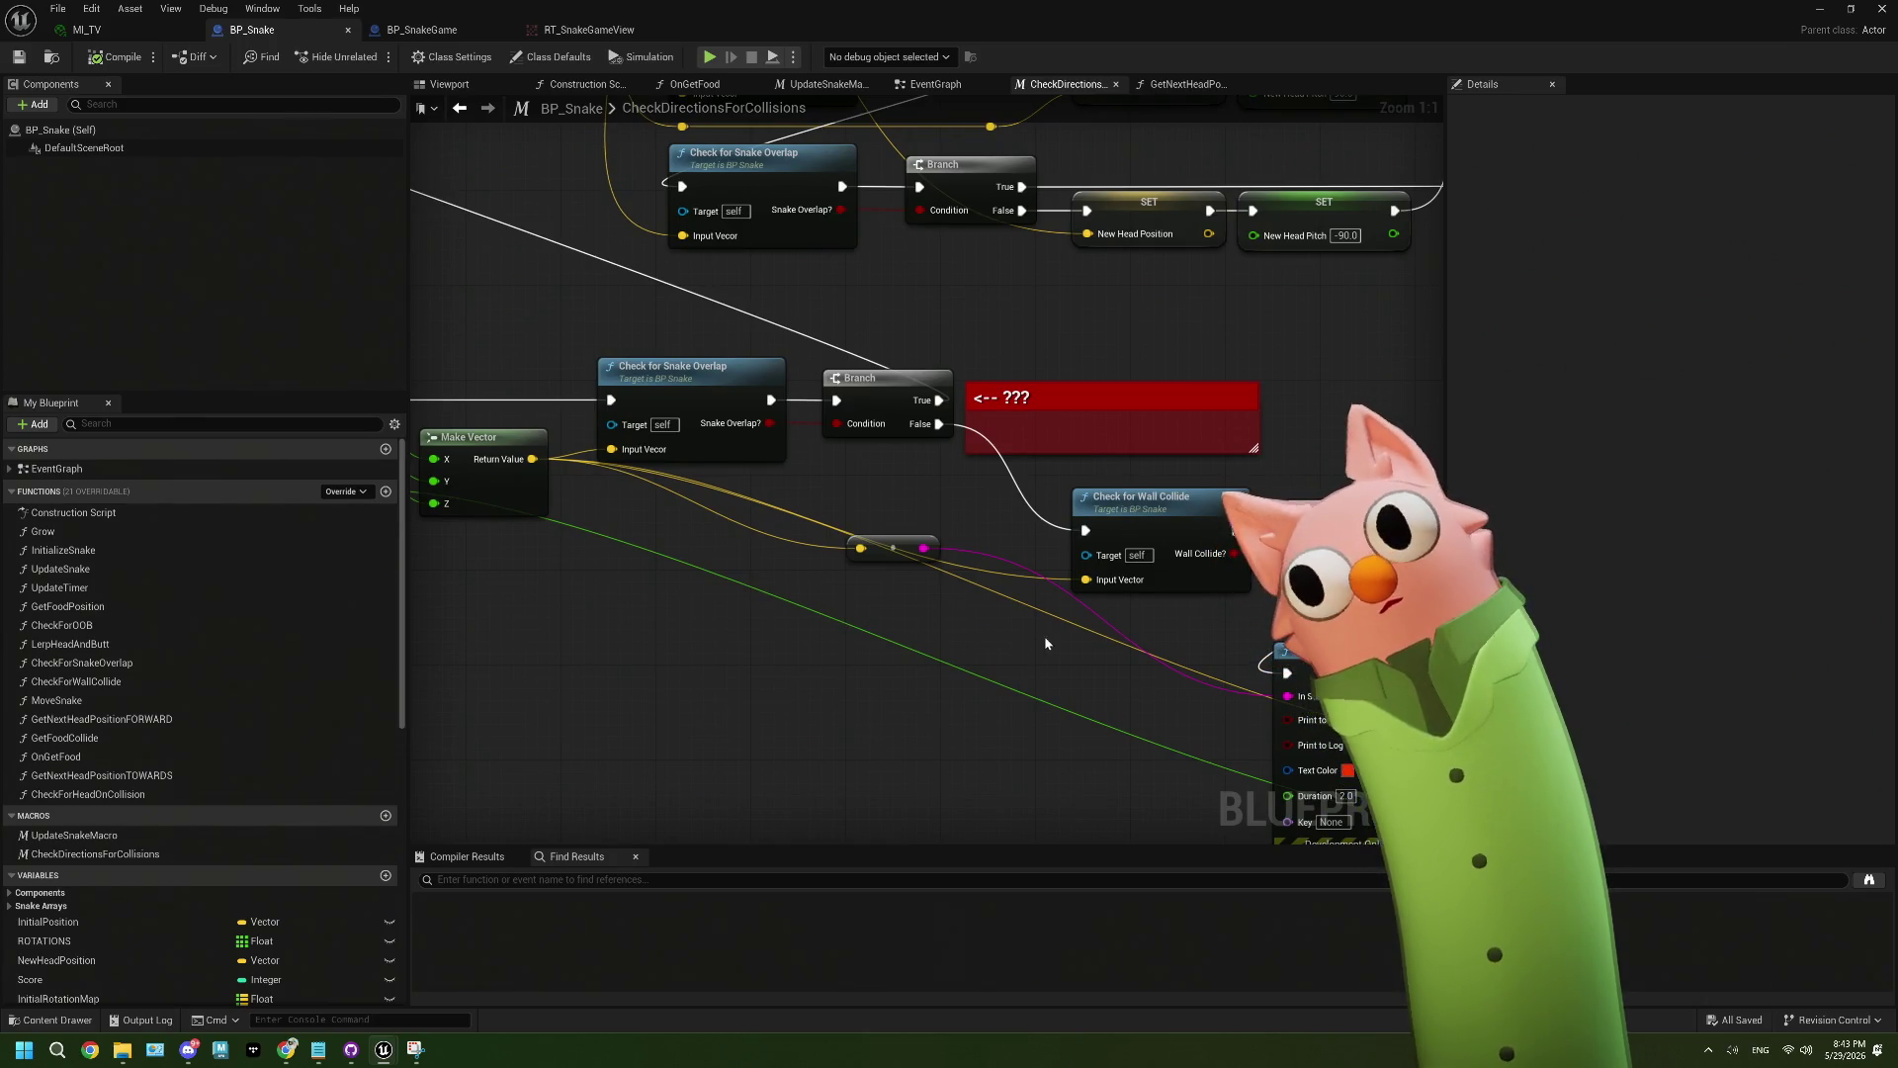
pyautogui.moveTo(1045, 643); pyautogui.dragTo(785, 519)
pyautogui.moveTo(895, 596); pyautogui.dragTo(811, 579)
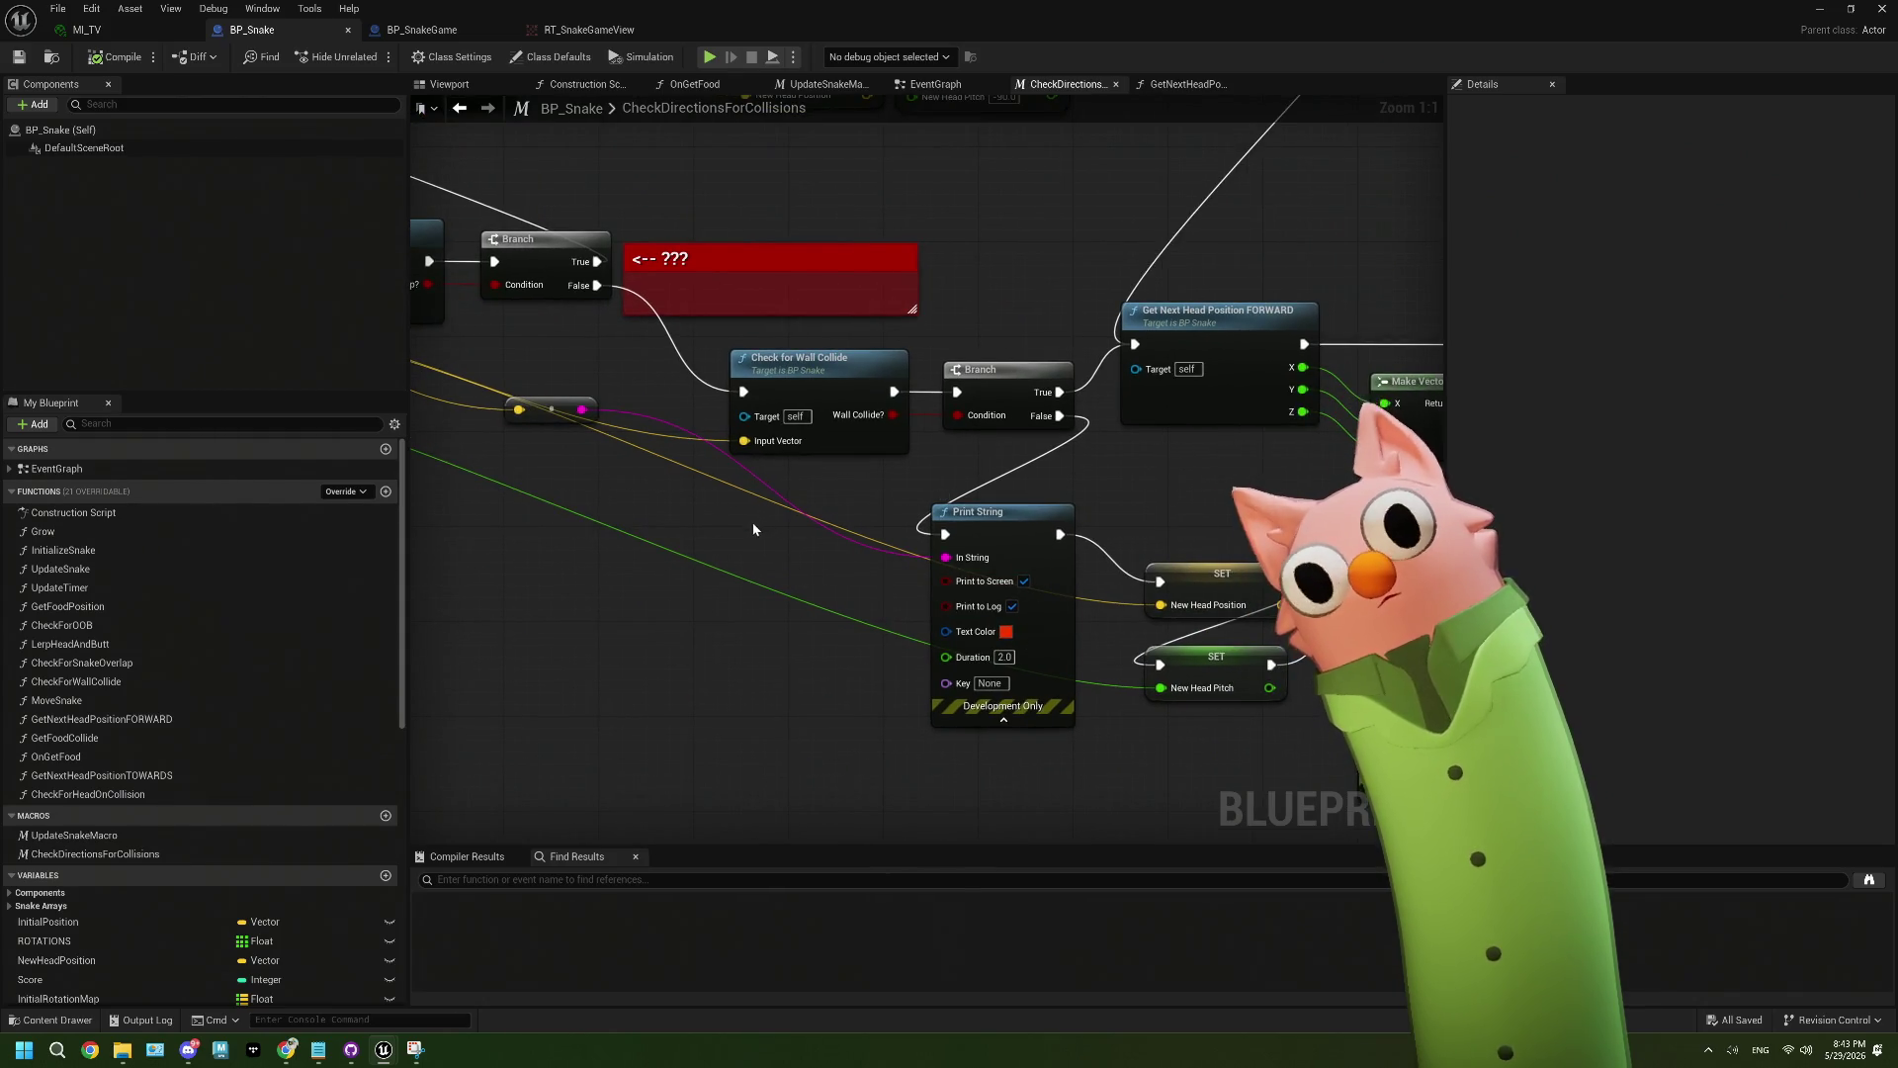
pyautogui.moveTo(1101, 635); pyautogui.dragTo(898, 590)
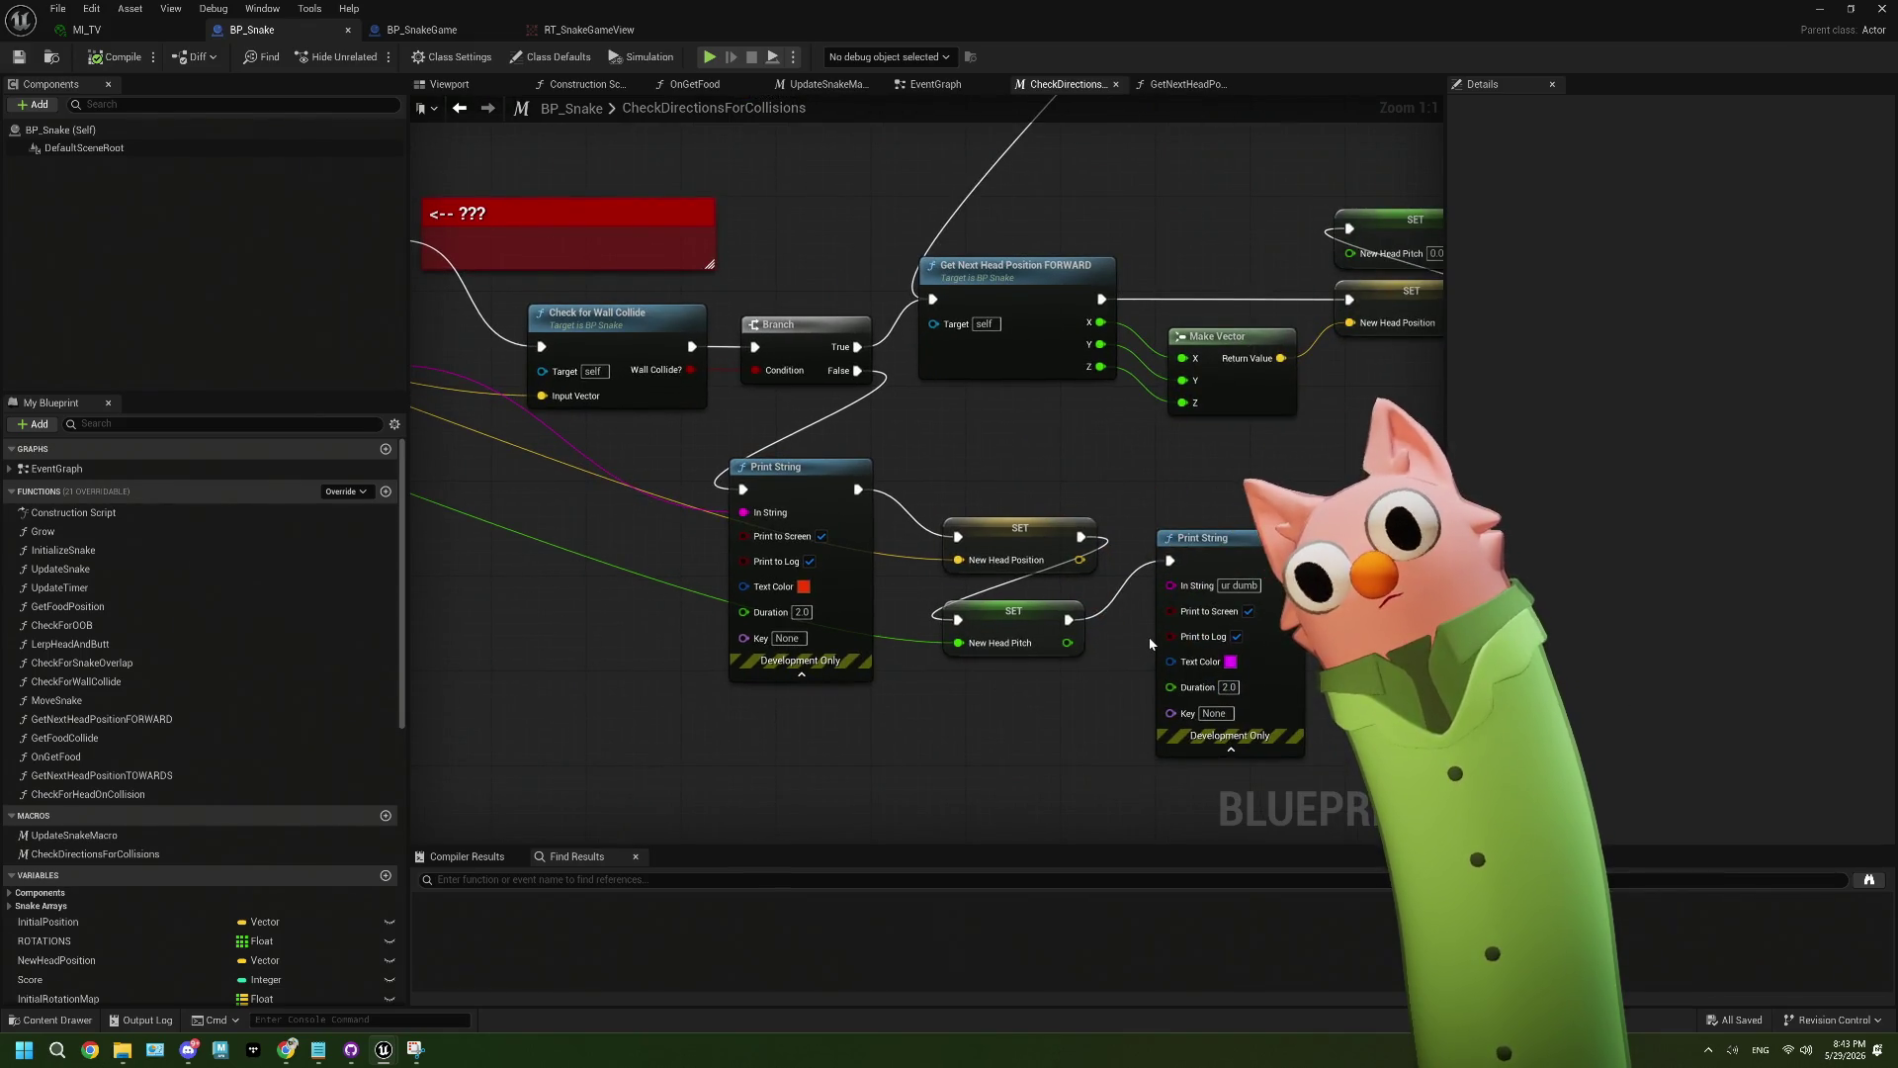
pyautogui.moveTo(1290, 561)
pyautogui.mouseDown()
pyautogui.moveTo(1076, 621)
pyautogui.moveTo(1317, 639)
pyautogui.mouseUp()
# - Move the unwired magenta 'ur dumb' Print String out to the left beside the TOWARDS chain
pyautogui.scroll(-2, 1143, 648)
pyautogui.scroll(-5, 1318, 639)
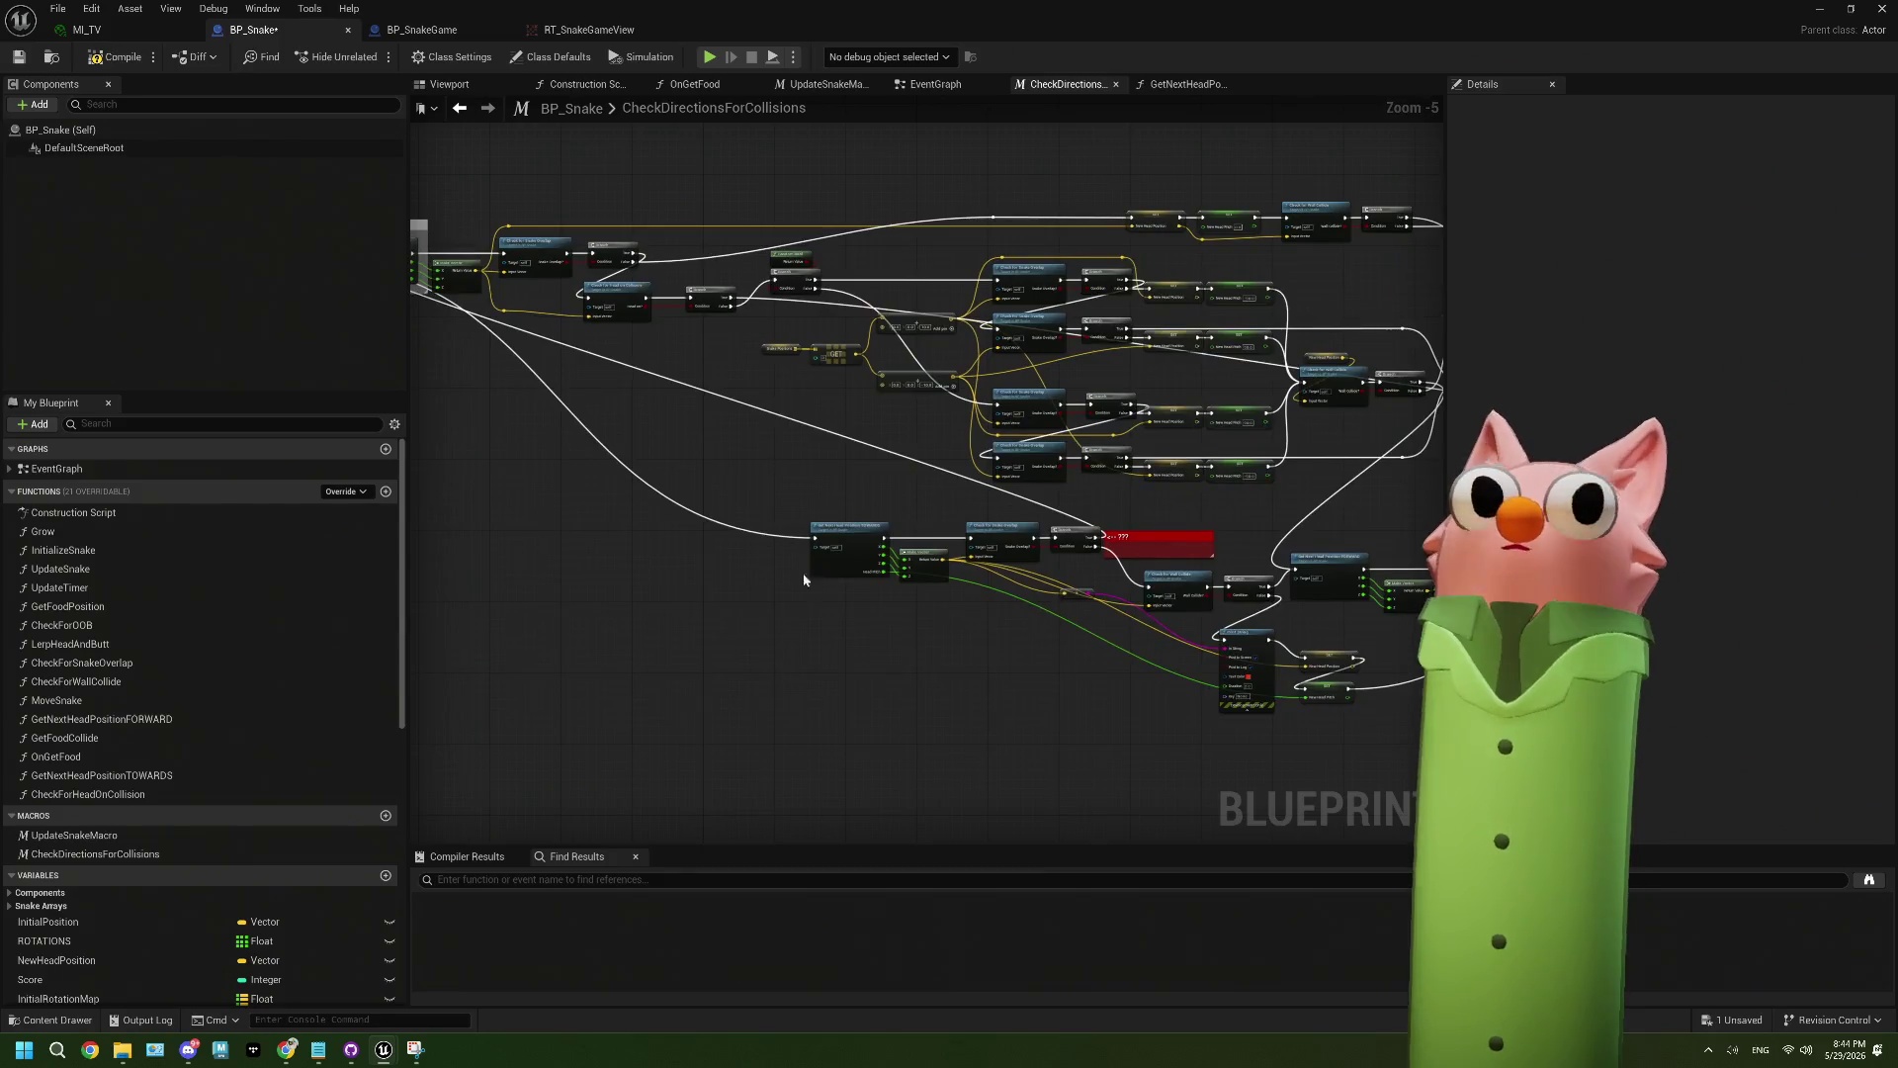
pyautogui.scroll(5, 737, 404)
pyautogui.scroll(2, 737, 403)
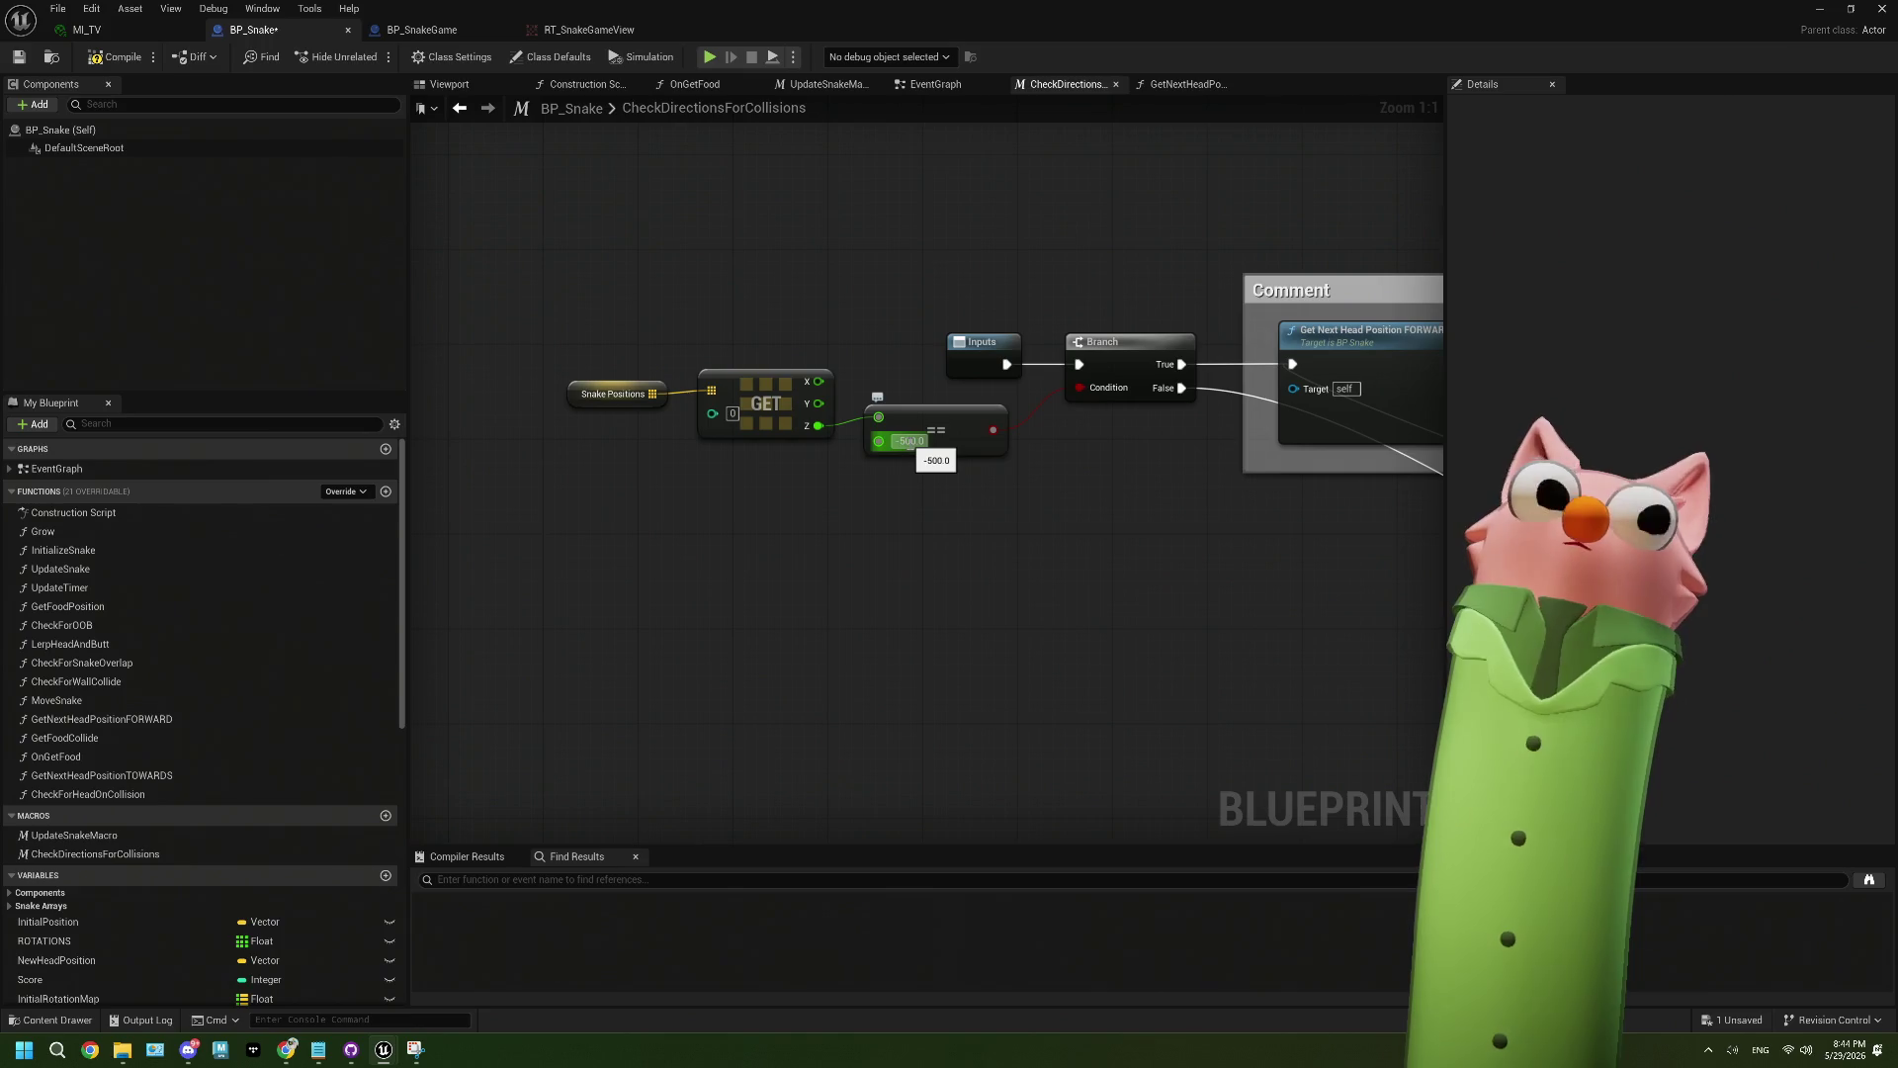
pyautogui.scroll(-2, 1110, 467)
pyautogui.scroll(-2, 1182, 503)
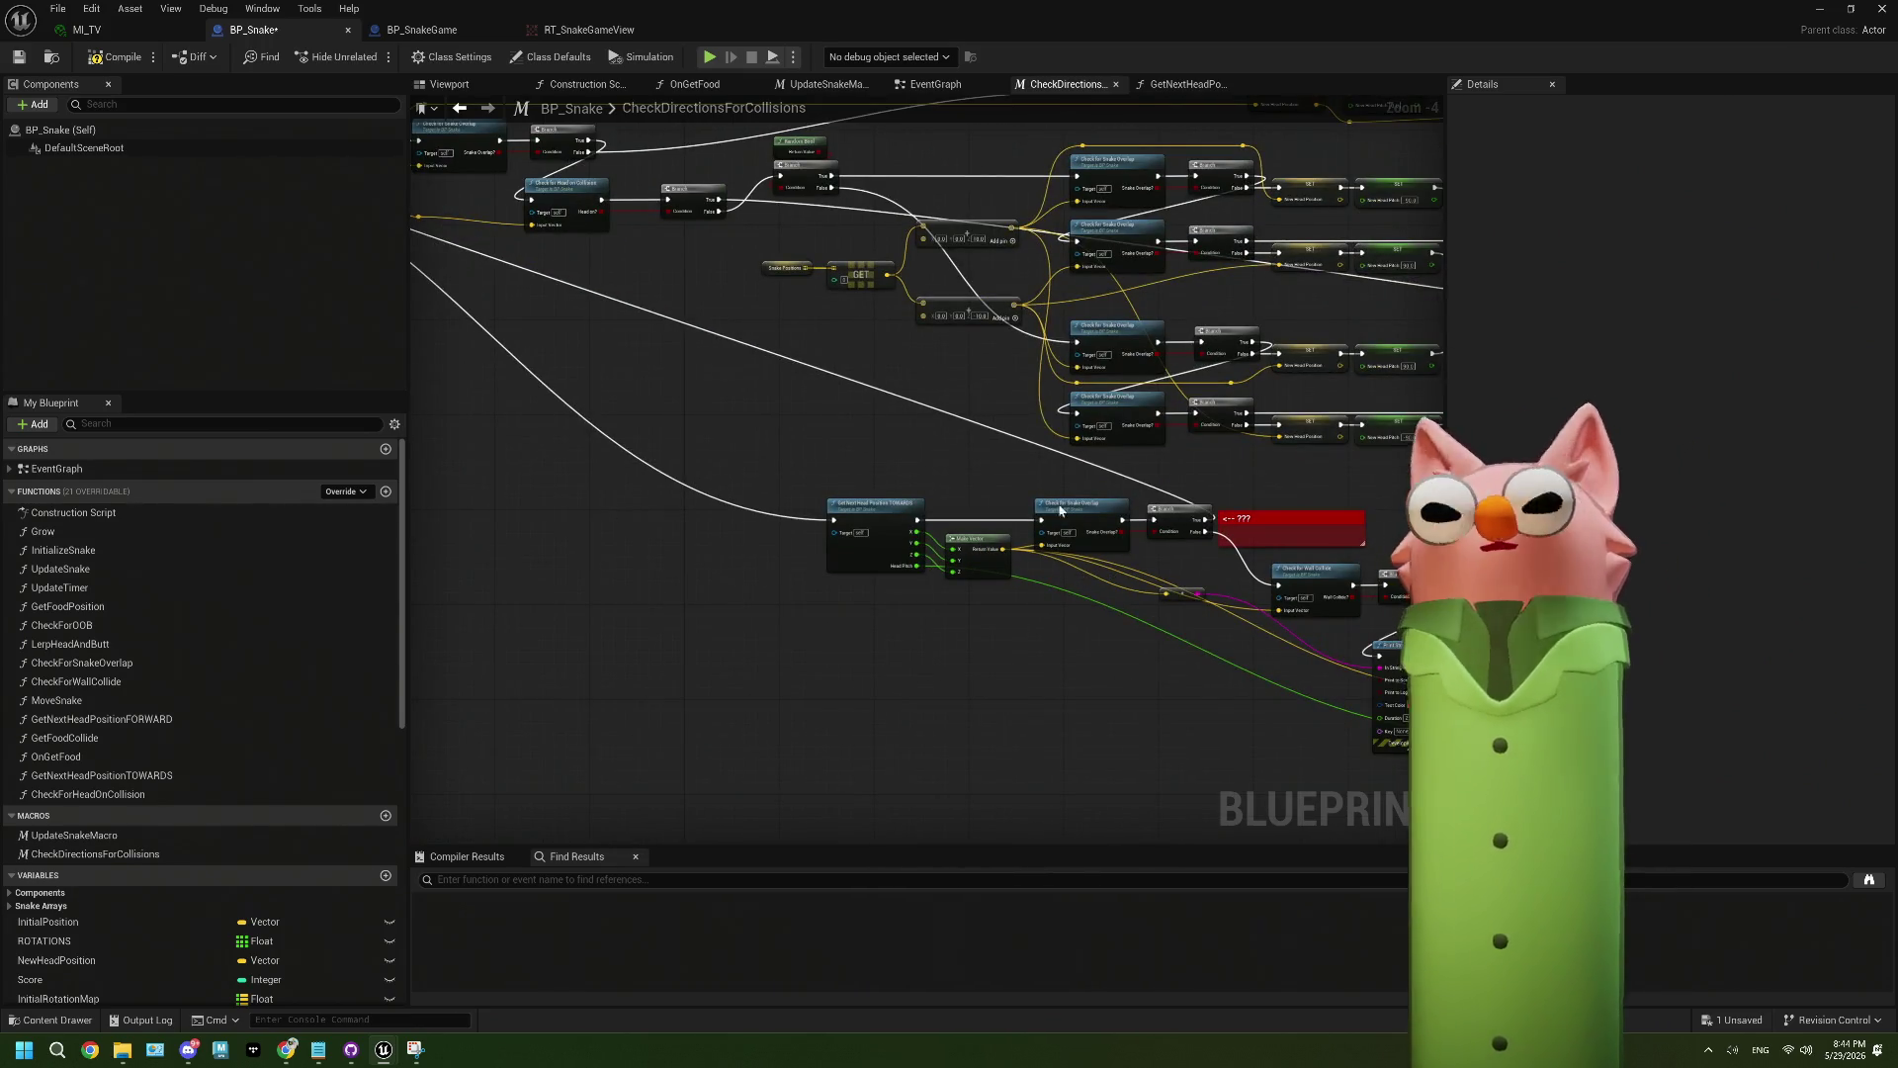
pyautogui.scroll(4, 1218, 571)
pyautogui.moveTo(1231, 583)
pyautogui.mouseDown()
pyautogui.moveTo(874, 520)
pyautogui.moveTo(1270, 516)
pyautogui.moveTo(1116, 611)
pyautogui.moveTo(983, 576)
pyautogui.moveTo(1220, 576)
pyautogui.moveTo(463, 519)
pyautogui.mouseUp()
pyautogui.moveTo(427, 505)
pyautogui.mouseDown()
pyautogui.moveTo(393, 489)
pyautogui.moveTo(616, 497)
pyautogui.mouseUp()
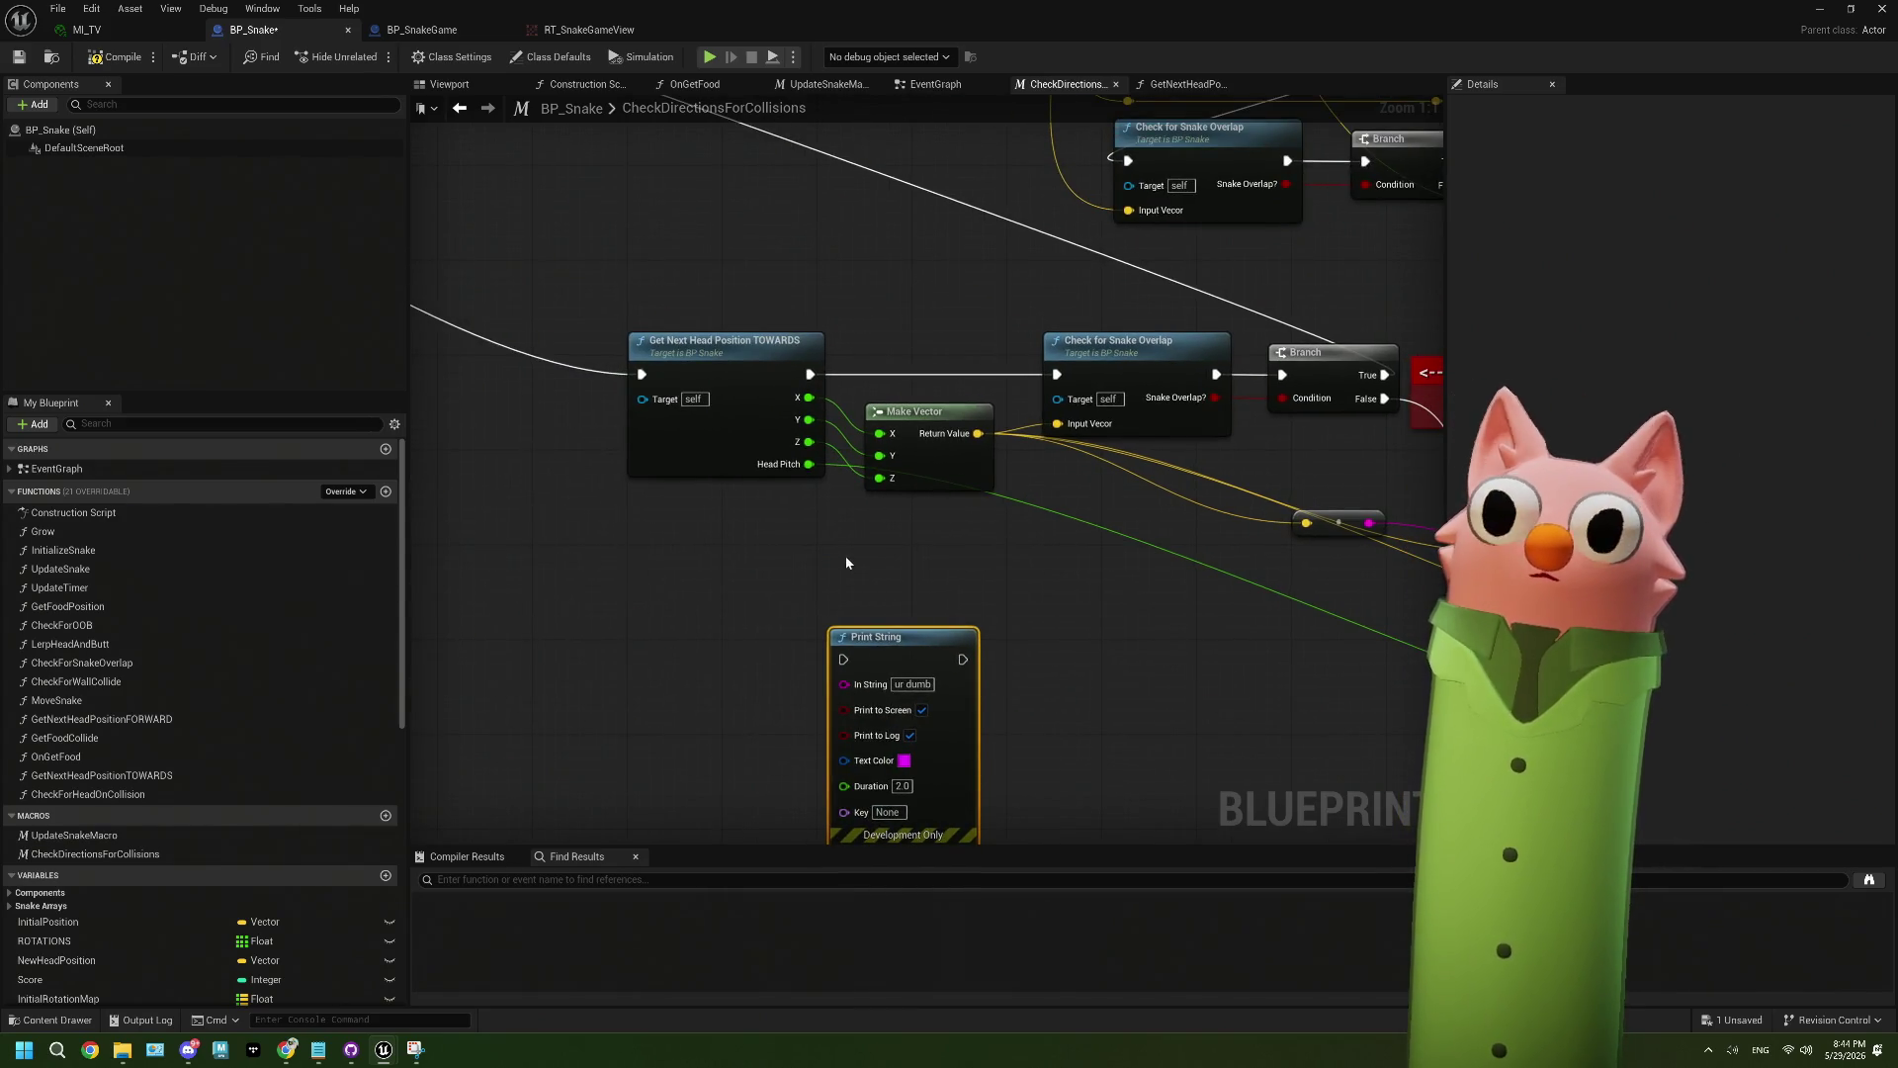
pyautogui.scroll(-3, 845, 556)
pyautogui.moveTo(651, 335); pyautogui.dragTo(961, 508)
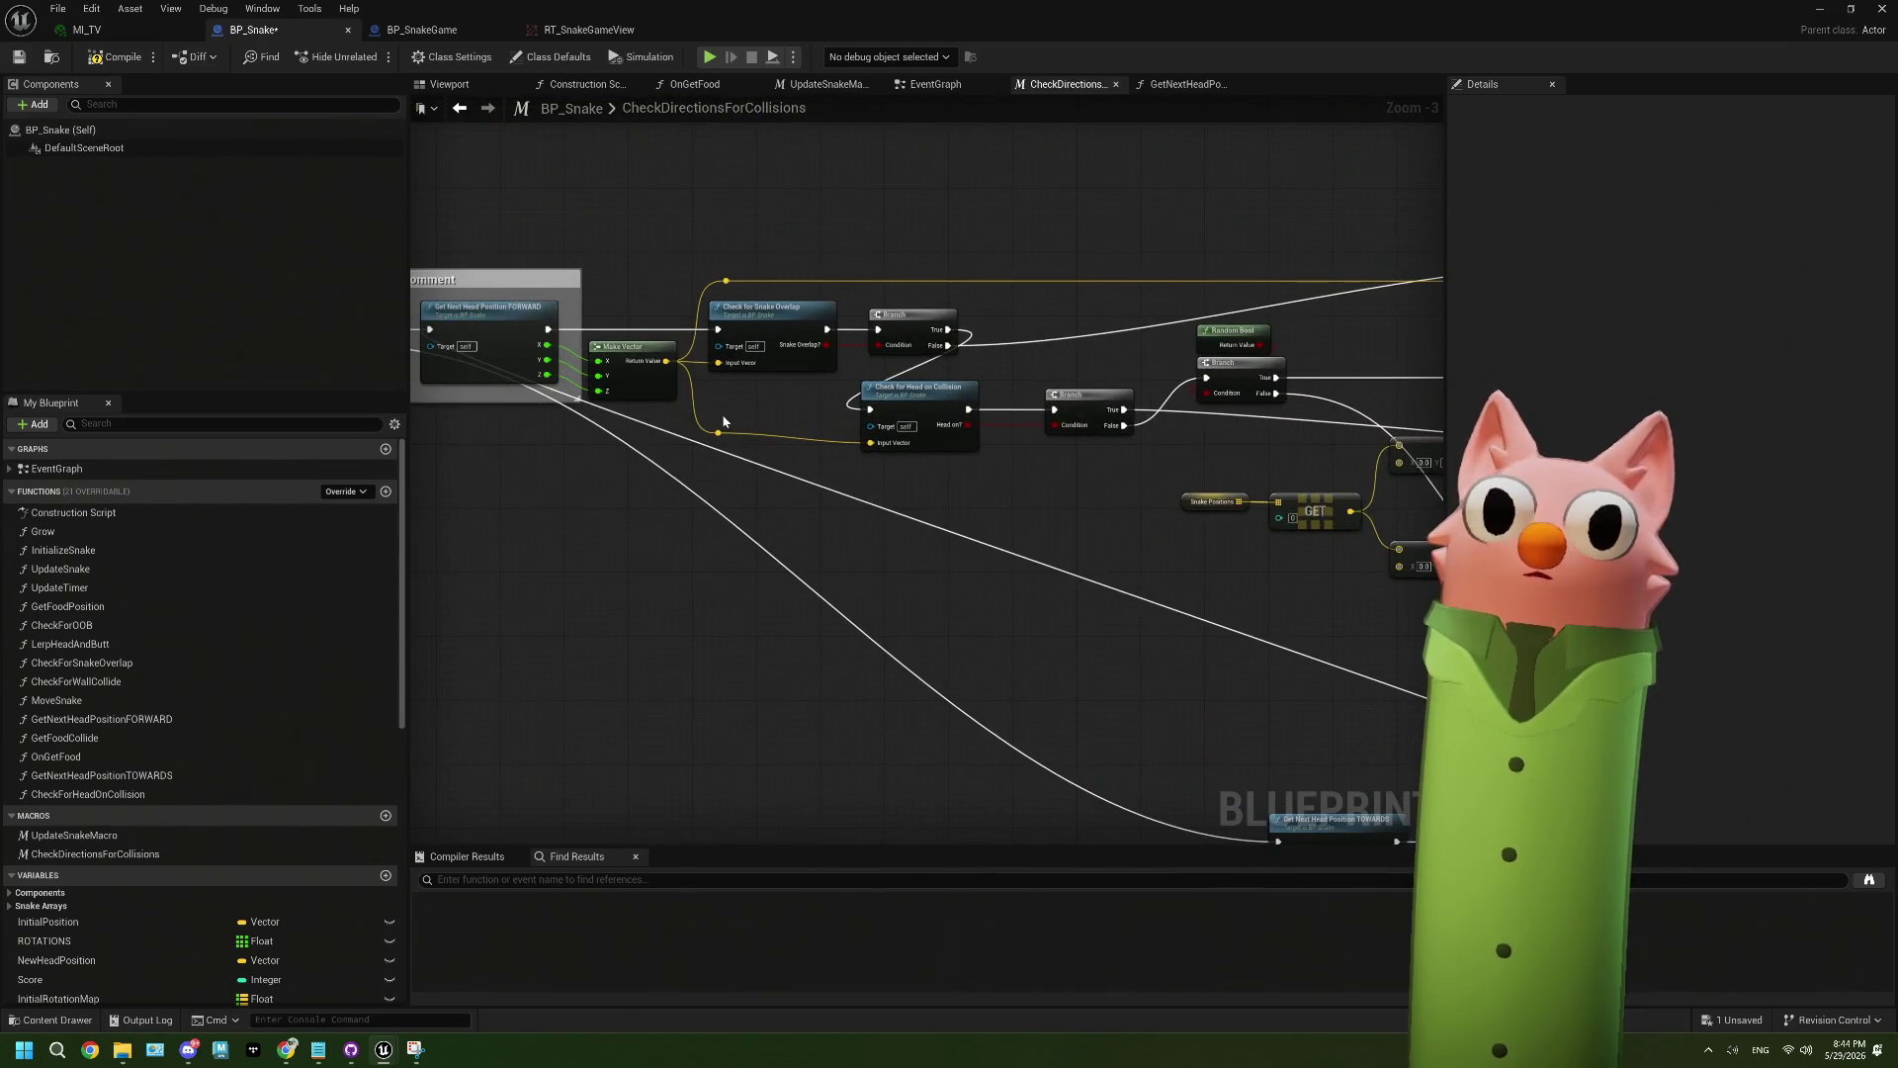
pyautogui.moveTo(759, 471); pyautogui.dragTo(1015, 456)
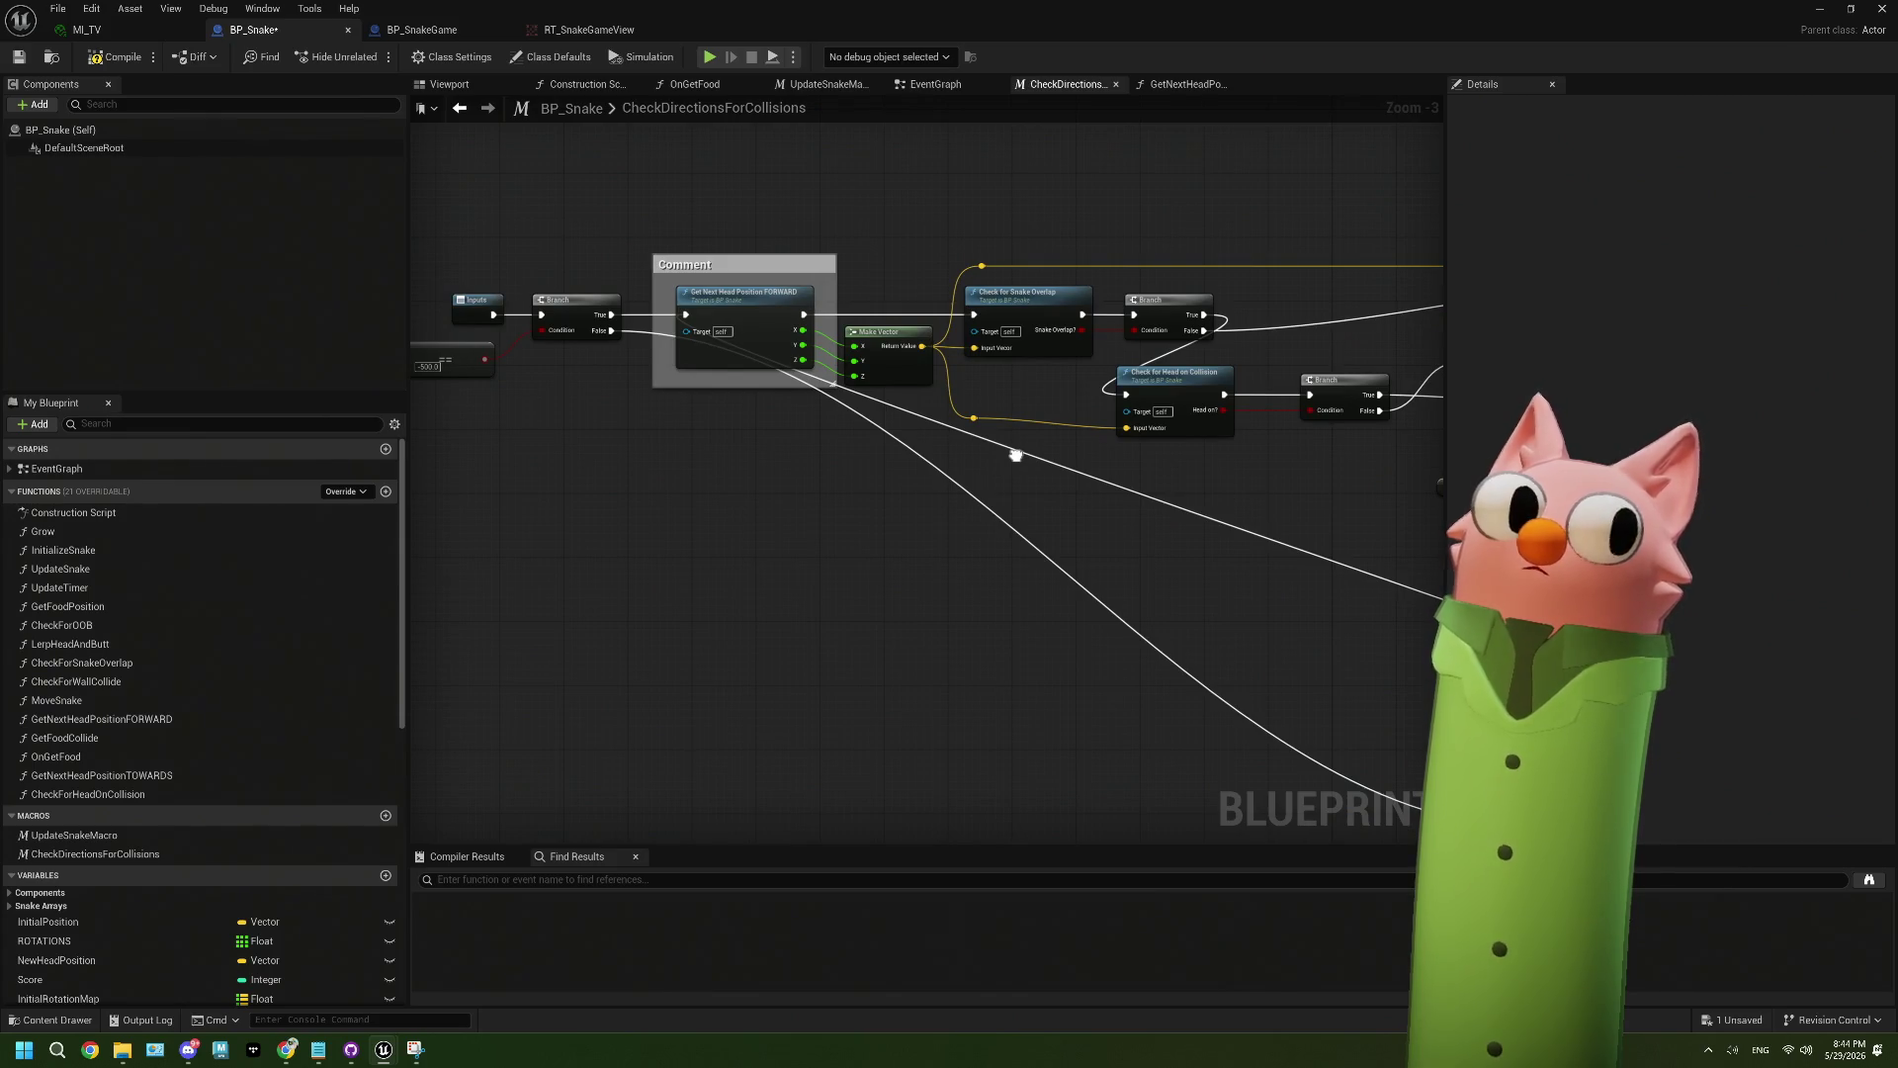
pyautogui.moveTo(1016, 456)
pyautogui.mouseDown()
pyautogui.moveTo(869, 360)
pyautogui.moveTo(1038, 551)
pyautogui.mouseUp()
pyautogui.scroll(2, 1038, 551)
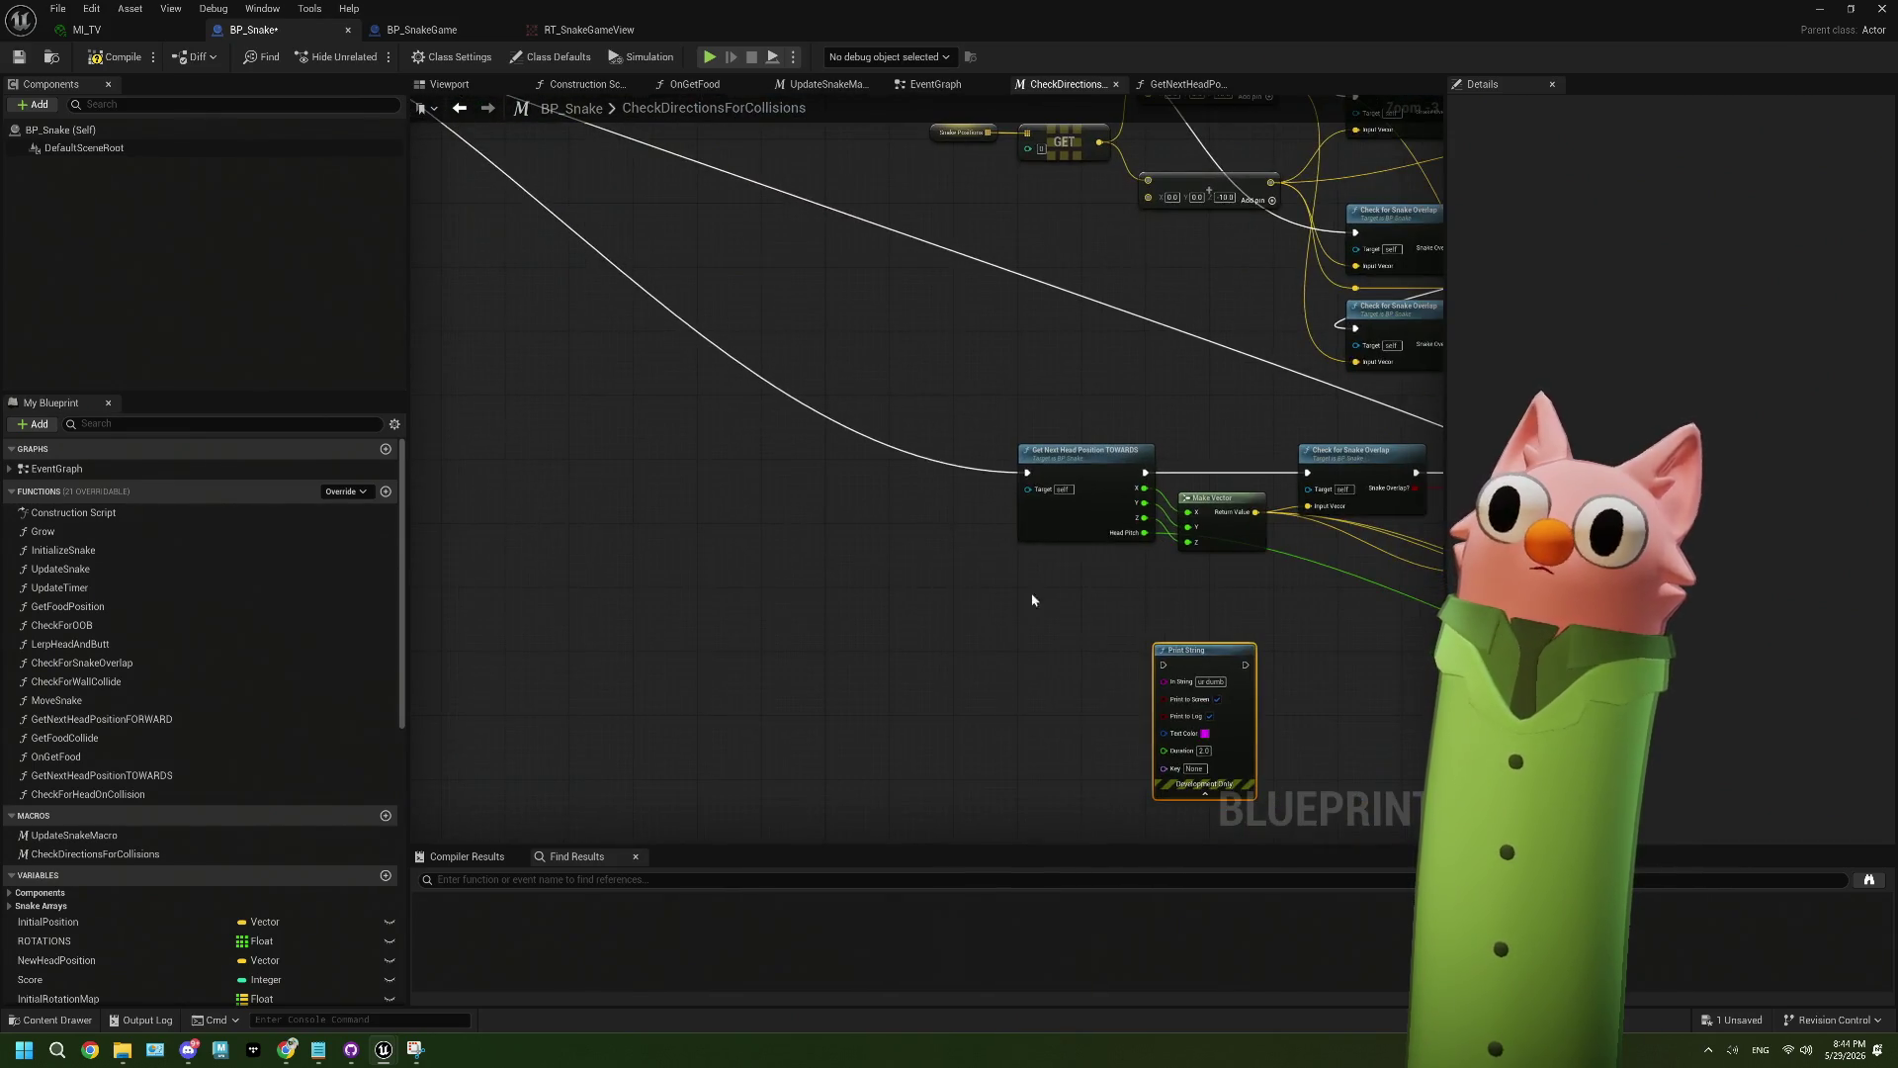
# - View the GetNextHeadPositionTOWARDS function zoomed out, then return via EventGraph to CheckDirectionsForCollisions
pyautogui.doubleClick(1066, 509)
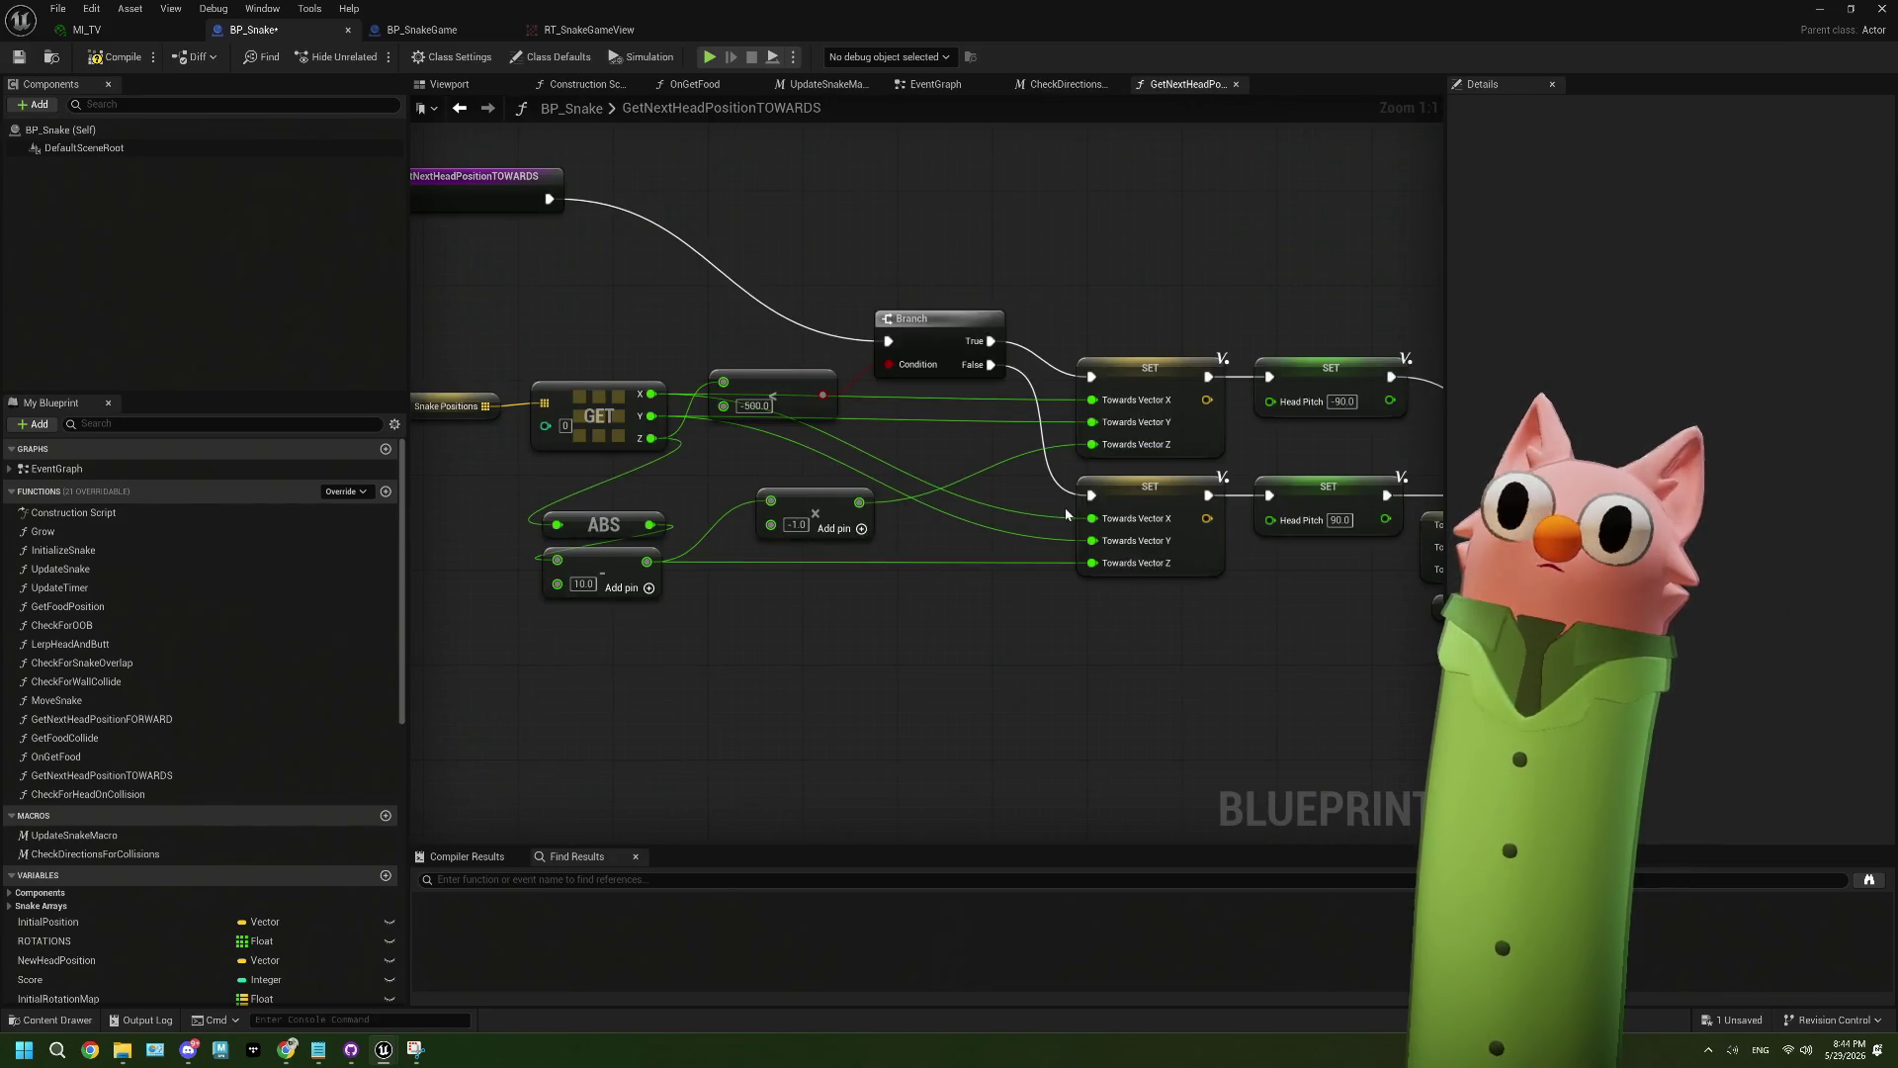
pyautogui.scroll(-2, 1019, 509)
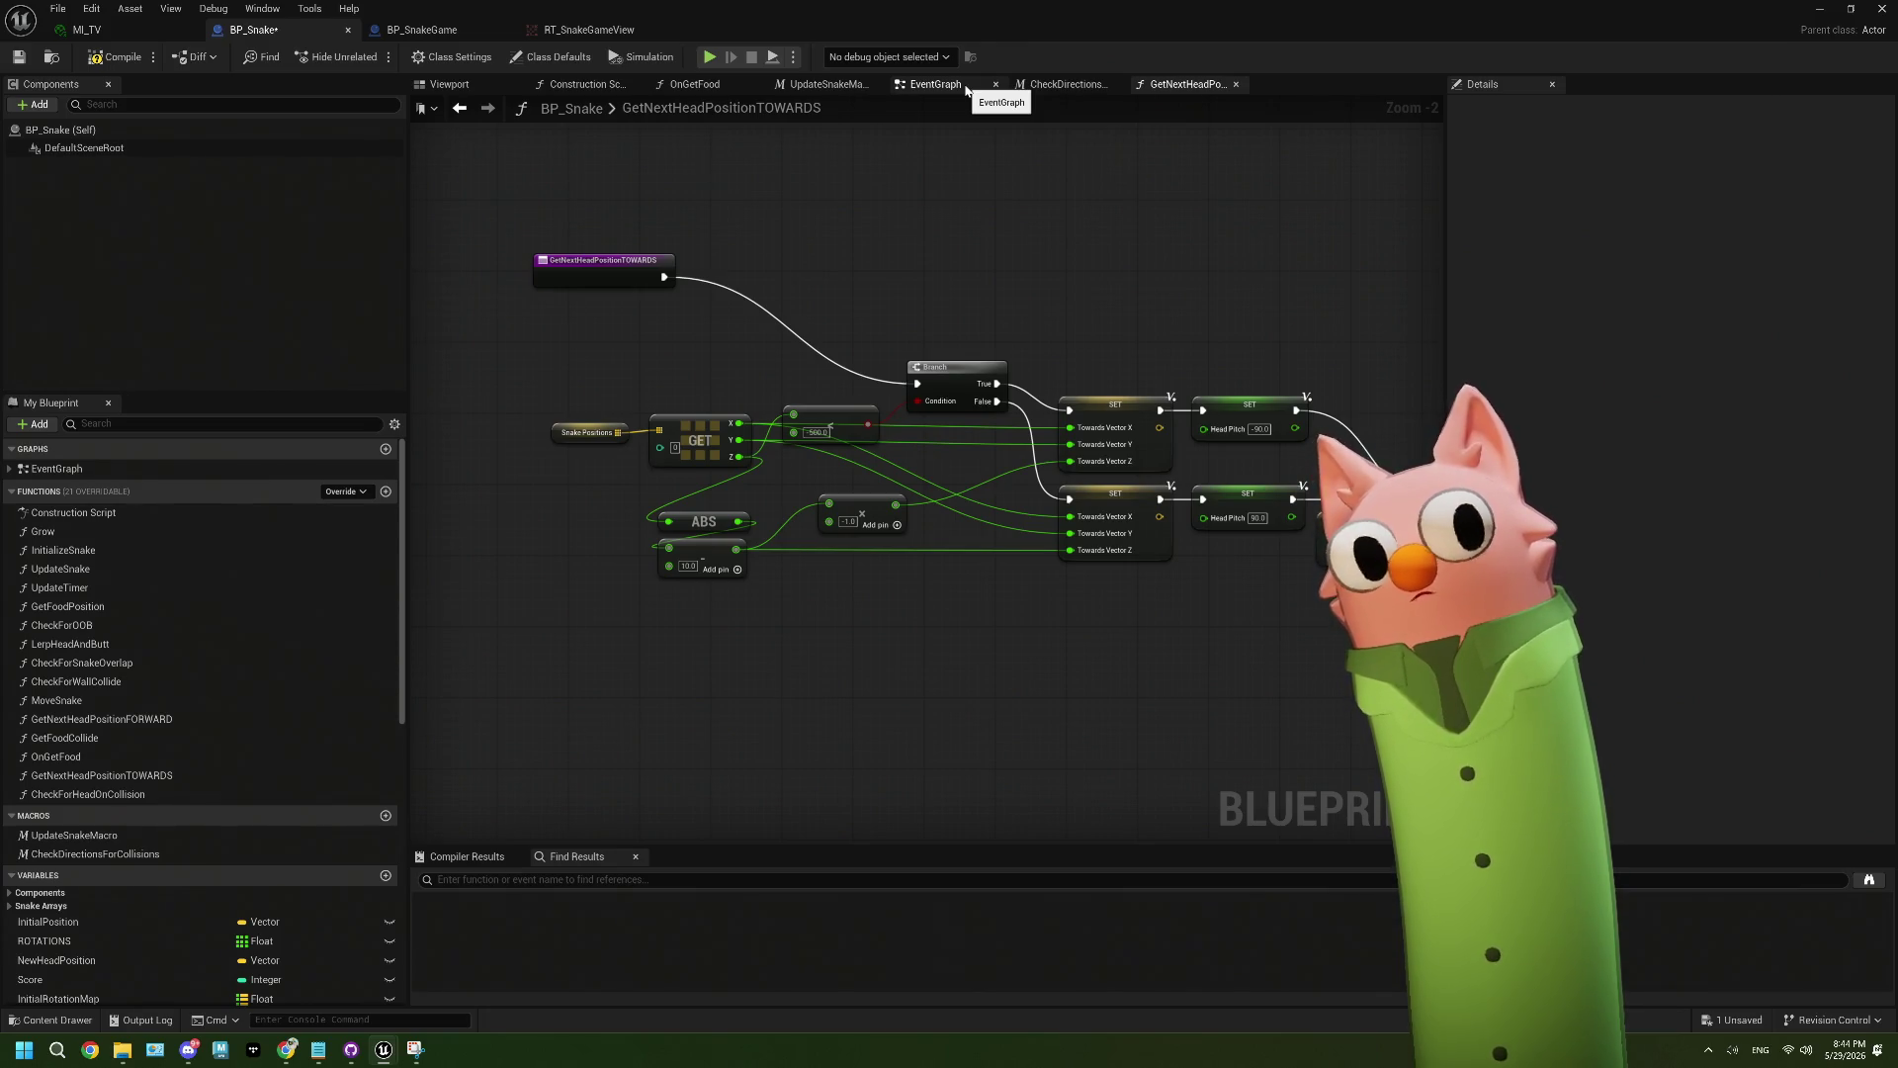
pyautogui.click(964, 85)
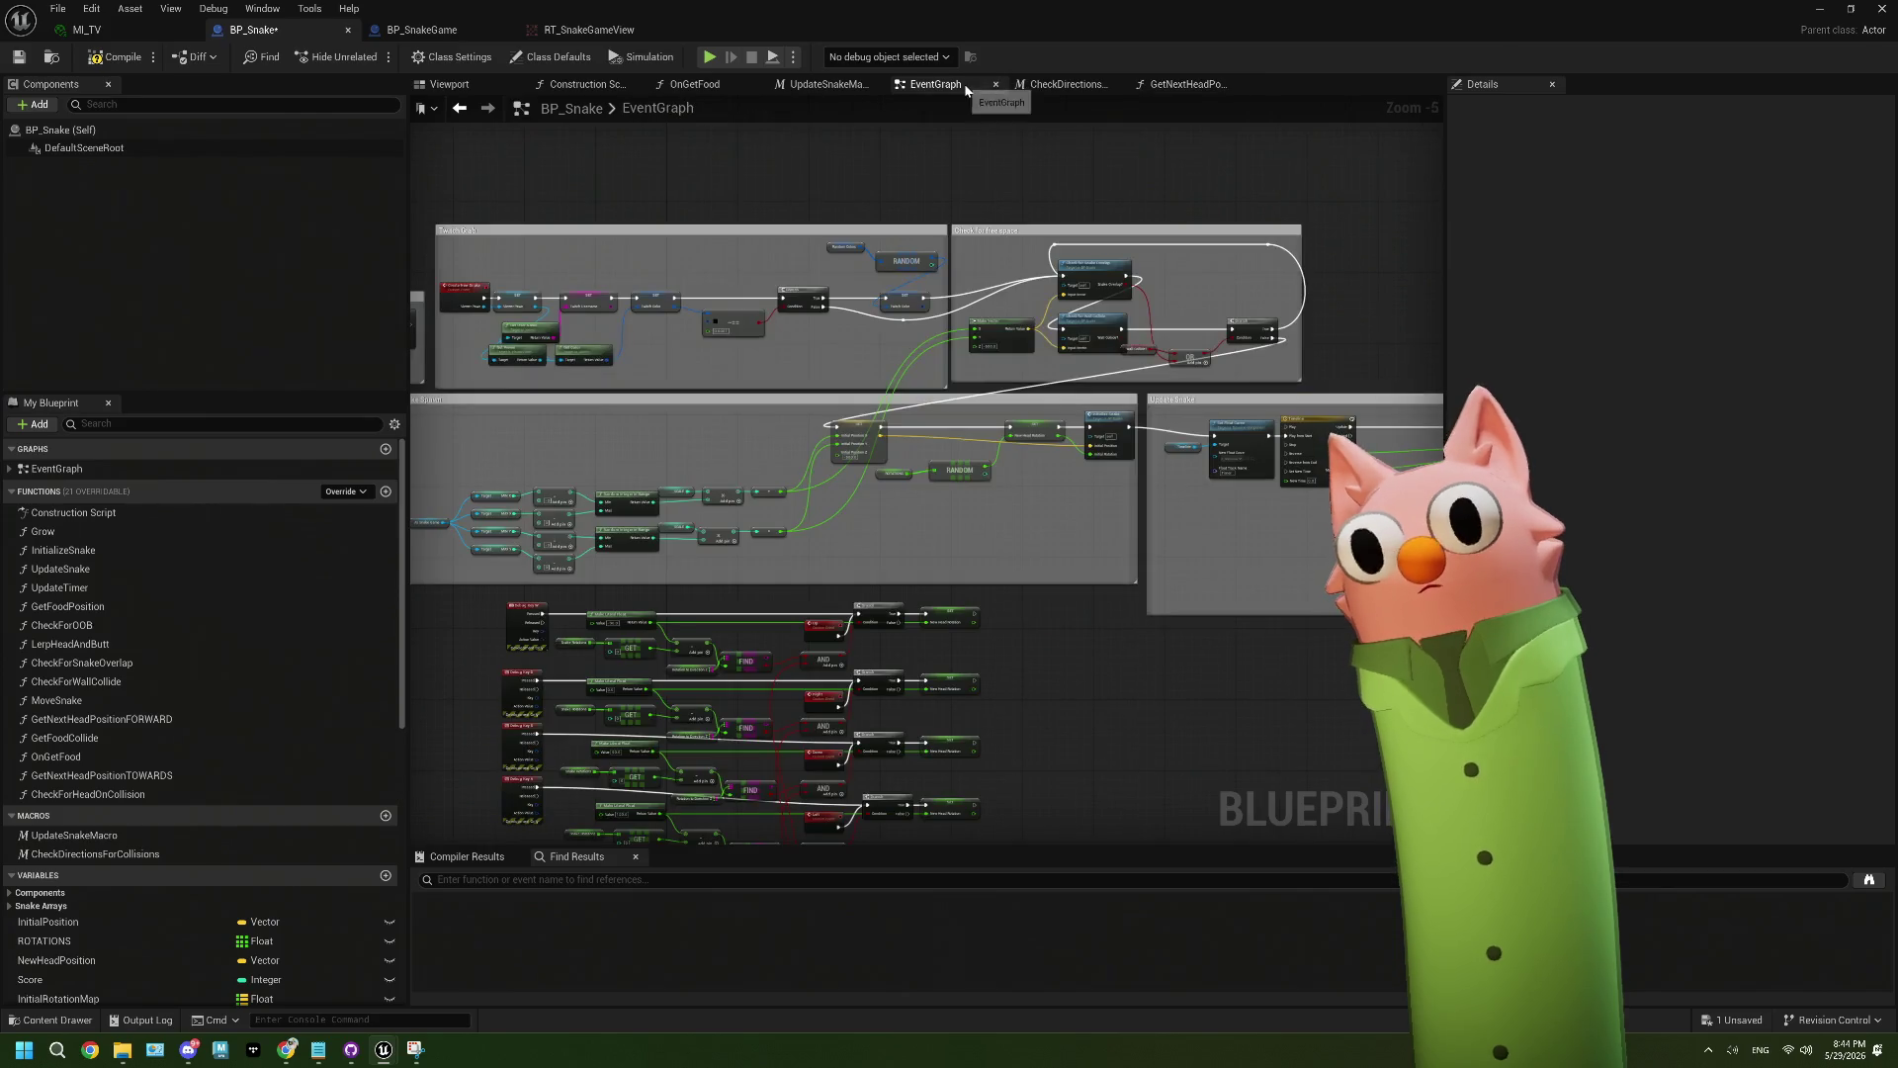
pyautogui.click(1058, 85)
pyautogui.scroll(-2, 1110, 714)
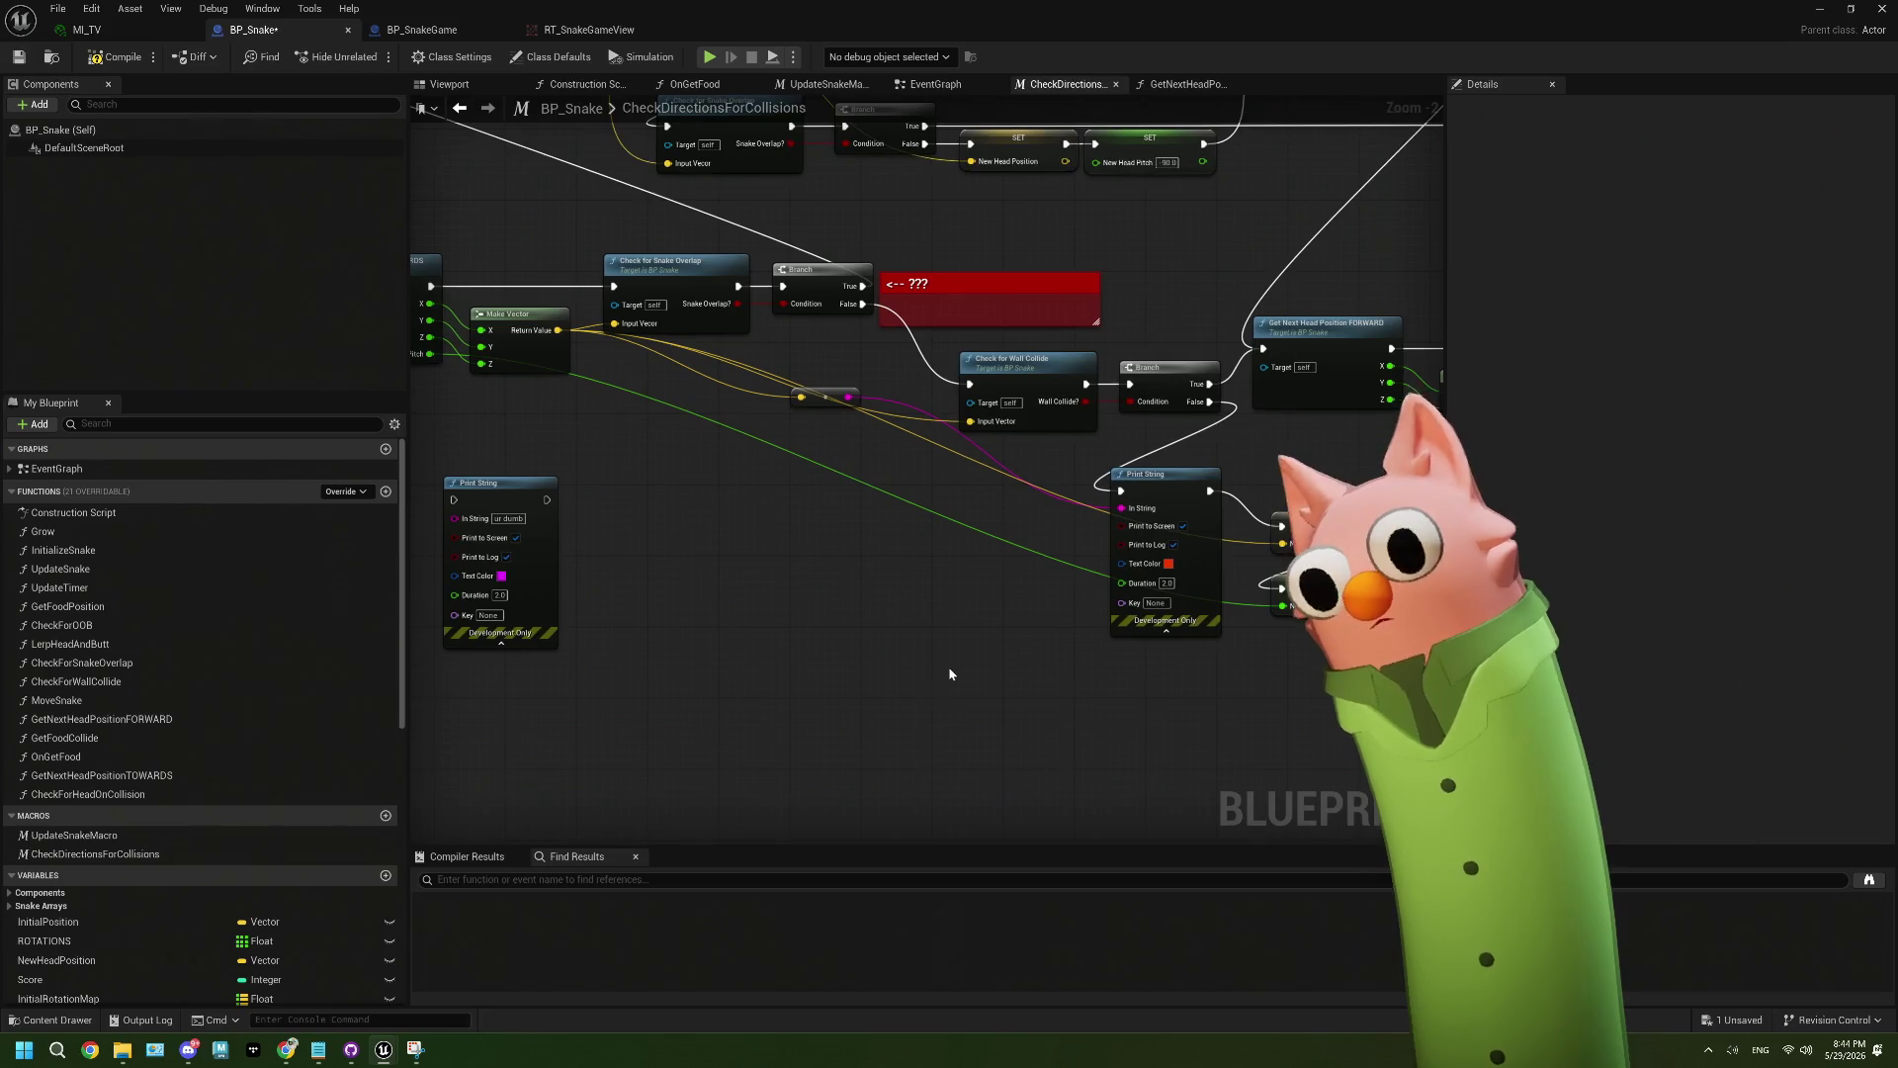
pyautogui.moveTo(460, 502)
pyautogui.mouseDown()
pyautogui.moveTo(667, 617)
pyautogui.moveTo(884, 605)
pyautogui.moveTo(848, 603)
pyautogui.mouseUp()
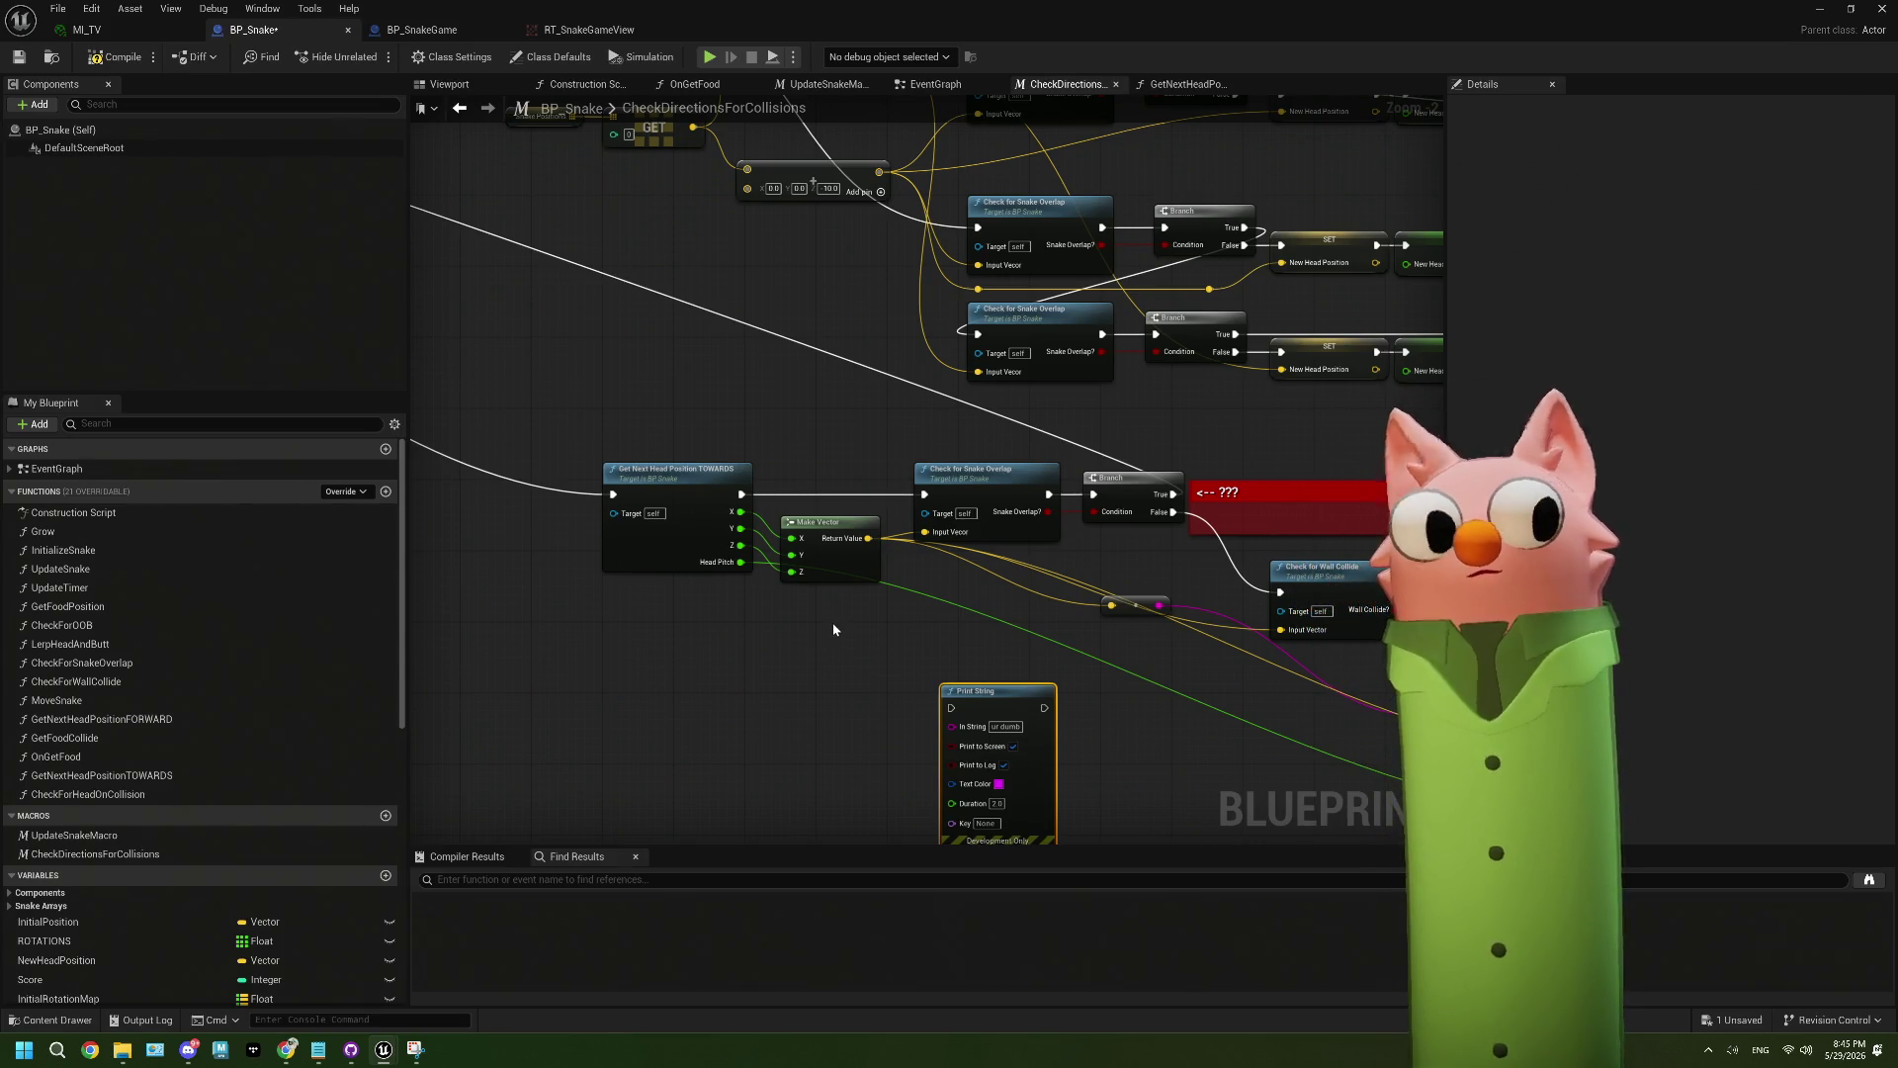
pyautogui.moveTo(818, 380)
pyautogui.mouseDown()
pyautogui.moveTo(886, 530)
pyautogui.moveTo(850, 468)
pyautogui.mouseUp()
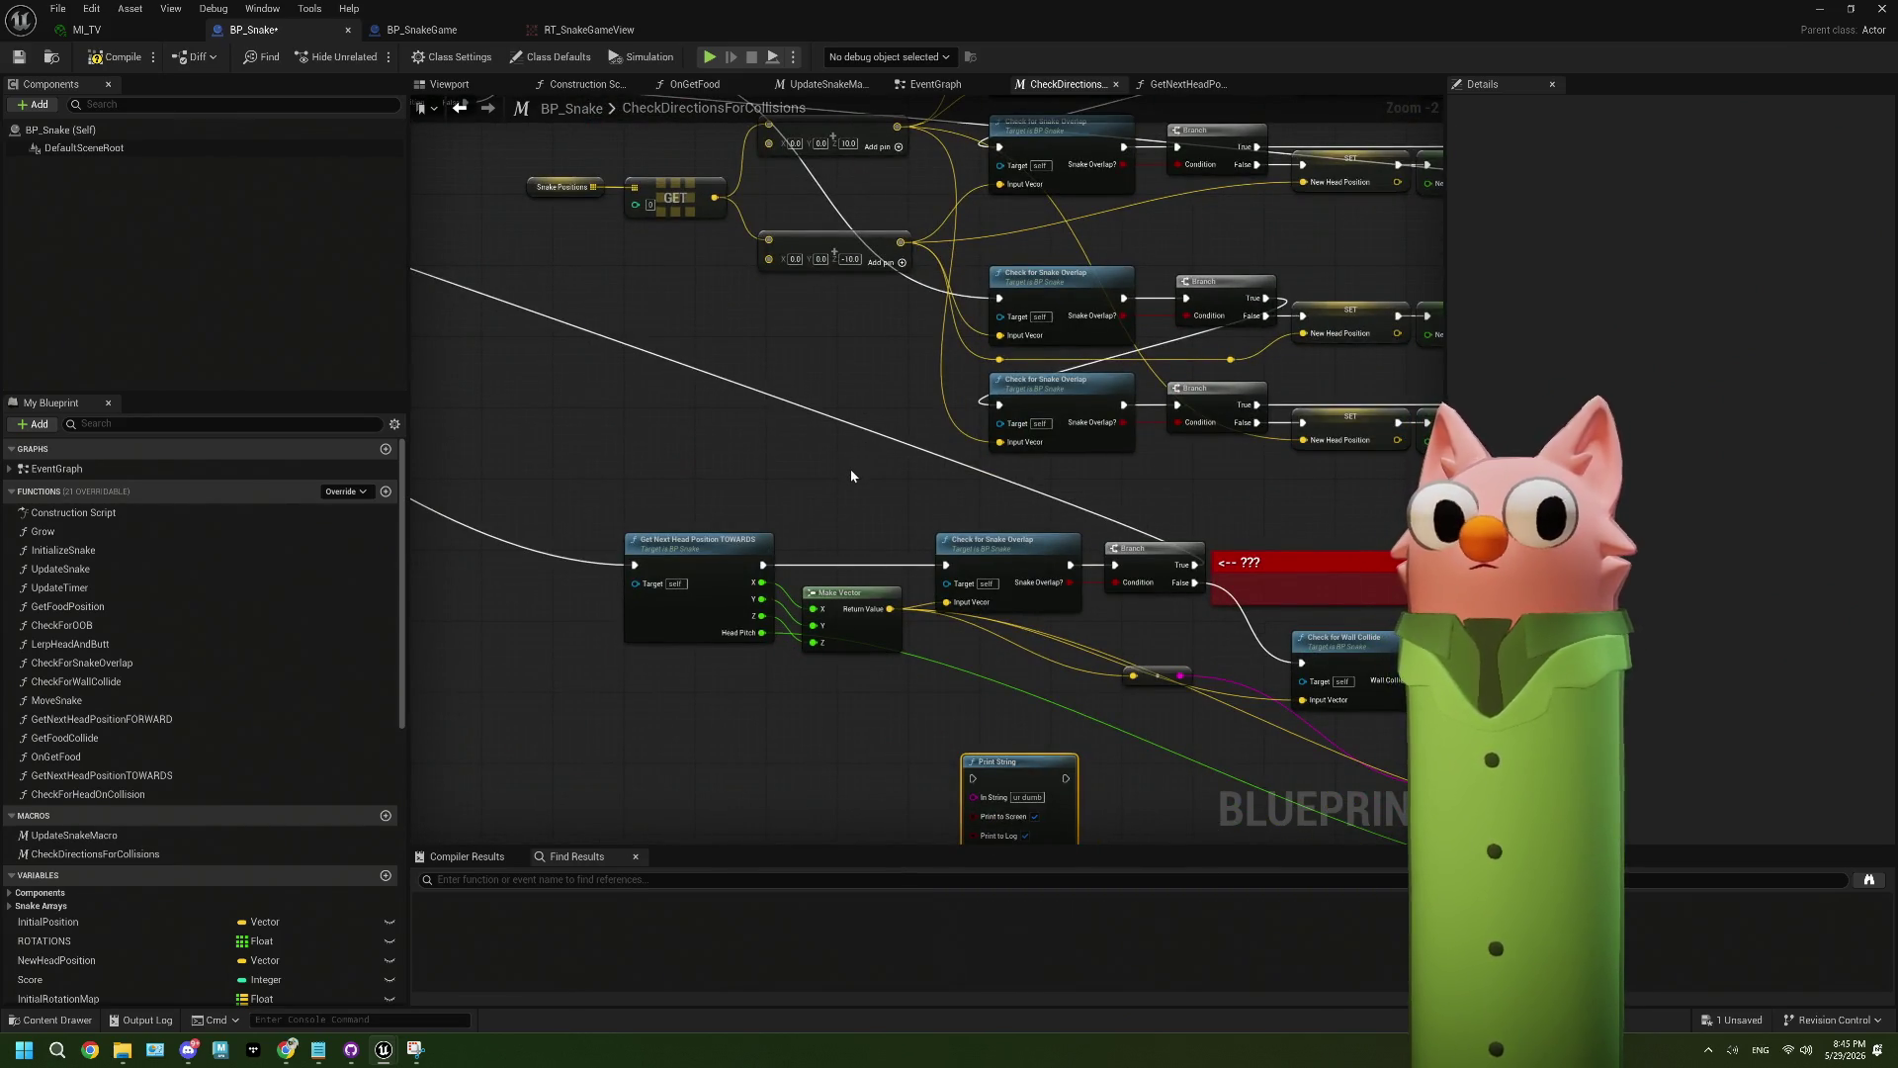
pyautogui.moveTo(850, 476); pyautogui.dragTo(790, 359)
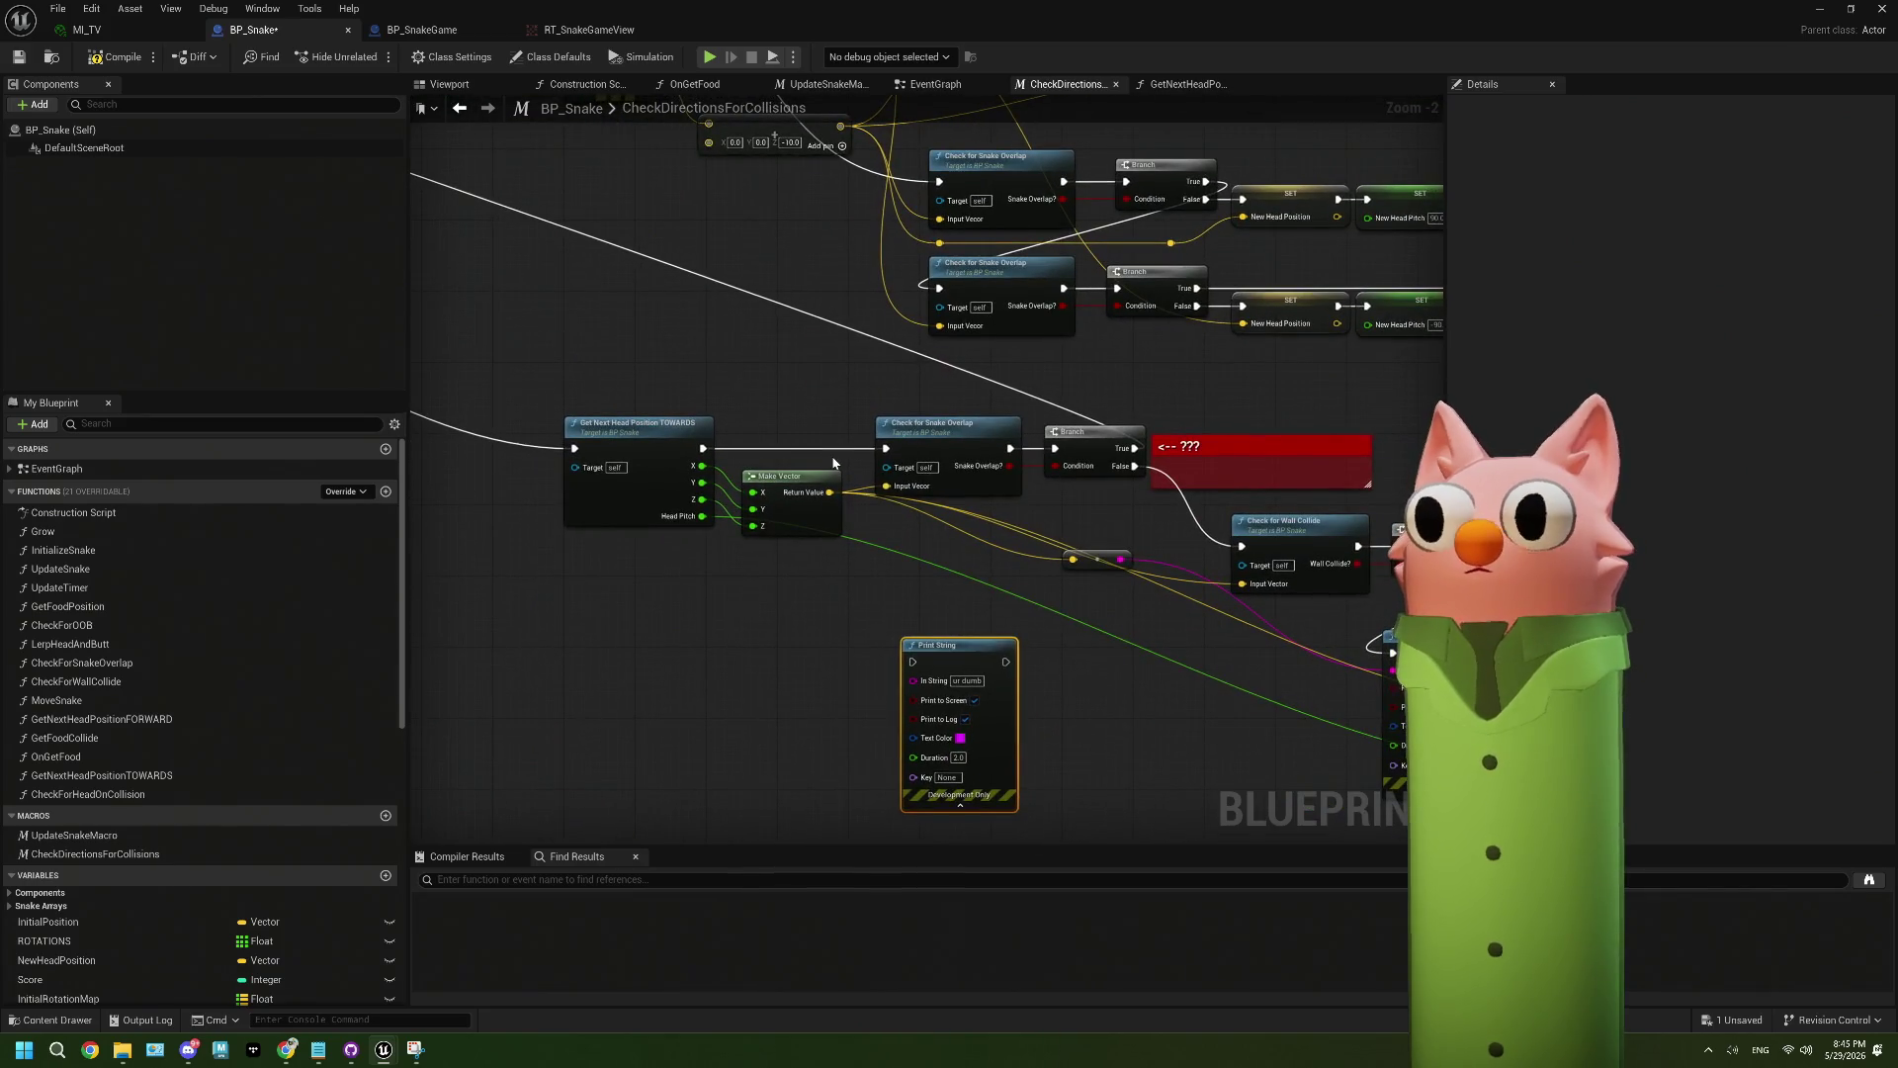
pyautogui.moveTo(834, 462); pyautogui.dragTo(542, 351)
pyautogui.moveTo(680, 615); pyautogui.dragTo(897, 519)
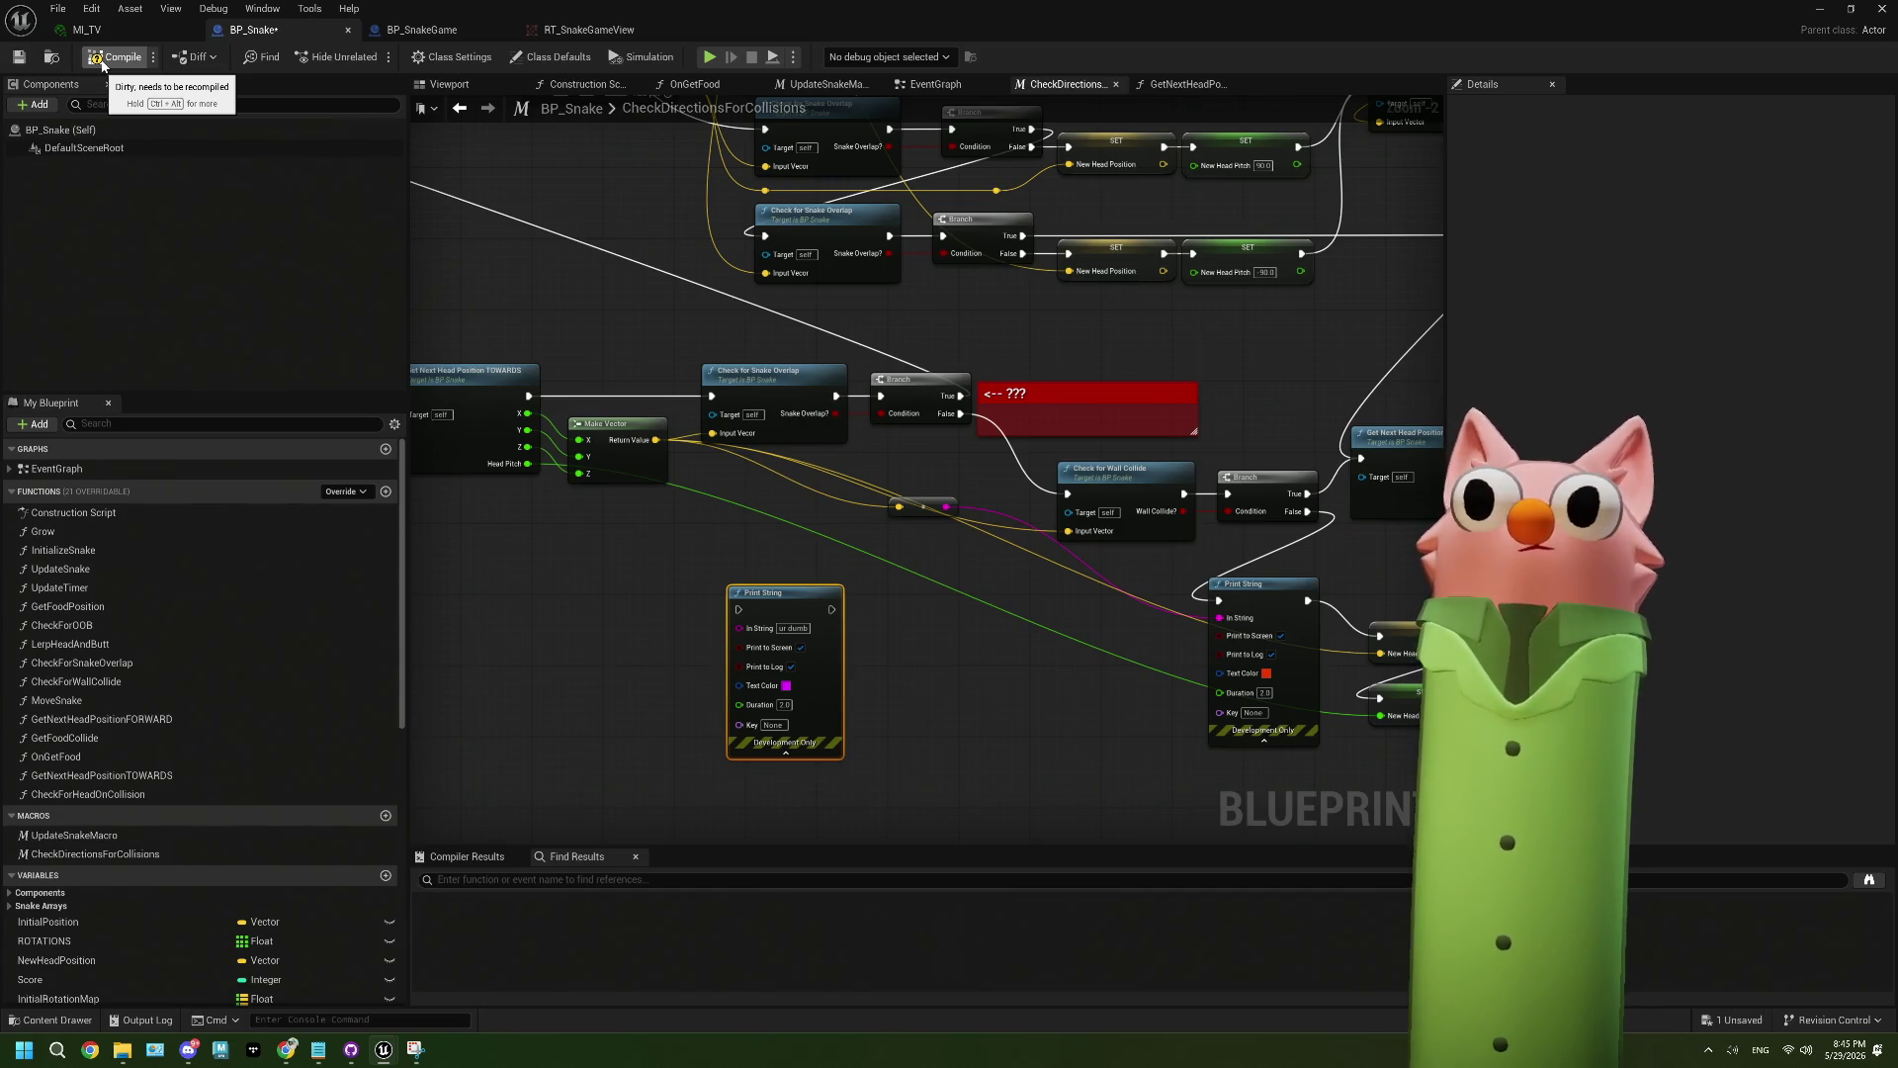
pyautogui.moveTo(536, 465); pyautogui.dragTo(853, 504)
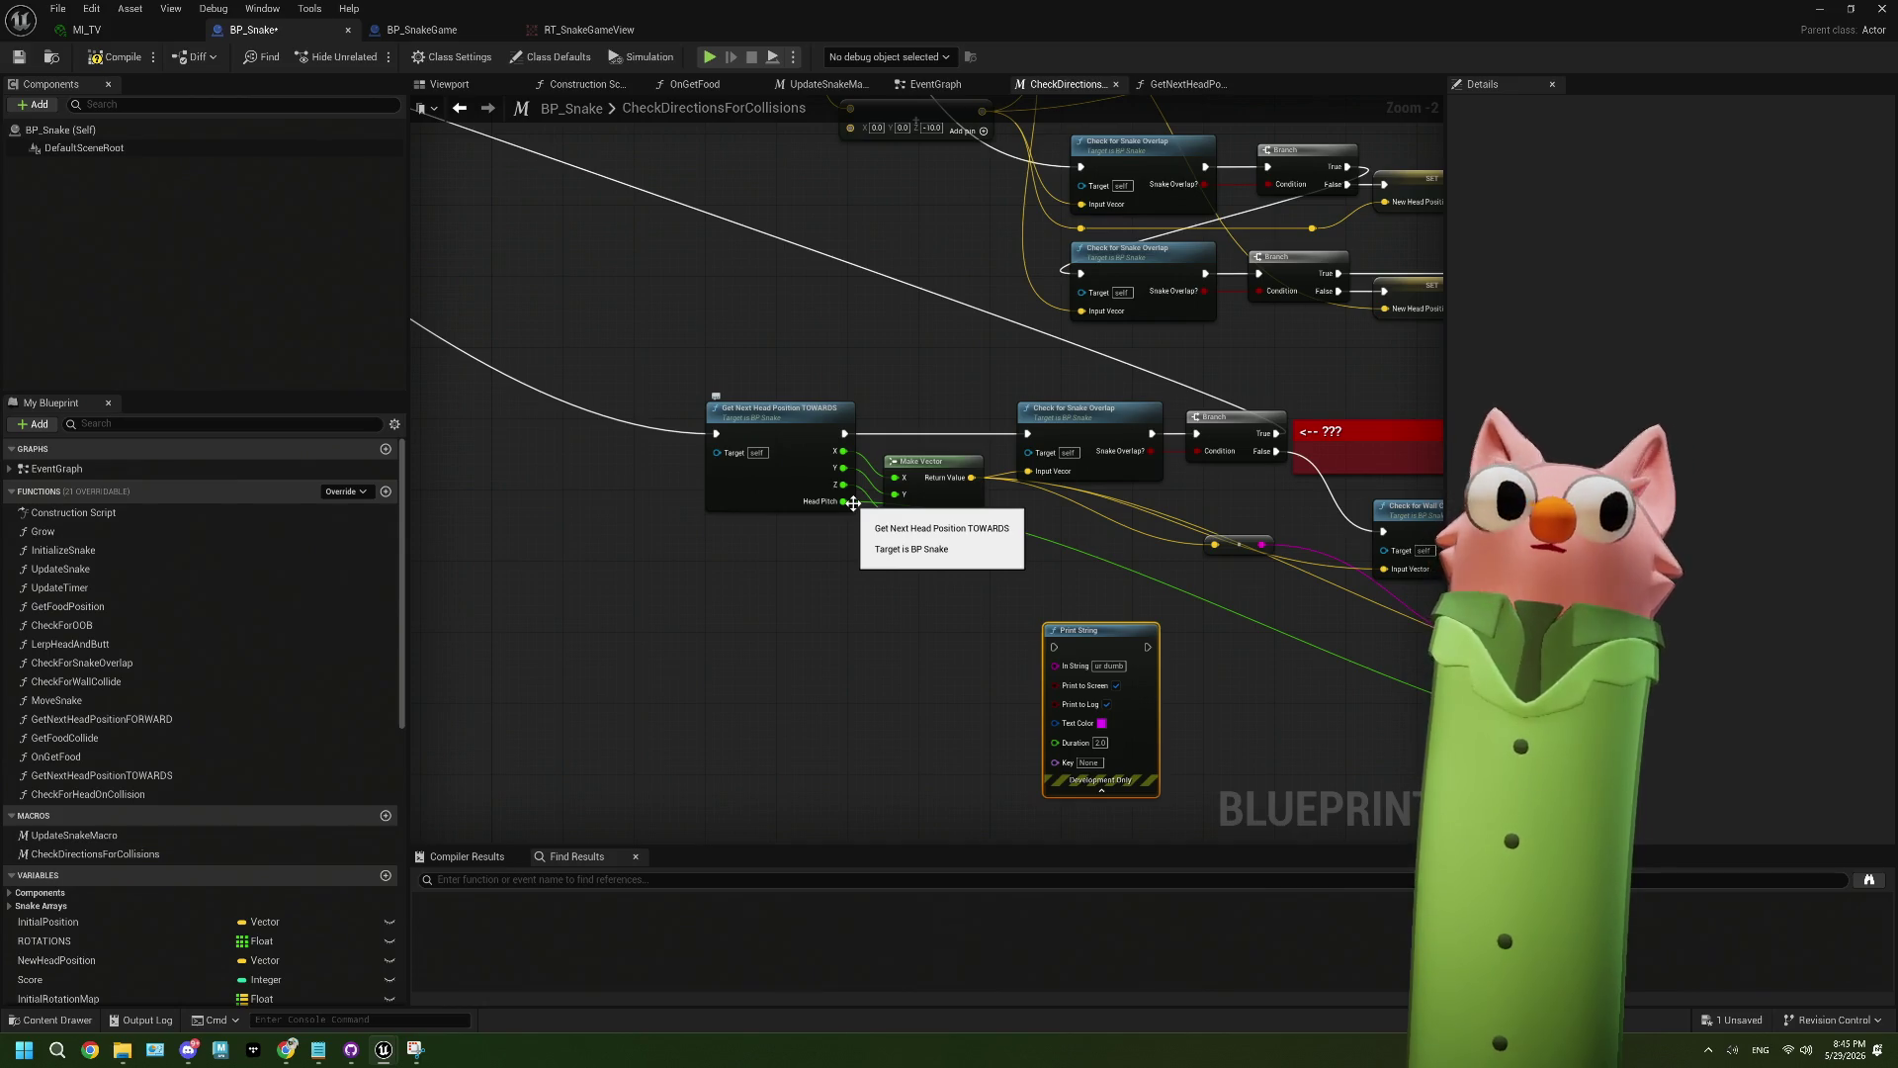
pyautogui.scroll(-3, 864, 514)
pyautogui.scroll(4, 864, 516)
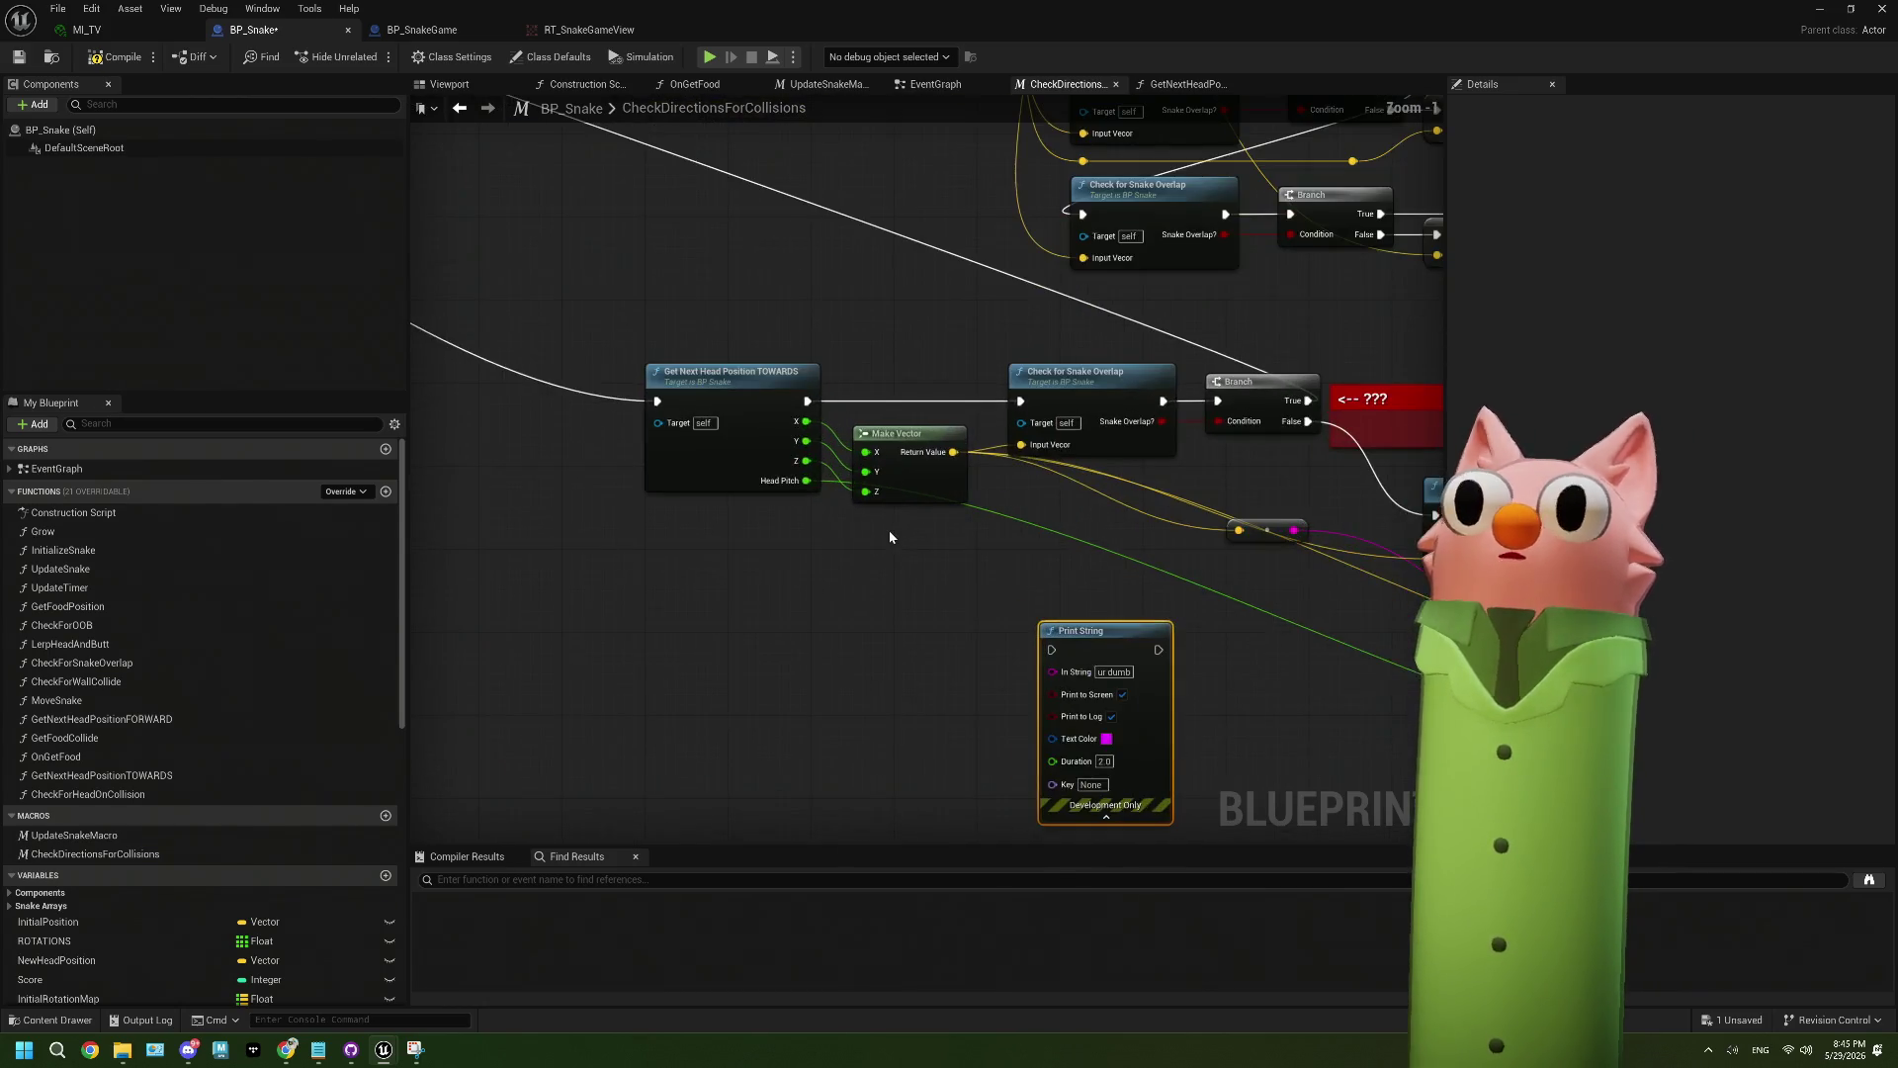
pyautogui.moveTo(950, 545); pyautogui.dragTo(827, 555)
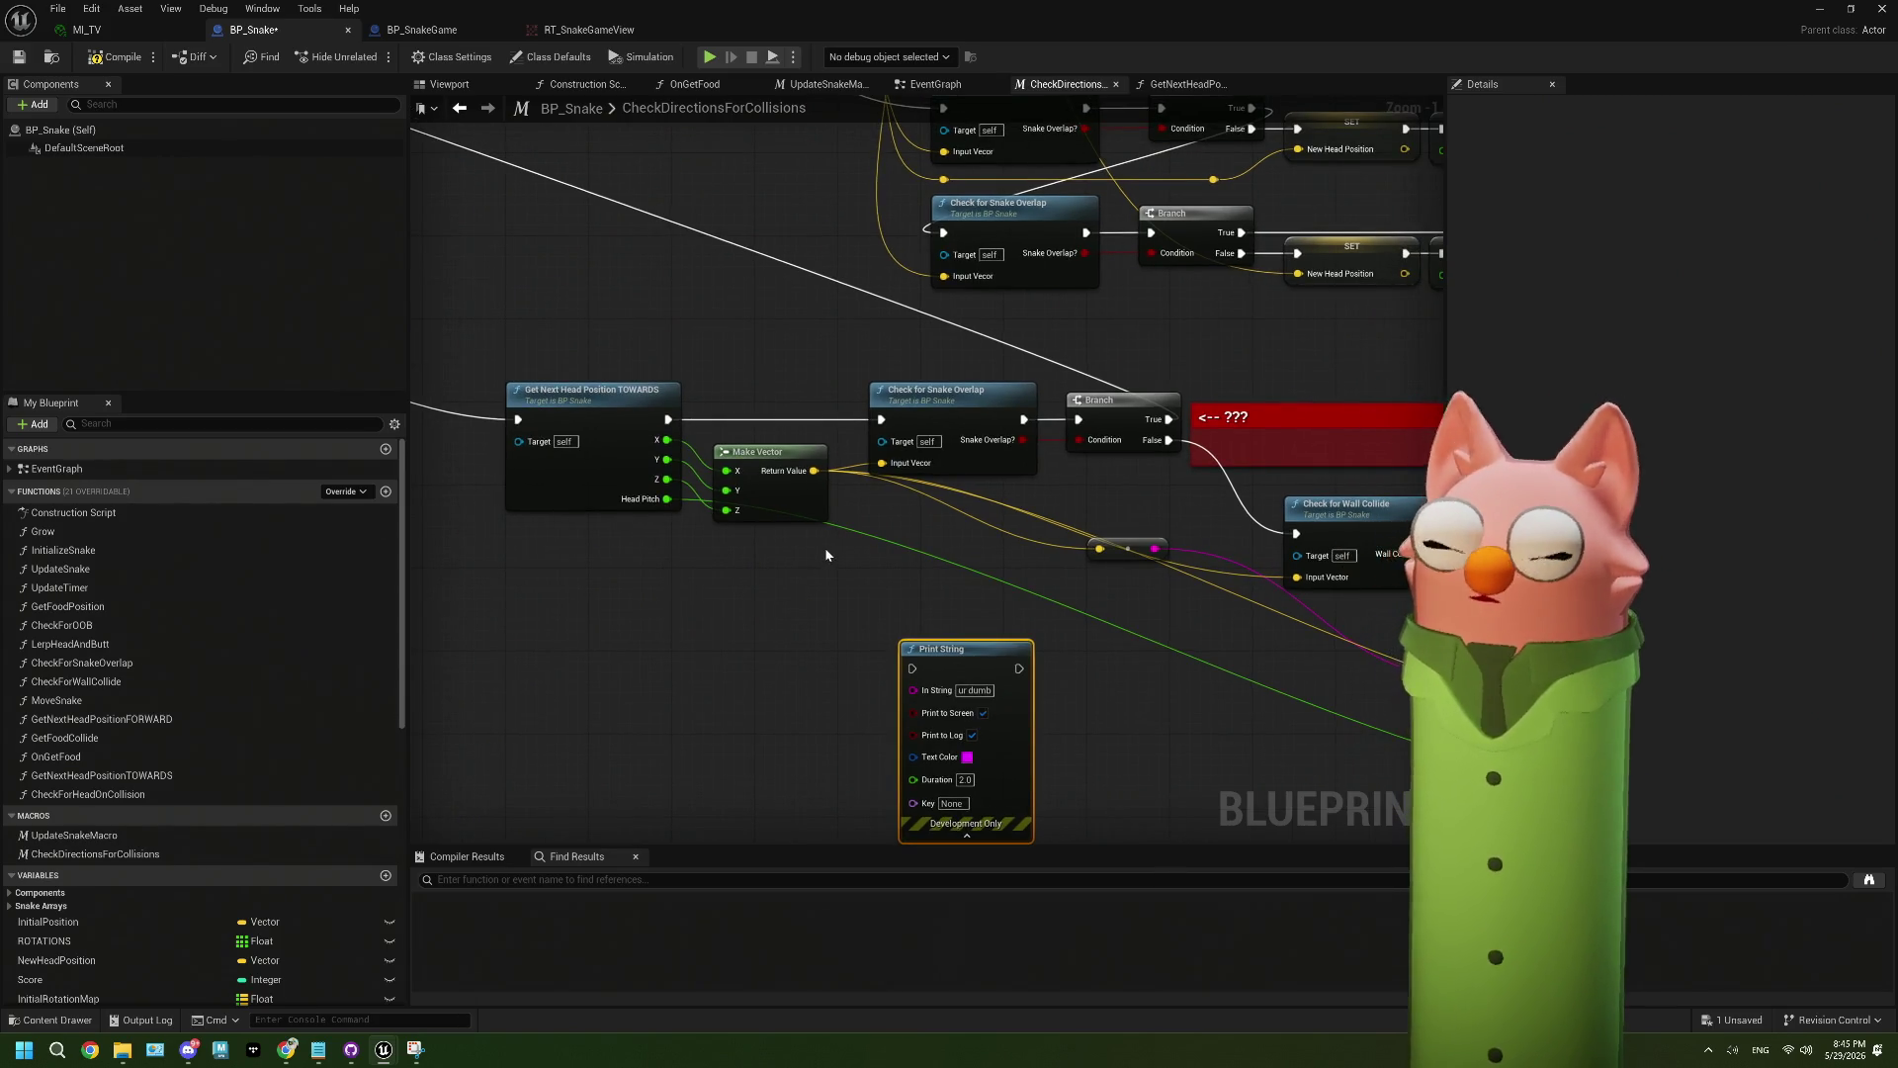
pyautogui.moveTo(826, 556); pyautogui.dragTo(873, 531)
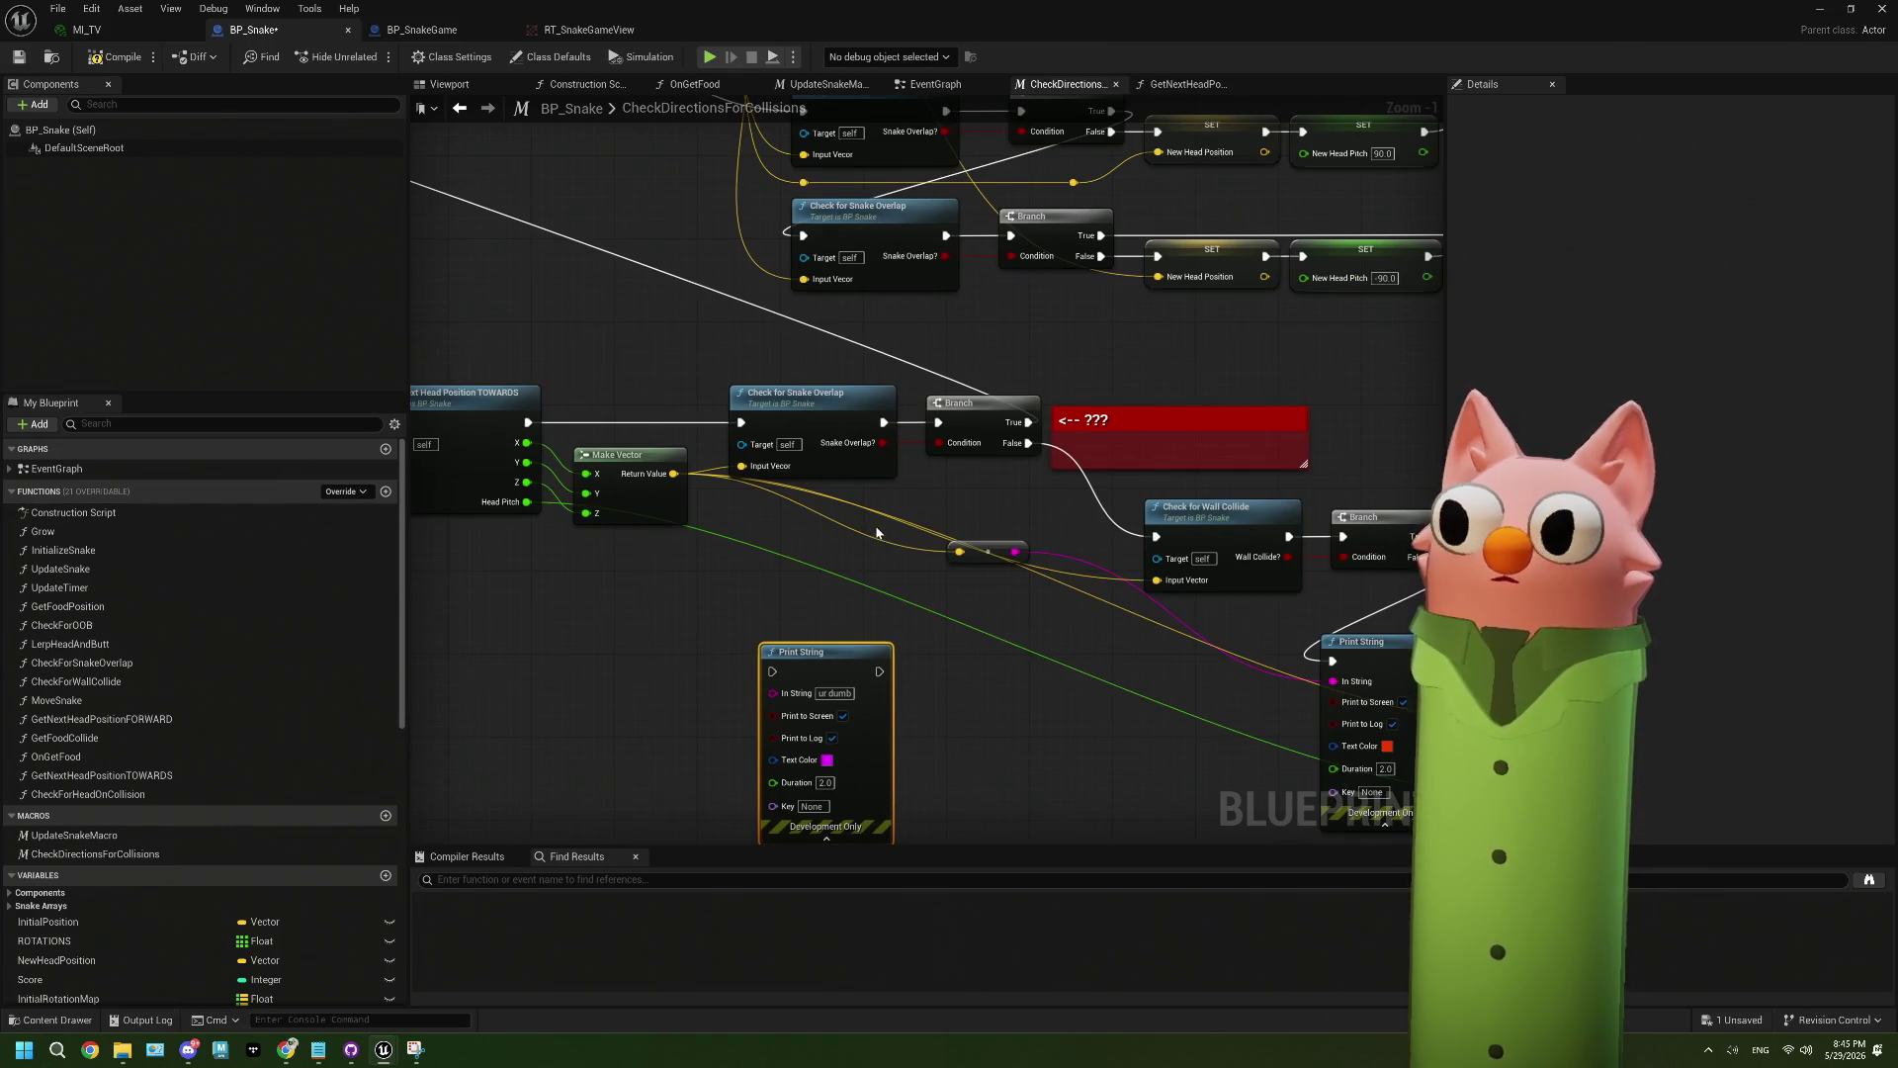
pyautogui.scroll(2, 875, 525)
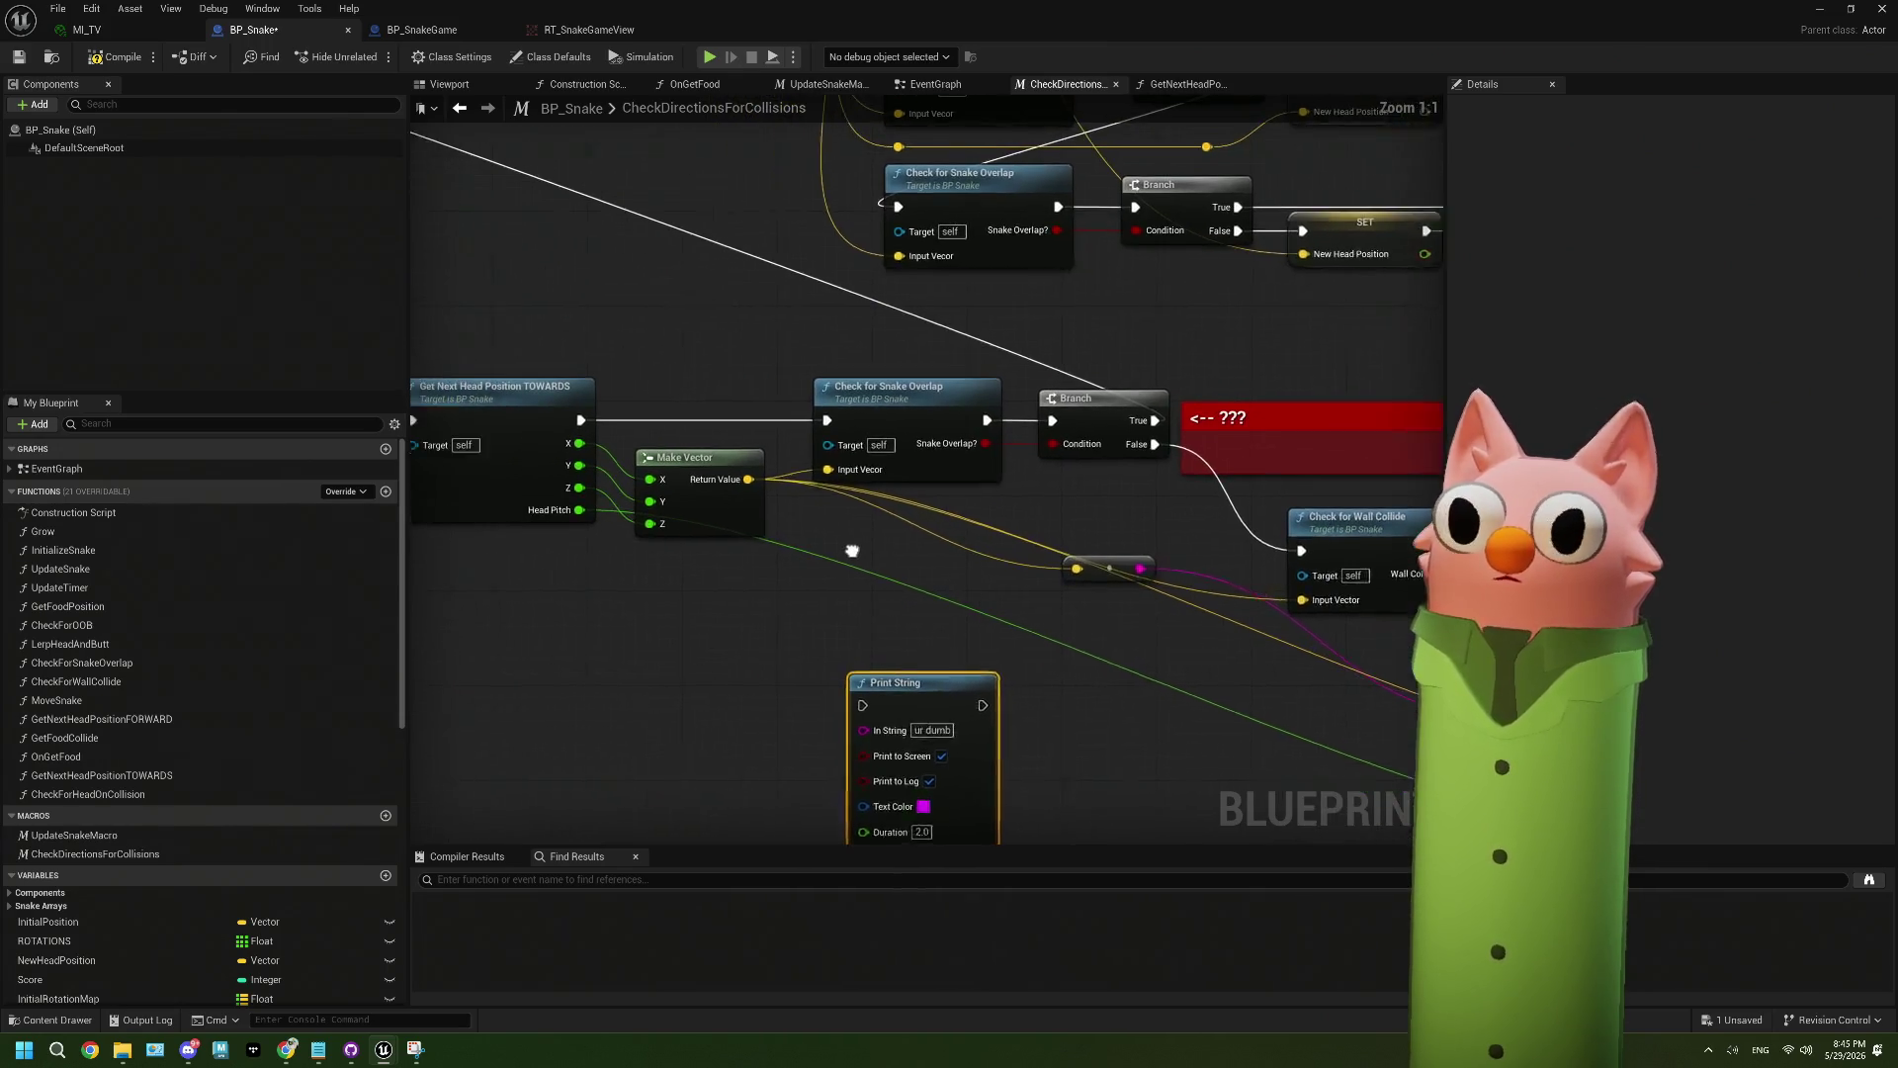
# - Open the TOWARDS function, return through EventGraph to the collision checks, and reopen it
pyautogui.doubleClick(557, 505)
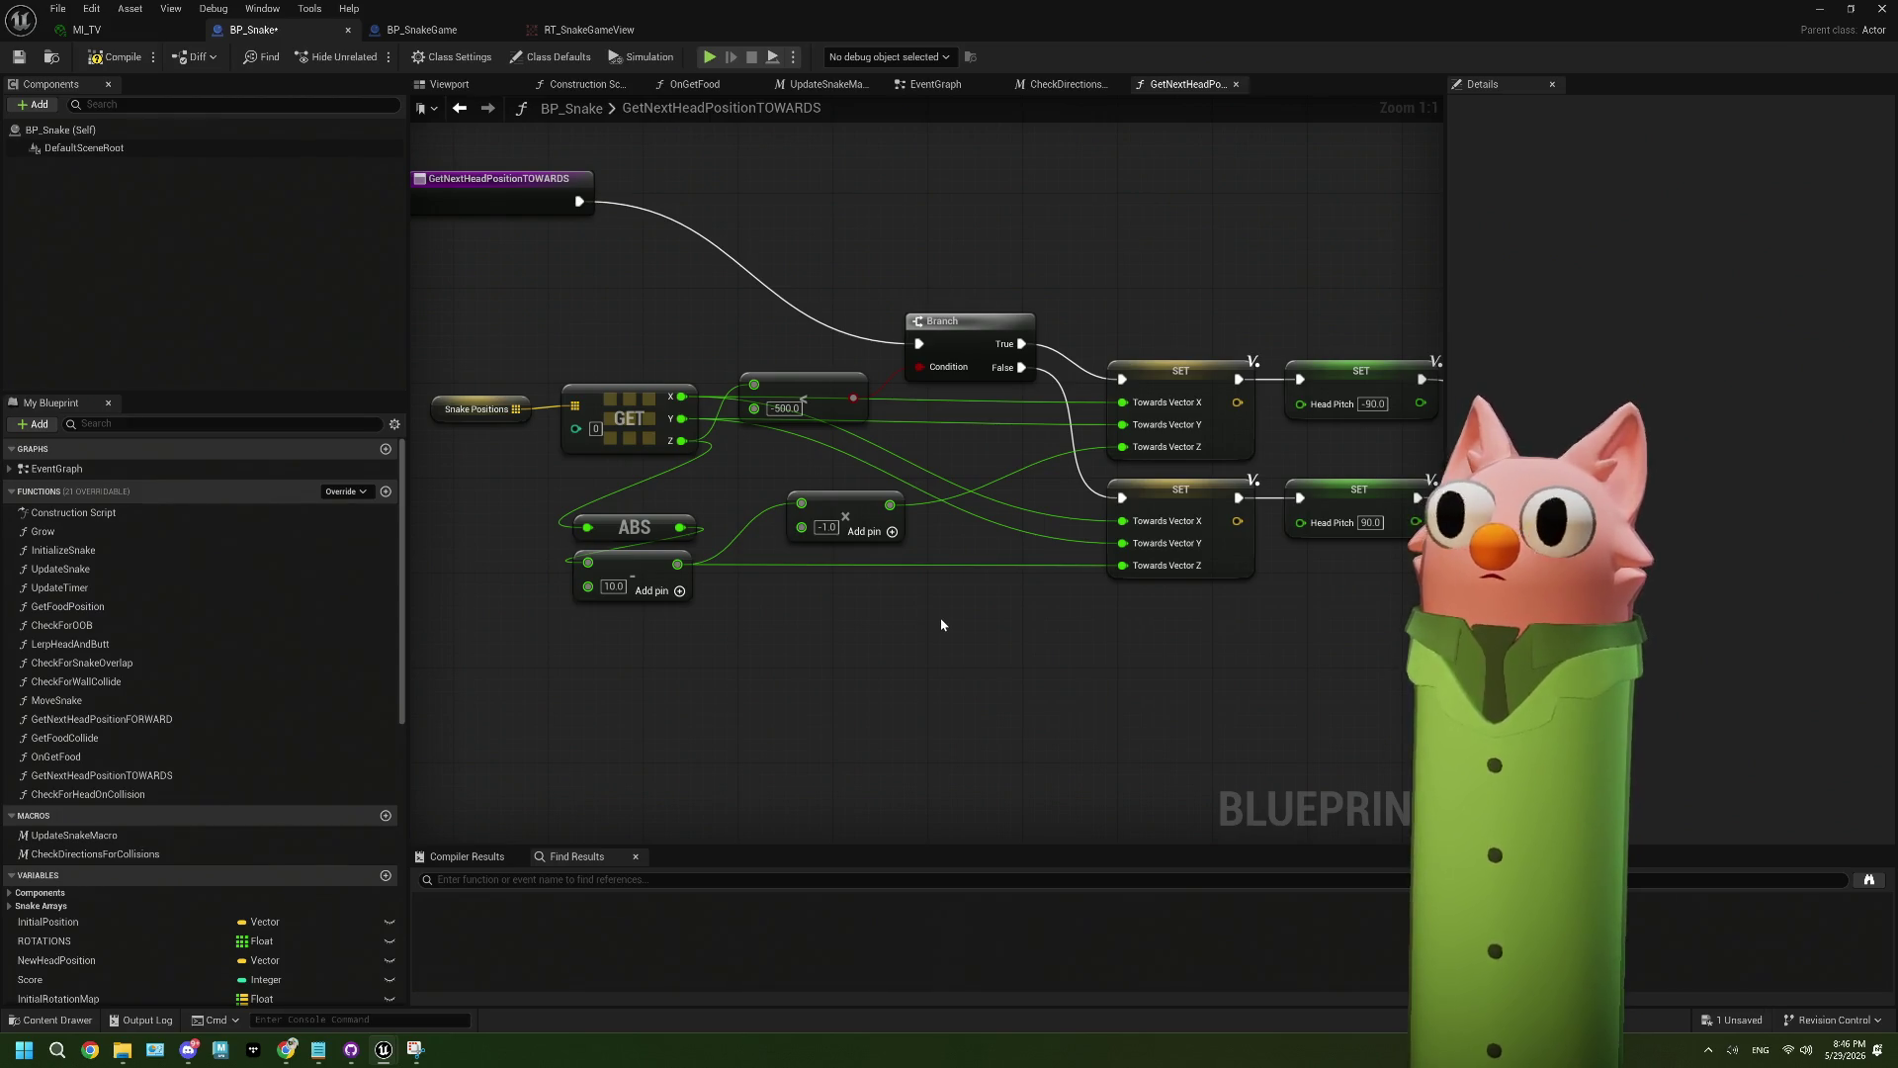
pyautogui.moveTo(1018, 627)
pyautogui.mouseDown()
pyautogui.moveTo(924, 607)
pyautogui.moveTo(979, 617)
pyautogui.mouseUp()
pyautogui.click(964, 86)
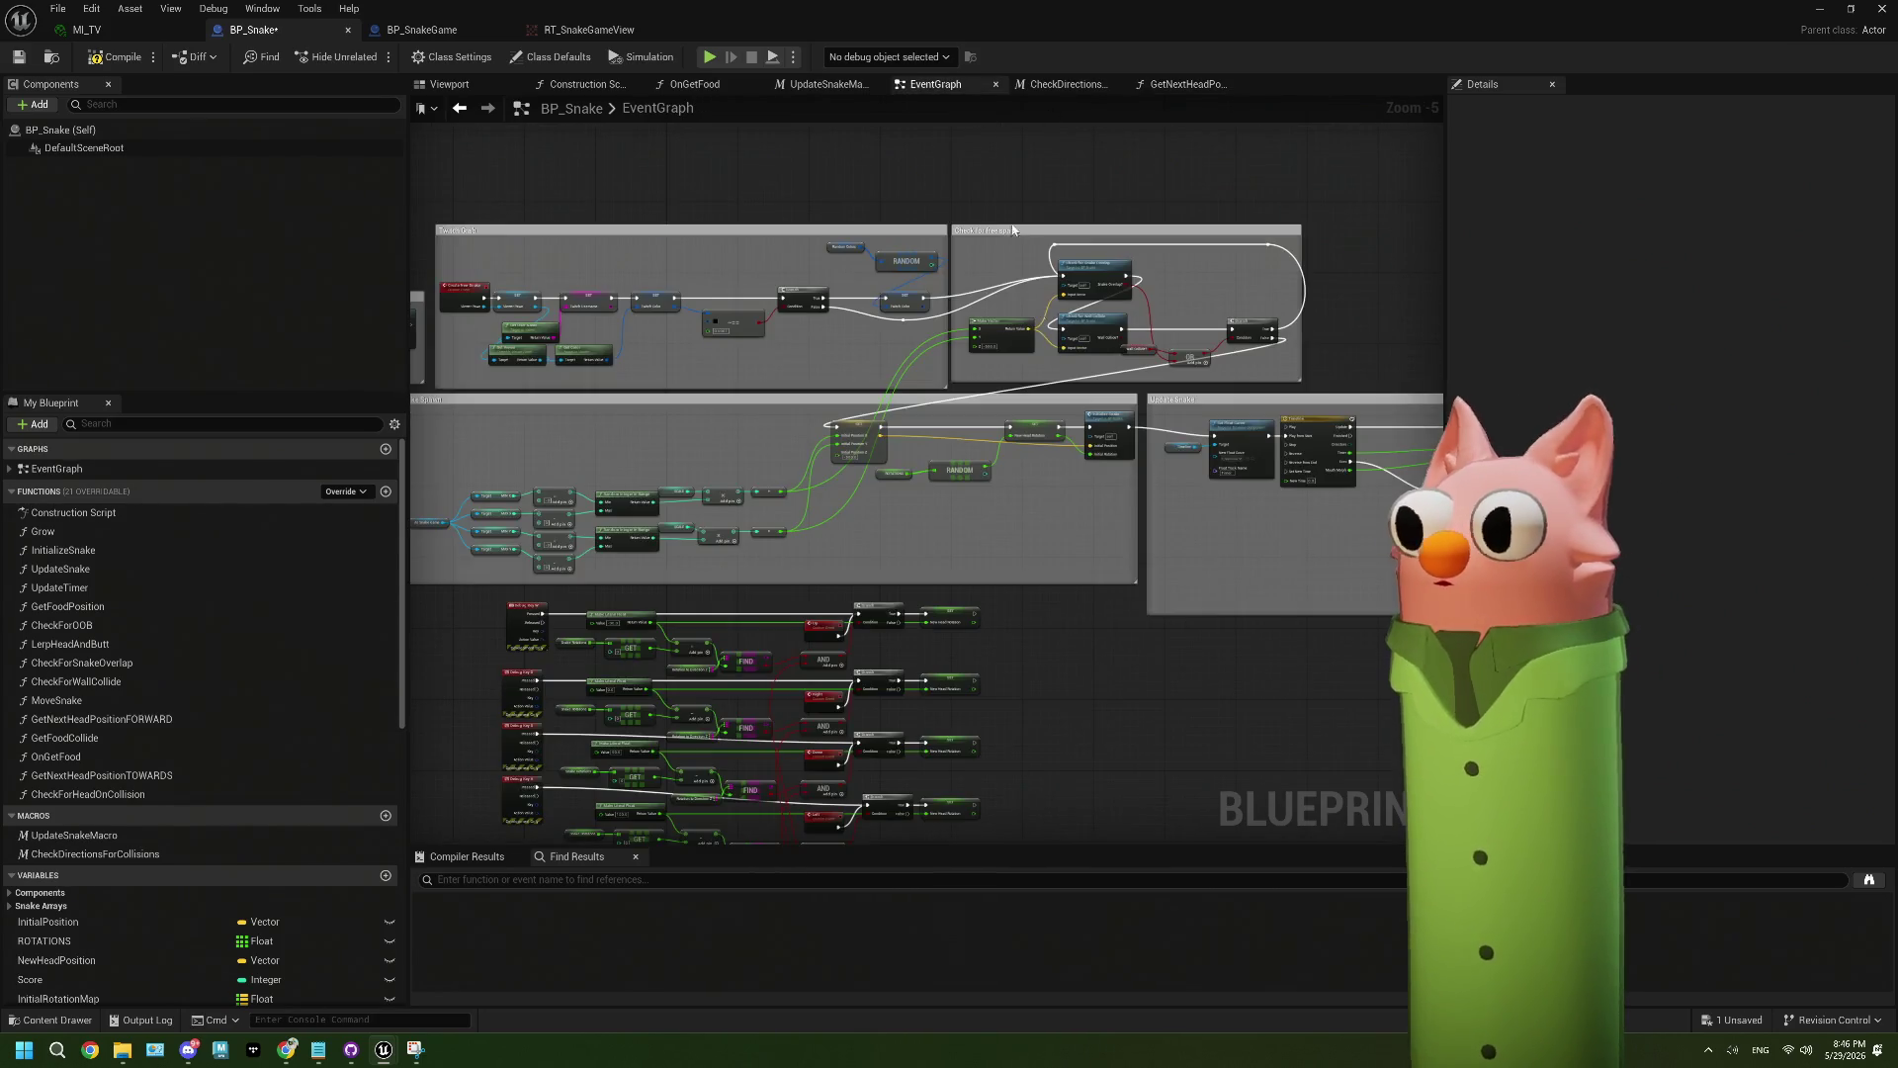
pyautogui.click(1068, 84)
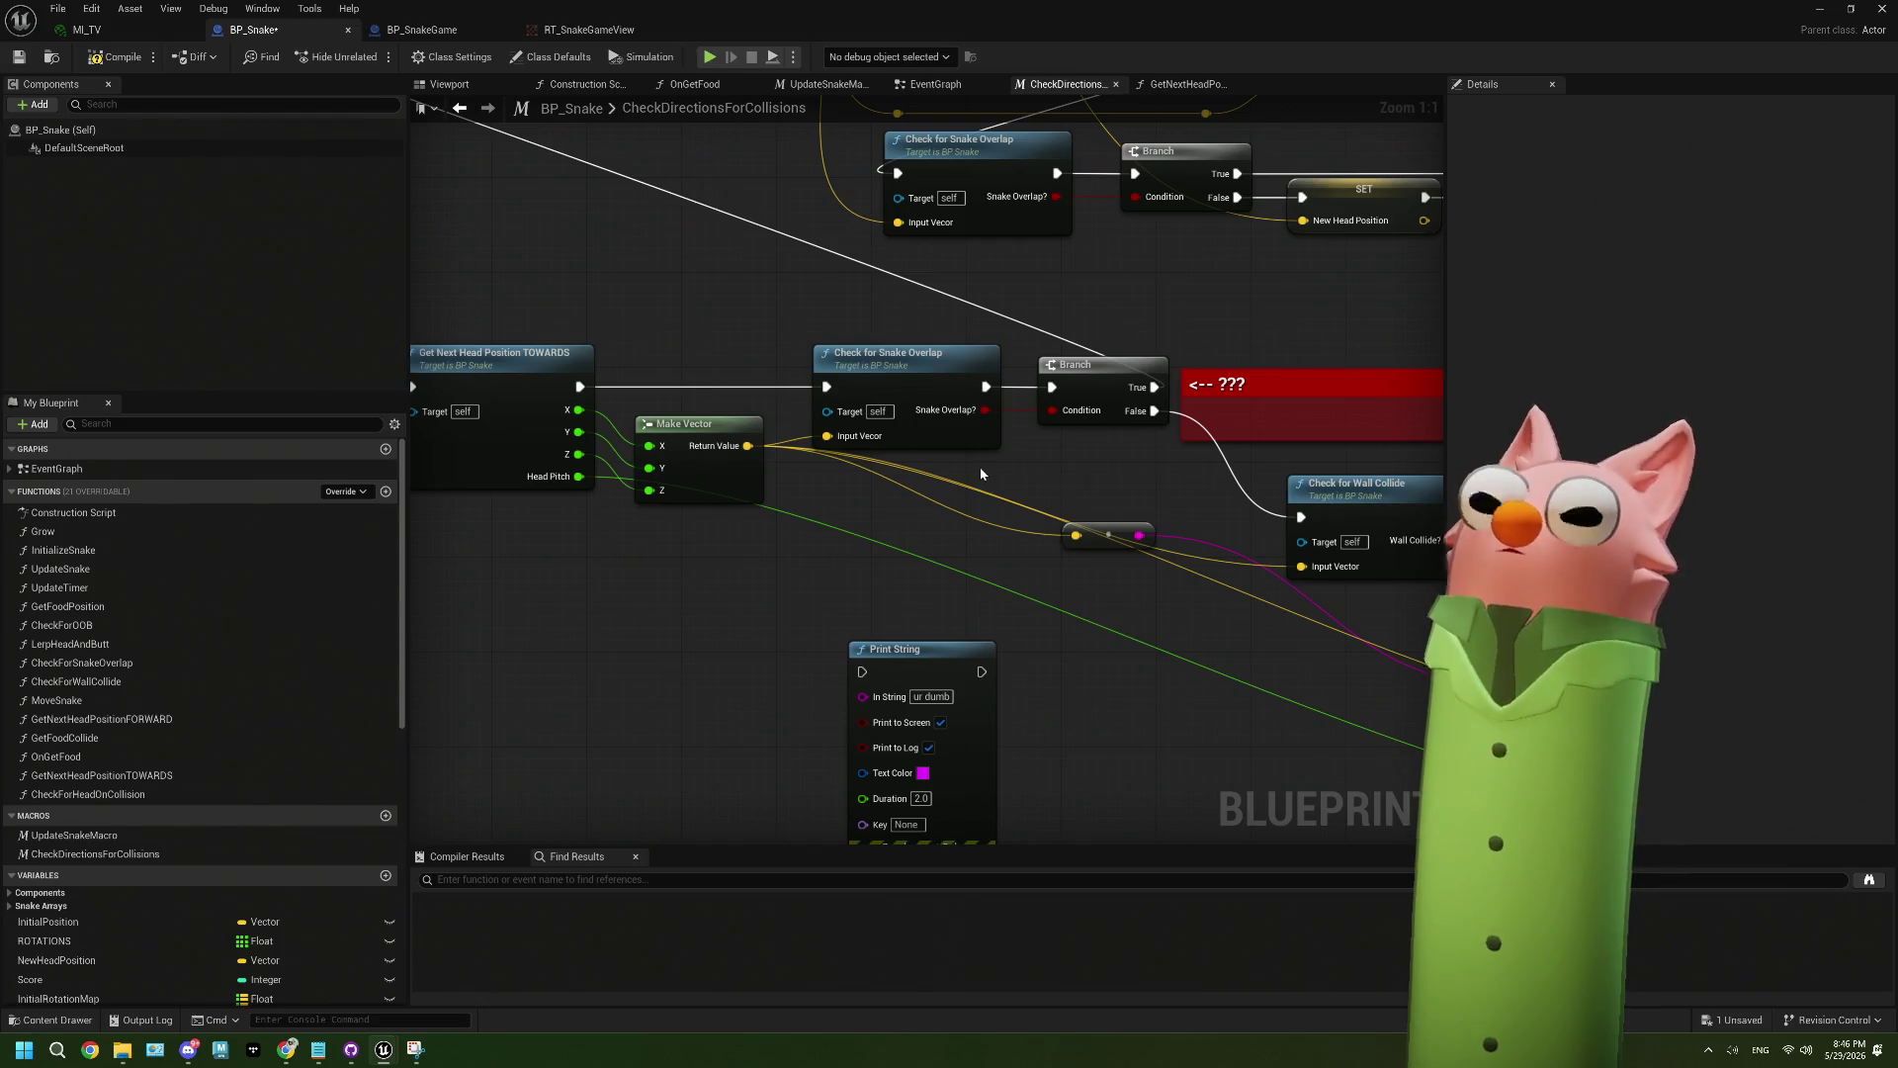
pyautogui.moveTo(818, 485); pyautogui.dragTo(859, 507)
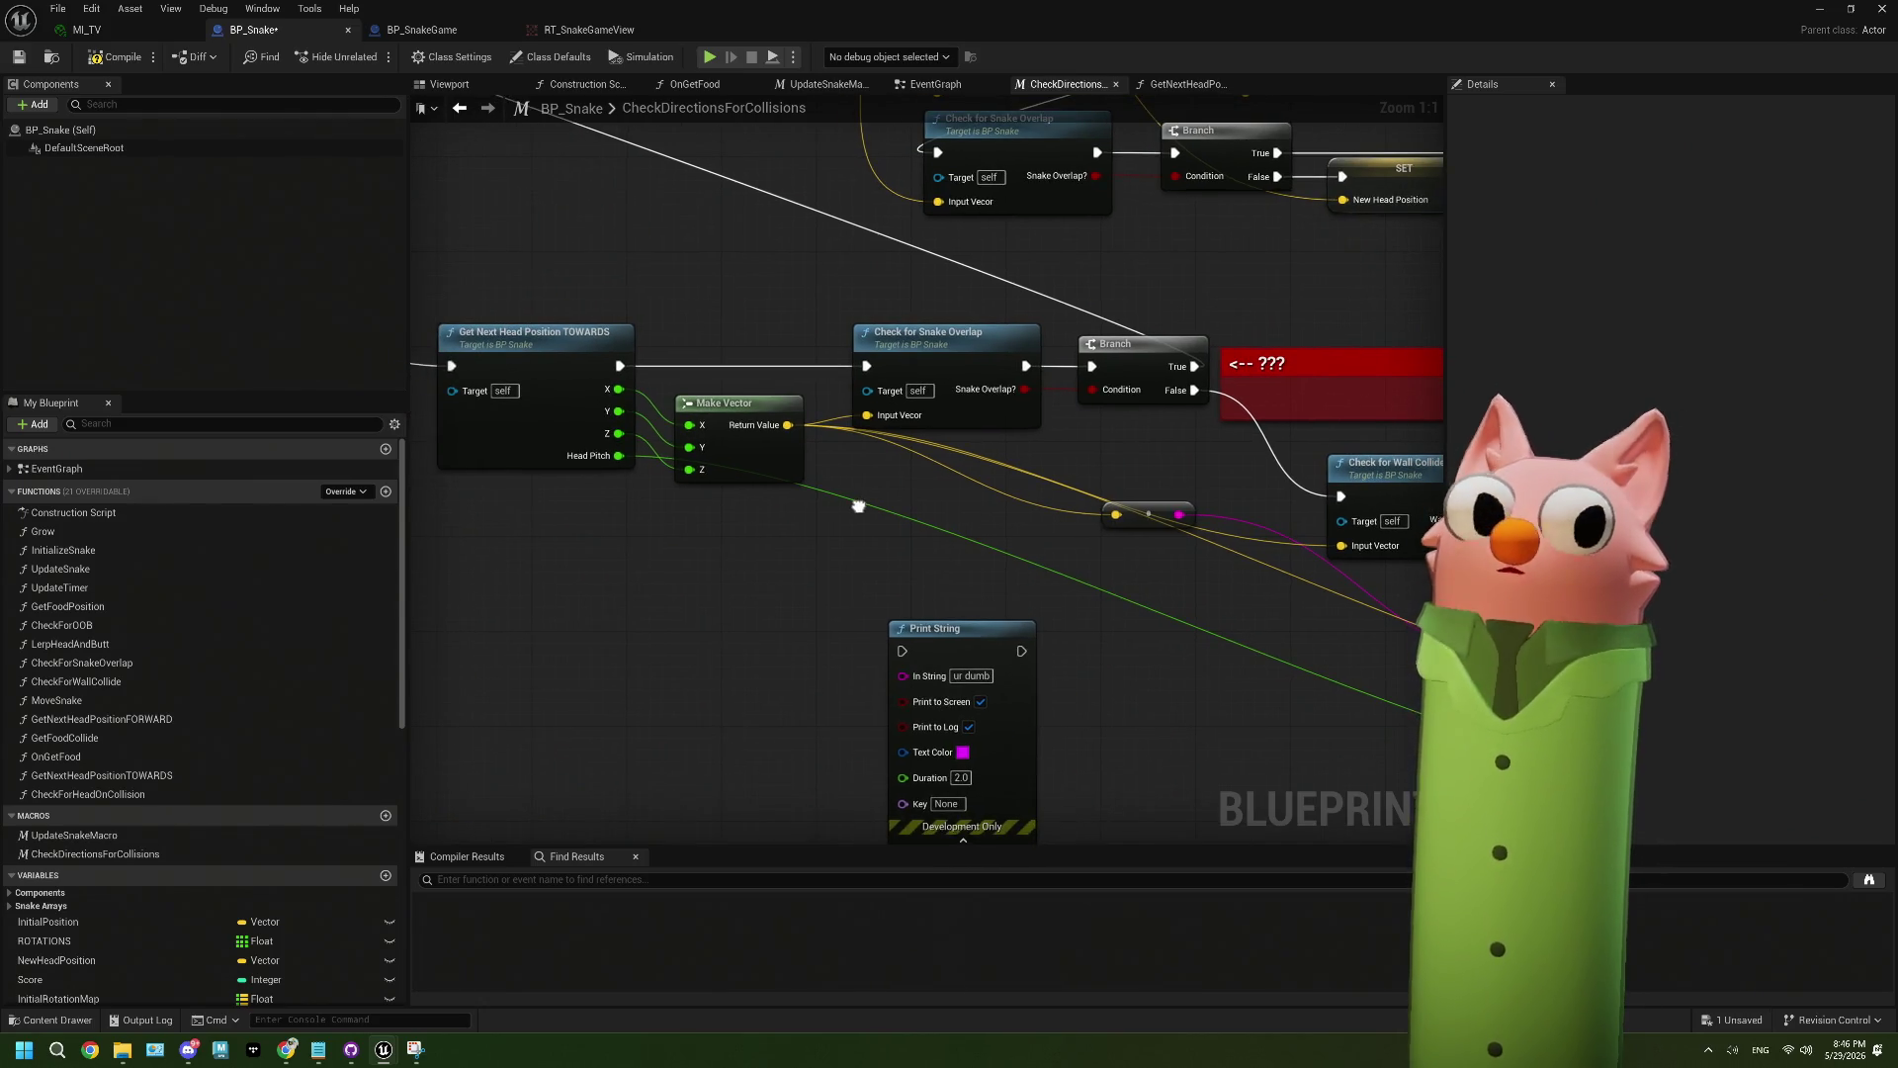
pyautogui.moveTo(539, 430); pyautogui.dragTo(696, 444)
pyautogui.doubleClick(781, 446)
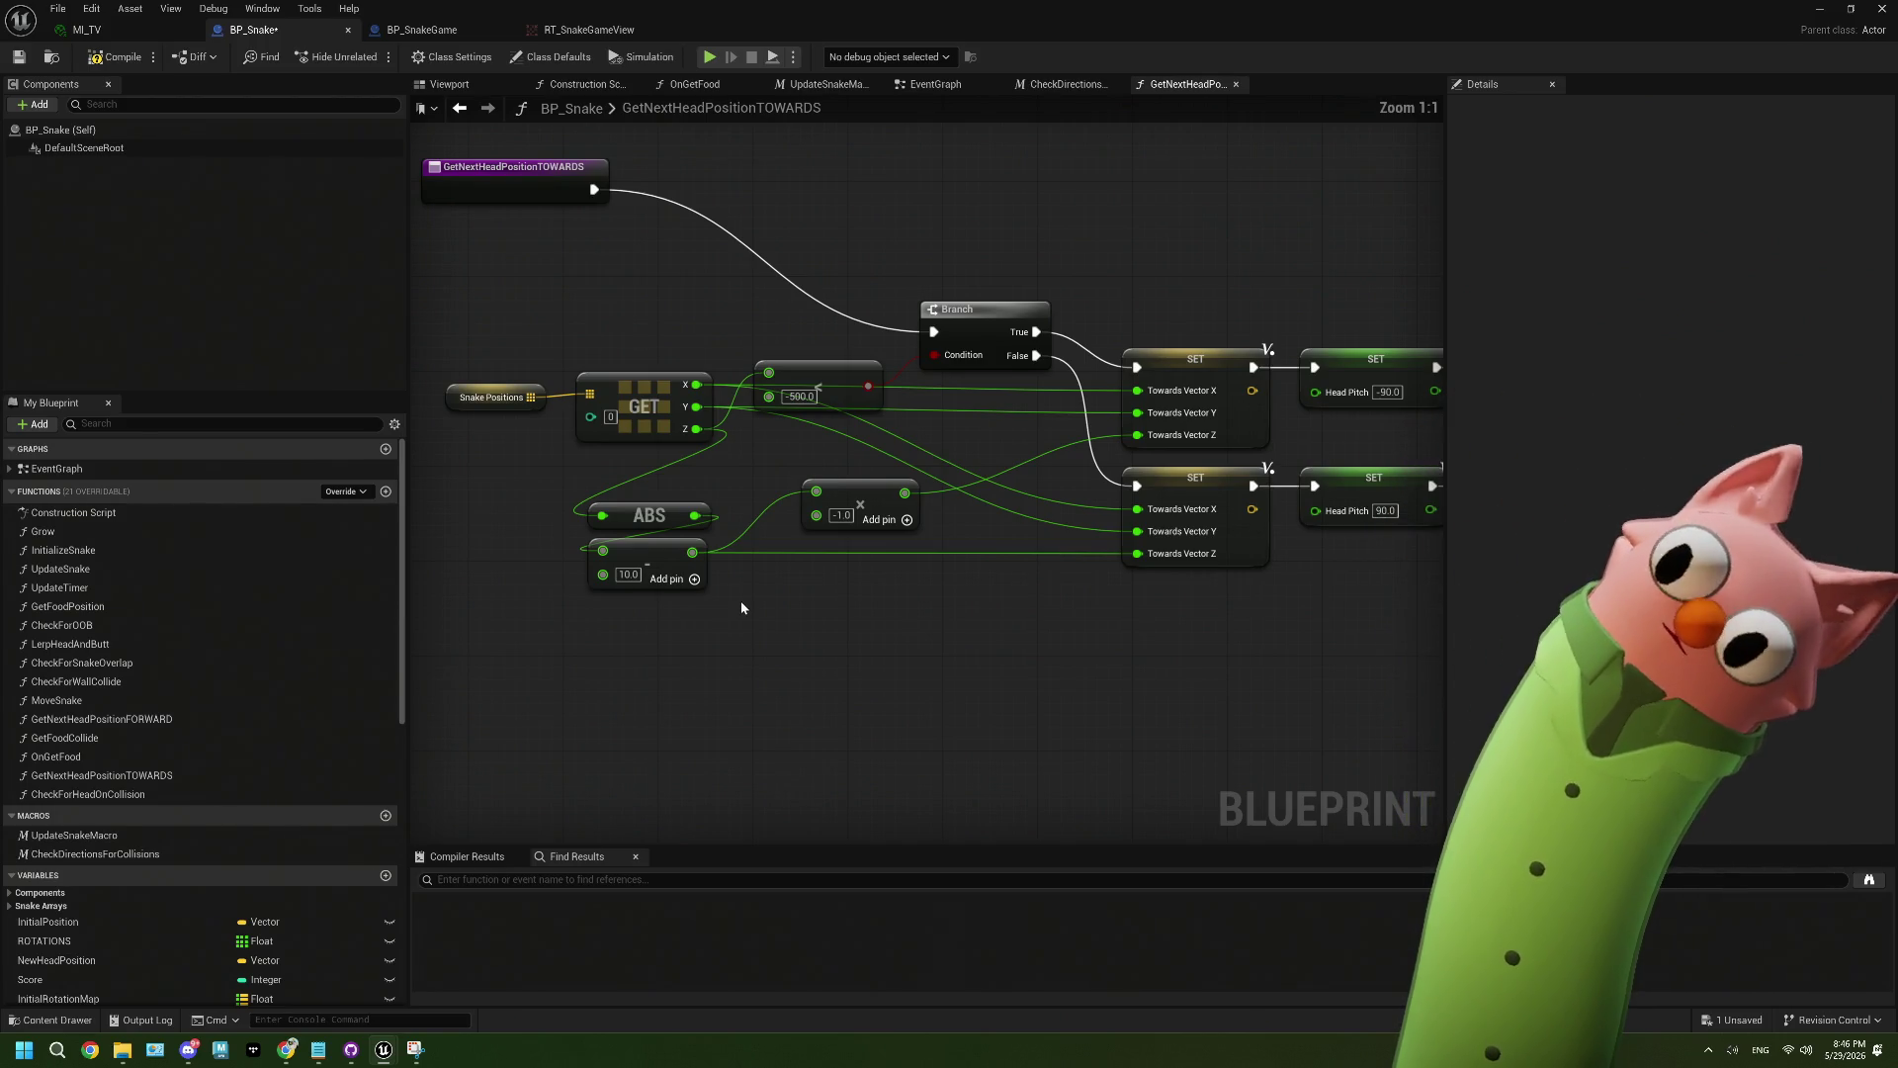
# - Center the Towards Vector math nodes in view and compile BP_Snake so it saves
pyautogui.moveTo(742, 607); pyautogui.dragTo(743, 572)
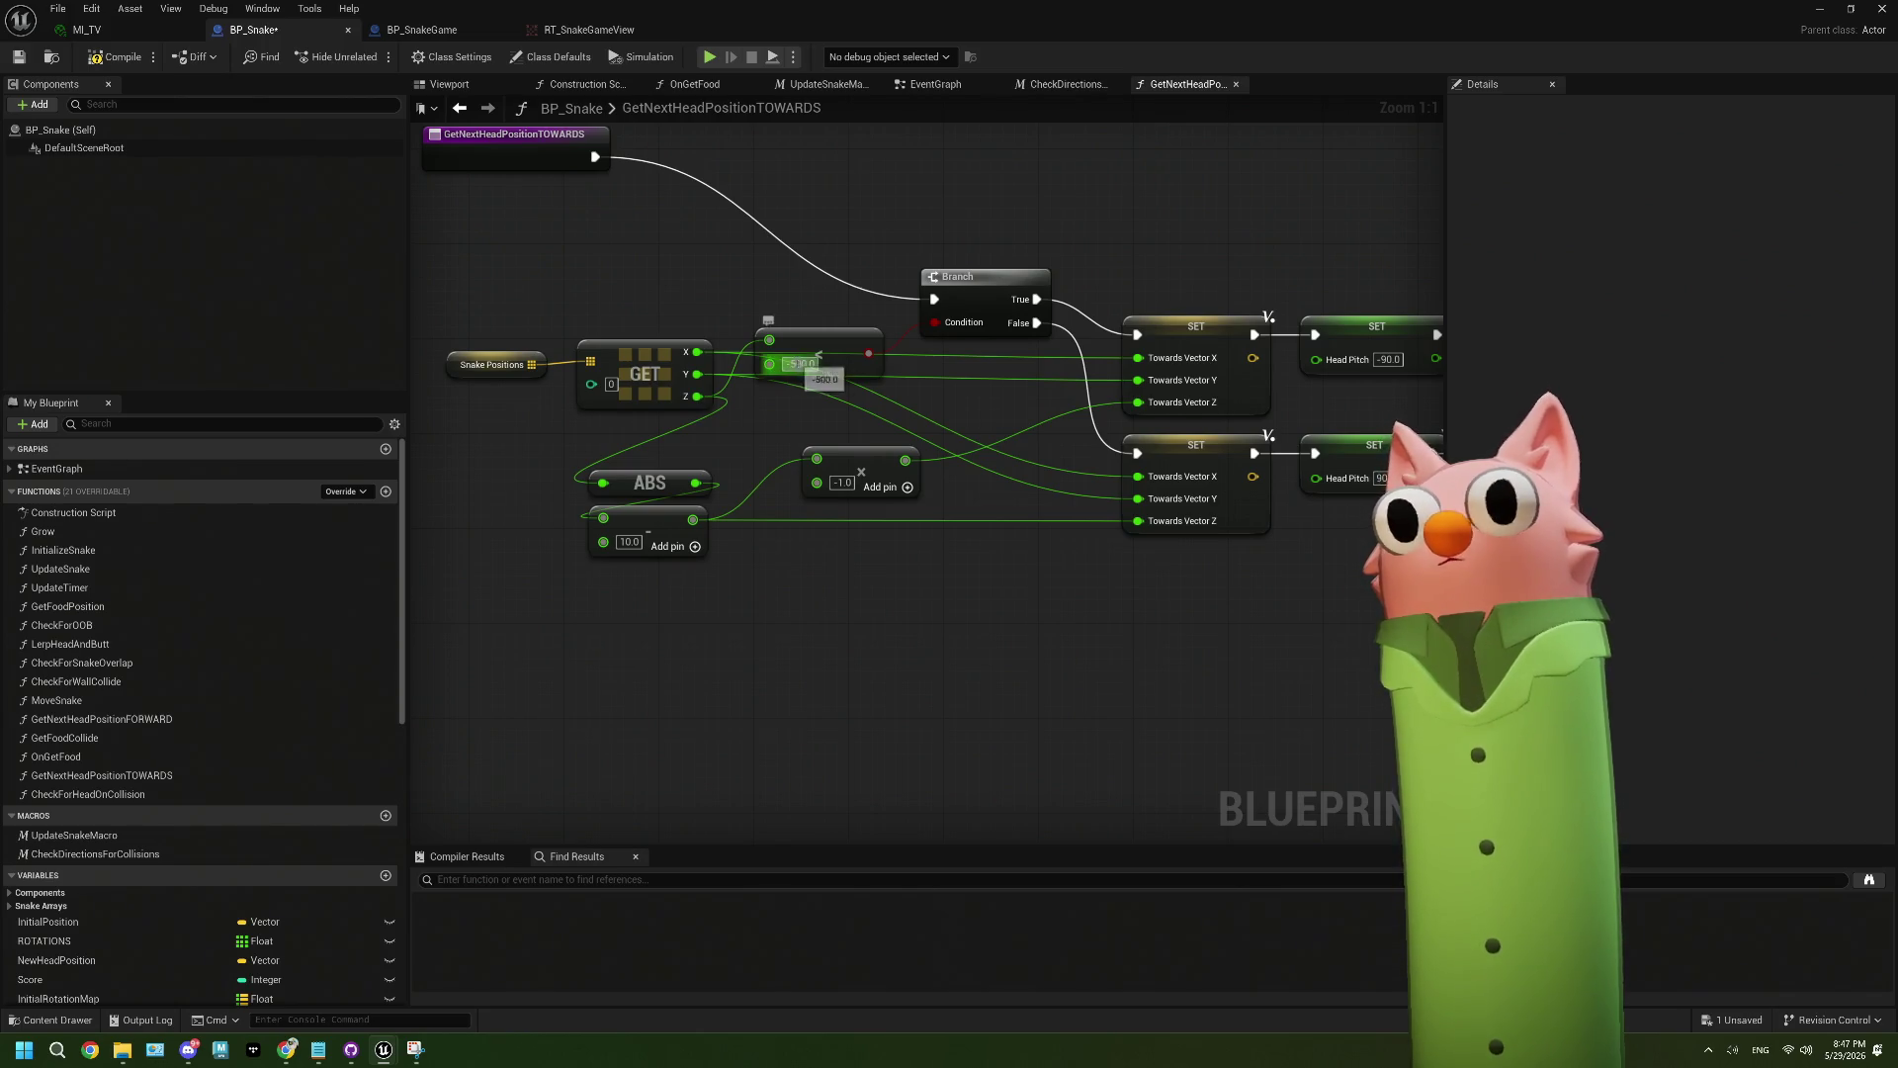
pyautogui.moveTo(768, 438); pyautogui.dragTo(822, 424)
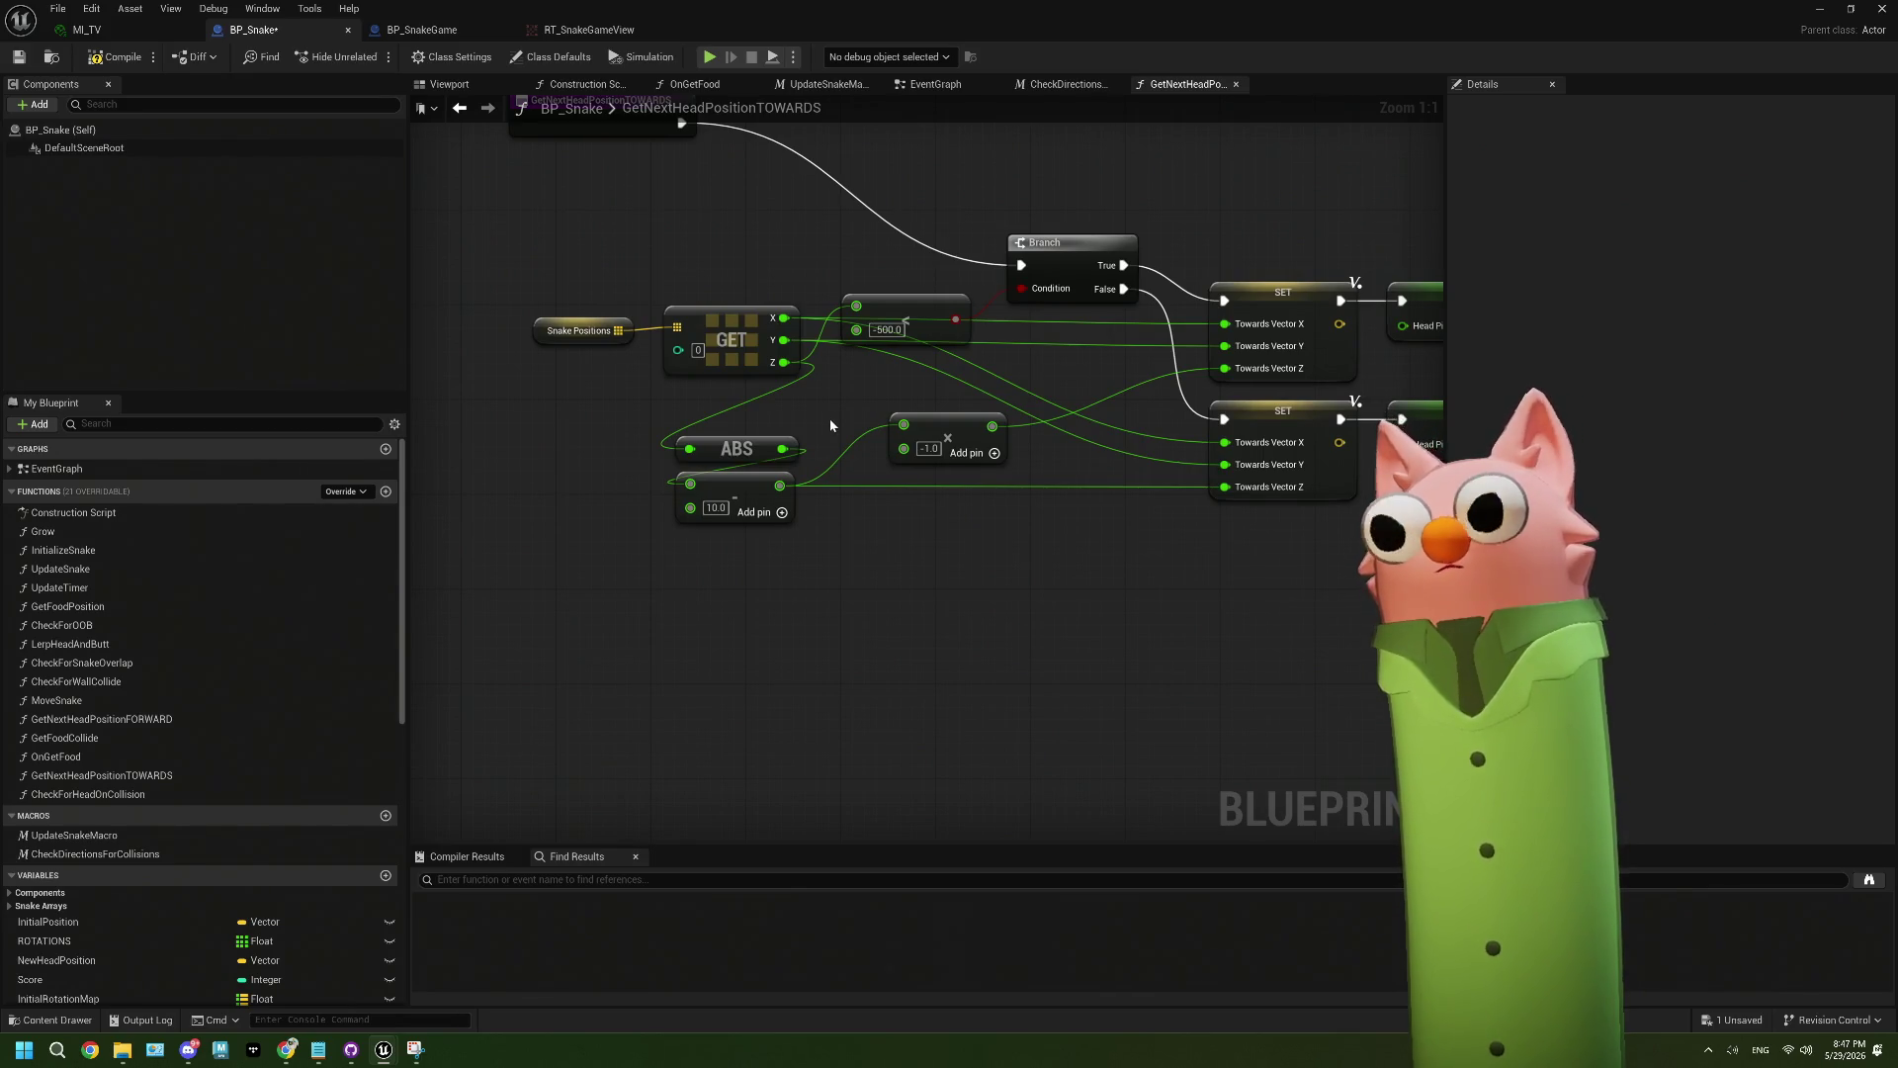
pyautogui.moveTo(829, 425); pyautogui.dragTo(812, 417)
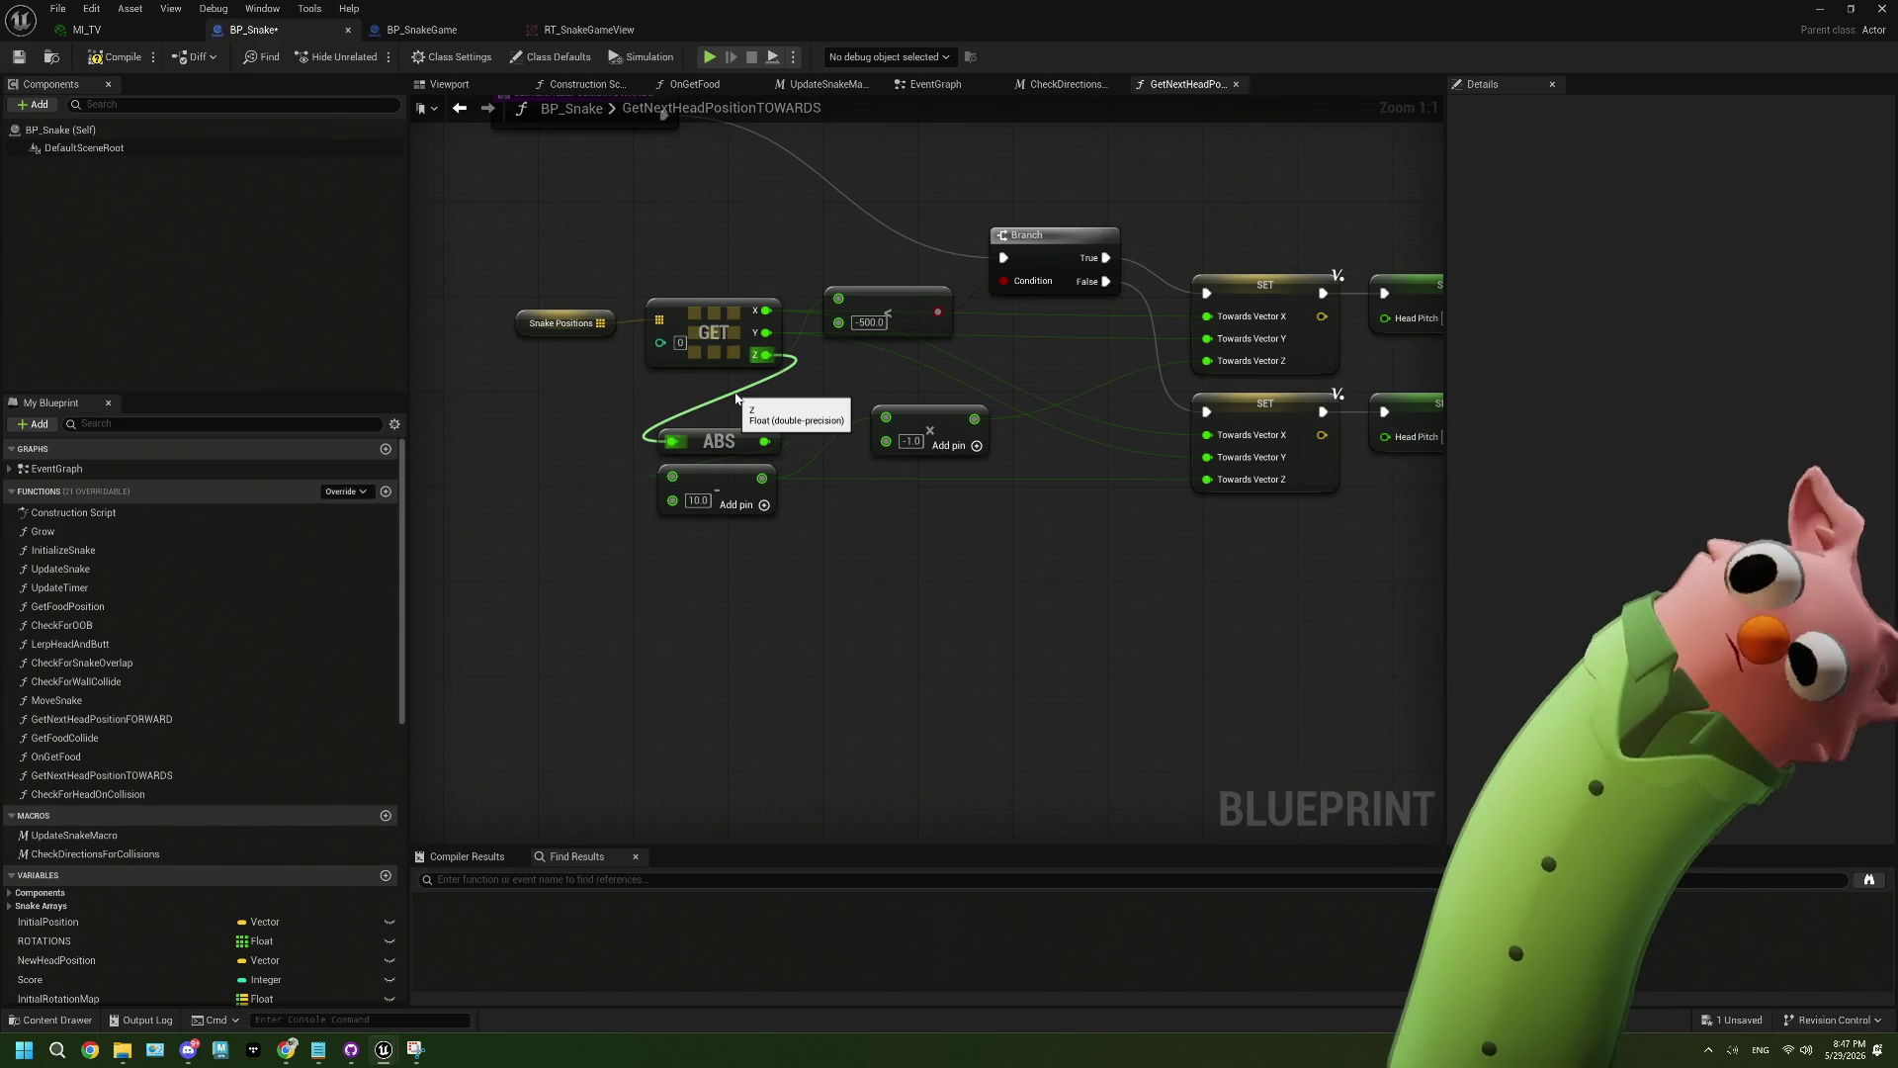
pyautogui.click(111, 58)
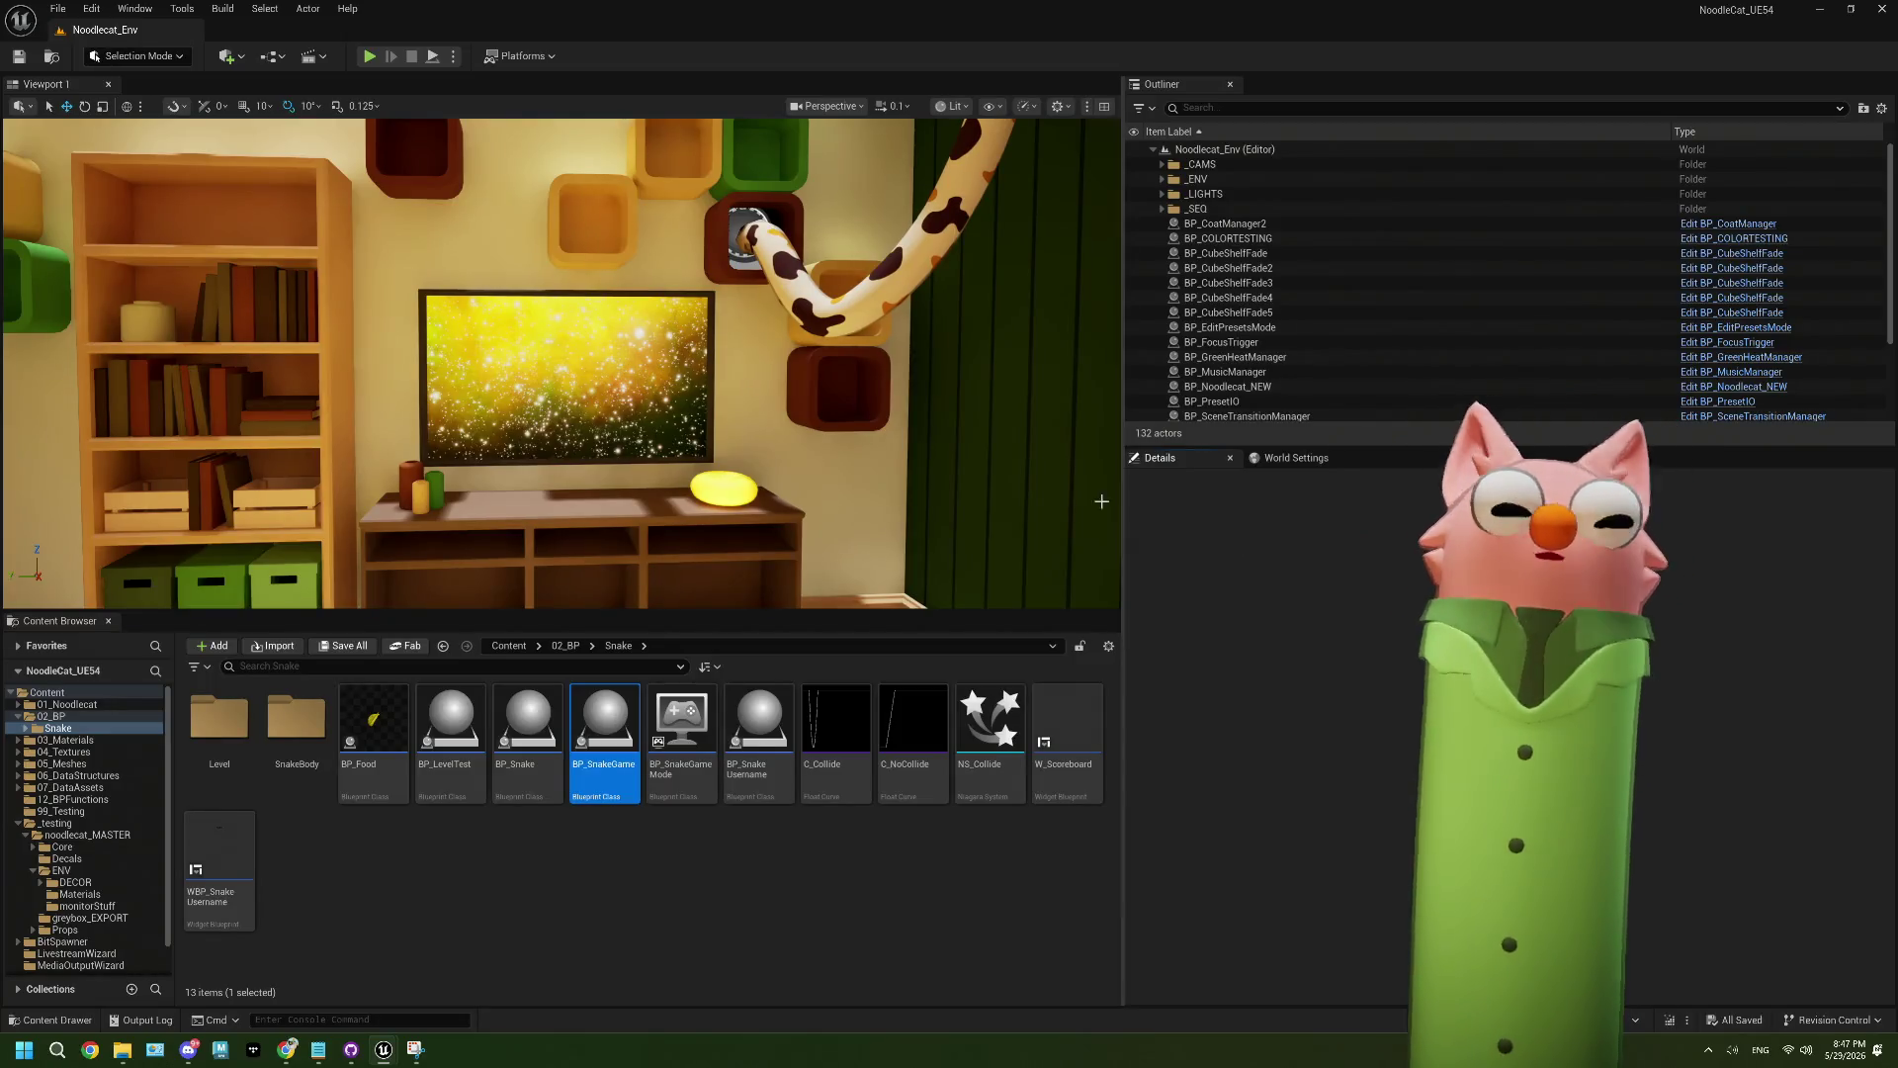
# - Reopen BP_Snake on the GetNextHeadPositionTOWARDS graph and pull a new wire from the ABS output
pyautogui.doubleClick(579, 740)
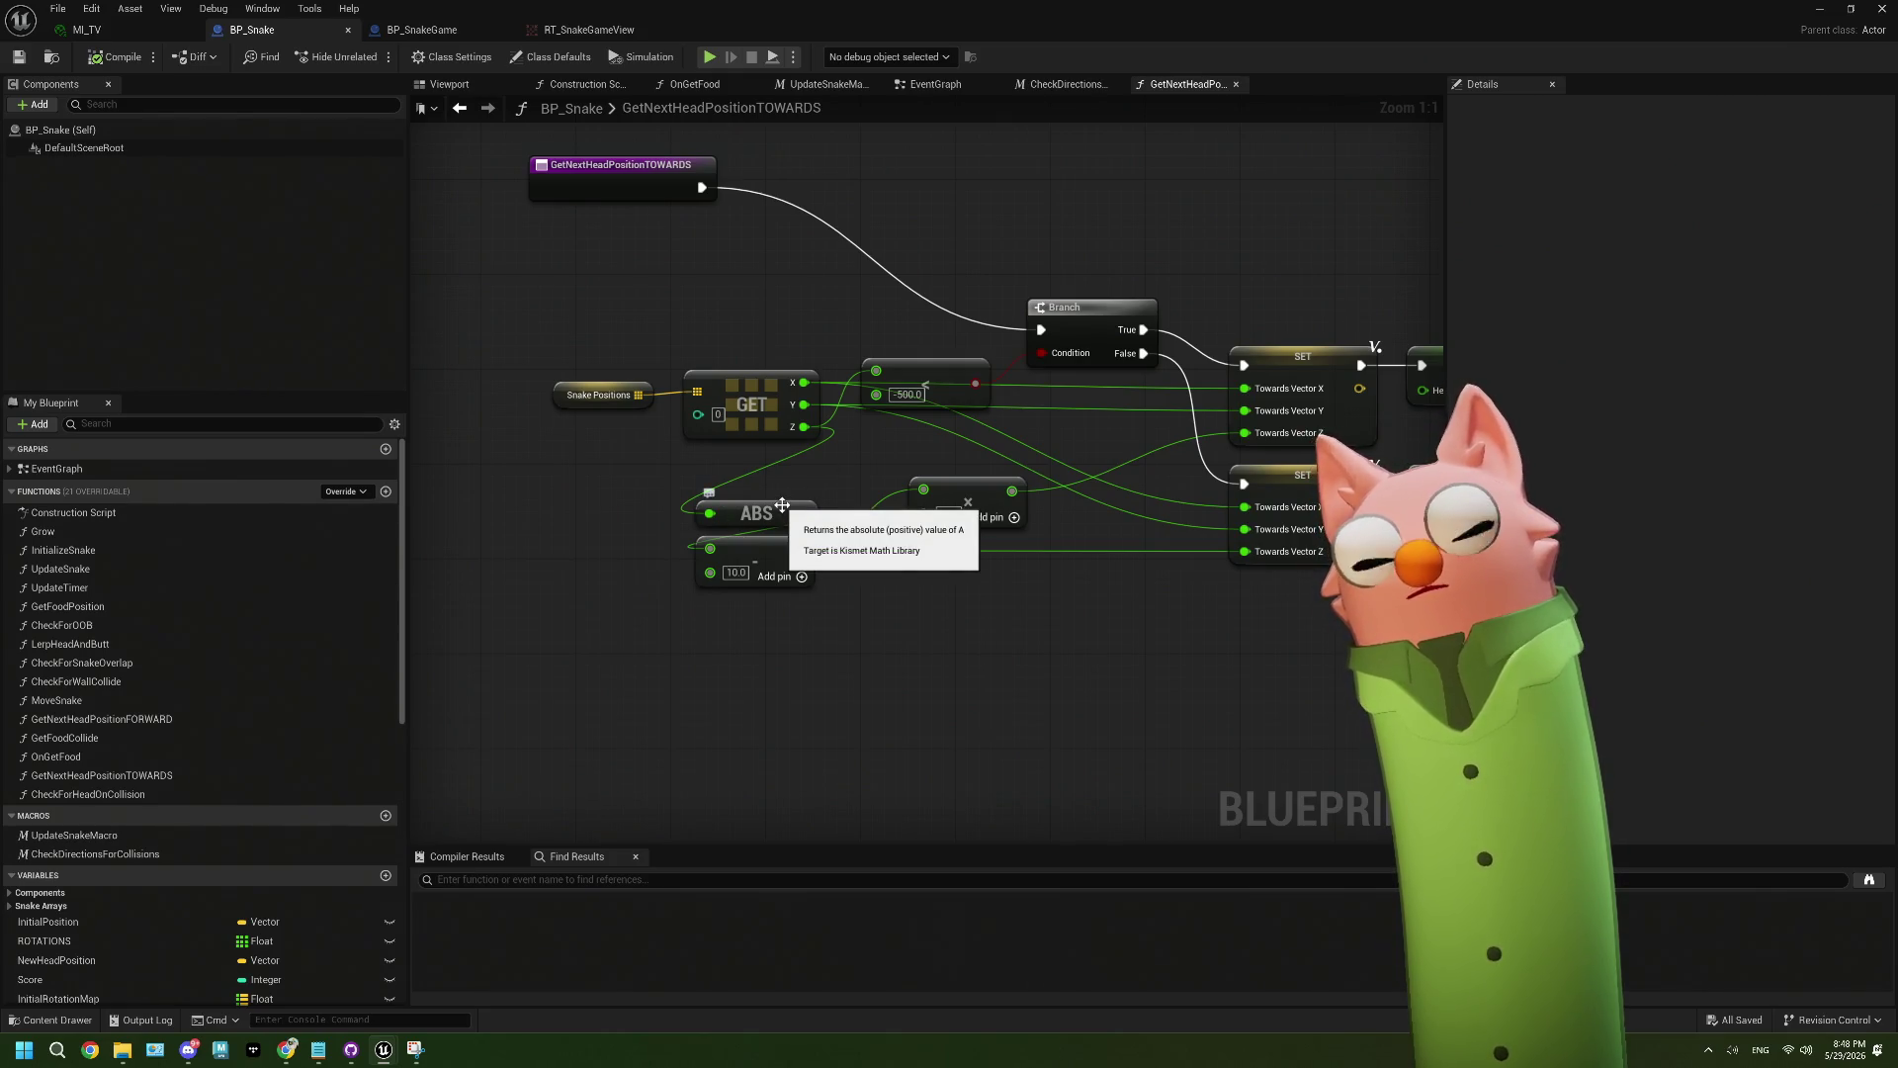
pyautogui.scroll(-1, 788, 503)
pyautogui.scroll(1, 788, 504)
pyautogui.moveTo(788, 503)
pyautogui.mouseDown()
pyautogui.moveTo(676, 537)
pyautogui.moveTo(697, 538)
pyautogui.mouseUp()
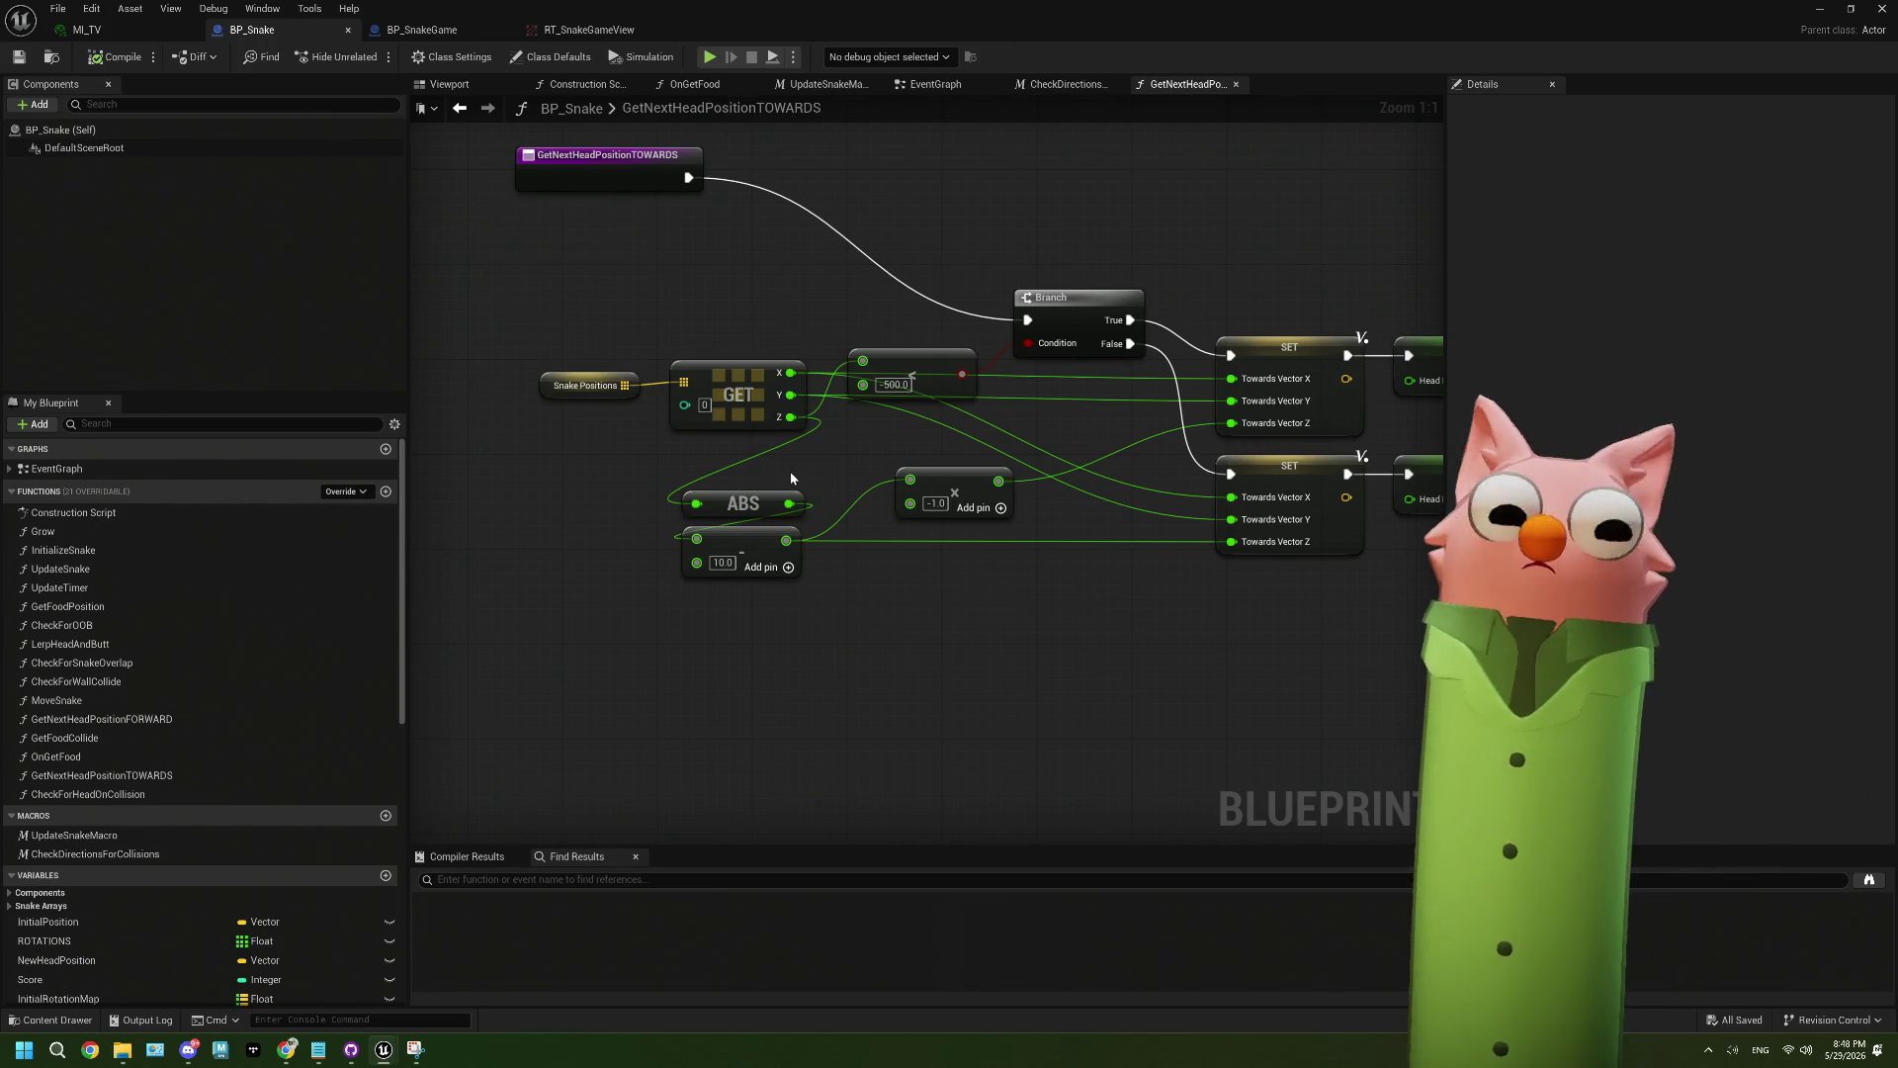
# - Add a Subtract node off the GET node's Z output and set it to -500.0
pyautogui.moveTo(791, 471)
pyautogui.mouseDown()
pyautogui.moveTo(679, 522)
pyautogui.moveTo(677, 584)
pyautogui.mouseUp()
pyautogui.moveTo(743, 499)
pyautogui.mouseDown()
pyautogui.moveTo(732, 570)
pyautogui.moveTo(882, 511)
pyautogui.mouseUp()
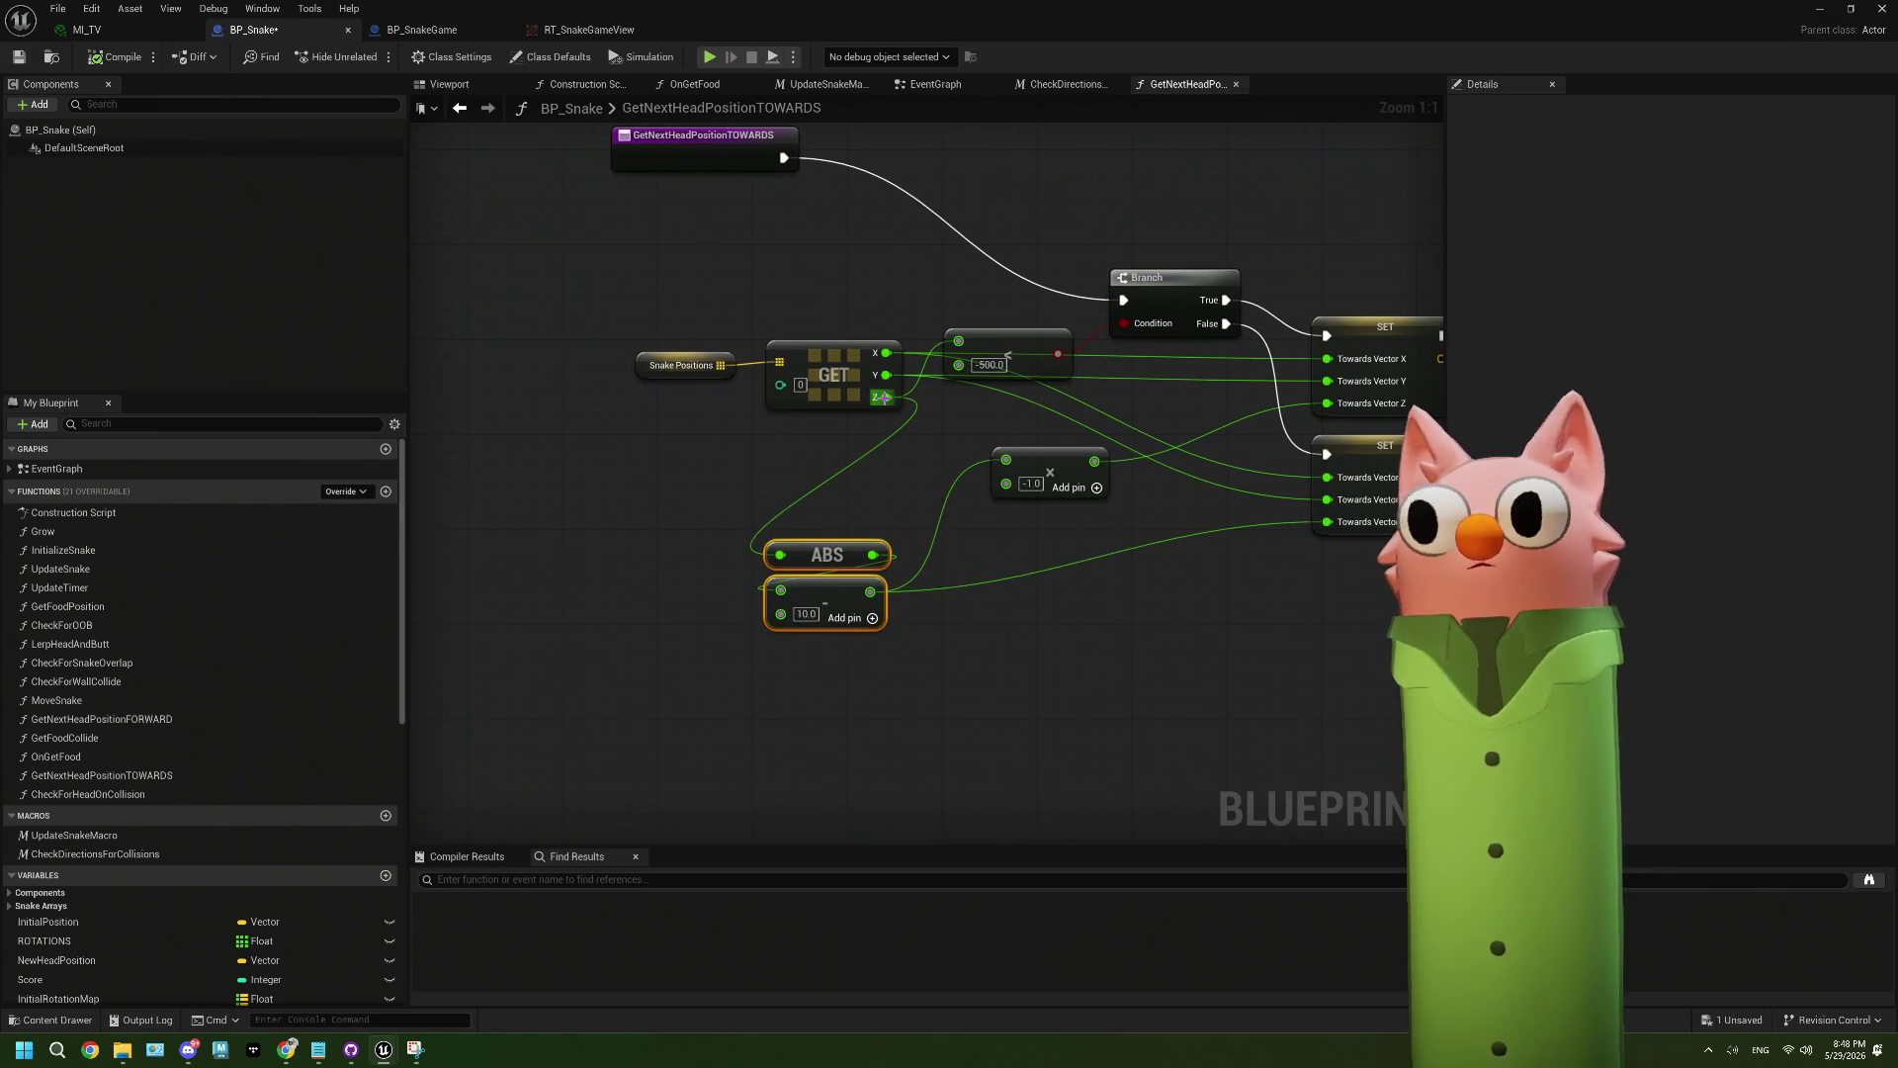
pyautogui.moveTo(883, 396)
pyautogui.mouseDown()
pyautogui.moveTo(759, 549)
pyautogui.moveTo(605, 536)
pyautogui.moveTo(741, 524)
pyautogui.moveTo(813, 476)
pyautogui.mouseUp()
pyautogui.write('-')
pyautogui.press('Return')
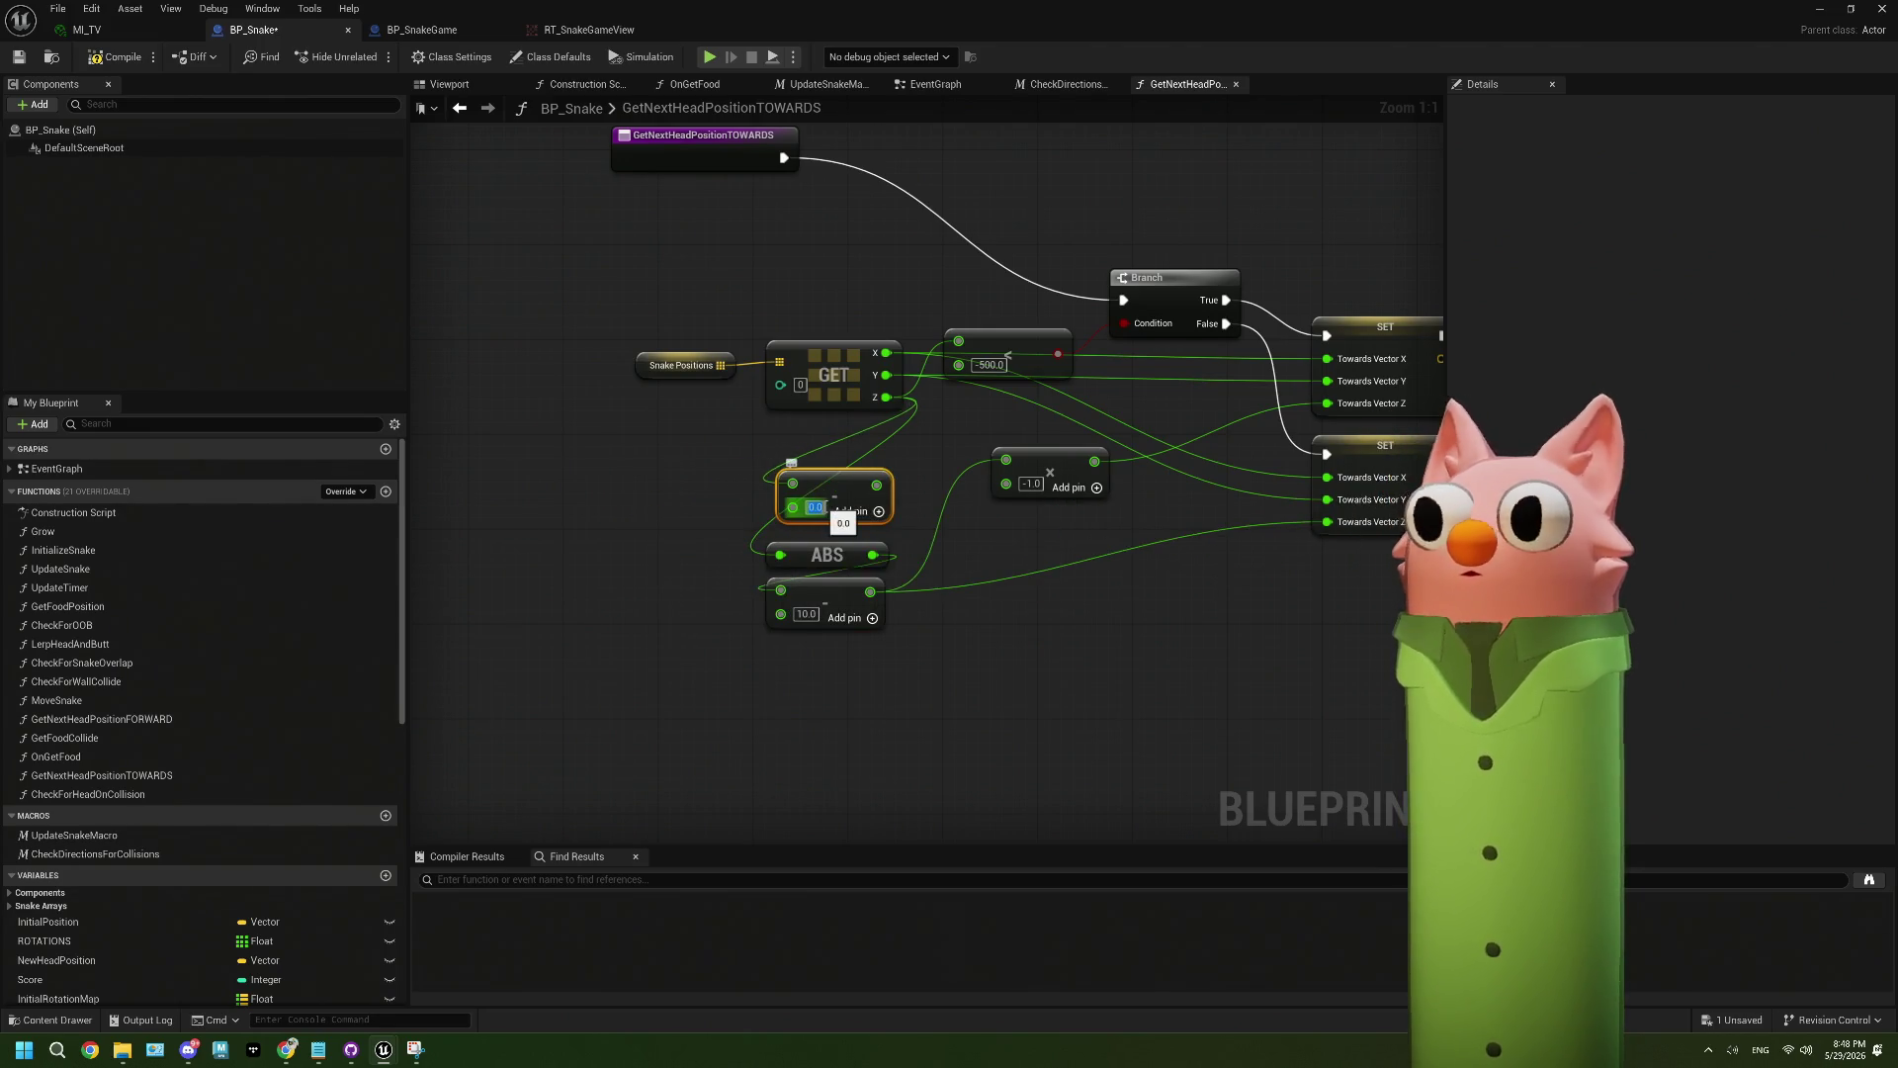
pyautogui.write('500')
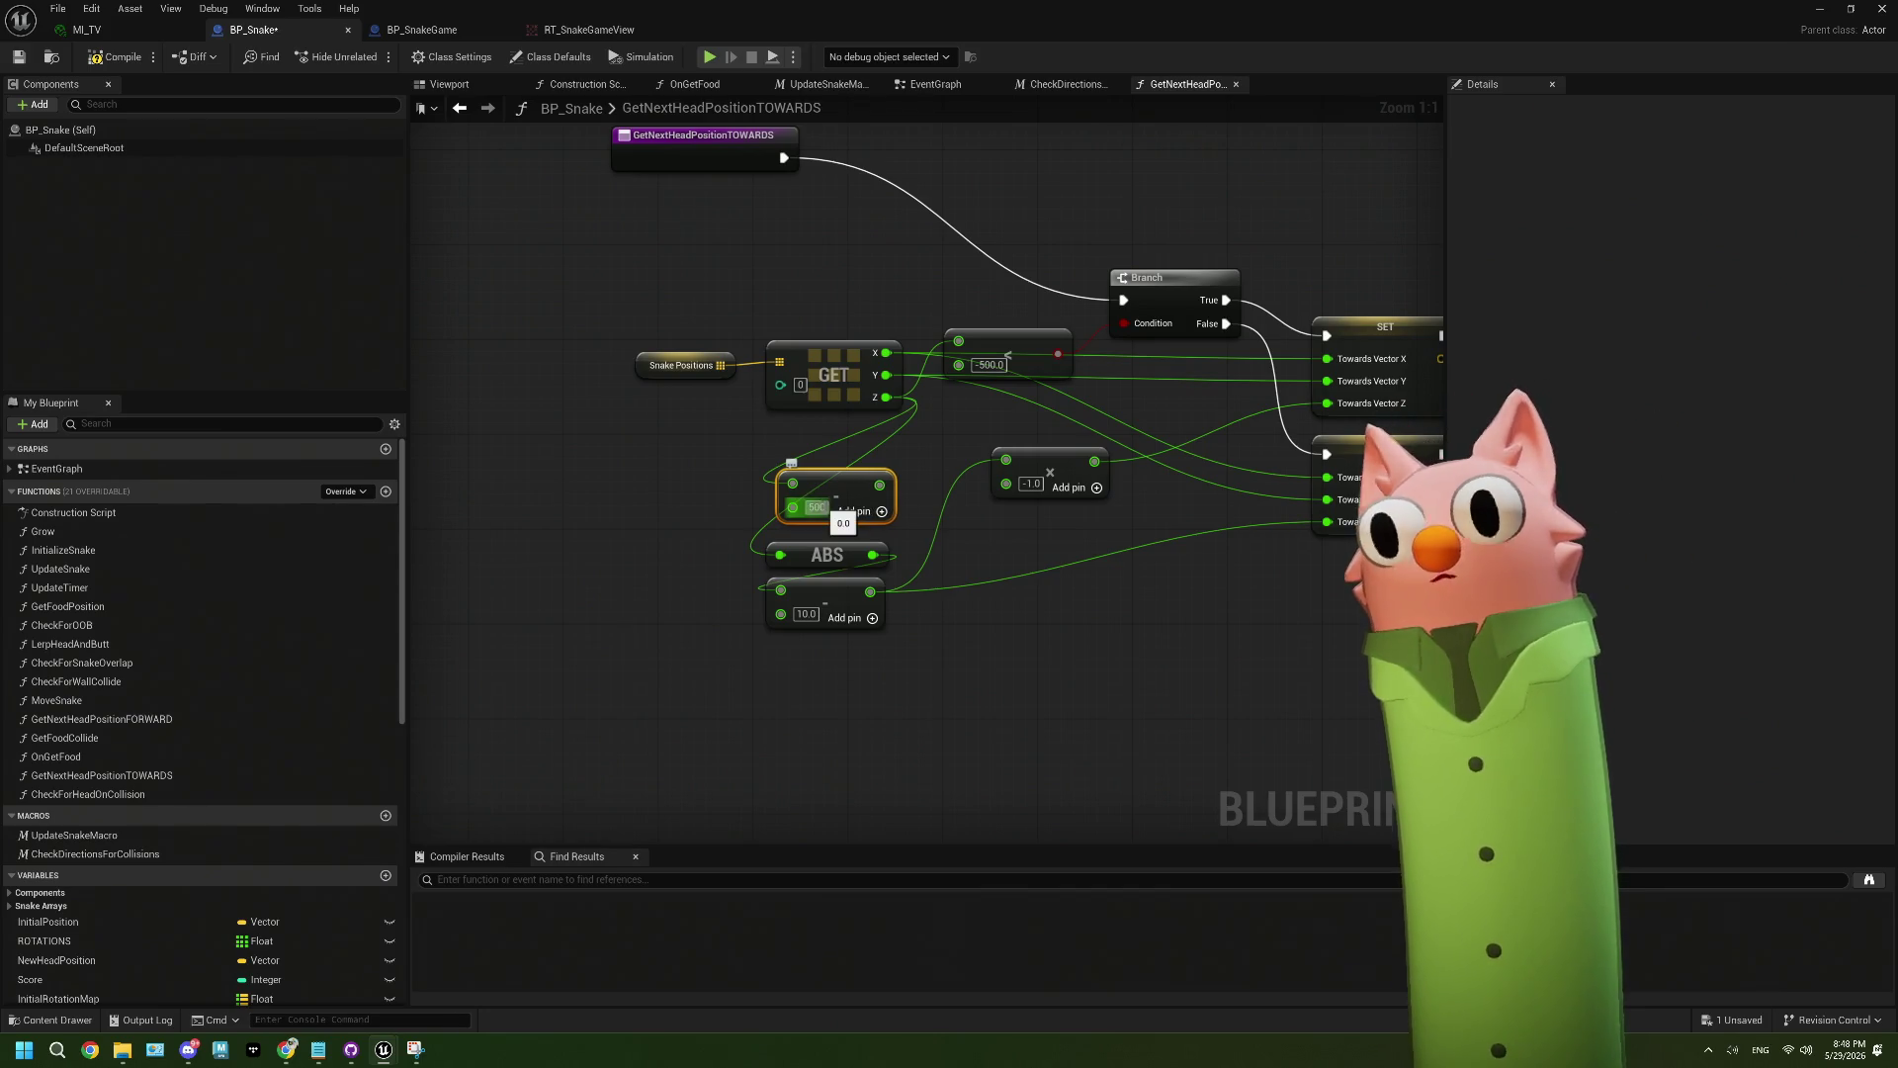
pyautogui.write('-')
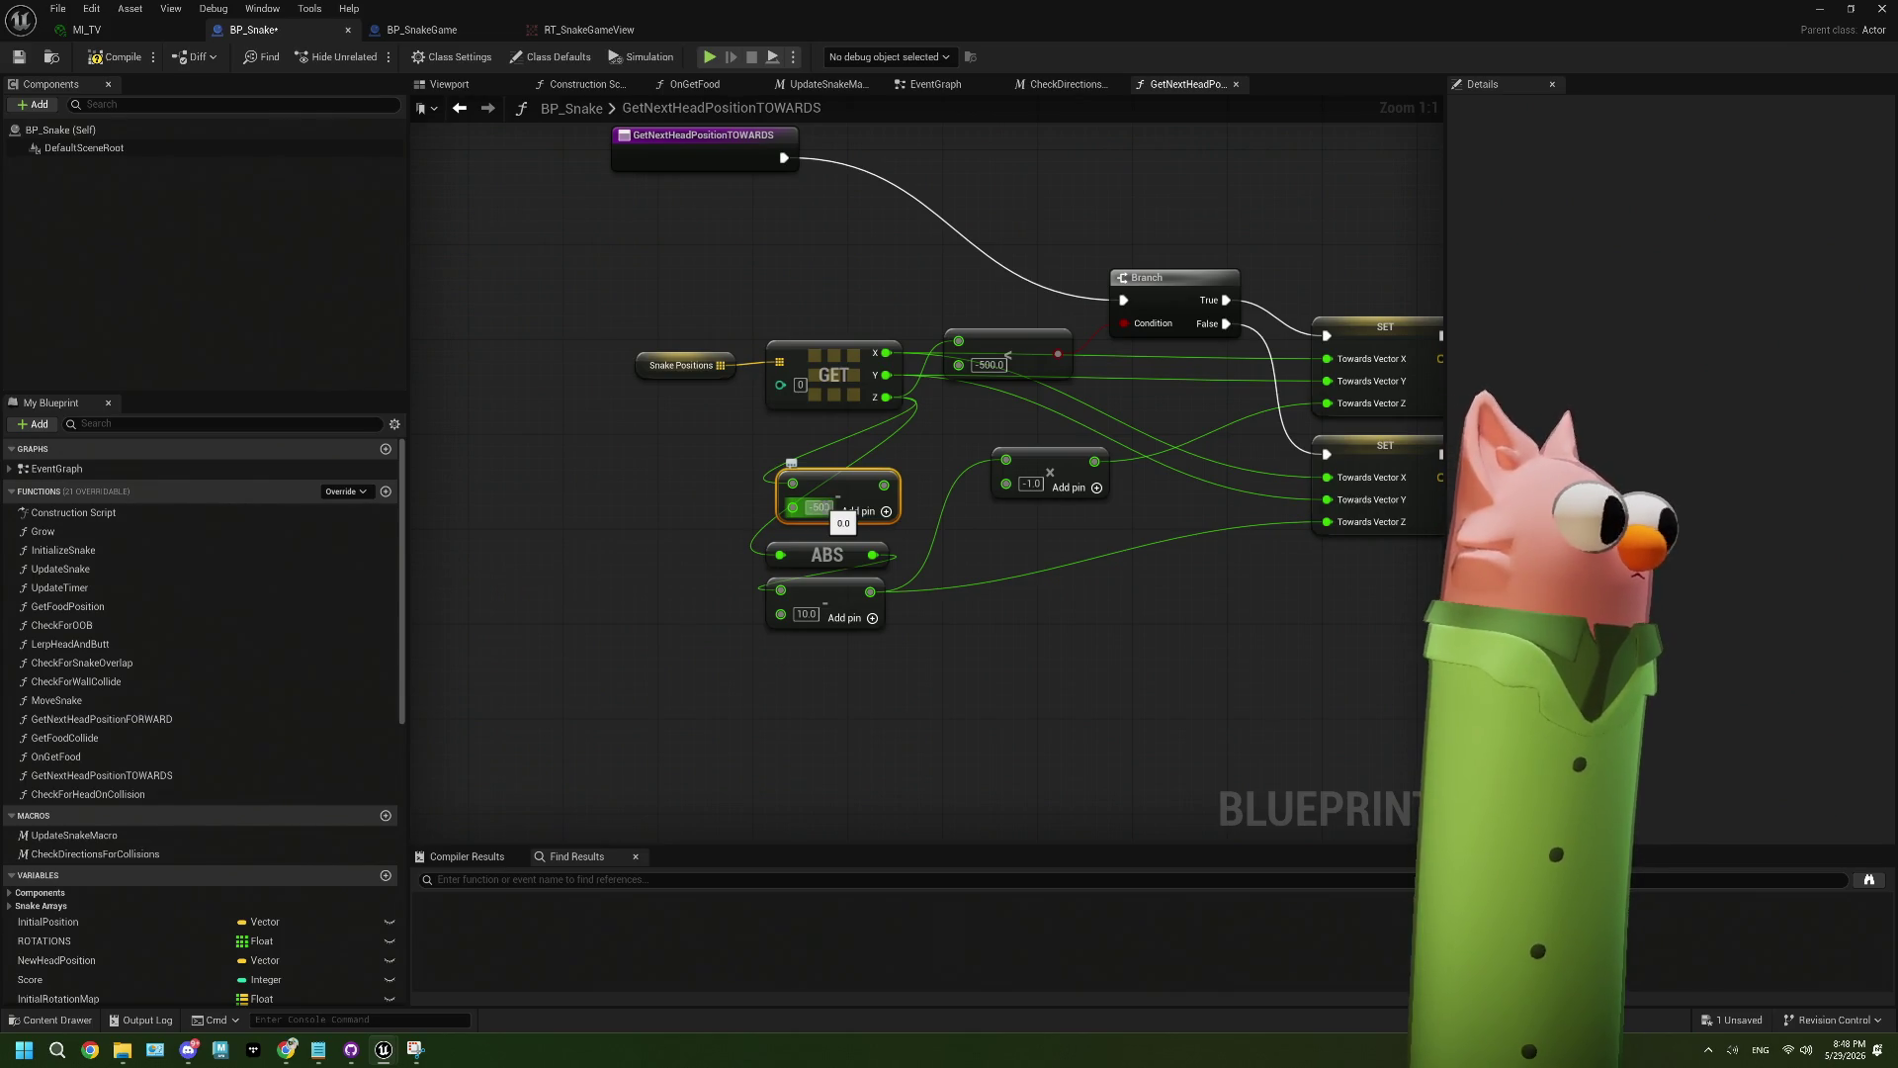
pyautogui.click(914, 491)
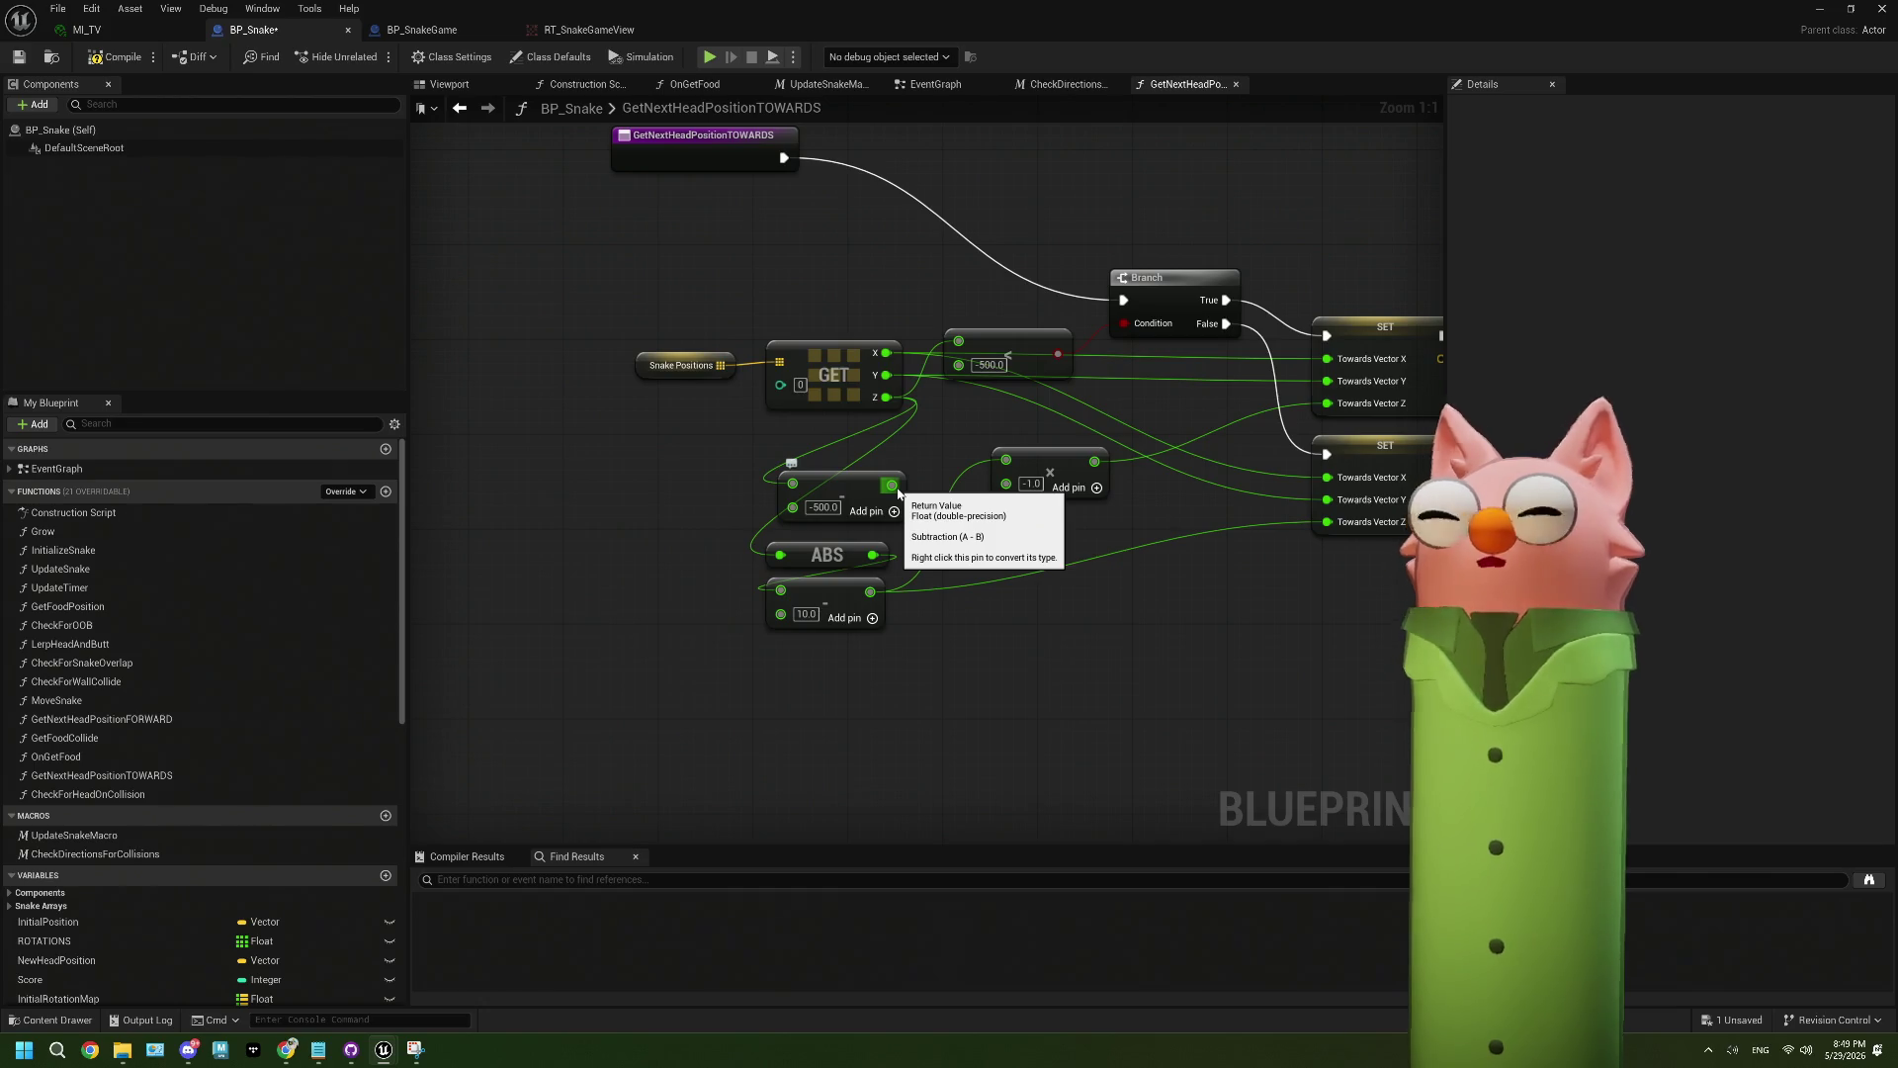
# - Feed the subtraction result into ABS, save BP_Snake, and start a play test
pyautogui.moveTo(899, 494)
pyautogui.mouseDown()
pyautogui.moveTo(890, 524)
pyautogui.moveTo(792, 562)
pyautogui.mouseUp()
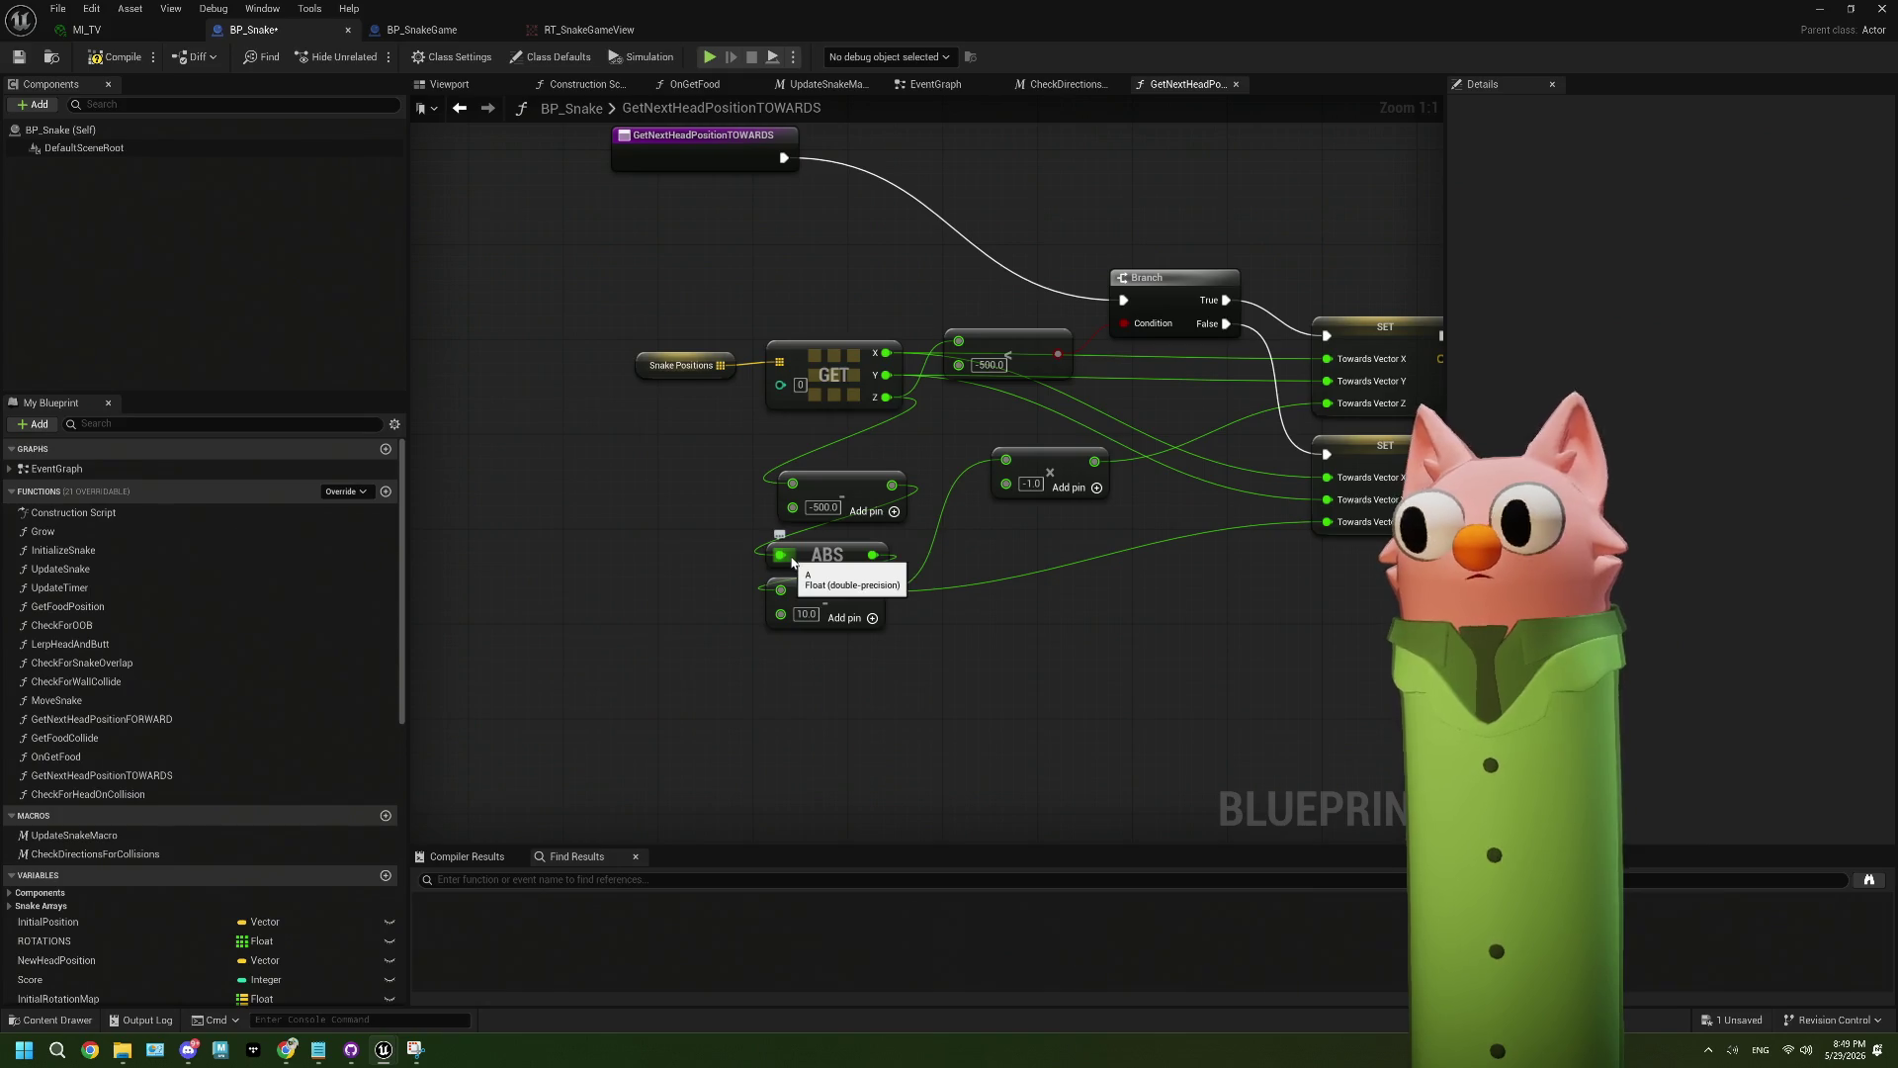
pyautogui.moveTo(858, 497); pyautogui.dragTo(846, 507)
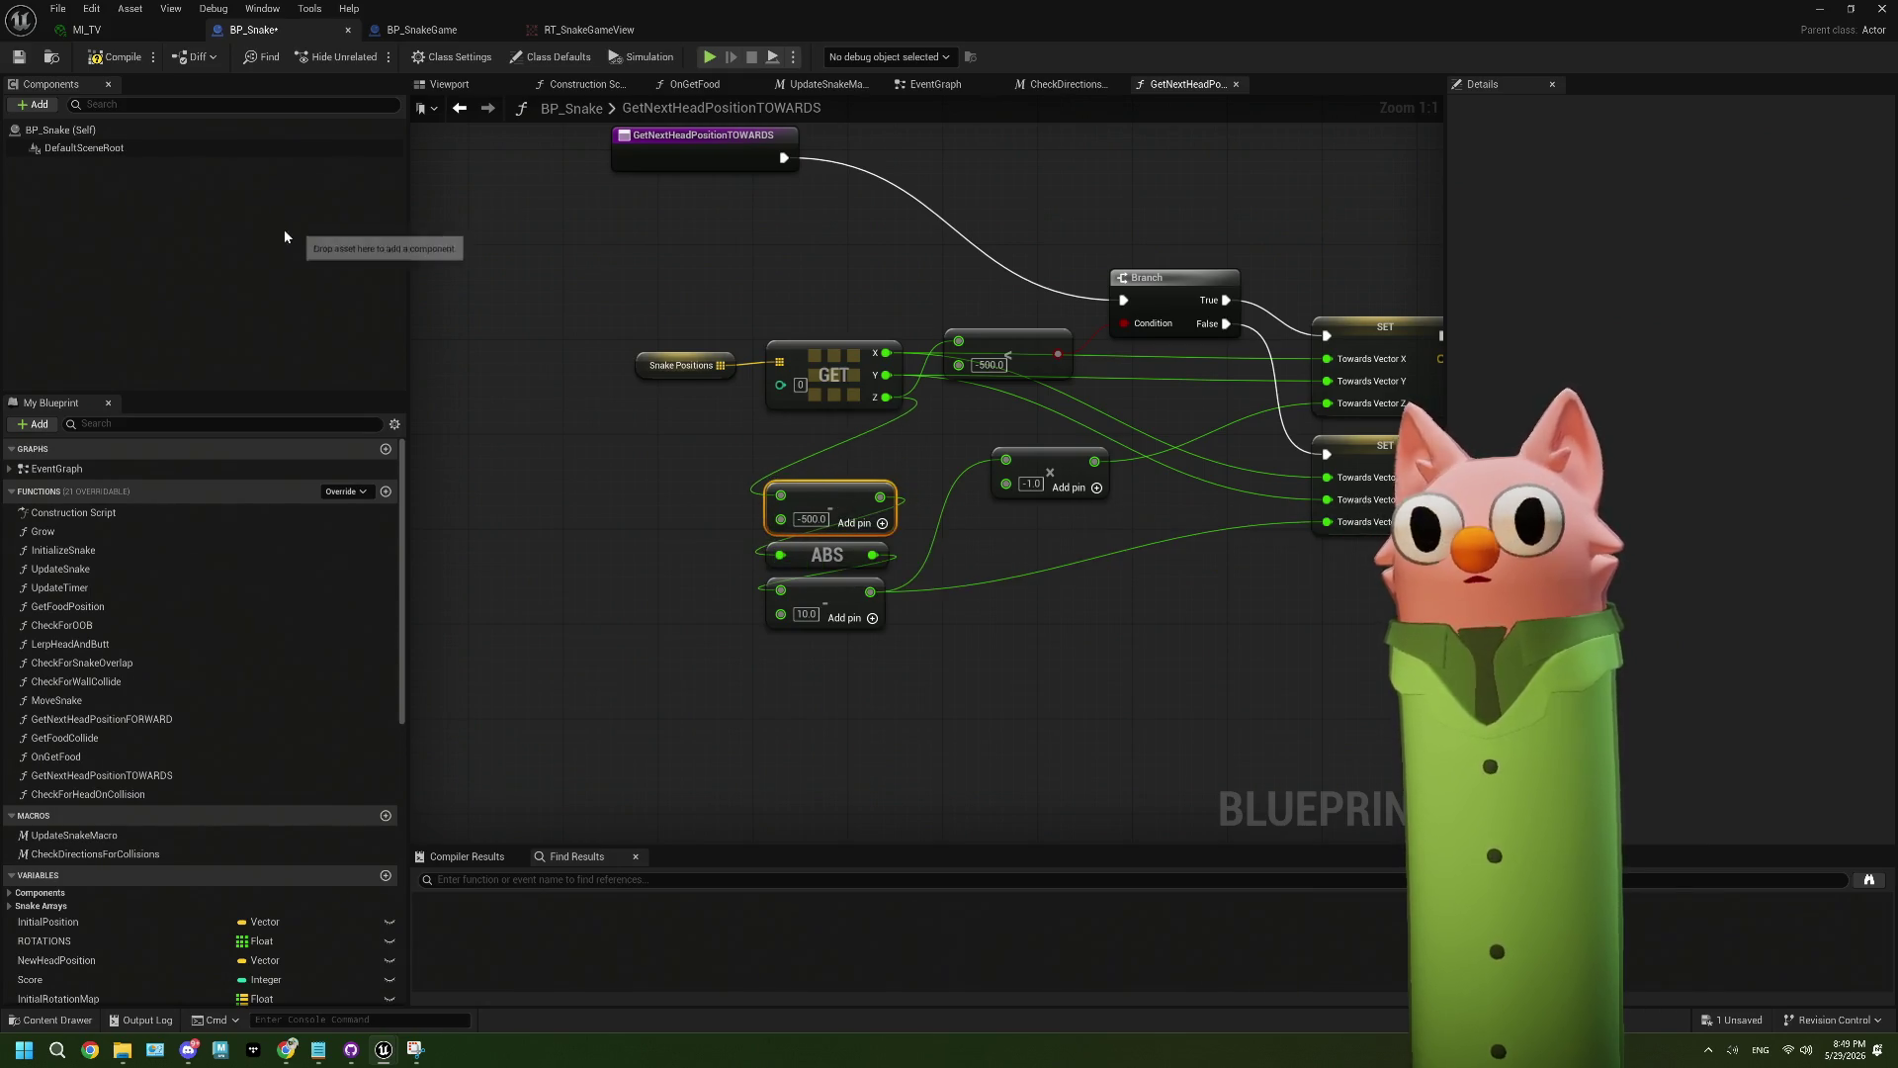
pyautogui.click(19, 56)
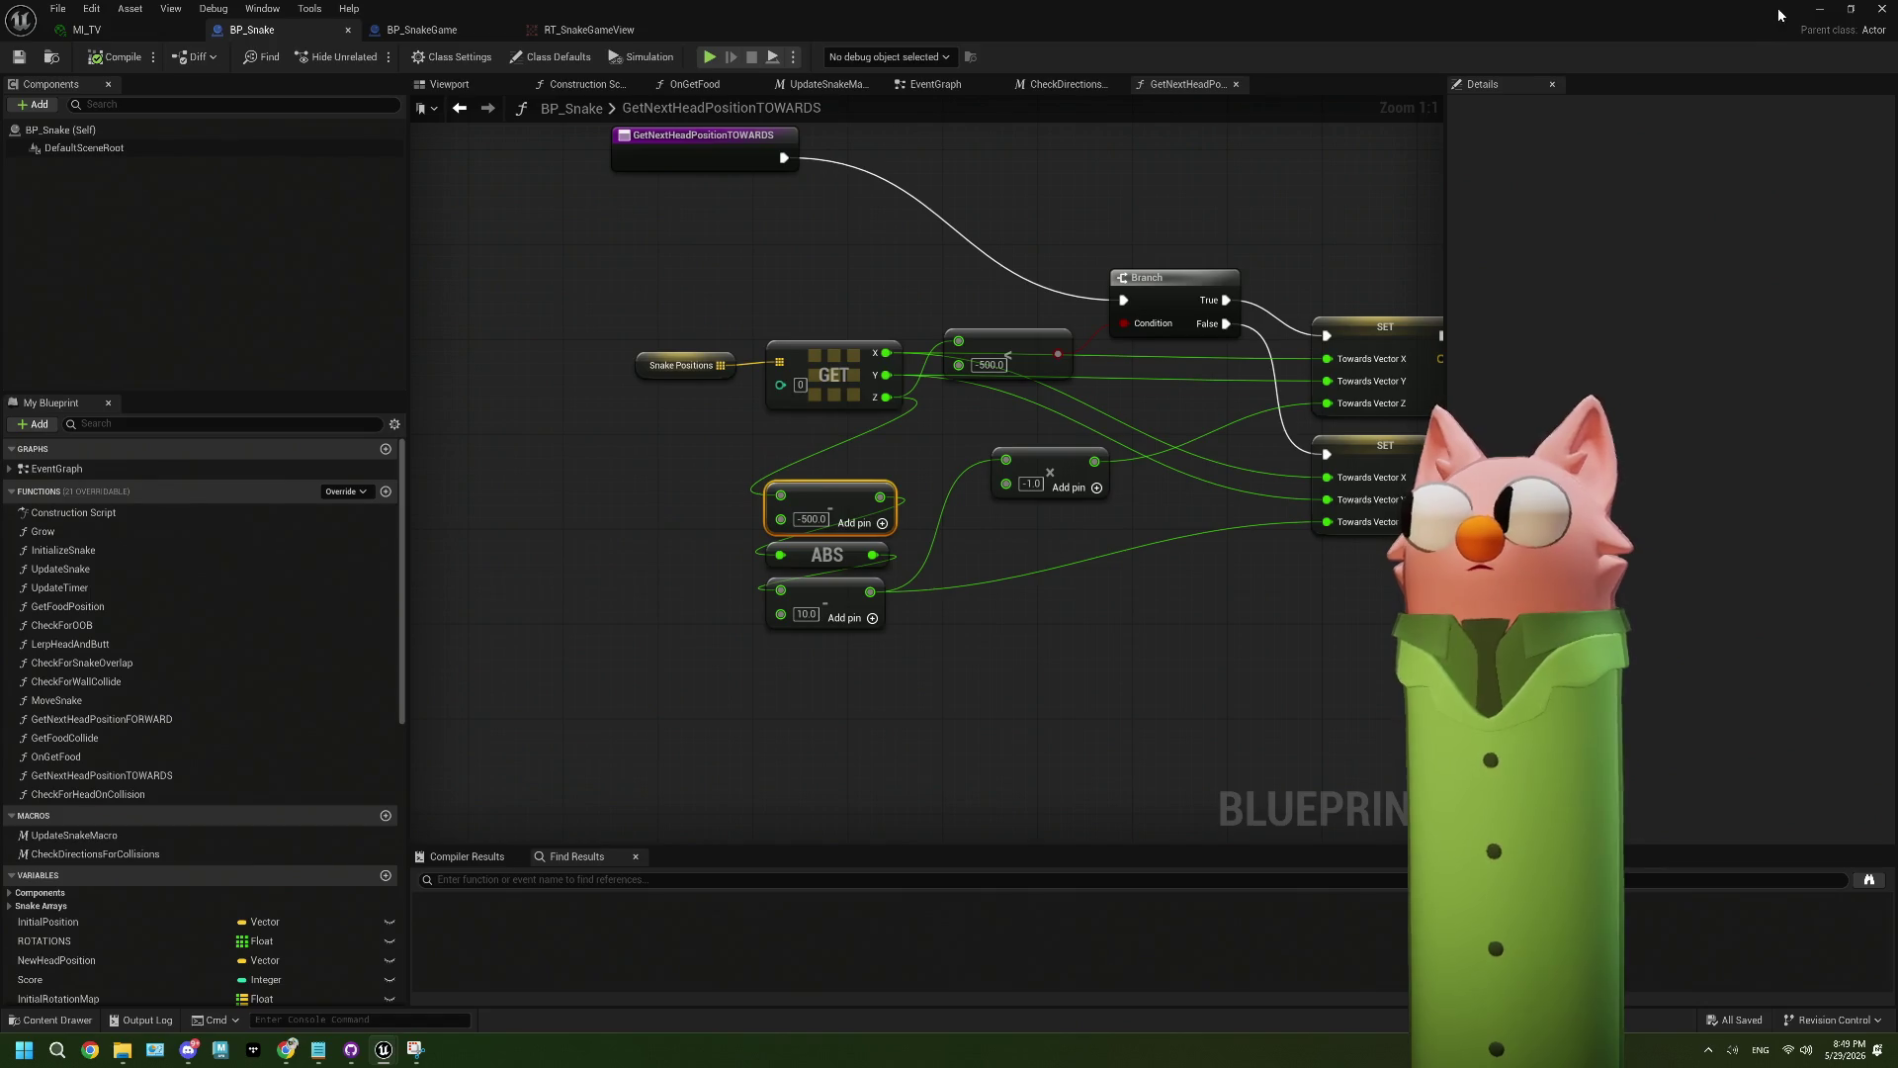
pyautogui.click(1816, 11)
pyautogui.click(370, 56)
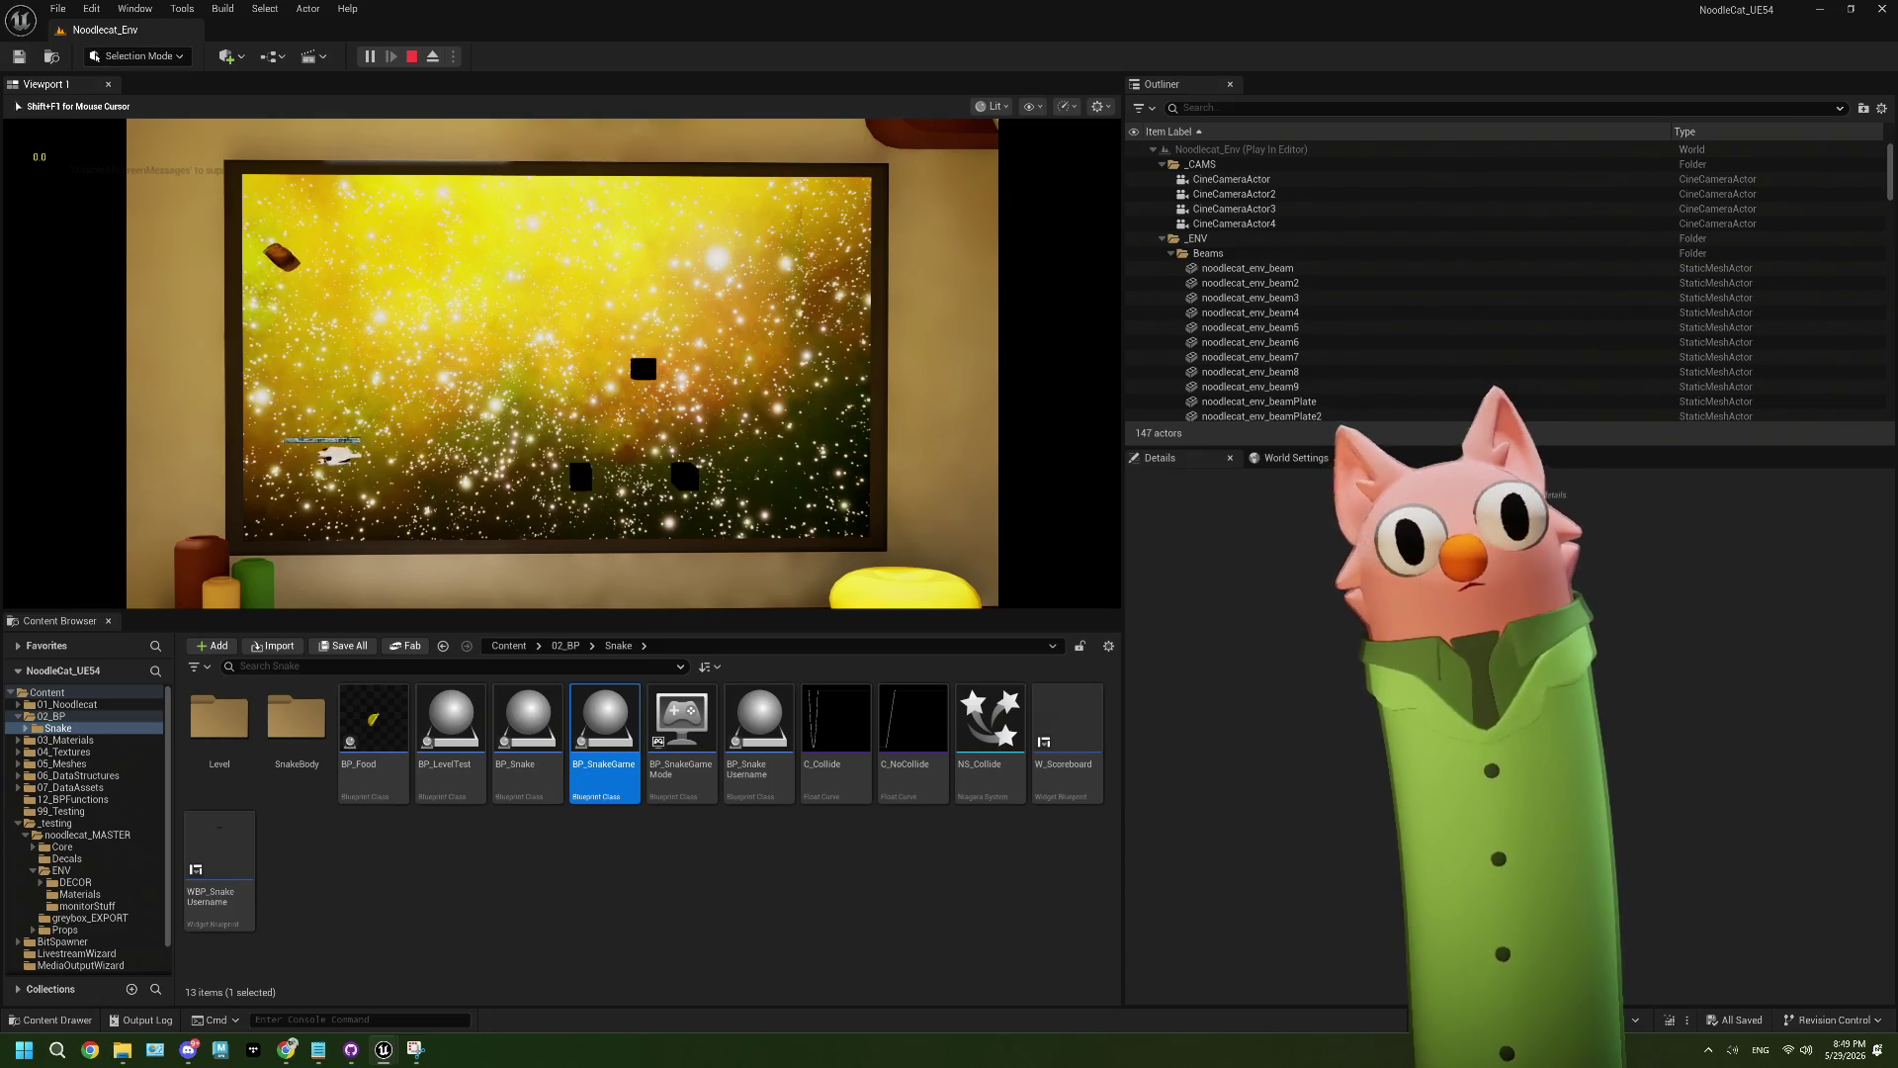
# - Steer the snake up, right, left and down around the board with the arrow keys
pyautogui.press('Up')
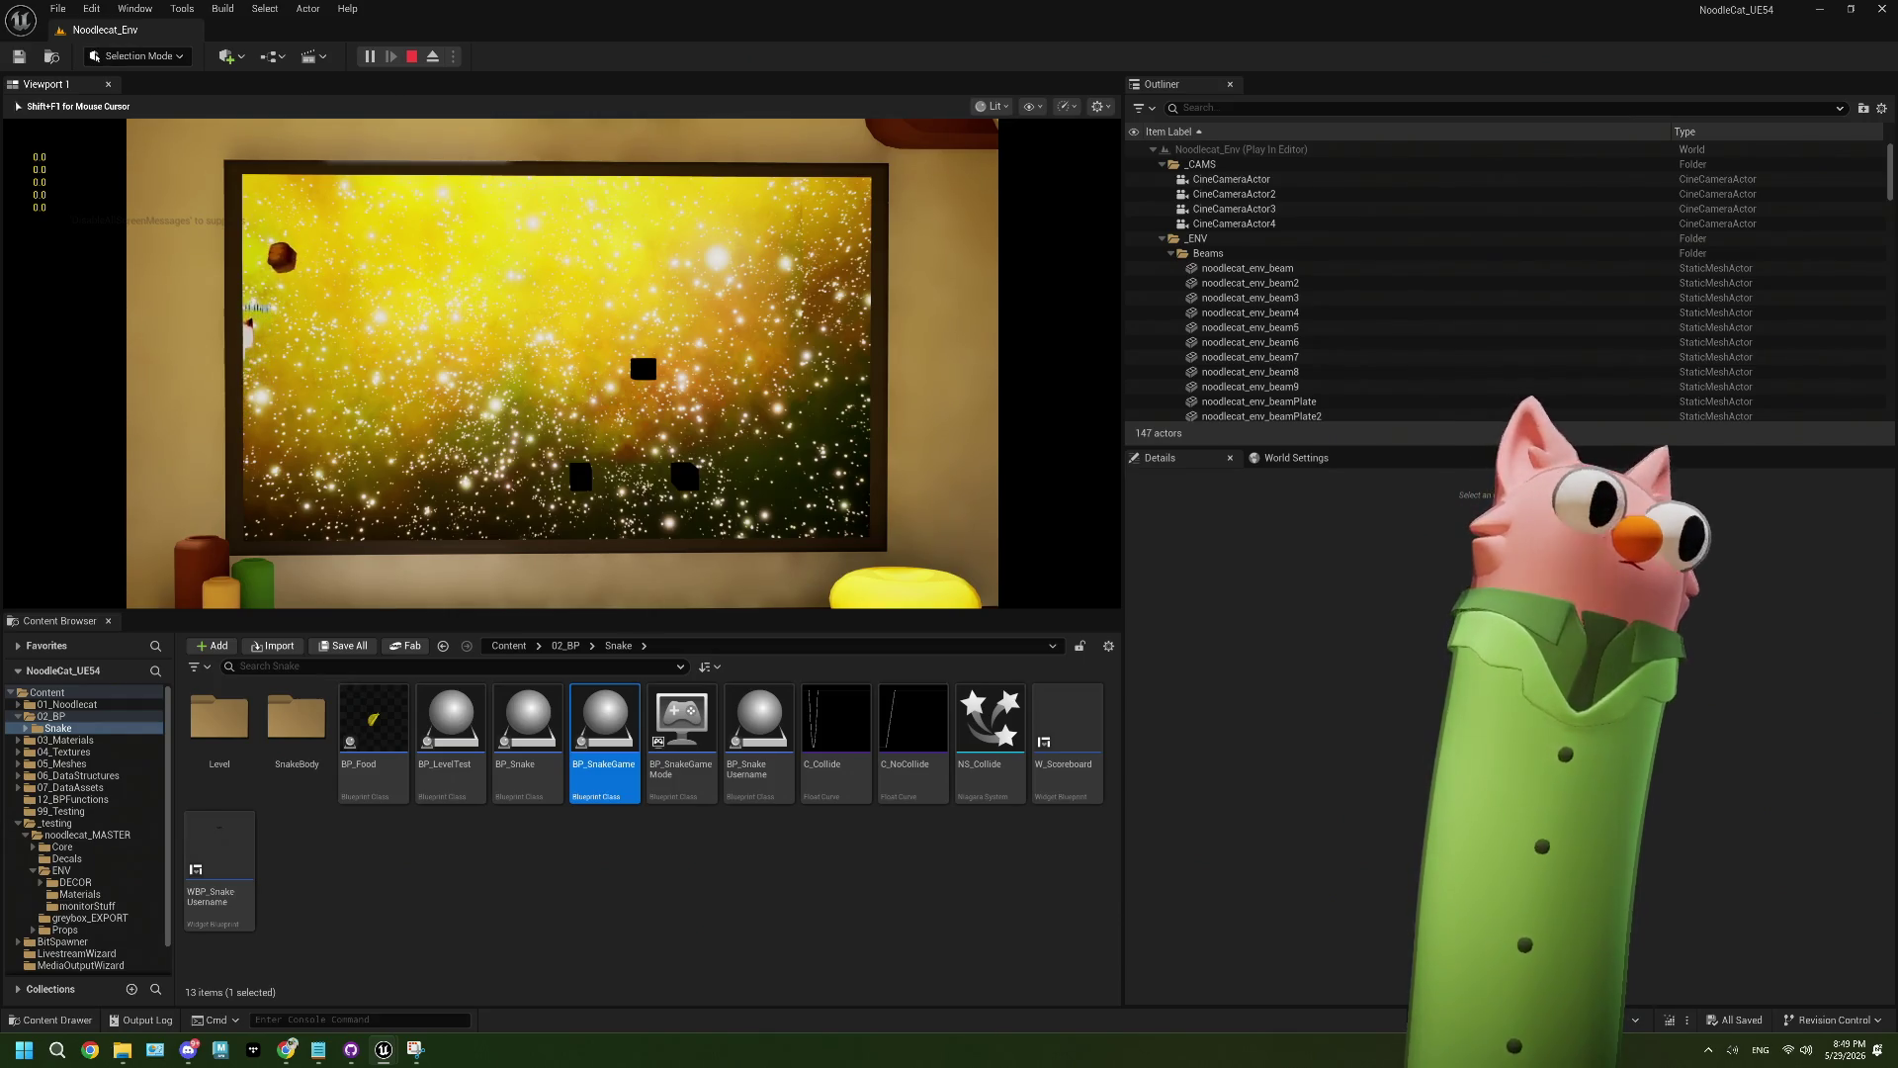
pyautogui.press('Right')
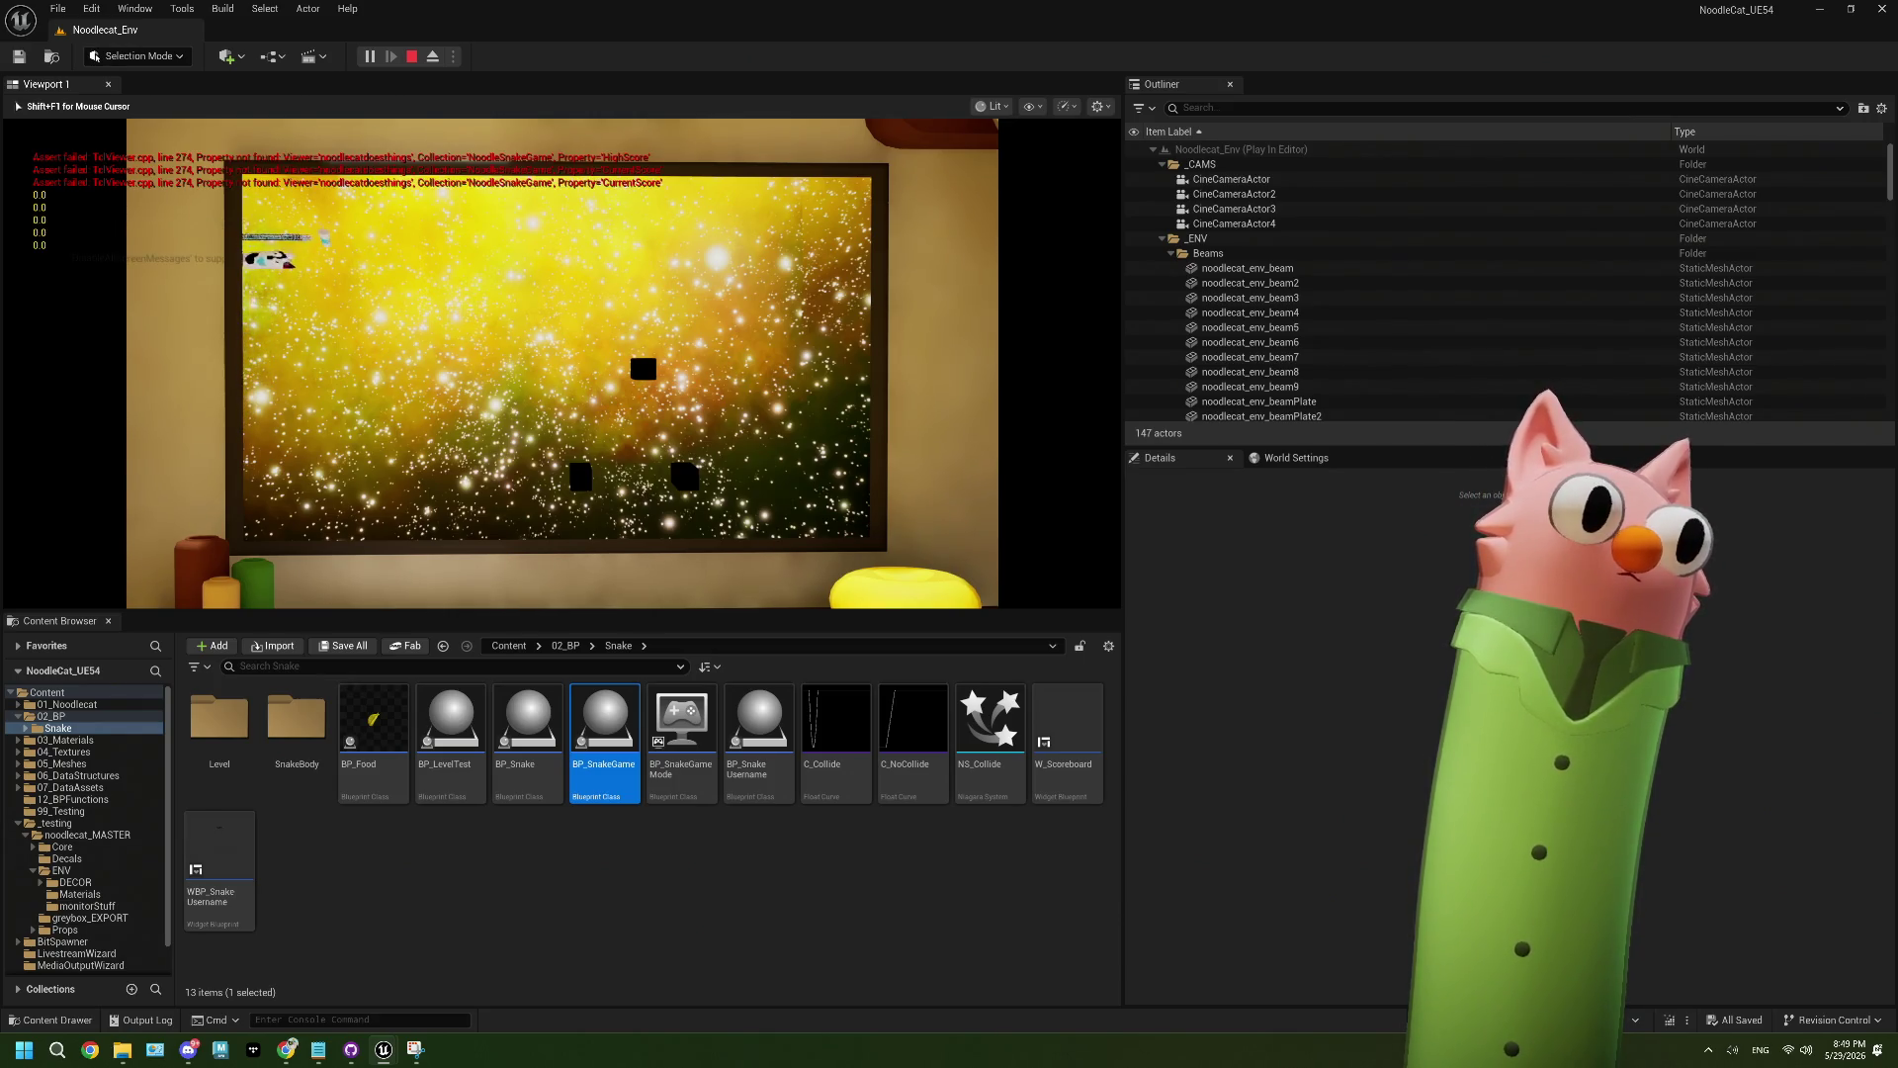
pyautogui.press('Up')
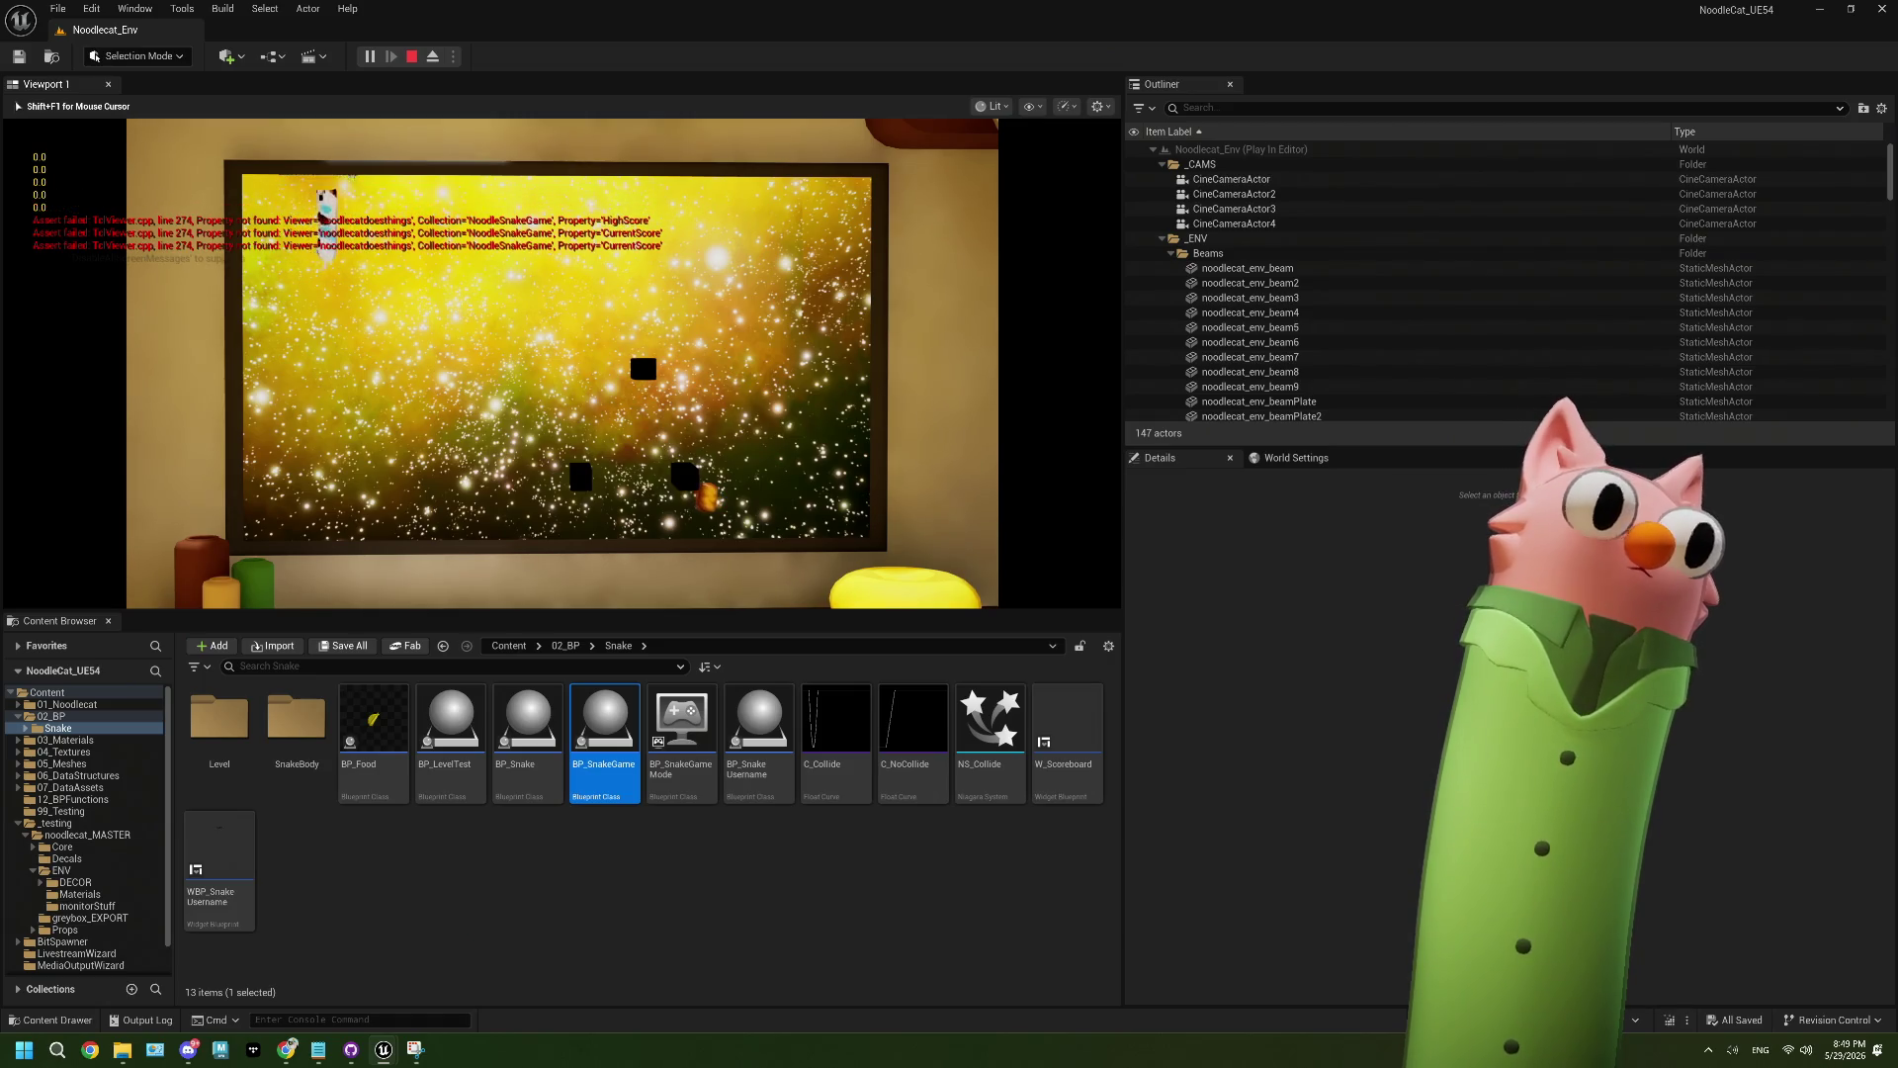
pyautogui.press('Left')
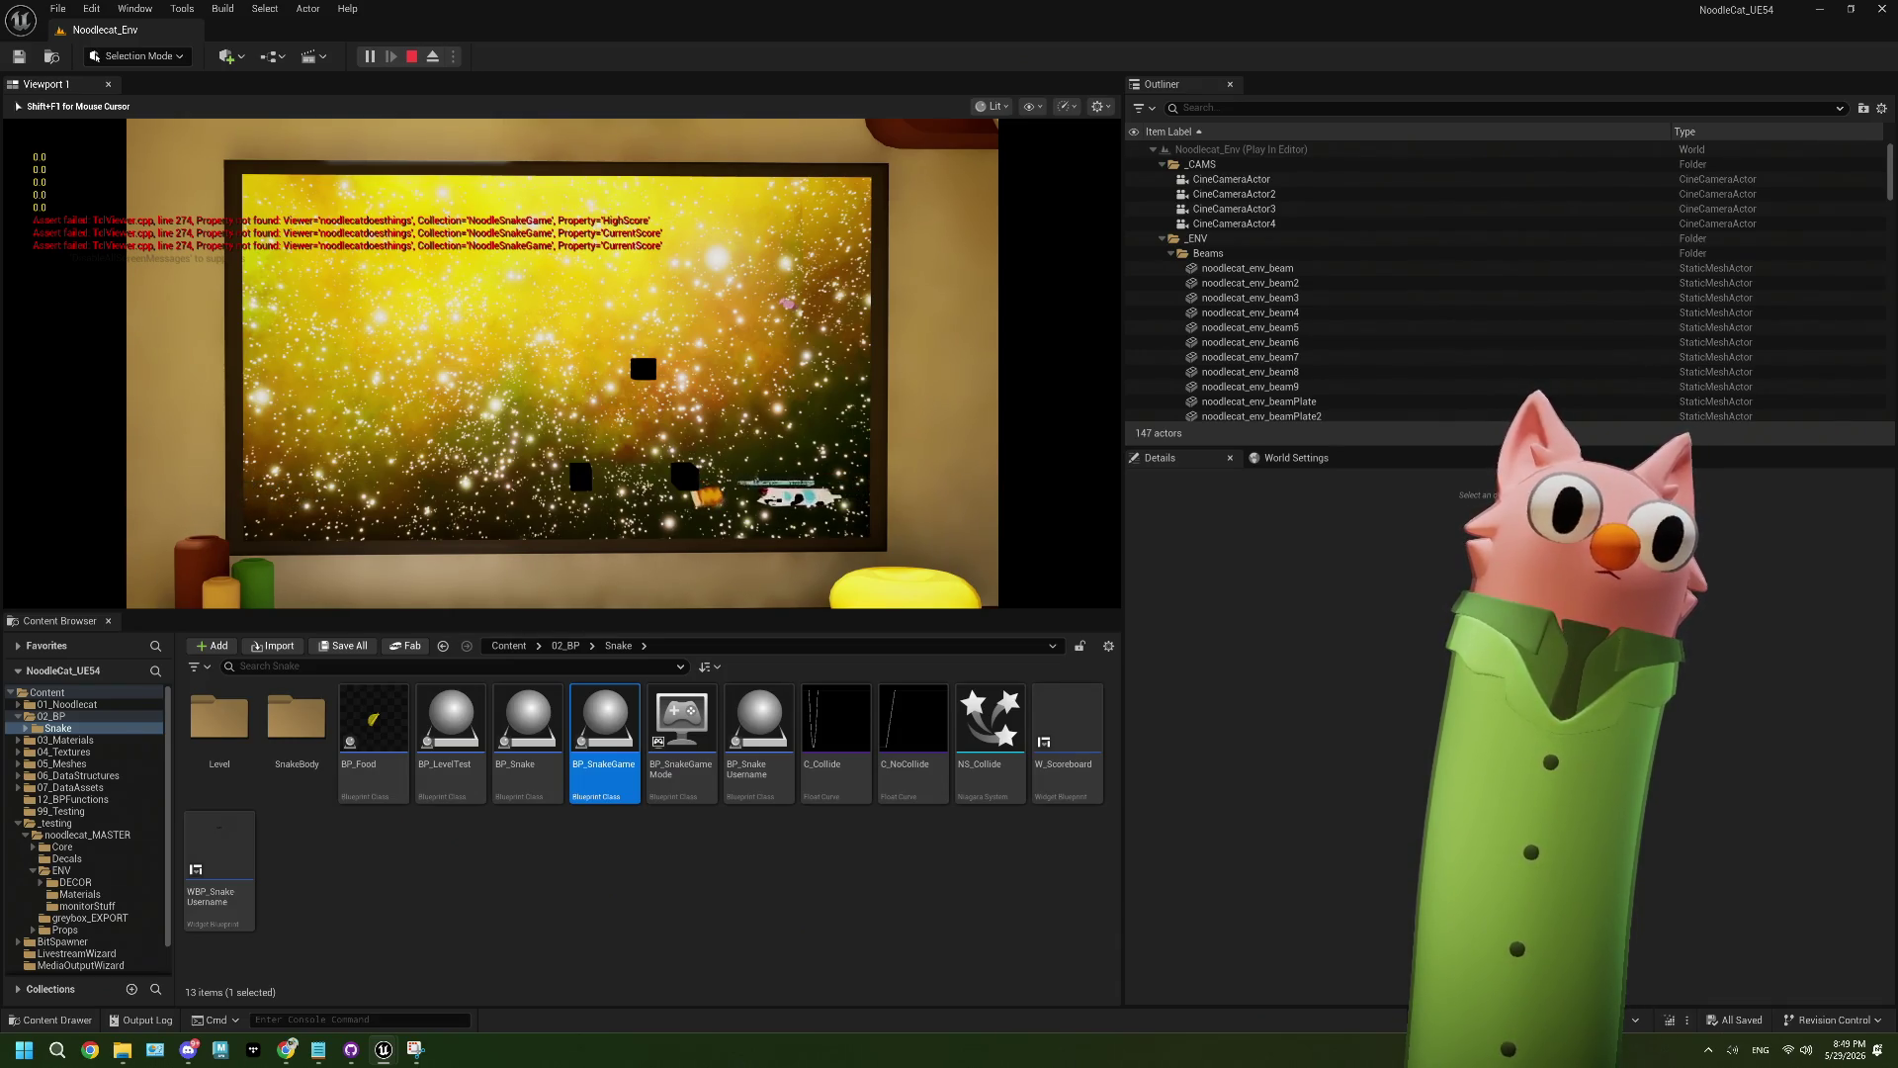
pyautogui.press('Down')
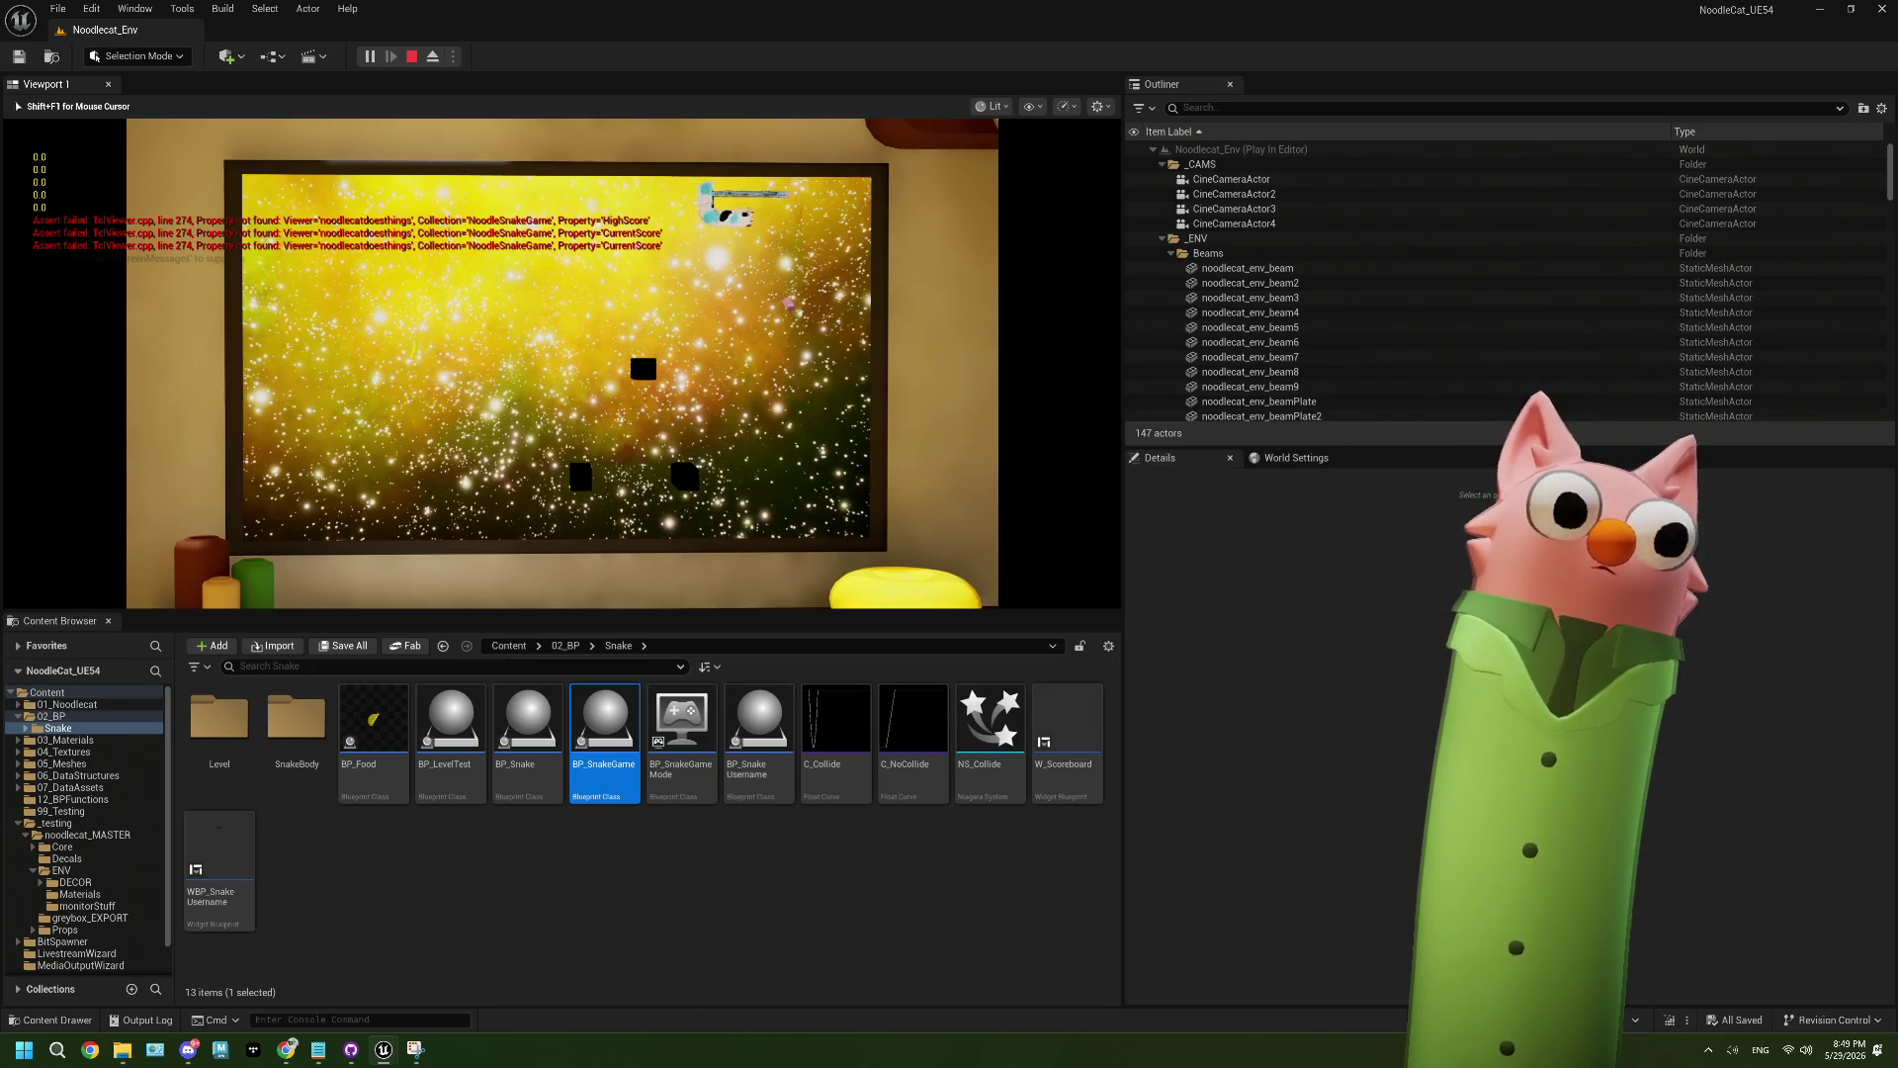
pyautogui.press('Down')
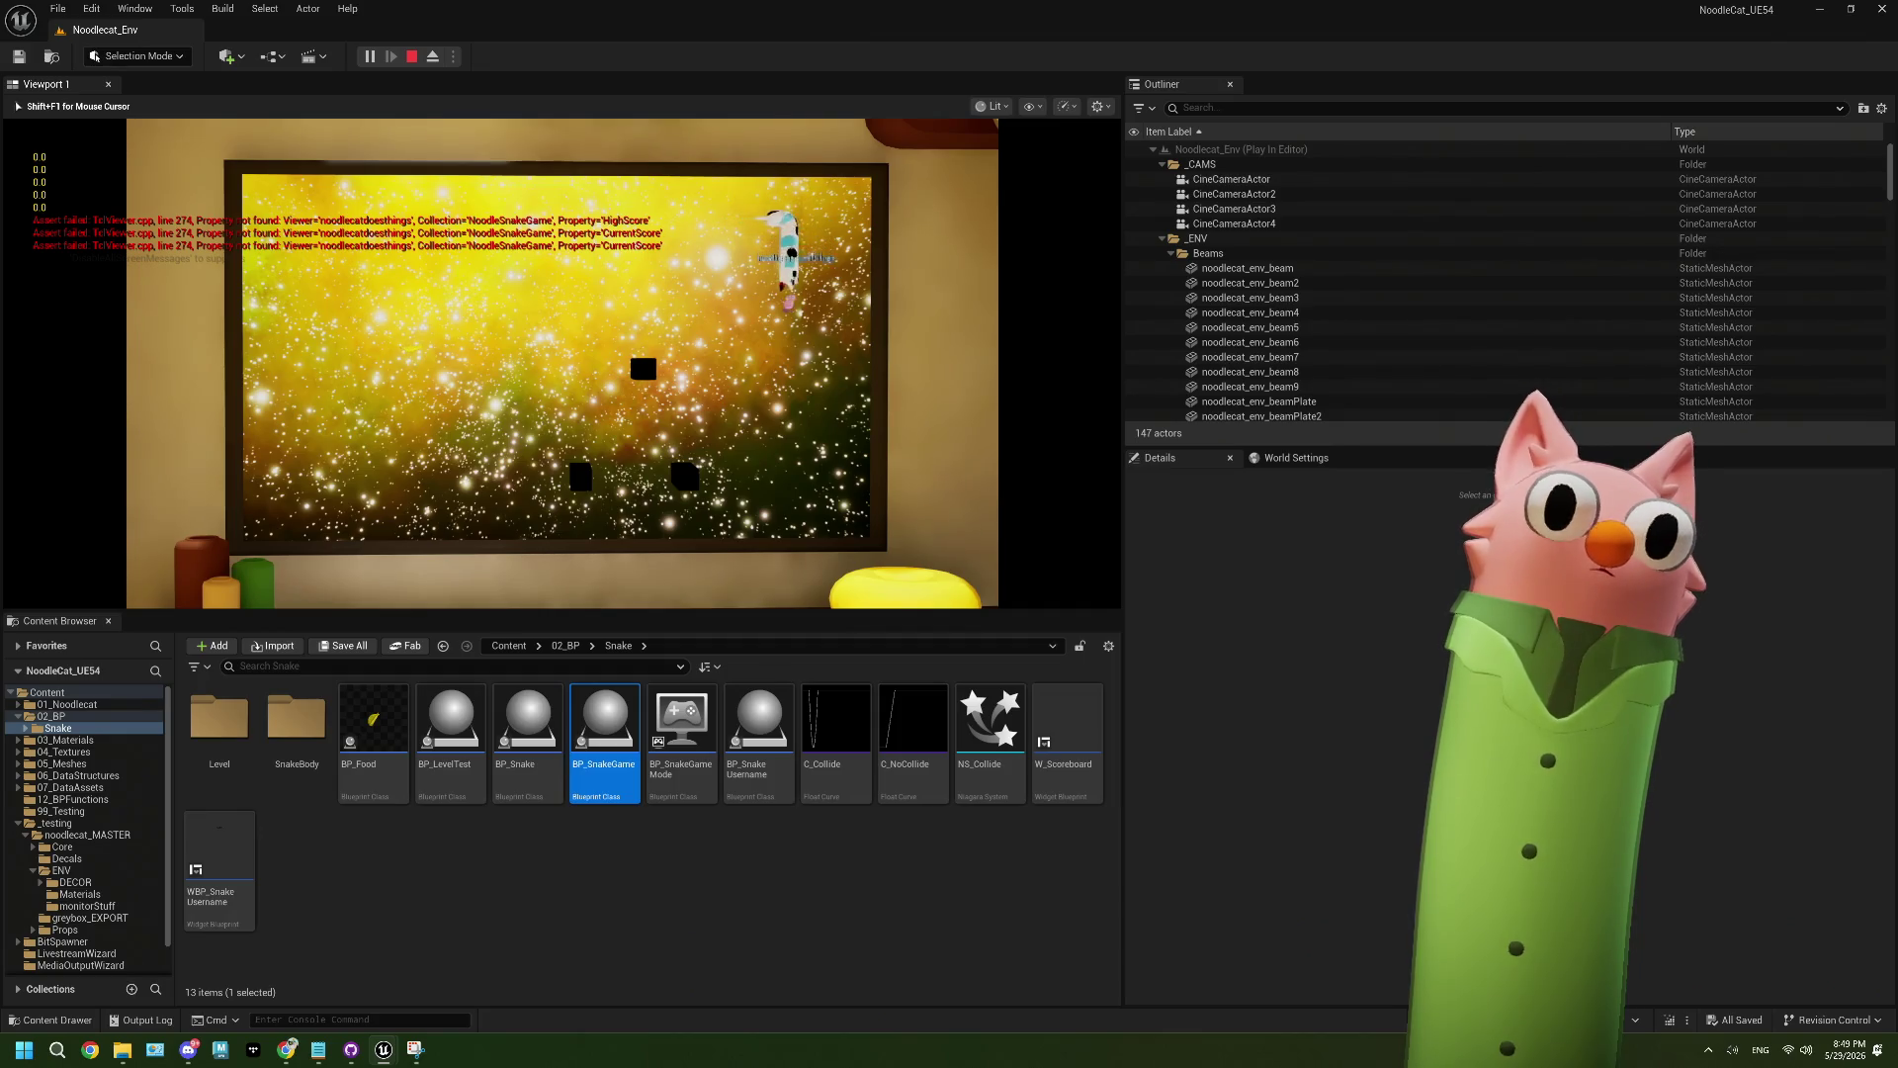
pyautogui.press('Right')
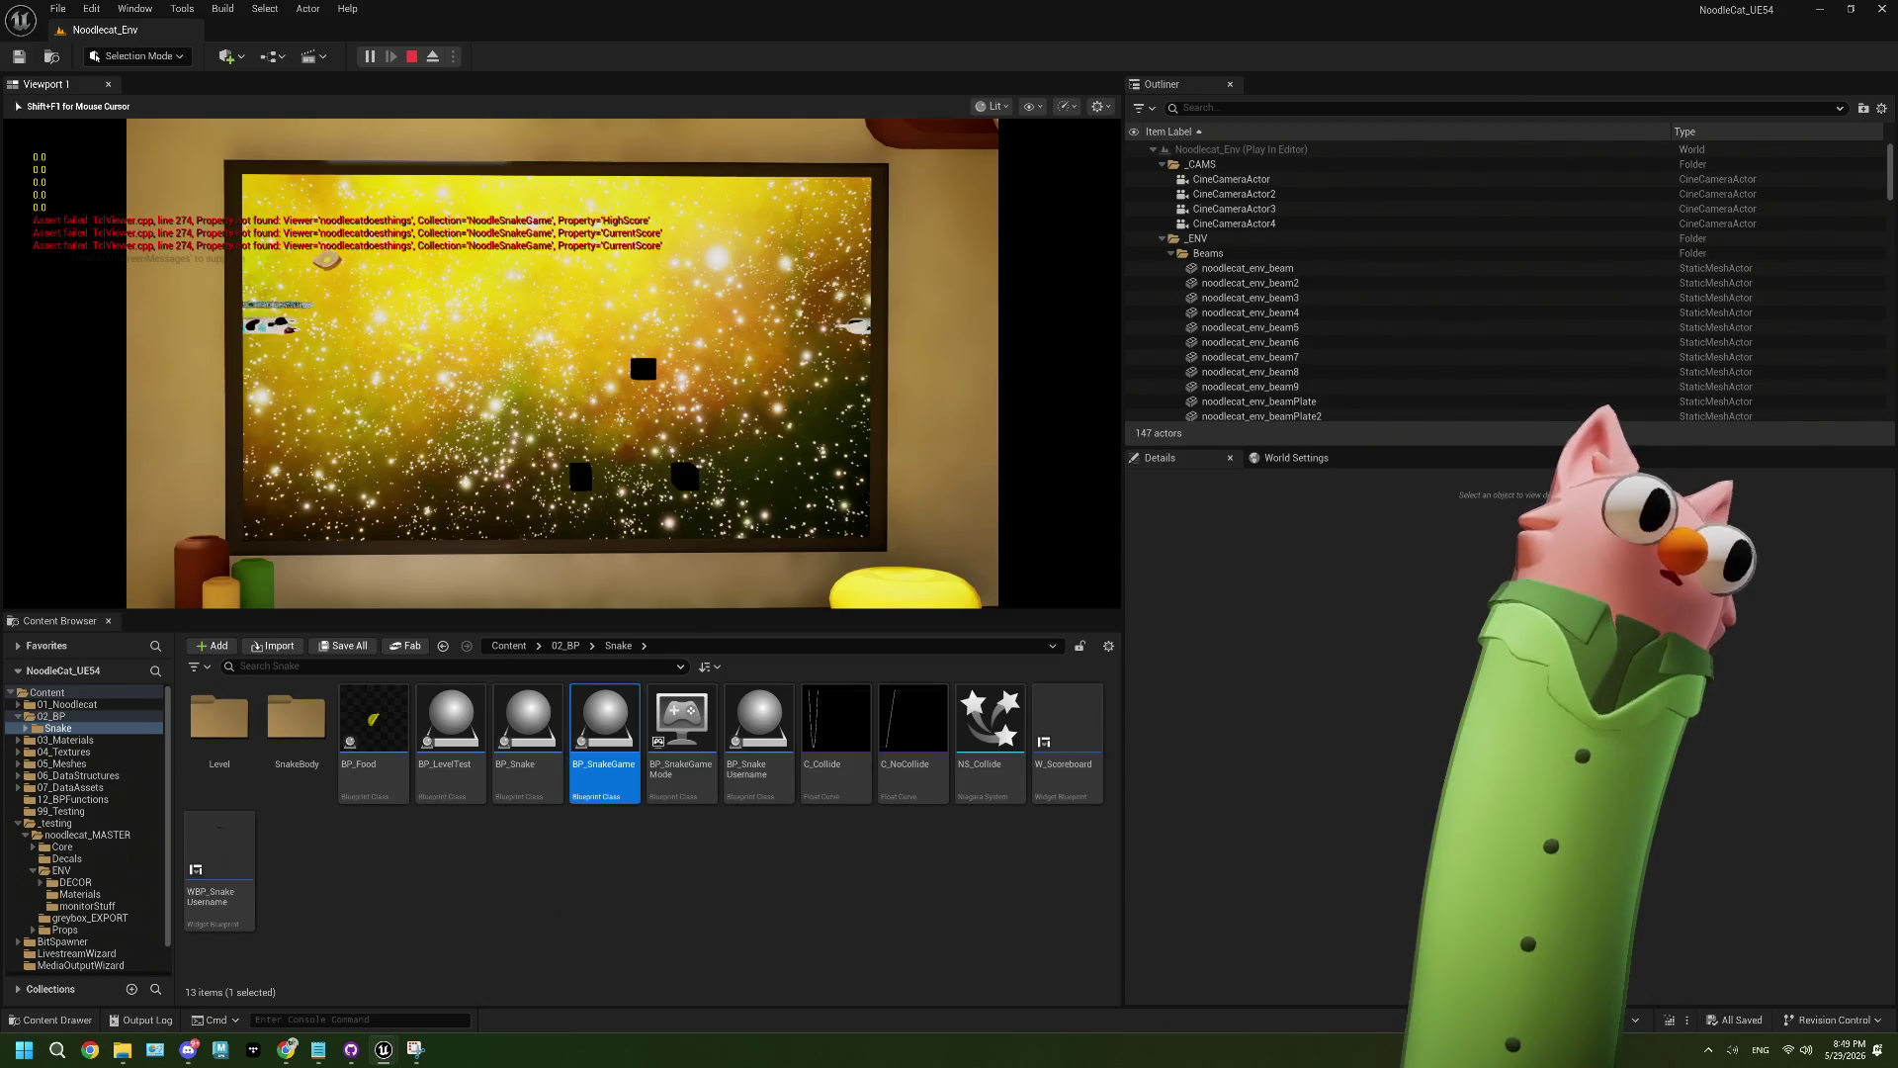
pyautogui.press('Up')
pyautogui.press('Right')
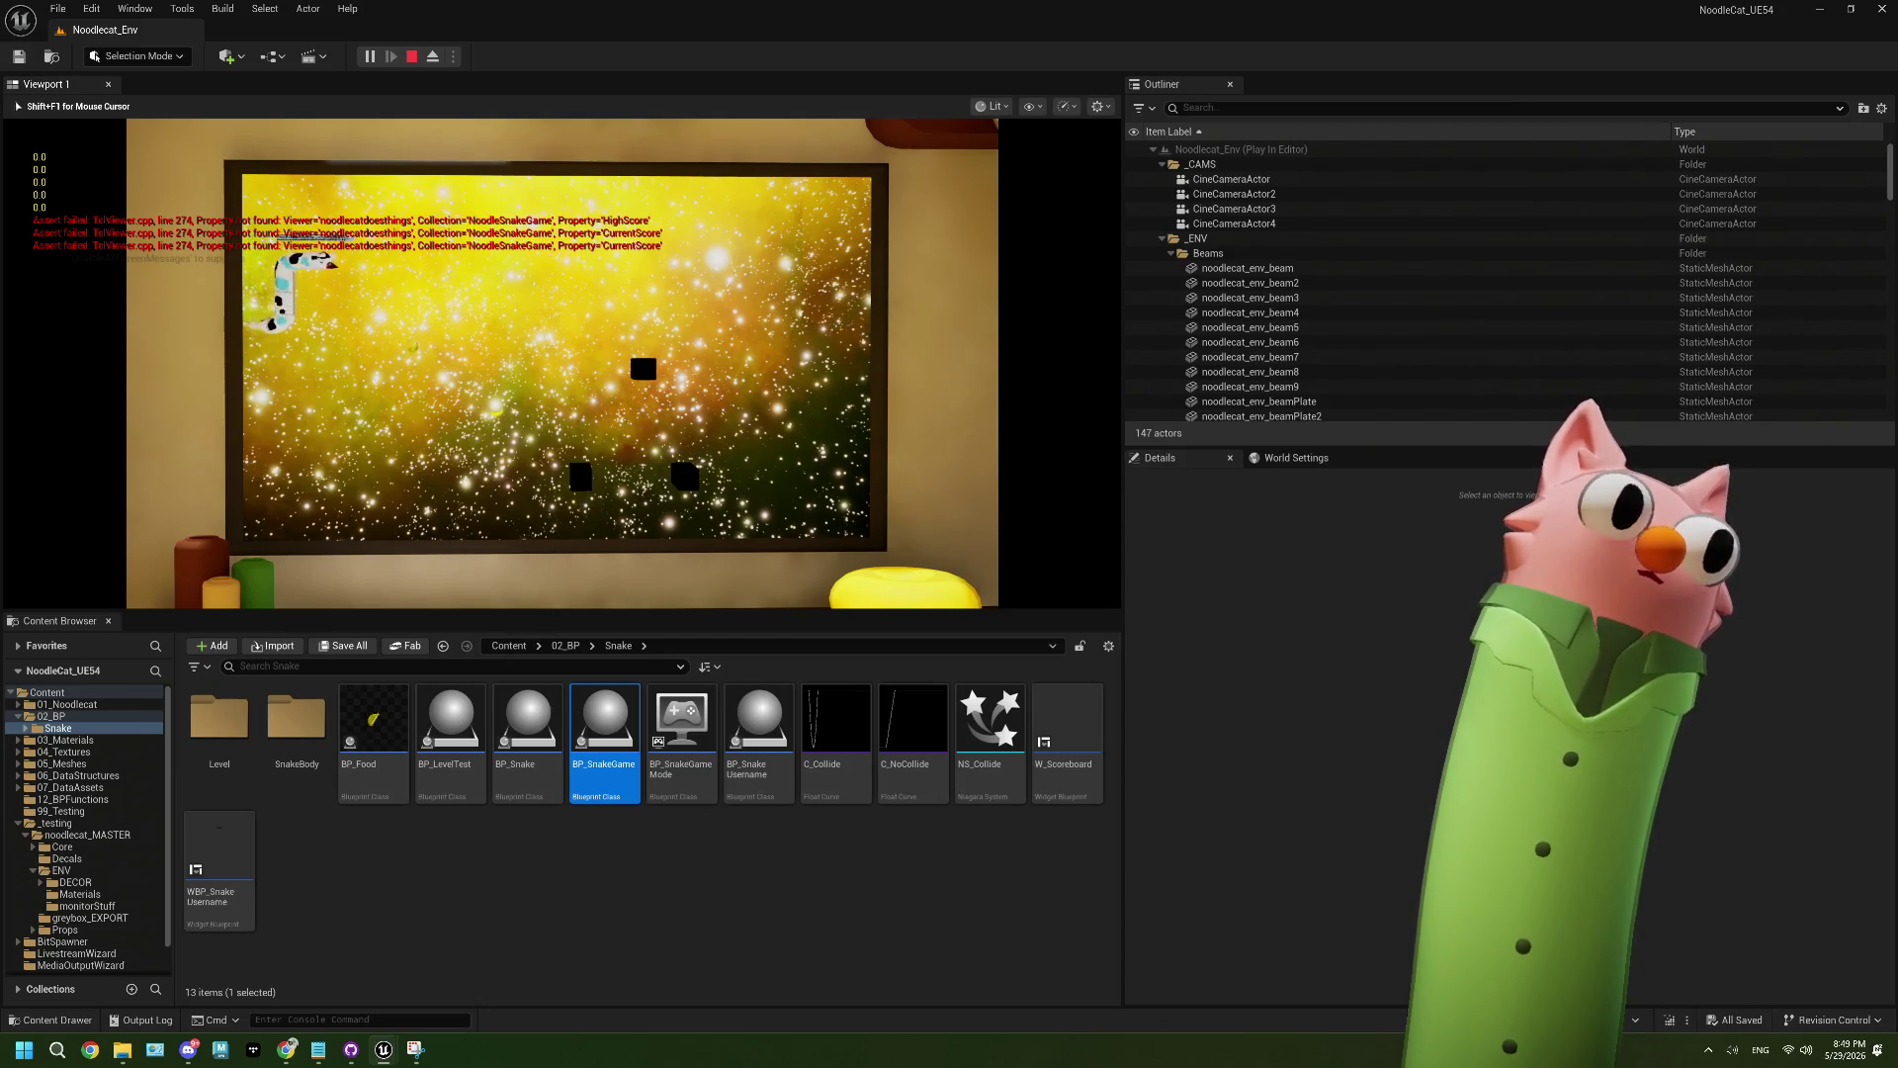
# - Guide the snake left toward the food, then stop play and dismiss the runtime error log
pyautogui.press('Down')
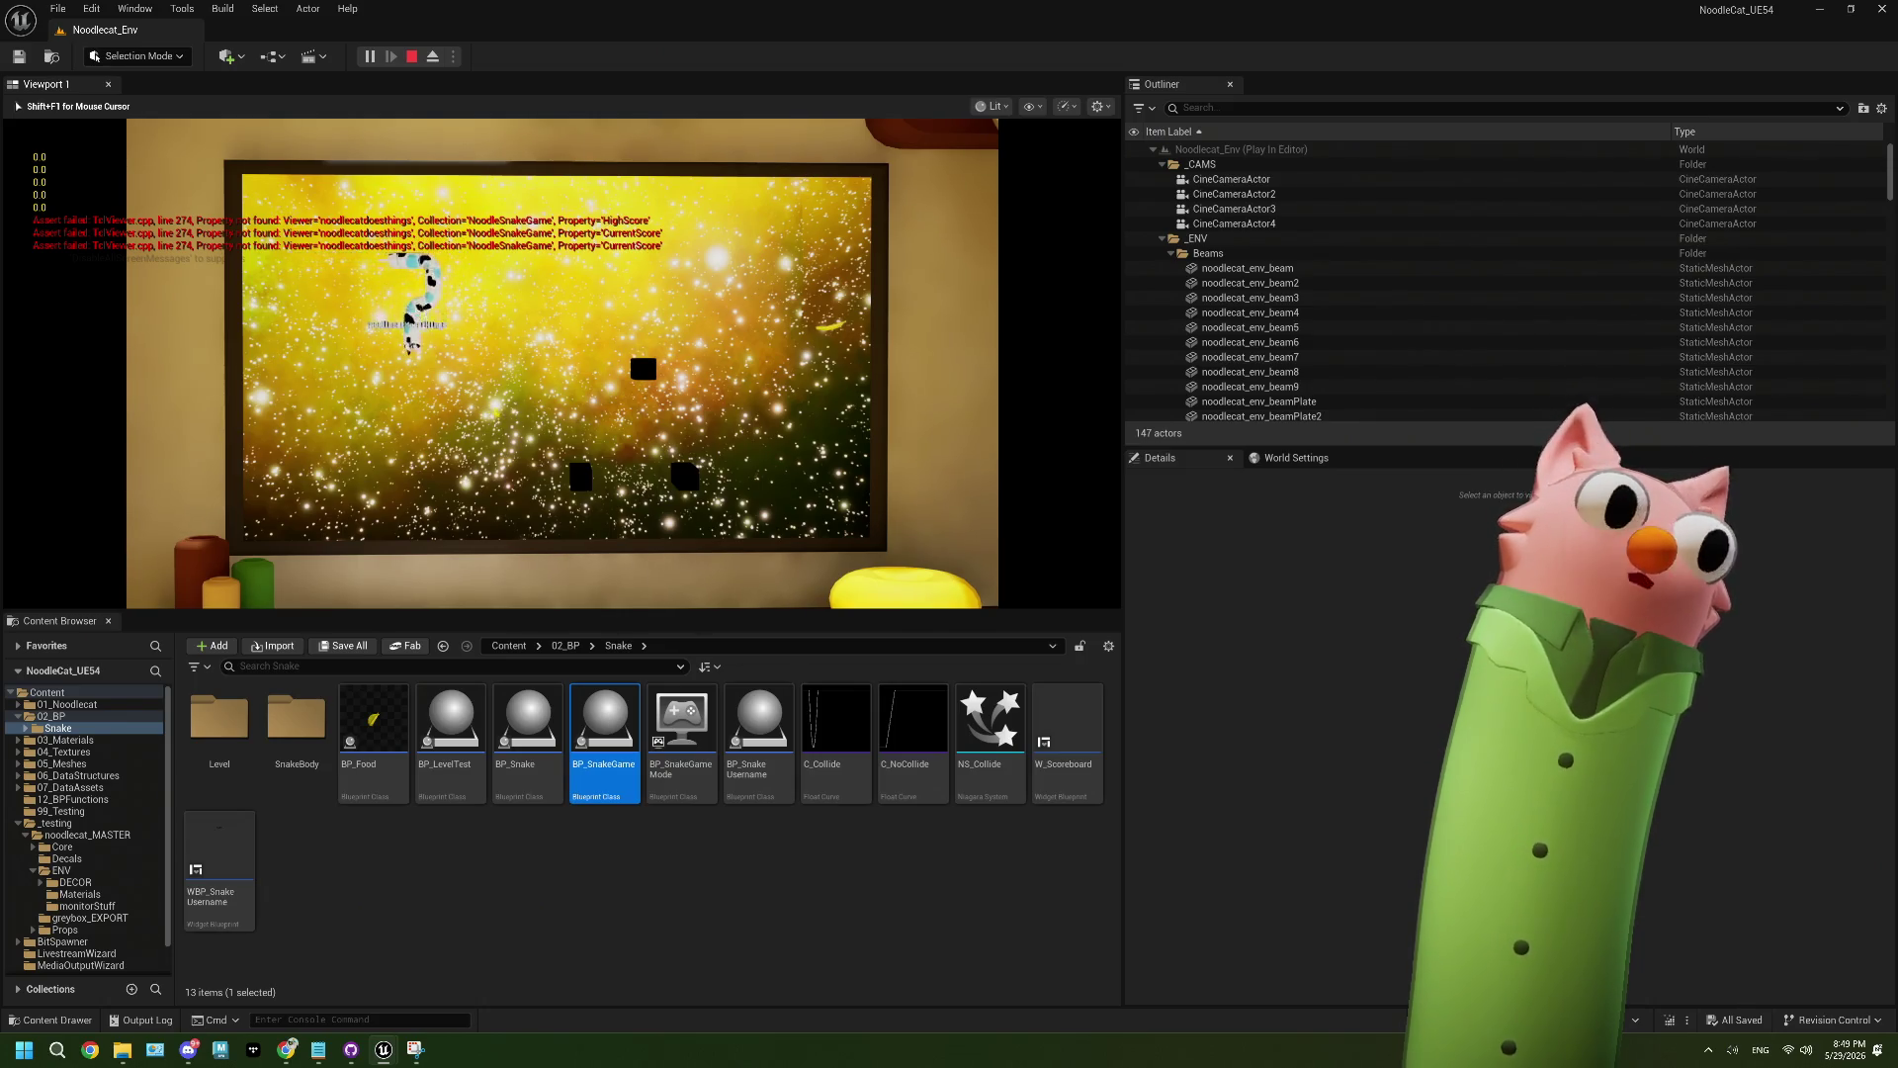
pyautogui.press('Right')
pyautogui.press('Down')
pyautogui.press('Right')
pyautogui.press('Up')
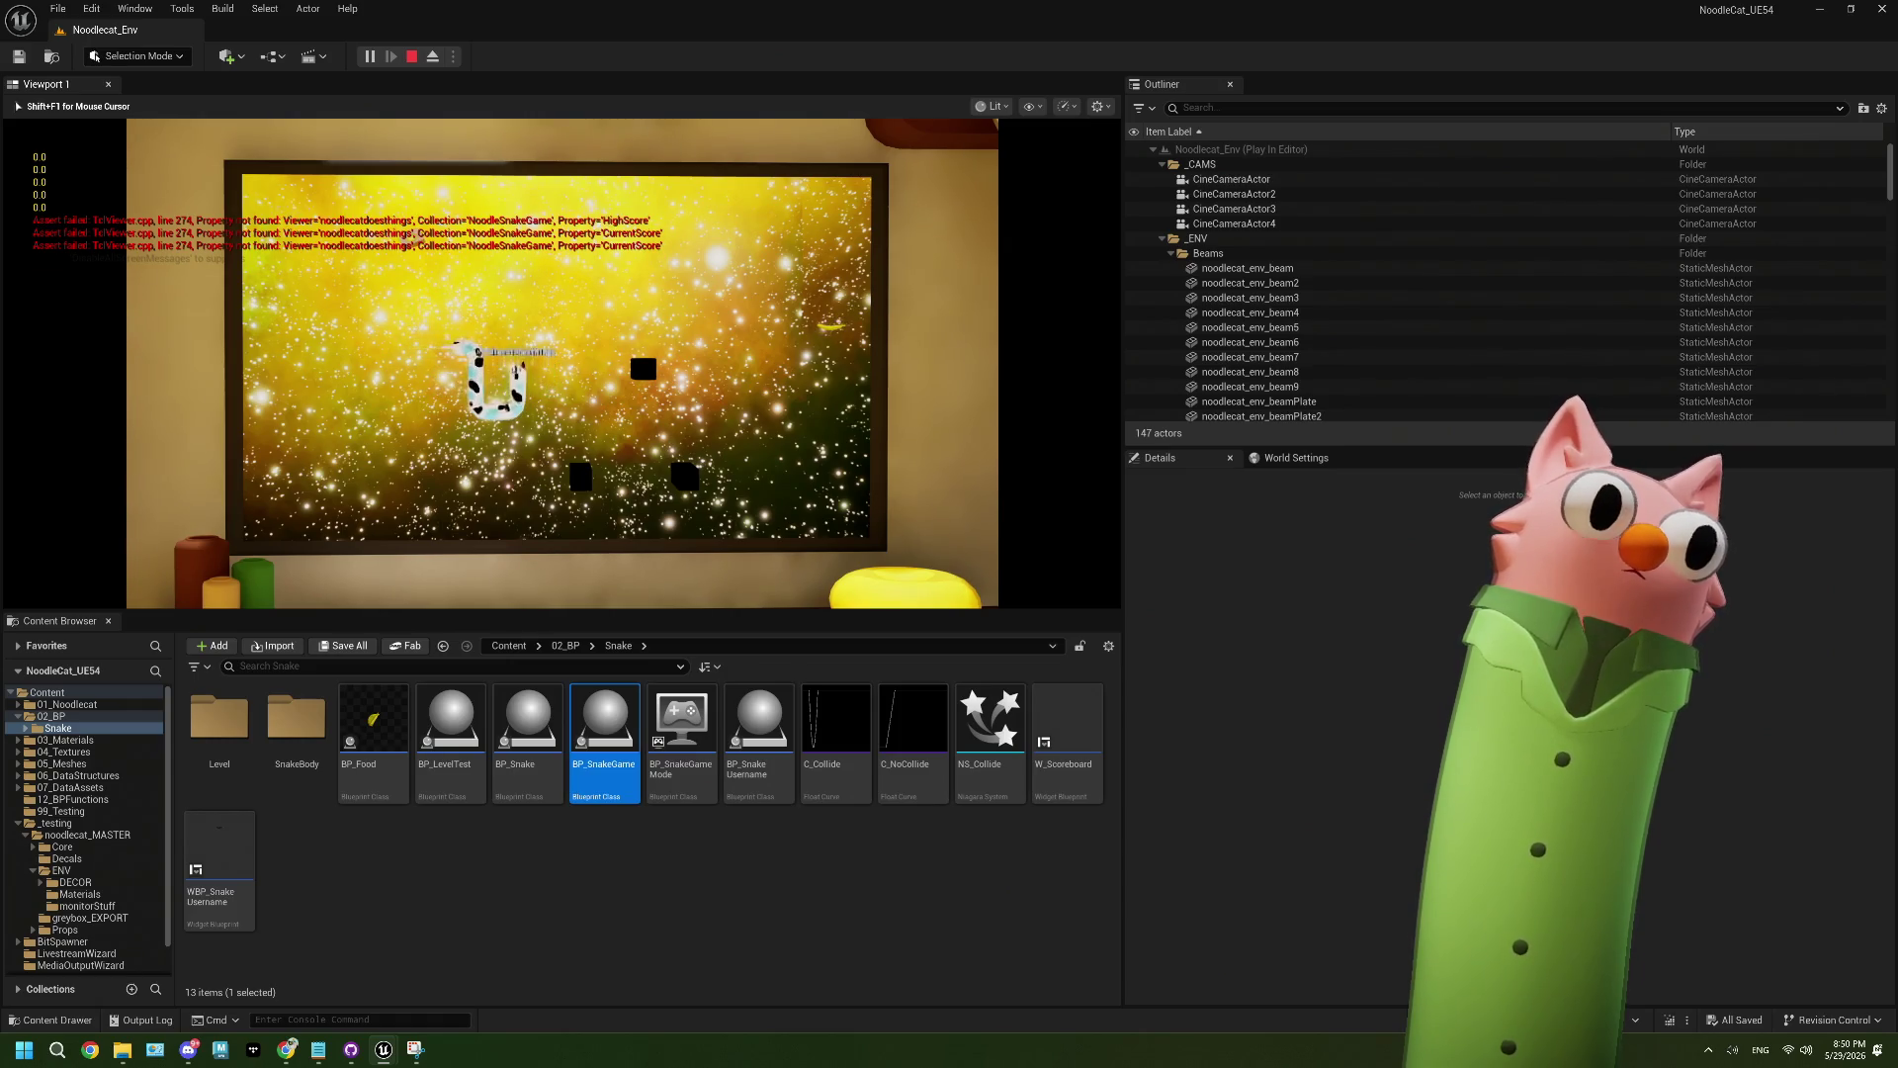
pyautogui.press('Left')
pyautogui.press('Up')
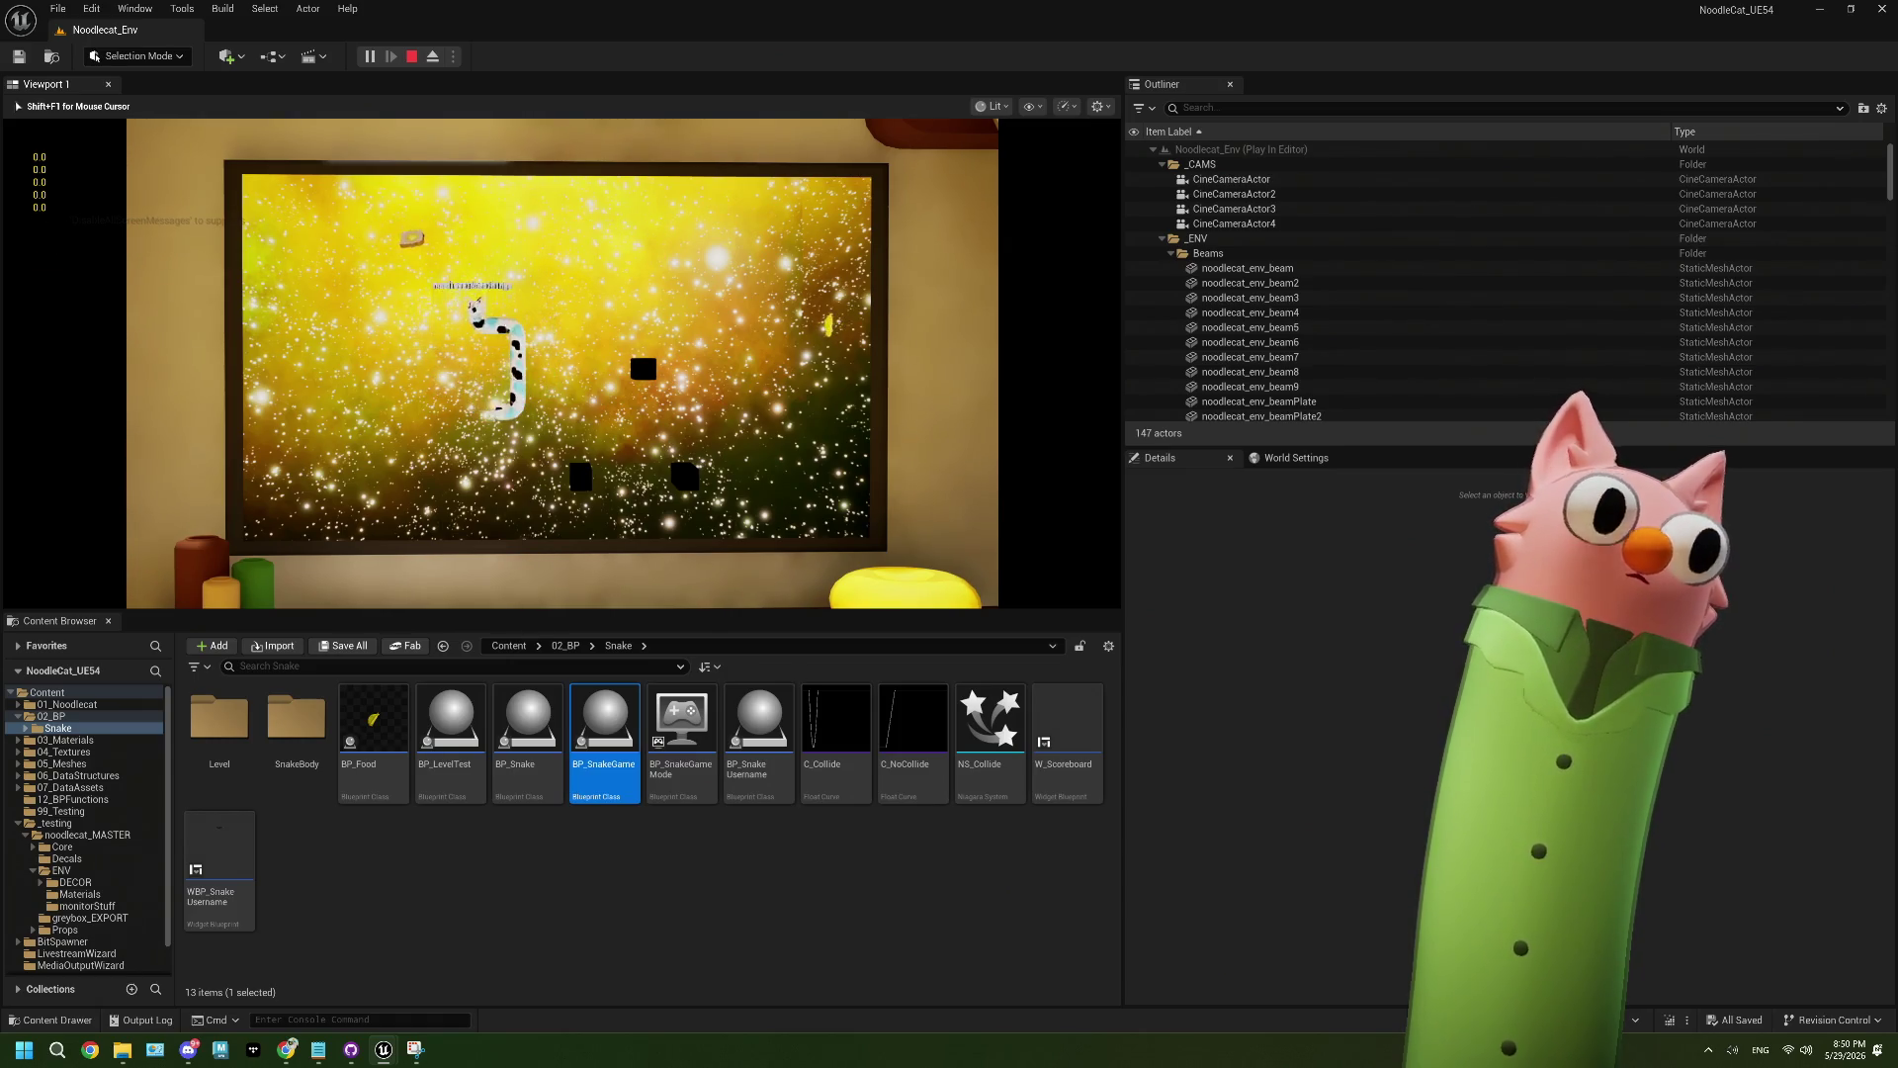
pyautogui.press('Left')
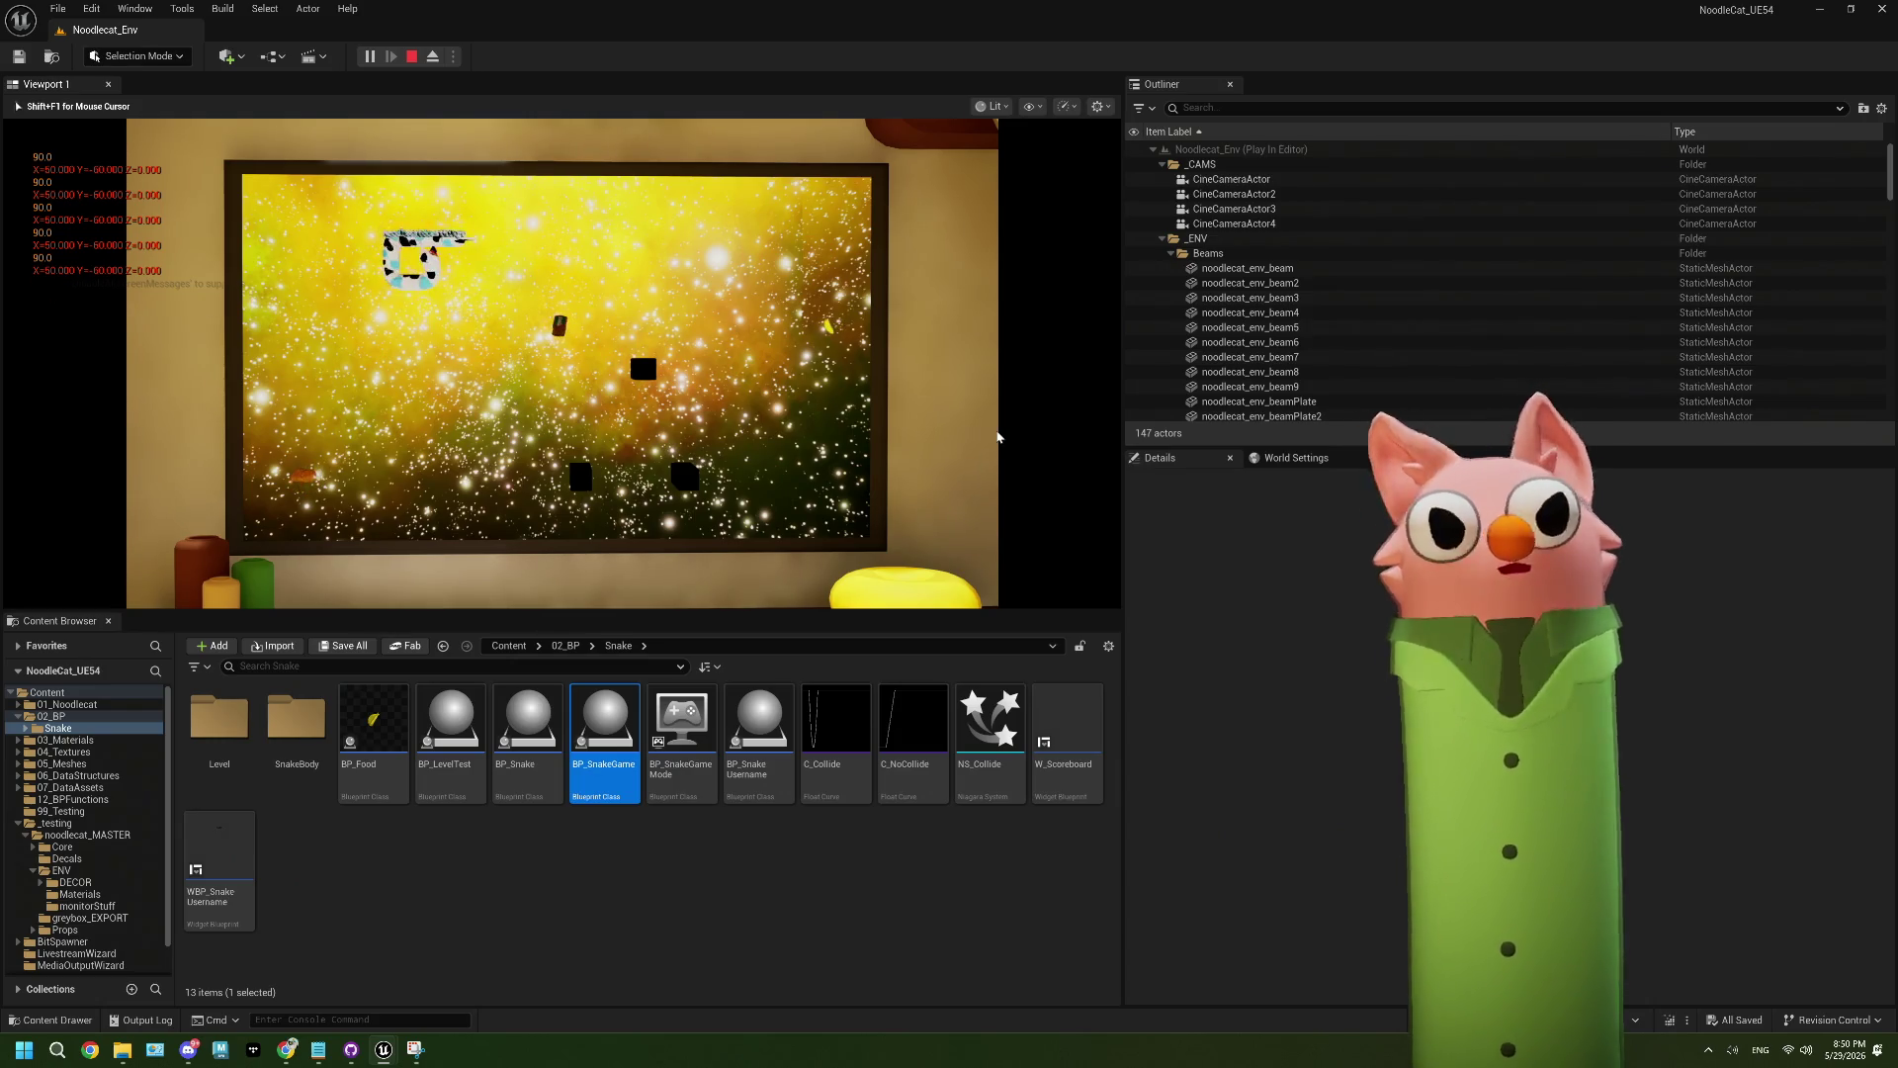
pyautogui.press('Escape')
pyautogui.click(1824, 67)
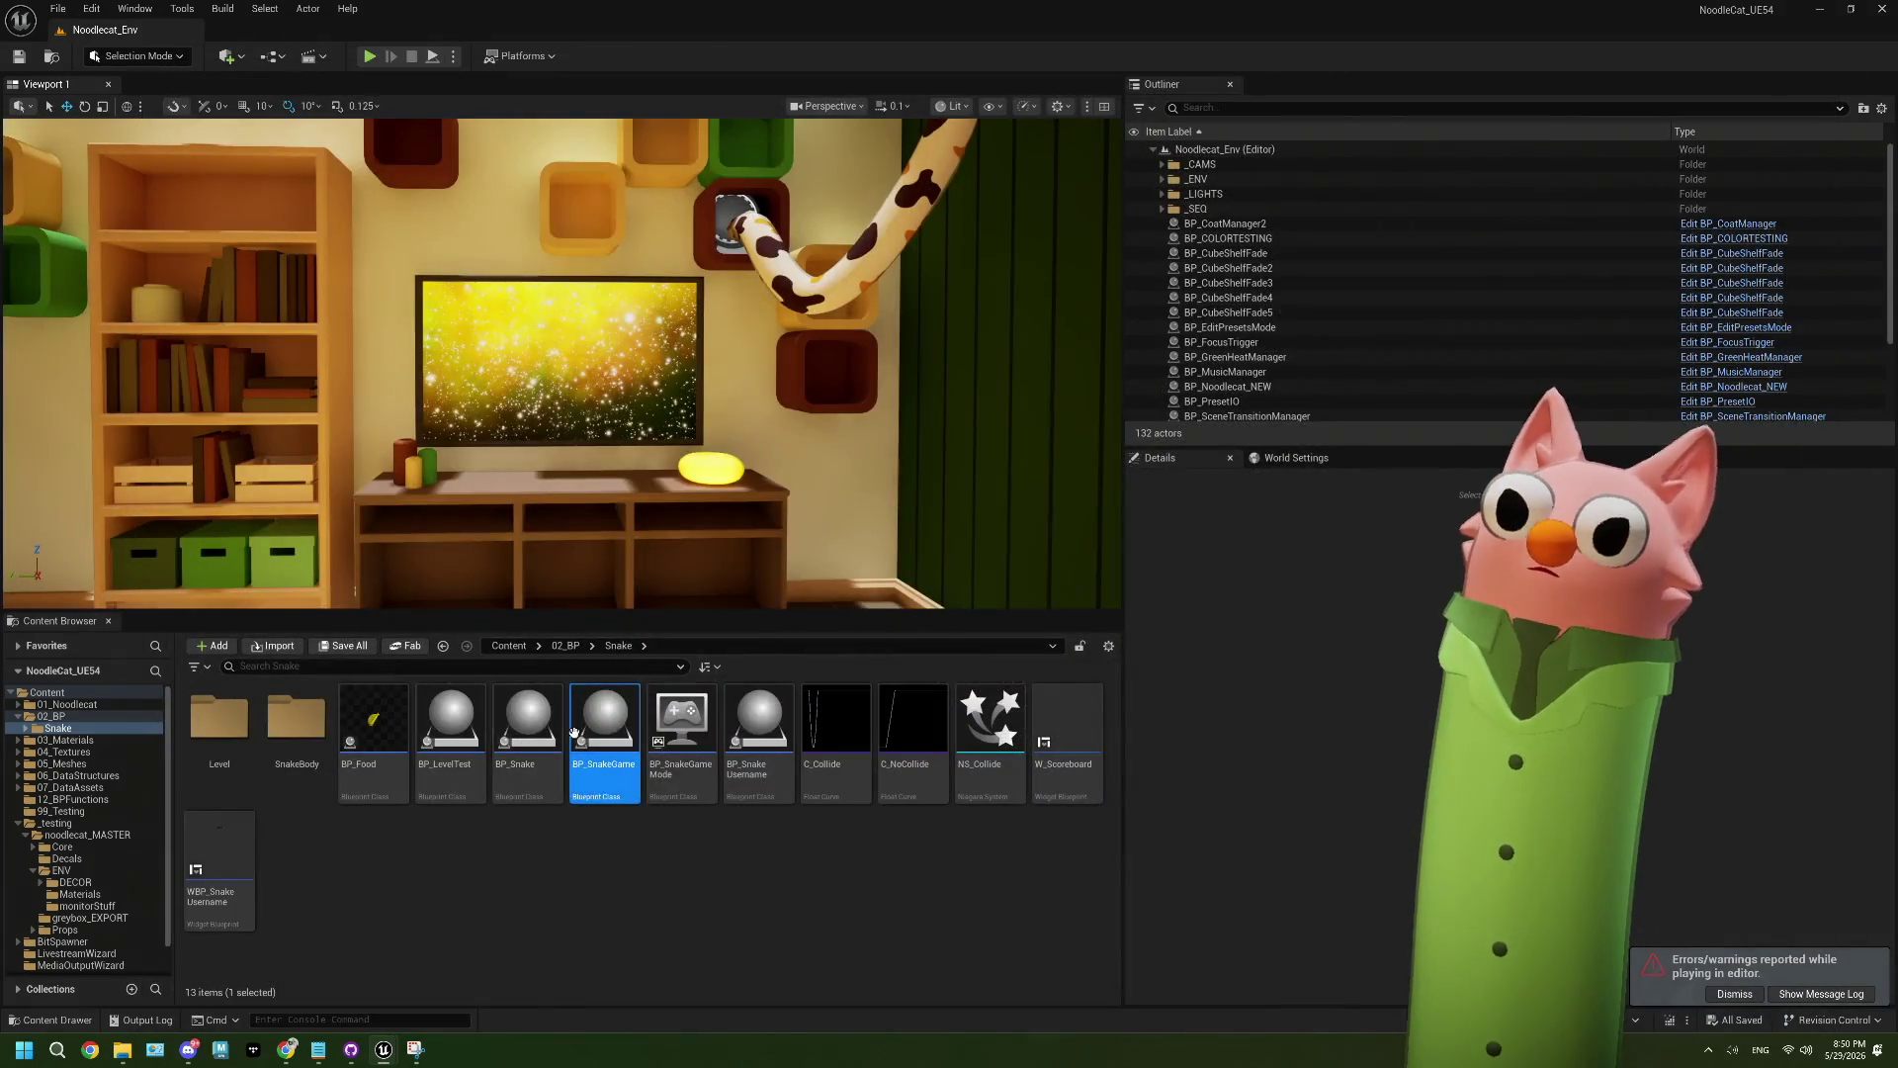
# - Back in BP_Snake, delete the -500.0 Subtract node and wire the GET node's Z output into ABS
pyautogui.doubleClick(575, 739)
pyautogui.click(423, 30)
pyautogui.click(252, 30)
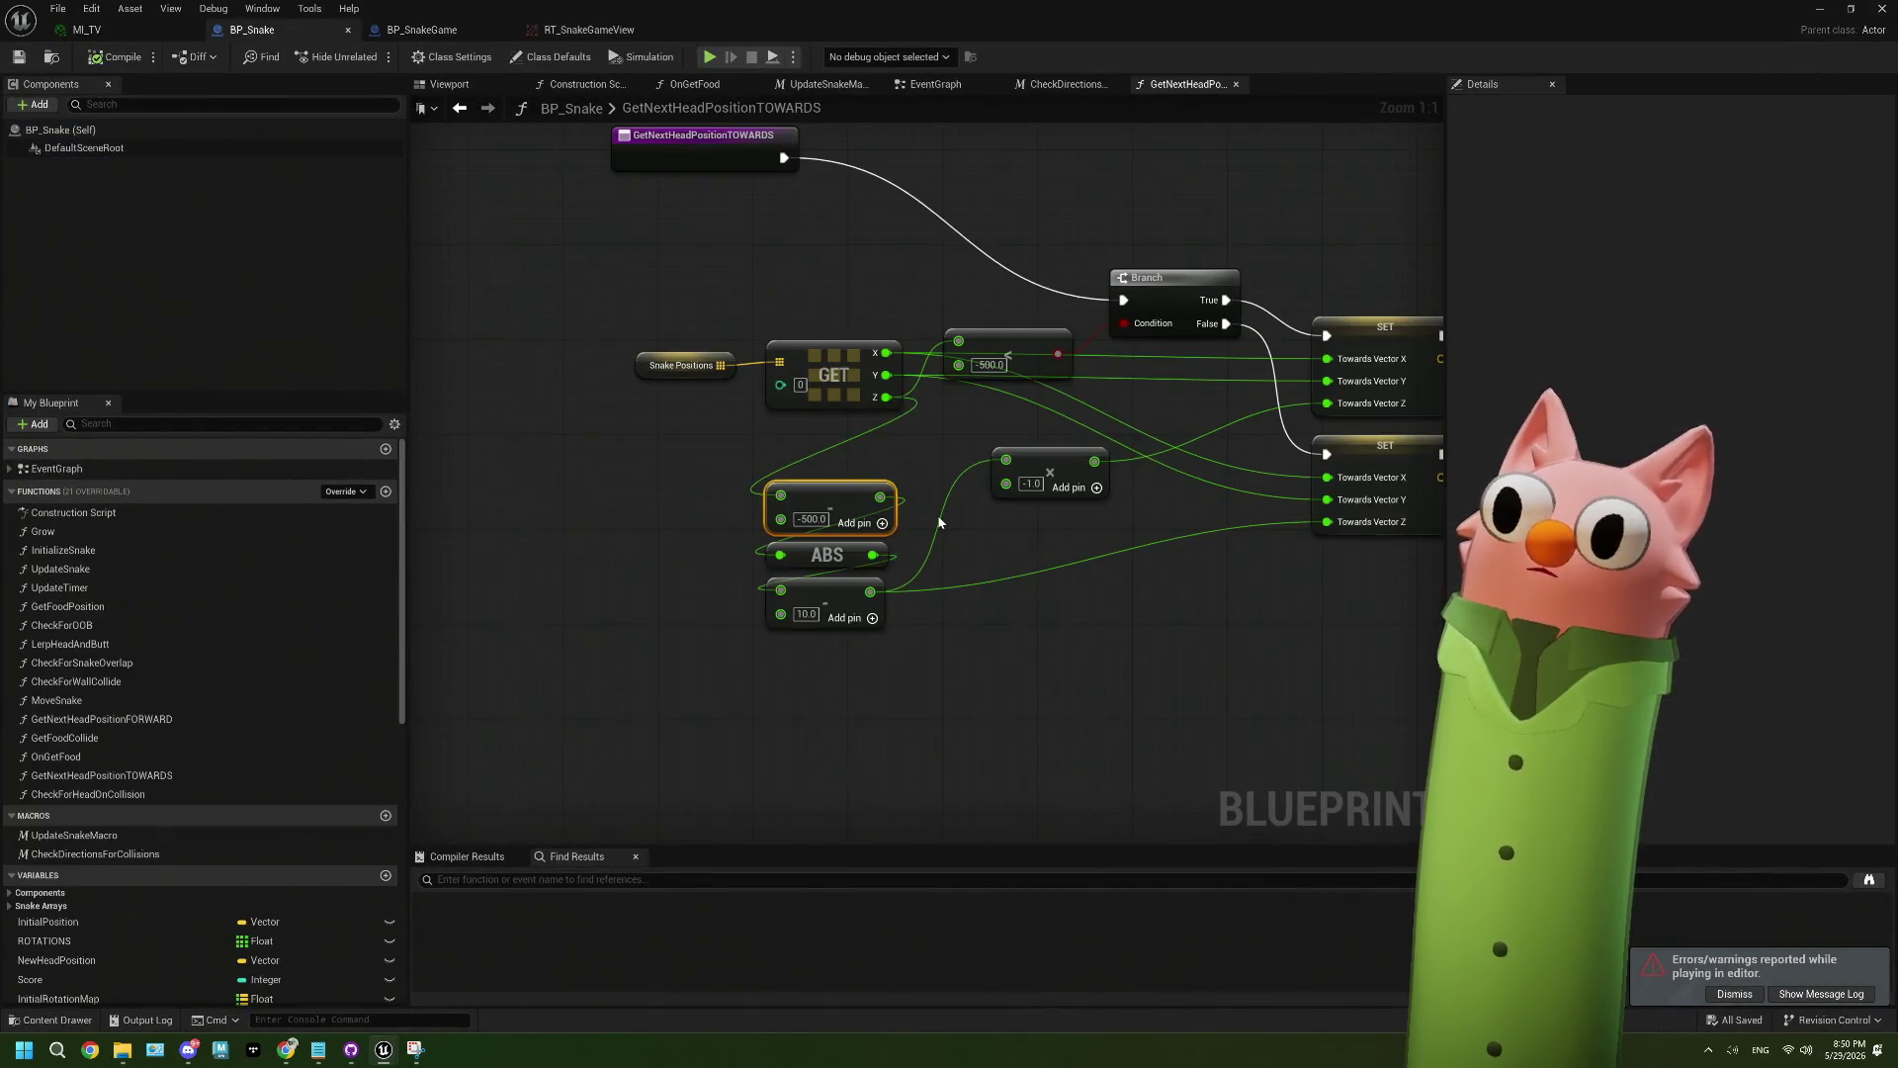
pyautogui.press('Delete')
pyautogui.moveTo(887, 397)
pyautogui.mouseDown()
pyautogui.moveTo(780, 556)
pyautogui.moveTo(845, 442)
pyautogui.moveTo(833, 555)
pyautogui.mouseUp()
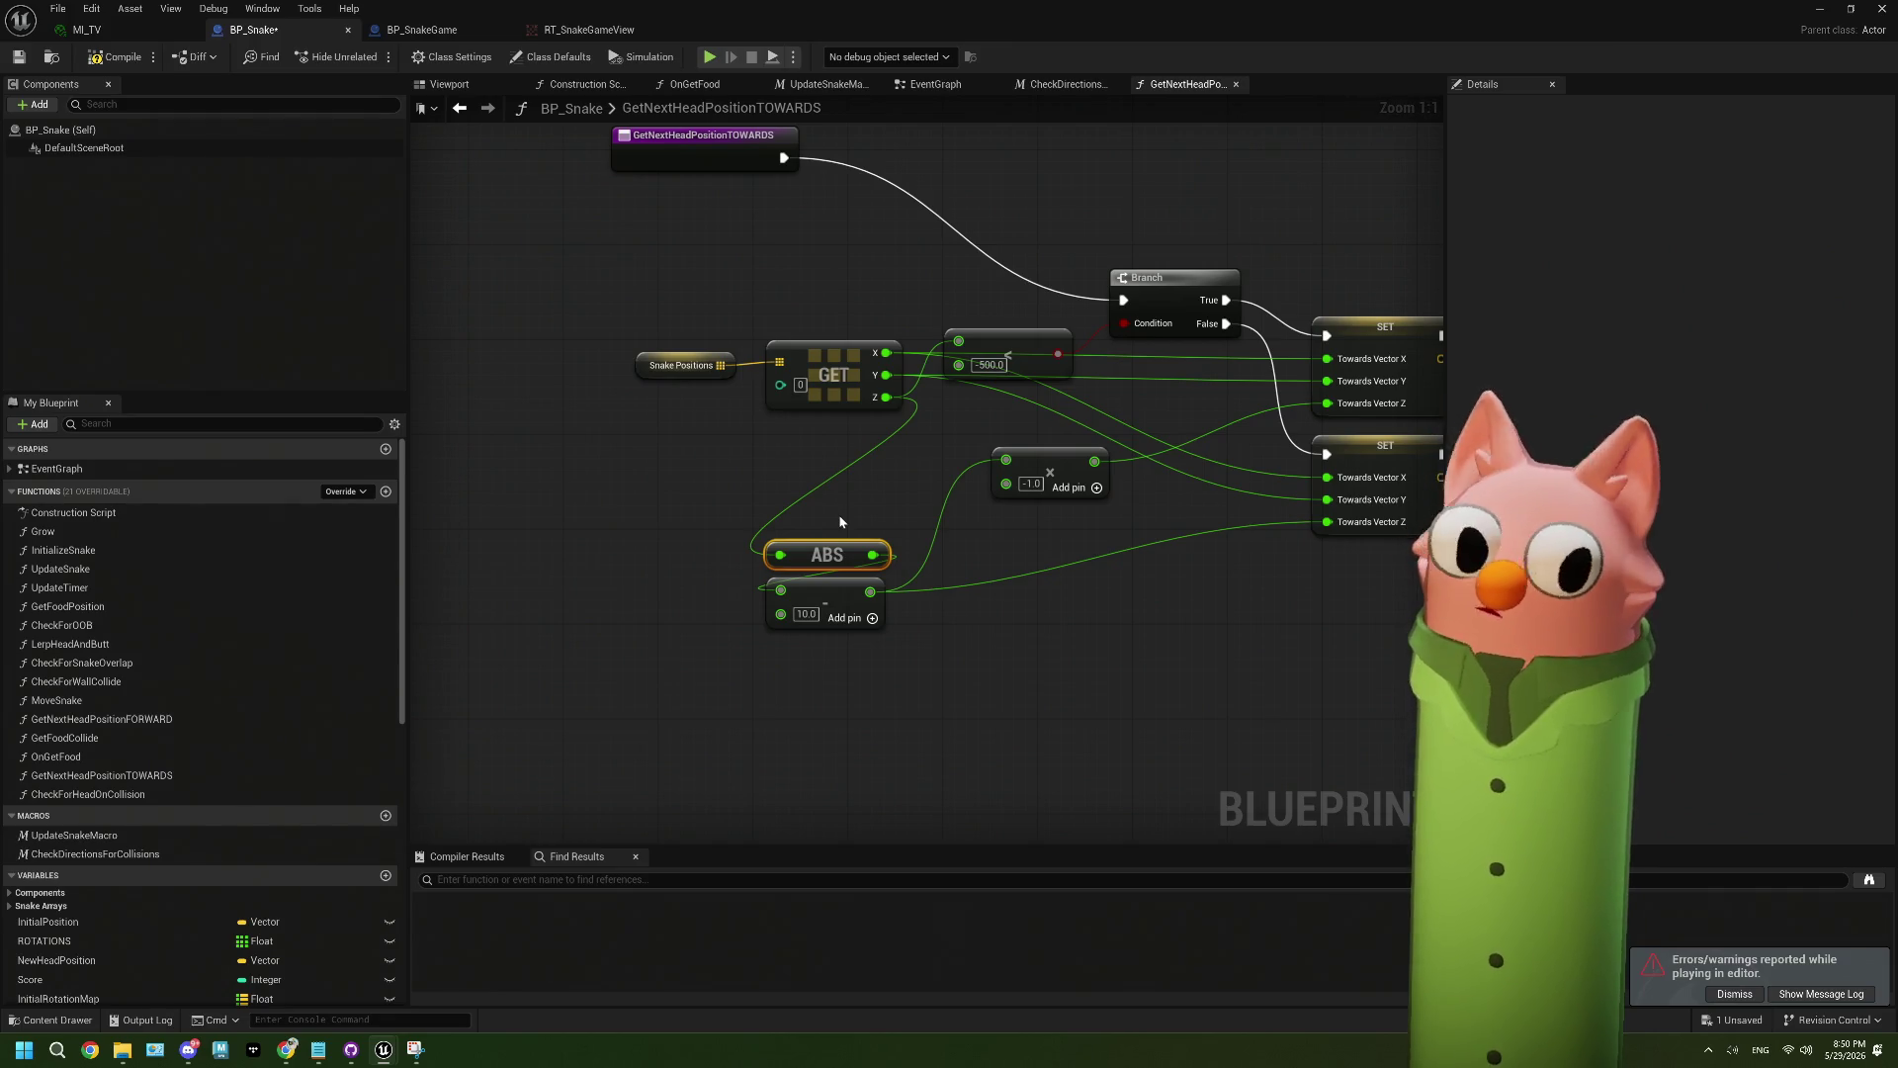
# - Add a new Subtract node fed by the Z value using the 'sub' search
pyautogui.moveTo(848, 510)
pyautogui.mouseDown()
pyautogui.moveTo(711, 500)
pyautogui.moveTo(779, 514)
pyautogui.mouseUp()
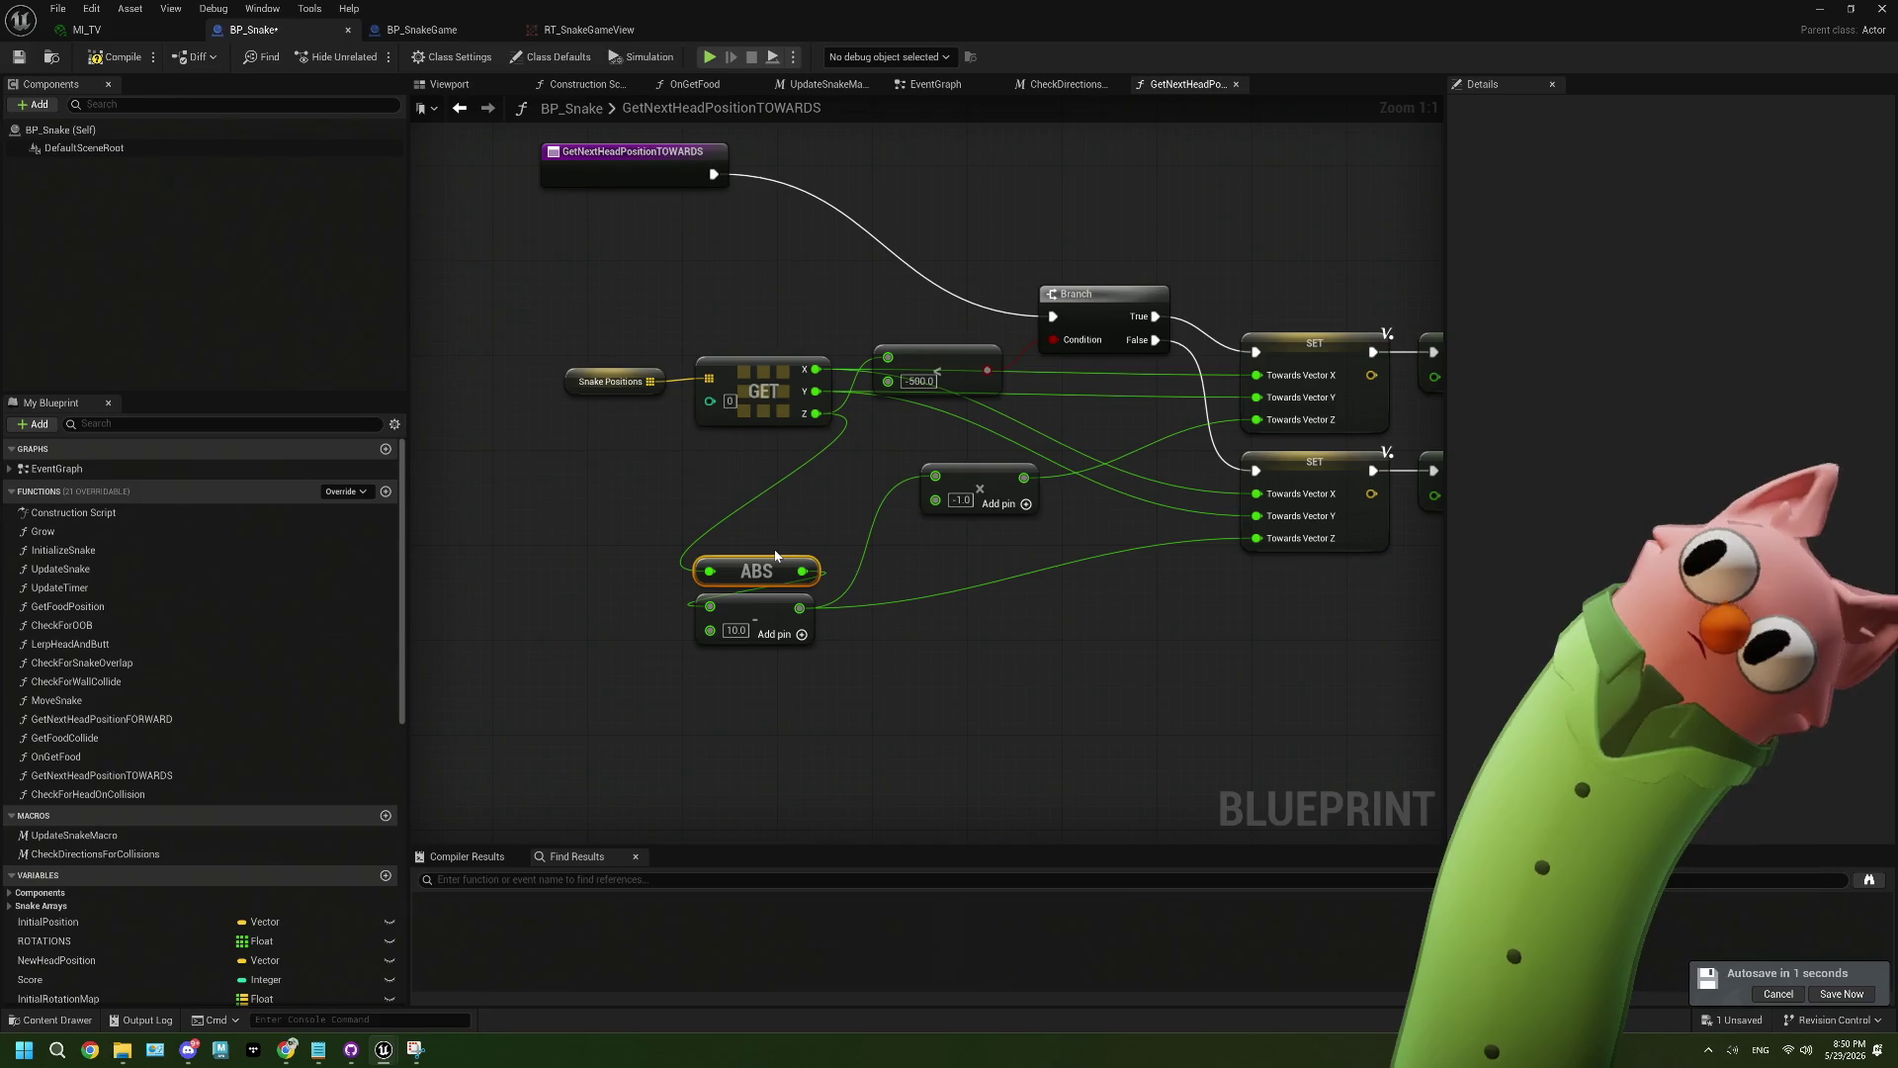
pyautogui.moveTo(821, 514); pyautogui.dragTo(811, 538)
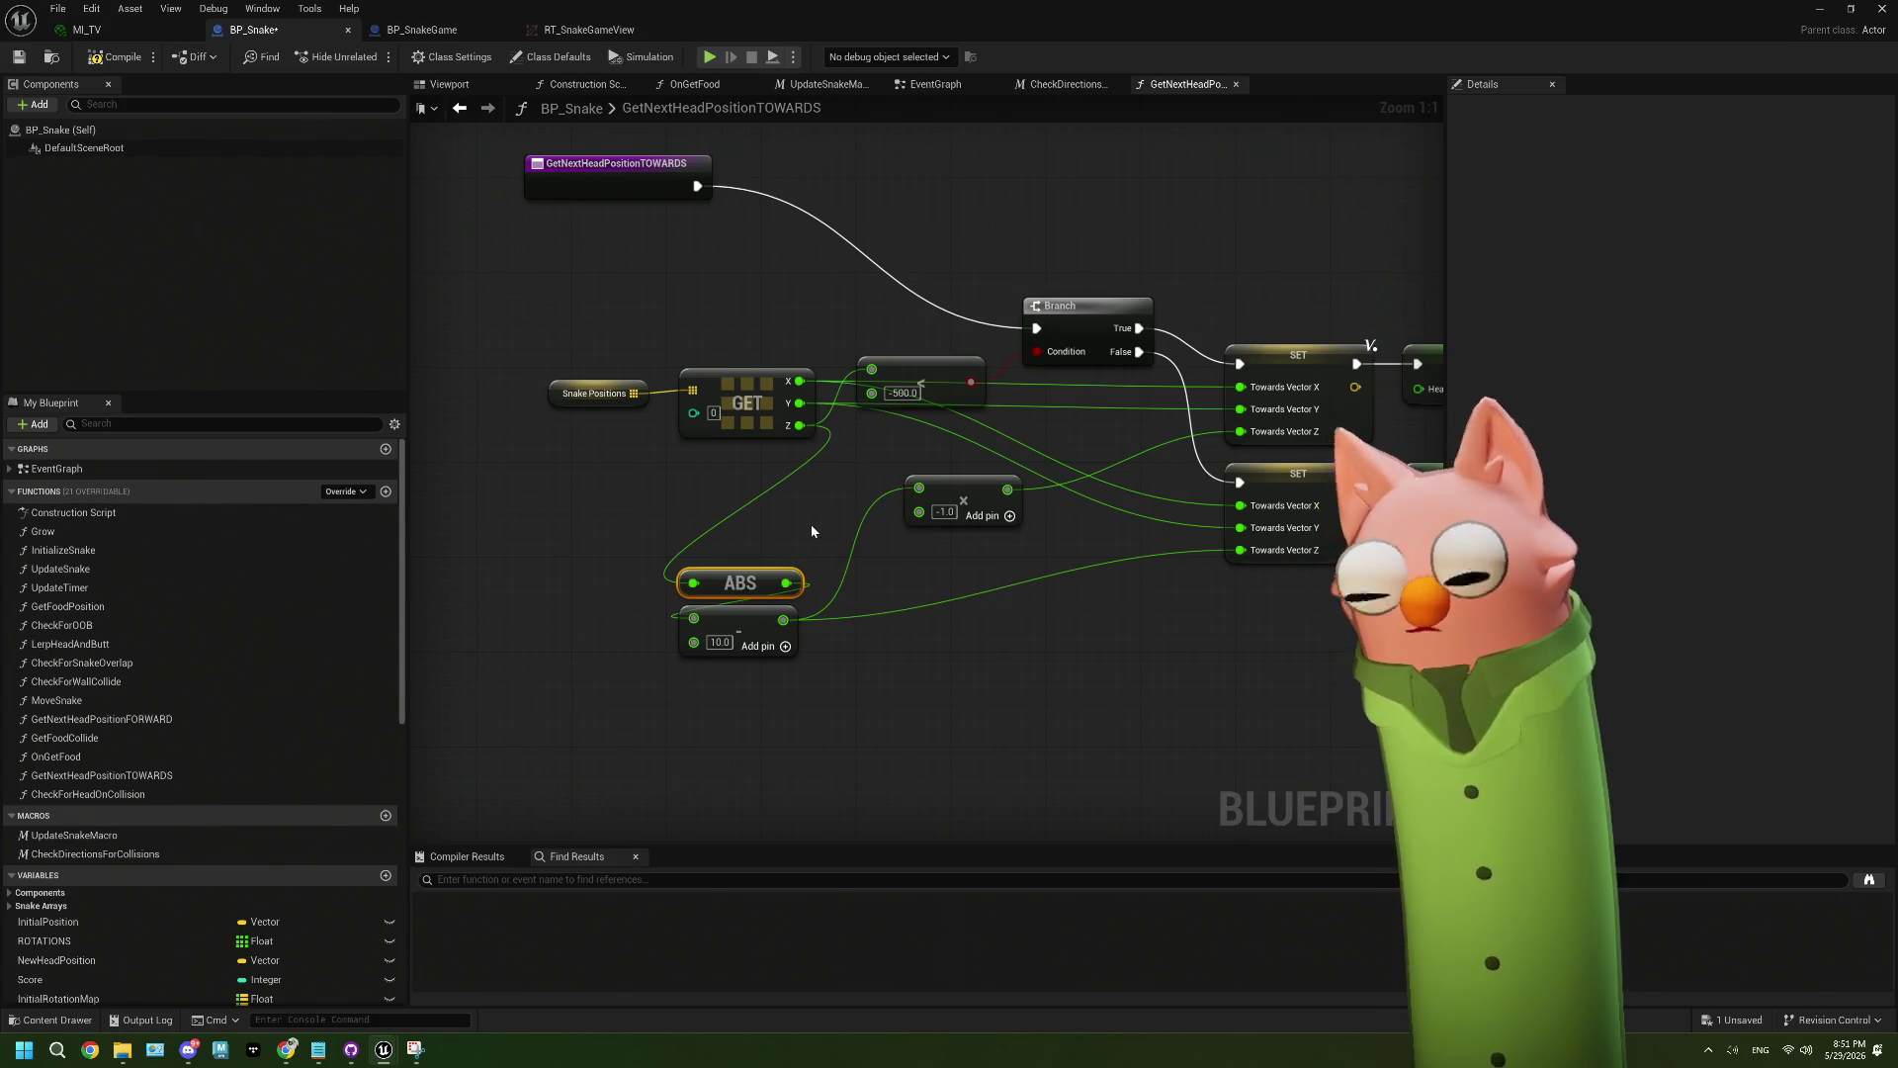
pyautogui.moveTo(799, 425); pyautogui.dragTo(763, 482)
pyautogui.write('sub')
pyautogui.press('Return')
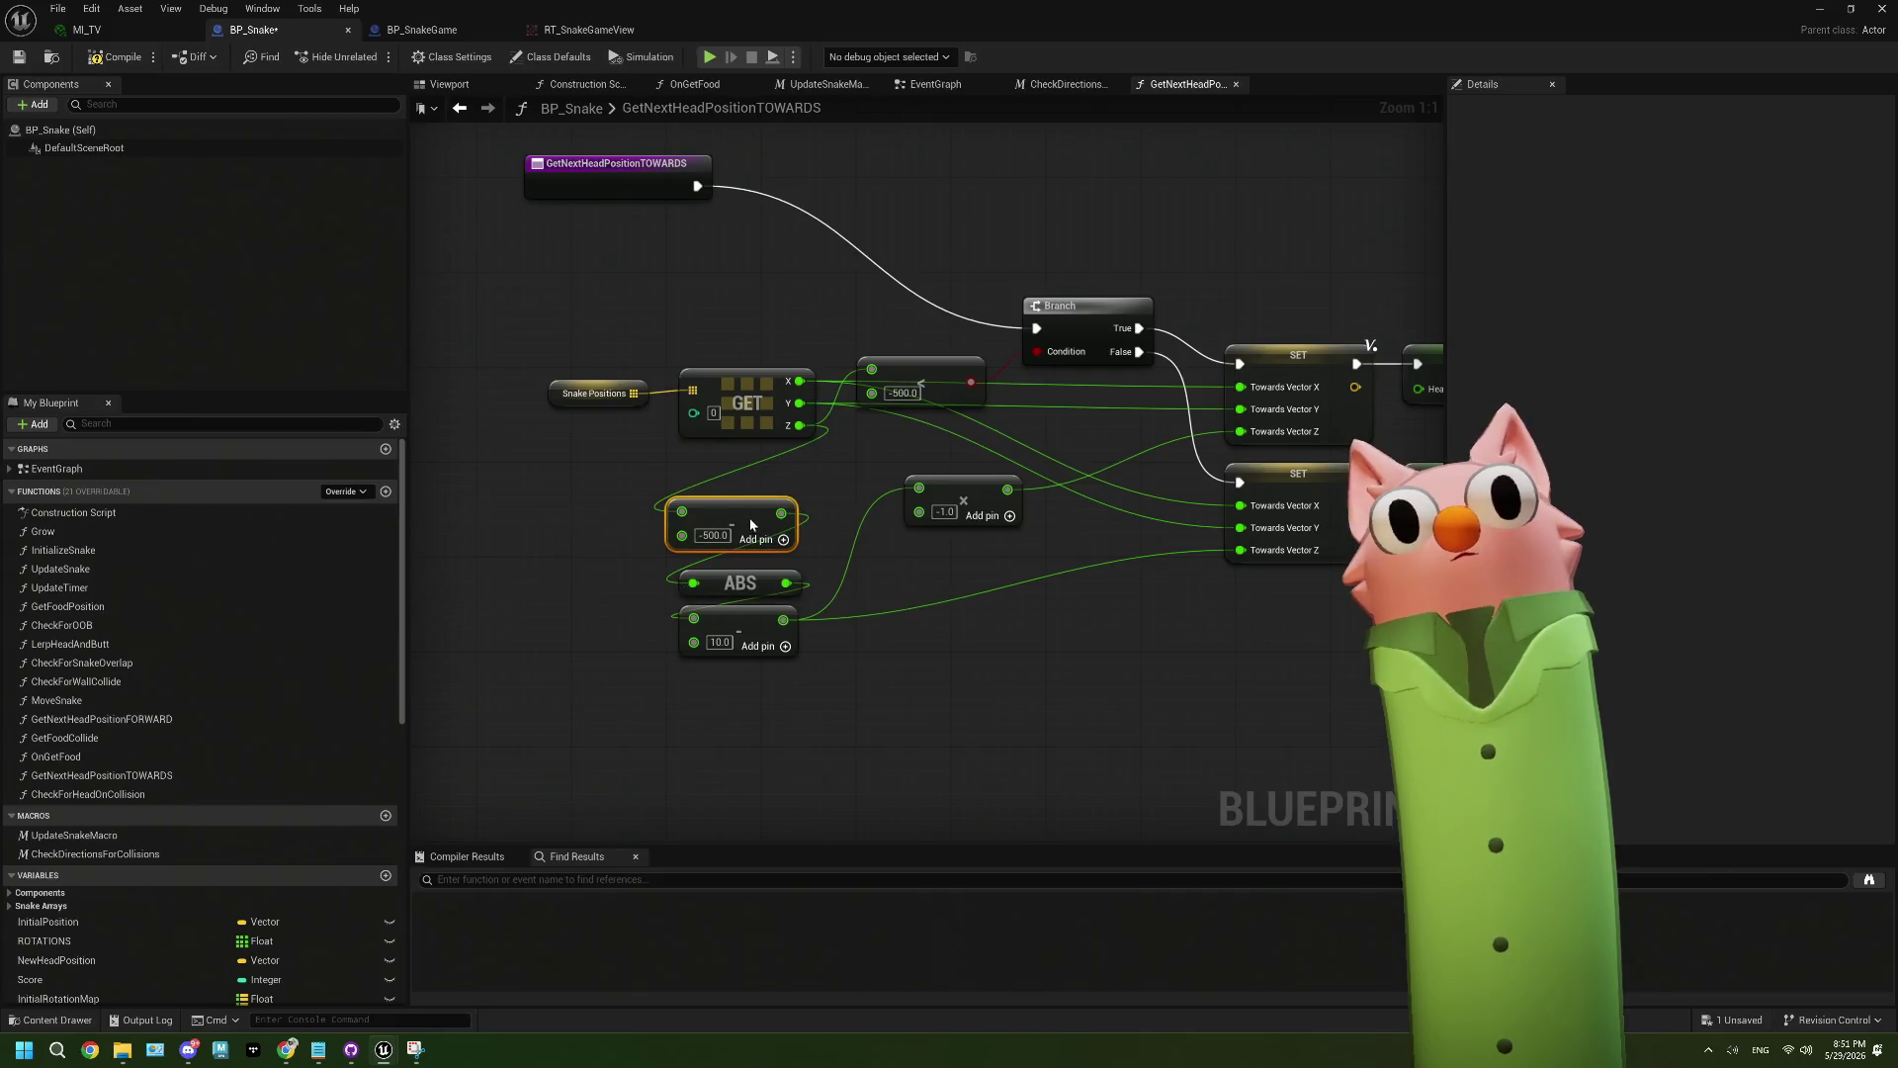
# - Rearrange the math nodes, paste a copy of the -500.0 Subtract, and feed the 10.0 subtraction into it
pyautogui.moveTo(751, 526); pyautogui.dragTo(649, 504)
pyautogui.keyDown('ctrl'); pyautogui.click(740, 582); pyautogui.keyUp('ctrl')
pyautogui.keyDown('ctrl'); pyautogui.click(739, 630); pyautogui.keyUp('ctrl')
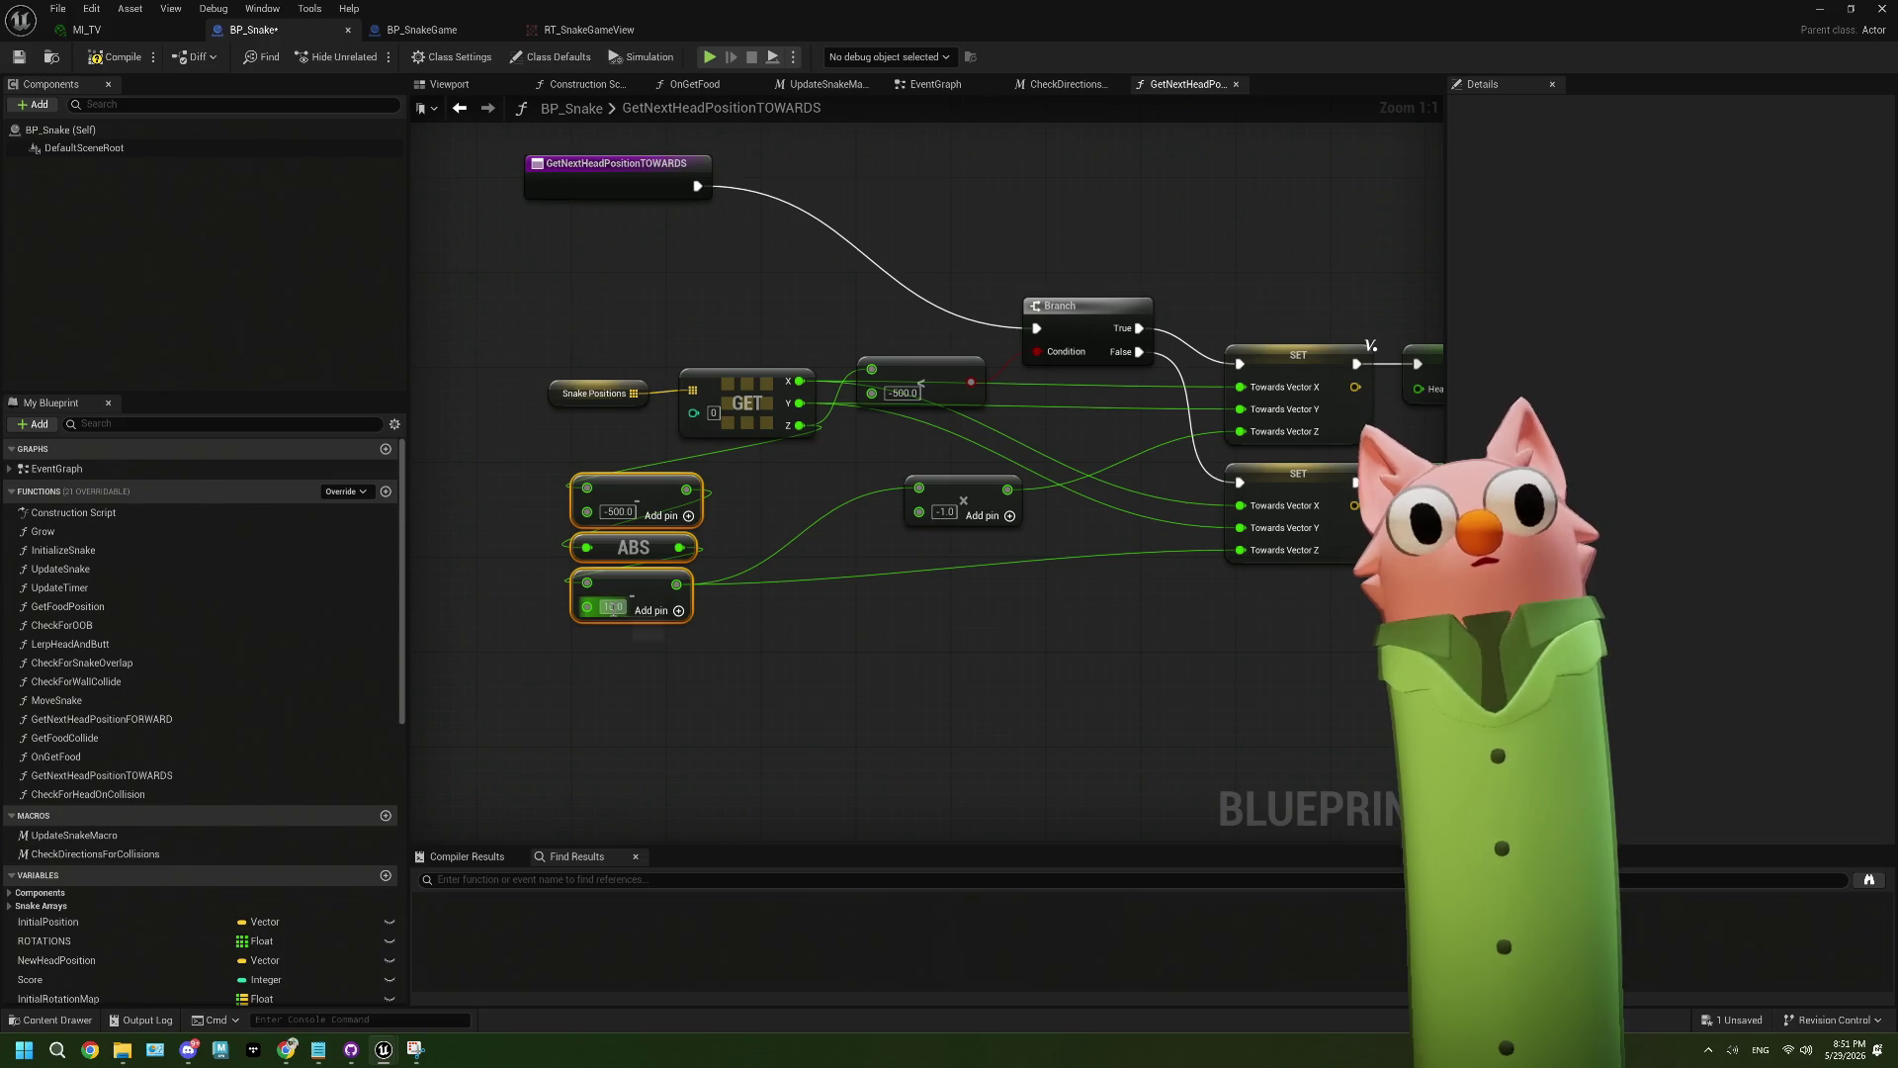
pyautogui.click(683, 506)
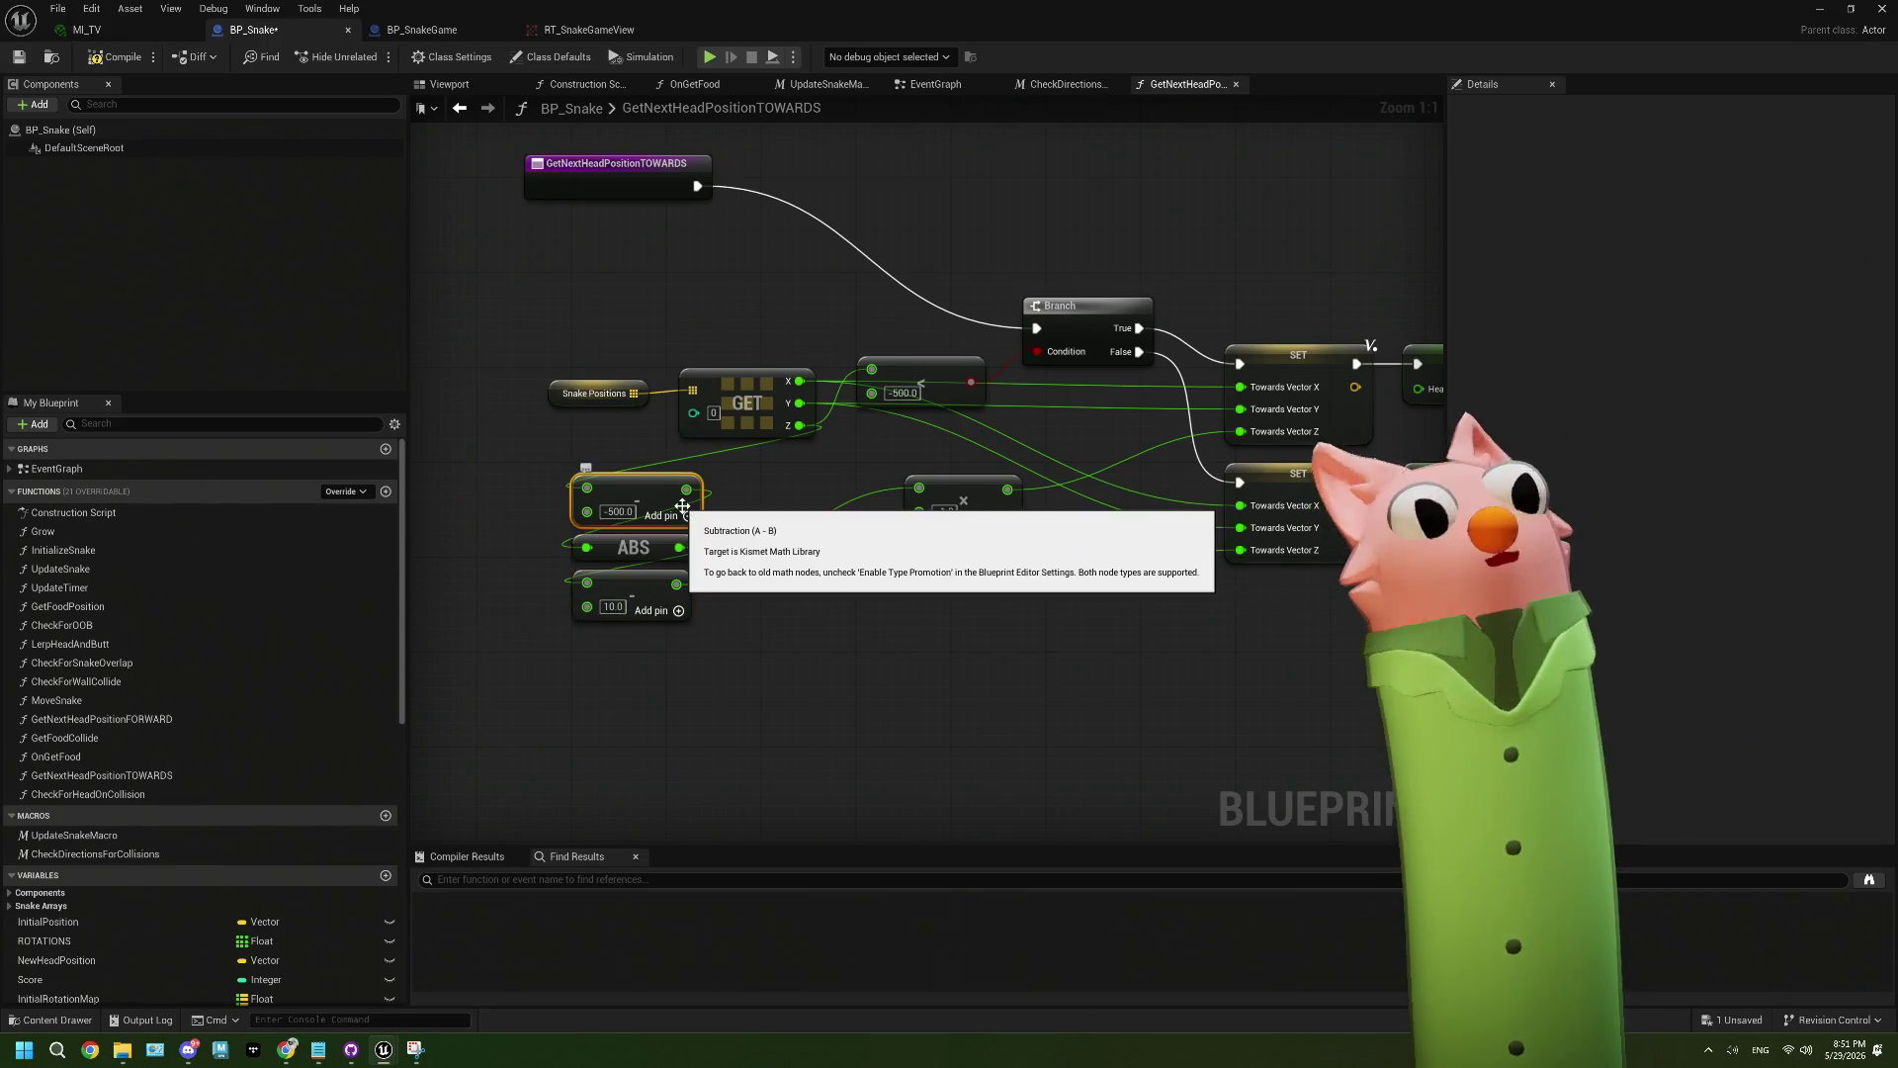
pyautogui.click(709, 676)
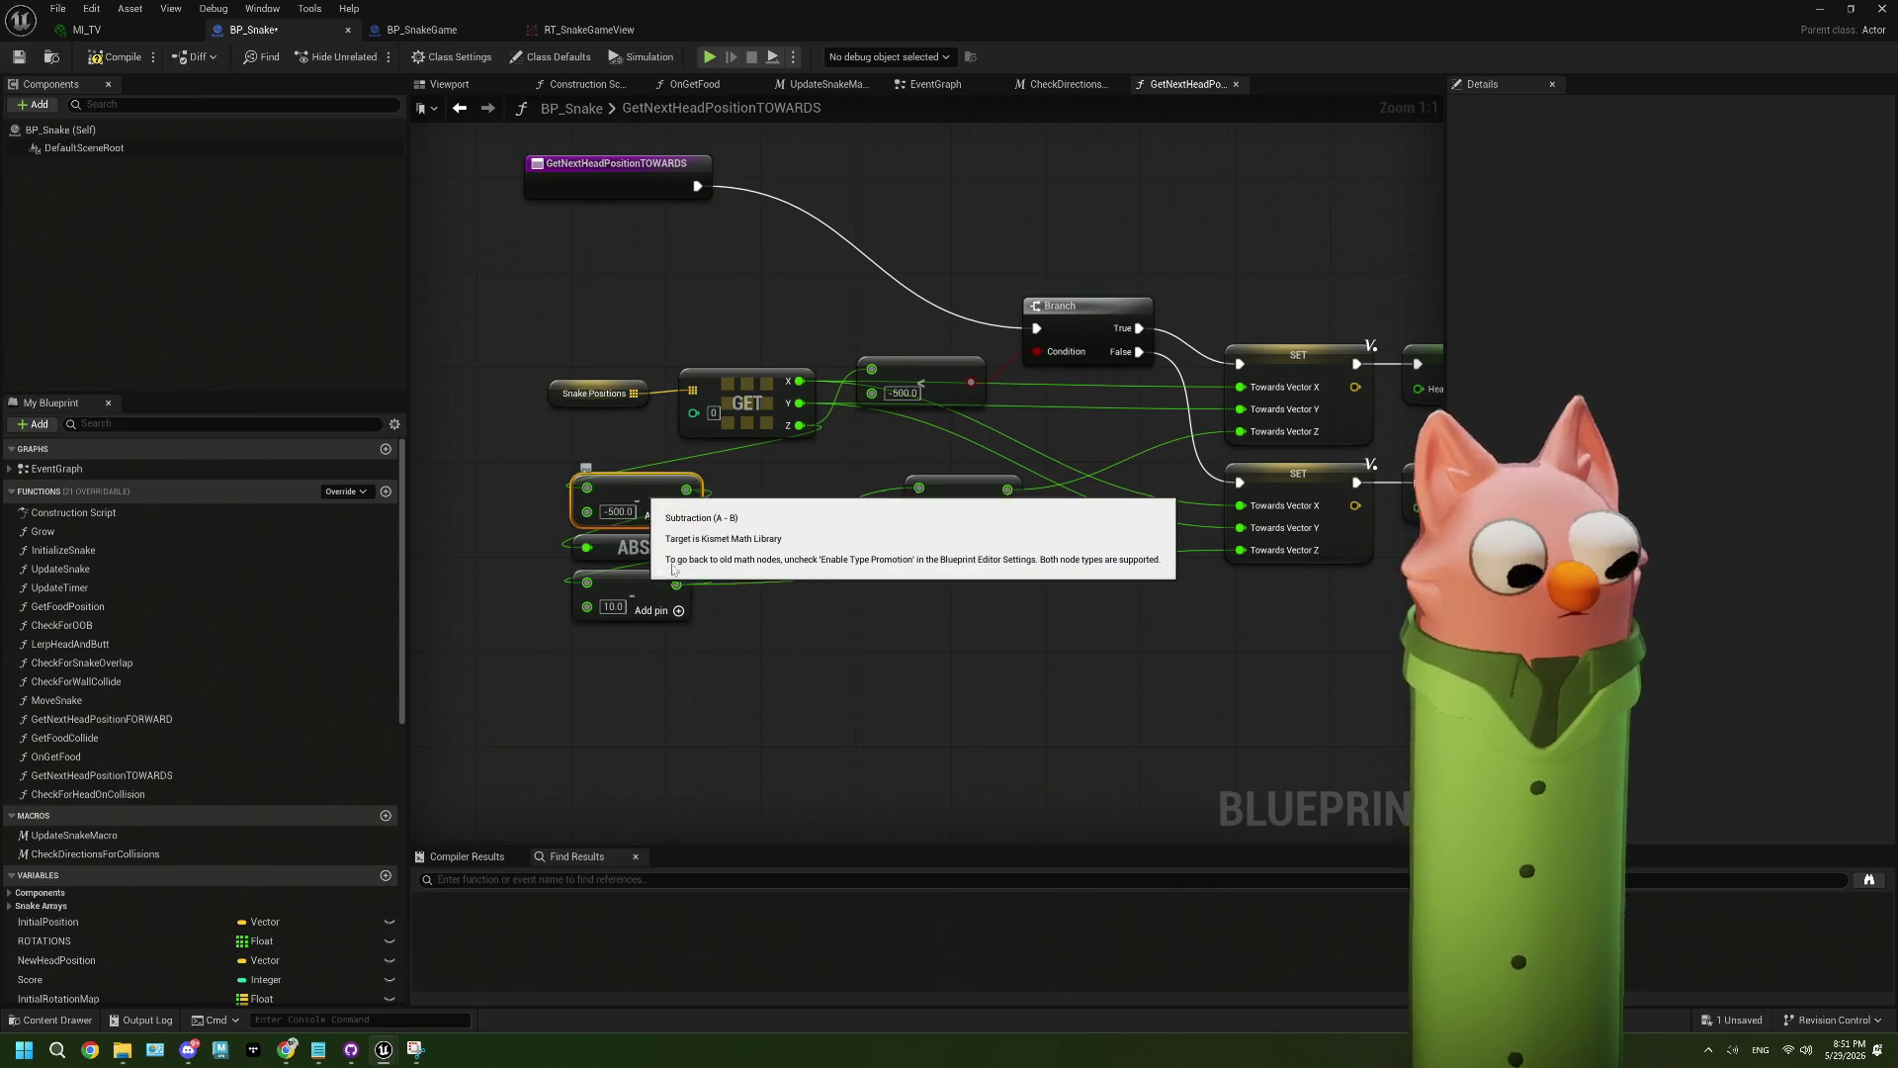
pyautogui.hotkey('ctrl', 'v')
pyautogui.moveTo(677, 586); pyautogui.dragTo(817, 692)
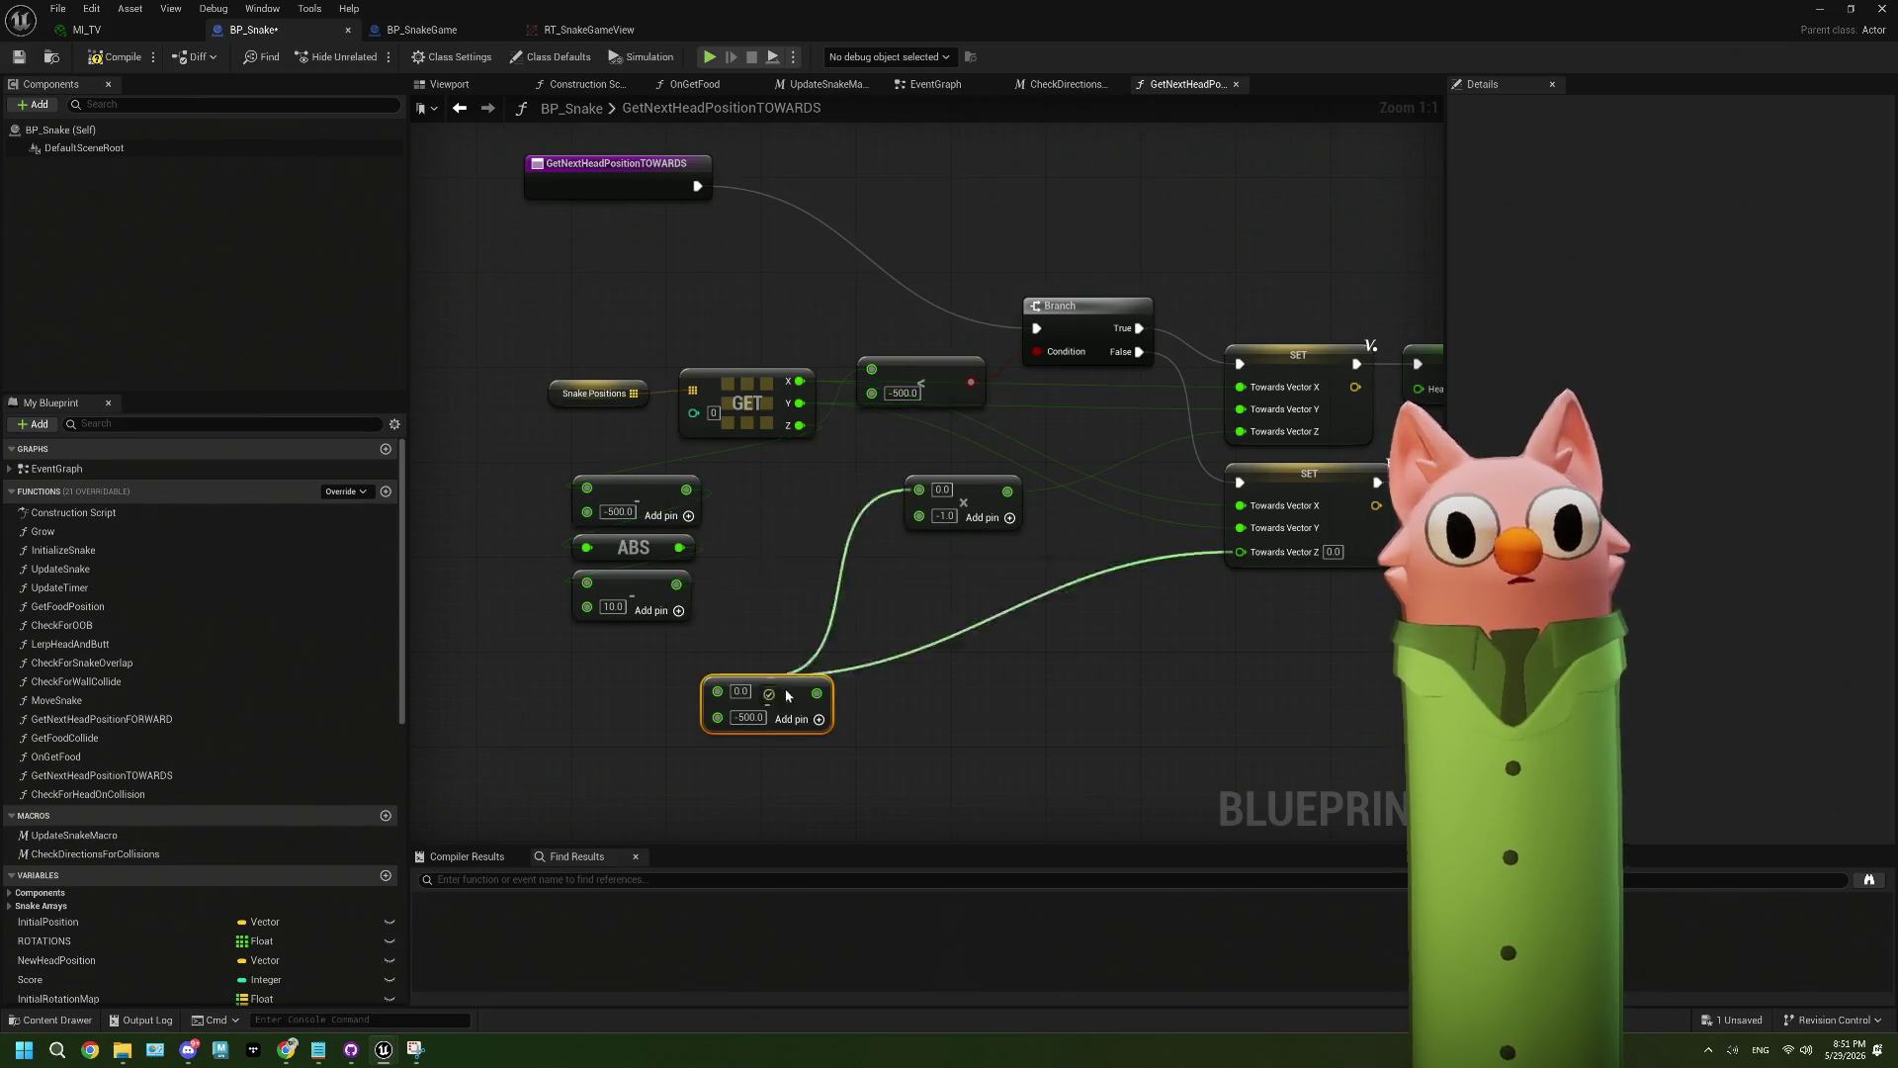
pyautogui.moveTo(677, 583); pyautogui.dragTo(718, 689)
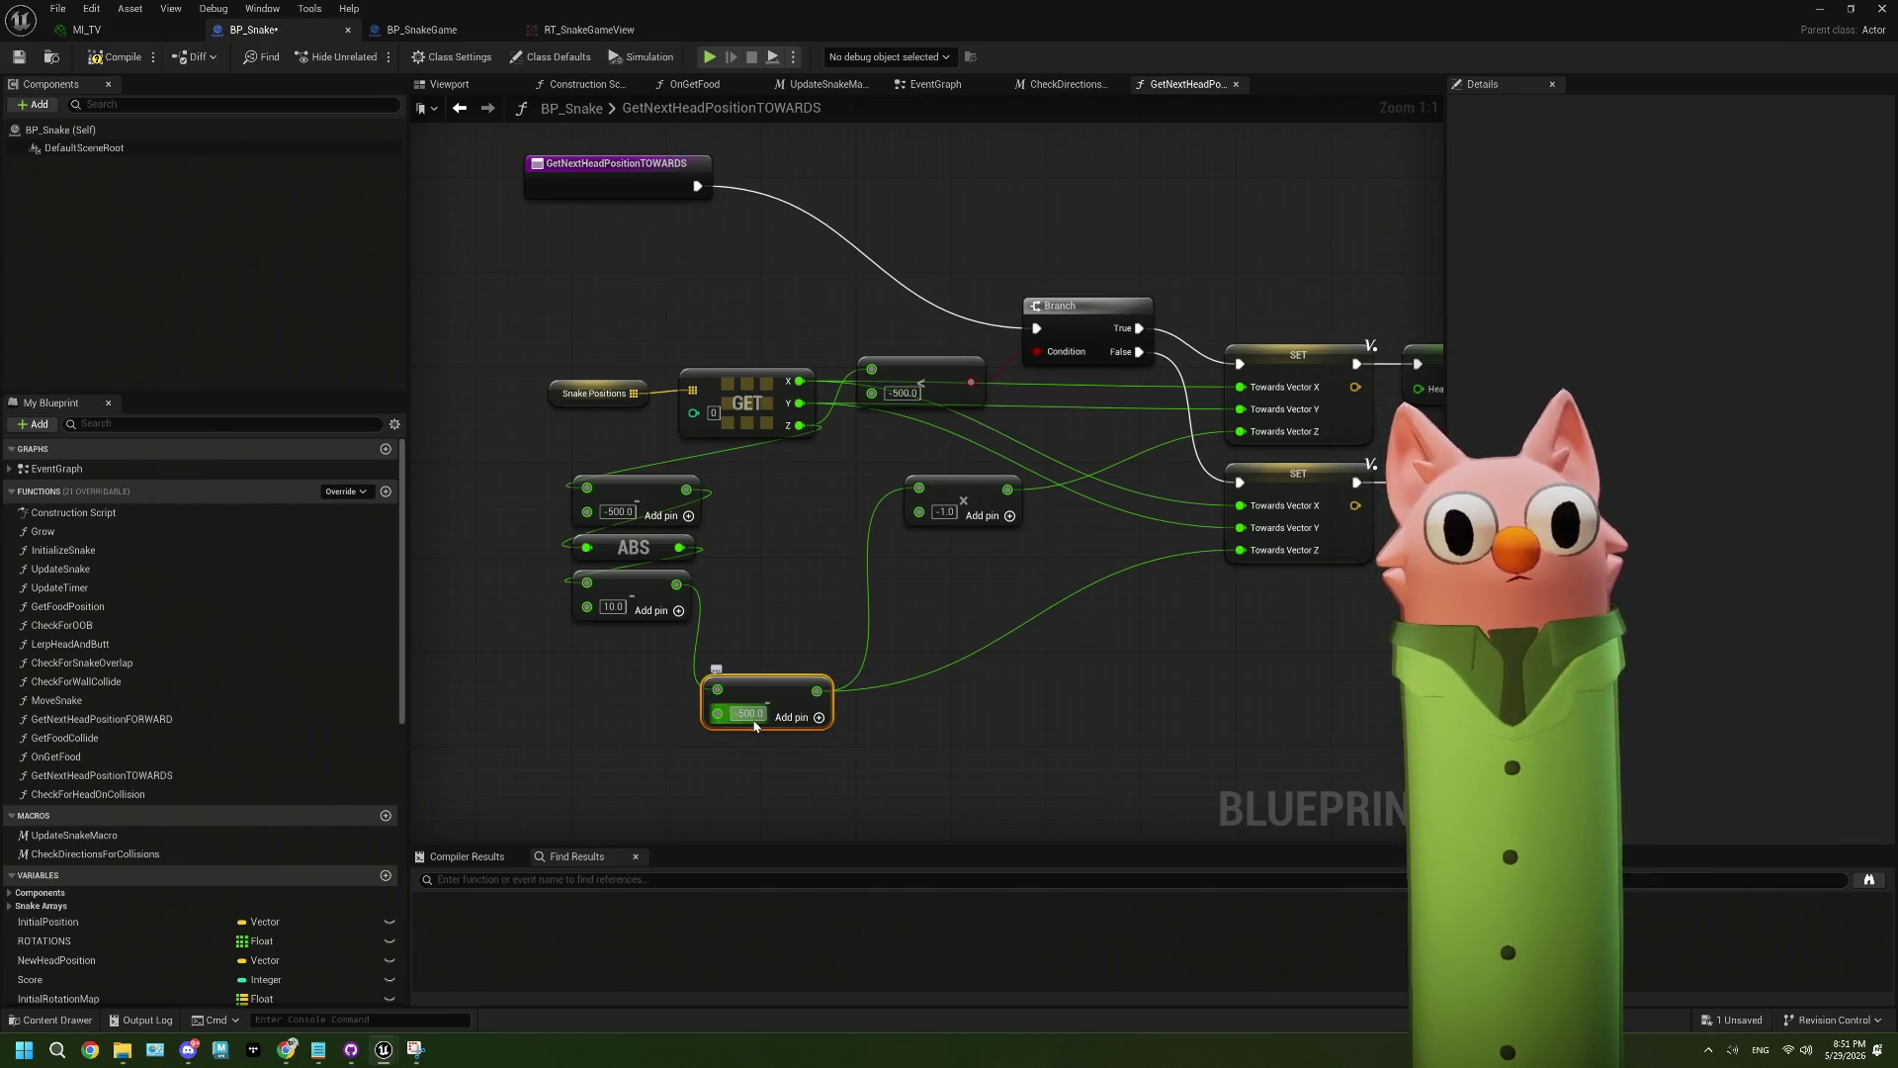
# - Change the lower subtract node to 500.0, place it beside the 10.0 node, and save BP_Snake
pyautogui.click(855, 823)
pyautogui.click(742, 713)
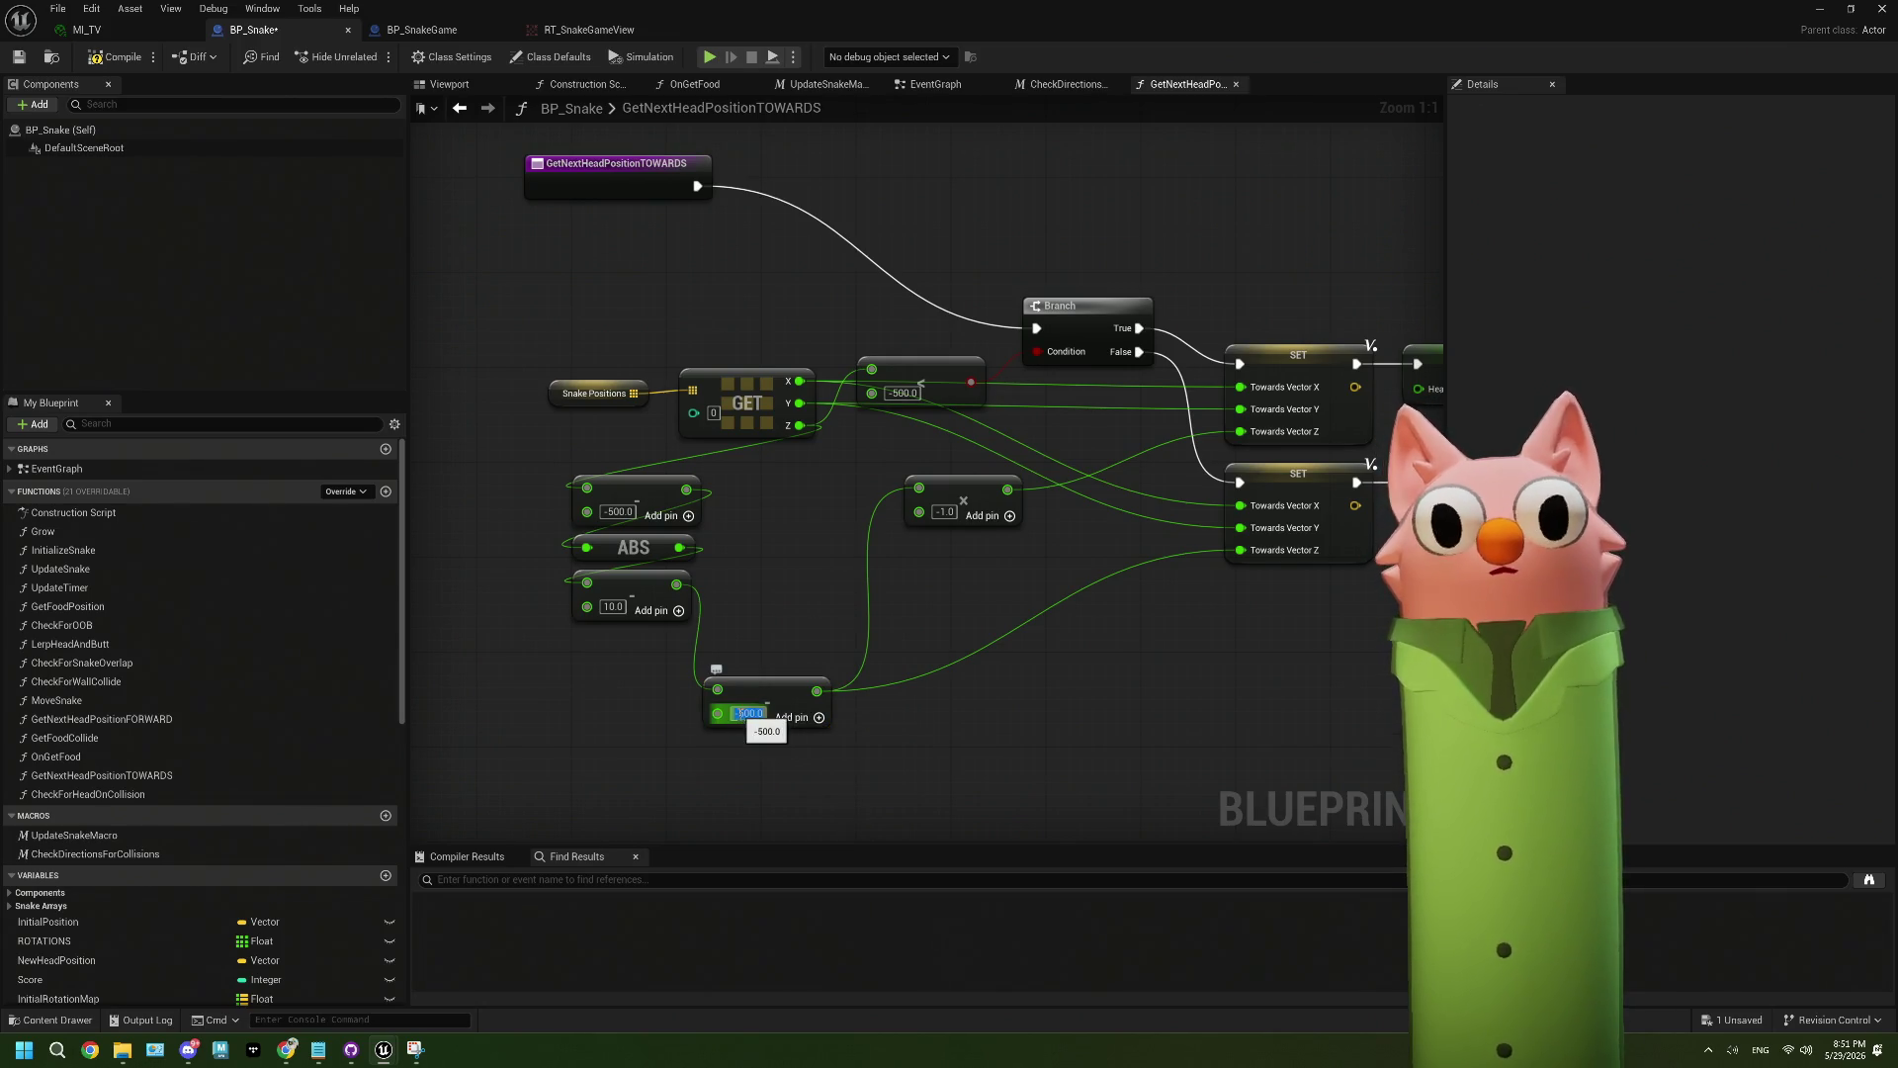
pyautogui.click(837, 752)
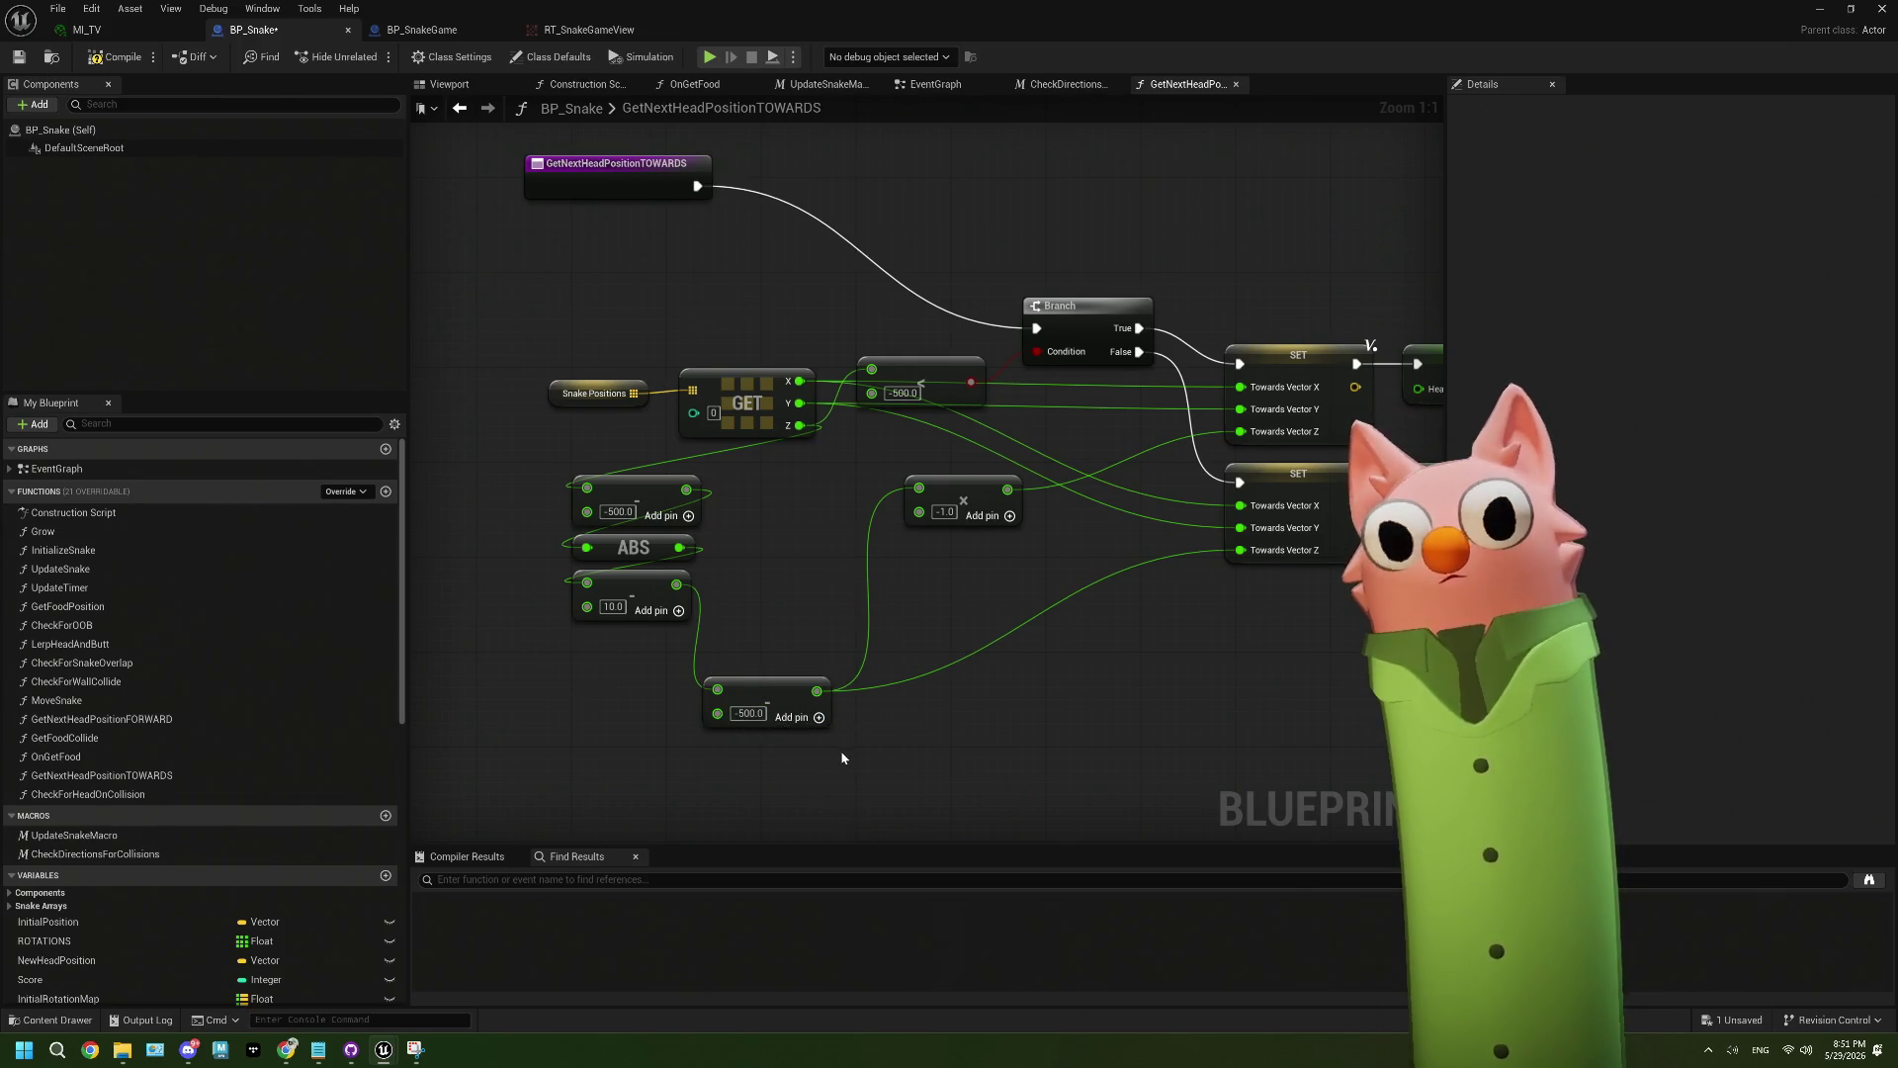
pyautogui.click(748, 712)
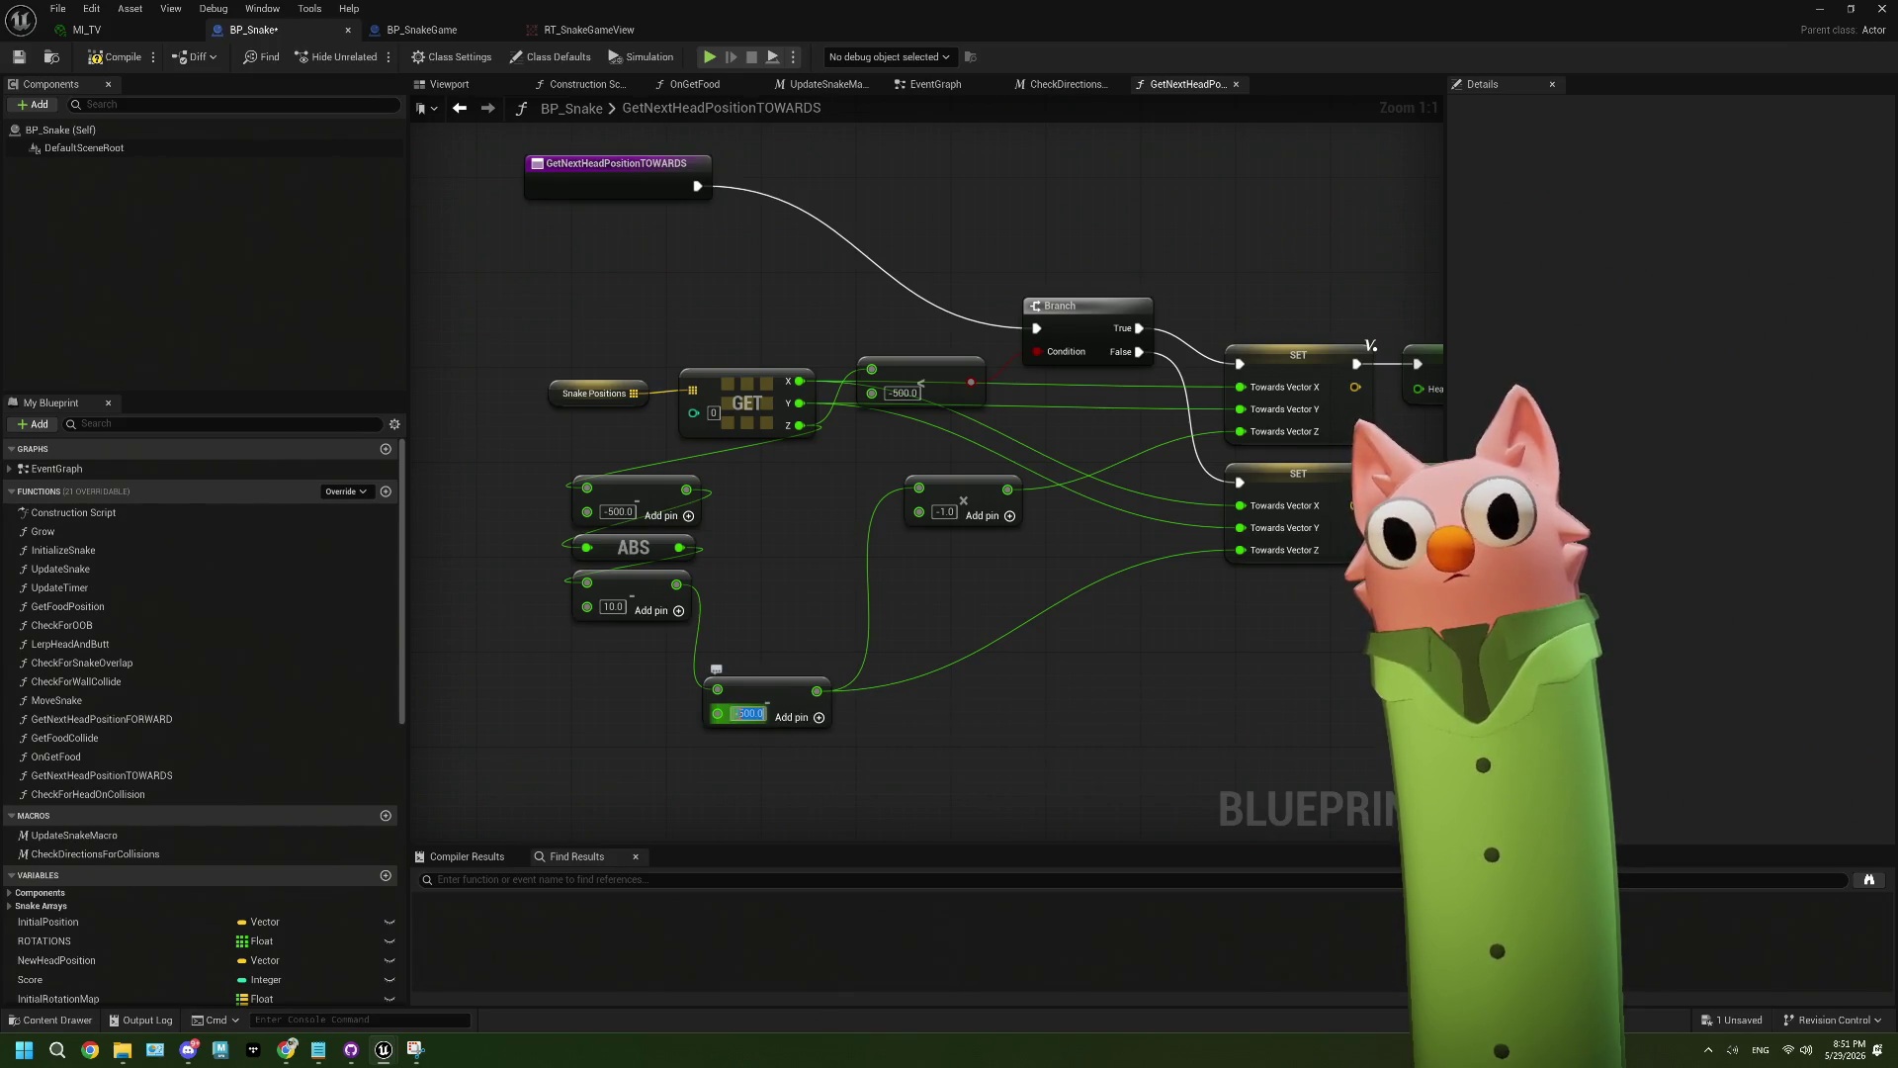
pyautogui.write('500')
pyautogui.press('Return')
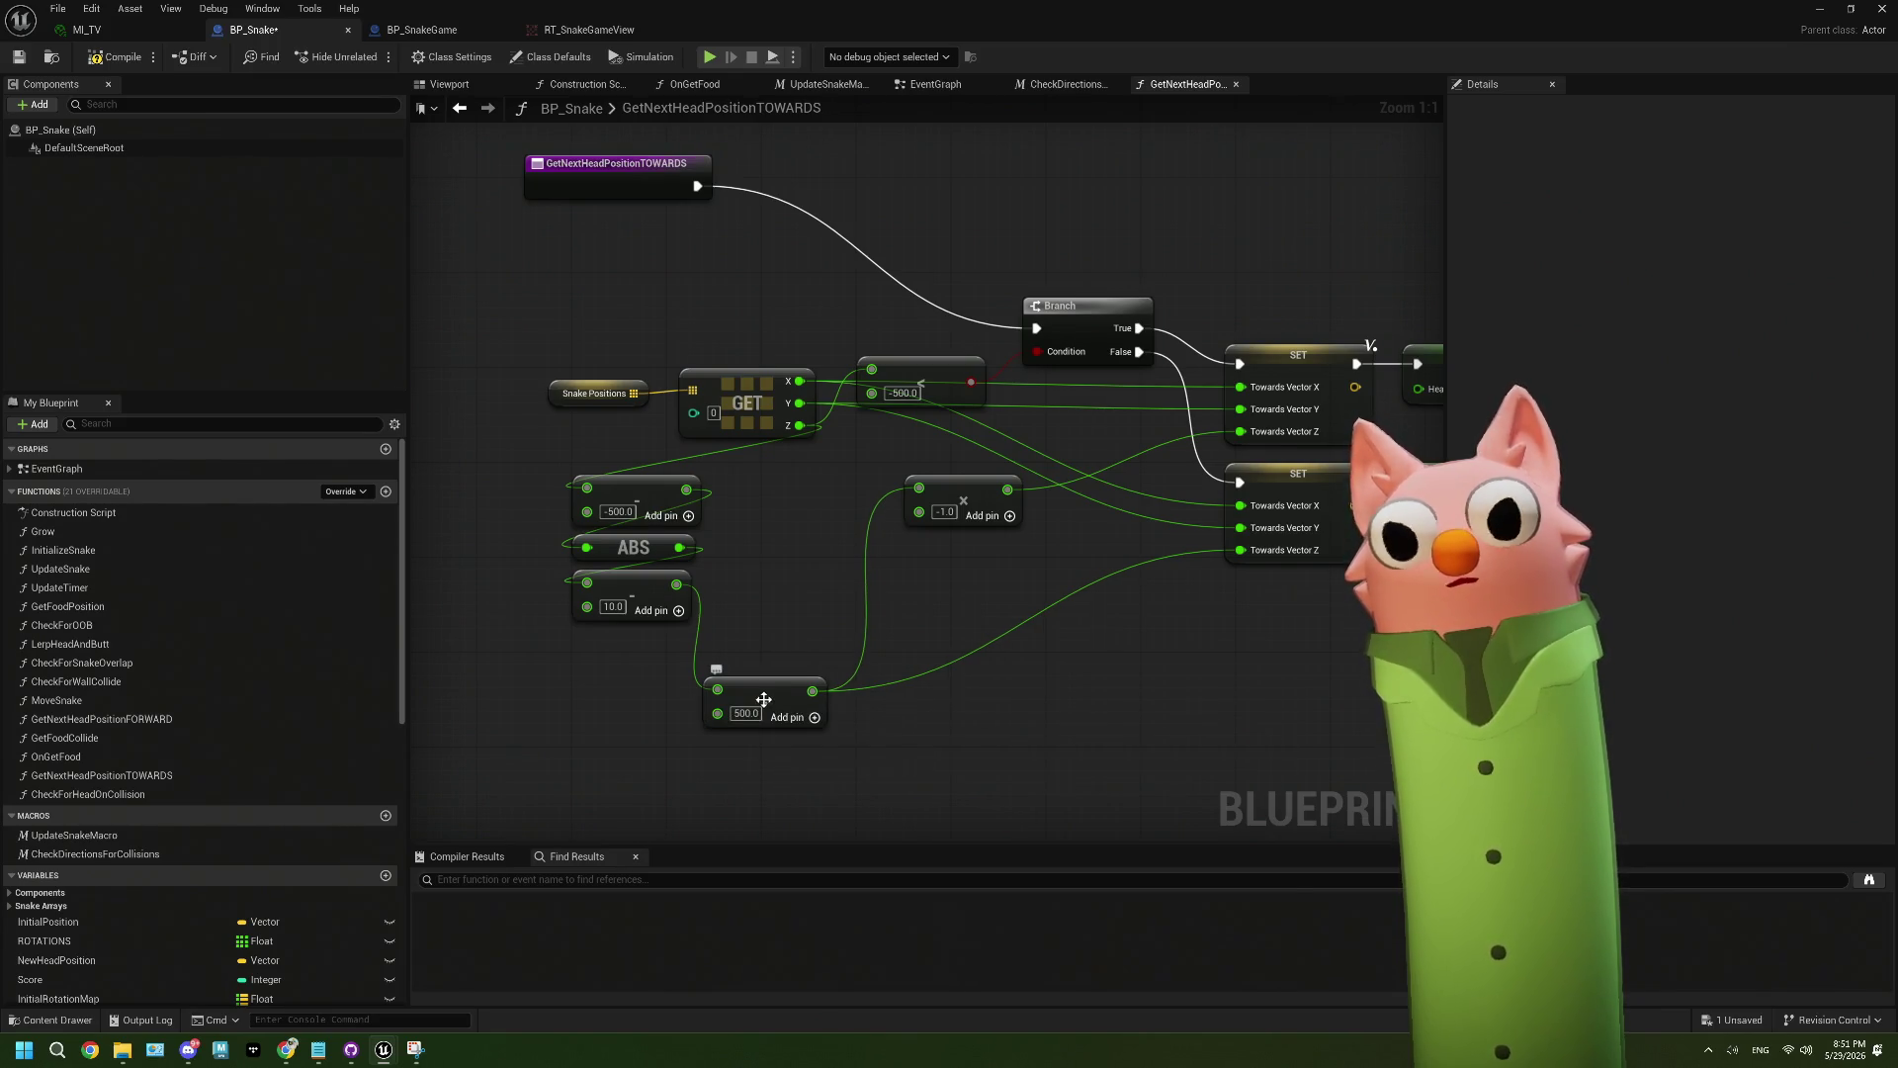
pyautogui.moveTo(764, 701); pyautogui.dragTo(774, 592)
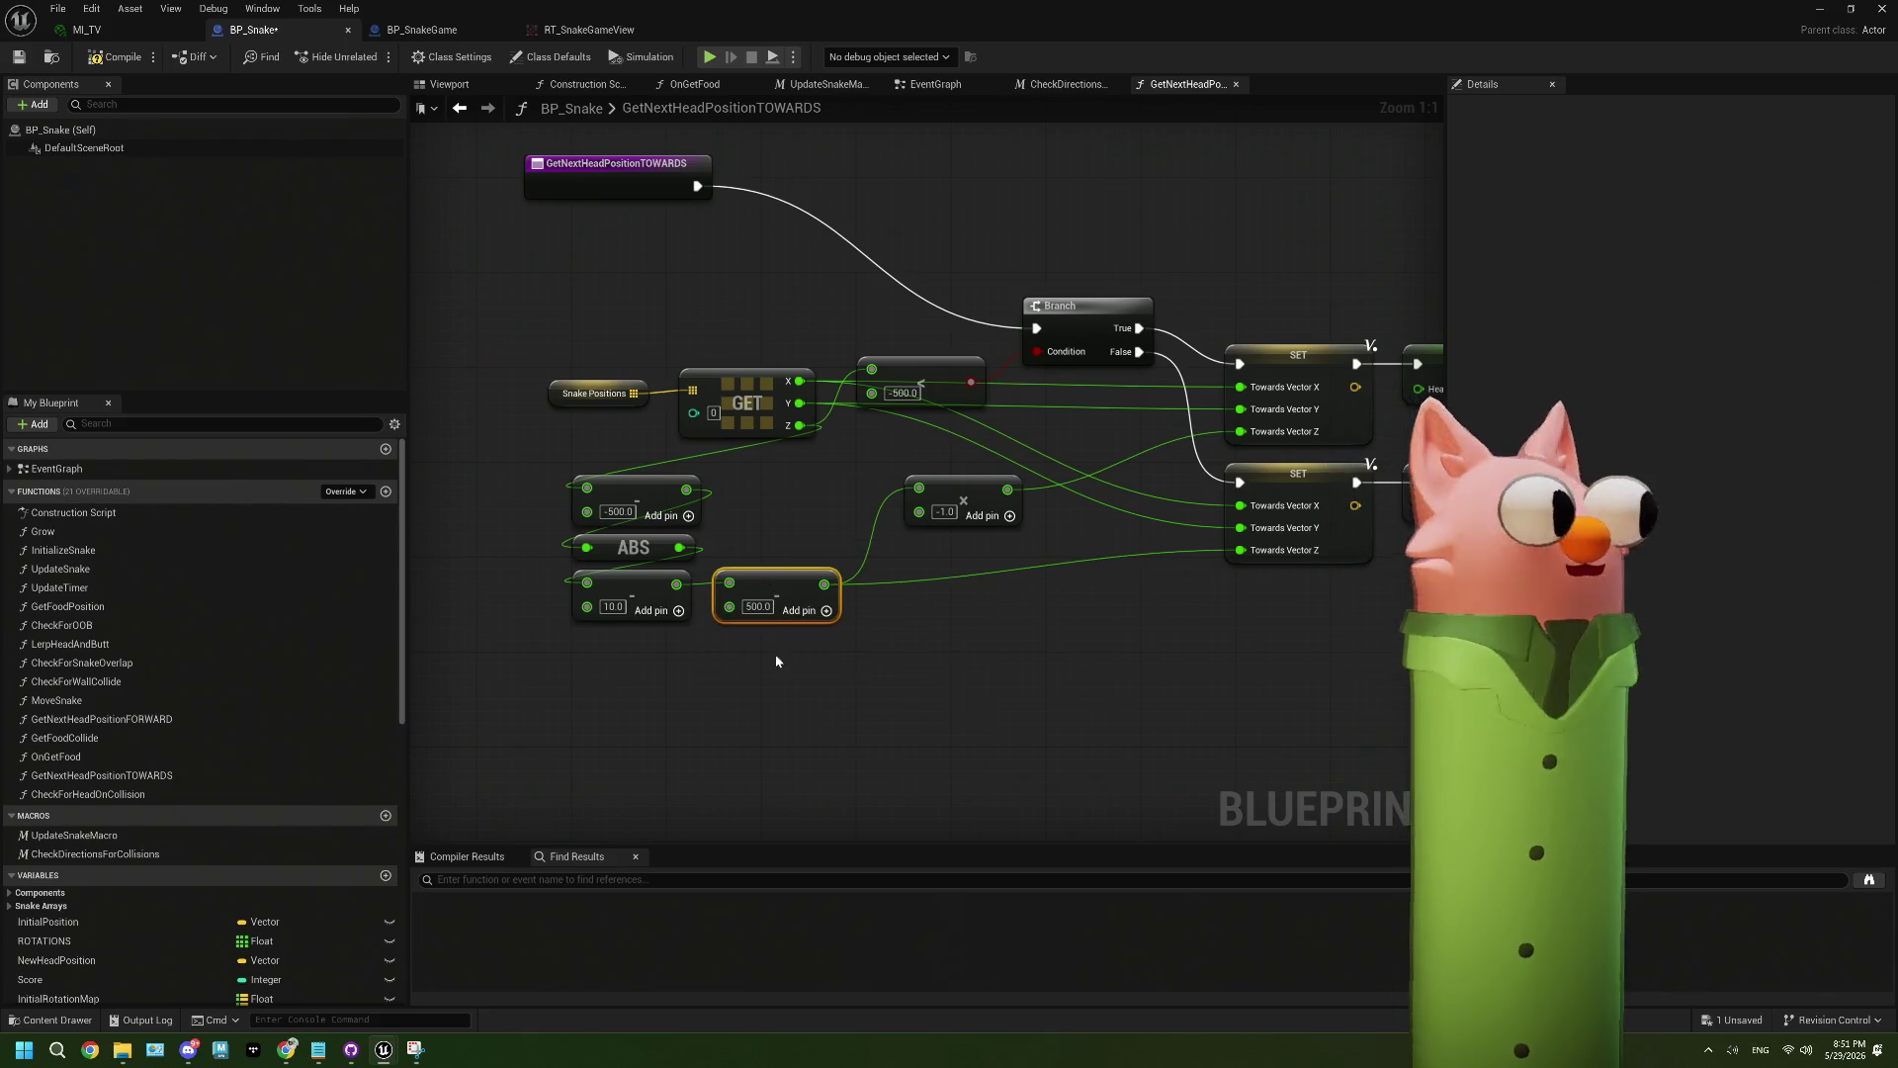
pyautogui.click(18, 59)
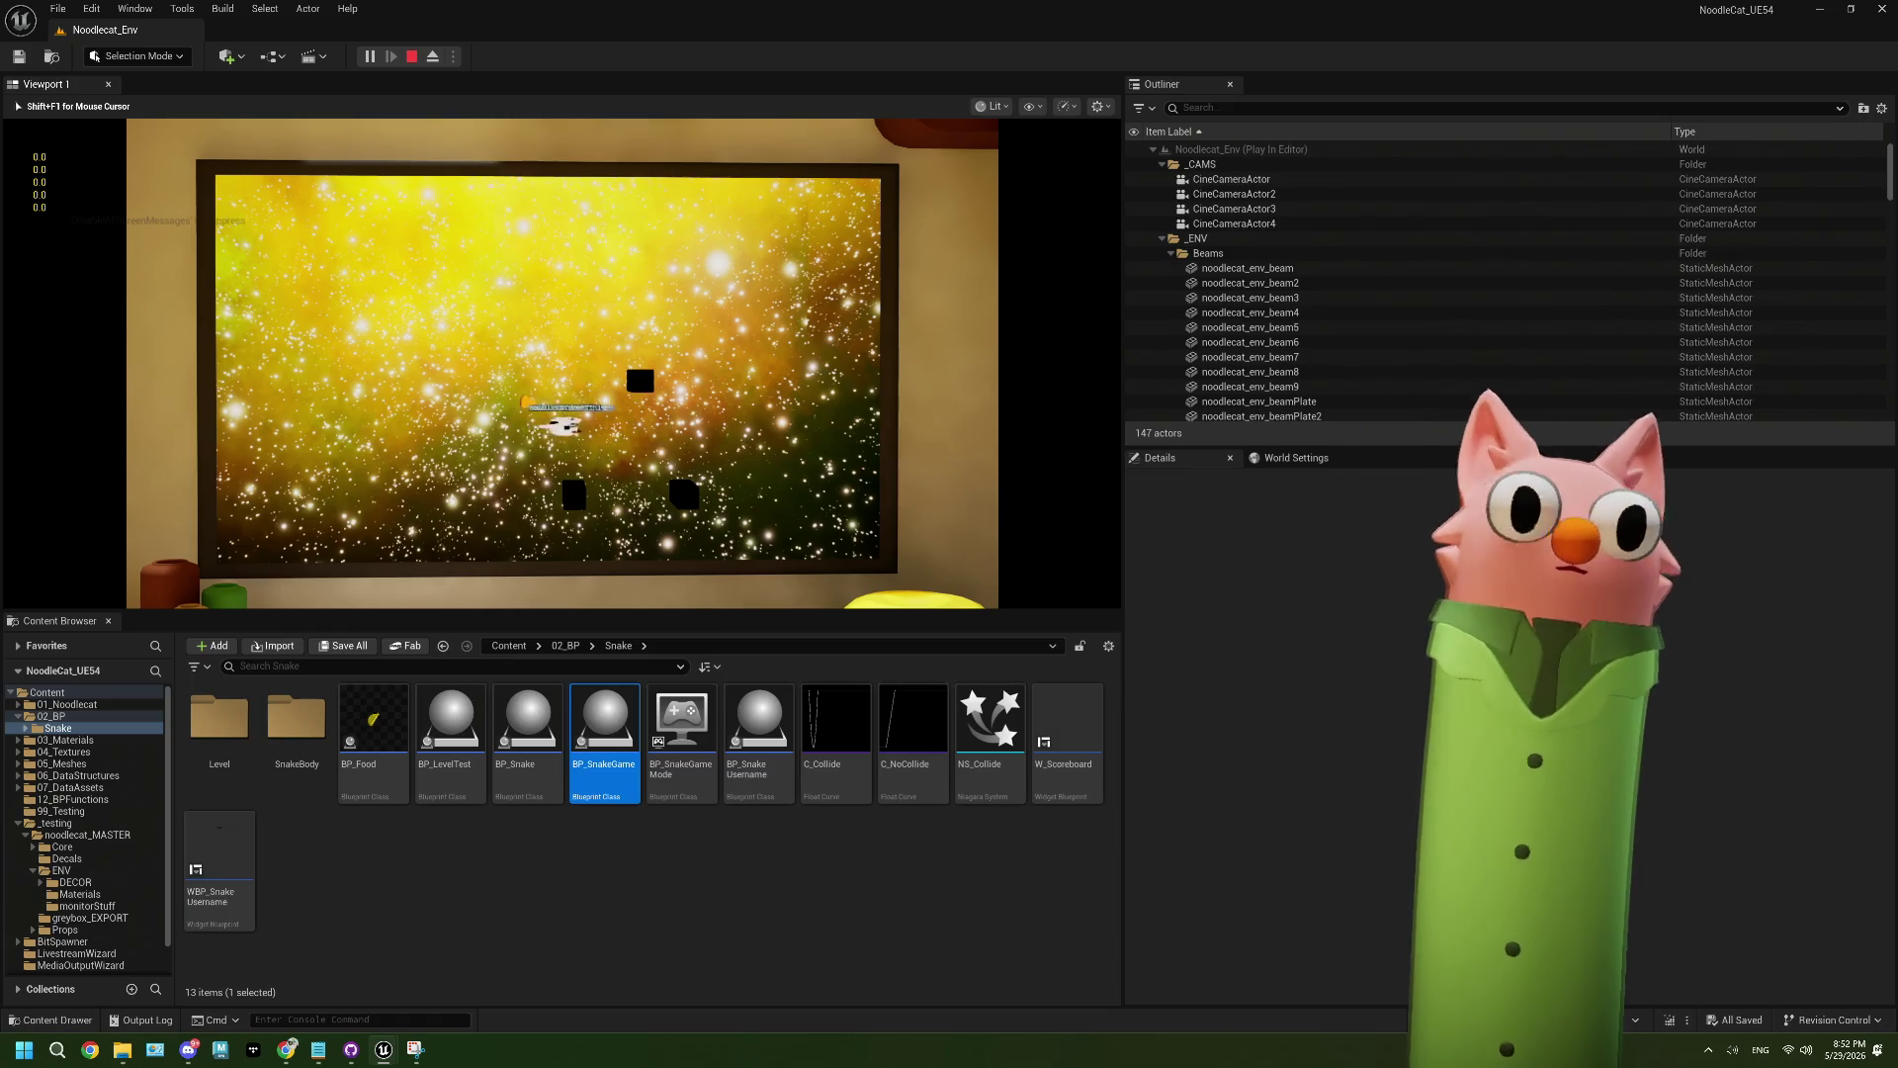
# - Steer the snake with W, S and D along the bottom and up to eat the food
pyautogui.press('w')
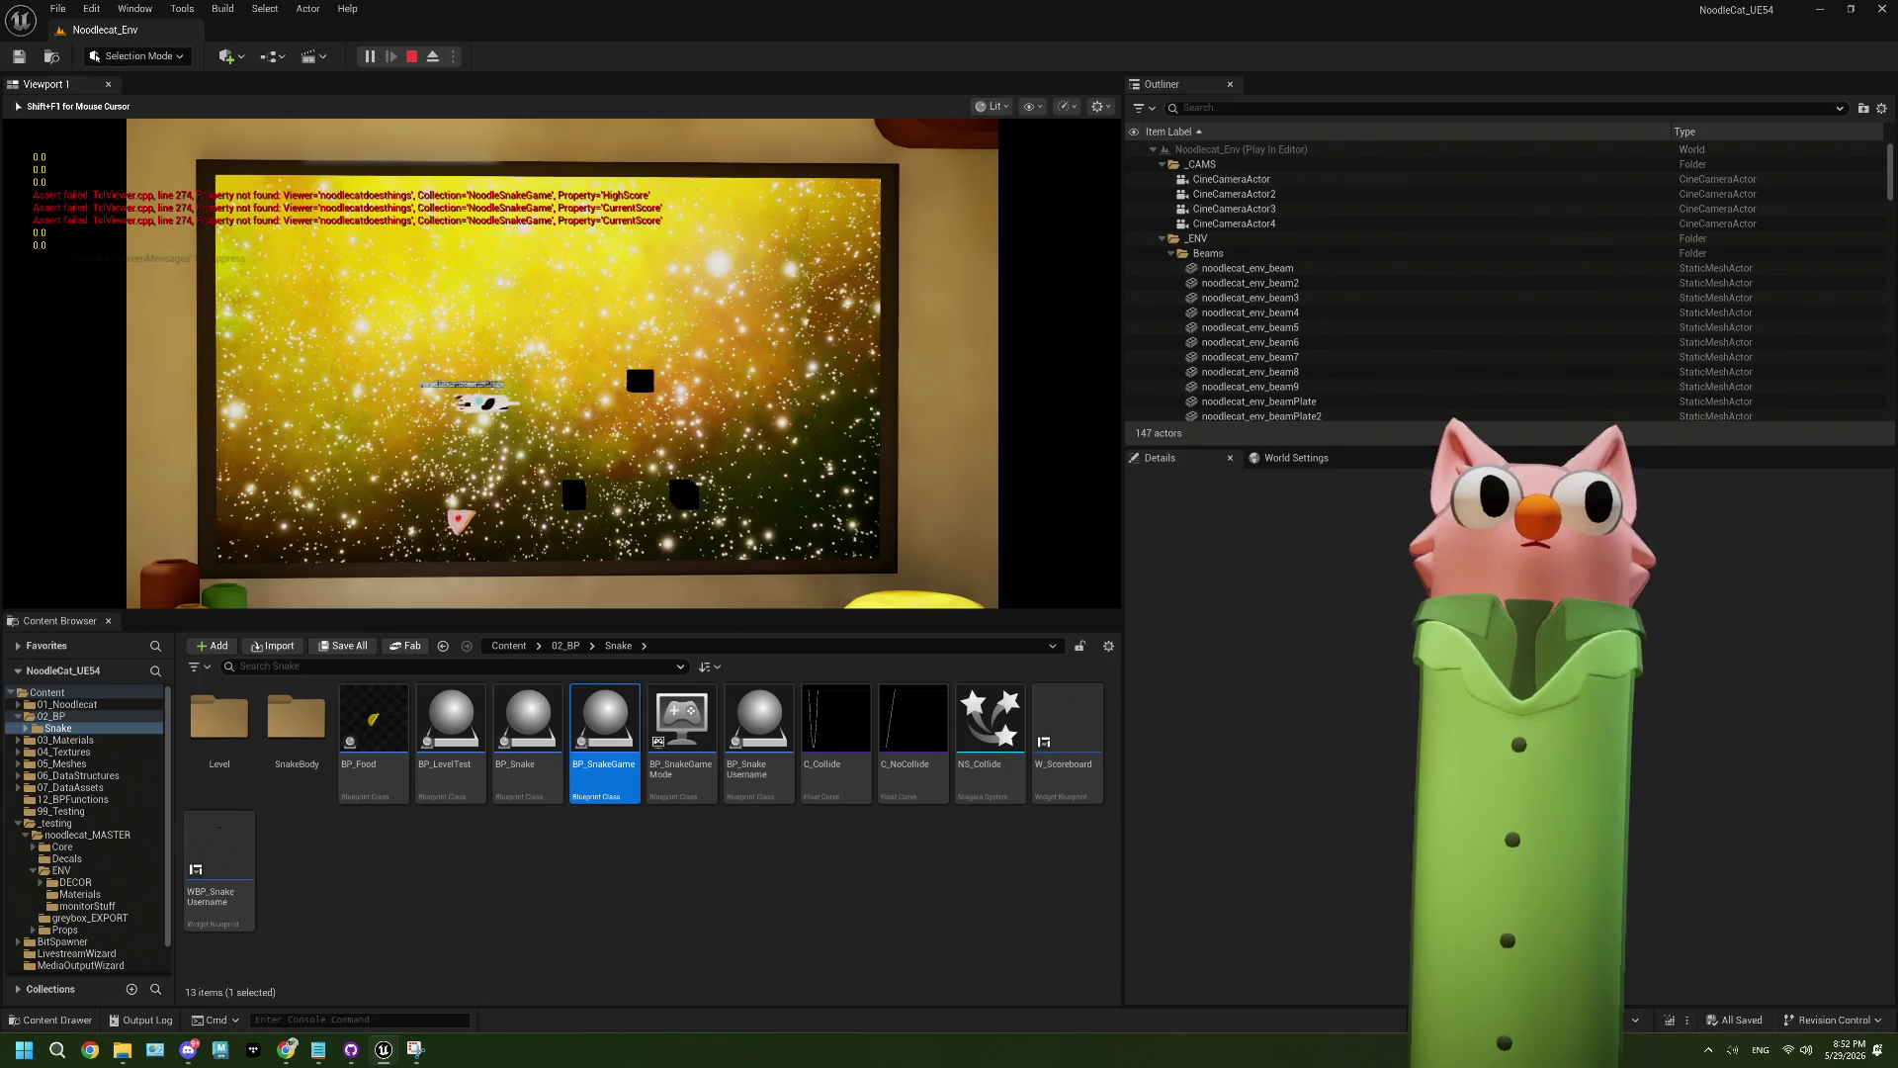
pyautogui.press('s')
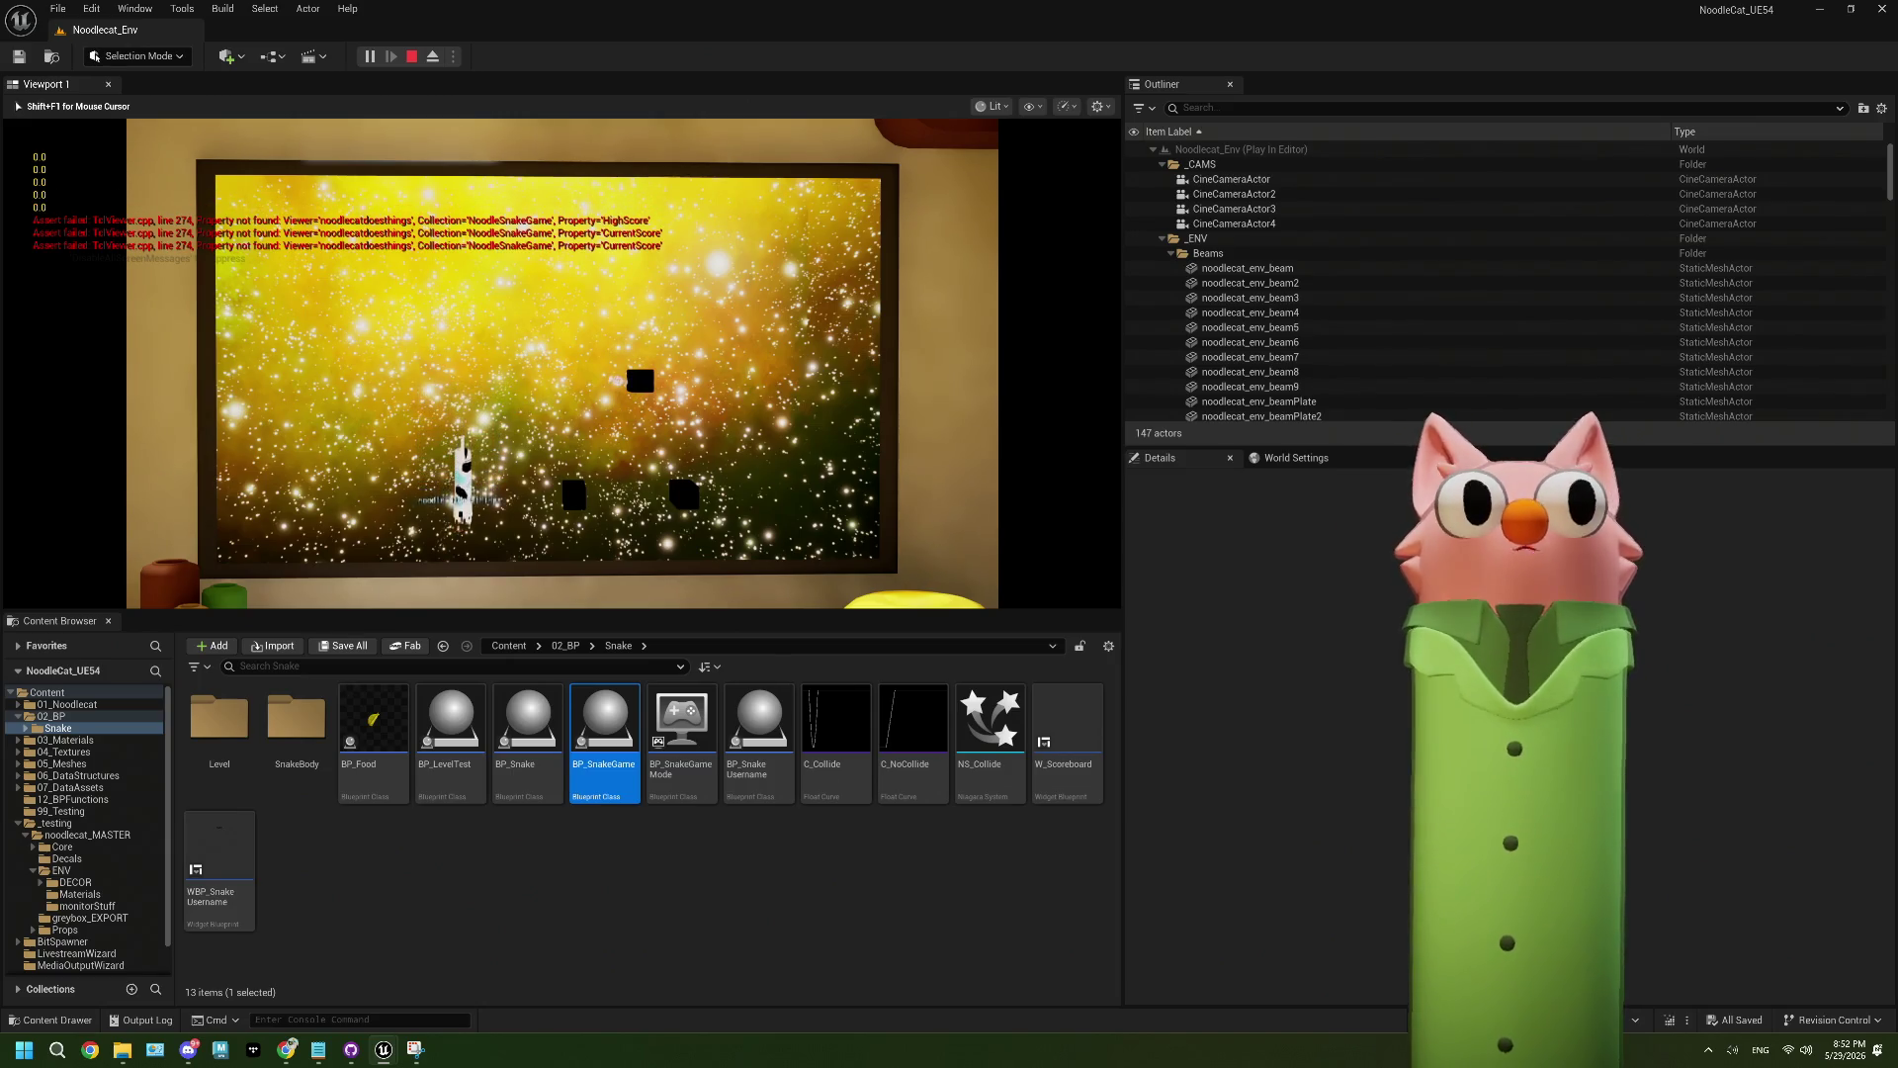
pyautogui.press('d')
pyautogui.press('w')
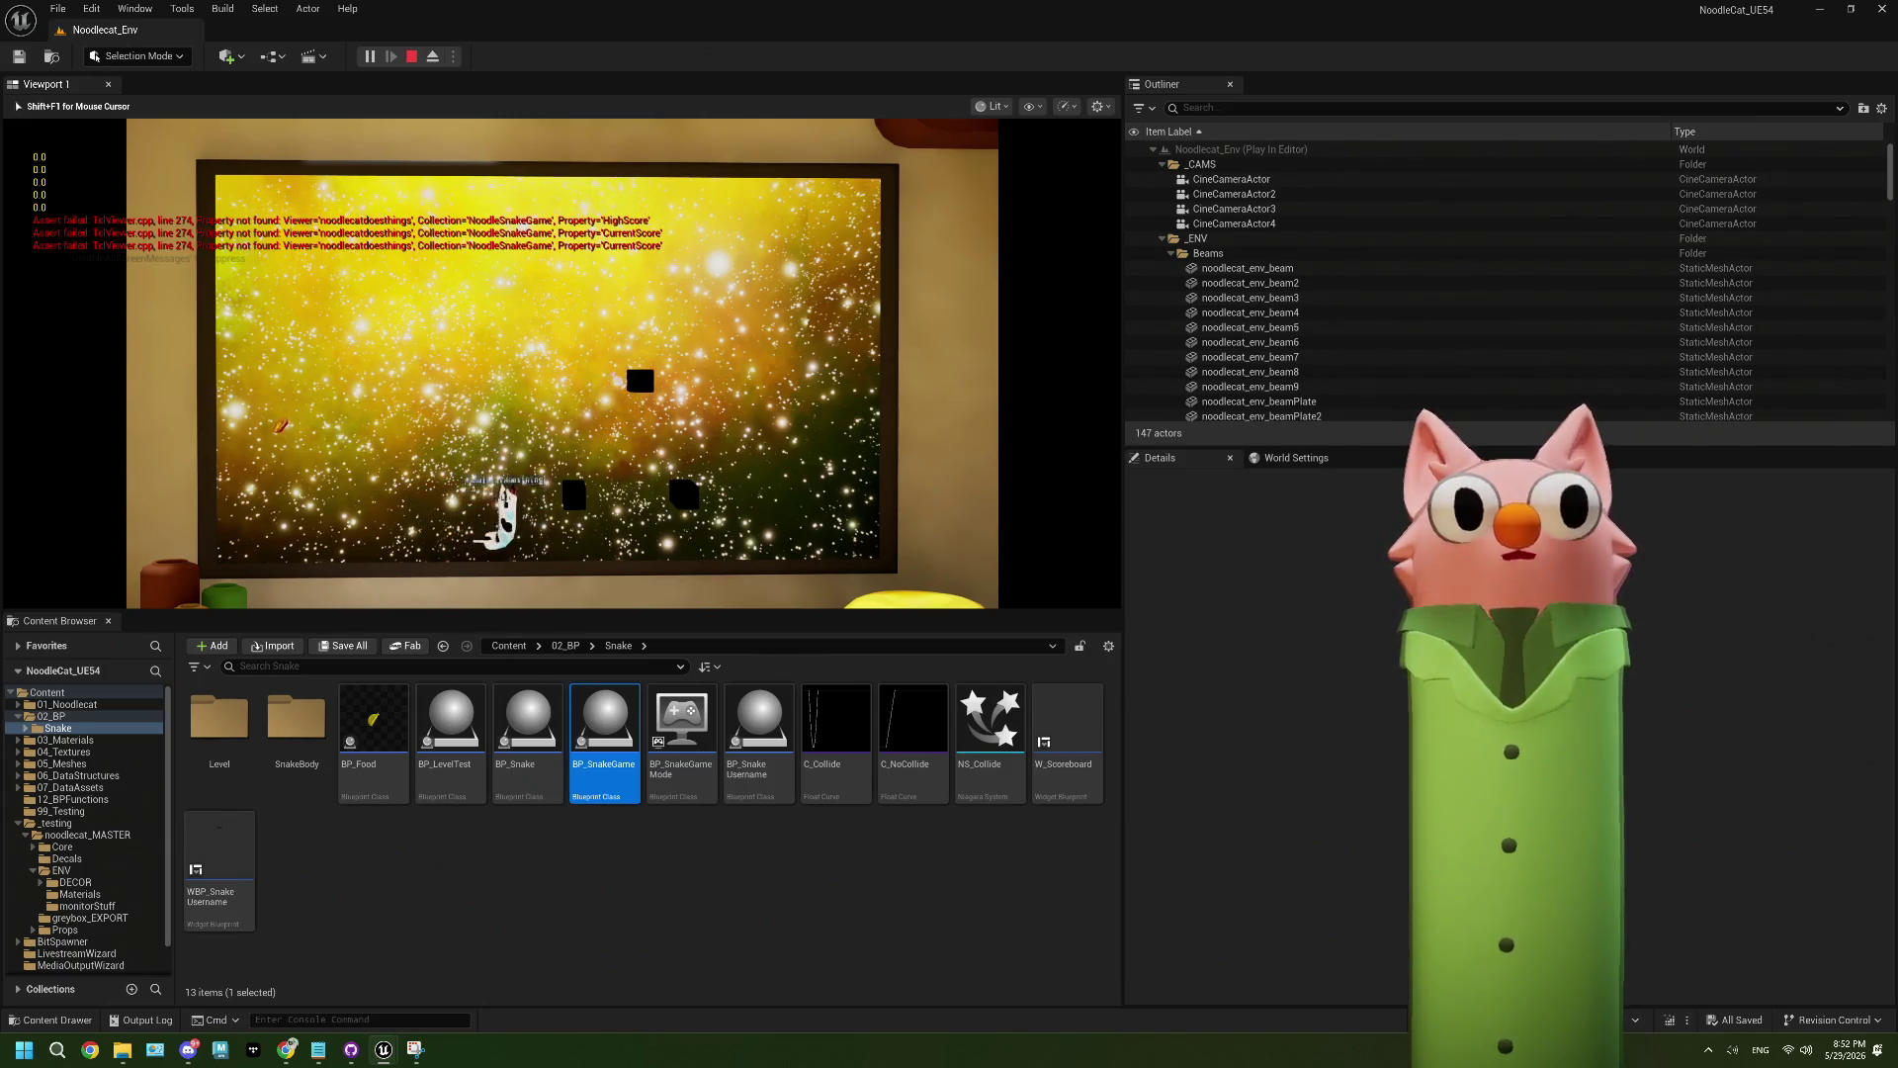
pyautogui.press('d')
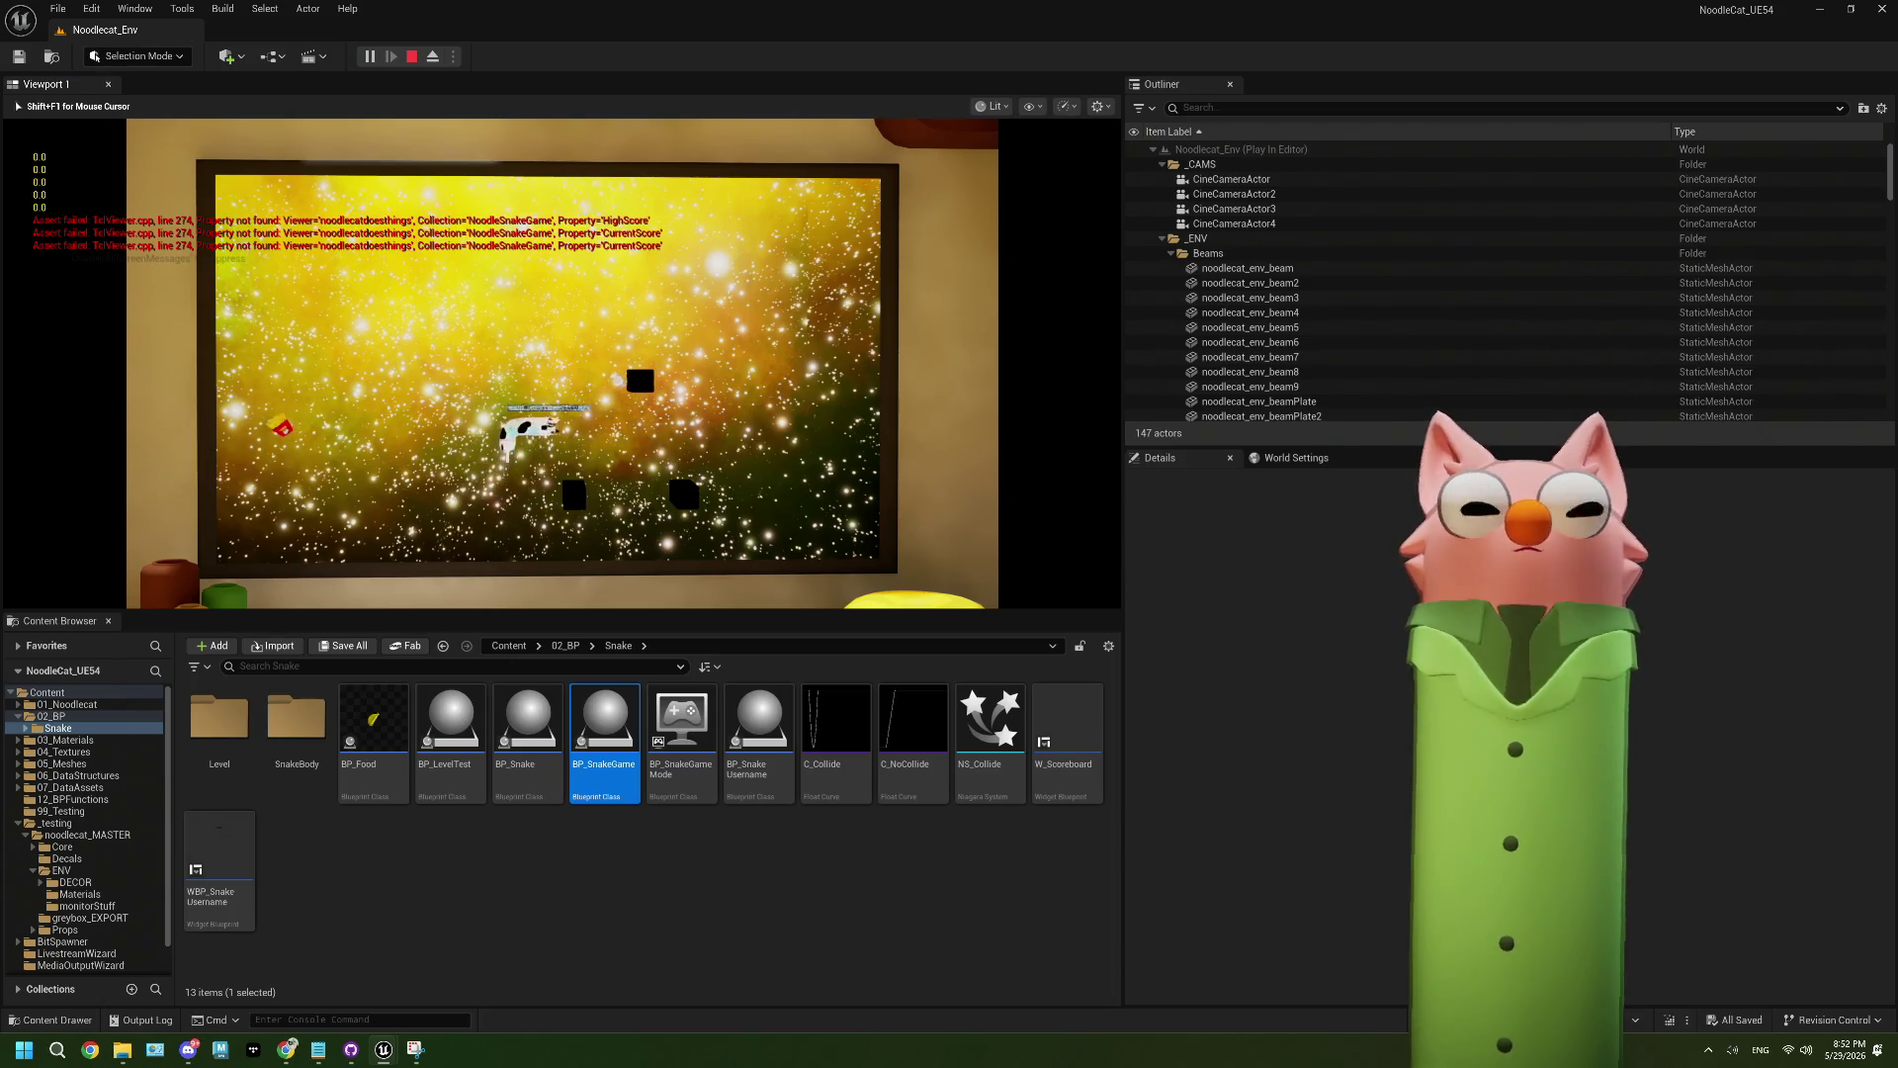
pyautogui.press('w')
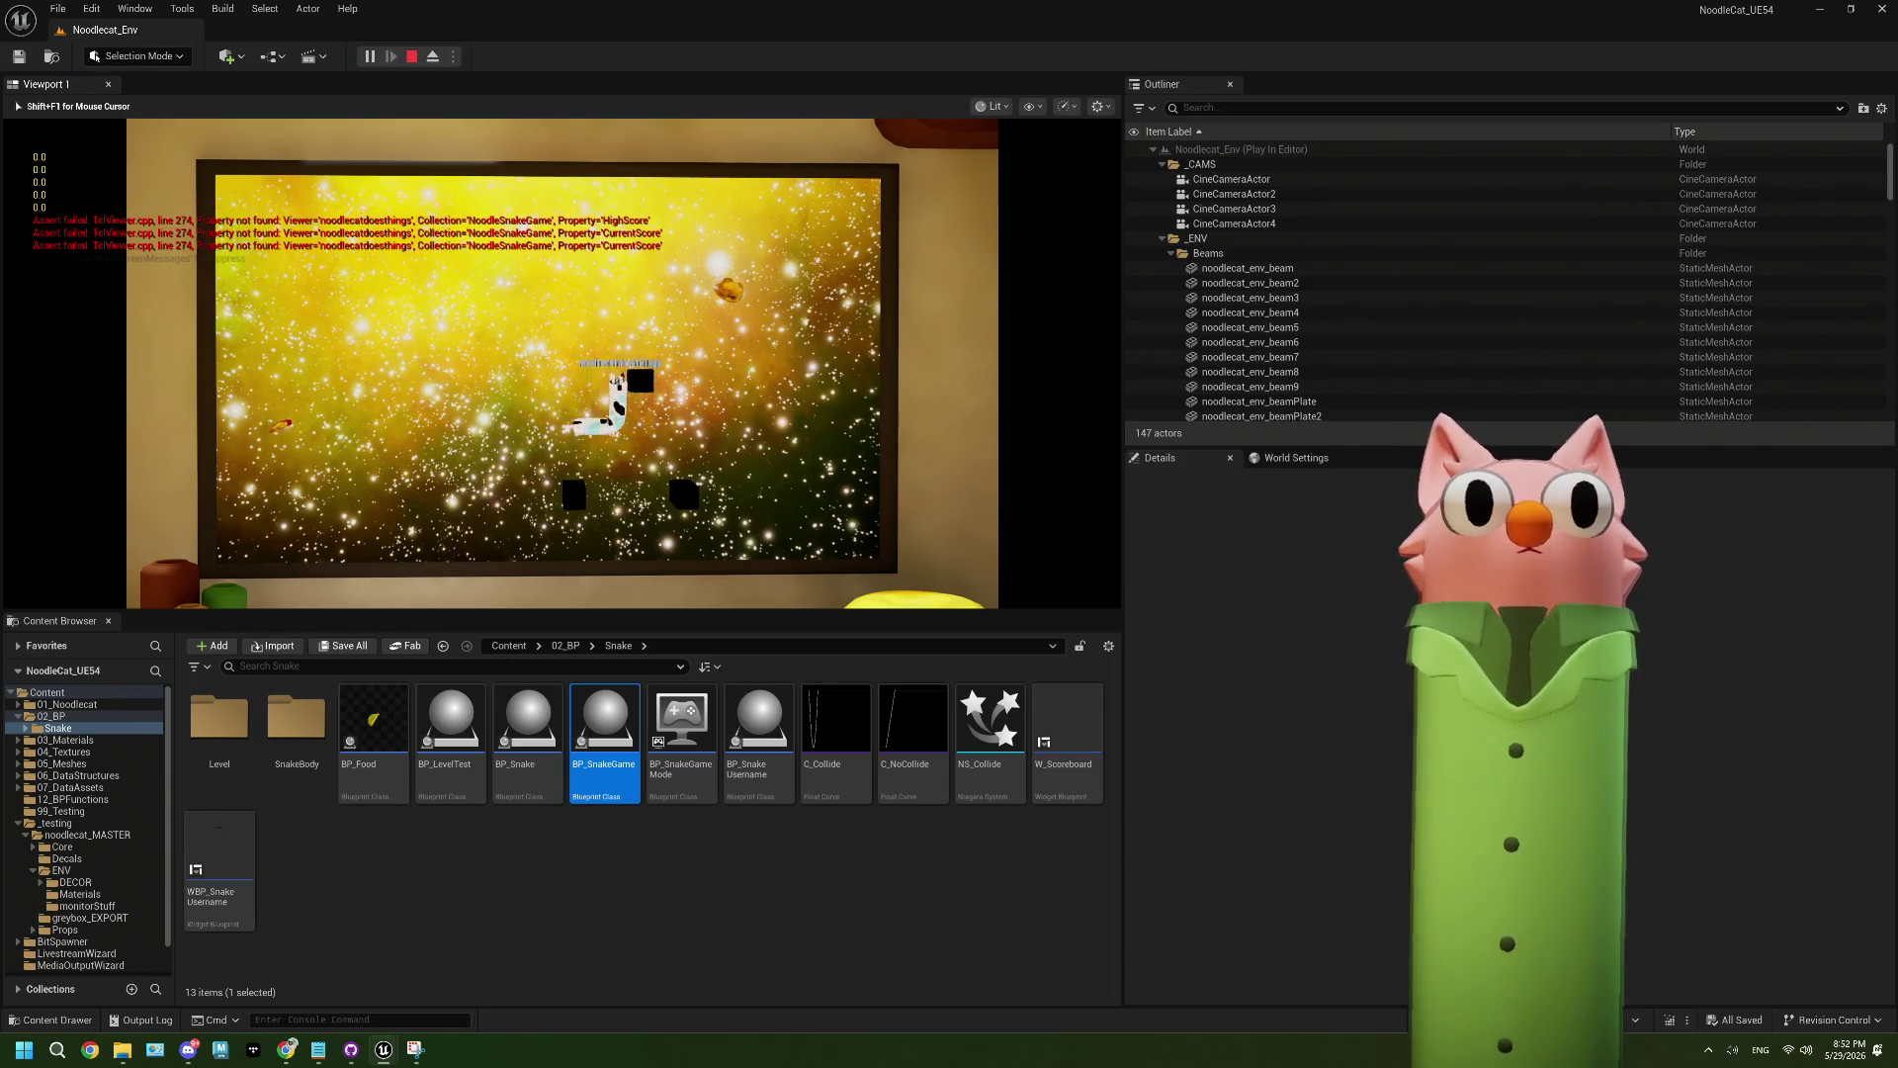
pyautogui.press('d')
pyautogui.press('w')
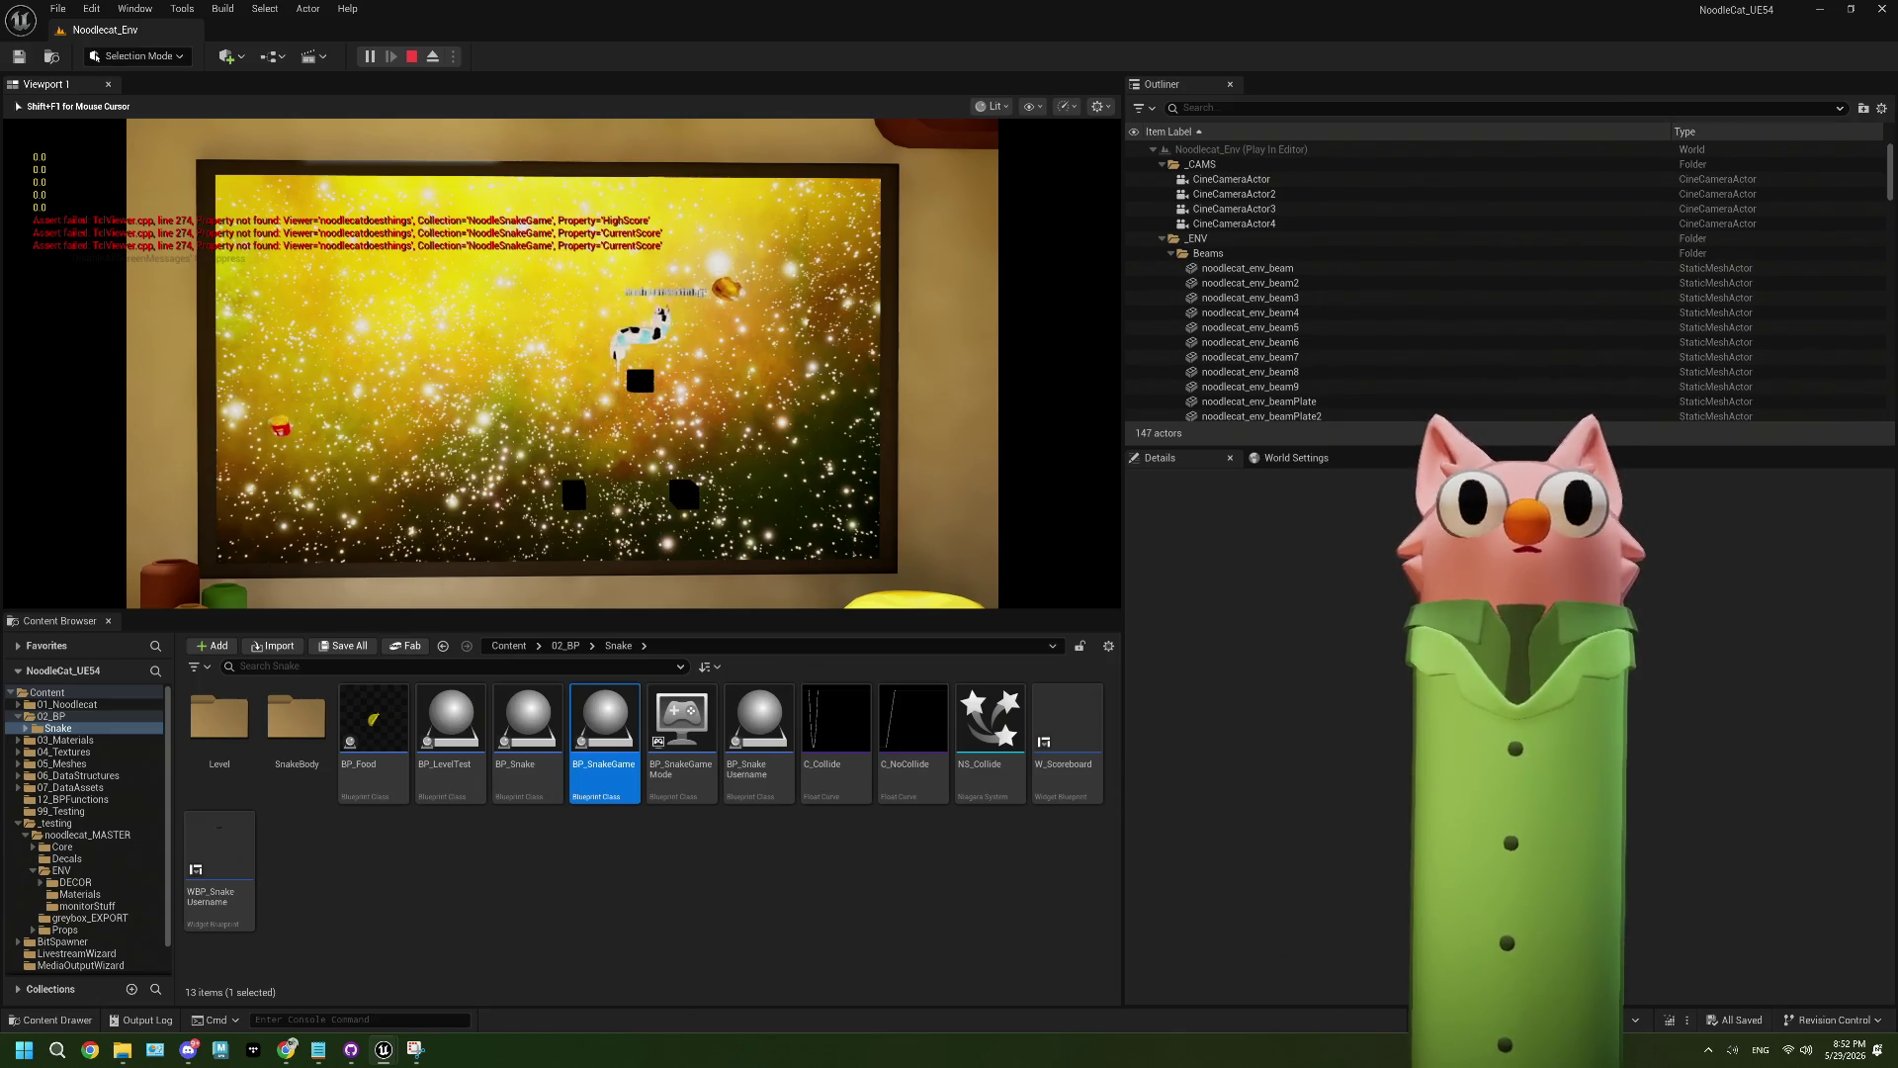
pyautogui.press('d')
# - Keep steering with WASD to eat the pink food, then curl the snake into a loop
pyautogui.press('s')
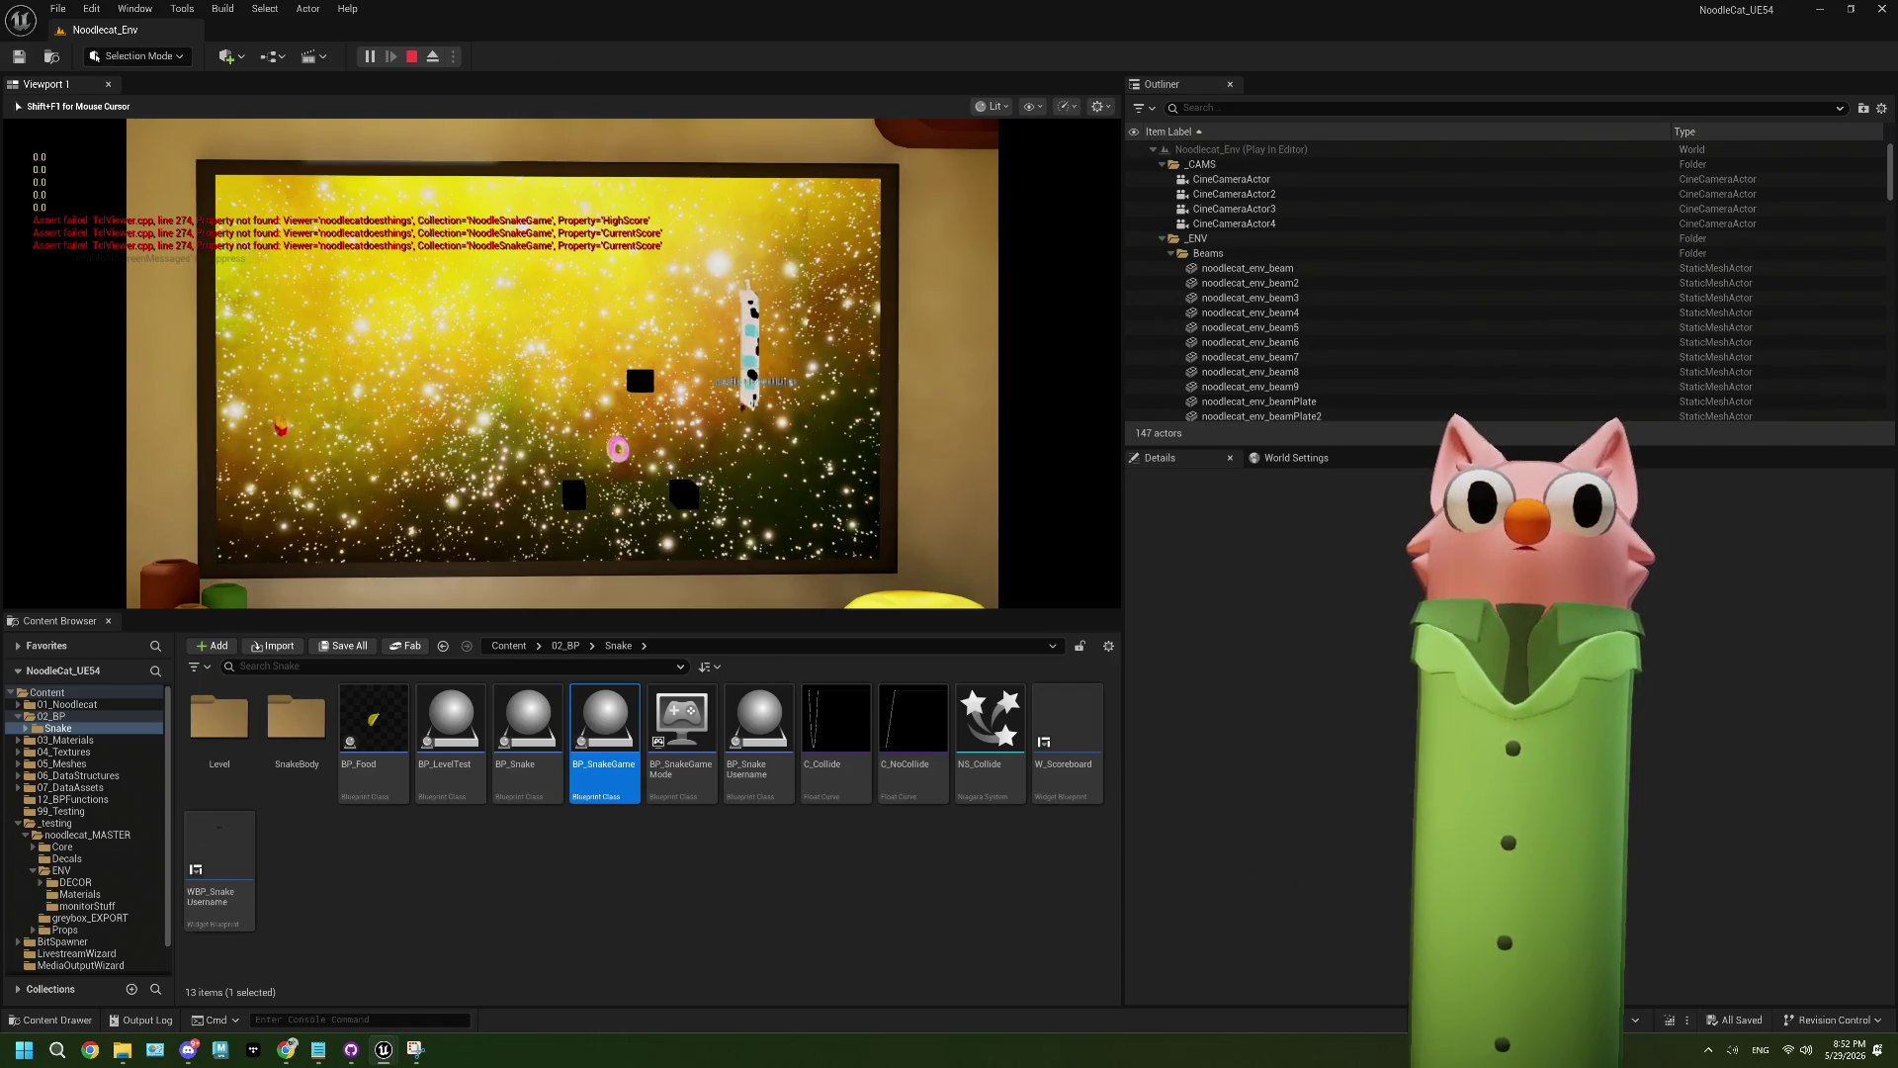
pyautogui.press('a')
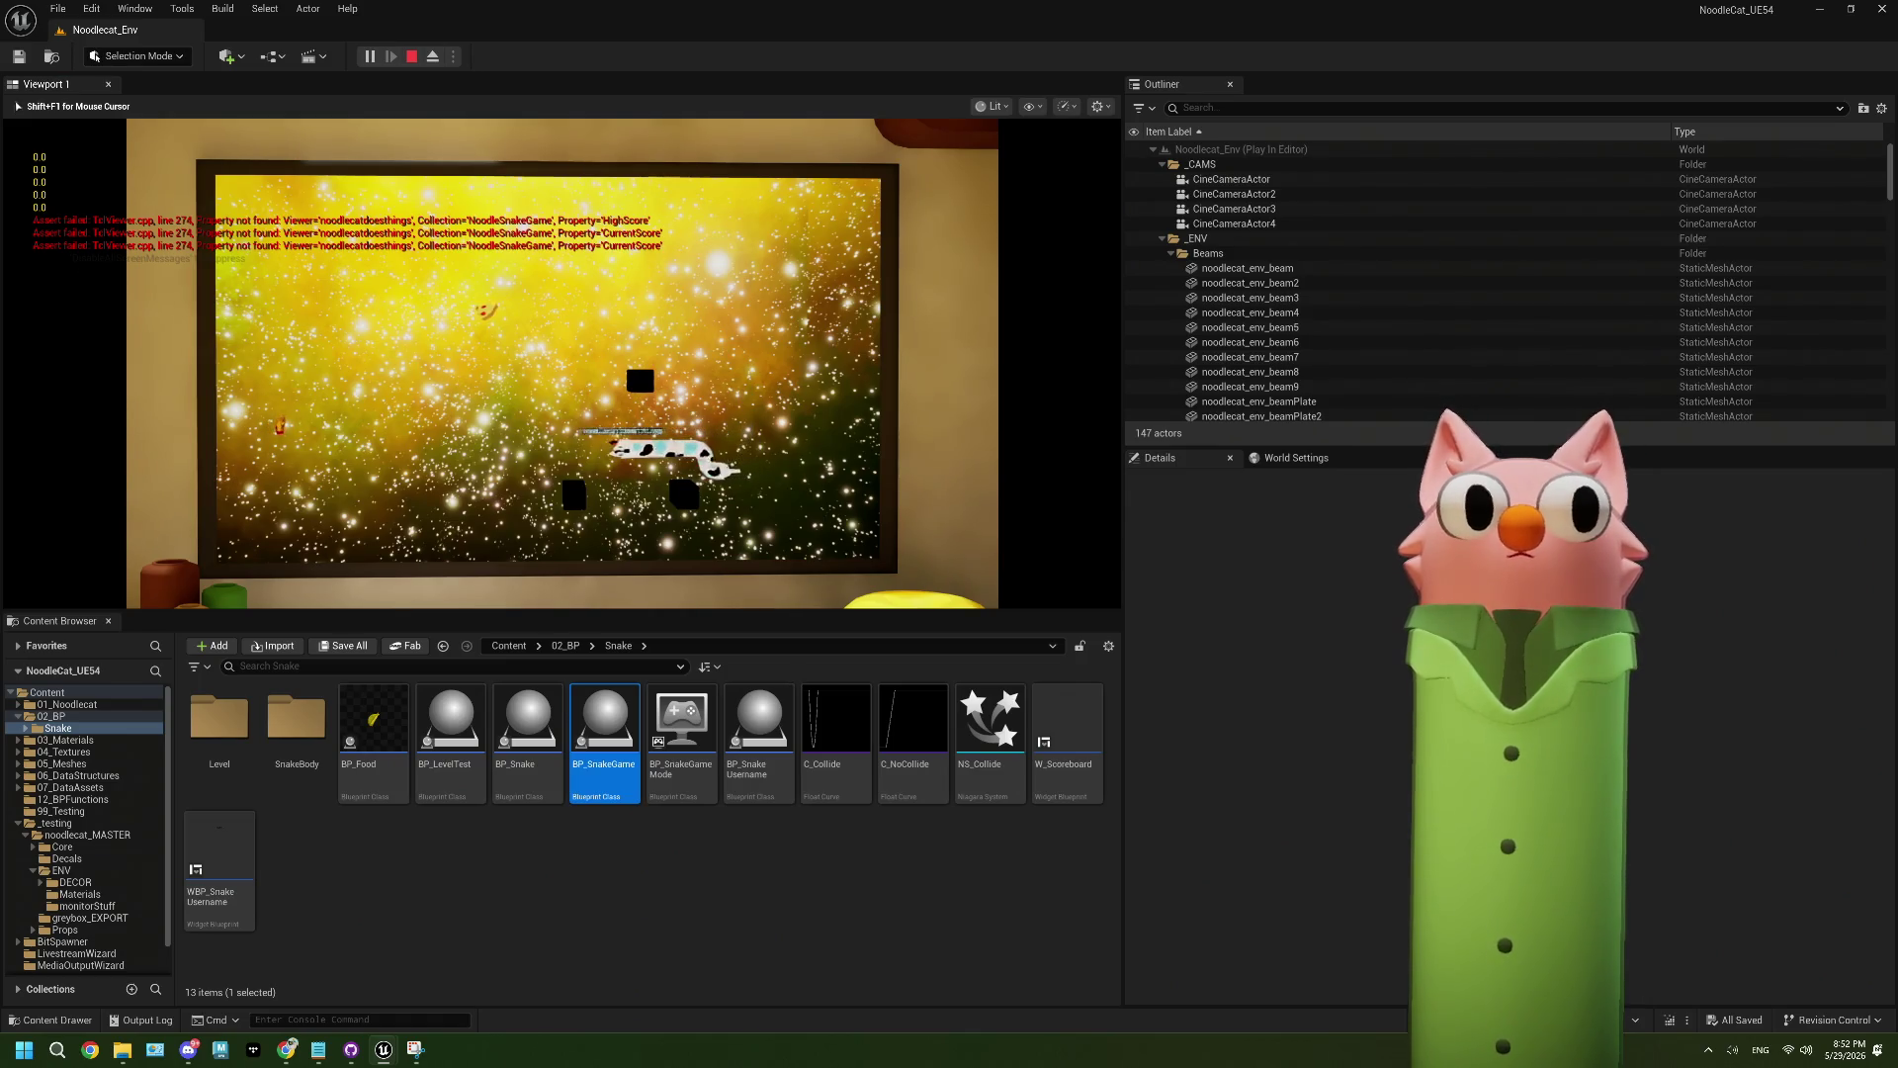
pyautogui.press('w')
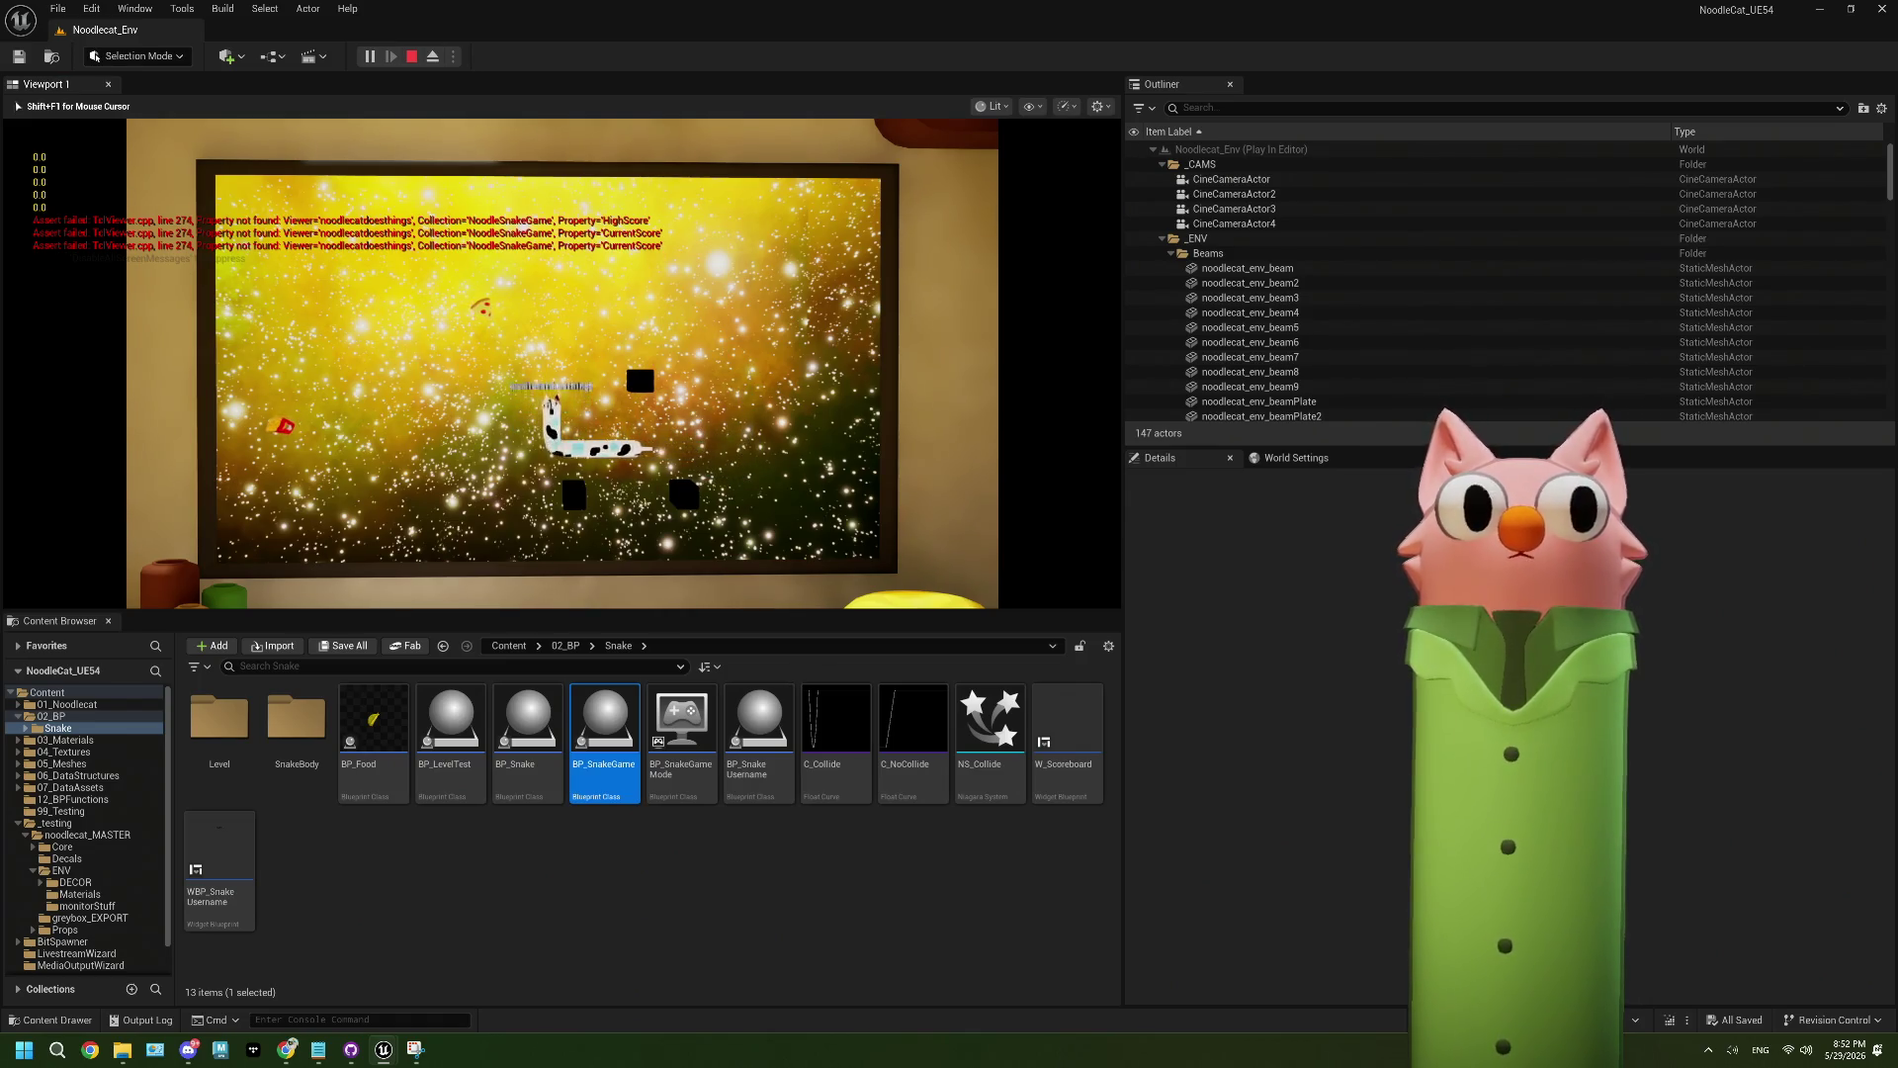
pyautogui.press('a')
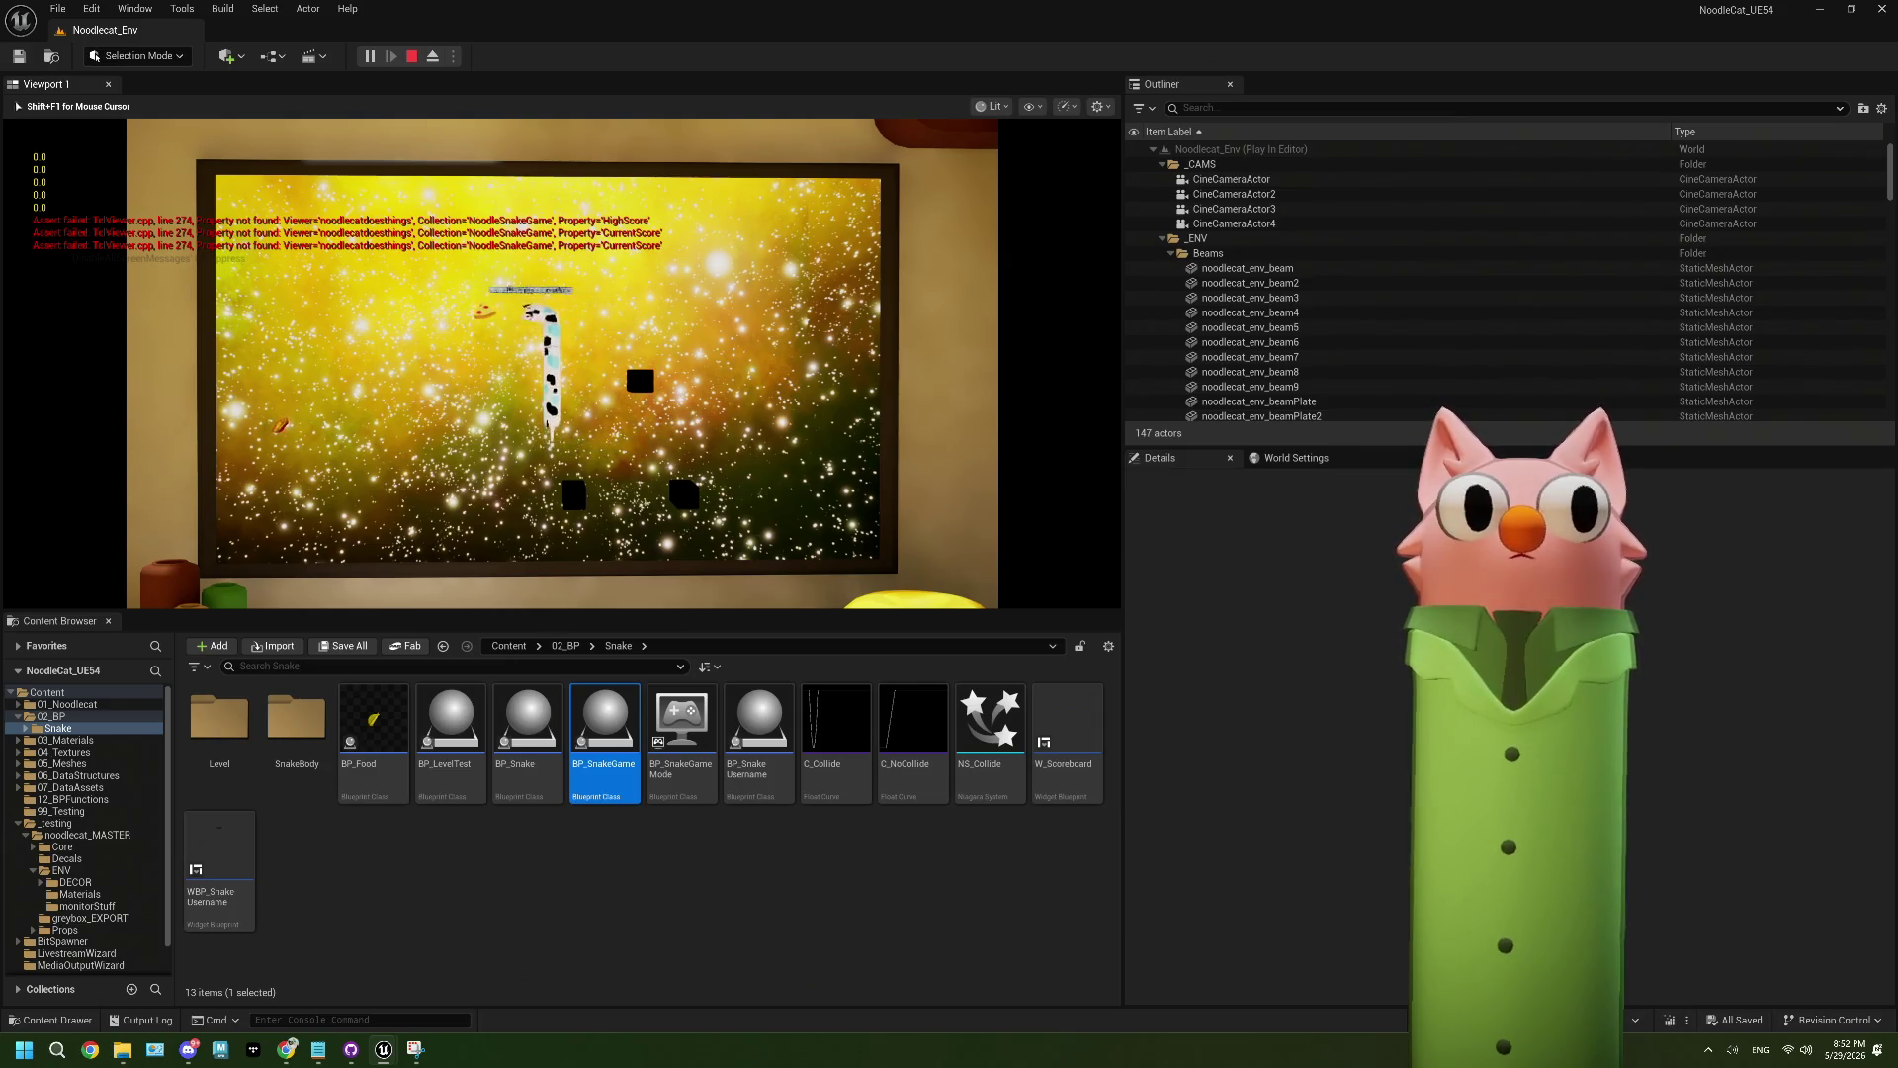
pyautogui.press('s')
pyautogui.press('d')
pyautogui.press('s')
pyautogui.press('a')
pyautogui.press('w')
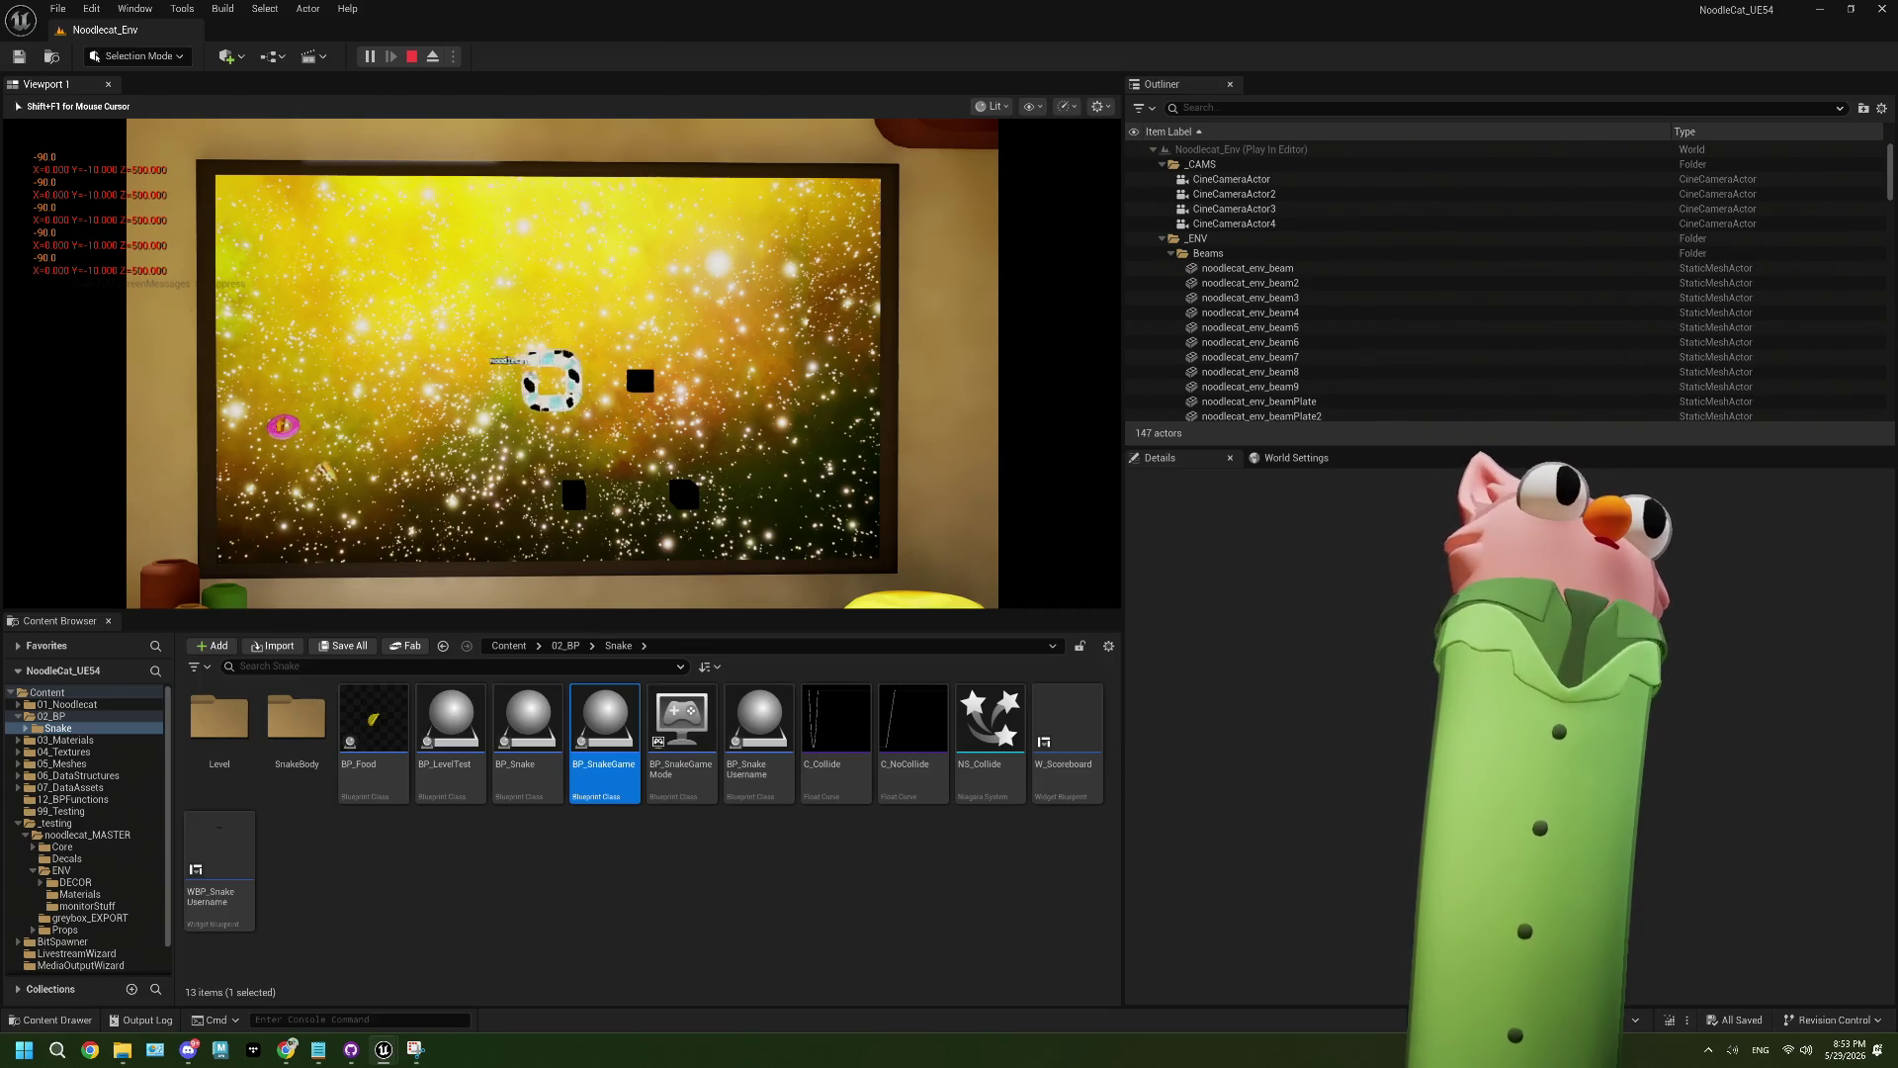
# - Stop the test, set the lower subtract node back to -500.0, save BP_Snake, and return to the level
pyautogui.press('Escape')
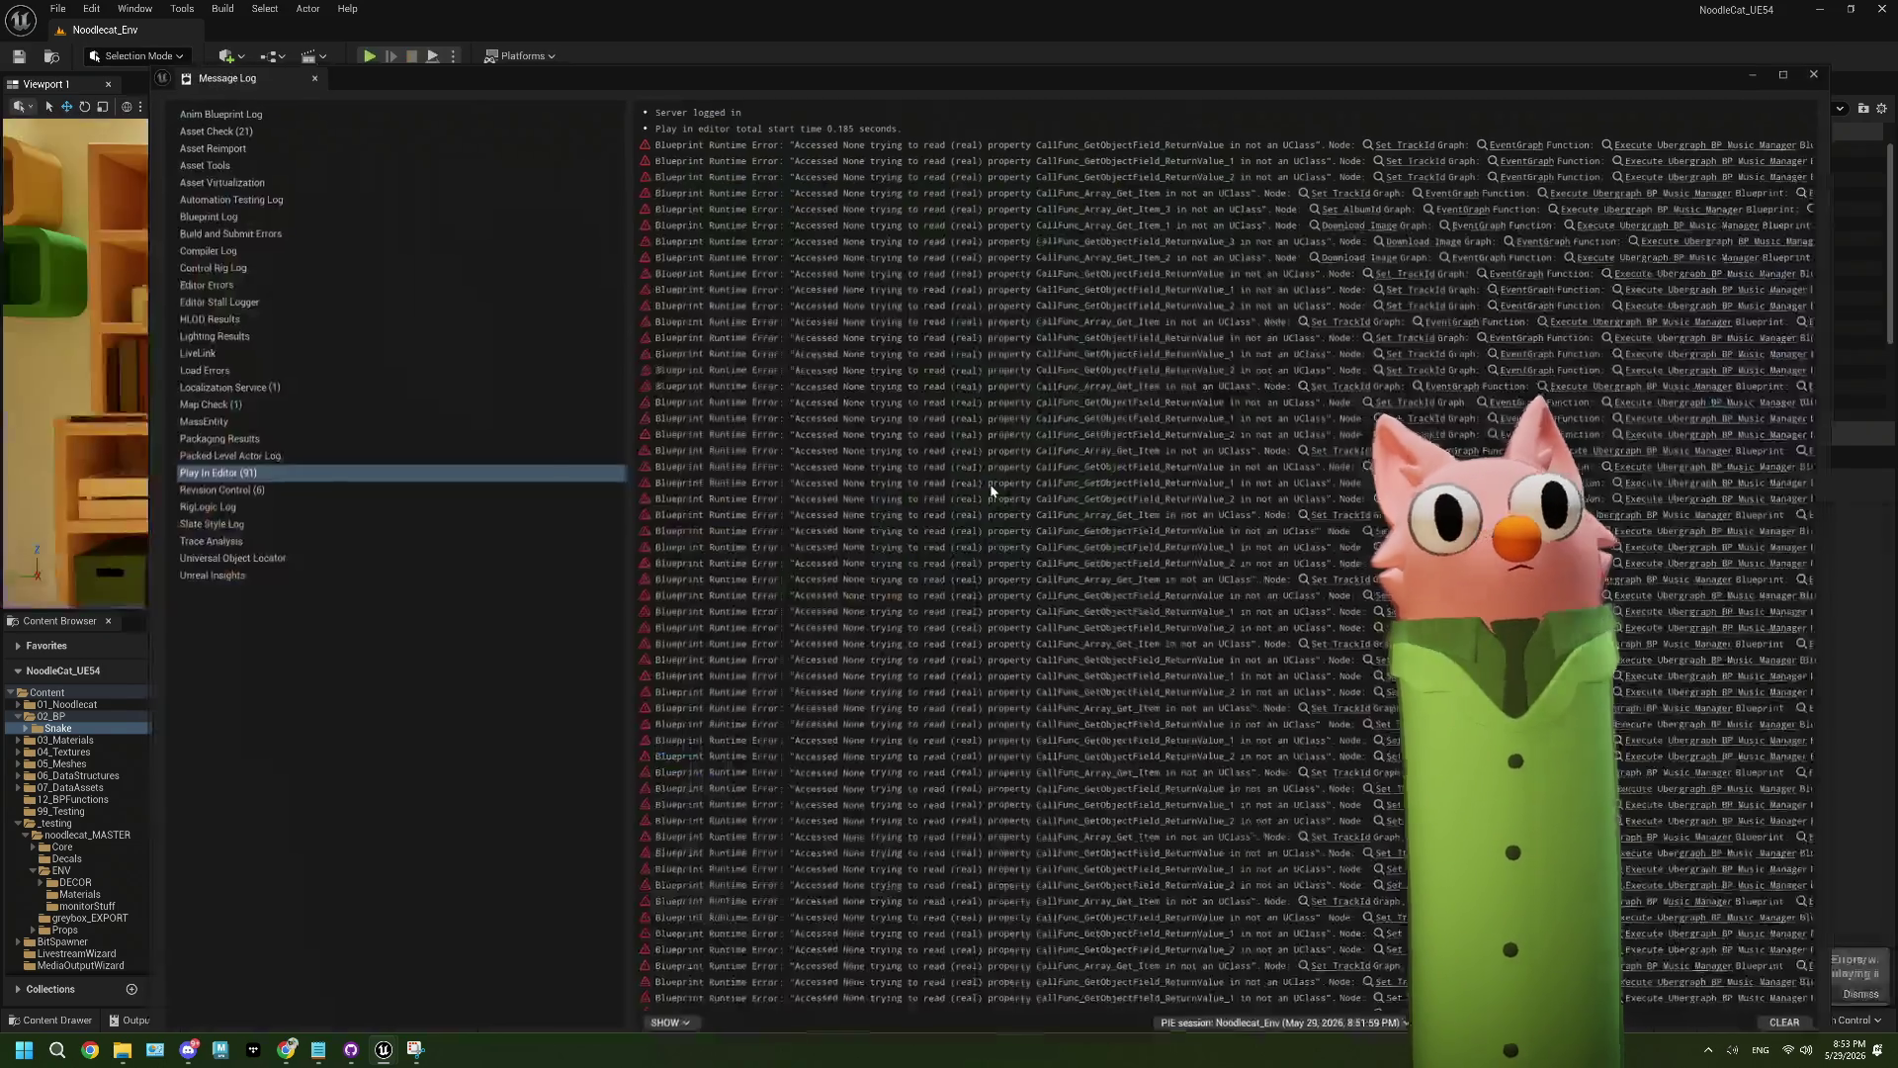
pyautogui.click(1825, 68)
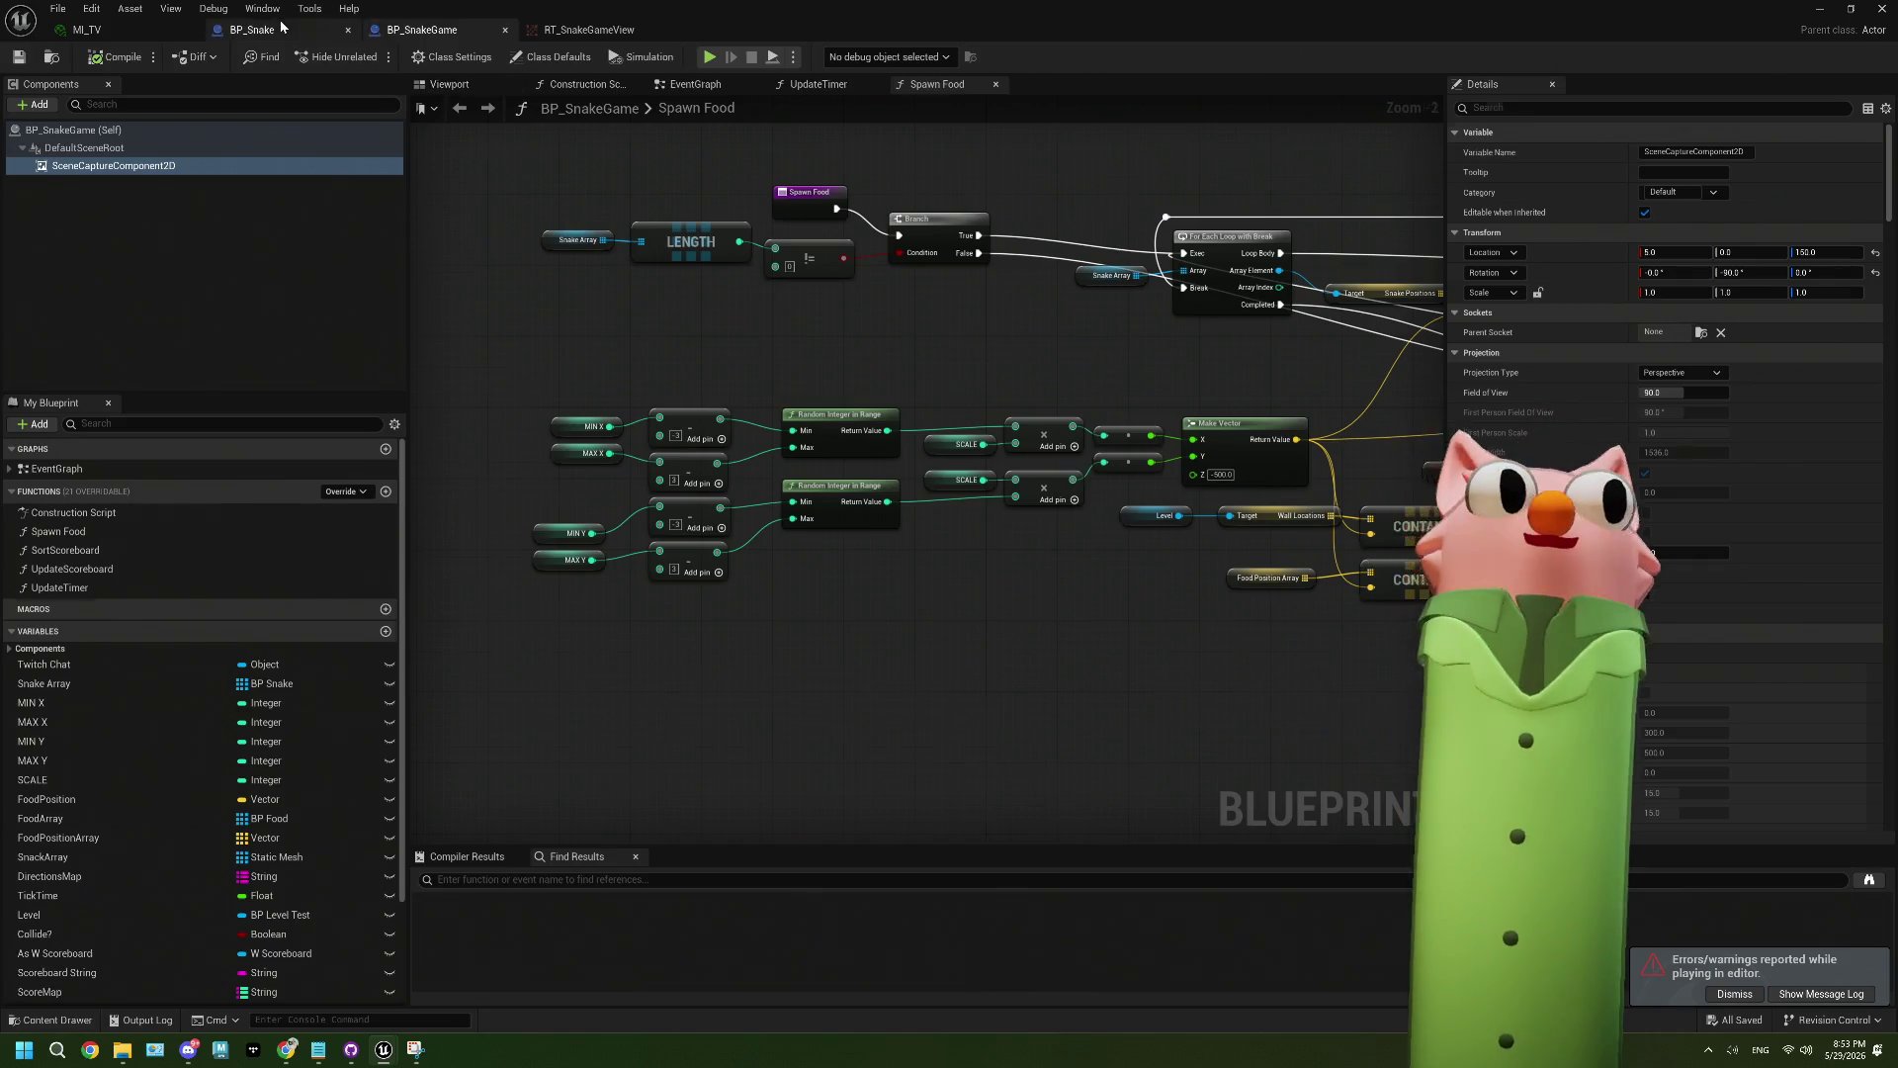
pyautogui.click(252, 30)
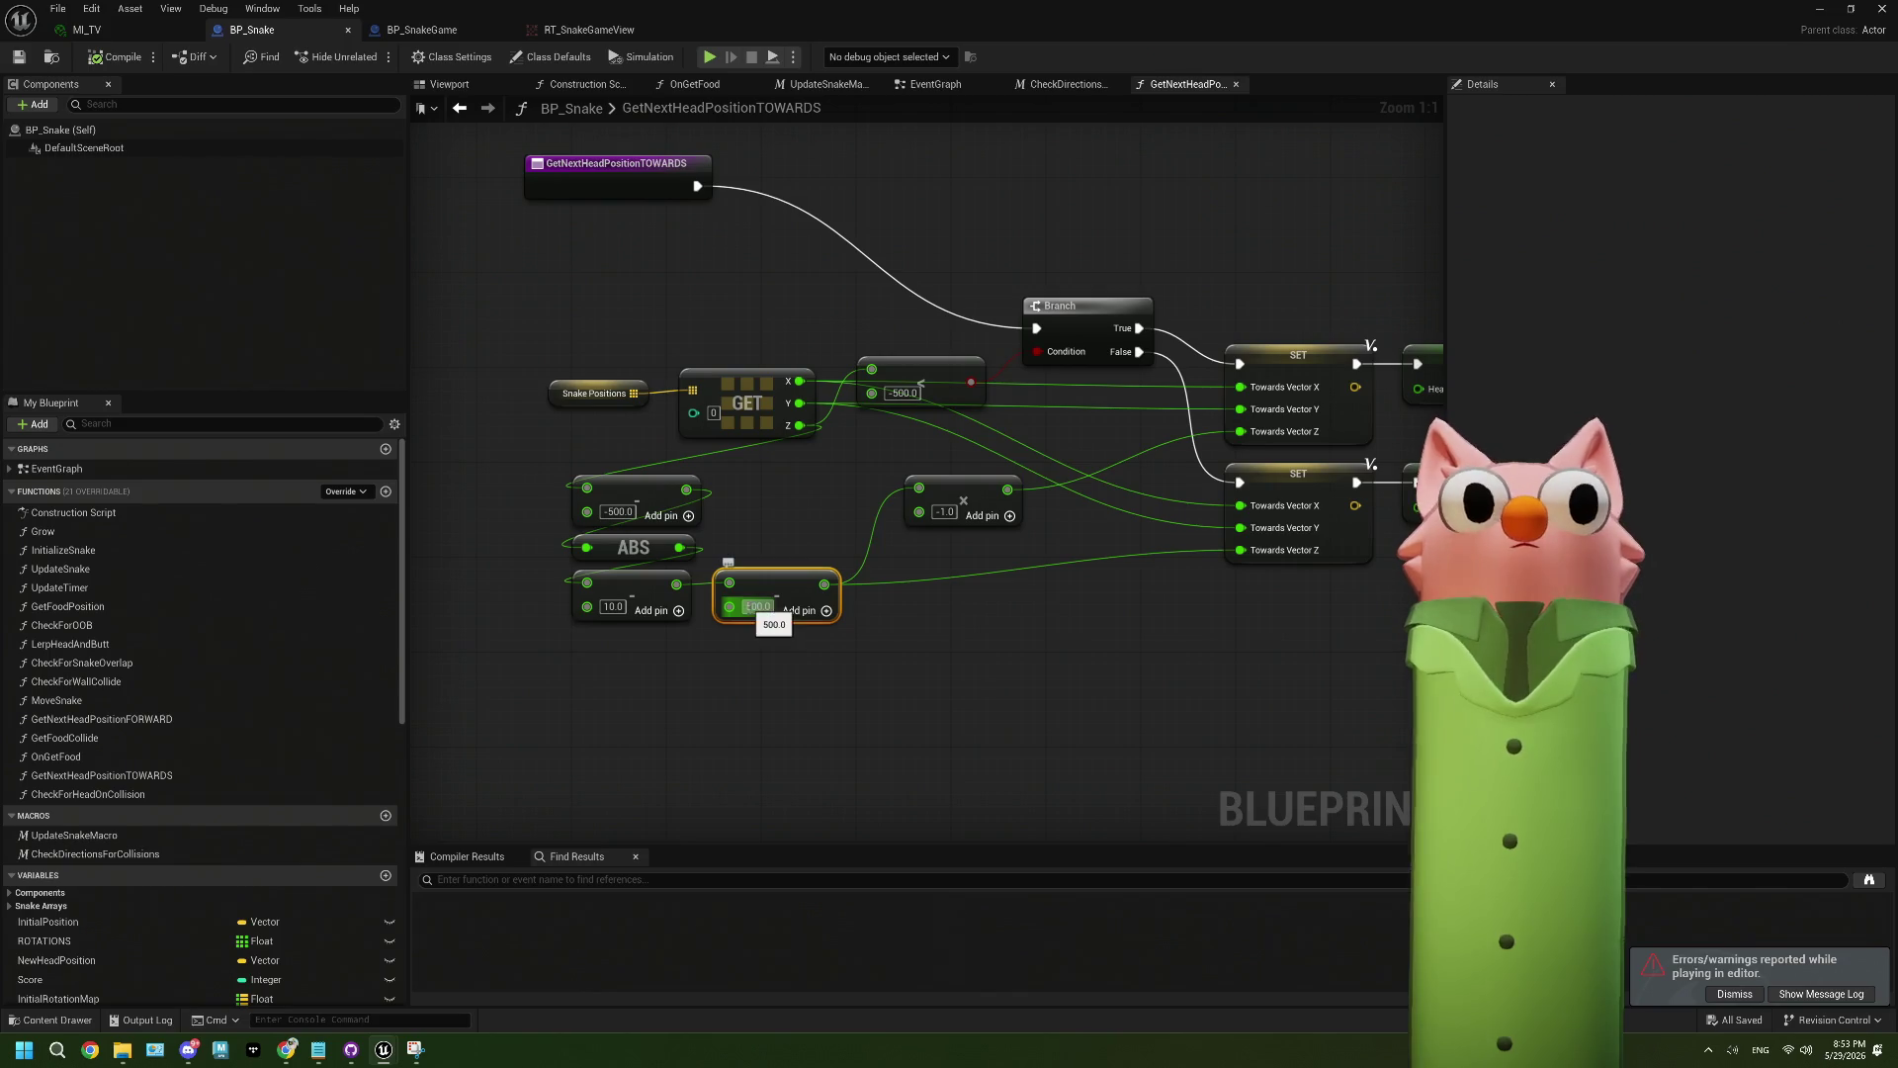
pyautogui.write('-')
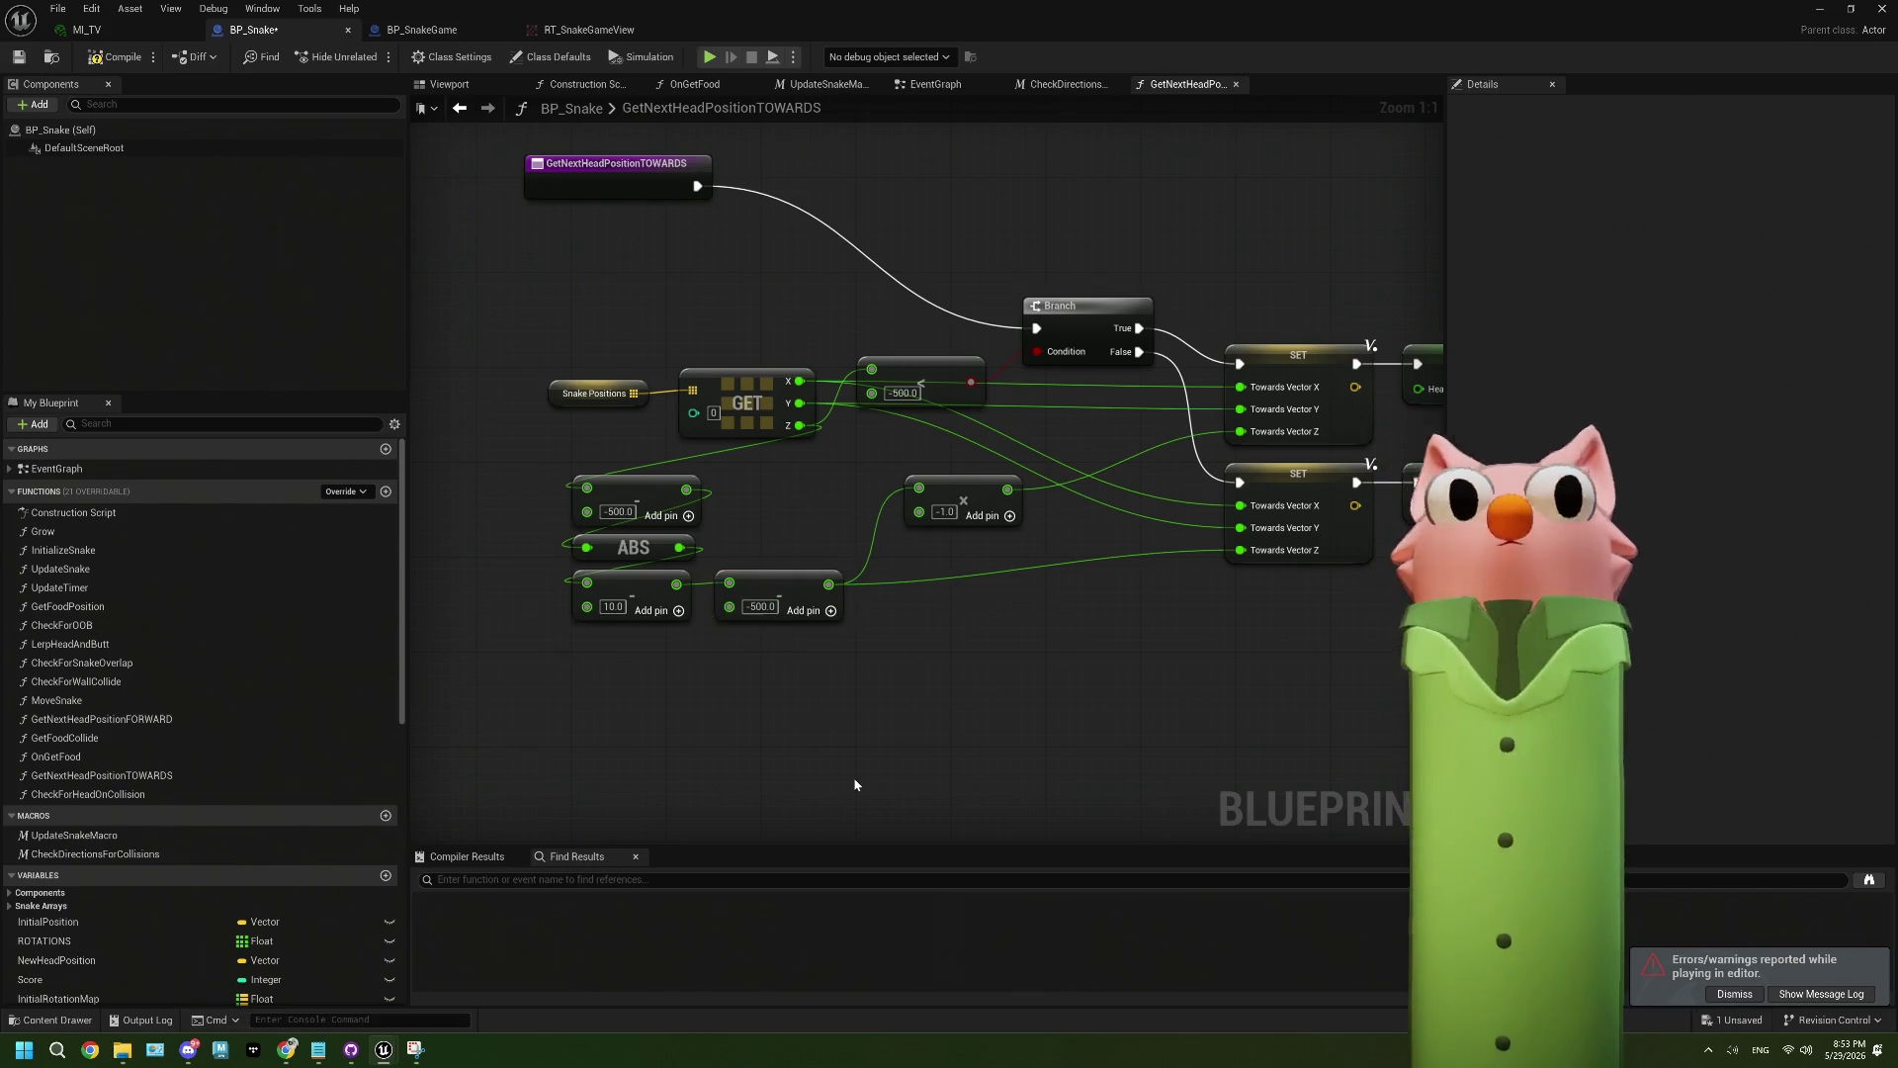
pyautogui.click(847, 657)
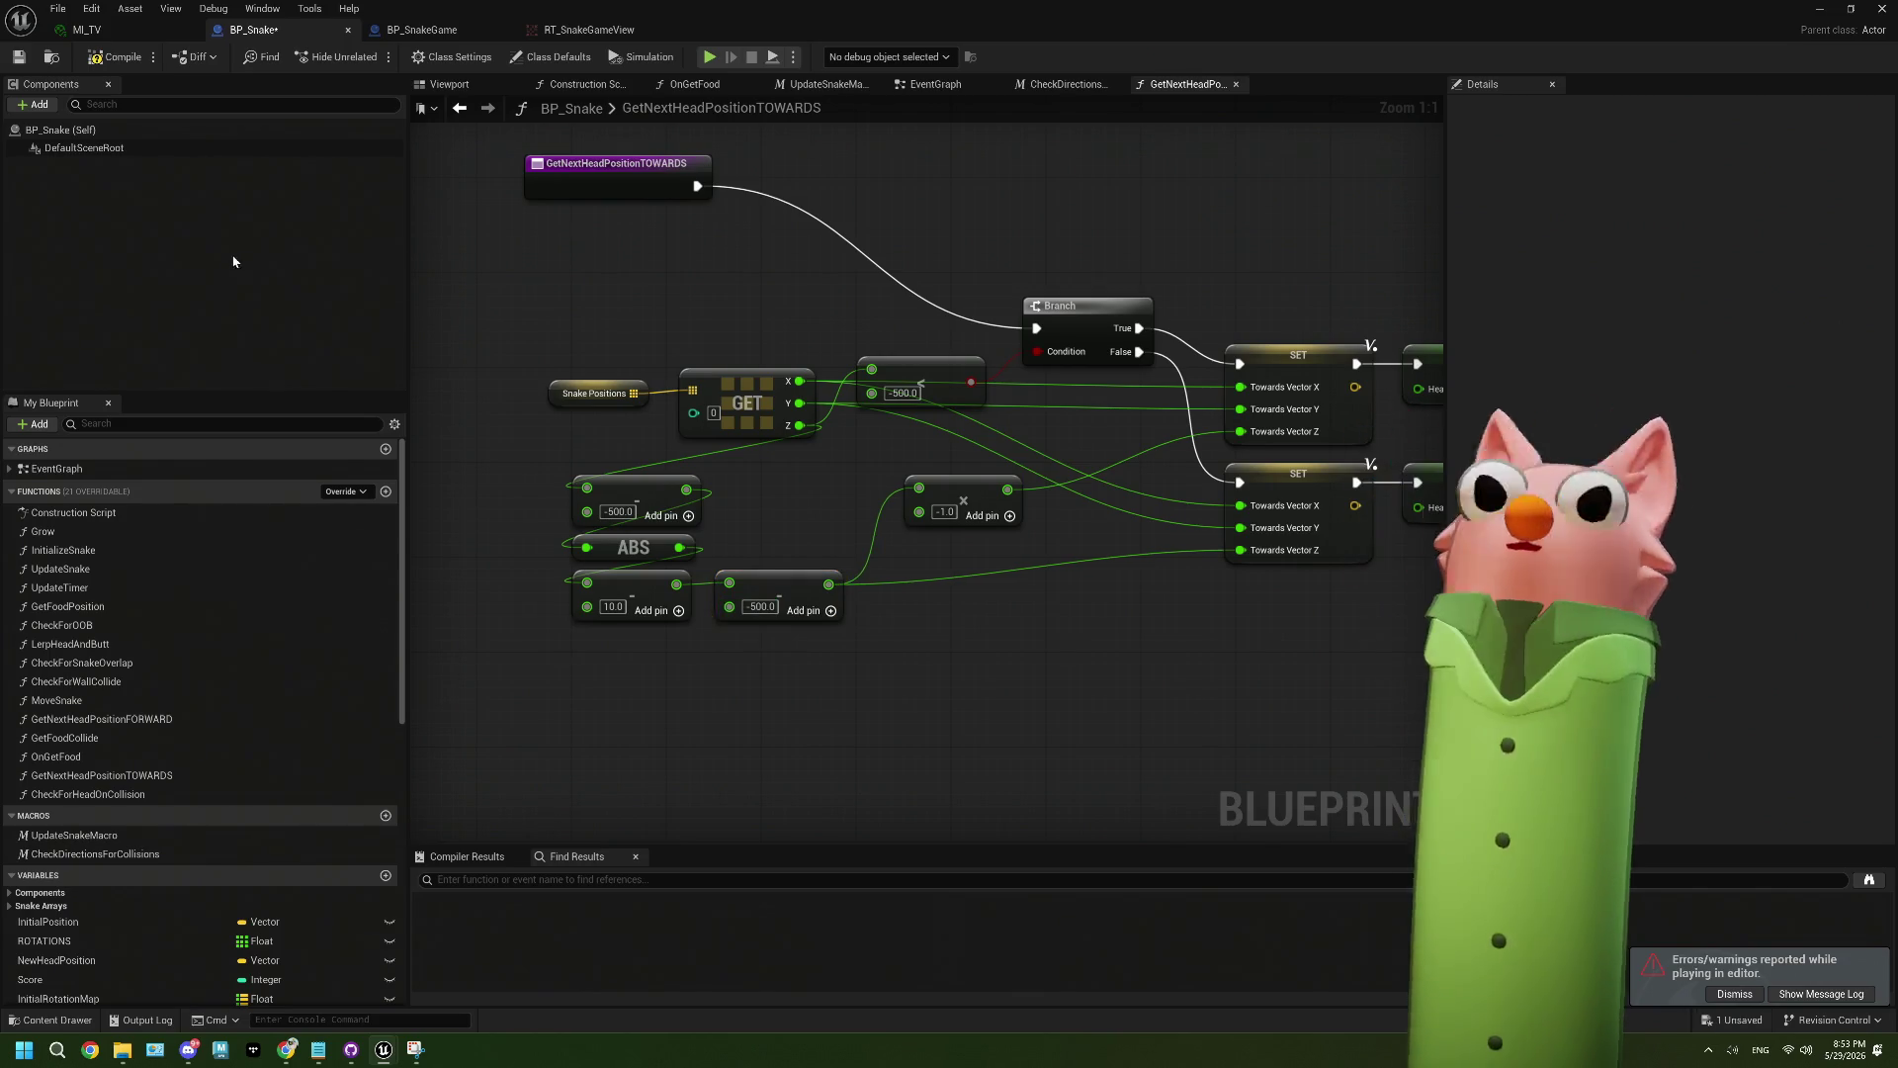
pyautogui.click(19, 56)
pyautogui.click(1820, 9)
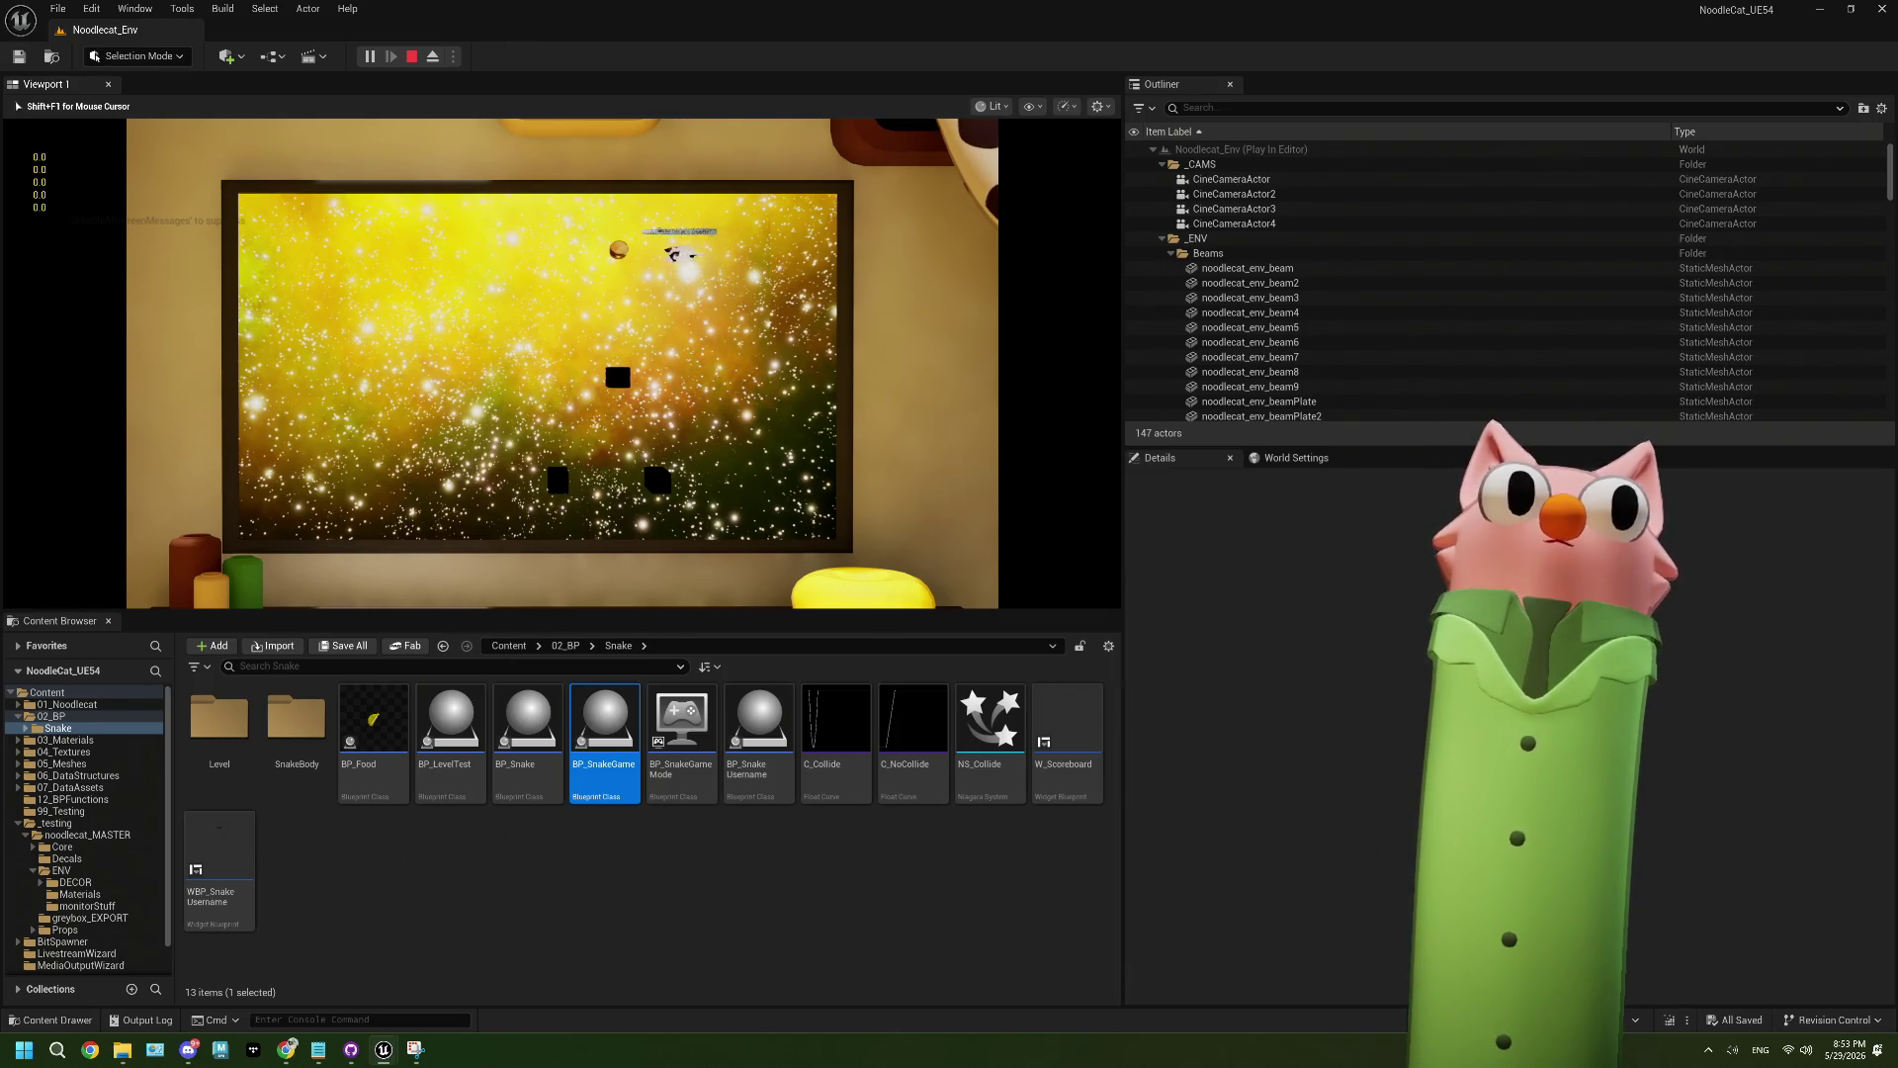
# - Steer the snake with the arrow keys up and left along the top toward the food
pyautogui.press('Up')
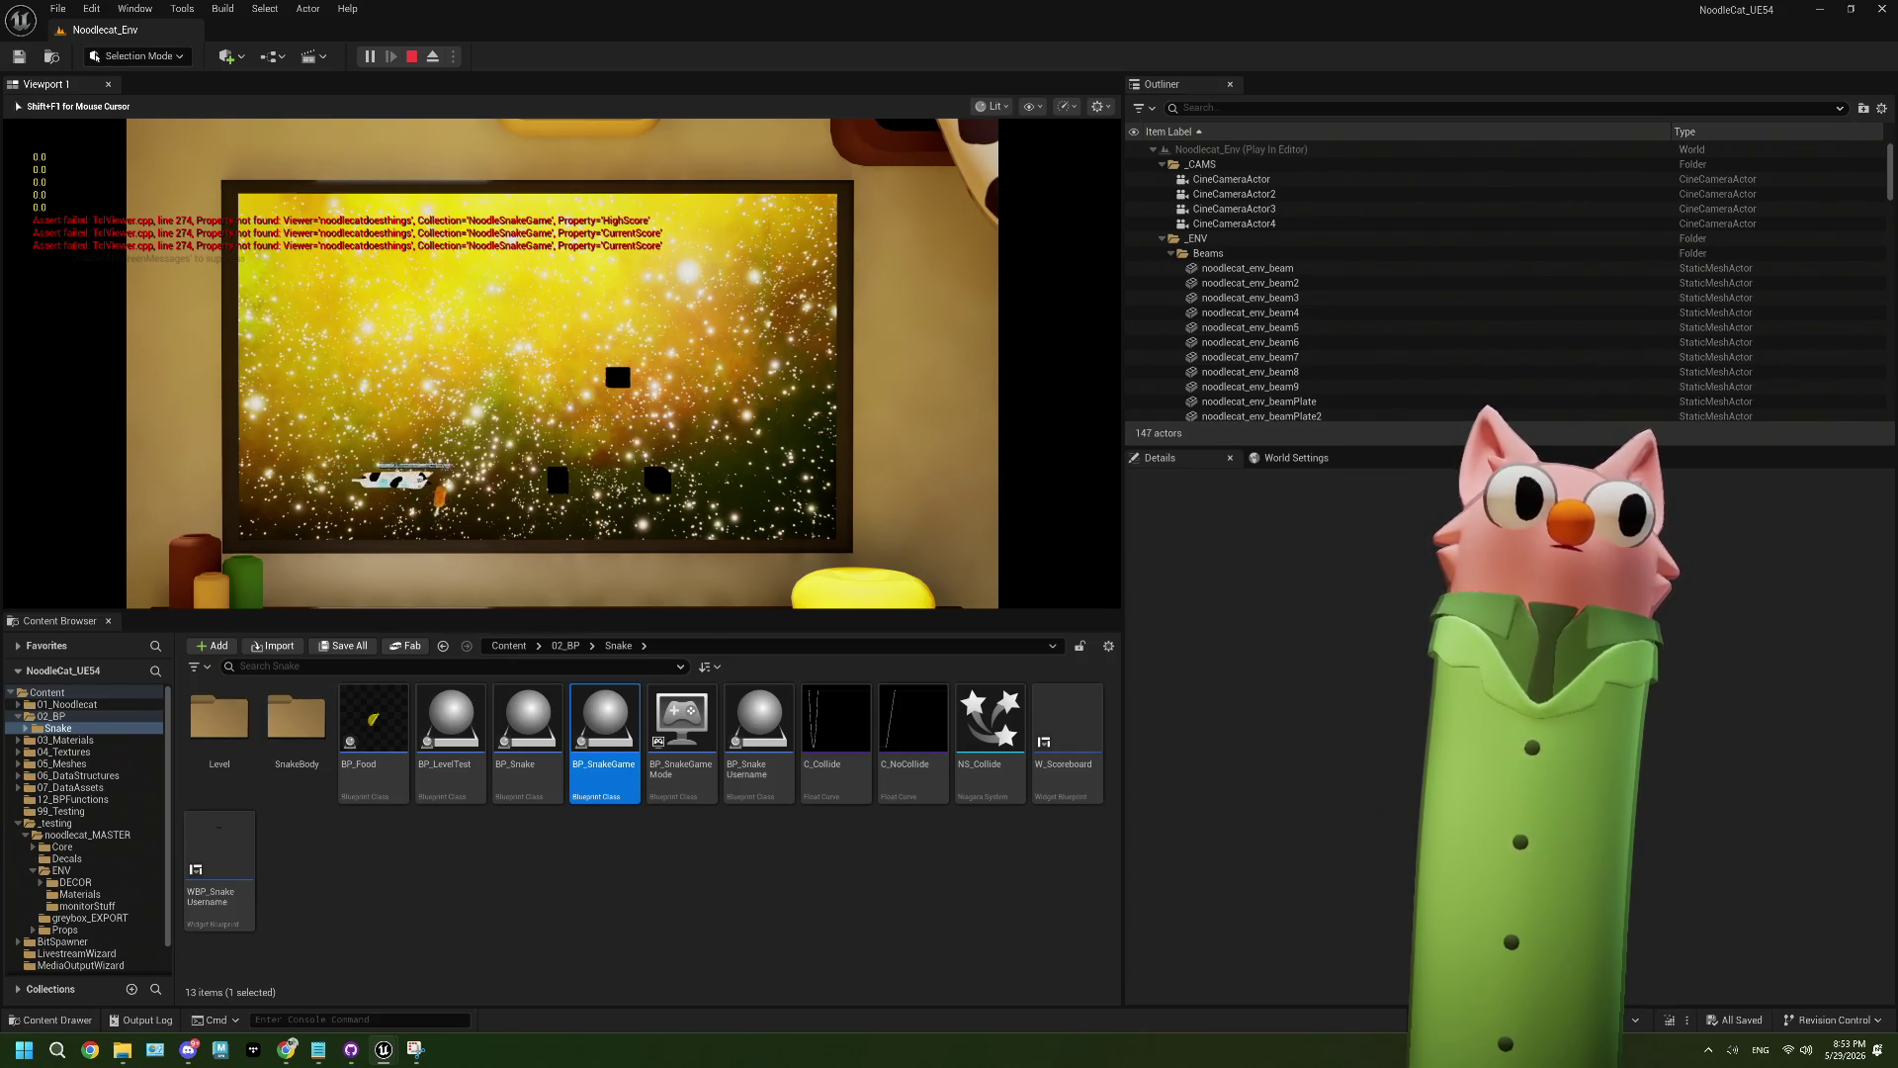
pyautogui.press('Down')
pyautogui.press('Left')
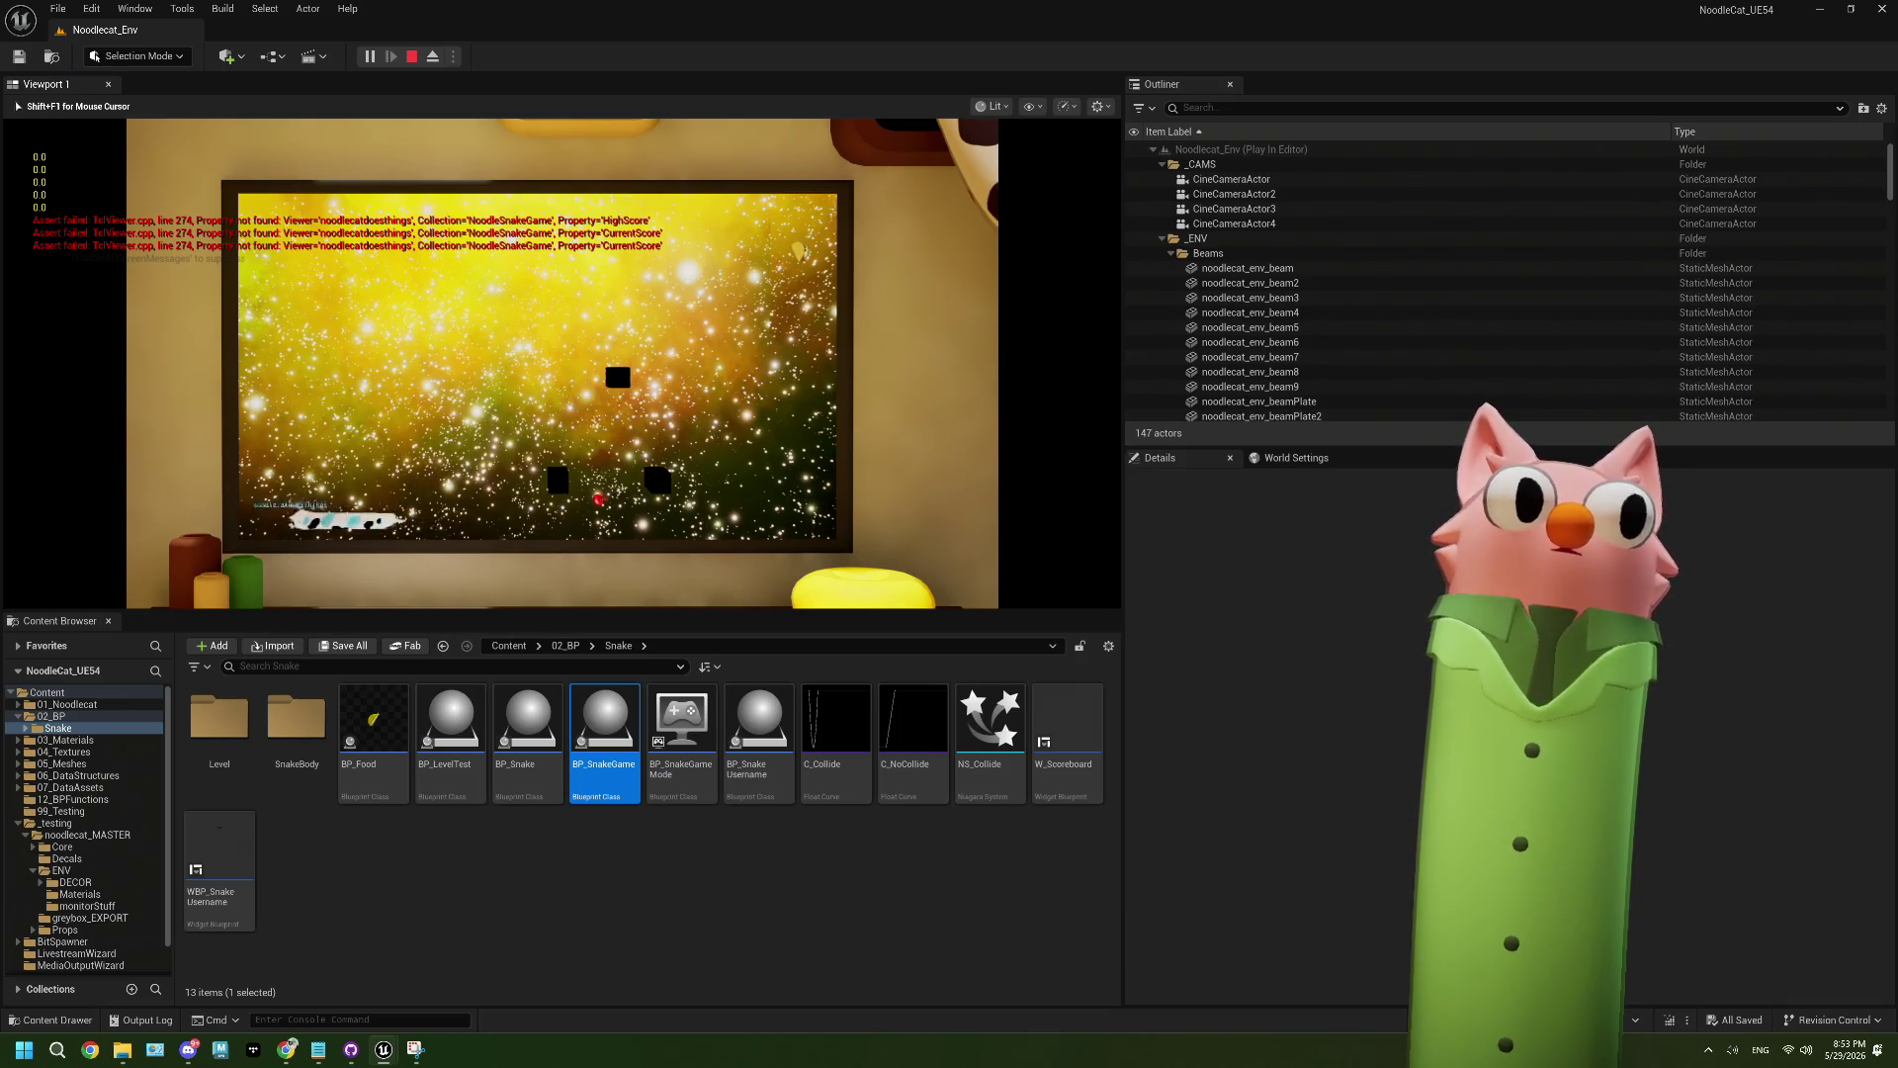
pyautogui.press('Up')
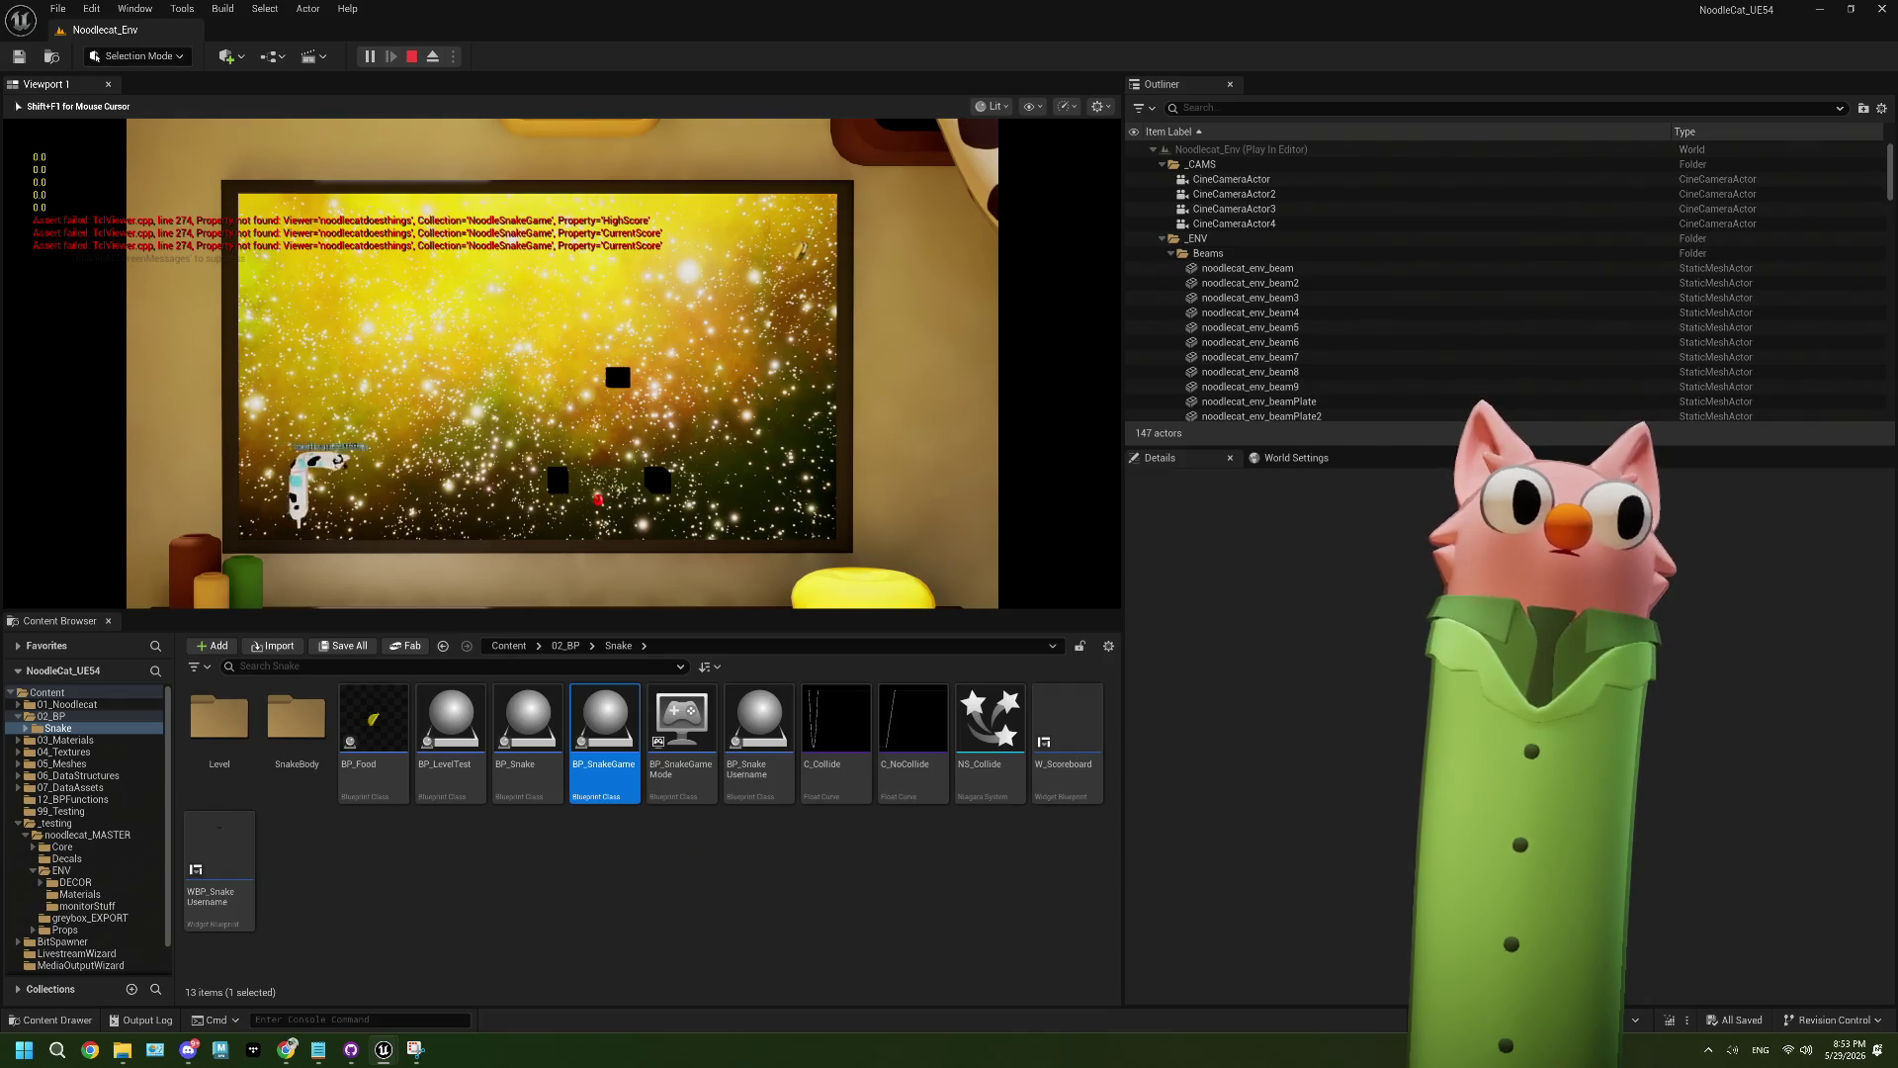
pyautogui.press('Left')
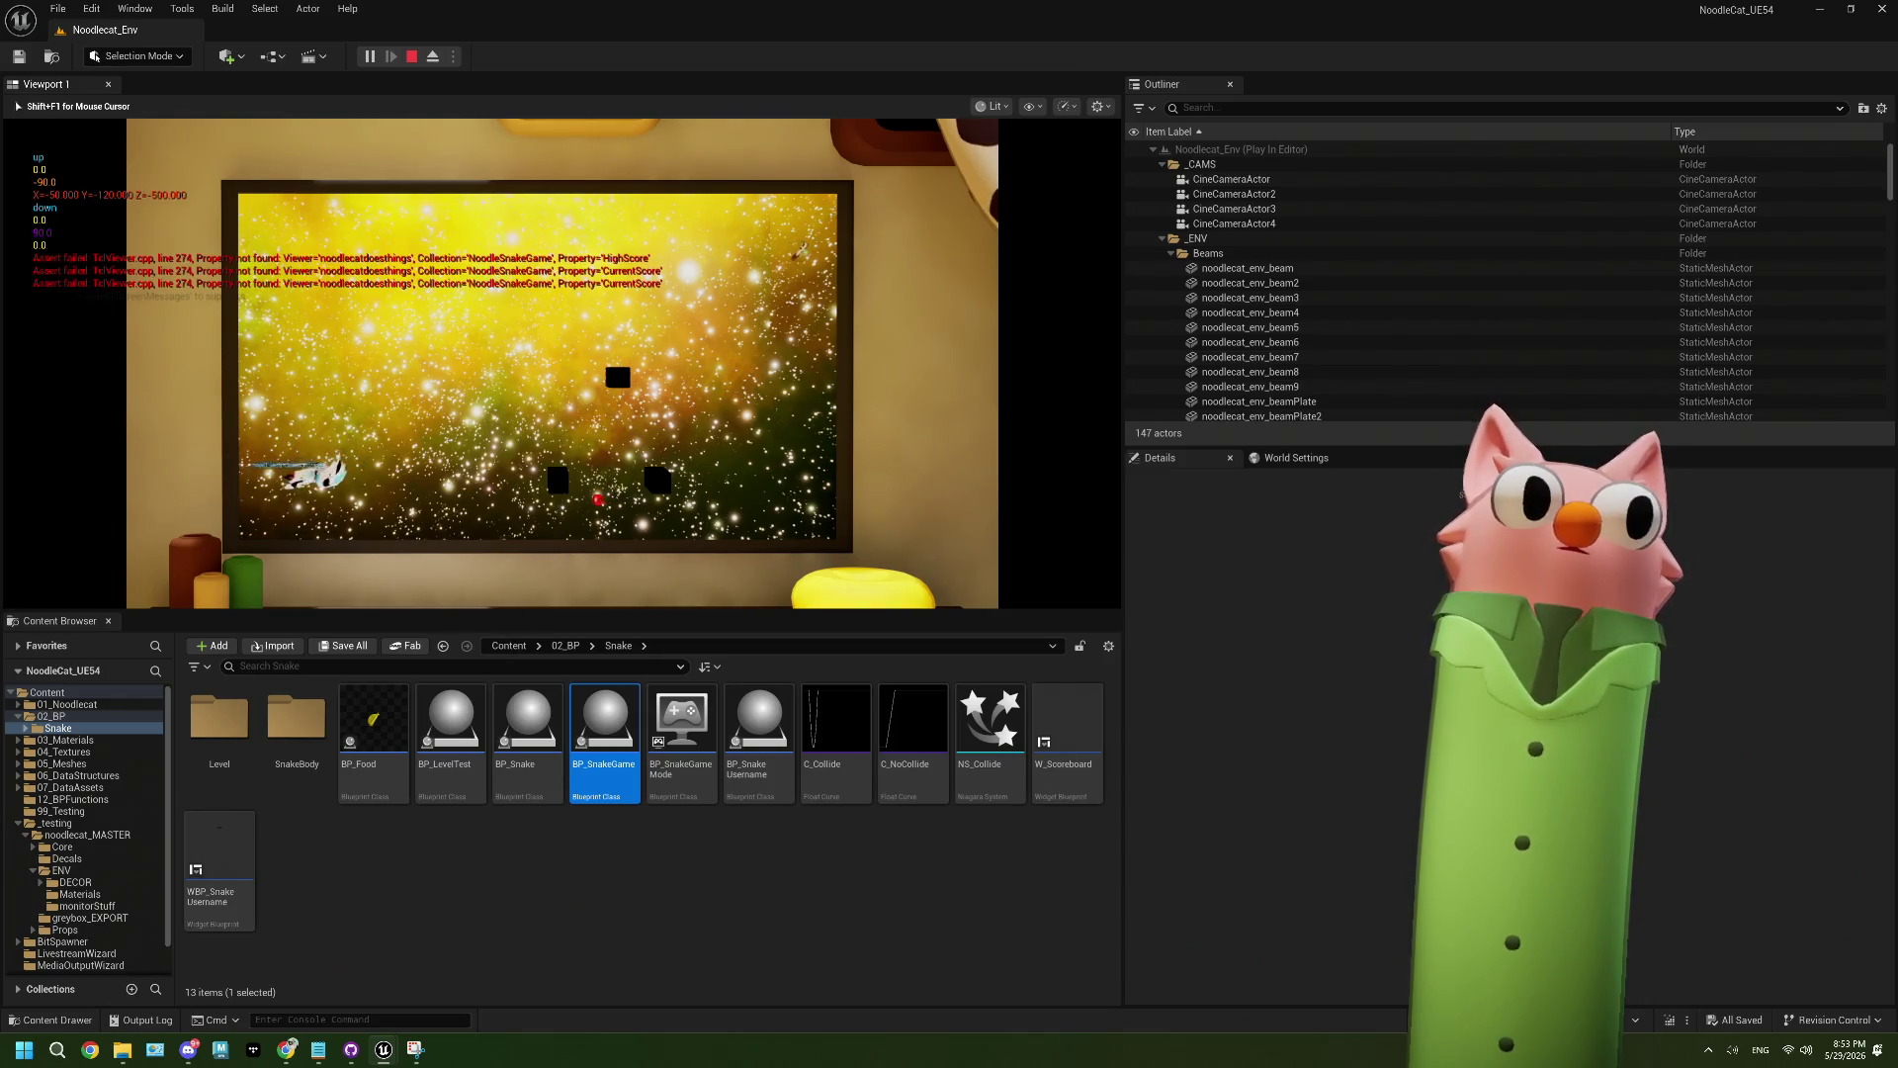
pyautogui.press('Up')
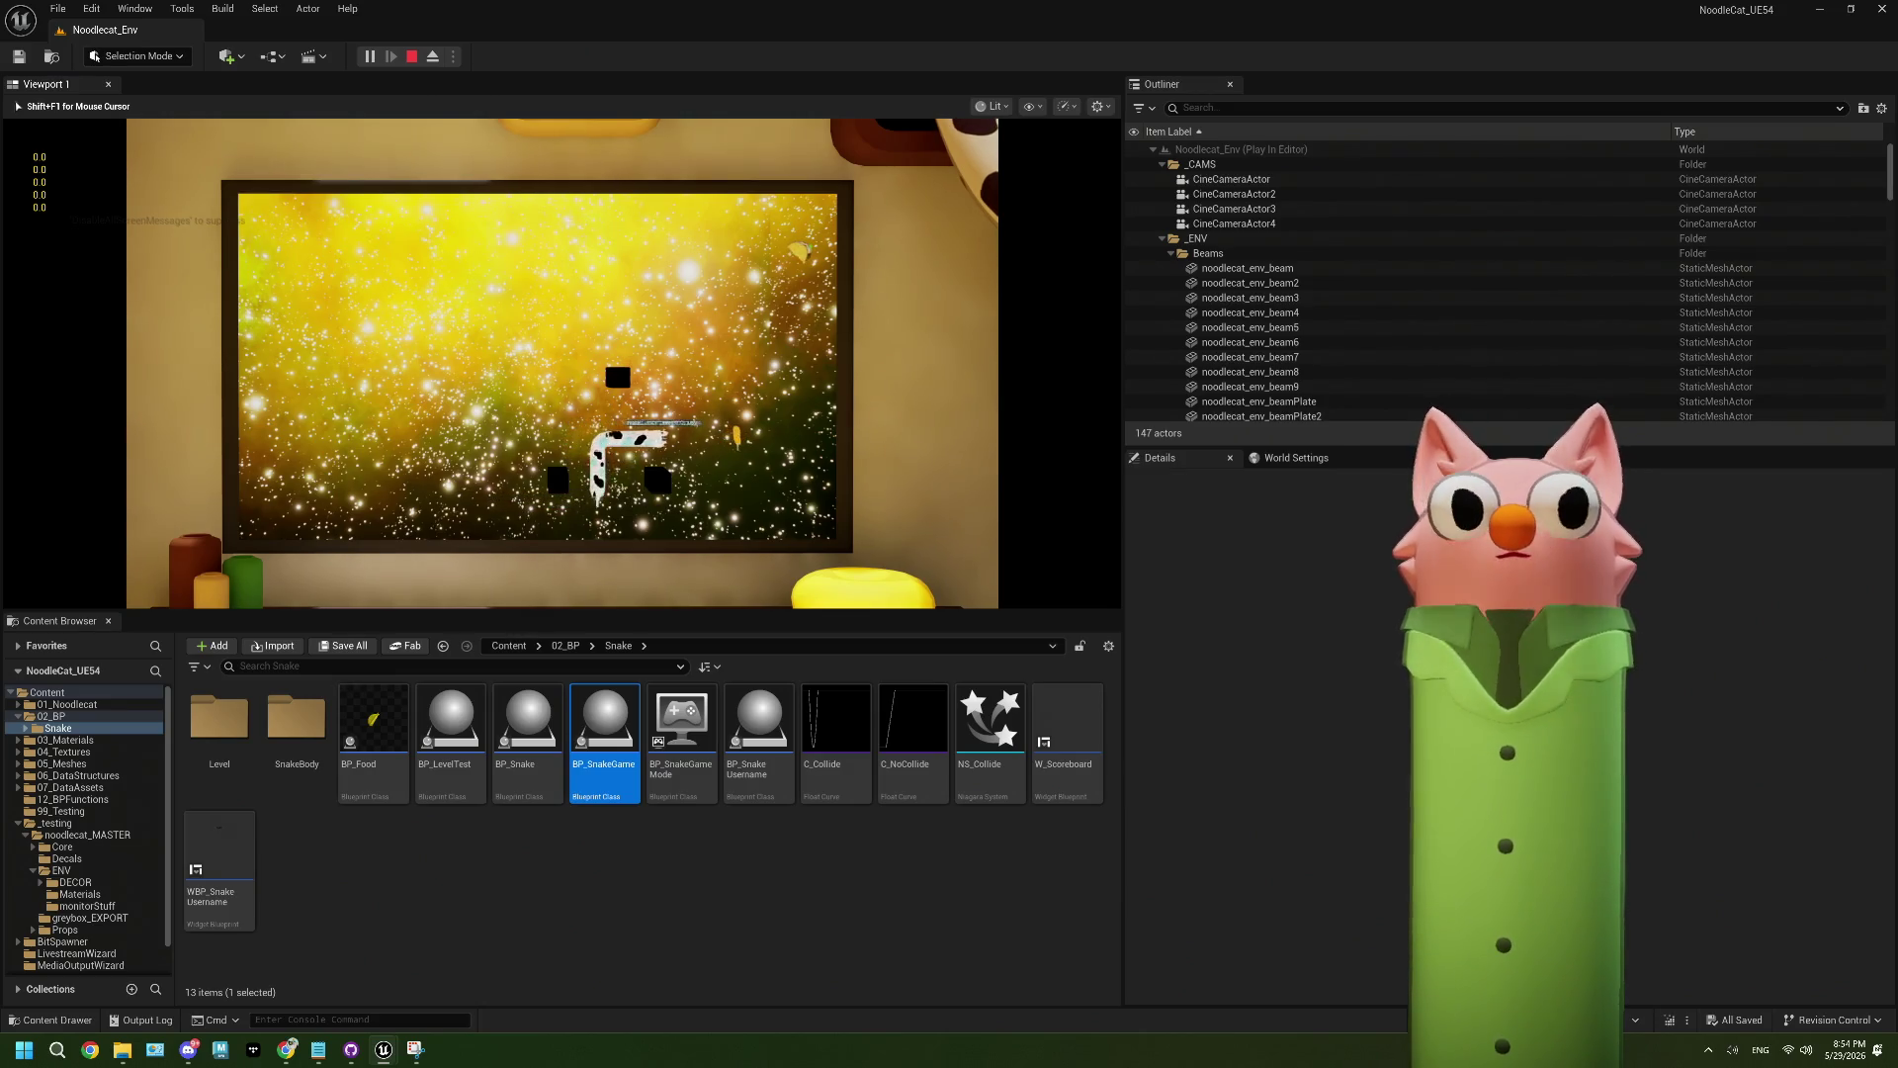
pyautogui.press('Up')
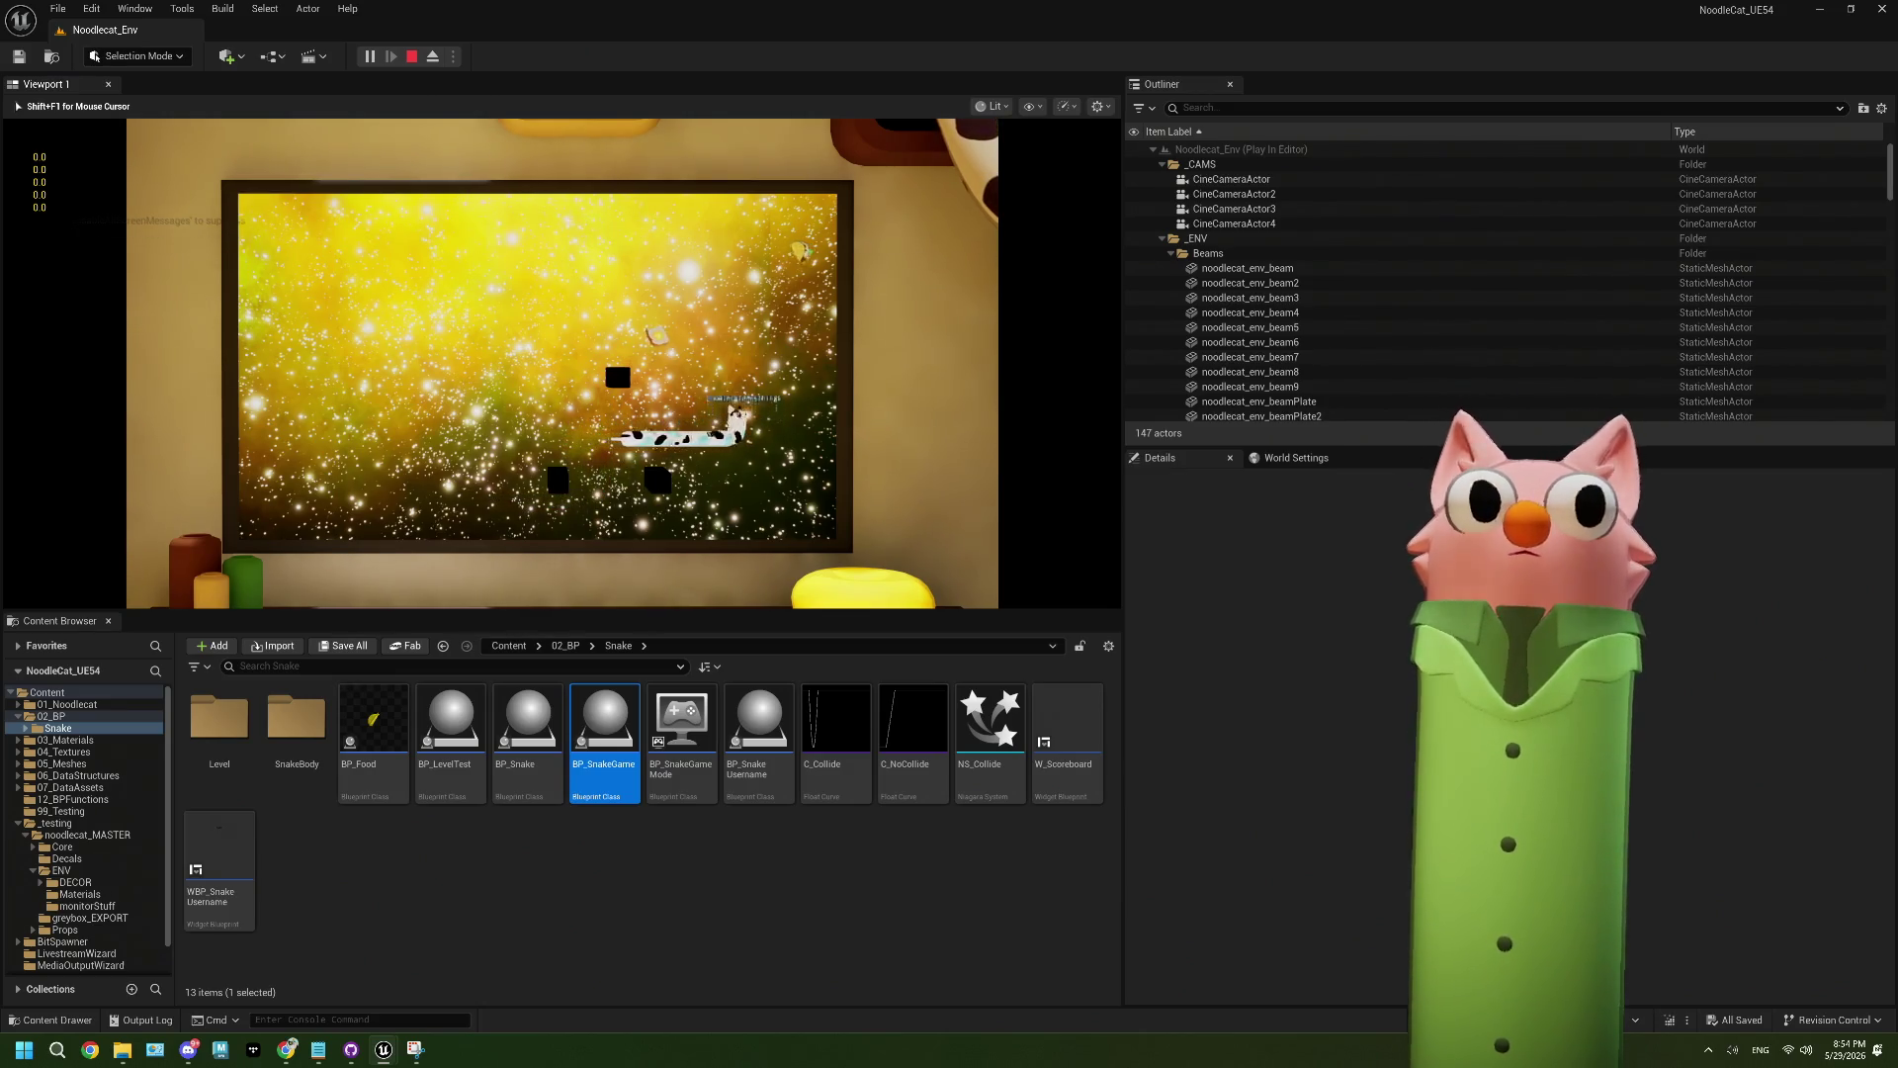
pyautogui.press('Left')
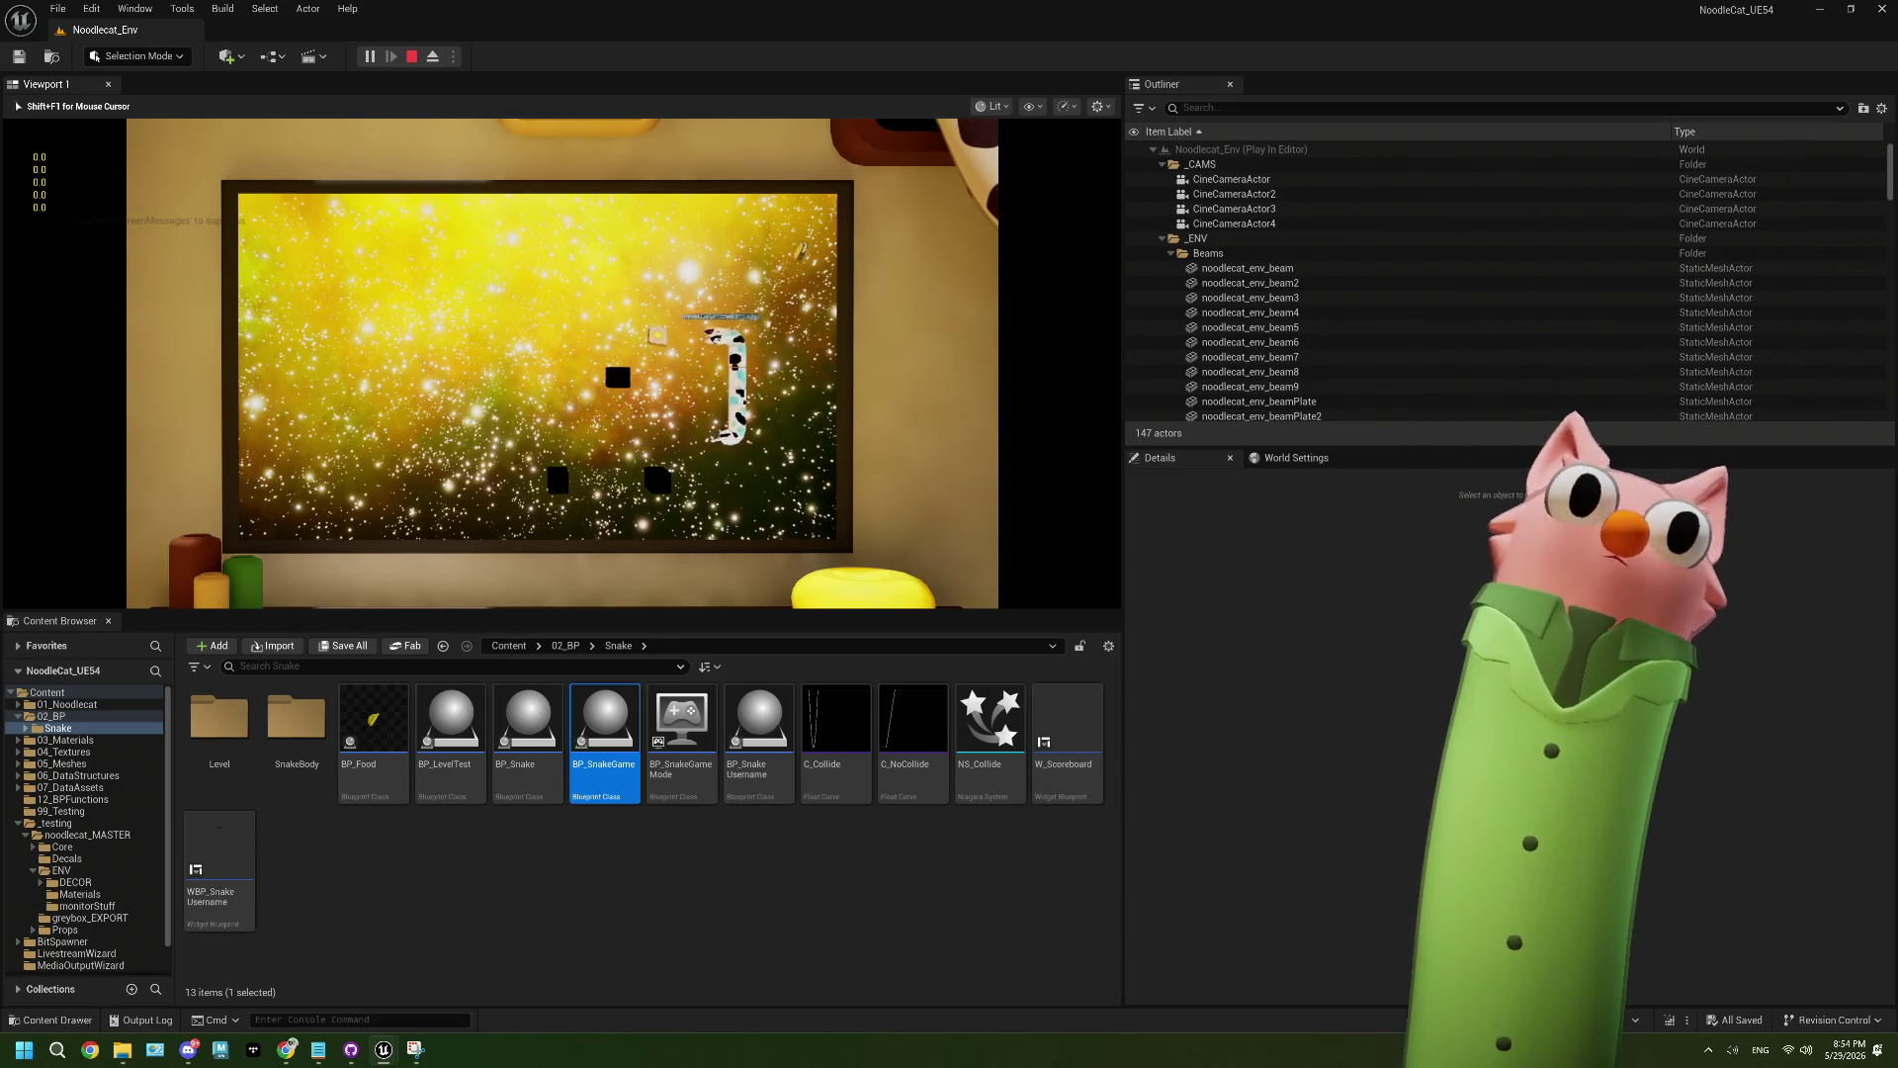
pyautogui.press('Up')
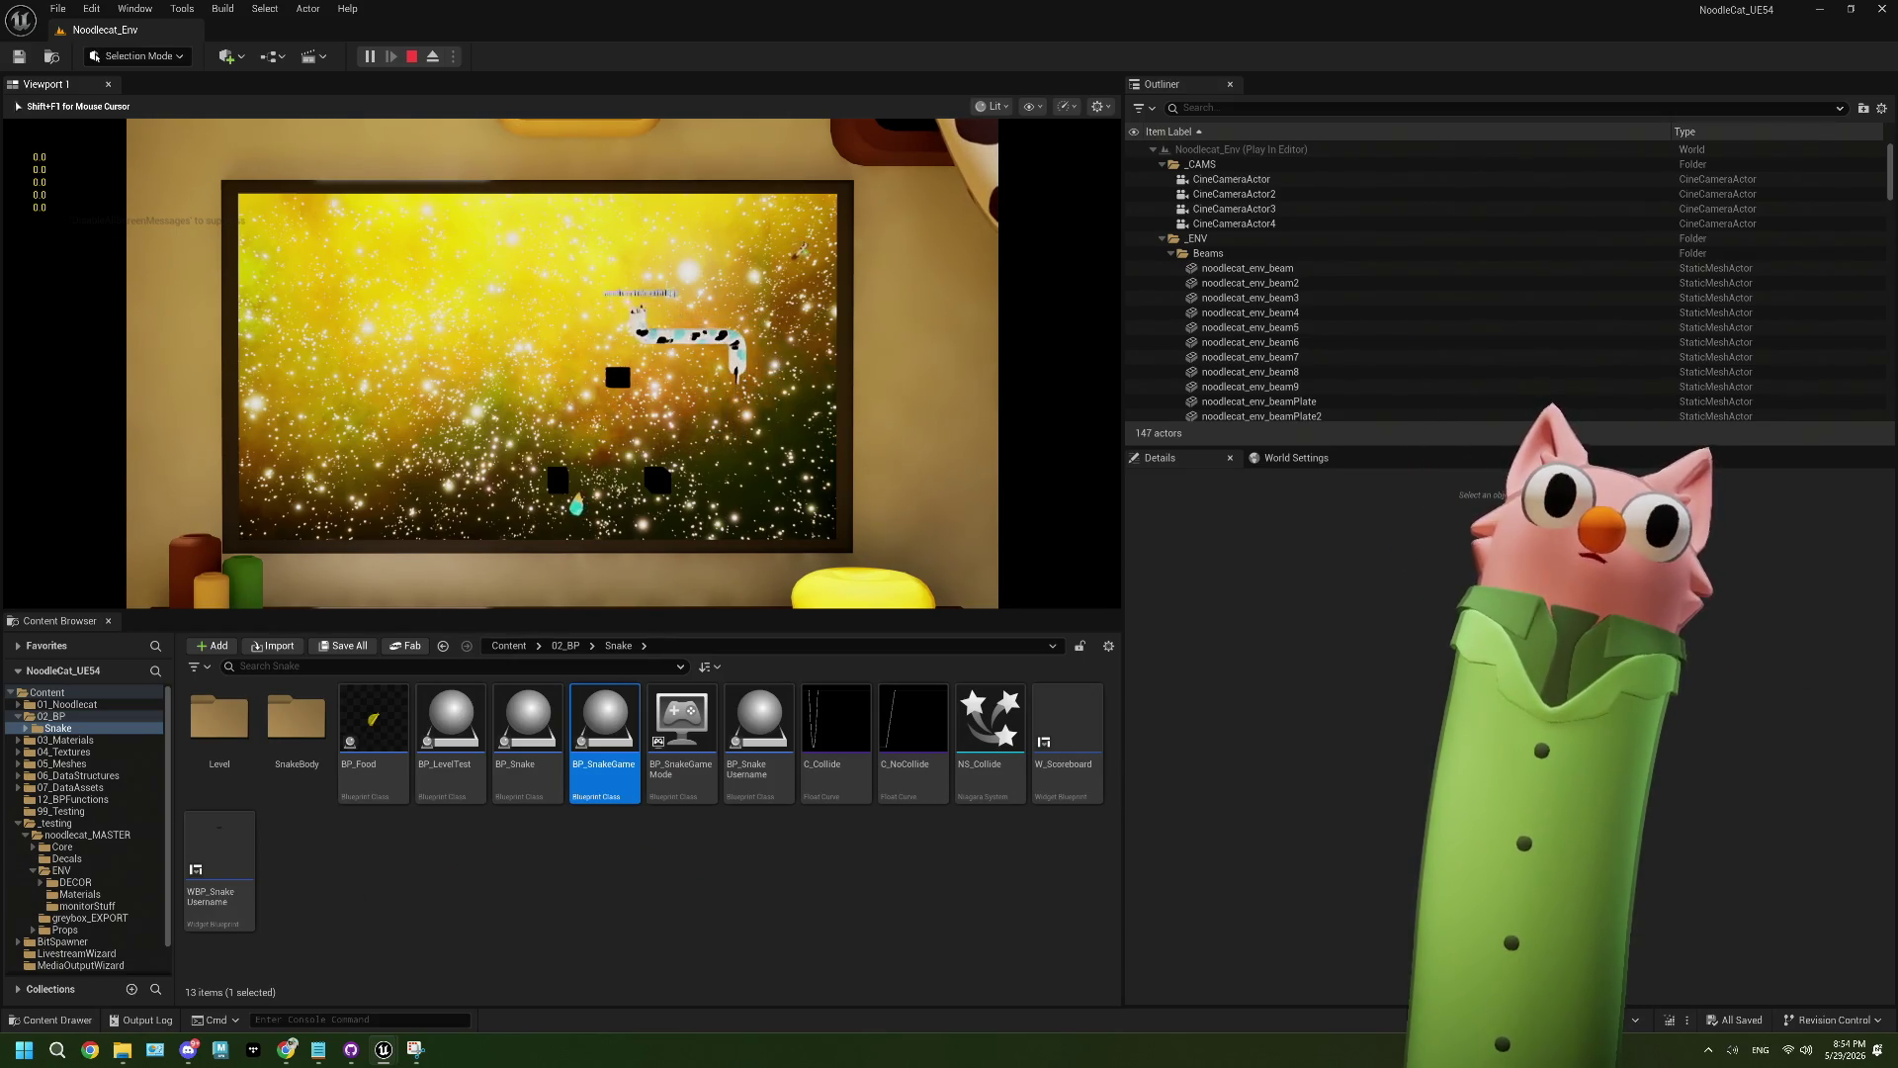
pyautogui.press('Right')
pyautogui.press('Down')
pyautogui.press('Up')
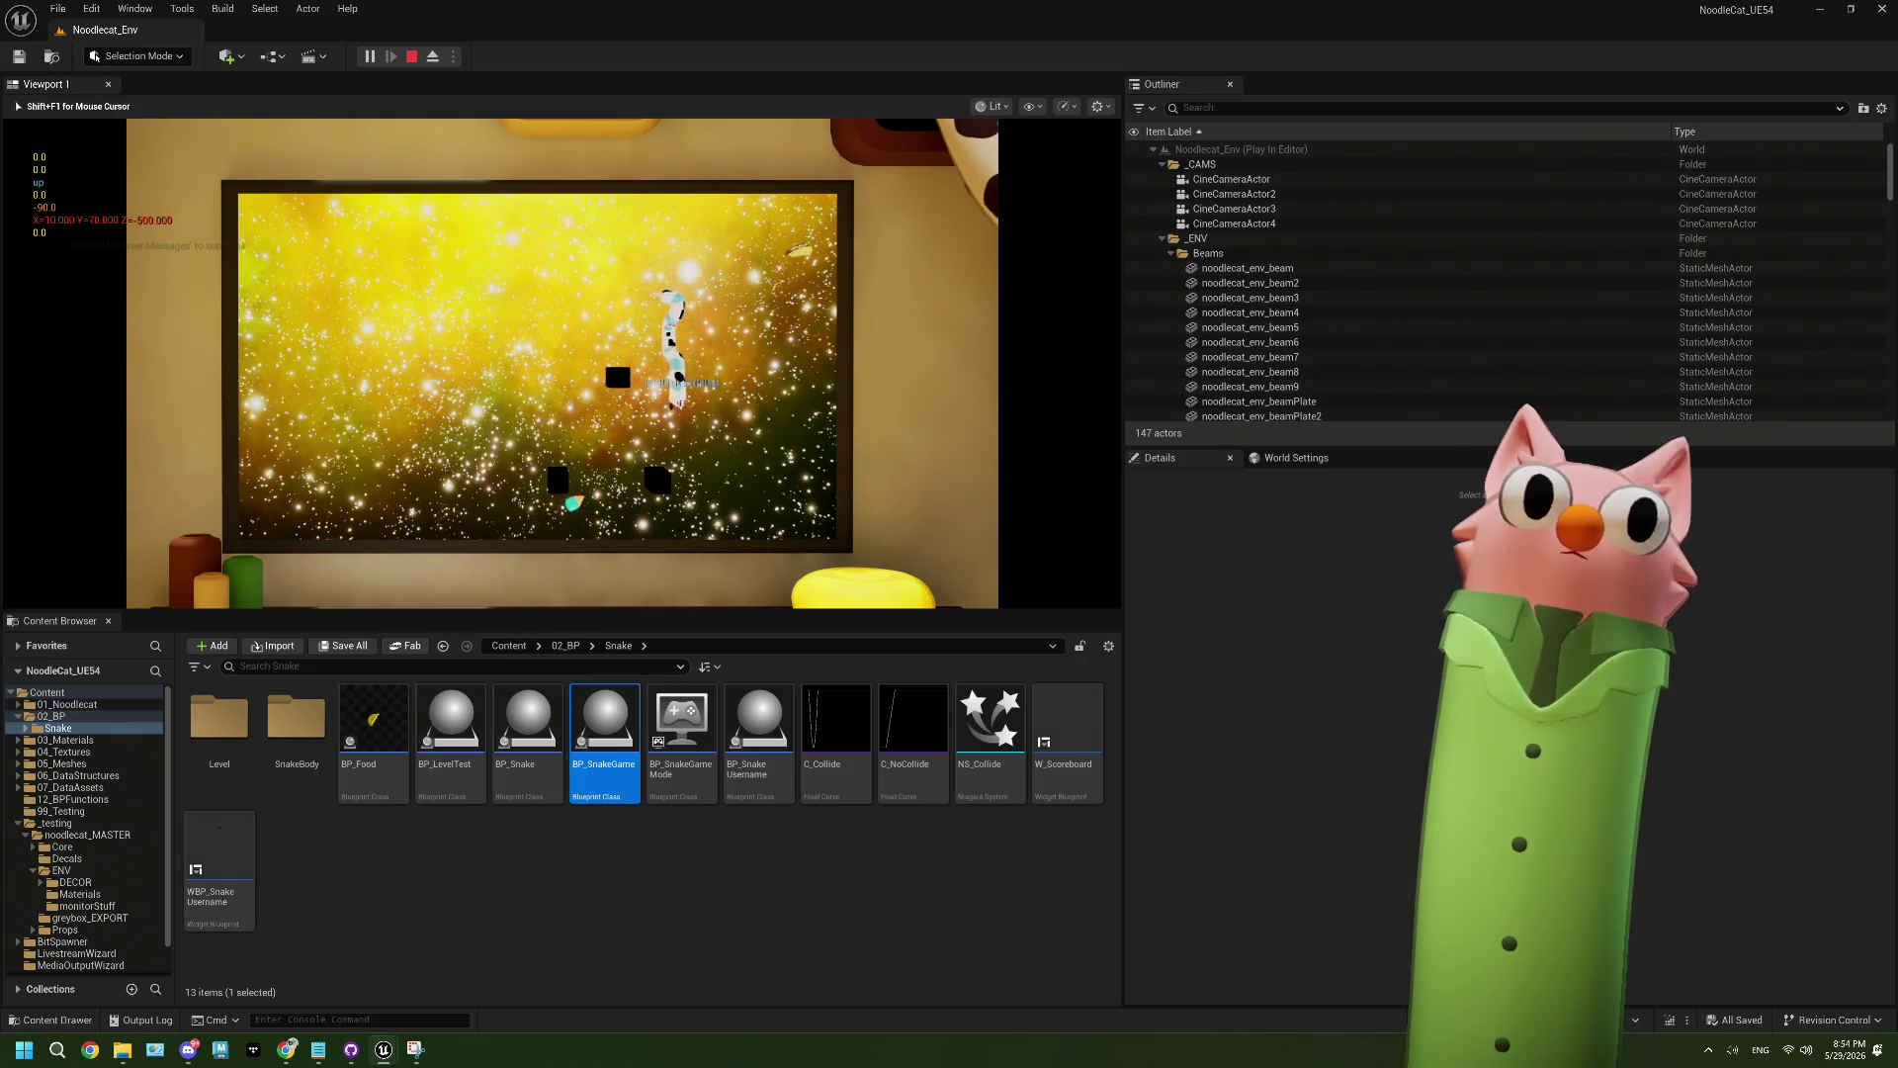
pyautogui.press('Left')
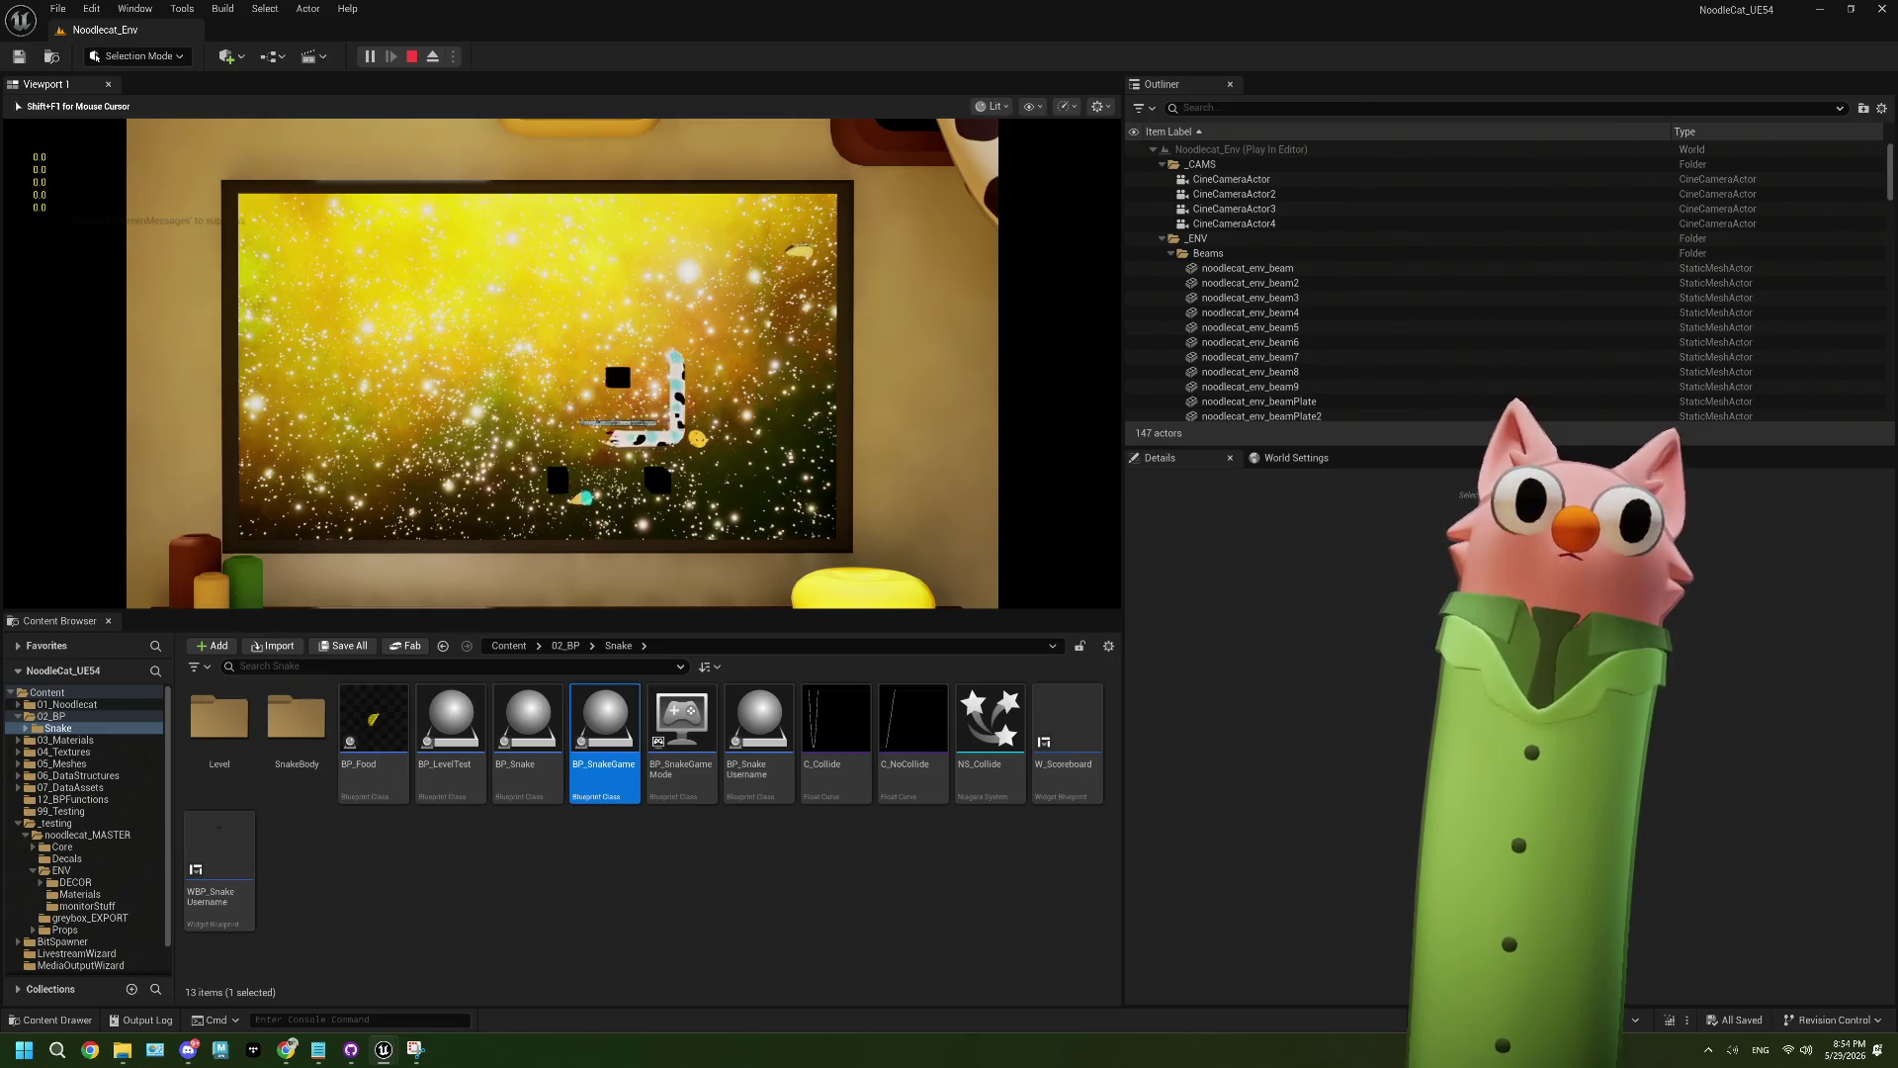
# - Guide the snake along the bottom to eat the food, coil it around, then stop play with Esc
pyautogui.press('Down')
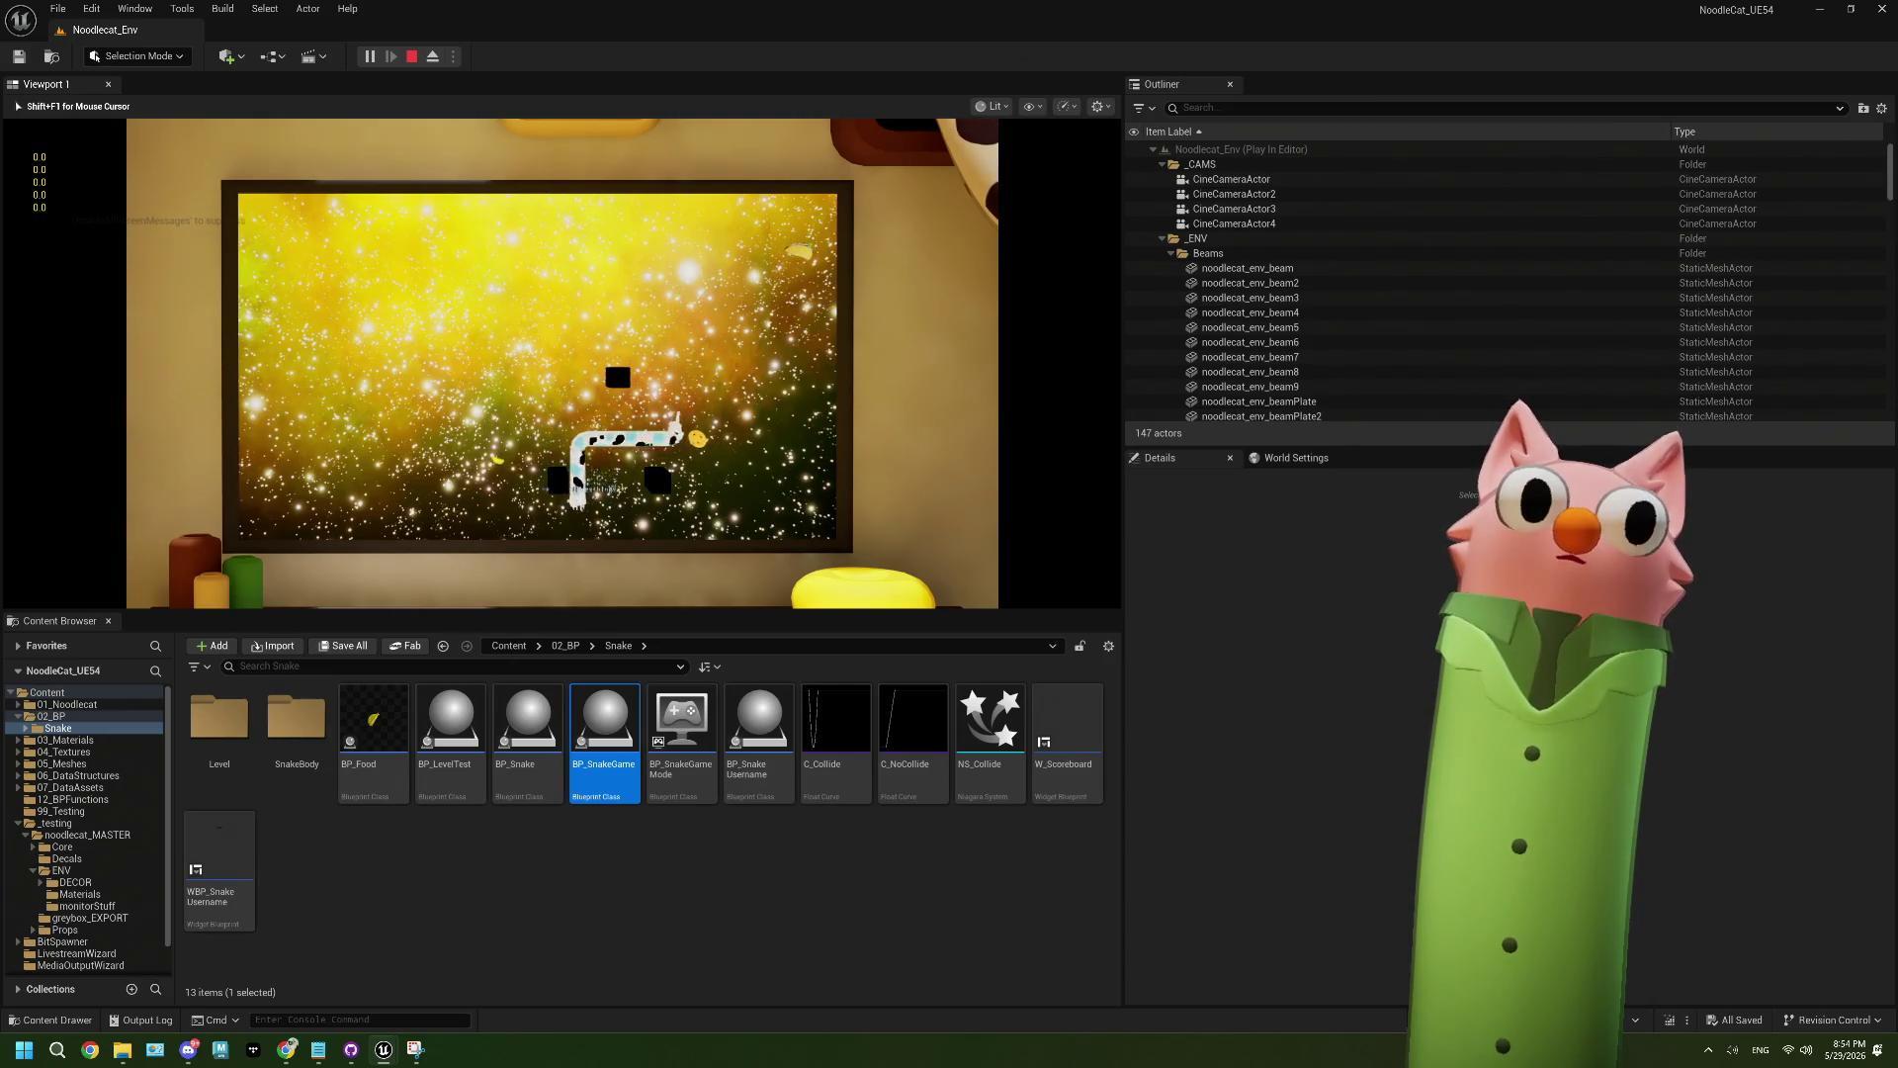
pyautogui.press('Right')
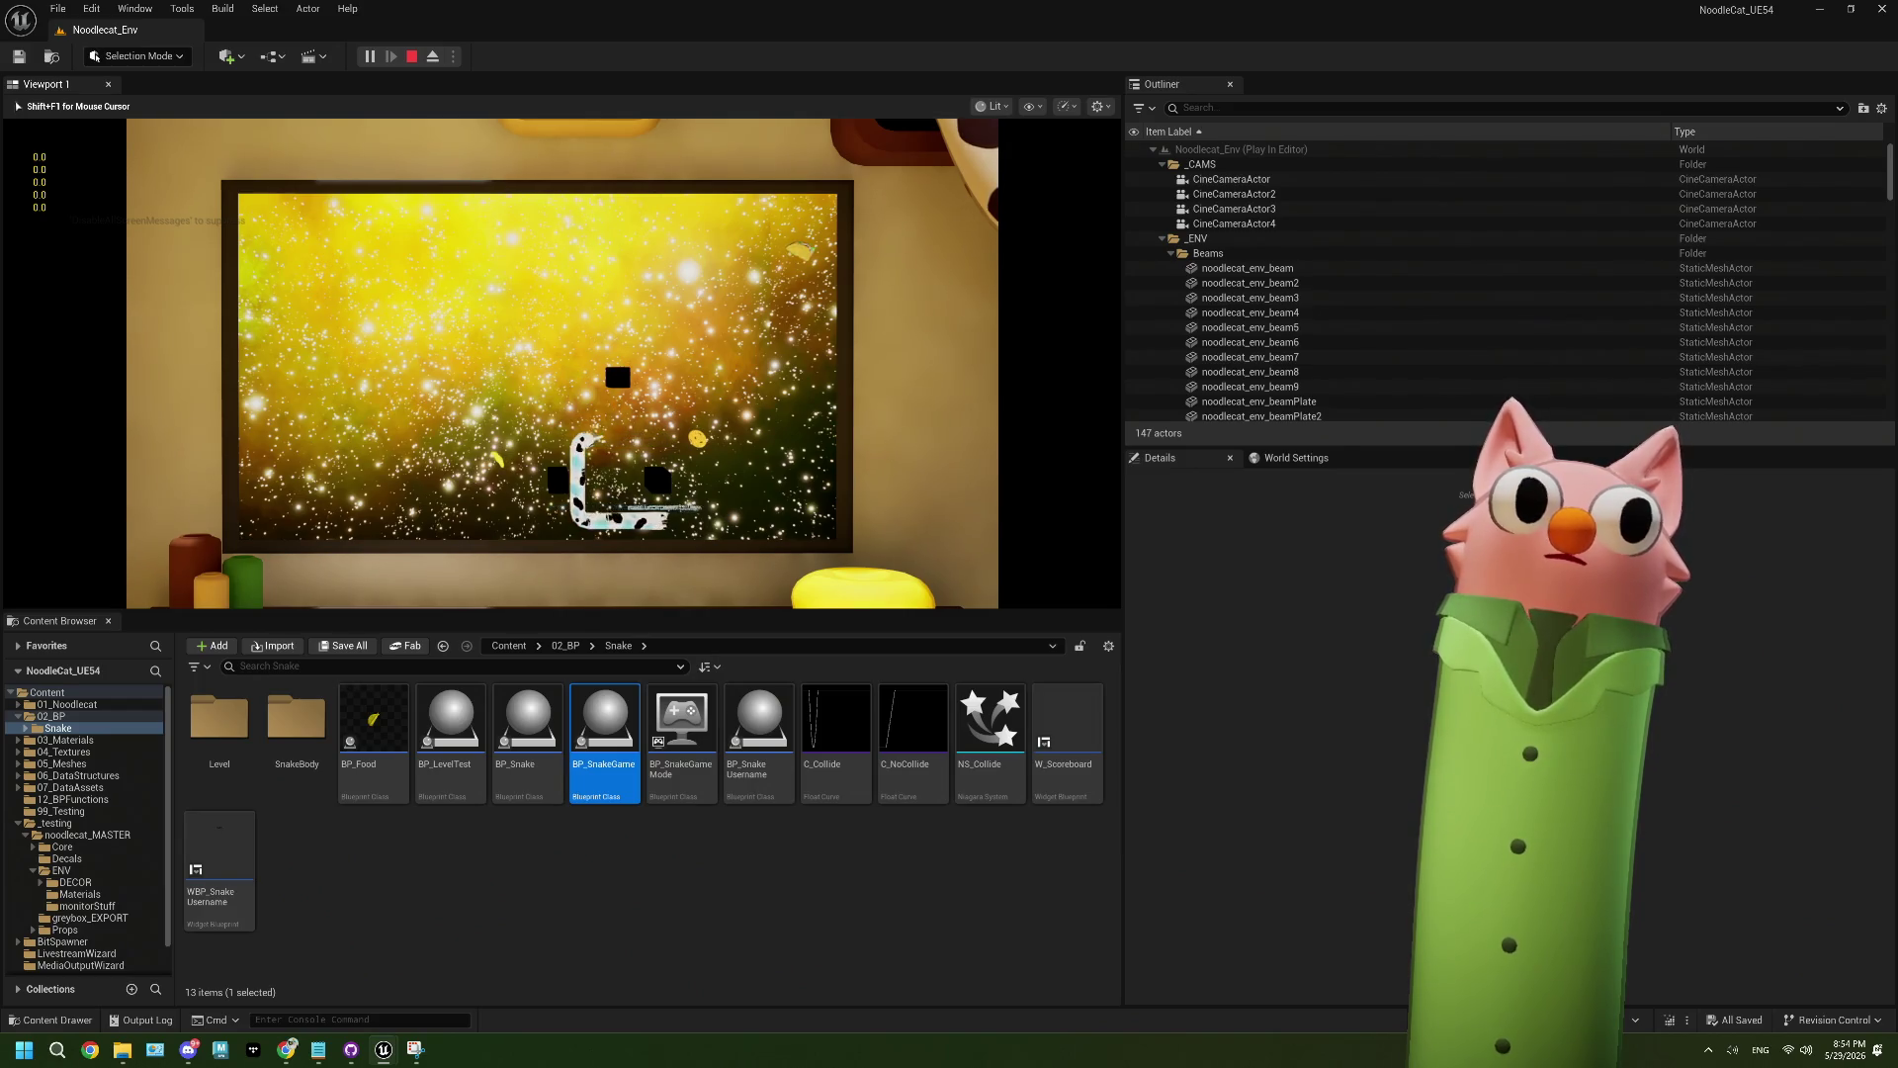
pyautogui.press('Up')
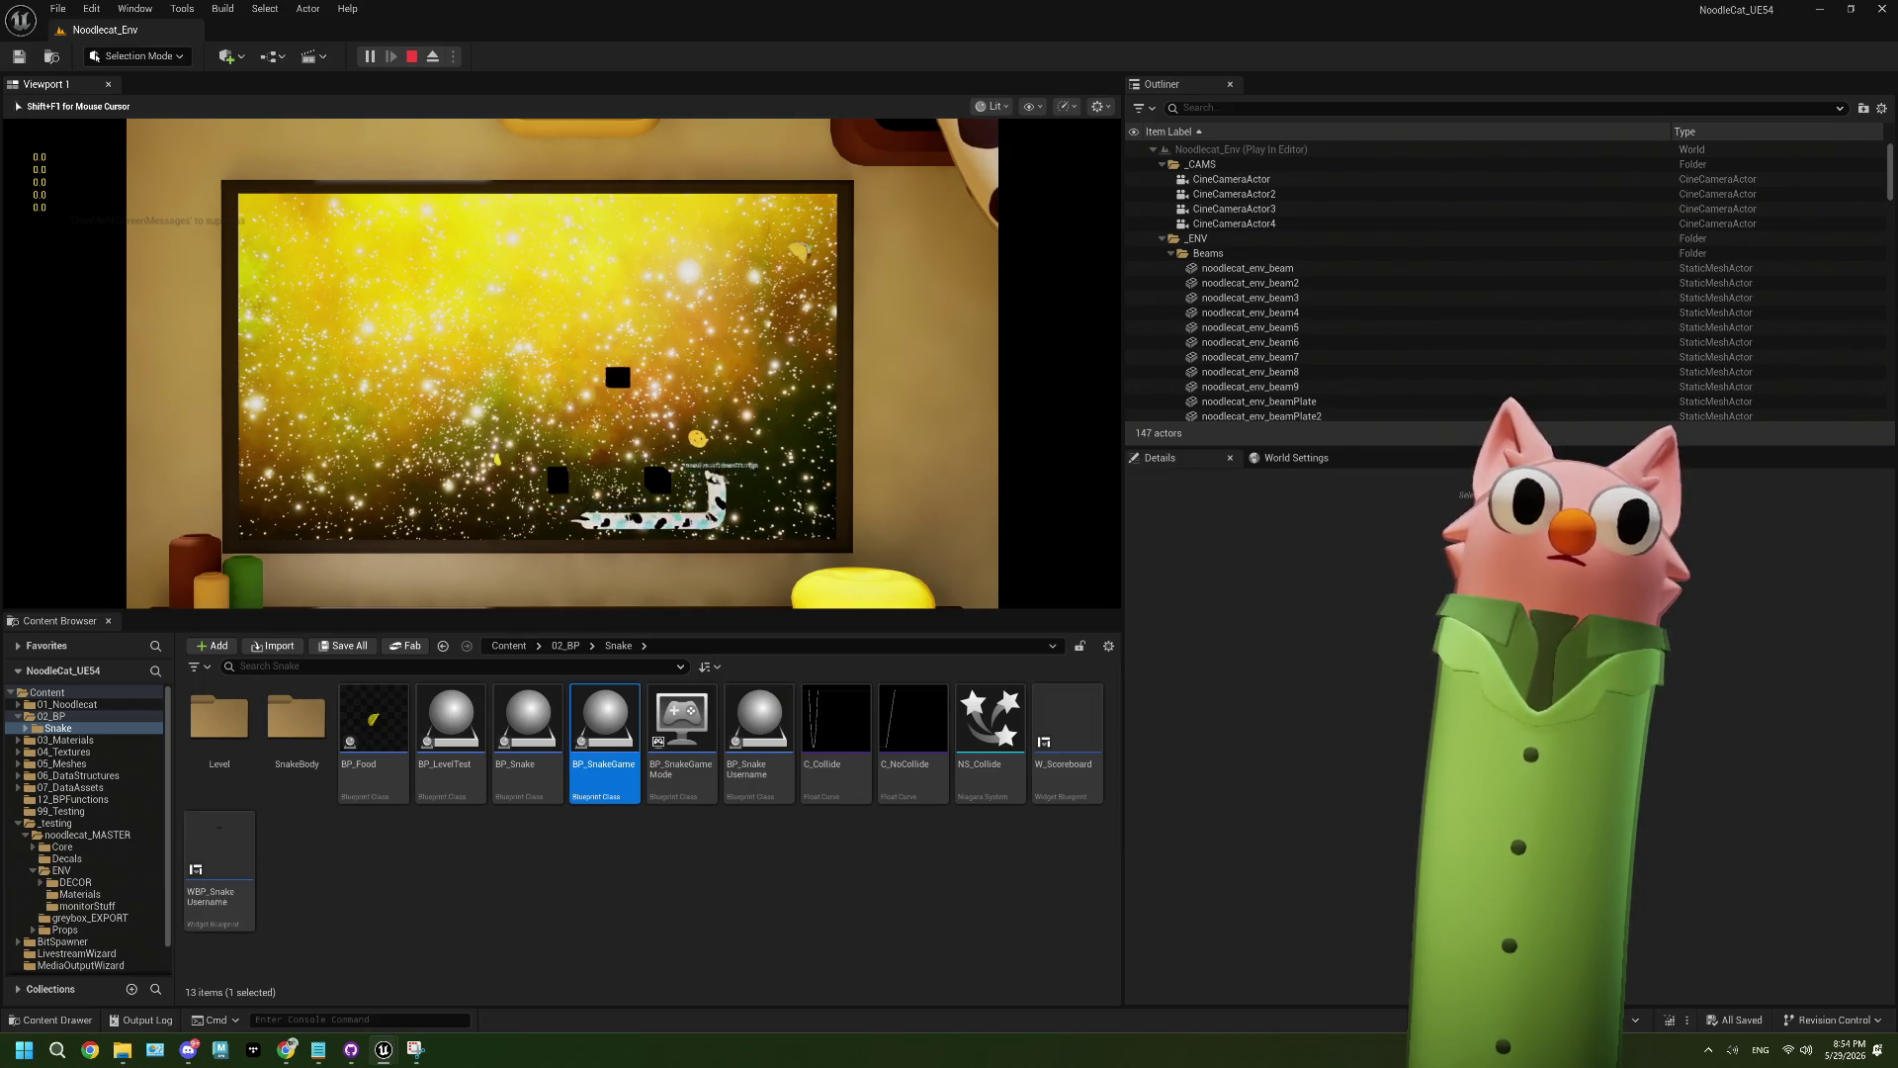
pyautogui.press('Left')
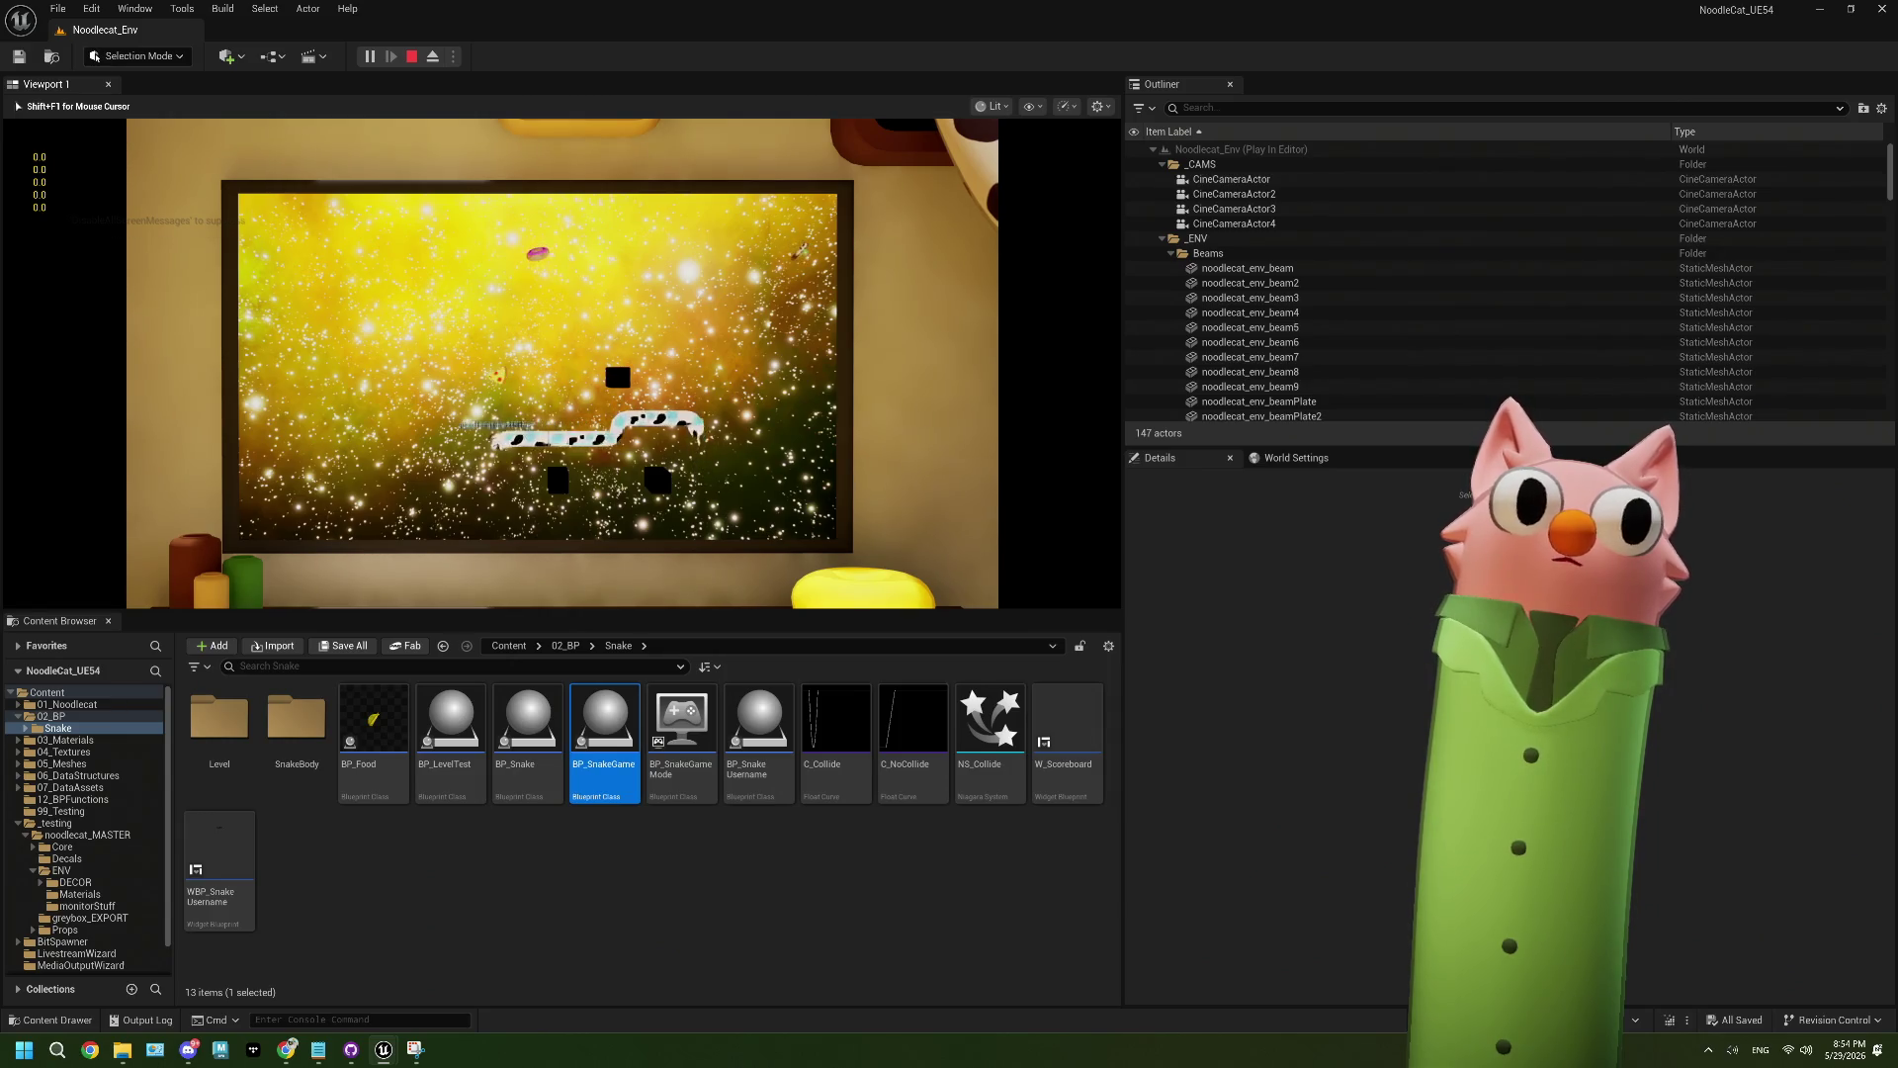
pyautogui.press('Up')
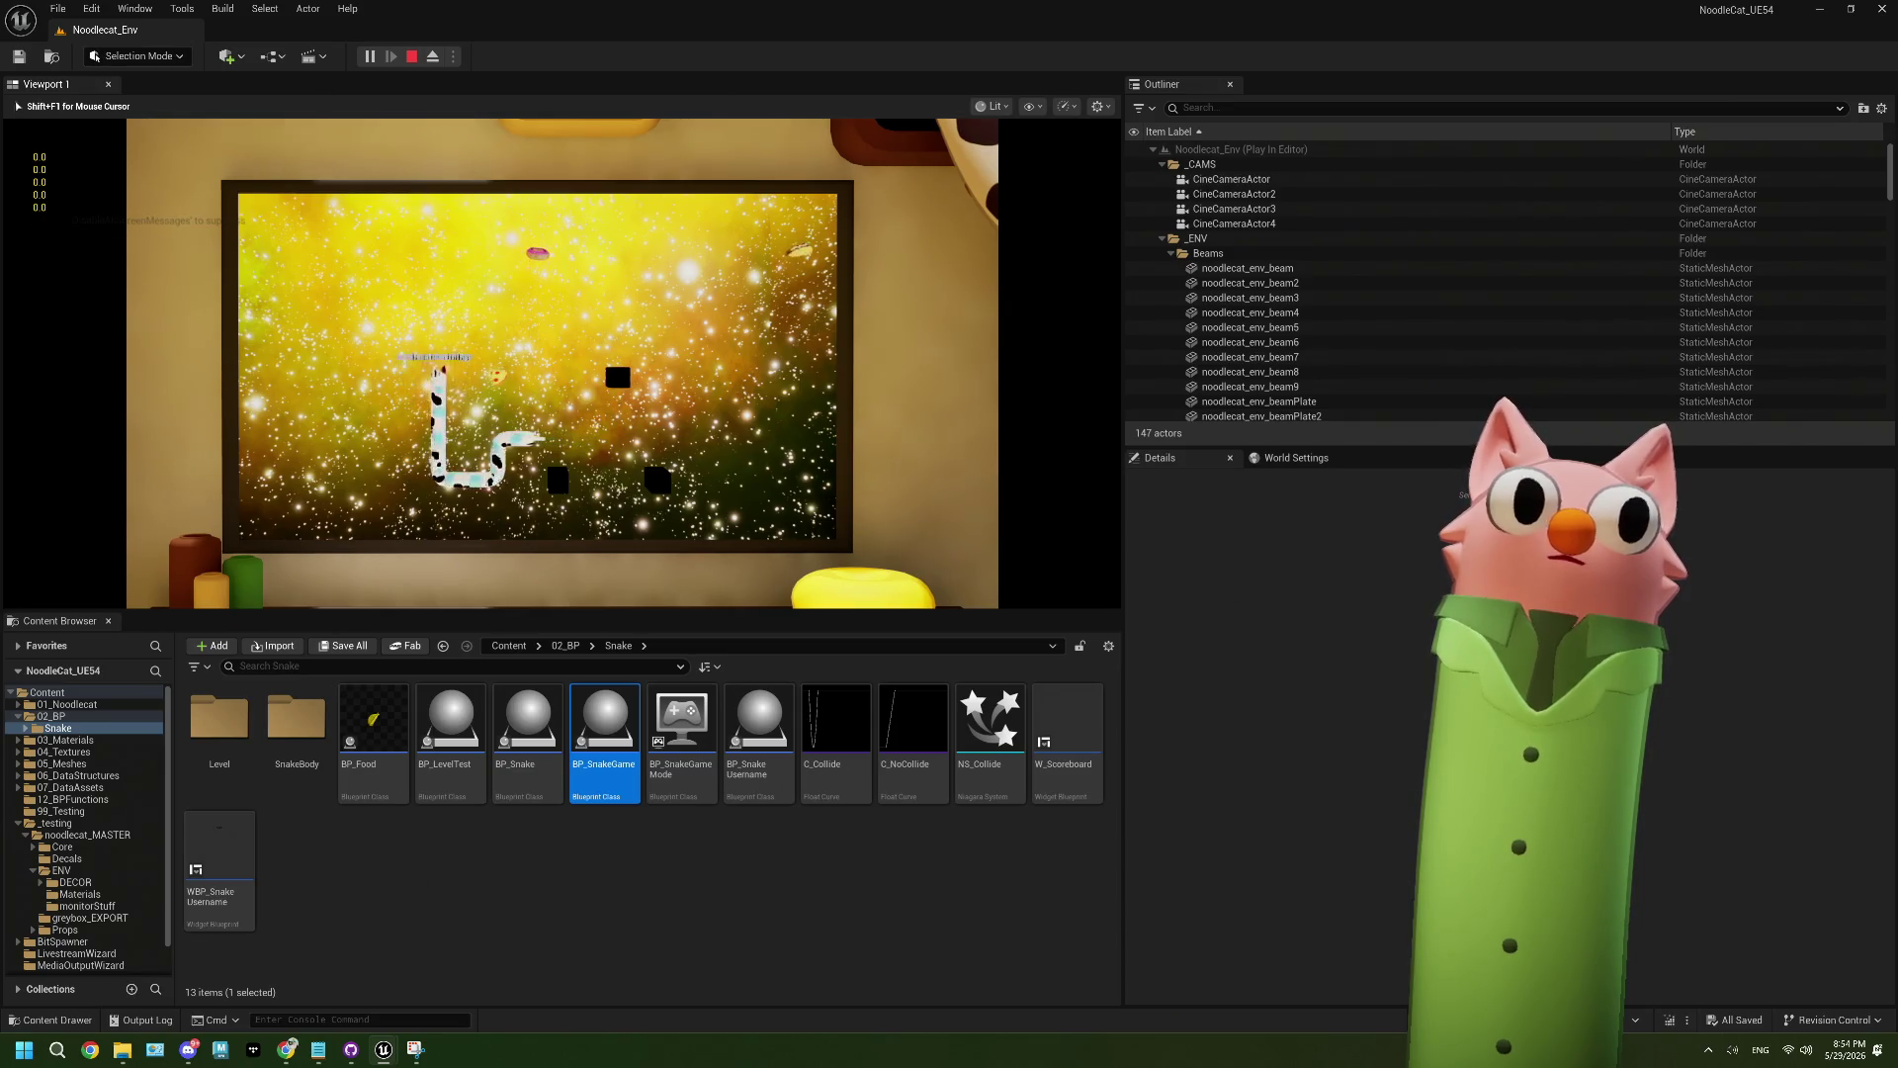
pyautogui.press('Right')
pyautogui.press('Left')
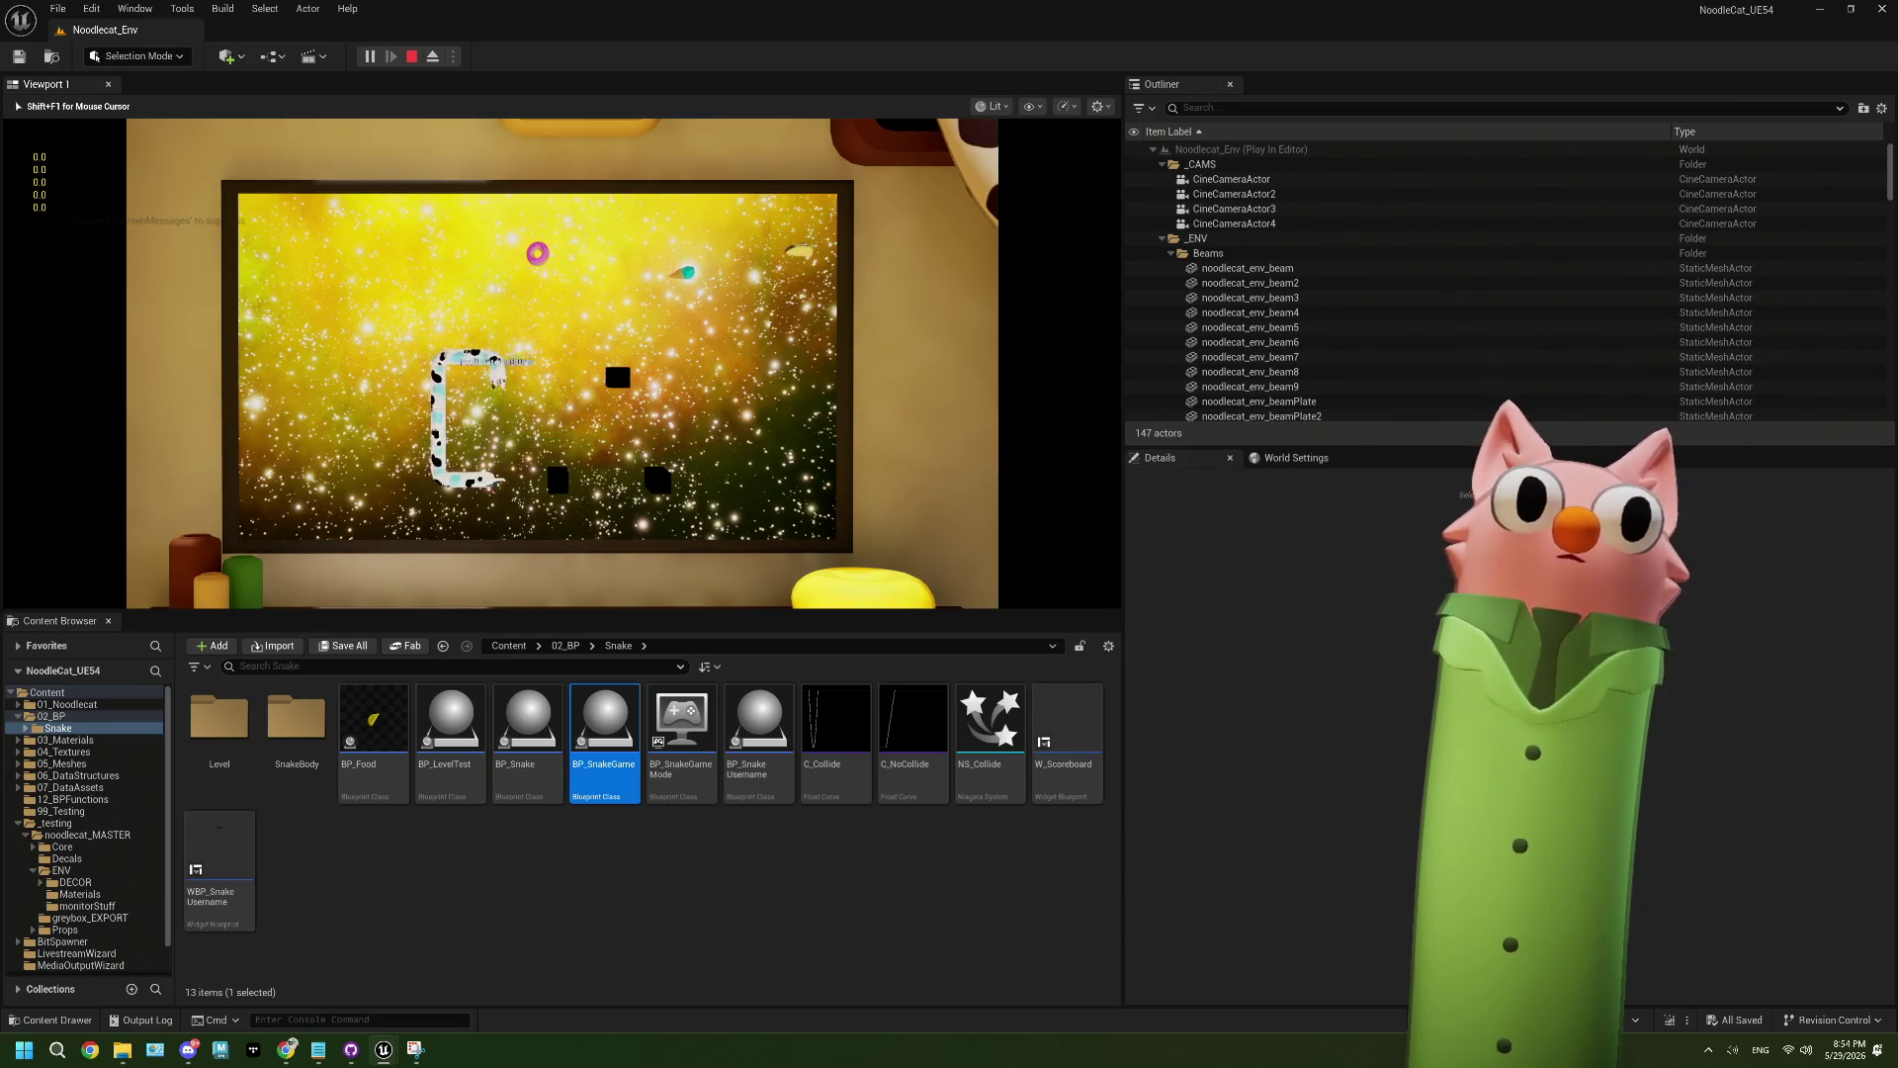
pyautogui.press('Down')
pyautogui.press('Left')
pyautogui.press('Up')
pyautogui.press('Right')
pyautogui.press('Down')
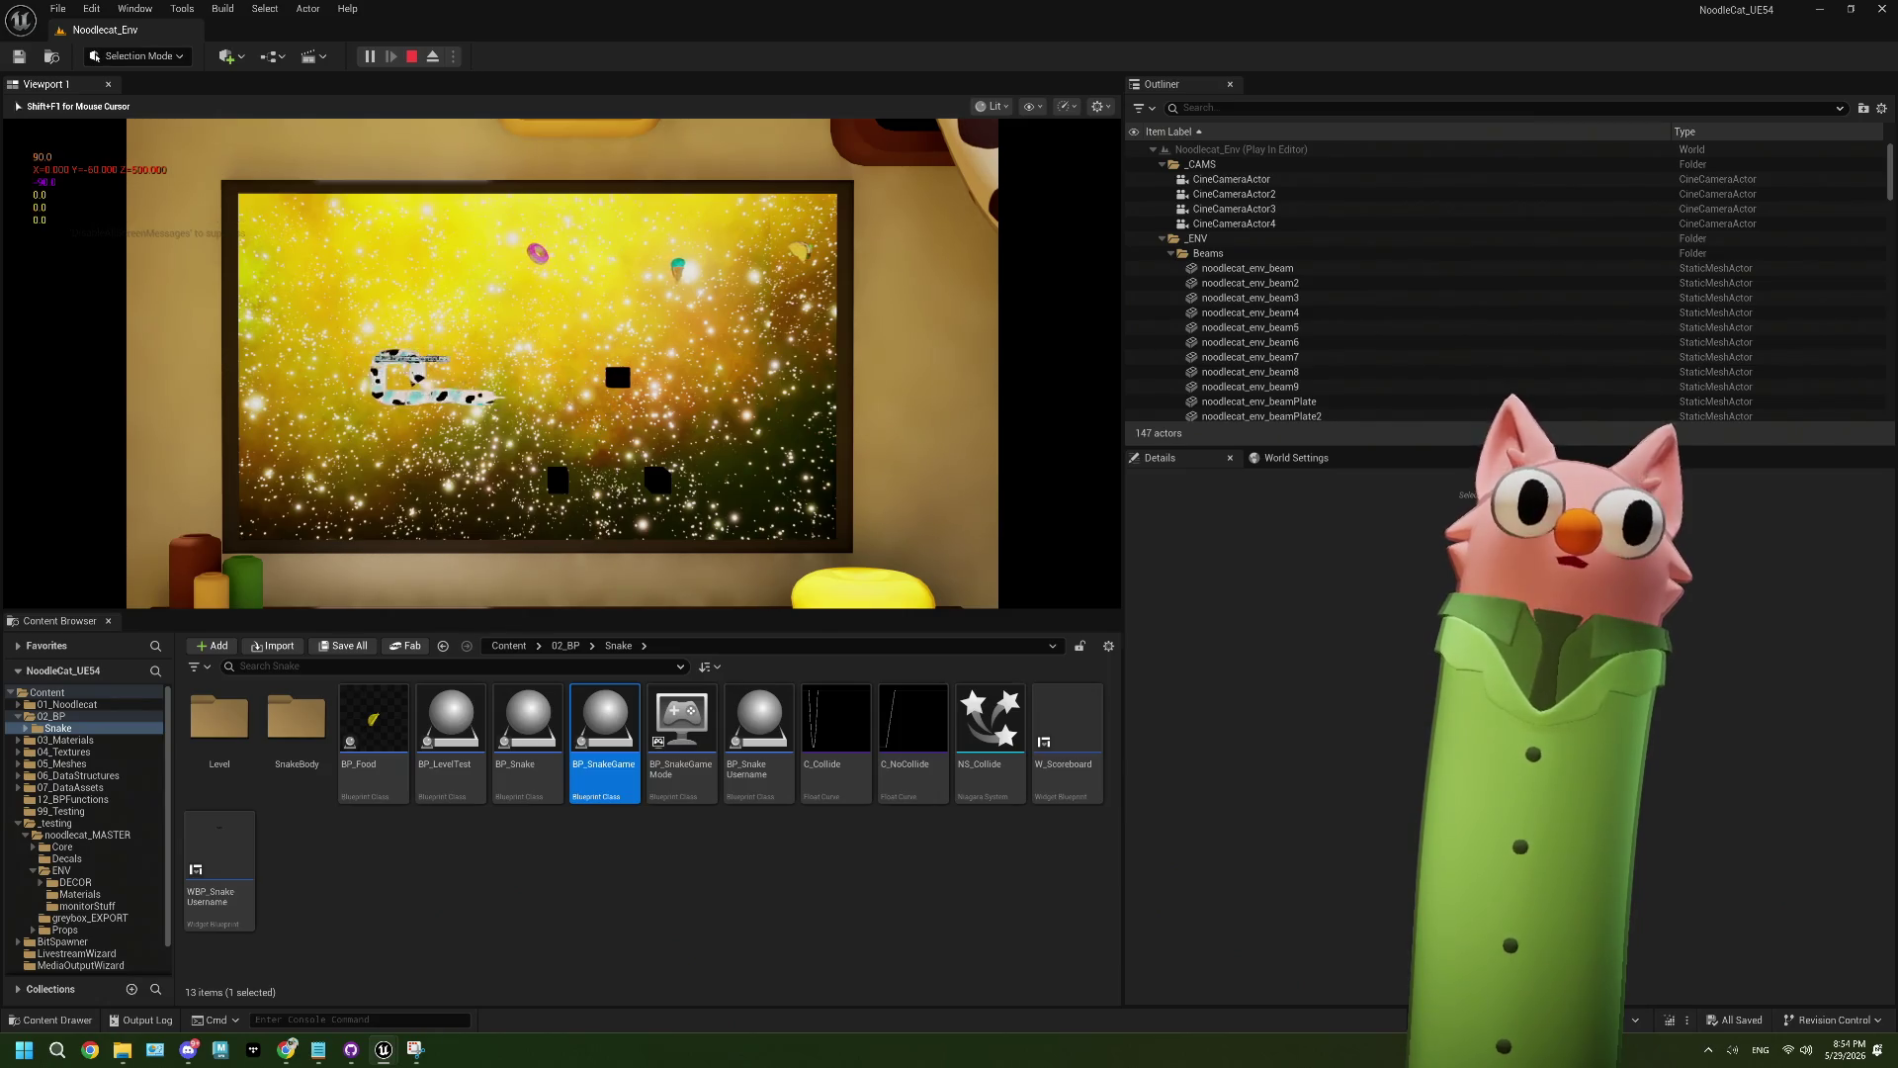
pyautogui.press('Down')
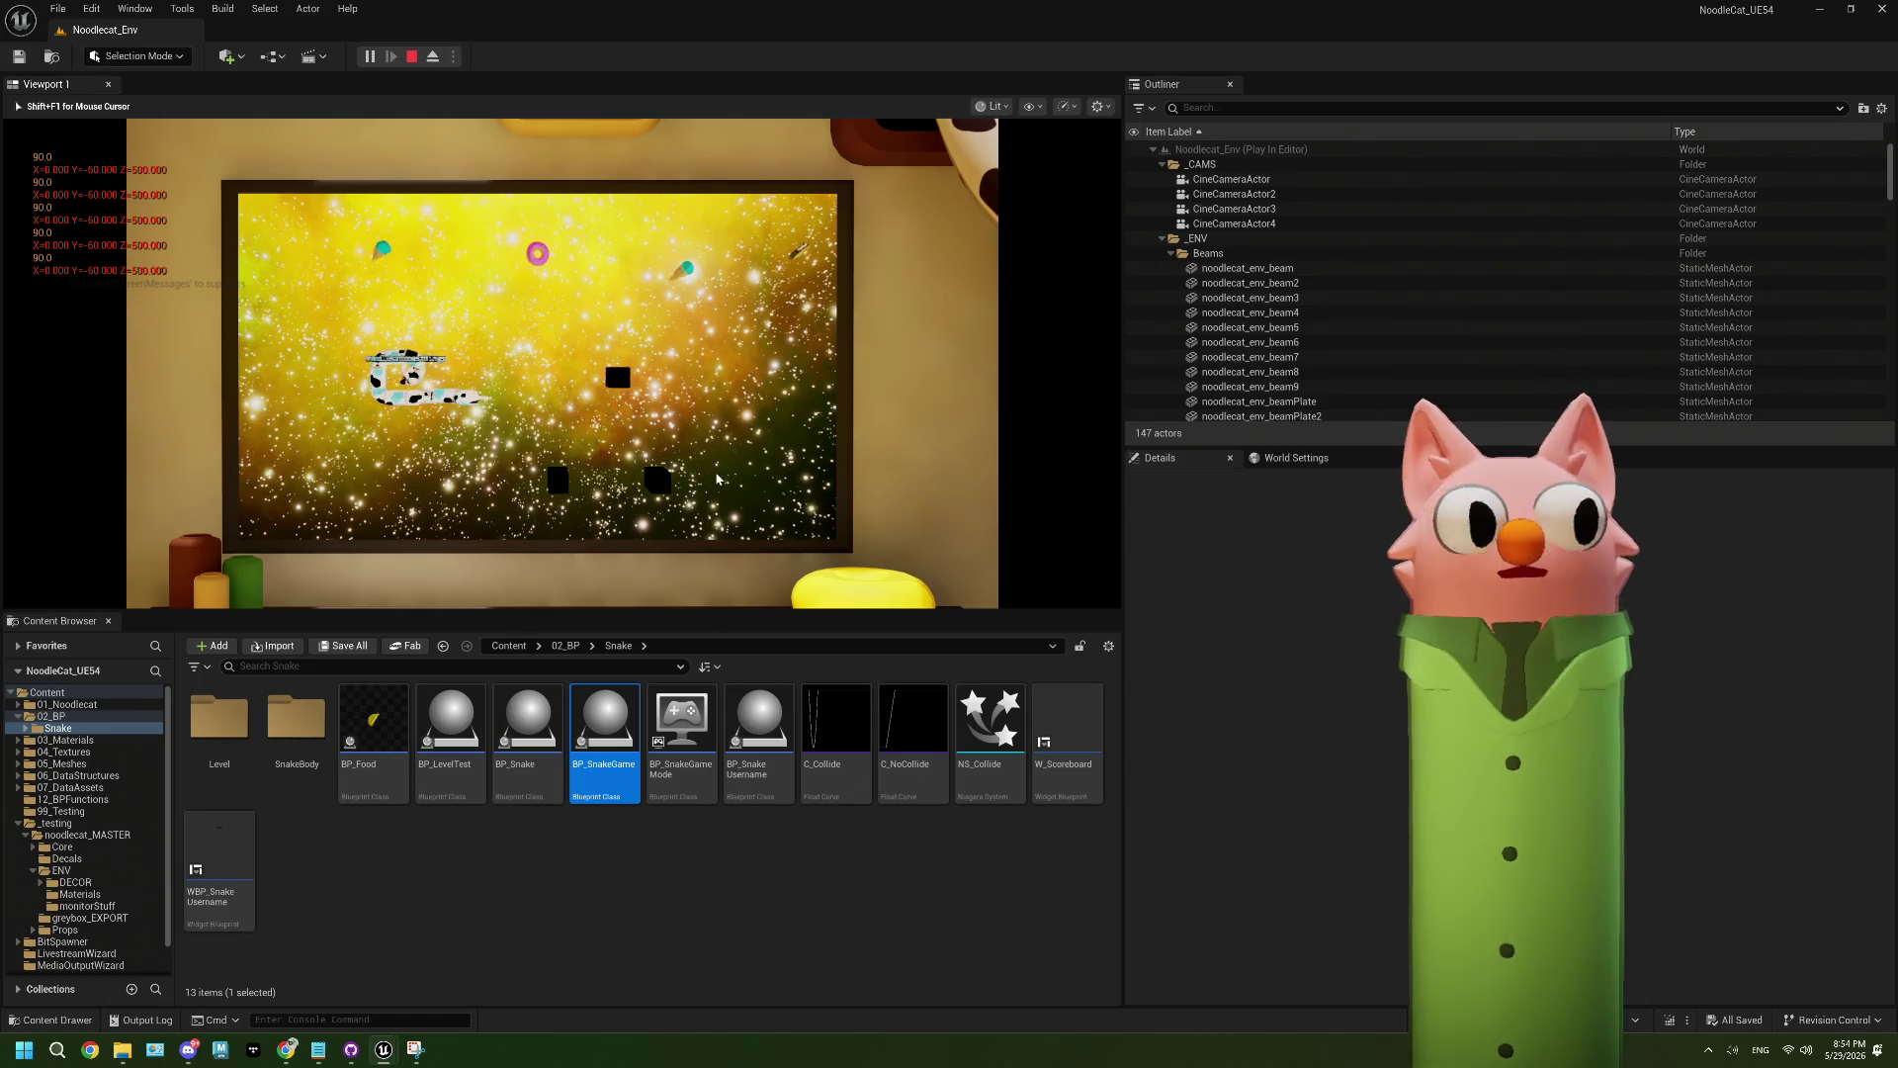
pyautogui.press('Escape')
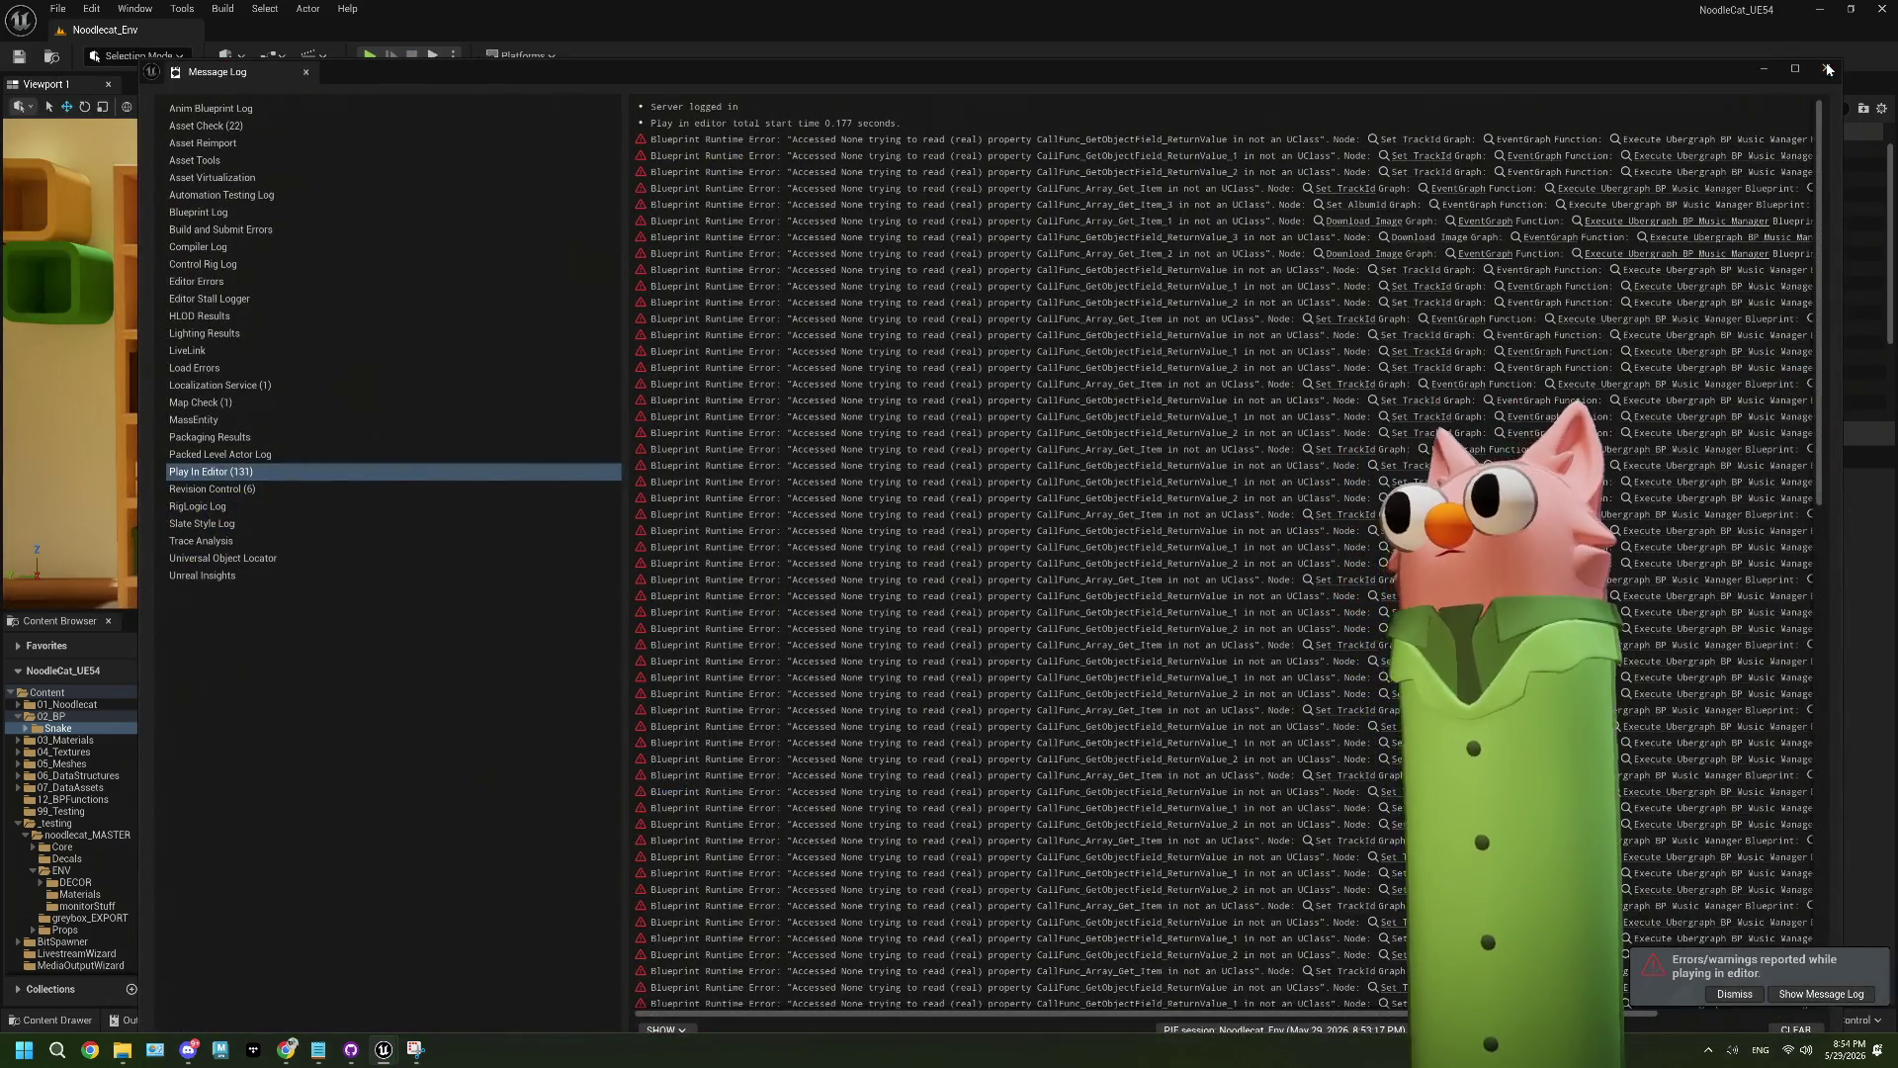
# - Close the message log and return to BP_Snake's GetNextHeadPositionTOWARDS graph
pyautogui.click(1827, 69)
pyautogui.doubleClick(603, 733)
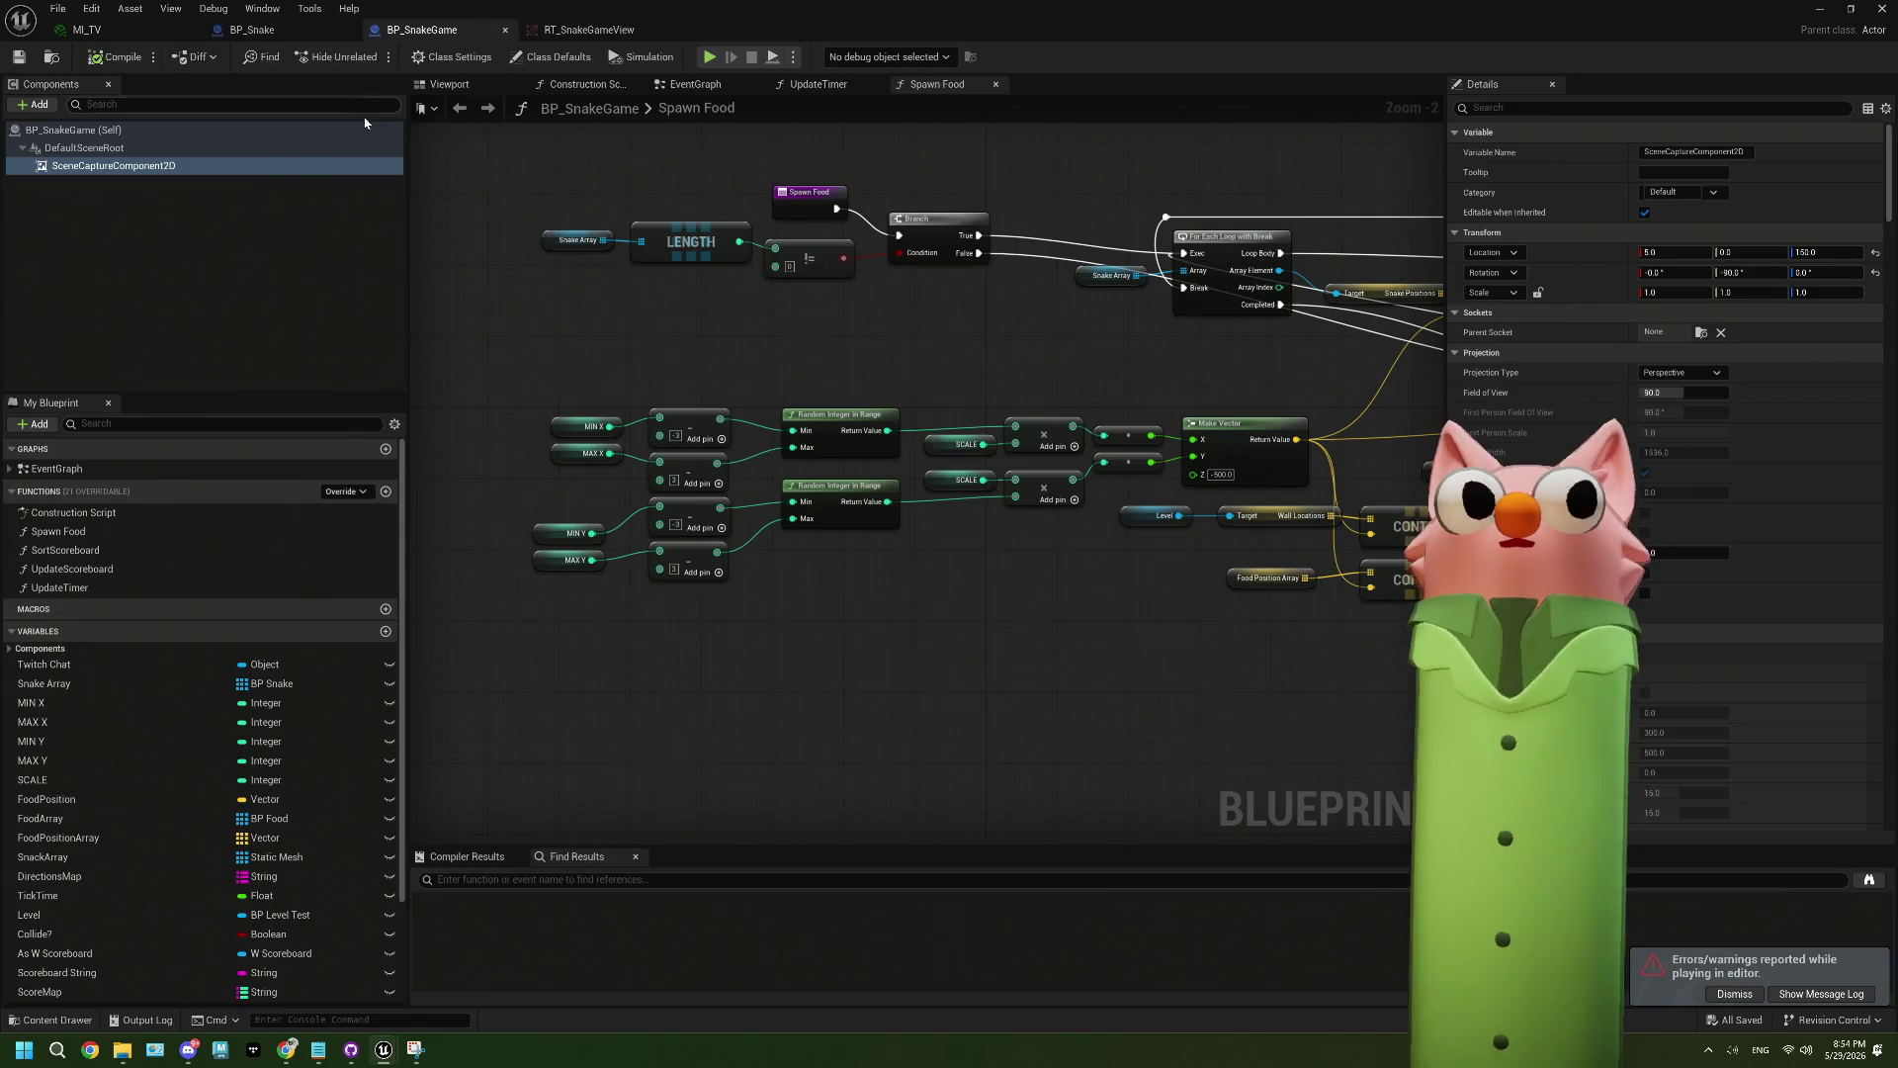
pyautogui.click(252, 29)
pyautogui.moveTo(814, 656); pyautogui.dragTo(802, 652)
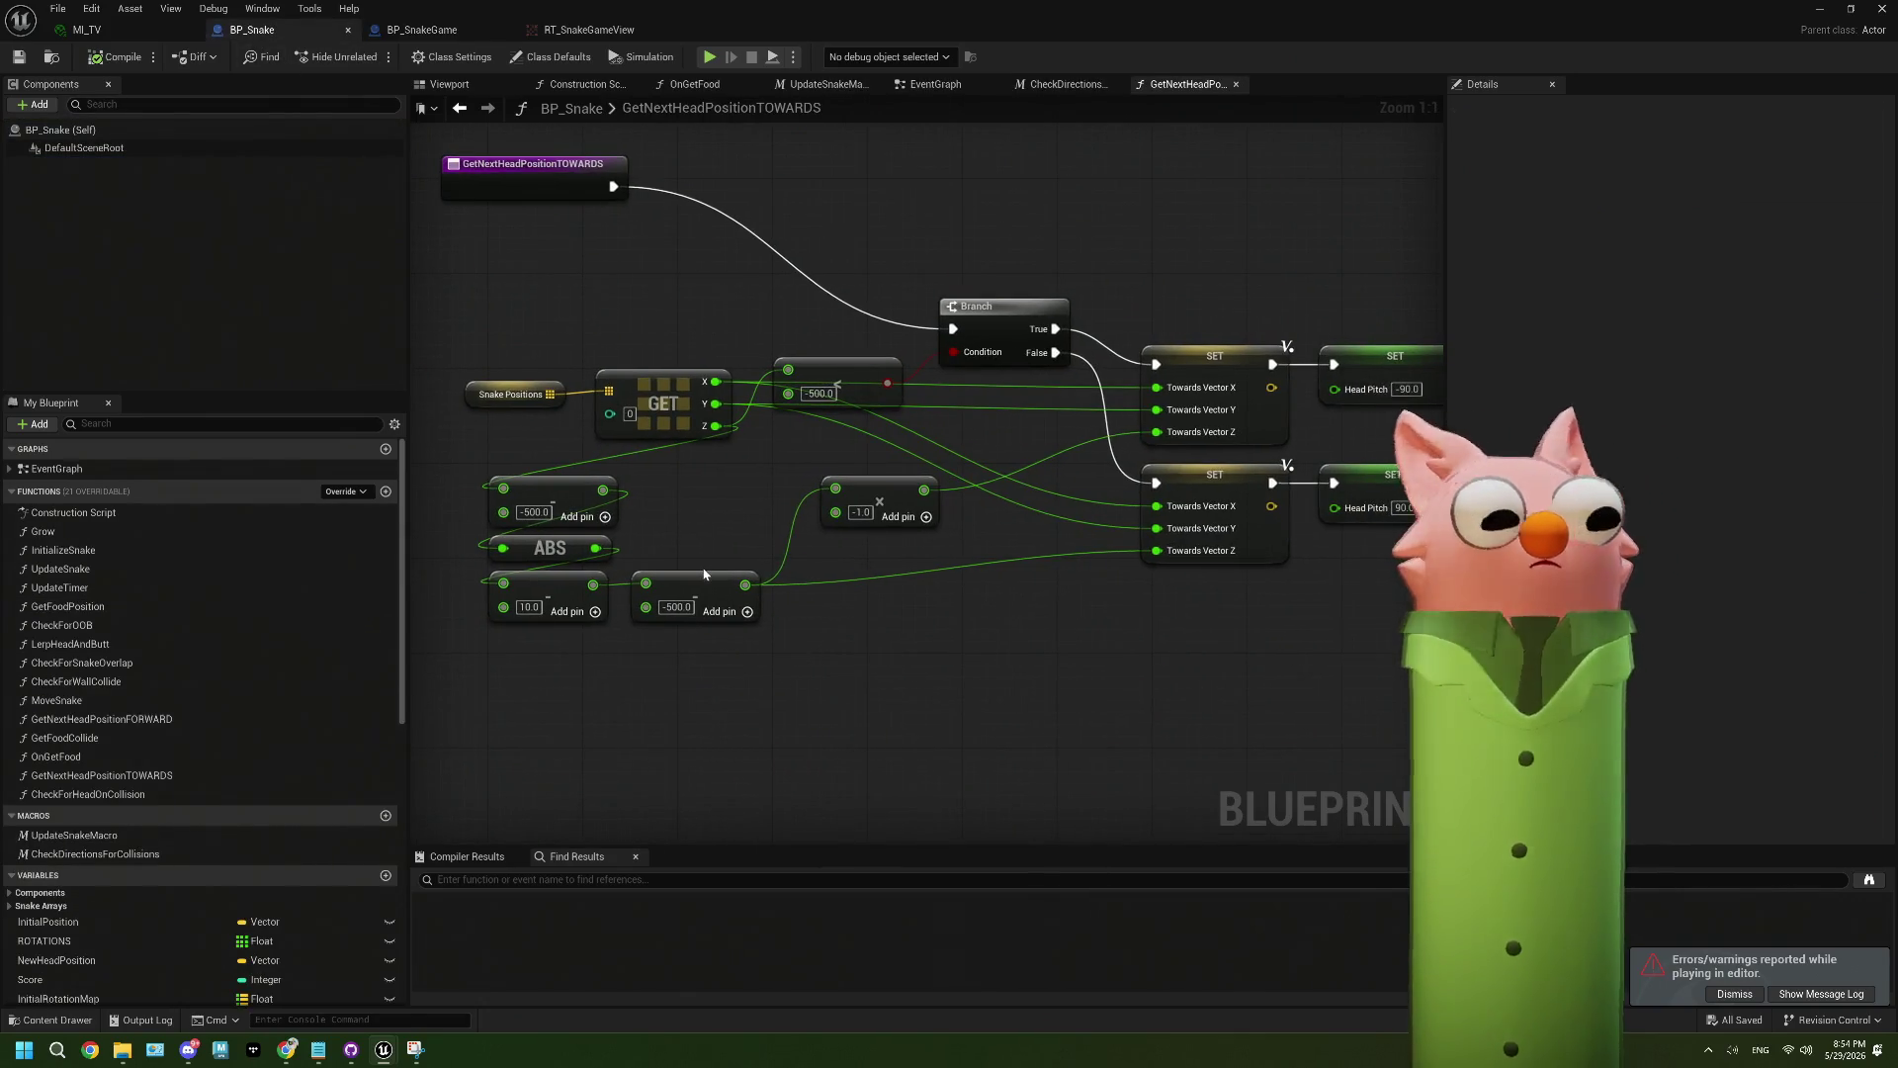
# - Move the lower -500.0 Subtract node up right beside the 10.0 node
pyautogui.moveTo(672, 581); pyautogui.dragTo(874, 626)
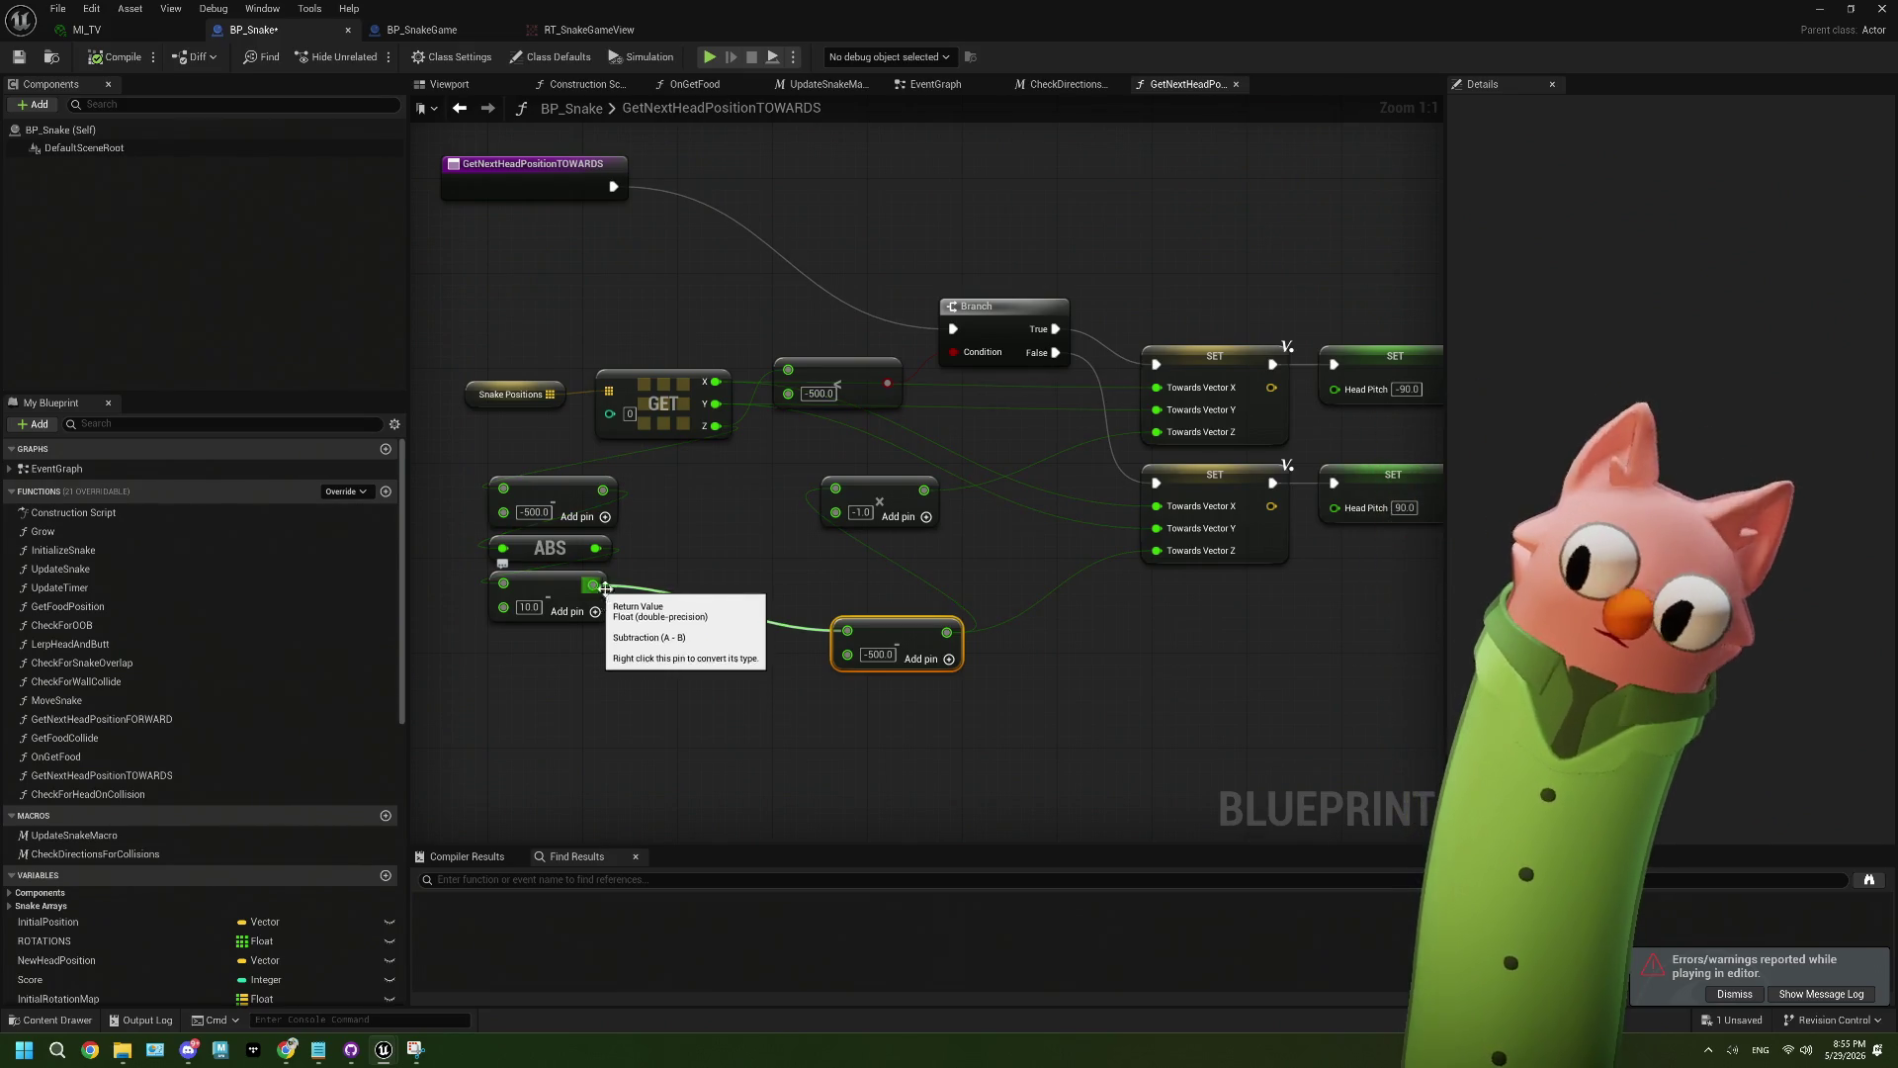
pyautogui.moveTo(770, 591); pyautogui.dragTo(673, 585)
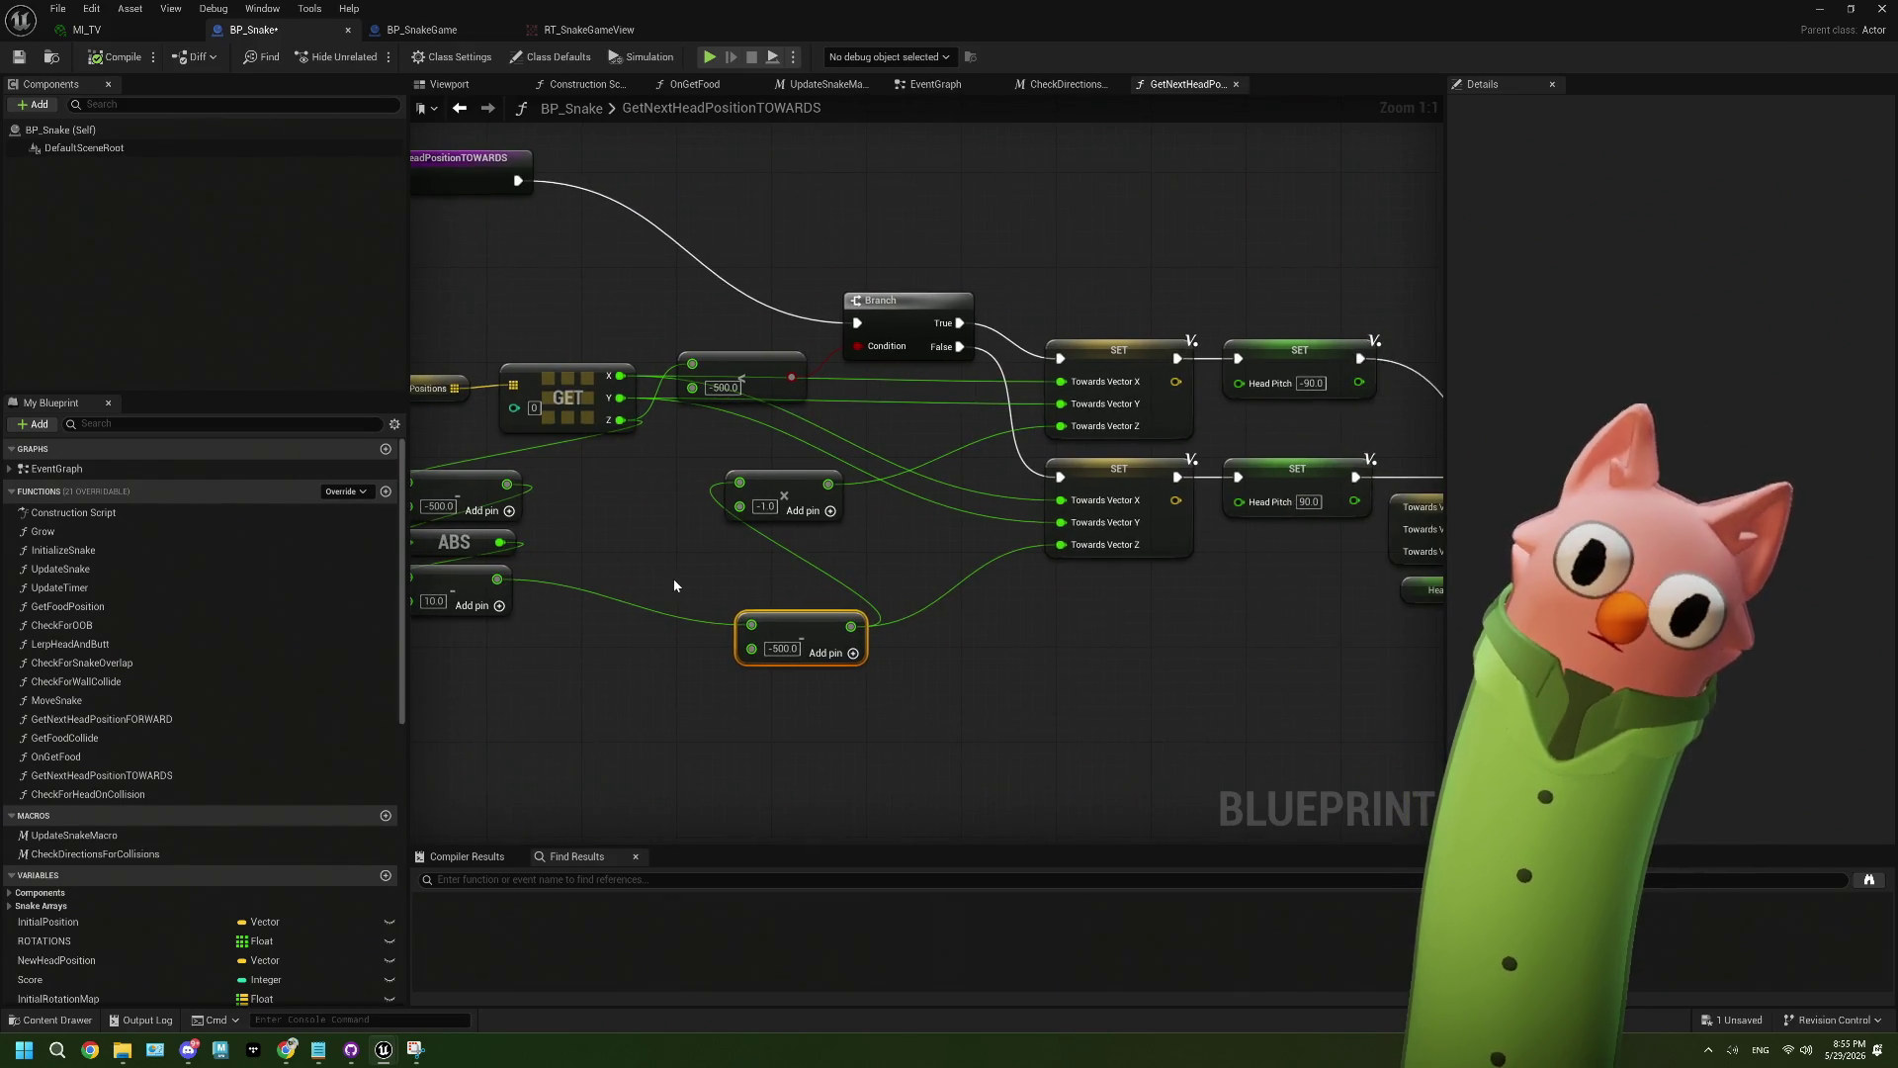
pyautogui.moveTo(652, 580); pyautogui.dragTo(813, 573)
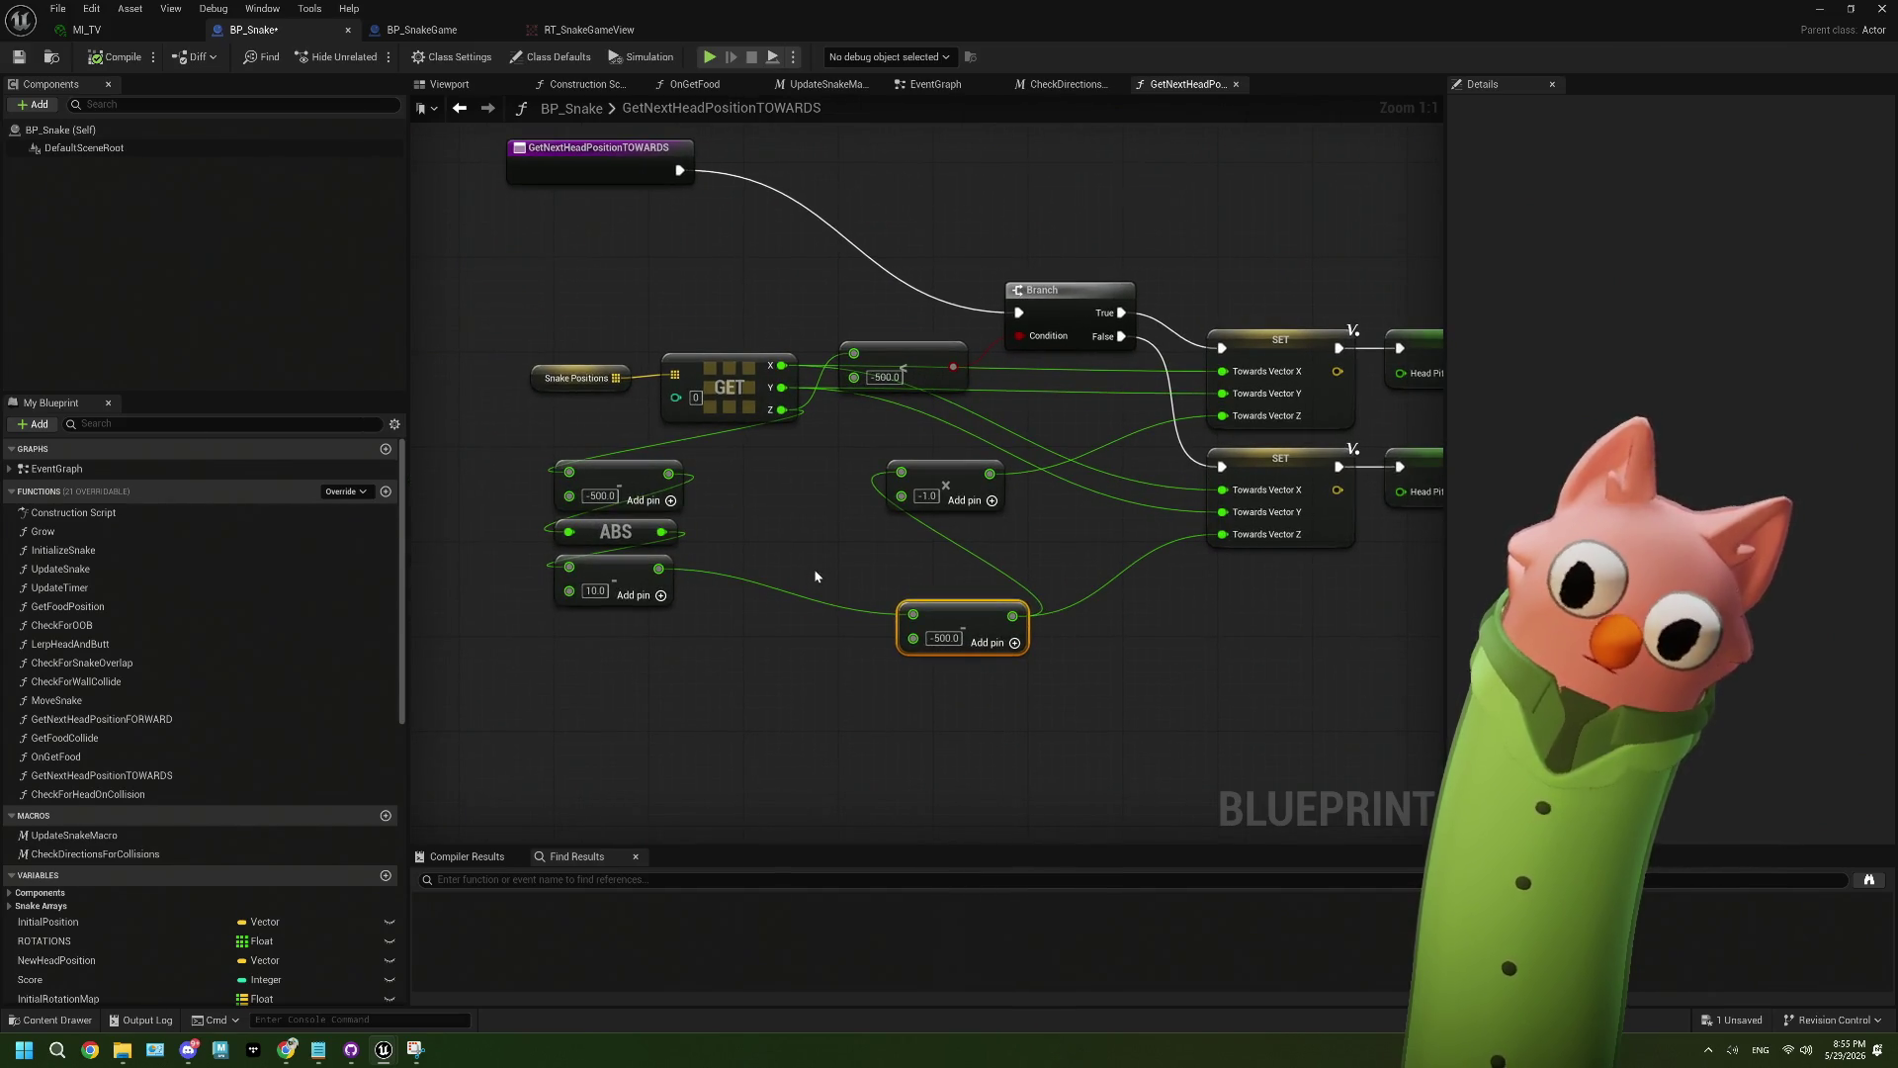
pyautogui.moveTo(814, 567); pyautogui.dragTo(704, 574)
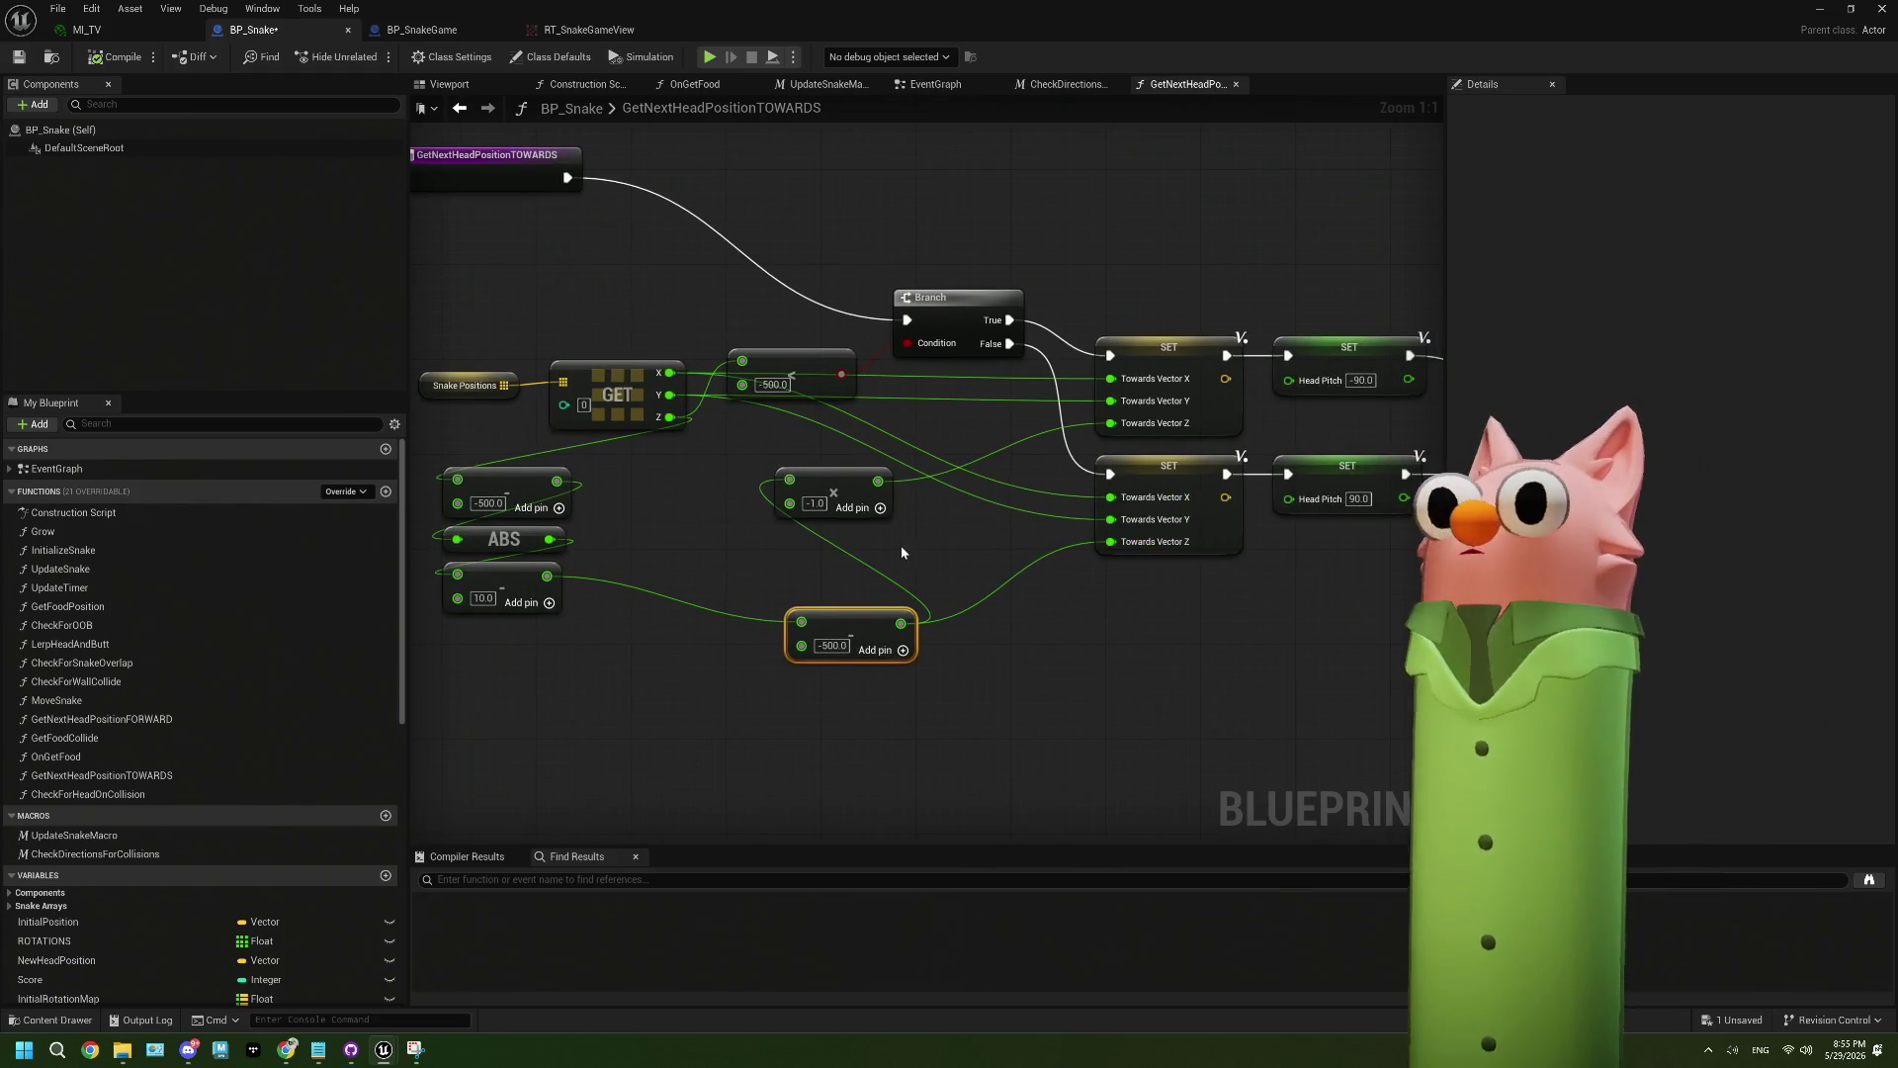
pyautogui.moveTo(858, 613); pyautogui.dragTo(668, 574)
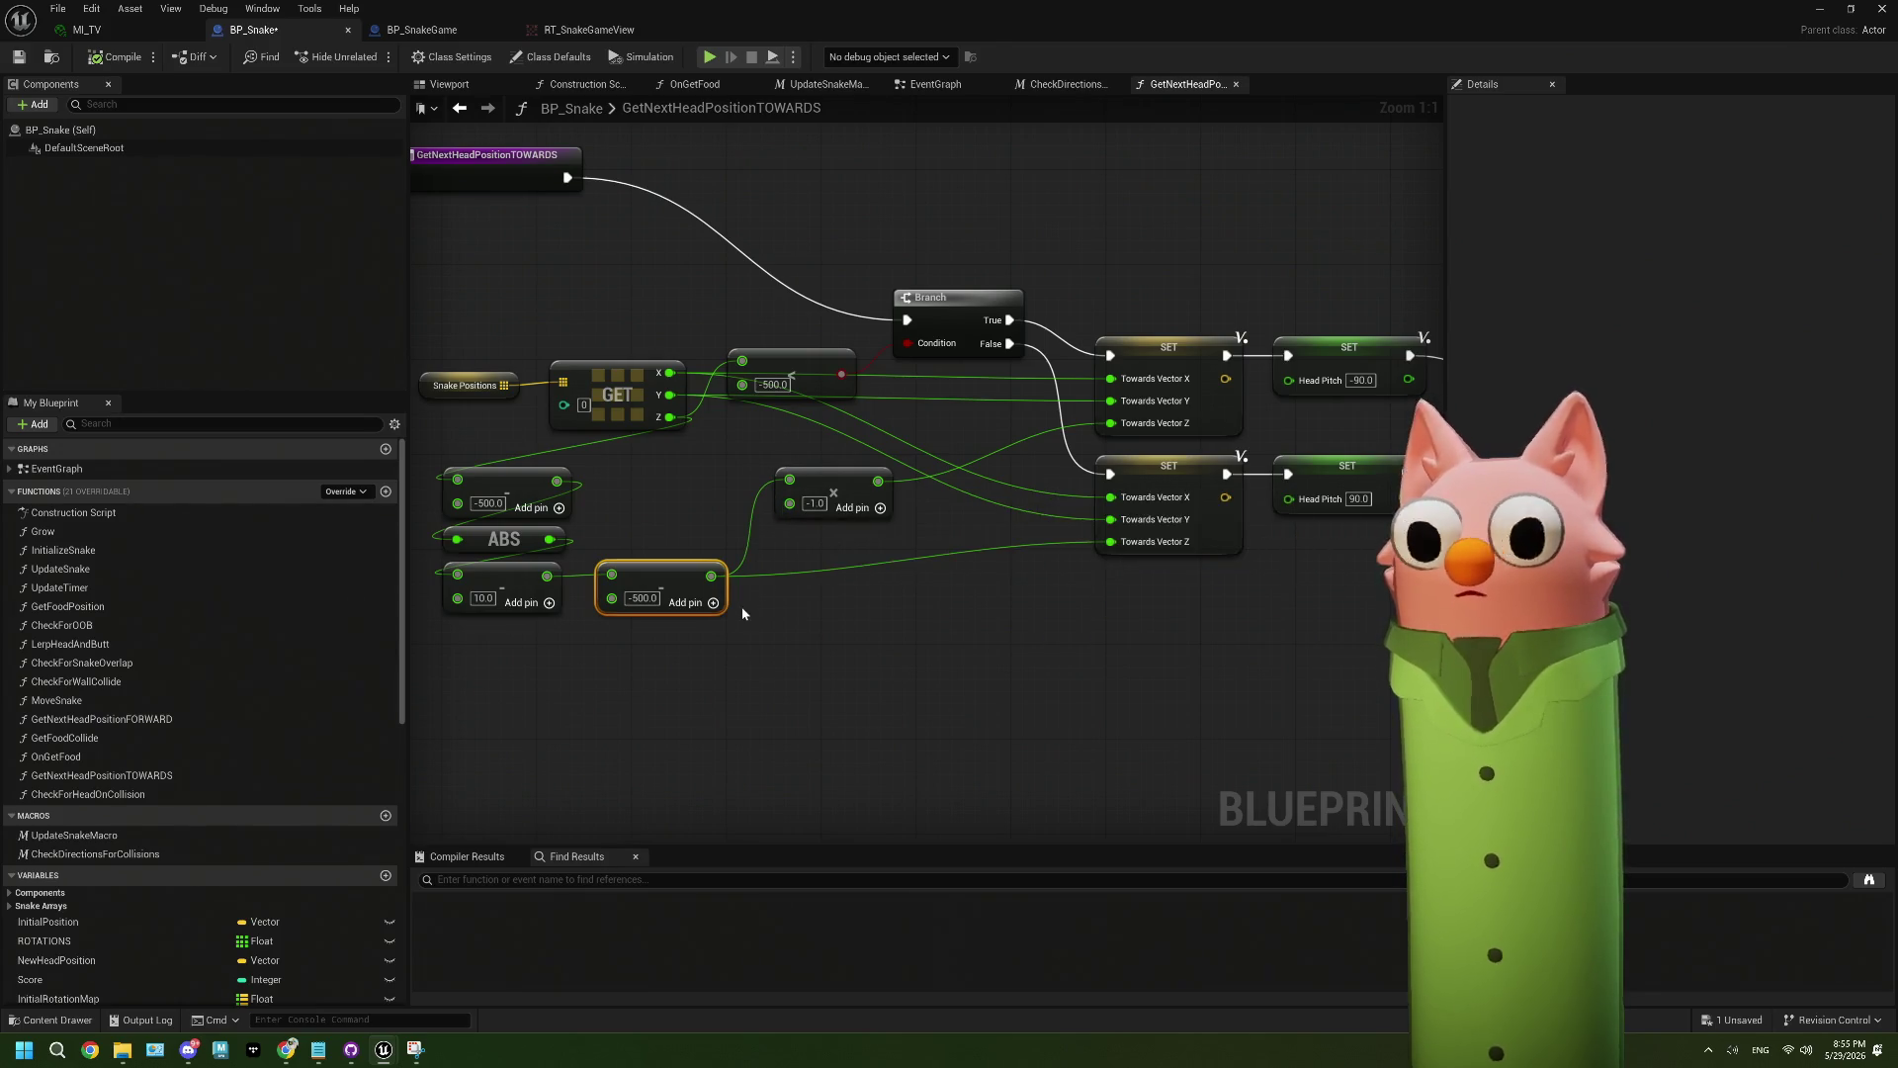
pyautogui.moveTo(742, 614); pyautogui.dragTo(857, 627)
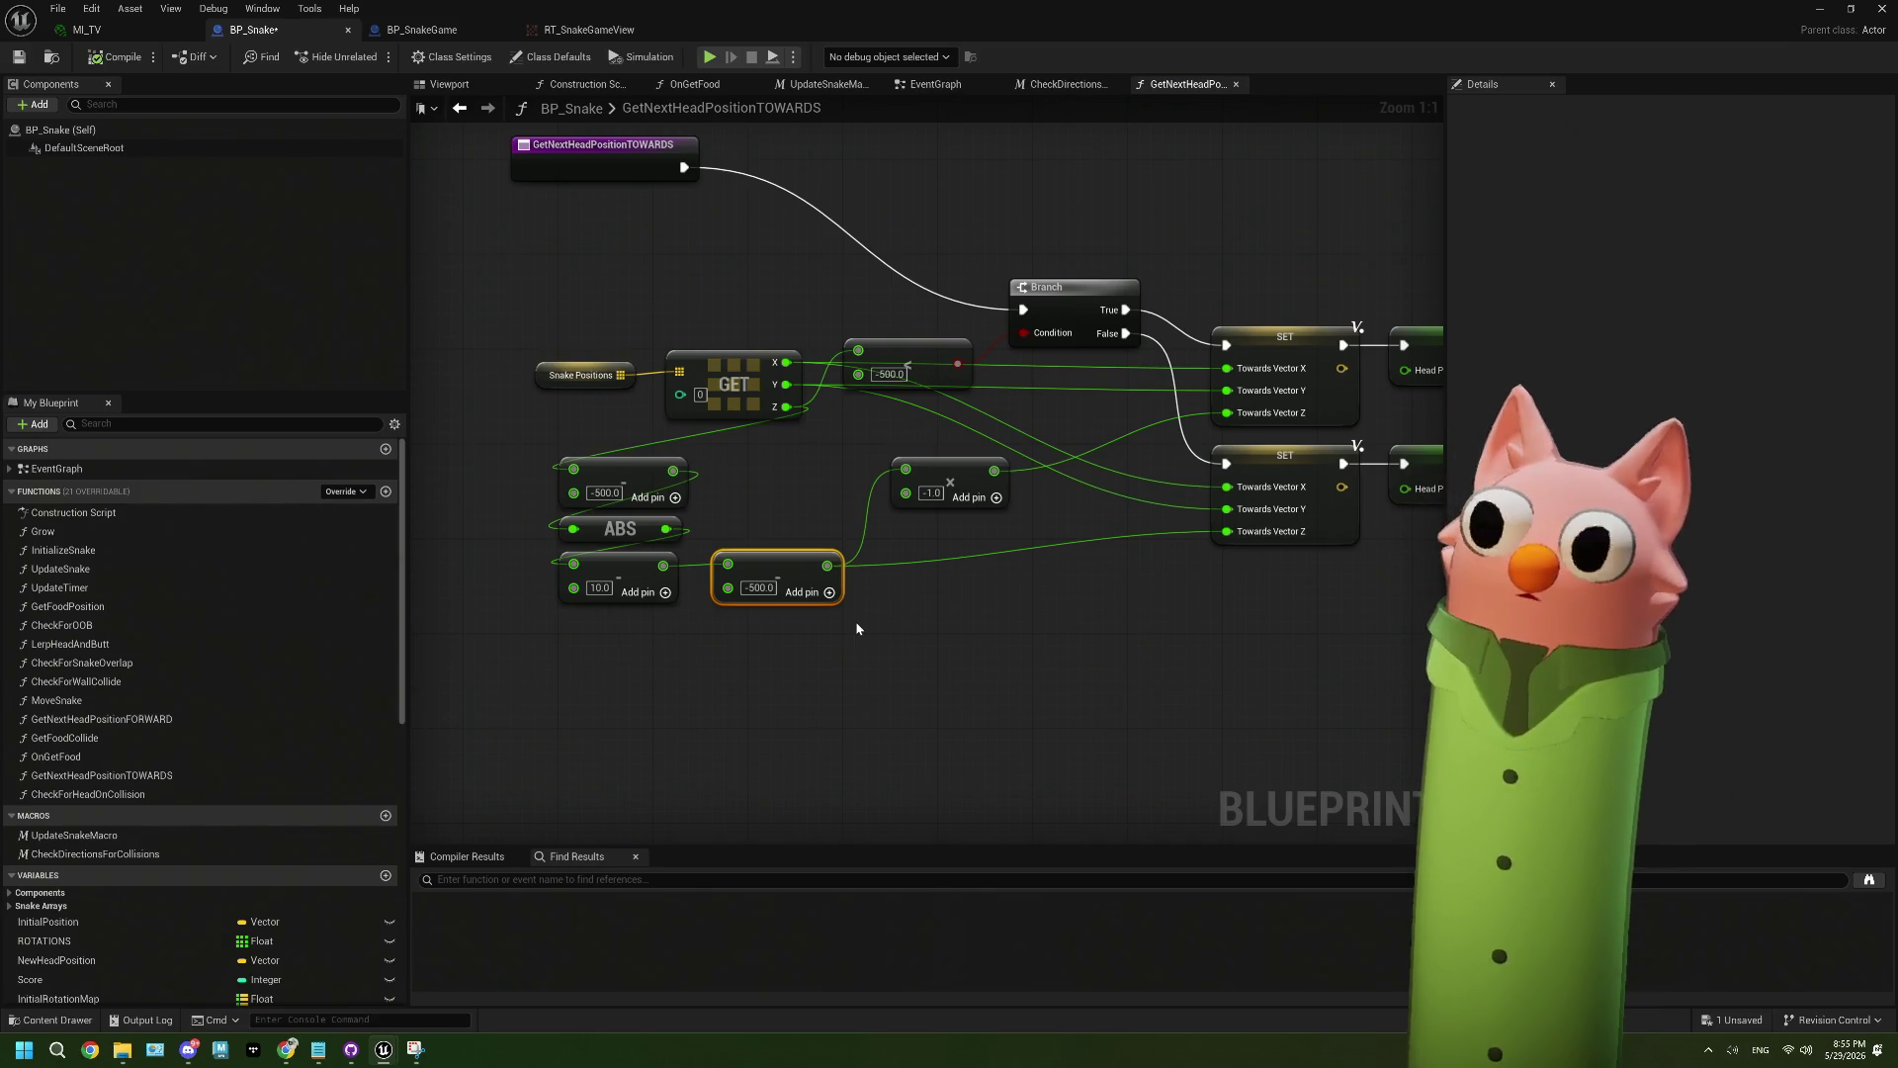
# - Select the upper -500.0 subtraction node and pan the graph to review the math nodes
pyautogui.click(645, 473)
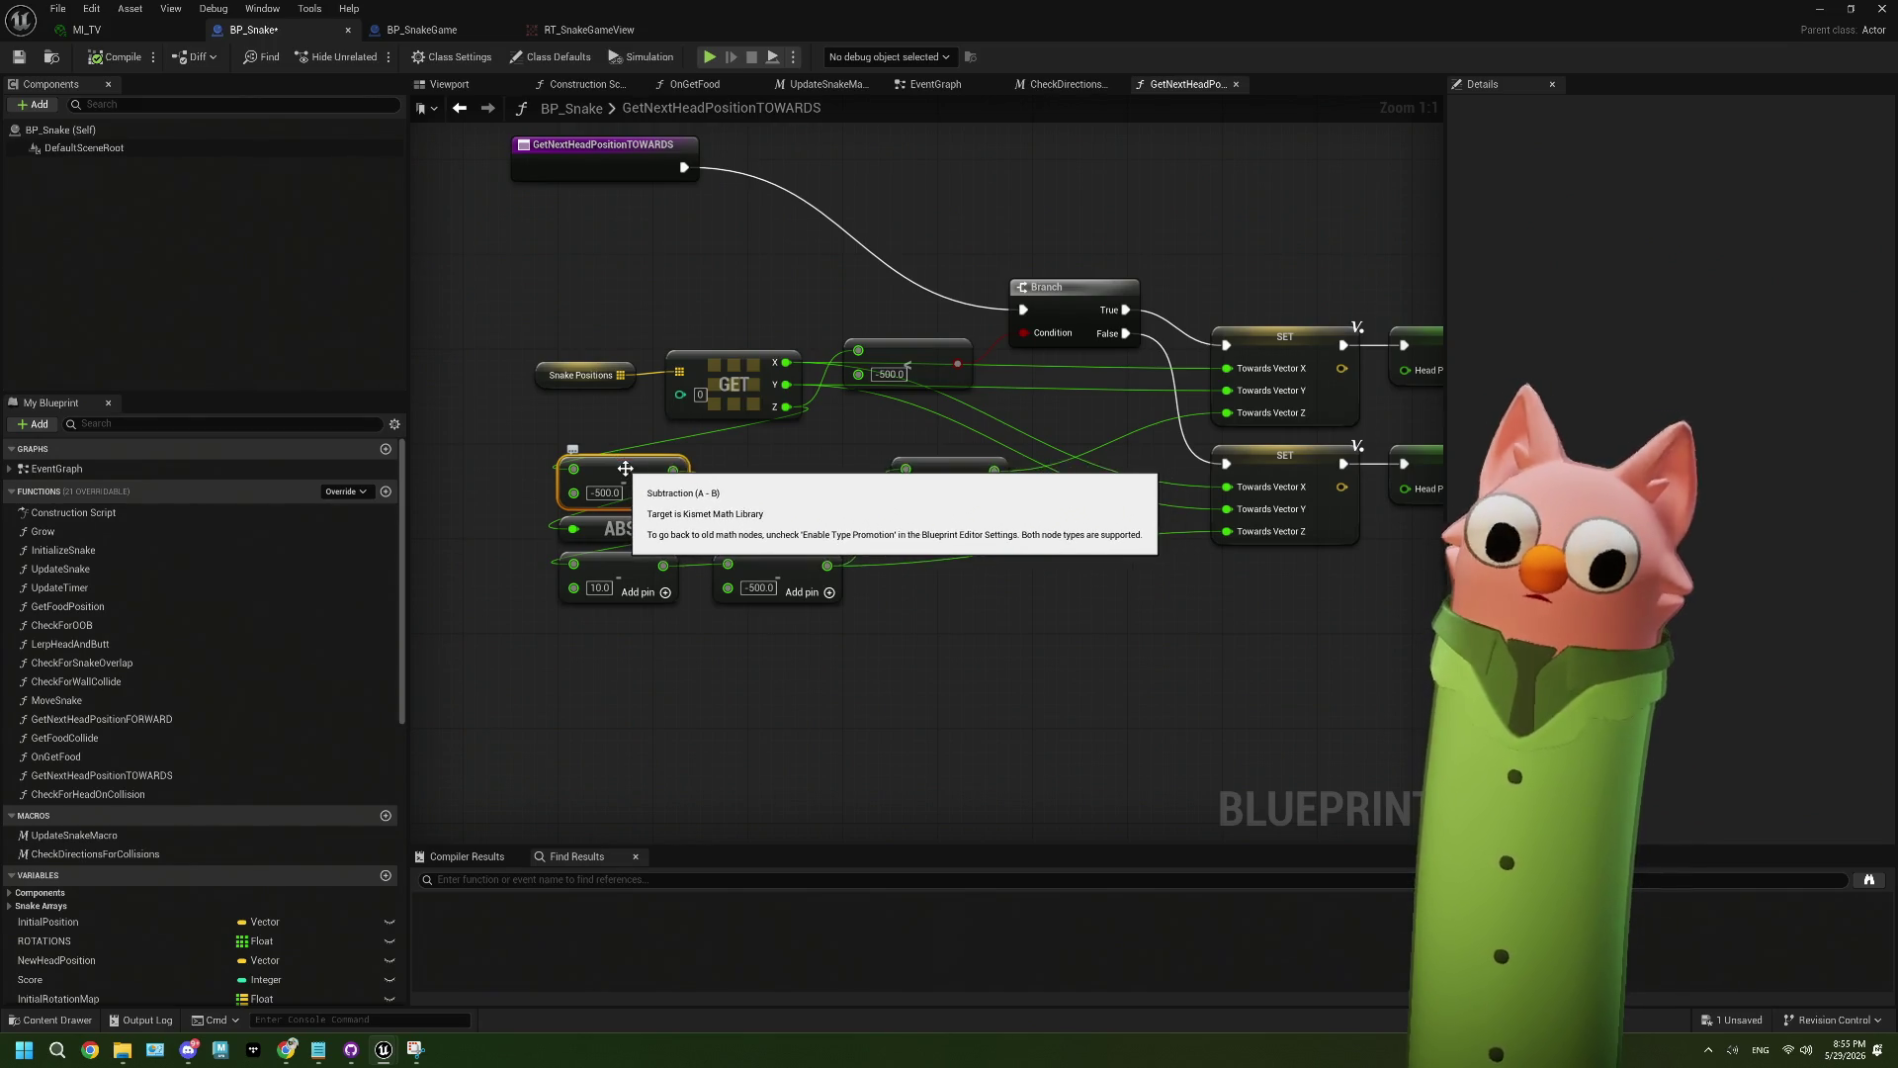
pyautogui.moveTo(846, 605)
pyautogui.mouseDown()
pyautogui.moveTo(775, 641)
pyautogui.moveTo(1058, 678)
pyautogui.mouseUp()
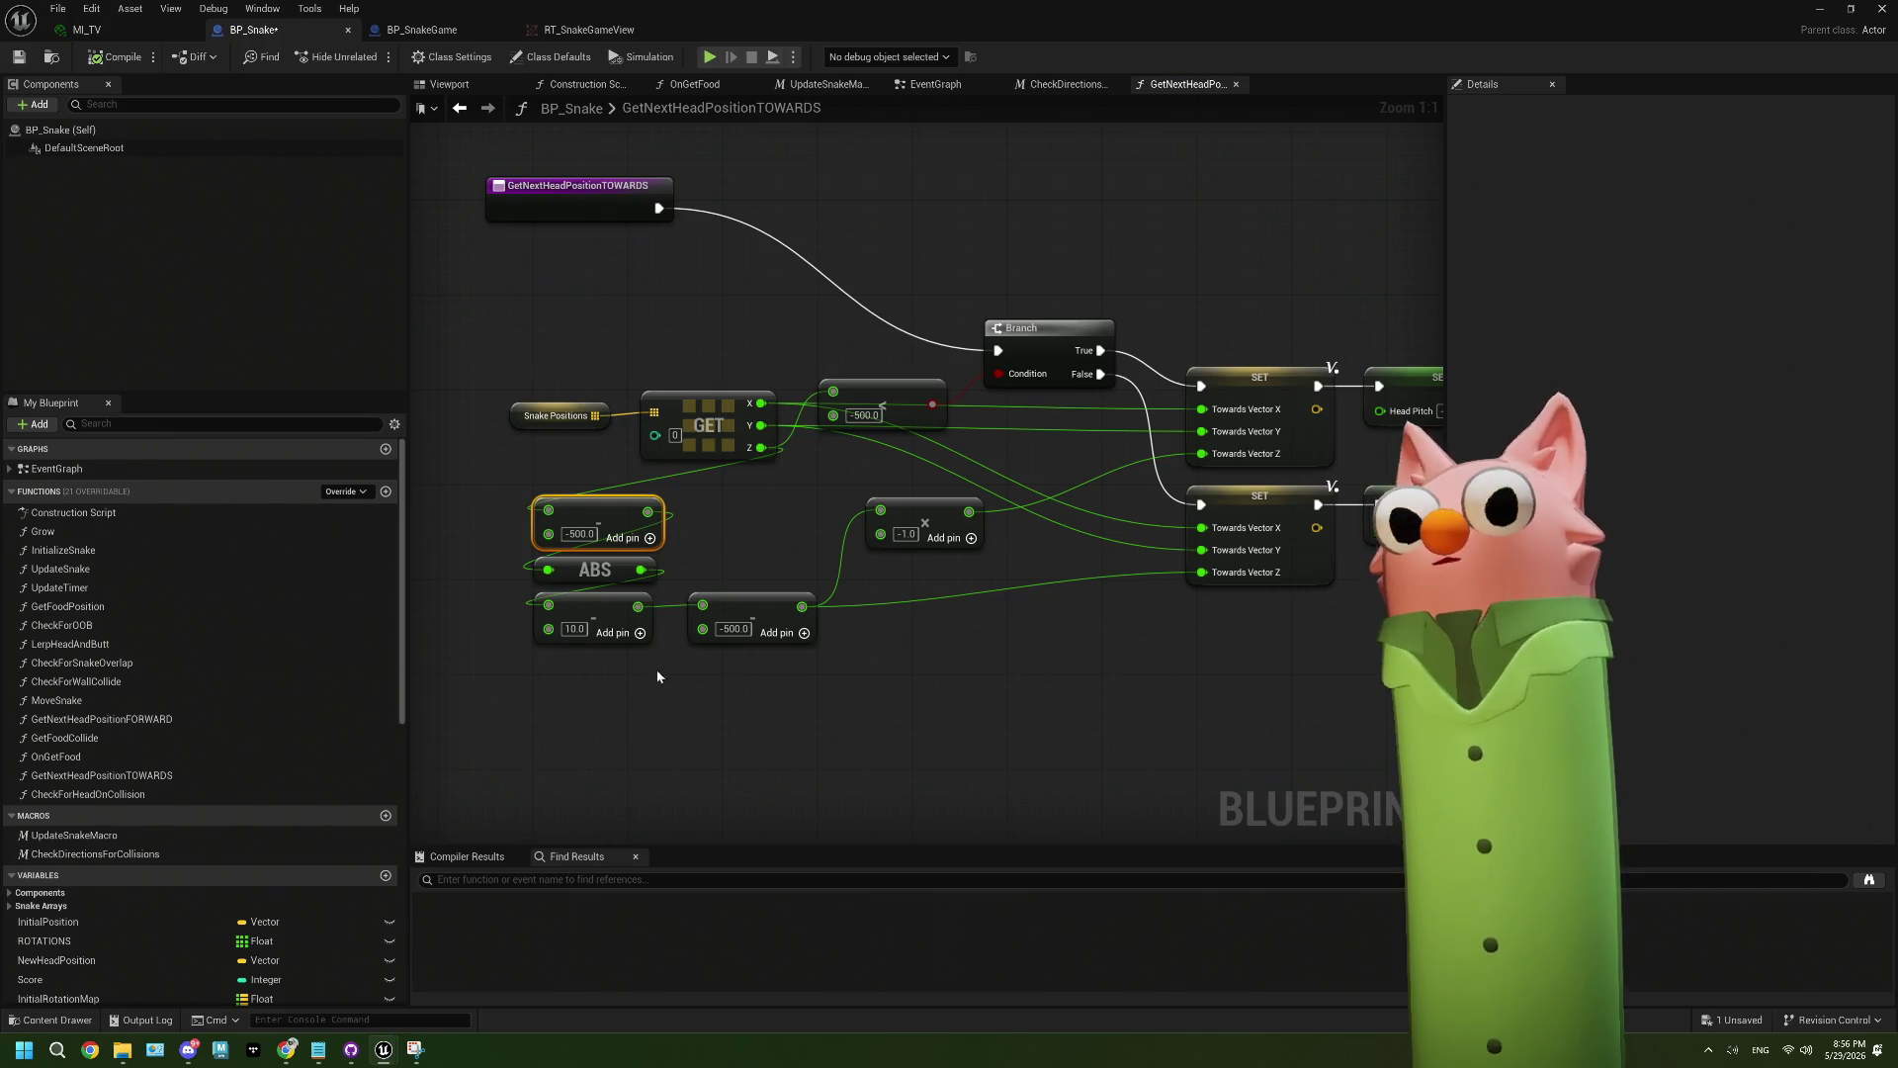
pyautogui.moveTo(664, 666); pyautogui.dragTo(910, 614)
pyautogui.moveTo(748, 676); pyautogui.dragTo(869, 626)
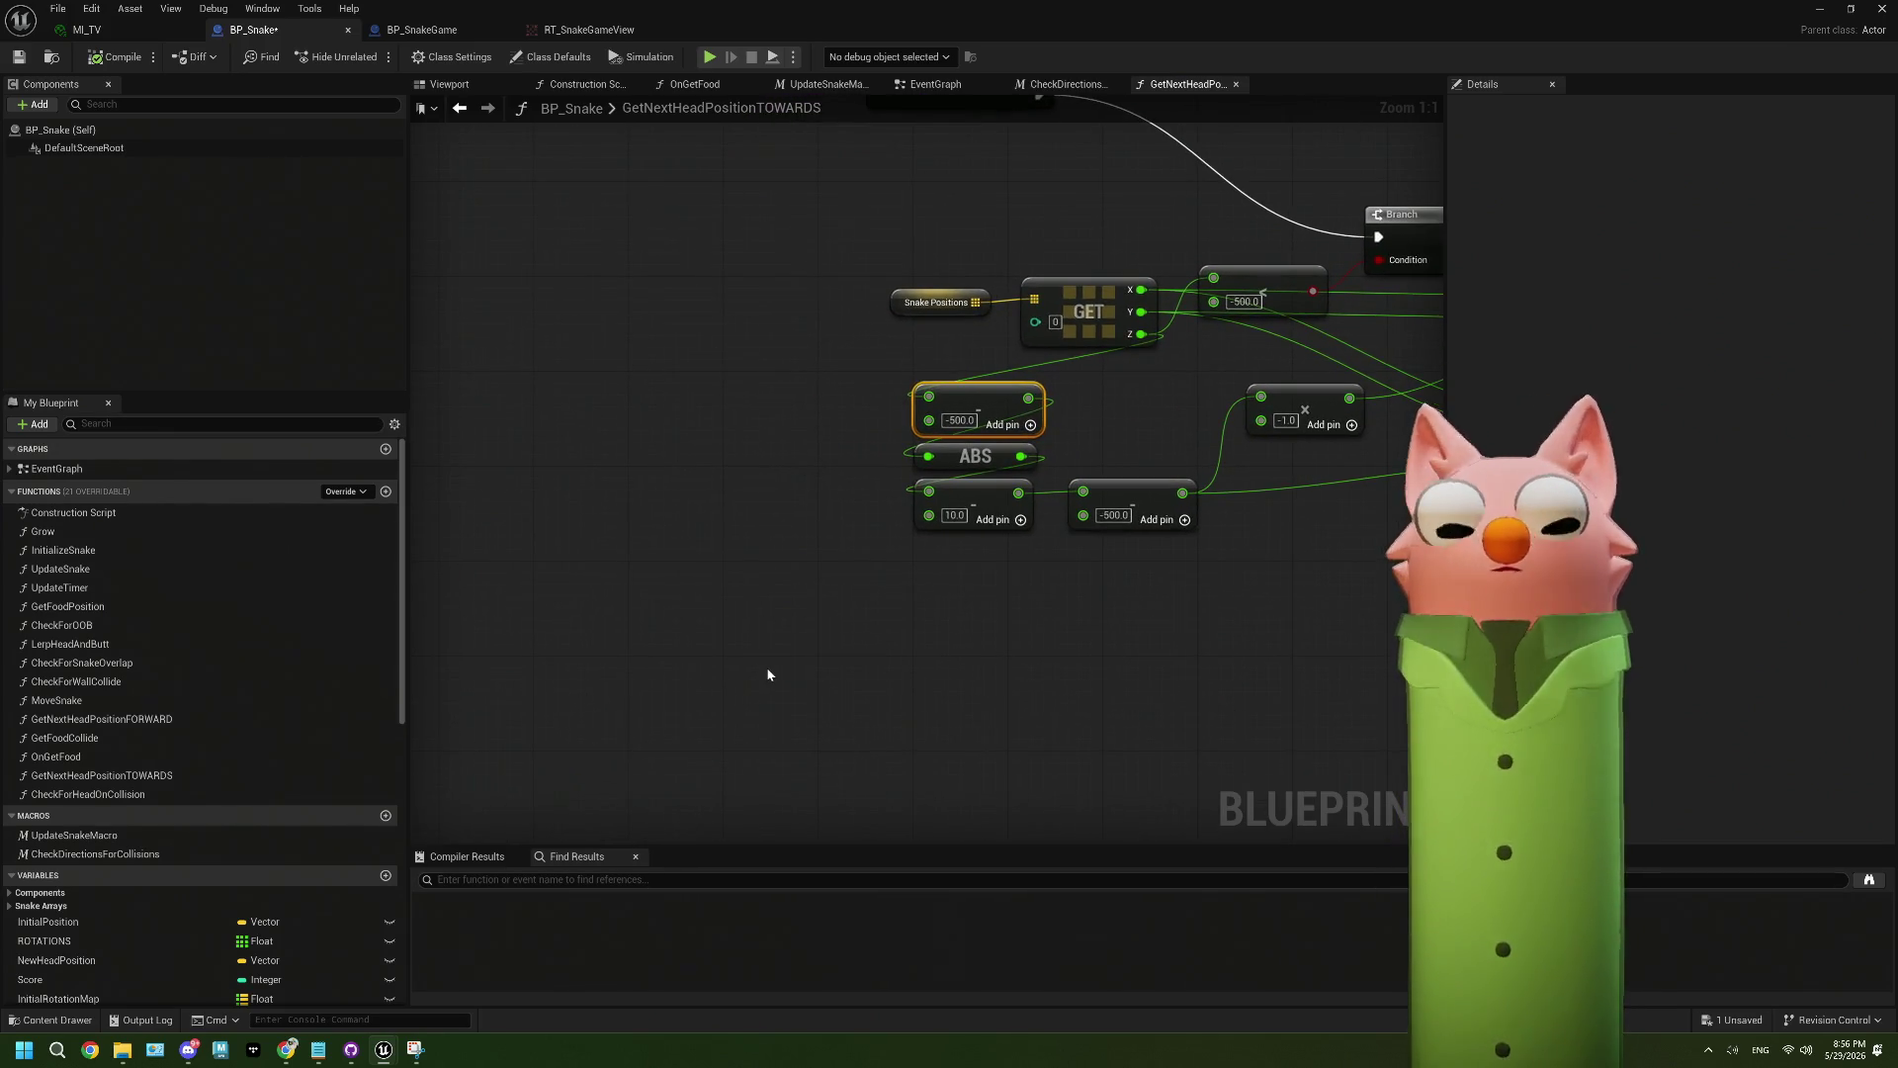
# - Wrap the selected math nodes in a comment box and move it, then undo the move
pyautogui.press('c')
pyautogui.click(911, 356)
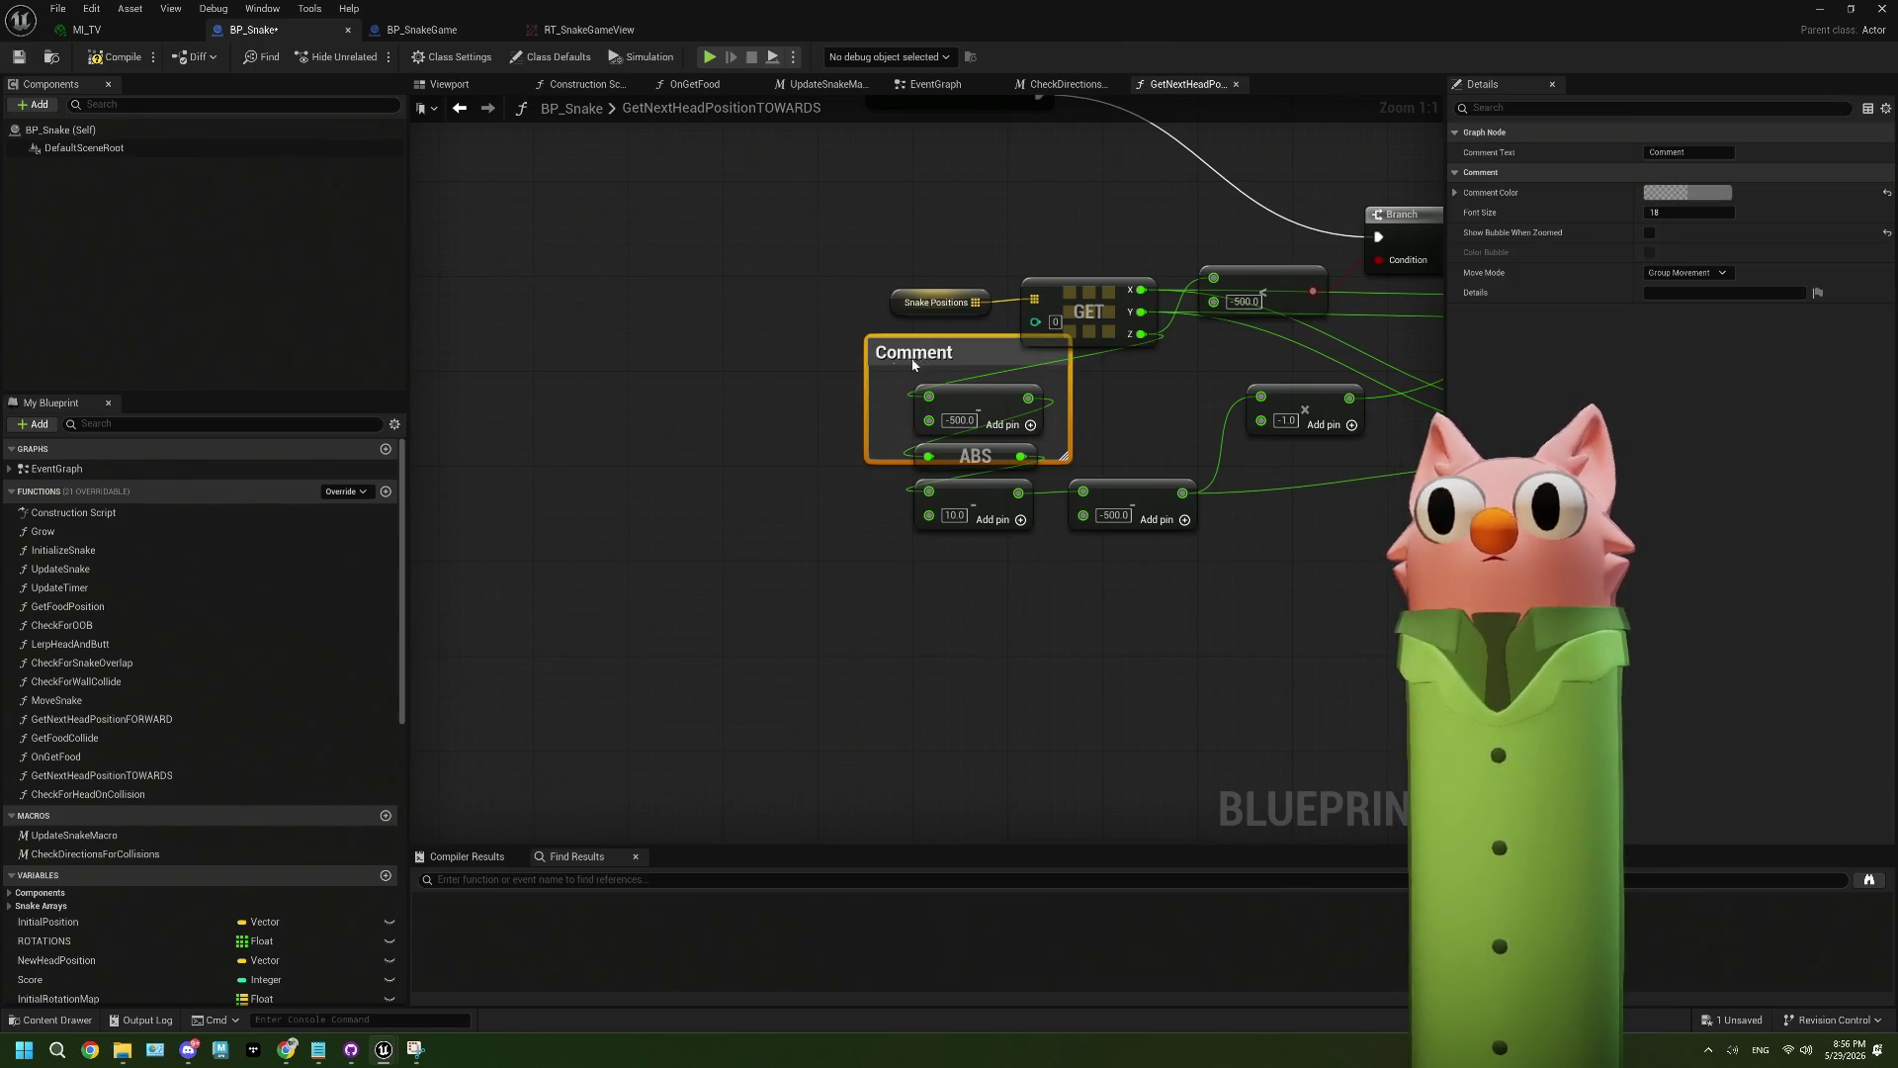
pyautogui.moveTo(920, 364); pyautogui.dragTo(607, 461)
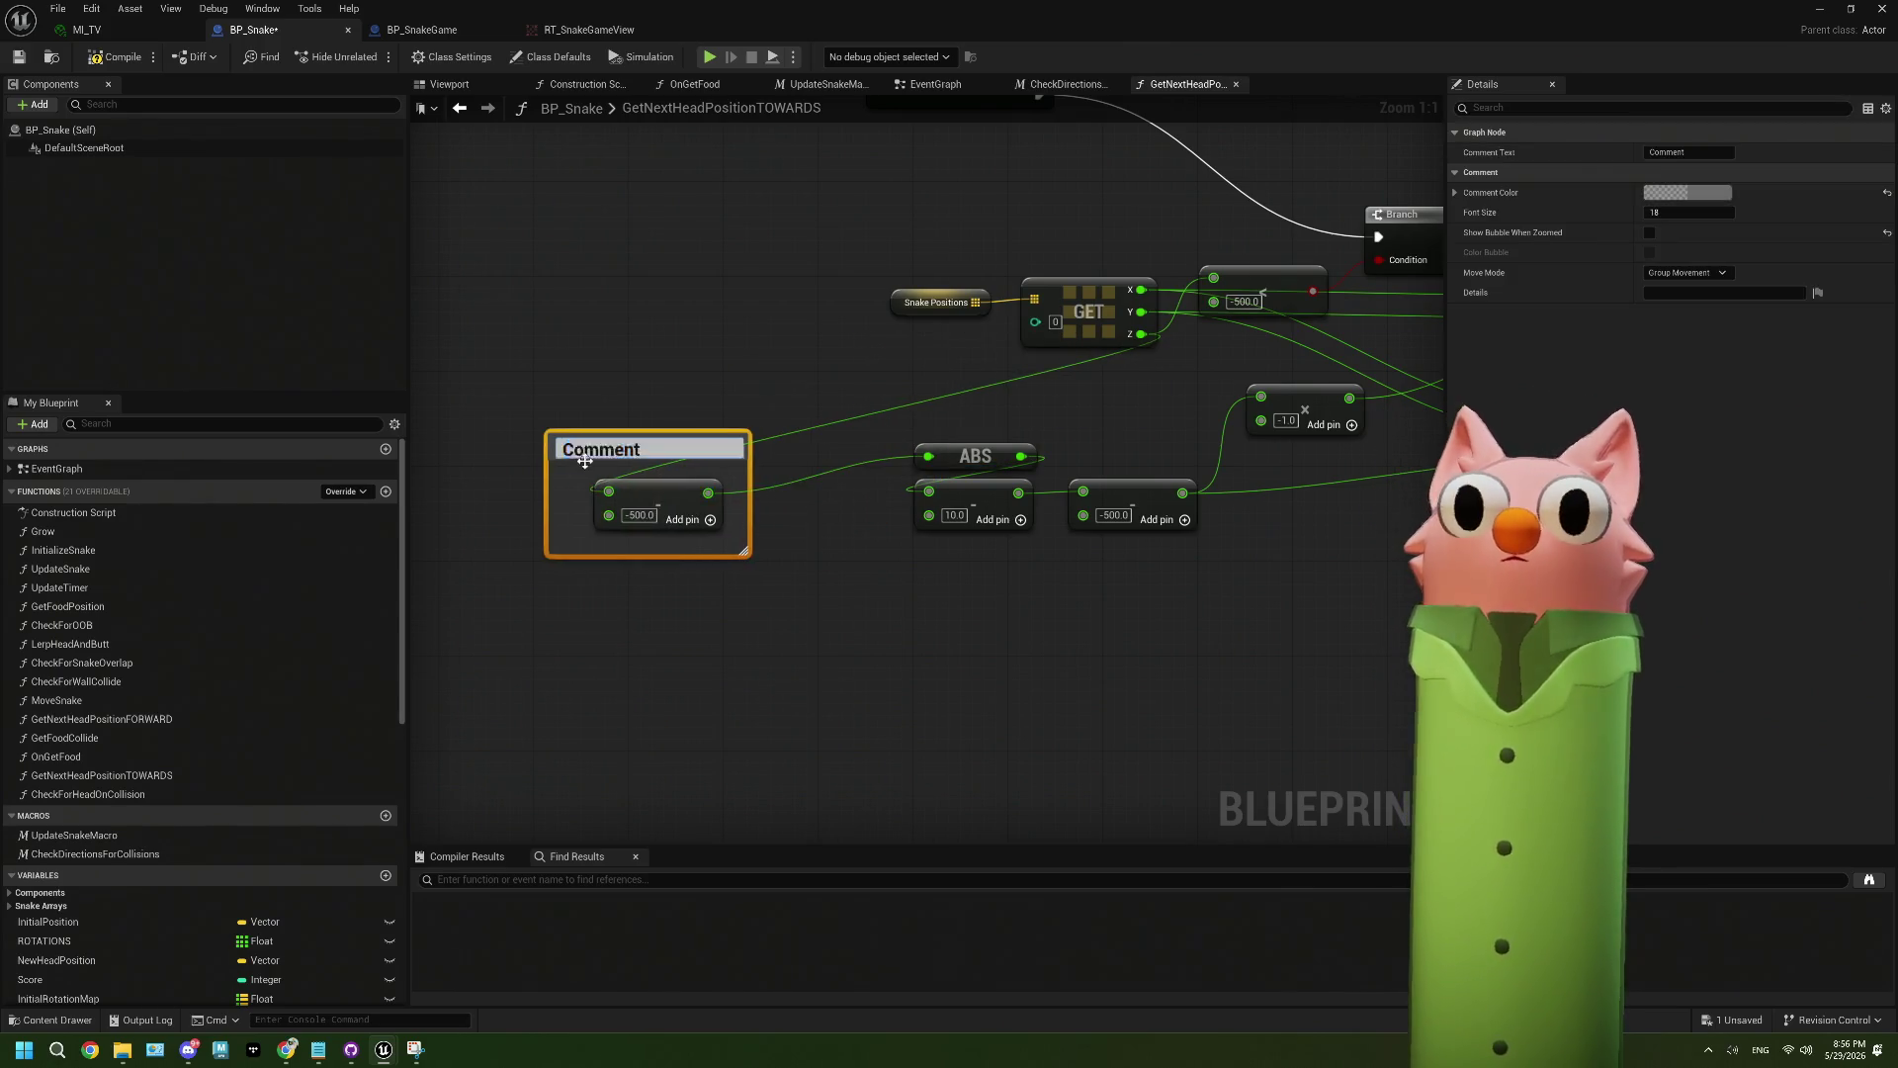
pyautogui.click(782, 611)
pyautogui.hotkey('ctrl', 'z')
pyautogui.hotkey('ctrl', 'z')
# - Add a new empty comment box, shift it up-left, make it taller, keeping the title 'Comment'
pyautogui.press('c')
pyautogui.click(850, 692)
pyautogui.moveTo(770, 602); pyautogui.dragTo(566, 436)
pyautogui.moveTo(742, 488); pyautogui.dragTo(743, 725)
pyautogui.doubleClick(603, 442)
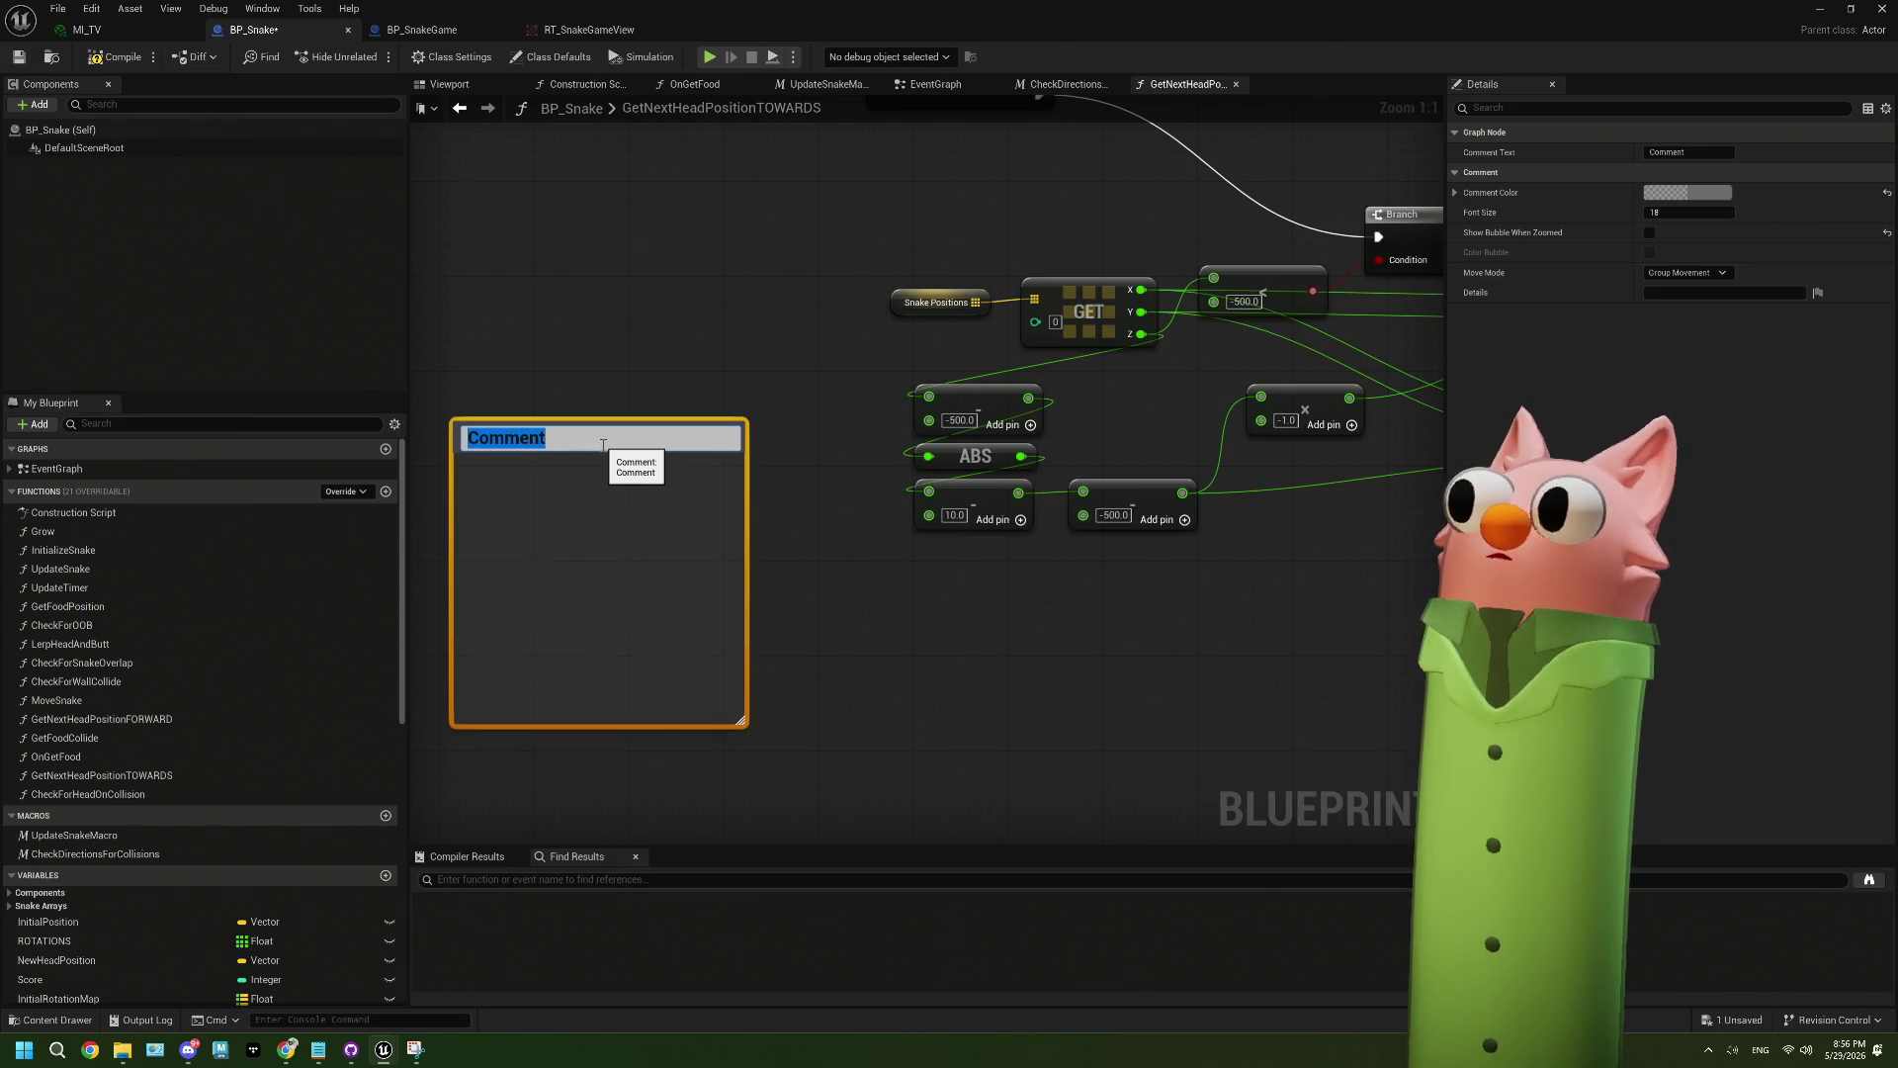
pyautogui.press('Return')
# - Set the comment's Move Mode to Comment and place it beside the math nodes
pyautogui.click(1688, 274)
pyautogui.click(1674, 308)
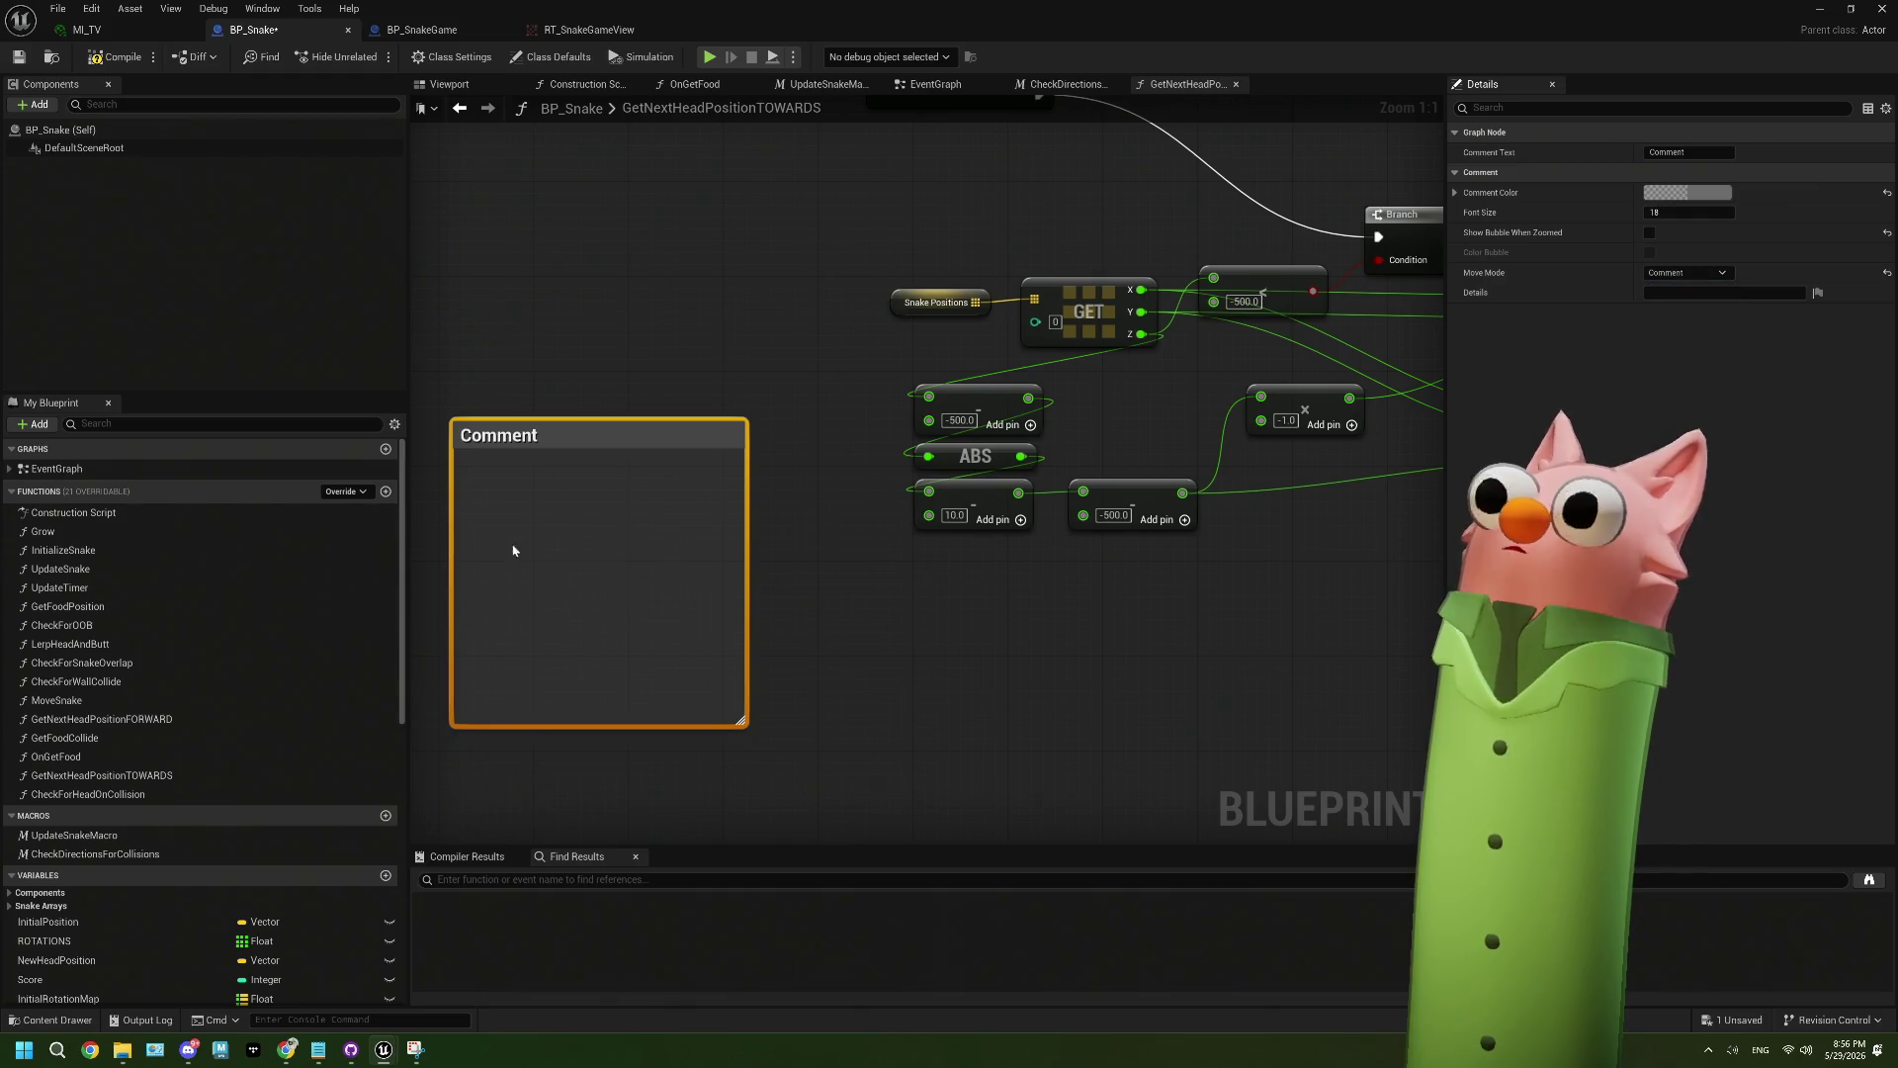
pyautogui.doubleClick(544, 438)
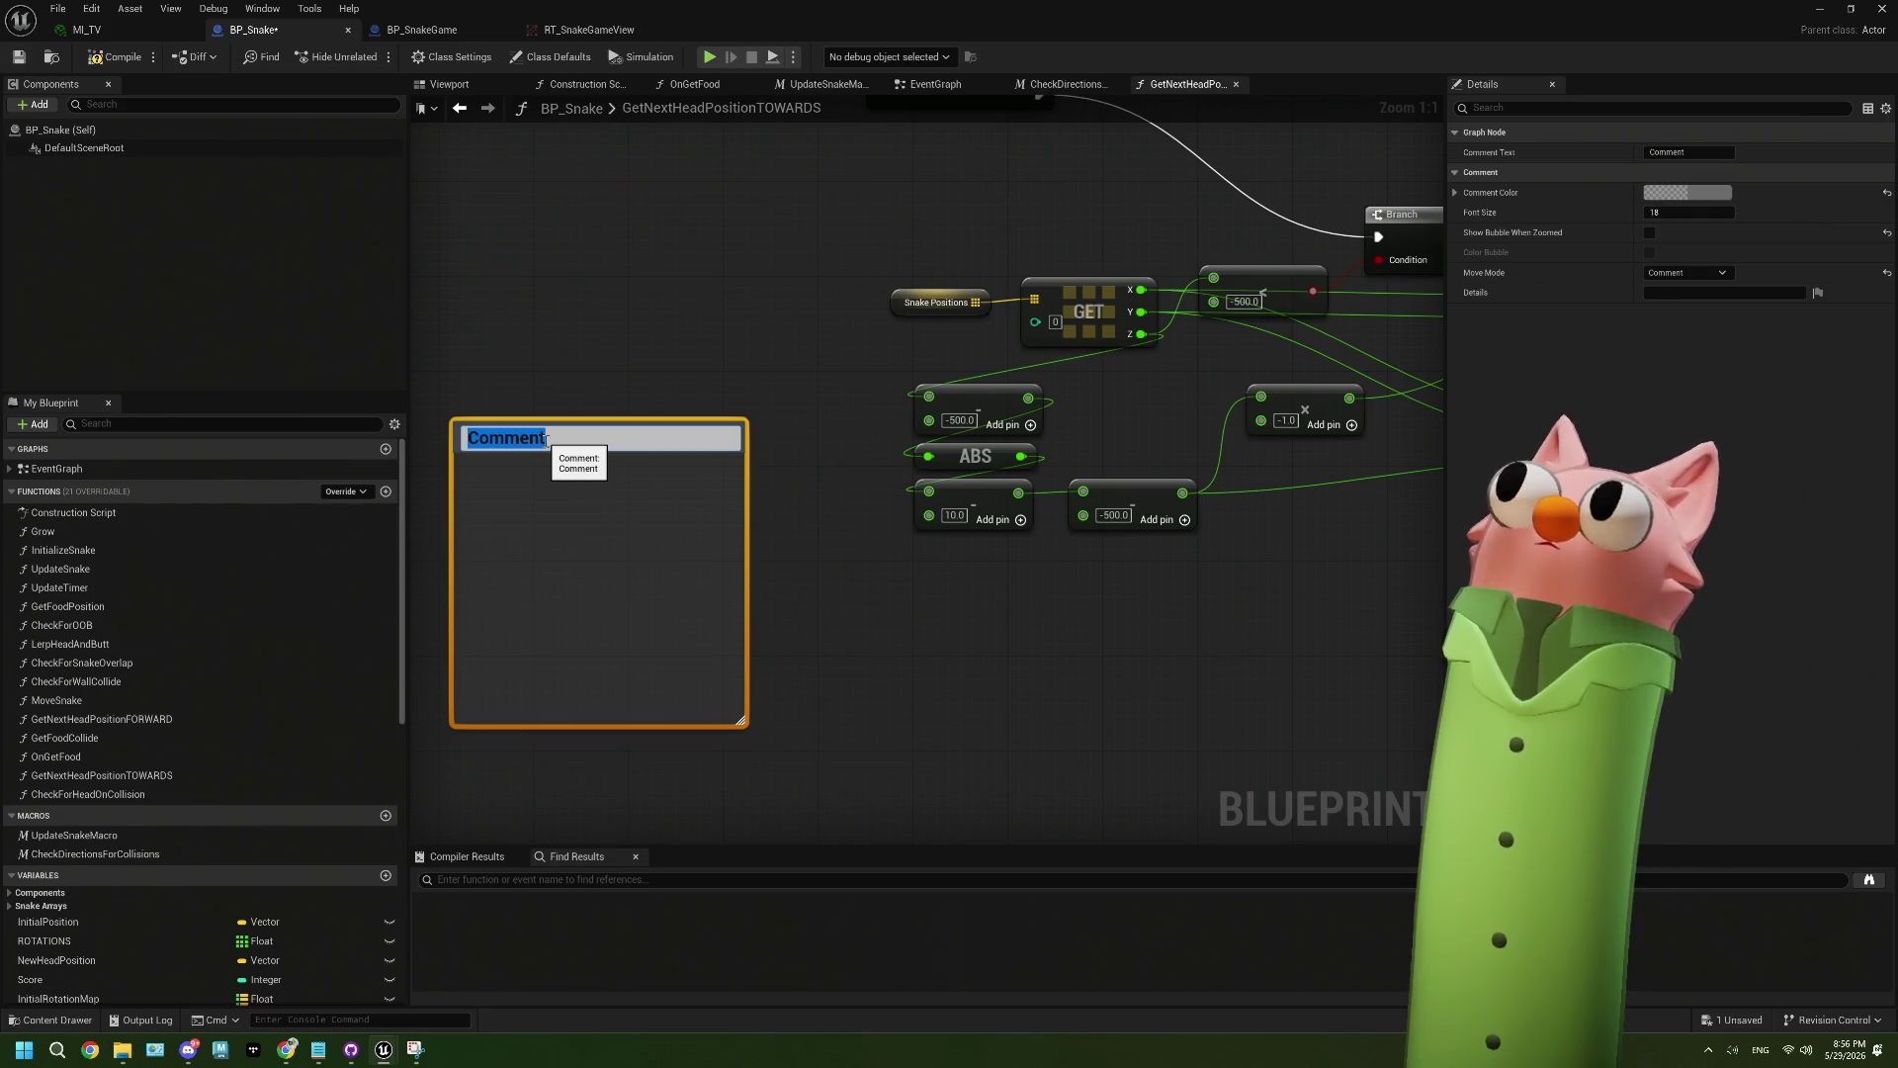
pyautogui.click(840, 664)
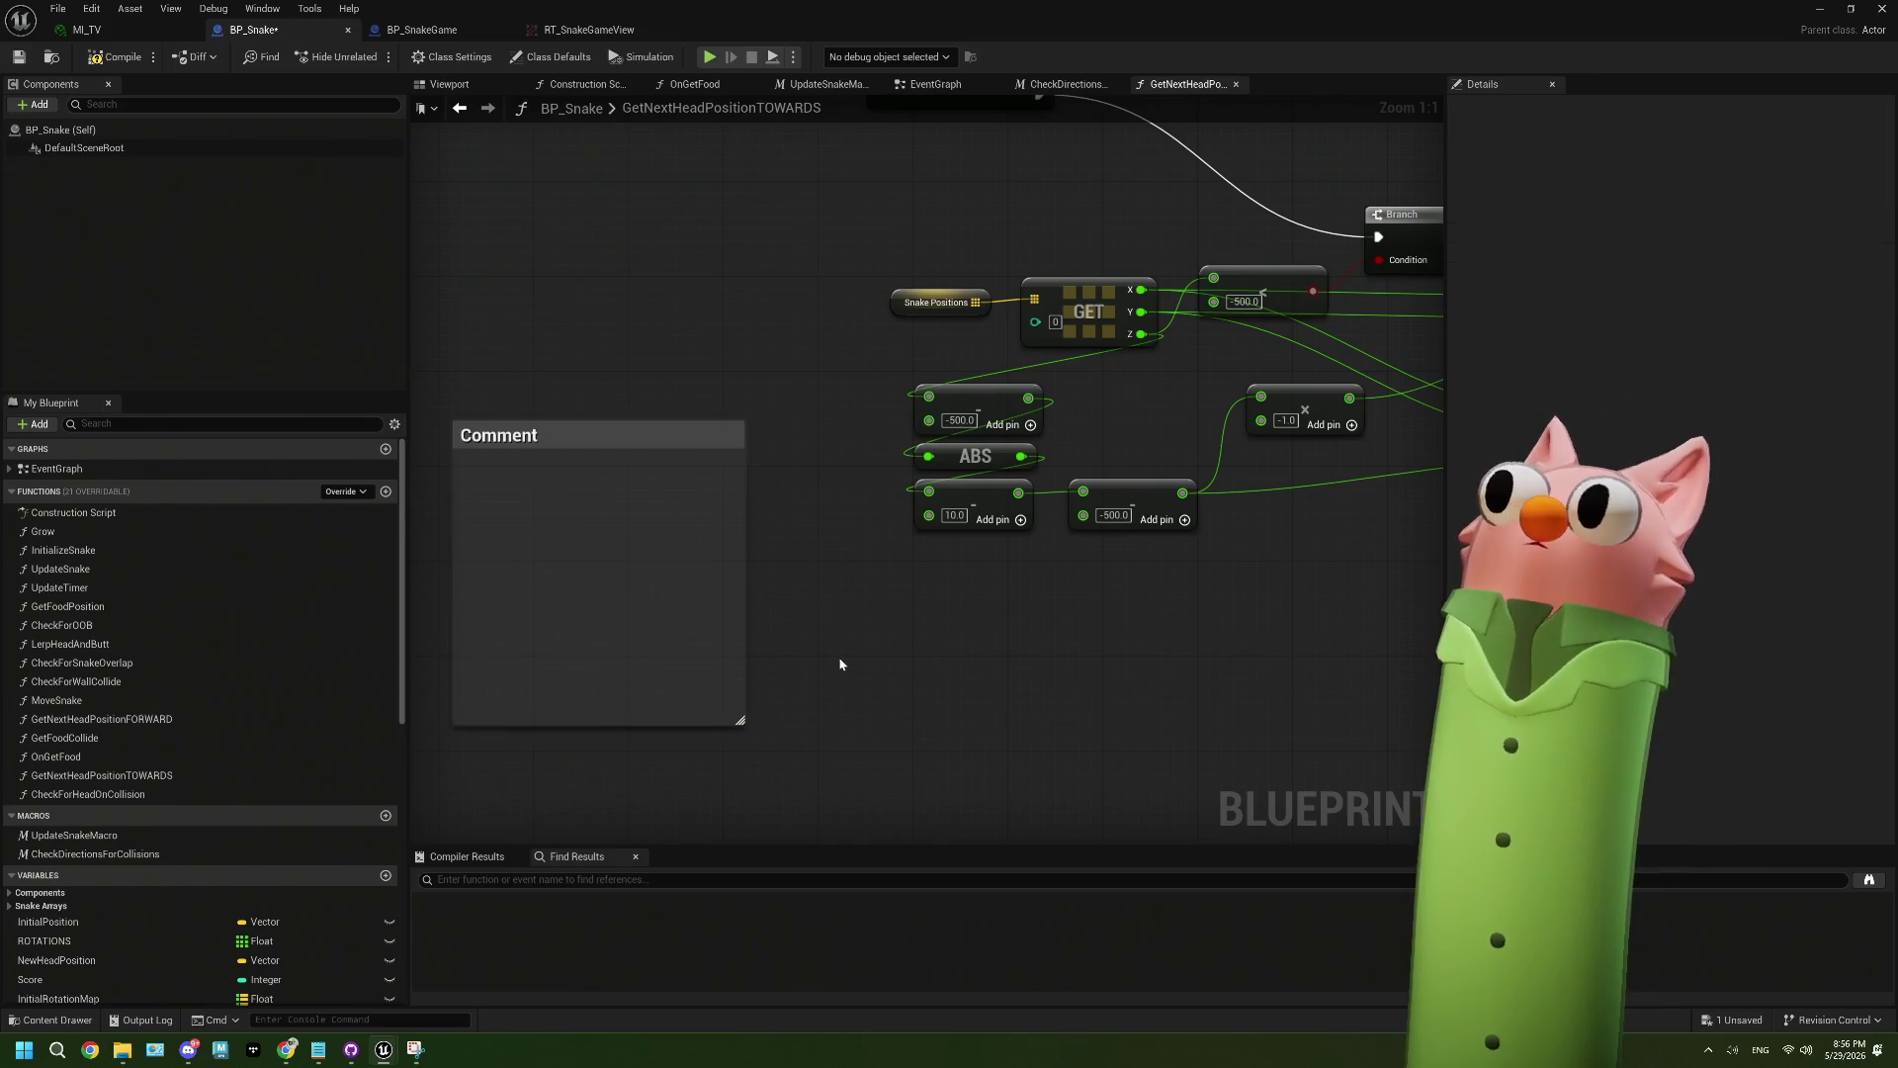
pyautogui.moveTo(654, 453); pyautogui.dragTo(716, 352)
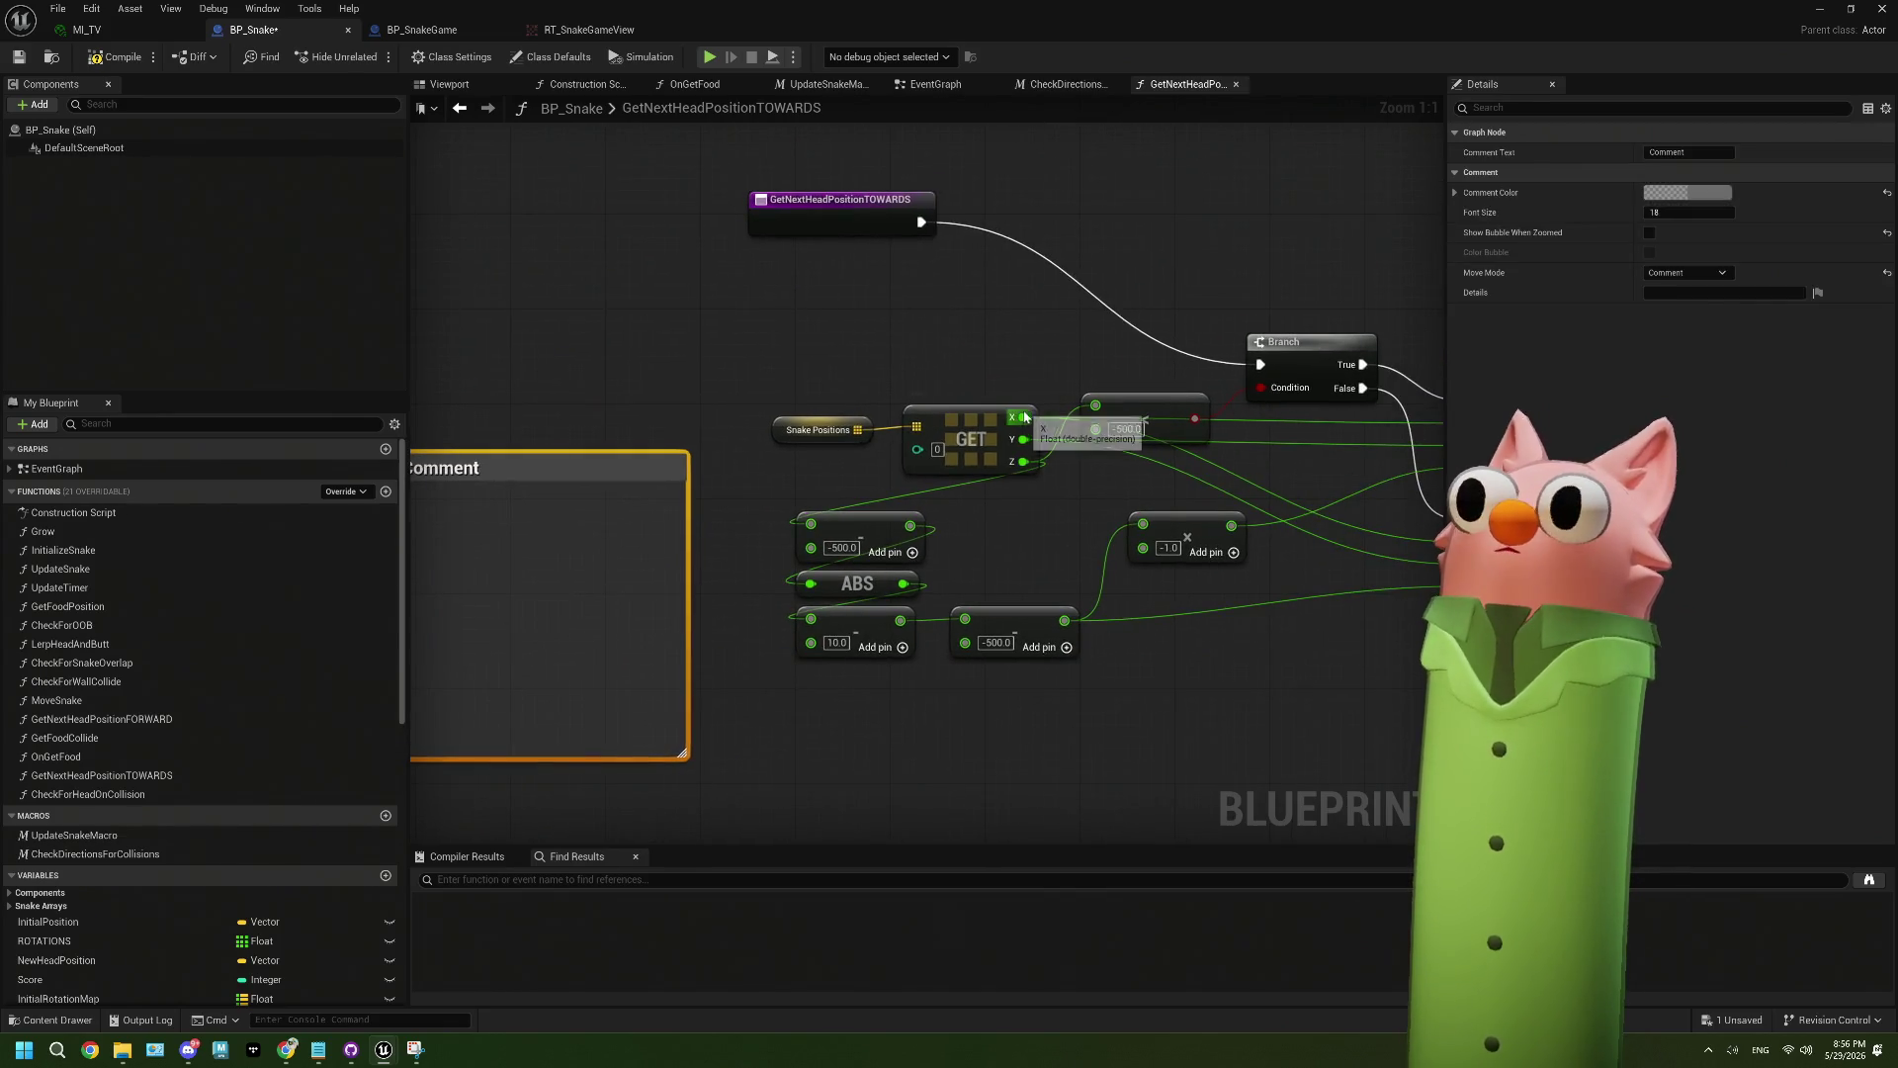
pyautogui.moveTo(1080, 485)
pyautogui.mouseDown()
pyautogui.moveTo(1082, 383)
pyautogui.moveTo(1124, 382)
pyautogui.mouseUp()
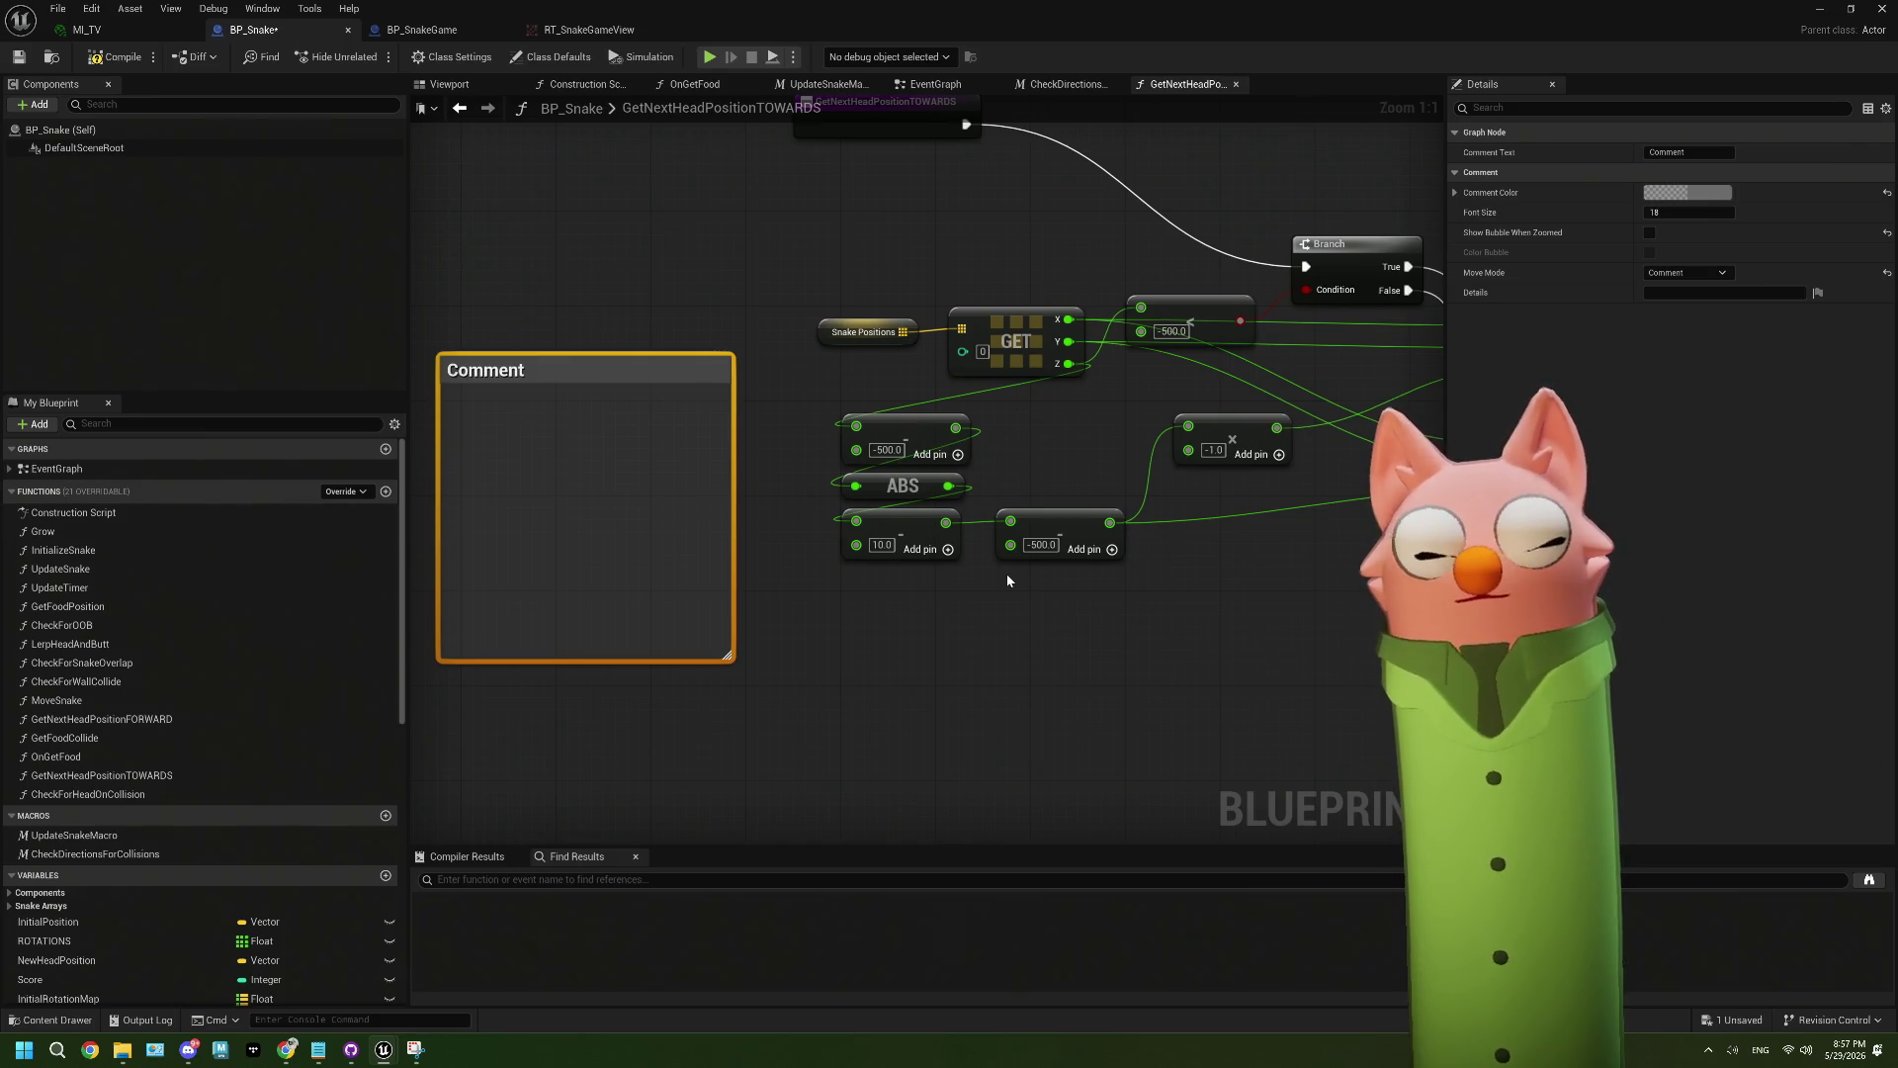
pyautogui.moveTo(1006, 580); pyautogui.dragTo(591, 620)
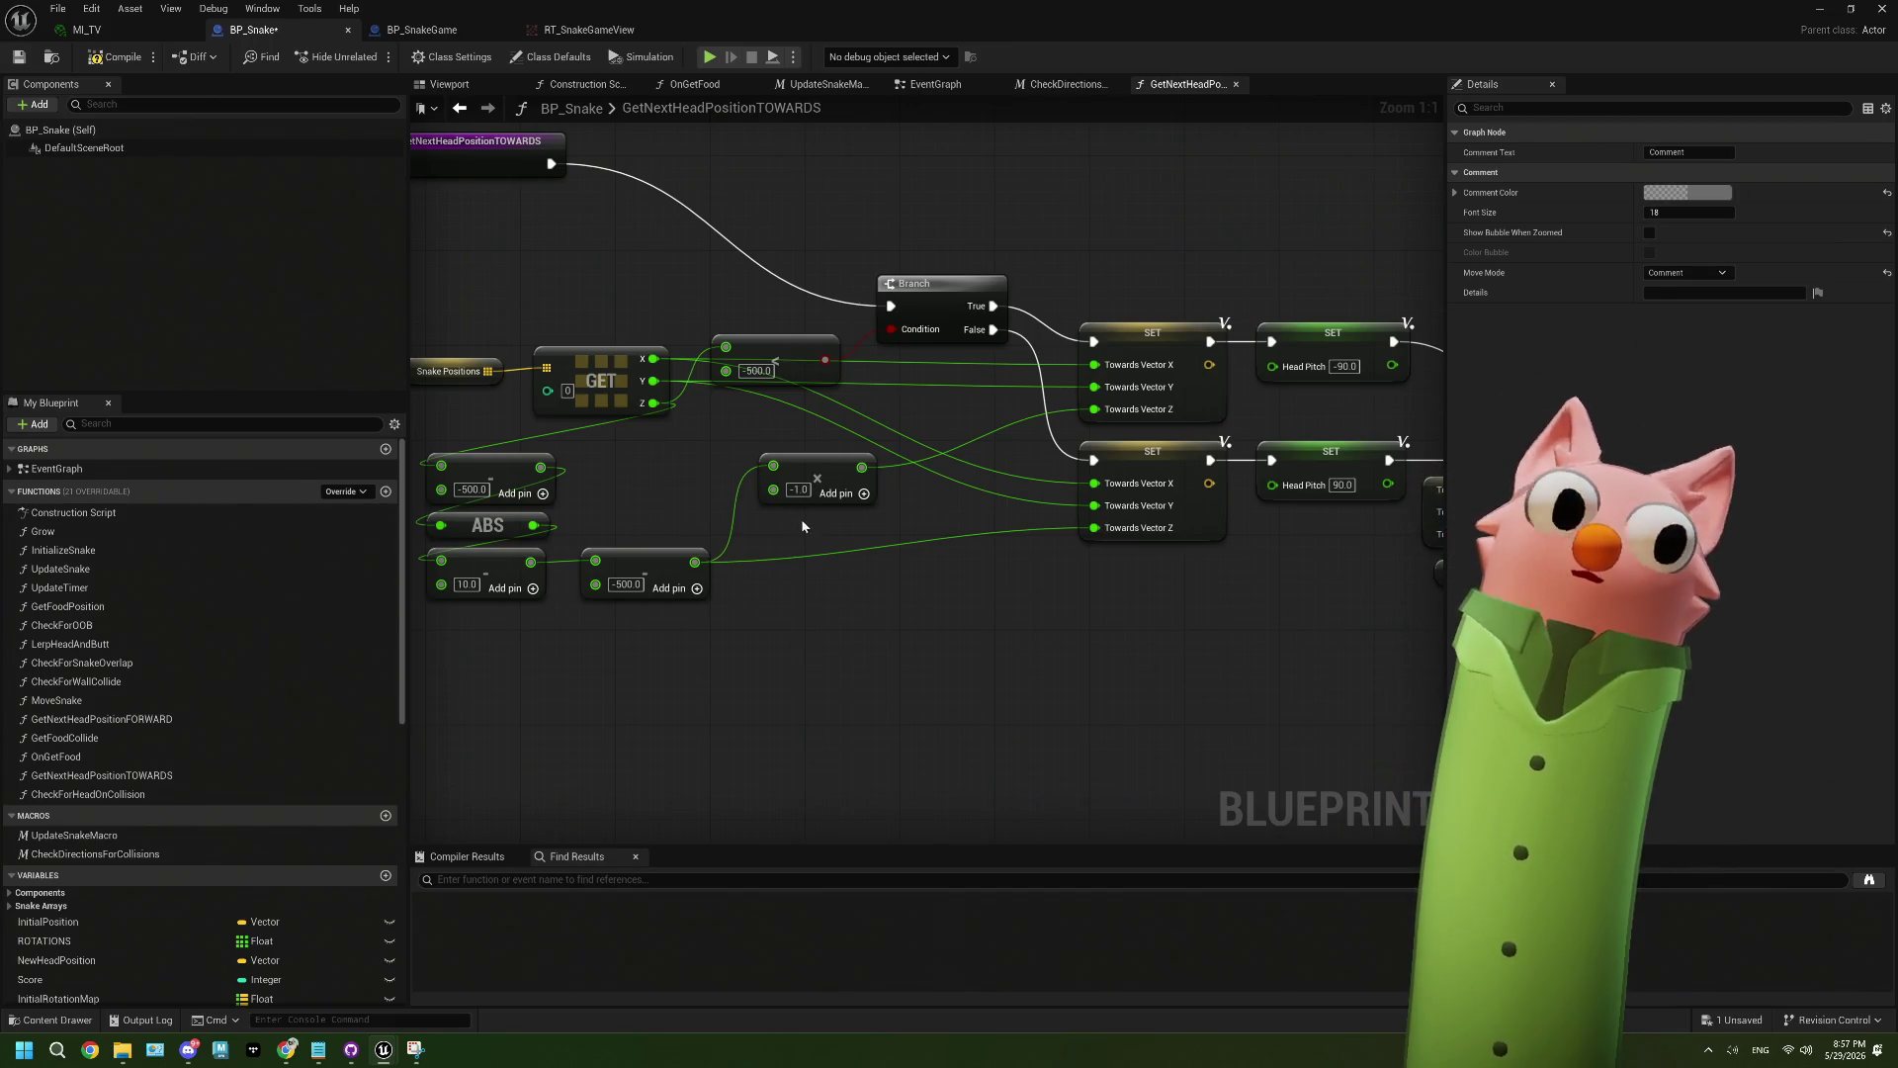
pyautogui.moveTo(803, 518); pyautogui.dragTo(890, 508)
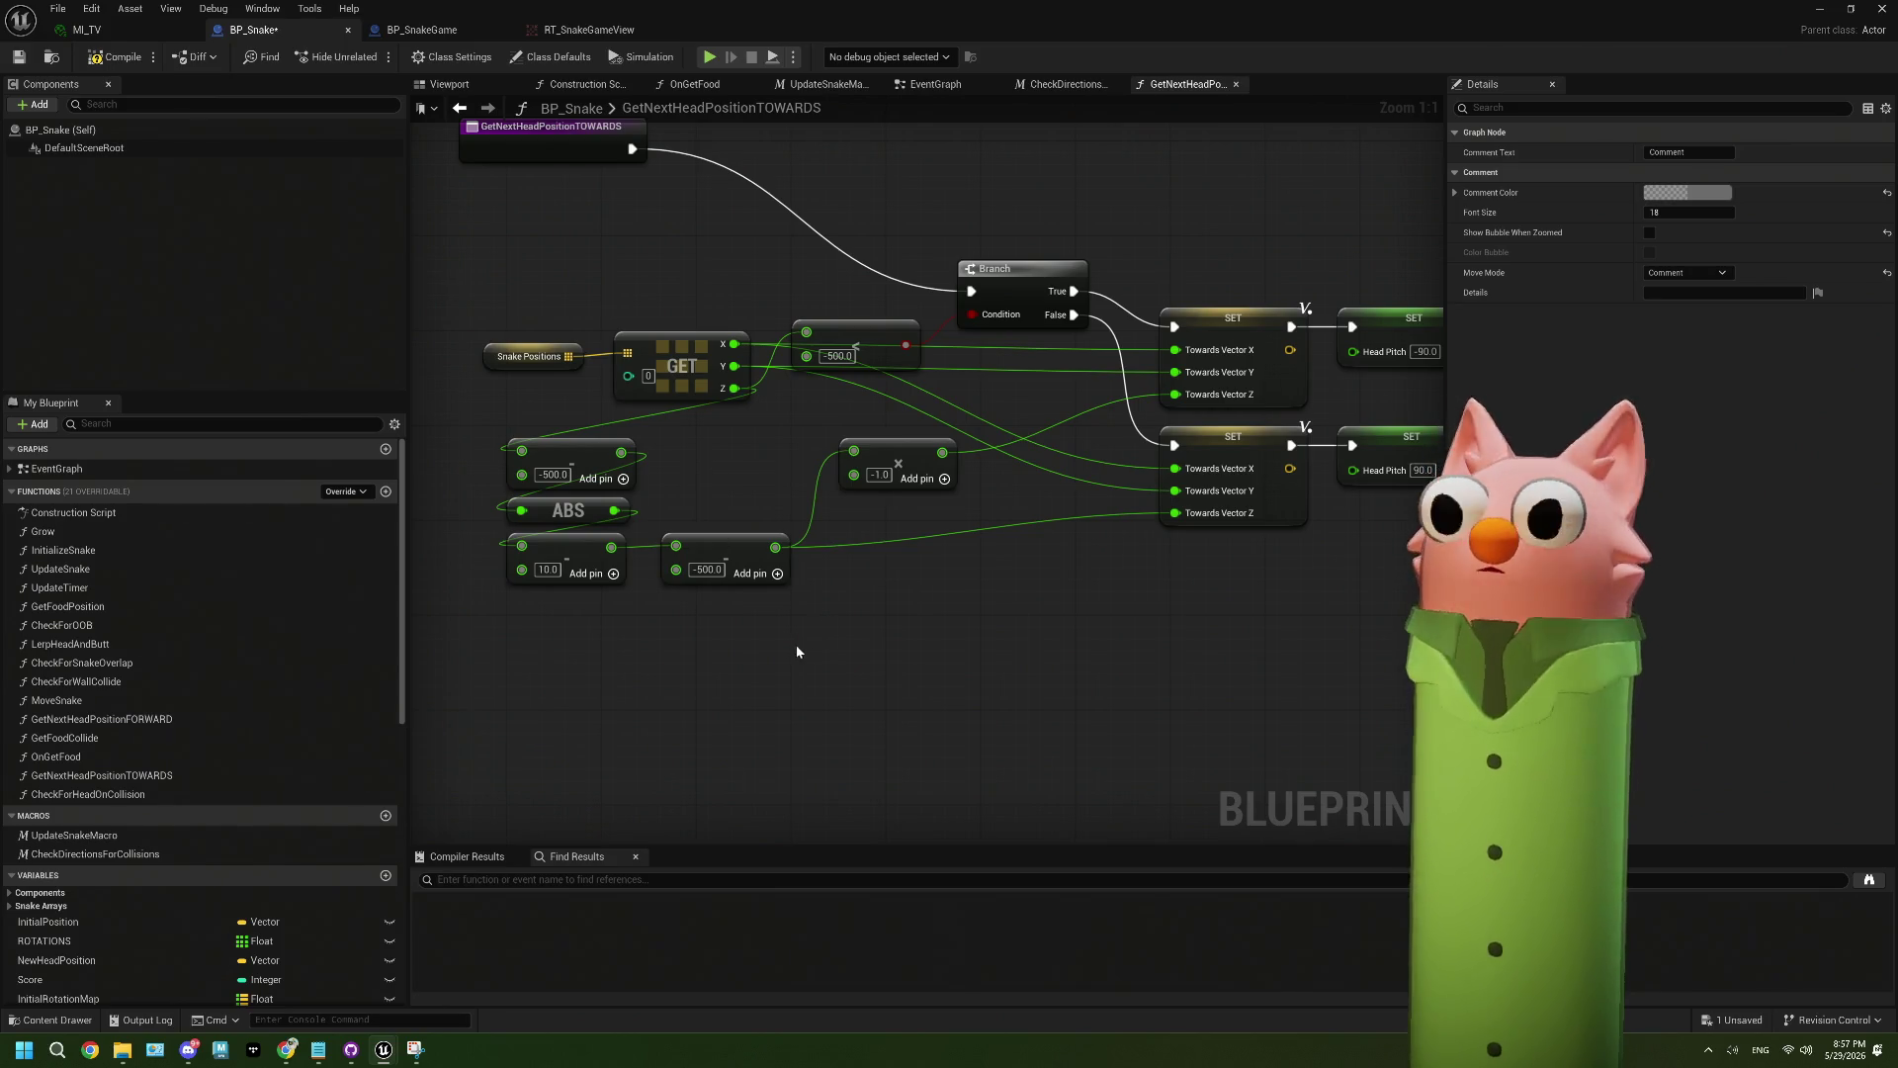
pyautogui.moveTo(791, 656)
pyautogui.mouseDown()
pyautogui.moveTo(751, 641)
pyautogui.moveTo(774, 609)
pyautogui.moveTo(908, 561)
pyautogui.moveTo(832, 574)
pyautogui.mouseUp()
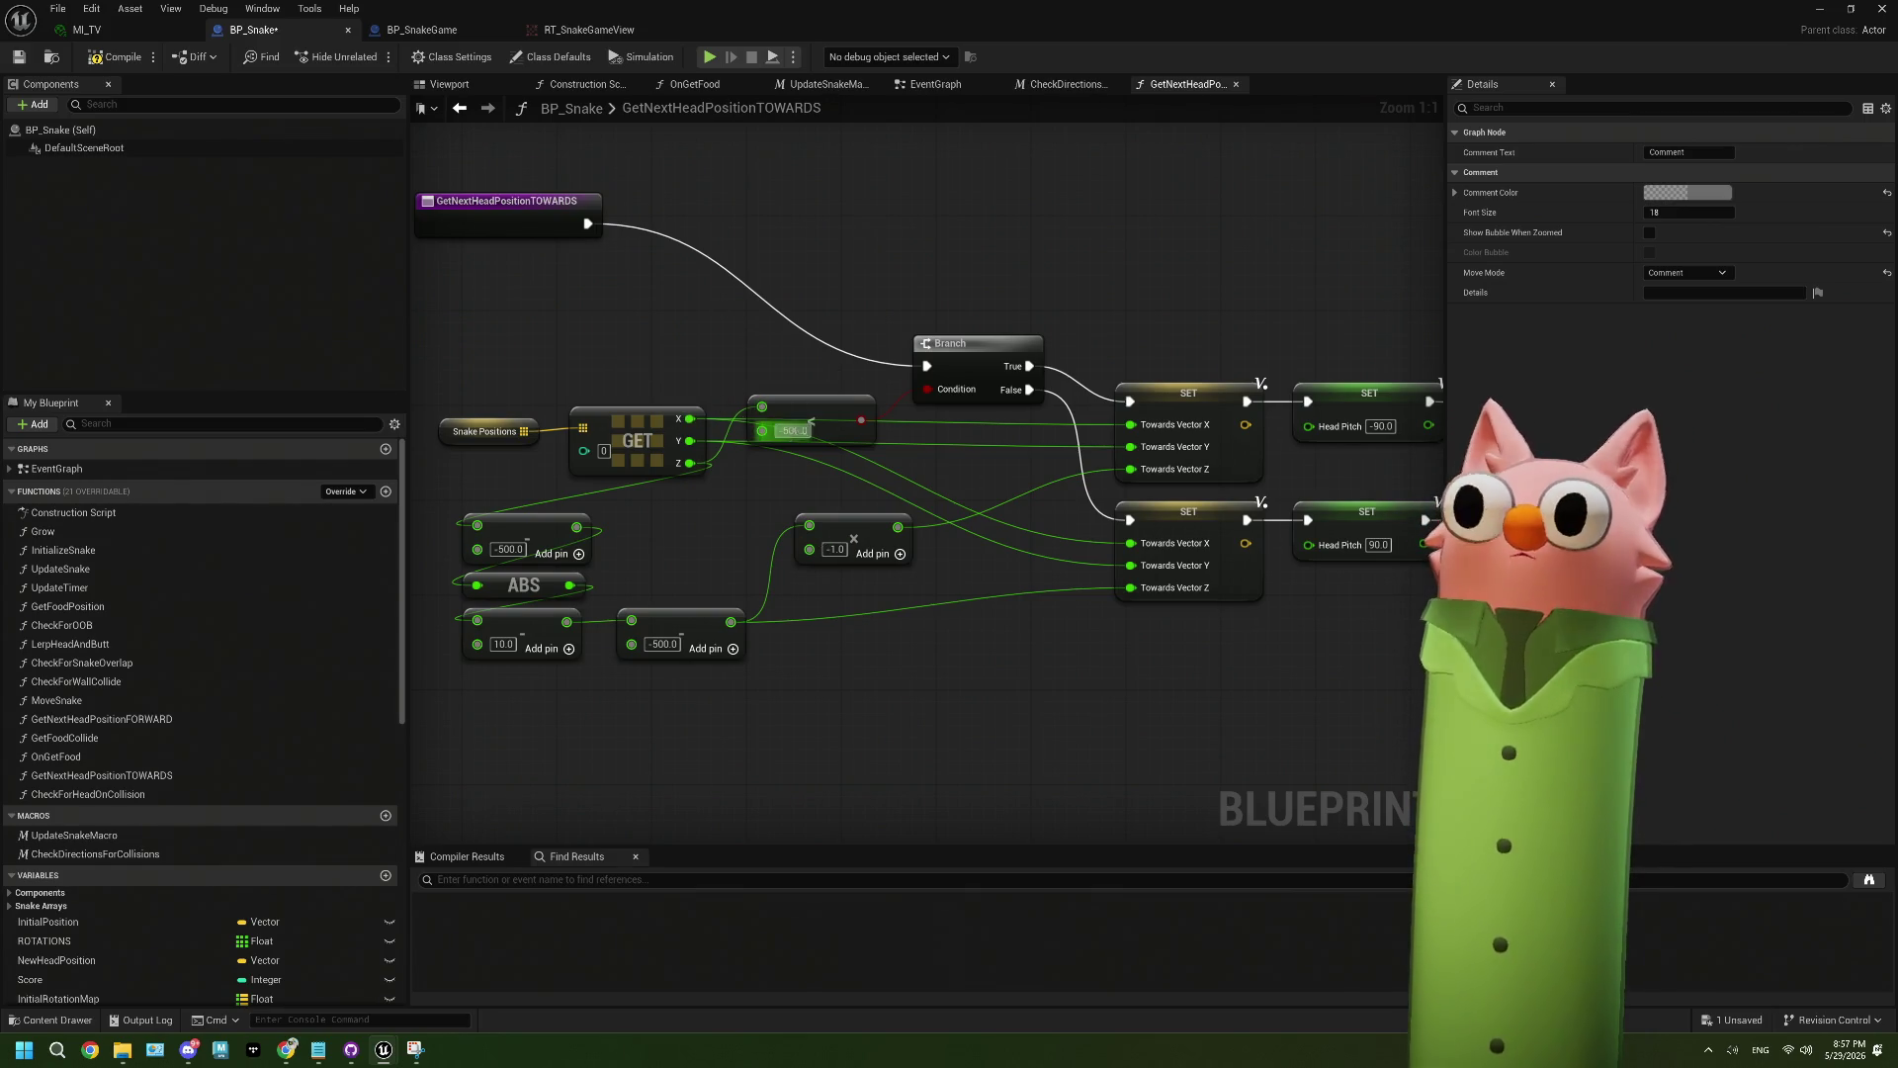
pyautogui.moveTo(850, 628)
pyautogui.mouseDown()
pyautogui.moveTo(802, 507)
pyautogui.moveTo(967, 496)
pyautogui.moveTo(829, 524)
pyautogui.mouseUp()
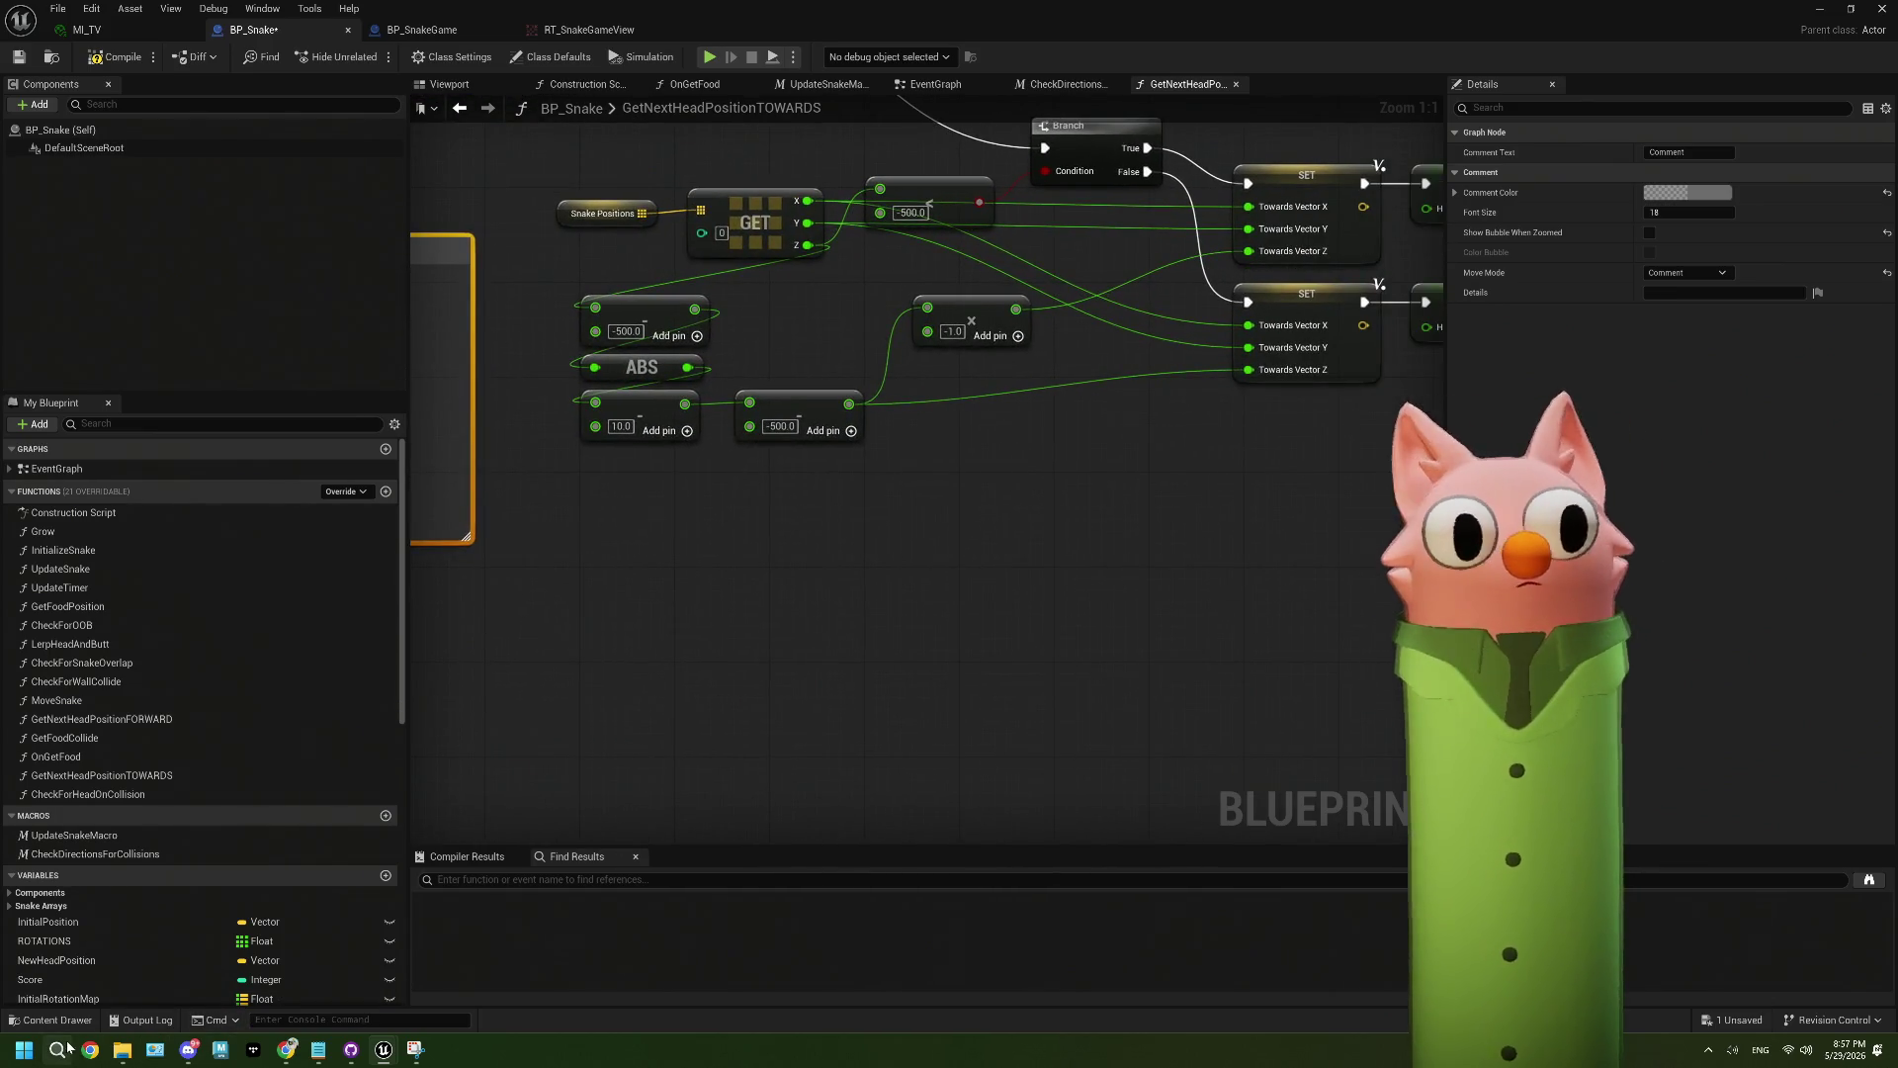
# - Launch Paint with the mspaint search and fill the canvas black
pyautogui.click(60, 1049)
pyautogui.write('mspaint')
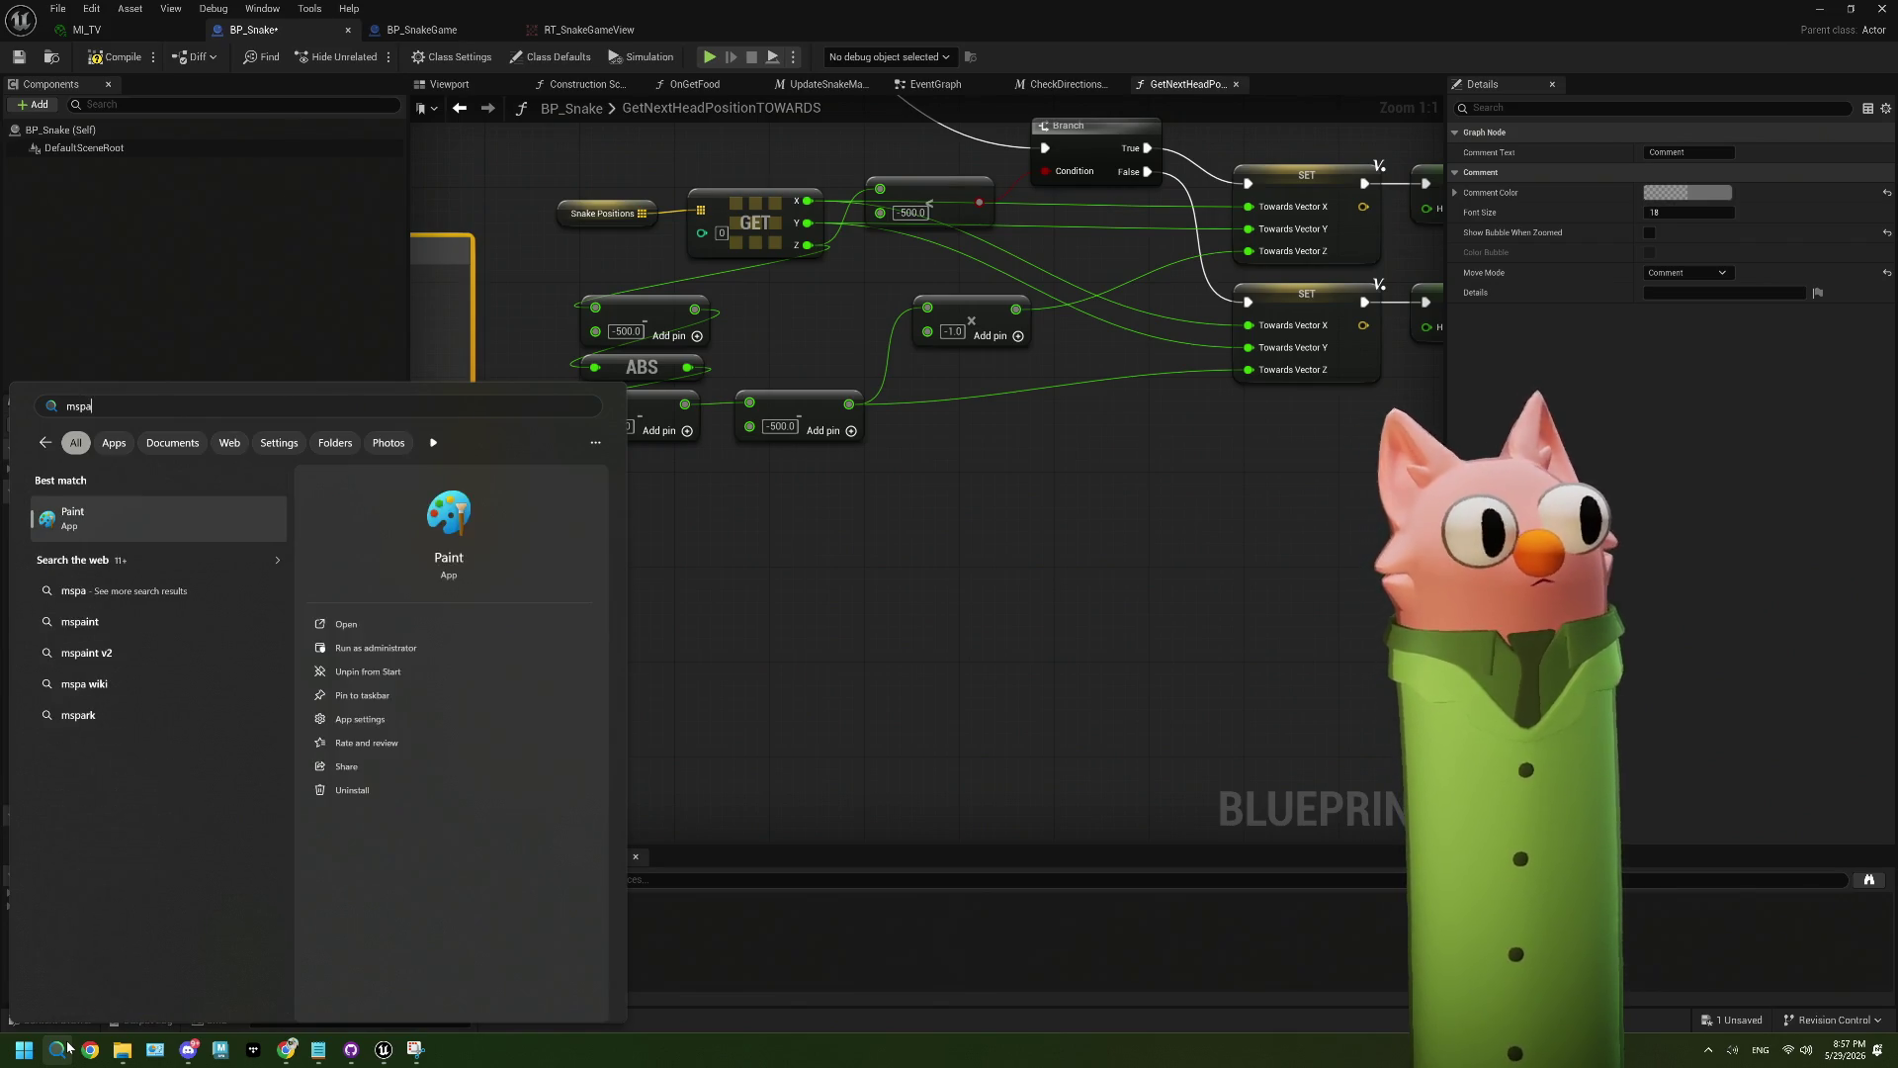
pyautogui.press('Return')
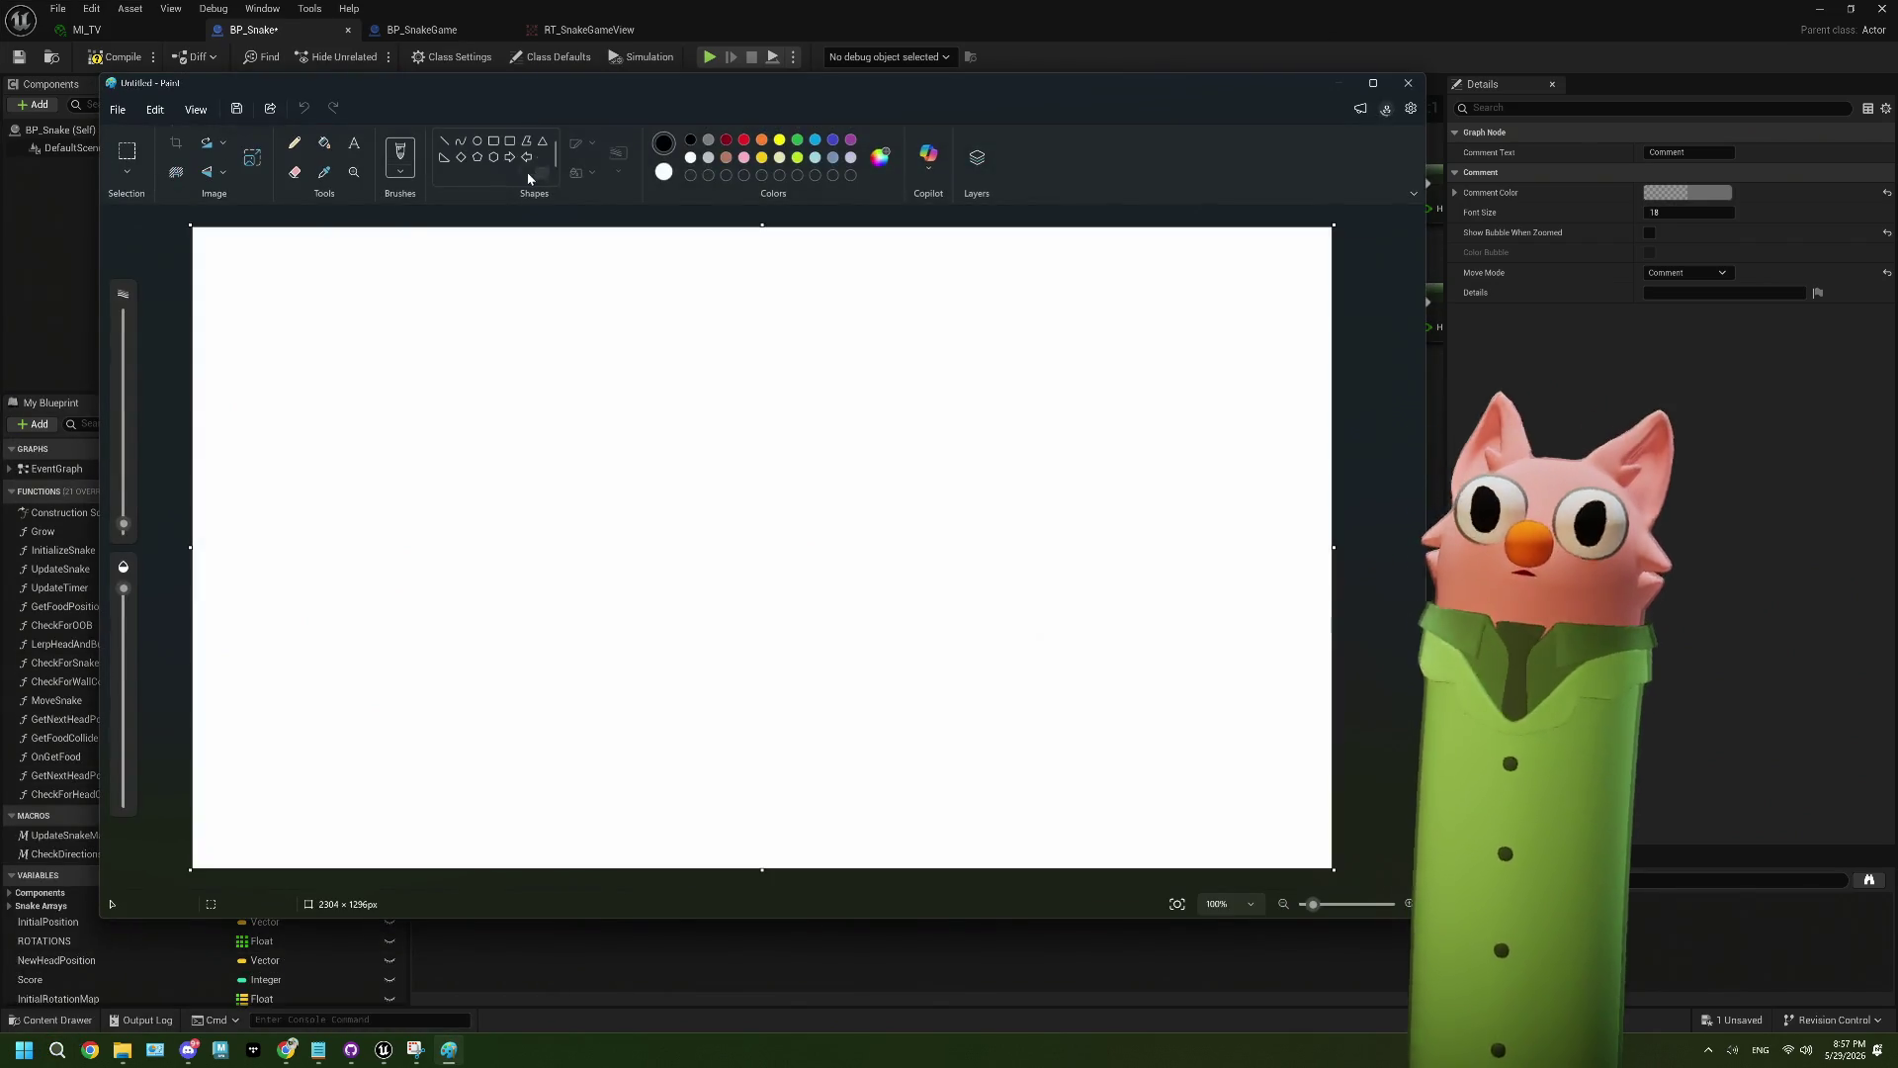
pyautogui.click(325, 143)
pyautogui.click(403, 241)
pyautogui.moveTo(913, 95); pyautogui.dragTo(974, 119)
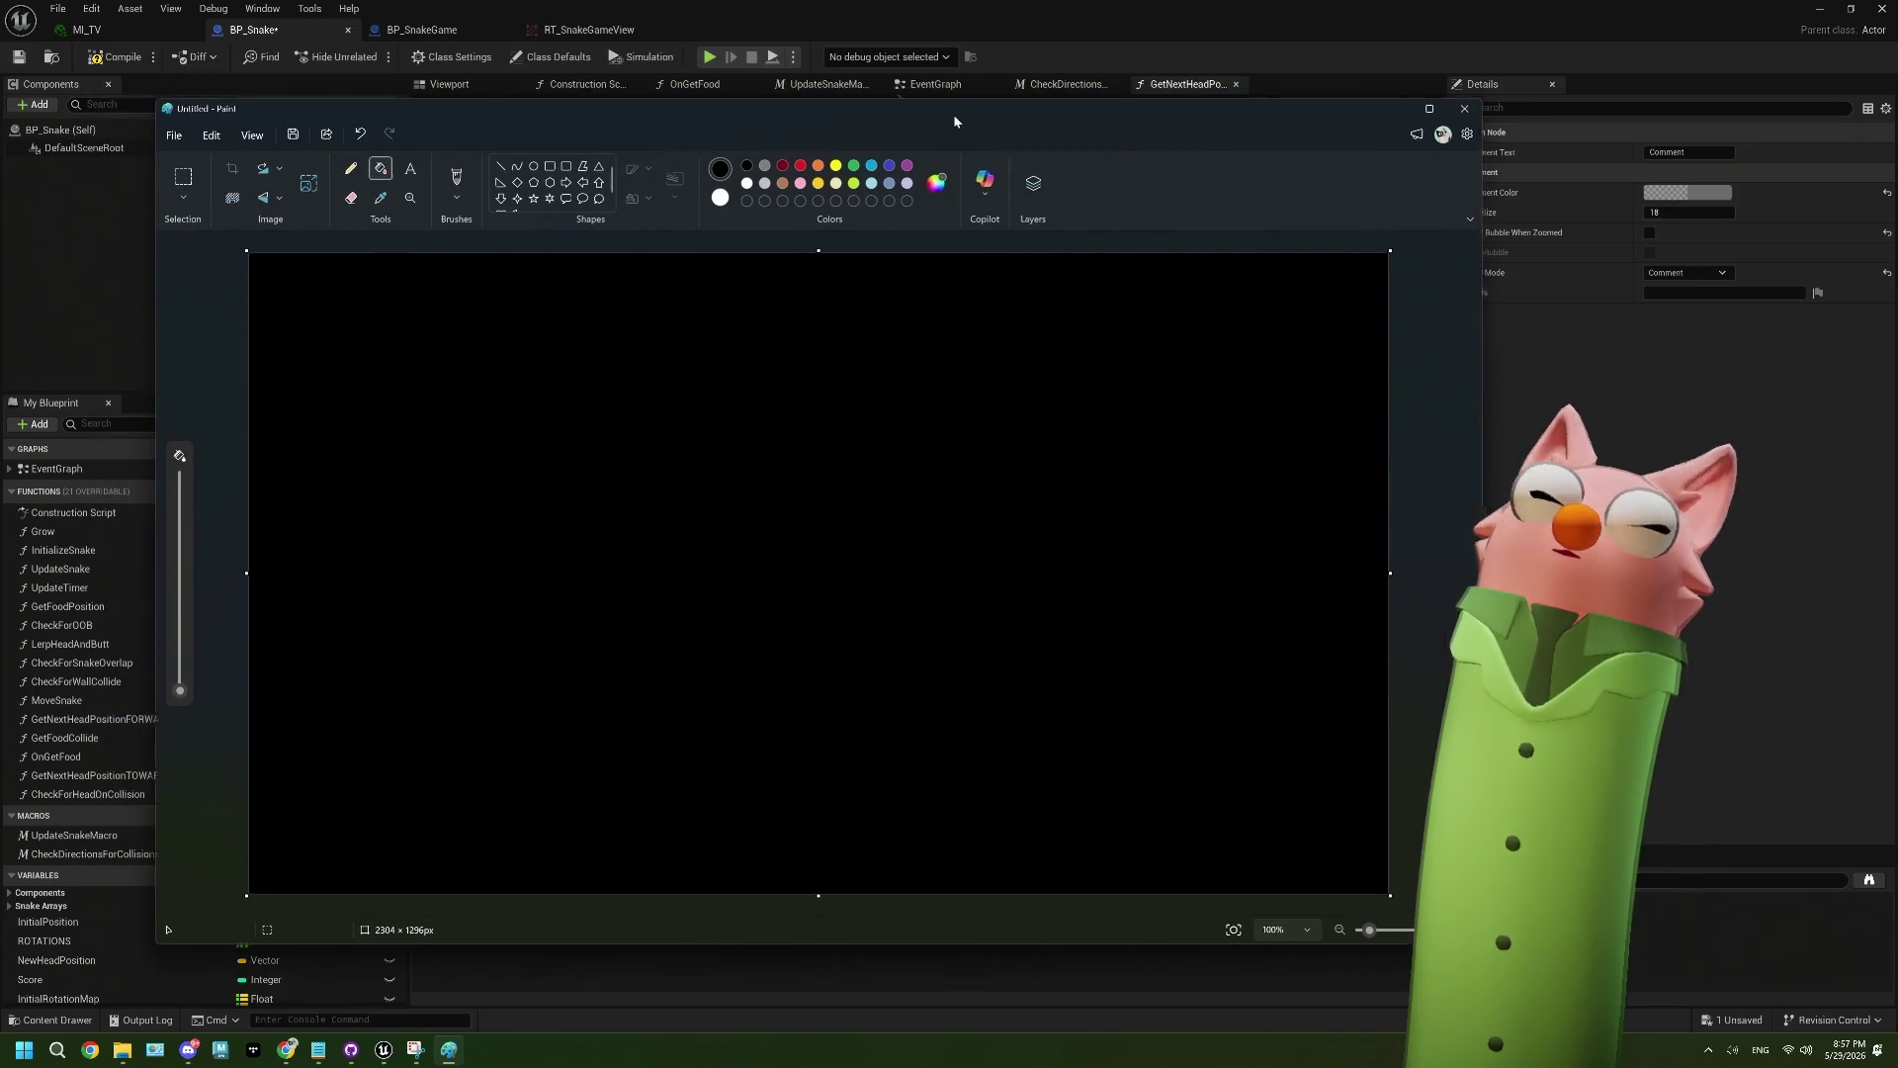
# - Pick a thicker red brush and draw a horizontal line across the canvas
pyautogui.click(806, 163)
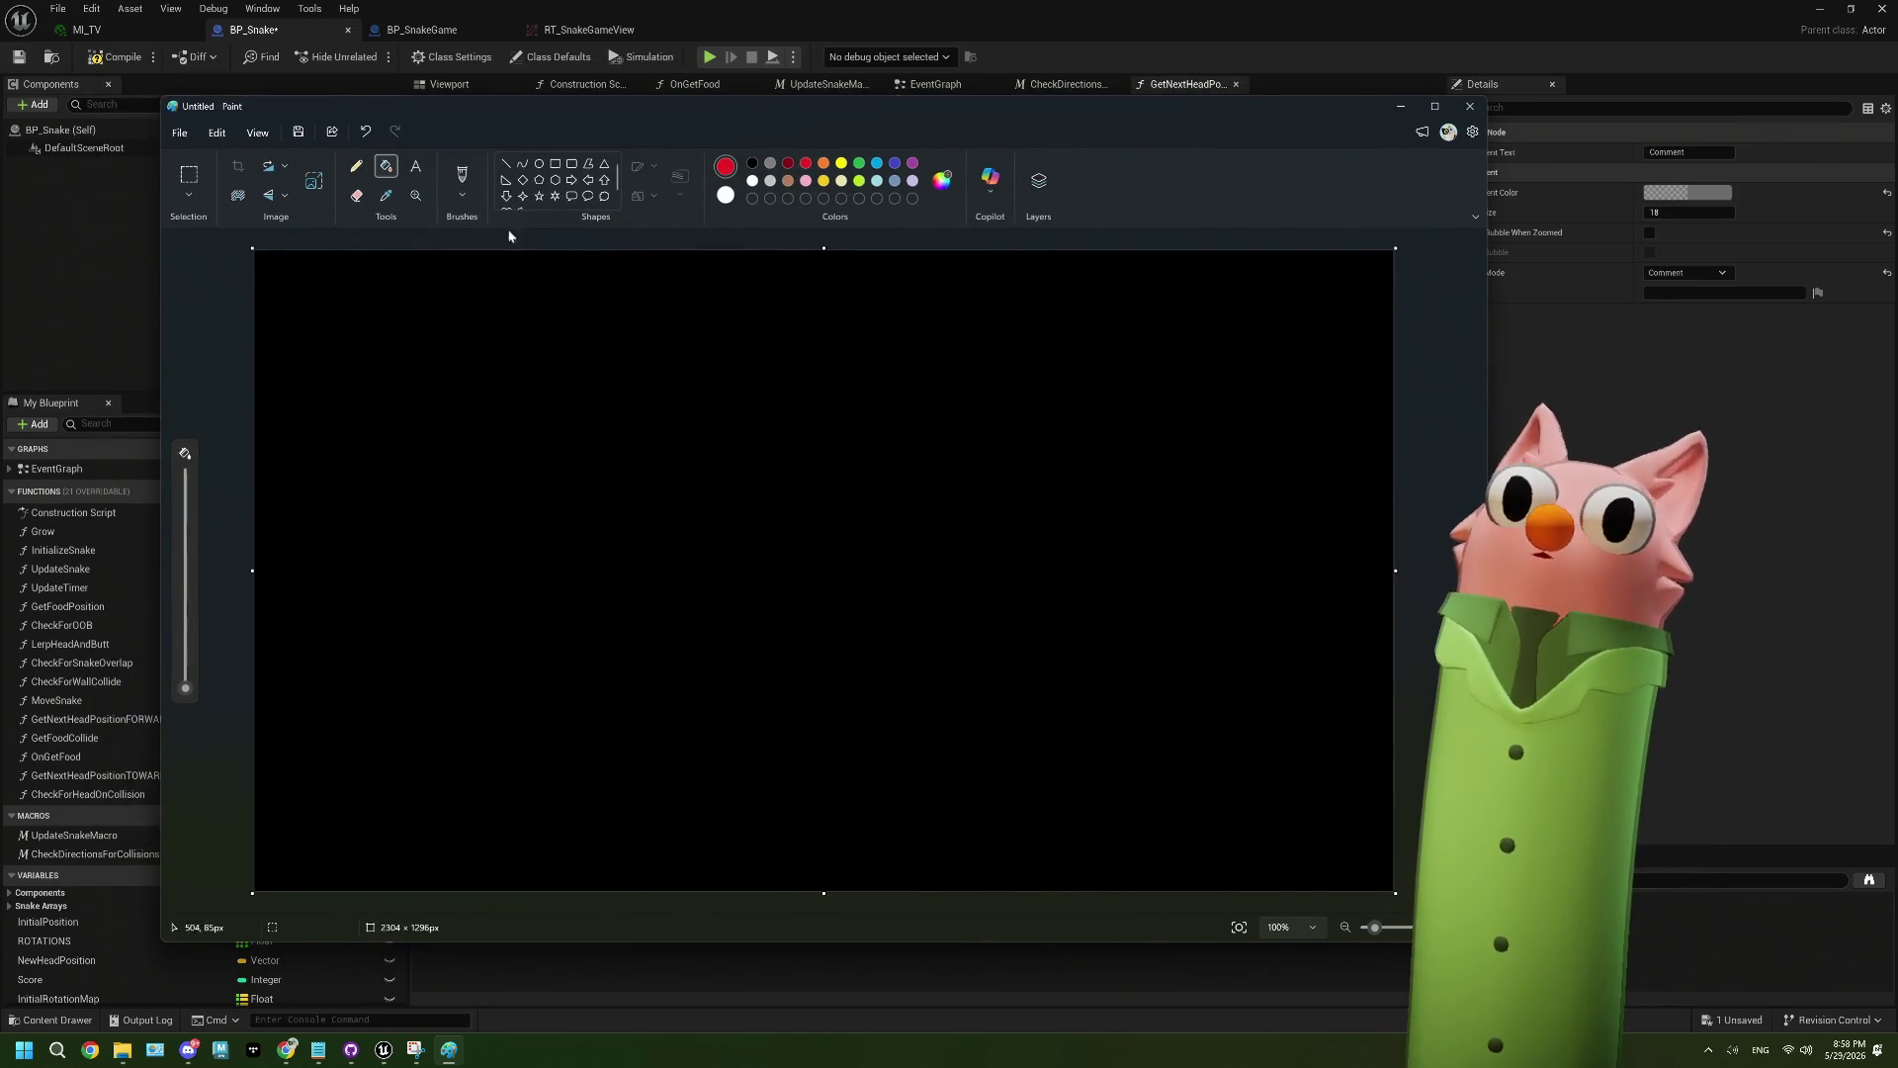
pyautogui.click(462, 174)
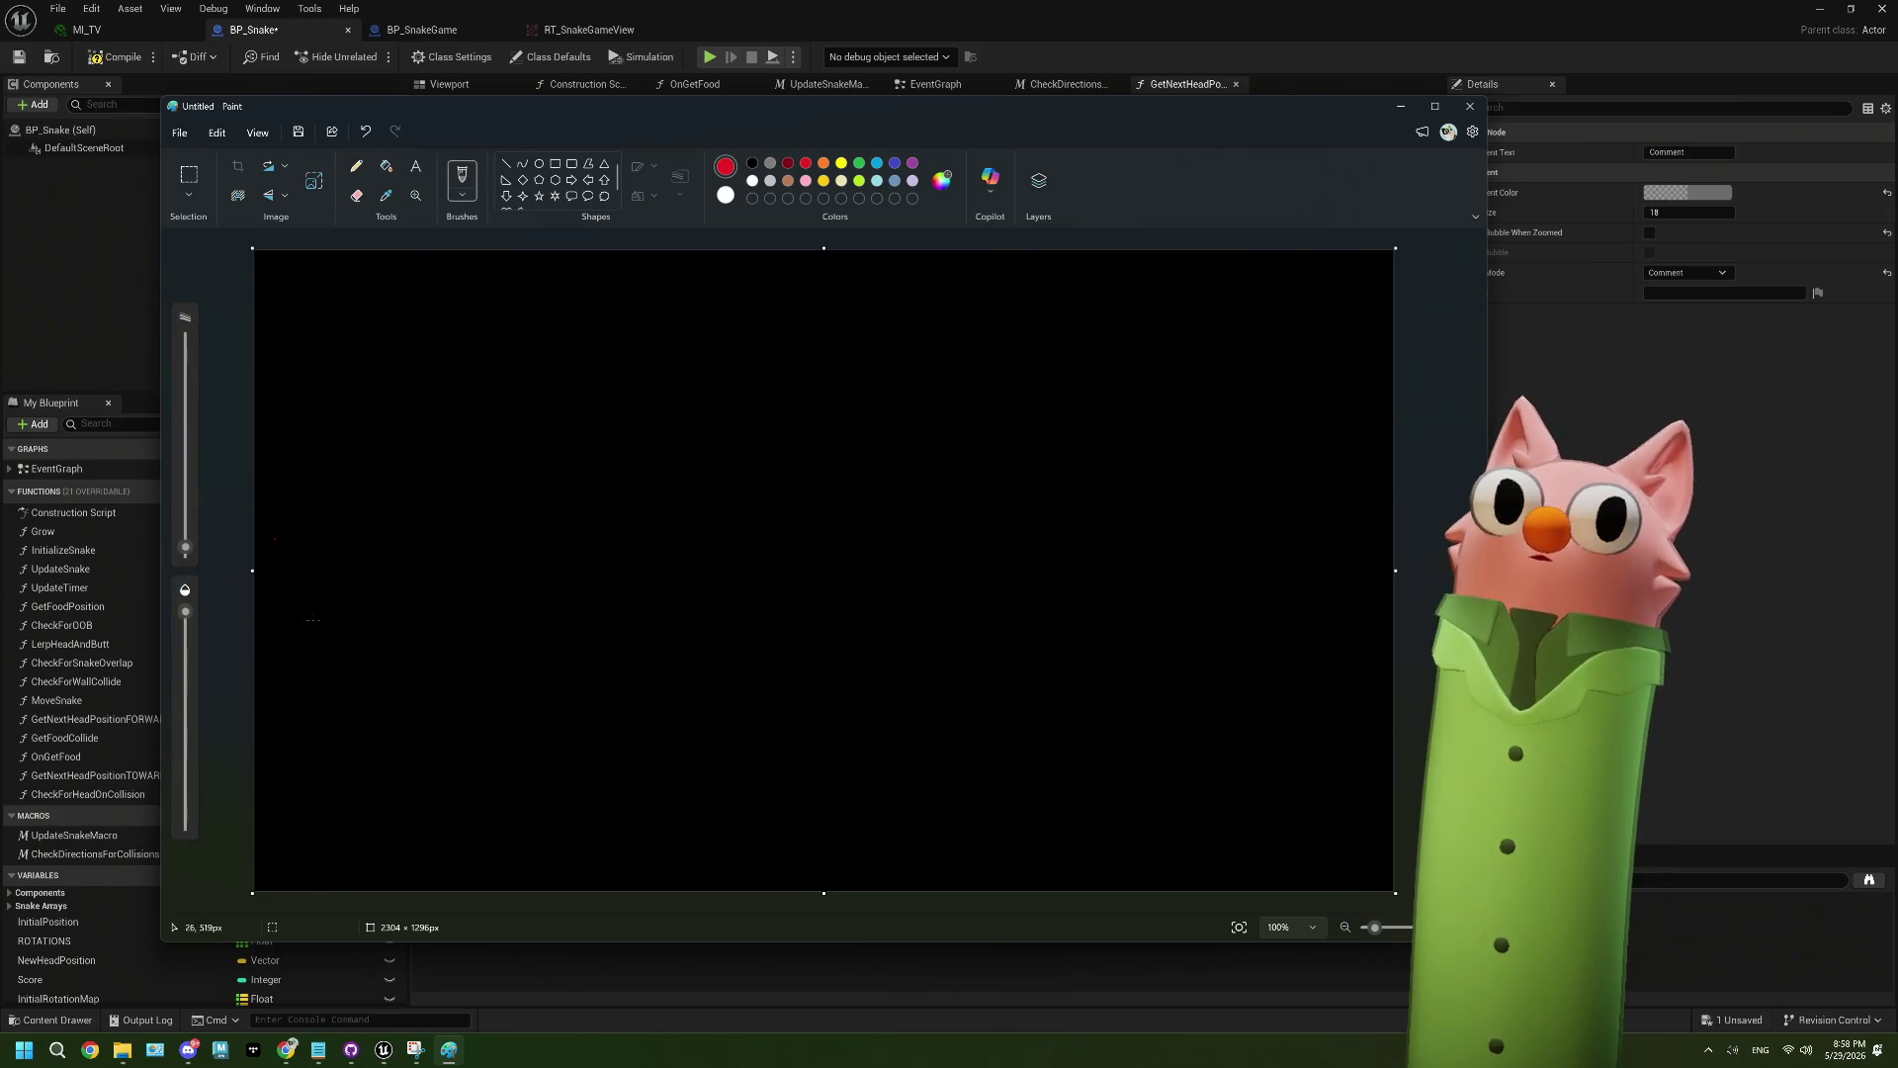
pyautogui.moveTo(436, 559); pyautogui.dragTo(1274, 521)
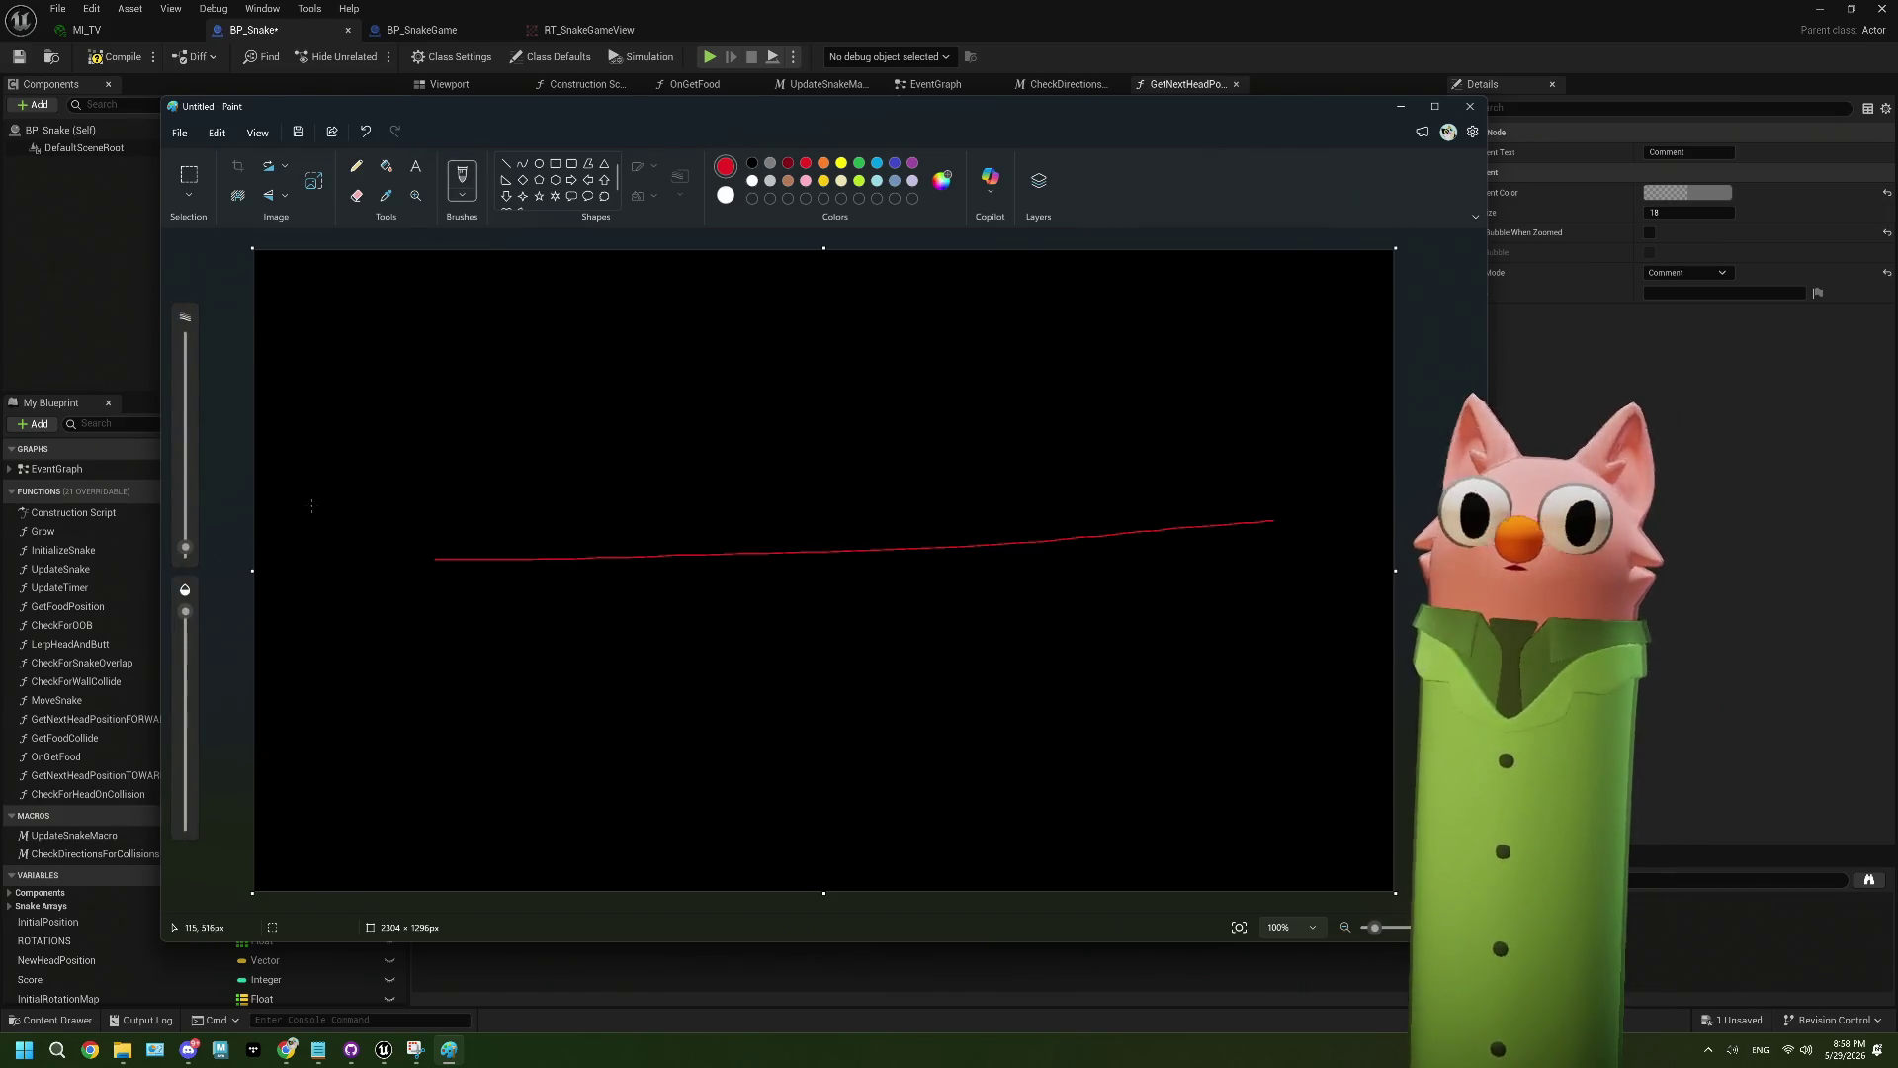
pyautogui.hotkey('ctrl', 'z')
pyautogui.click(196, 535)
pyautogui.moveTo(457, 569); pyautogui.dragTo(1142, 554)
# - Redraw the red line until it runs straight across the middle, removing a stray stroke
pyautogui.hotkey('ctrl', 'z')
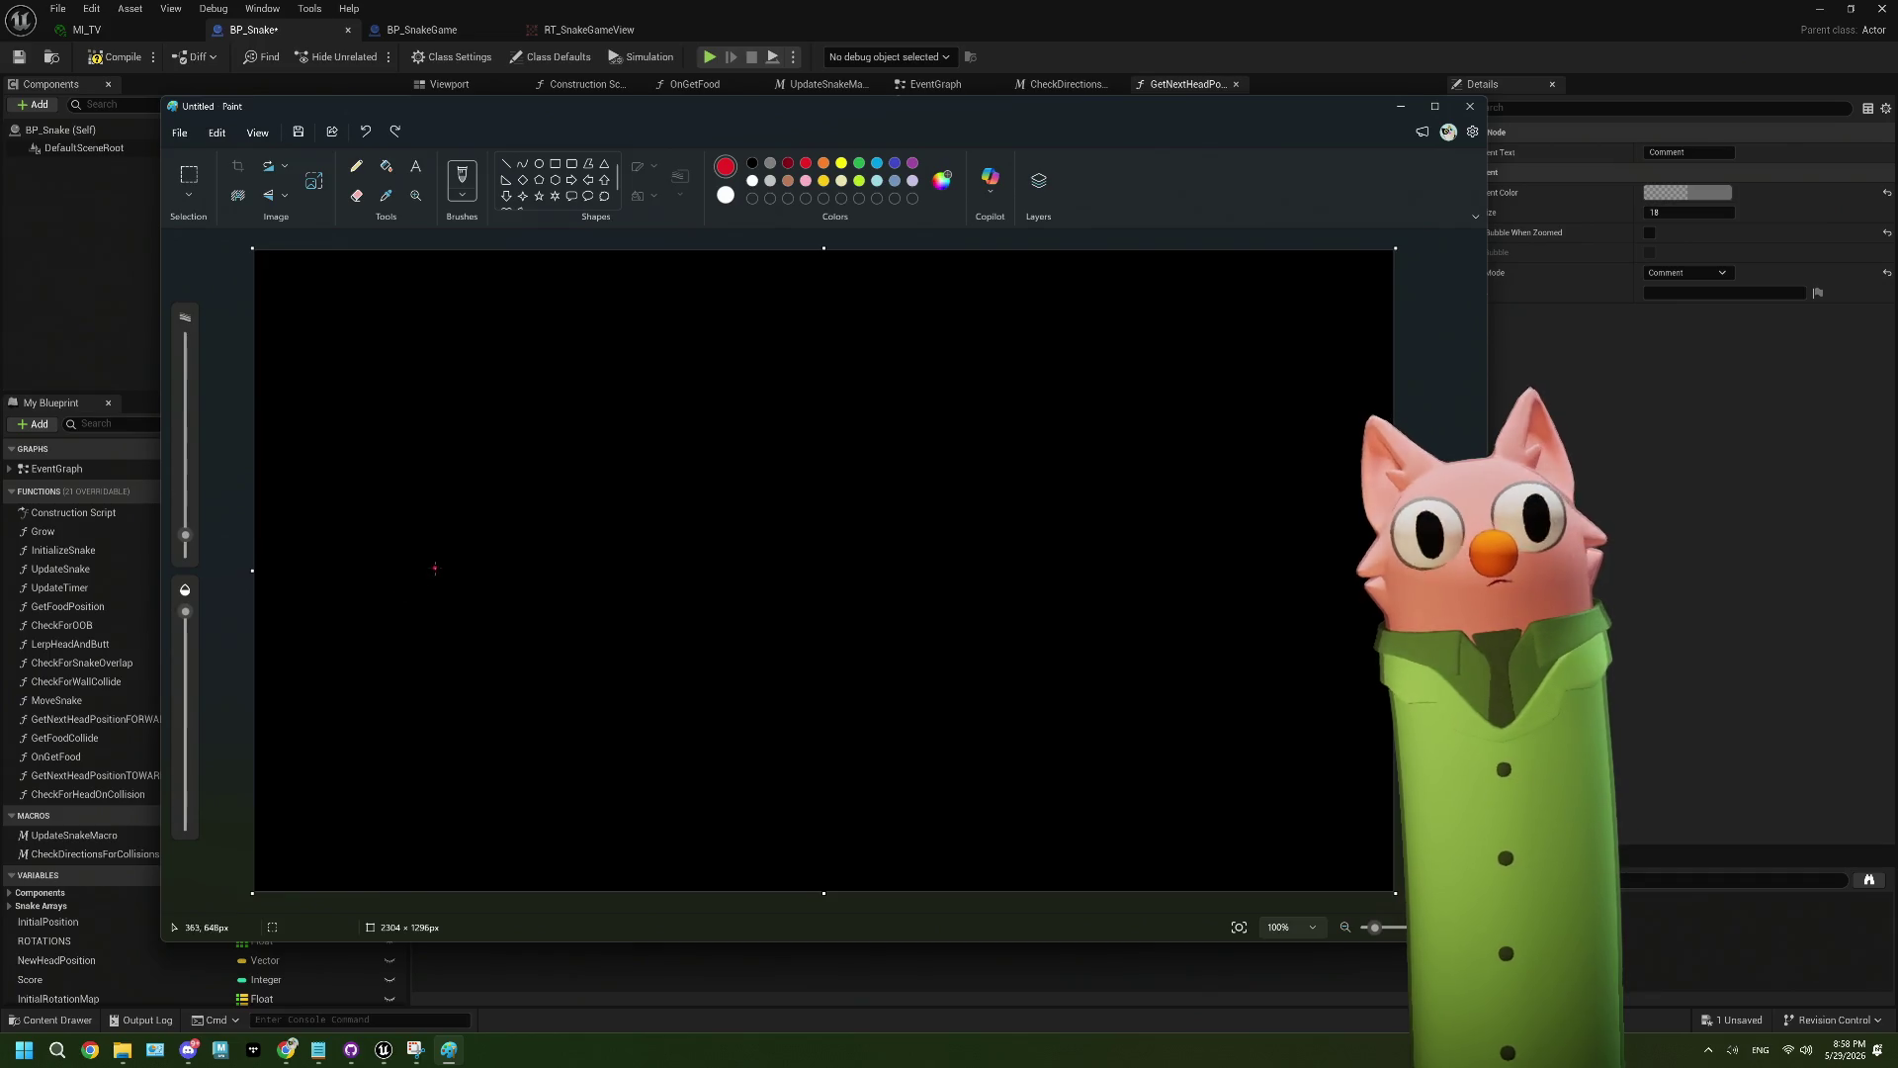
pyautogui.moveTo(425, 572); pyautogui.dragTo(1092, 535)
pyautogui.hotkey('ctrl', 'z')
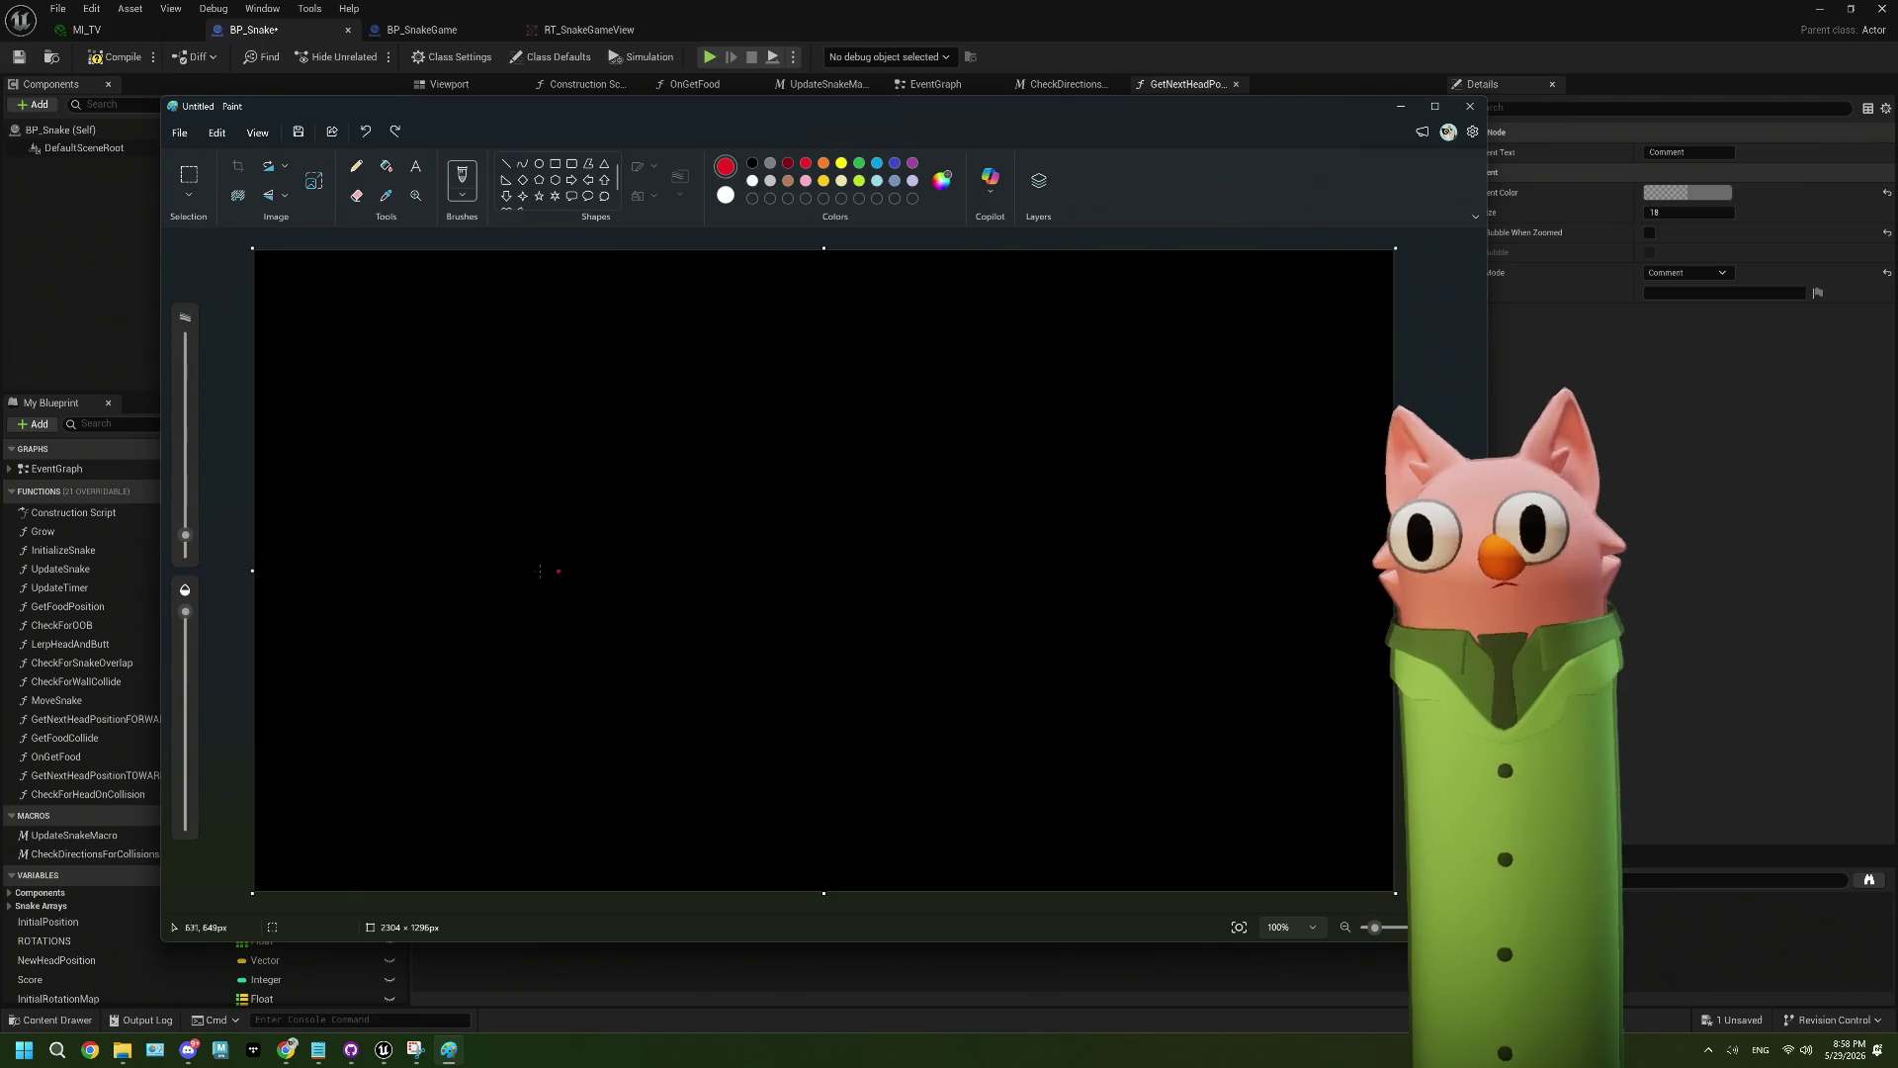
pyautogui.moveTo(437, 576); pyautogui.dragTo(1193, 565)
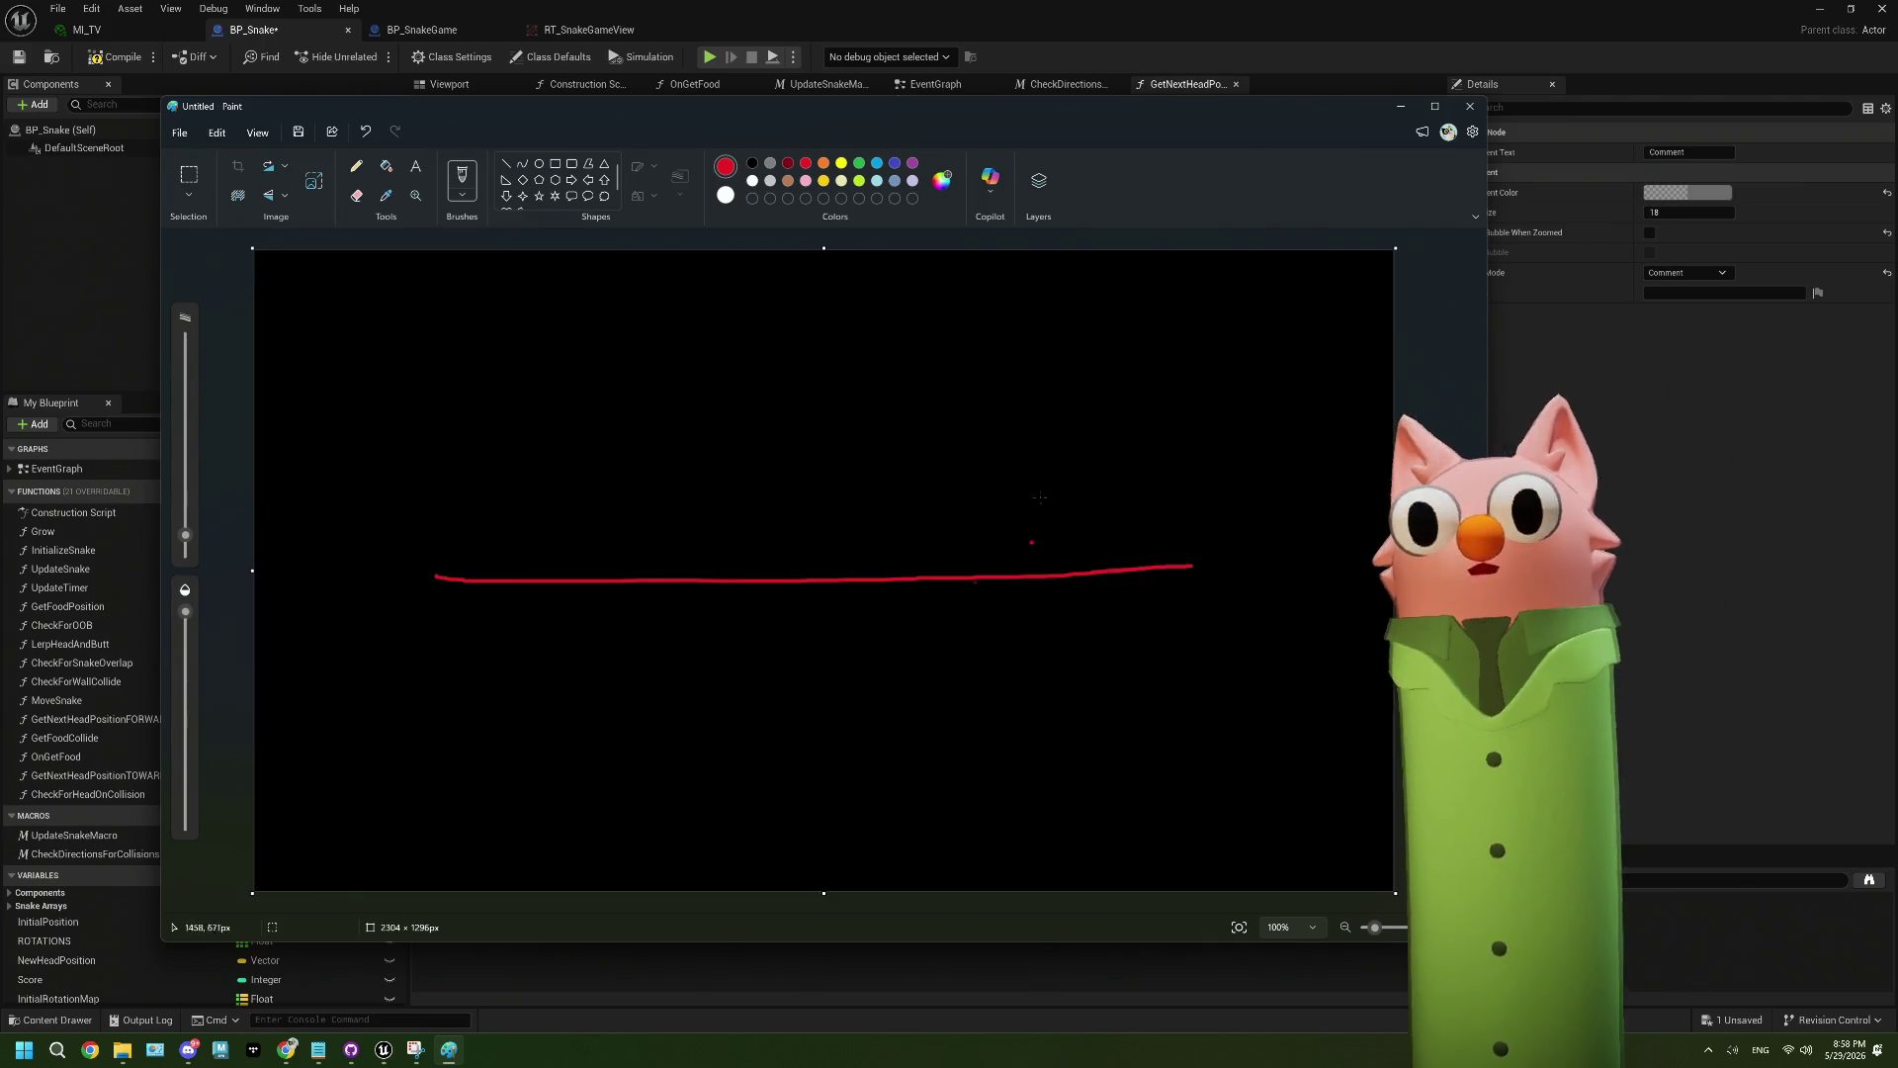
pyautogui.moveTo(300, 583)
pyautogui.mouseDown()
pyautogui.moveTo(368, 568)
pyautogui.moveTo(388, 588)
pyautogui.moveTo(399, 568)
pyautogui.mouseUp()
pyautogui.hotkey('ctrl', 'z')
# - Draw a yellow arrow along the line and a light-blue circle at the head position
pyautogui.click(841, 164)
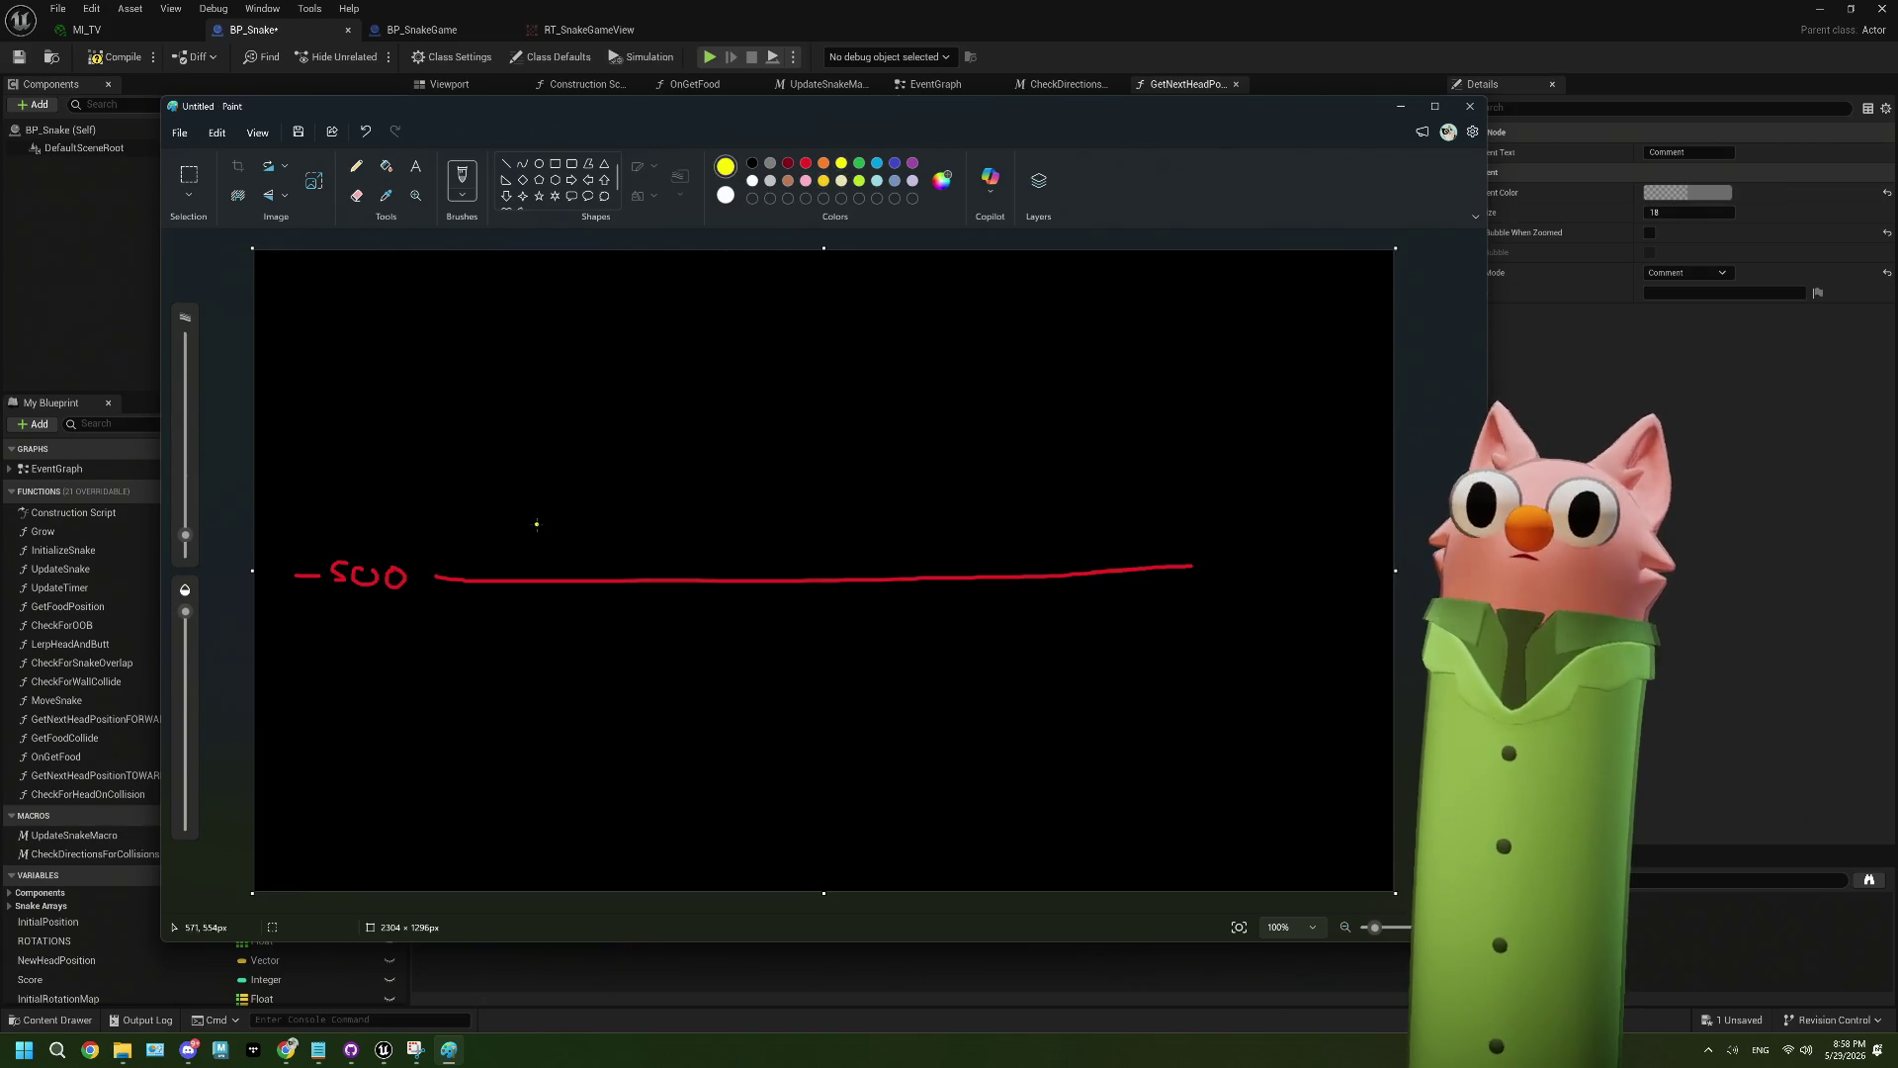
pyautogui.moveTo(482, 577); pyautogui.dragTo(515, 588)
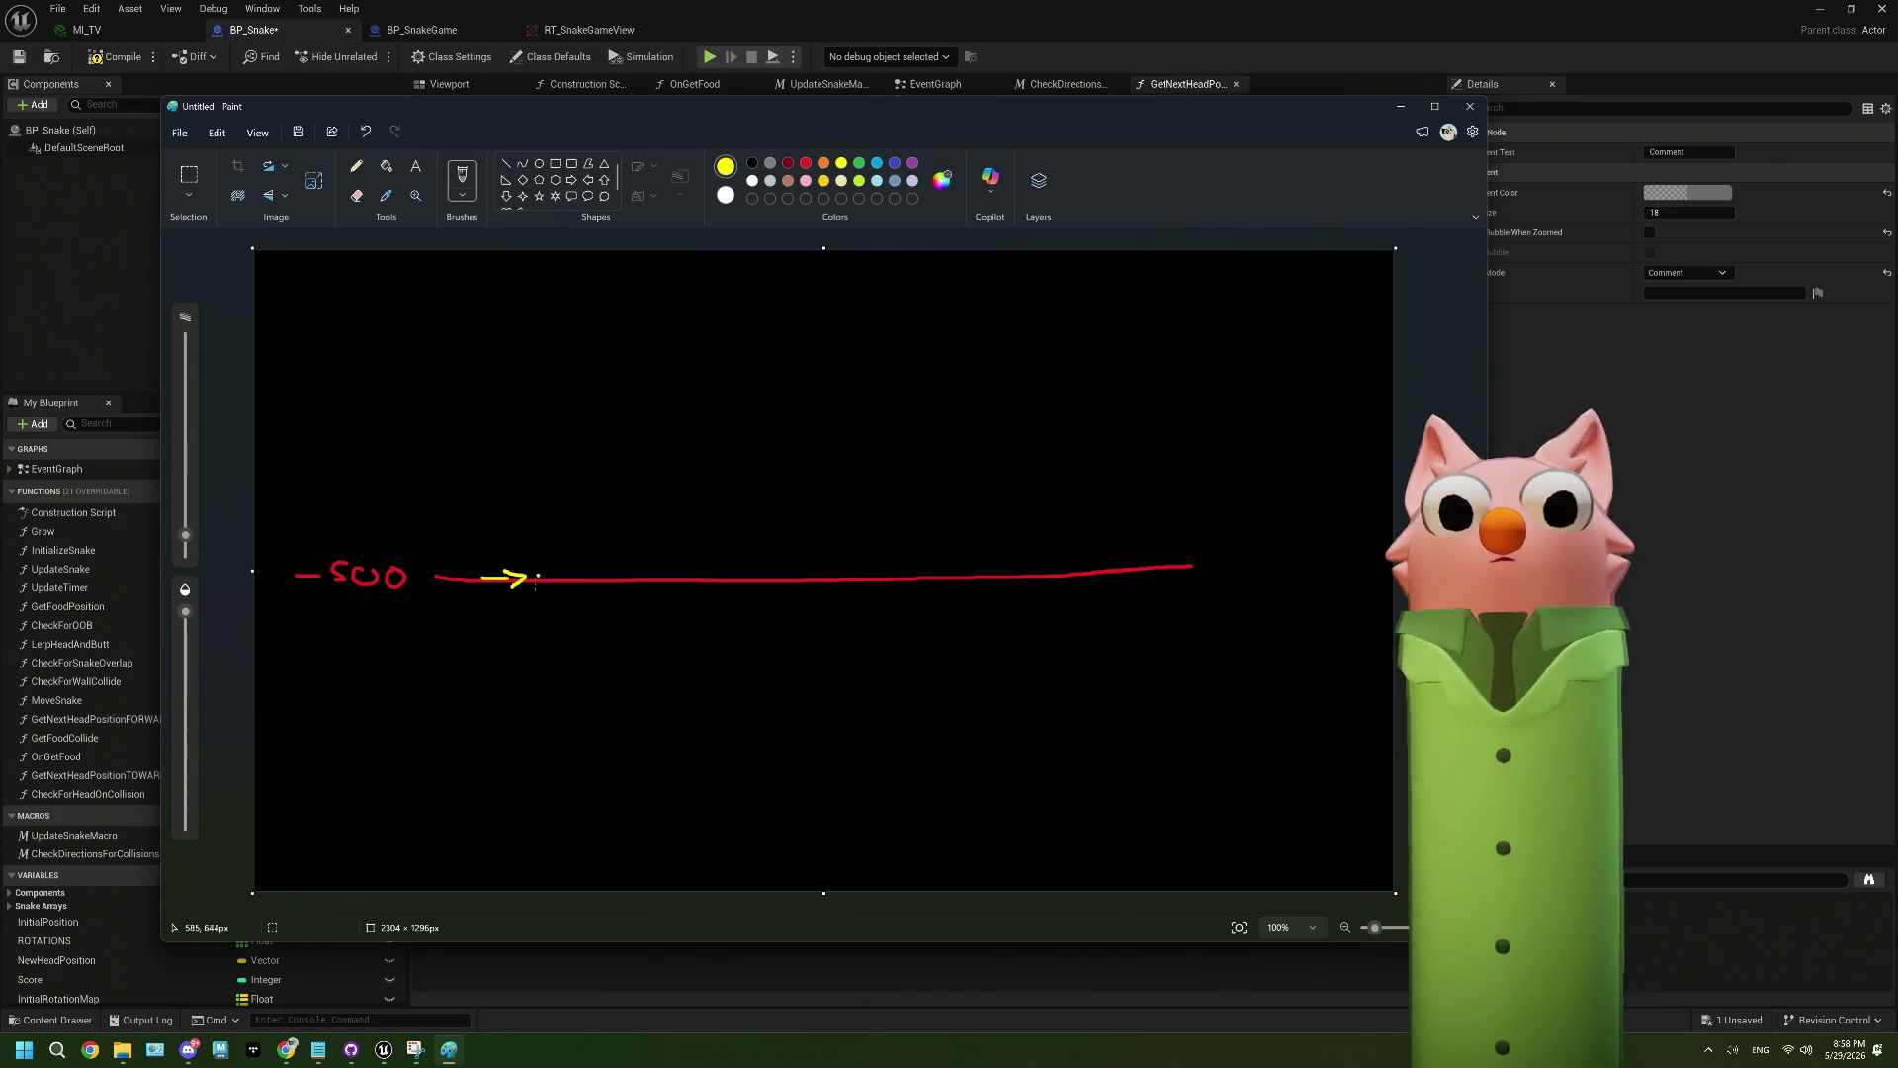
pyautogui.click(877, 164)
pyautogui.moveTo(555, 569)
pyautogui.mouseDown()
pyautogui.moveTo(549, 590)
pyautogui.moveTo(544, 565)
pyautogui.moveTo(573, 576)
pyautogui.mouseUp()
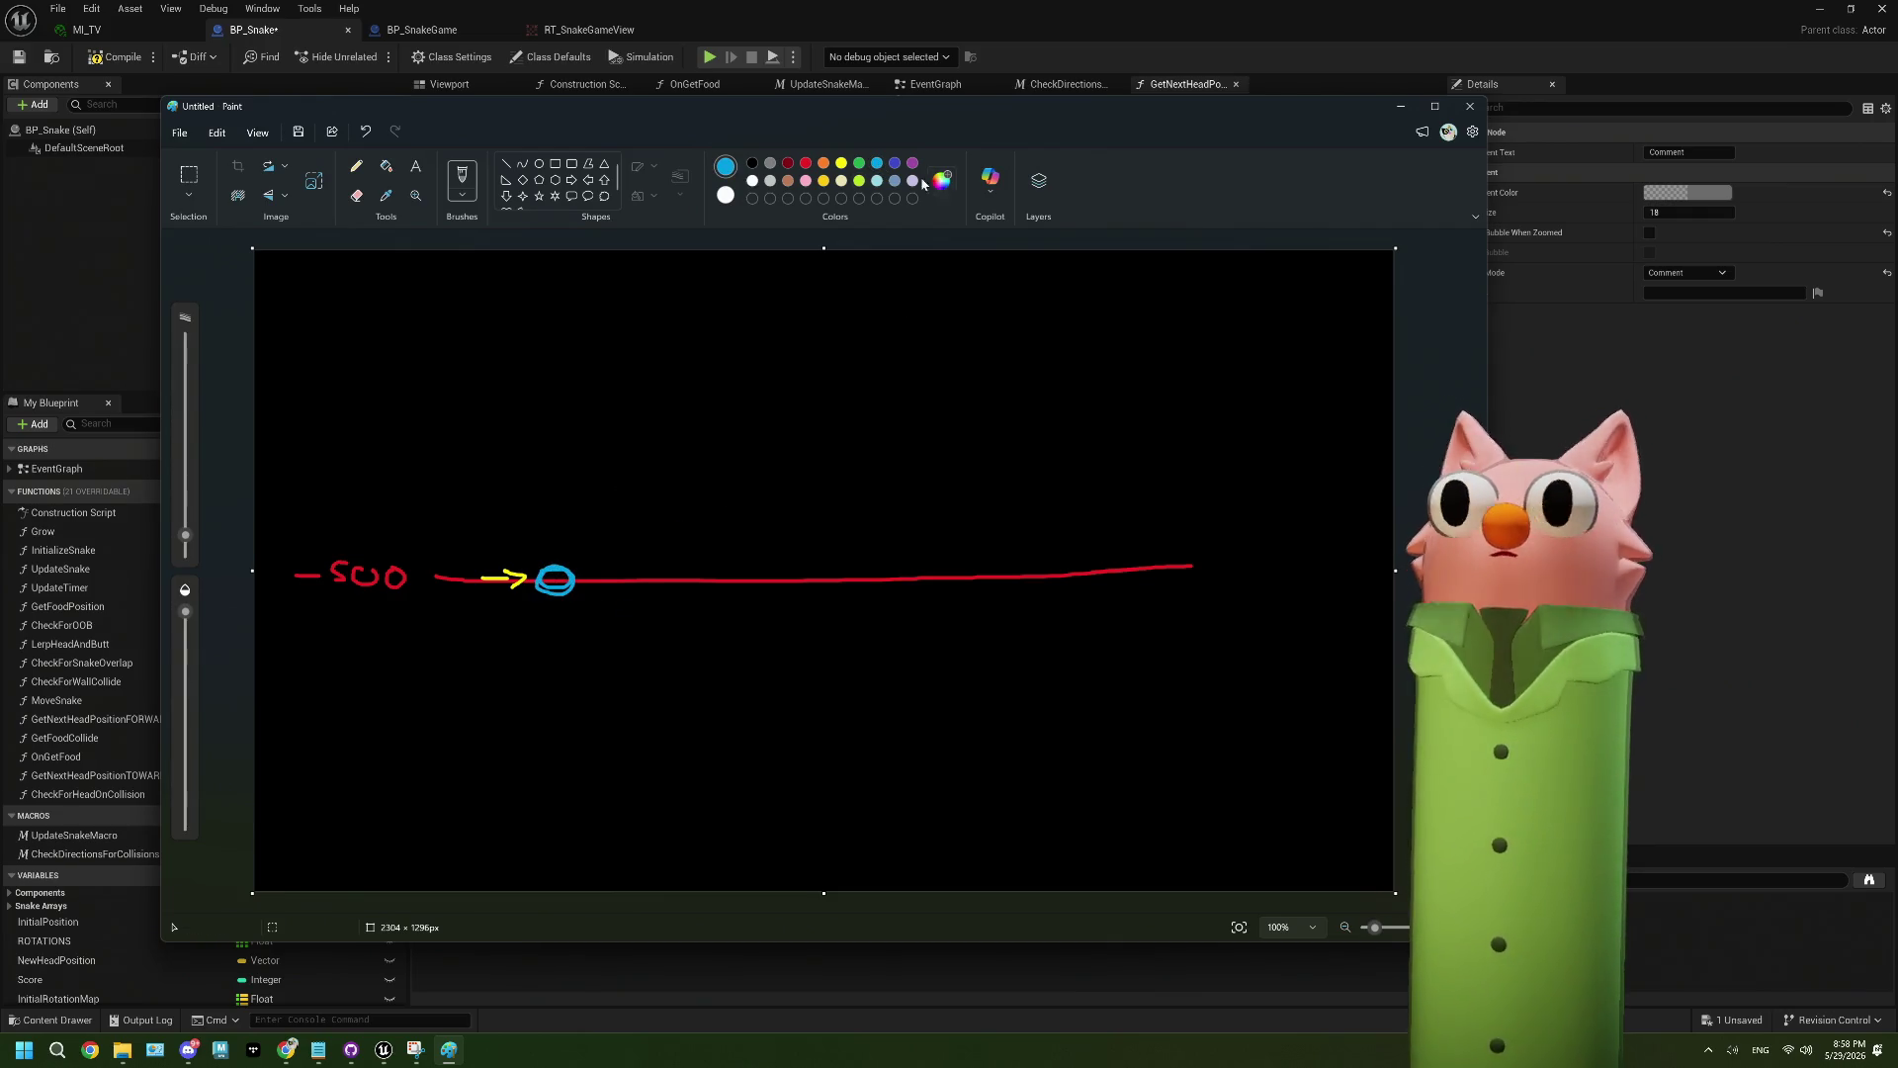
pyautogui.click(842, 163)
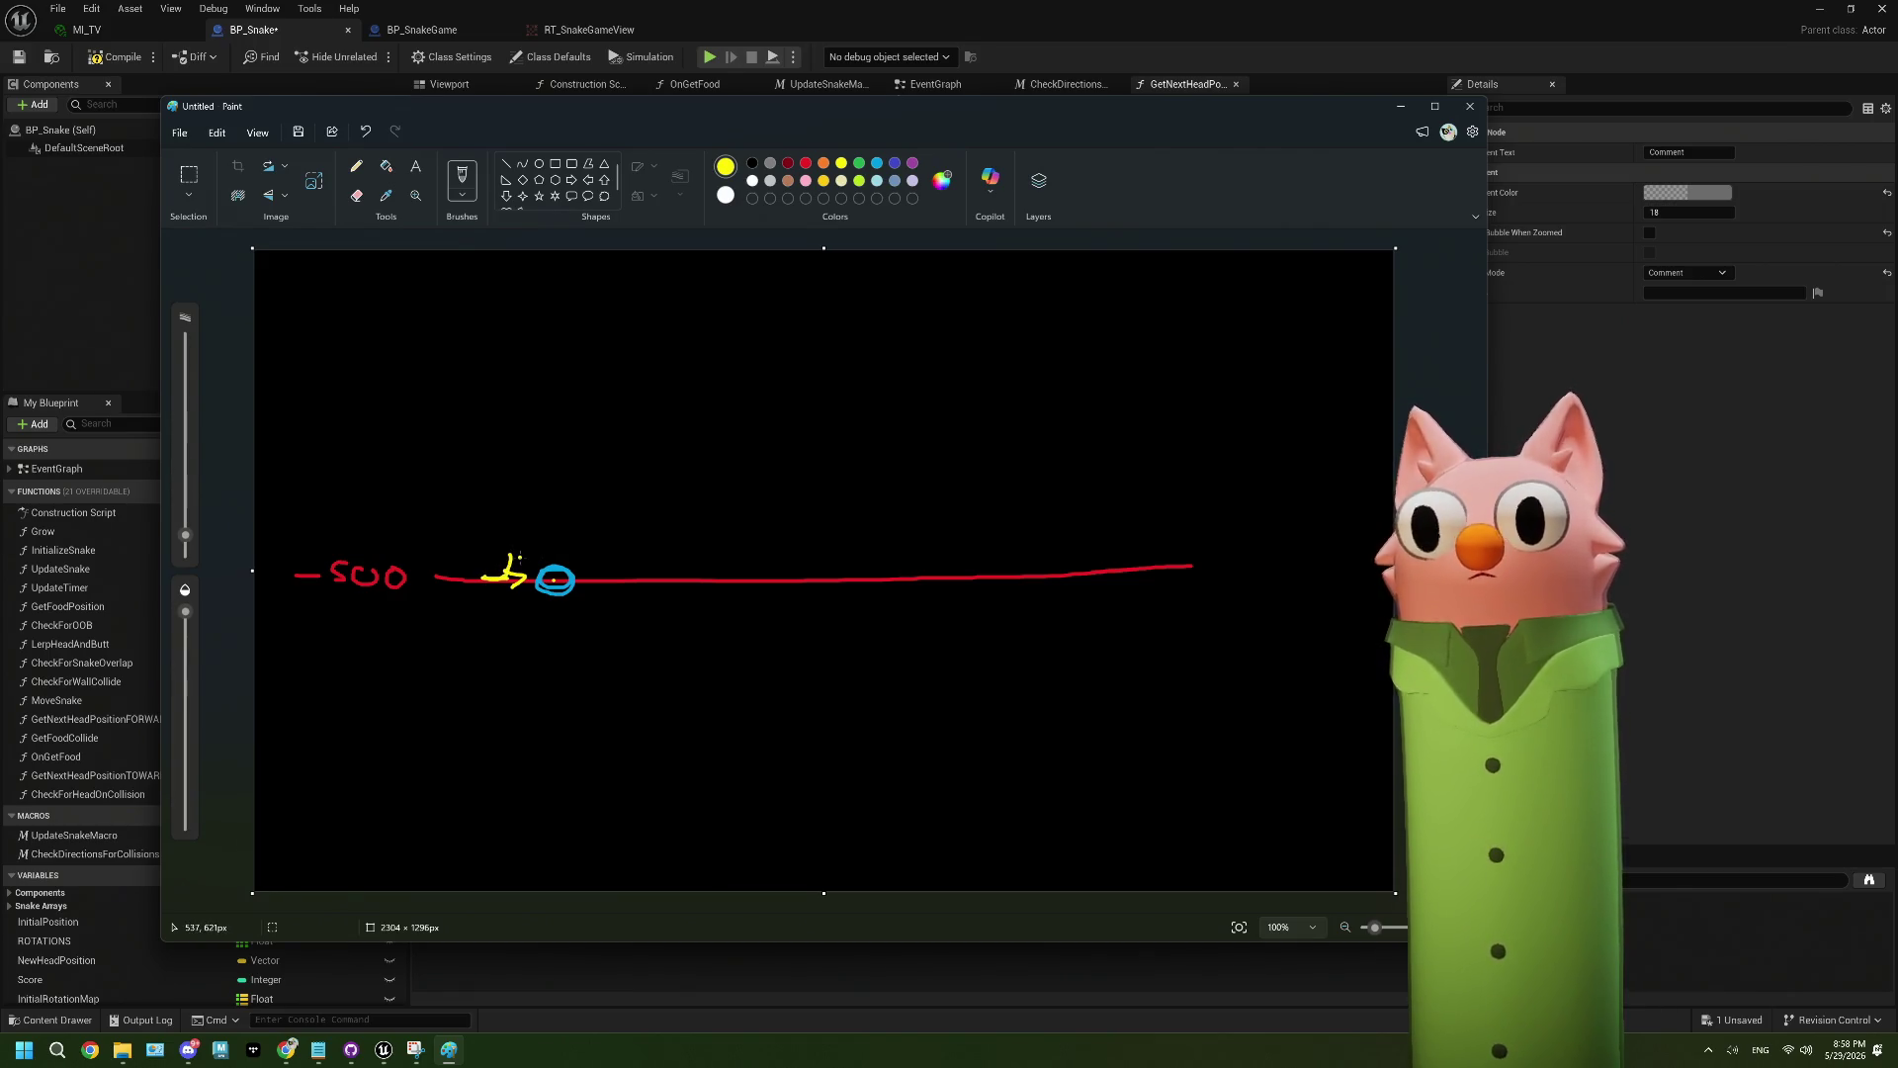
pyautogui.hotkey('ctrl', 'z')
# - Add a purple upward arrow and a yellow curved arrow over the blue circle
pyautogui.click(913, 162)
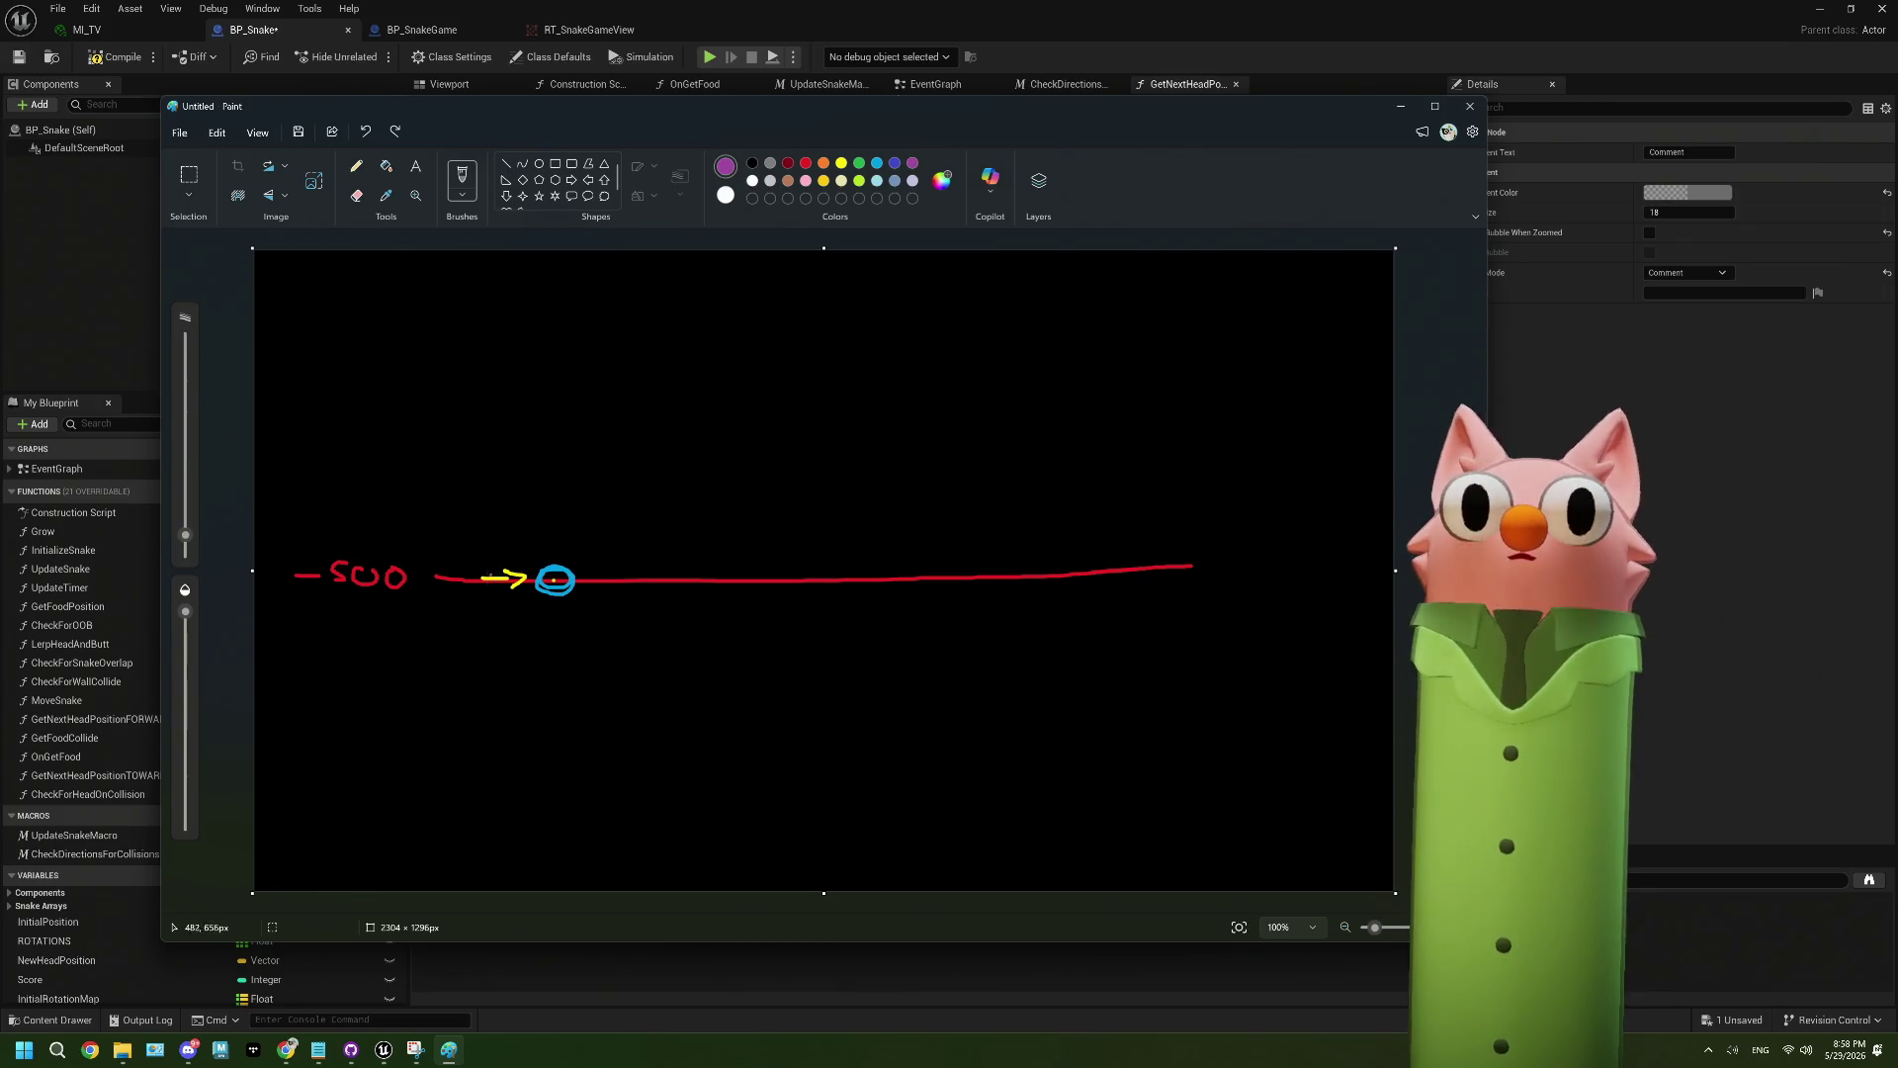
pyautogui.moveTo(484, 578)
pyautogui.mouseDown()
pyautogui.moveTo(510, 540)
pyautogui.moveTo(524, 562)
pyautogui.mouseUp()
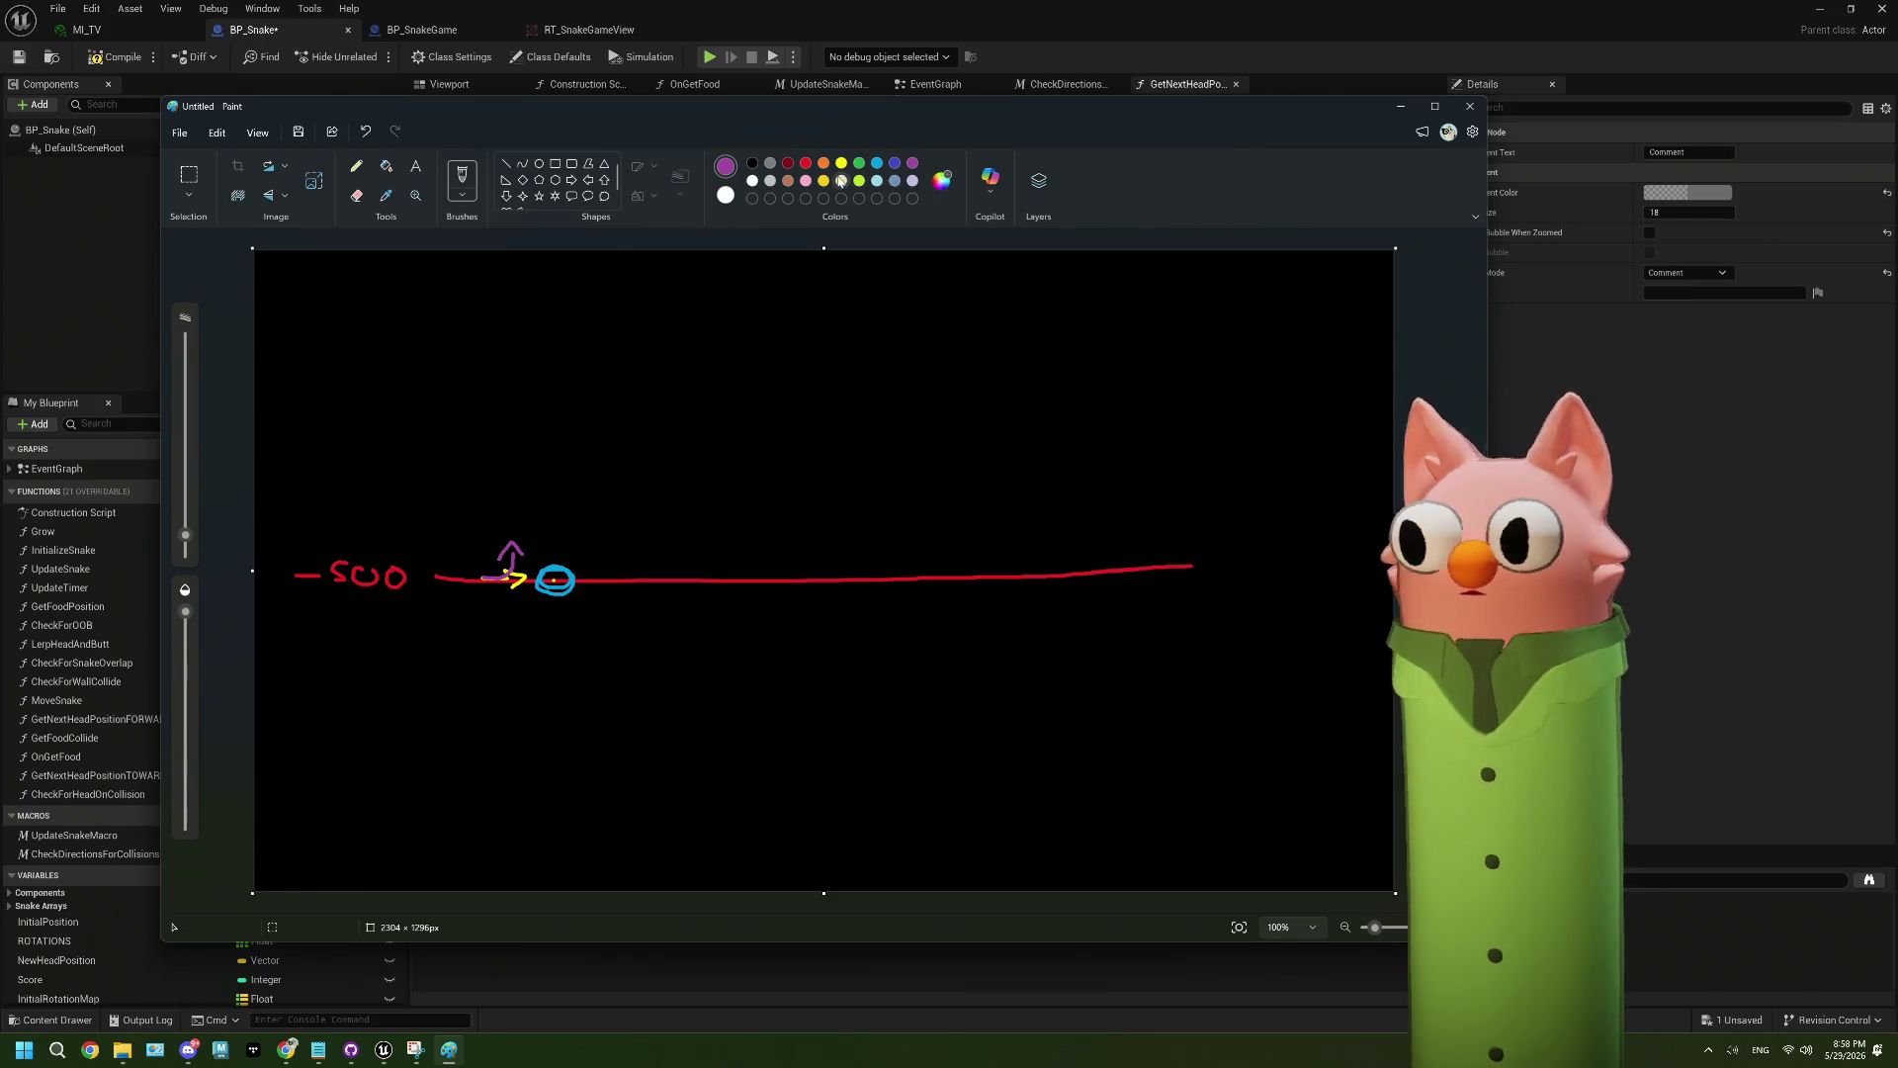
pyautogui.click(841, 163)
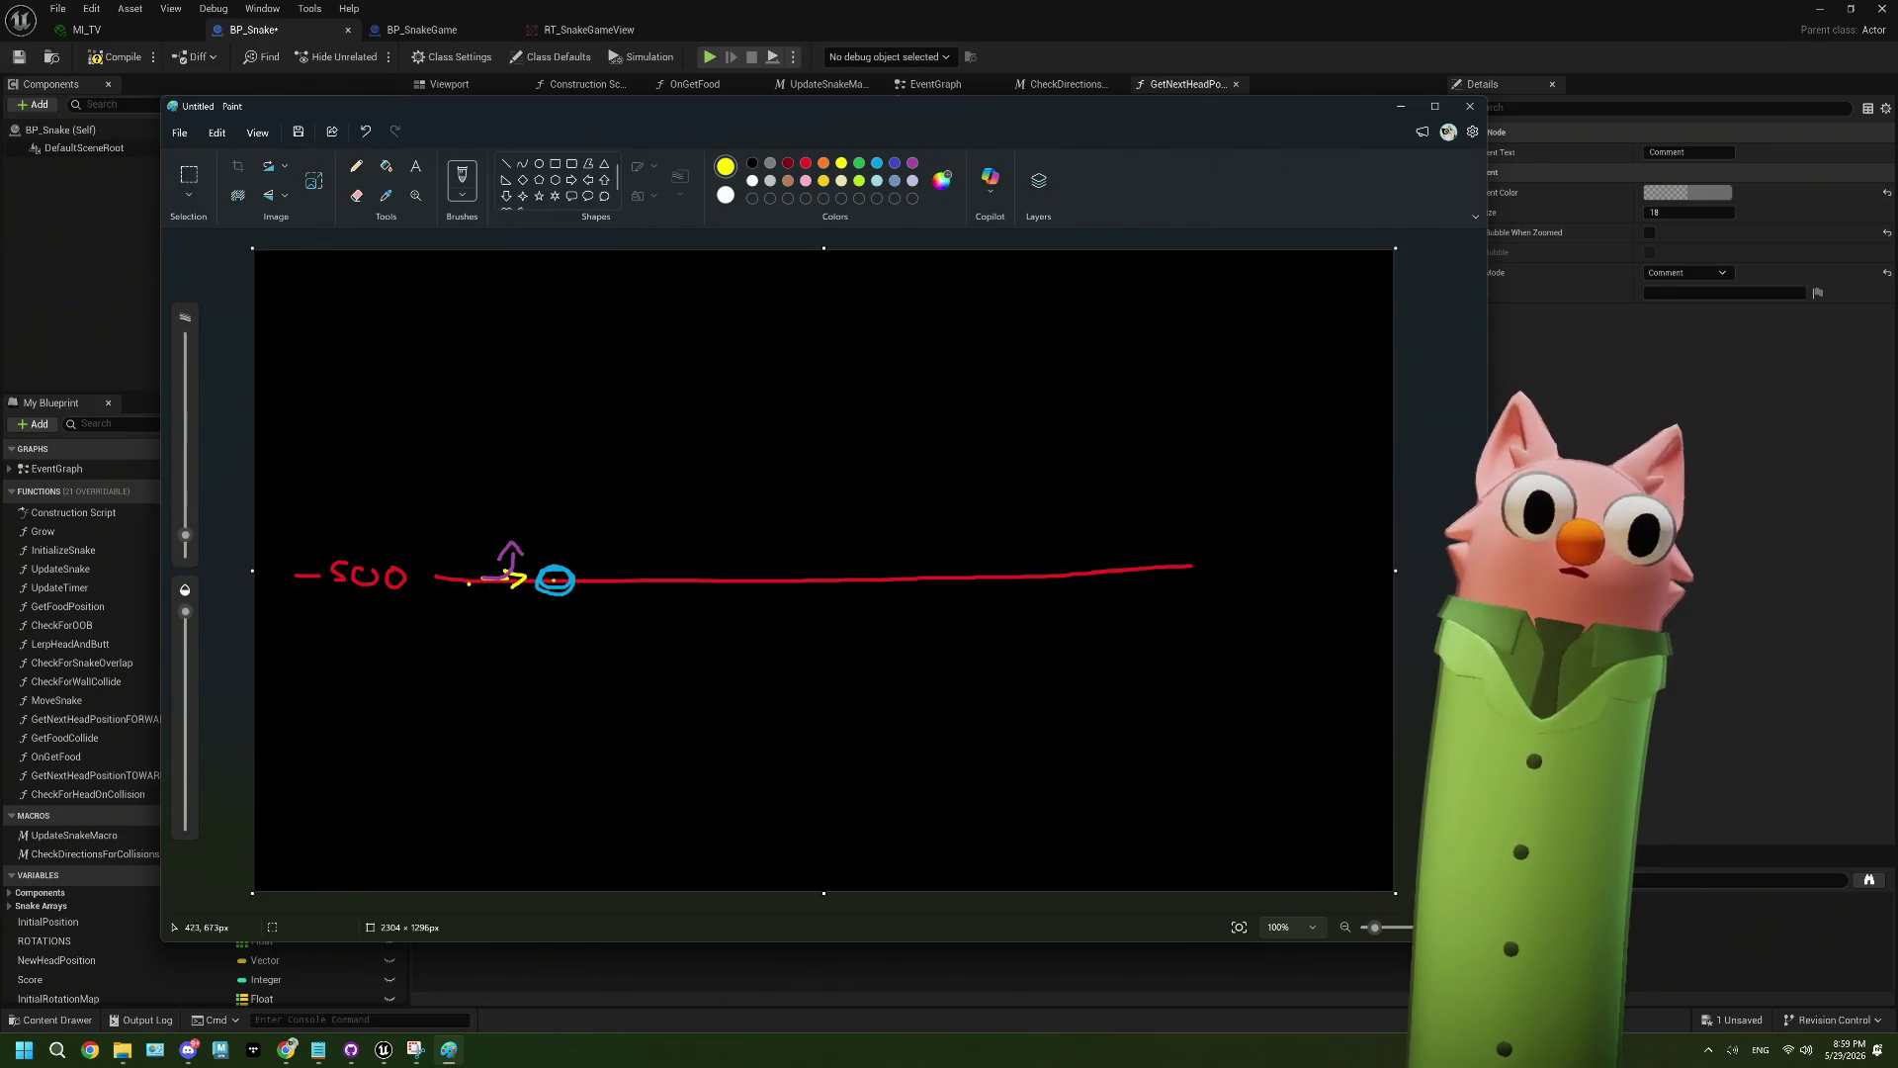
pyautogui.click(824, 164)
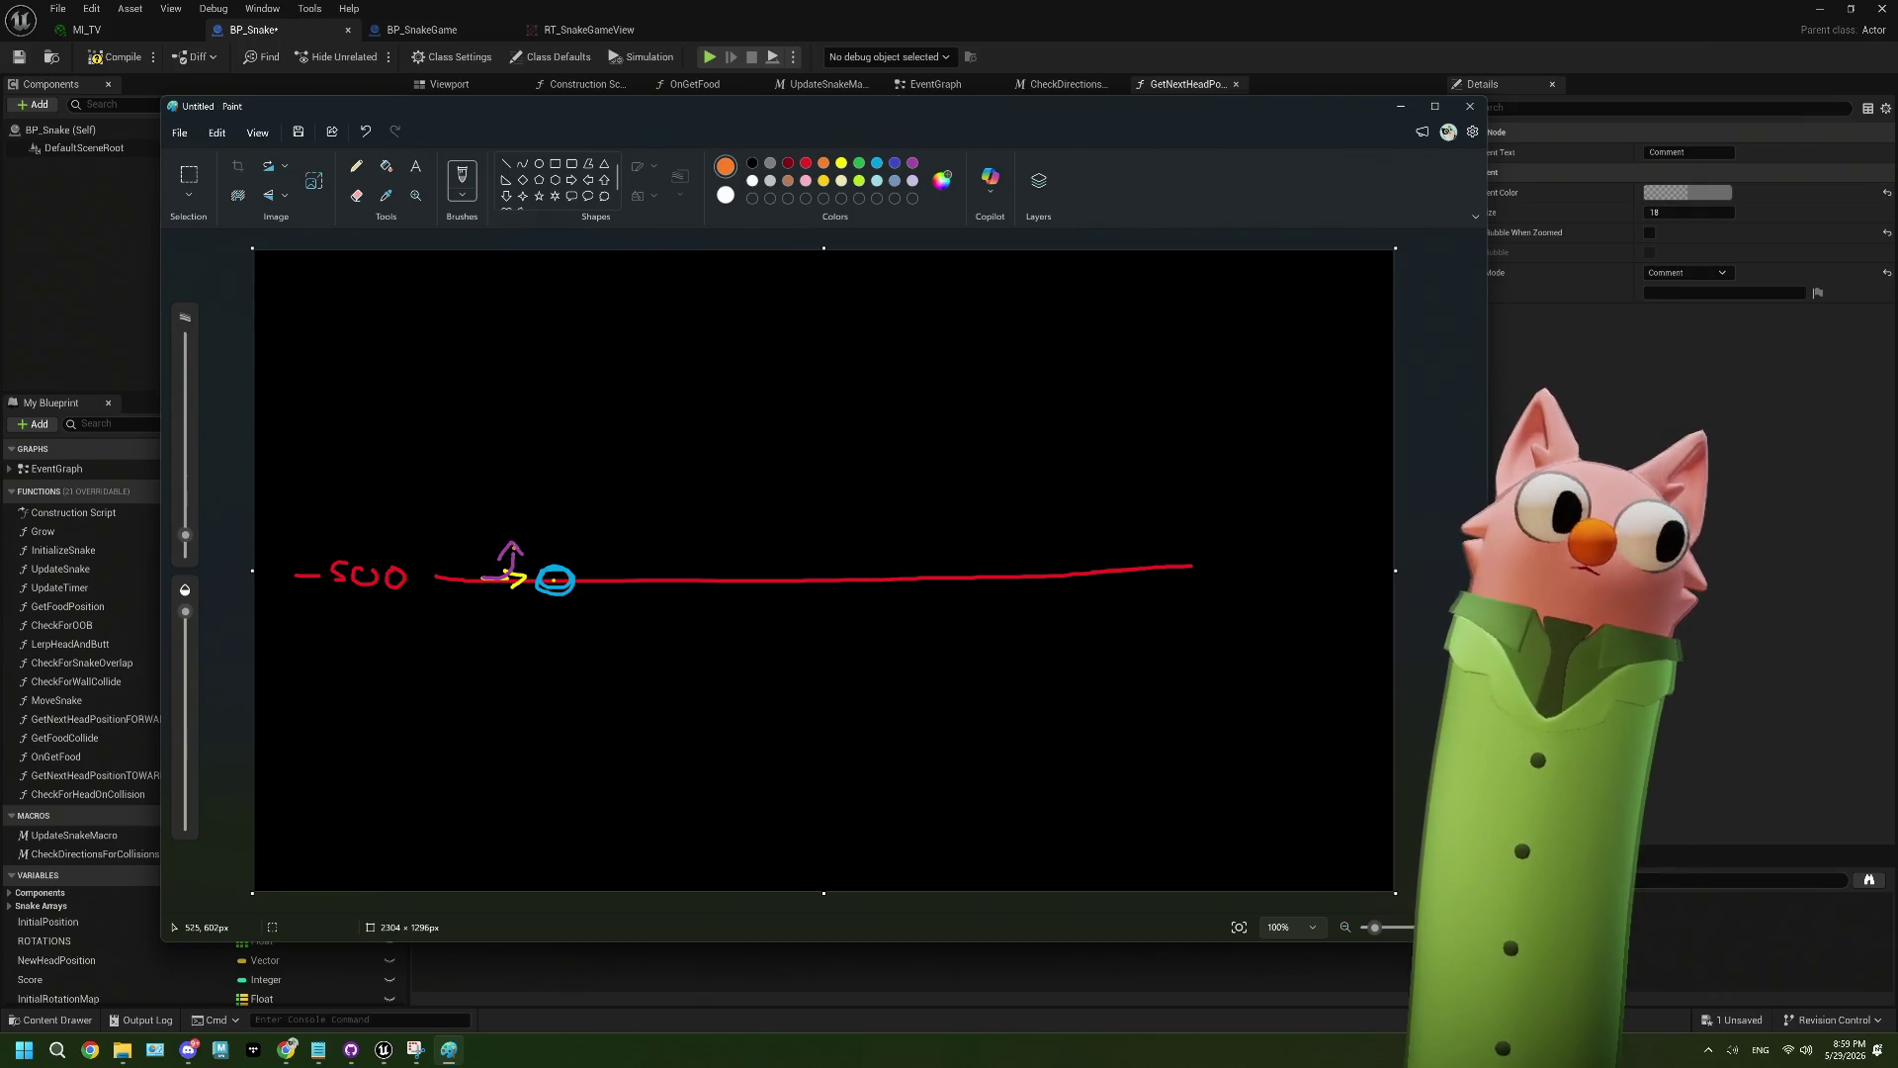
pyautogui.moveTo(513, 543)
pyautogui.mouseDown()
pyautogui.moveTo(512, 613)
pyautogui.moveTo(524, 598)
pyautogui.mouseUp()
pyautogui.hotkey('ctrl', 'z')
pyautogui.hotkey('ctrl', 'z')
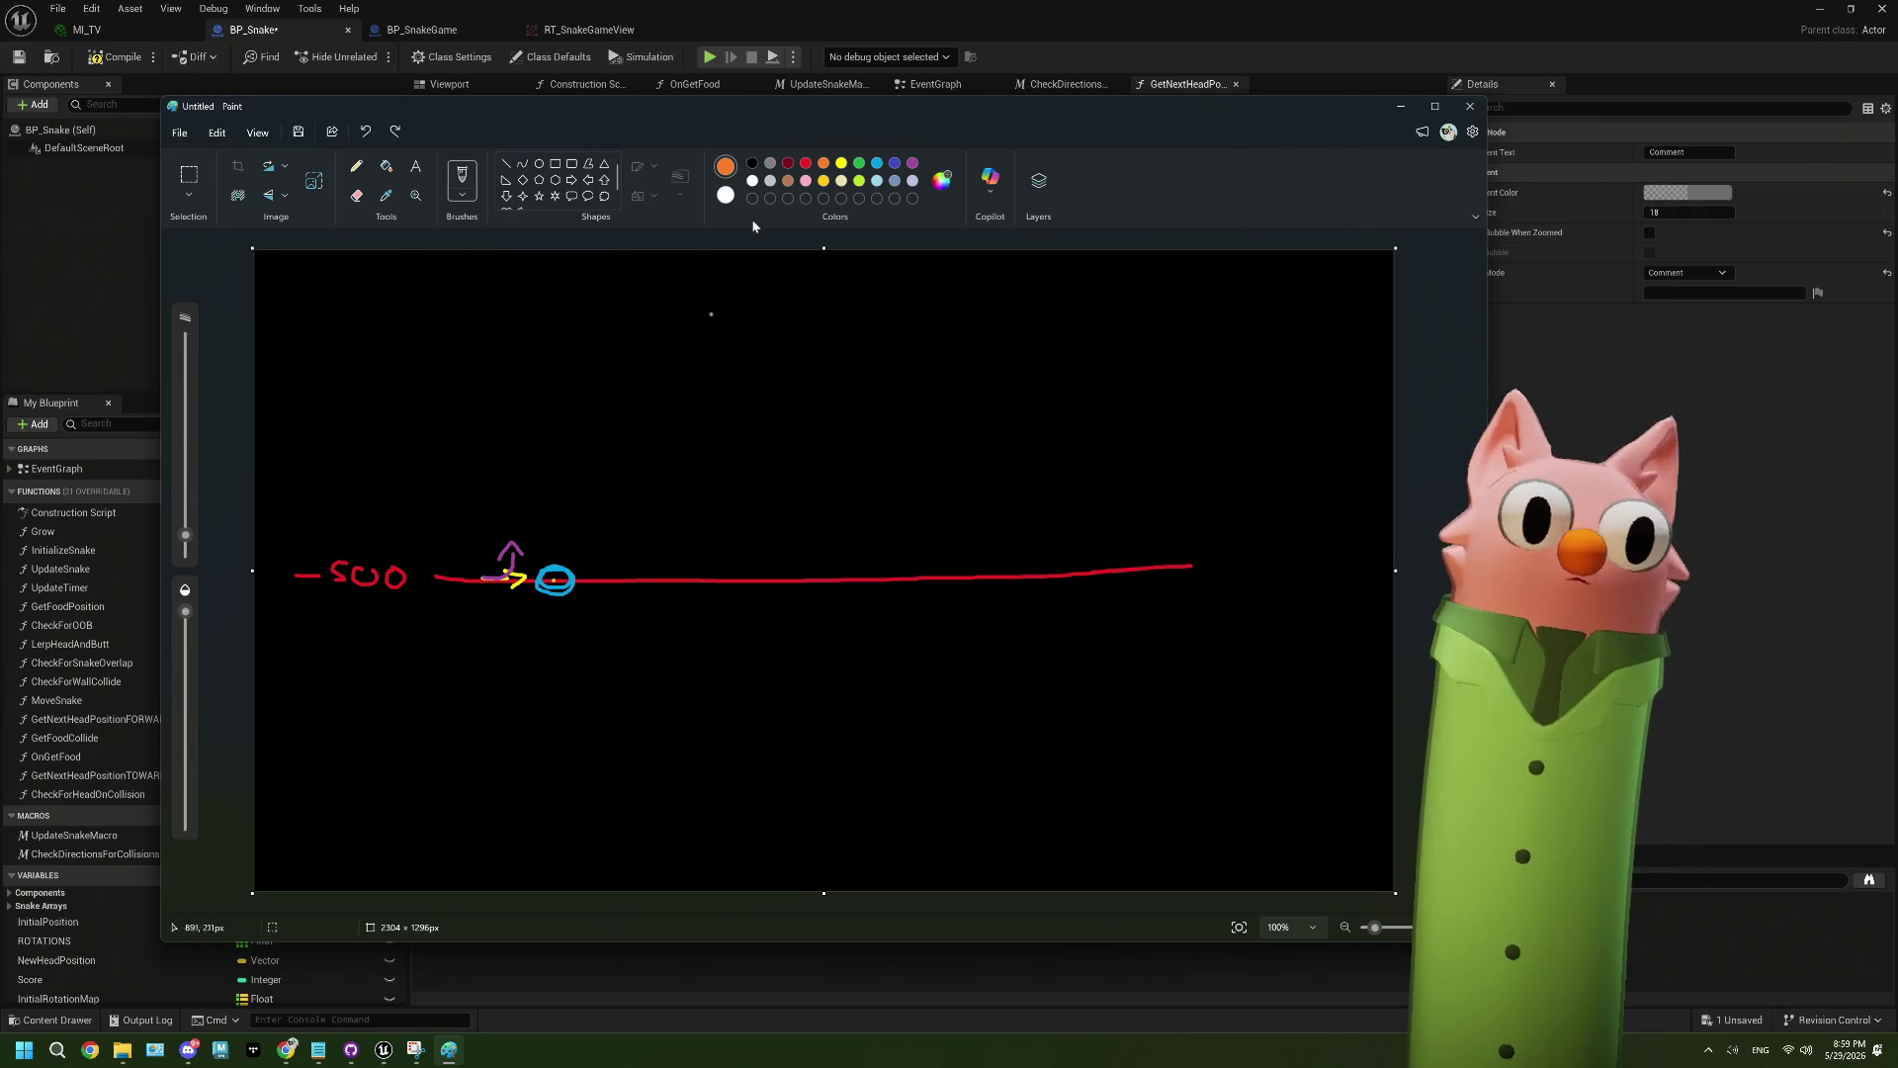
pyautogui.click(841, 165)
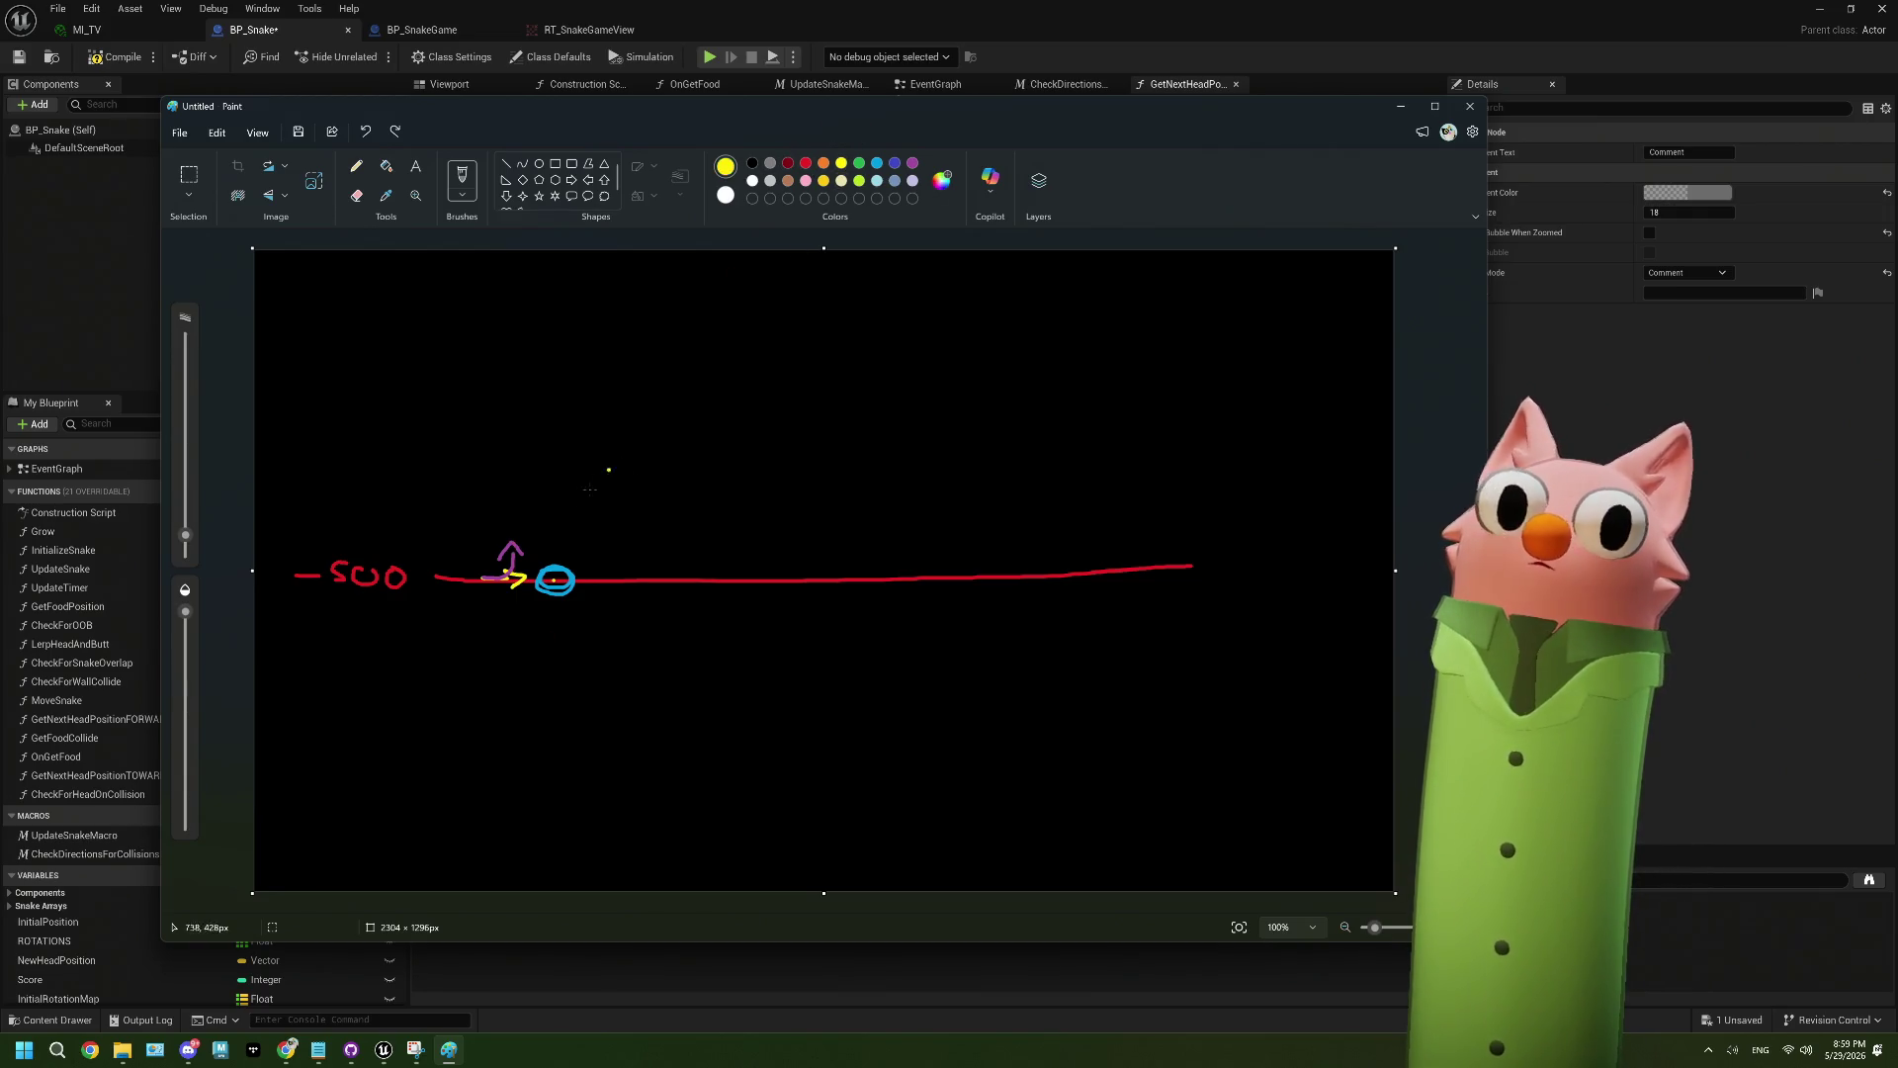
pyautogui.moveTo(516, 551); pyautogui.dragTo(561, 546)
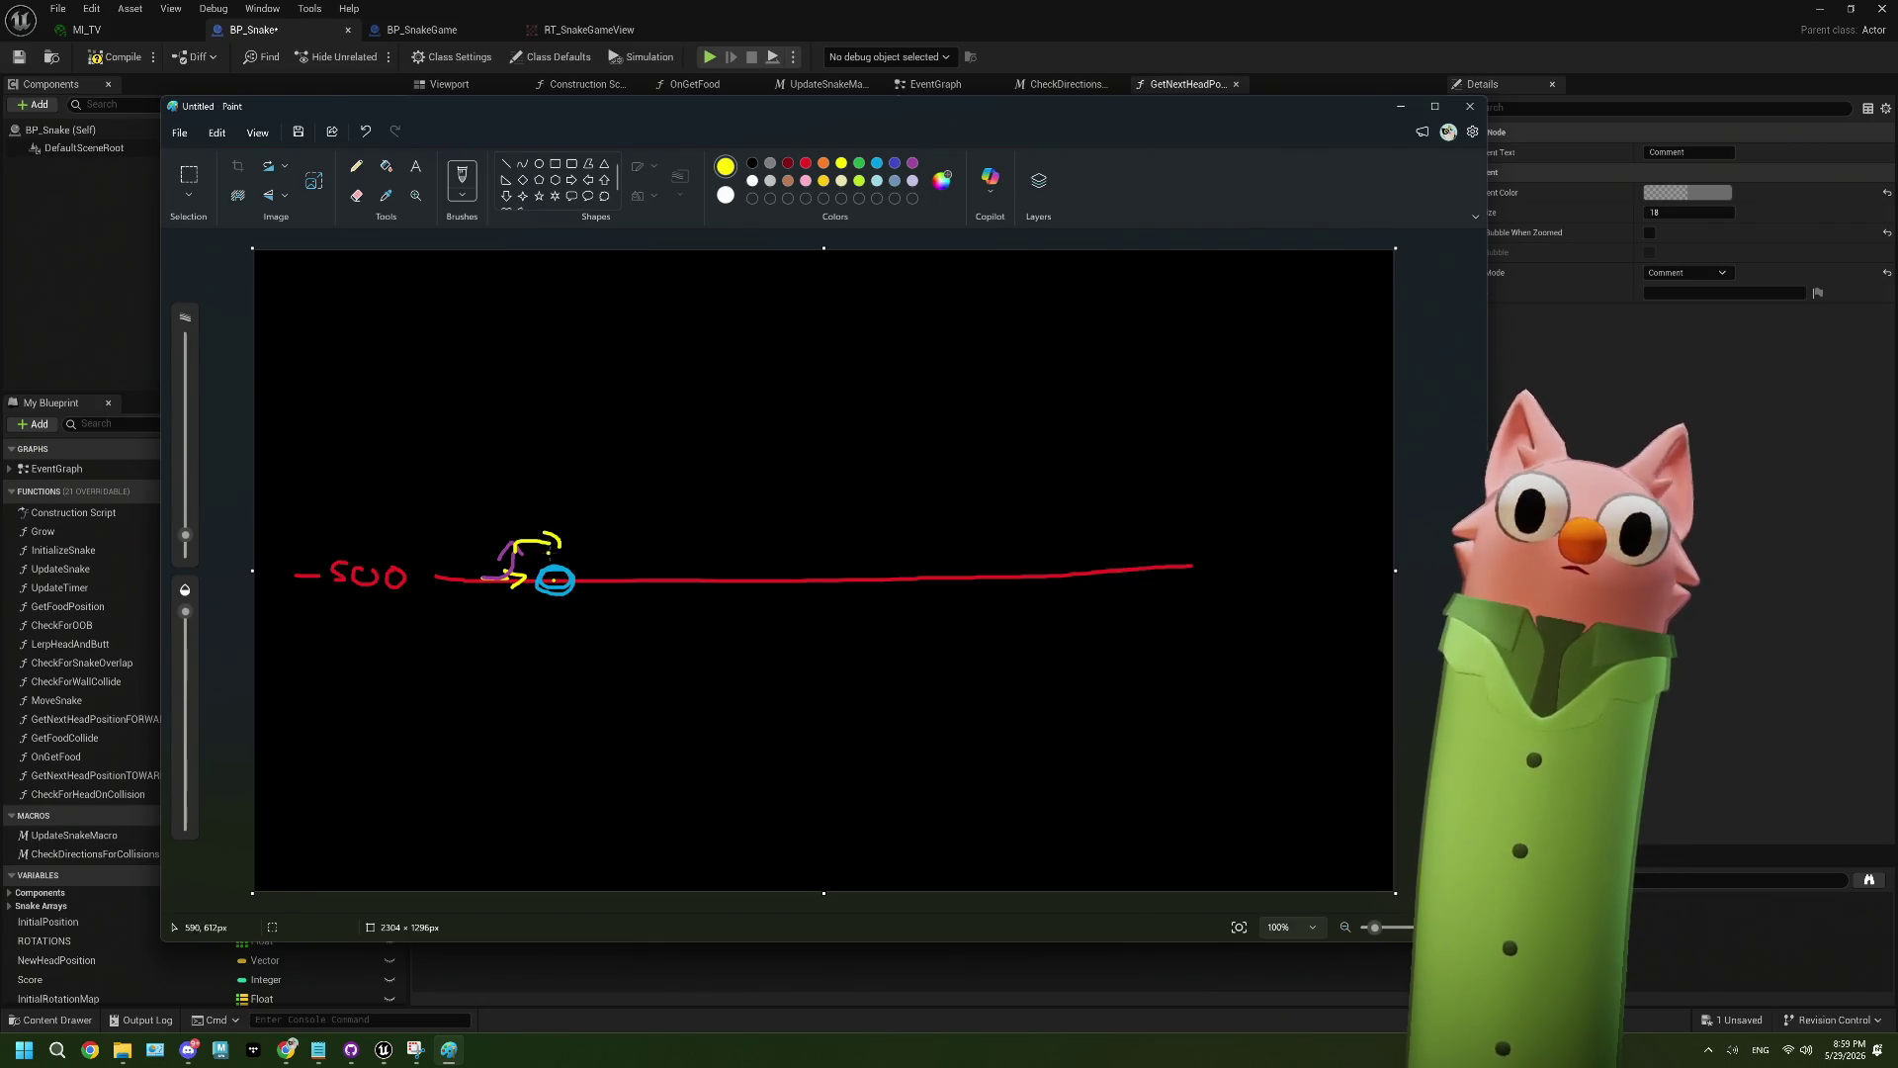
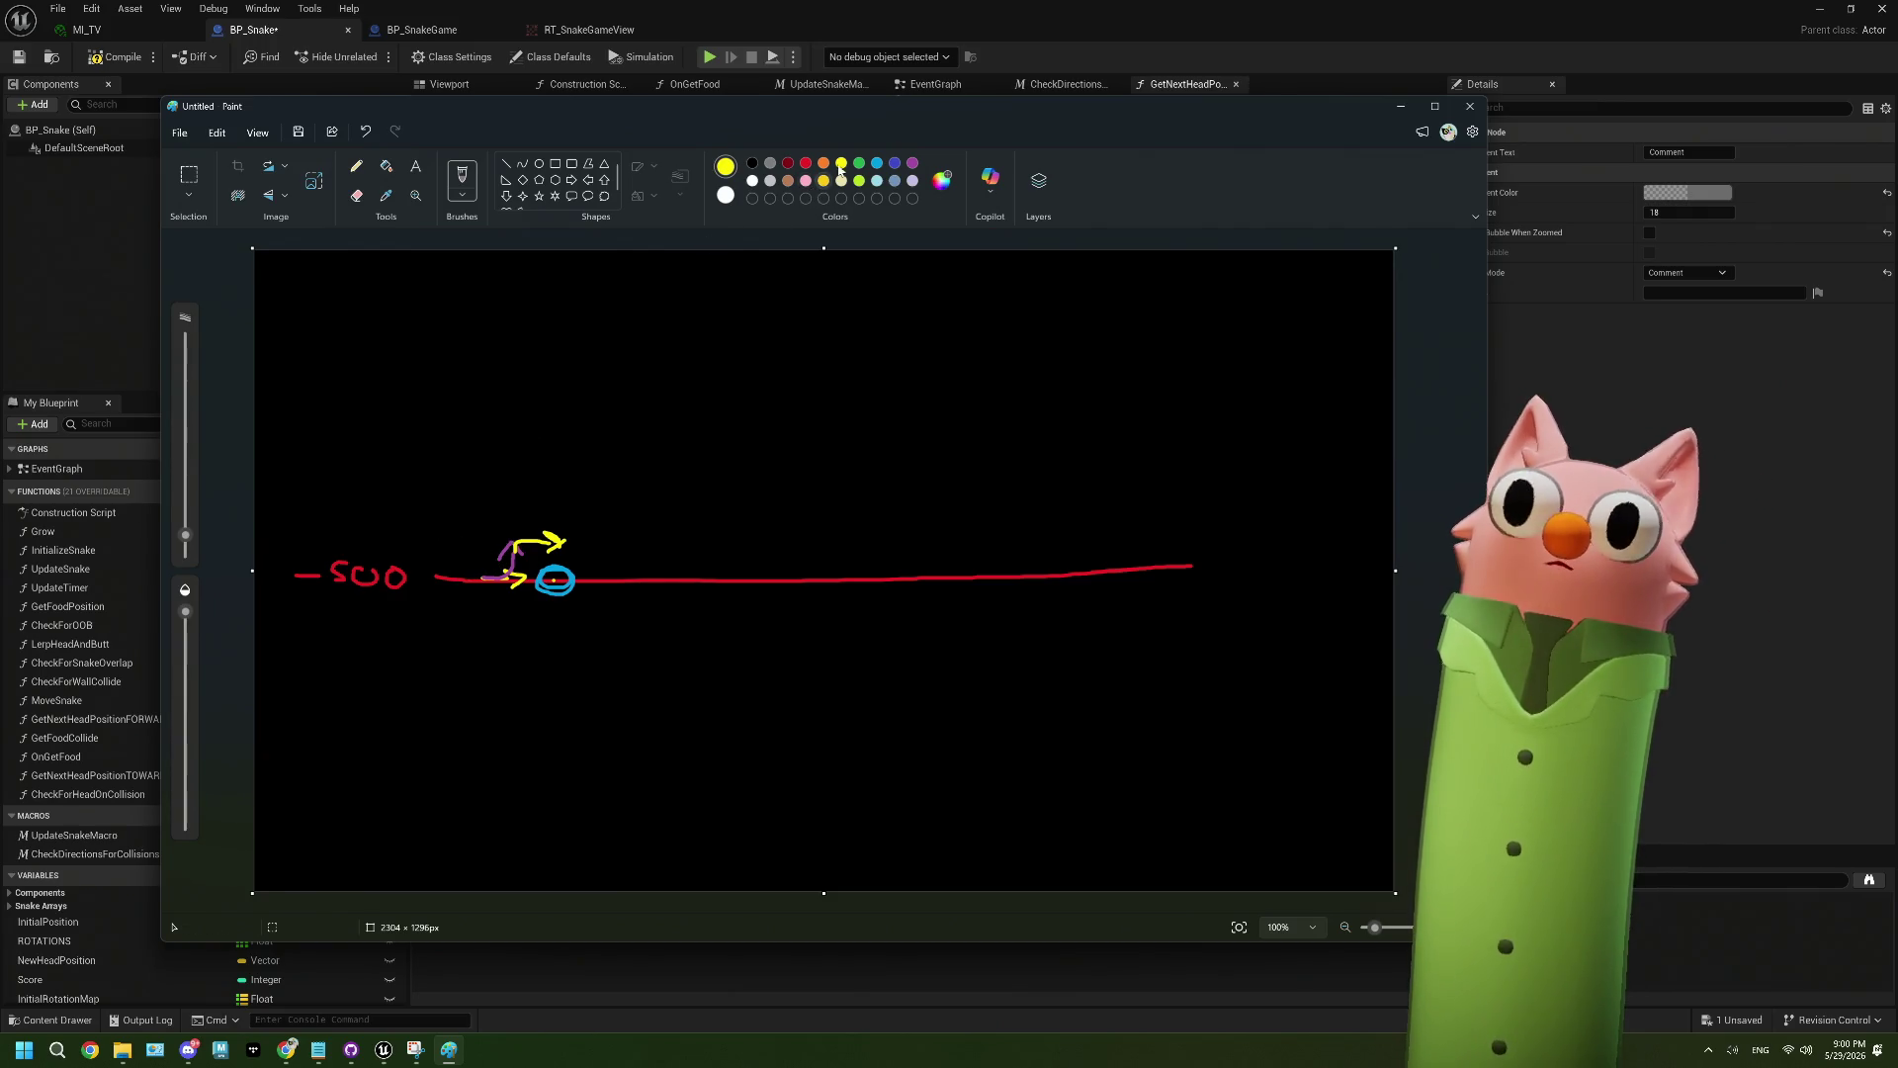
# - Draw a small purple value note above the arrows in Paint, then return to Unreal
pyautogui.click(911, 163)
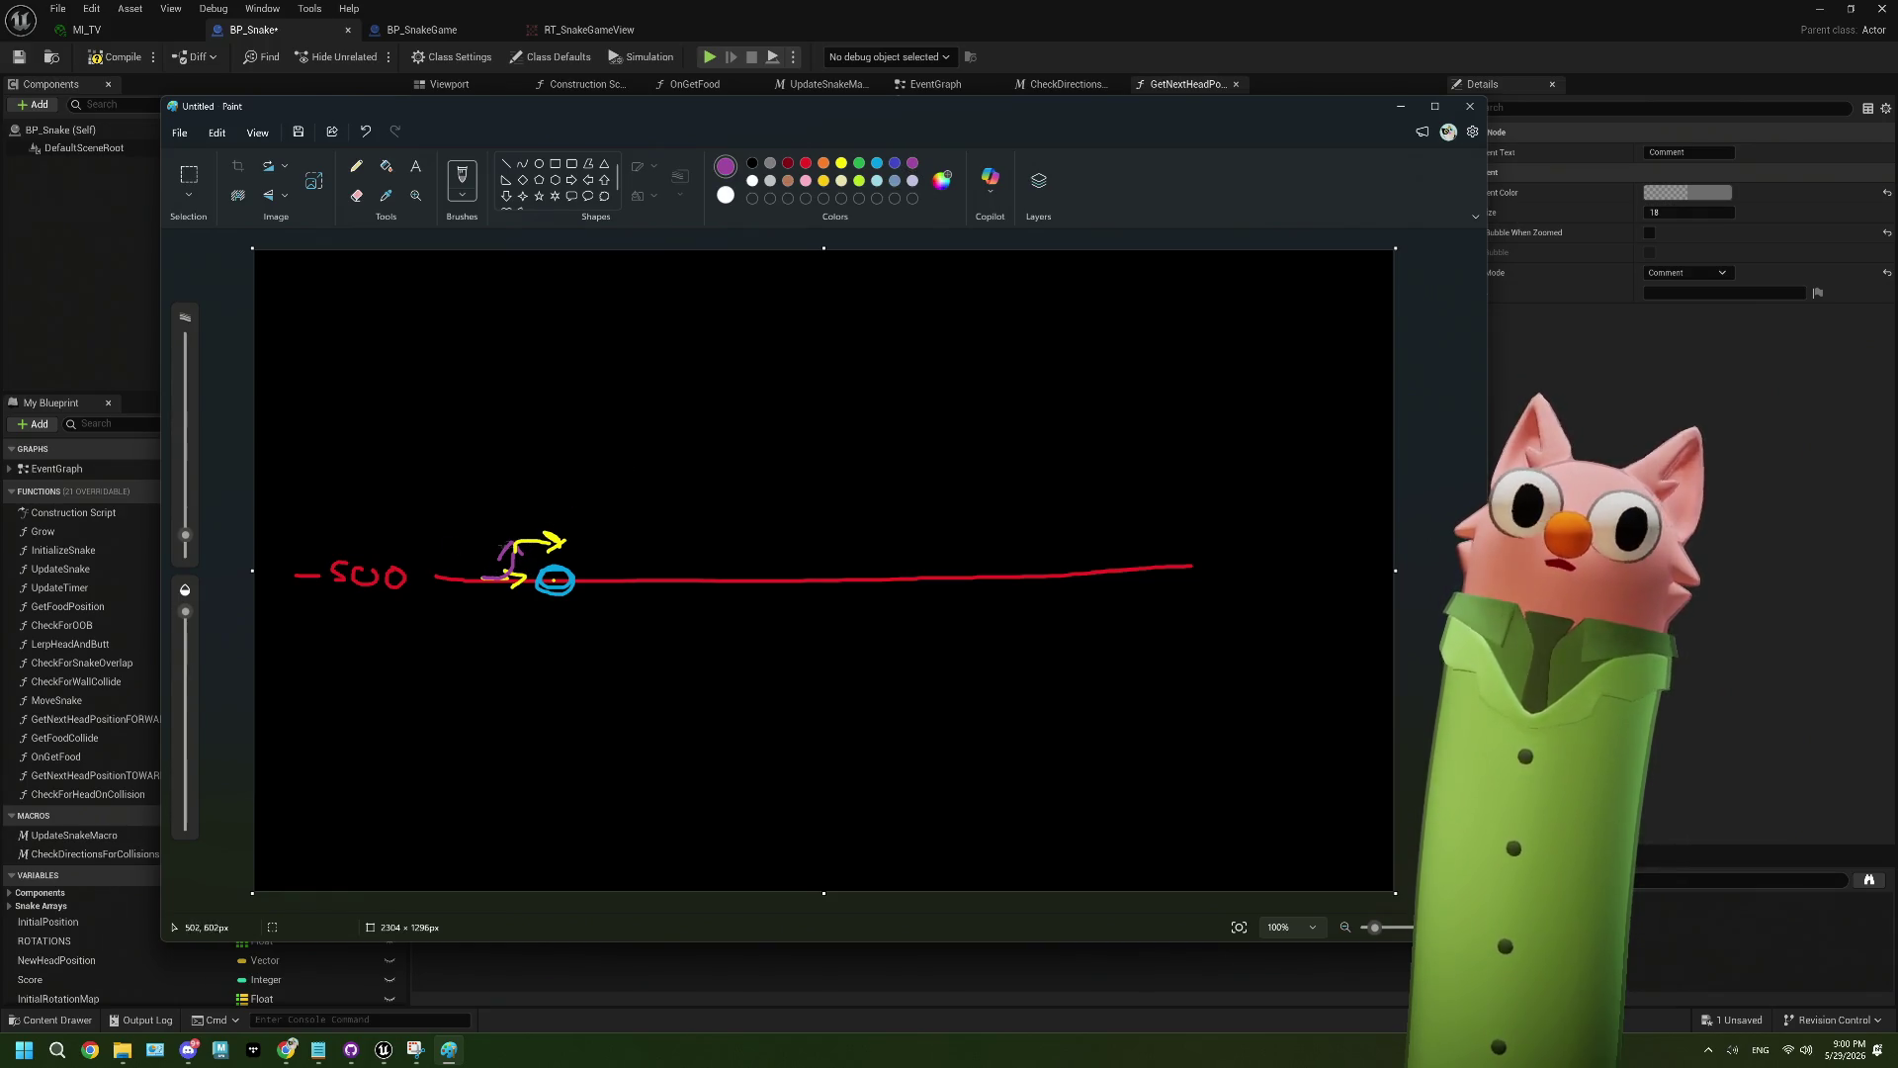
pyautogui.moveTo(436, 523); pyautogui.dragTo(487, 530)
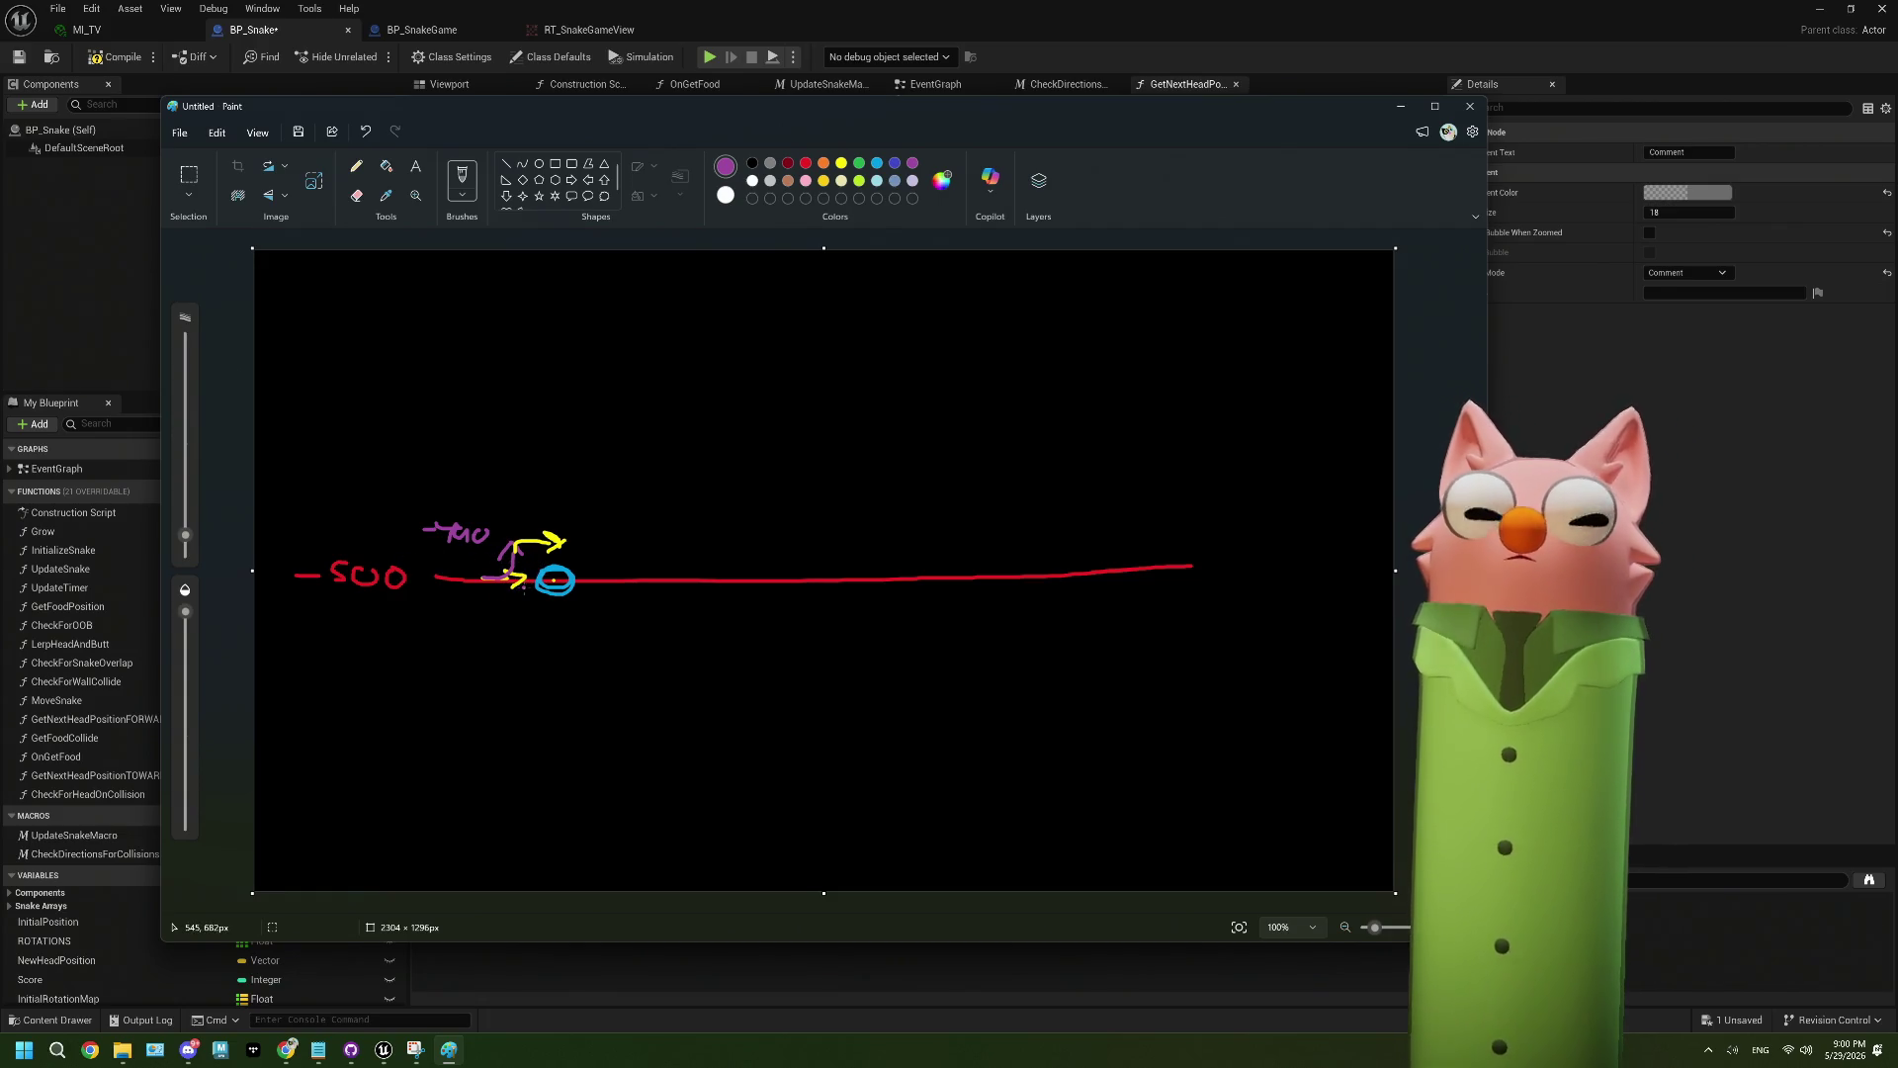
pyautogui.hotkey('alt', 'Tab')
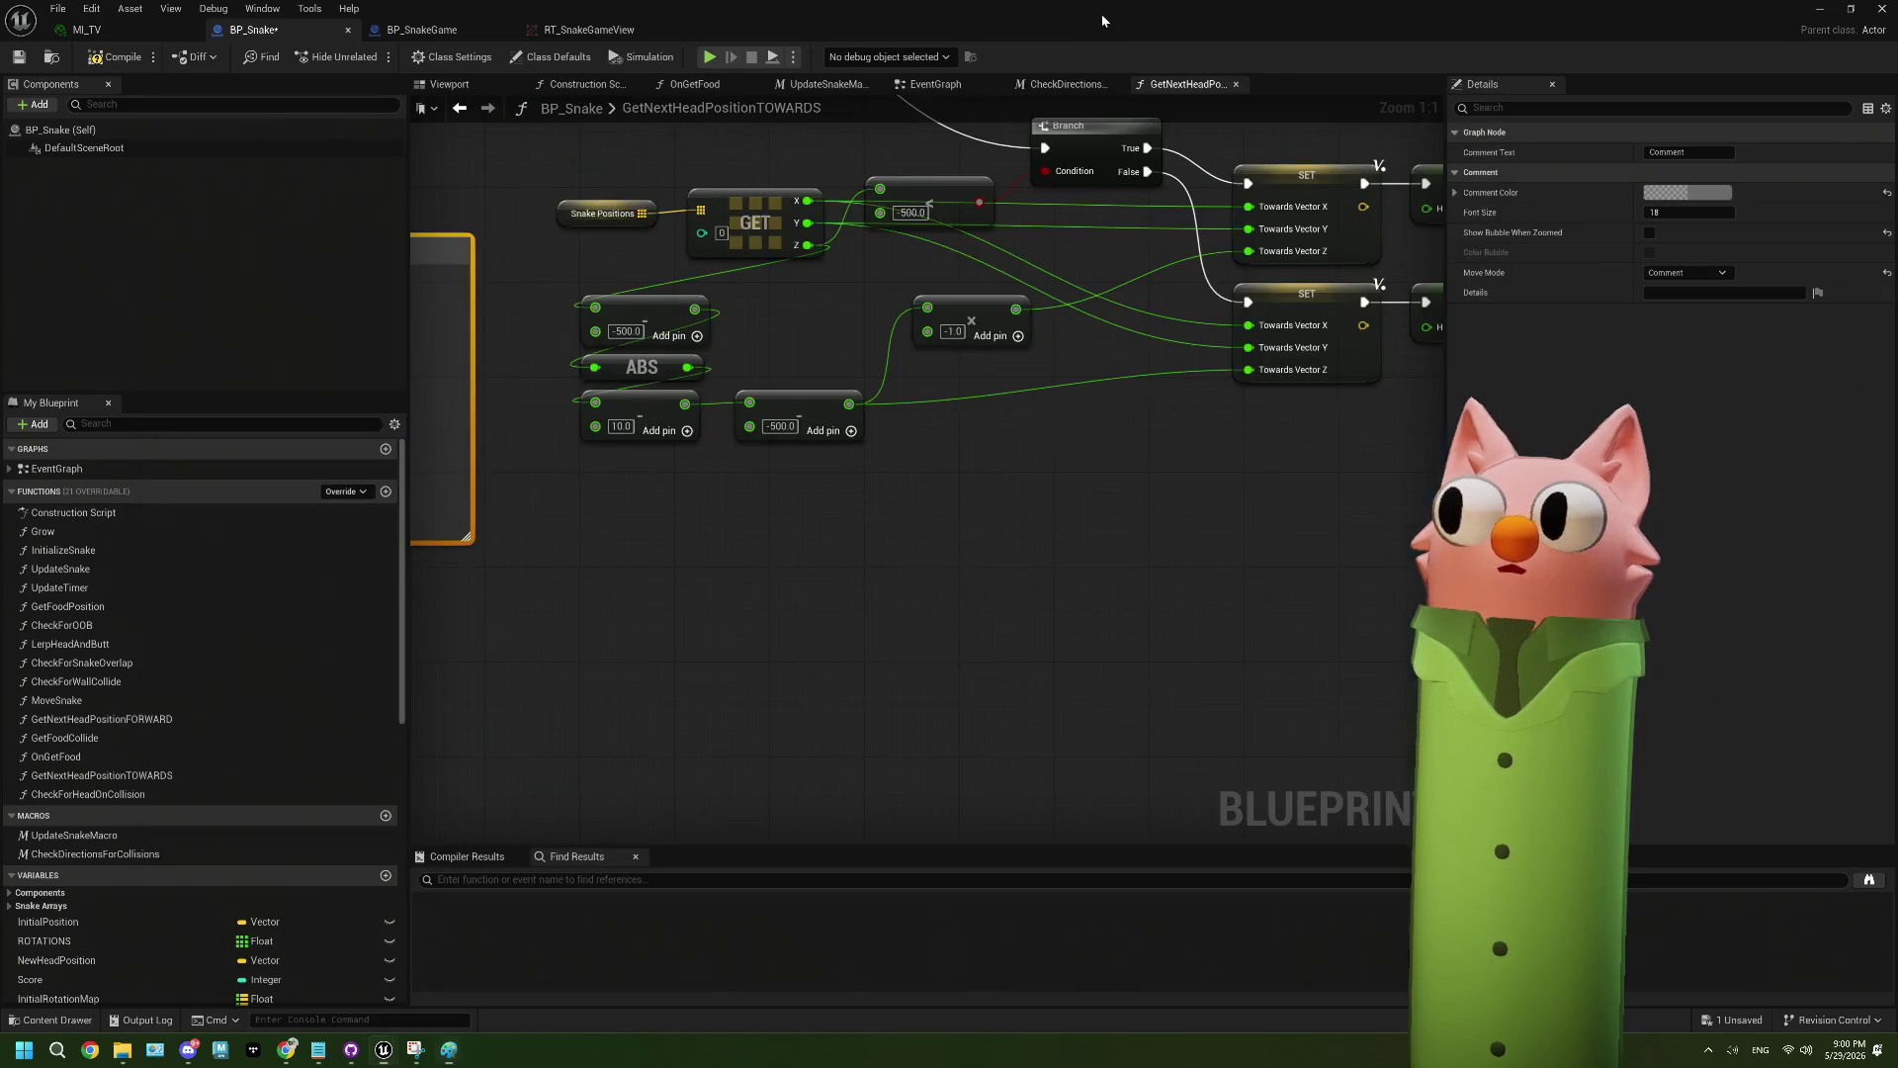
# - Delete the empty comment box from the GetNextHeadPositionTOWARDS graph
pyautogui.press('Home')
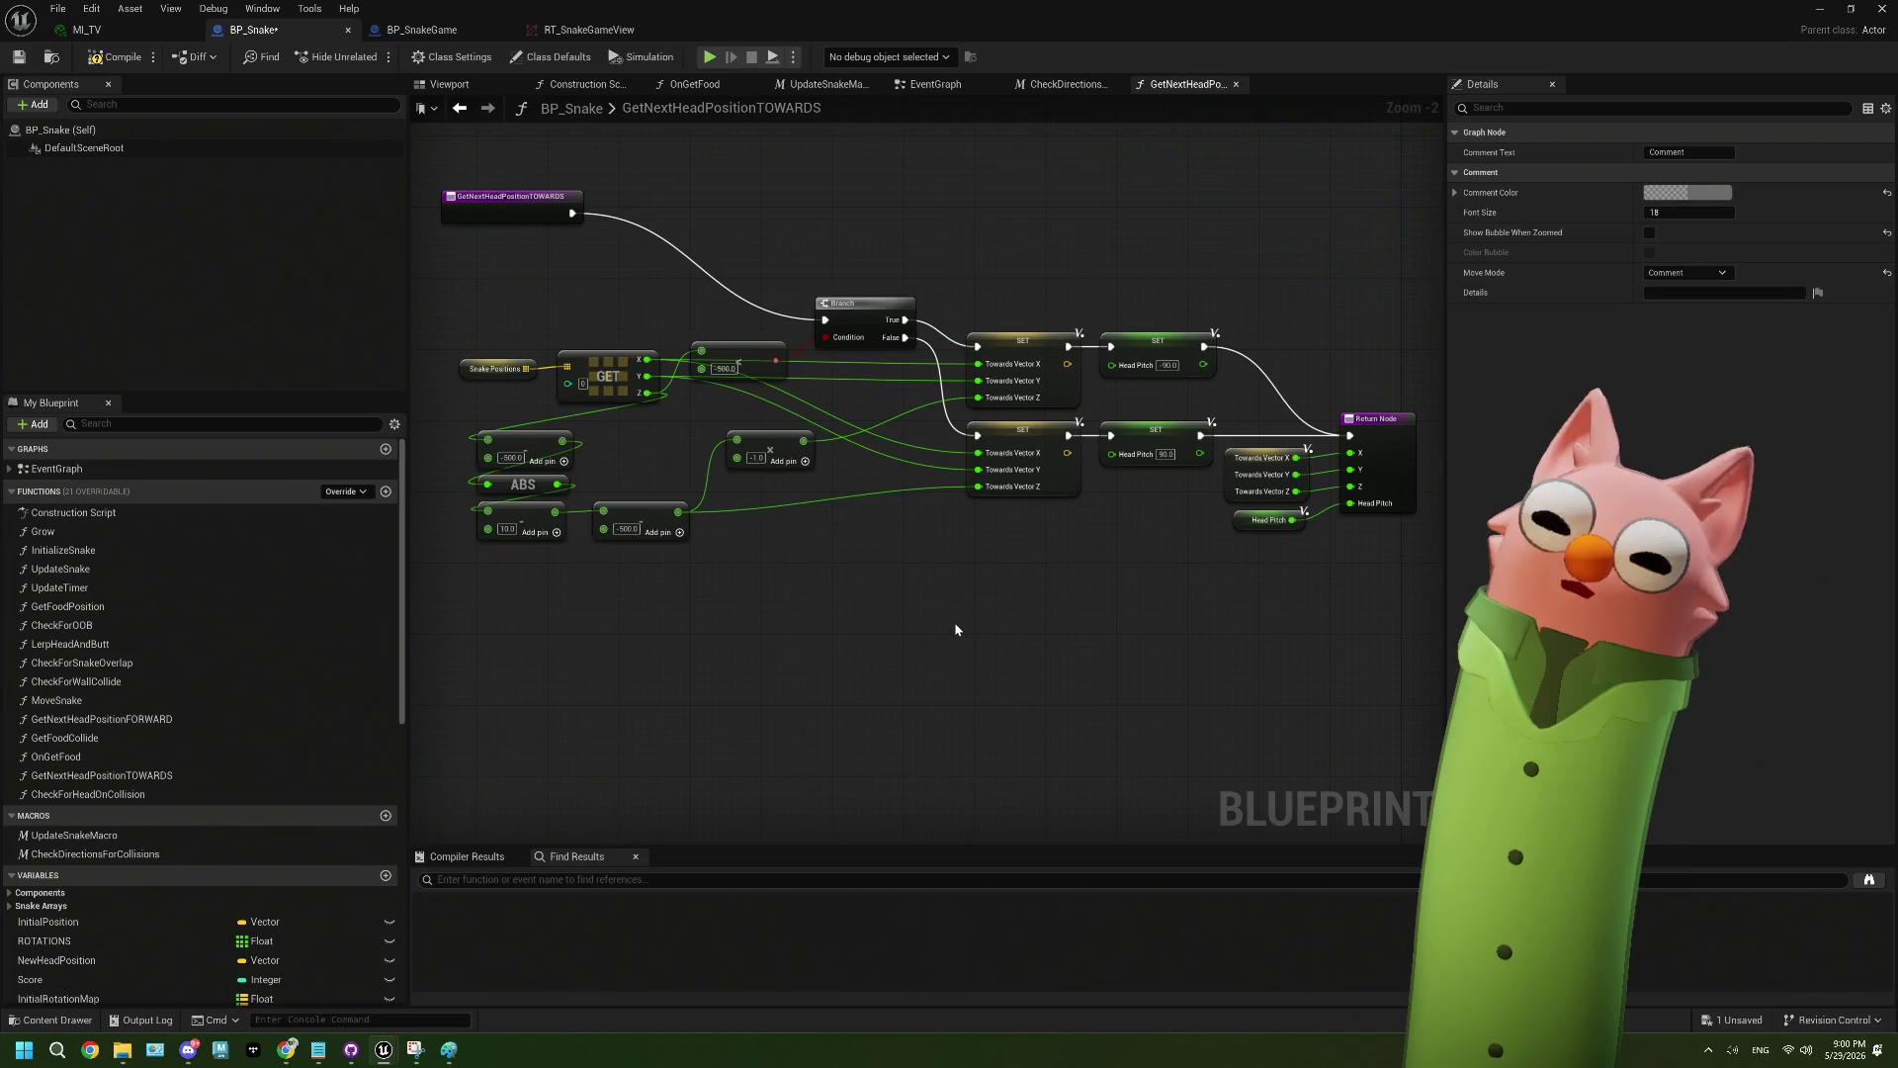
pyautogui.moveTo(559, 519); pyautogui.dragTo(983, 644)
pyautogui.scroll(2, 713, 565)
pyautogui.click(871, 692)
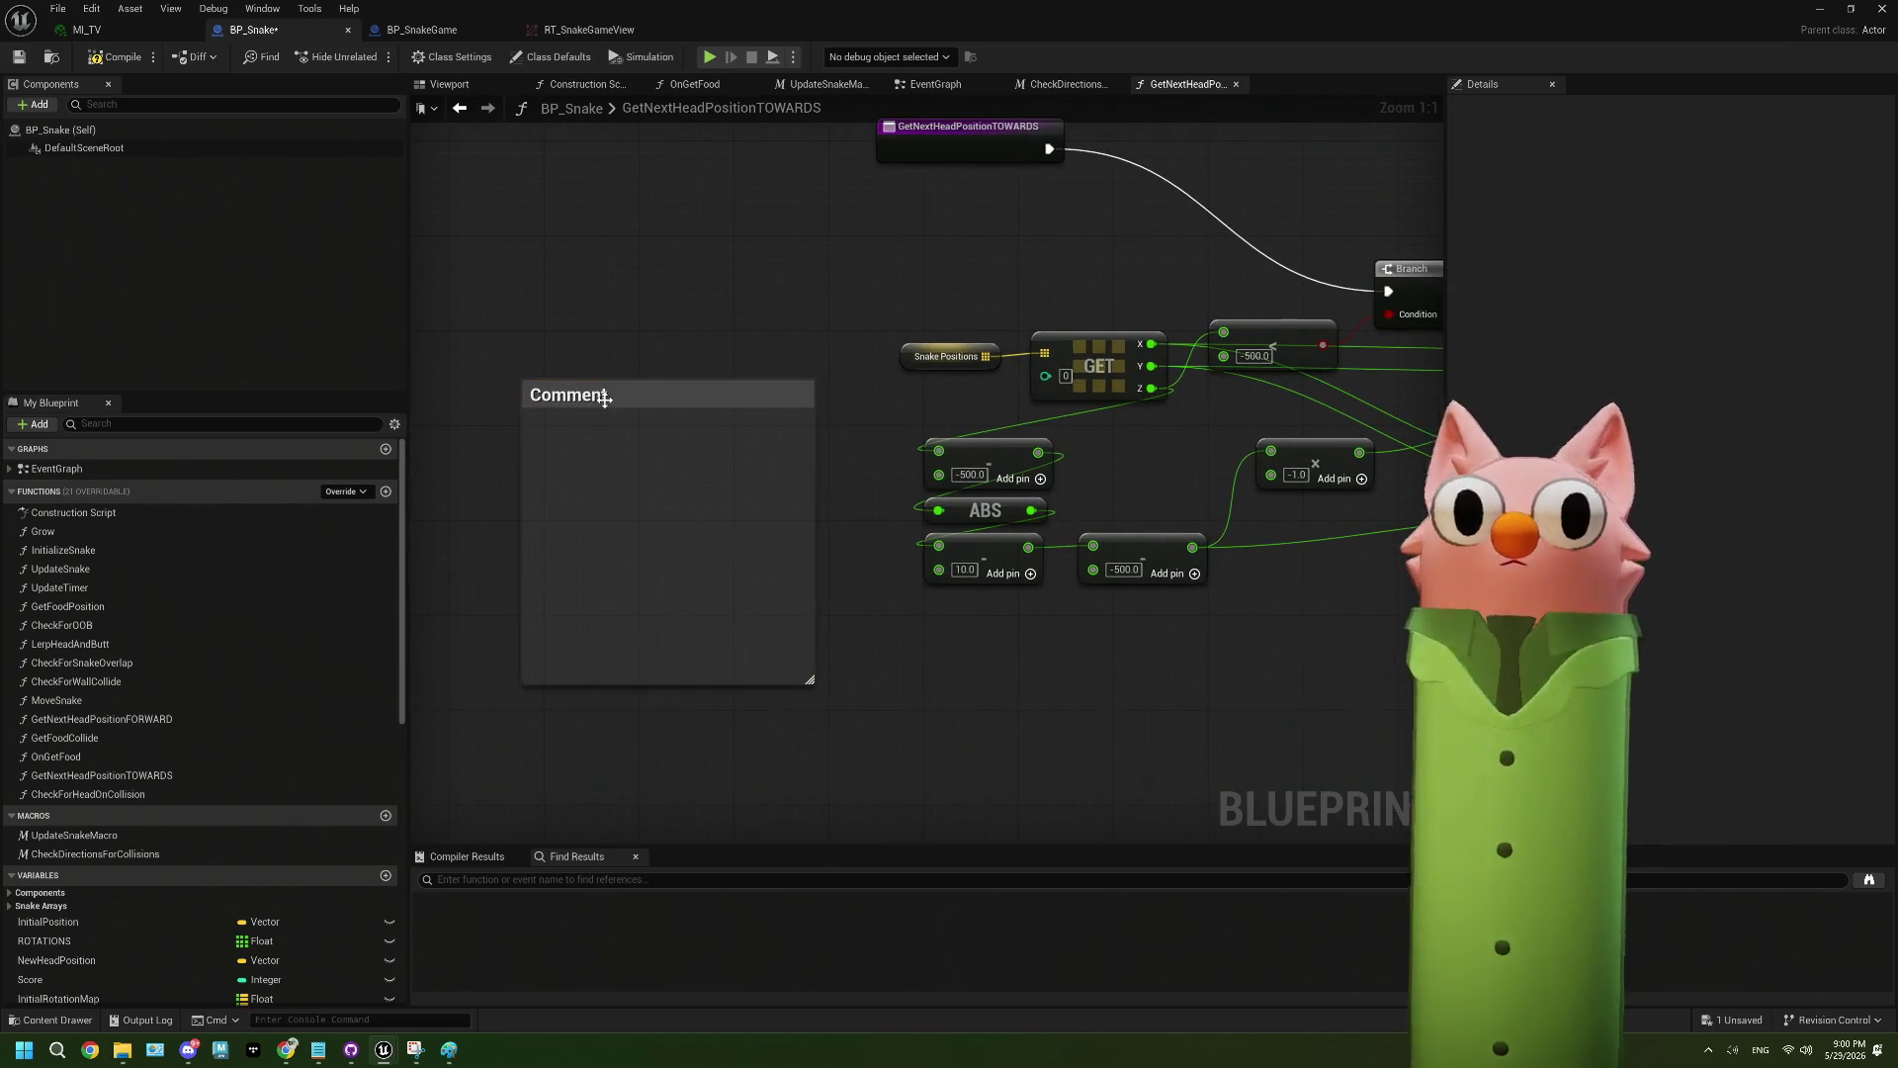
pyautogui.click(605, 400)
pyautogui.press('Delete')
# - Remove the -500.0 subtract node and wire the 10.0 node's output into the -1.0 multiply node
pyautogui.moveTo(1121, 665); pyautogui.dragTo(859, 675)
pyautogui.click(896, 559)
pyautogui.moveTo(896, 559)
pyautogui.mouseDown()
pyautogui.moveTo(831, 525)
pyautogui.moveTo(816, 542)
pyautogui.mouseUp()
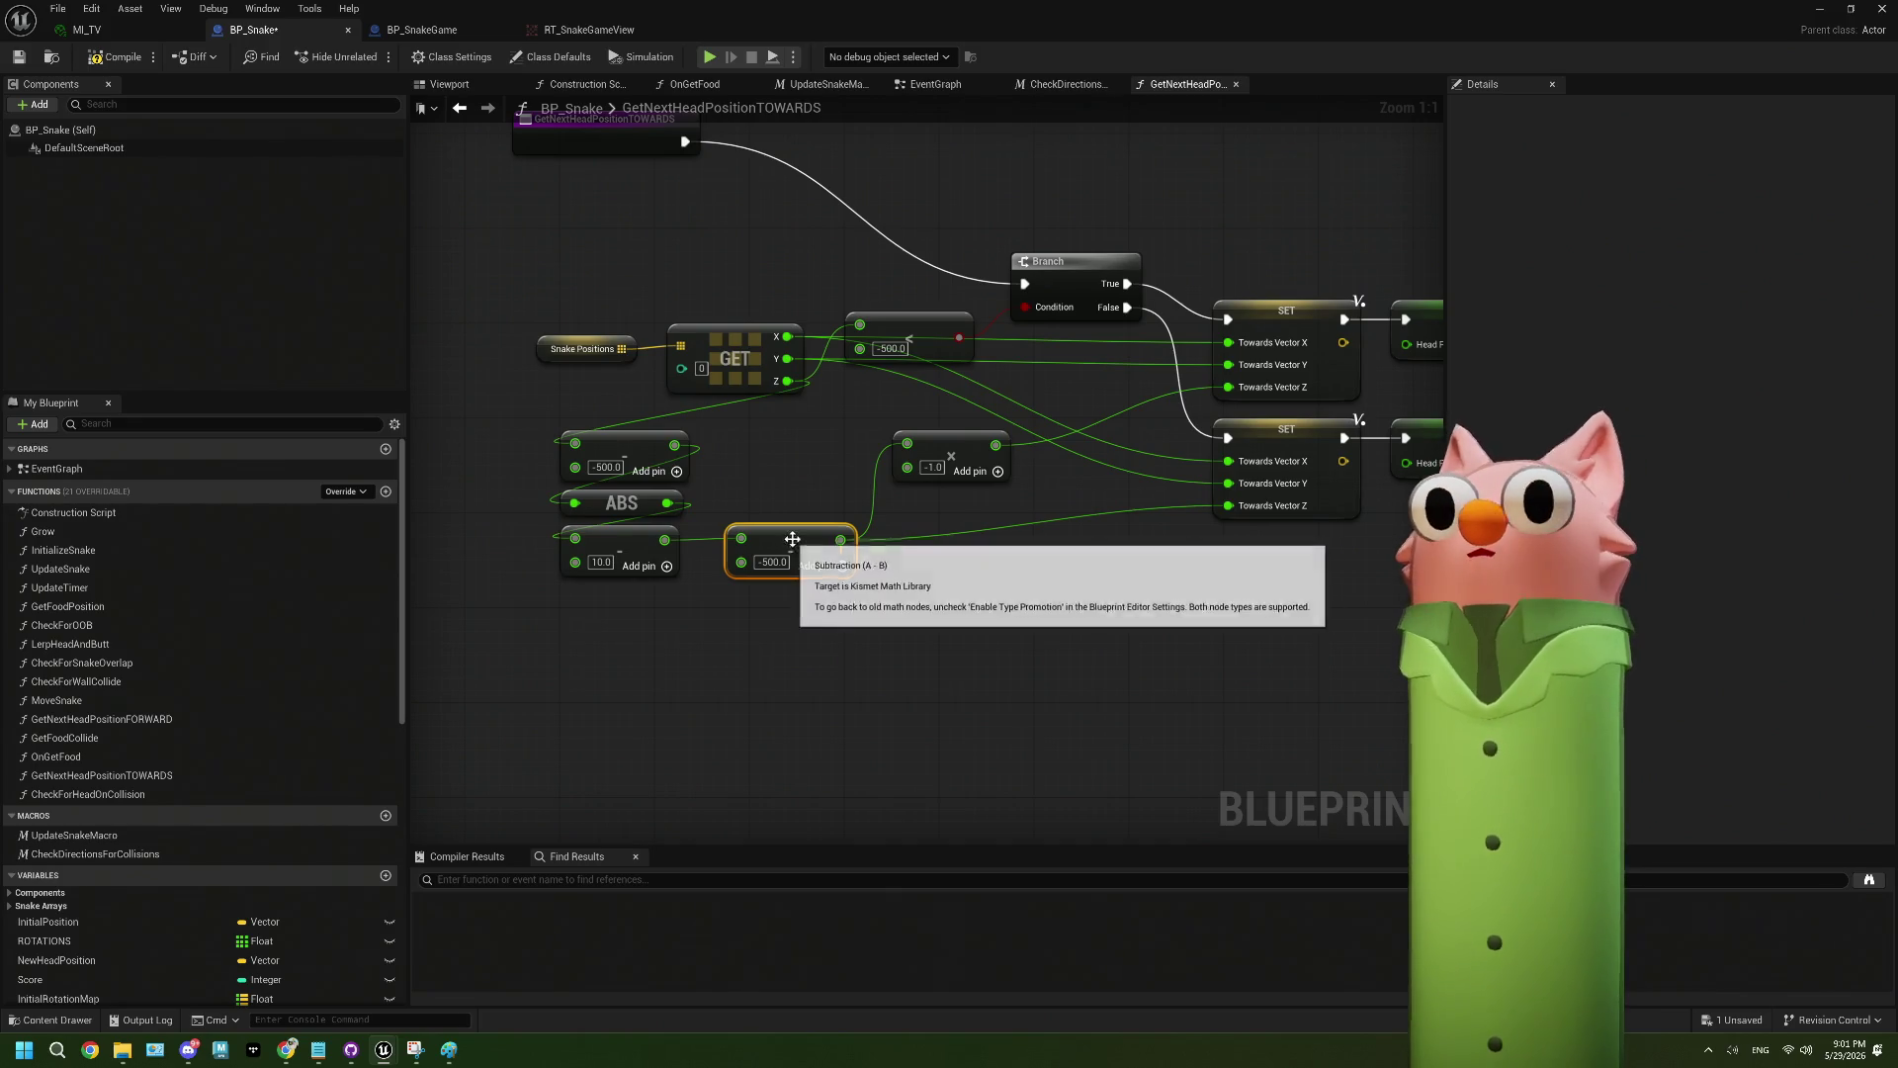
pyautogui.press('Delete')
pyautogui.moveTo(665, 539); pyautogui.dragTo(908, 445)
pyautogui.moveTo(763, 540); pyautogui.dragTo(776, 540)
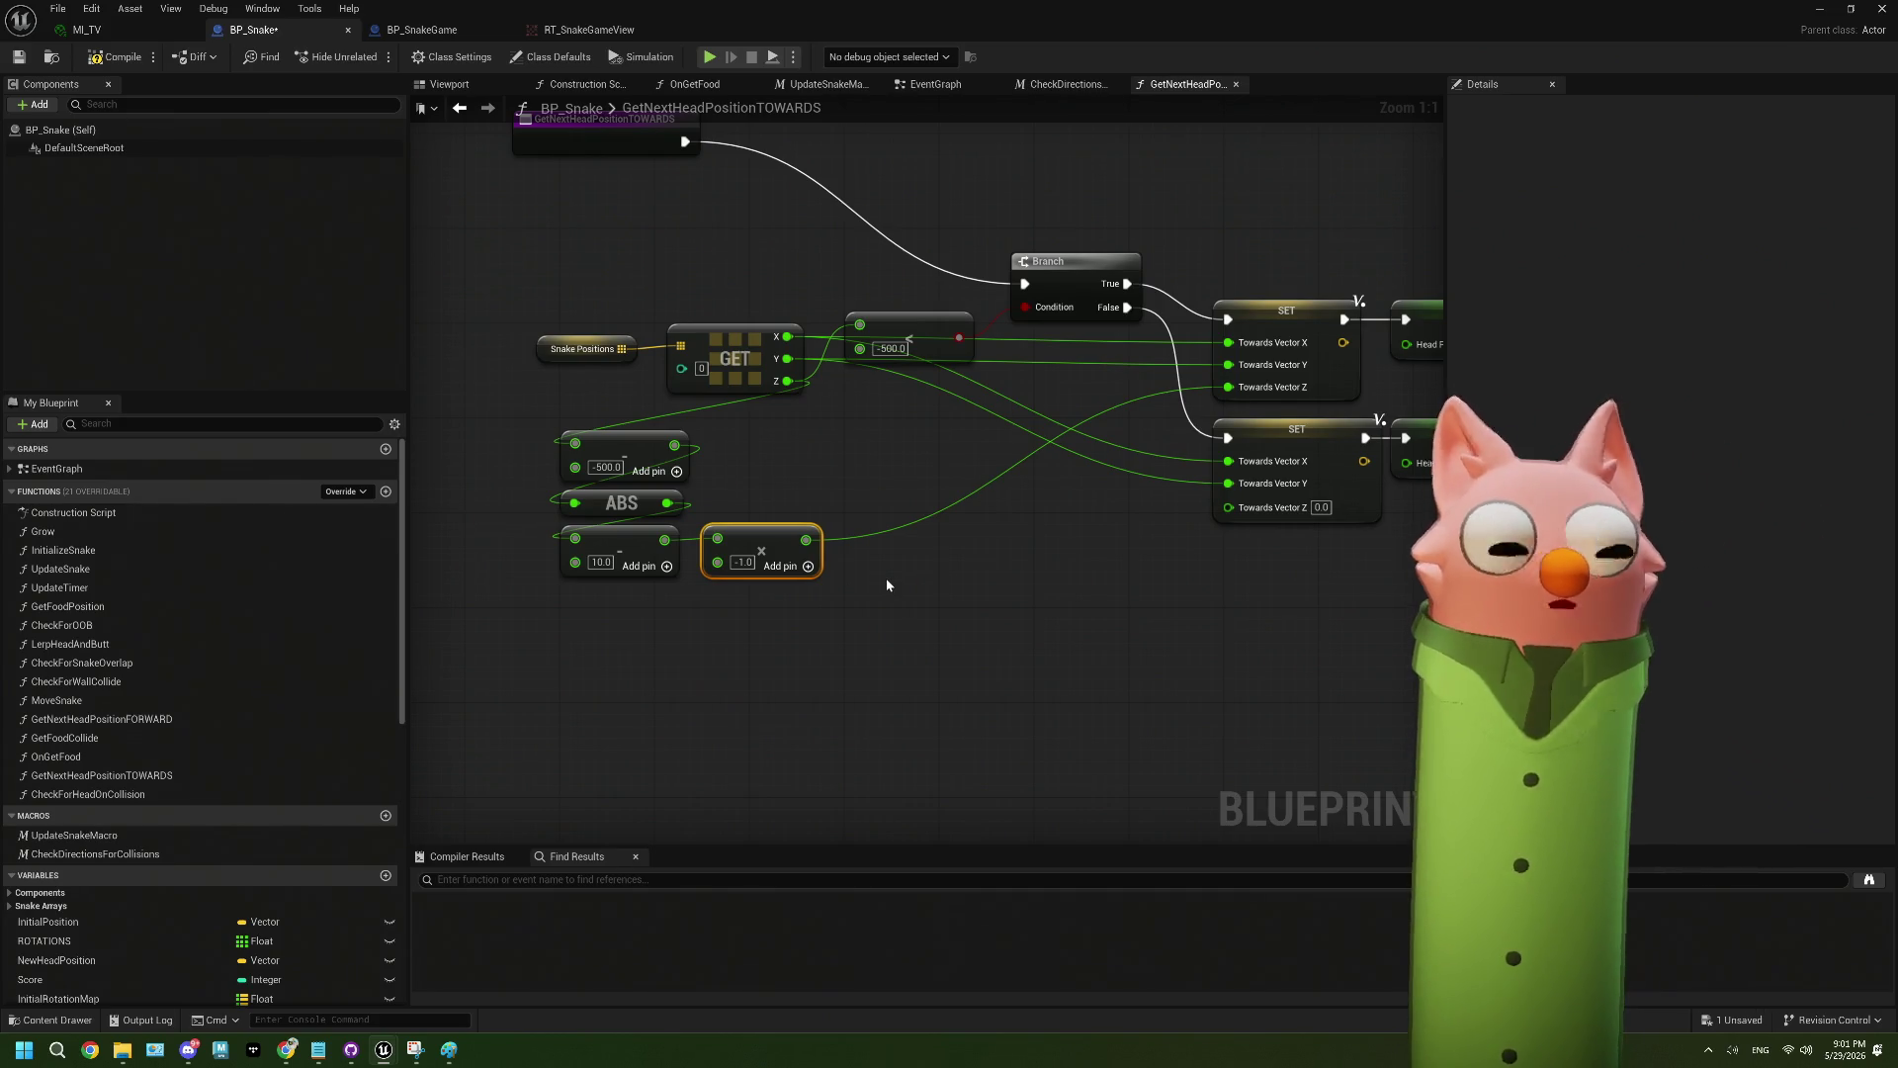
pyautogui.moveTo(806, 540); pyautogui.dragTo(867, 571)
# - Attach an Add node with -500.0 to the multiply output, discarding an accidental Subtract node
pyautogui.write('sub')
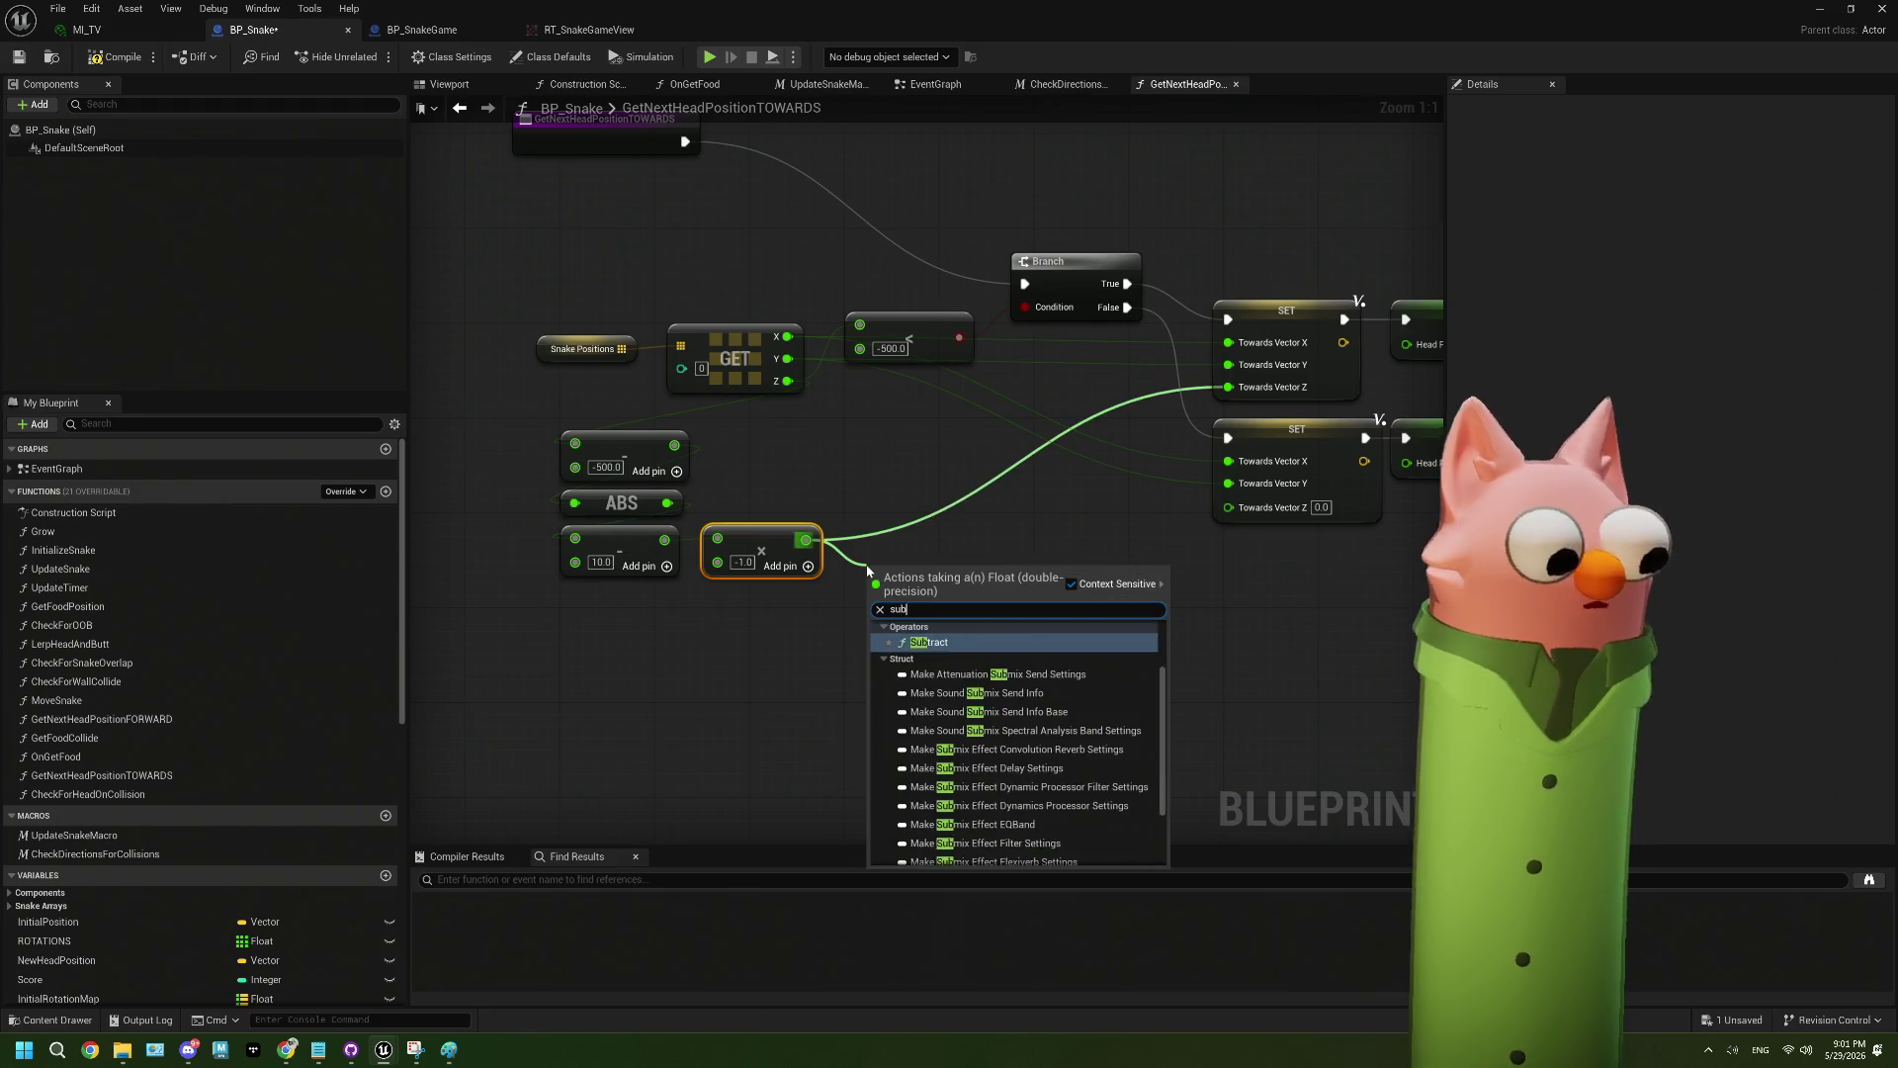
pyautogui.press('Return')
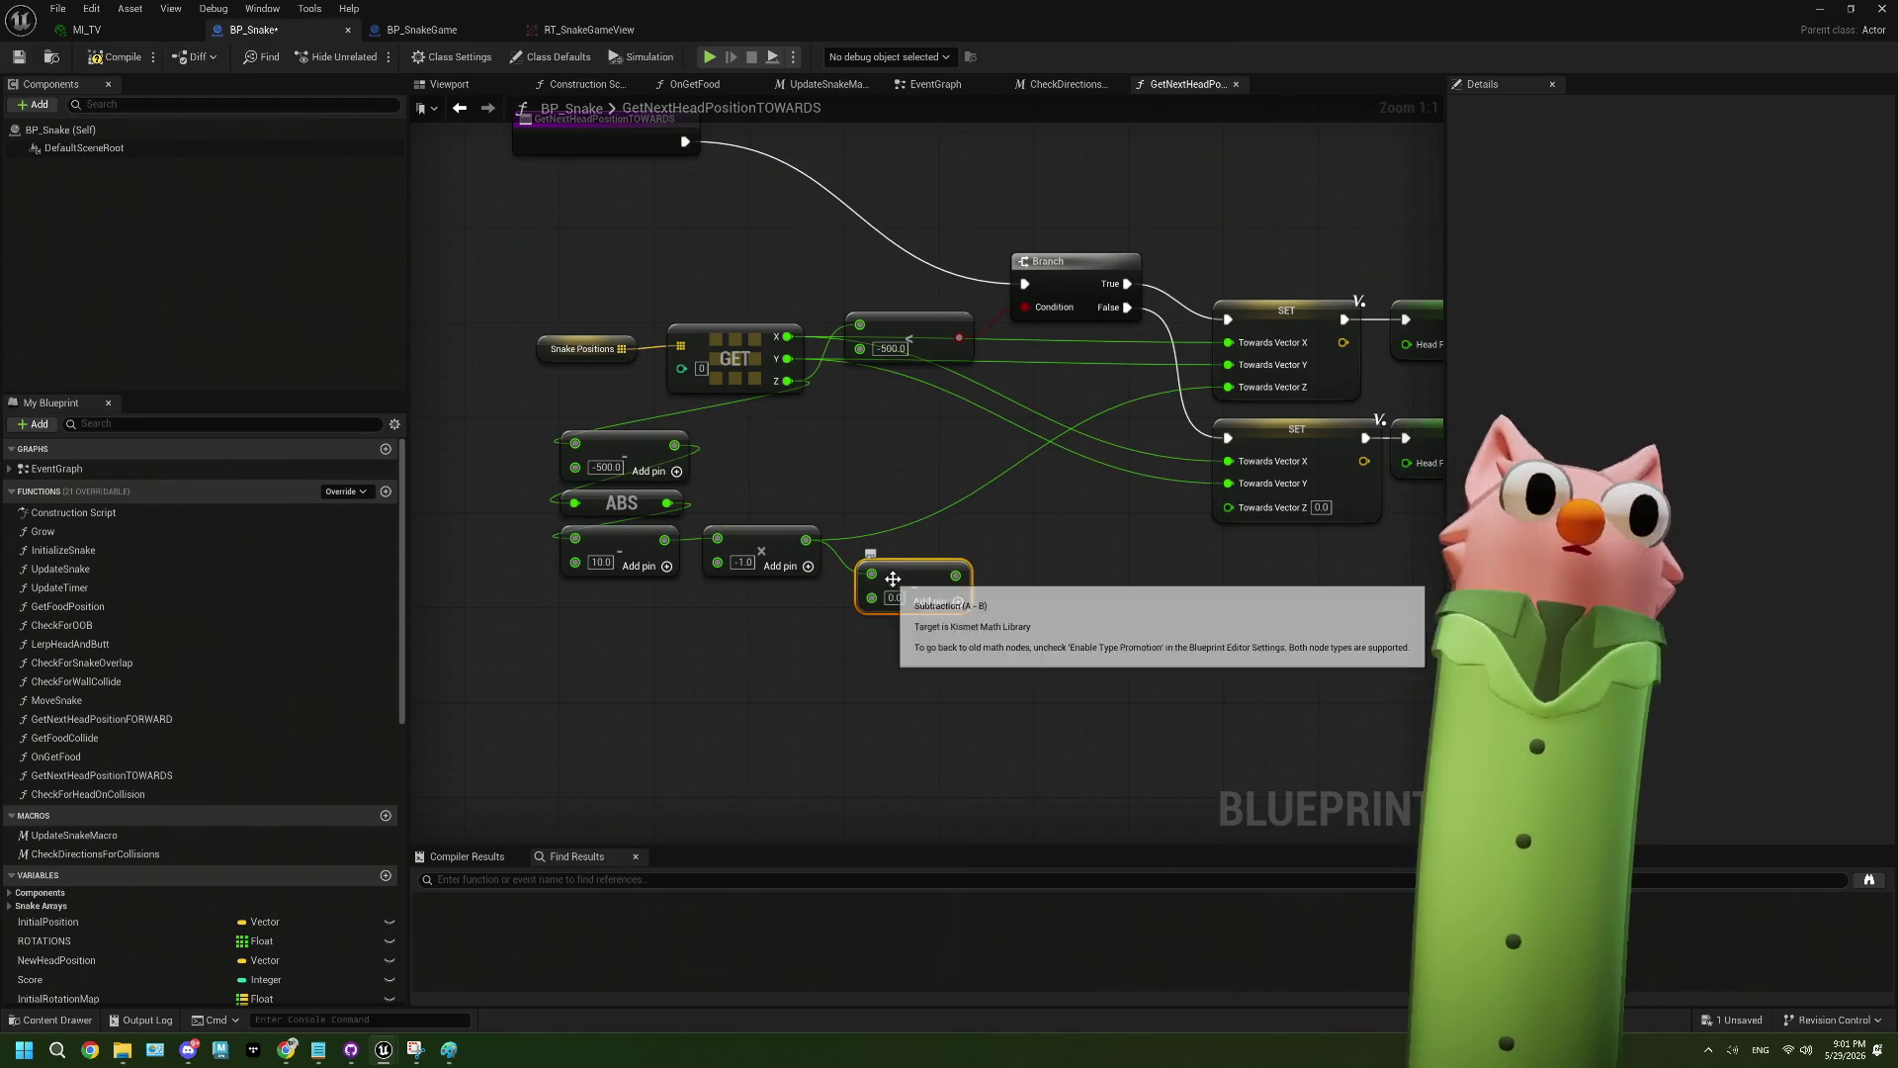
pyautogui.press('Delete')
pyautogui.moveTo(806, 540); pyautogui.dragTo(905, 576)
pyautogui.write('add')
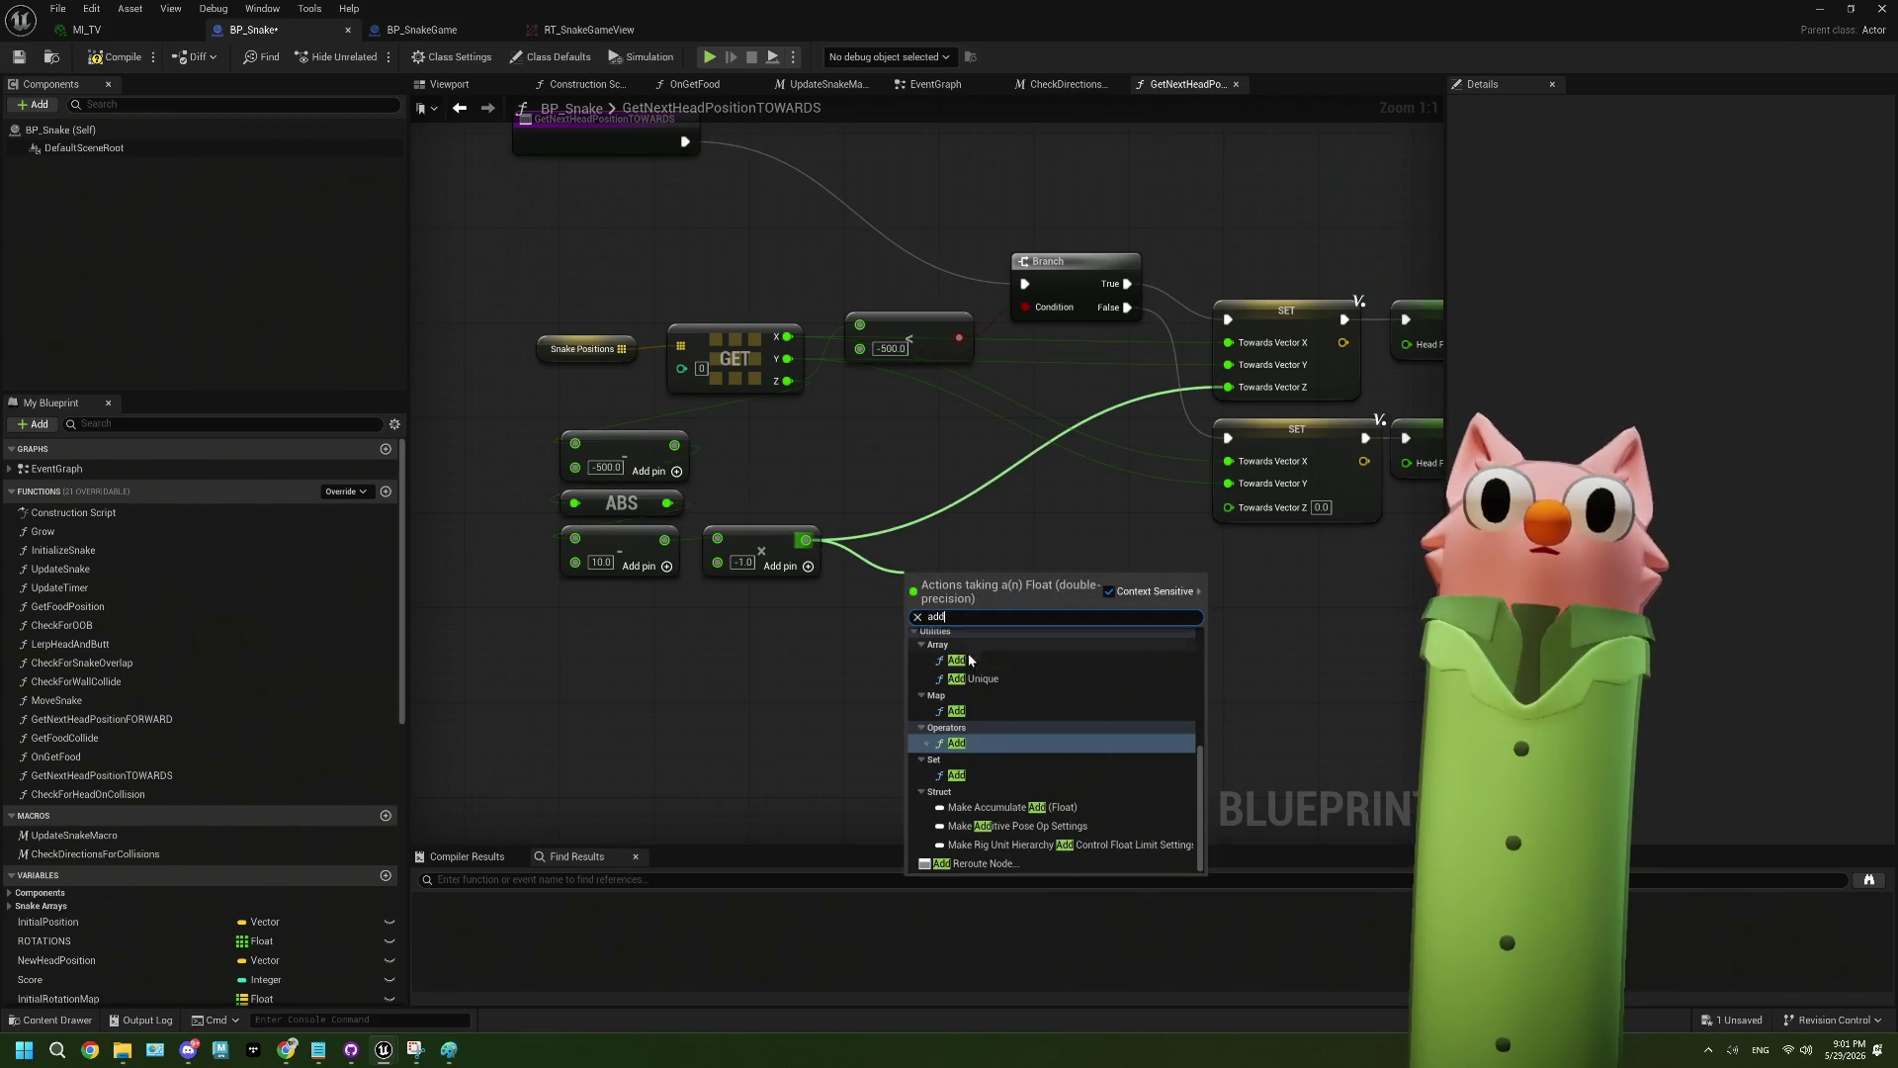
pyautogui.click(975, 744)
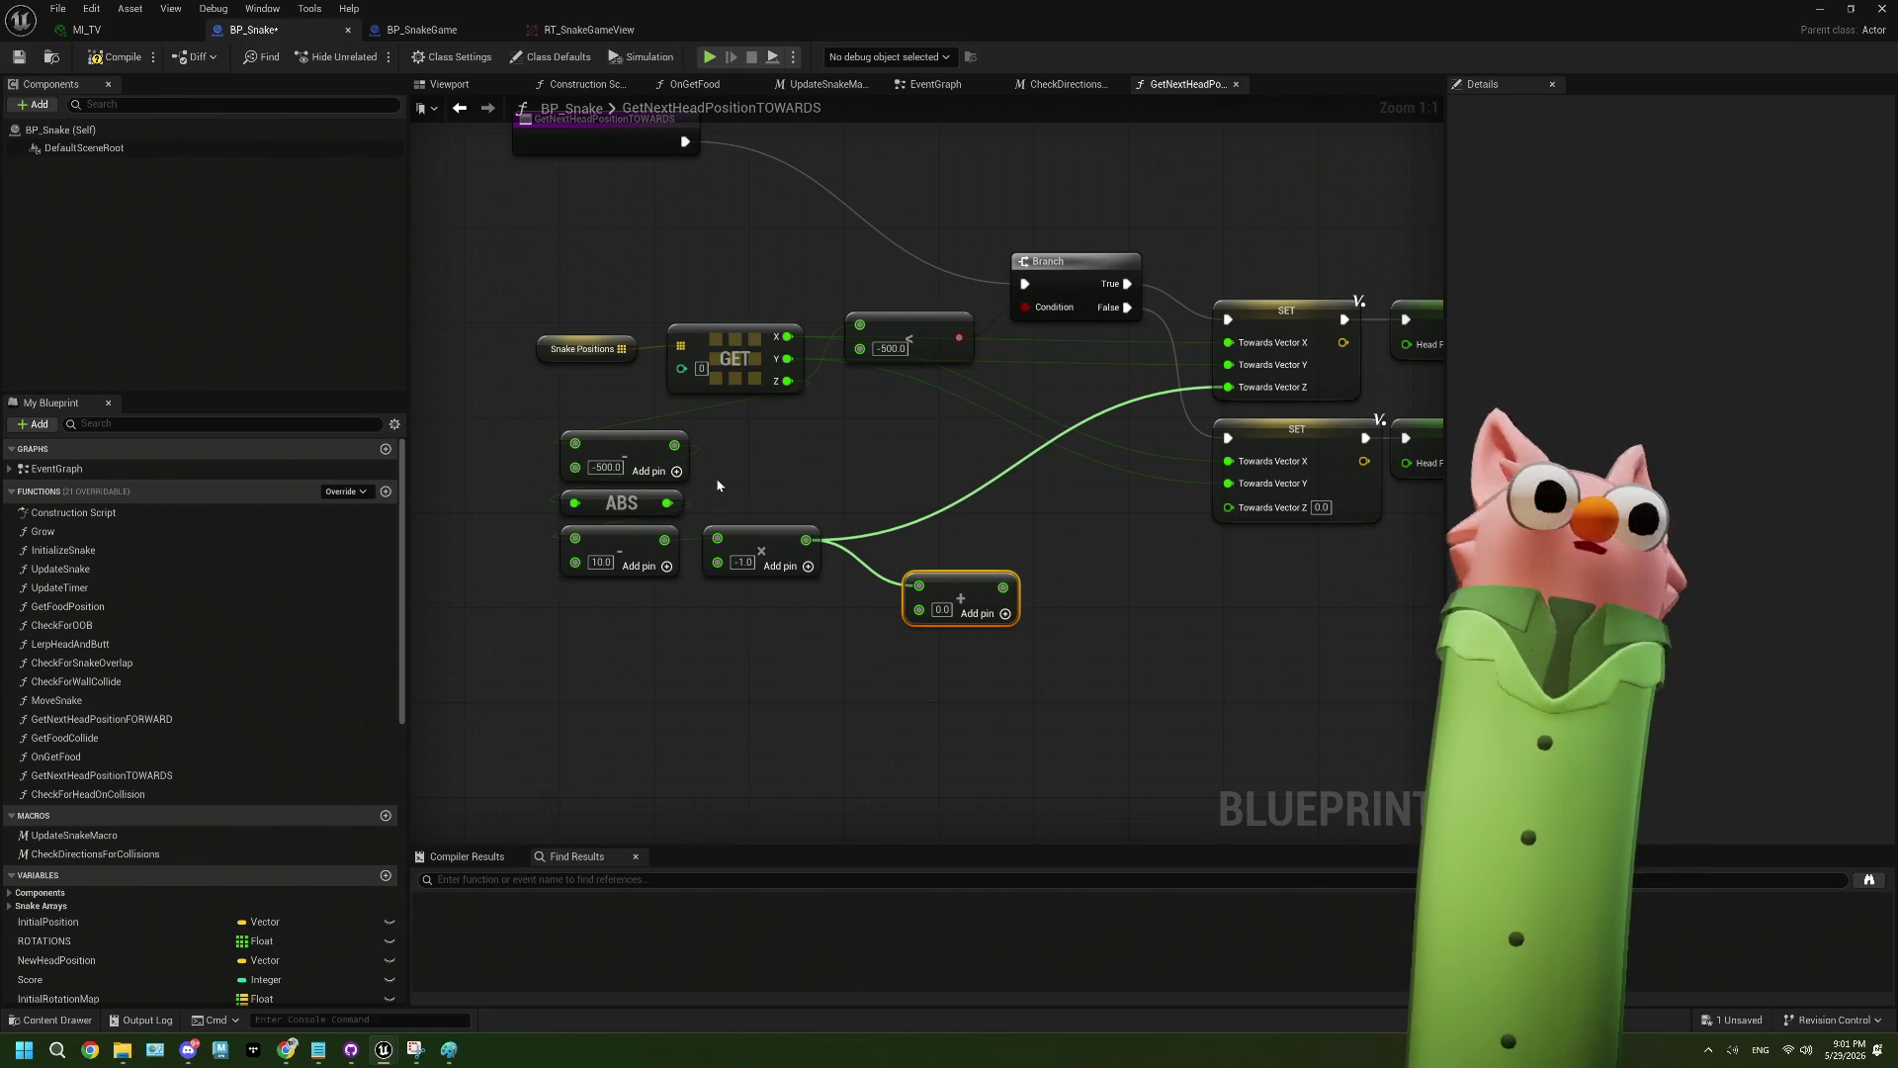
pyautogui.moveTo(718, 484); pyautogui.dragTo(757, 524)
pyautogui.moveTo(1040, 629); pyautogui.dragTo(1064, 628)
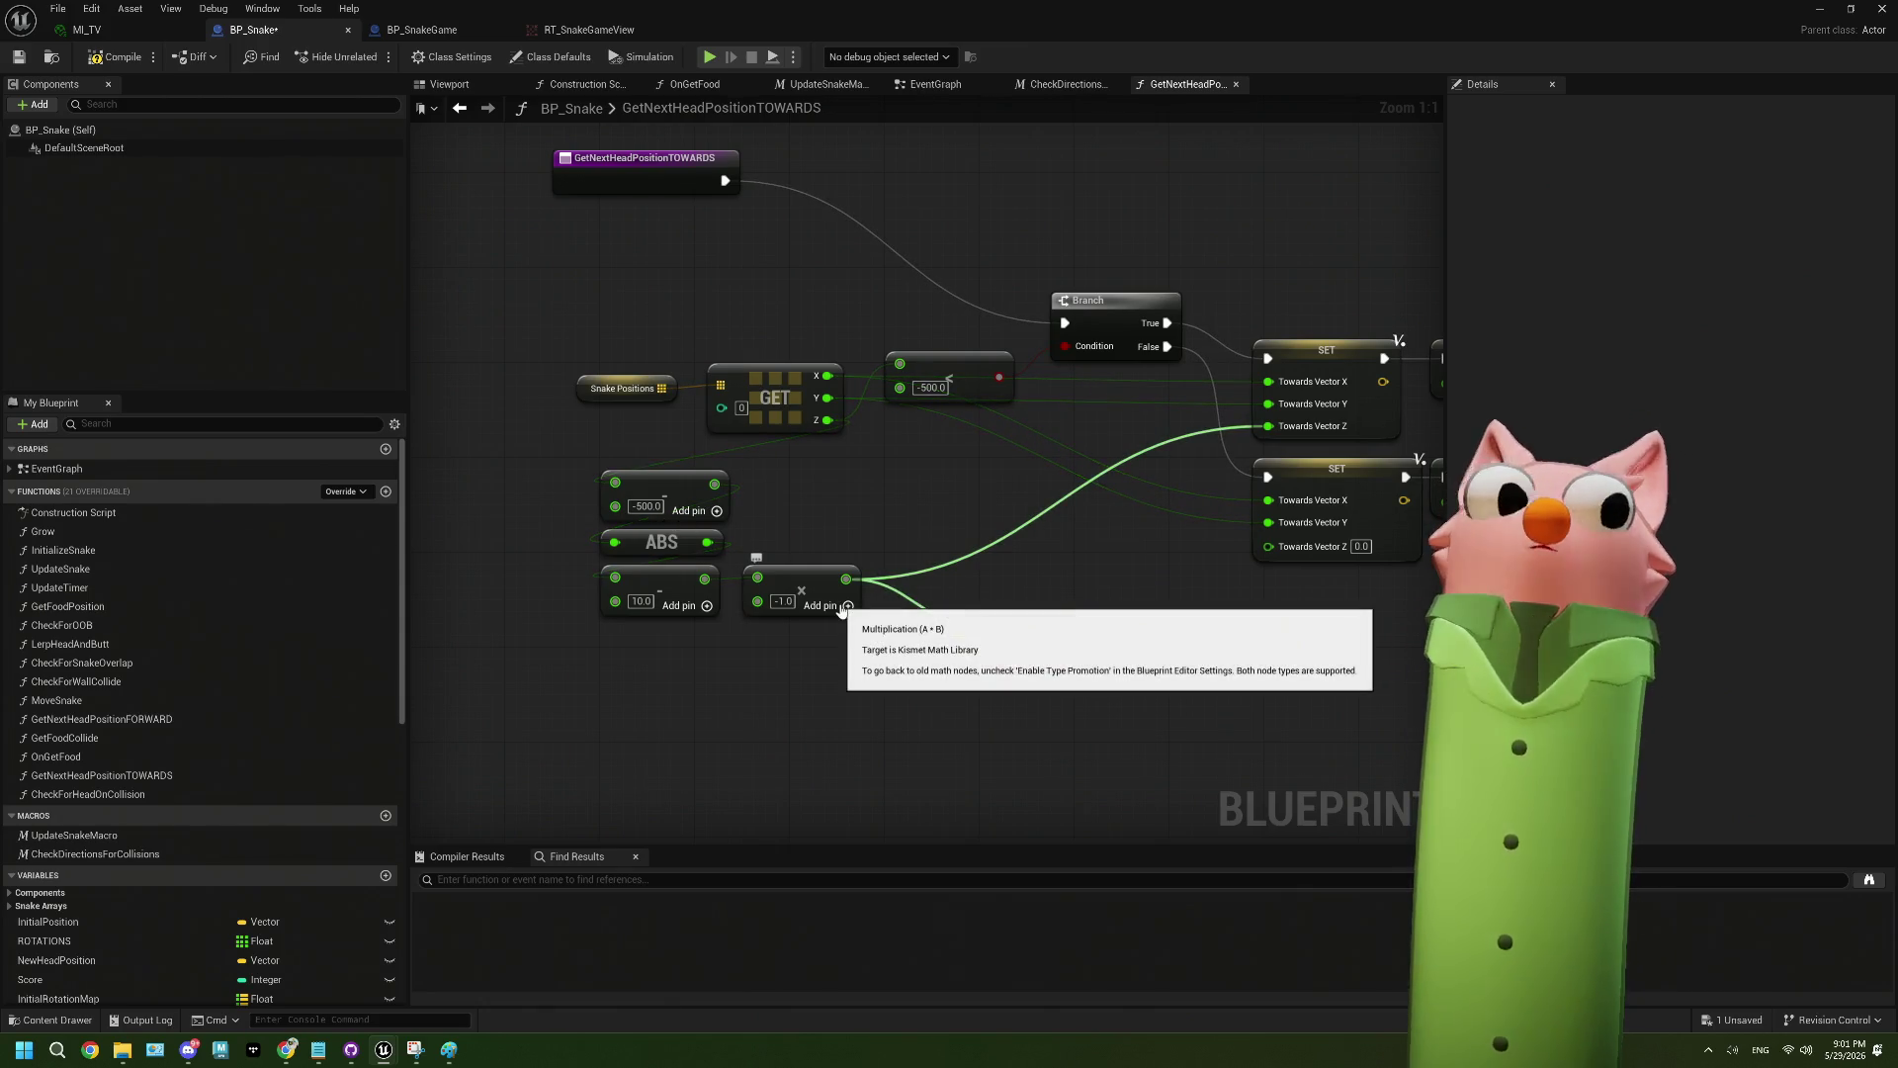
pyautogui.moveTo(1005, 647); pyautogui.dragTo(1028, 635)
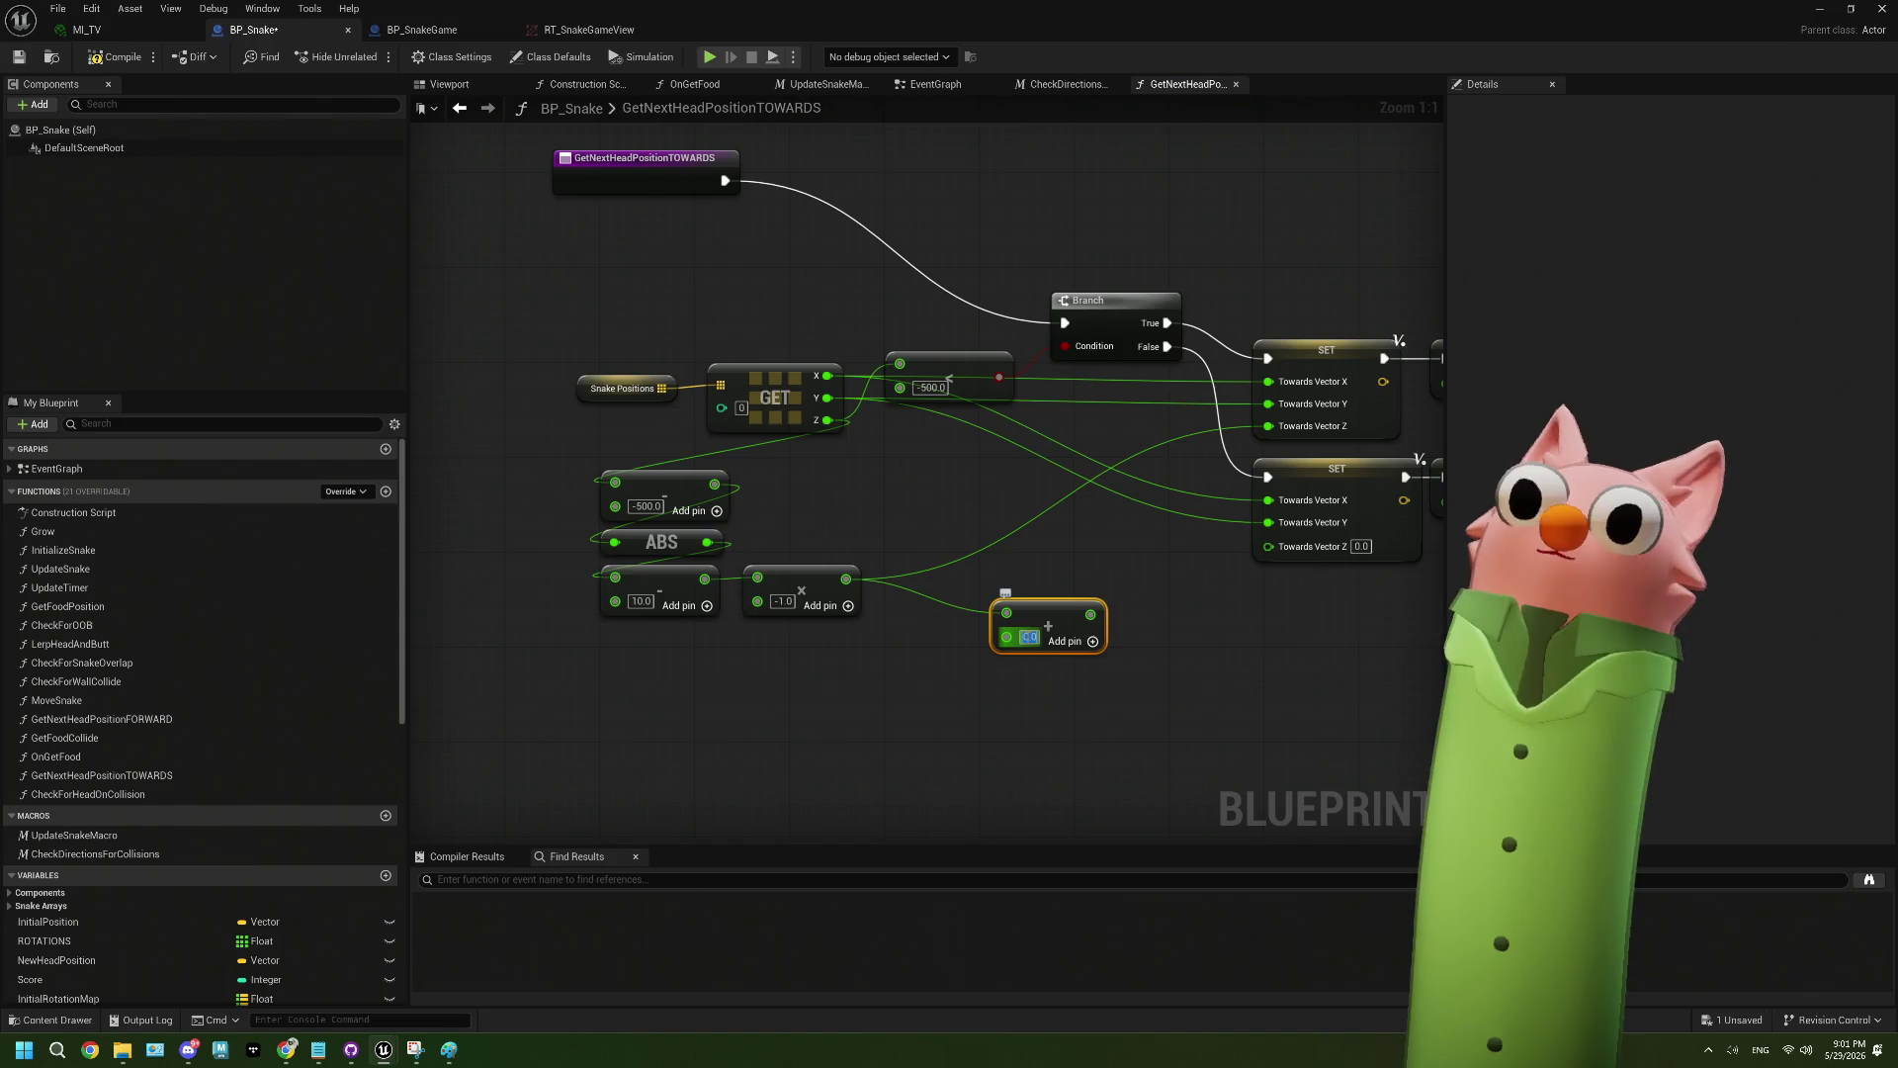
pyautogui.press('Return')
pyautogui.click(969, 728)
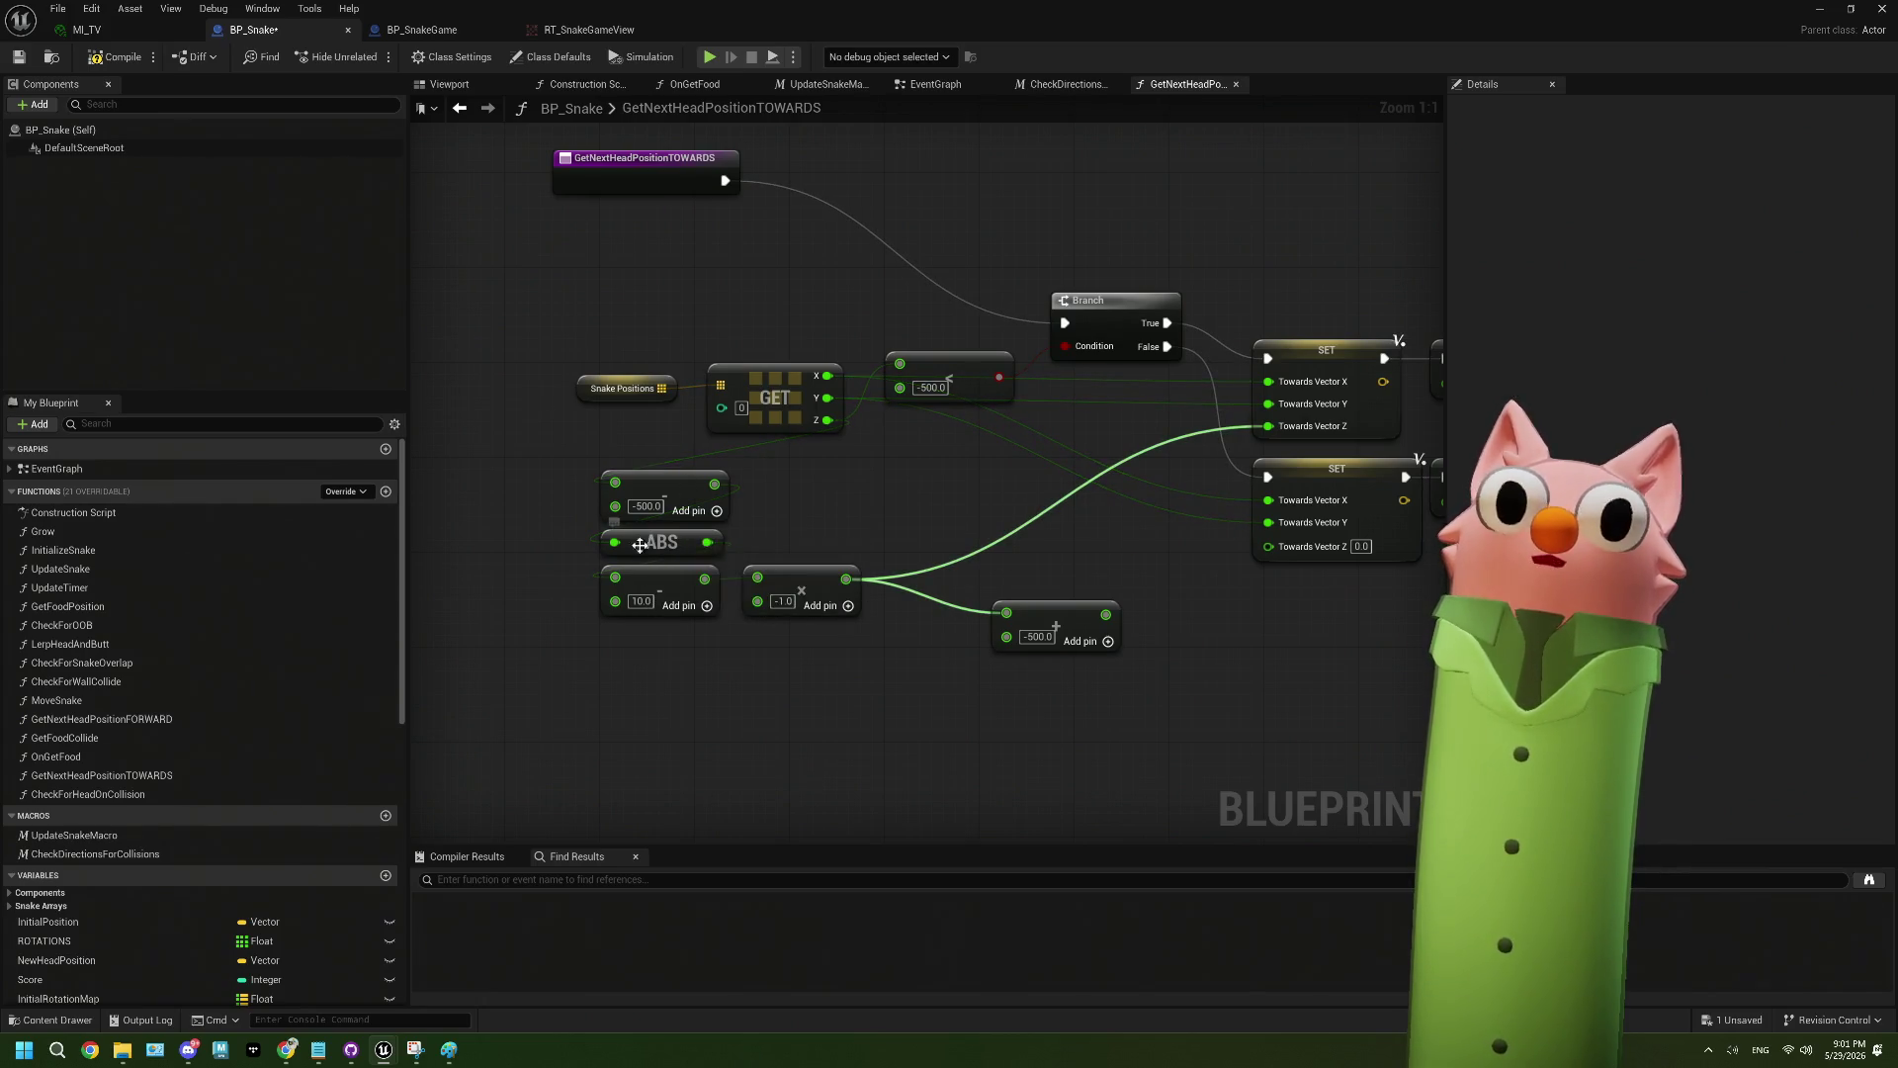
# - Rearrange the multiply and Add nodes and wire the Add result into the lower SET's Towards Vector Z
pyautogui.moveTo(900, 560)
pyautogui.mouseDown()
pyautogui.moveTo(801, 580)
pyautogui.moveTo(883, 591)
pyautogui.mouseUp()
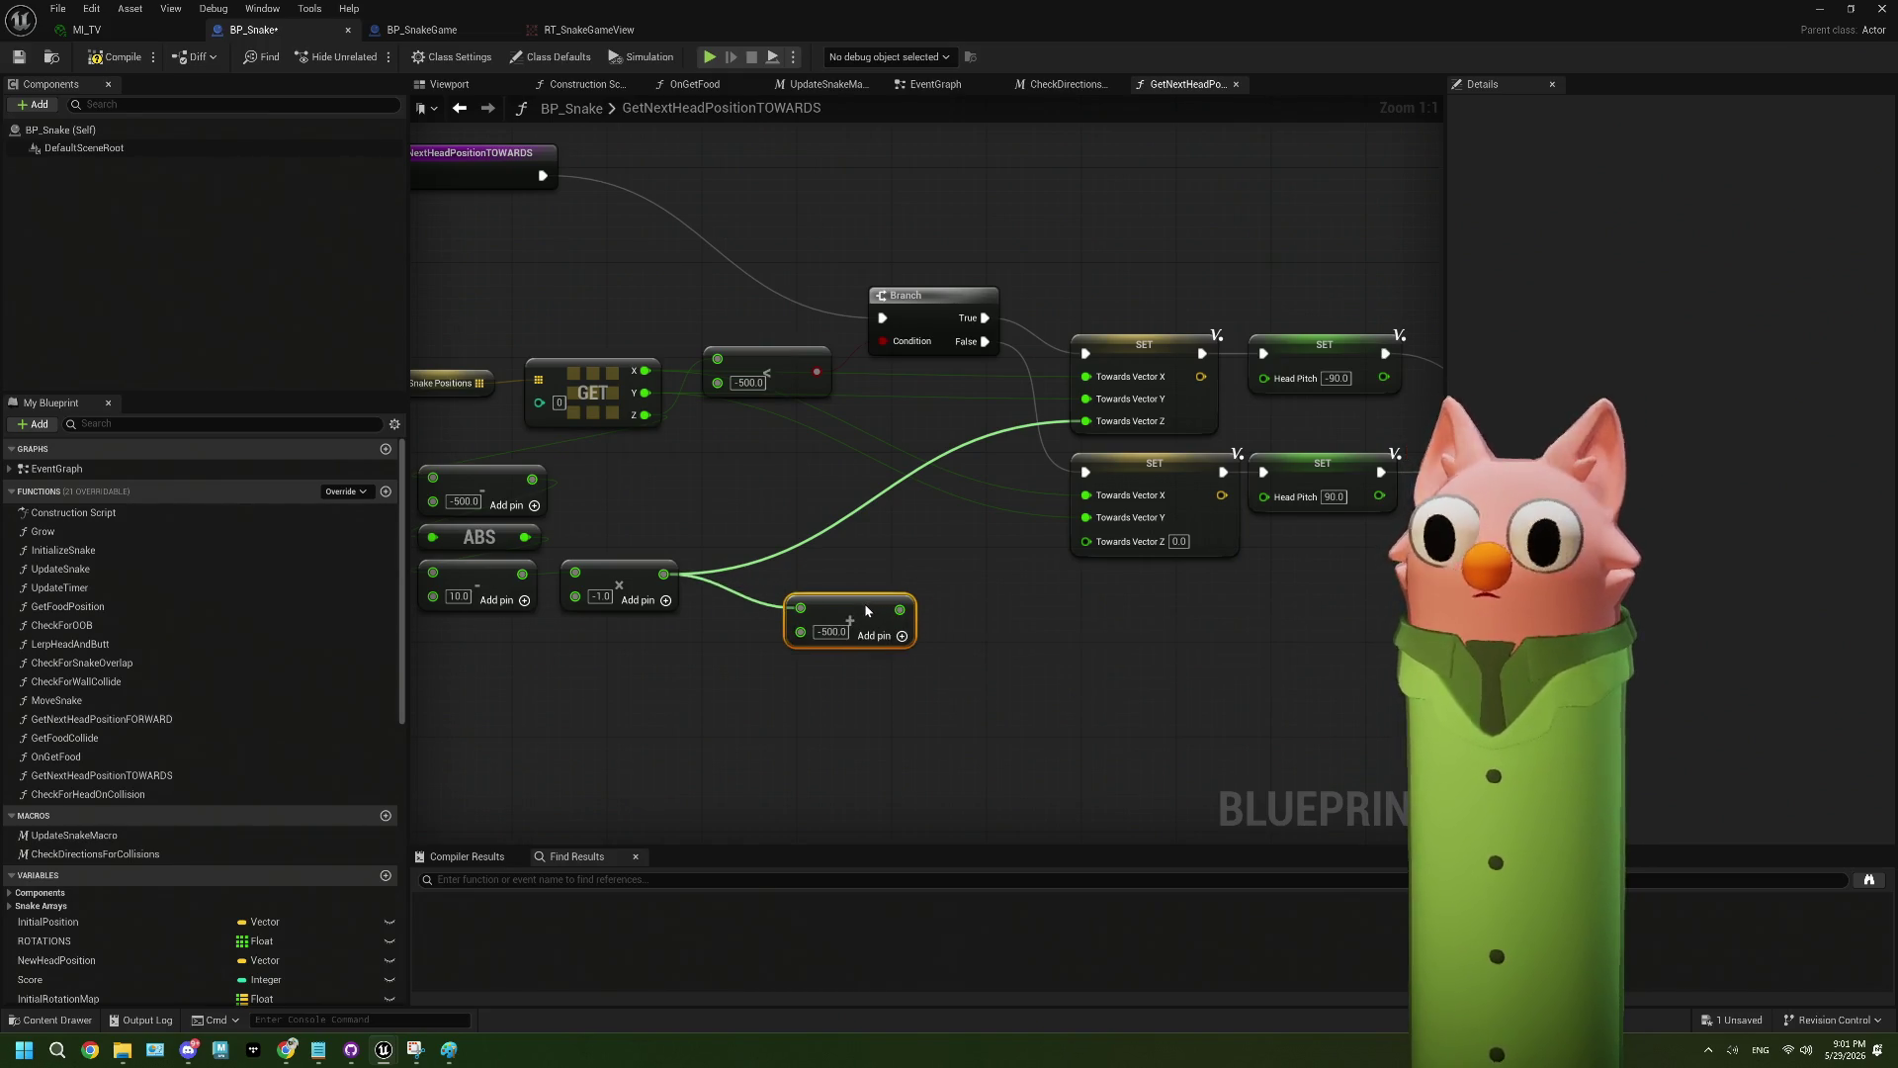
pyautogui.hotkey('ctrl', 'z')
pyautogui.moveTo(659, 574)
pyautogui.mouseDown()
pyautogui.moveTo(742, 542)
pyautogui.moveTo(809, 477)
pyautogui.mouseUp()
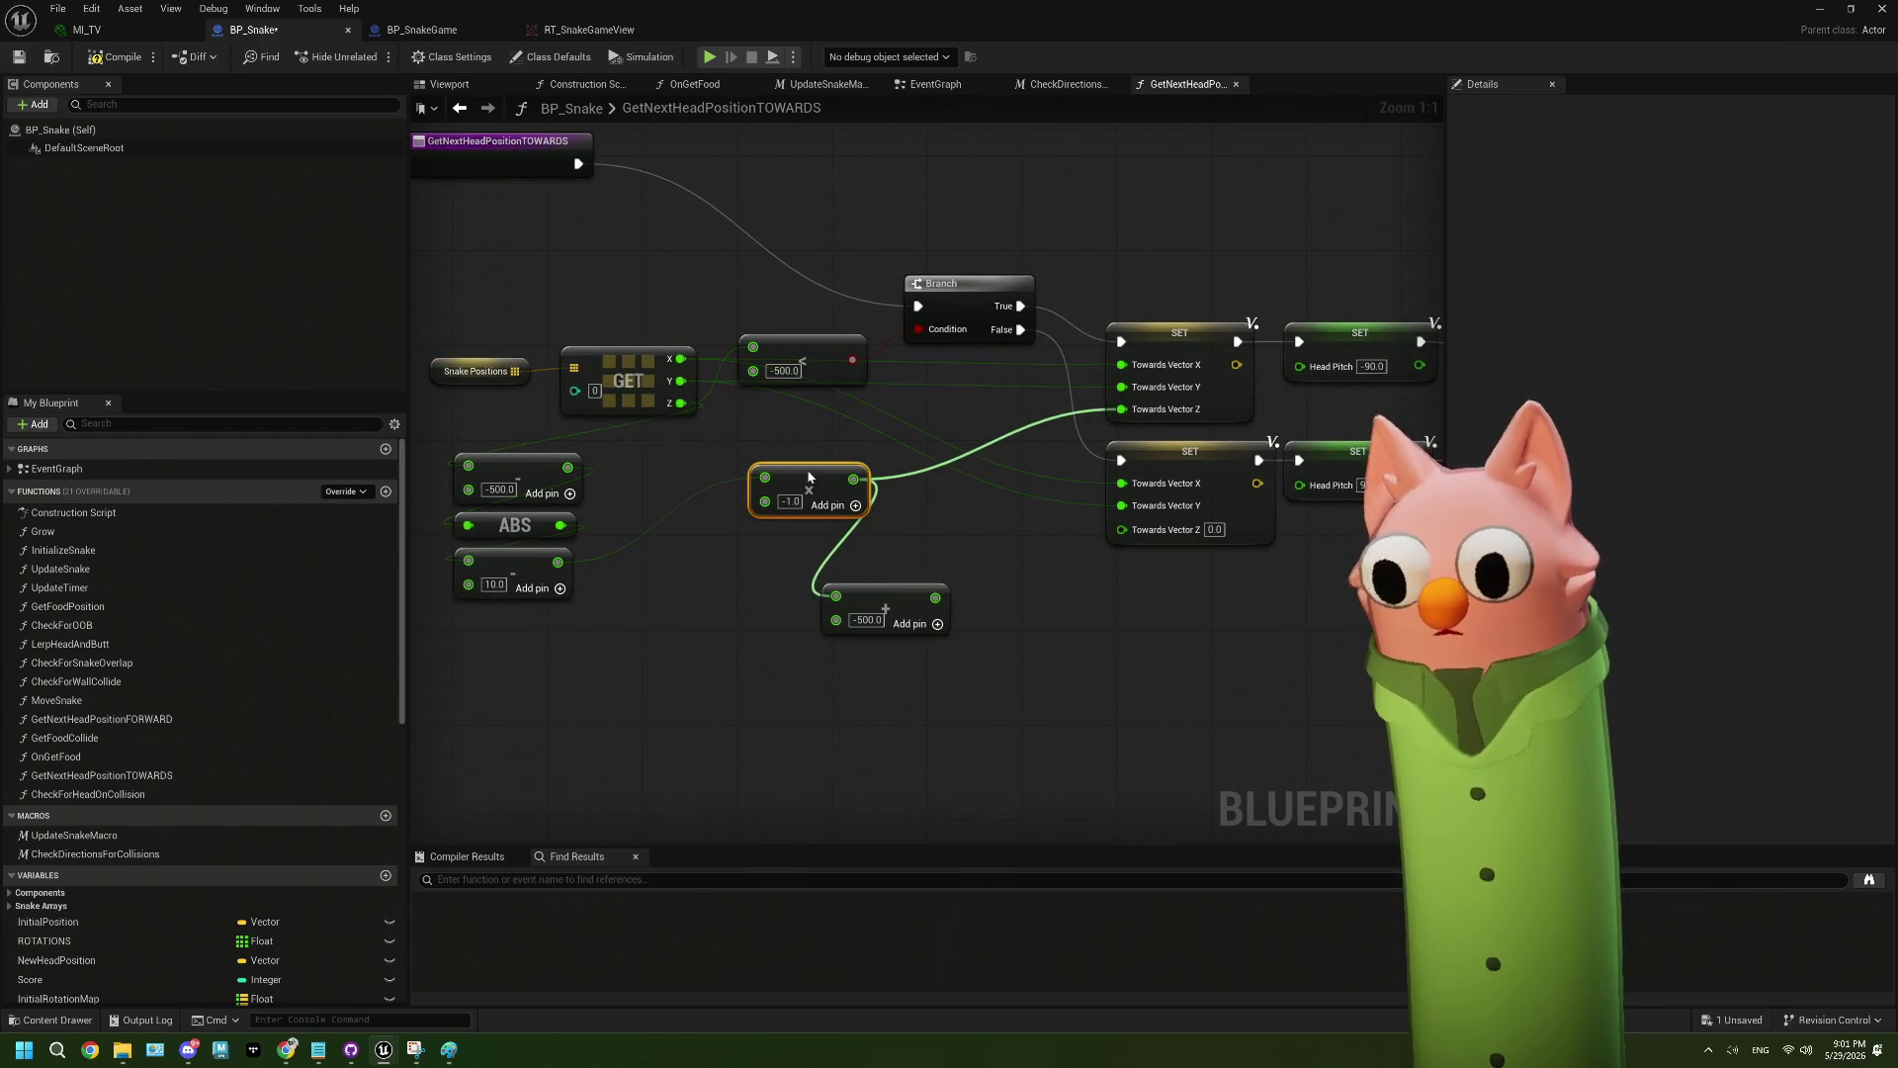
pyautogui.moveTo(875, 585); pyautogui.dragTo(828, 603)
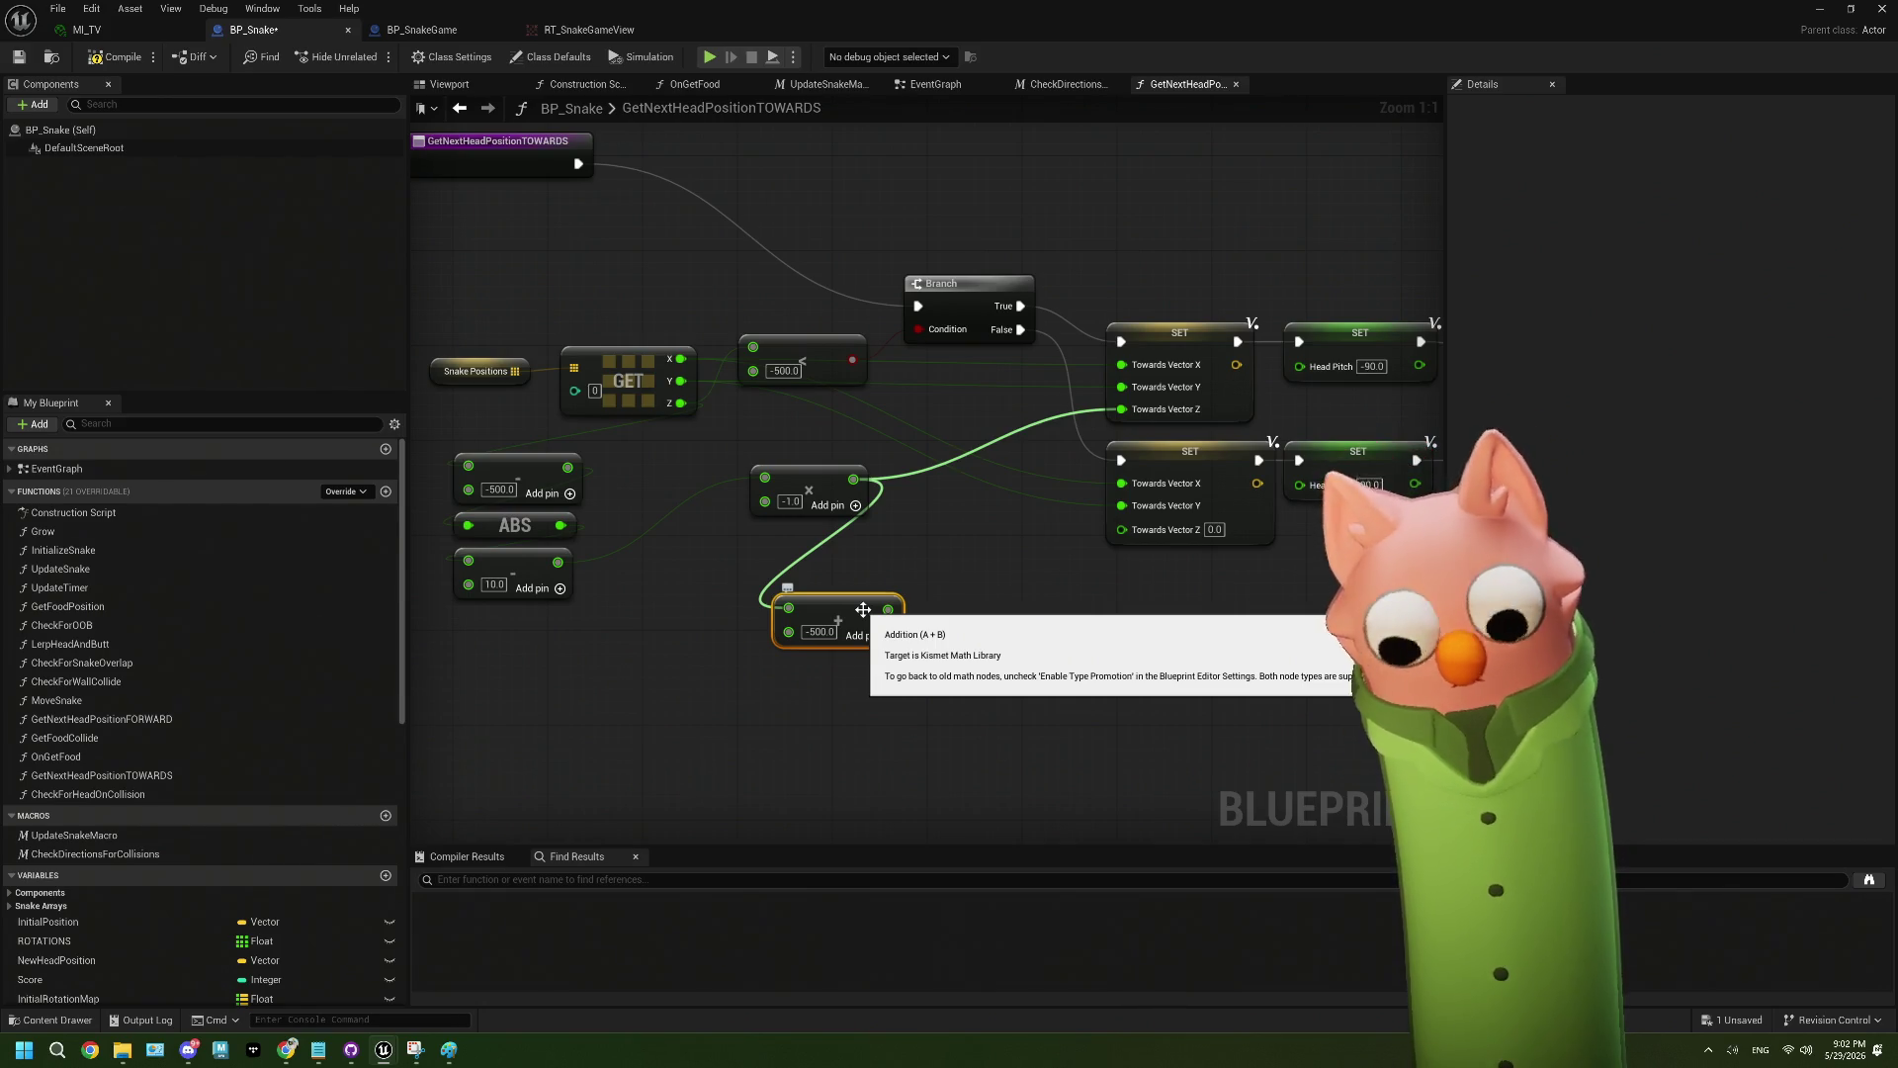
pyautogui.moveTo(843, 602)
pyautogui.mouseDown()
pyautogui.moveTo(915, 542)
pyautogui.moveTo(962, 542)
pyautogui.mouseUp()
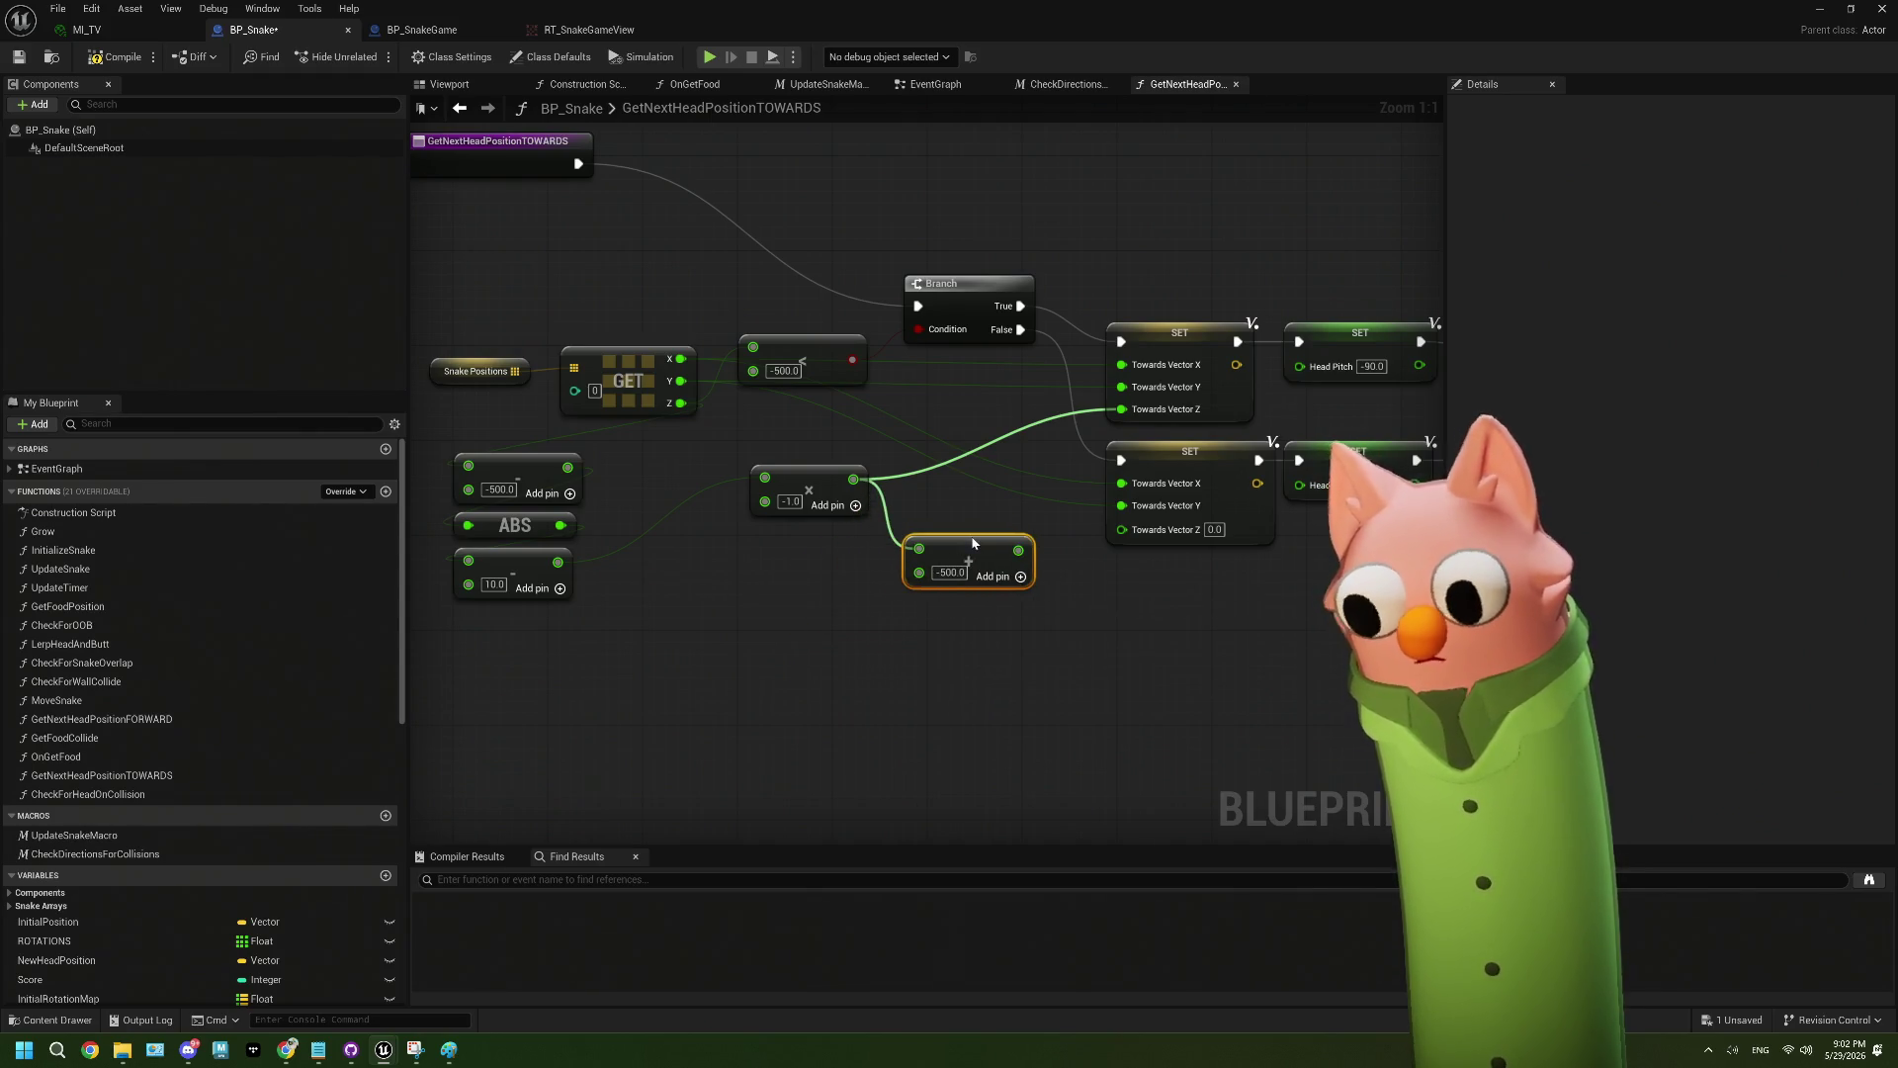
pyautogui.moveTo(1019, 550); pyautogui.dragTo(1126, 532)
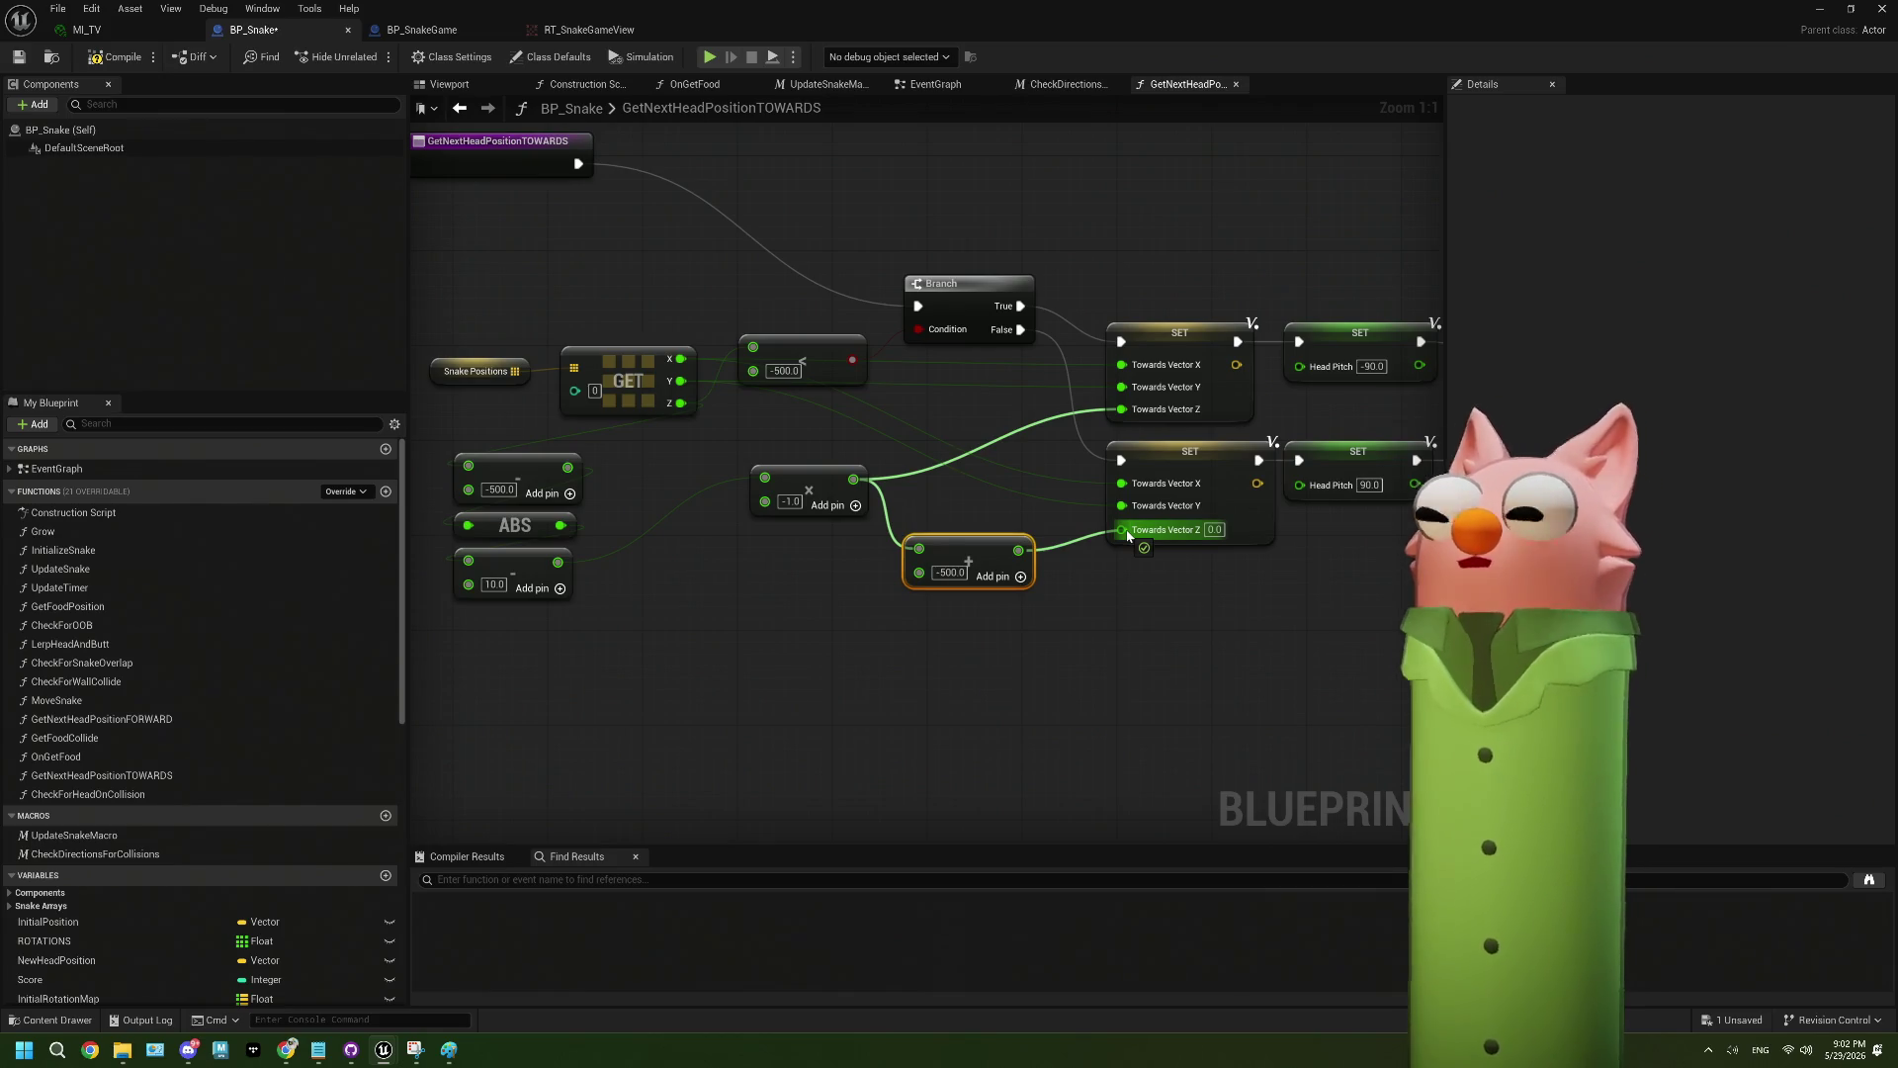
pyautogui.moveTo(1129, 535); pyautogui.dragTo(1128, 535)
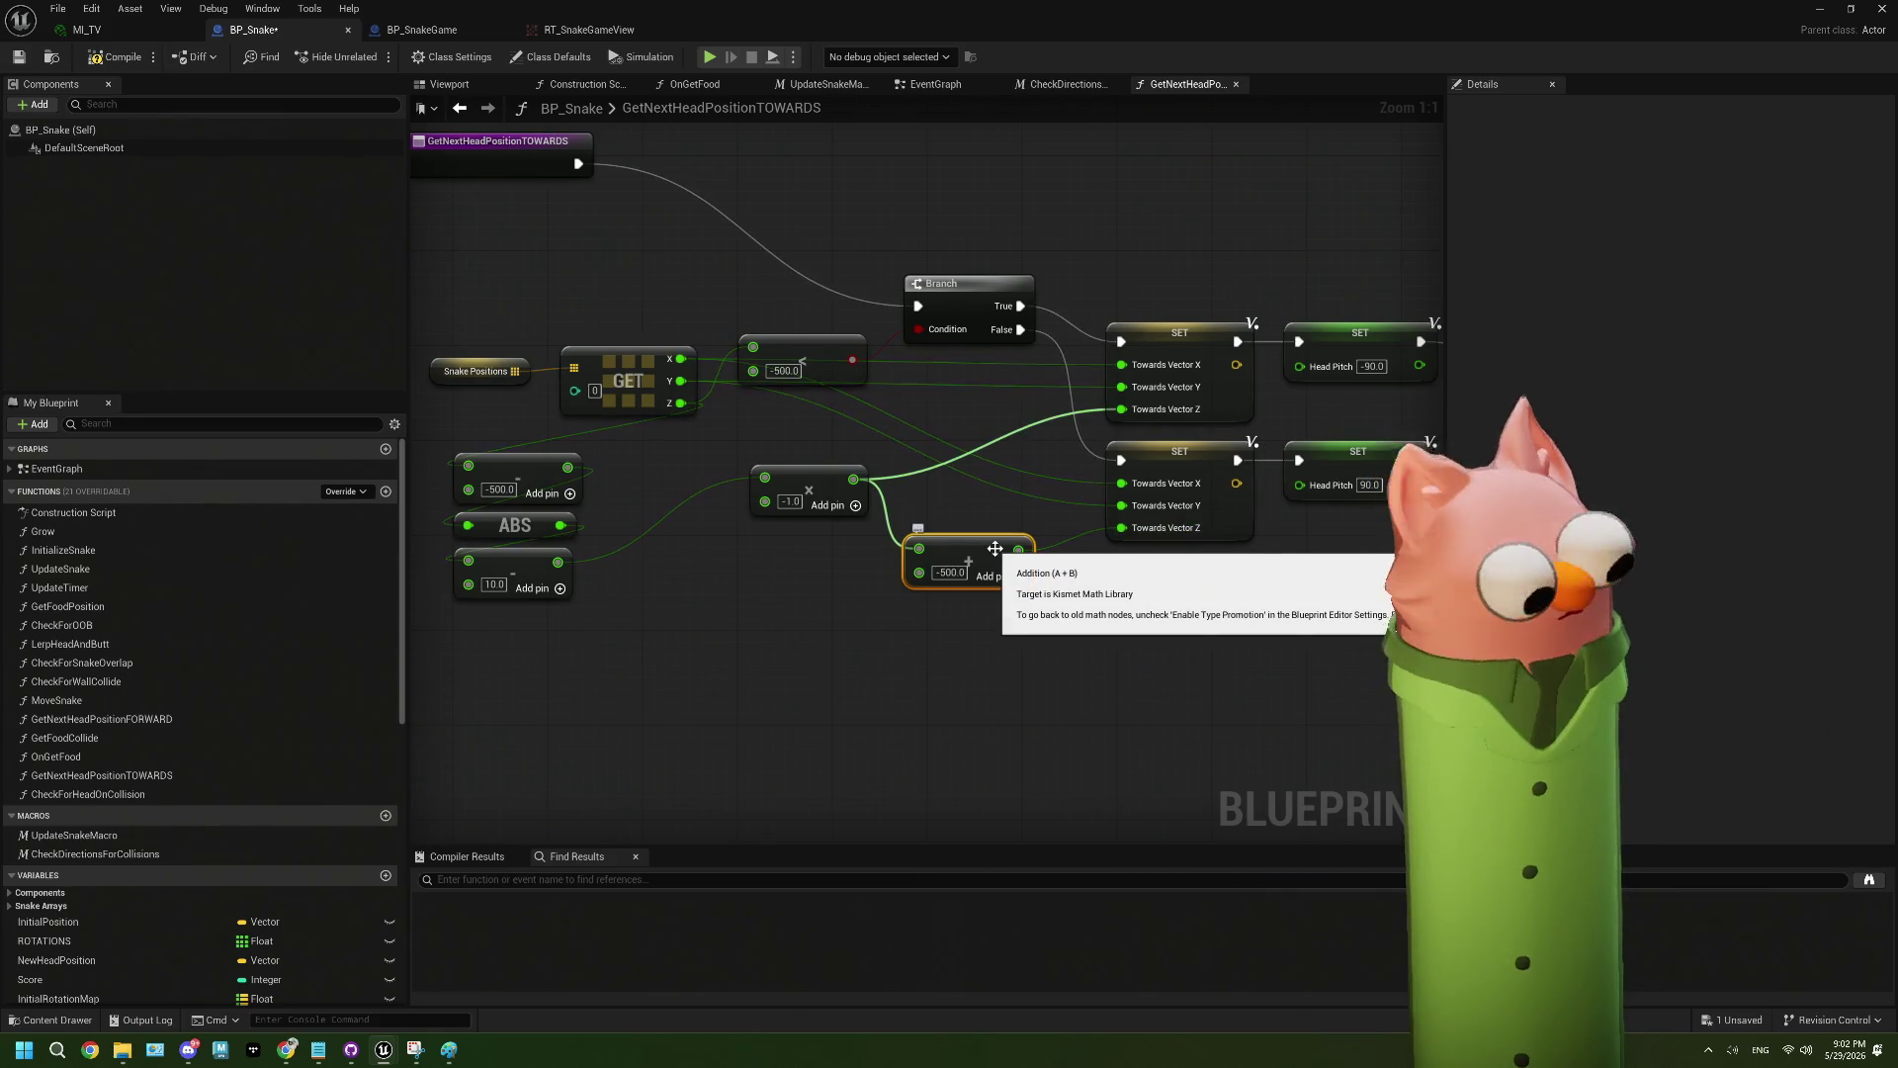
# - Duplicate the -500.0 Add node and wire the 10.0 subtract output into the copy
pyautogui.hotkey('ctrl', 'c')
pyautogui.hotkey('ctrl', 'v')
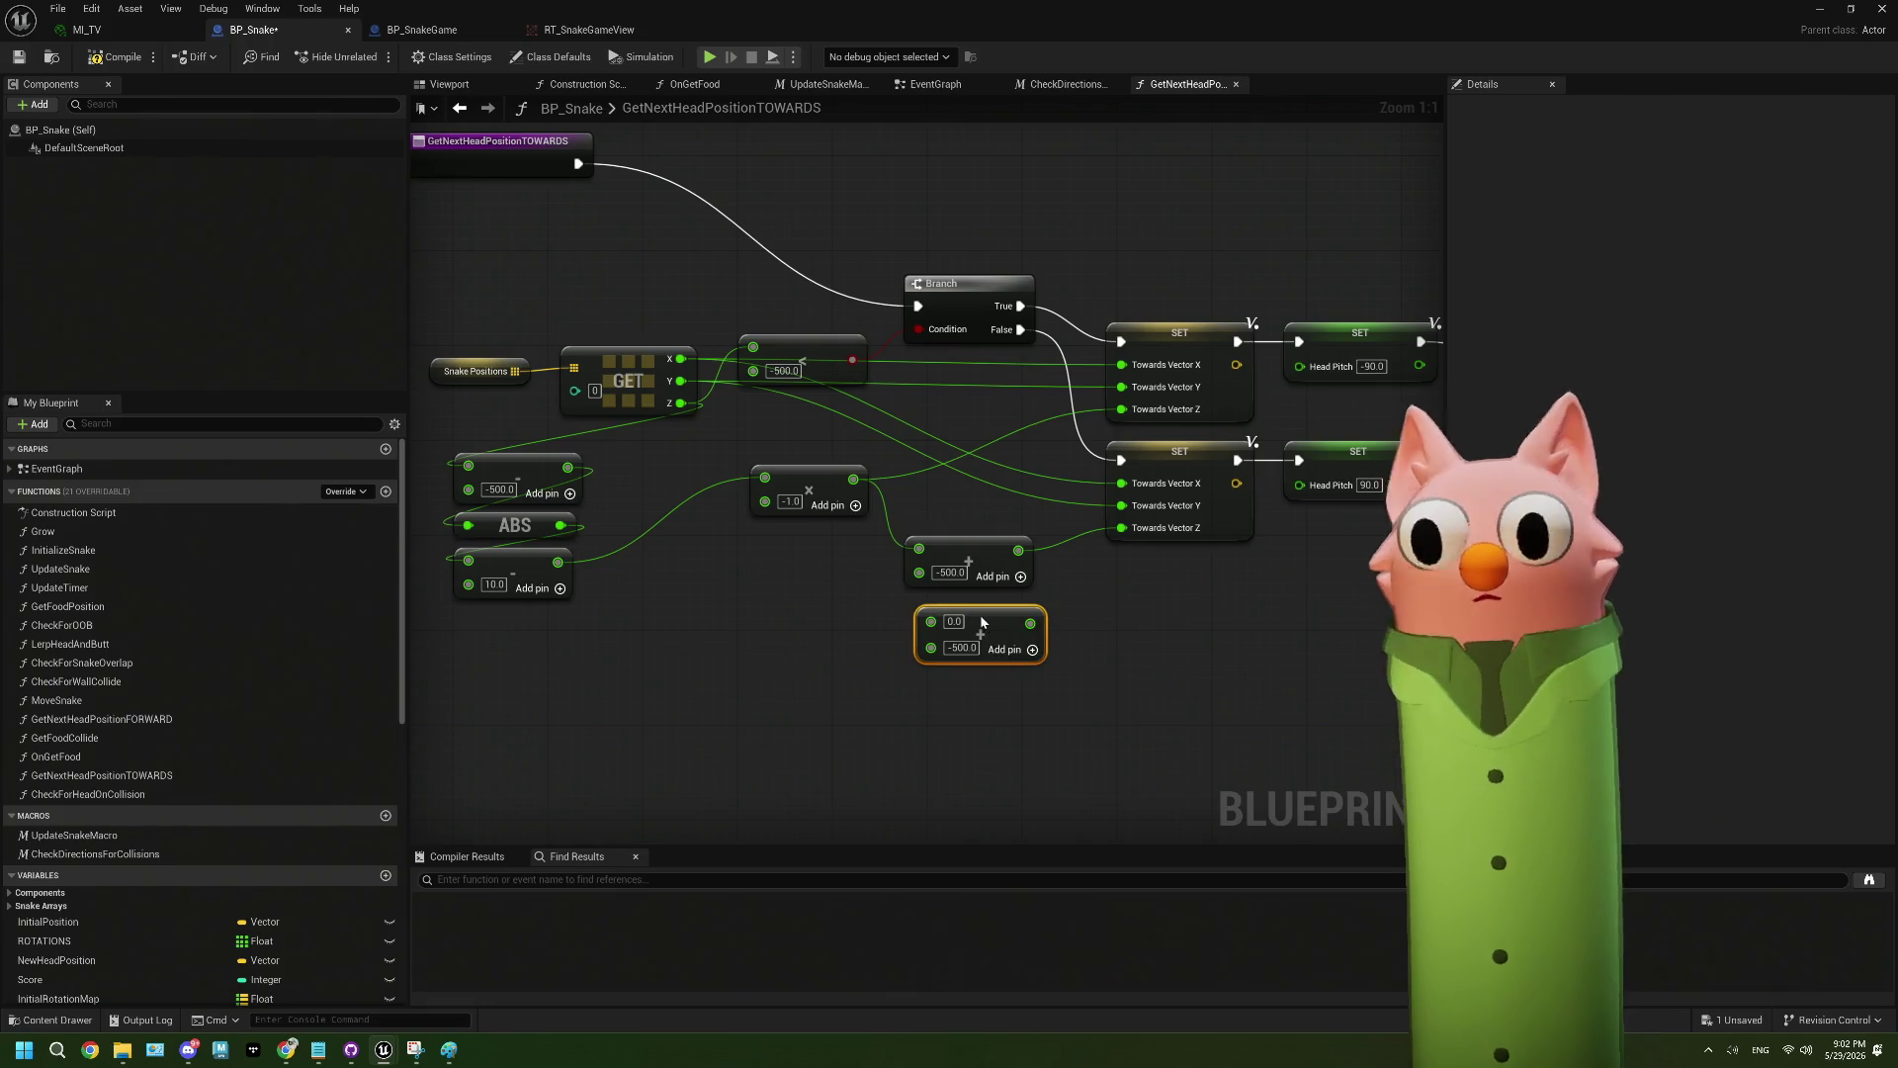
pyautogui.moveTo(556, 566)
pyautogui.mouseDown()
pyautogui.moveTo(895, 653)
pyautogui.moveTo(919, 622)
pyautogui.moveTo(1047, 593)
pyautogui.moveTo(1135, 414)
pyautogui.moveTo(1059, 722)
pyautogui.moveTo(1126, 616)
pyautogui.moveTo(1275, 539)
pyautogui.moveTo(1121, 527)
pyautogui.moveTo(1124, 418)
pyautogui.mouseUp()
# - Connect the copied -500.0 Add node to the upper SET's Towards Vector Z and line up both Add nodes
pyautogui.moveTo(971, 557); pyautogui.dragTo(959, 482)
pyautogui.moveTo(969, 621); pyautogui.dragTo(967, 564)
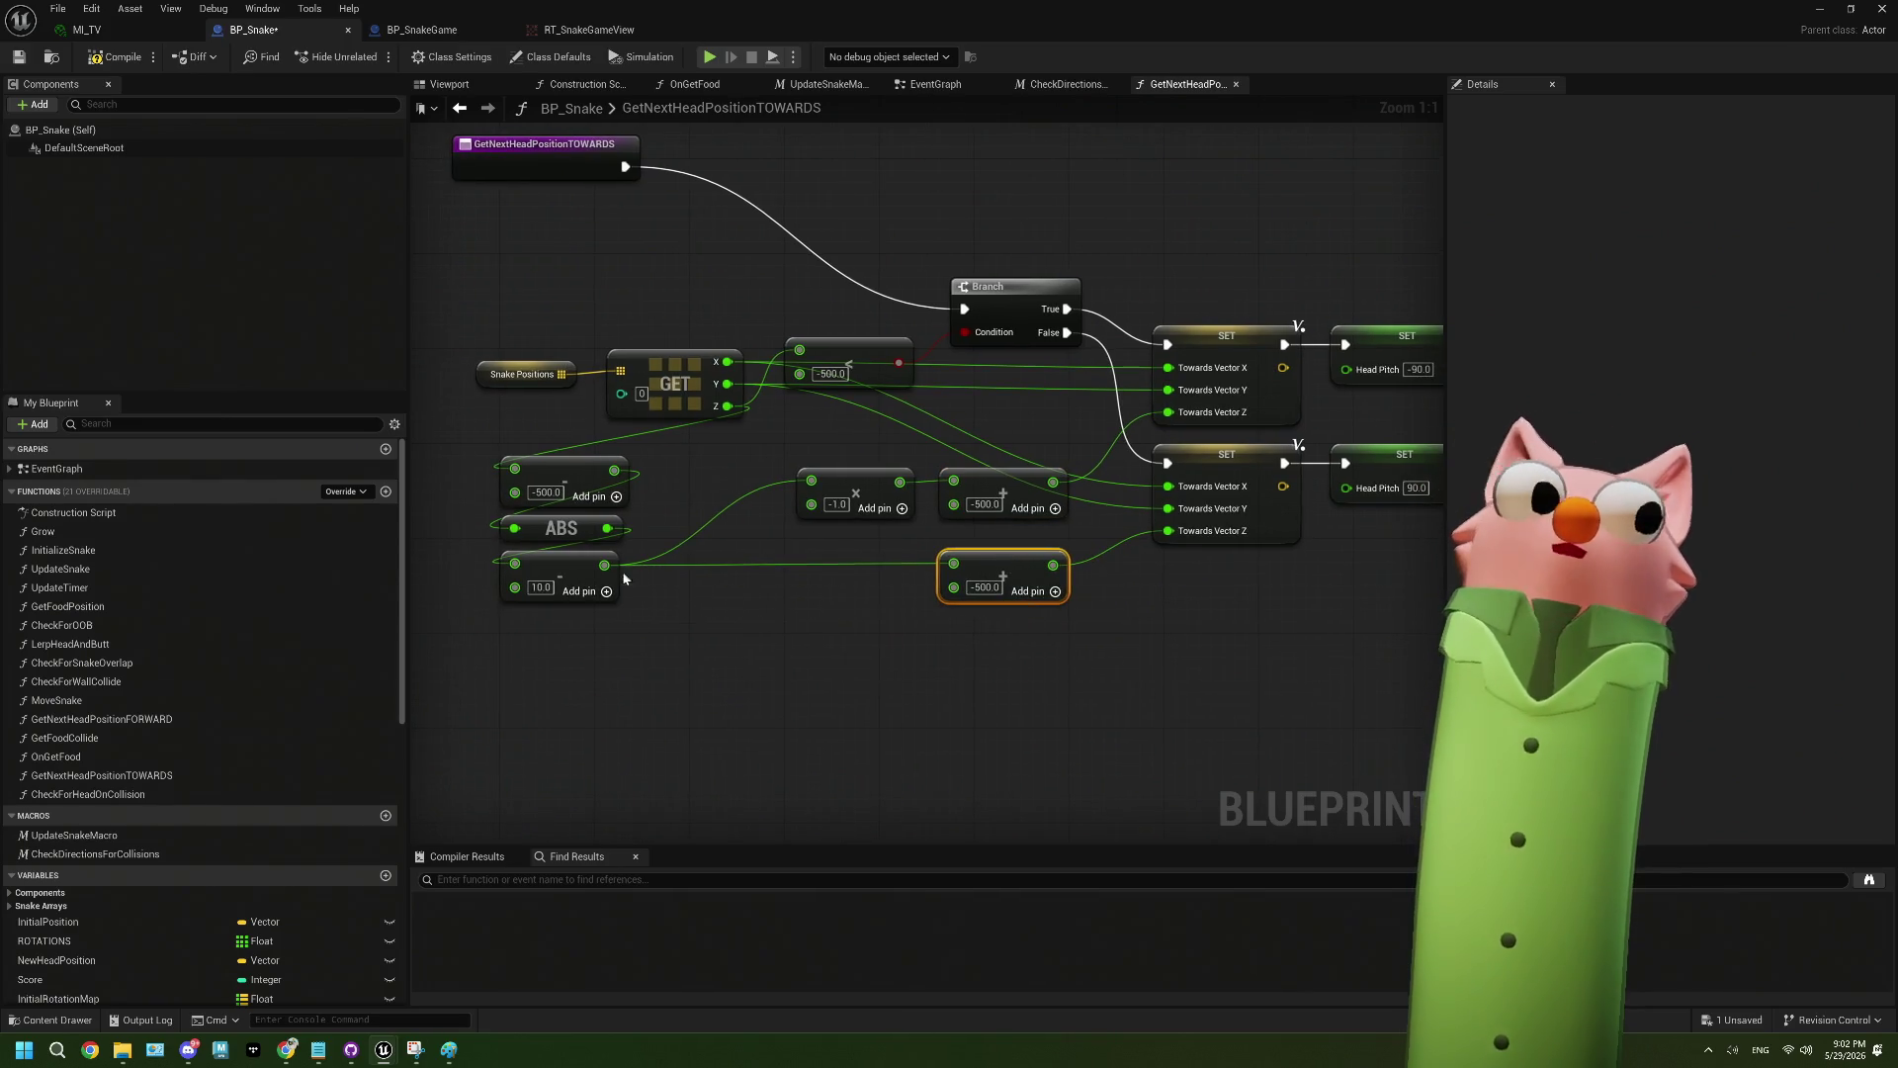
pyautogui.click(586, 574)
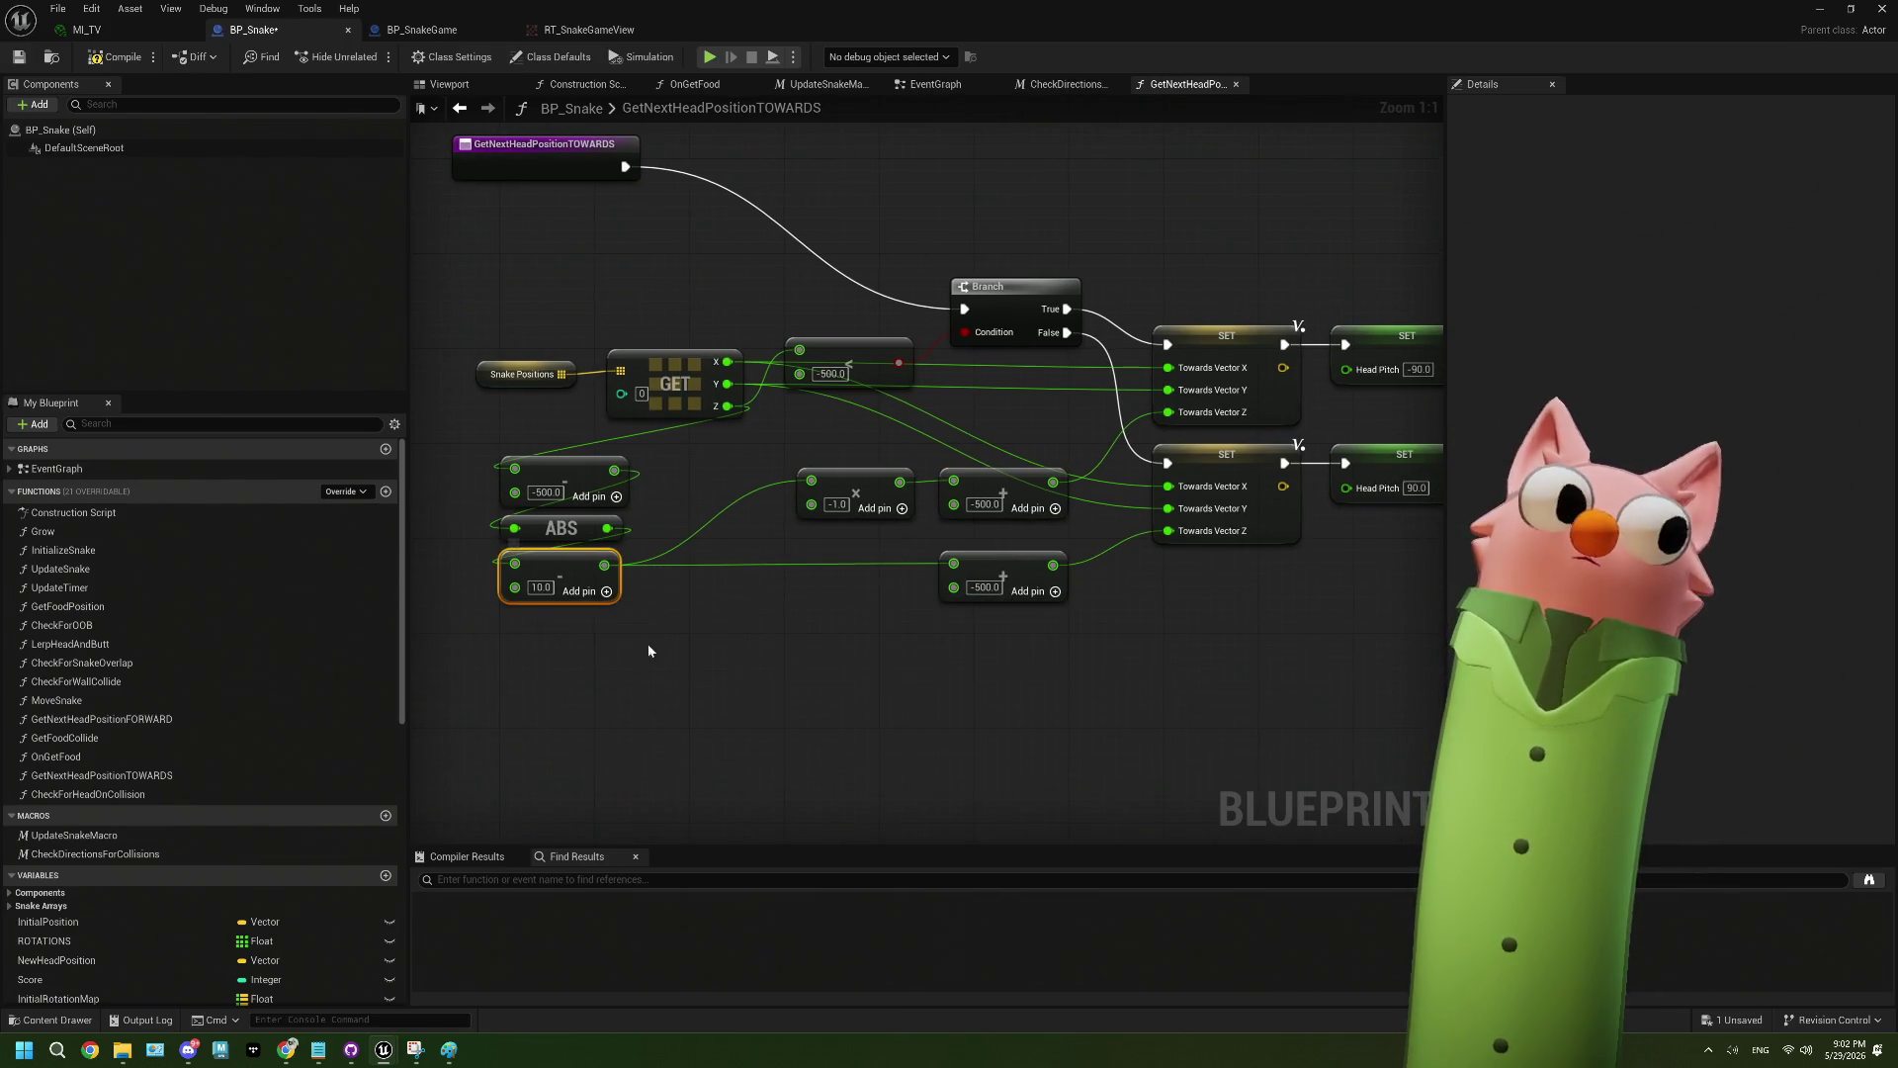
pyautogui.moveTo(956, 439); pyautogui.dragTo(1081, 771)
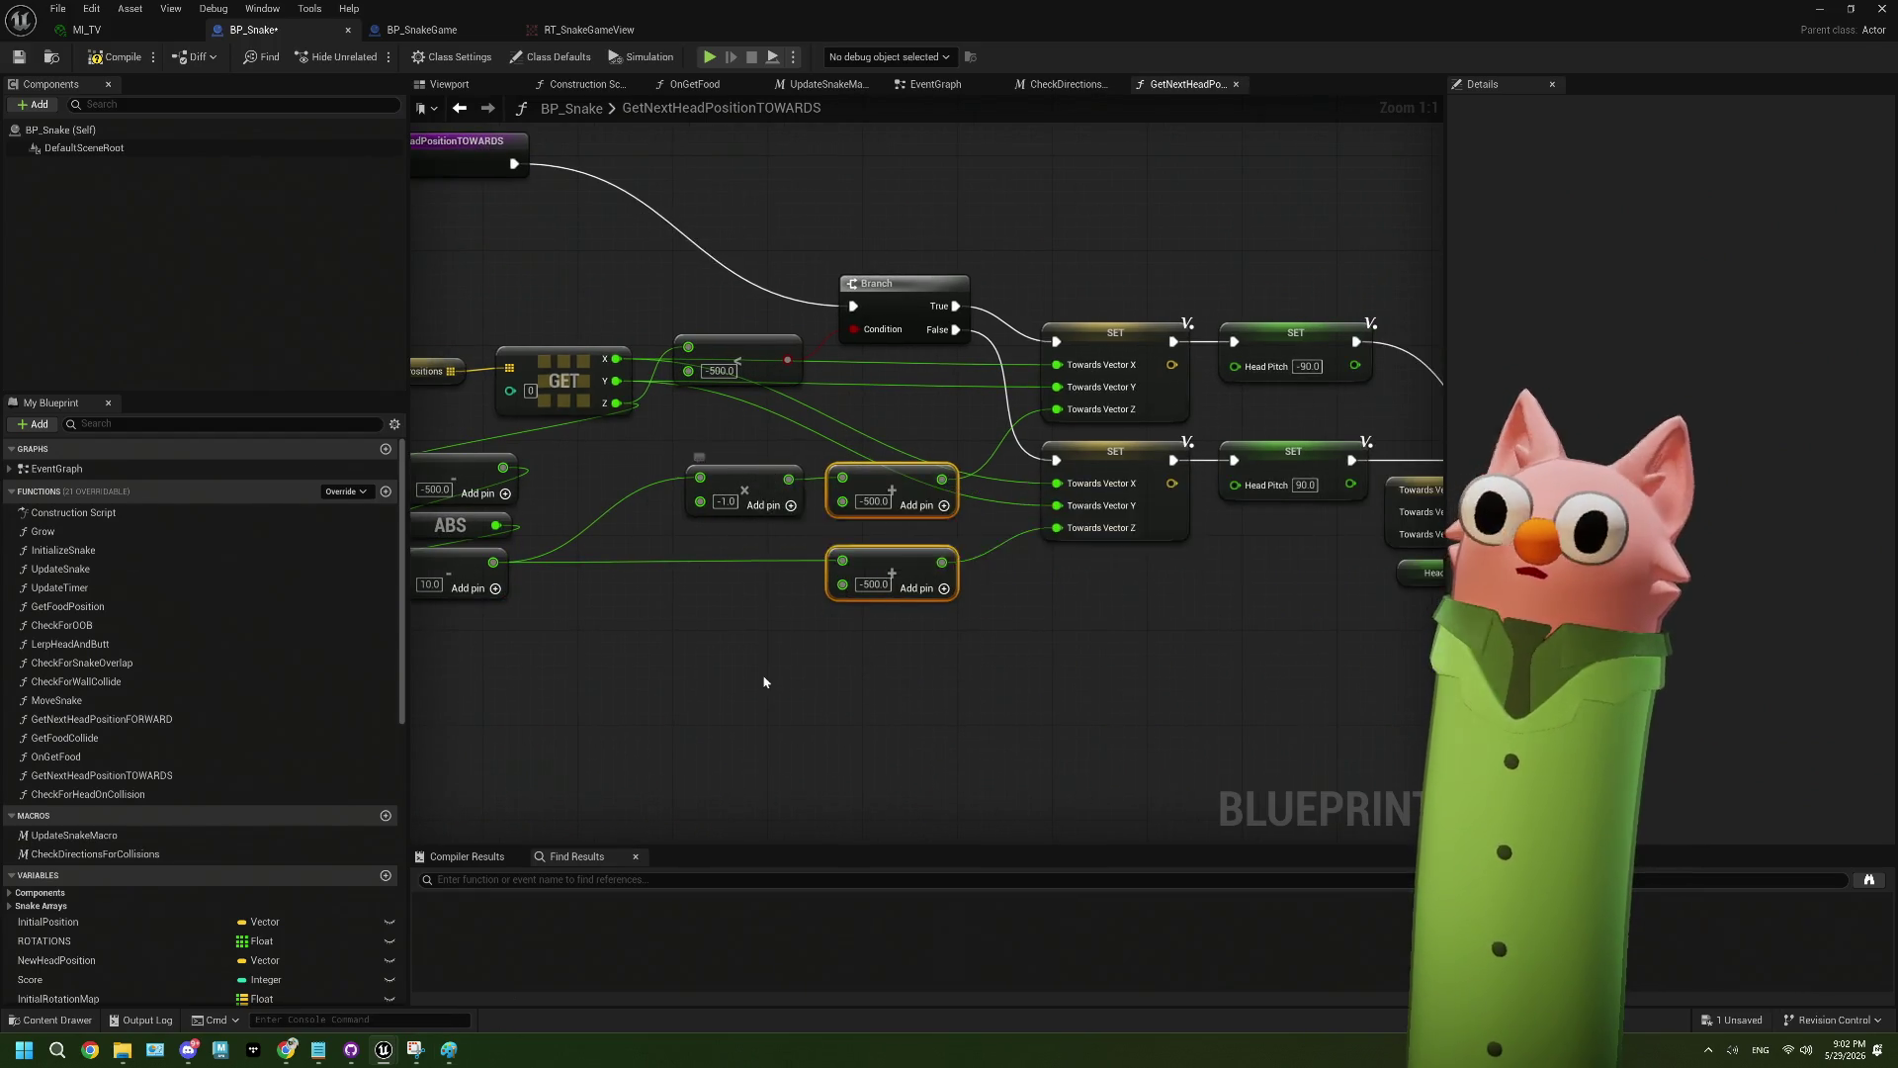
pyautogui.moveTo(763, 683); pyautogui.dragTo(863, 682)
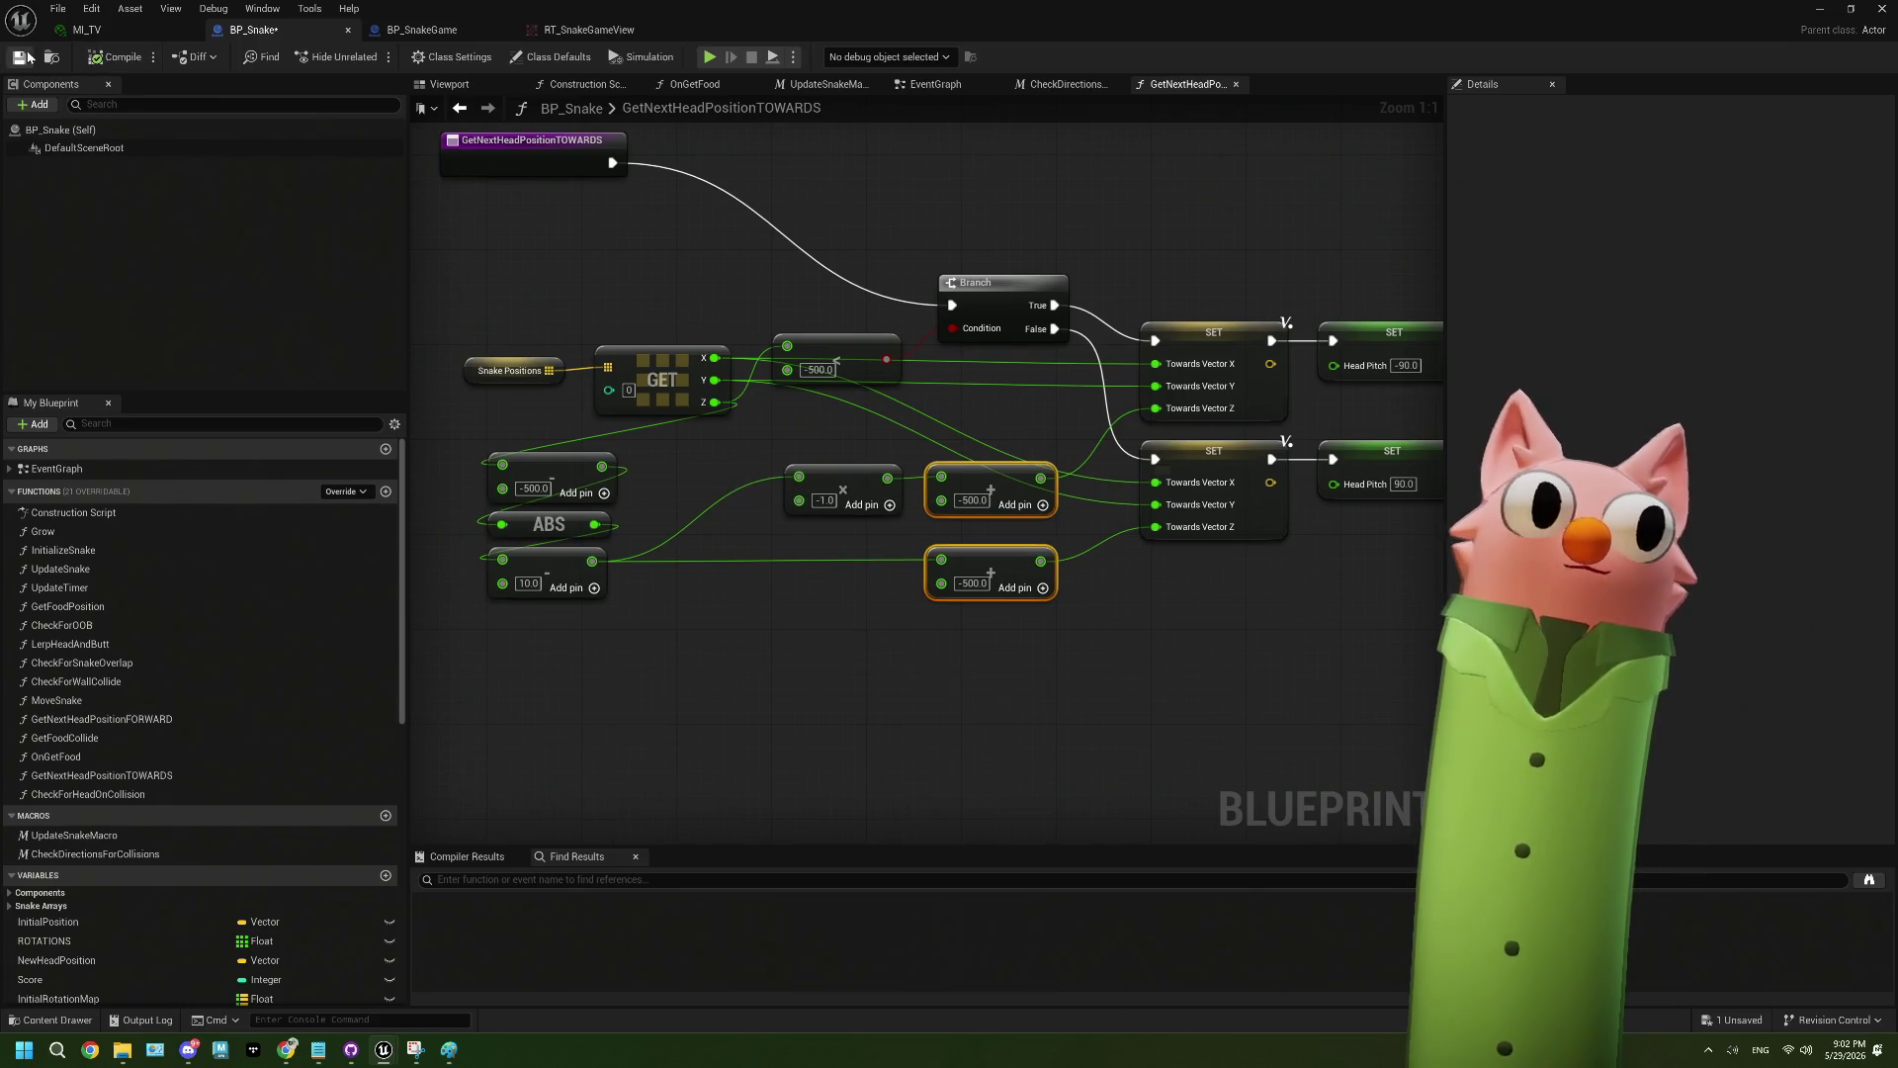
pyautogui.click(1819, 9)
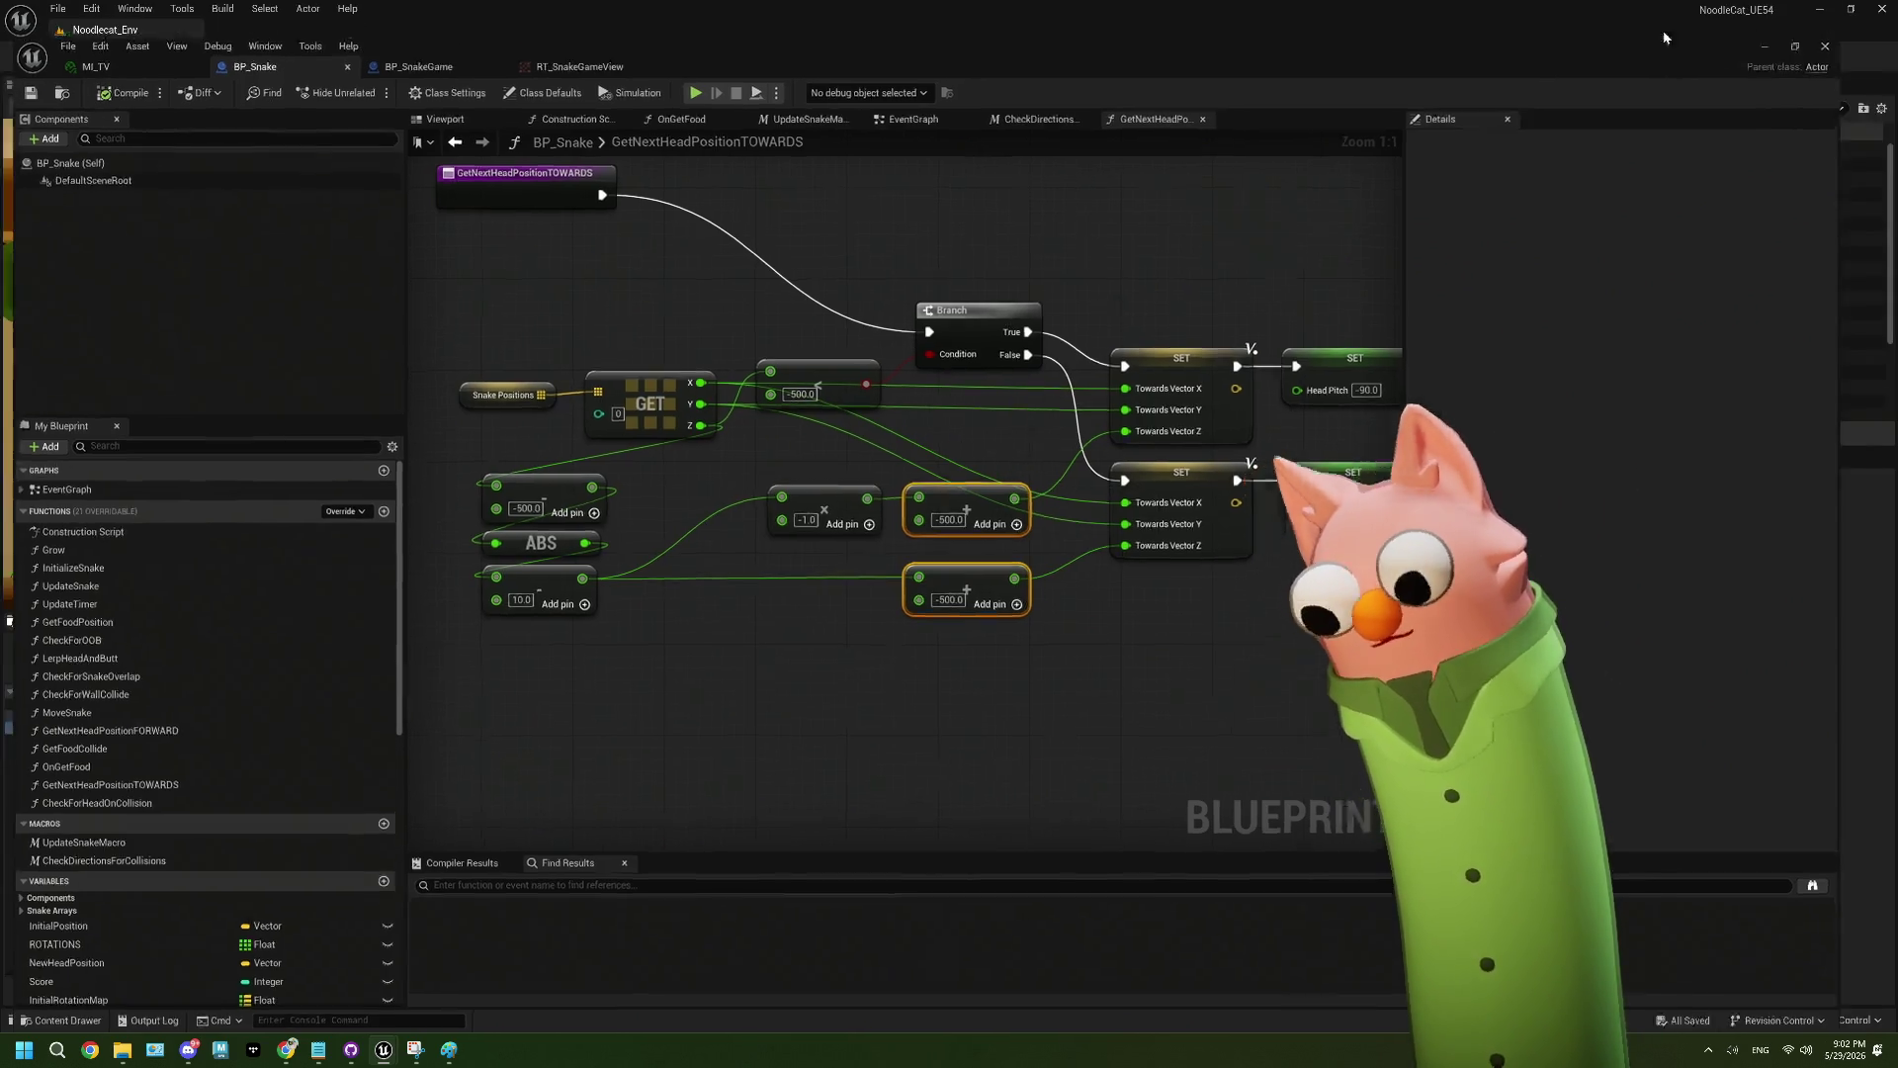
# - Start Play In Editor and click into the viewport so the snake game receives input
pyautogui.click(369, 56)
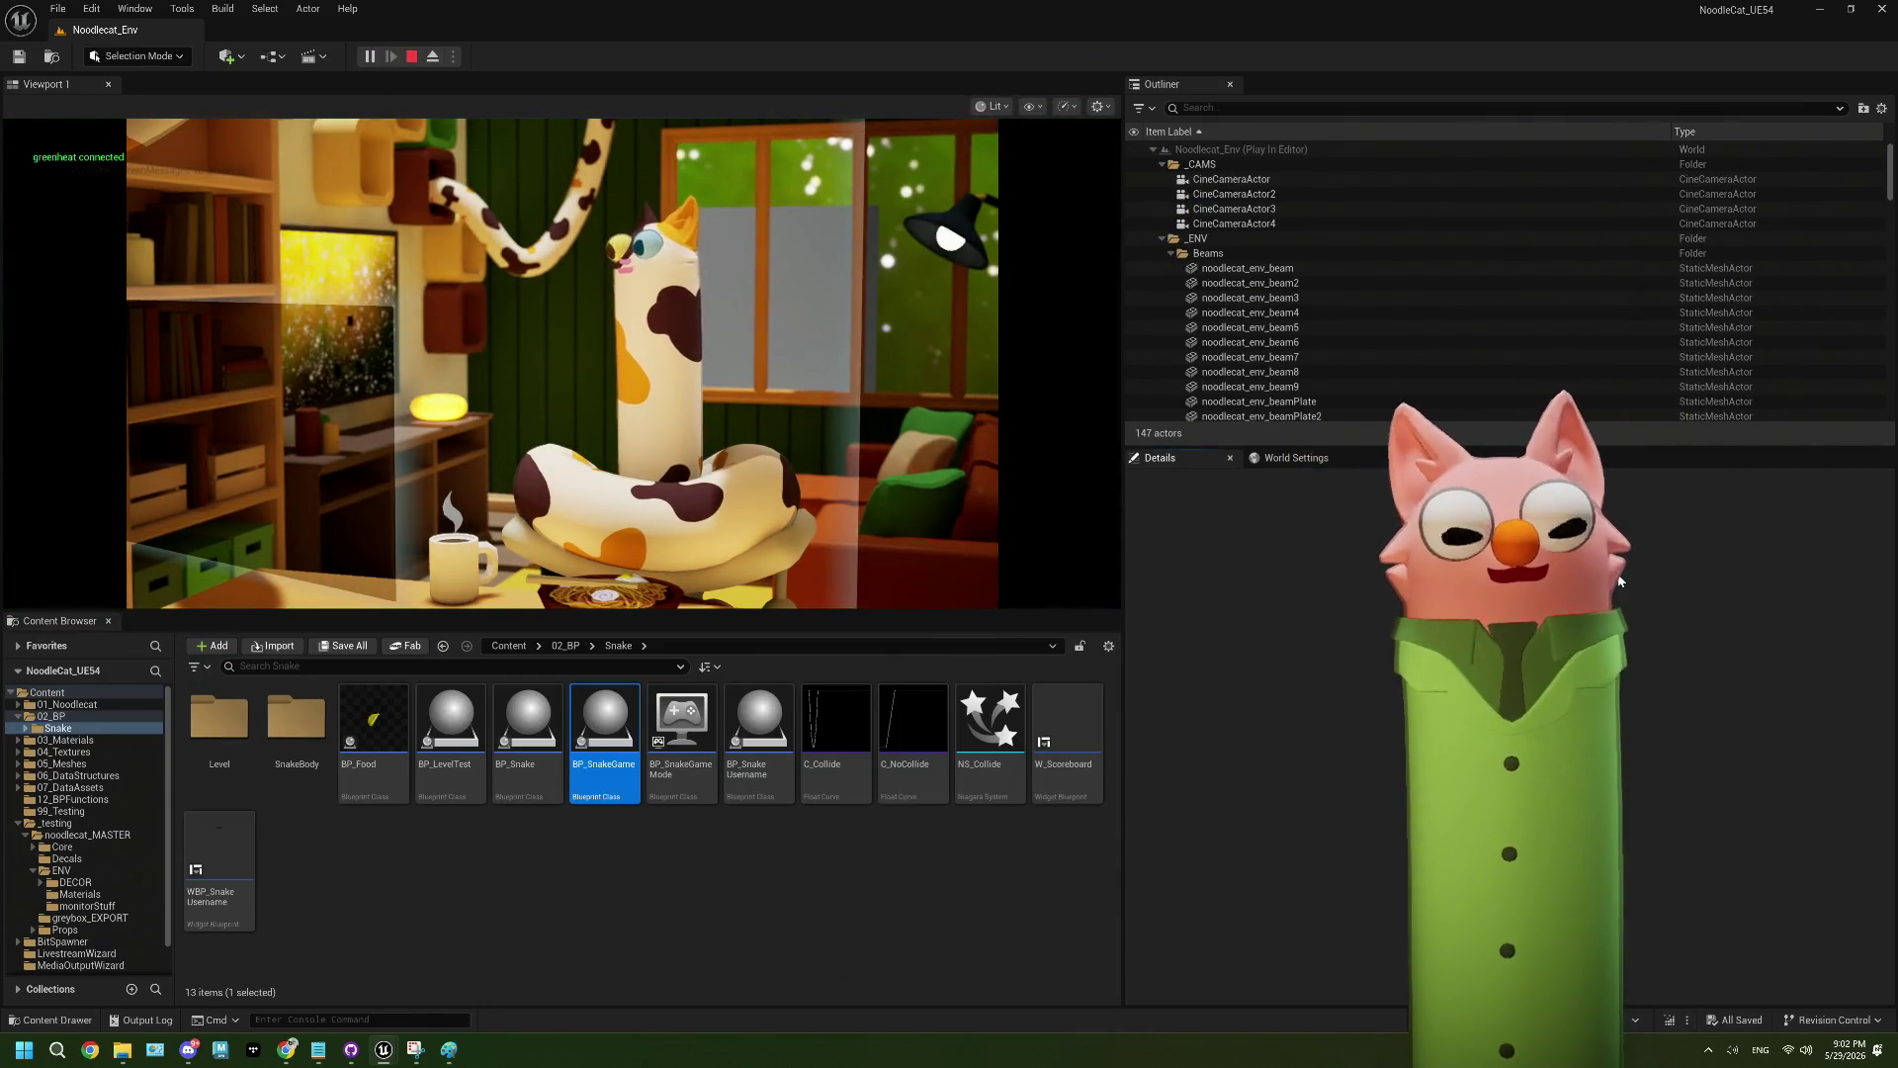
pyautogui.click(561, 363)
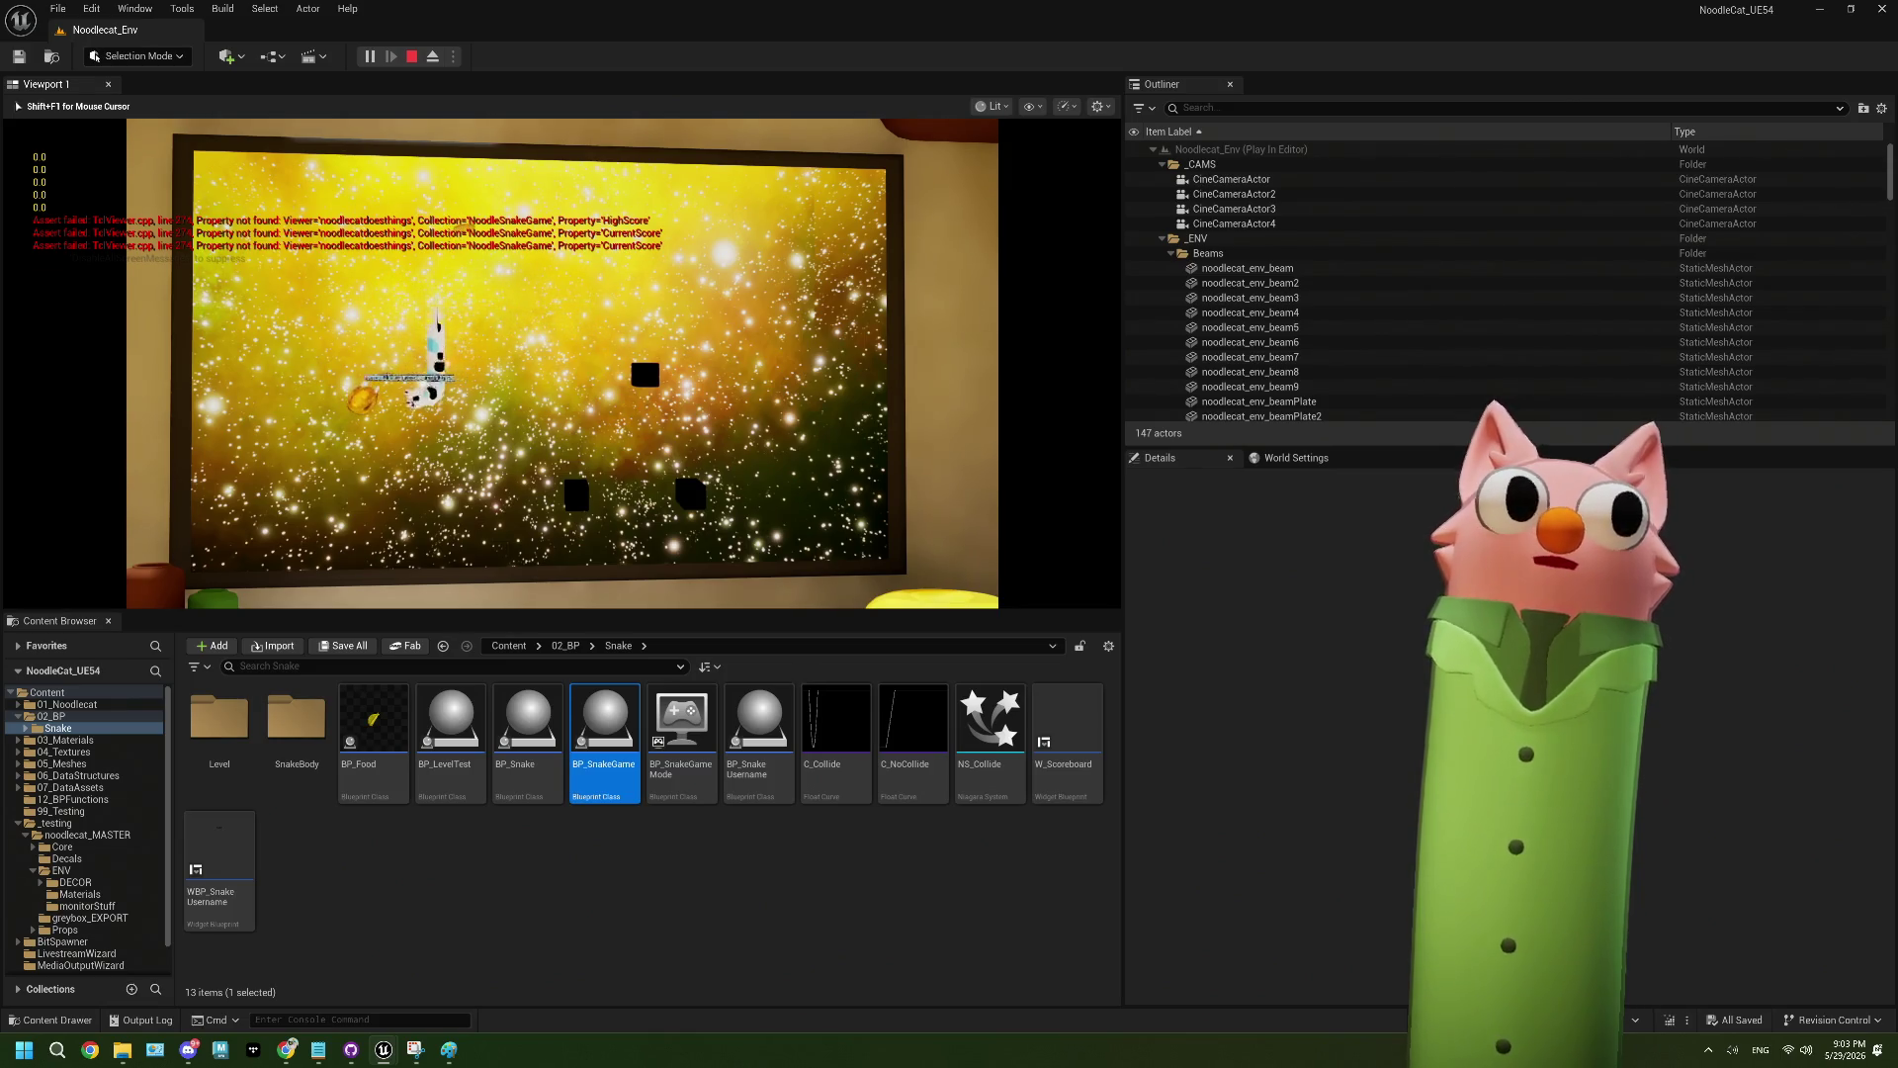
# - Steer the snake around the TV screen with the arrow keys, looping along the top and bottom
pyautogui.press('Up')
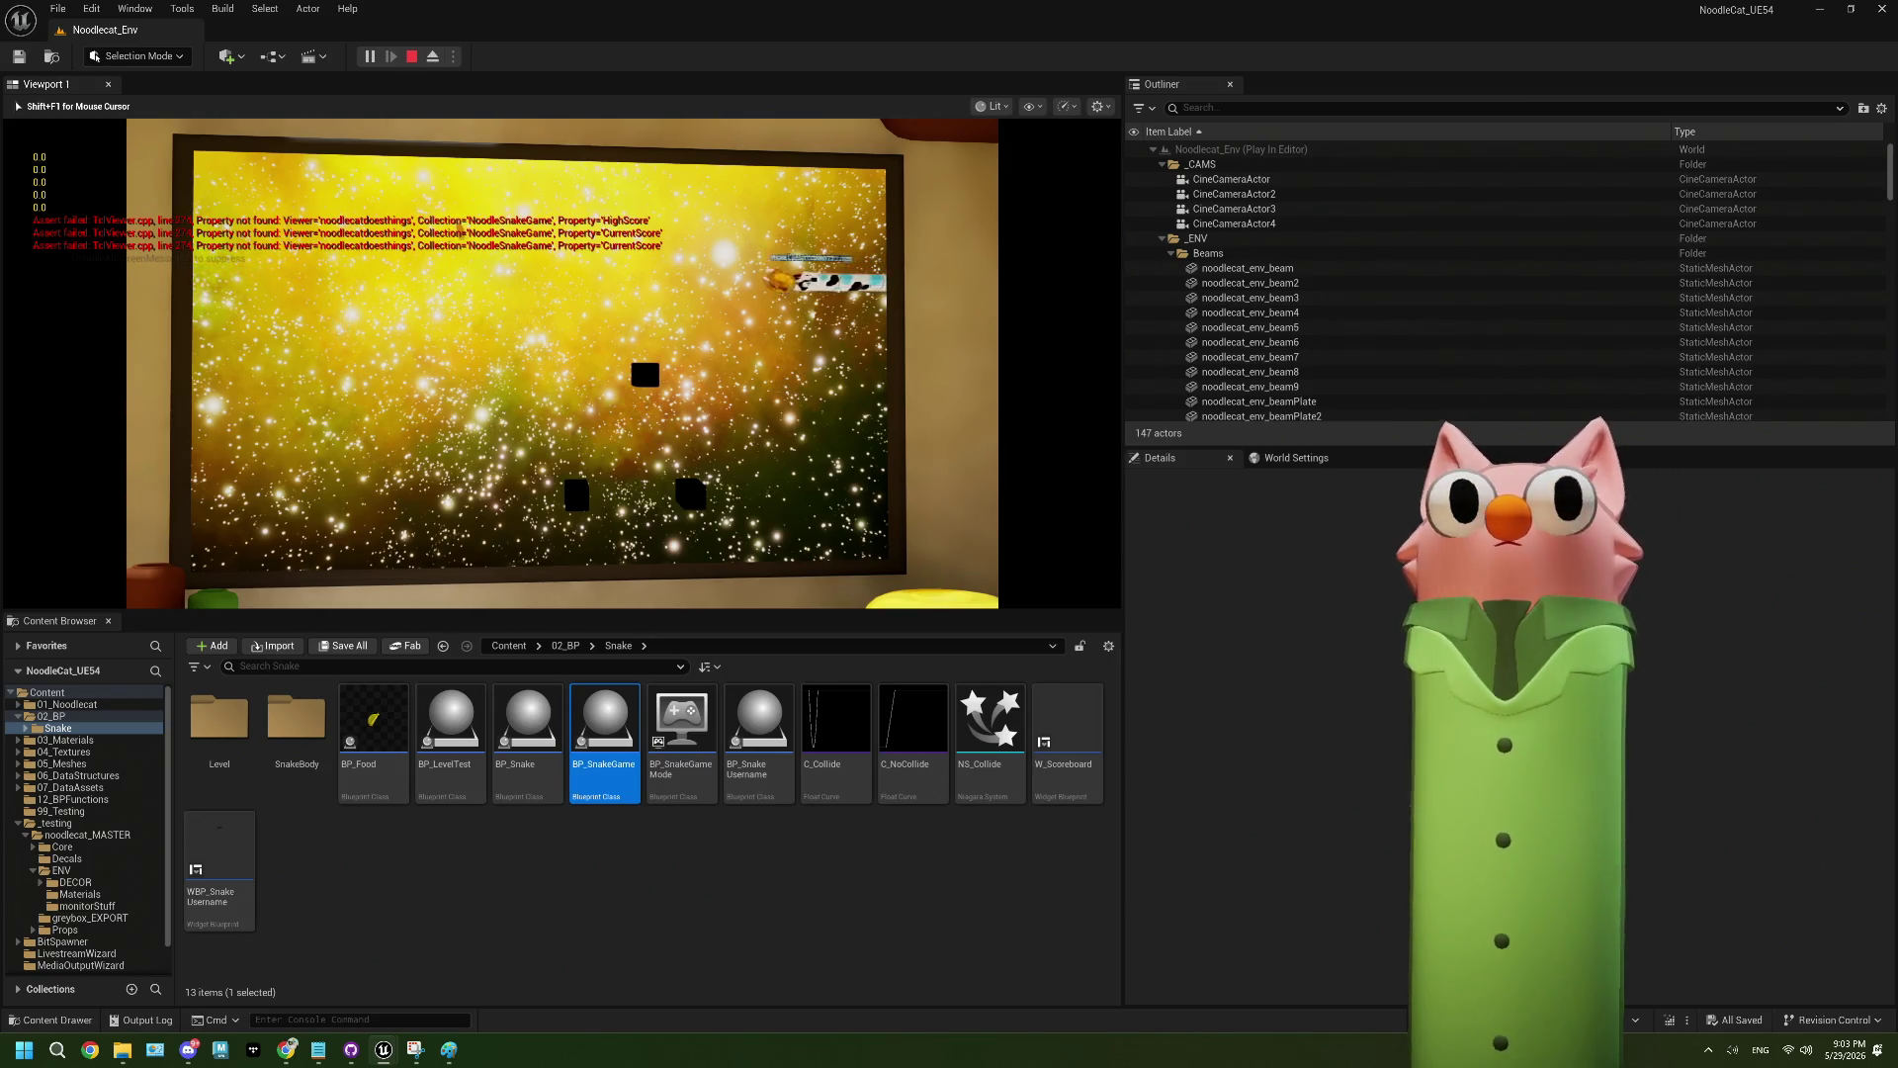
pyautogui.press('Down')
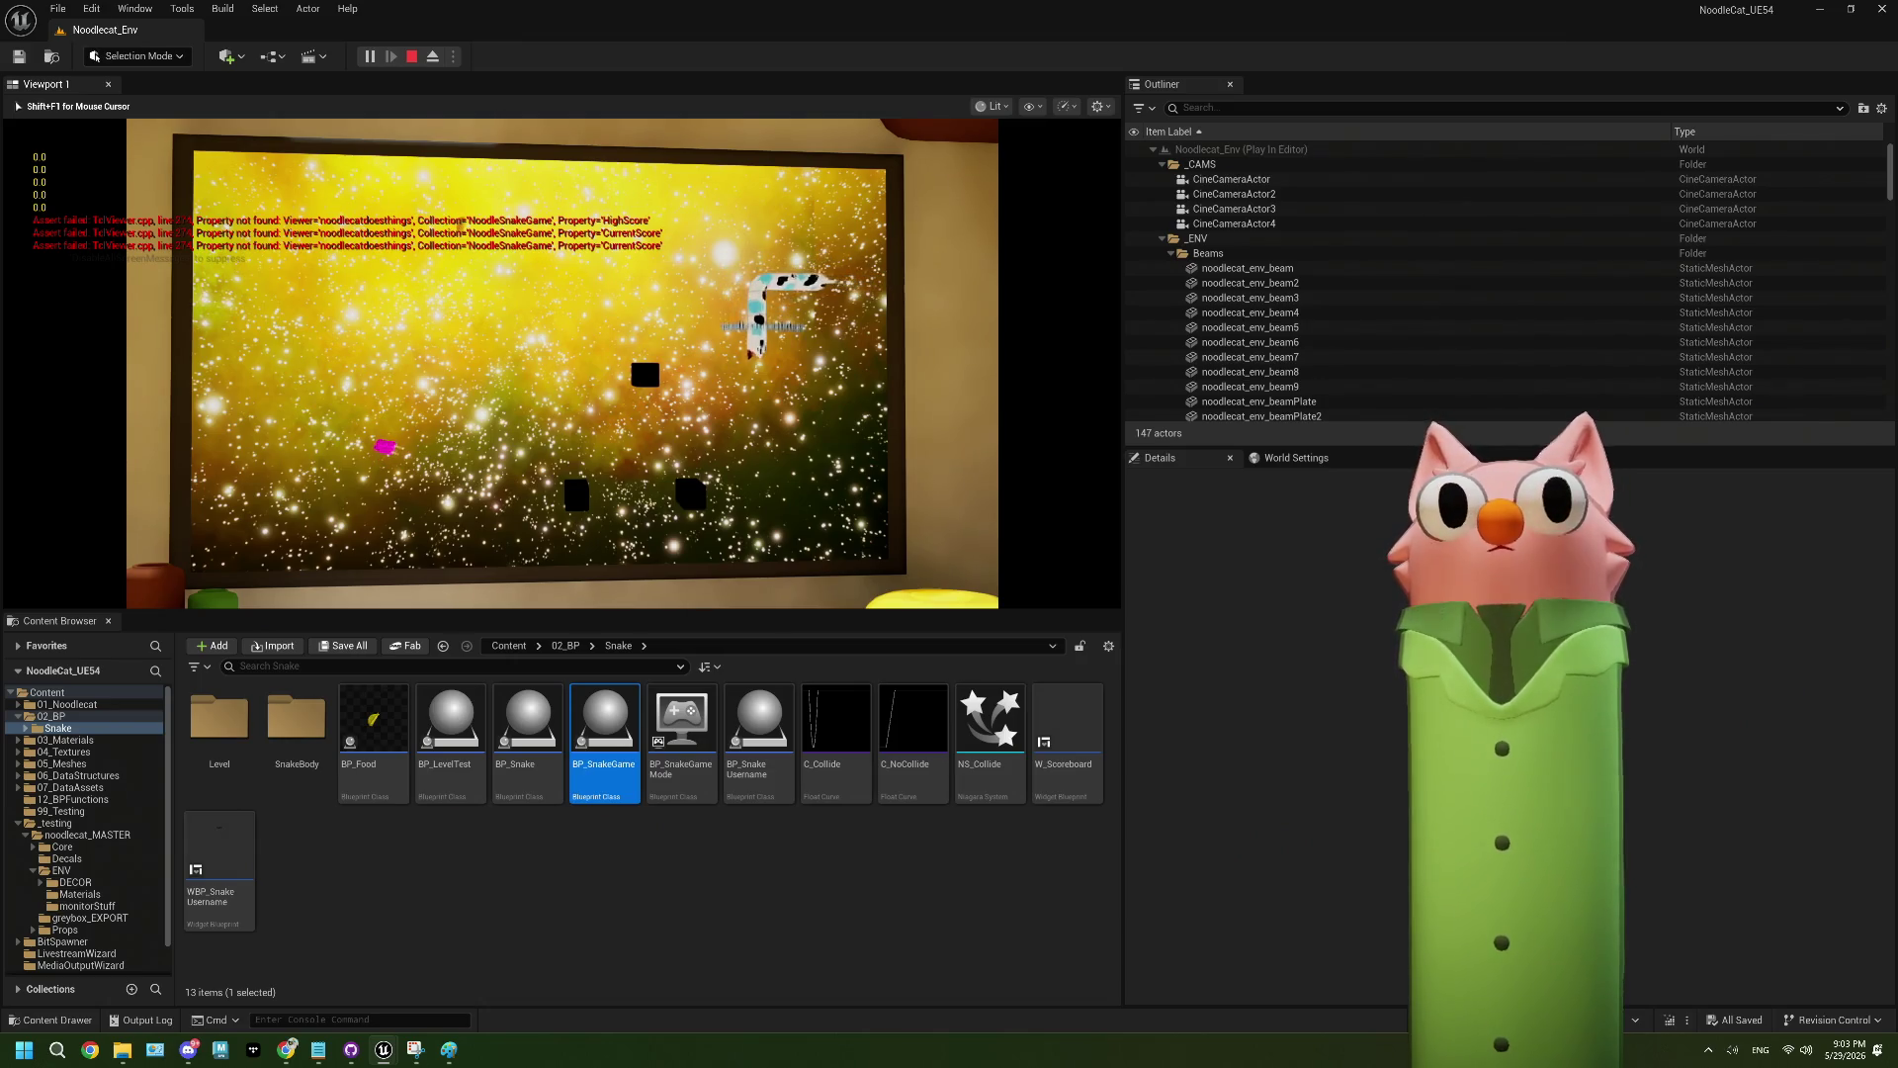
pyautogui.press('Left')
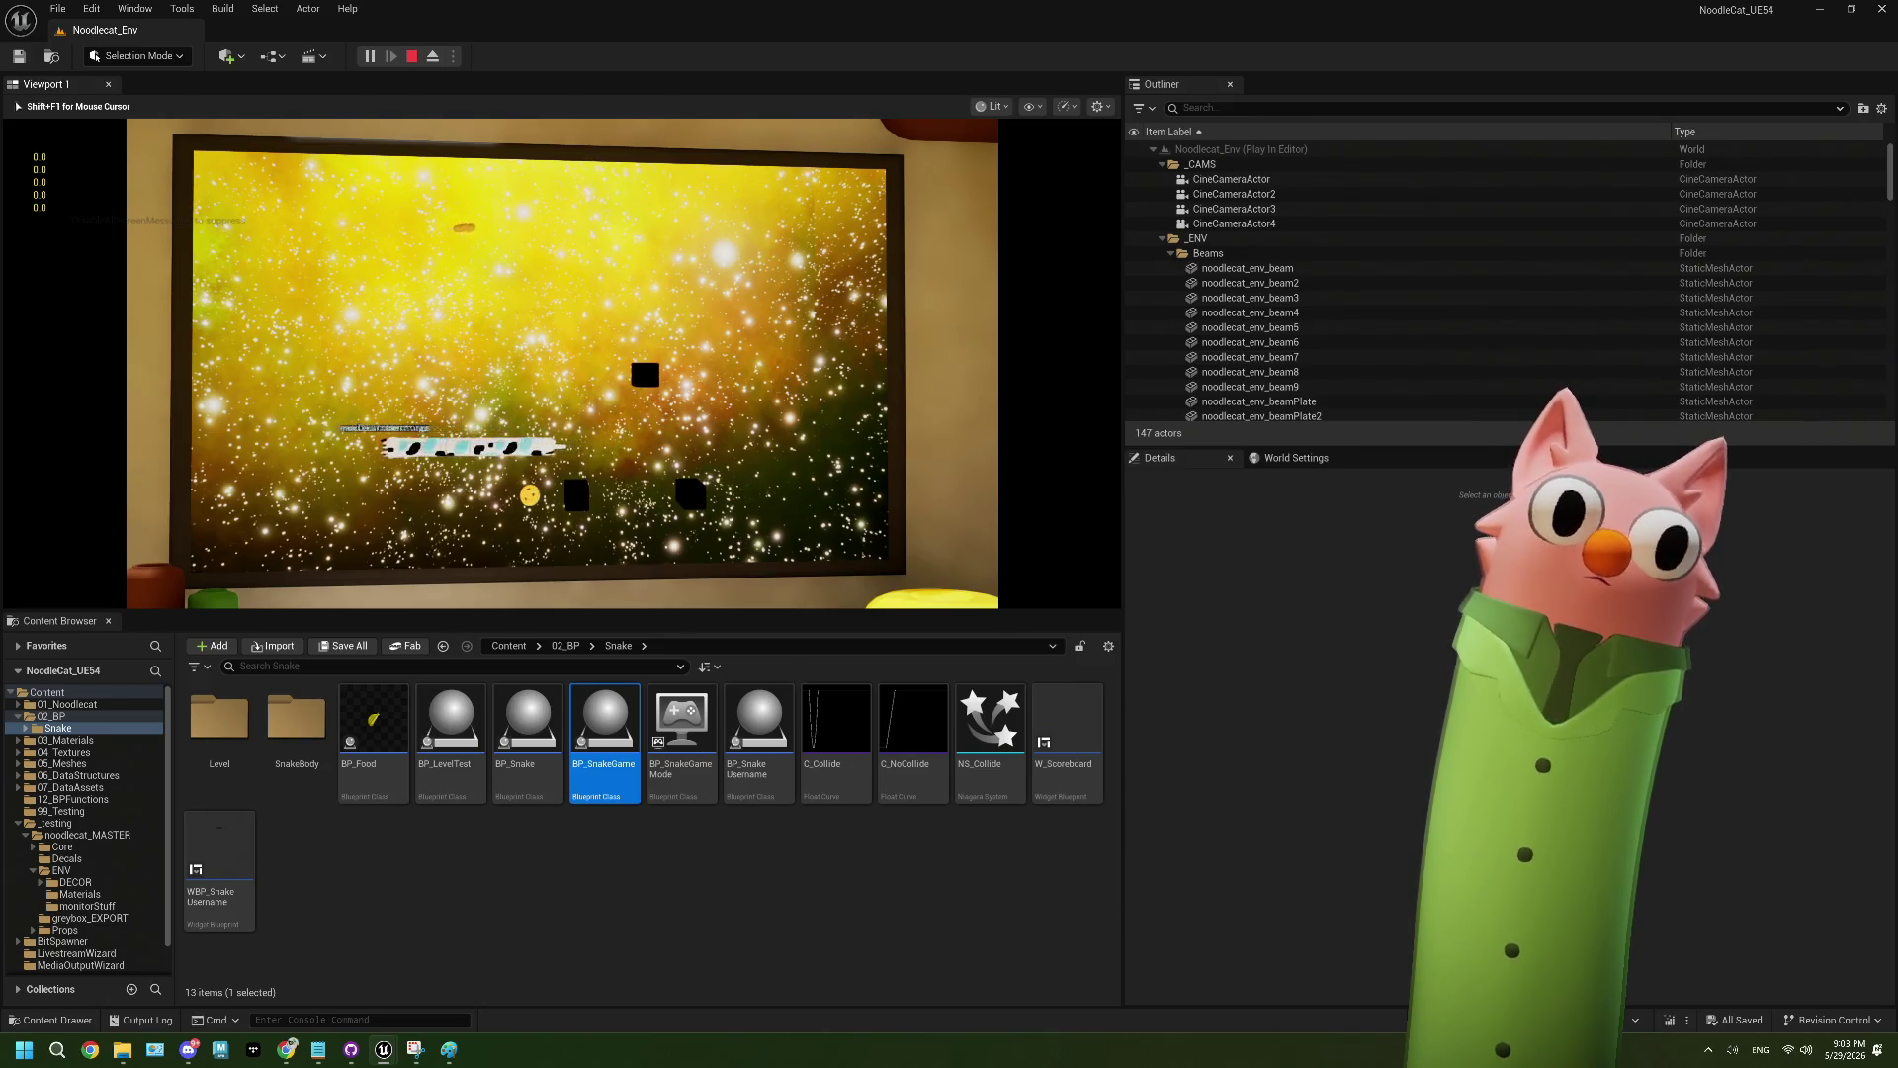
pyautogui.press('Right')
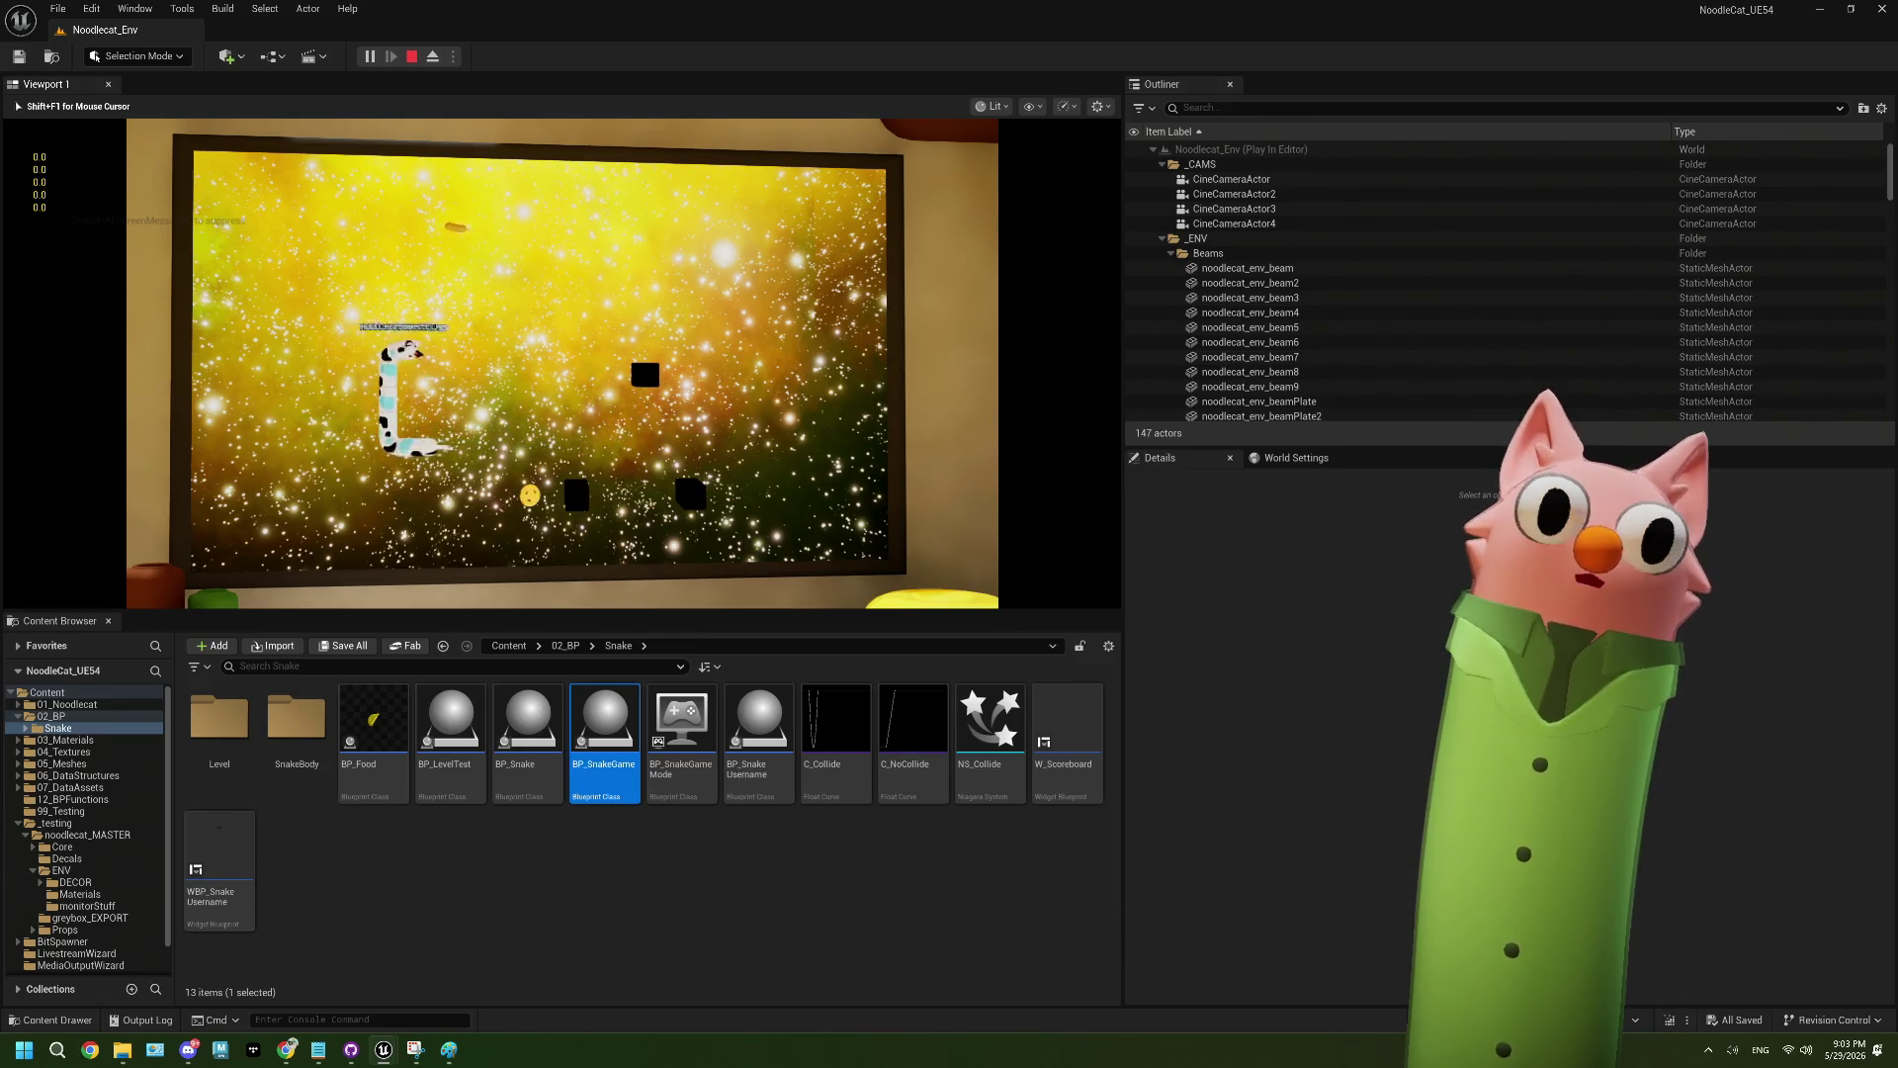
pyautogui.press('Down')
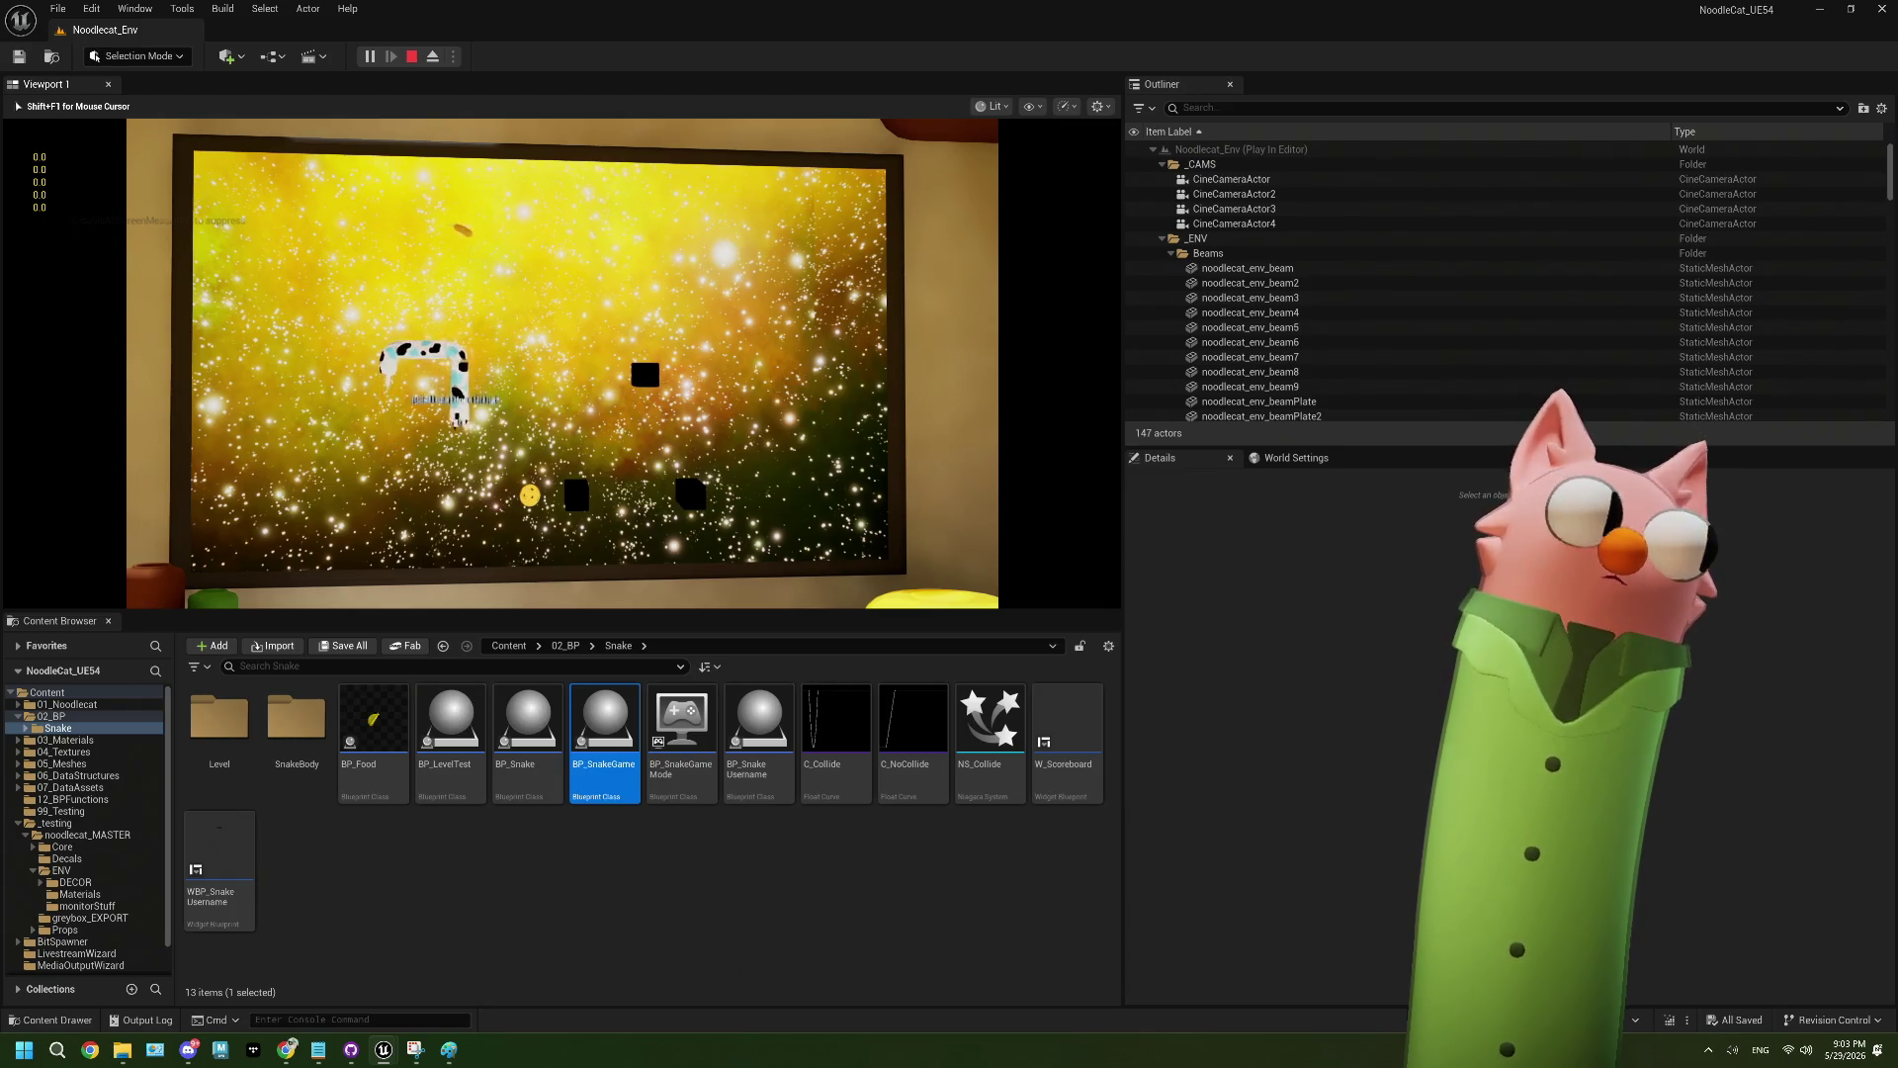
pyautogui.press('Right')
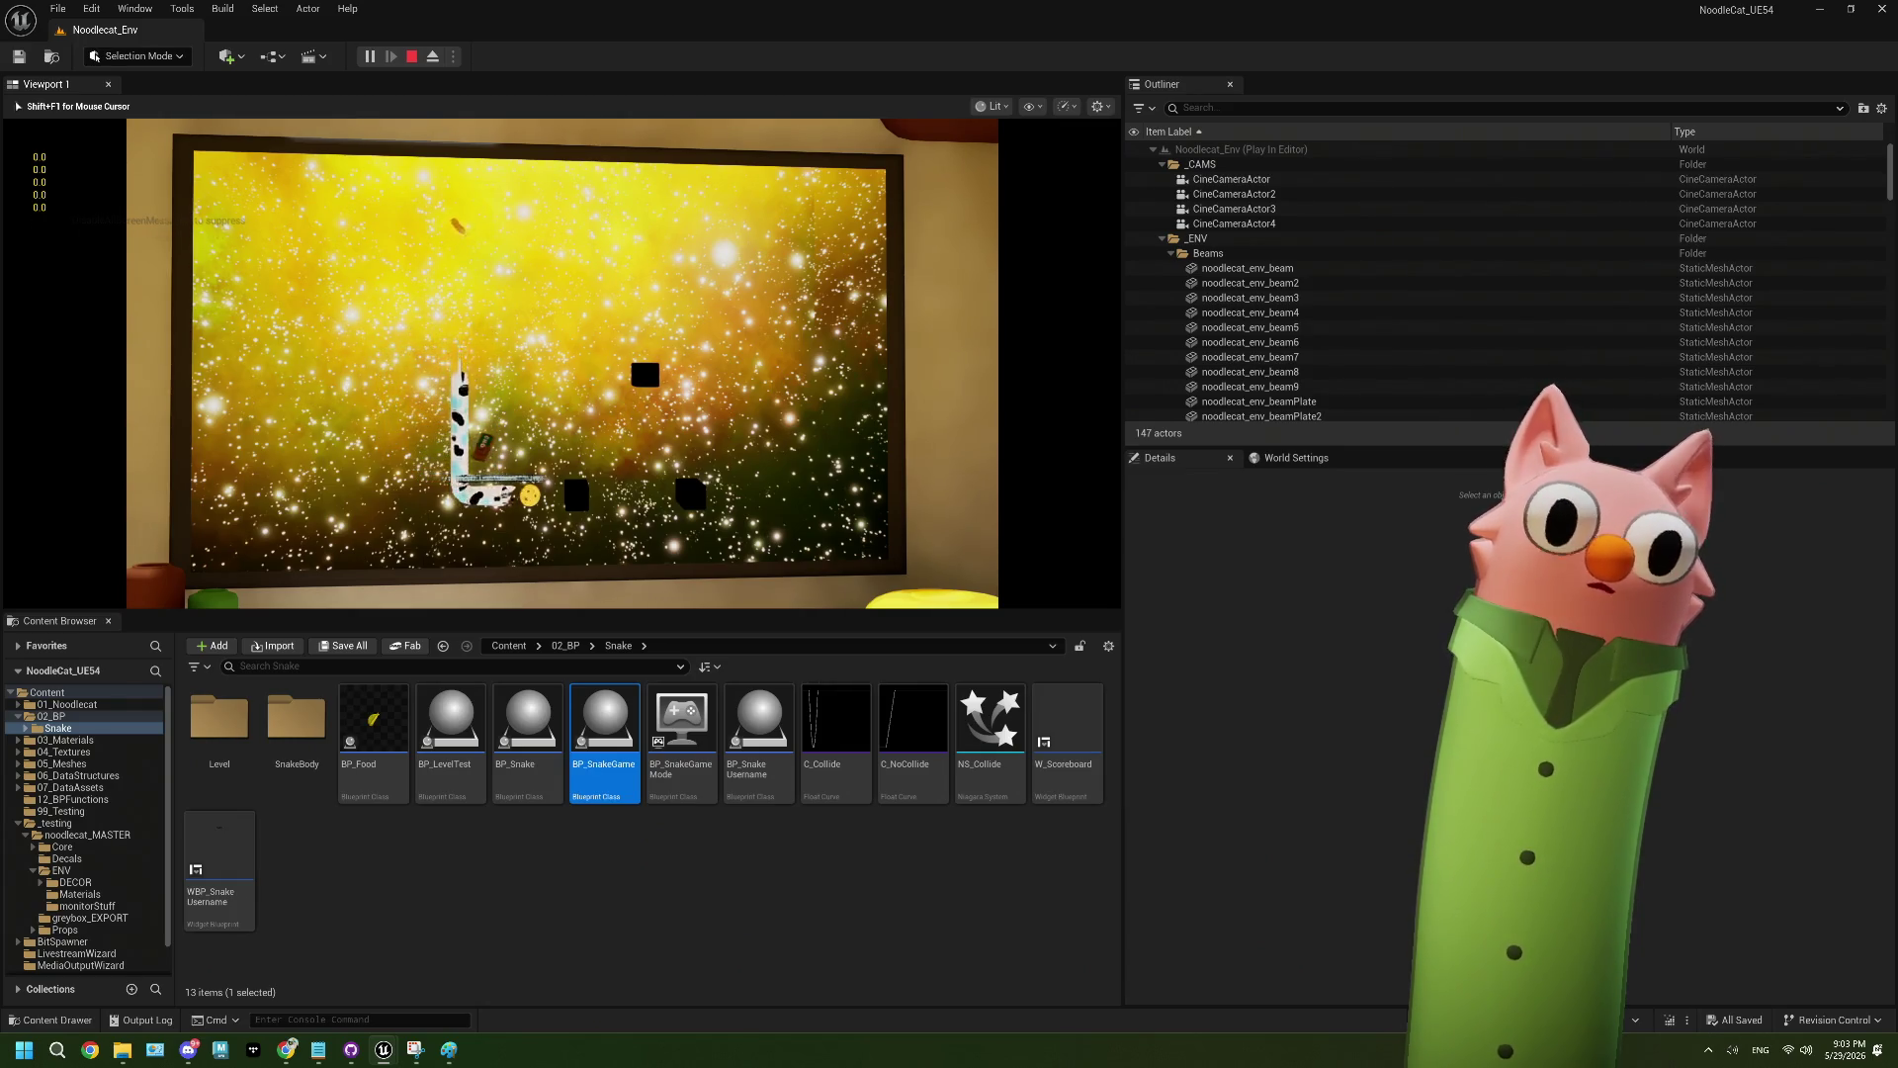
pyautogui.press('Up')
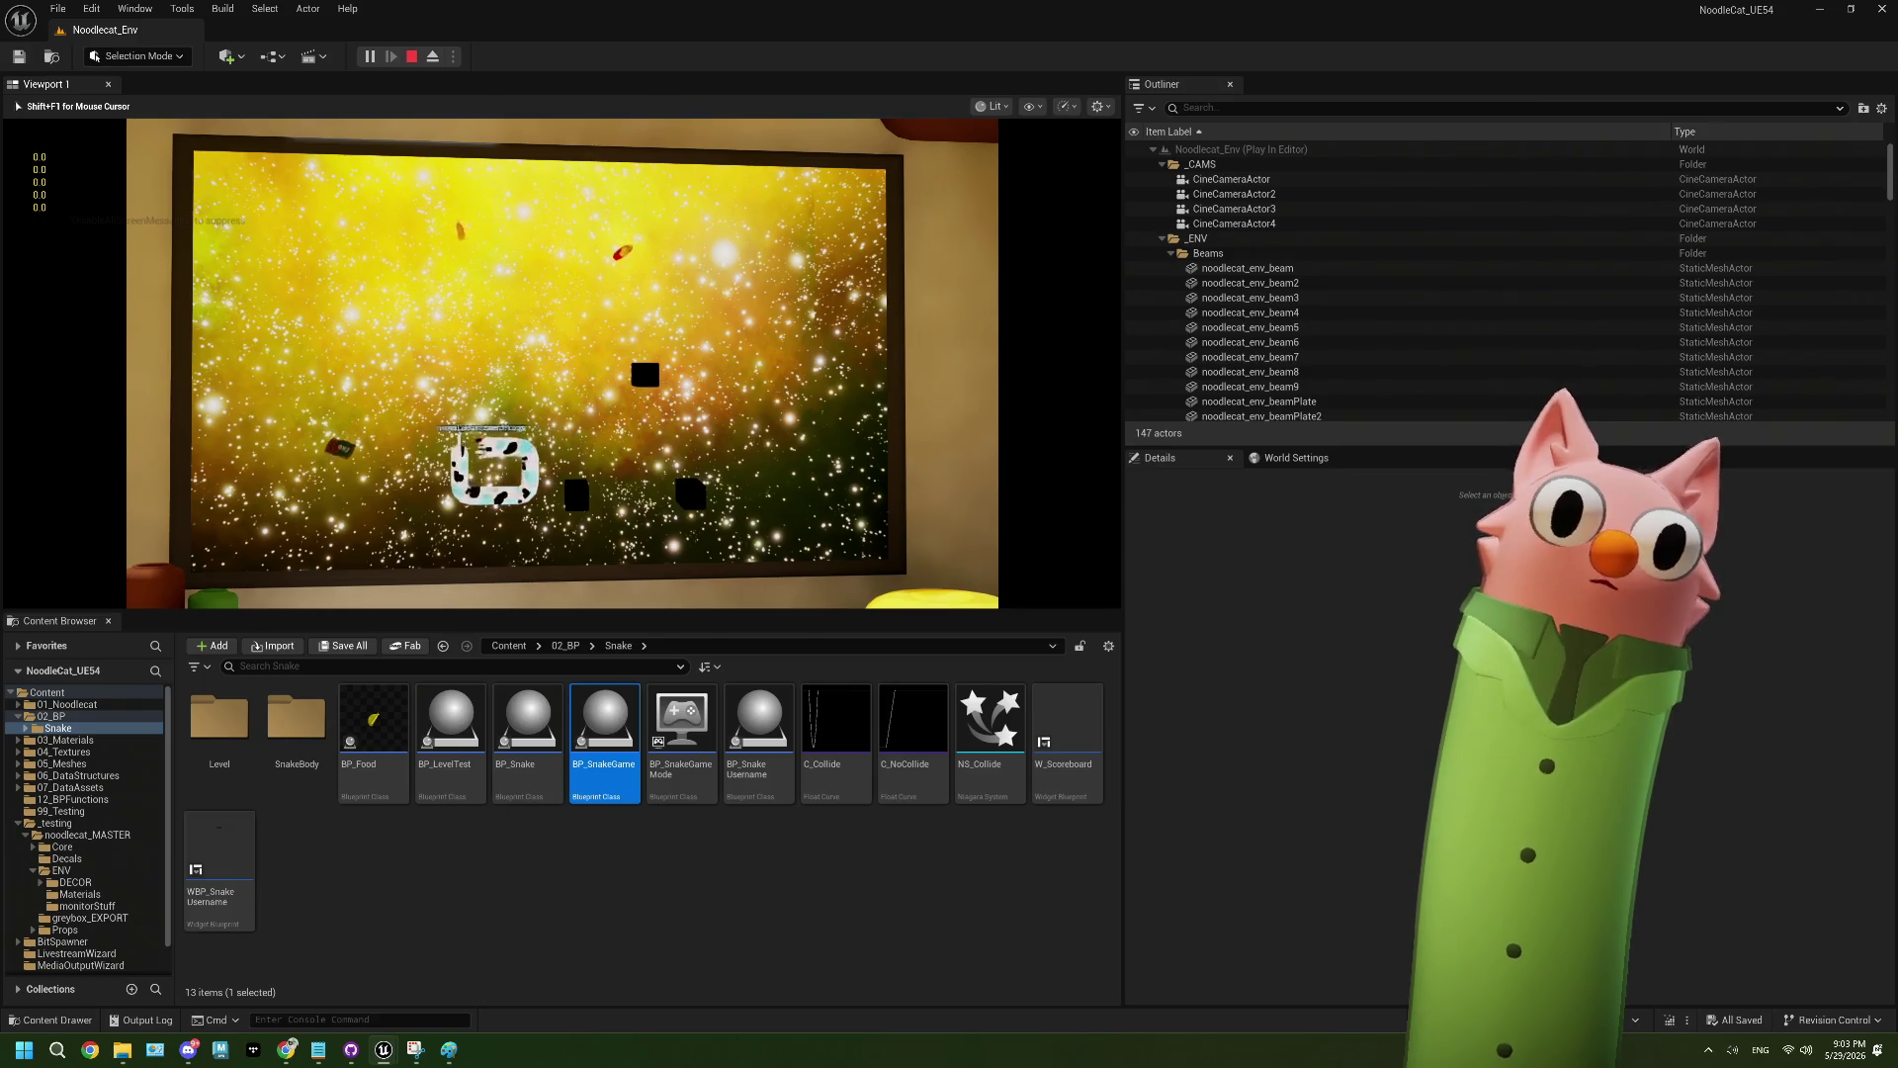
pyautogui.press('Down')
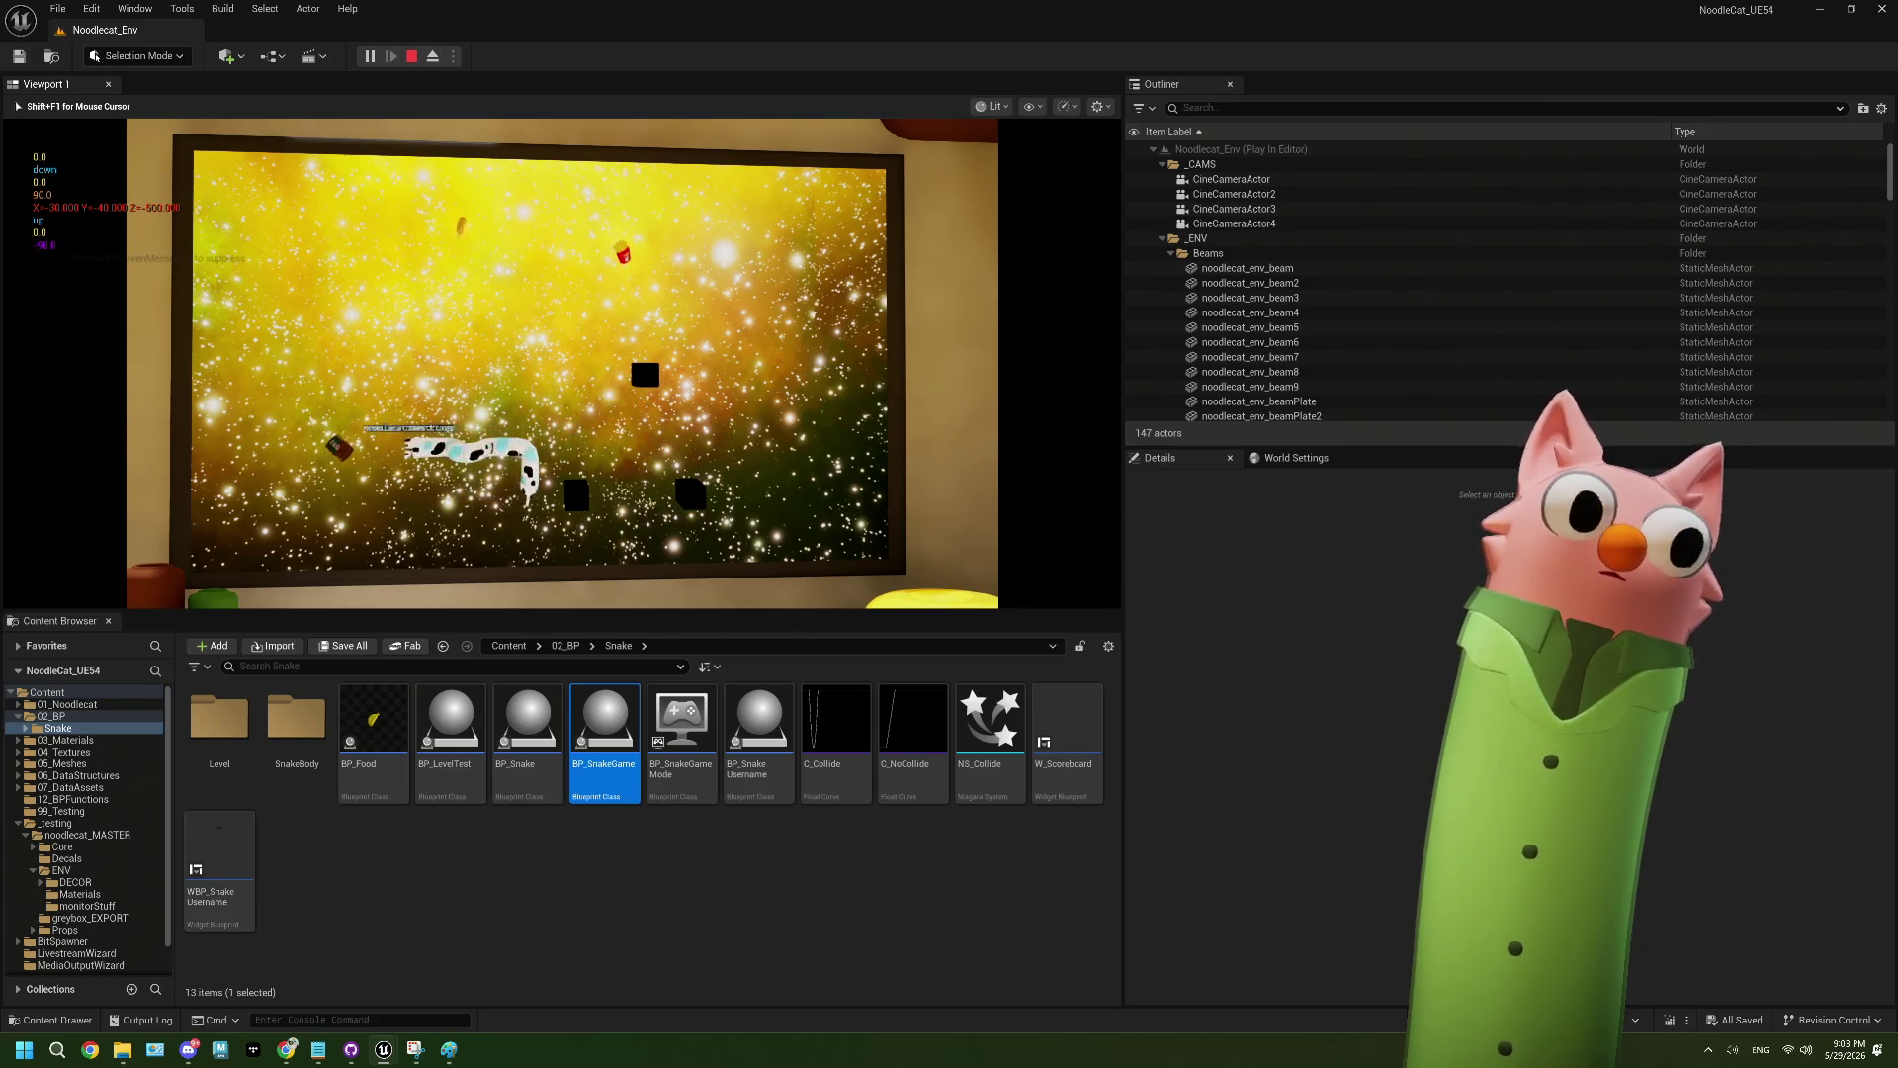
pyautogui.press('Up')
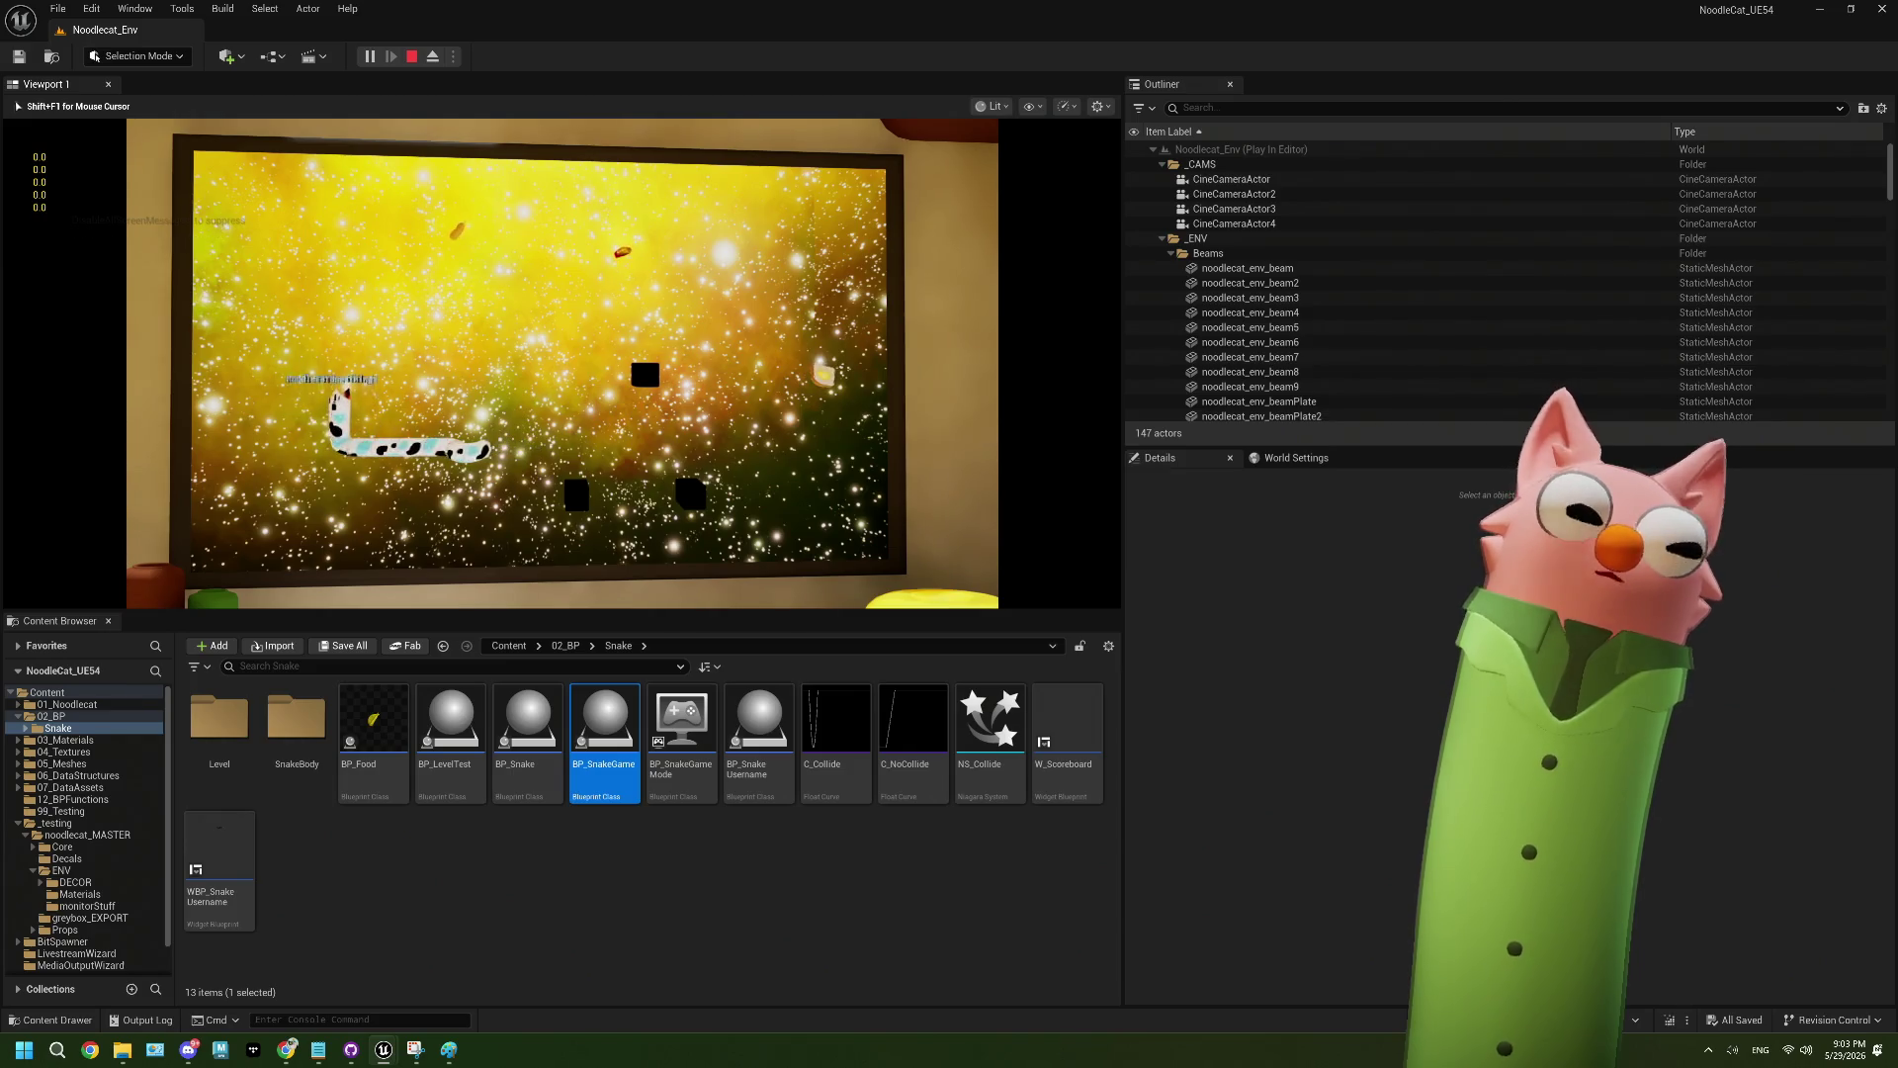
pyautogui.press('Right')
pyautogui.press('Down')
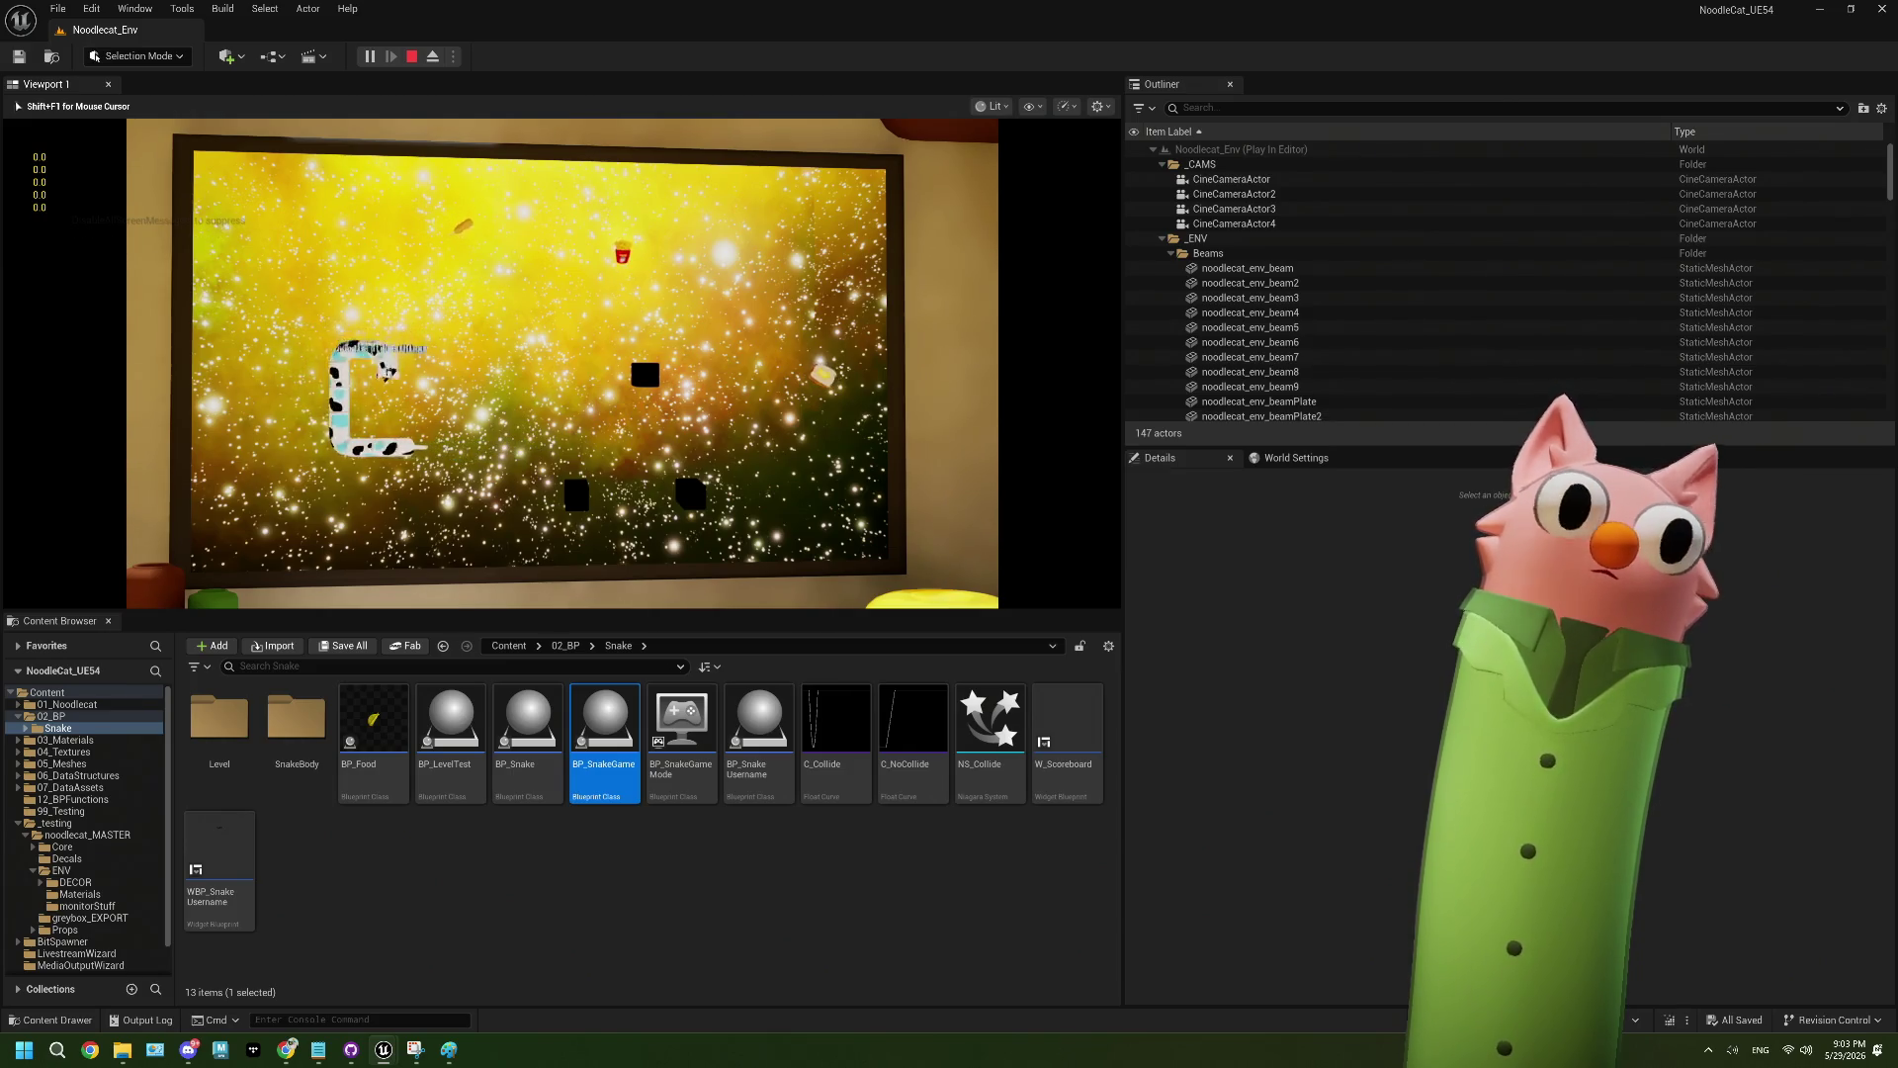
pyautogui.press('Left')
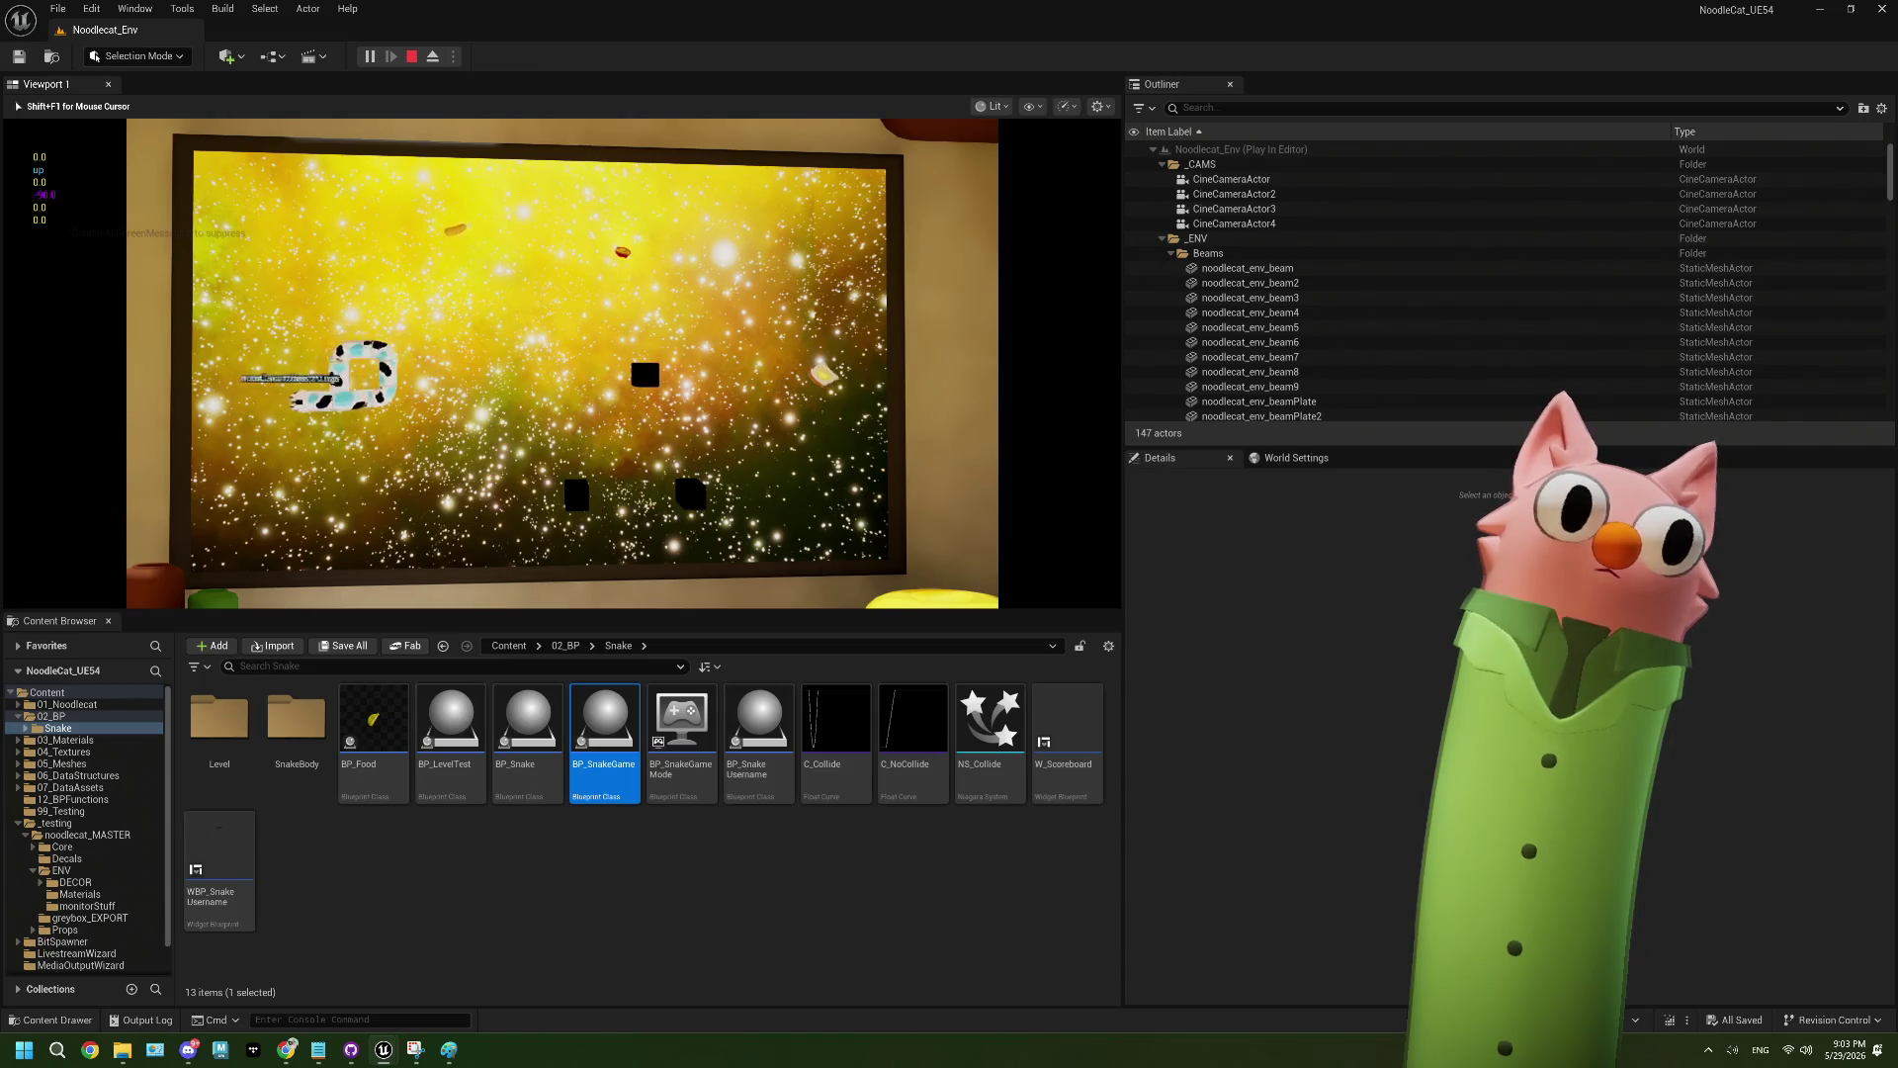
pyautogui.press('Up')
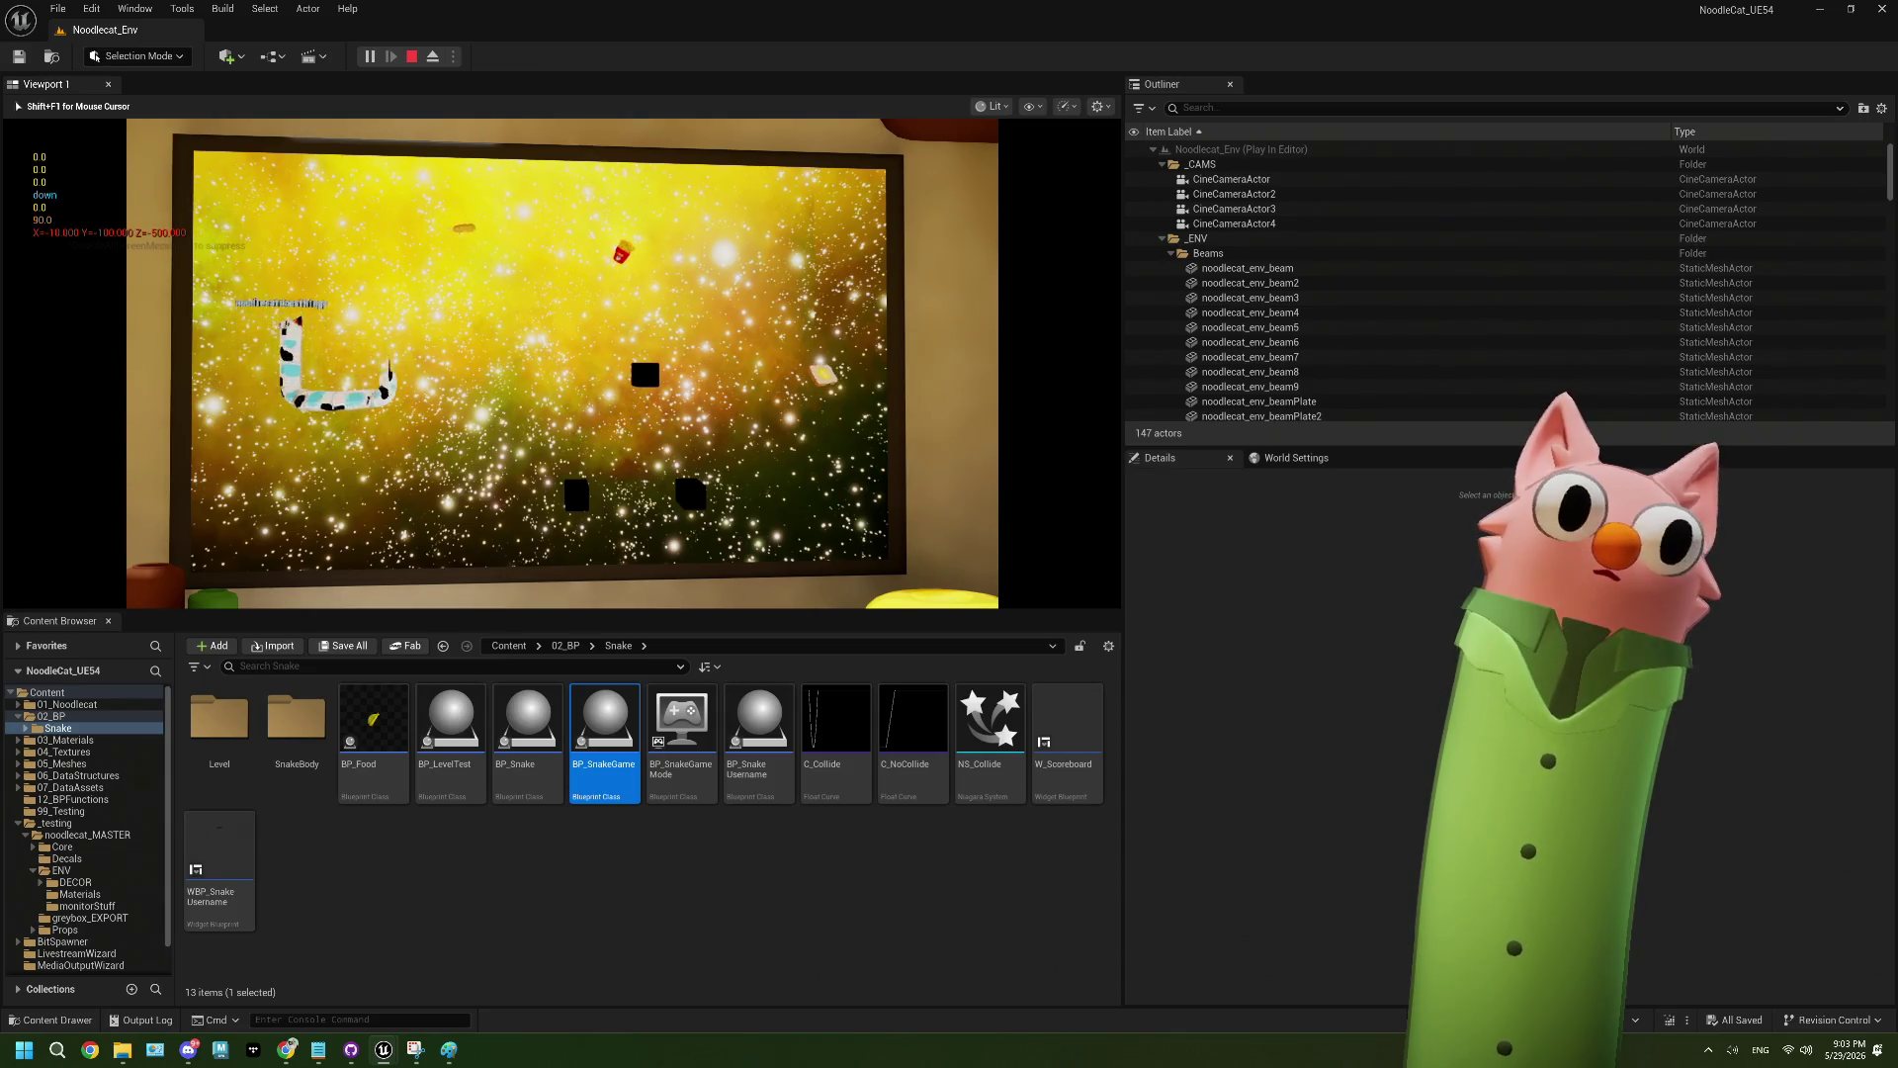
pyautogui.press('Right')
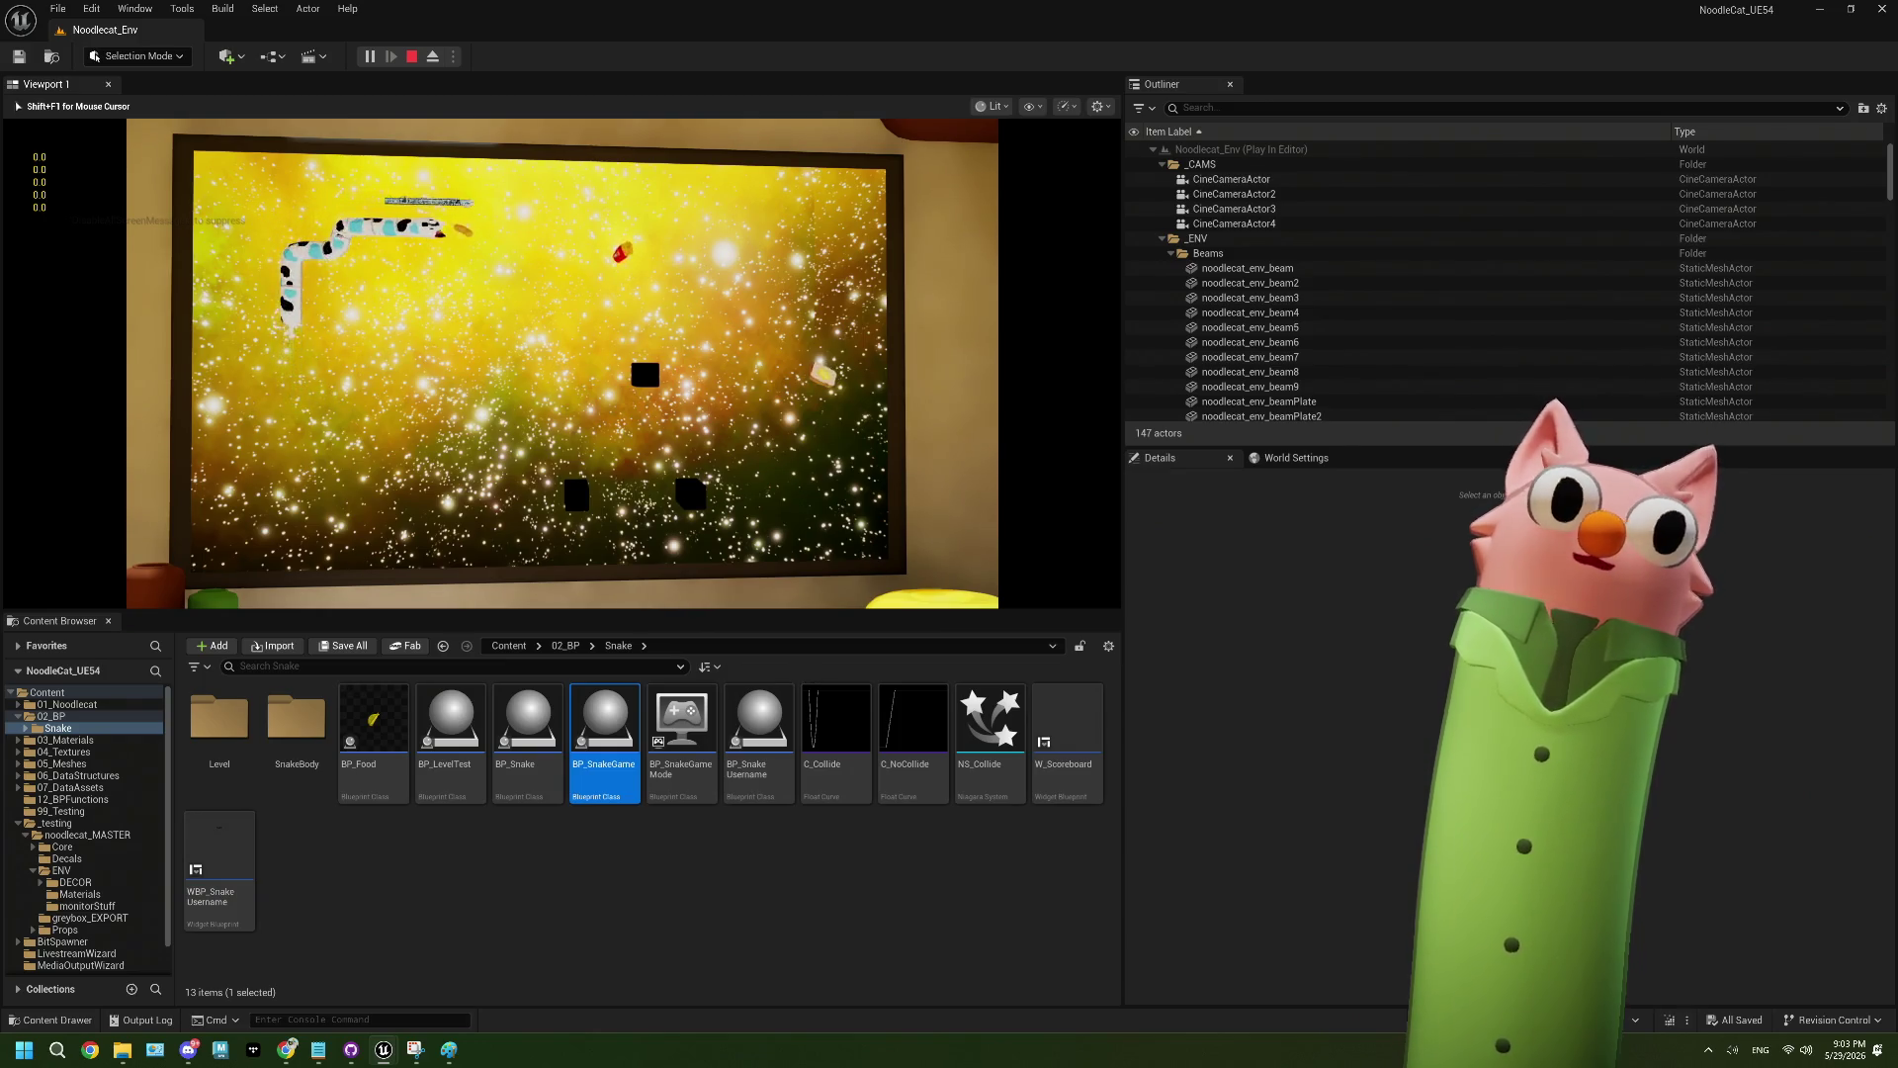
pyautogui.press('Down')
pyautogui.press('Left')
pyautogui.press('Up')
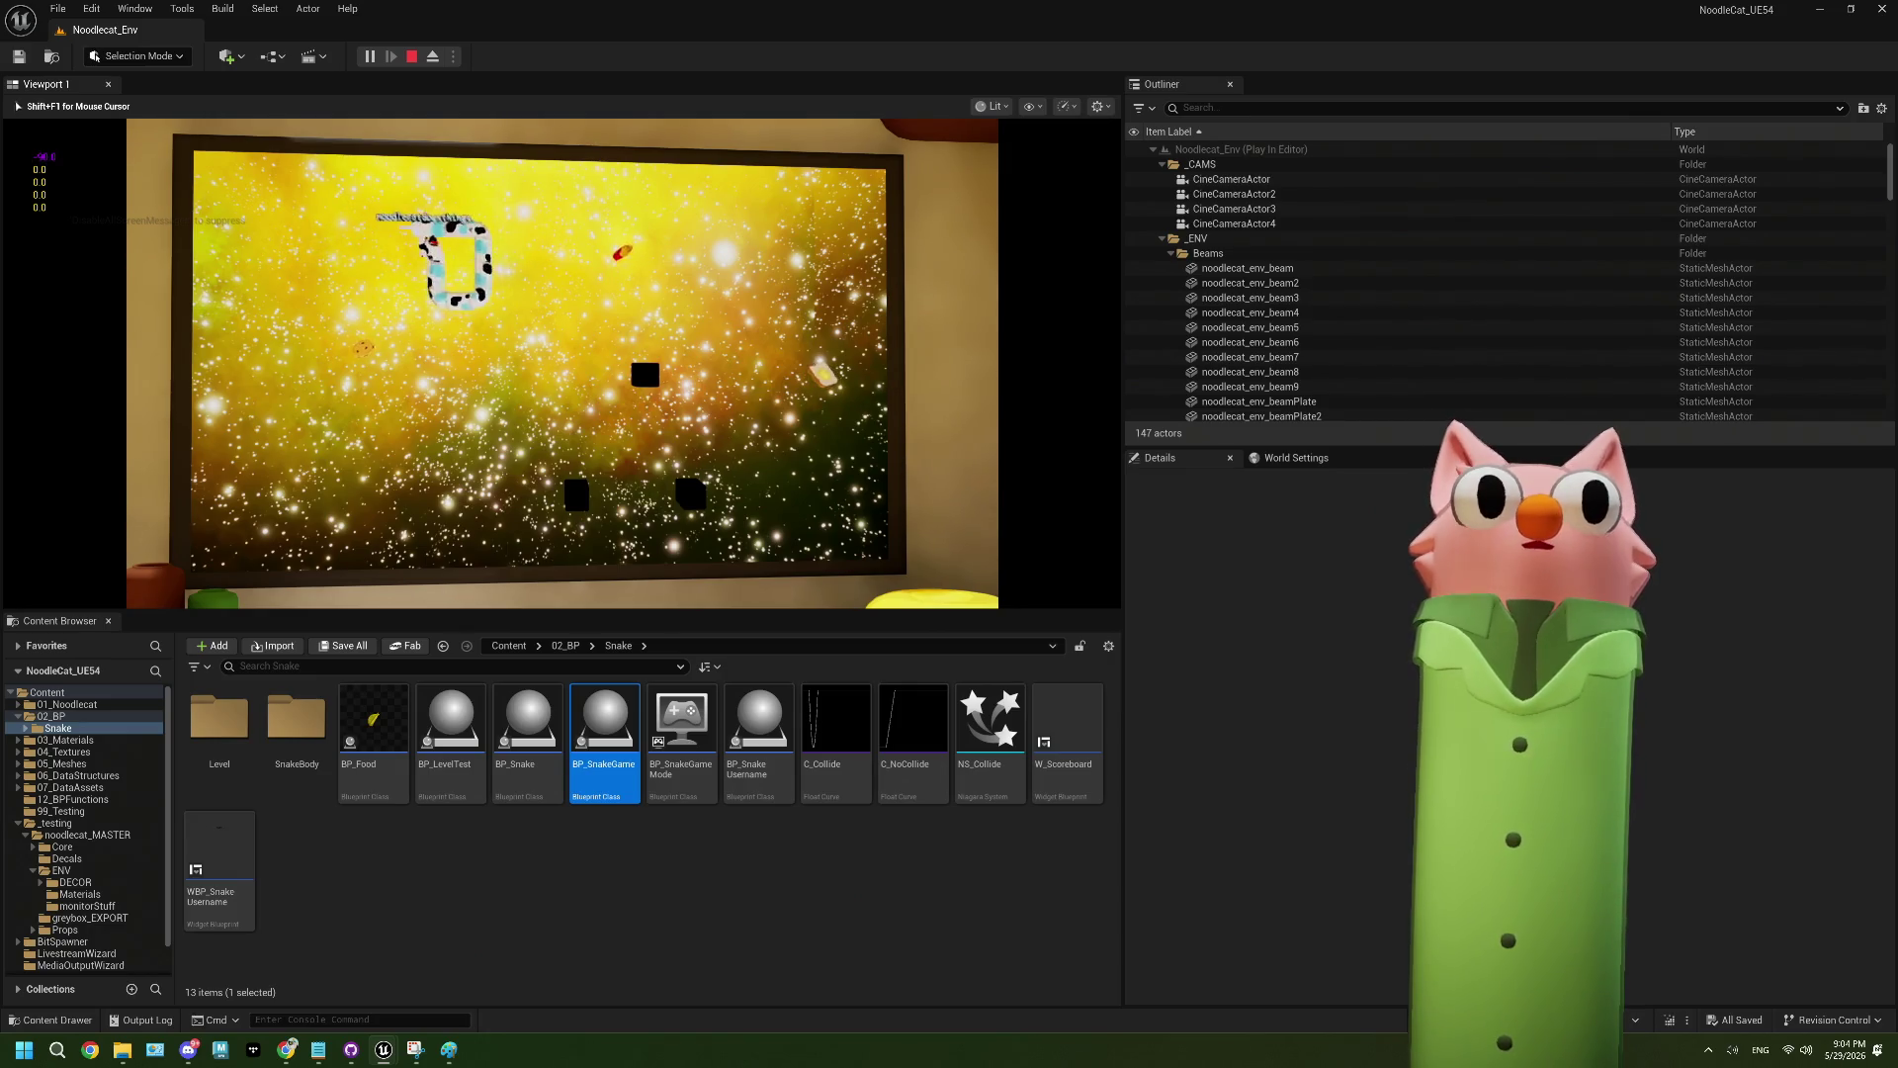
pyautogui.press('Right')
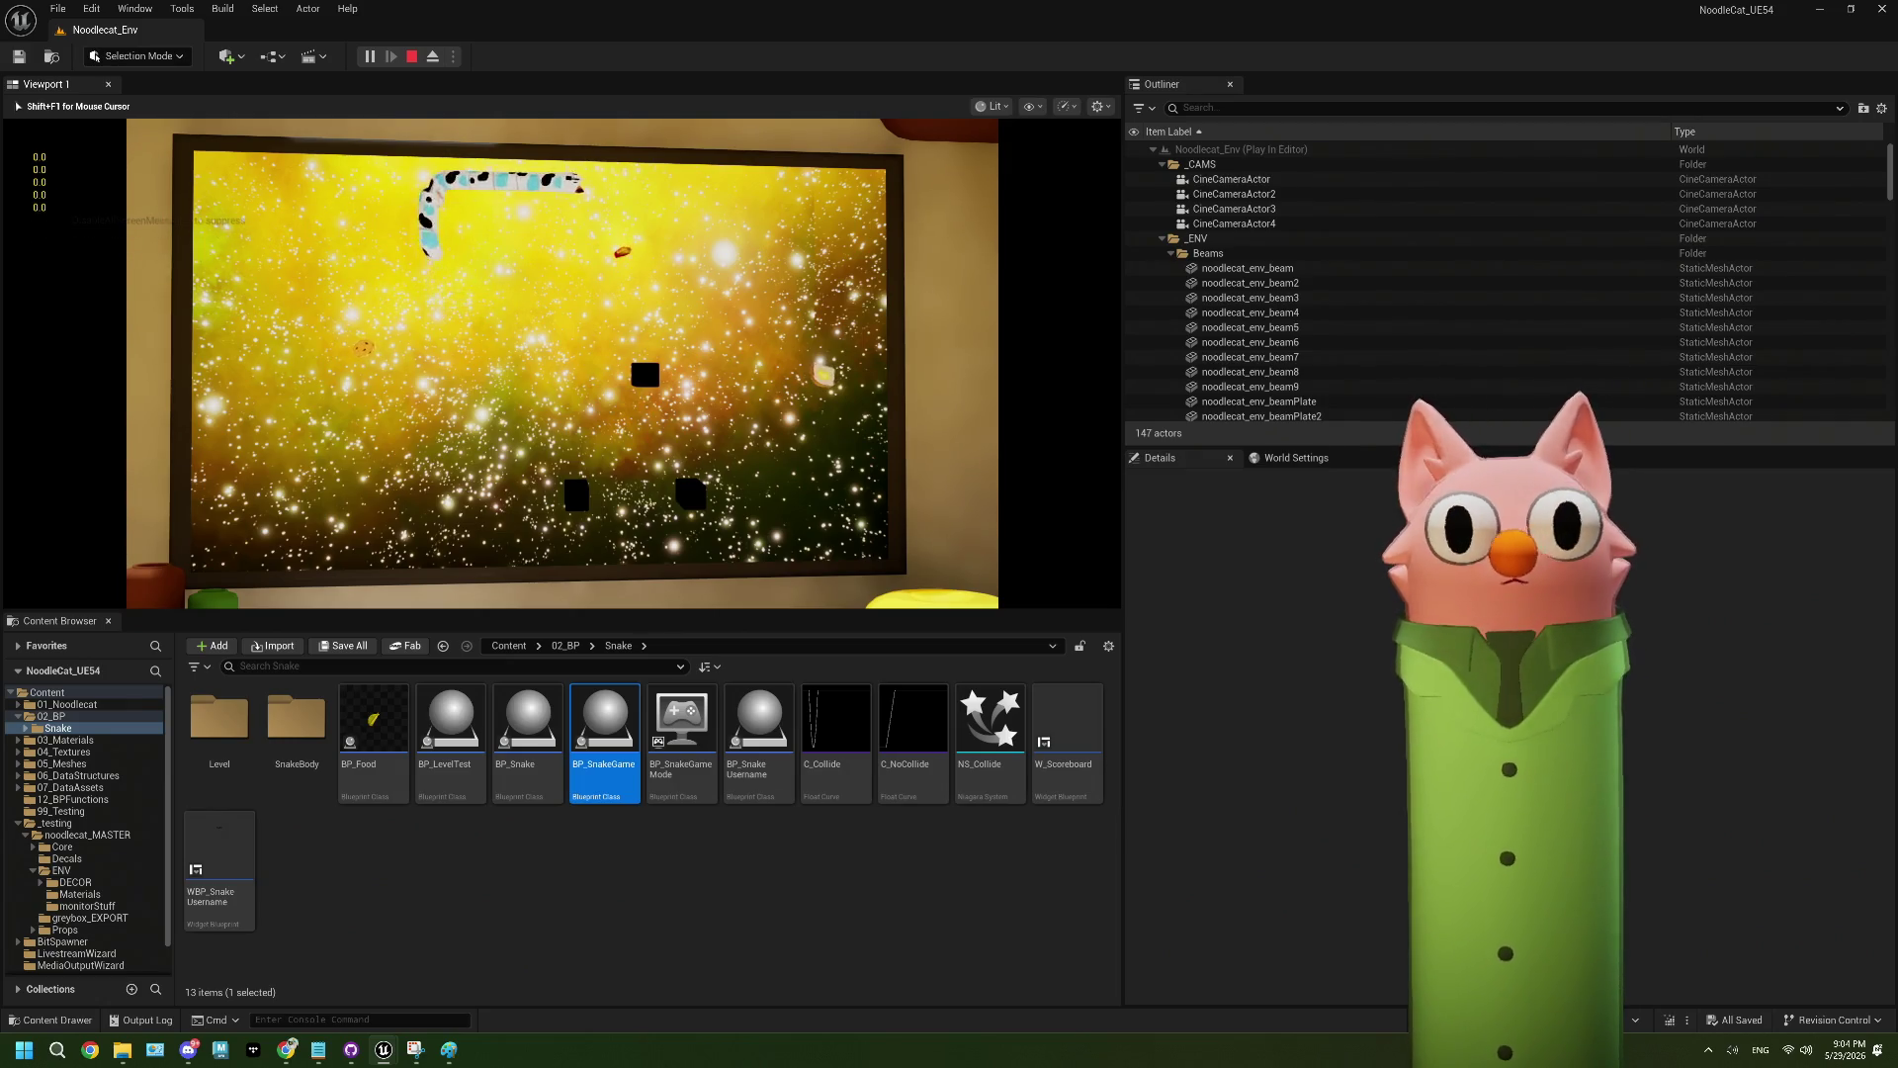
# - Guide the snake toward the food, then stop the play session and close the error log
pyautogui.press('Down')
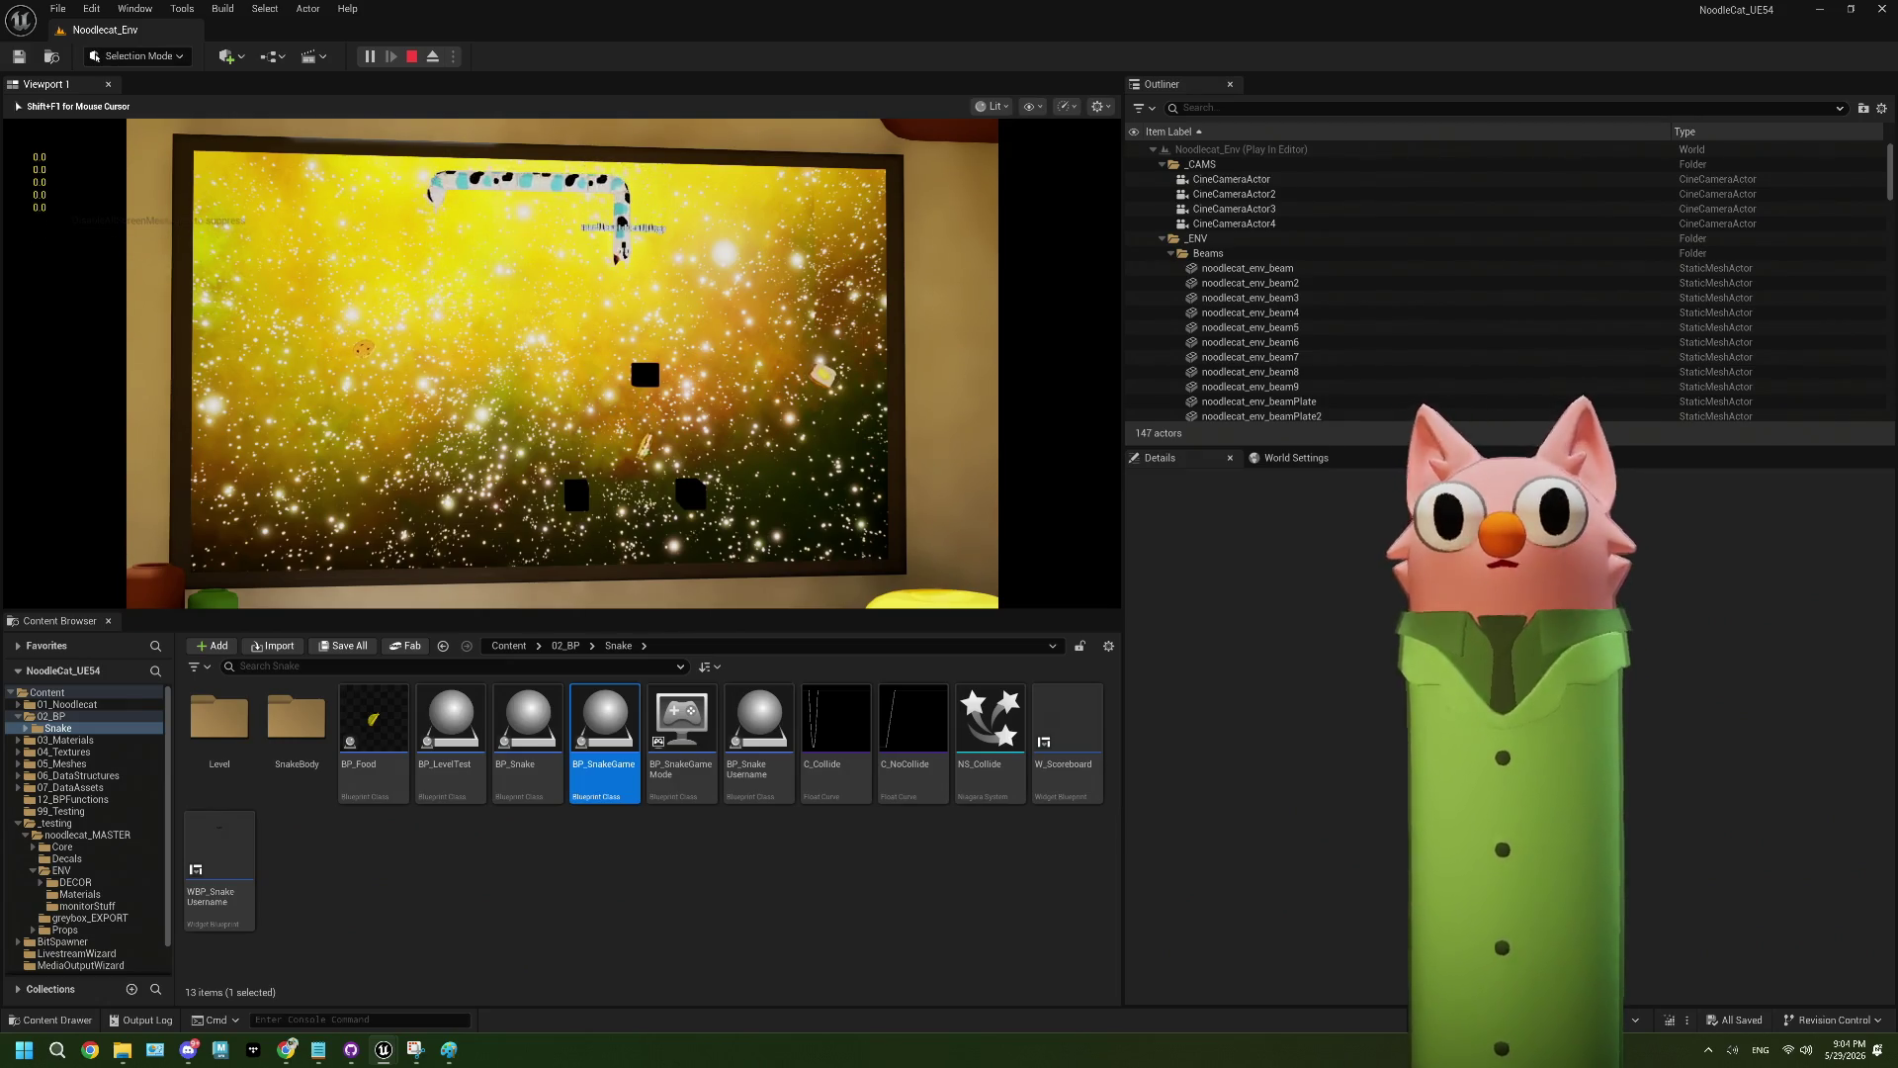
pyautogui.press('Left')
pyautogui.press('Up')
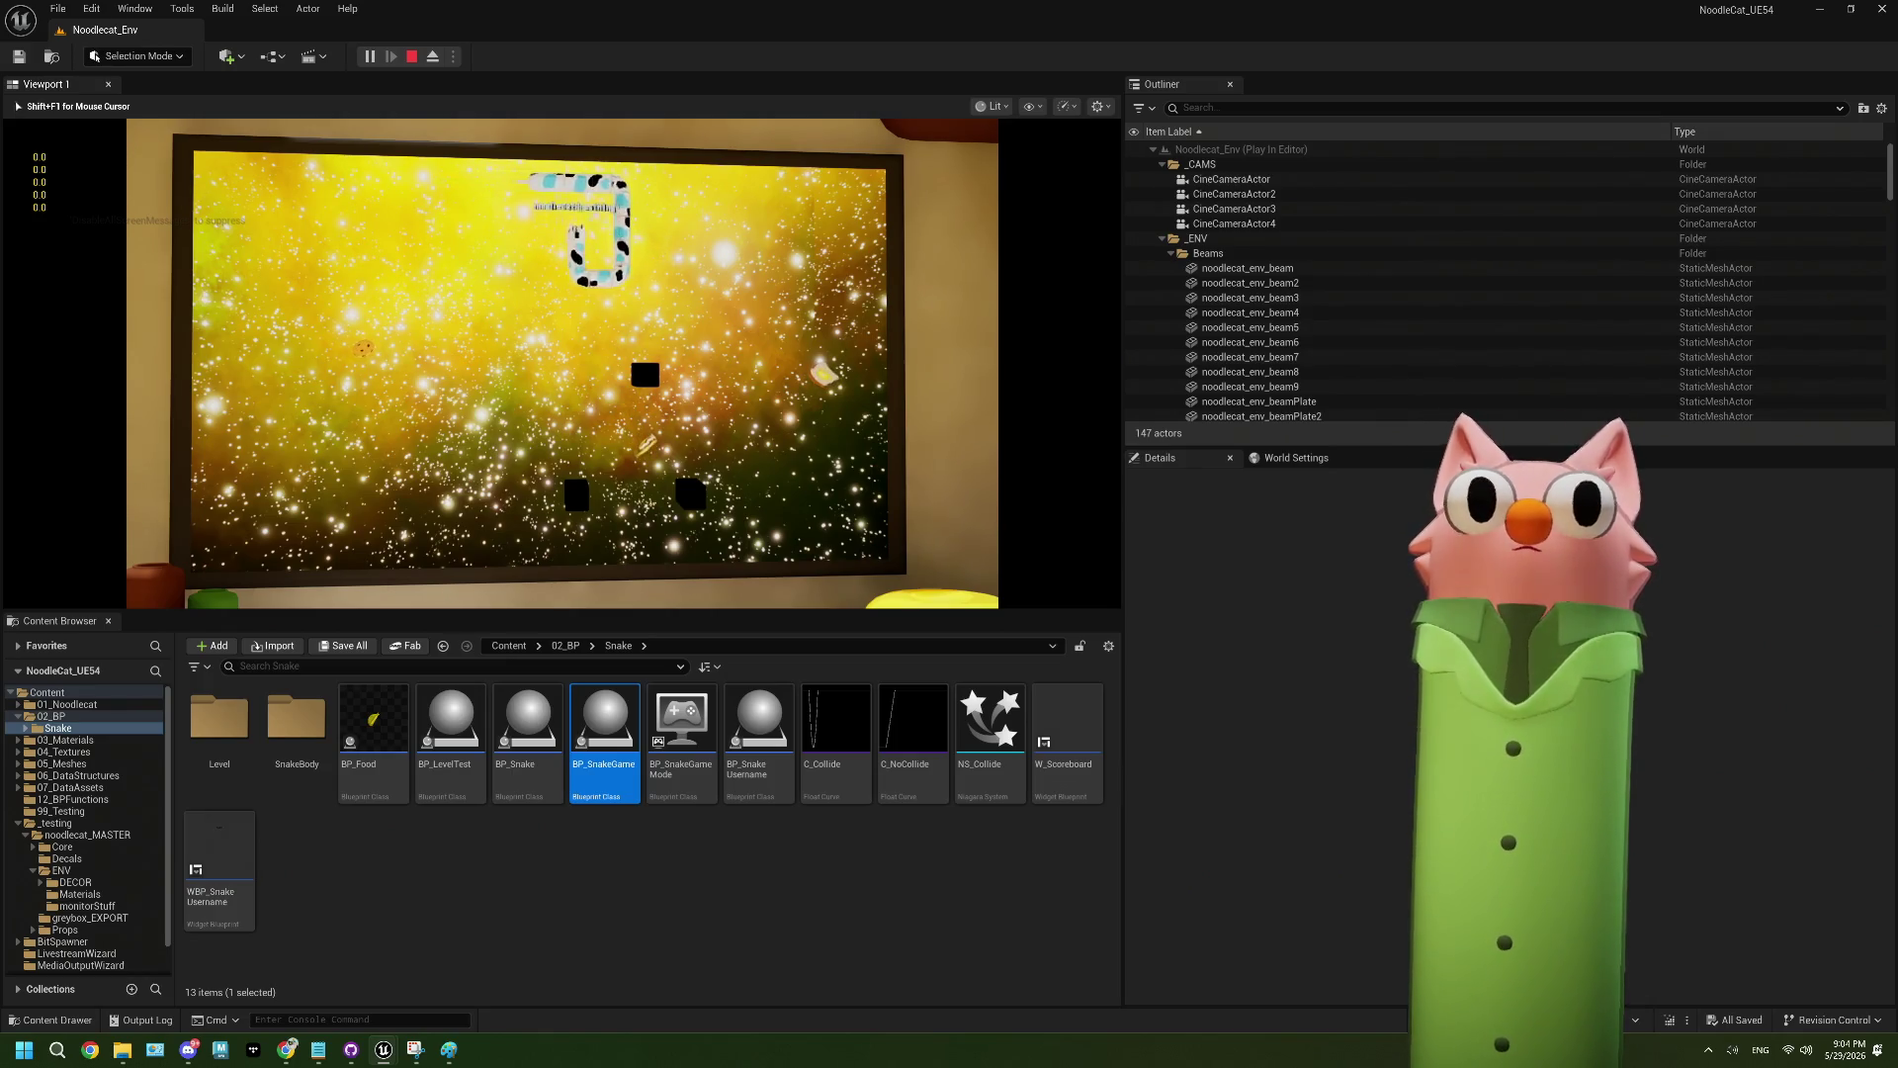
pyautogui.press('Right')
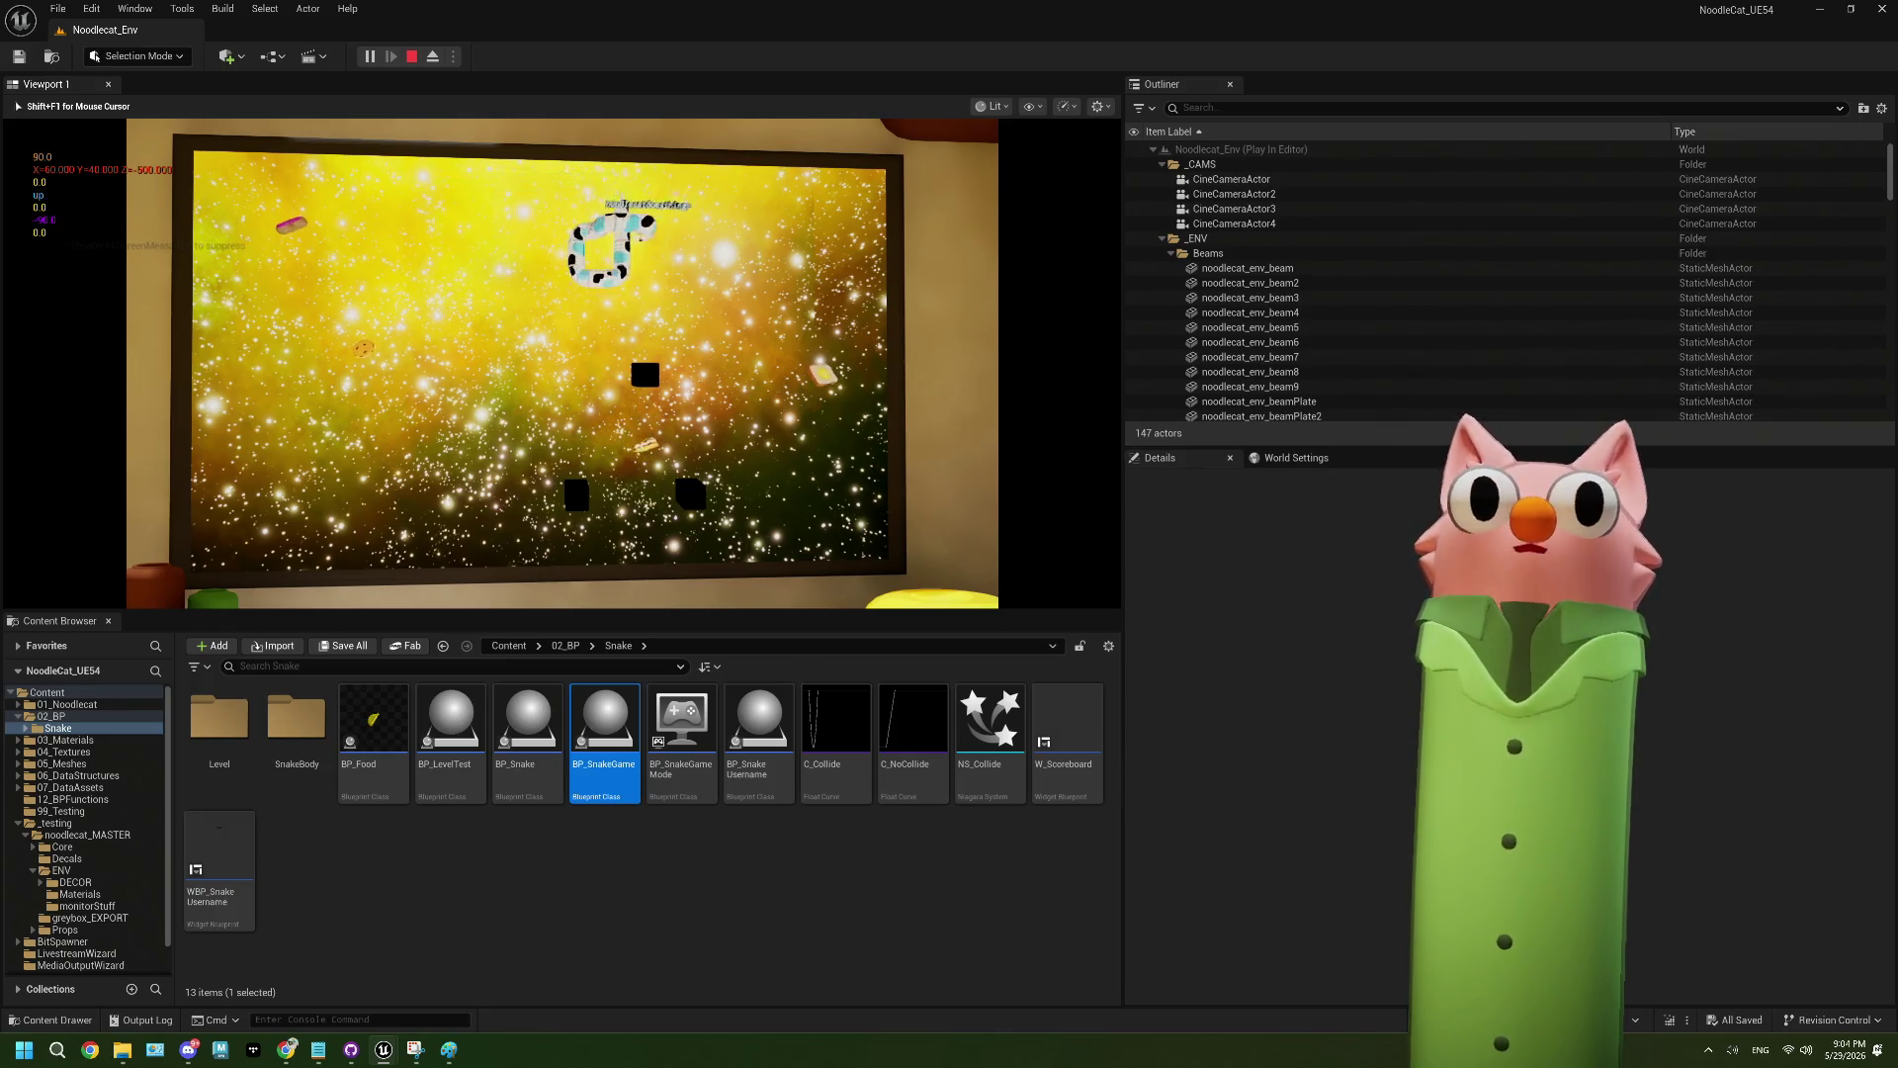
pyautogui.press('Down')
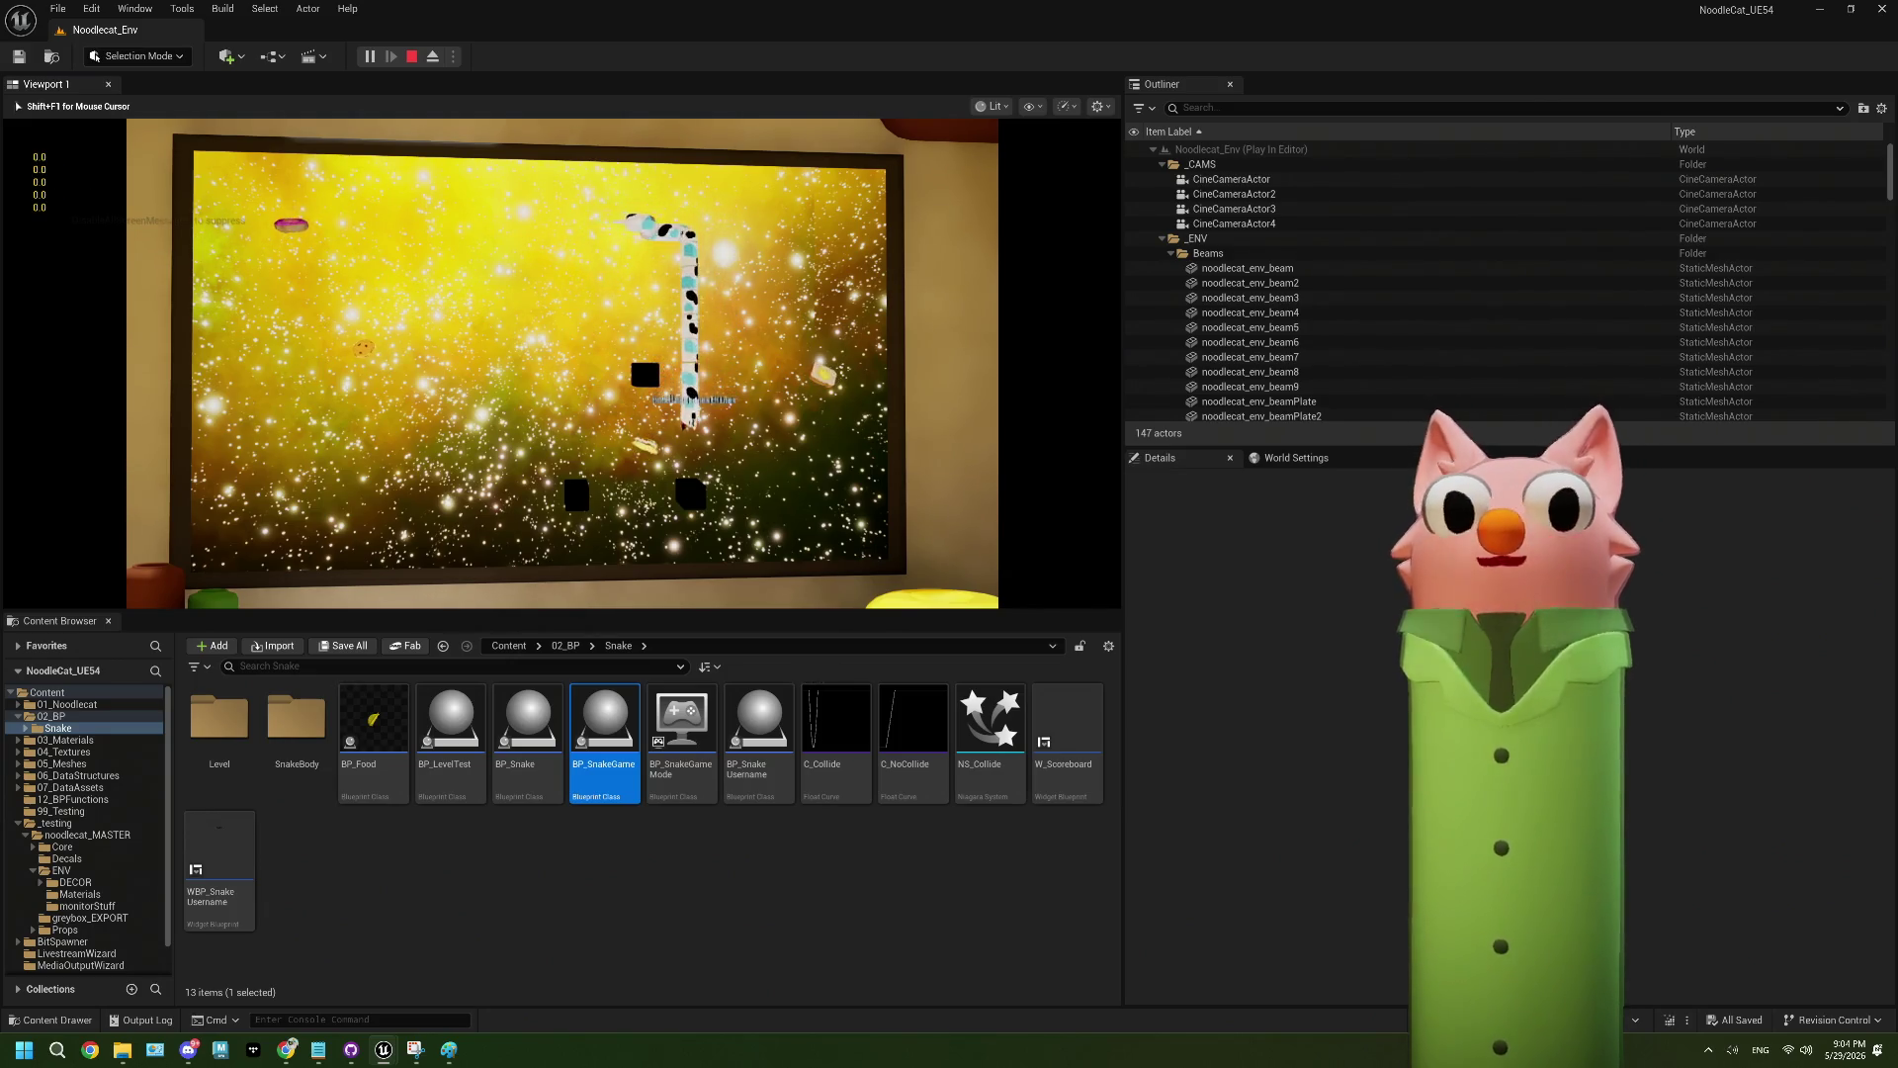
pyautogui.press('Left')
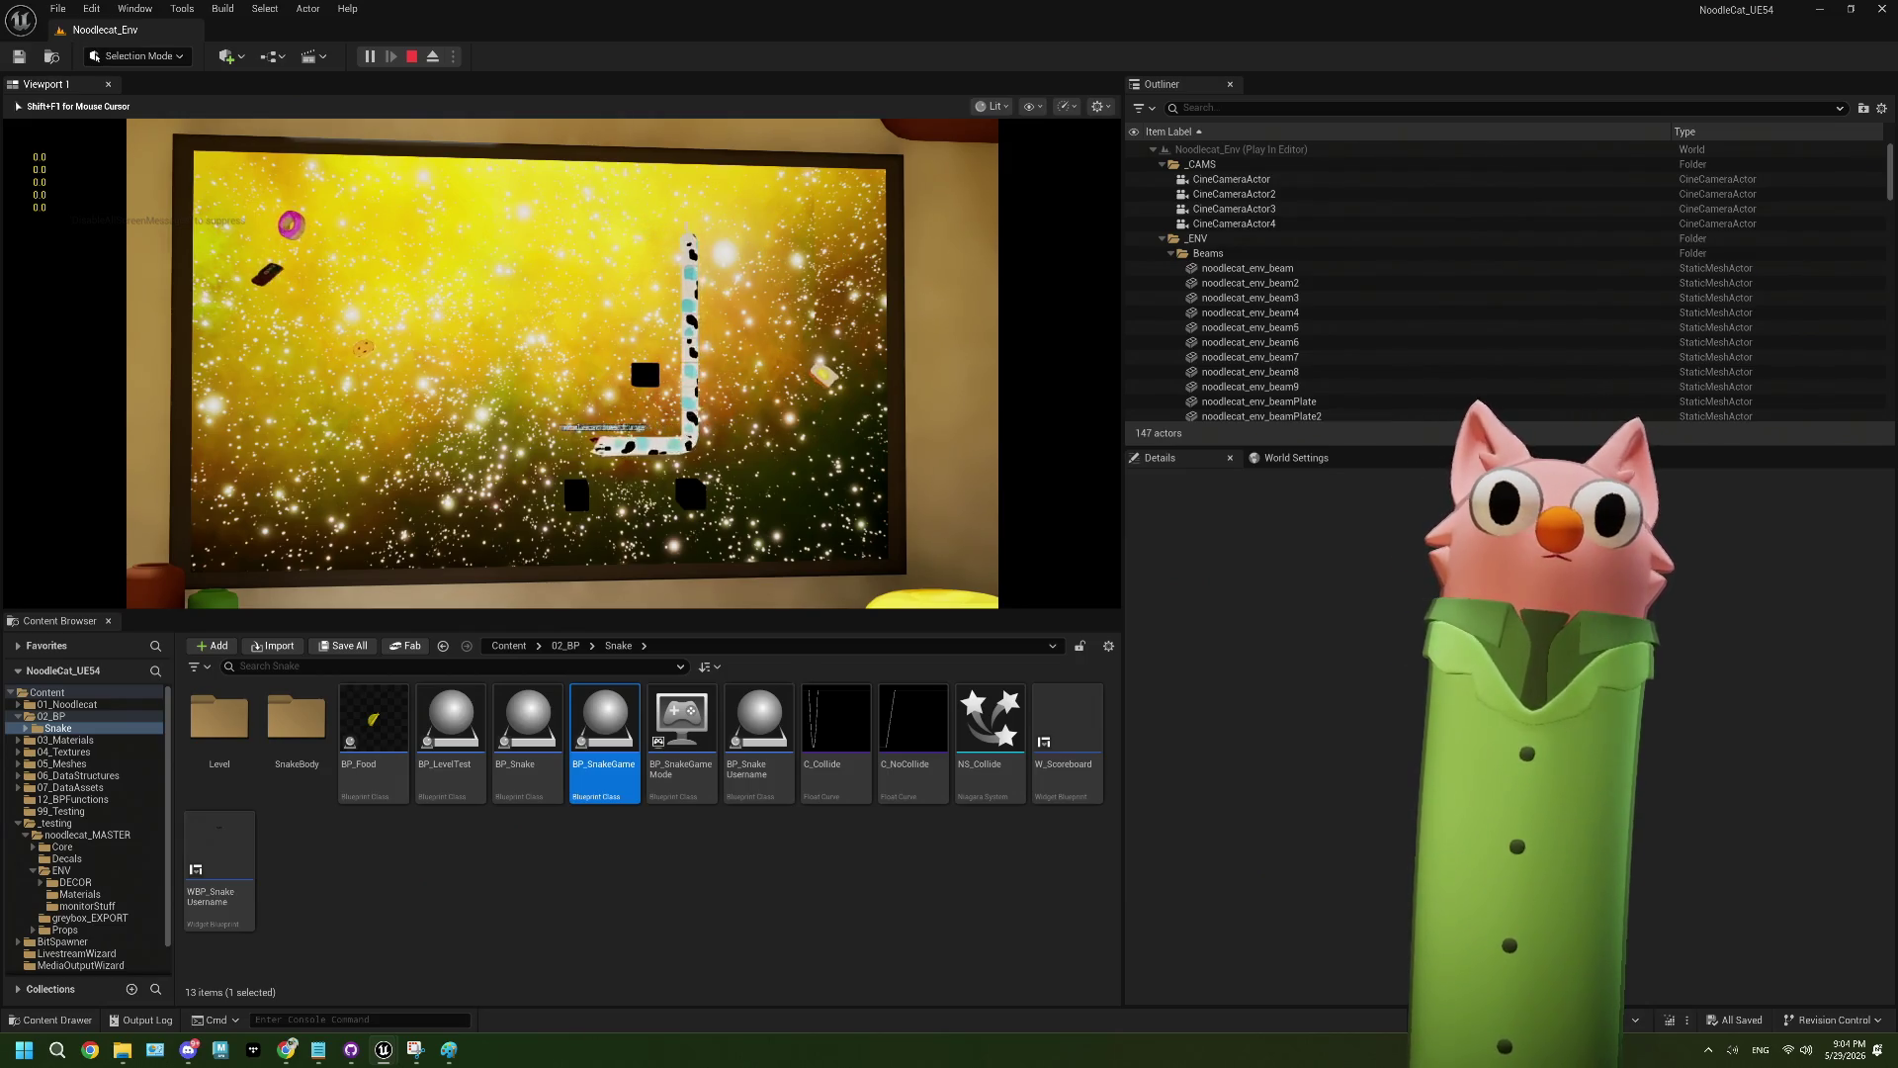
pyautogui.press('Up')
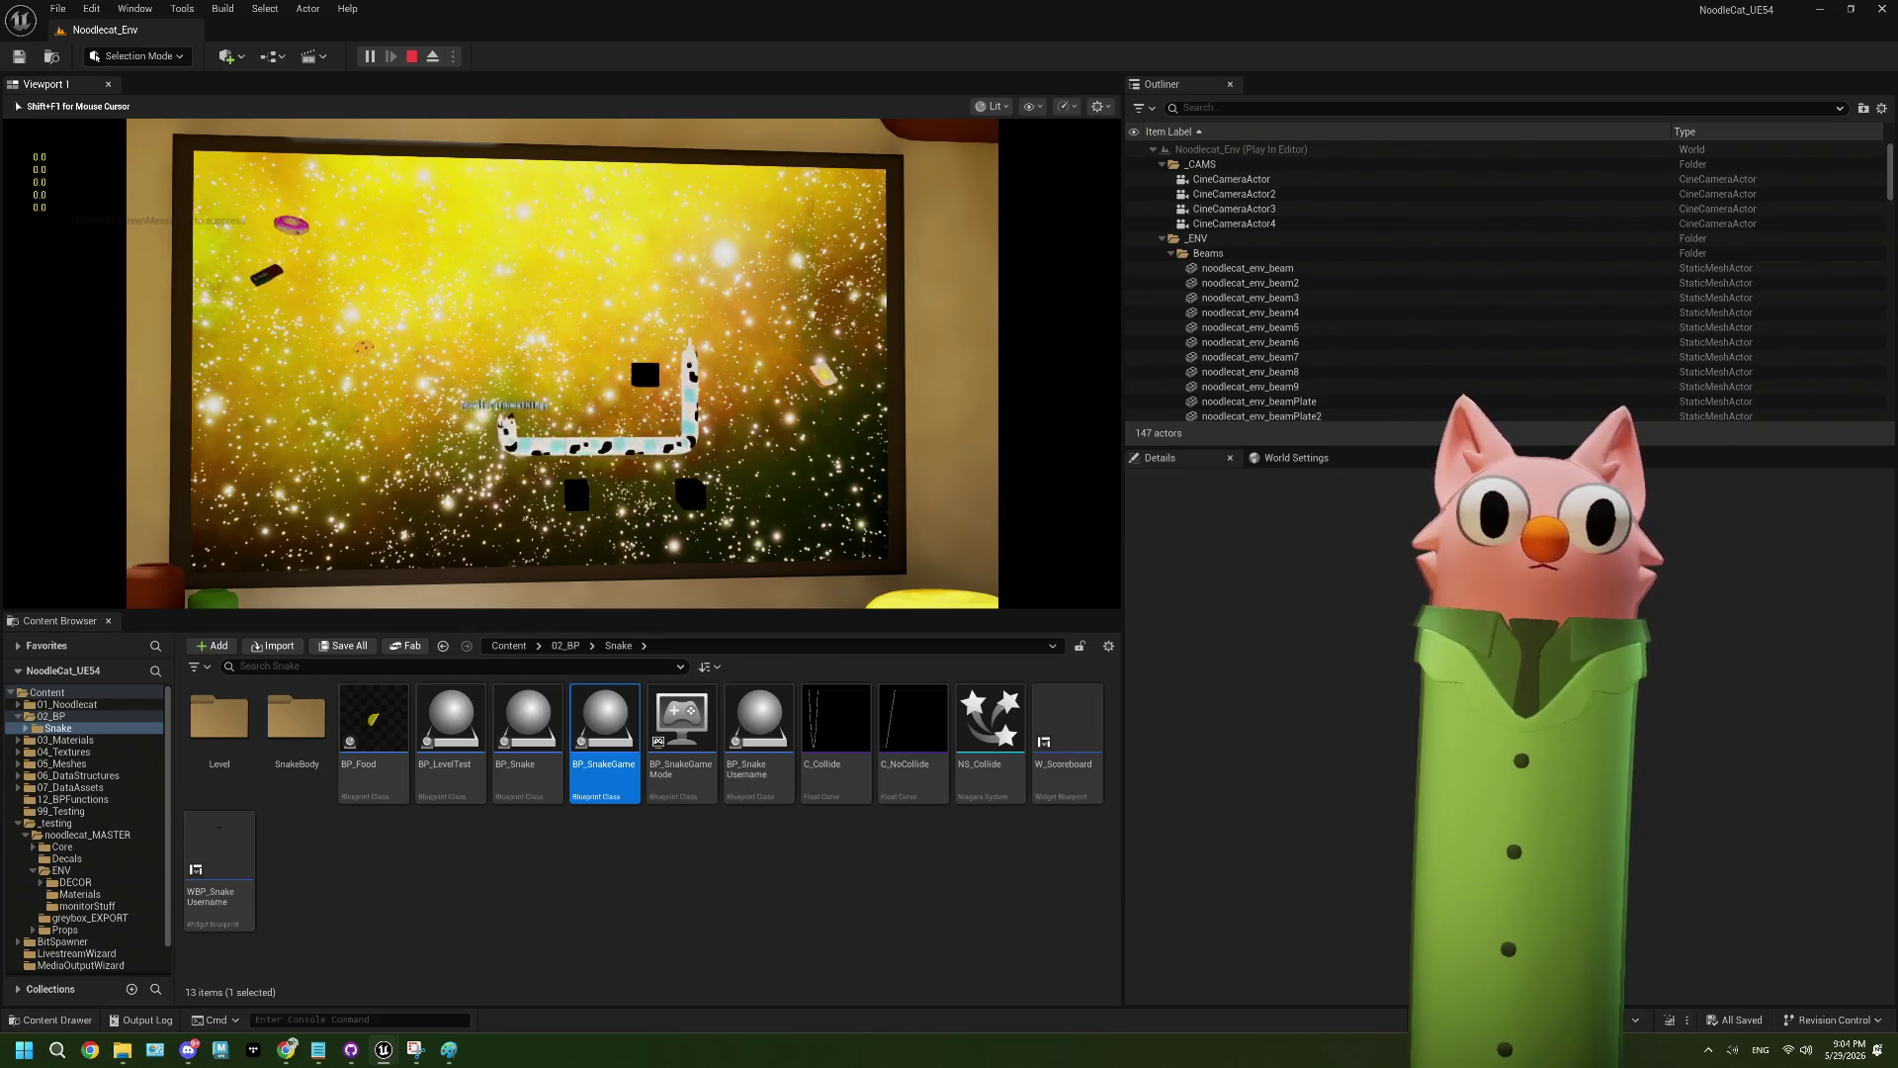
pyautogui.press('Right')
pyautogui.press('Down')
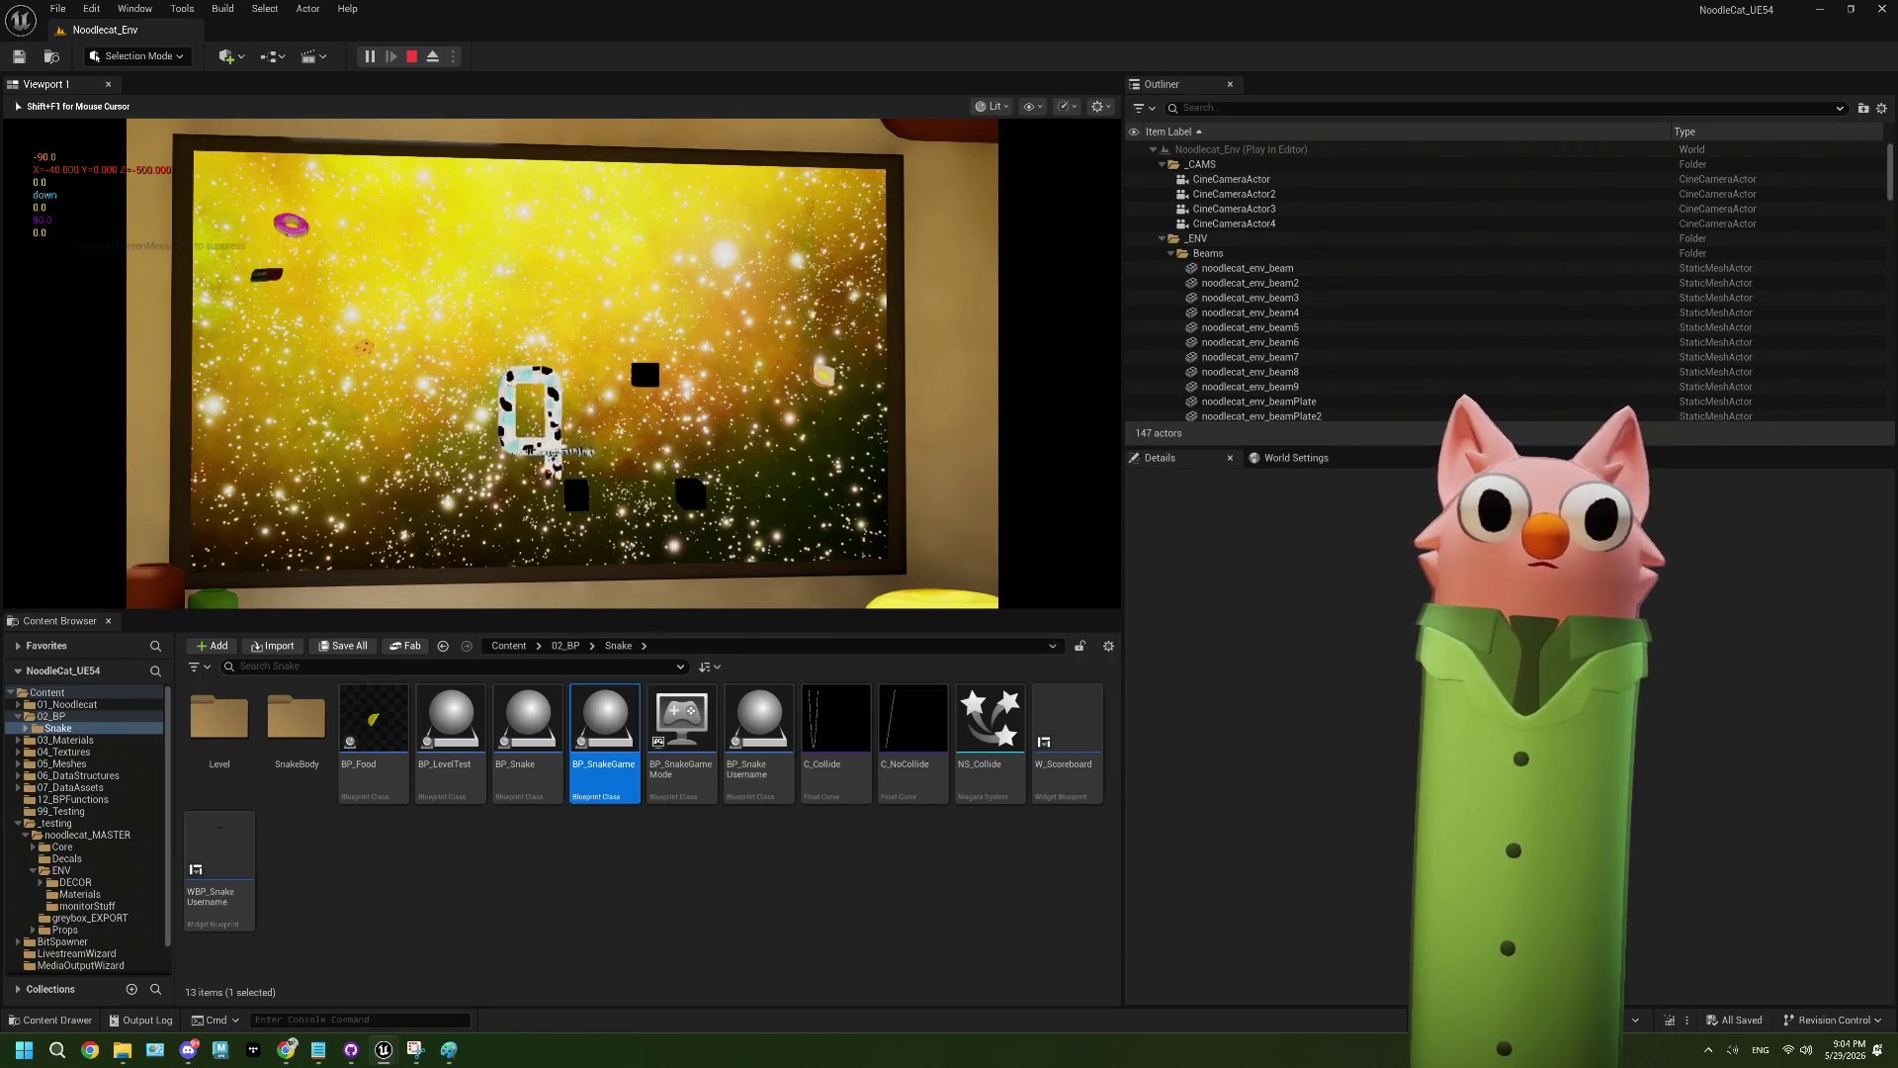
pyautogui.press('Left')
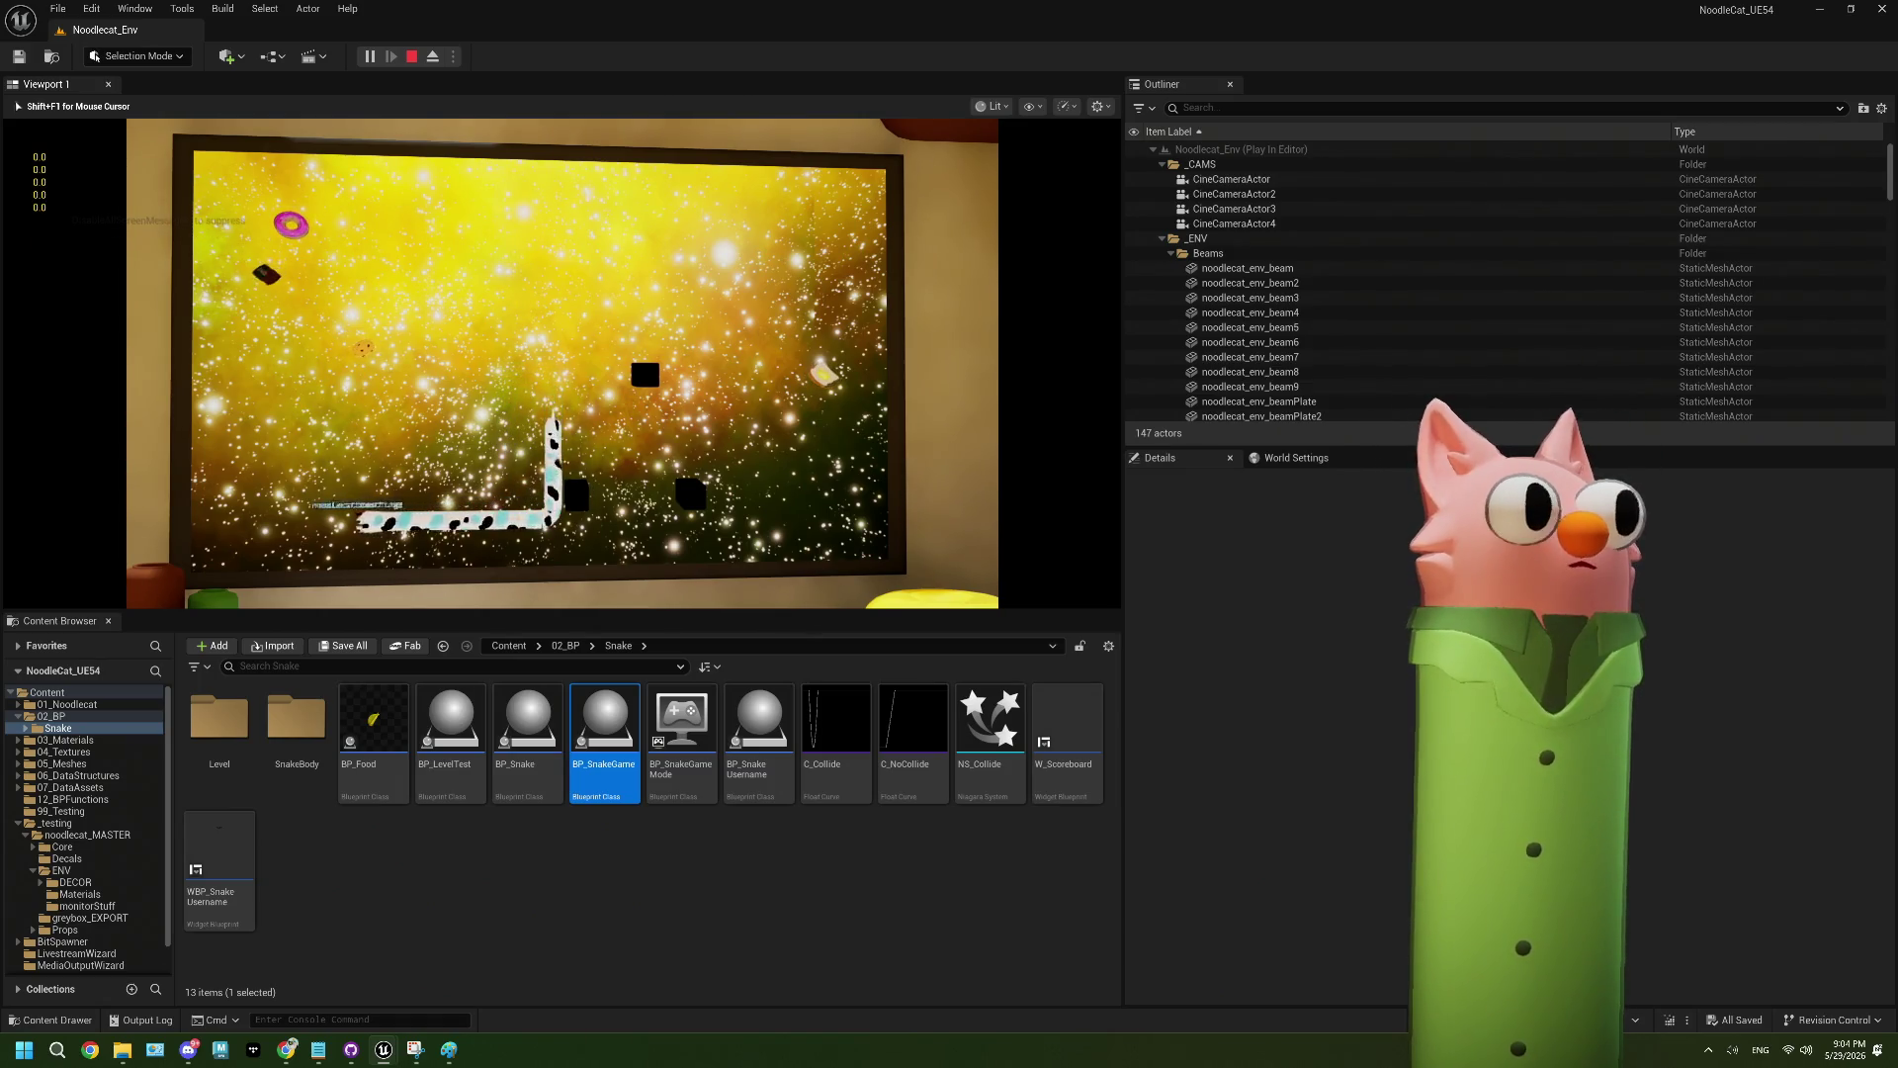
pyautogui.press('Up')
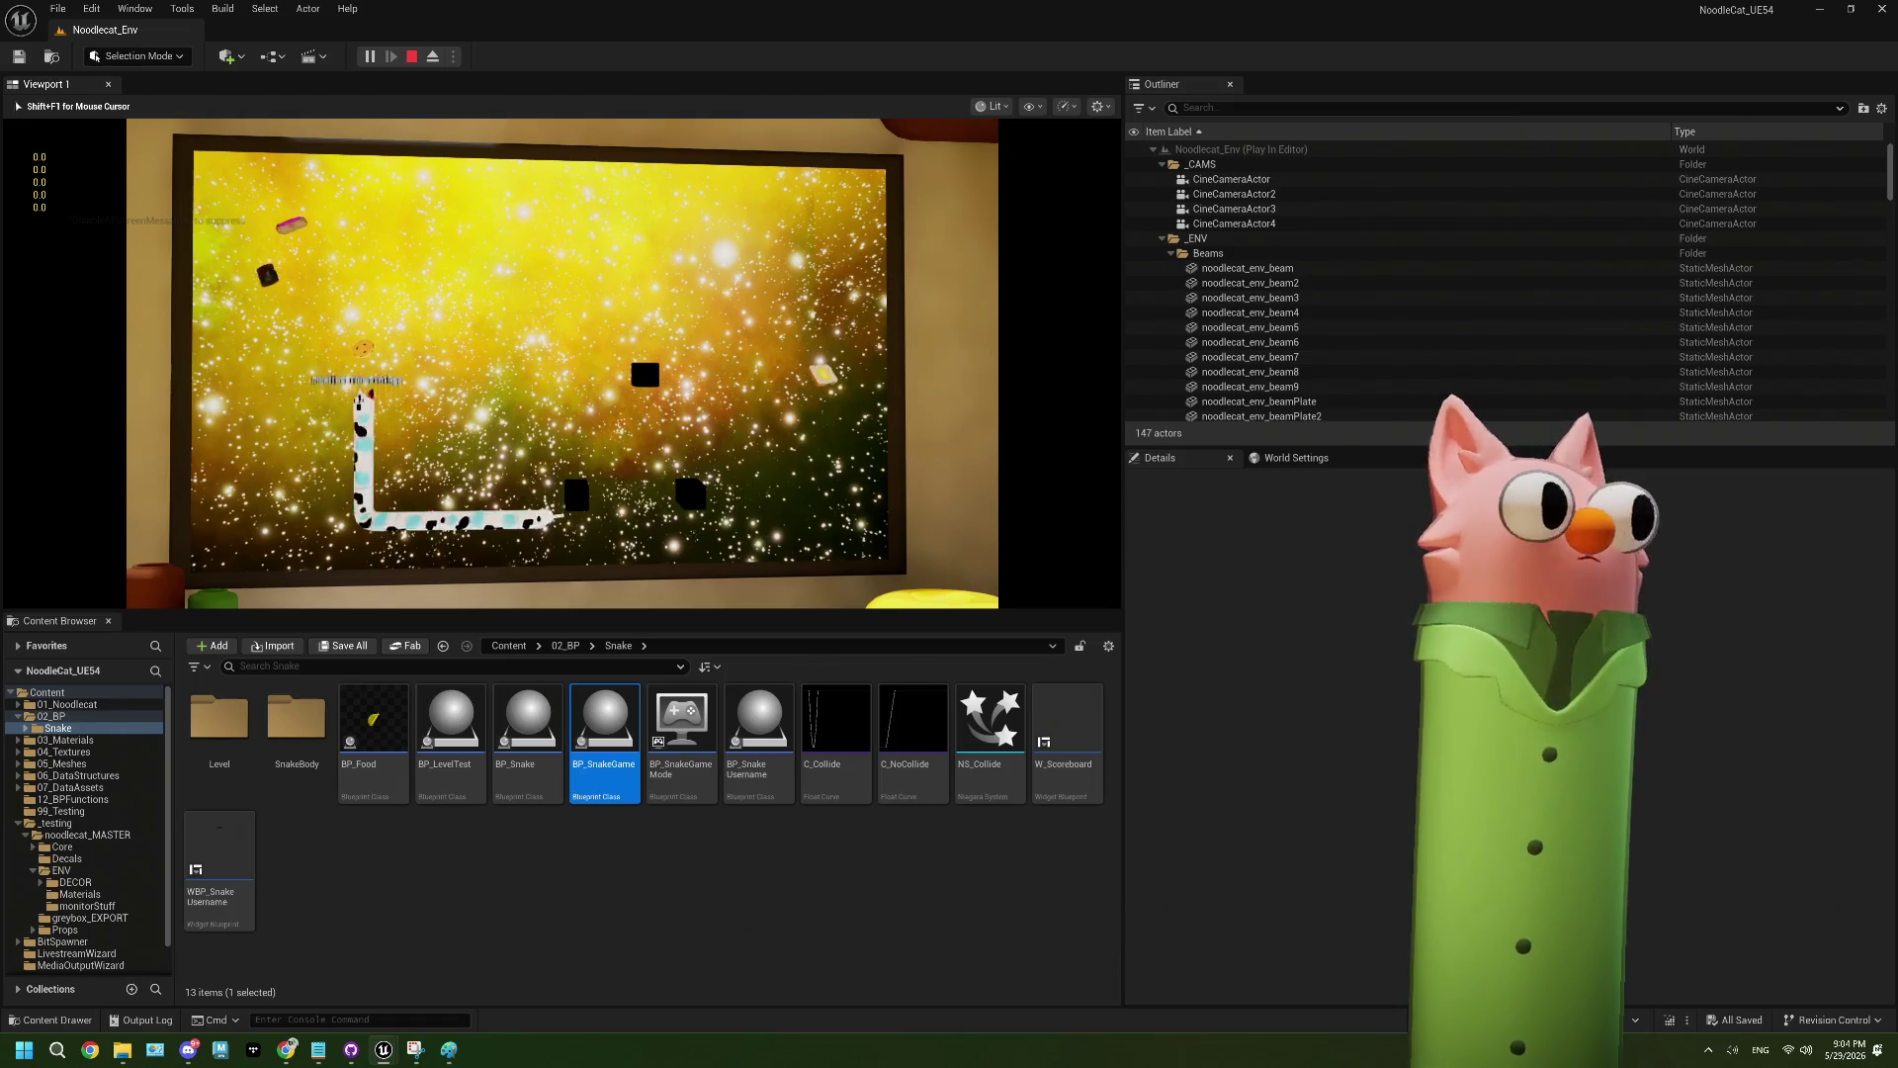
pyautogui.press('Left')
pyautogui.press('Up')
pyautogui.press('Right')
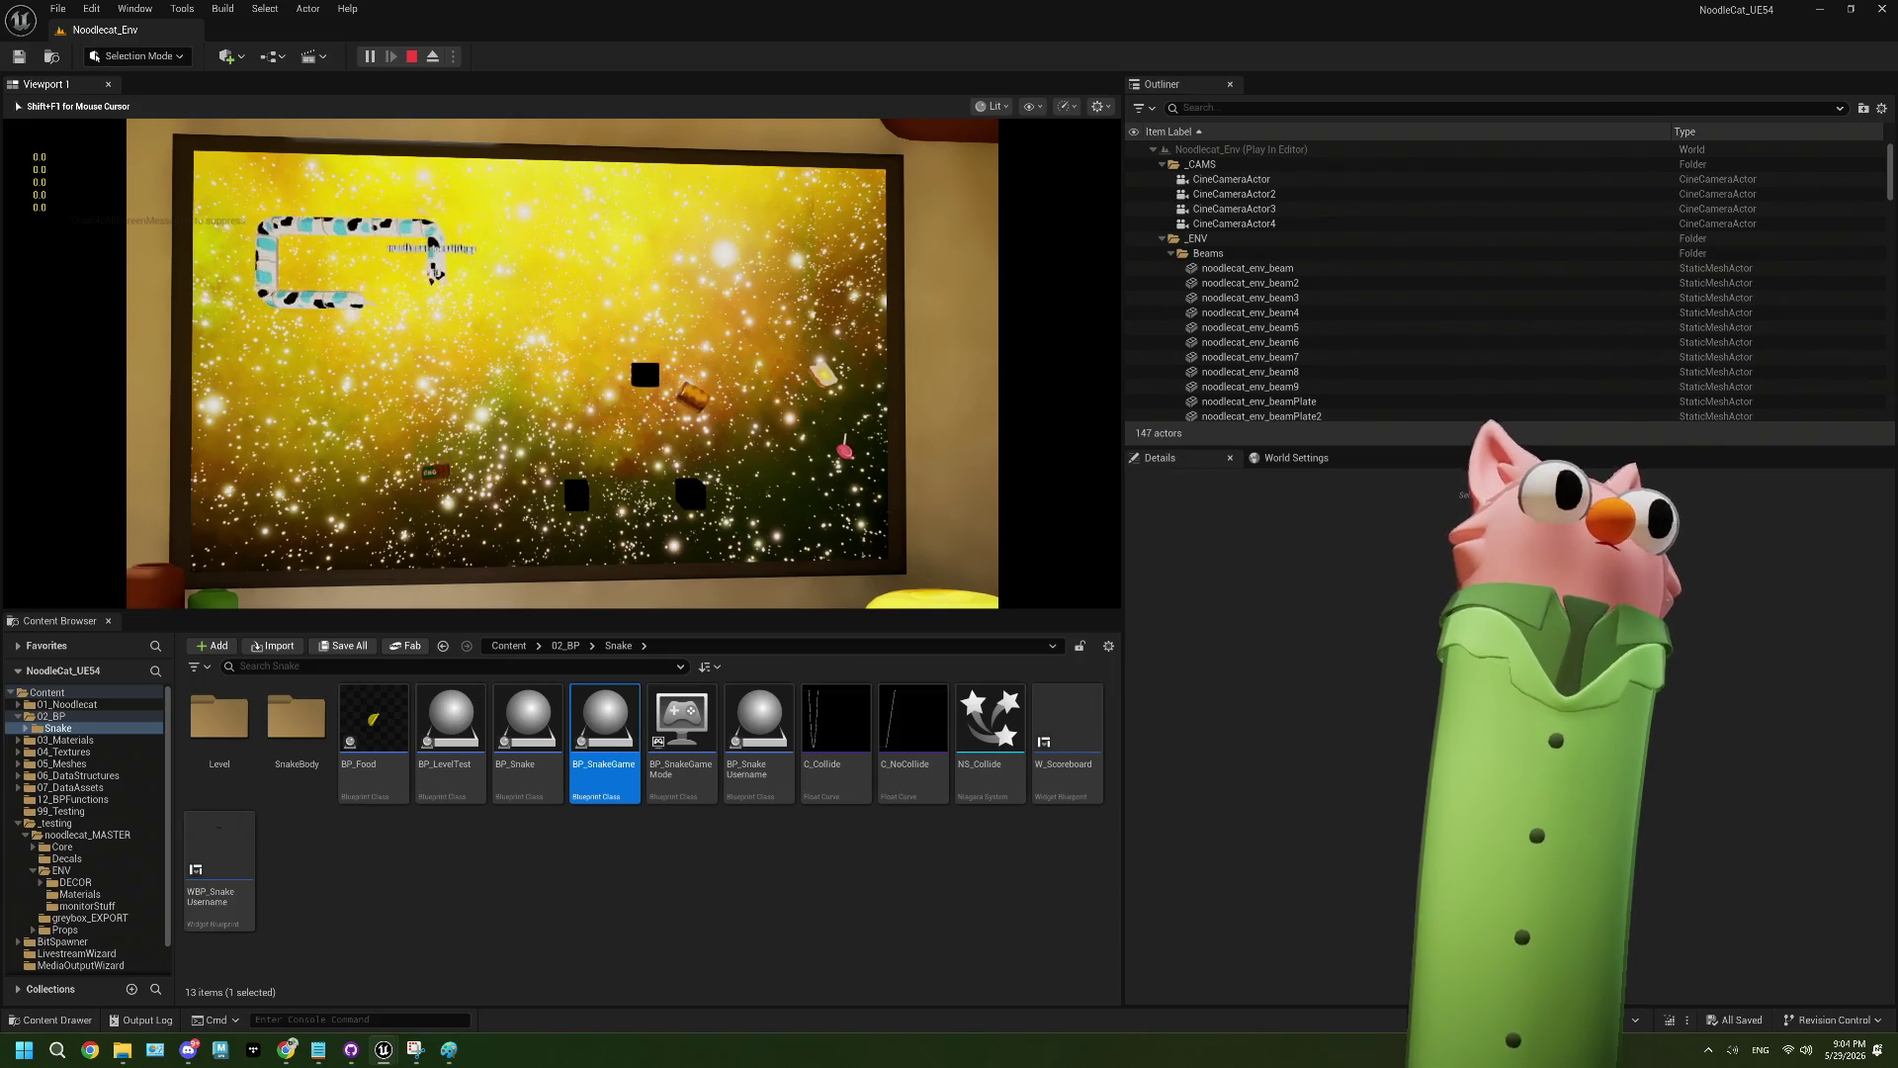
pyautogui.press('Escape')
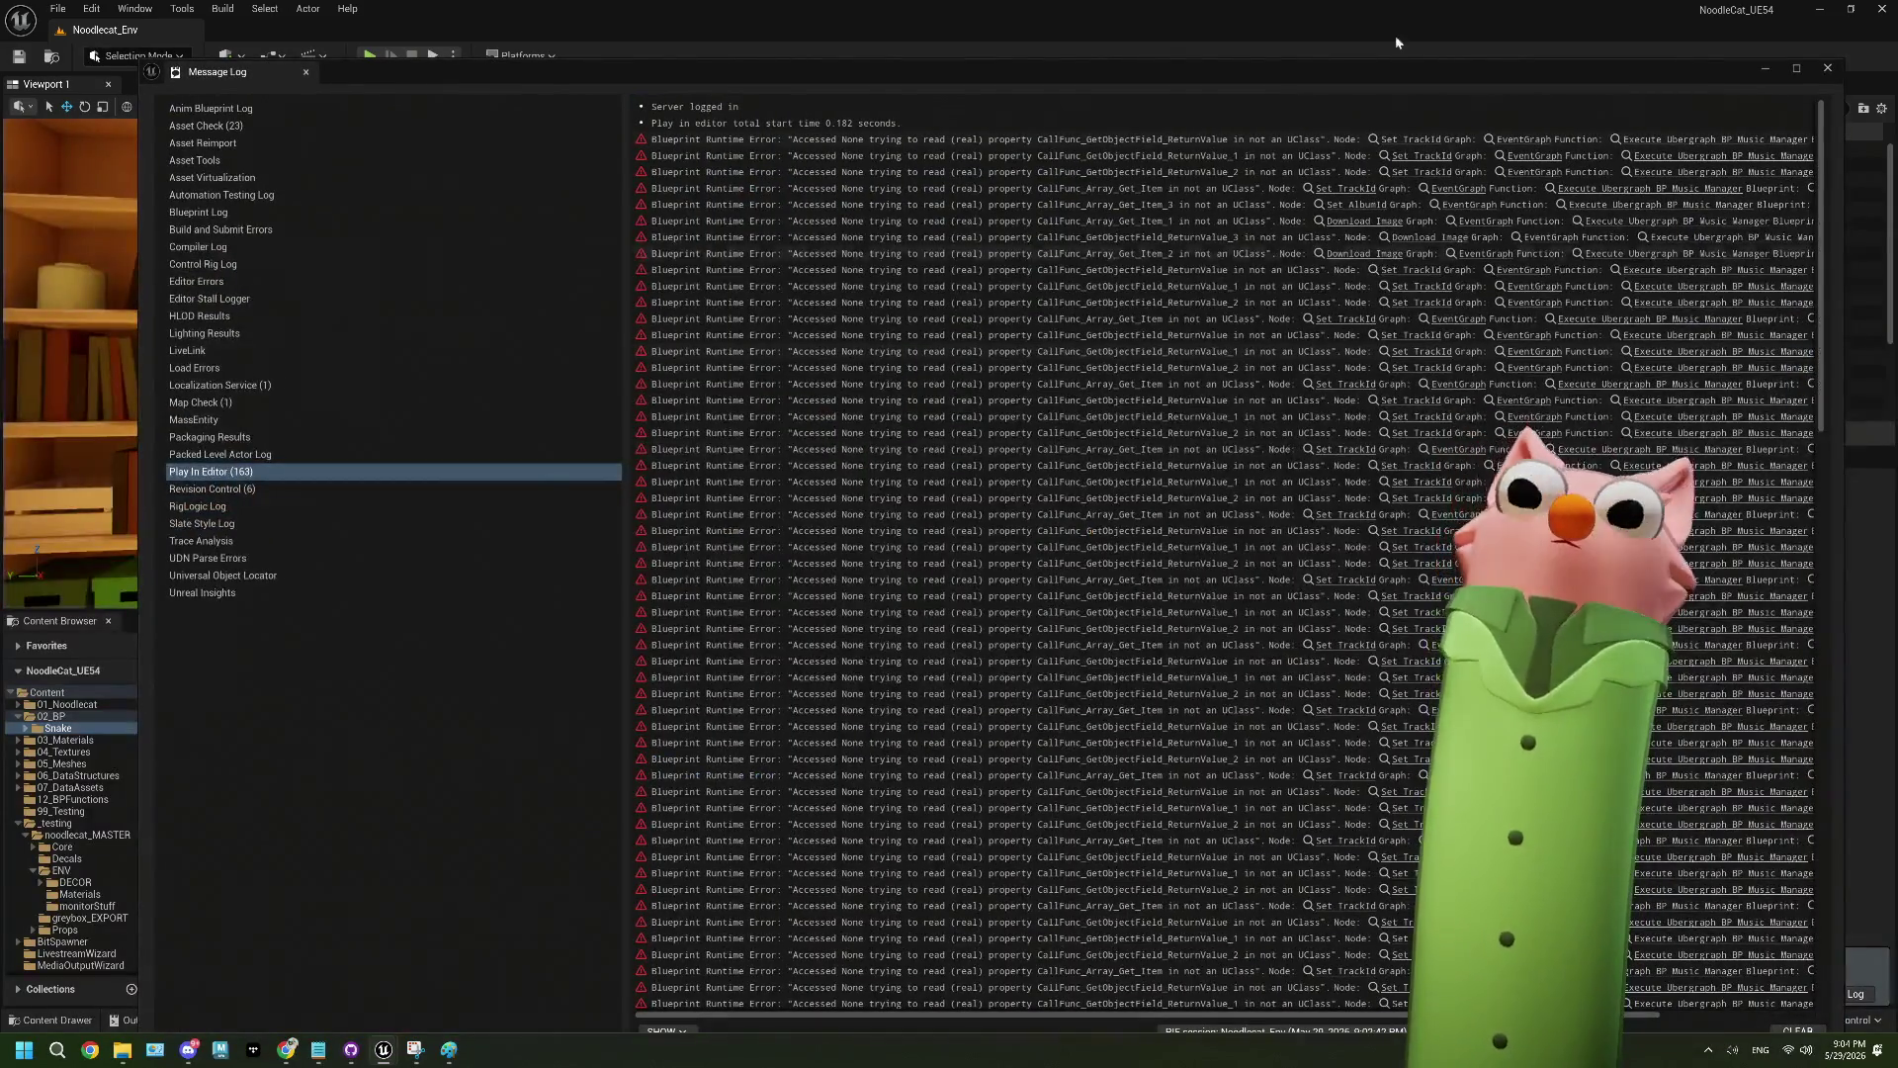
pyautogui.click(1825, 69)
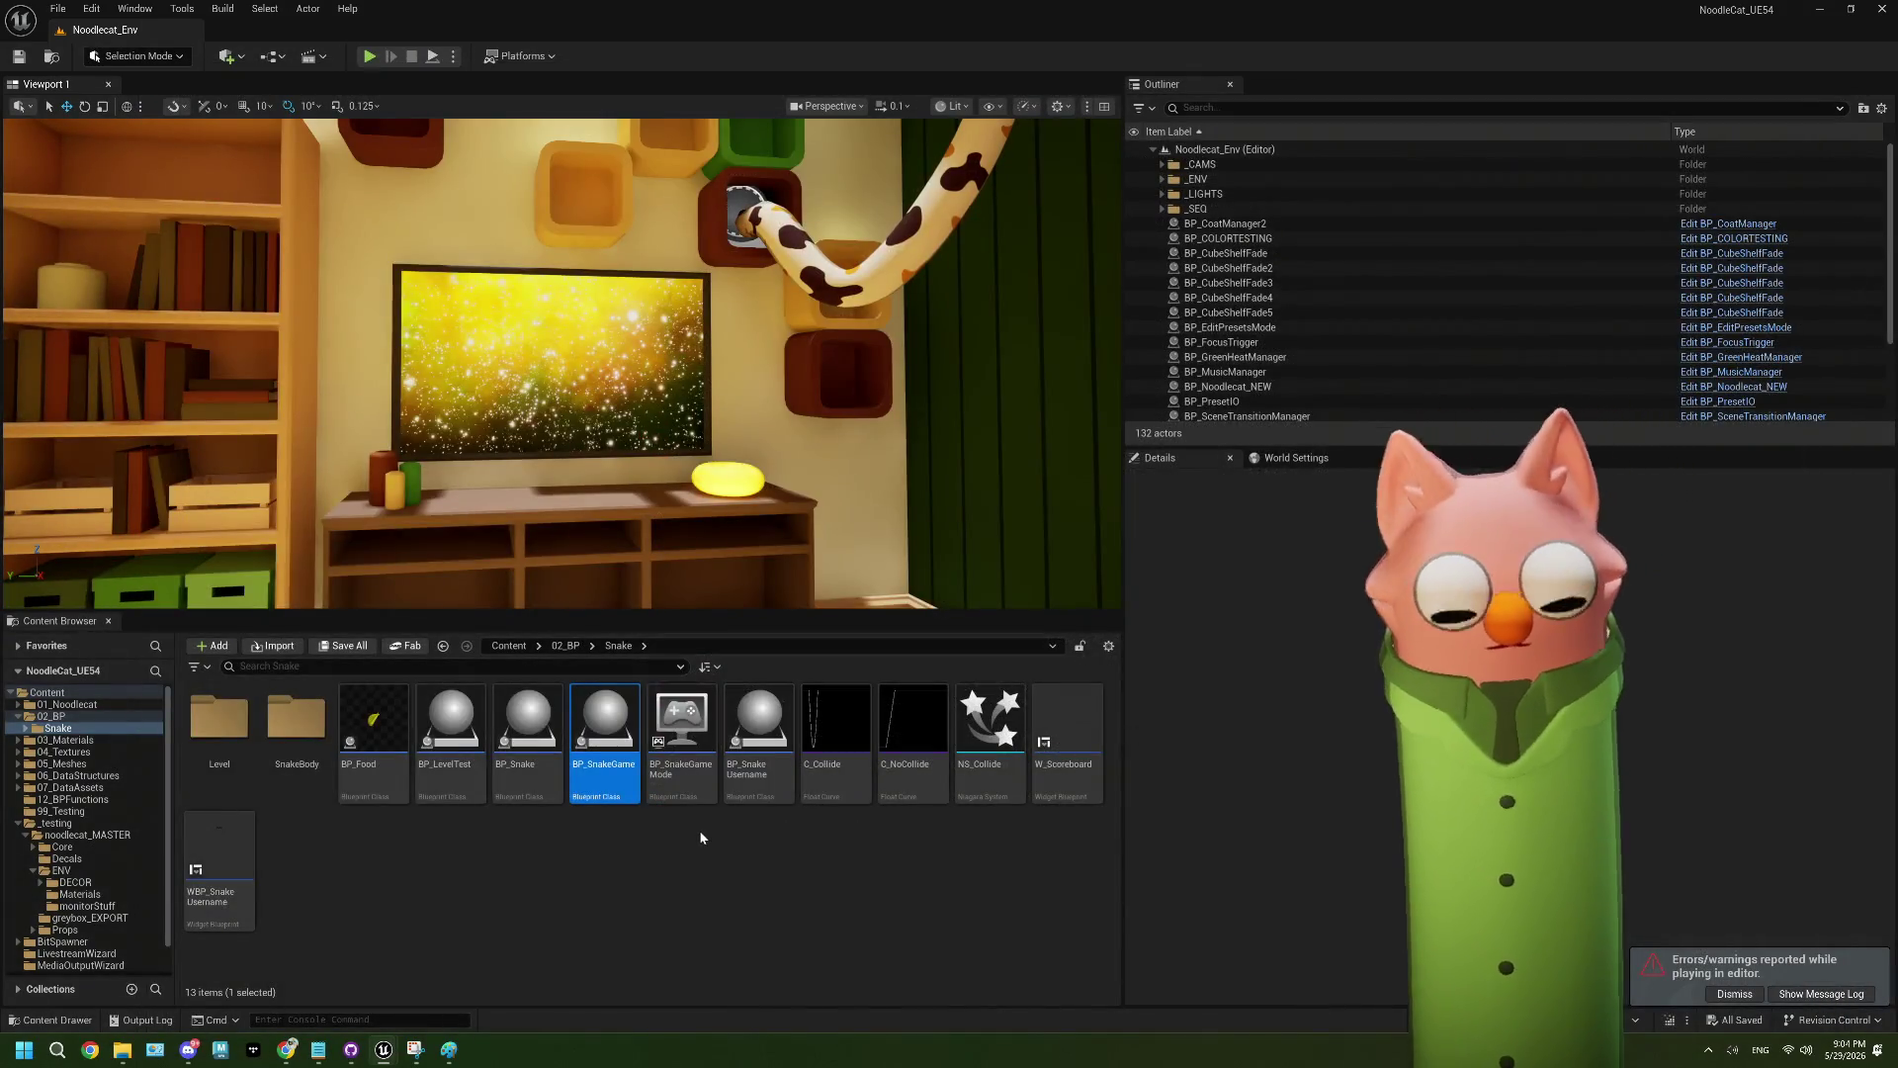
pyautogui.doubleClick(617, 744)
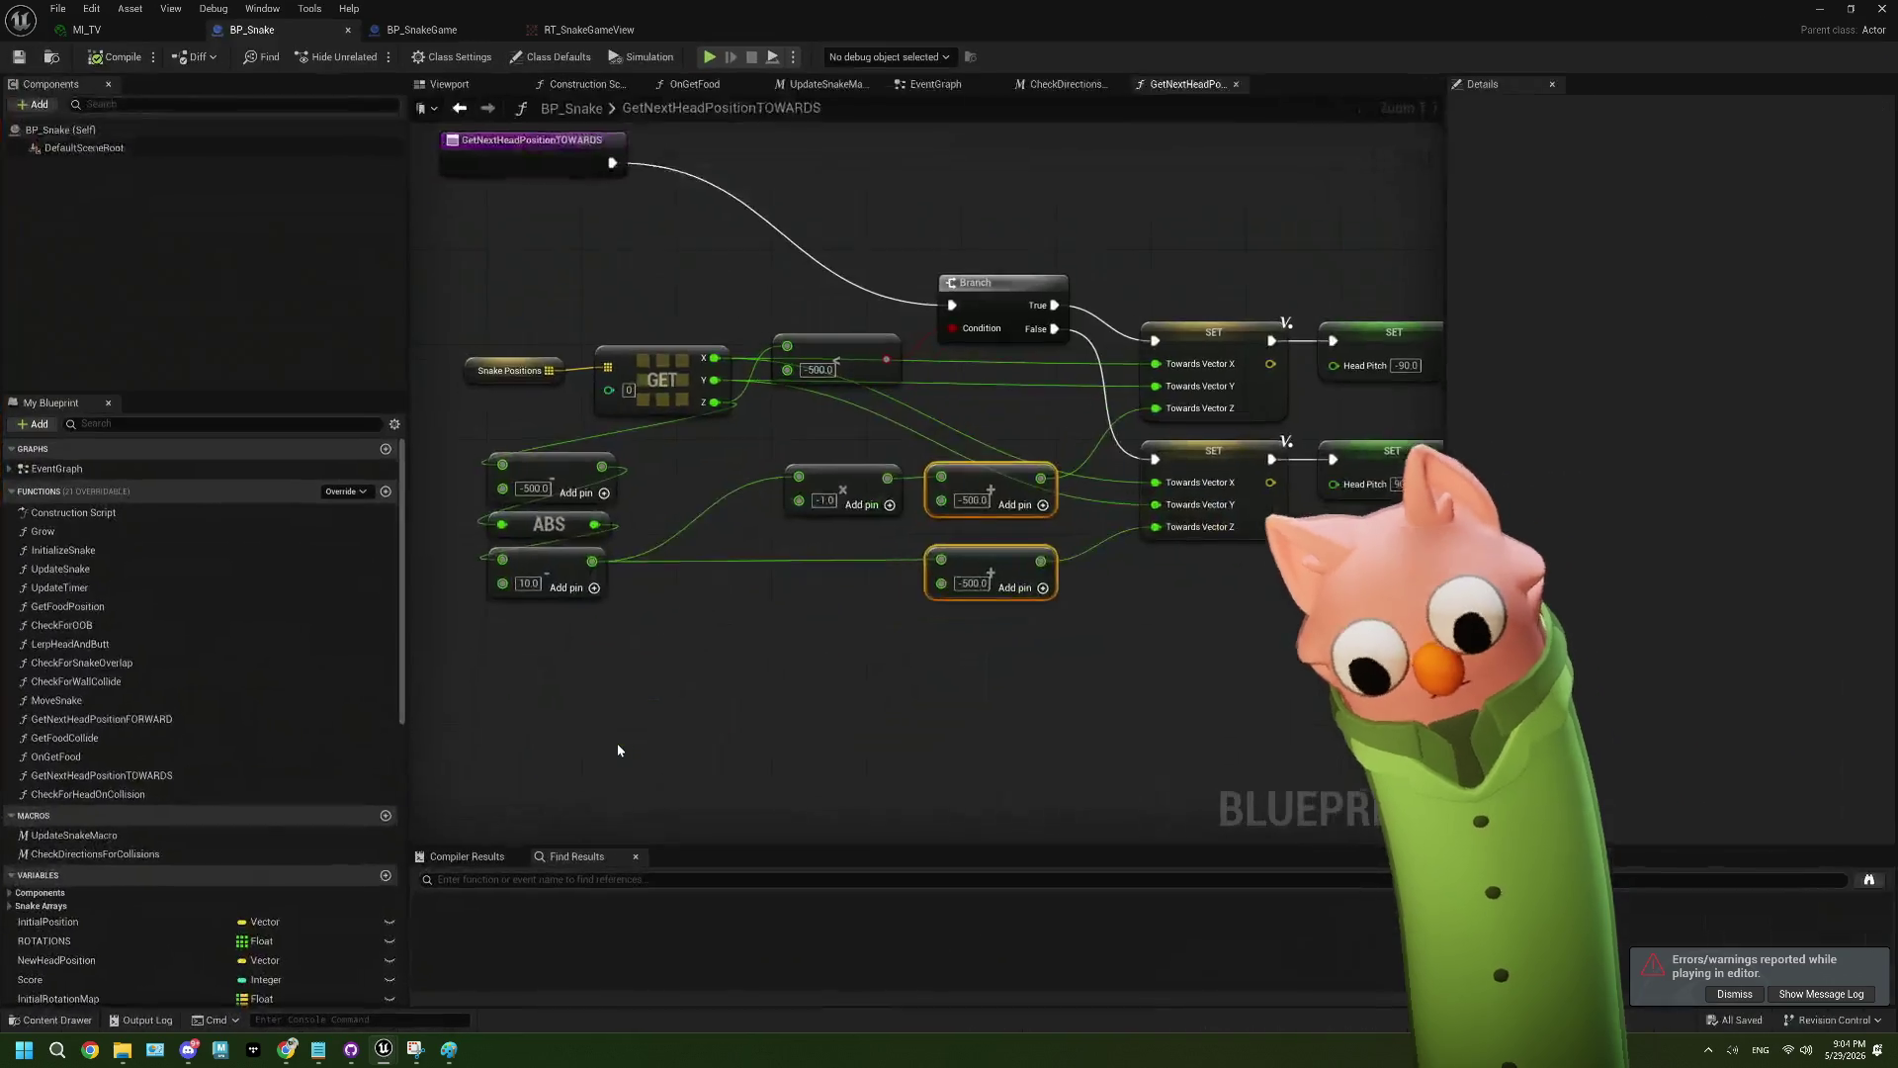
pyautogui.scroll(-5, 1666, 475)
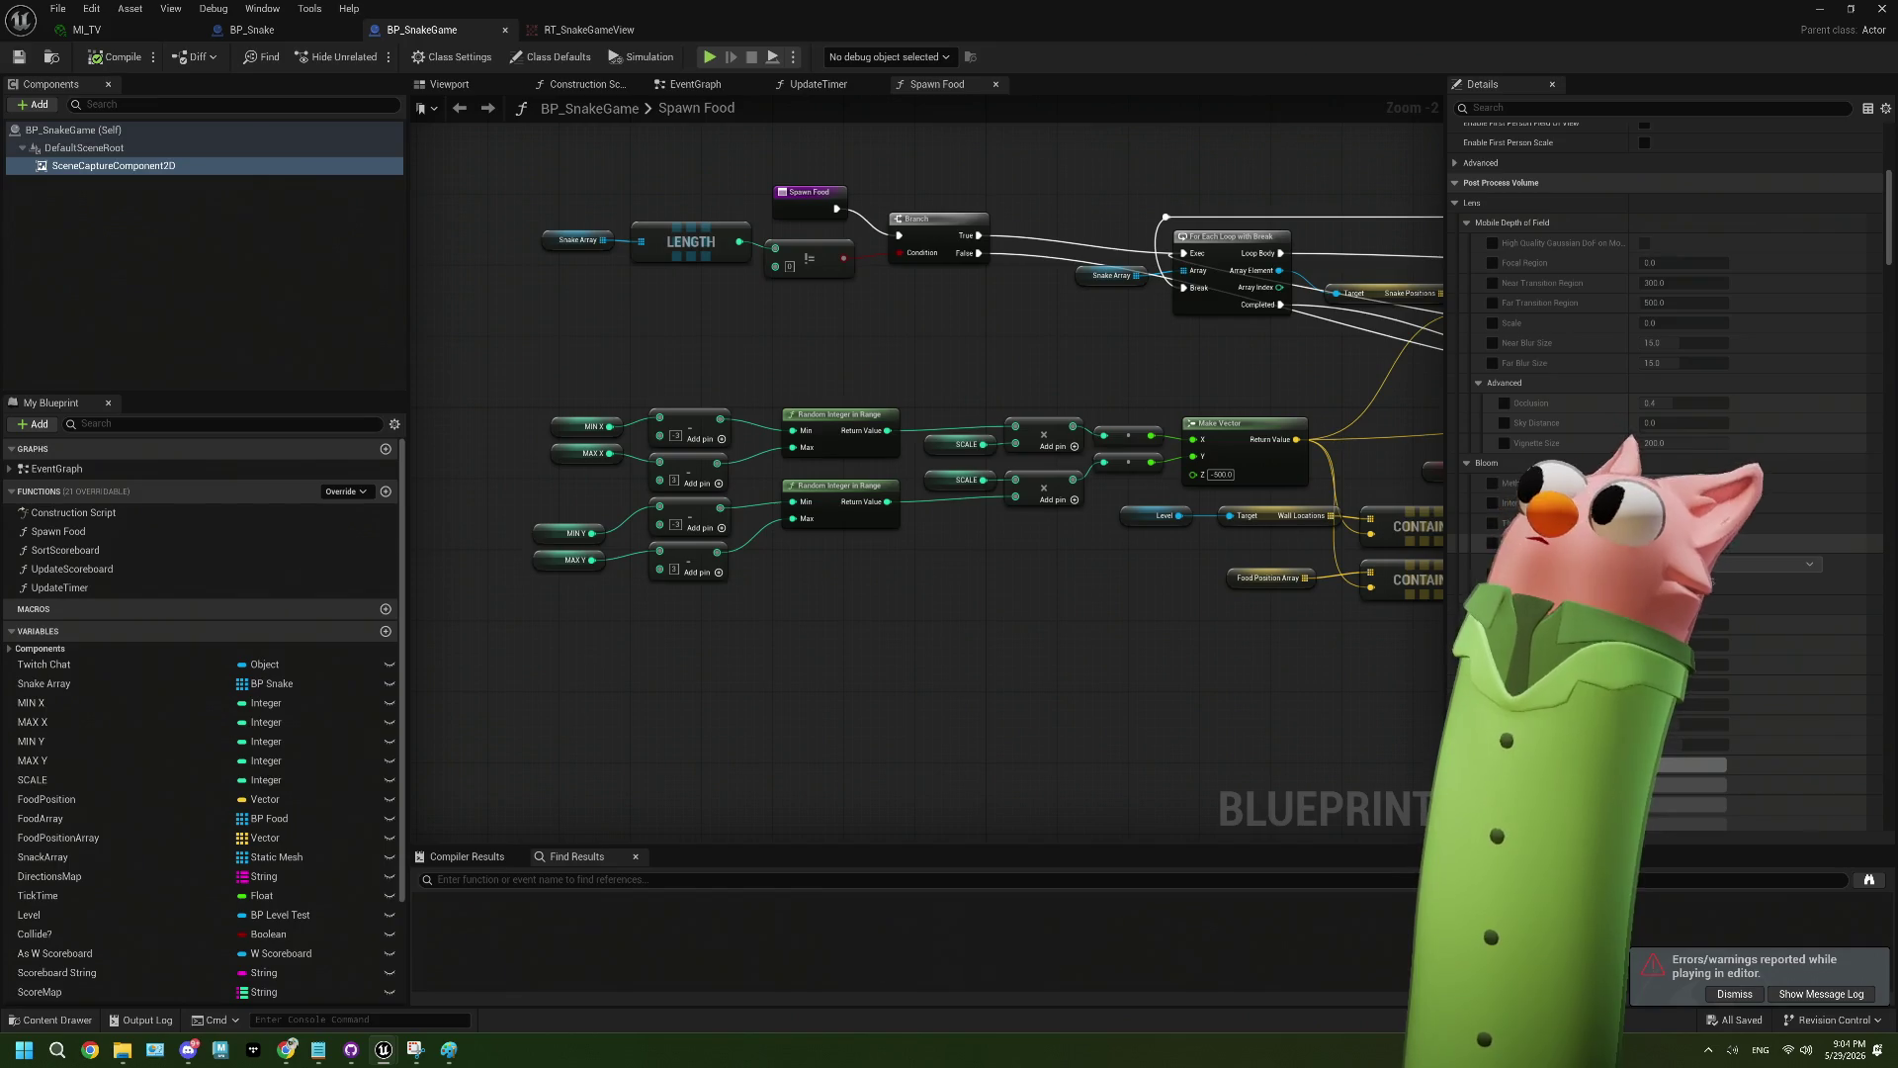
pyautogui.scroll(-10, 1666, 474)
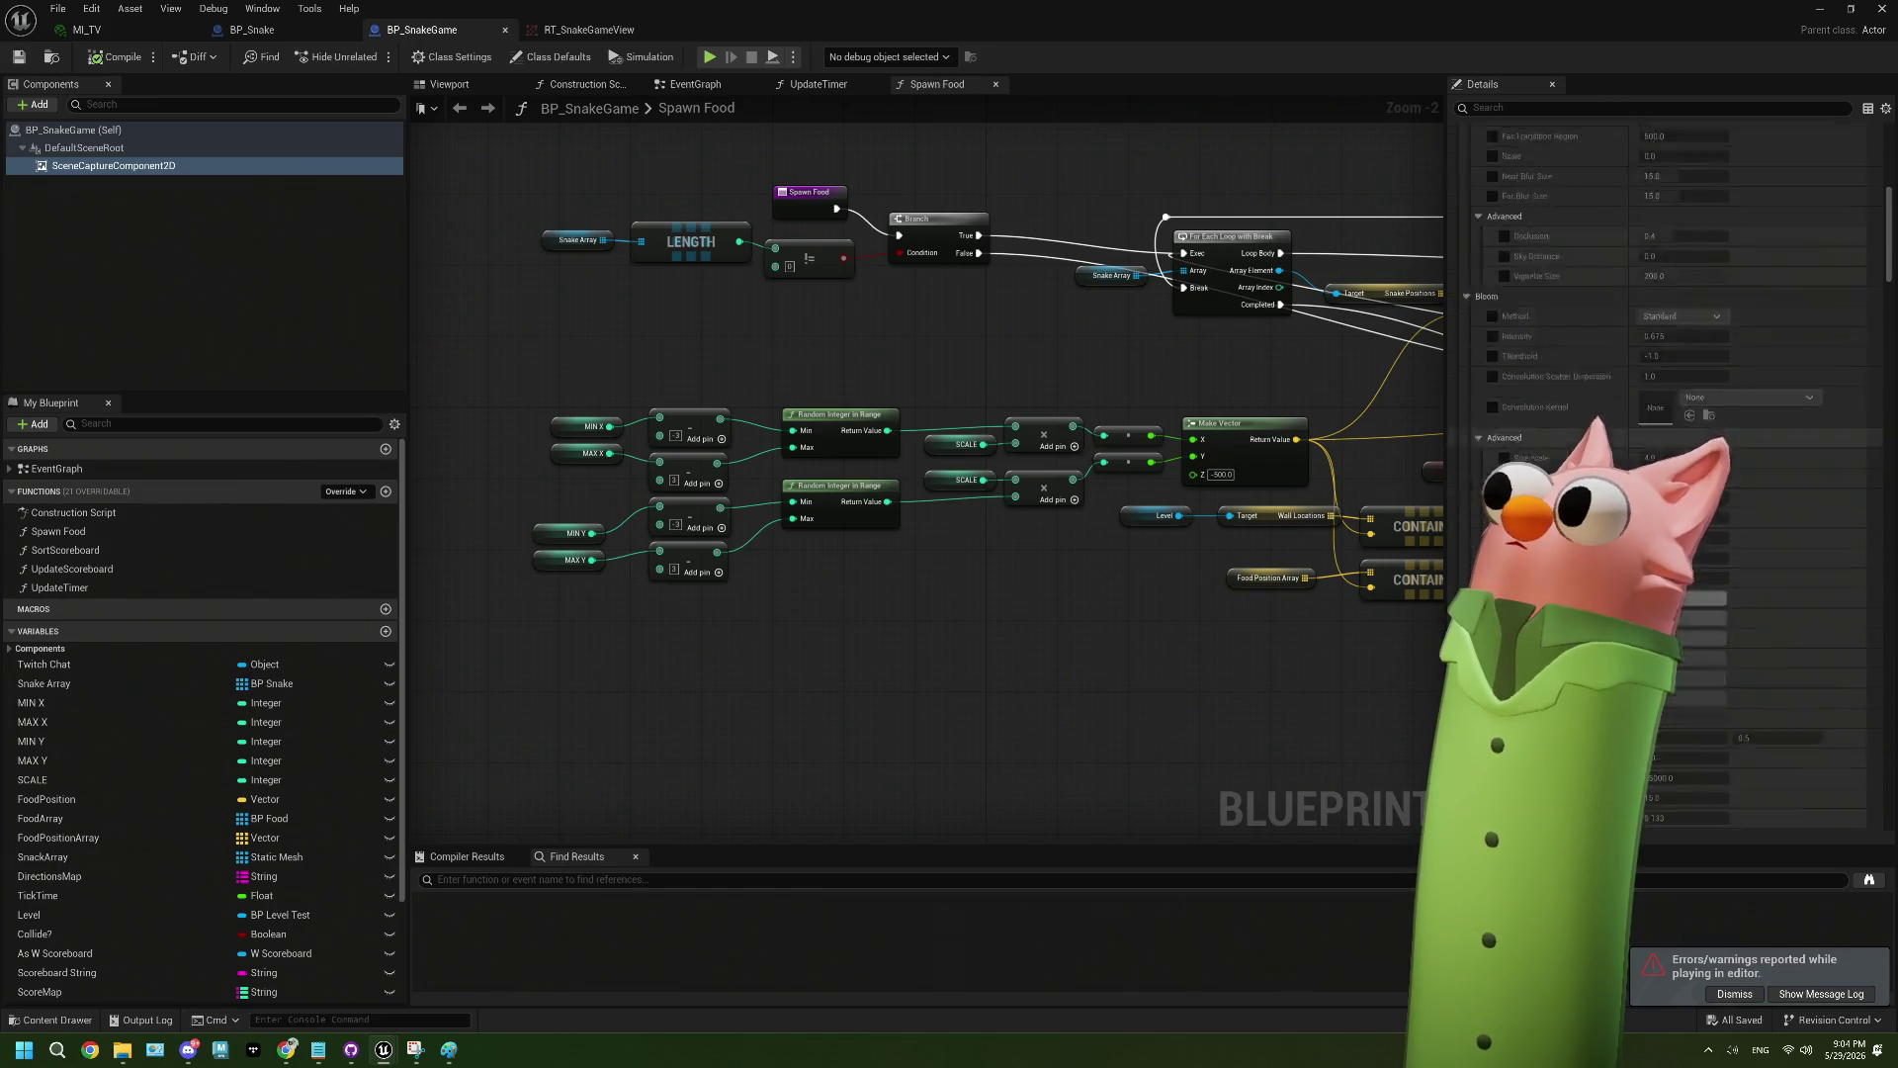
pyautogui.scroll(-15, 1666, 474)
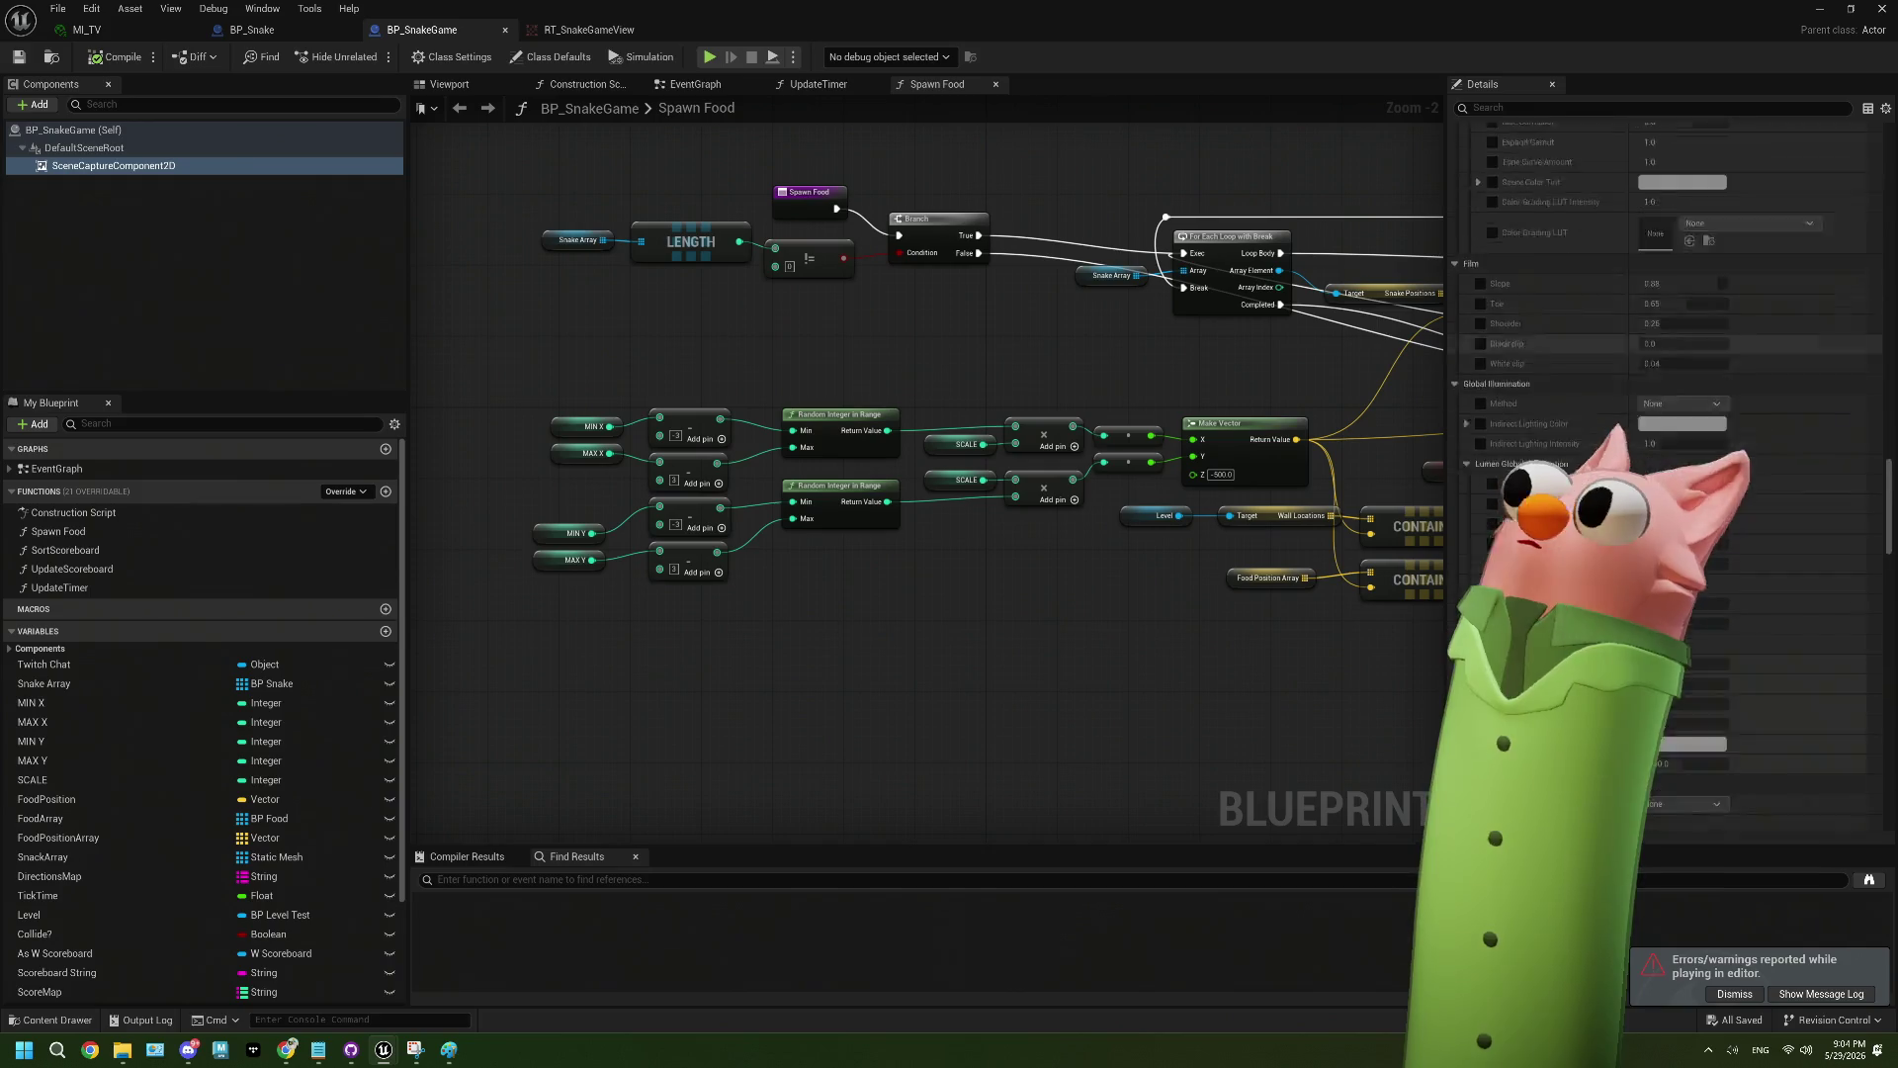
pyautogui.scroll(5, 1666, 475)
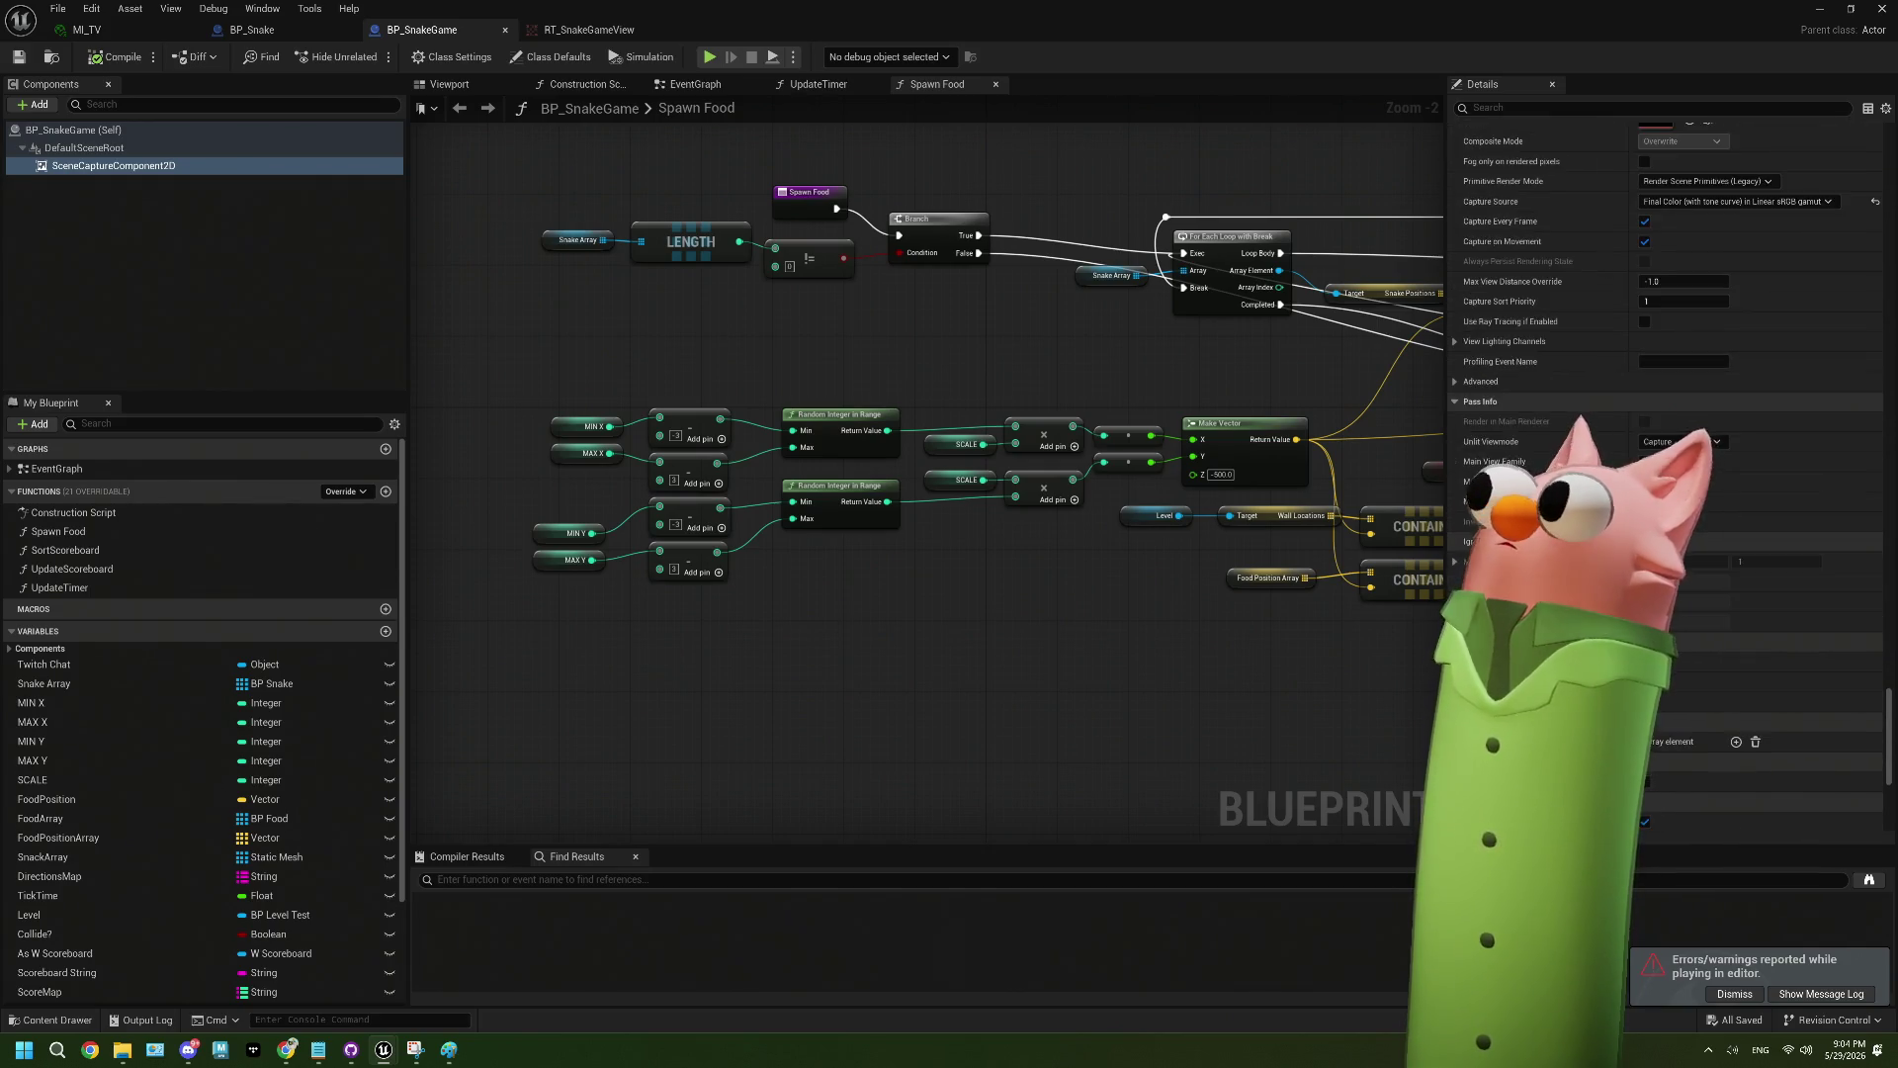
pyautogui.click(1660, 463)
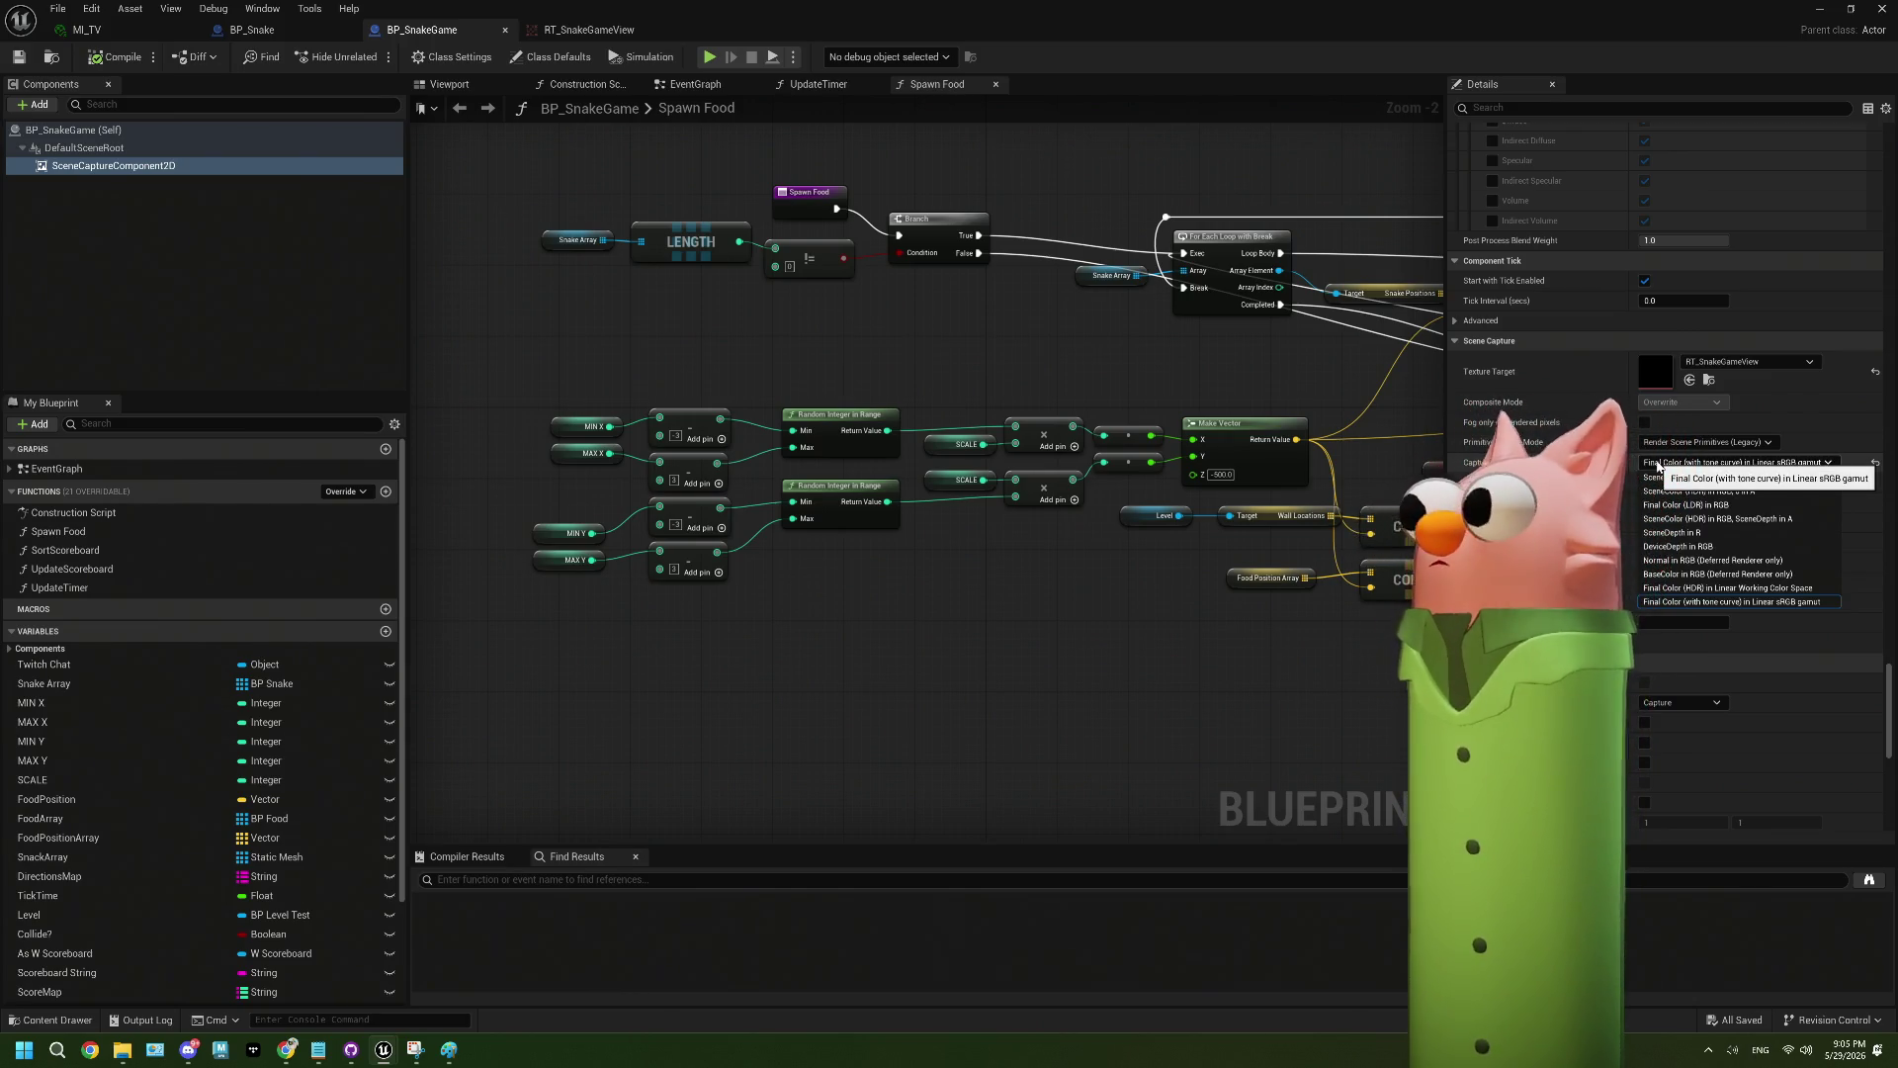
pyautogui.click(1659, 464)
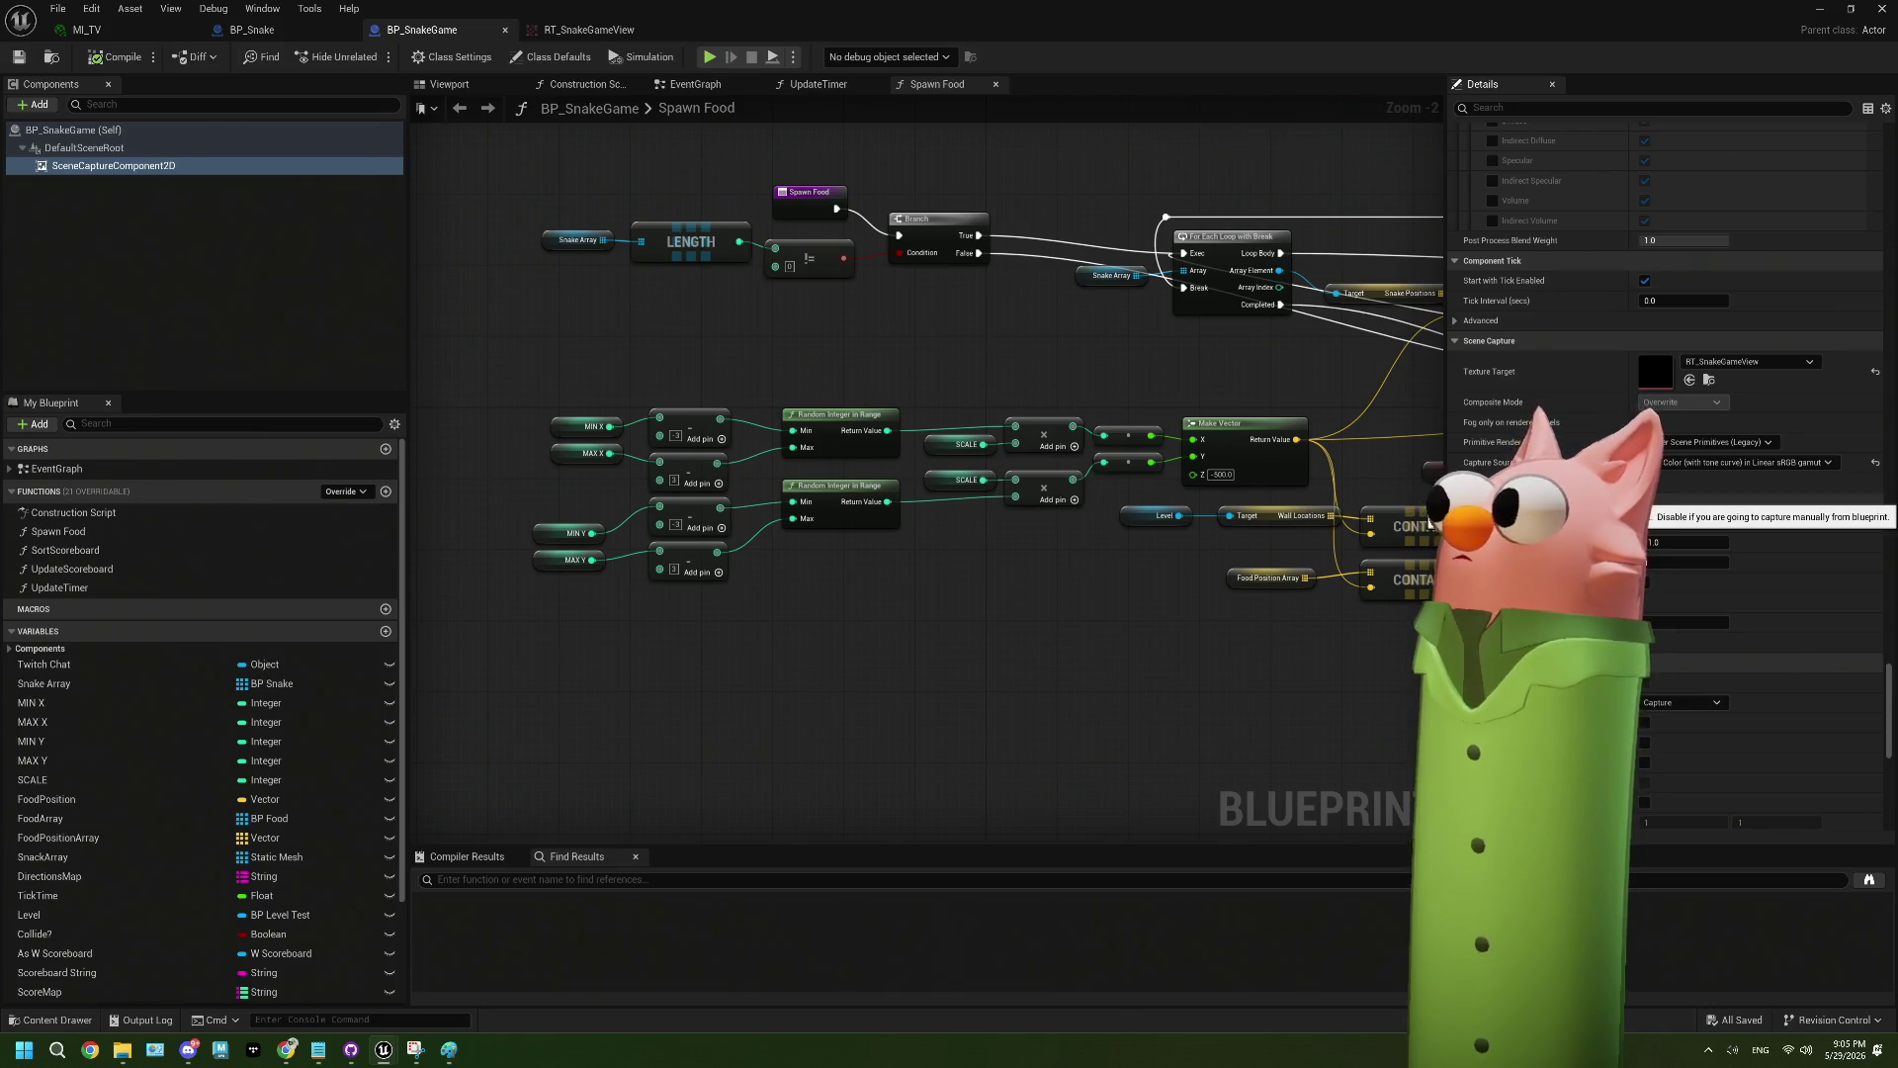
pyautogui.scroll(-2, 1647, 514)
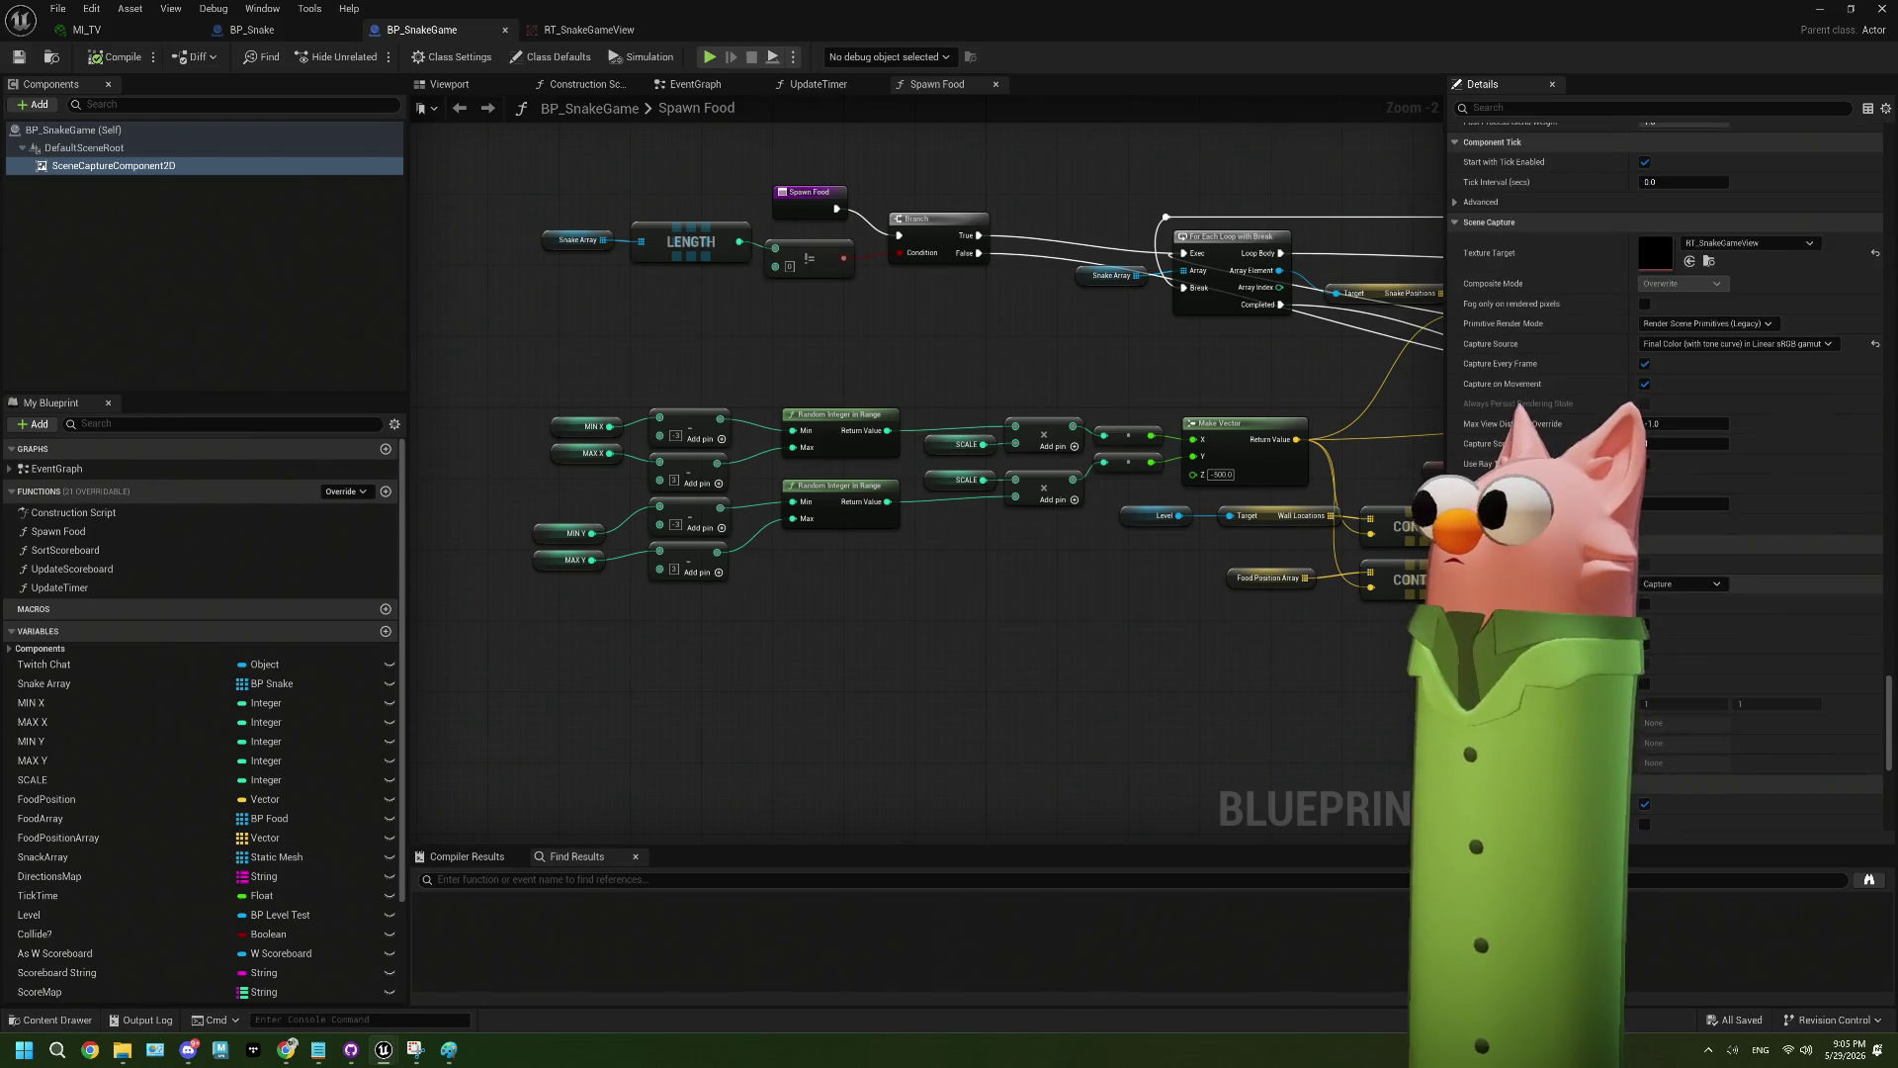
pyautogui.click(1718, 584)
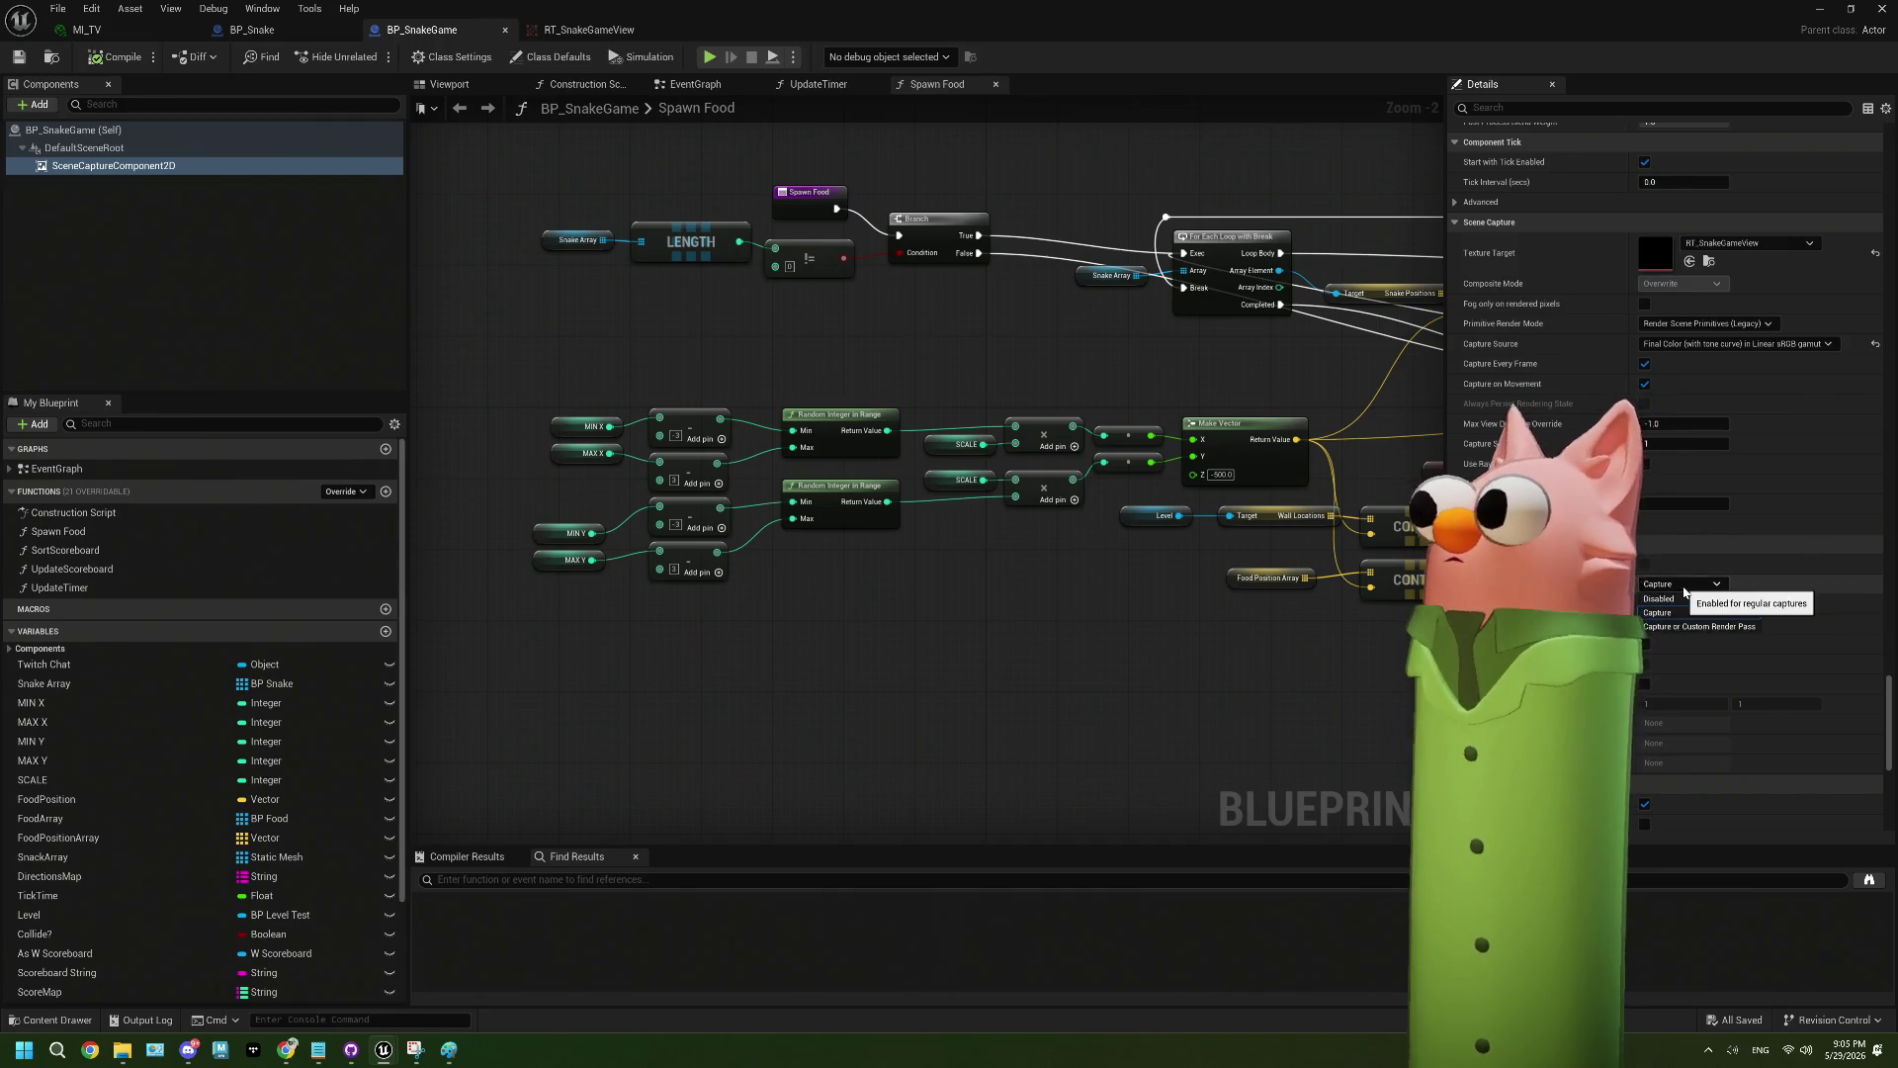
pyautogui.click(1723, 591)
pyautogui.scroll(-5, 1722, 591)
pyautogui.scroll(10, 1723, 590)
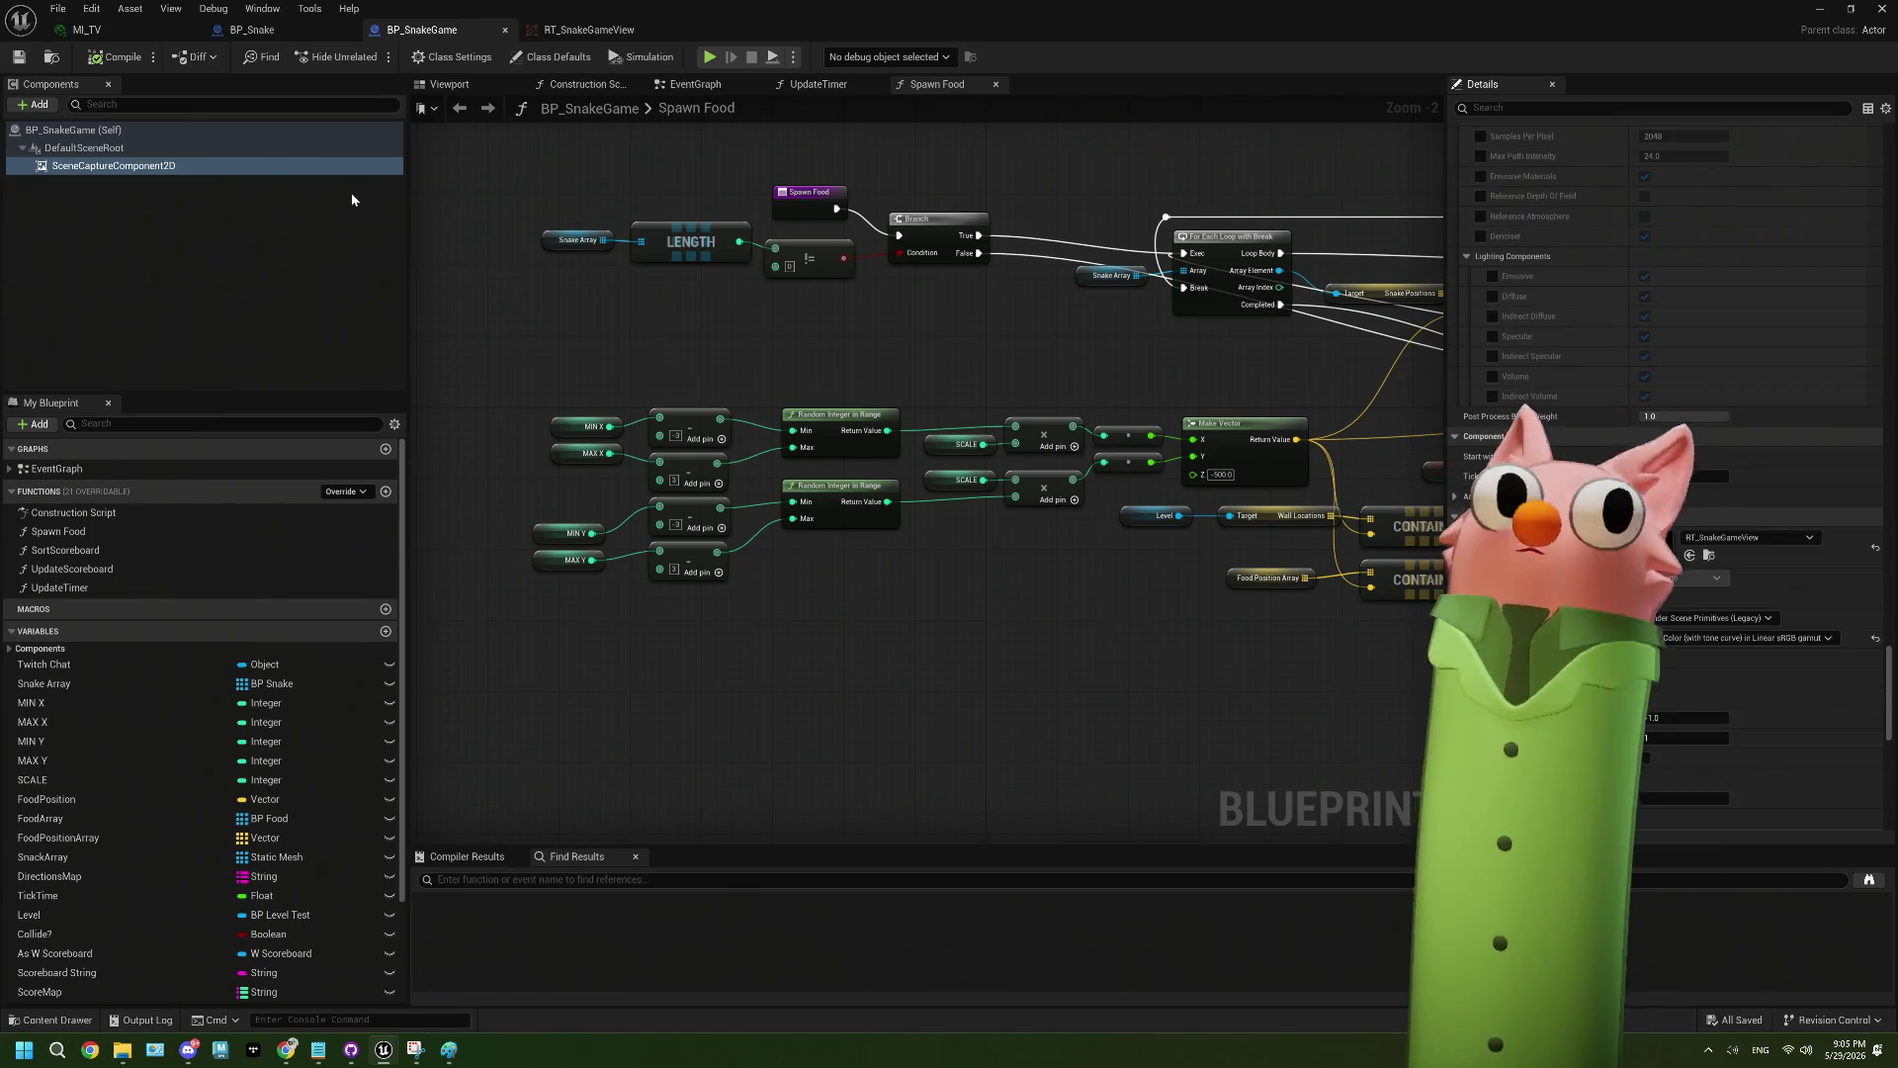
pyautogui.click(87, 30)
# - Set MI_TV's Emissive Level to 1.0, save it, and close the material editor
pyautogui.click(1362, 176)
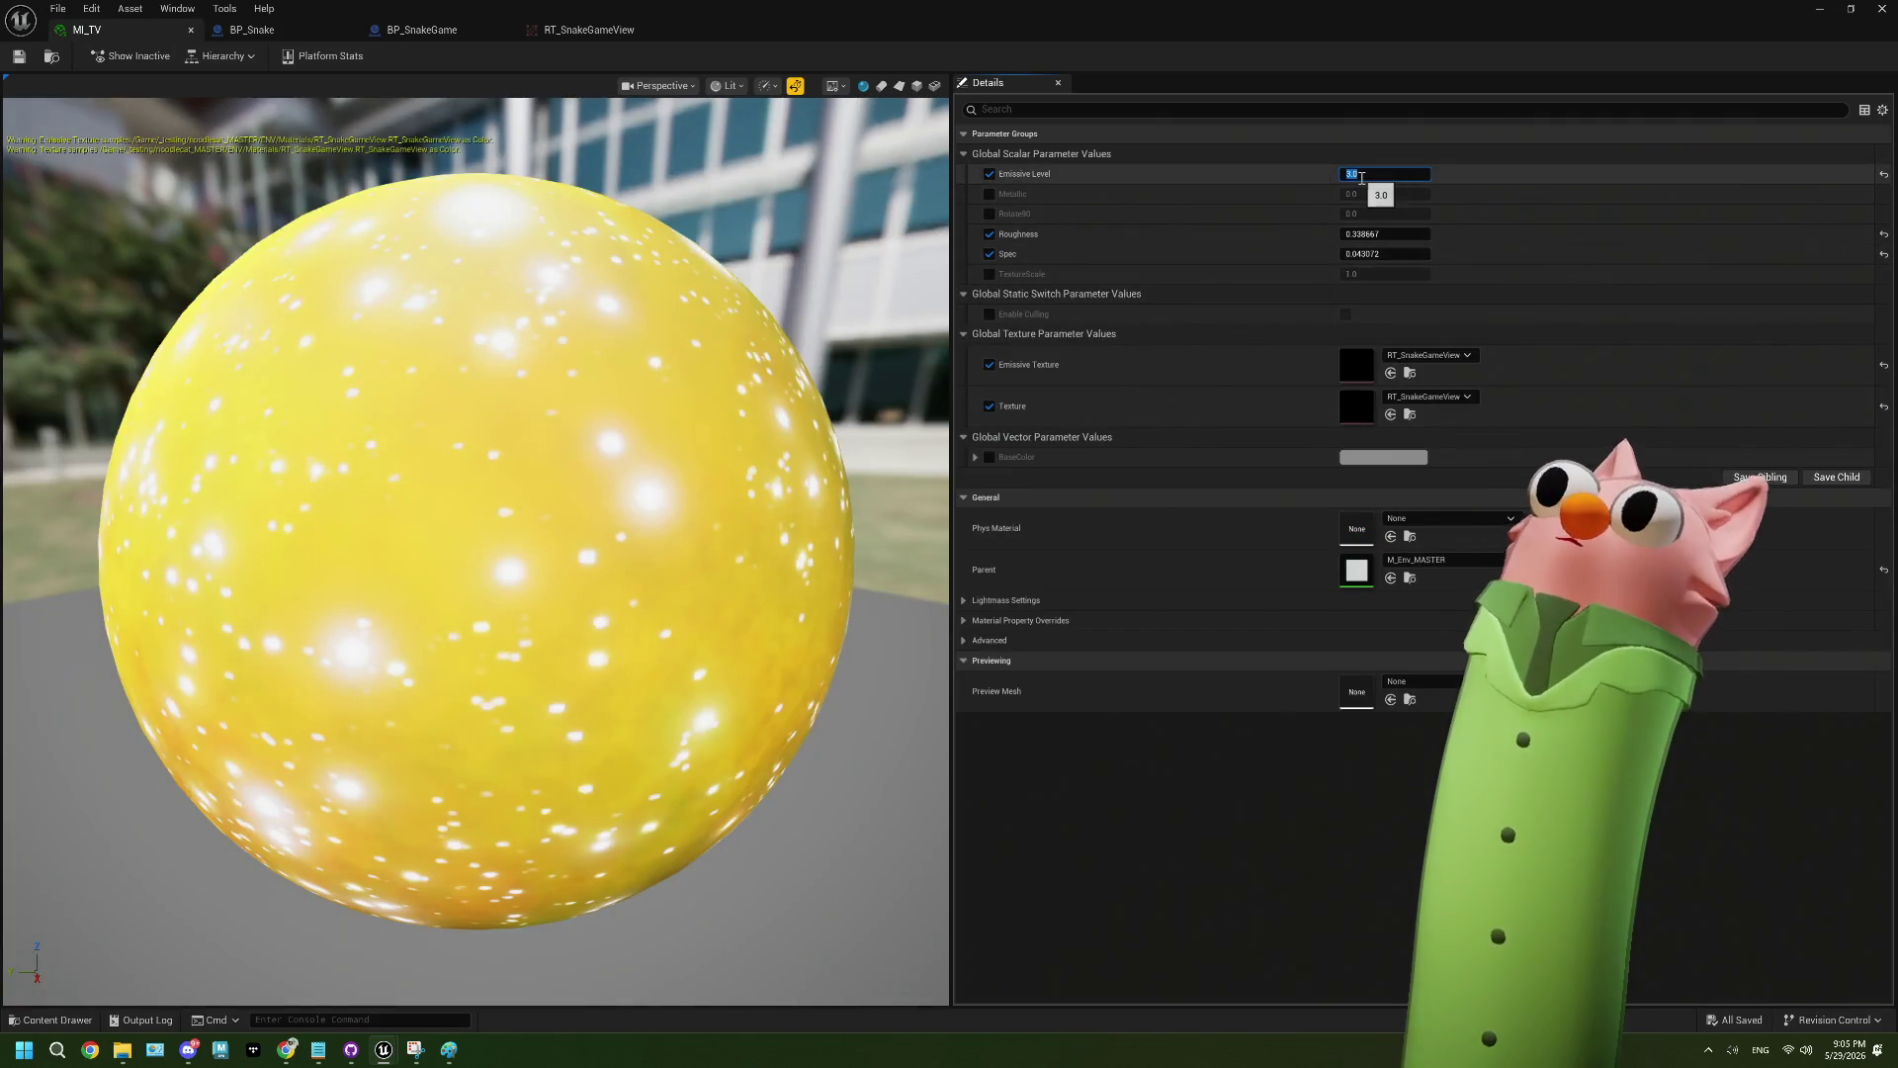
pyautogui.write('2')
pyautogui.press('Return')
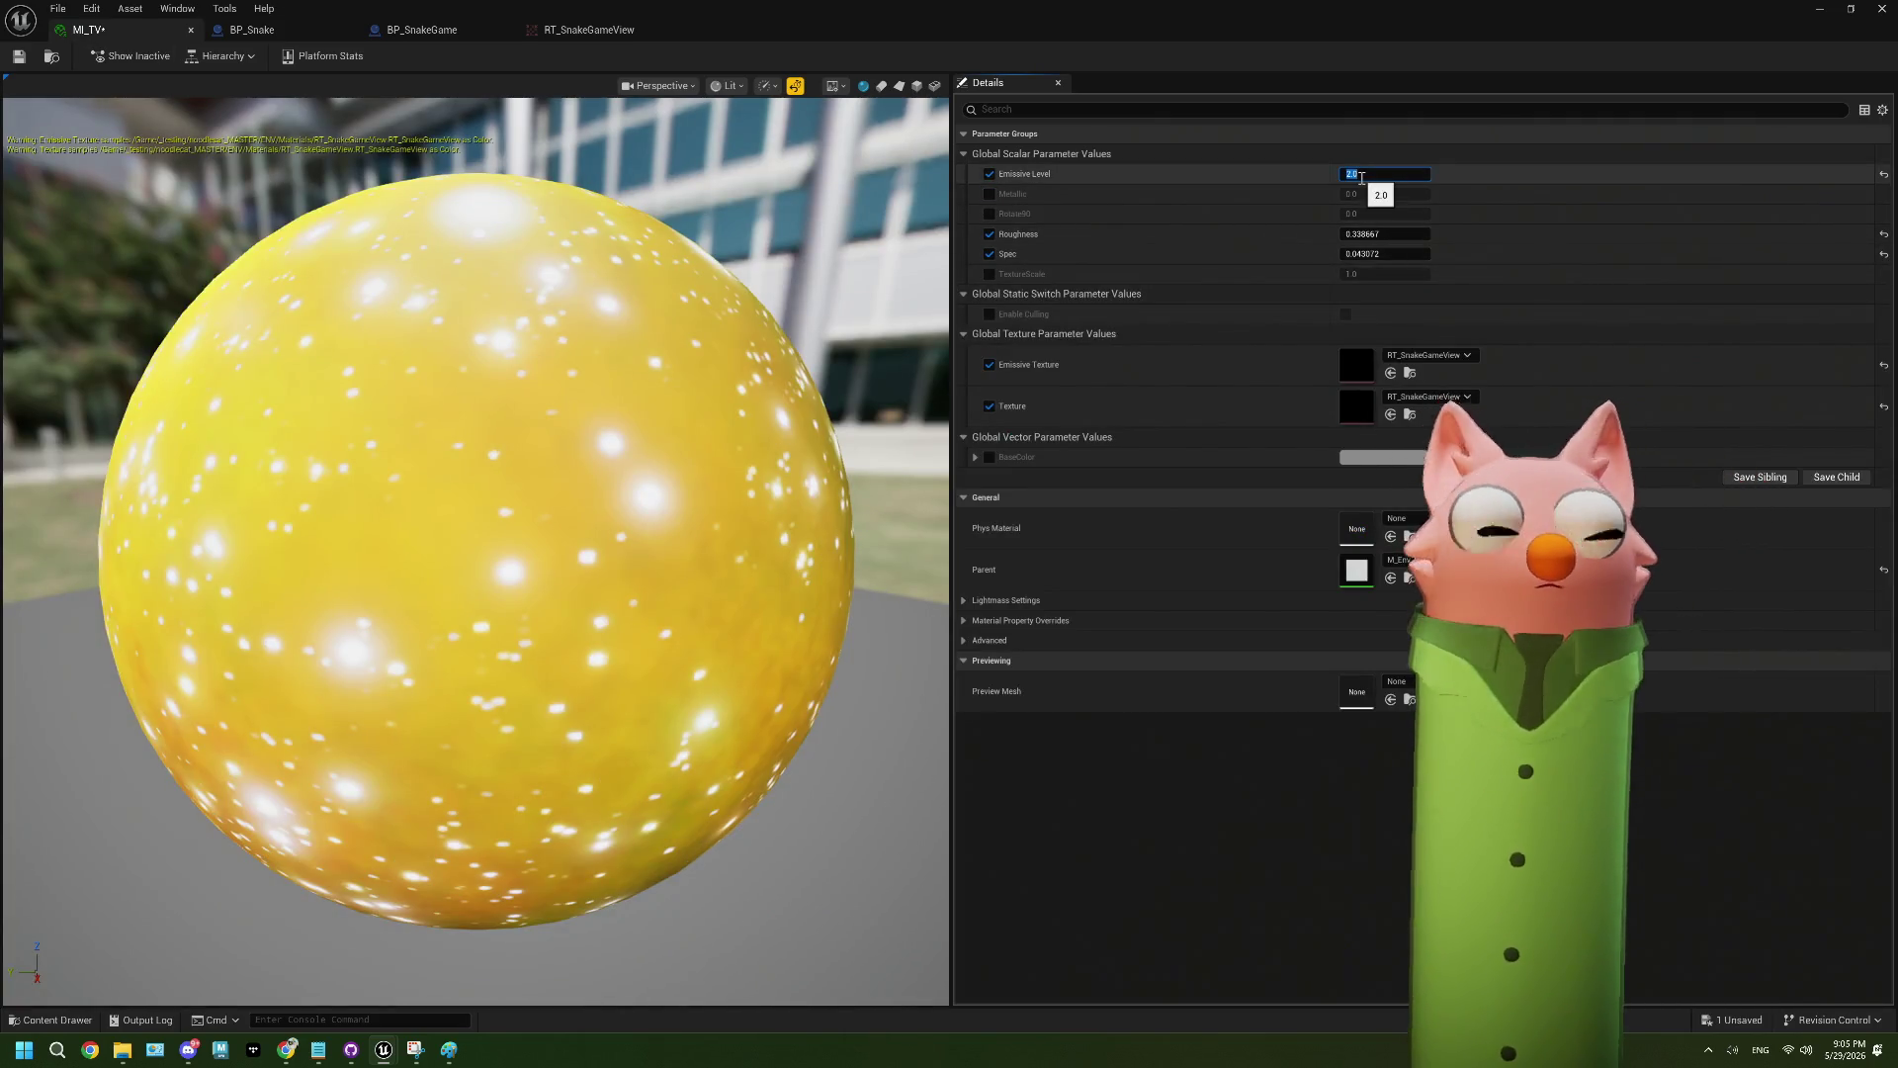
pyautogui.press('Return')
pyautogui.hotkey('ctrl', 's')
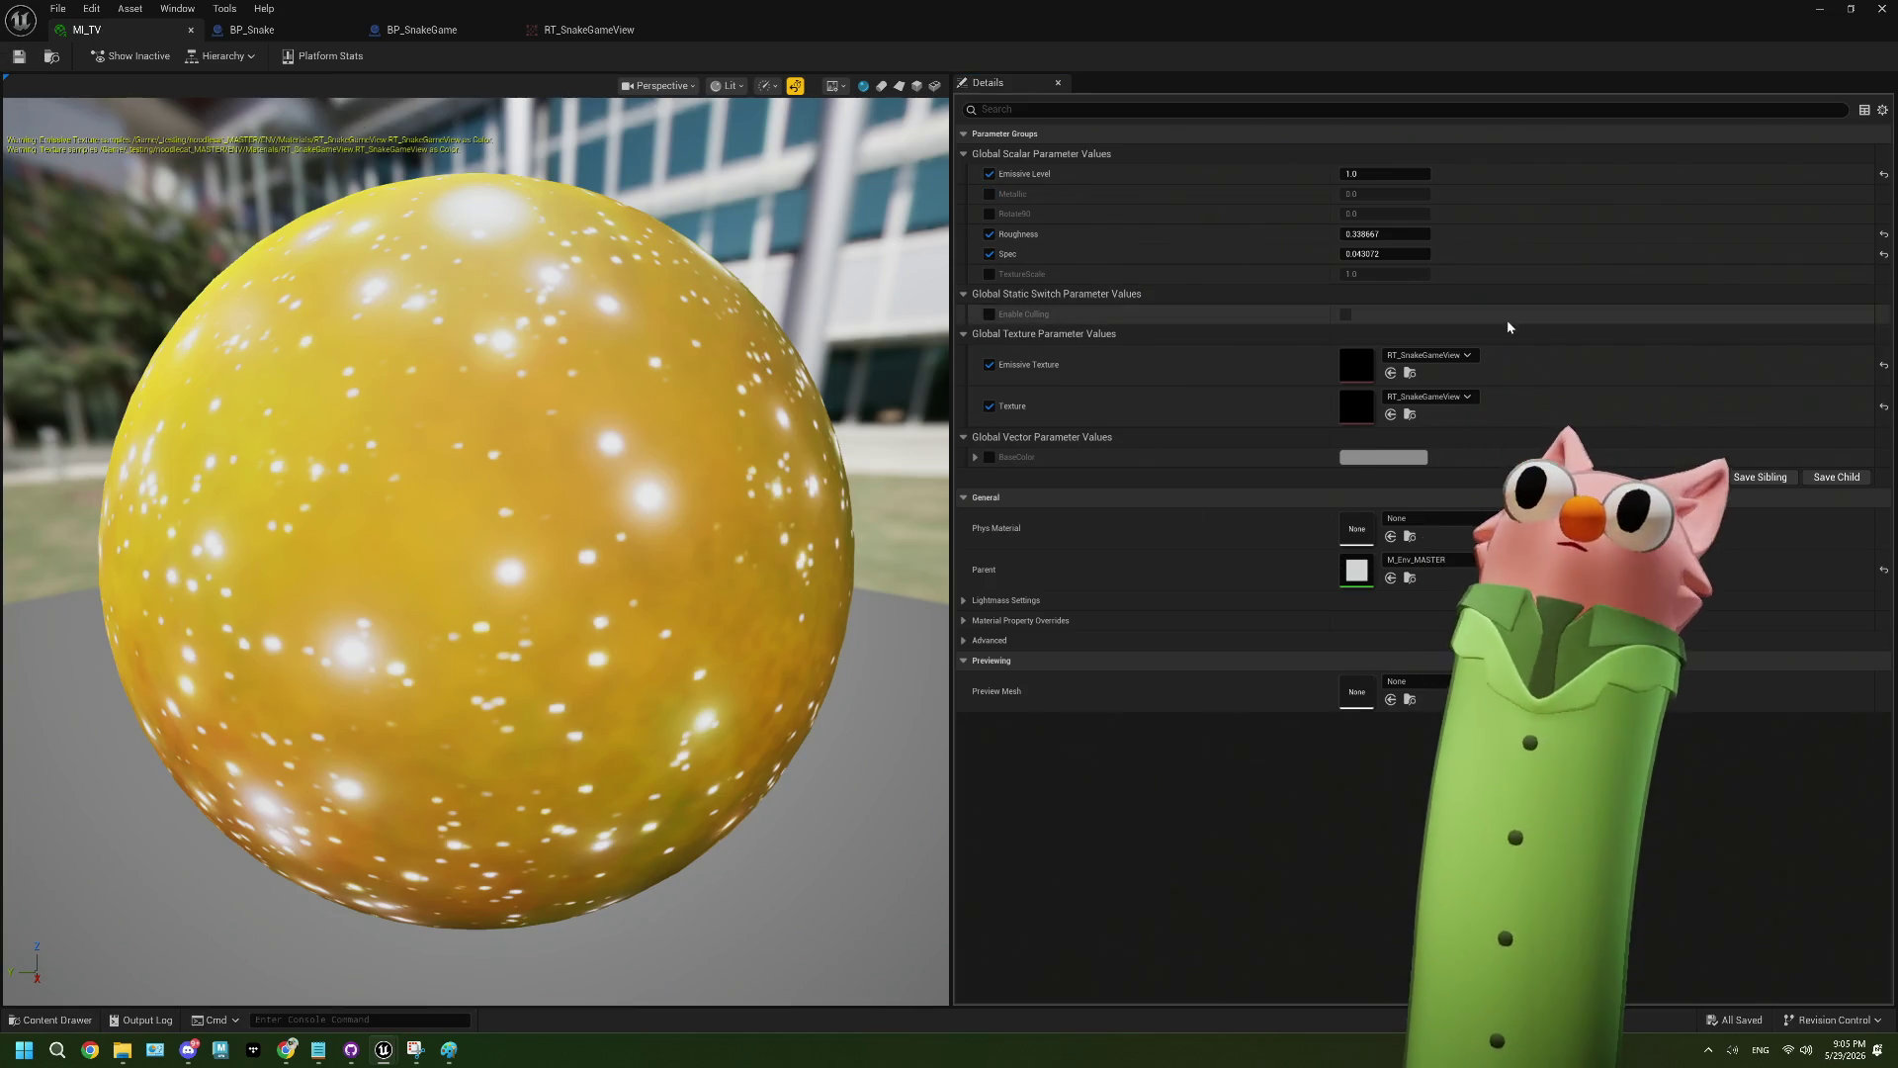
pyautogui.click(1822, 10)
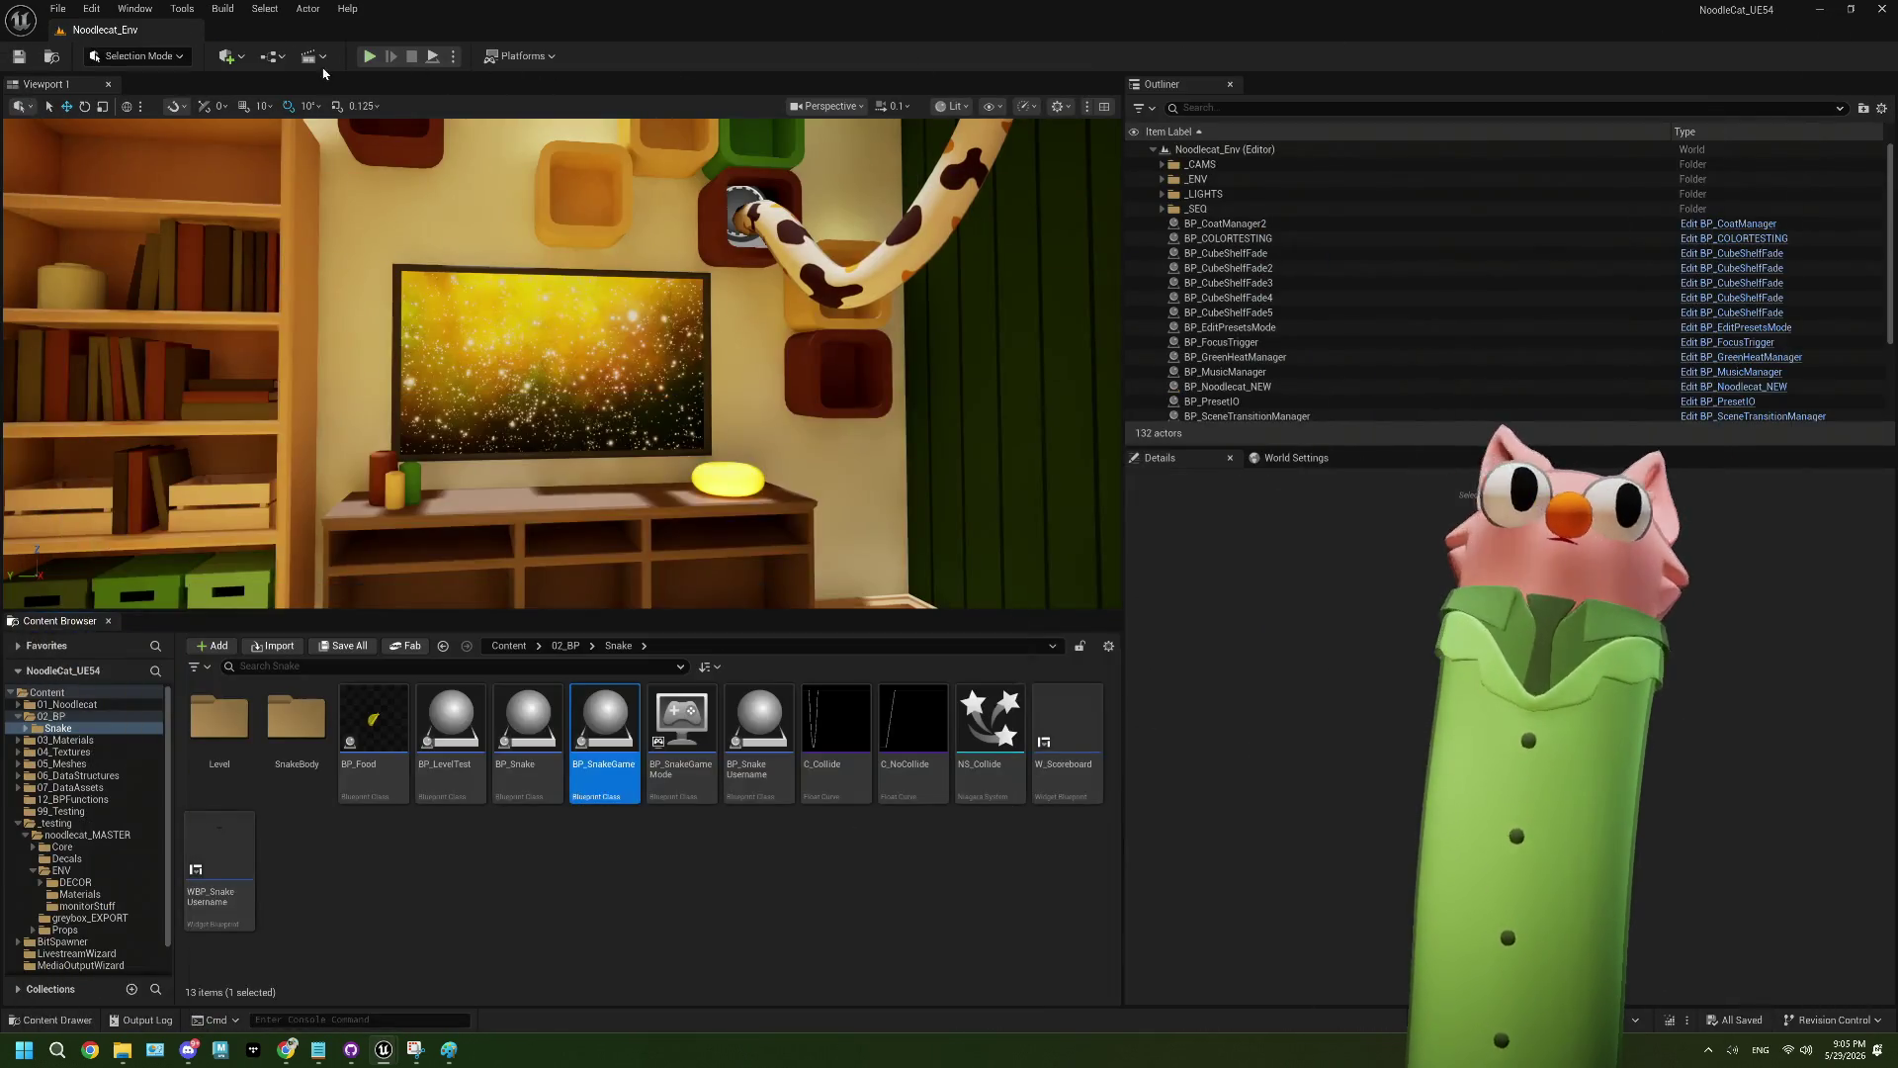
pyautogui.click(781, 911)
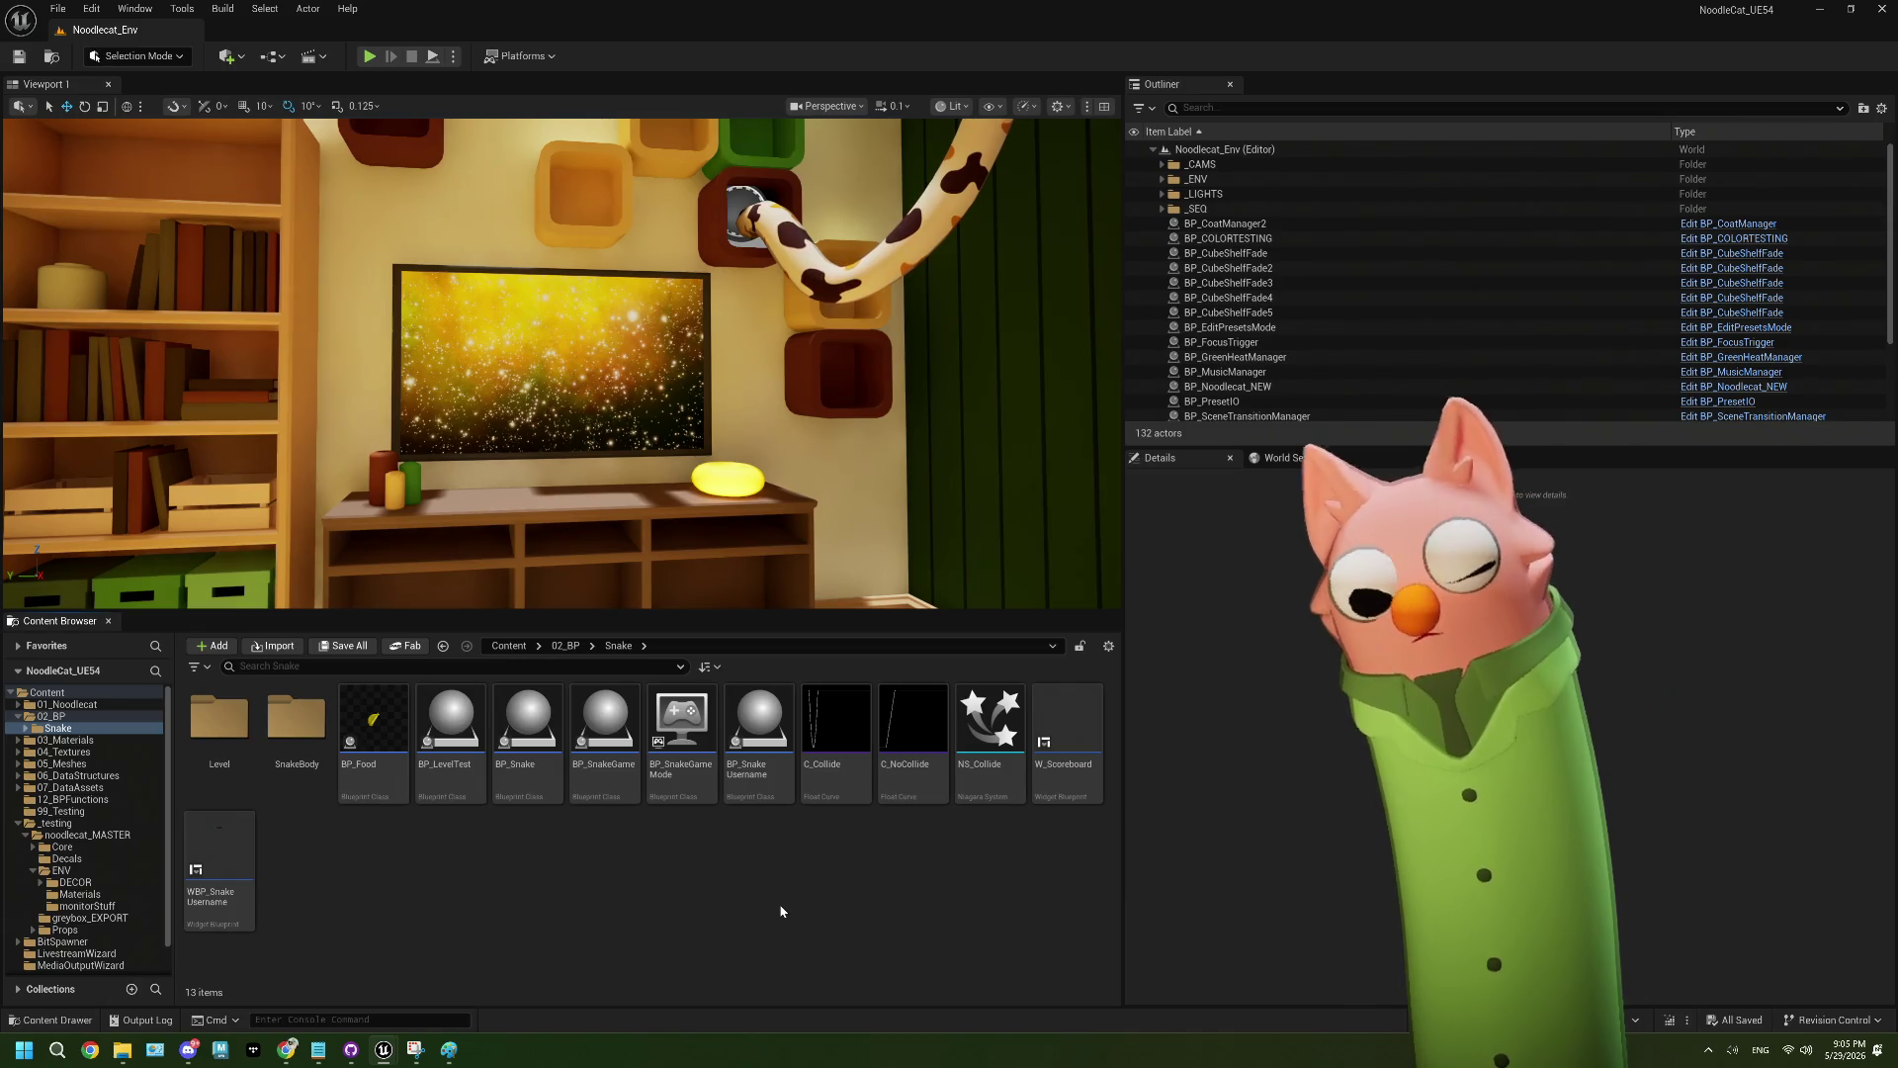
# - Open BP_LevelTest's viewport, look down on the wall blocks, and add a Plane component
pyautogui.doubleClick(451, 726)
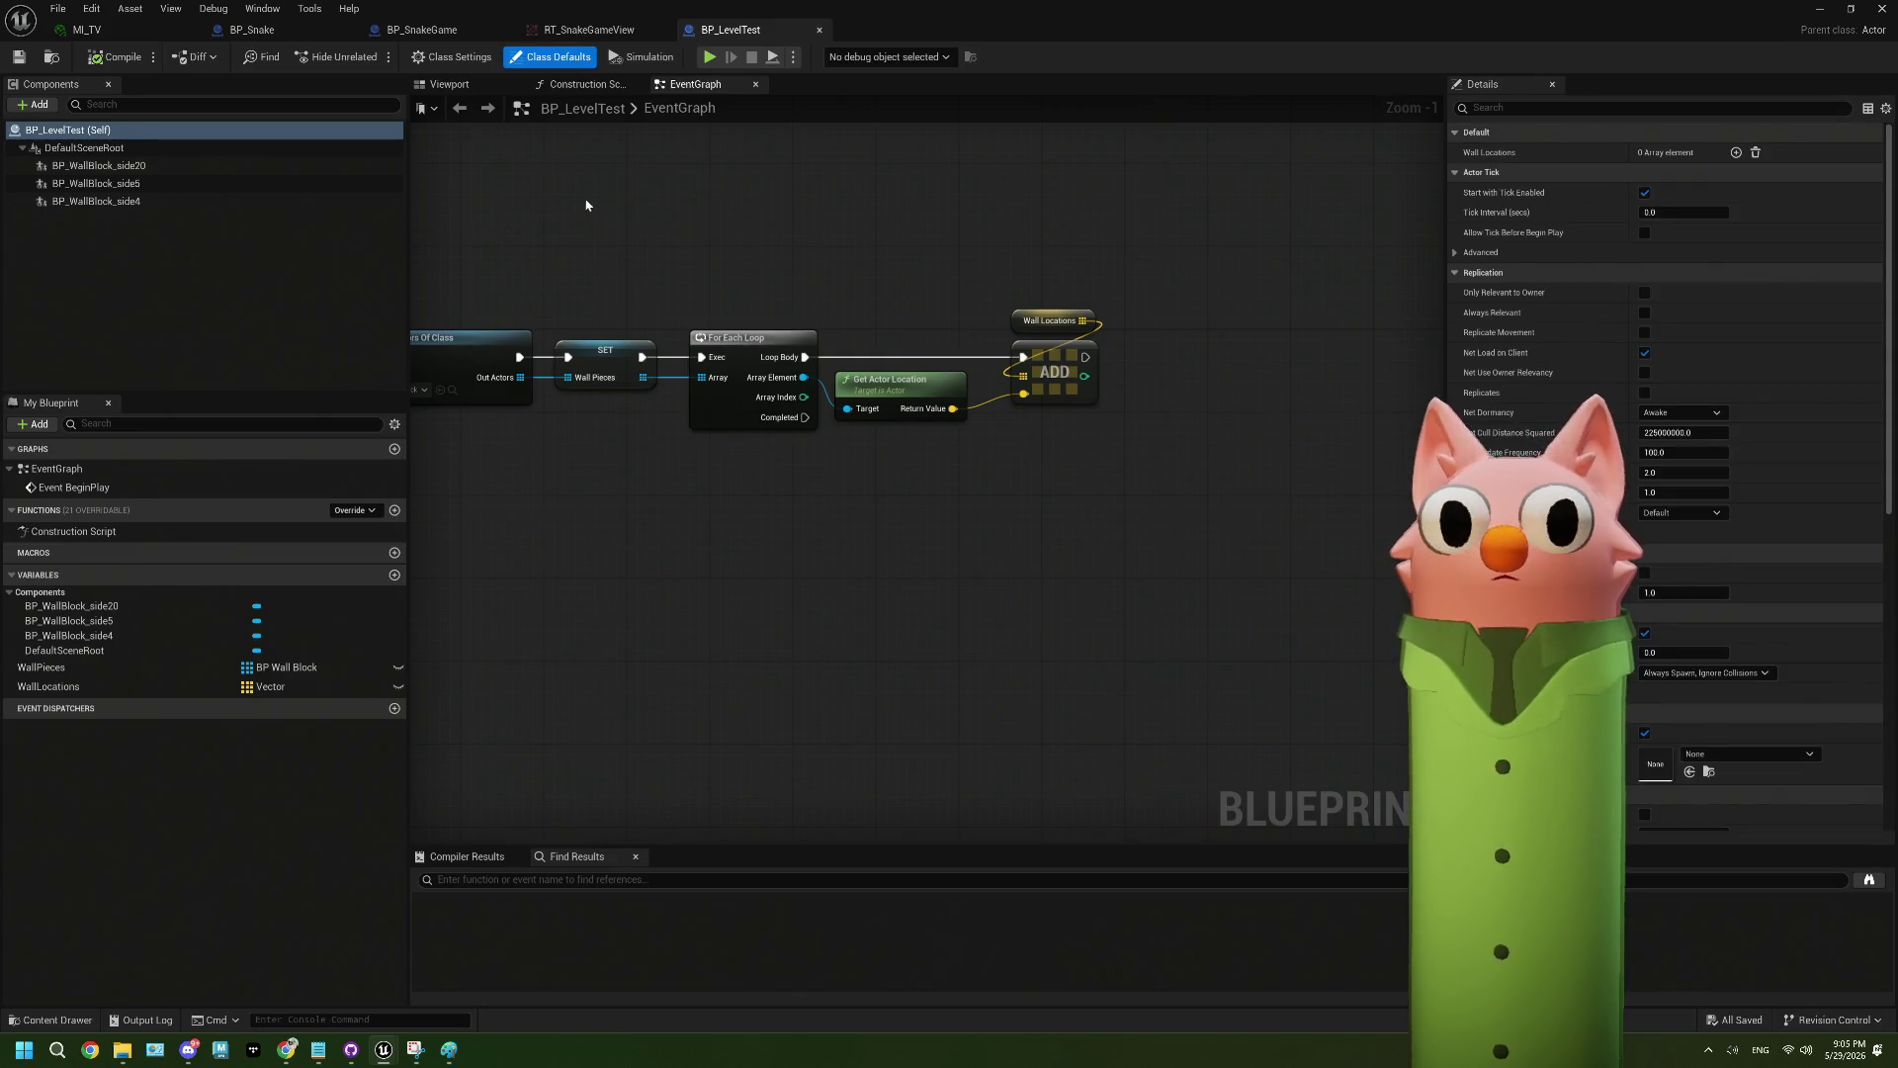
pyautogui.click(450, 87)
pyautogui.moveTo(823, 553); pyautogui.dragTo(823, 672)
pyautogui.moveTo(822, 553)
pyautogui.mouseDown()
pyautogui.moveTo(792, 530)
pyautogui.moveTo(850, 613)
pyautogui.mouseUp()
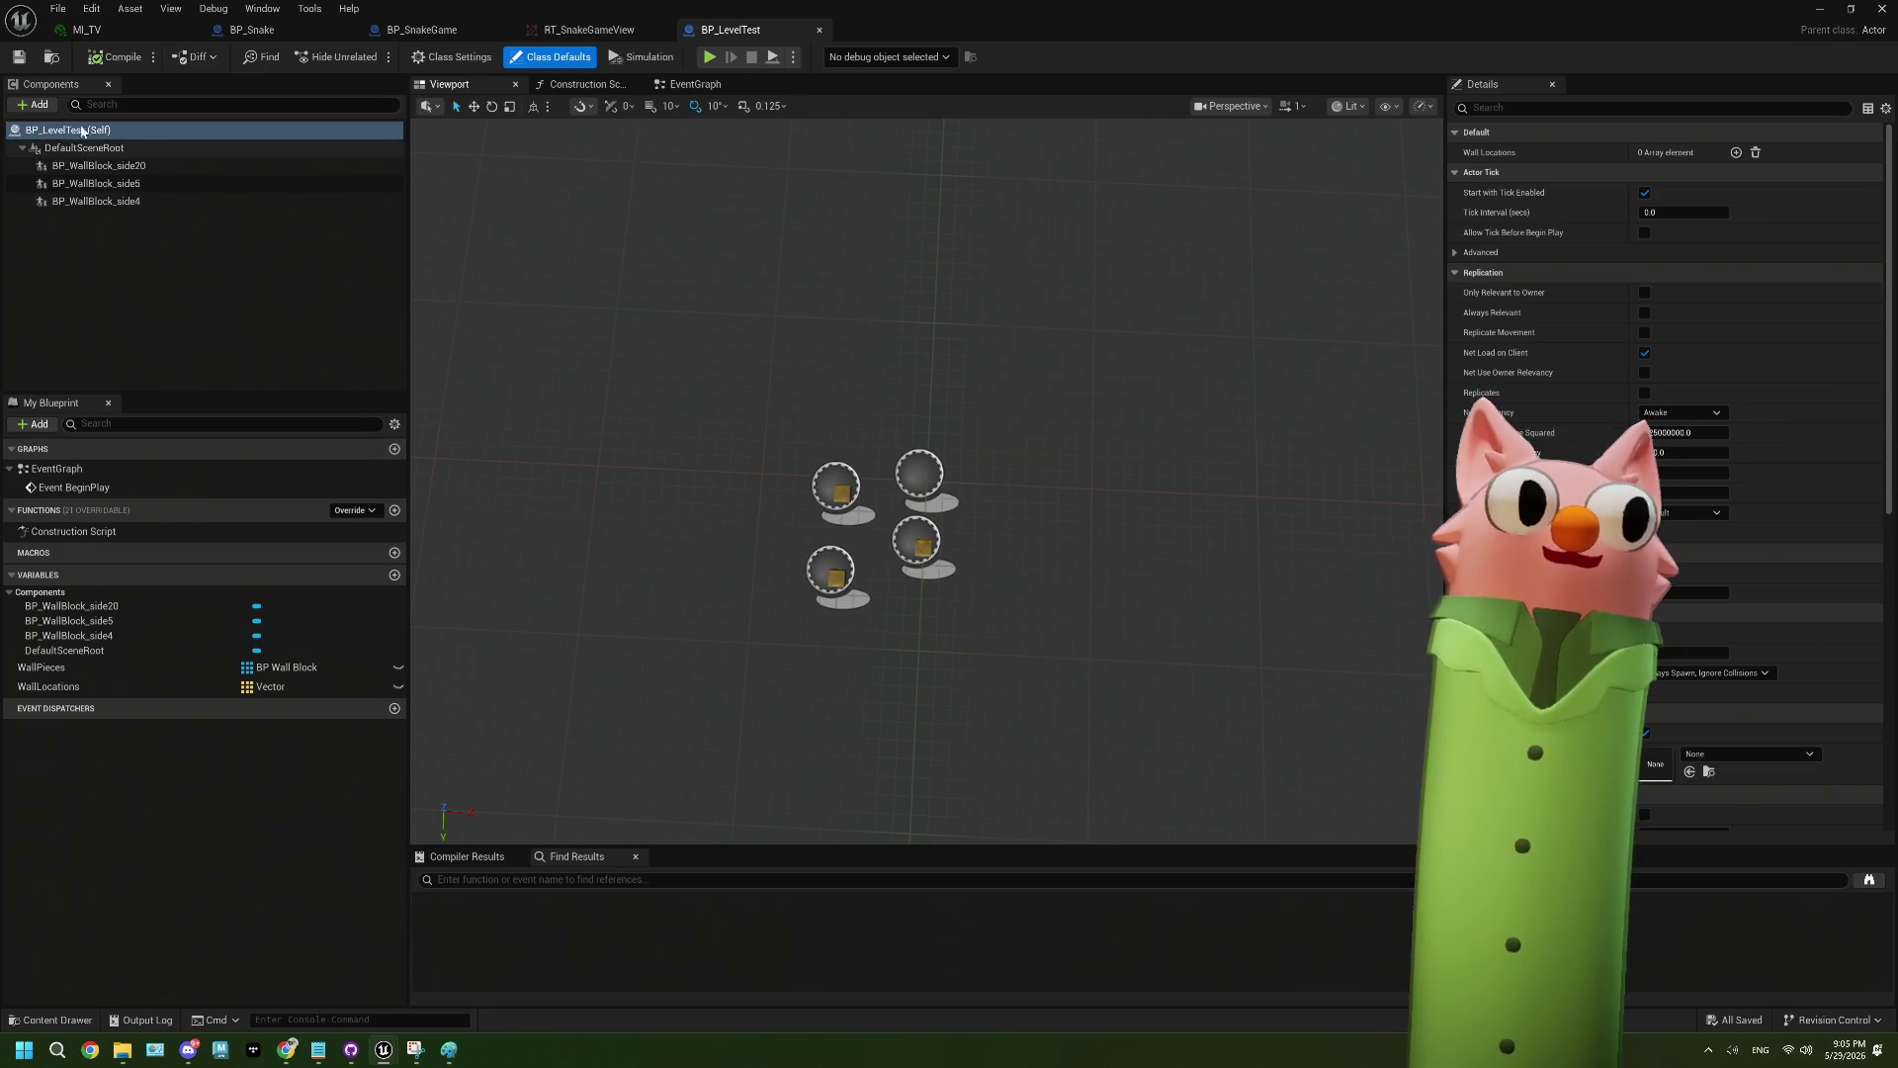
pyautogui.click(45, 106)
pyautogui.write('pla')
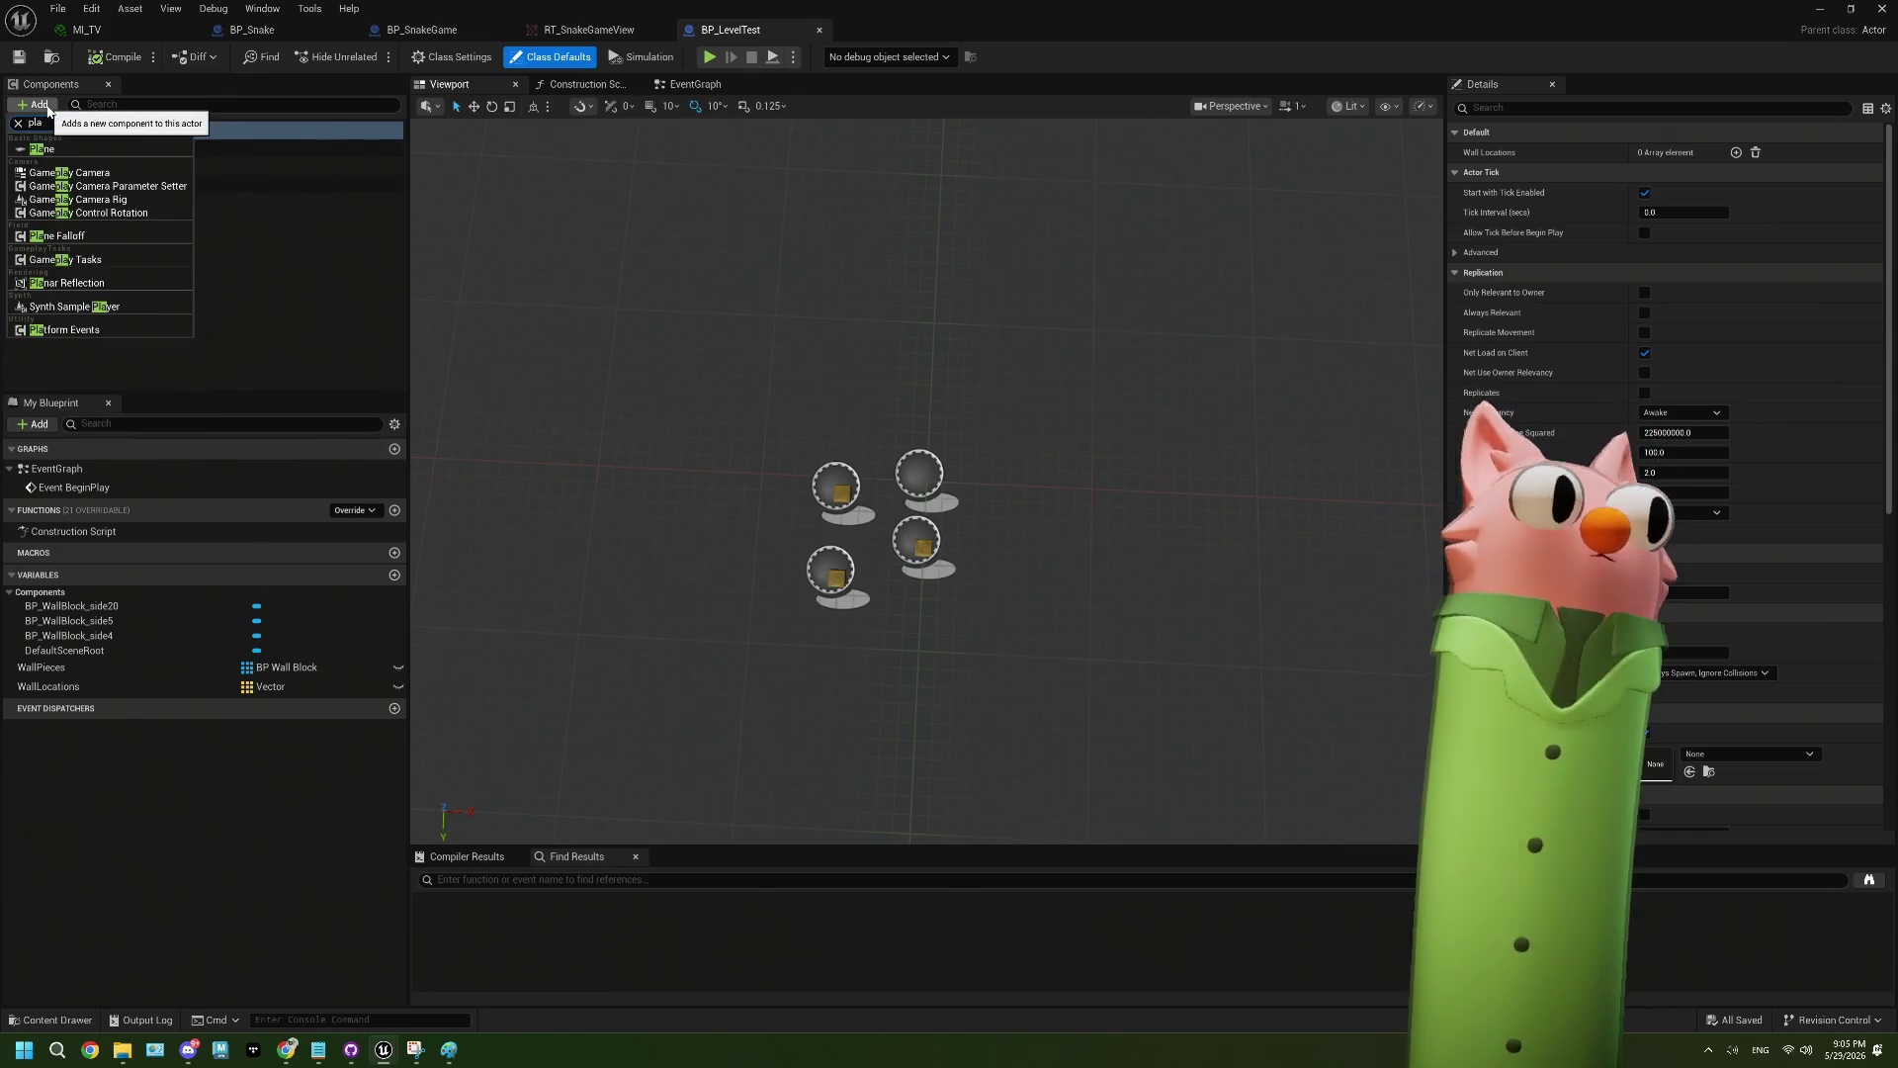
pyautogui.press('Return')
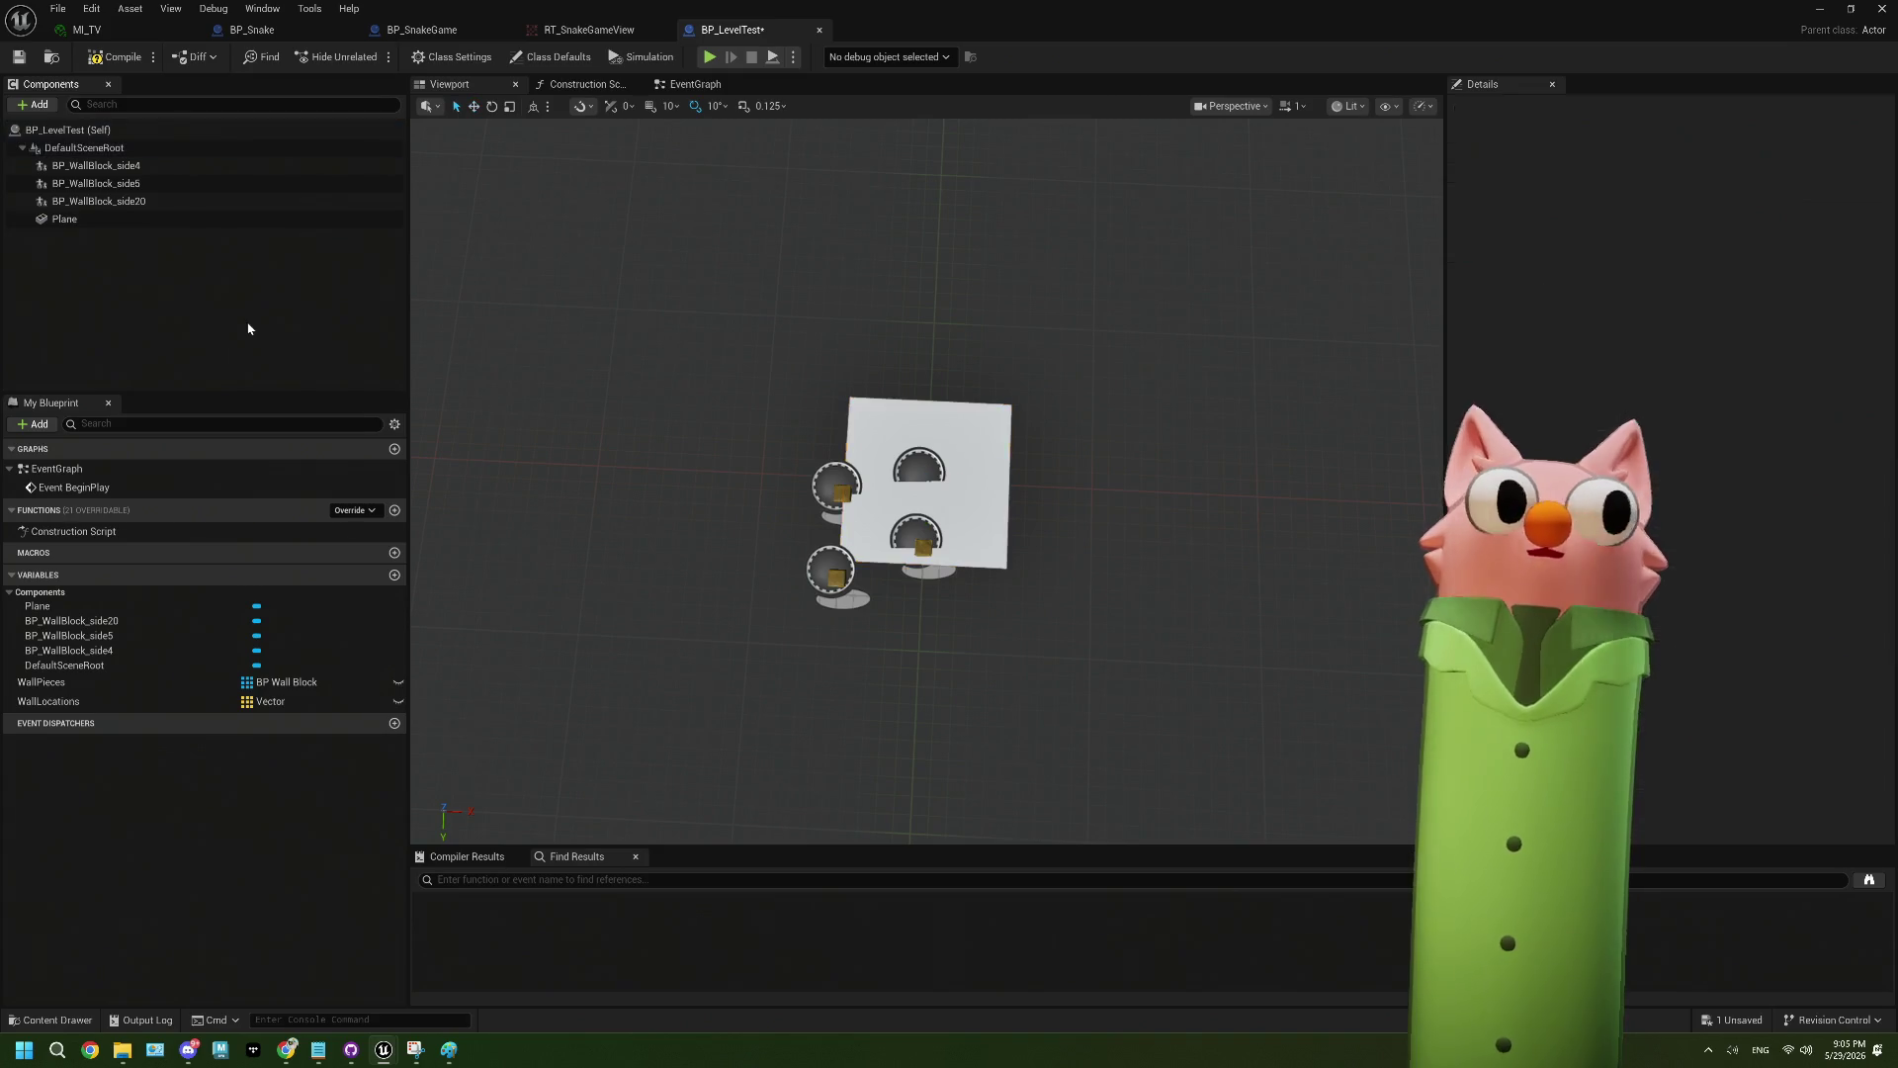
# - Move the Plane below the wall blocks to Location Z -50
pyautogui.click(89, 219)
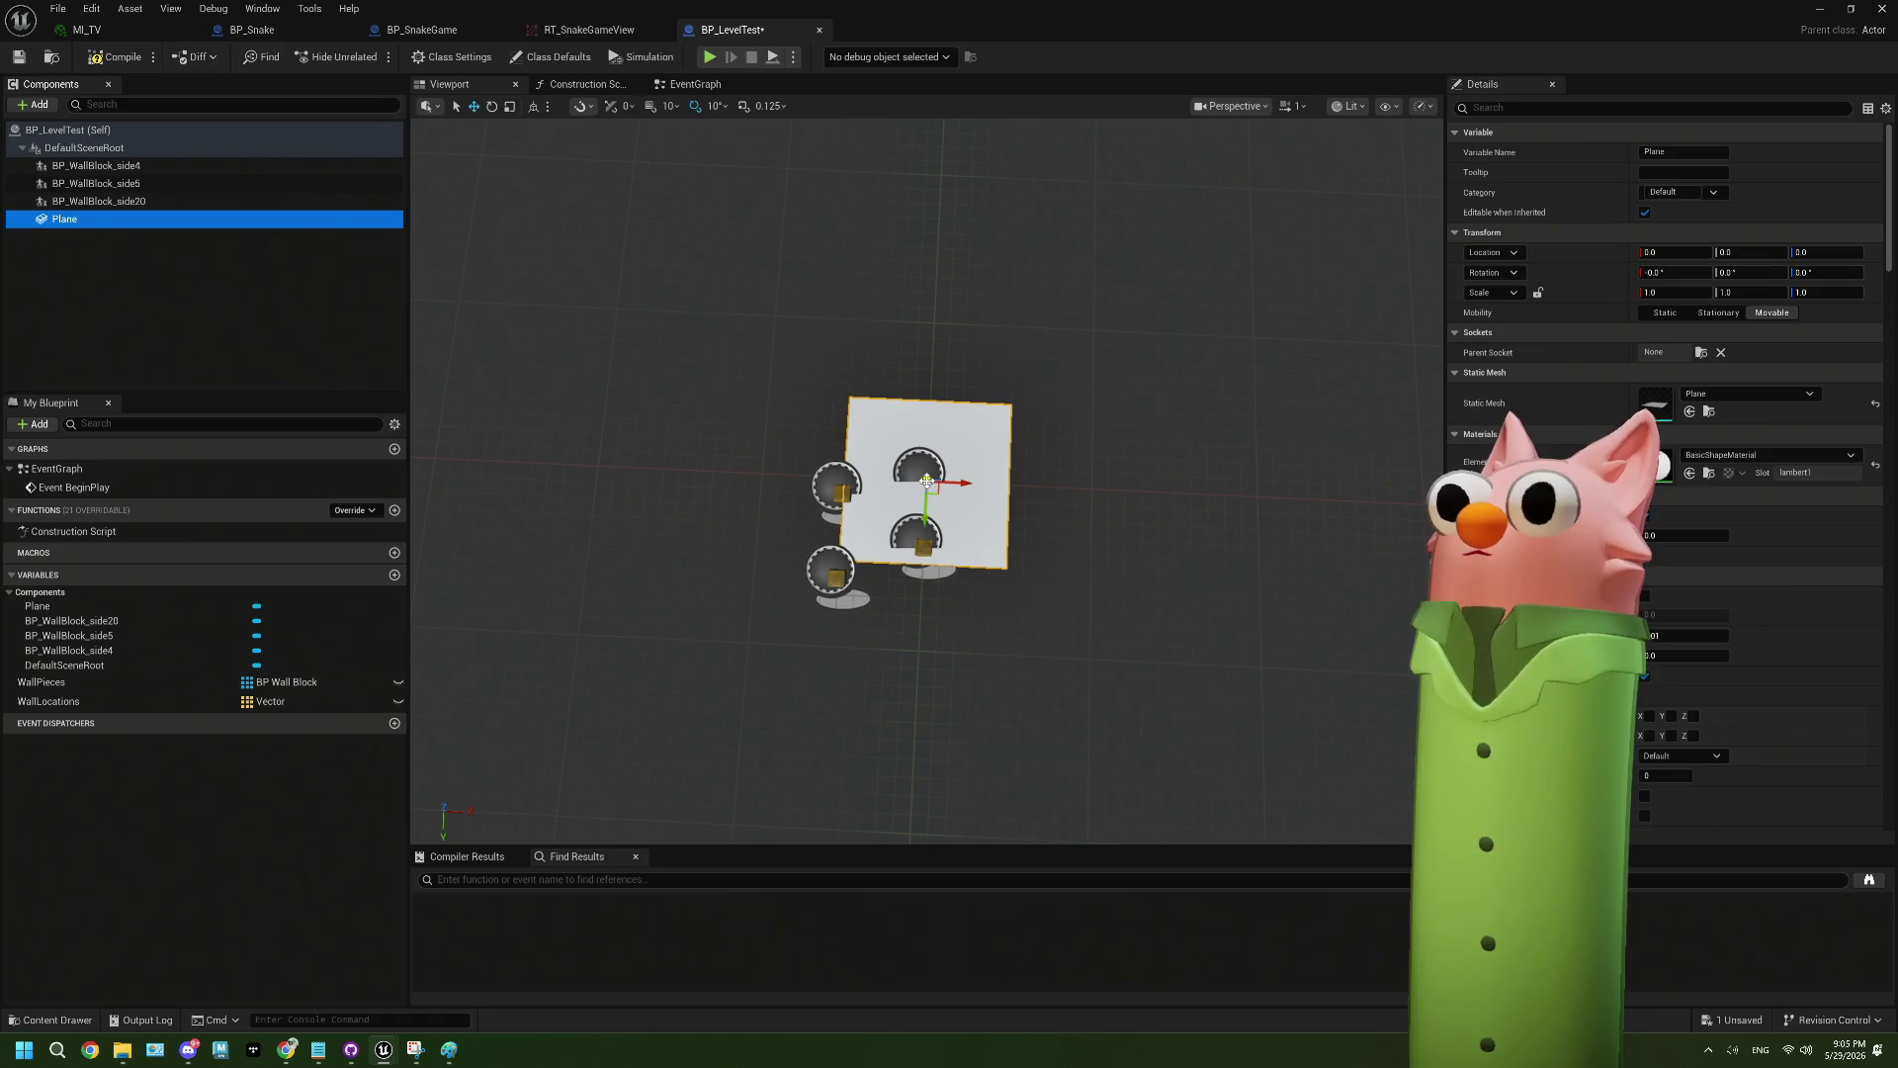
pyautogui.moveTo(926, 481); pyautogui.dragTo(1202, 678)
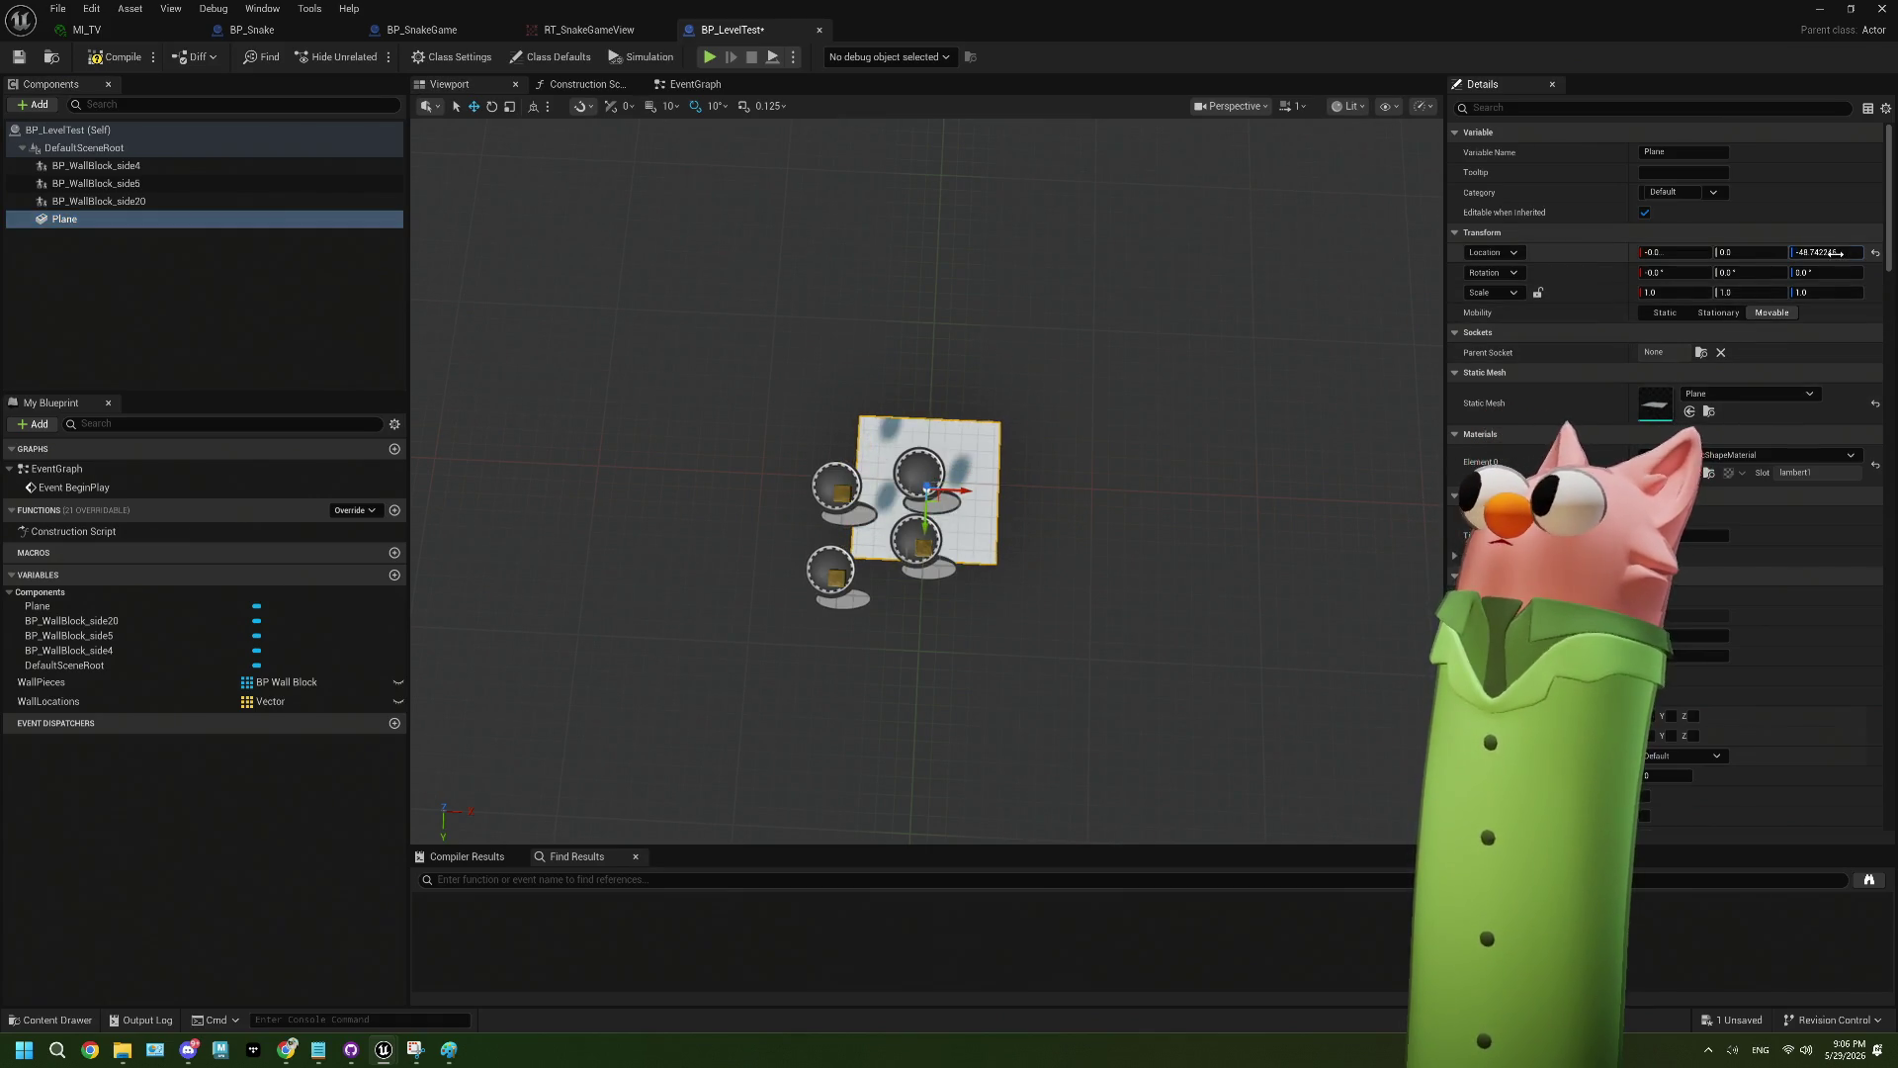
pyautogui.click(1836, 253)
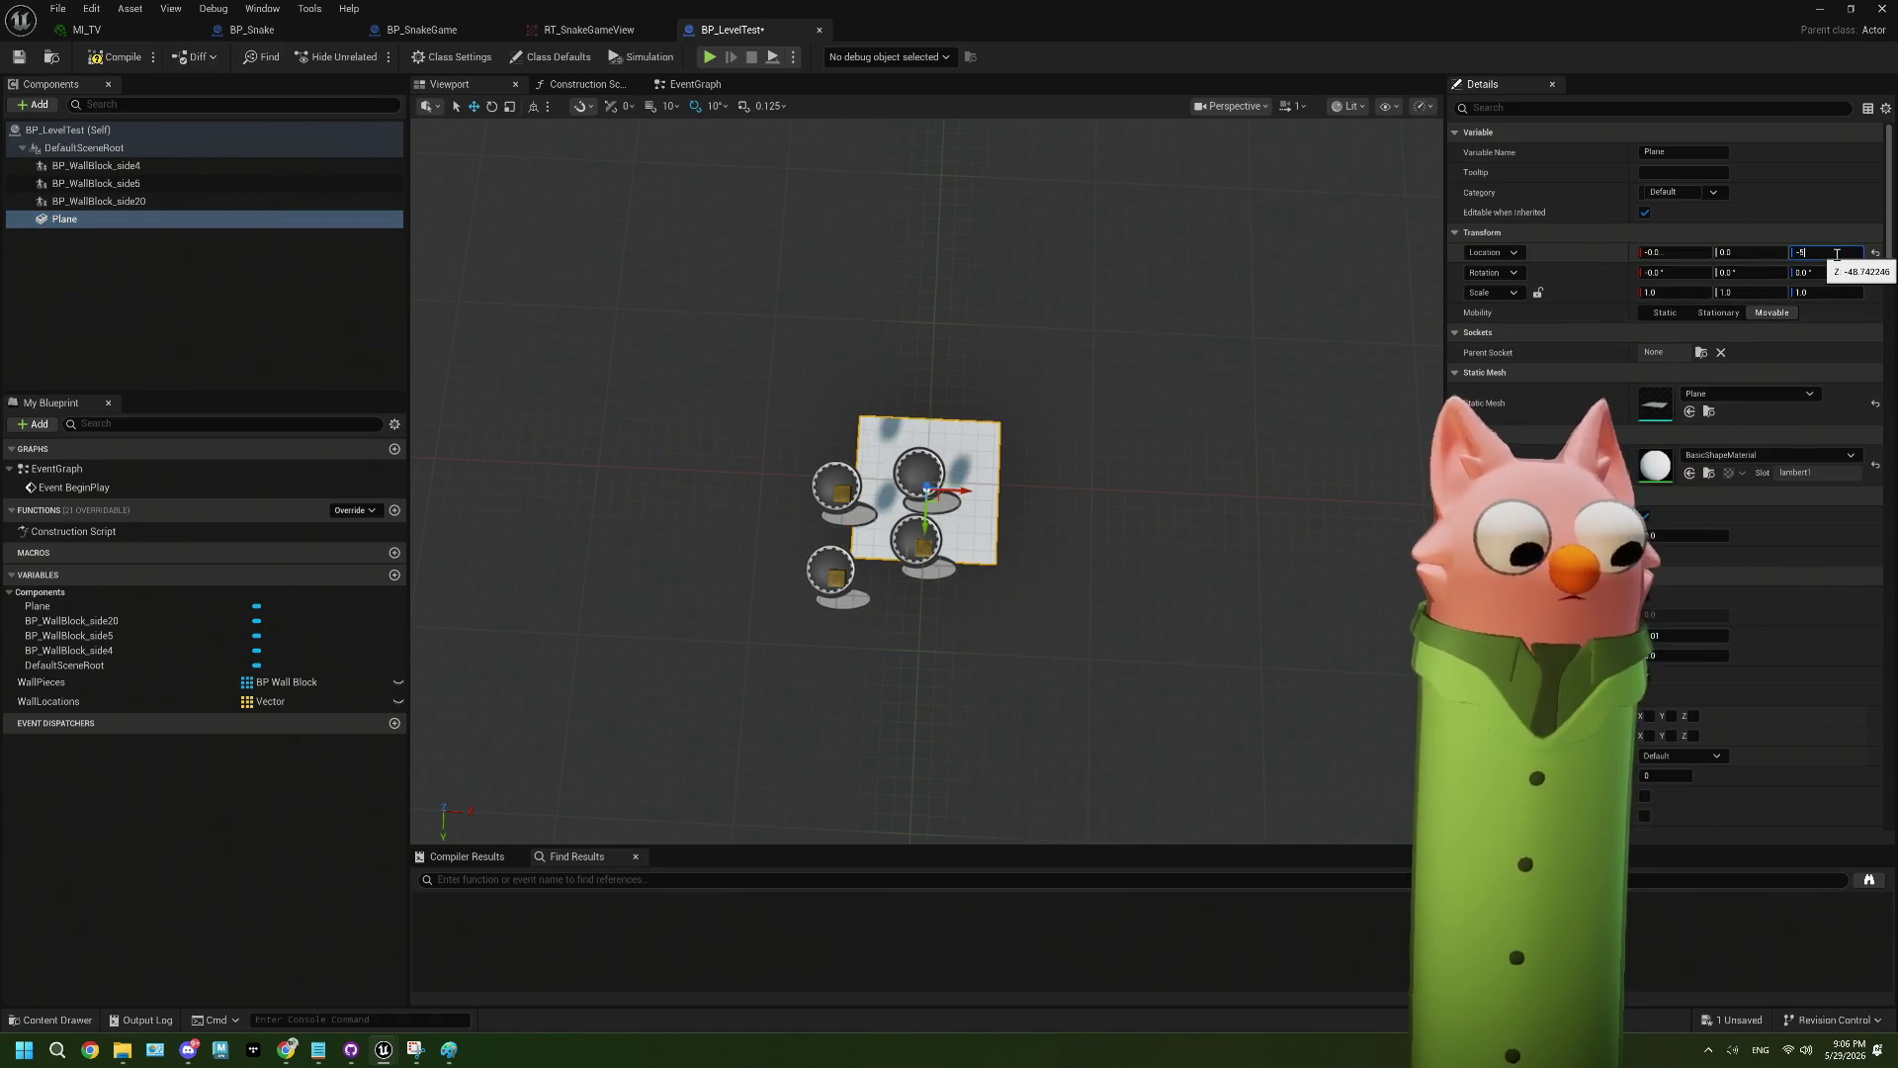
pyautogui.write('0.0')
pyautogui.press('Return')
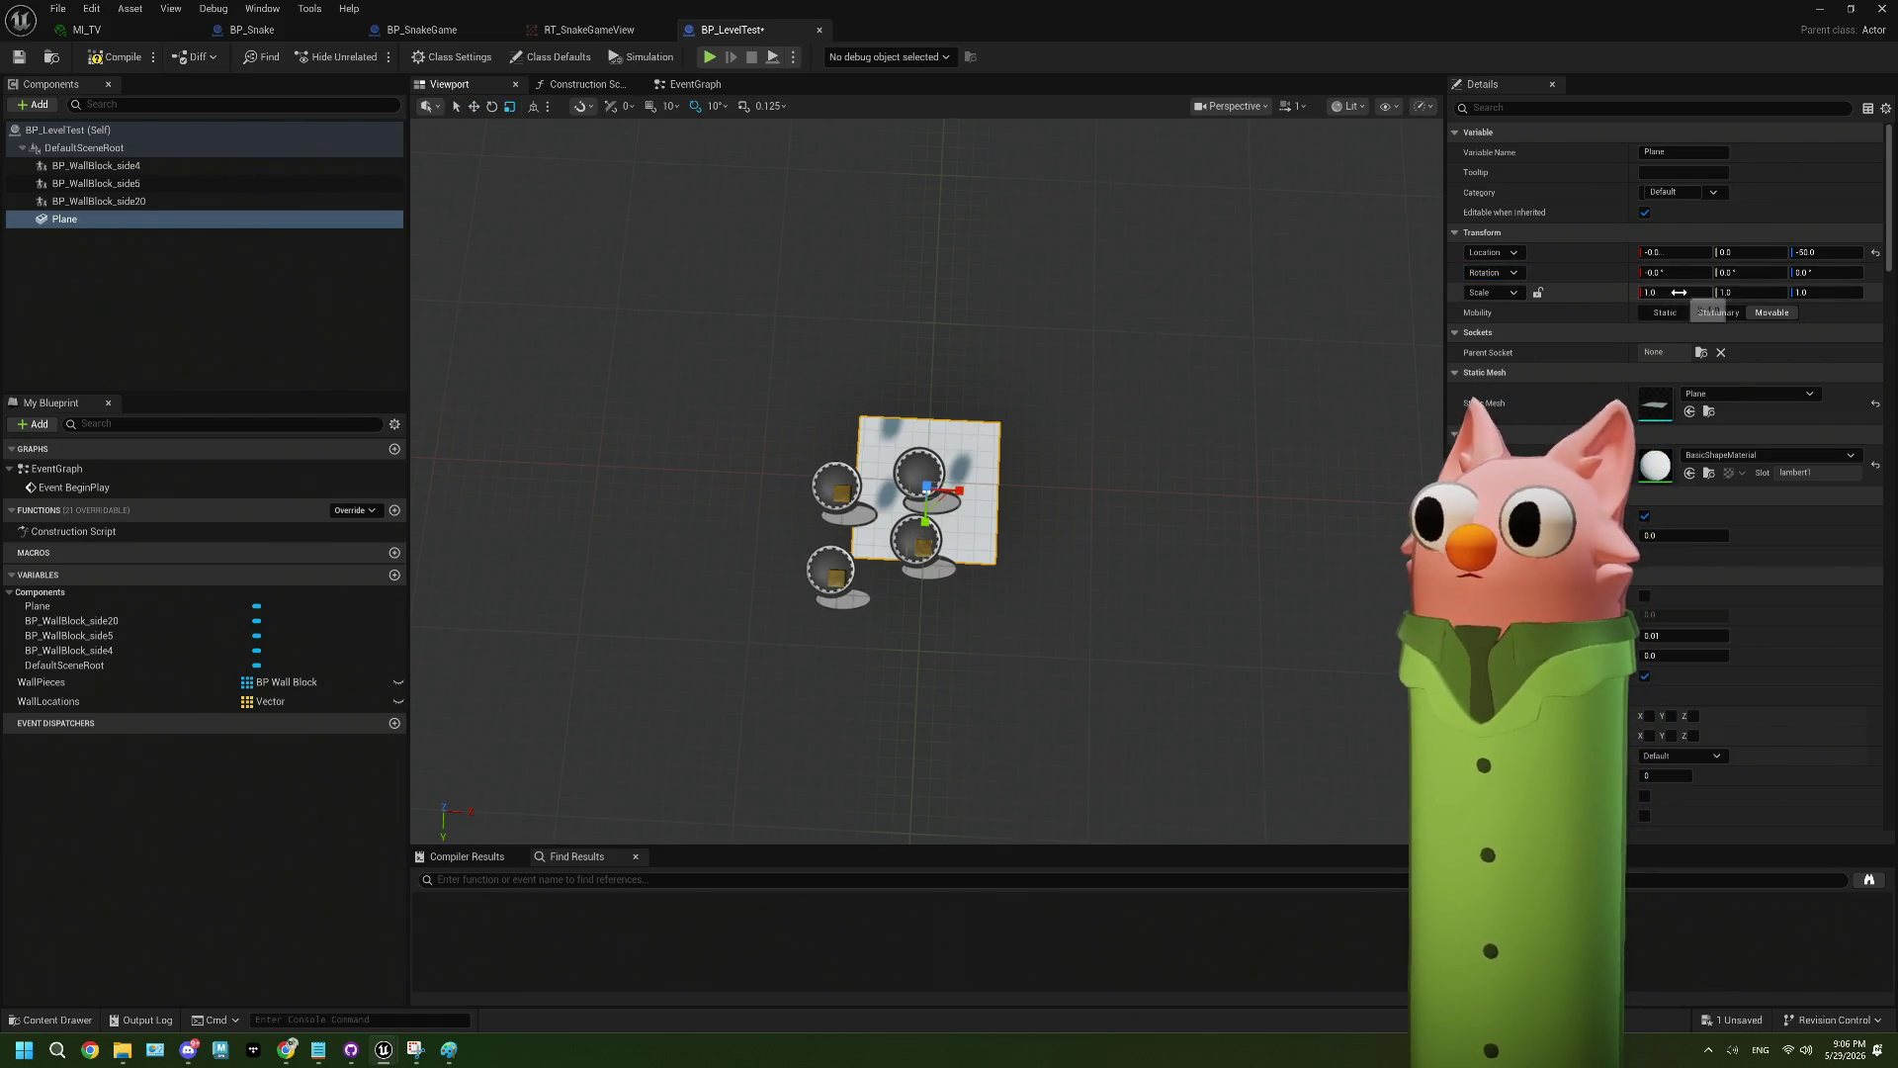
# - Scale the Plane to 16 in X and 9 in Y to form a floor
pyautogui.press('Tab')
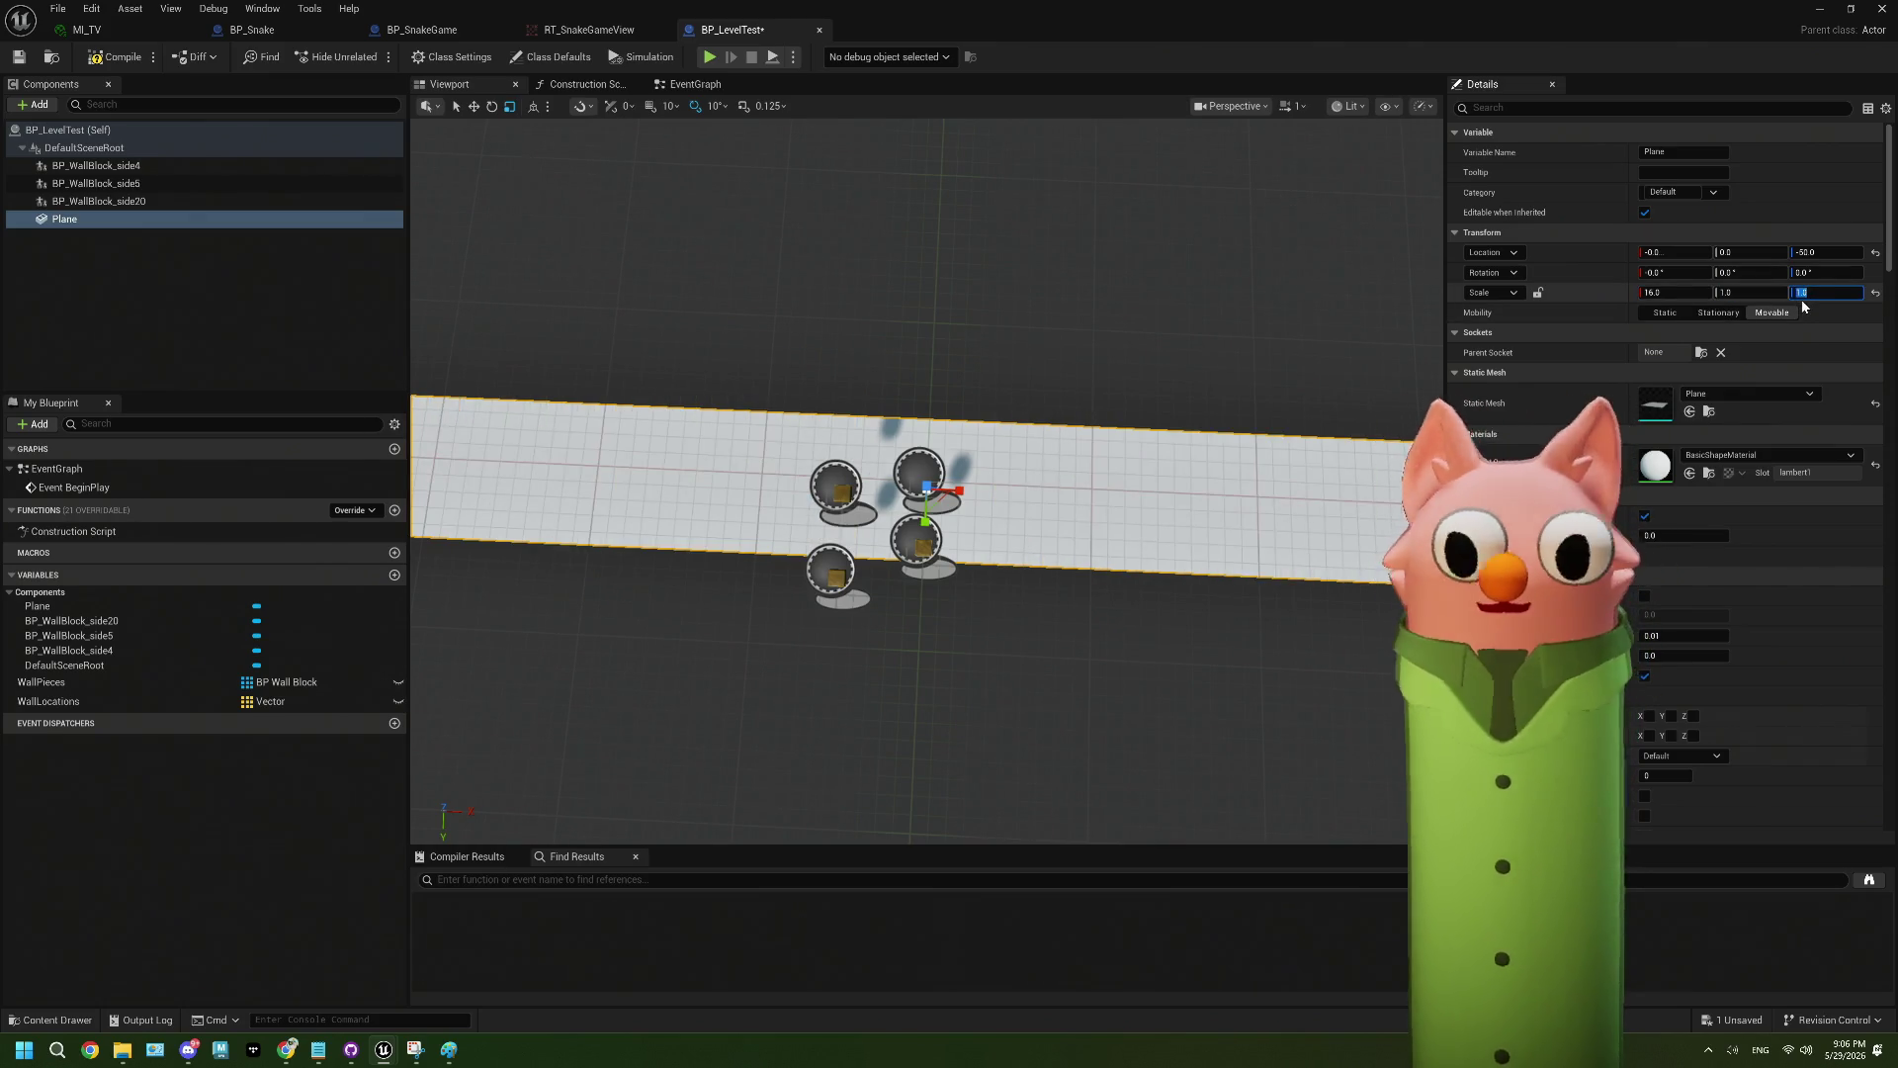
pyautogui.click(1679, 300)
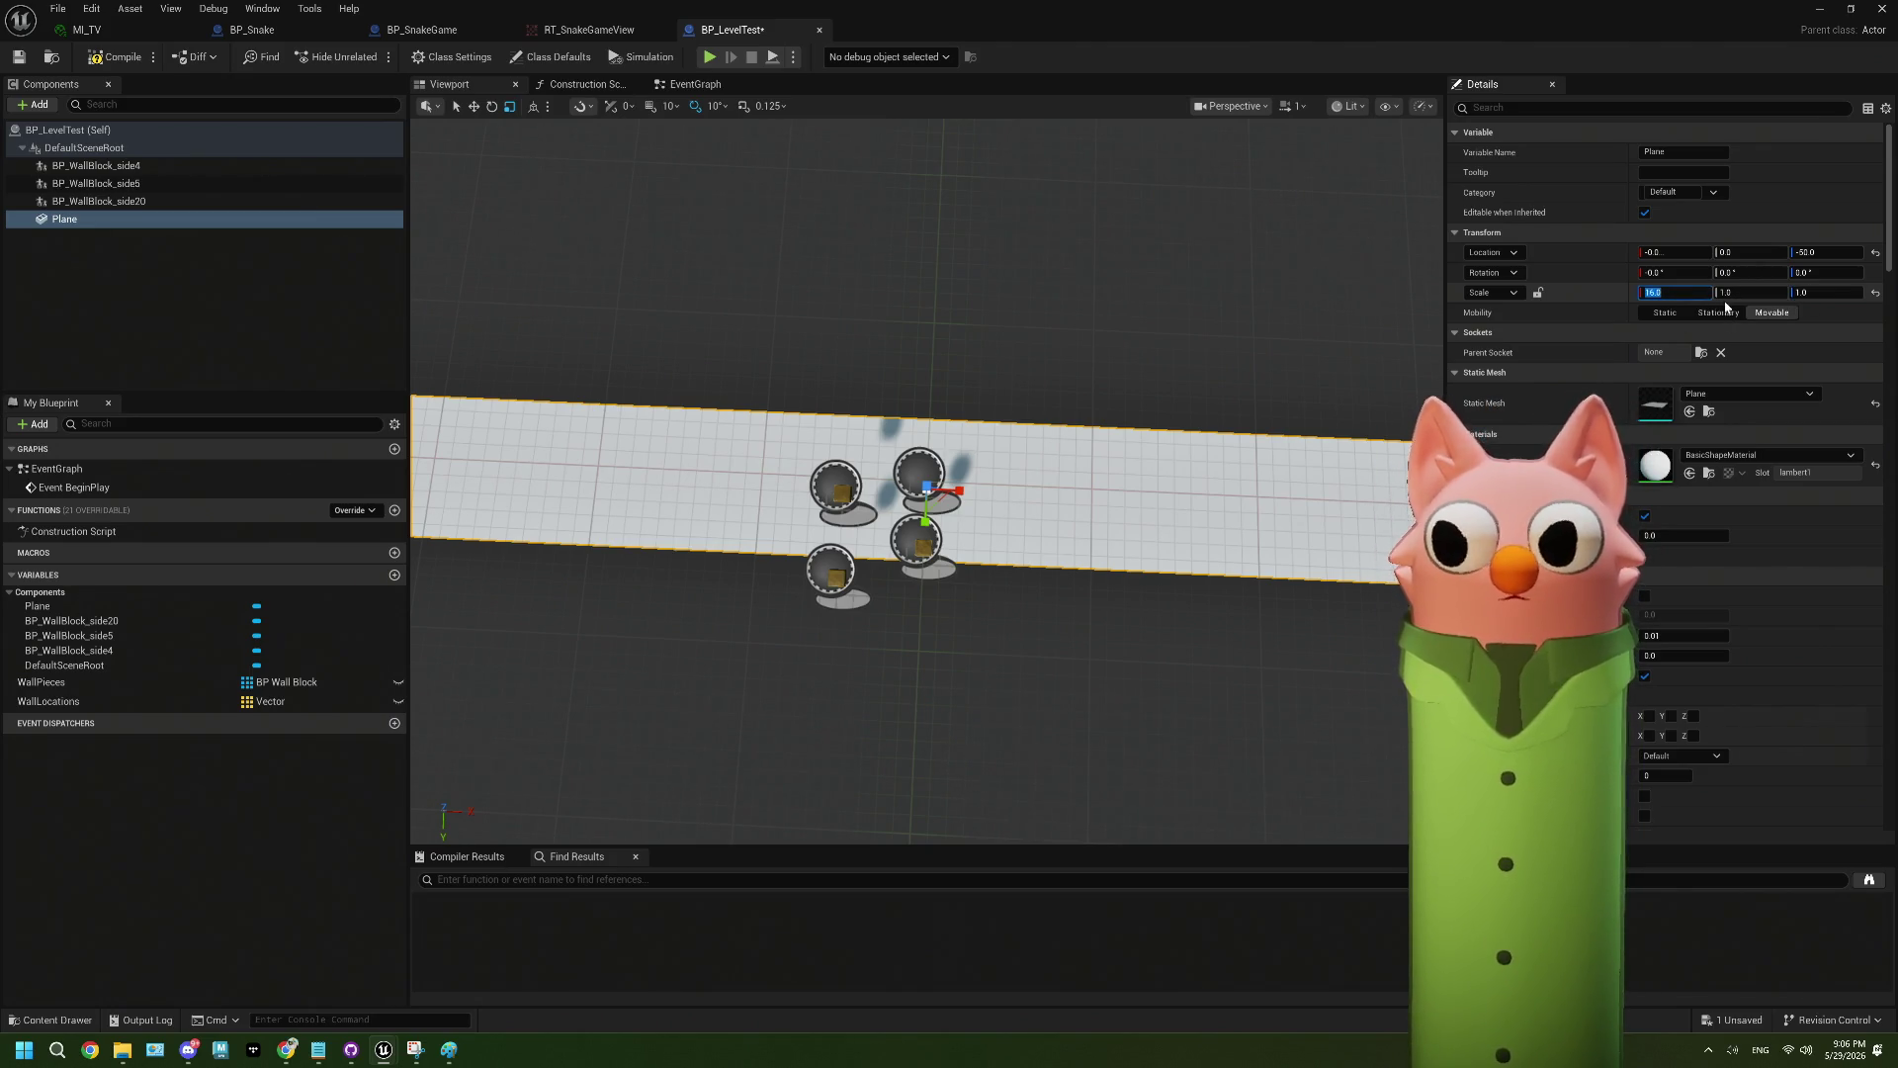
pyautogui.press('Tab')
pyautogui.scroll(-4, 1060, 542)
pyautogui.scroll(5, 1060, 543)
pyautogui.scroll(-4, 1060, 543)
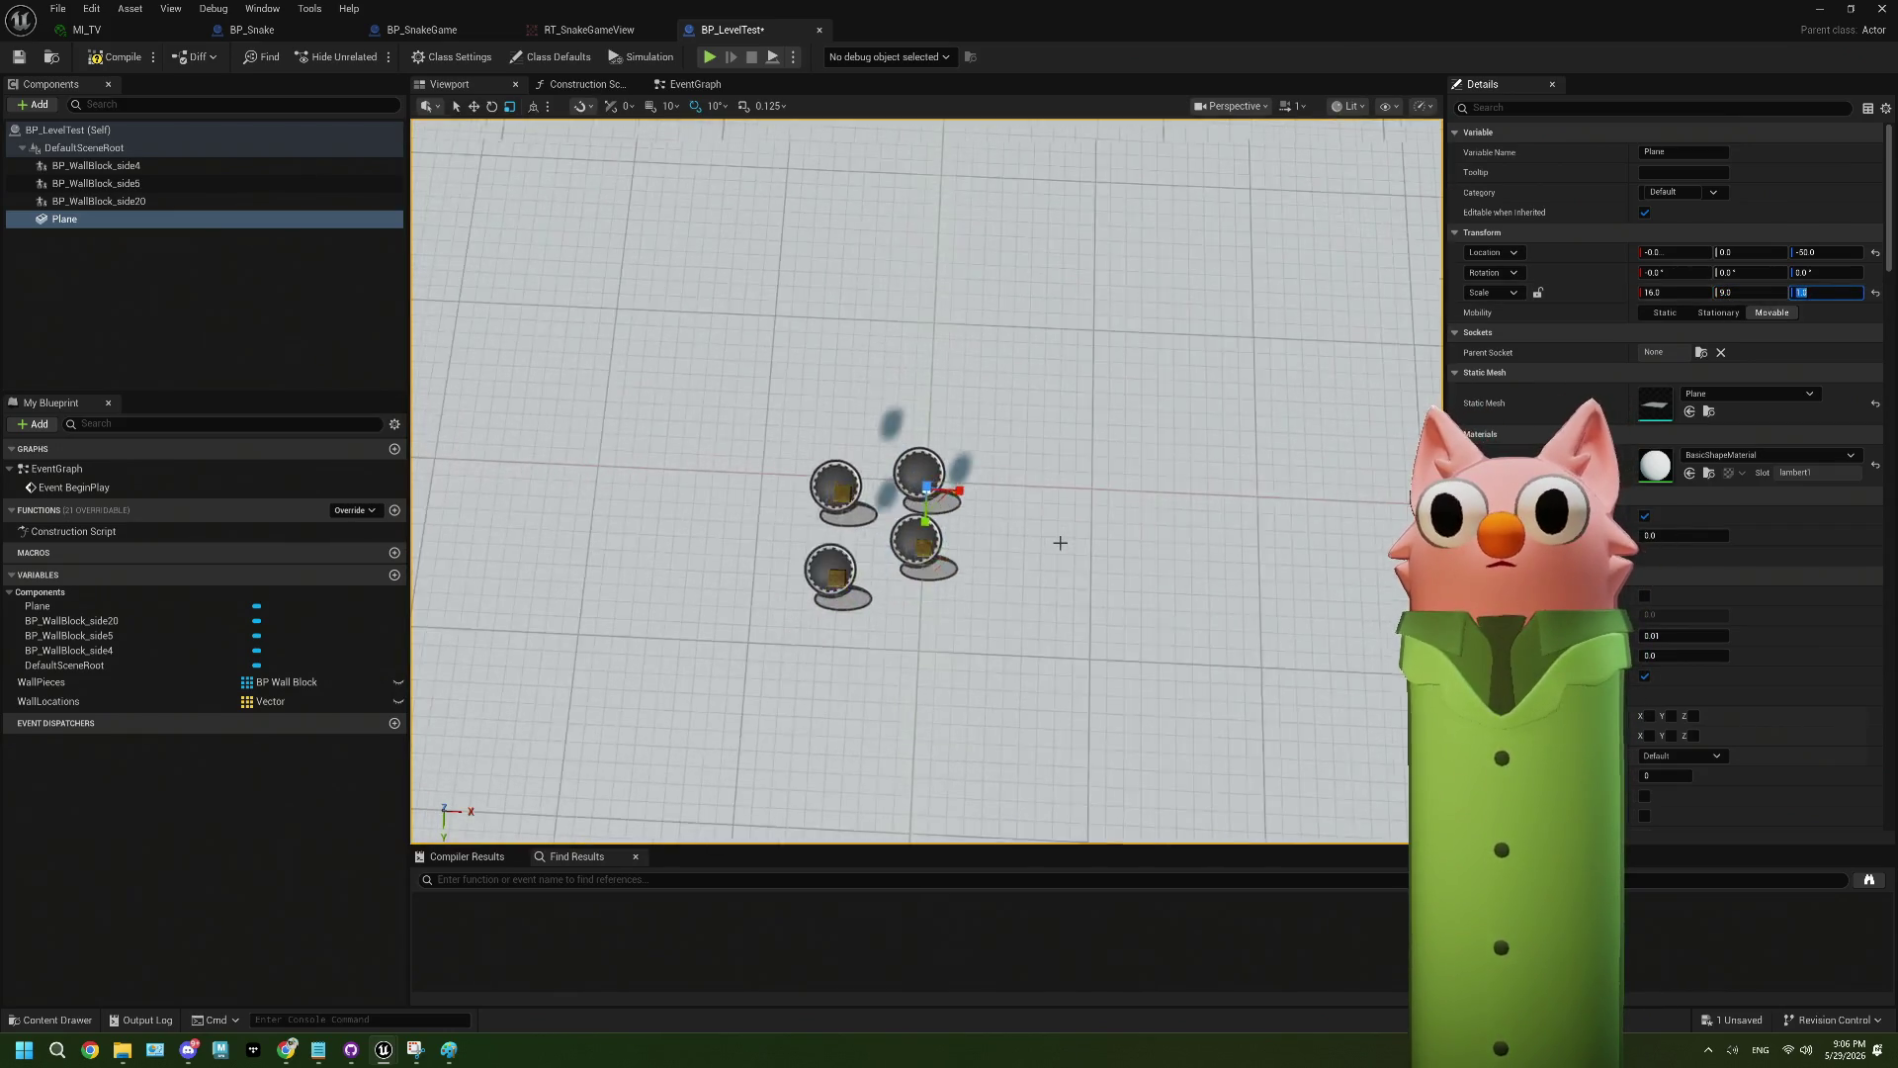
pyautogui.scroll(4, 1060, 543)
pyautogui.scroll(1, 1060, 543)
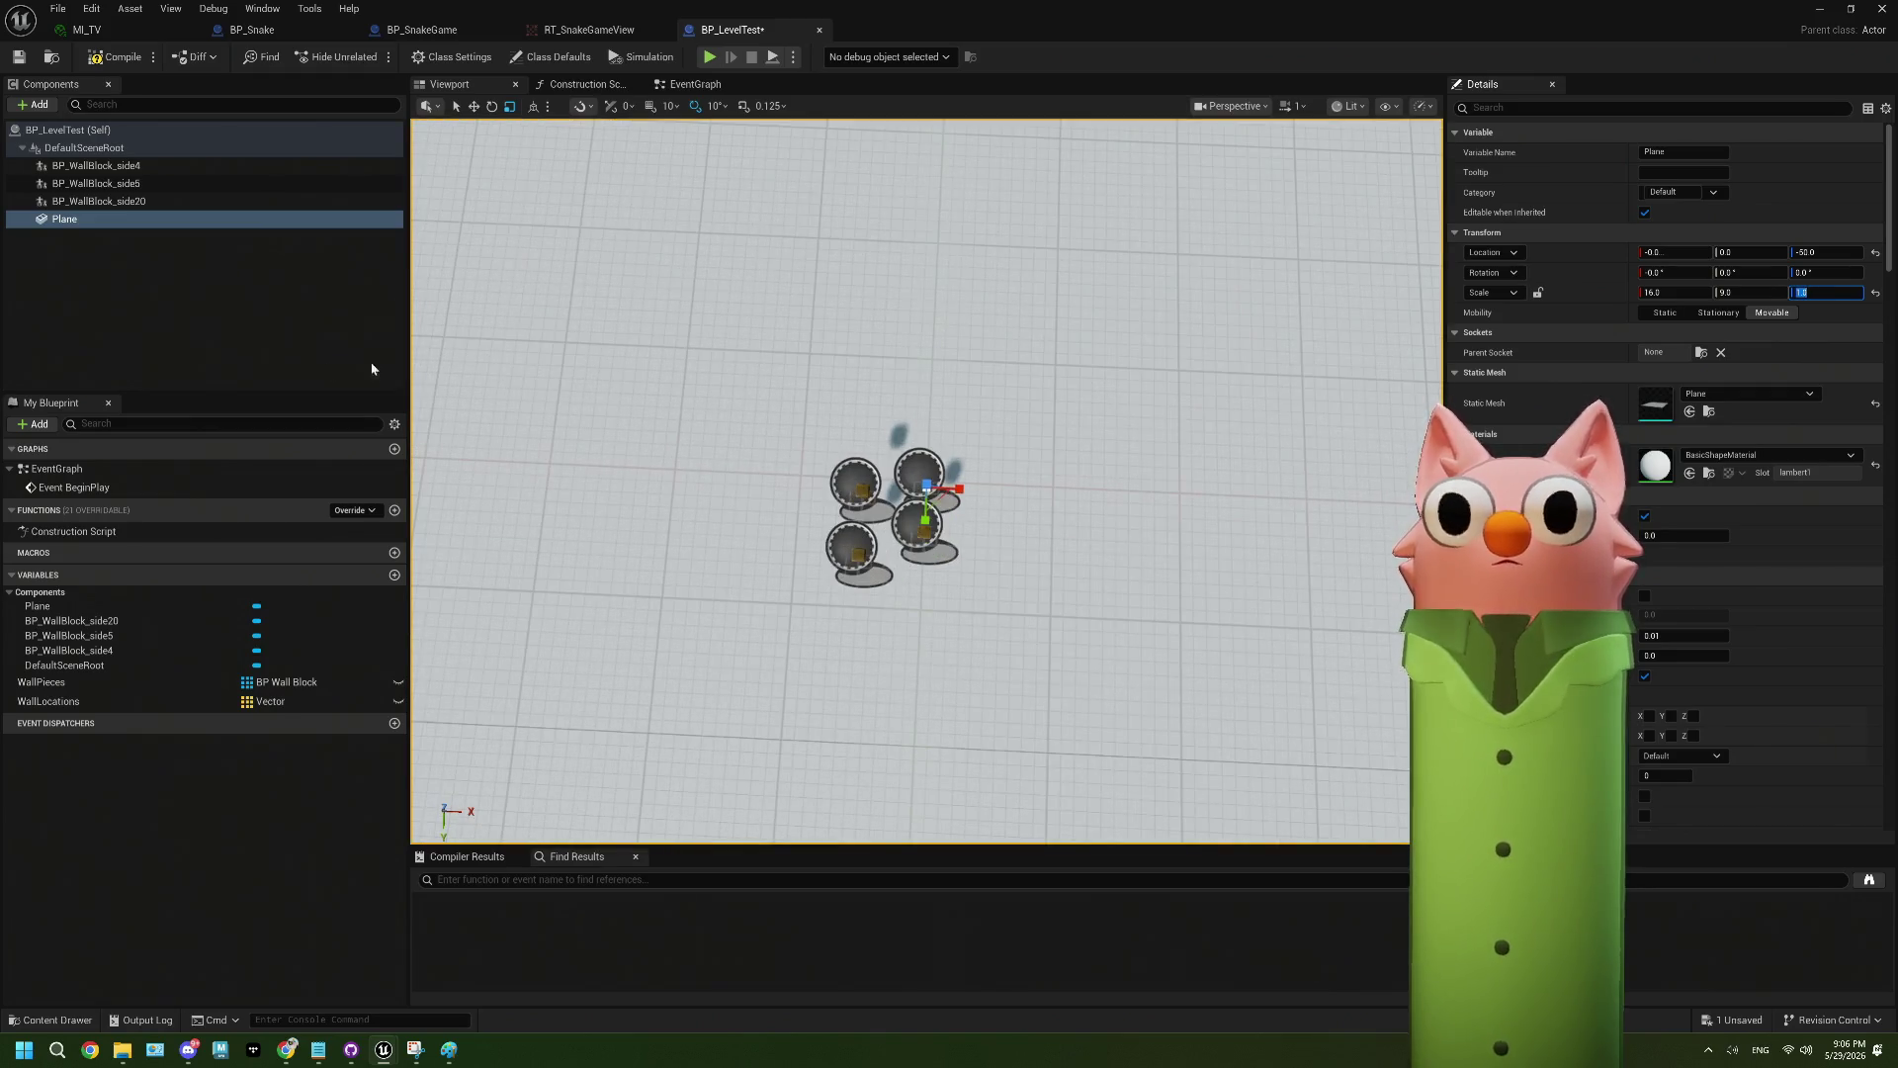
# - Save BP_LevelTest and select the BP_WallBlock_side20 wall block
pyautogui.click(17, 59)
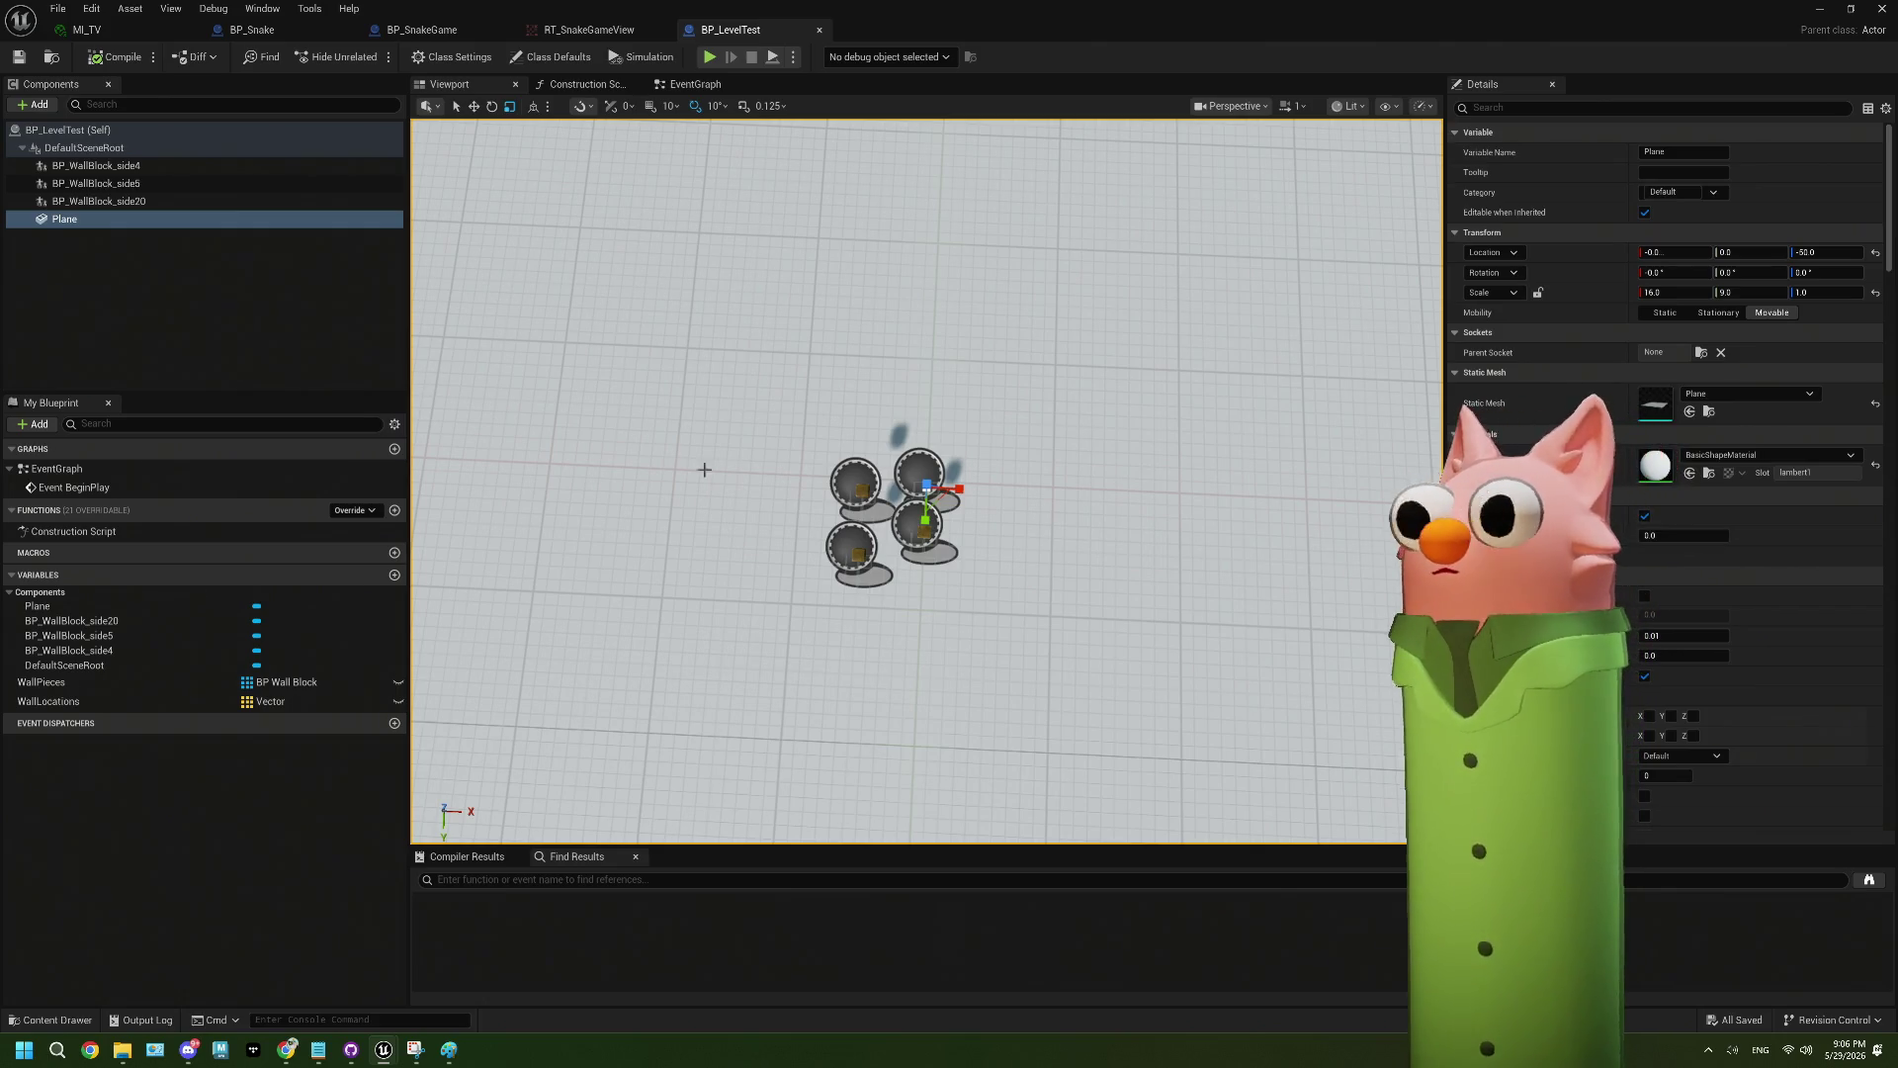
pyautogui.scroll(1, 850, 507)
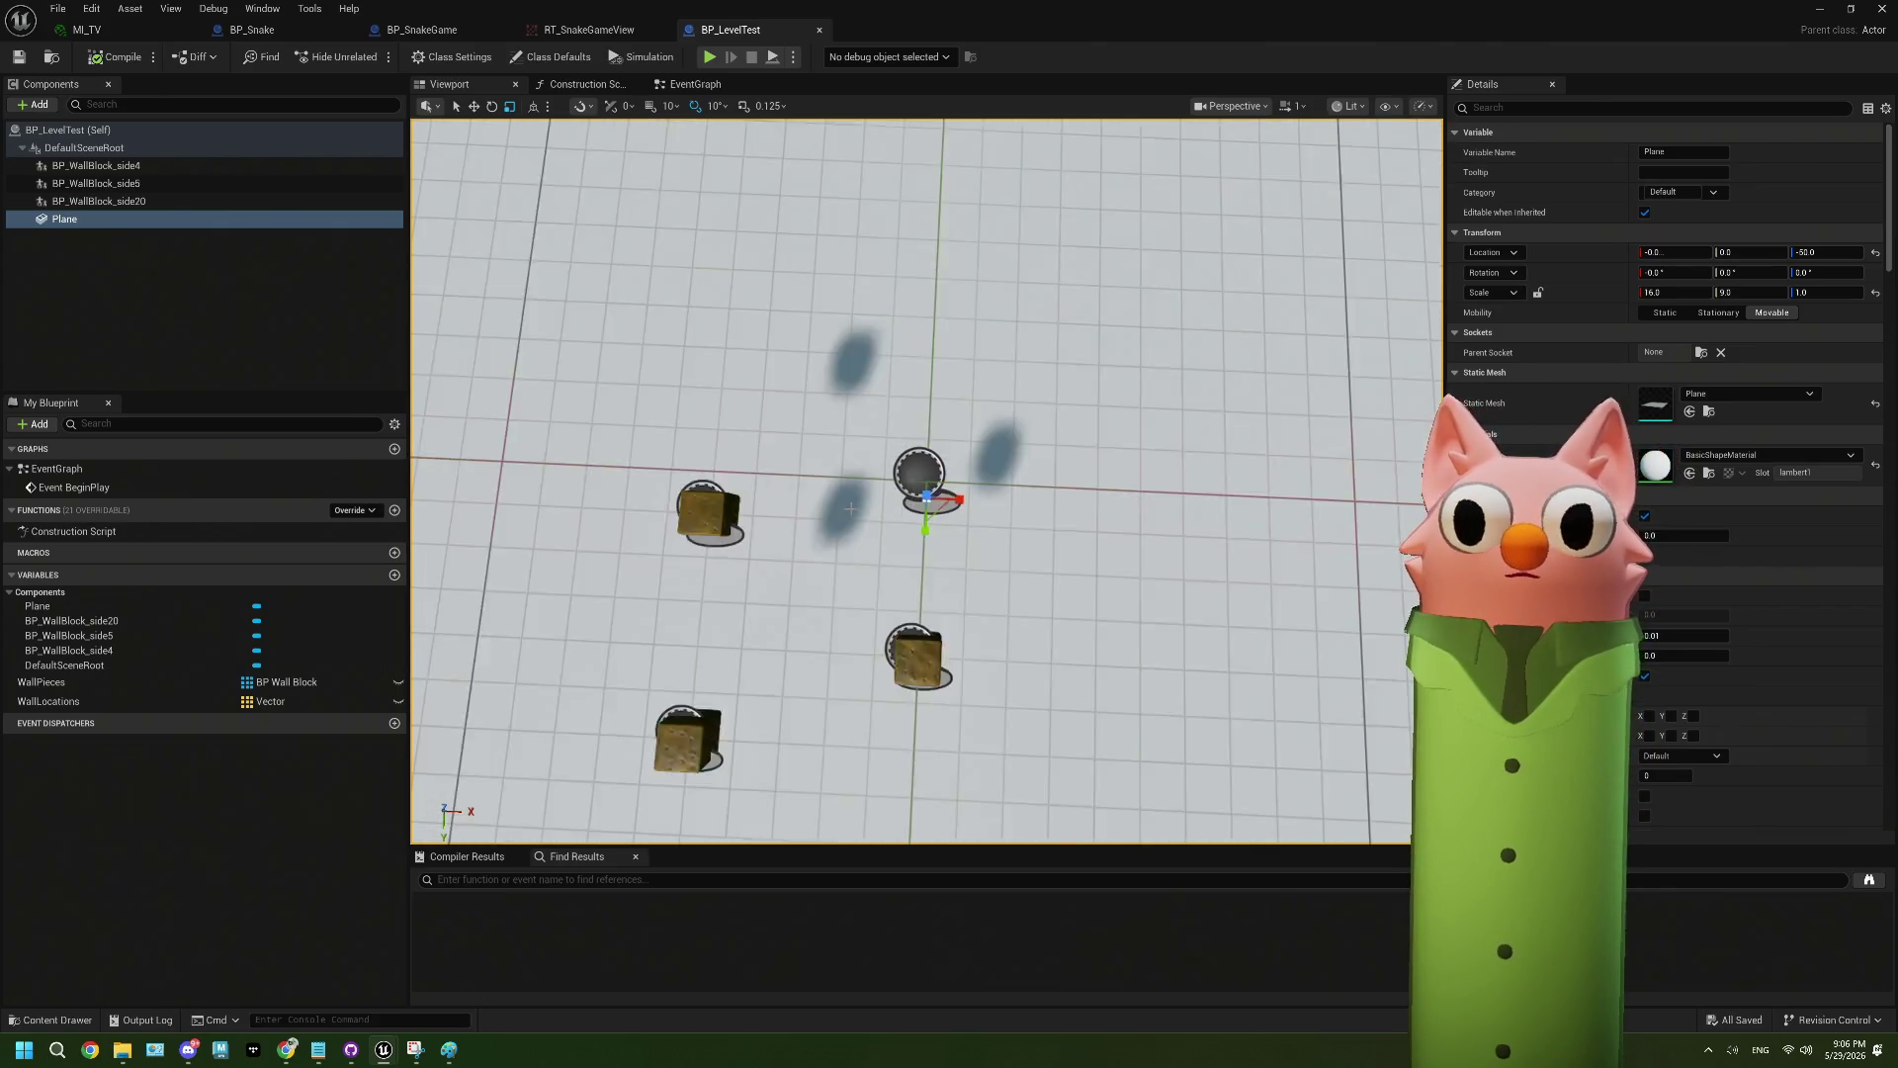
pyautogui.click(801, 499)
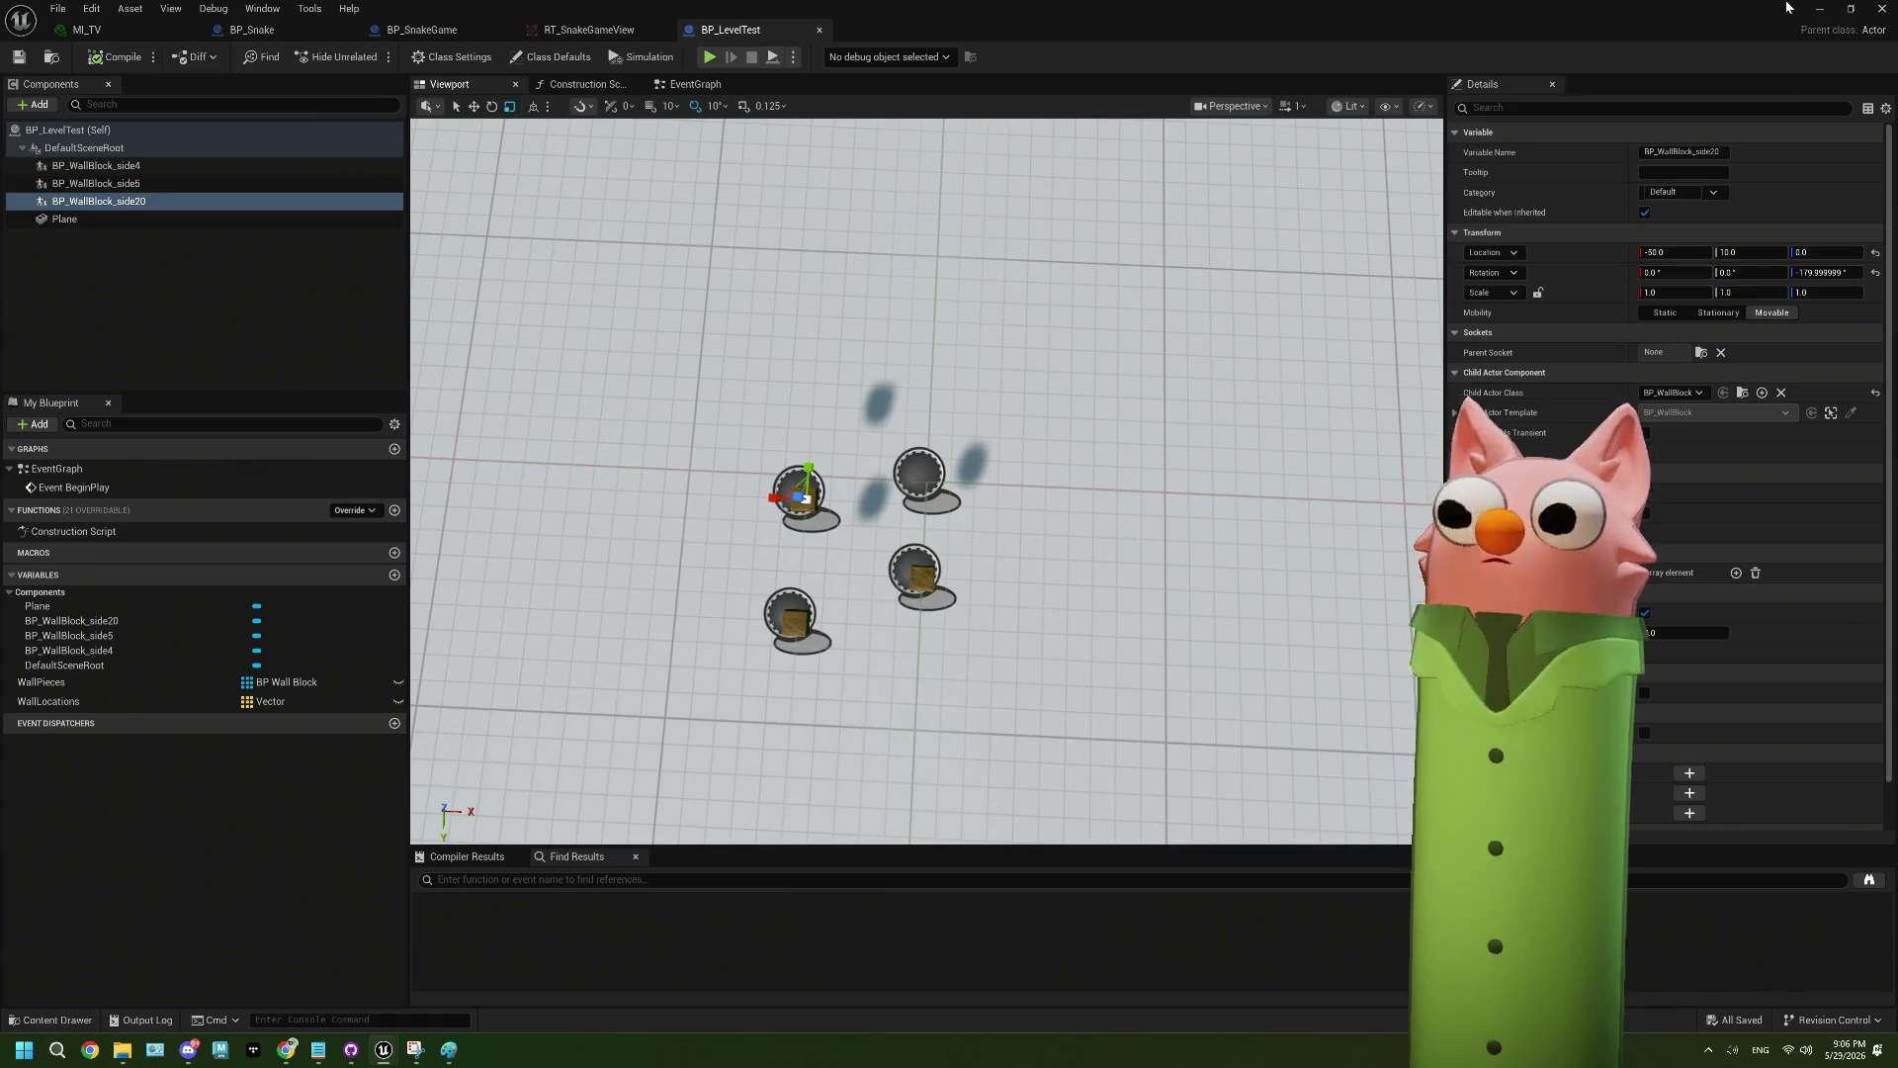
pyautogui.click(1820, 8)
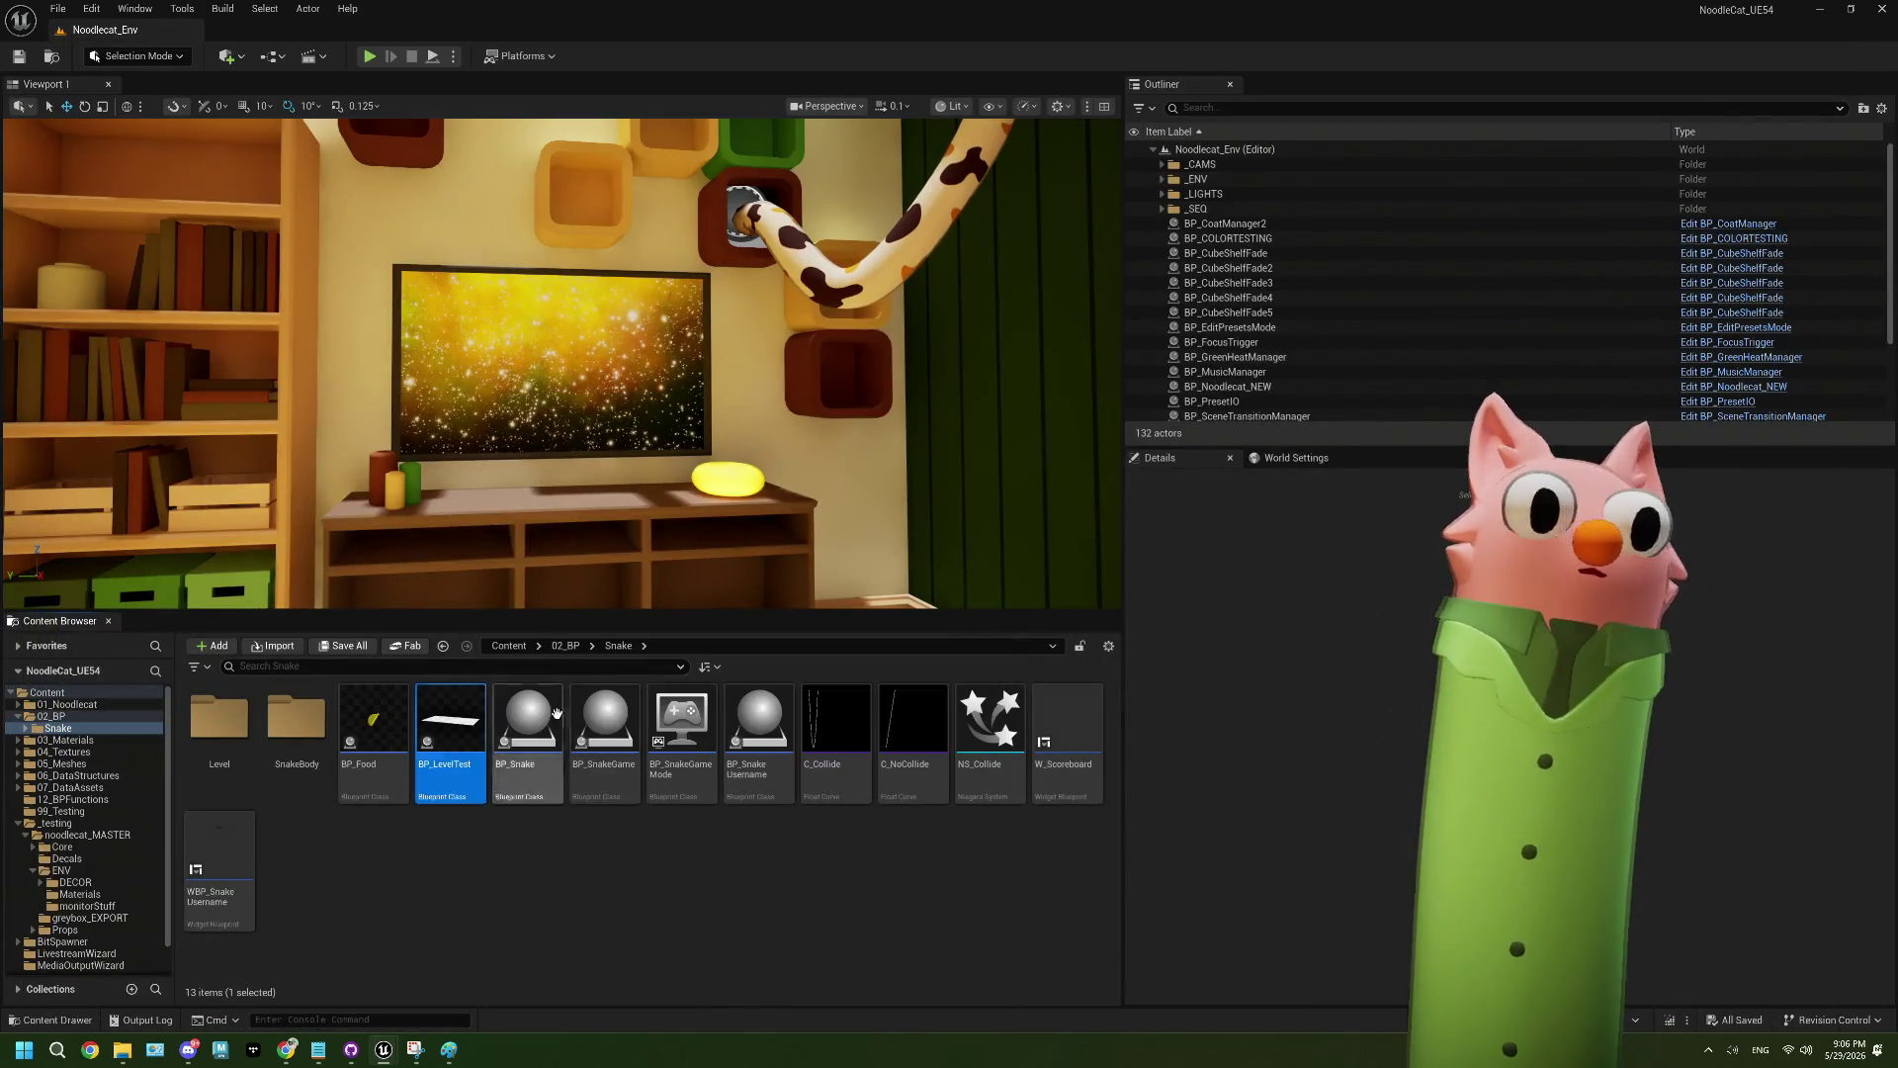
# - Browse the Content Browser to 05_Meshes/3DPipes/Level and open the M_grass material
pyautogui.doubleClick(219, 720)
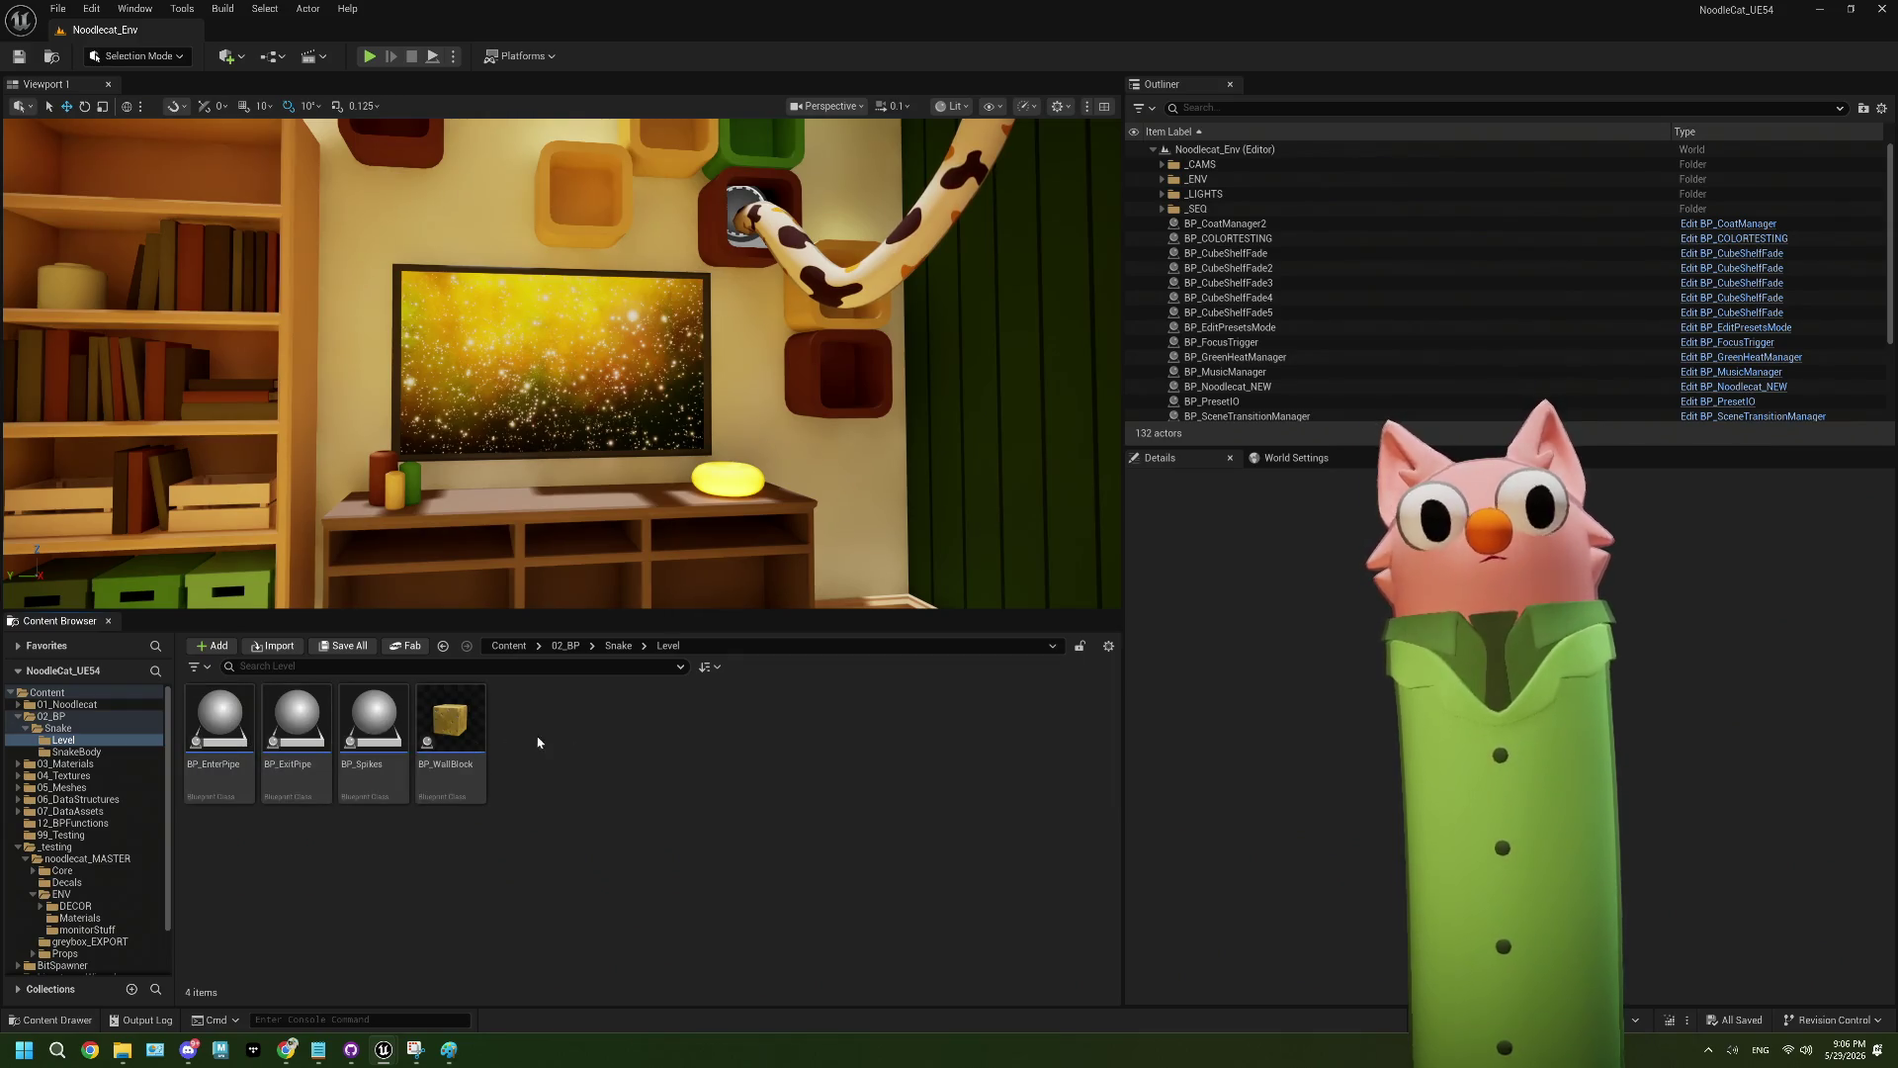
pyautogui.click(615, 647)
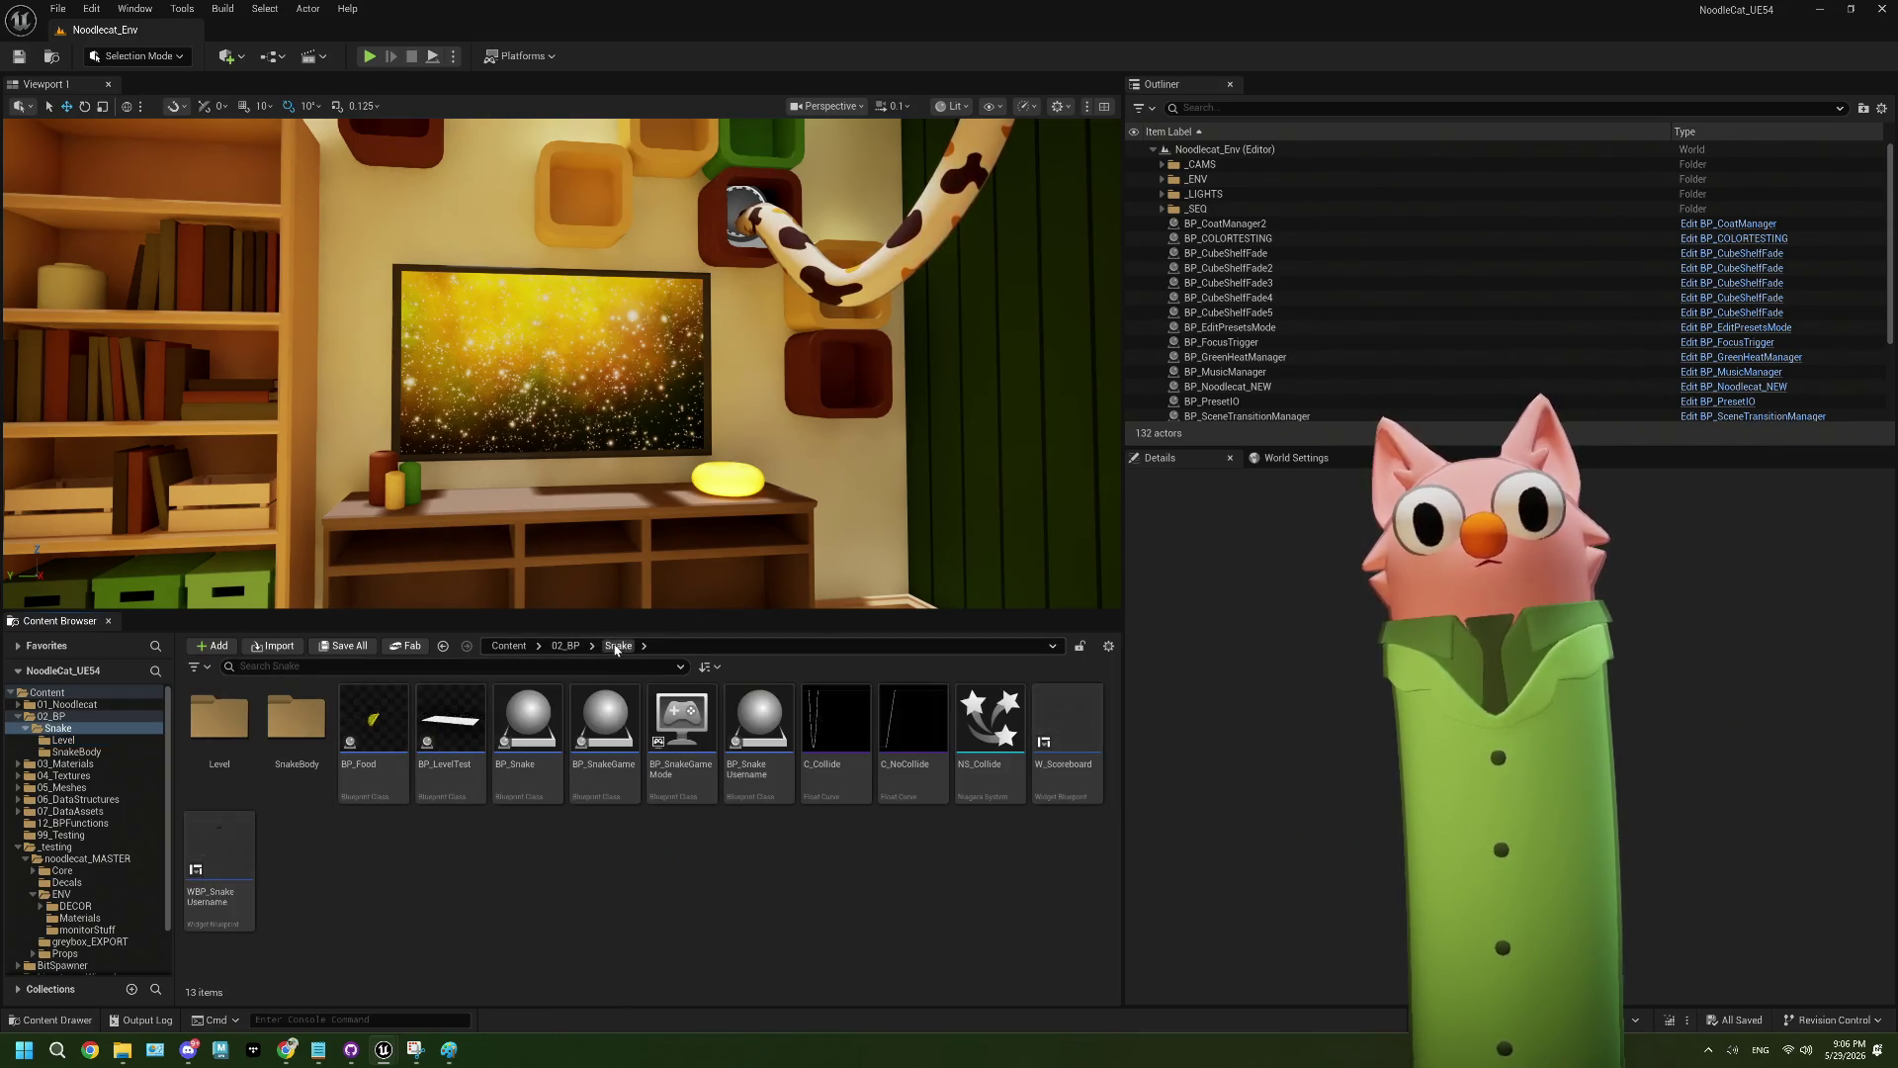
pyautogui.click(566, 646)
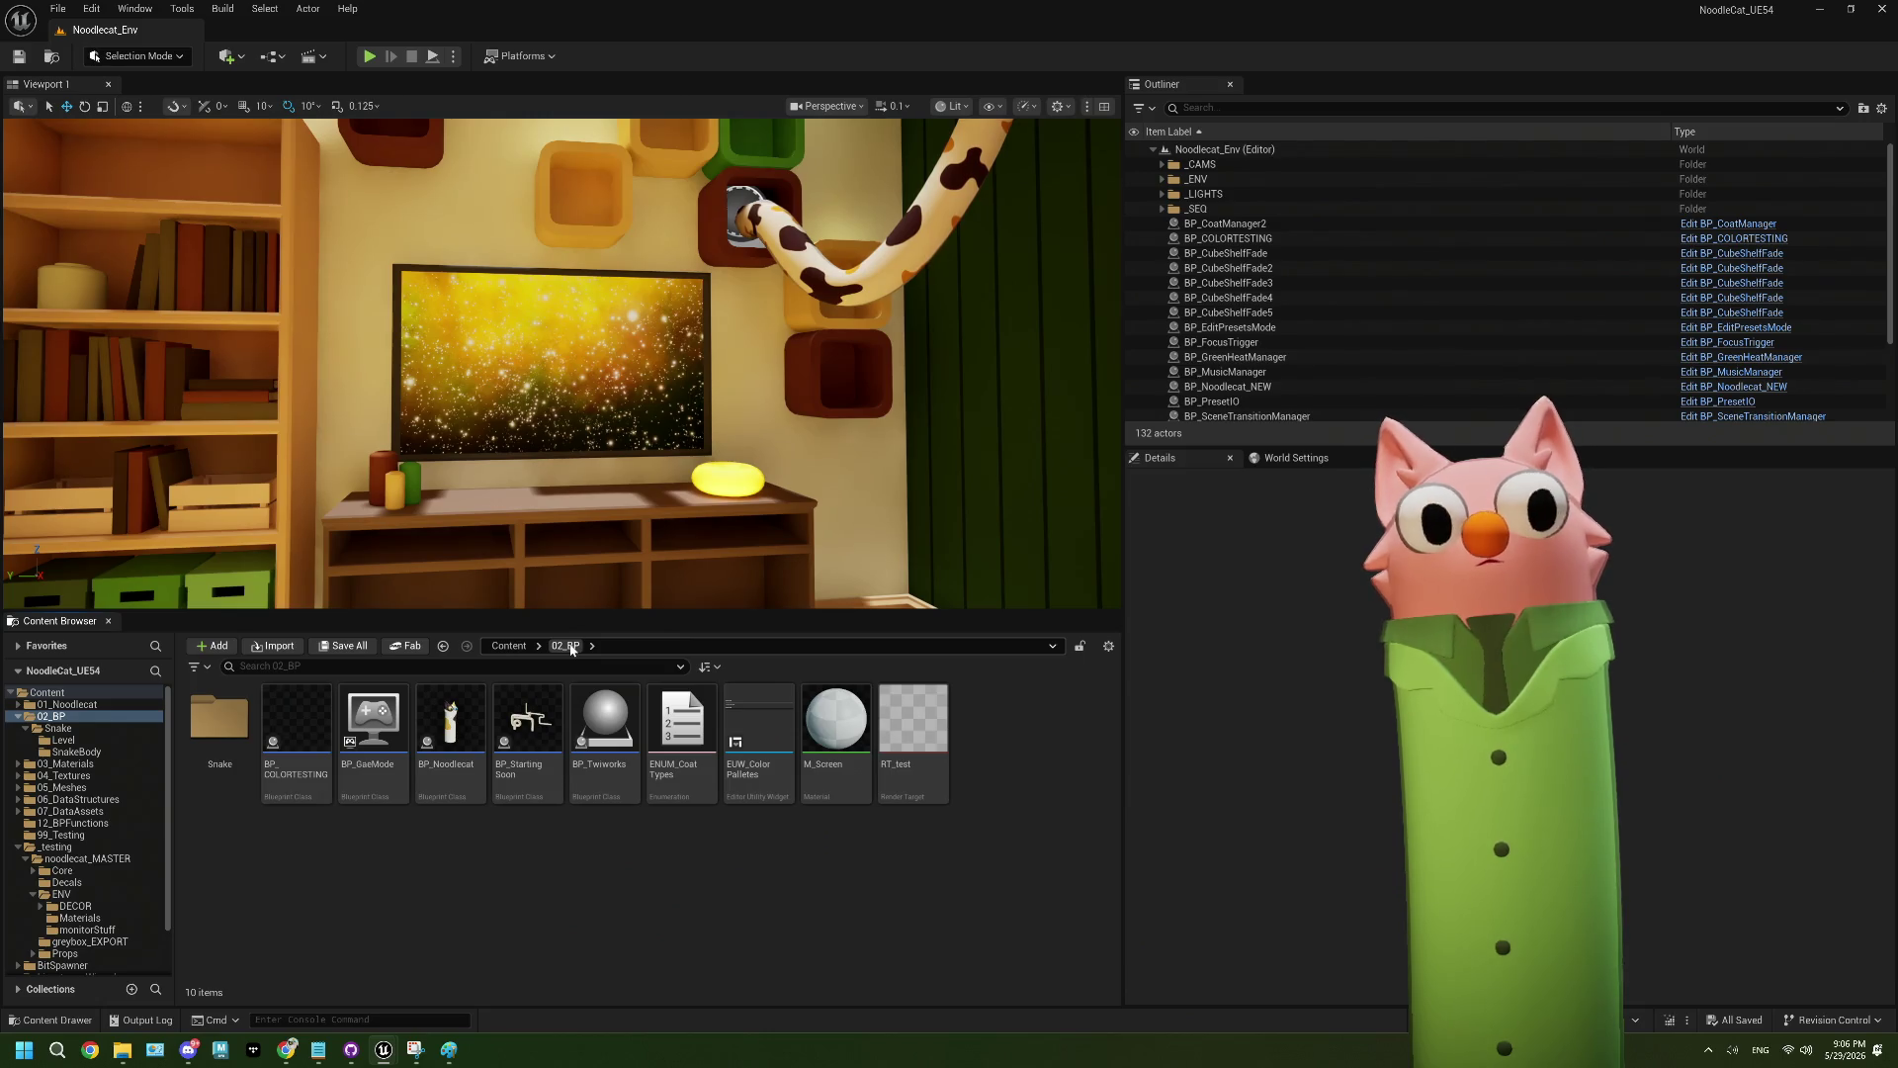
pyautogui.click(82, 788)
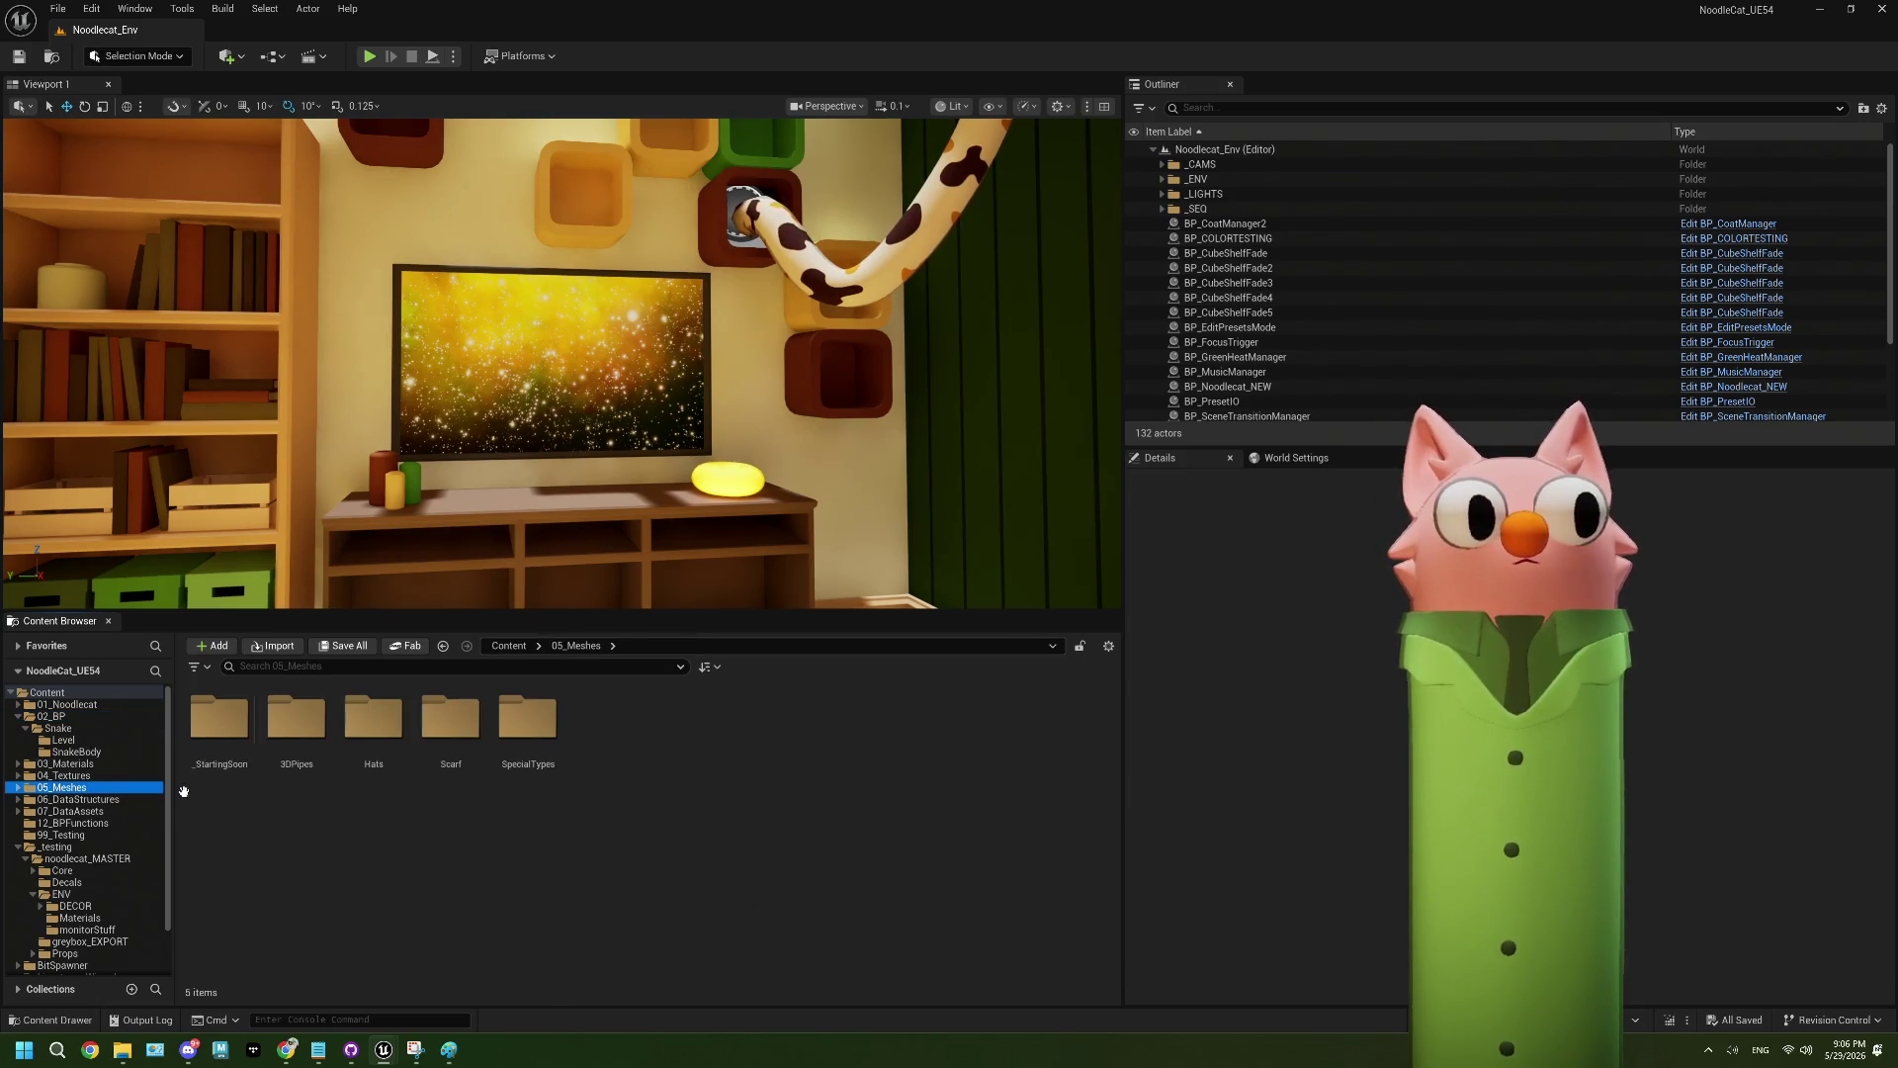
pyautogui.doubleClick(325, 725)
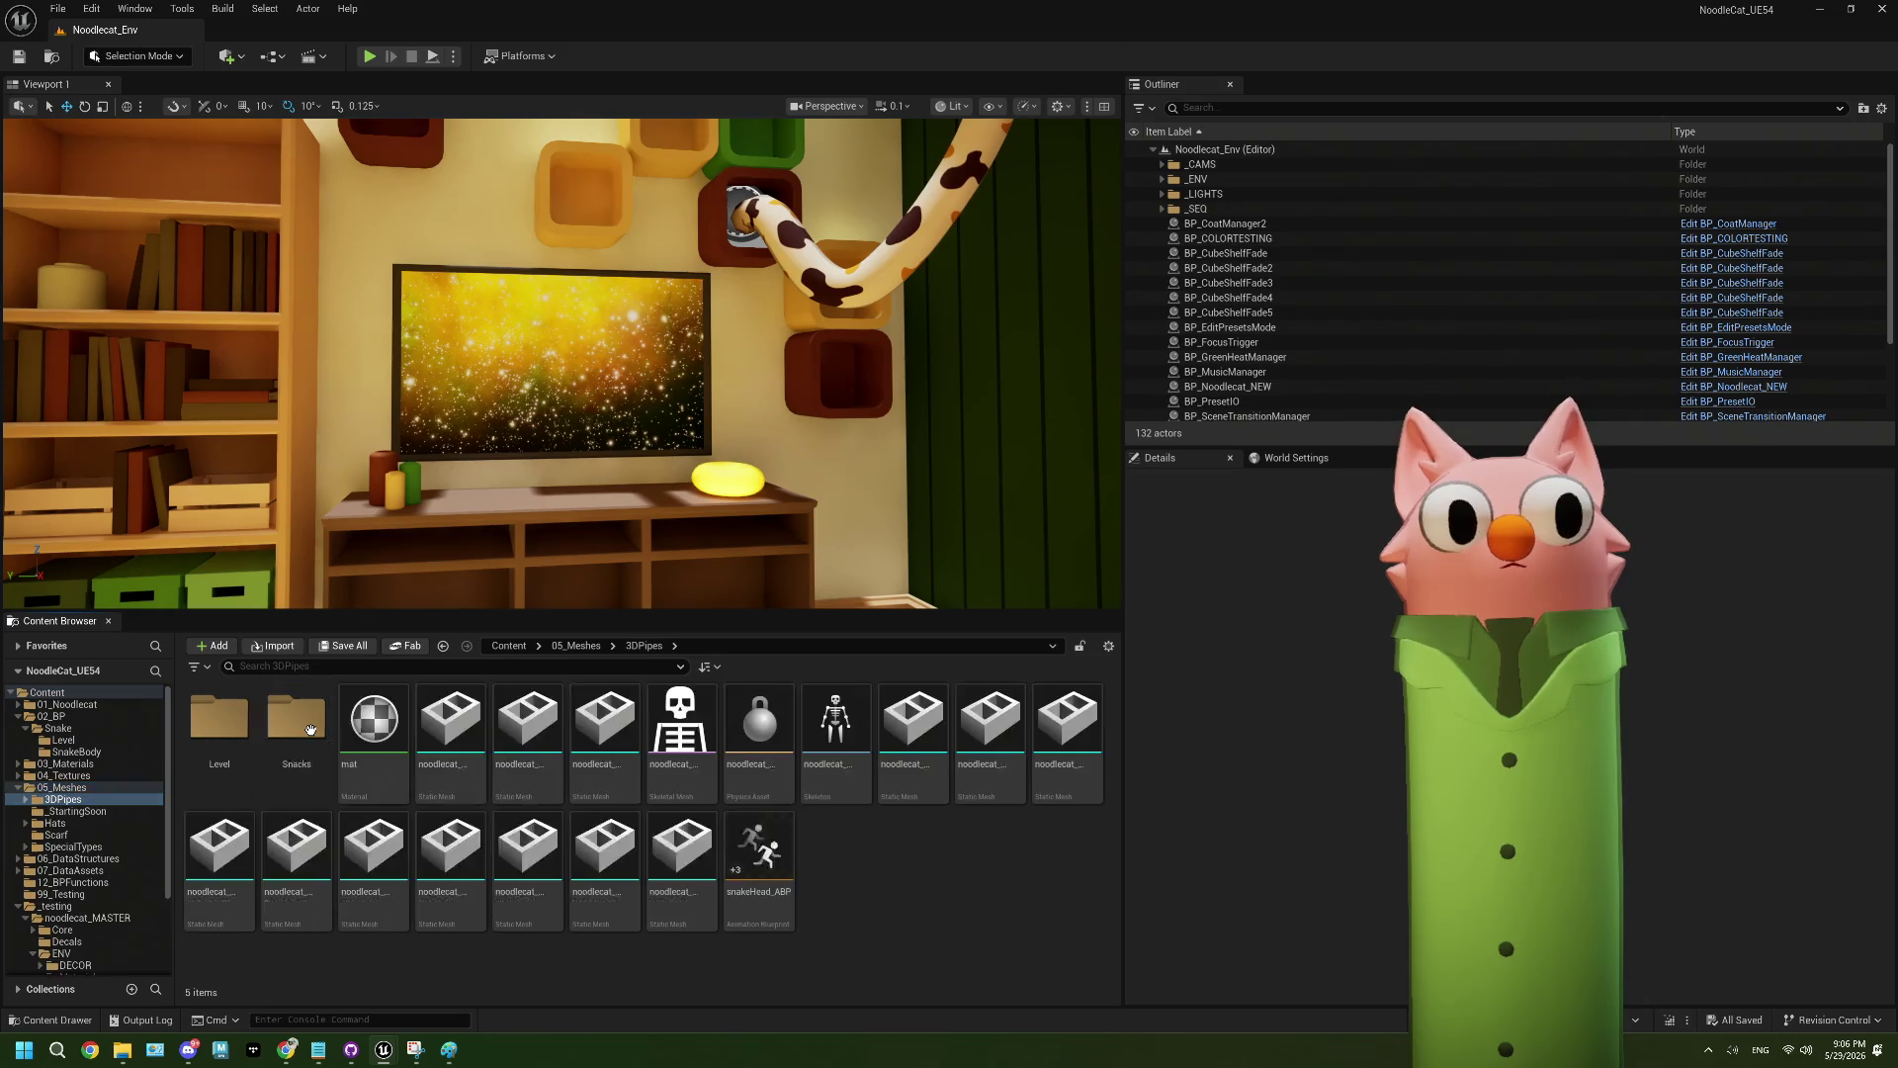
pyautogui.doubleClick(239, 755)
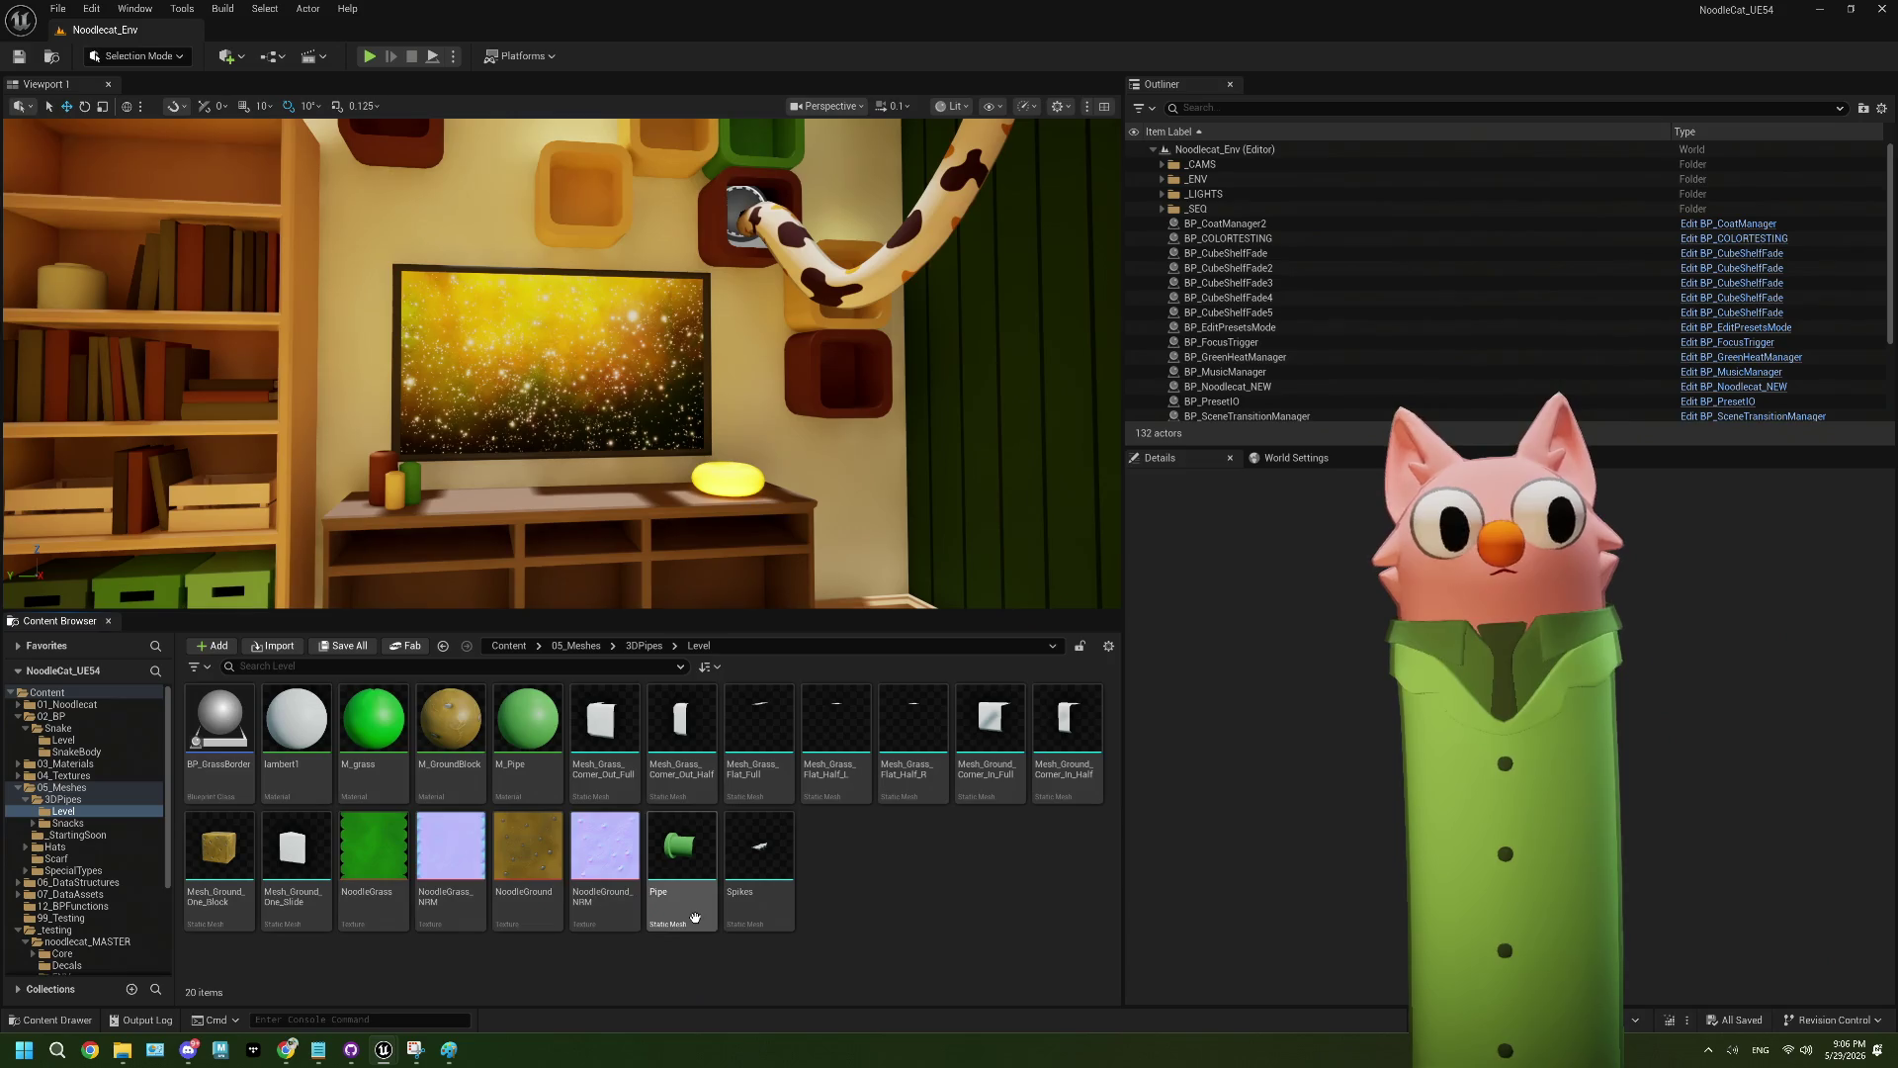
pyautogui.doubleClick(392, 771)
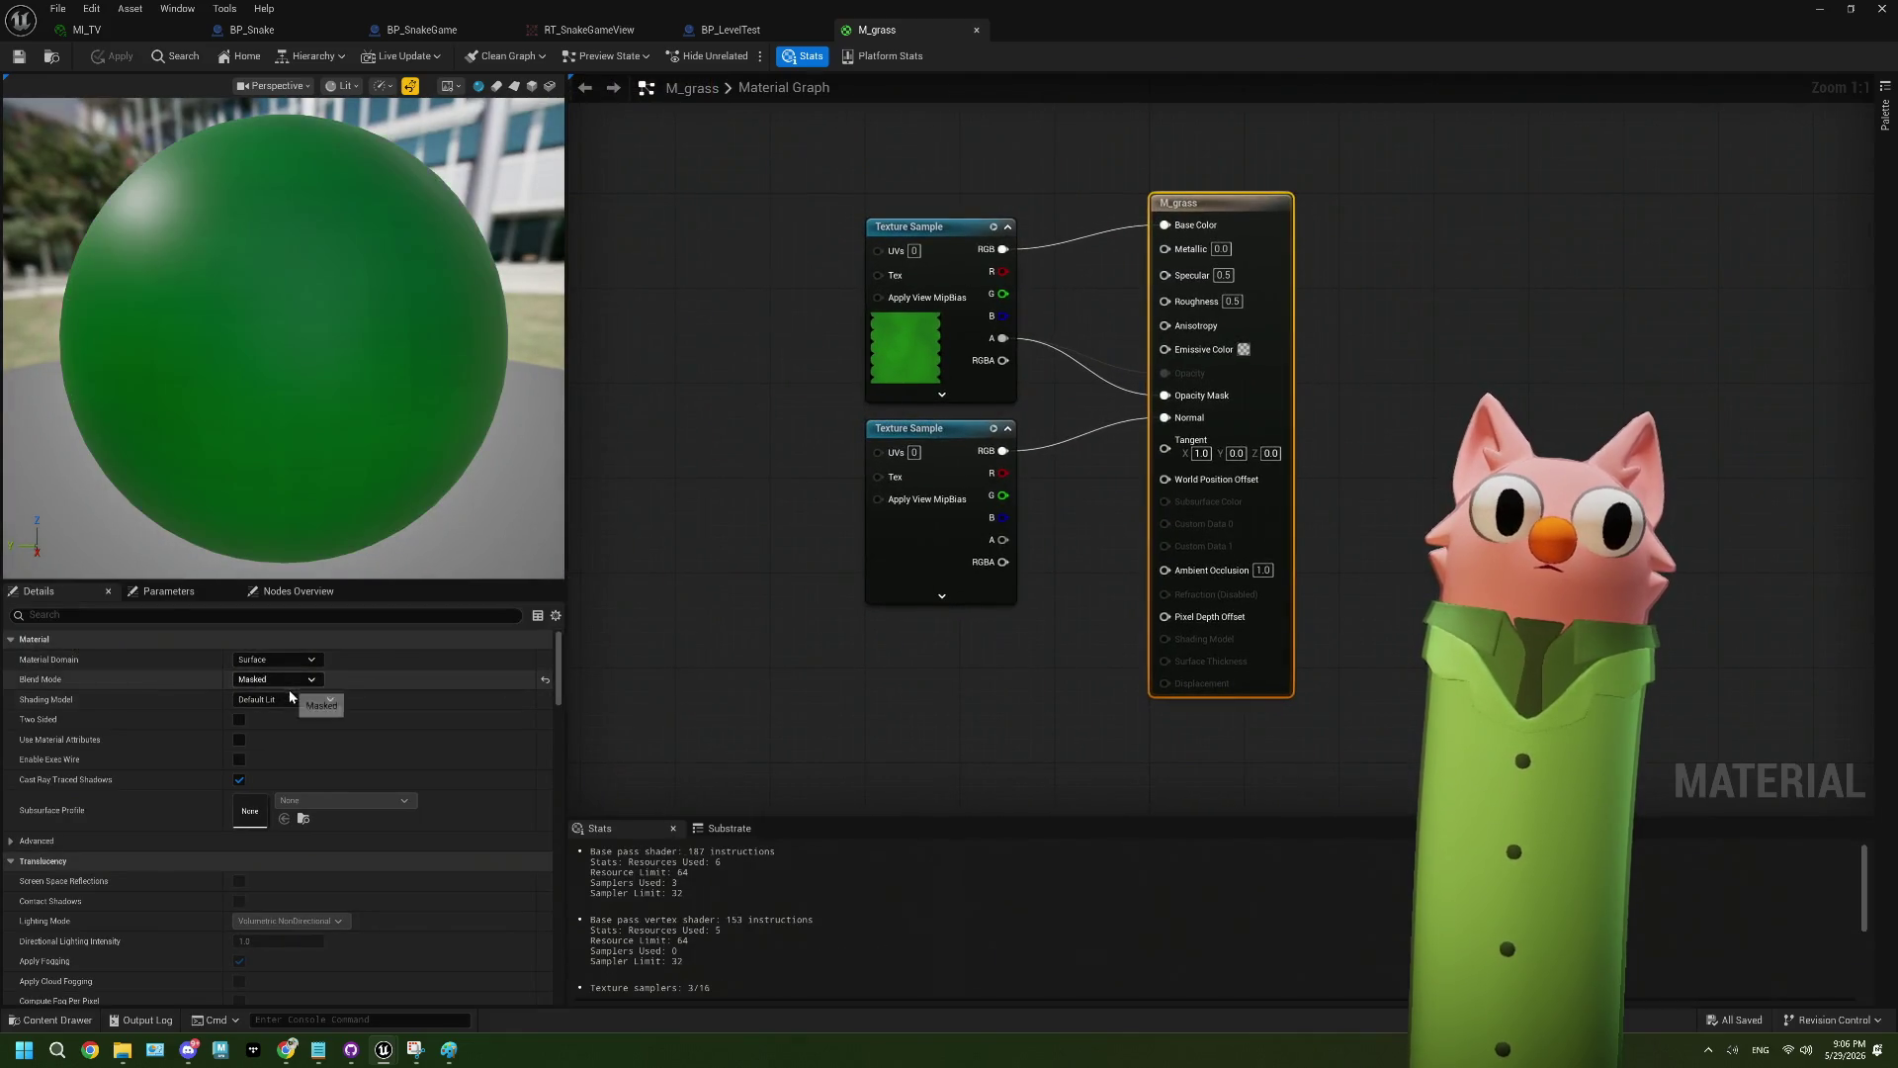
# - Try Unlit shading on M_grass, revert it to Default Lit, and apply the material
pyautogui.click(286, 699)
pyautogui.click(281, 720)
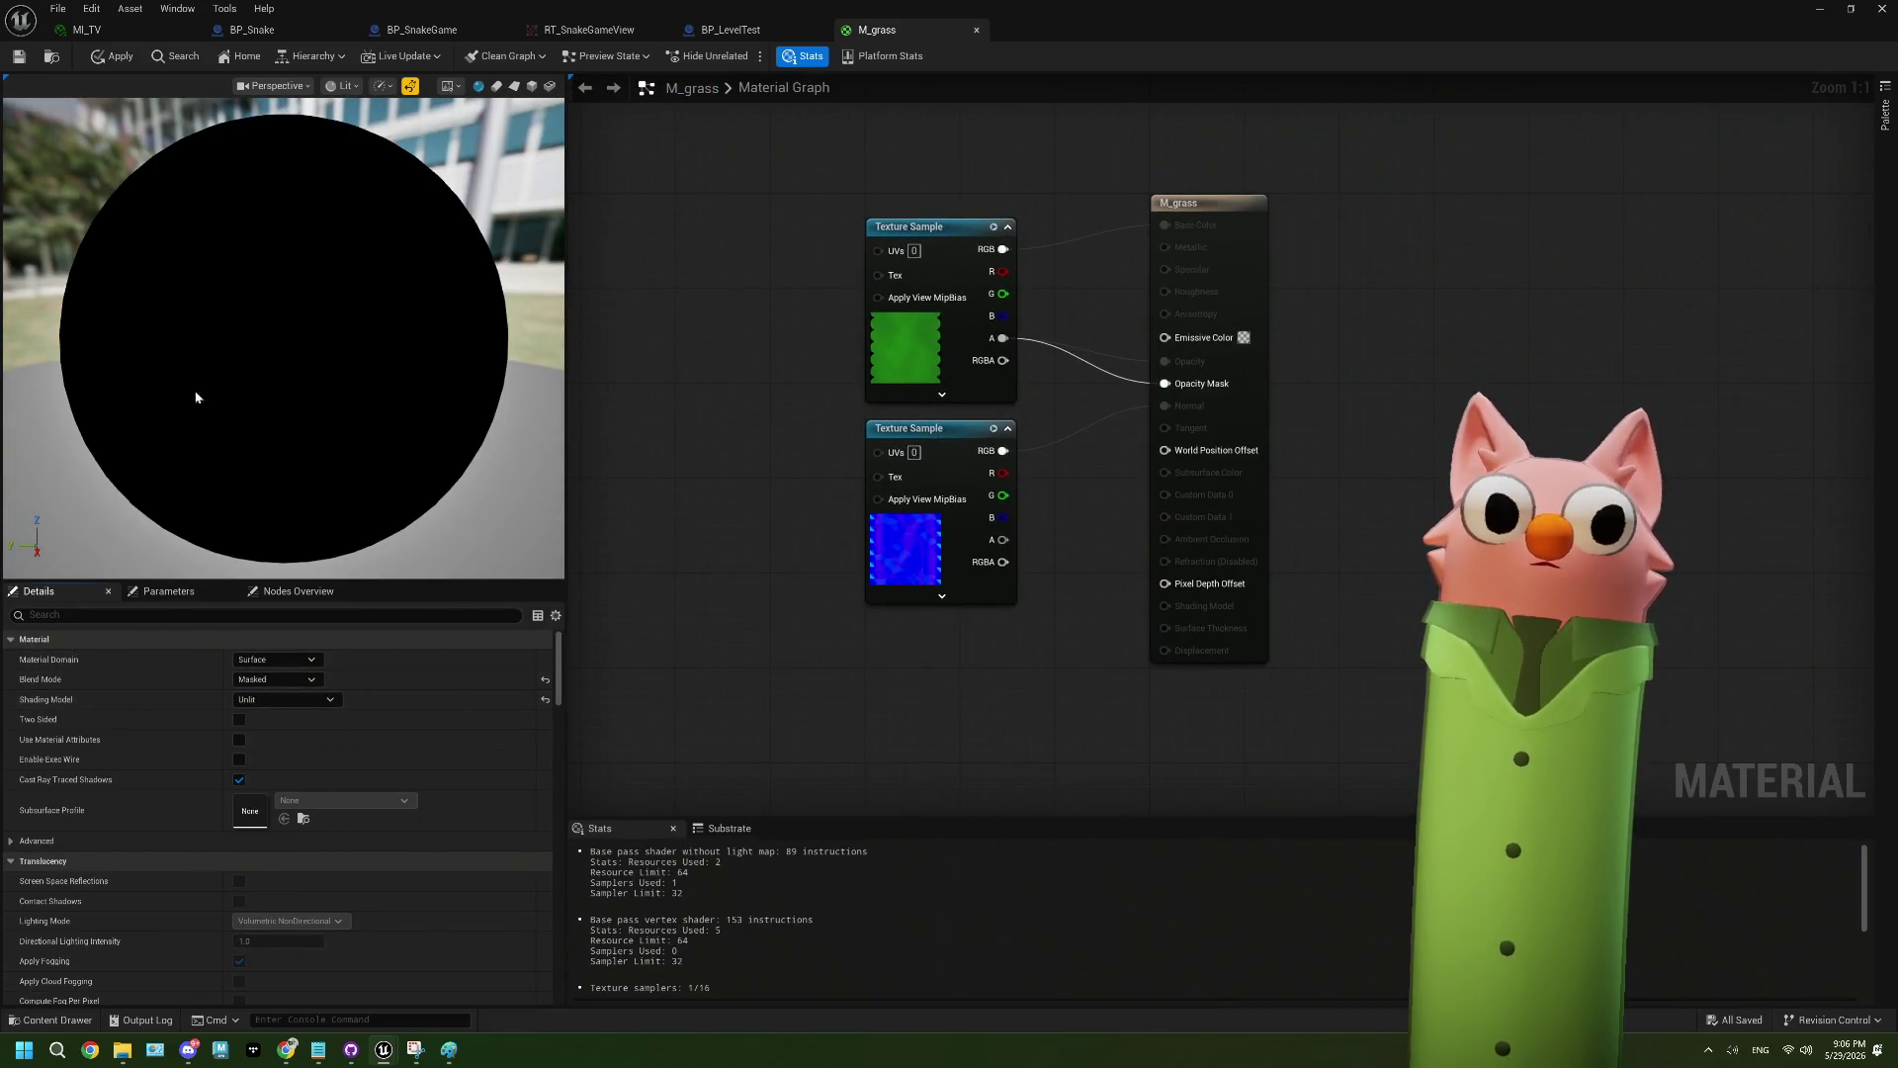
pyautogui.click(283, 697)
pyautogui.click(293, 724)
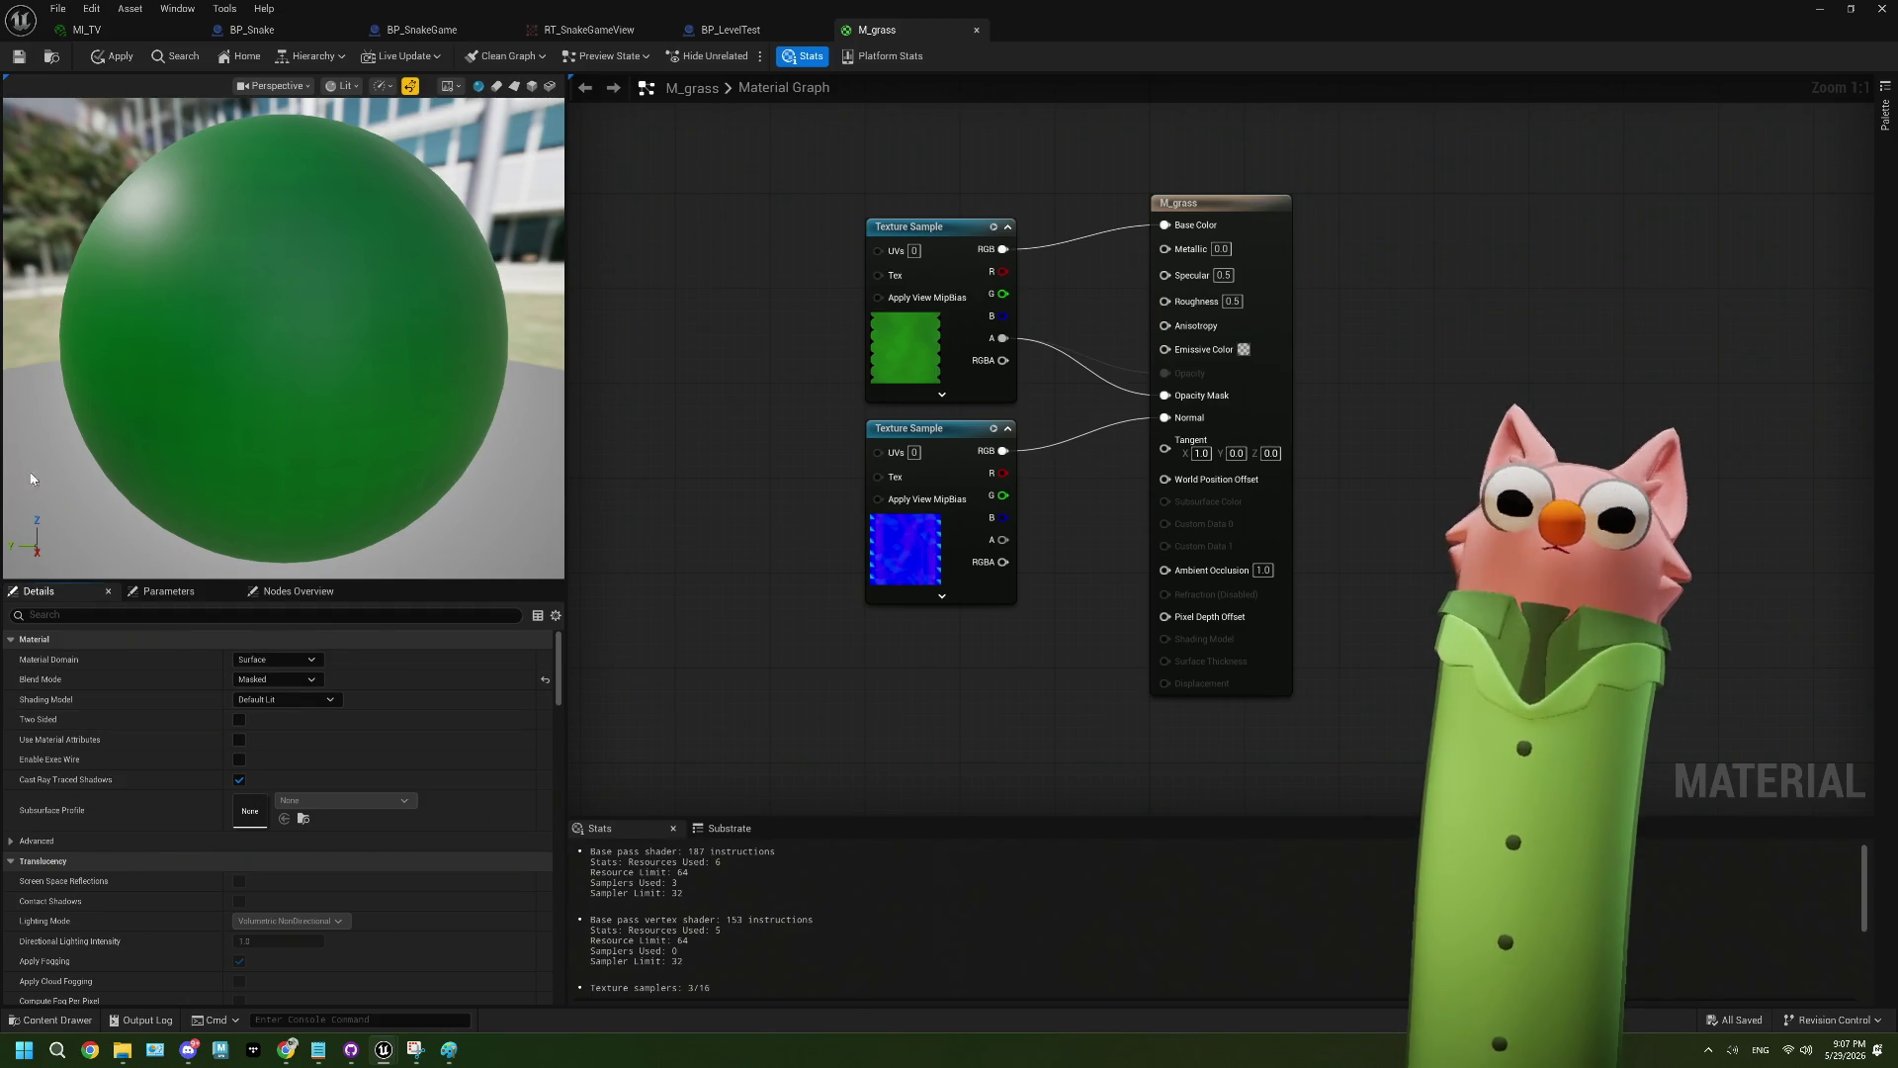
pyautogui.click(18, 56)
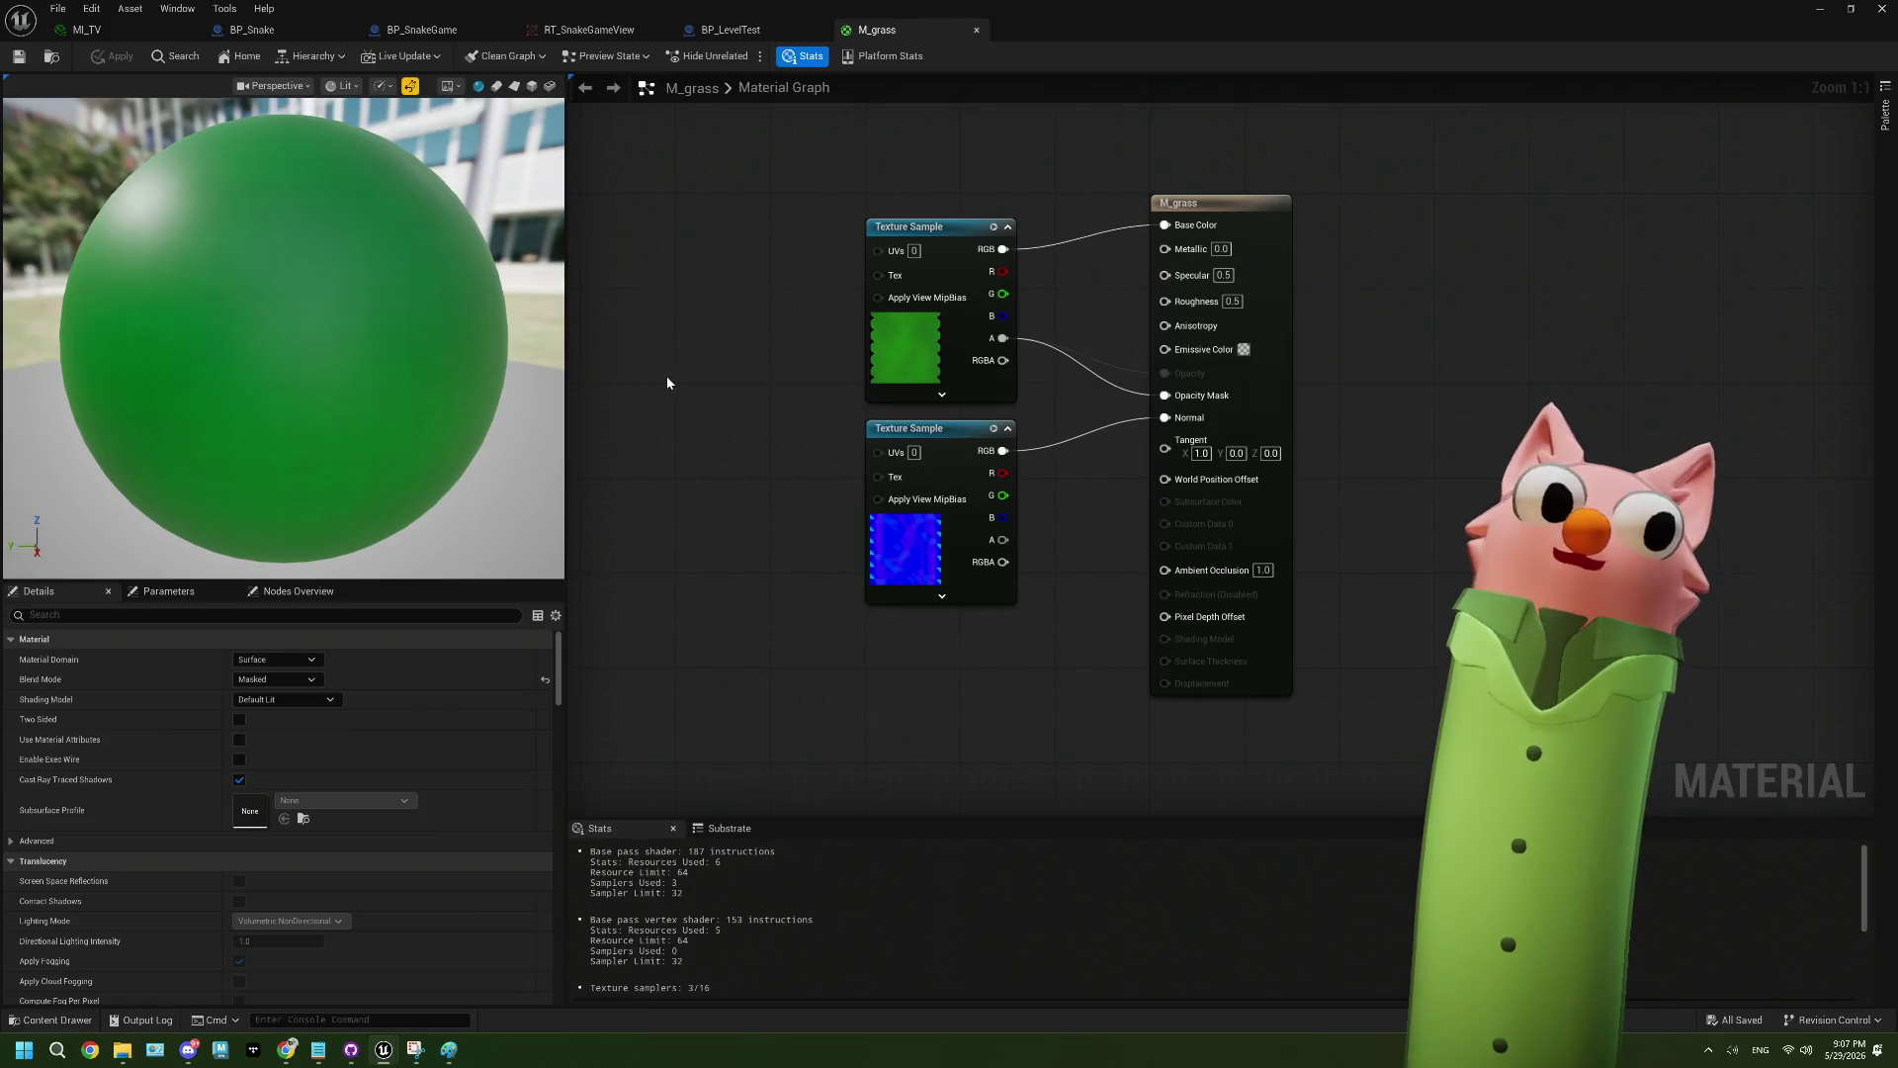
# - Inspect the wall blocks and floor plane in the BP_LevelTest blueprint
pyautogui.click(772, 28)
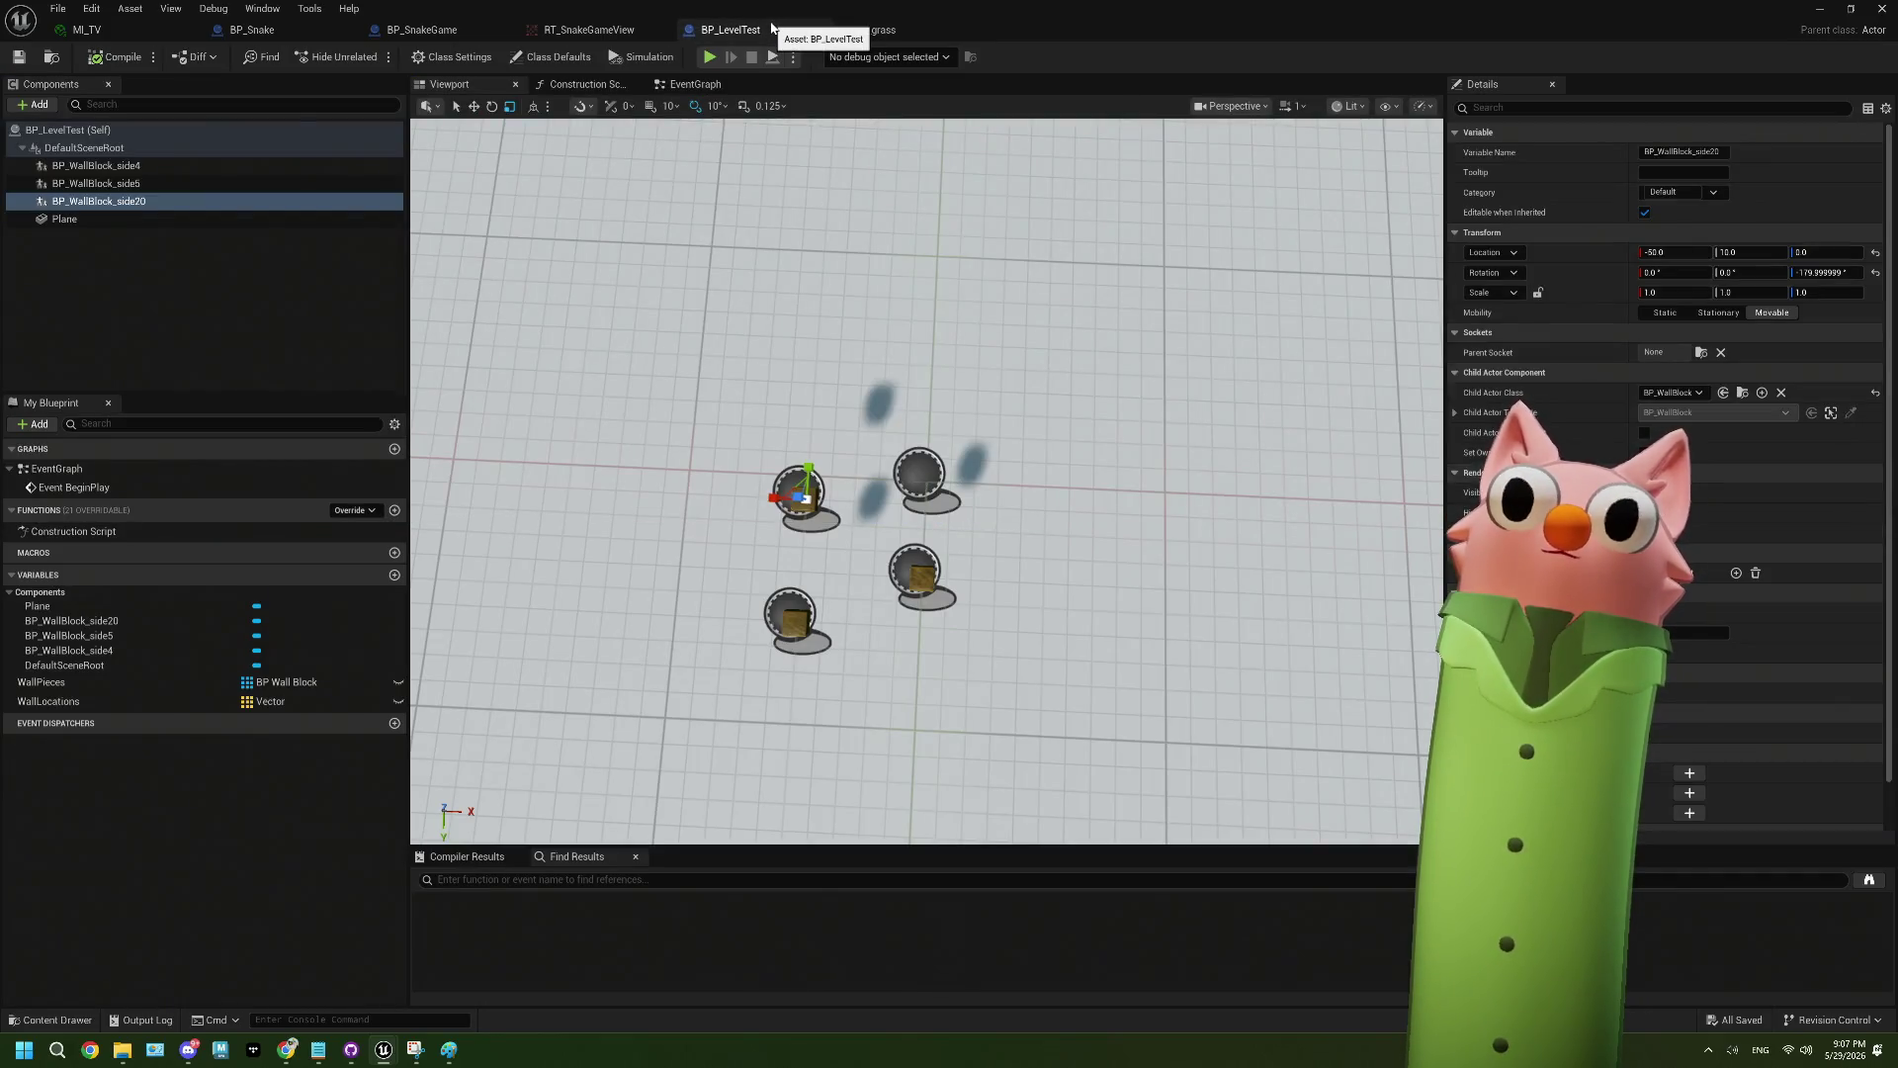
pyautogui.scroll(-3, 1028, 569)
pyautogui.scroll(6, 1028, 569)
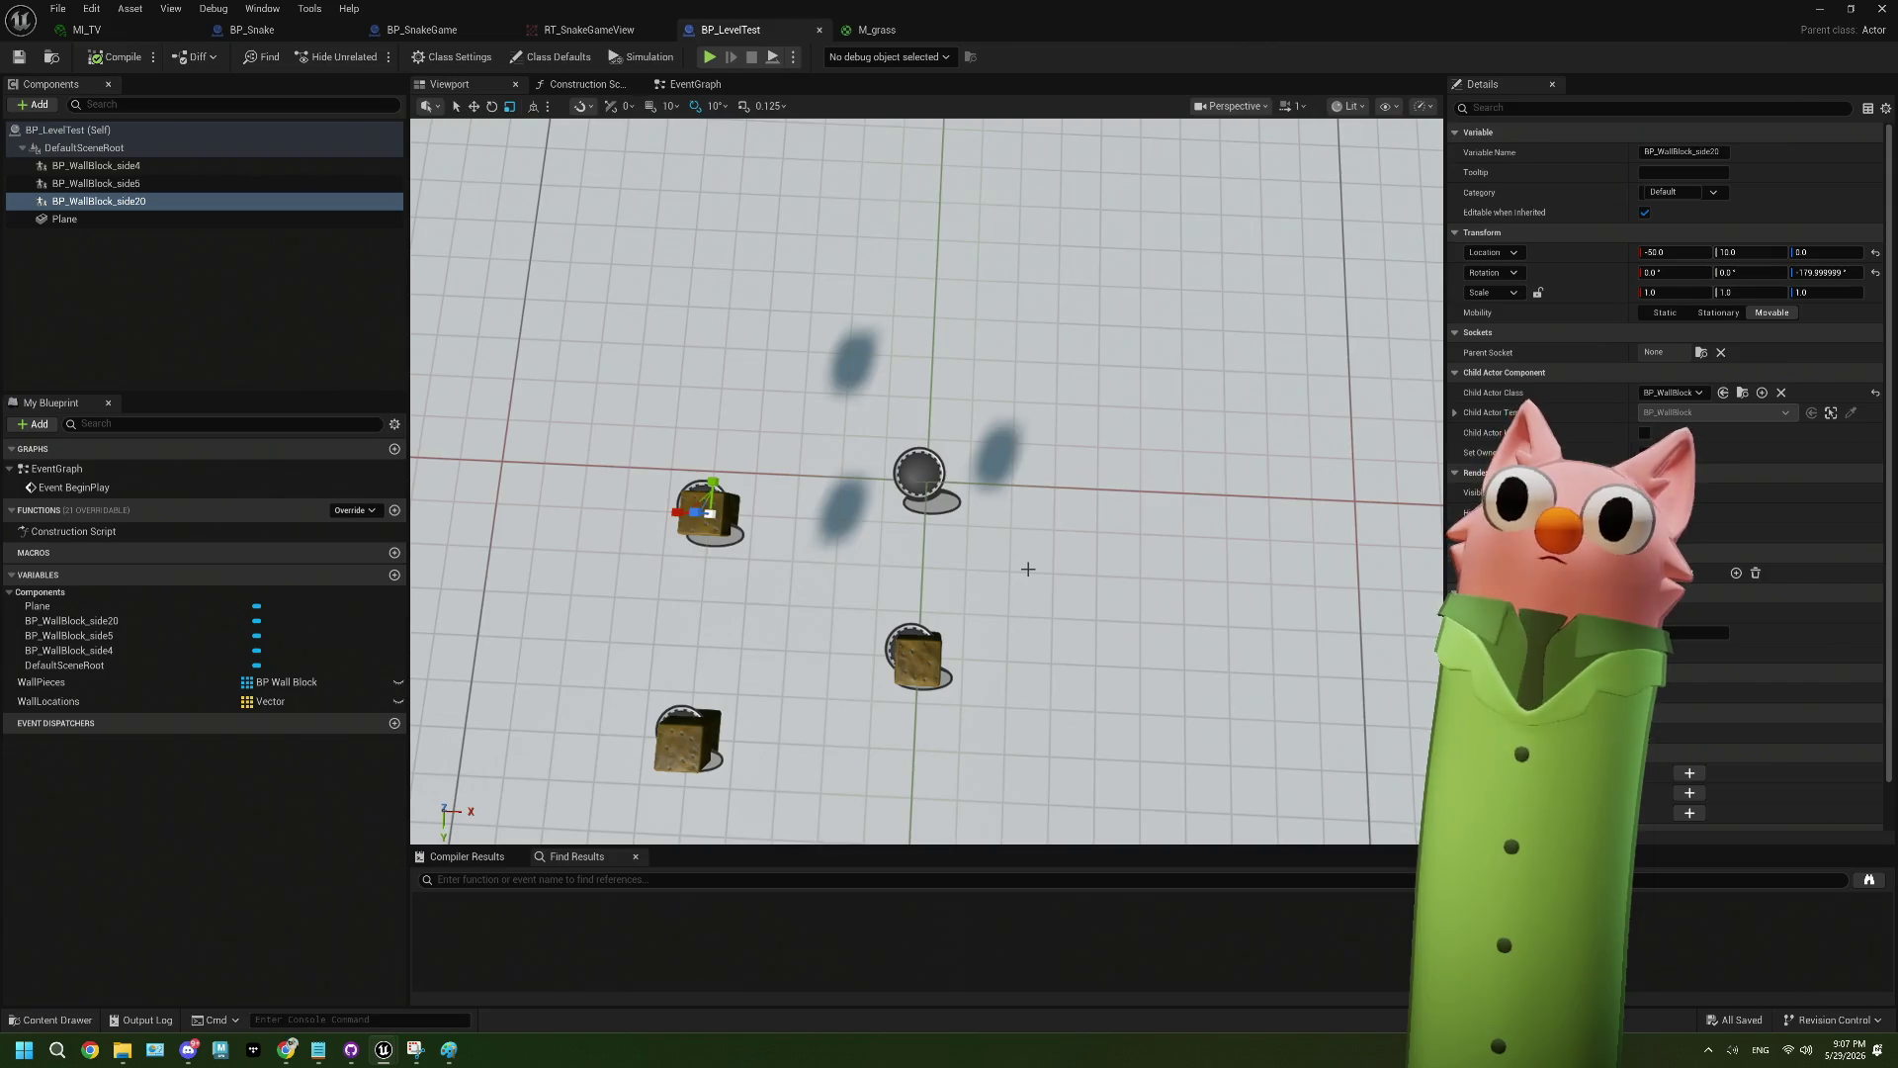
pyautogui.click(952, 658)
pyautogui.click(1235, 510)
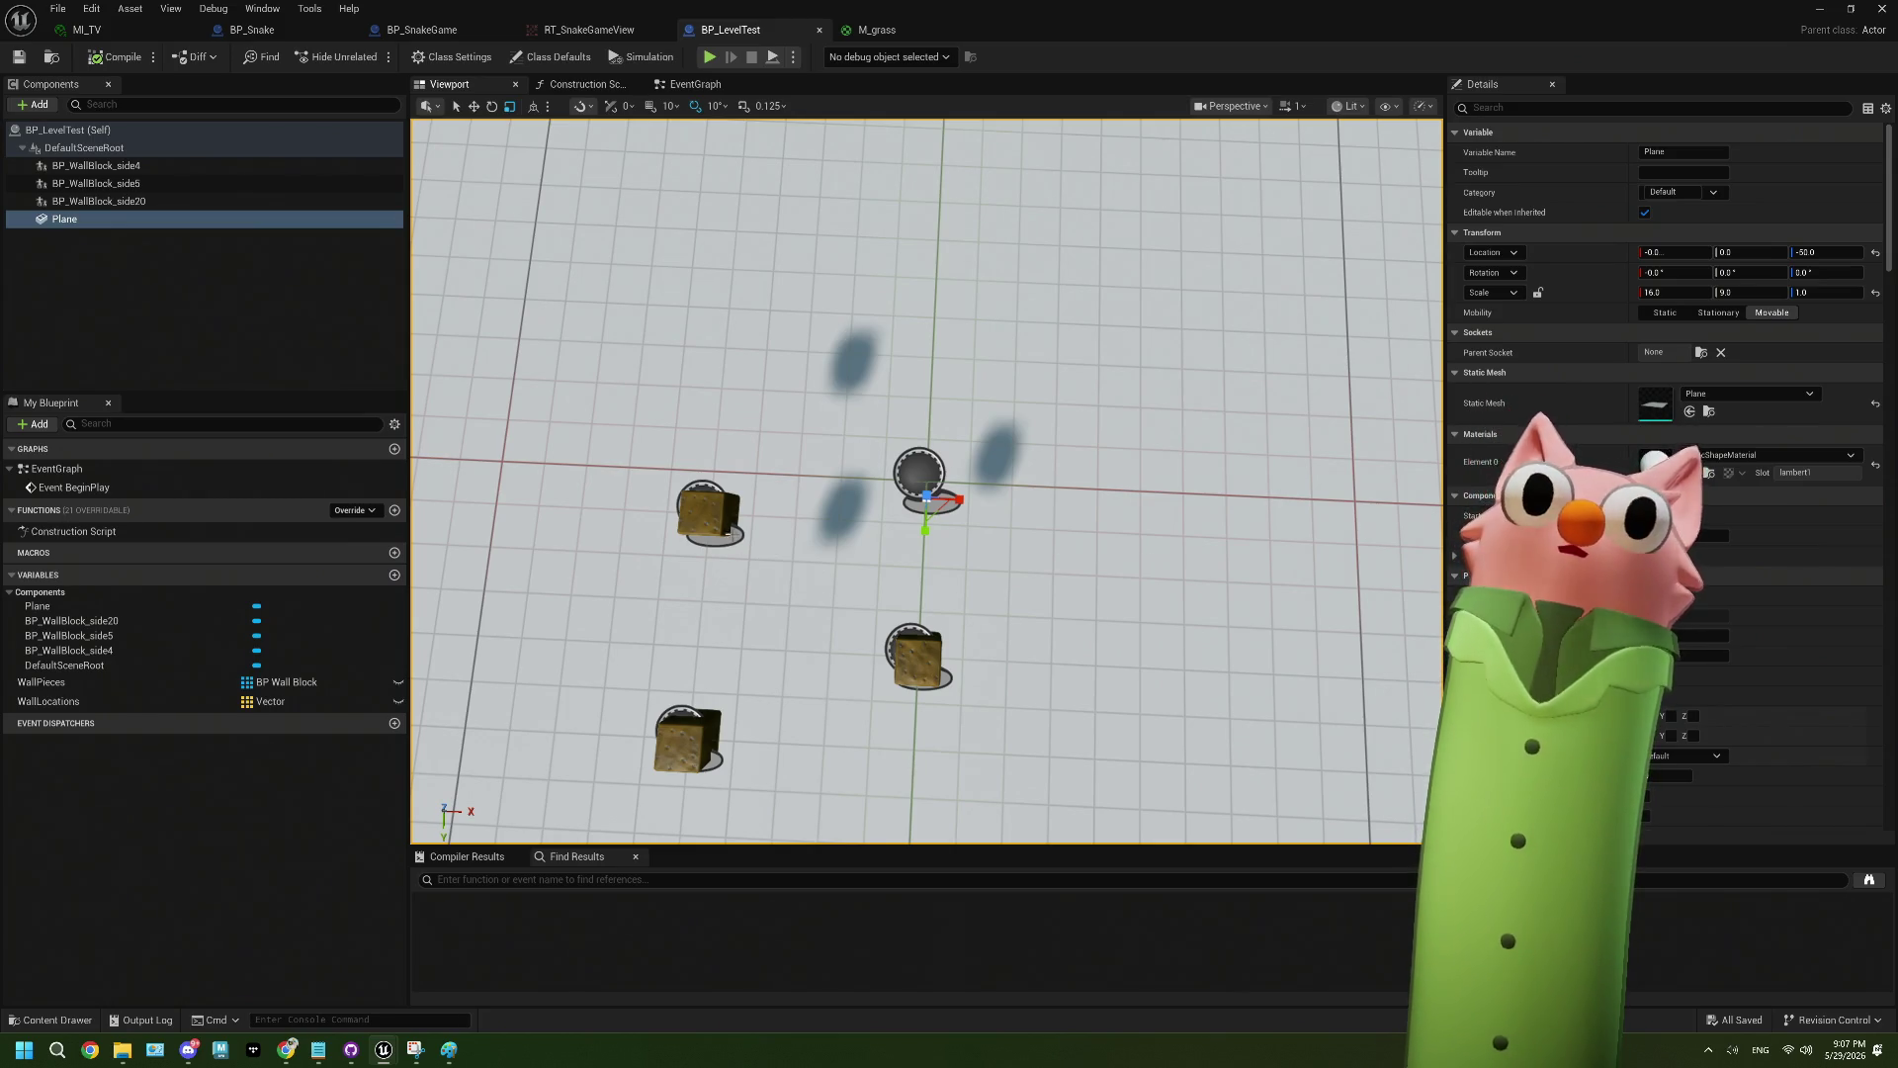
pyautogui.click(709, 512)
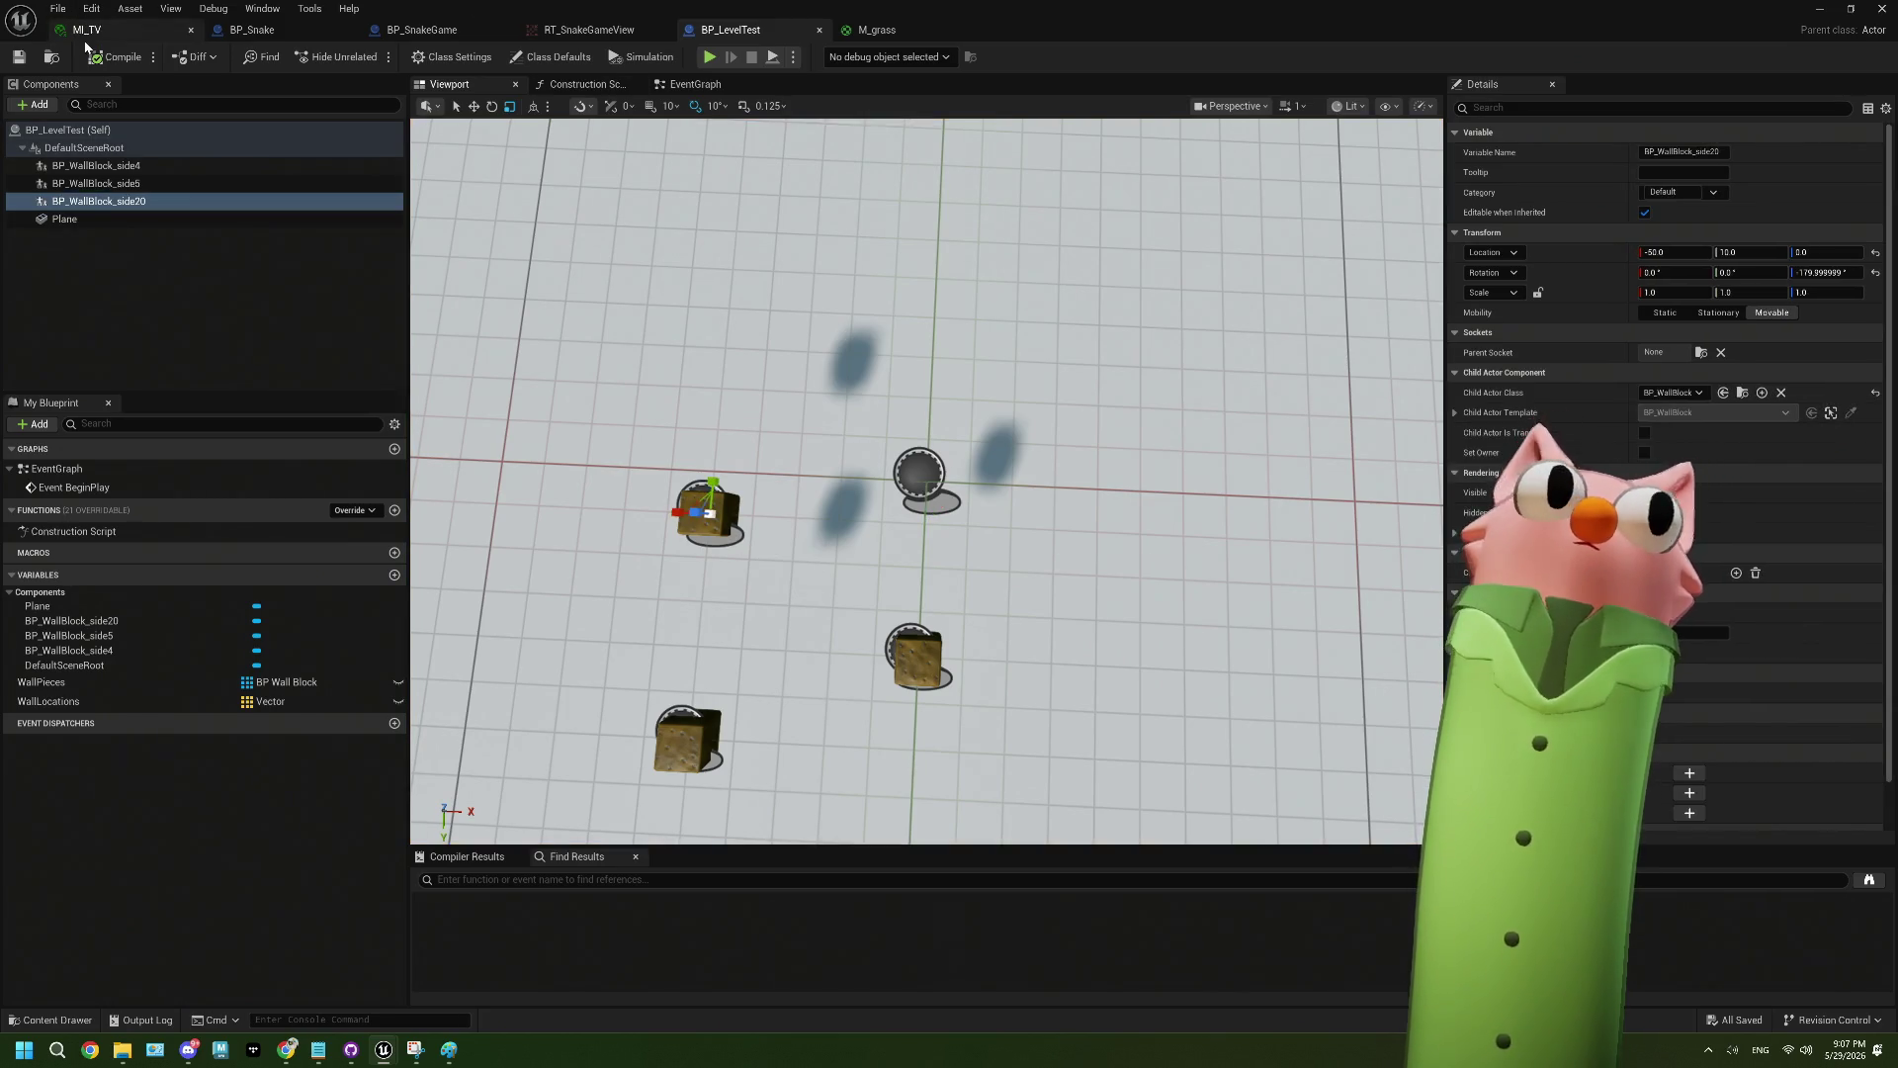
# - Feed M_grass's texture RGB into Emissive Color, apply it, and open M_GroundBlock
pyautogui.click(875, 36)
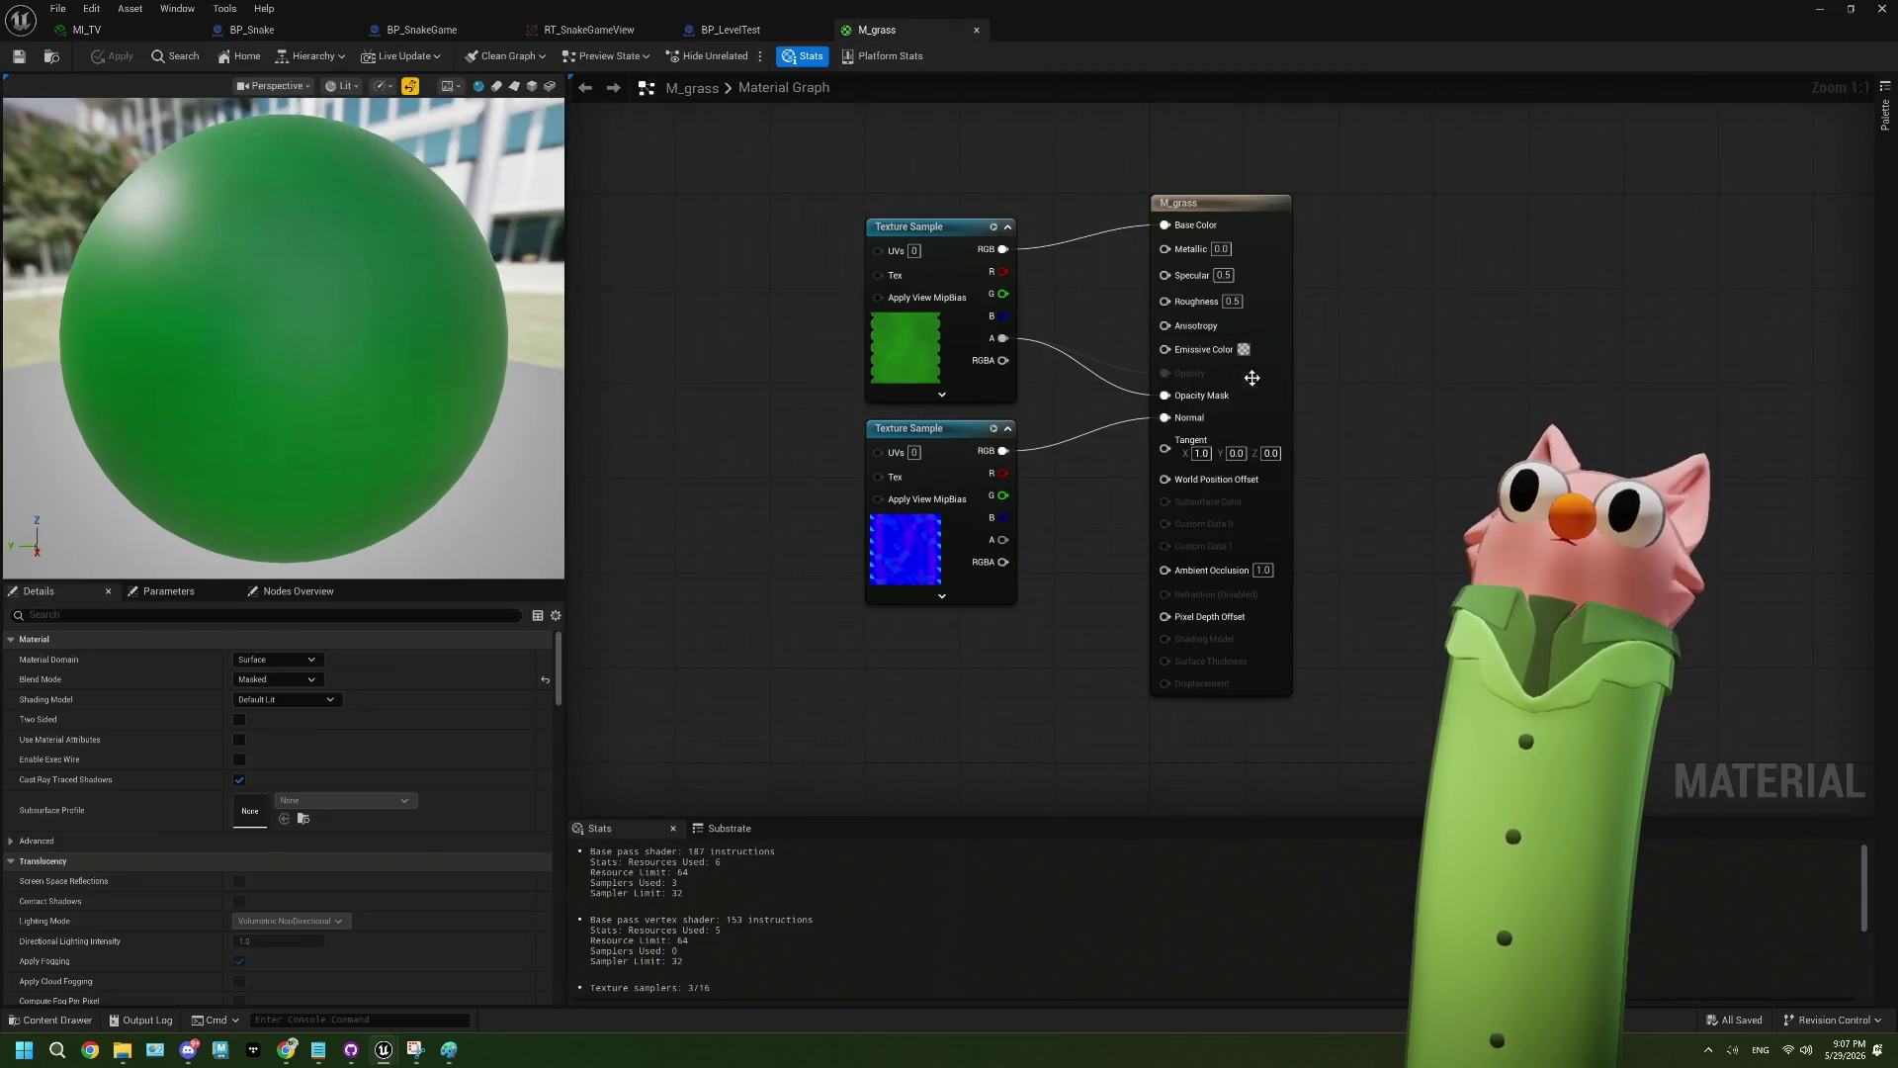
pyautogui.moveTo(1003, 249); pyautogui.dragTo(1165, 348)
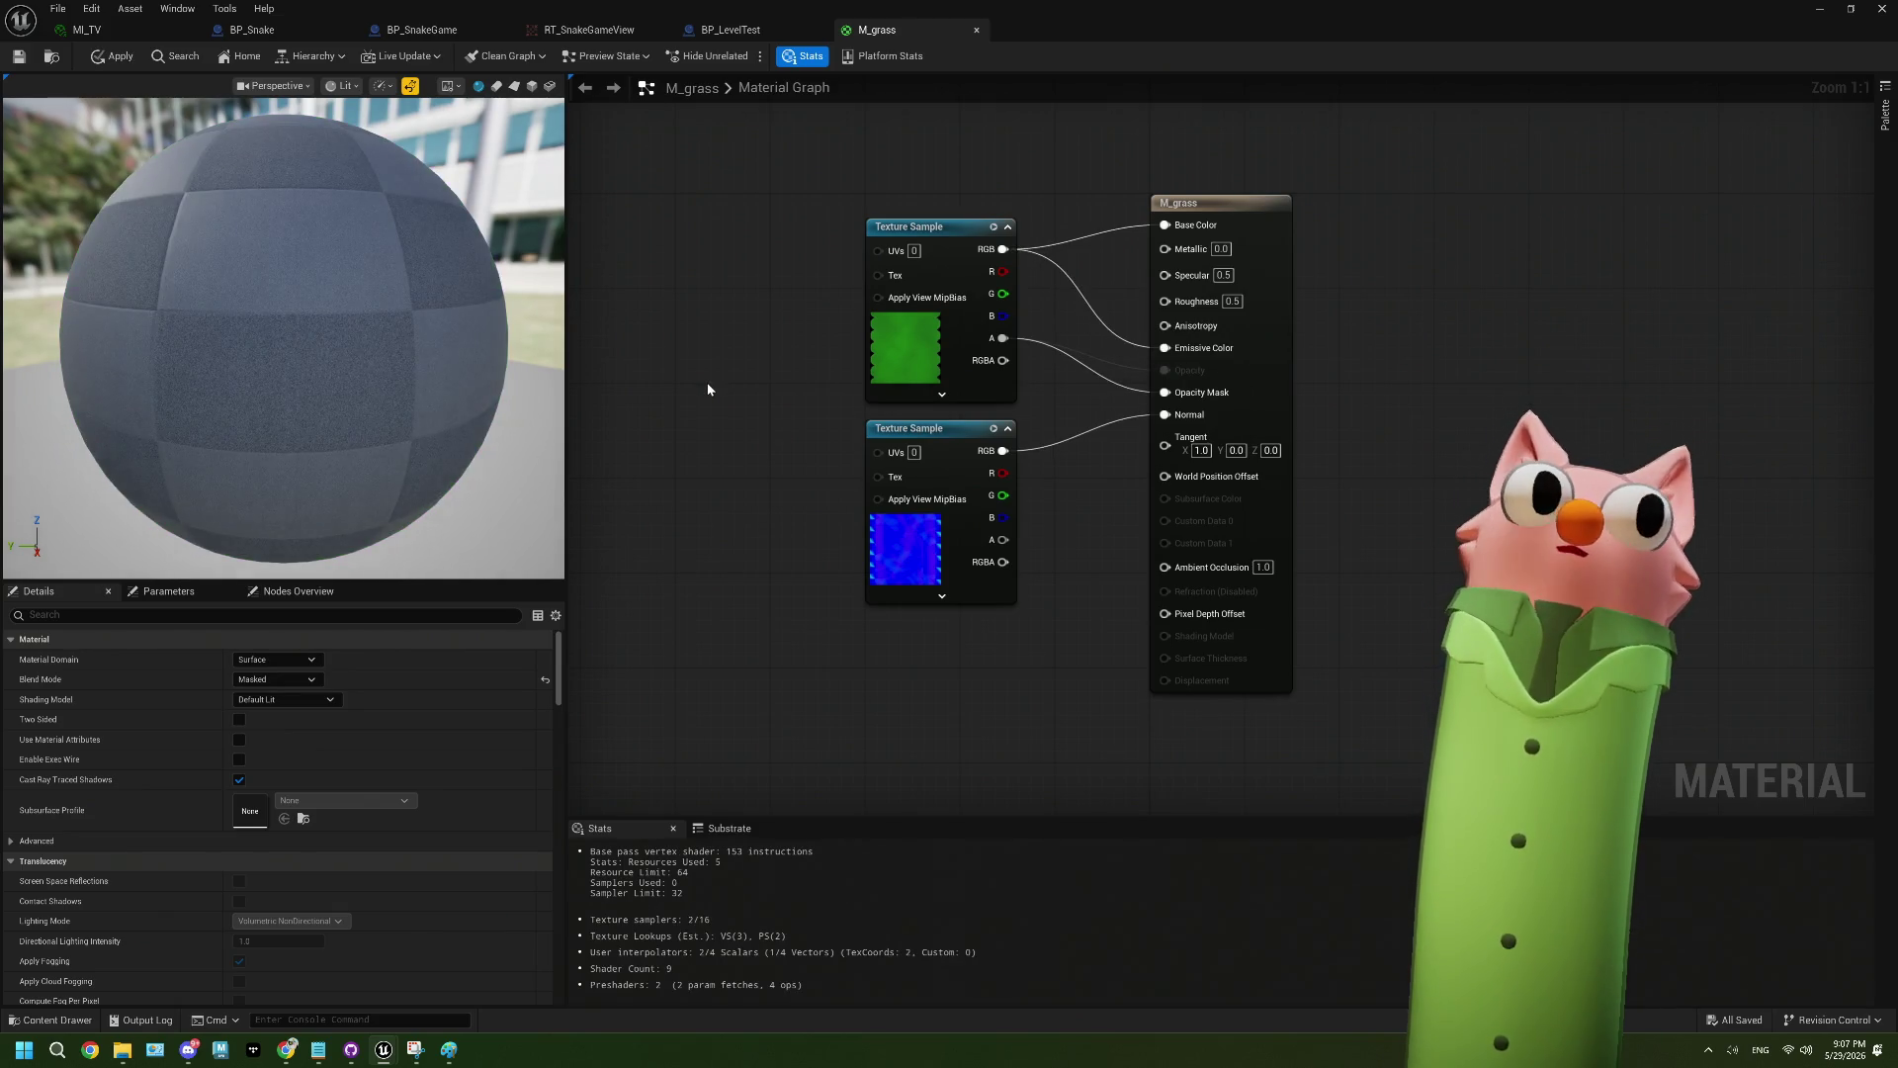
pyautogui.click(19, 63)
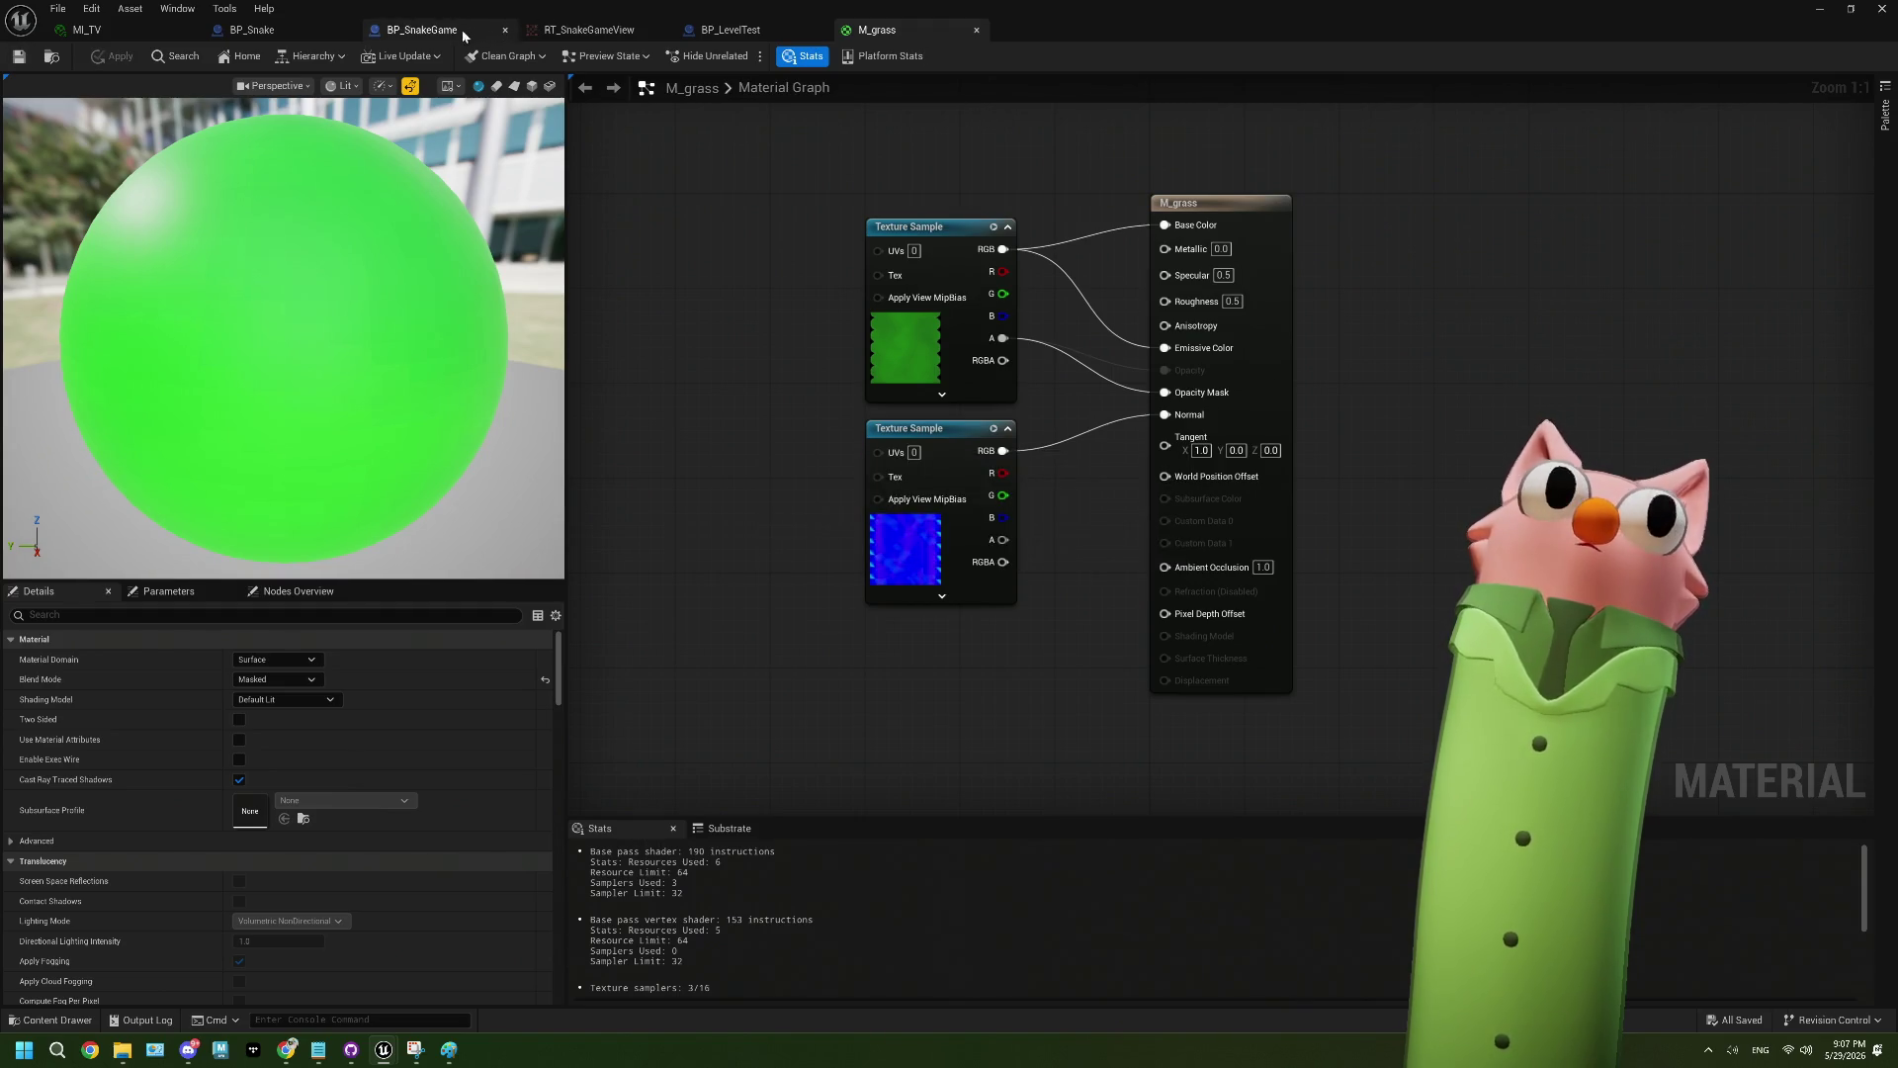
pyautogui.click(1820, 9)
pyautogui.doubleClick(451, 737)
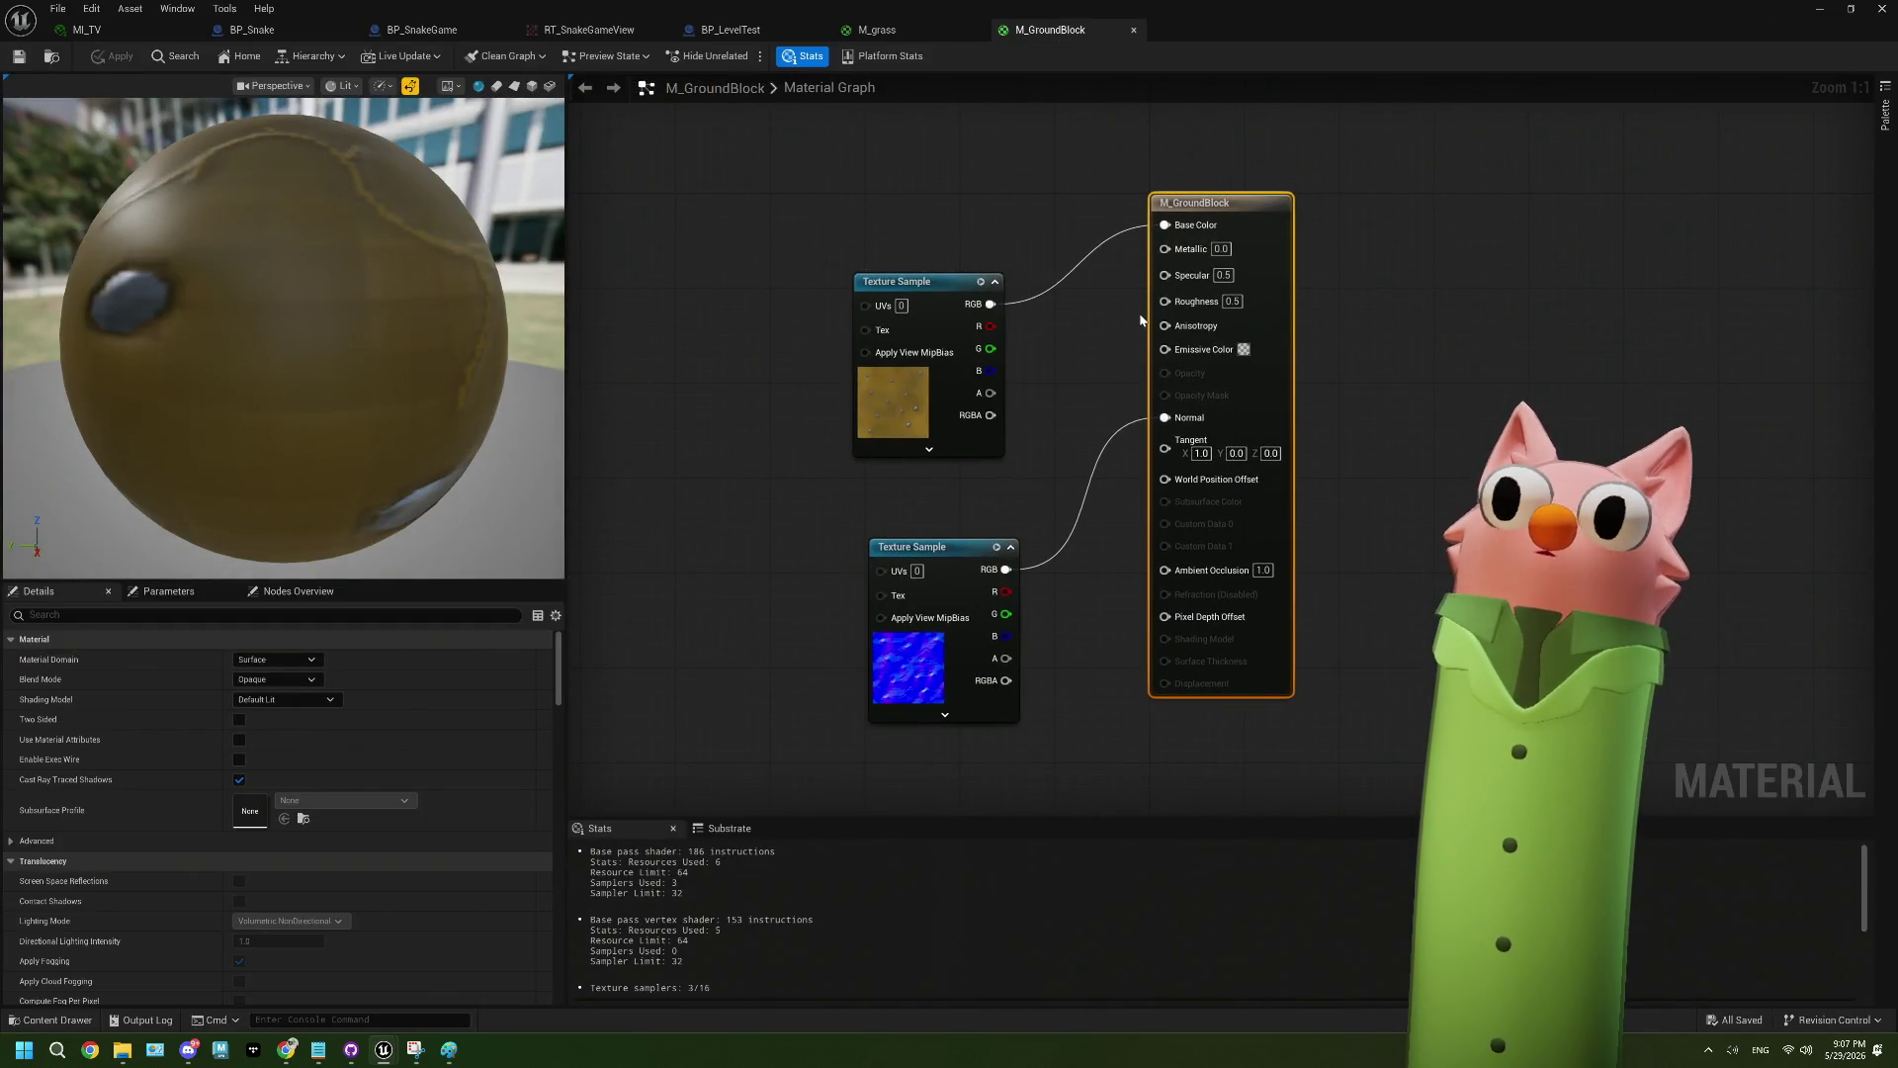
# - Connect M_GroundBlock's Texture Sample RGB to Emissive Color and save the material
pyautogui.moveTo(991, 304); pyautogui.dragTo(1181, 355)
pyautogui.click(20, 58)
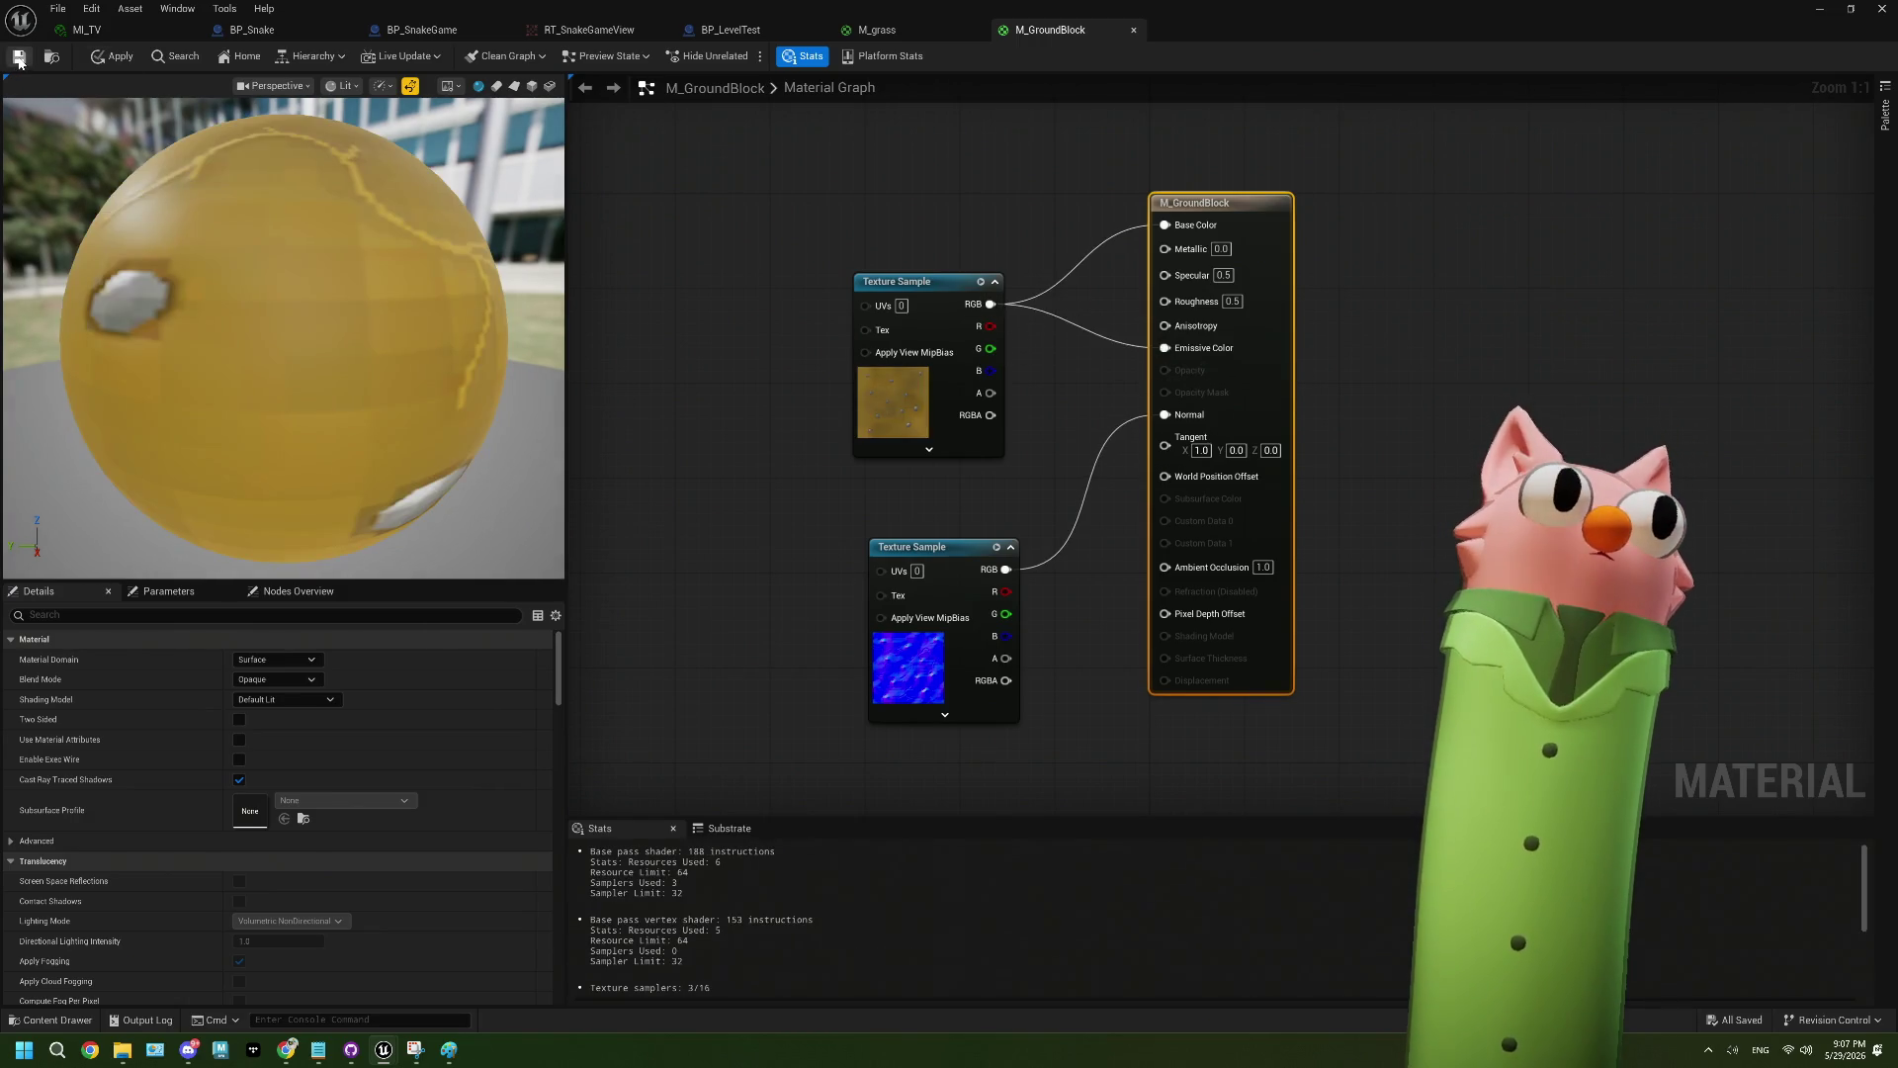
pyautogui.click(1821, 17)
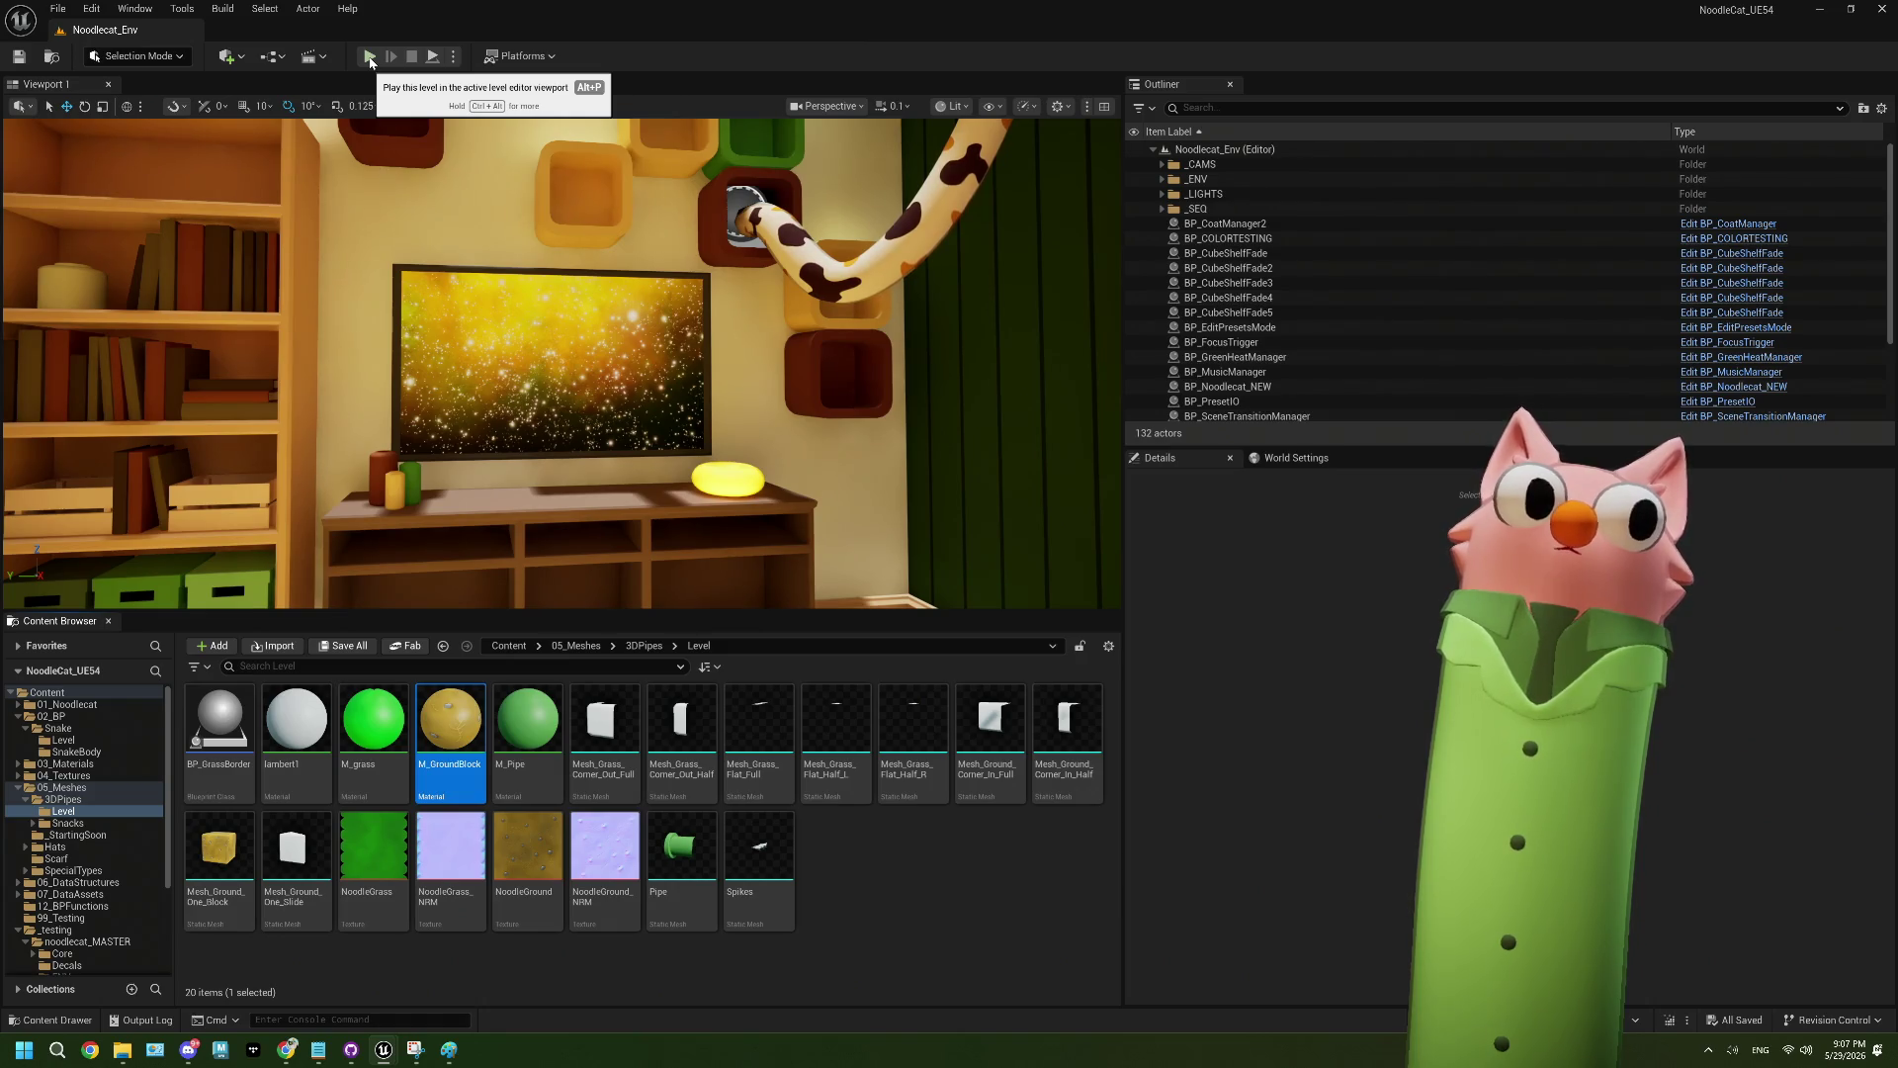
# - Browse the Content Browser to 02_BP/Snake and open the BP_SnakeGame blueprint
pyautogui.click(376, 727)
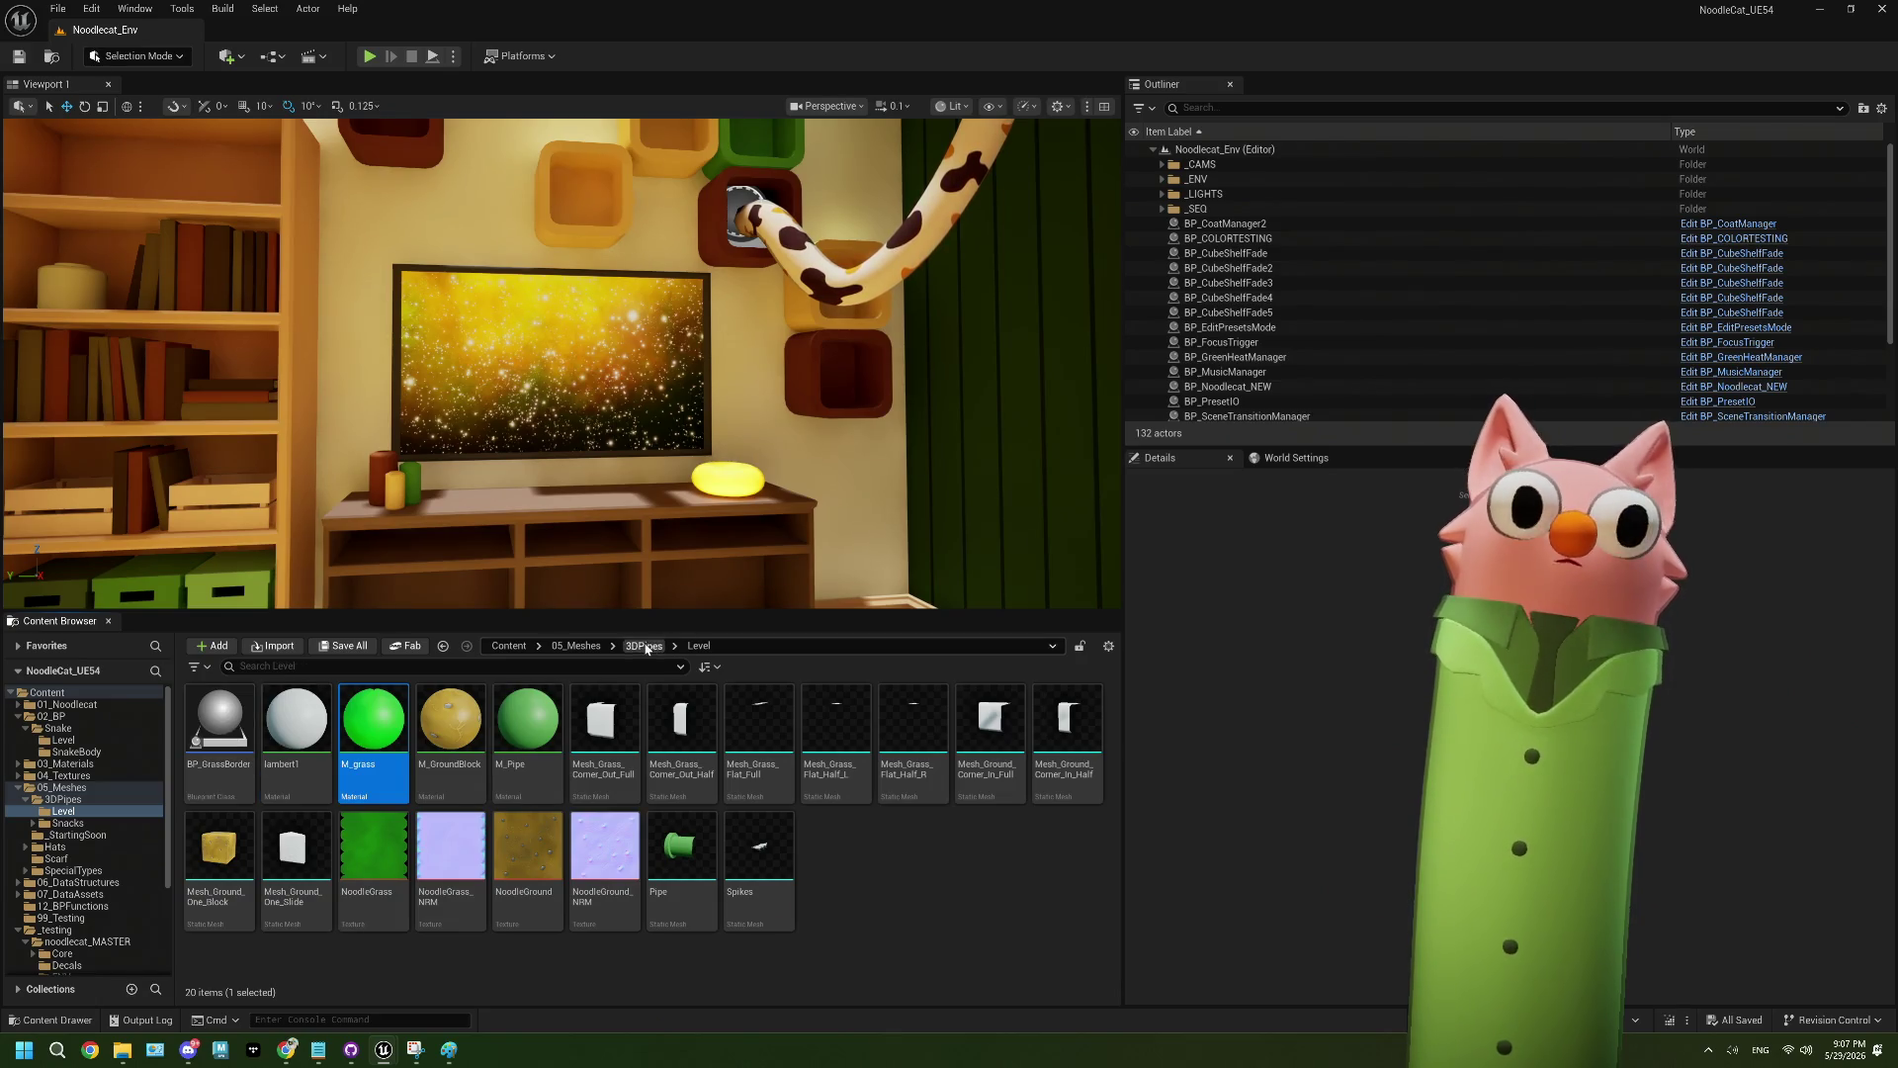
pyautogui.click(646, 646)
pyautogui.click(573, 647)
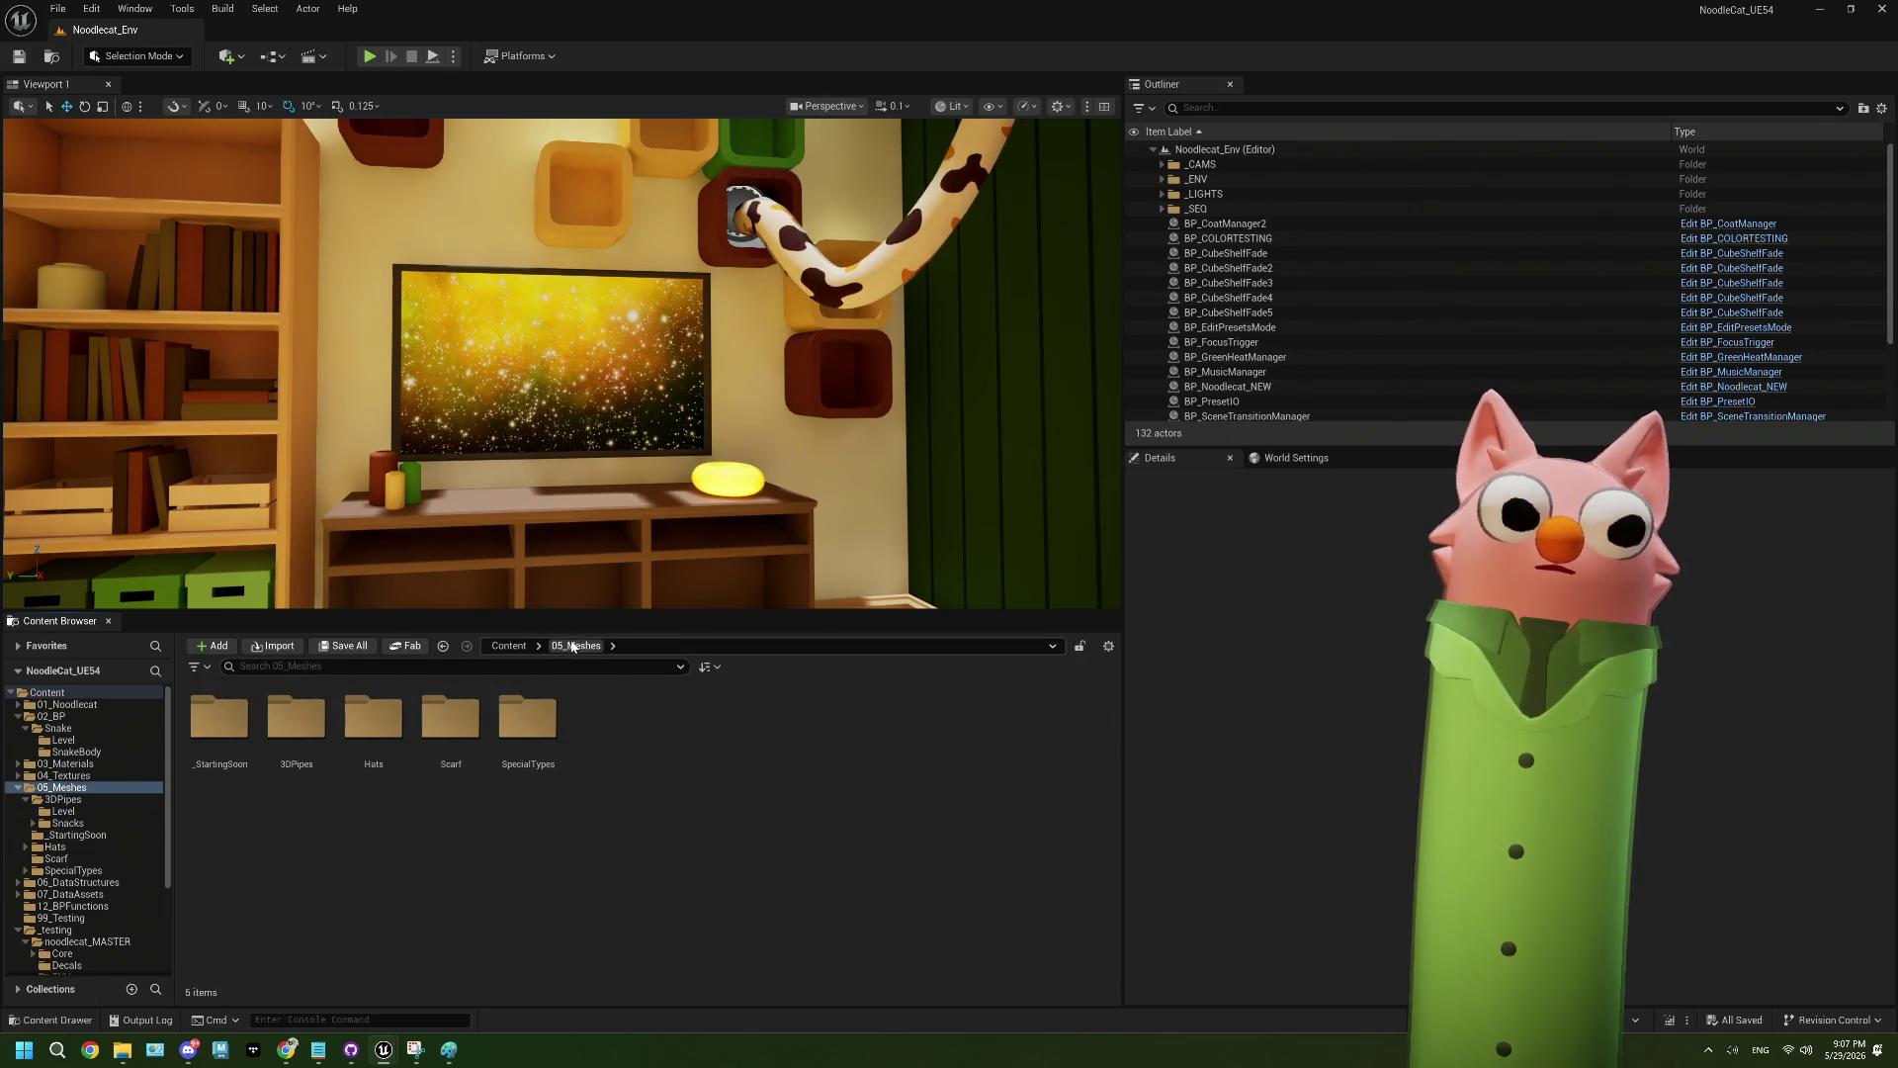
pyautogui.click(63, 740)
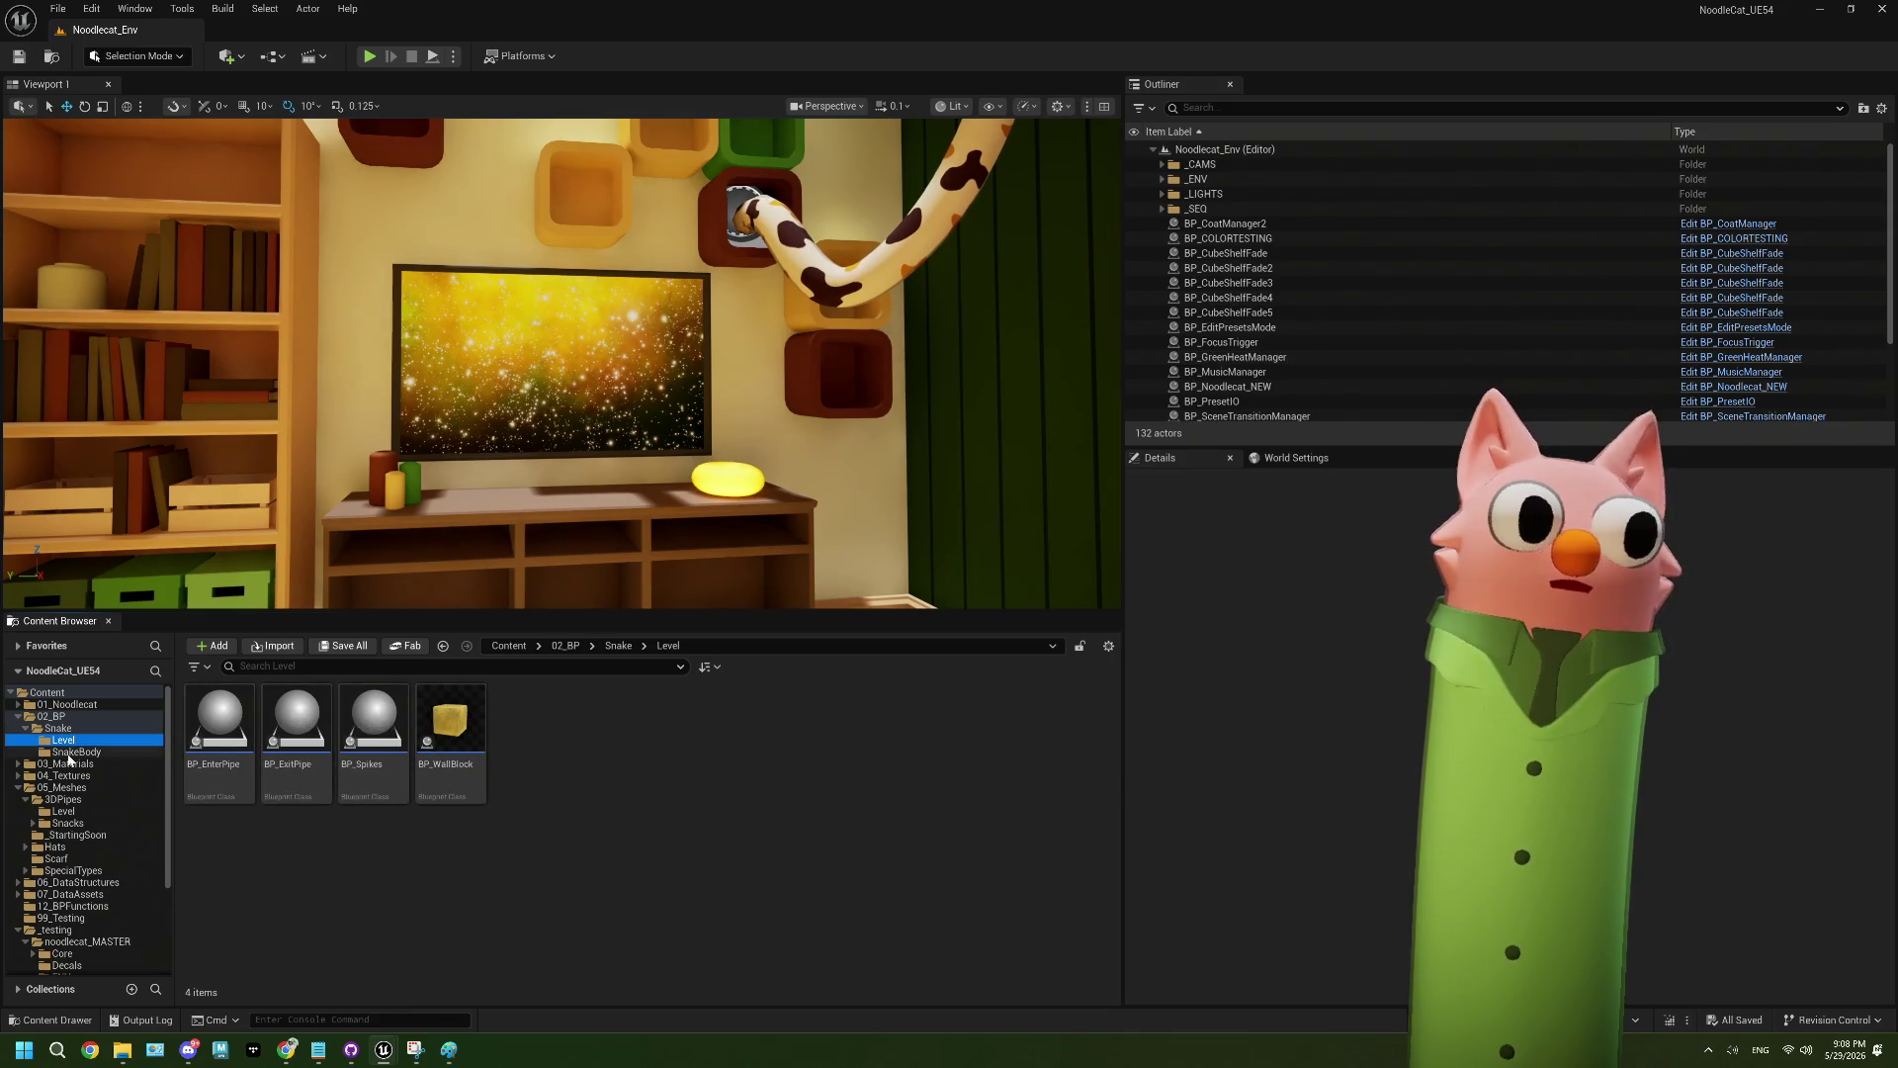
pyautogui.click(51, 716)
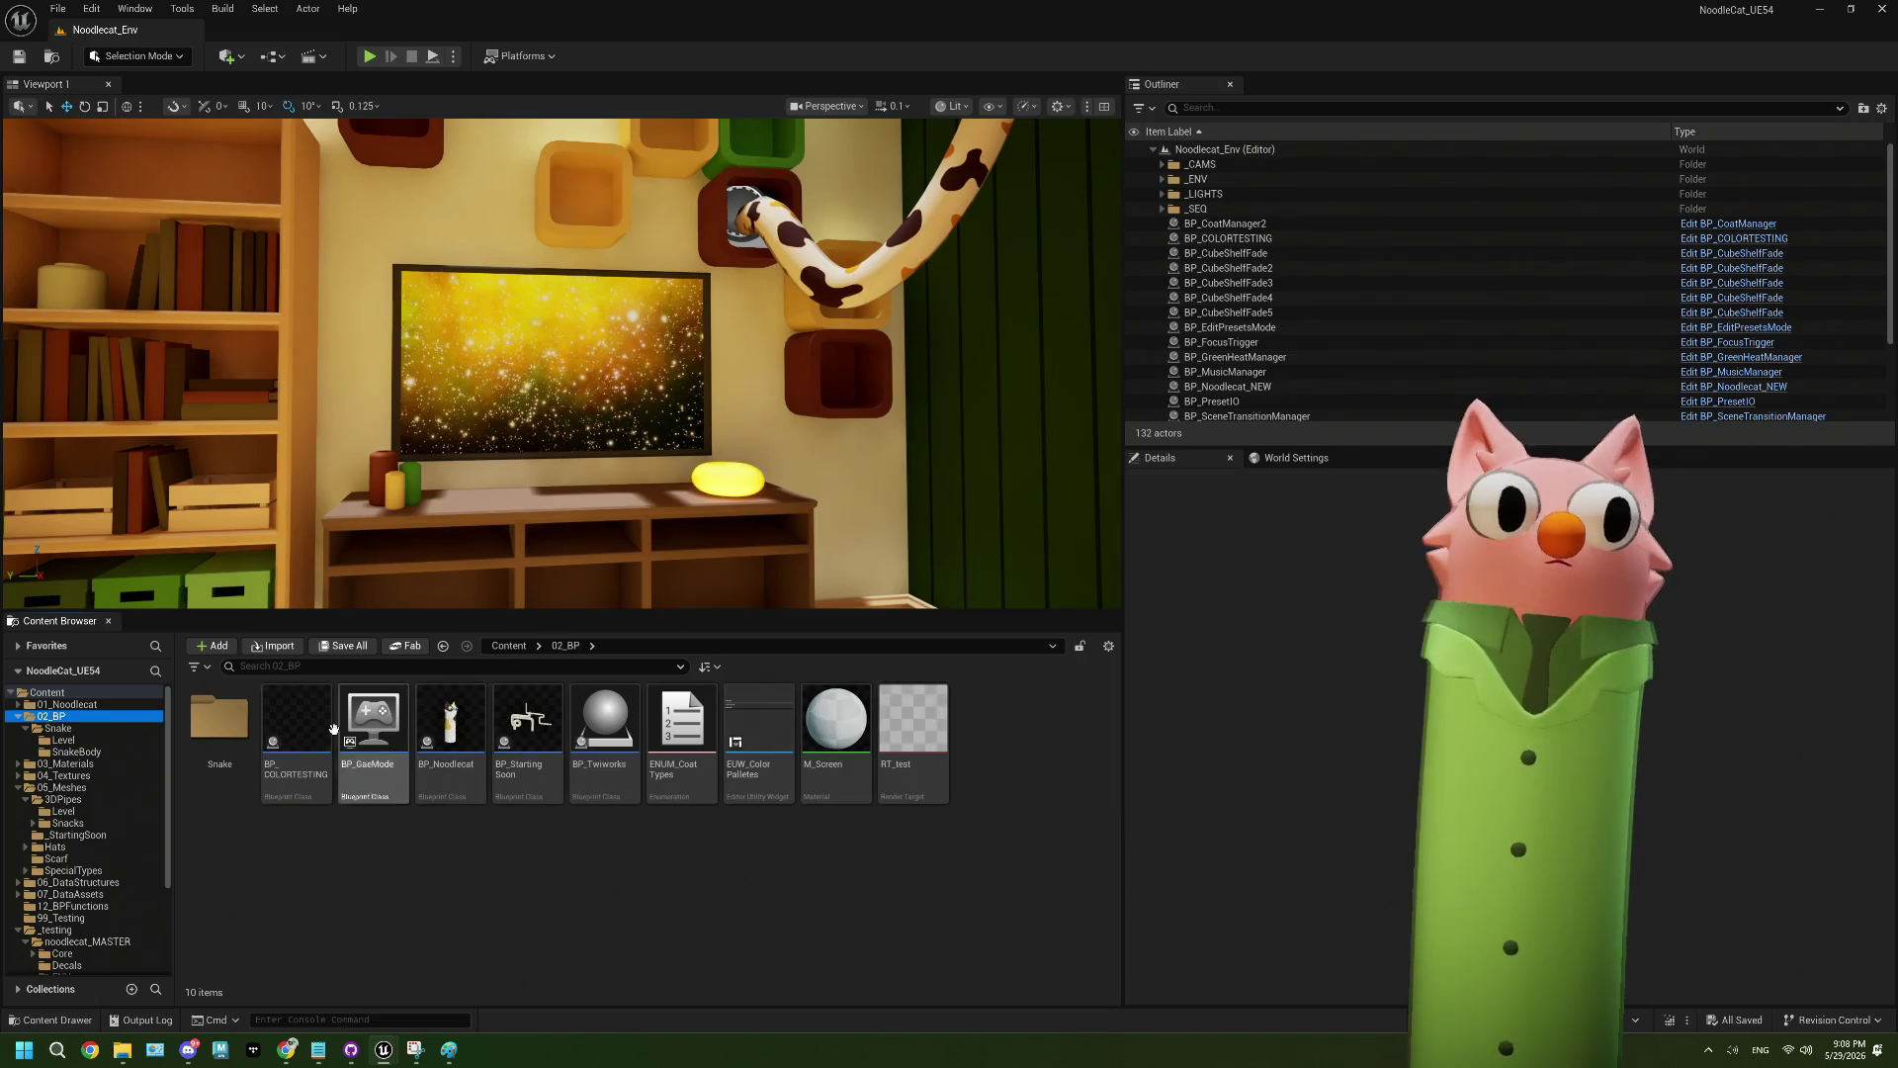
pyautogui.doubleClick(219, 719)
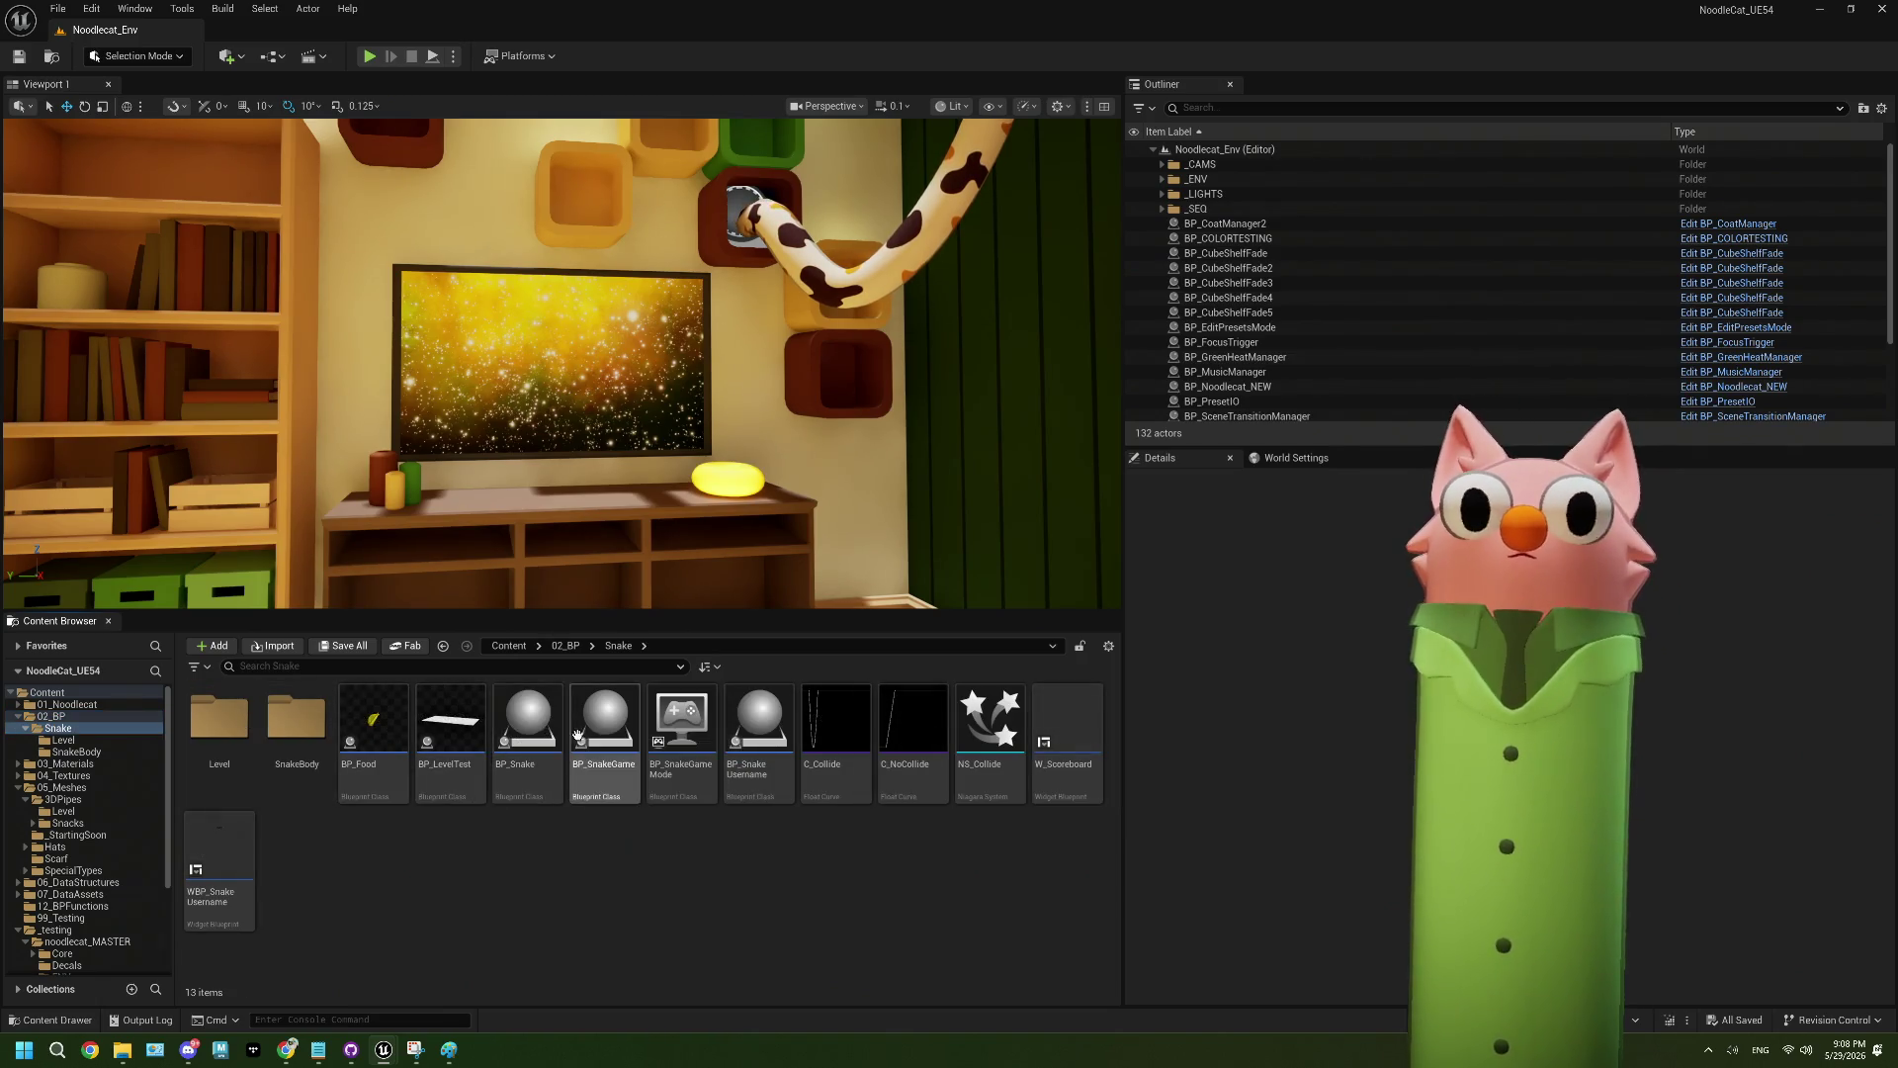
pyautogui.doubleClick(586, 720)
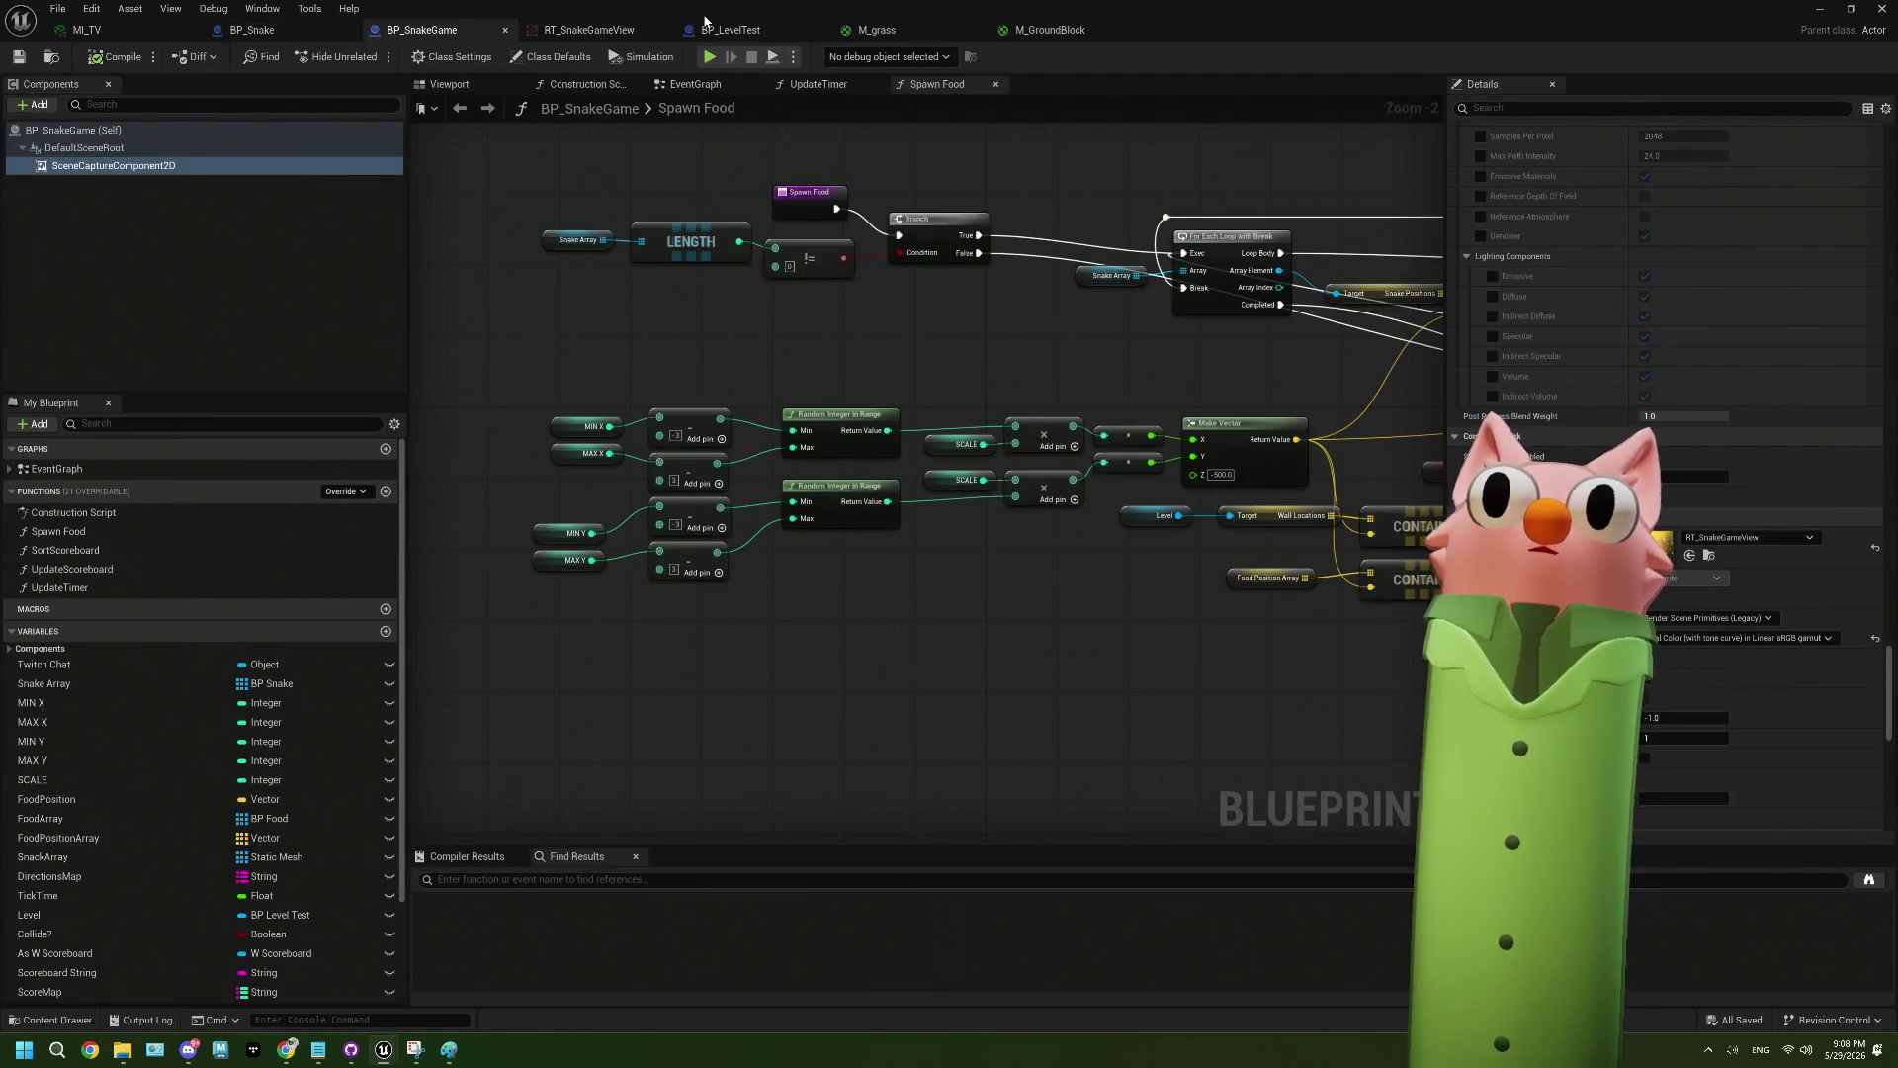
# - Set BP_LevelTest's floor Plane material Element 0 to M_grass, then close the blueprint
pyautogui.click(731, 30)
pyautogui.click(829, 379)
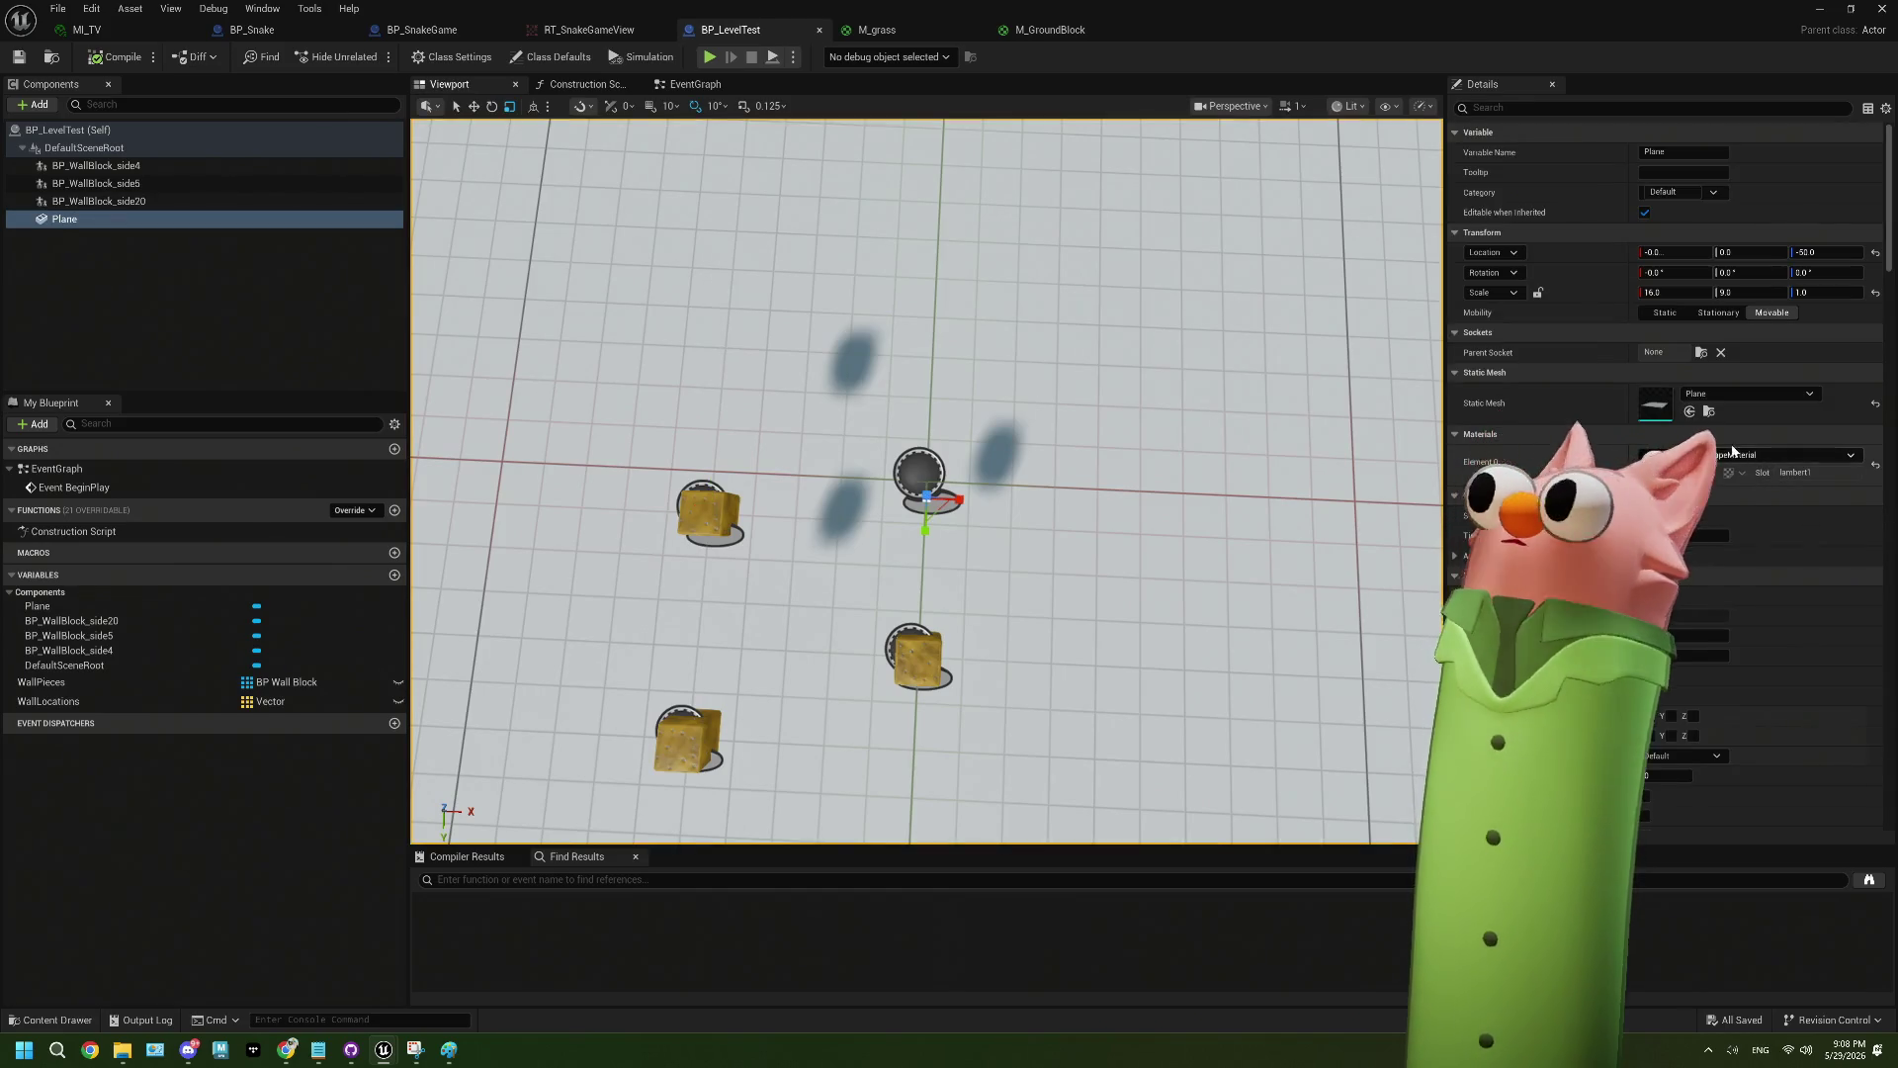
pyautogui.click(1726, 454)
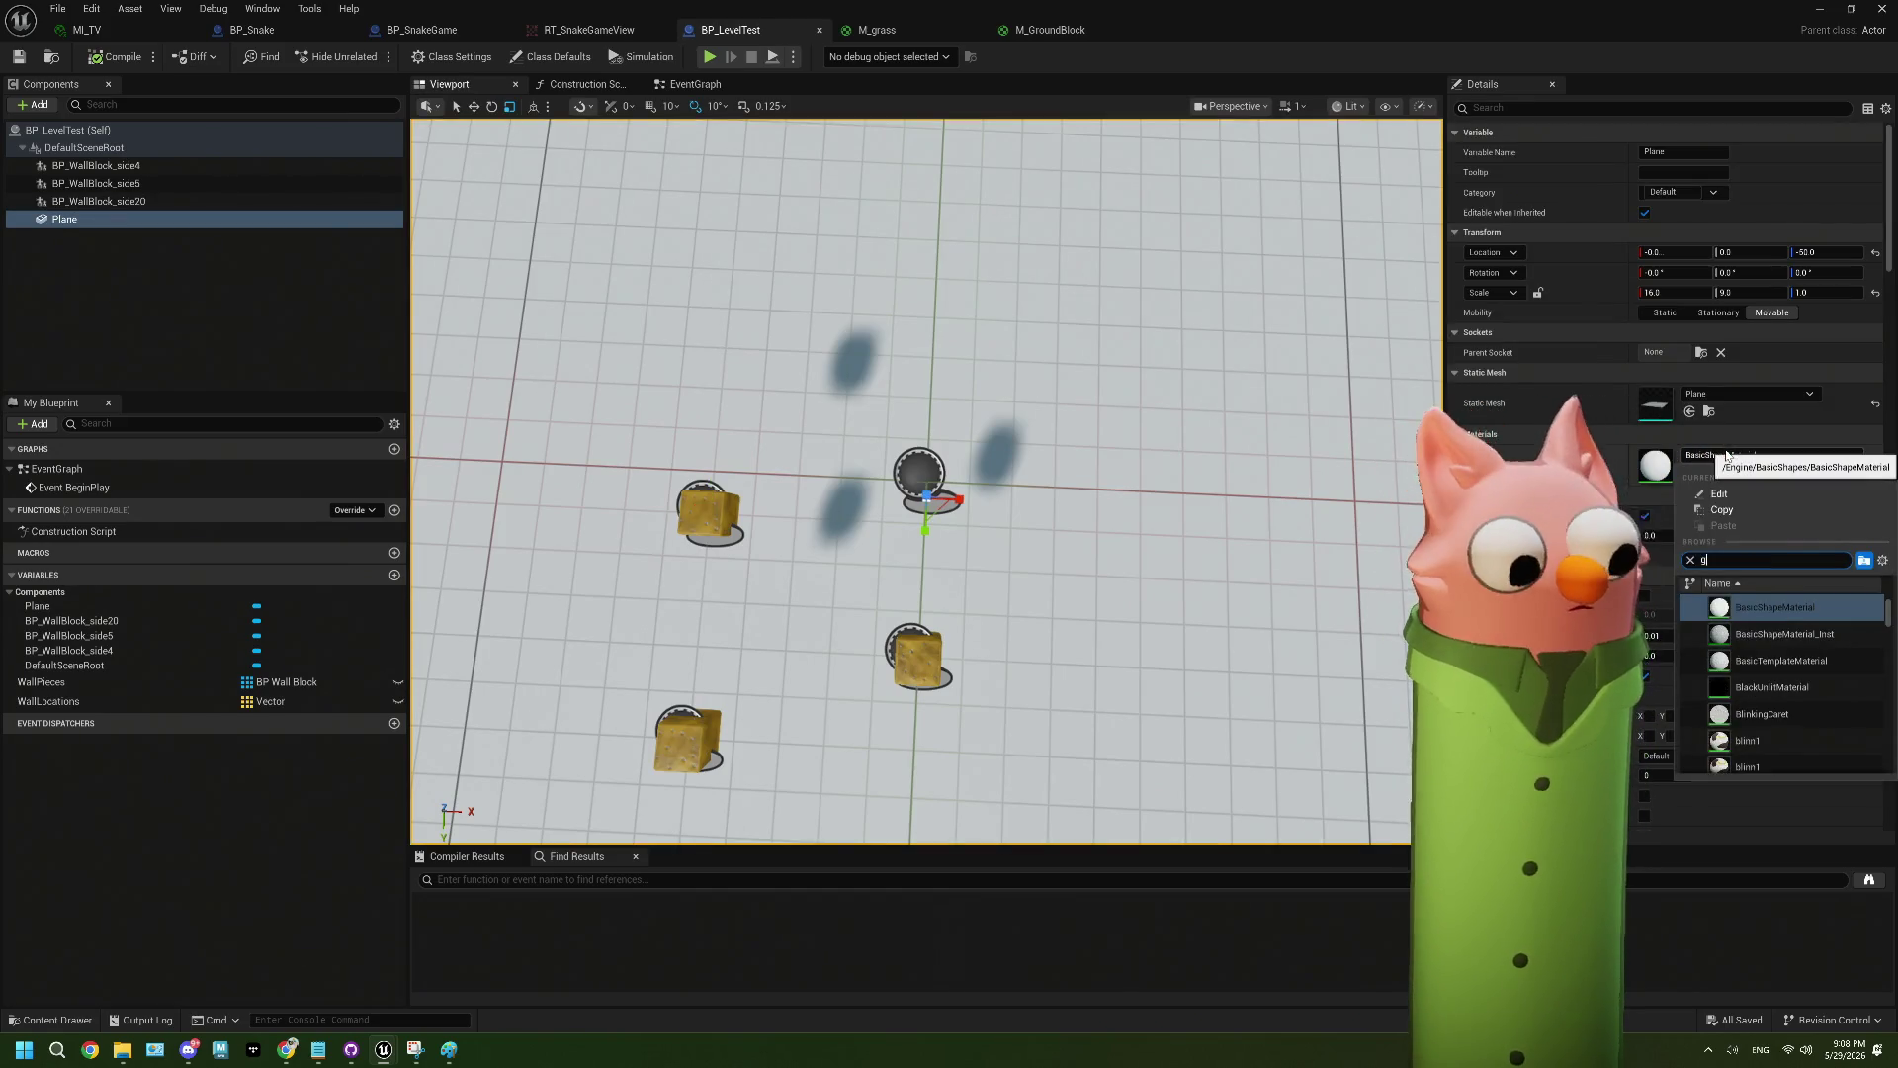
pyautogui.click(1775, 607)
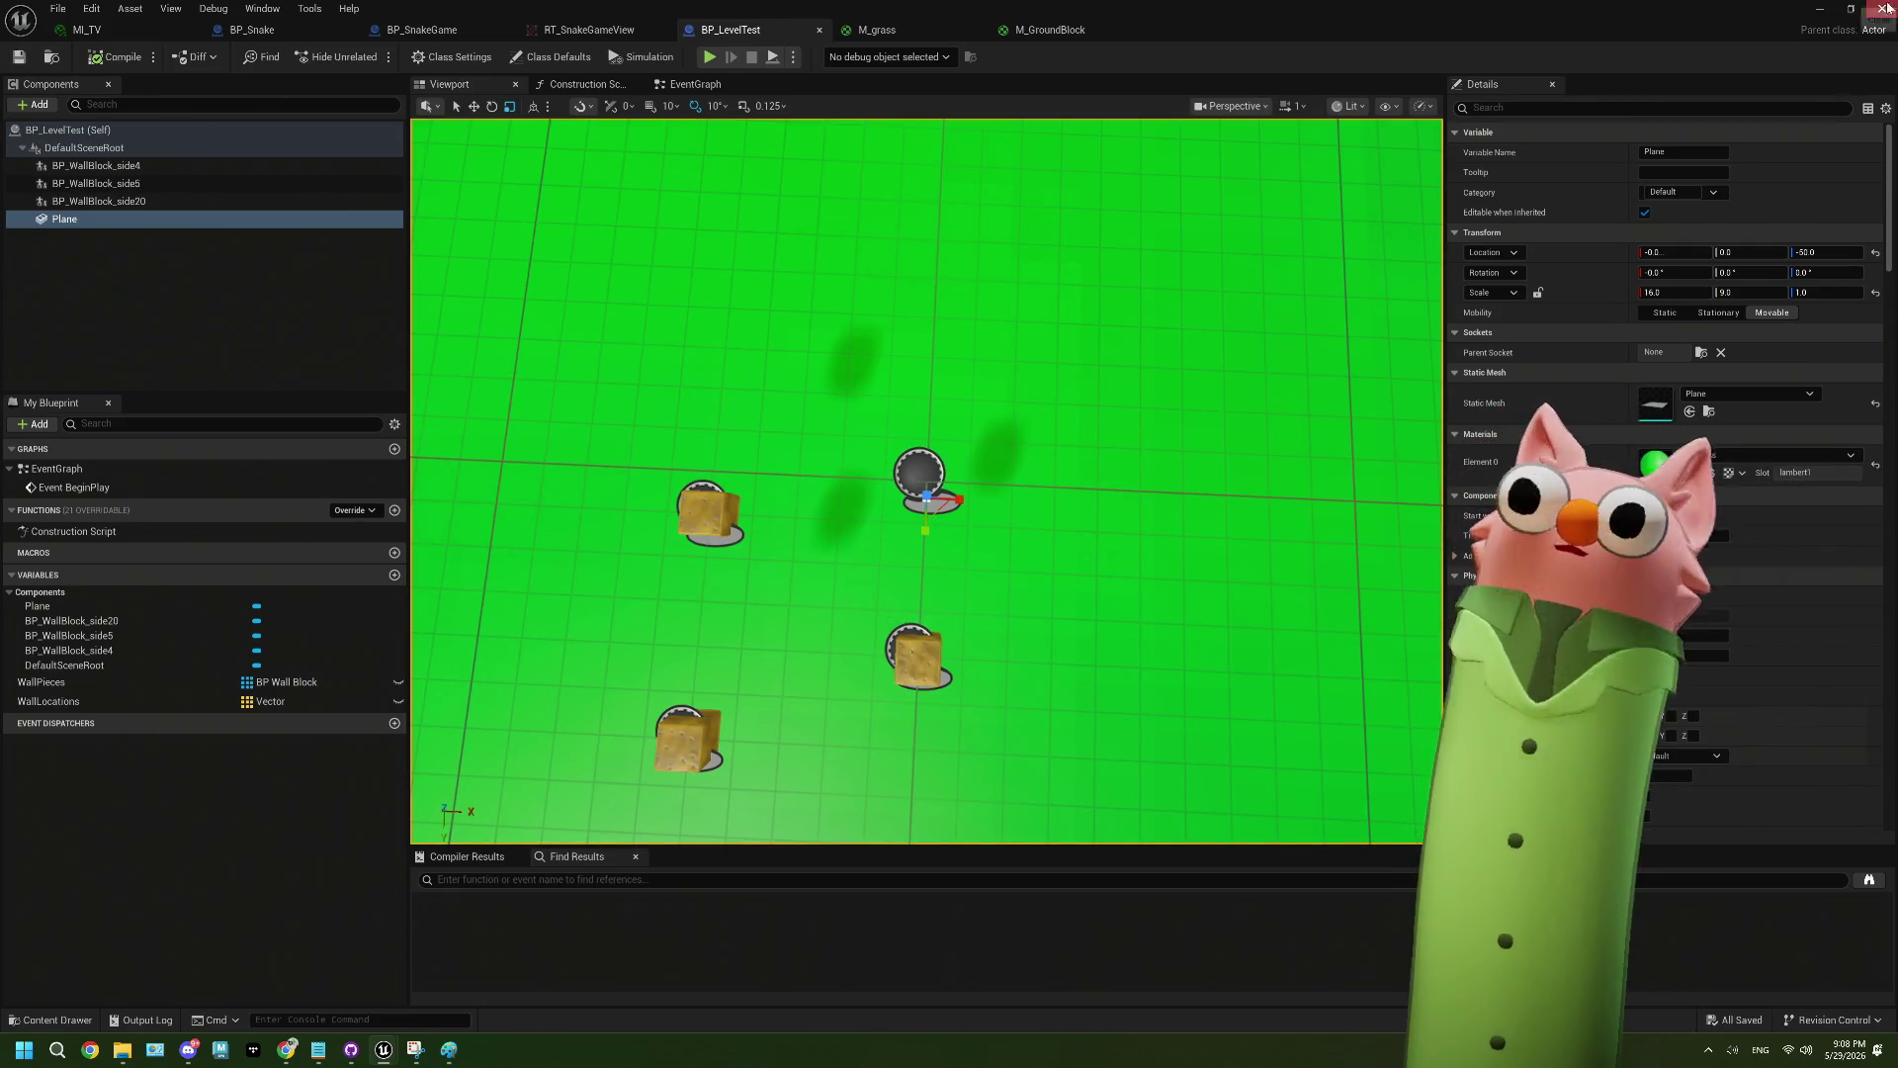
pyautogui.click(1882, 8)
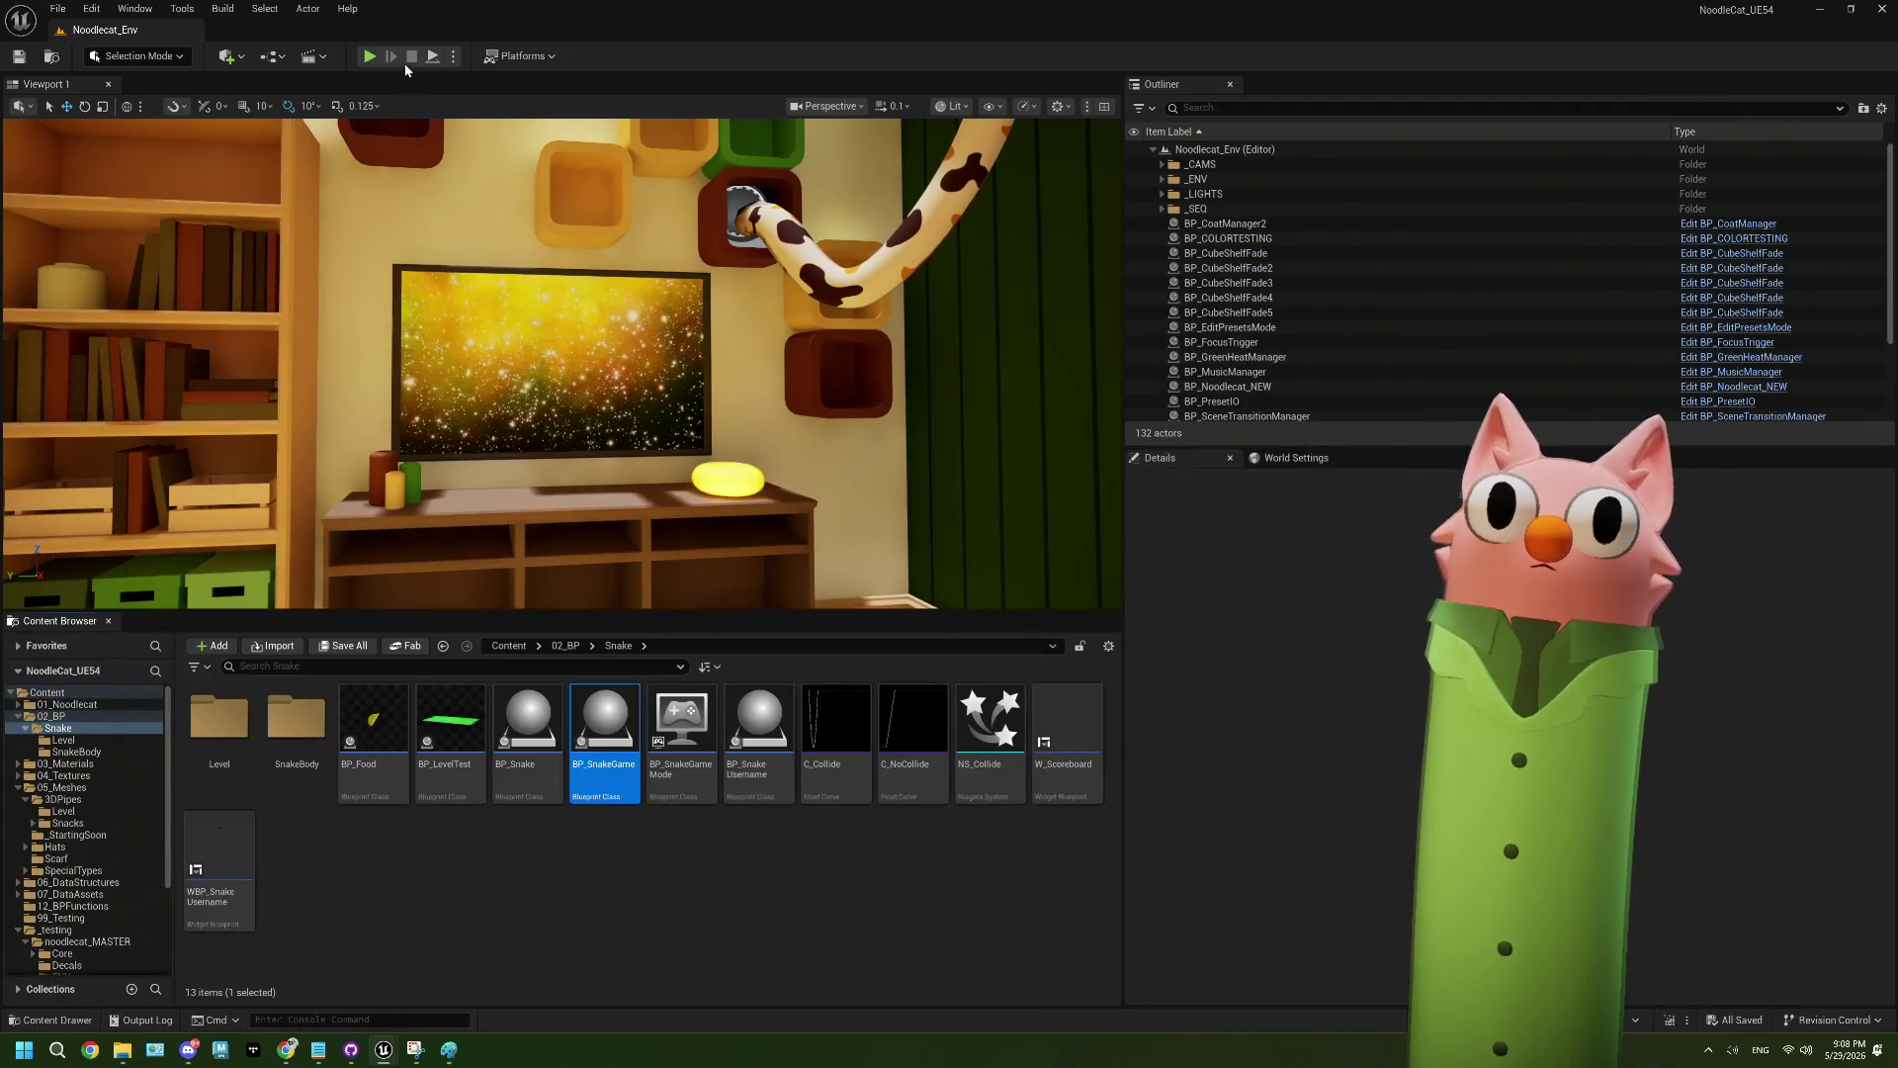
# - Play the level, steer the snake toward the food, and look around with a free camera
pyautogui.click(368, 56)
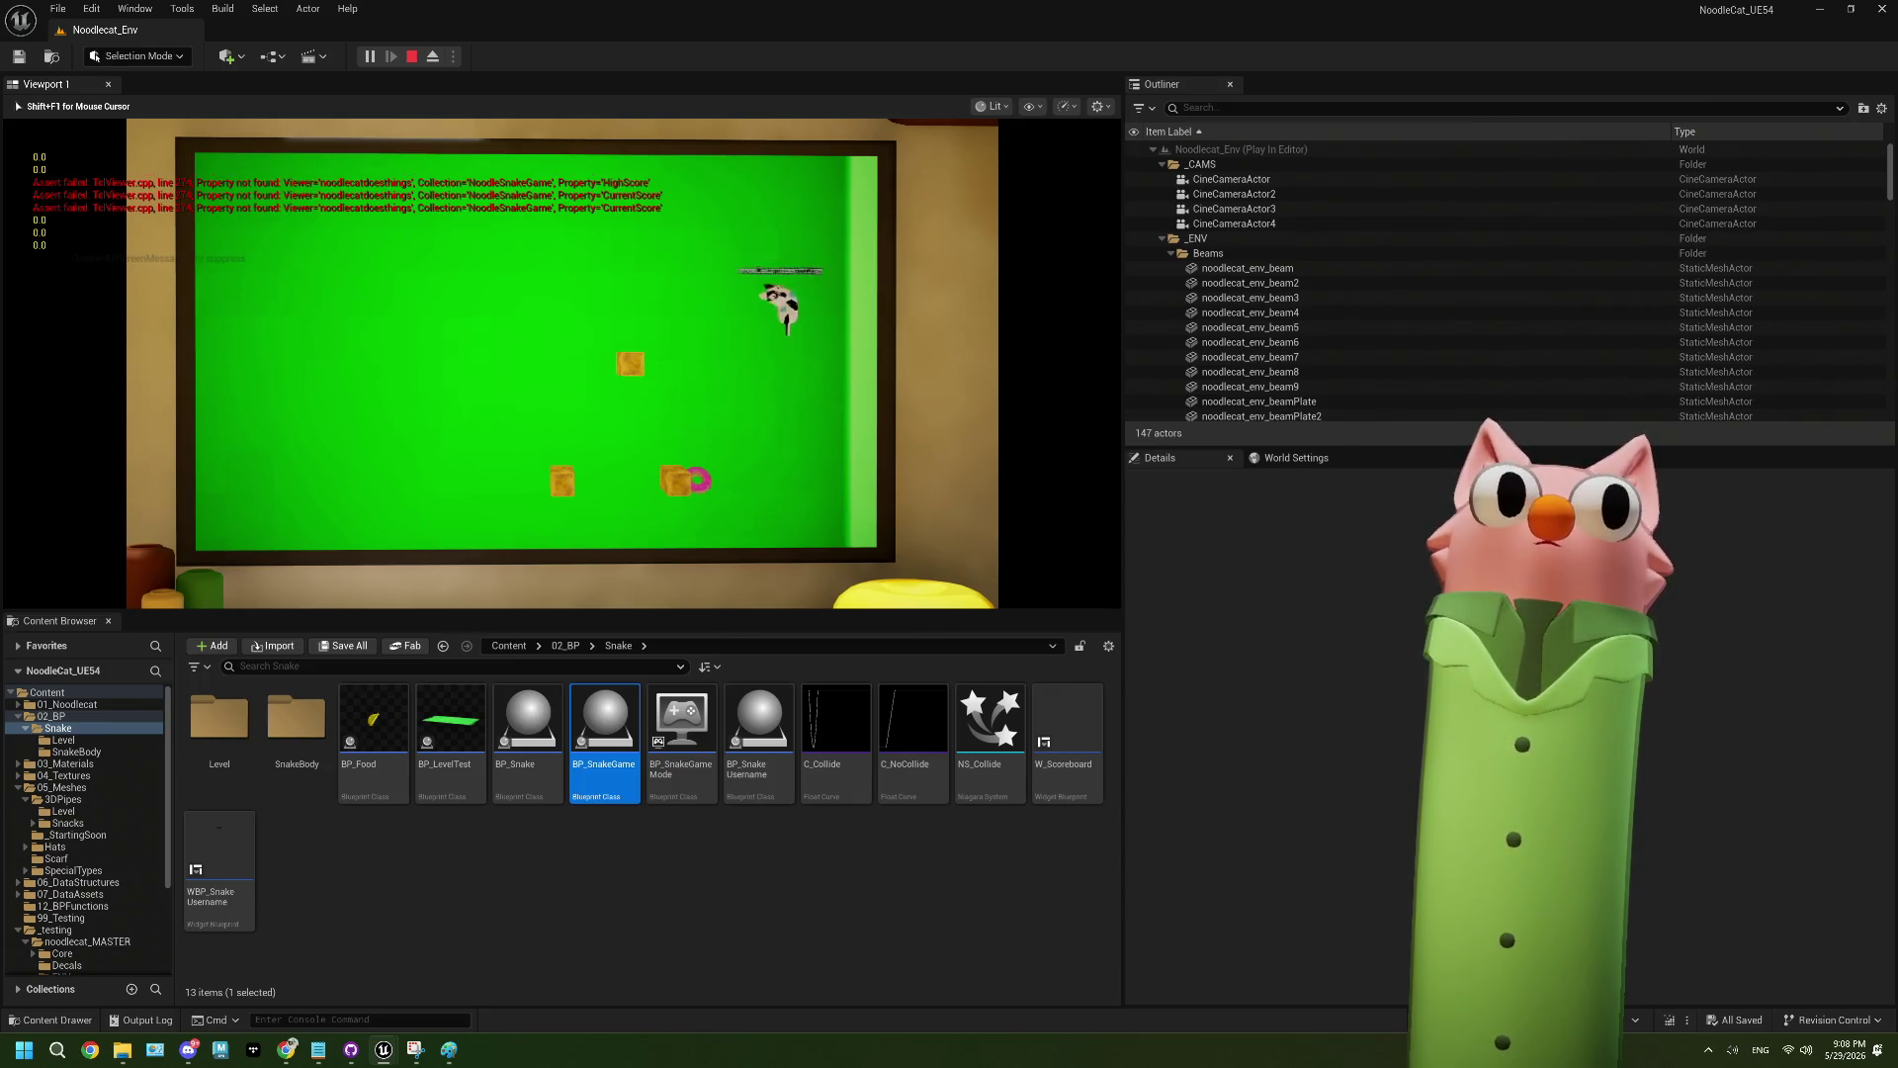
pyautogui.press('Down')
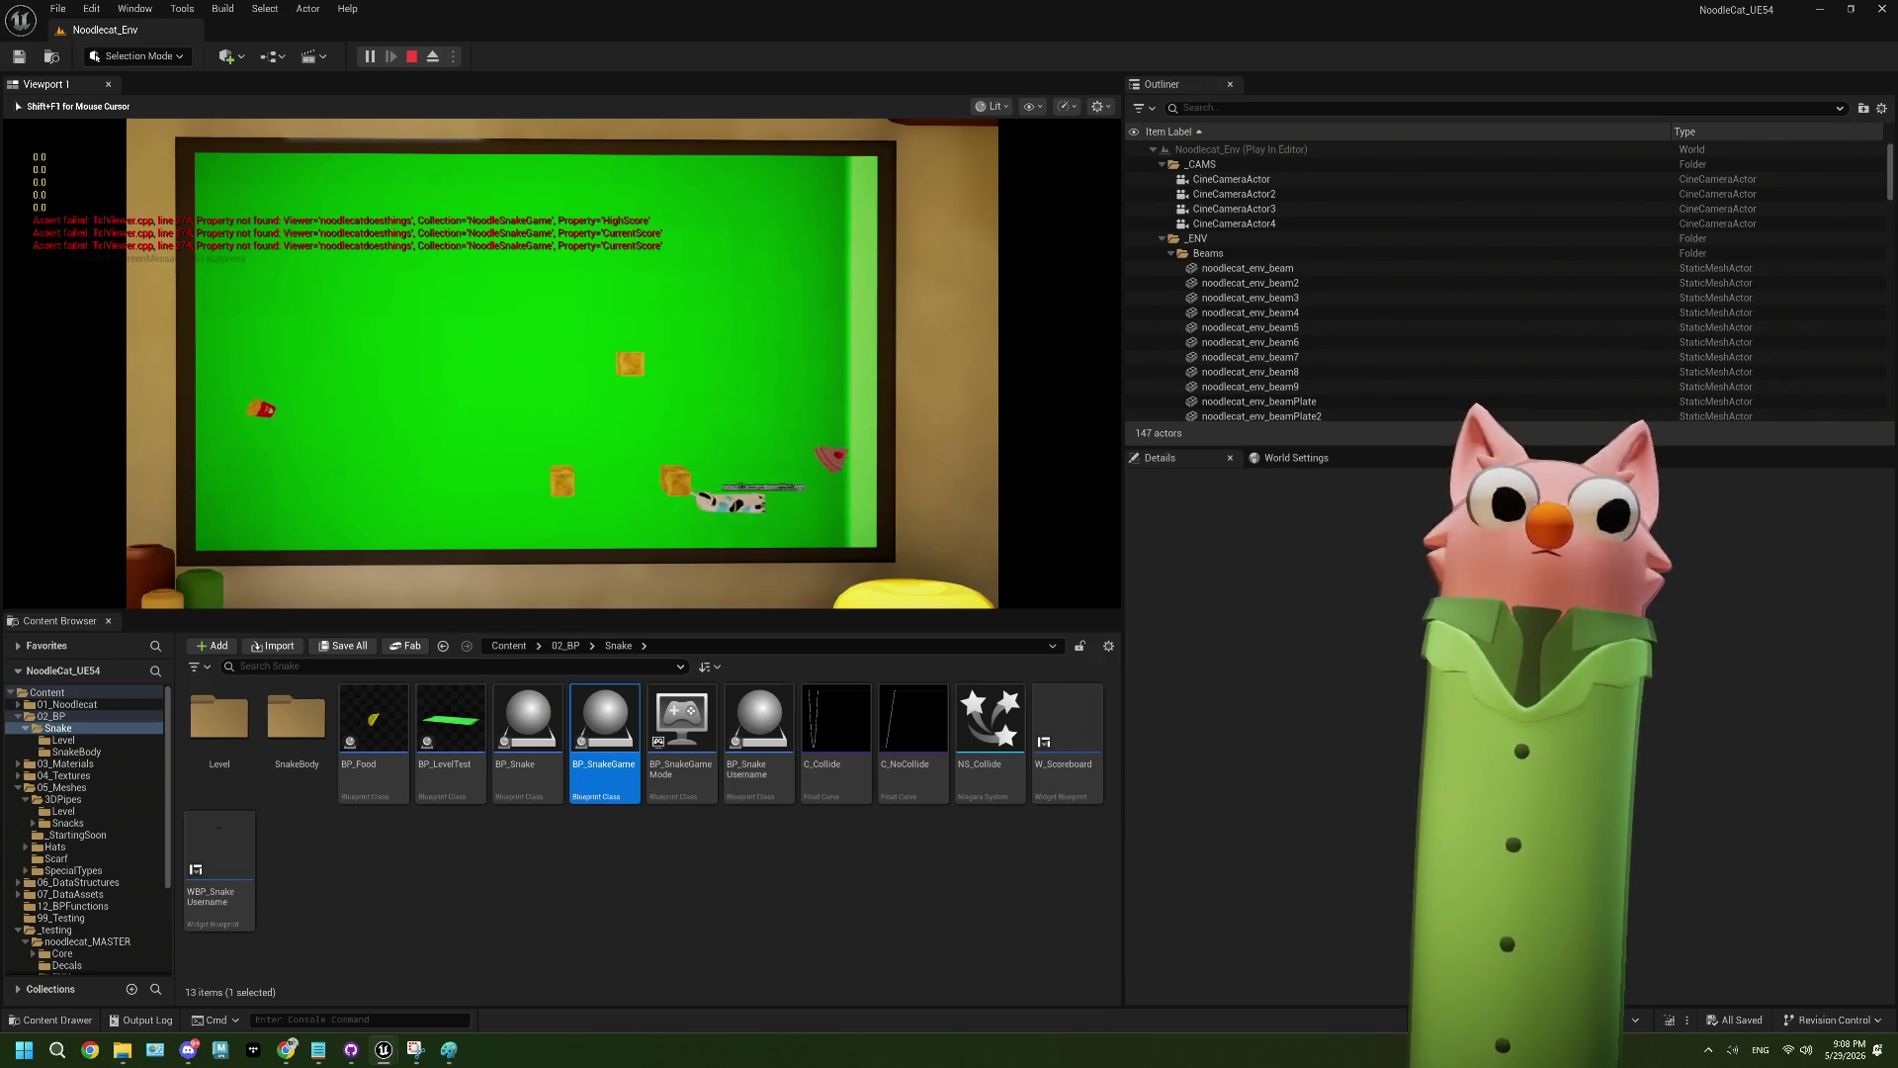
pyautogui.press('Up')
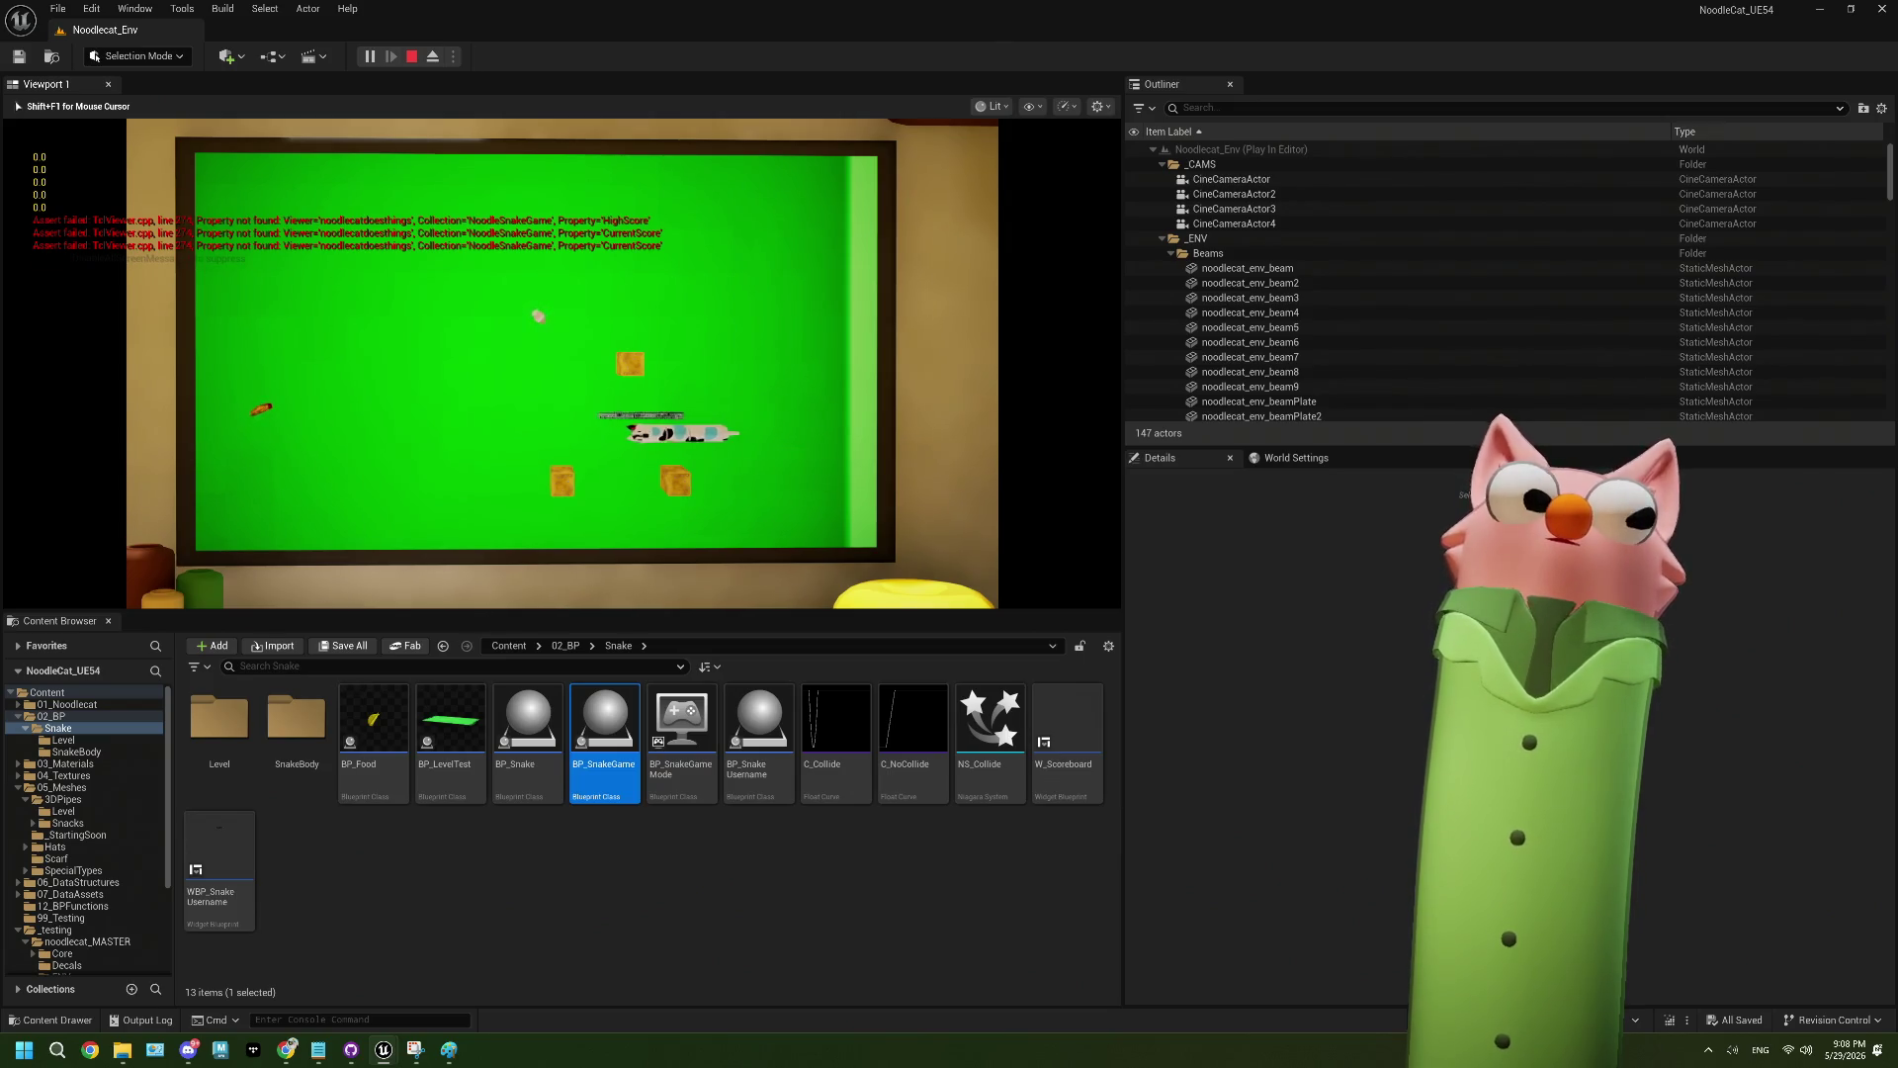
pyautogui.press('Up')
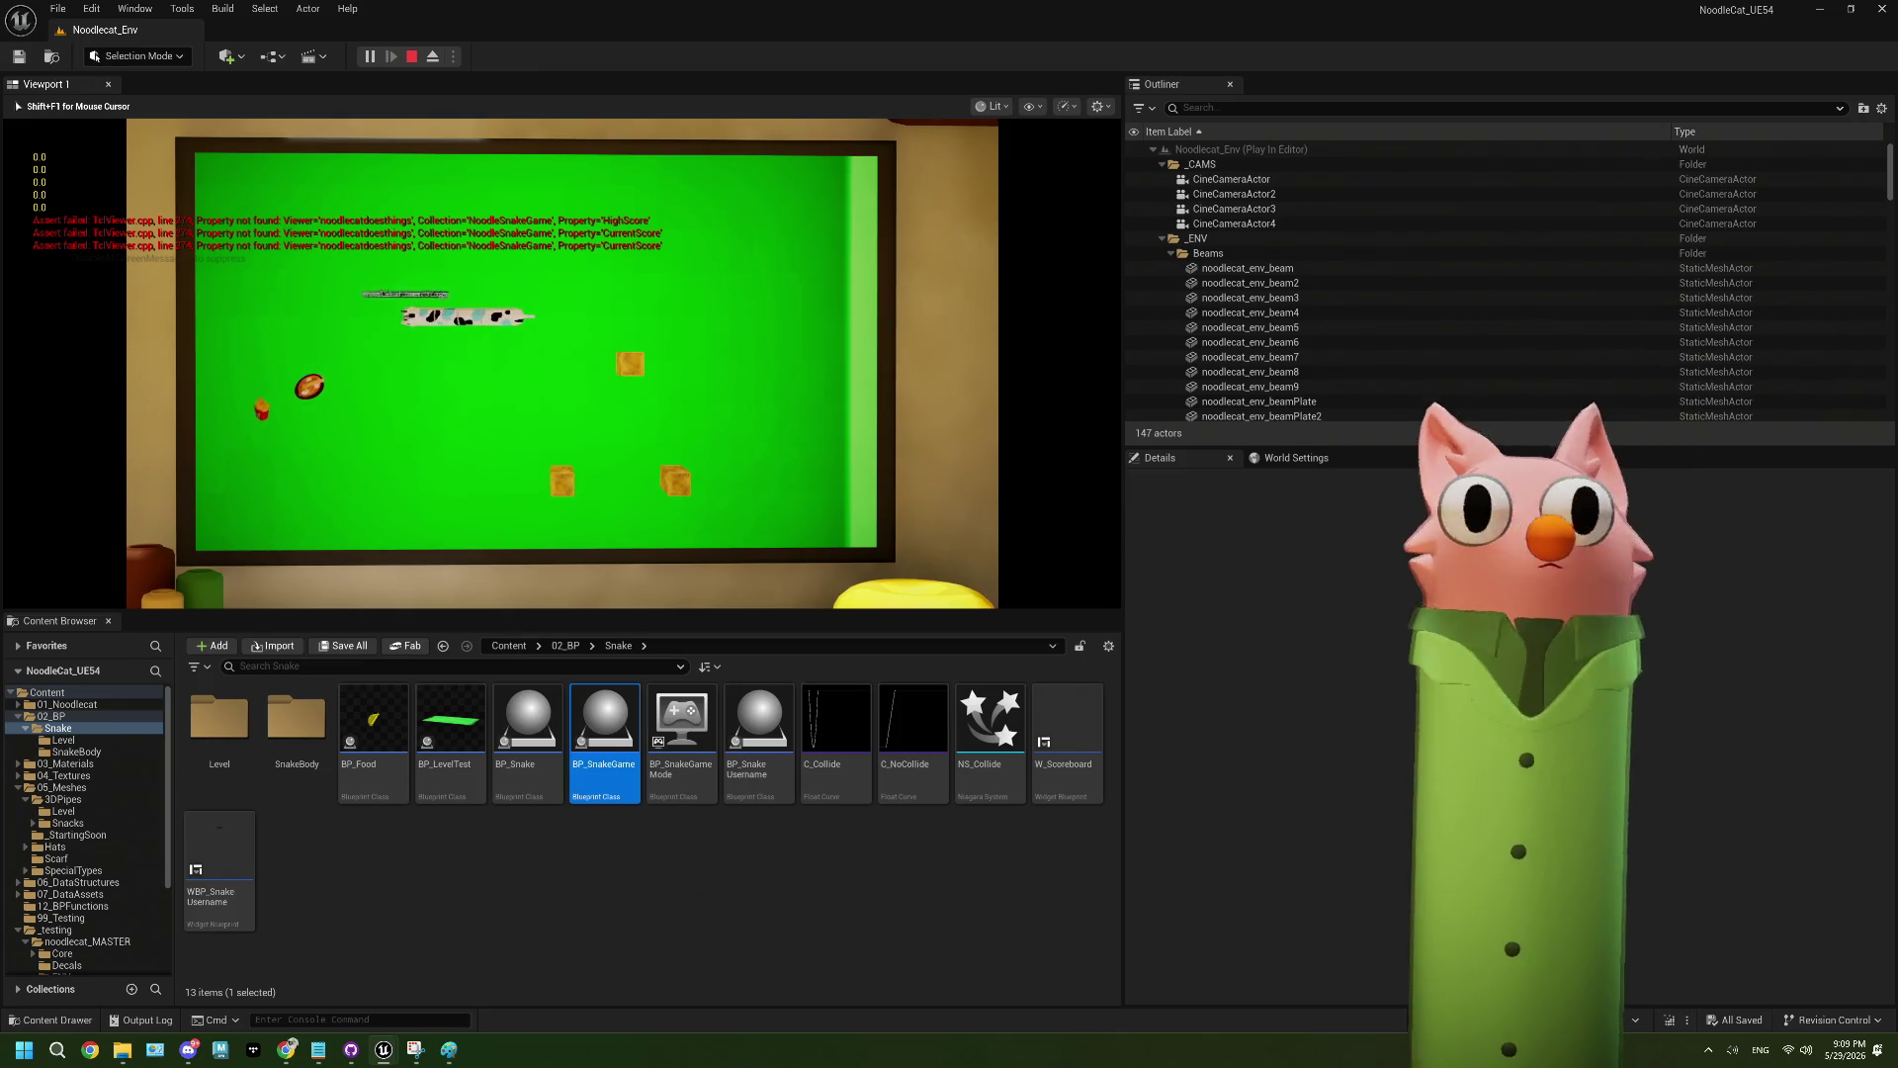
pyautogui.hotkey('shift', 'F1')
pyautogui.click(385, 141)
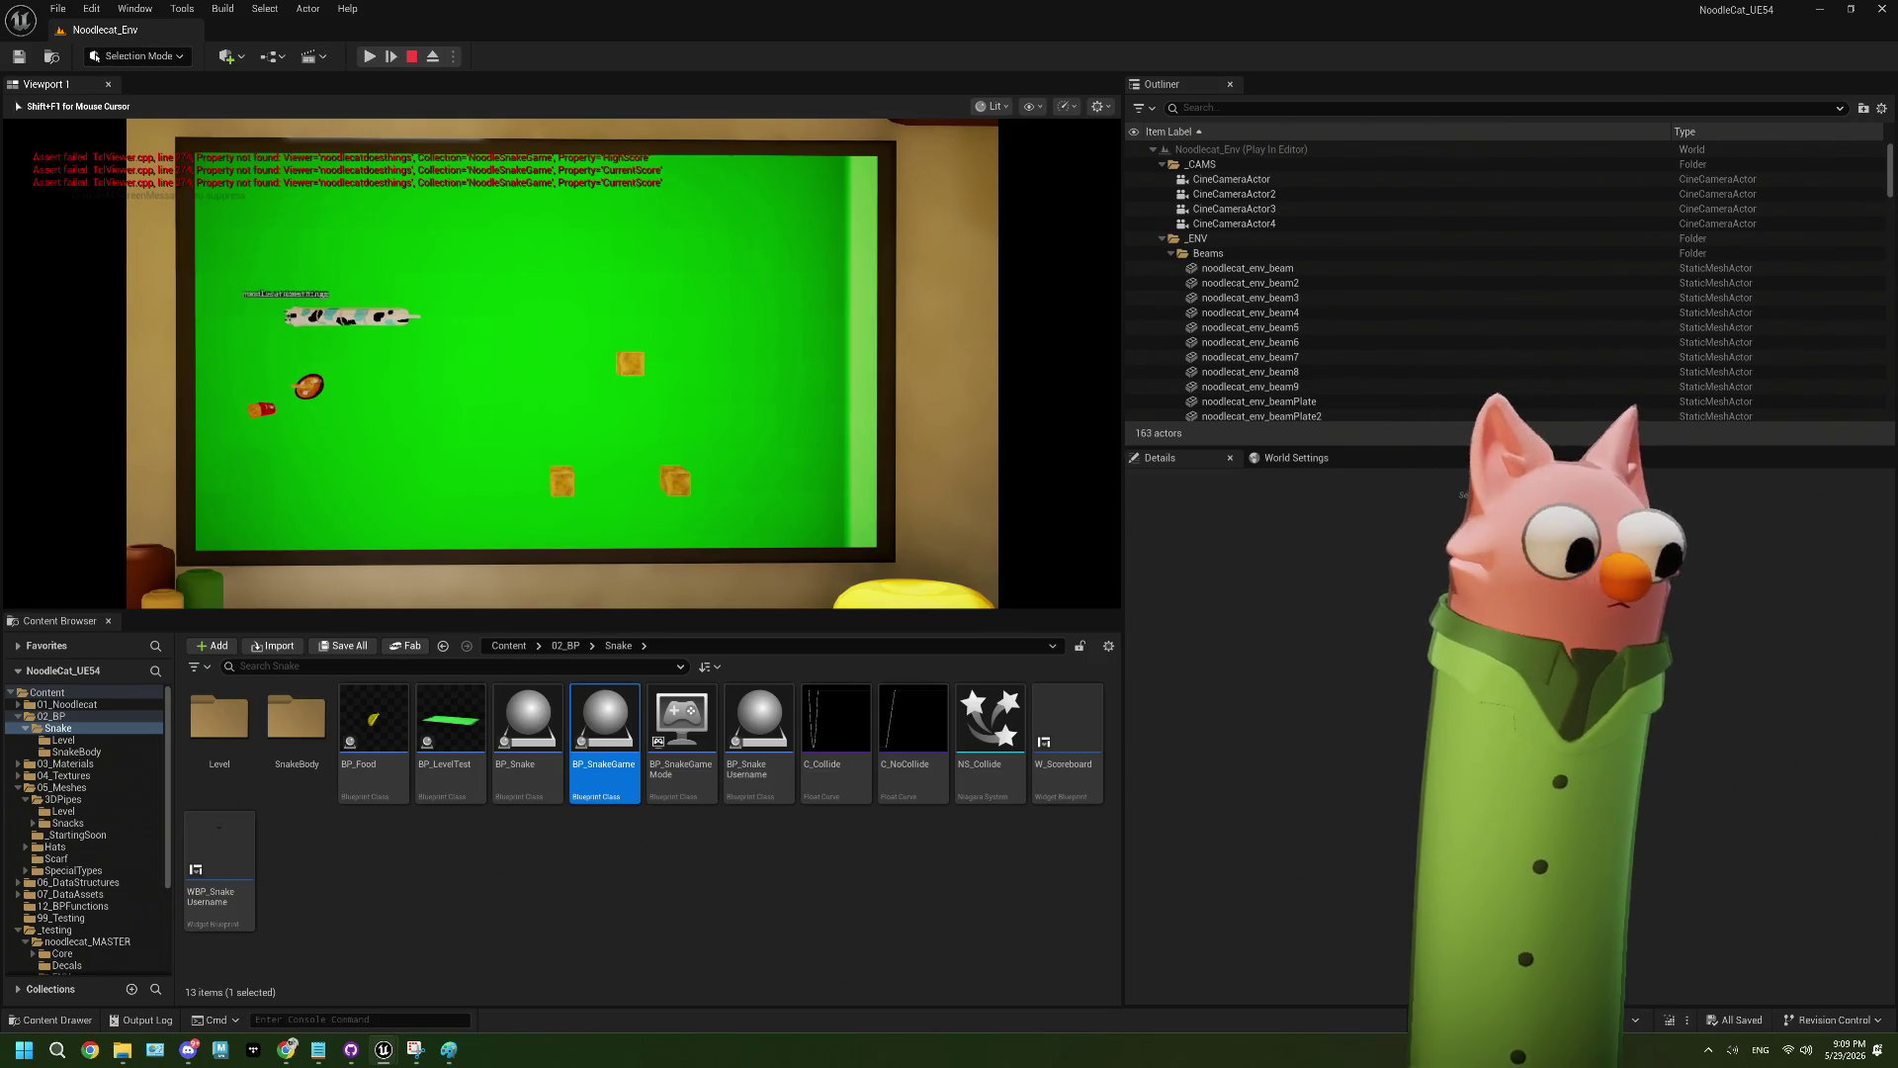
pyautogui.press('F8')
pyautogui.scroll(10, 562, 364)
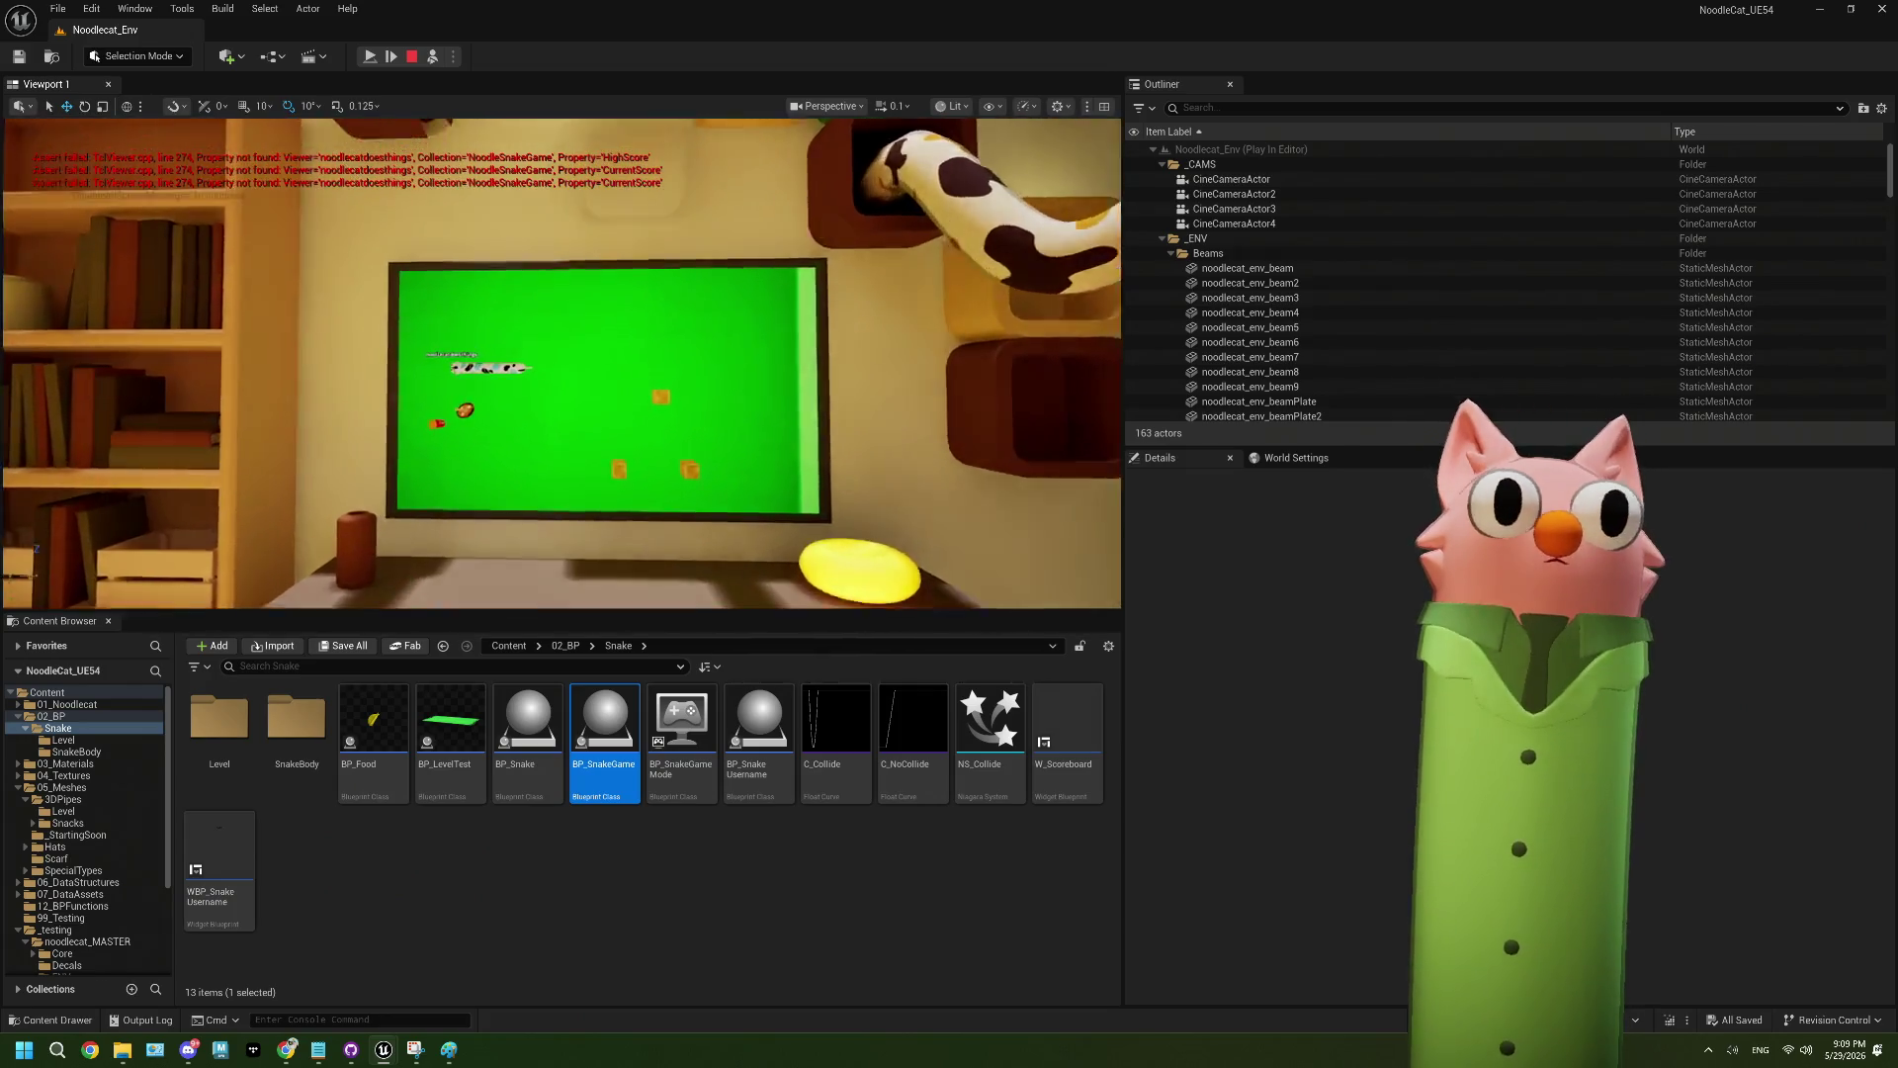
pyautogui.scroll(3, 562, 364)
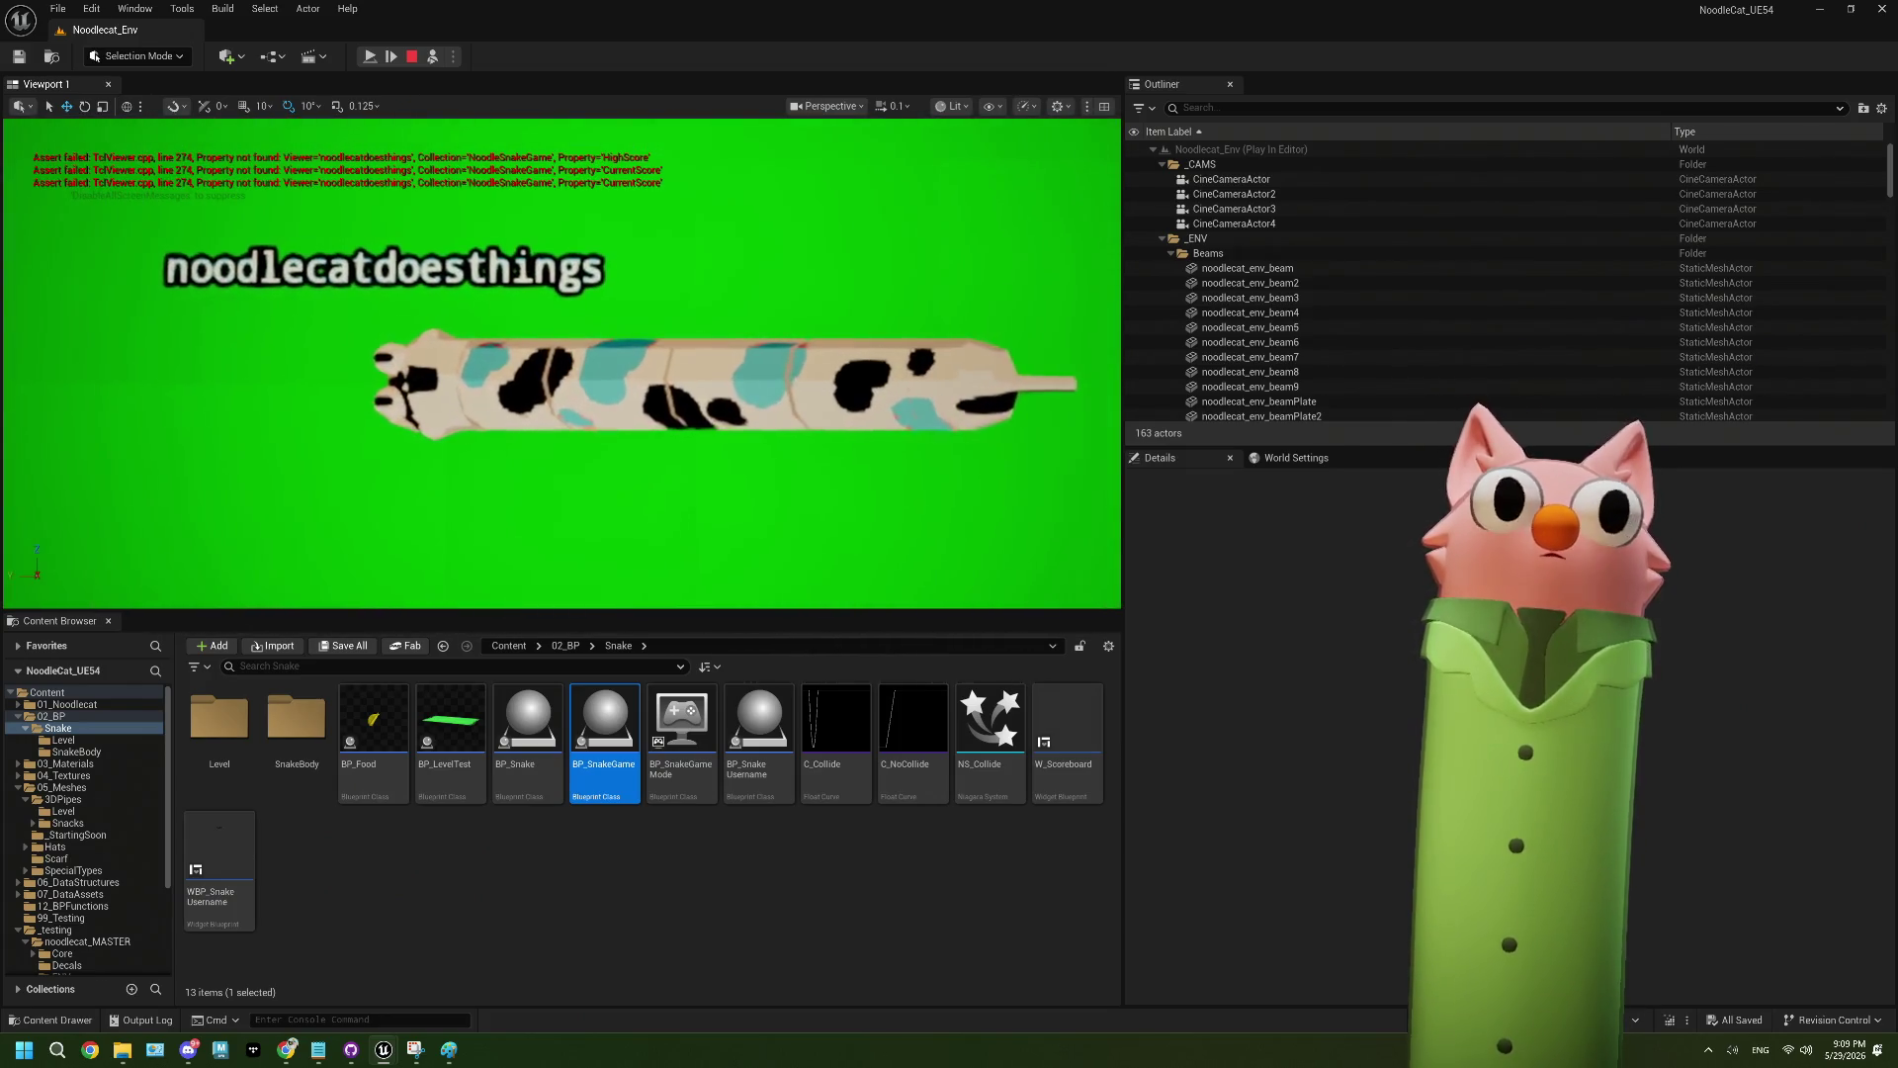
pyautogui.scroll(-6, 562, 364)
pyautogui.scroll(-8, 561, 363)
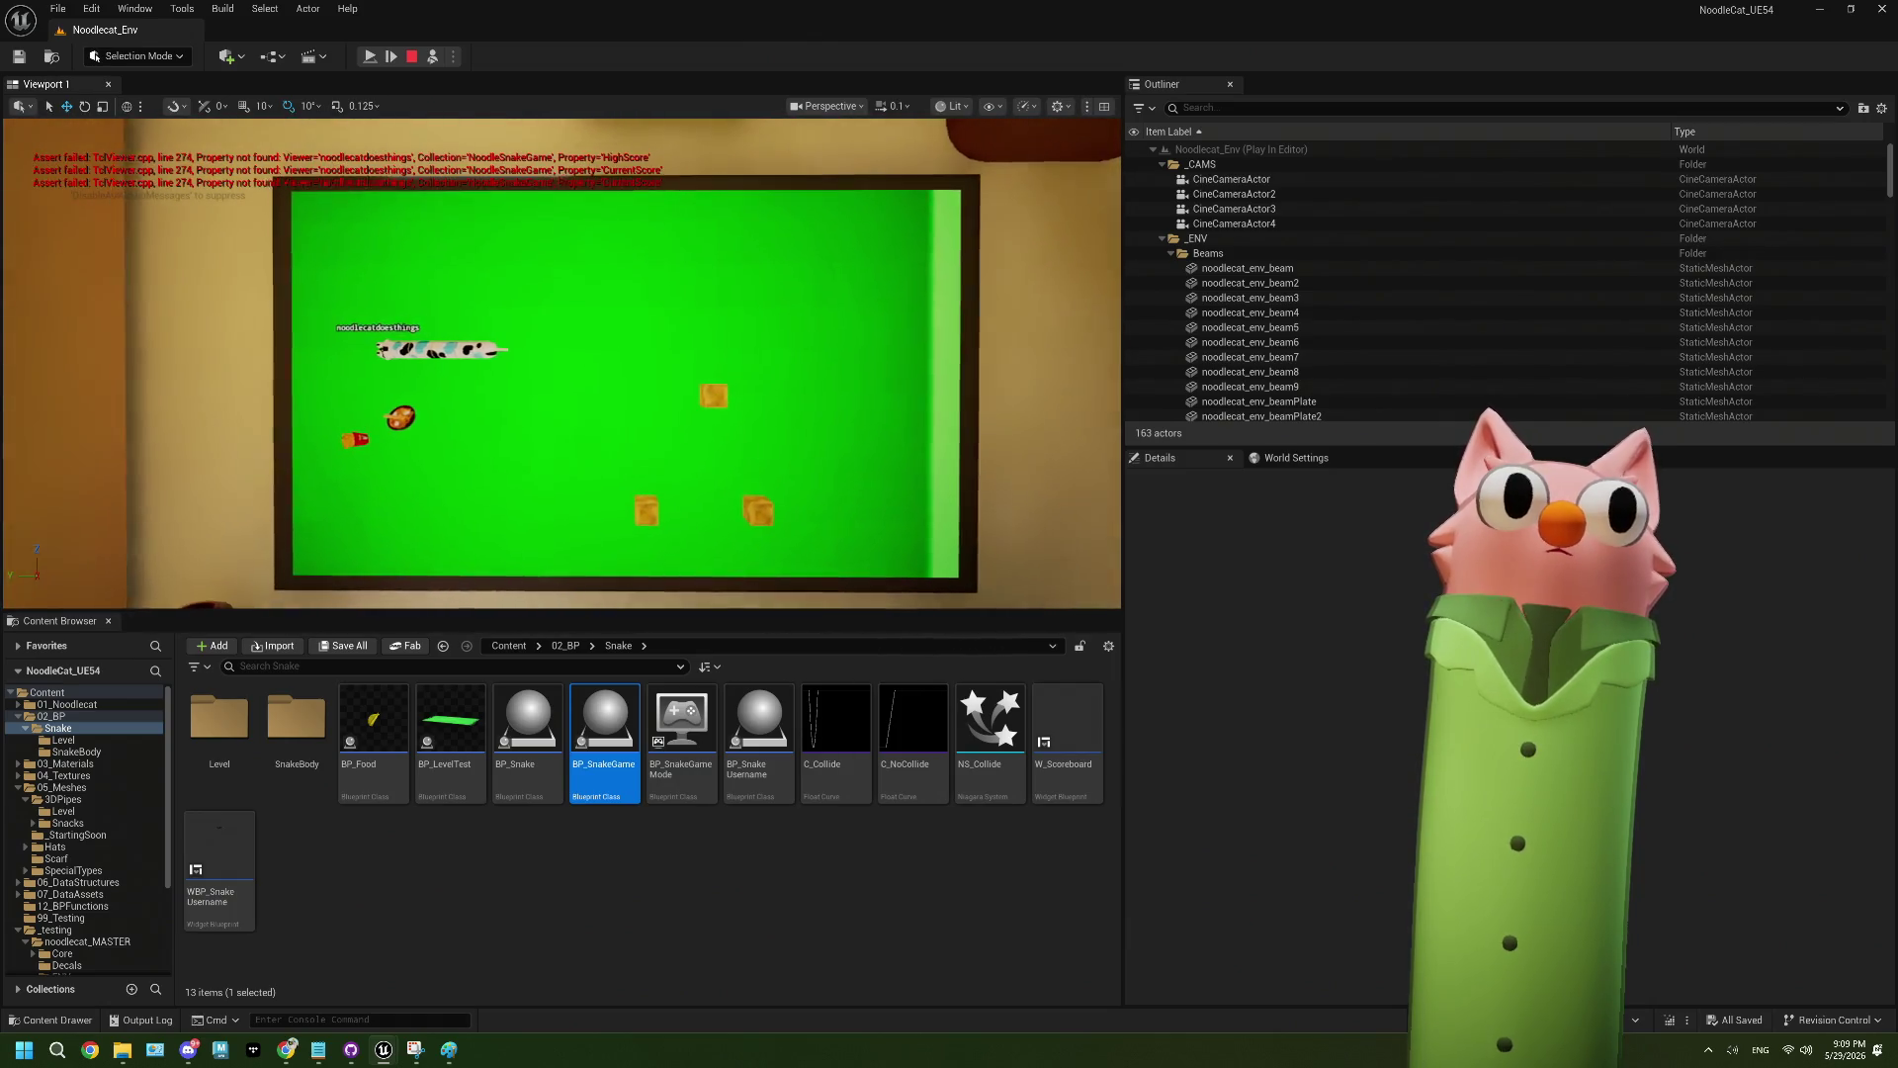
pyautogui.scroll(2, 562, 364)
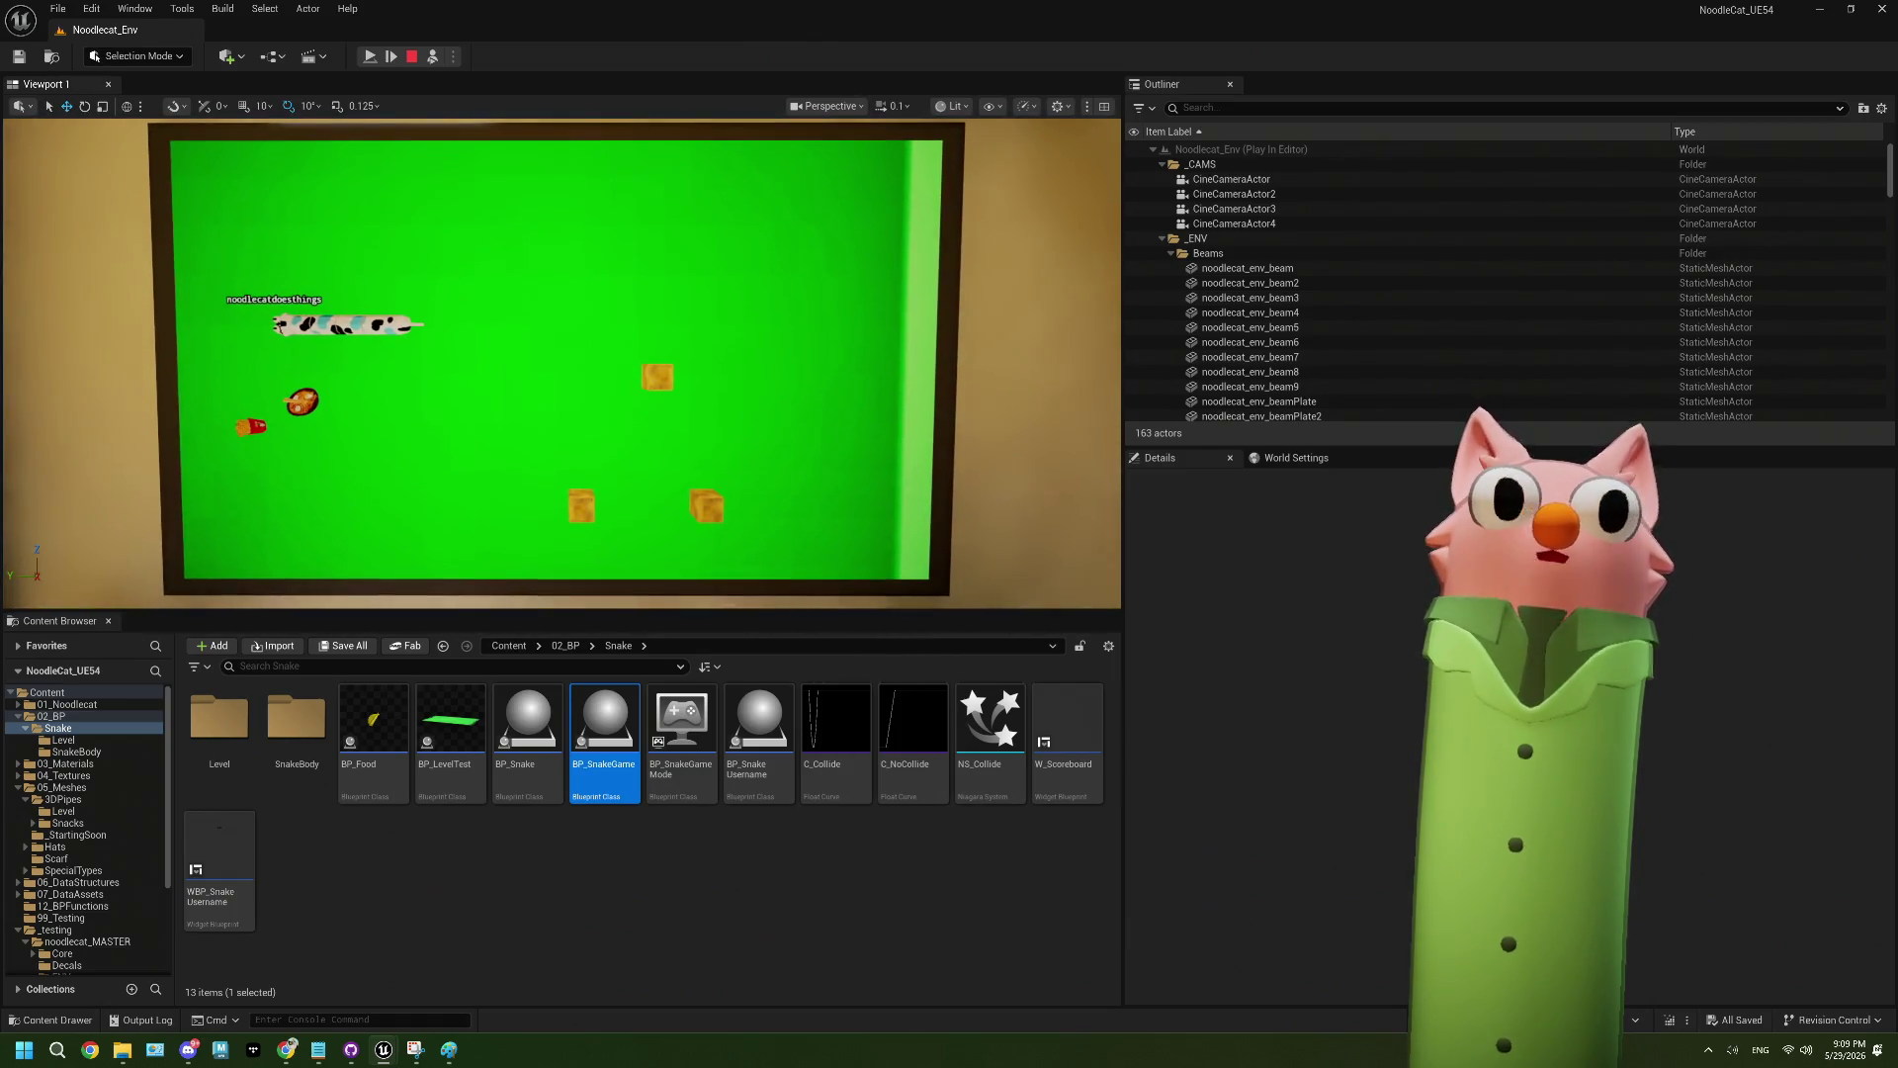
pyautogui.press('Right')
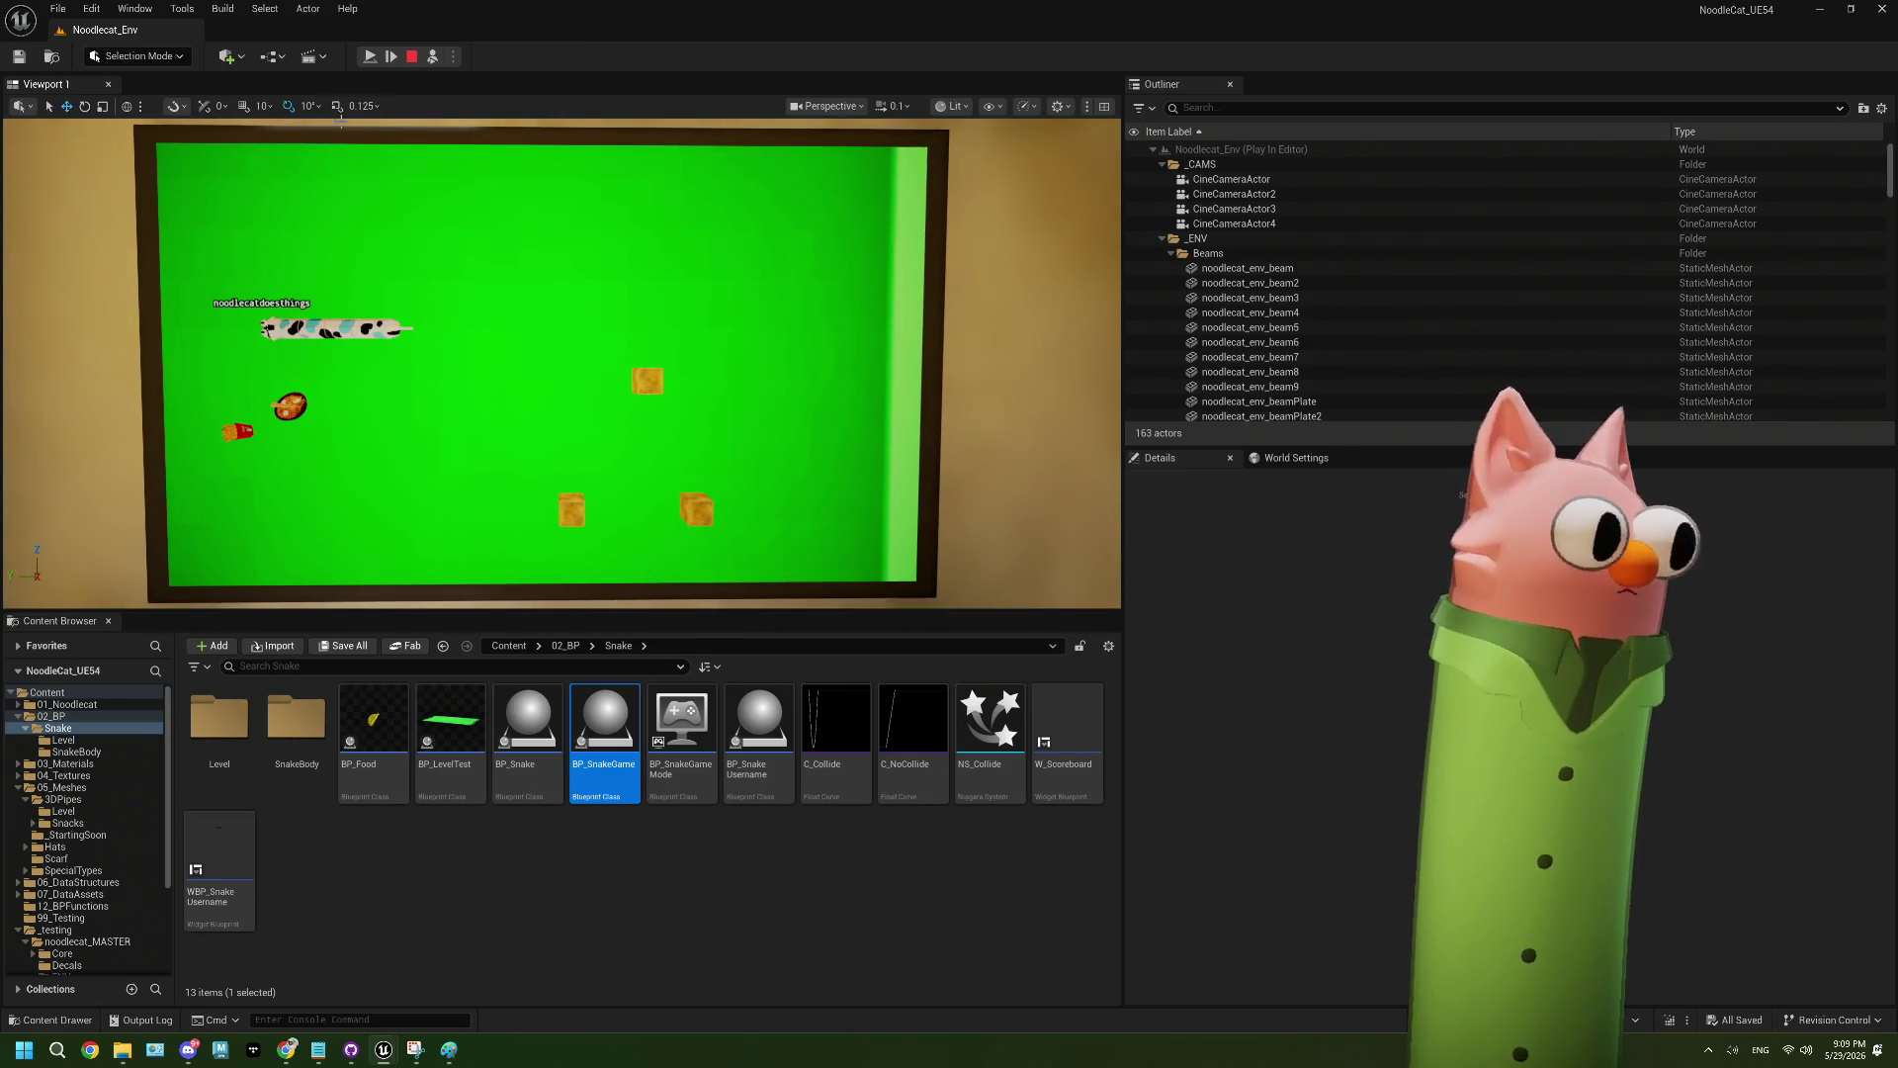
# - Toggle pause and resume, step two frames forward, then stop the play session
pyautogui.click(372, 57)
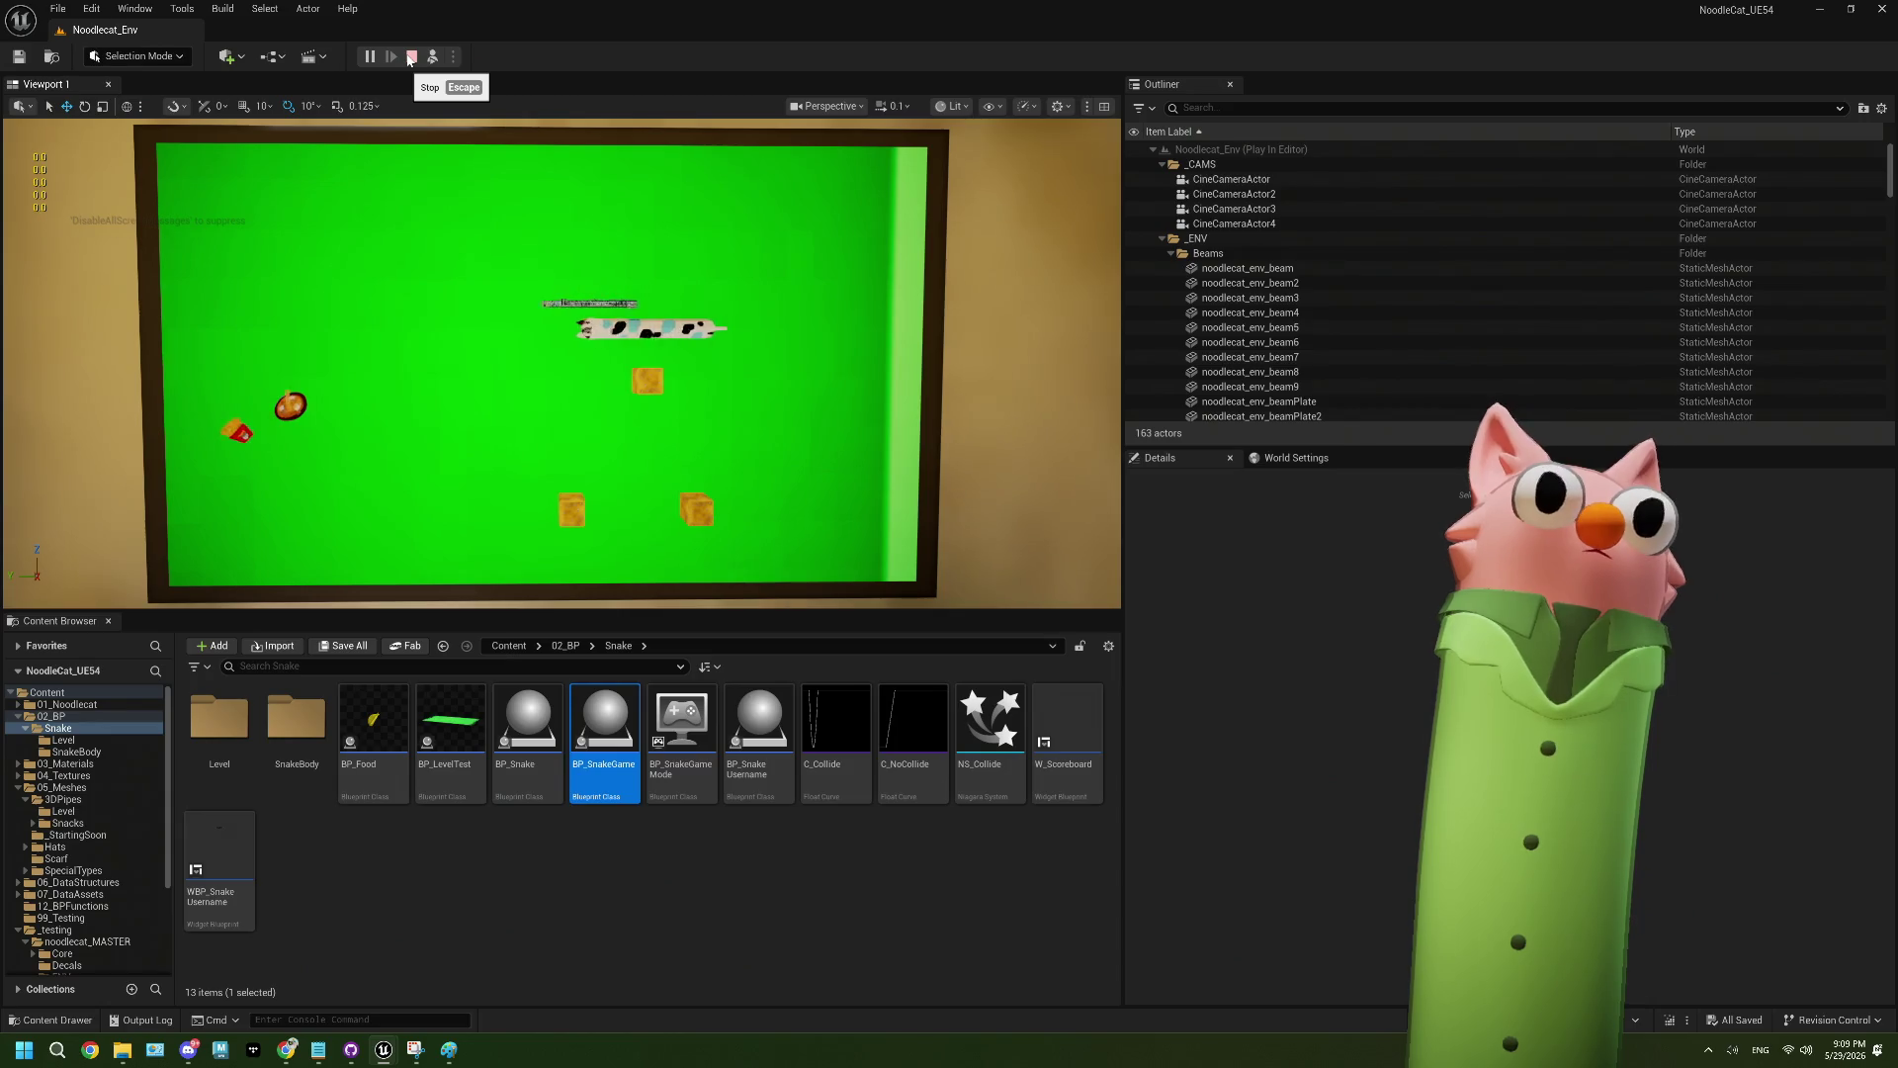
pyautogui.click(372, 57)
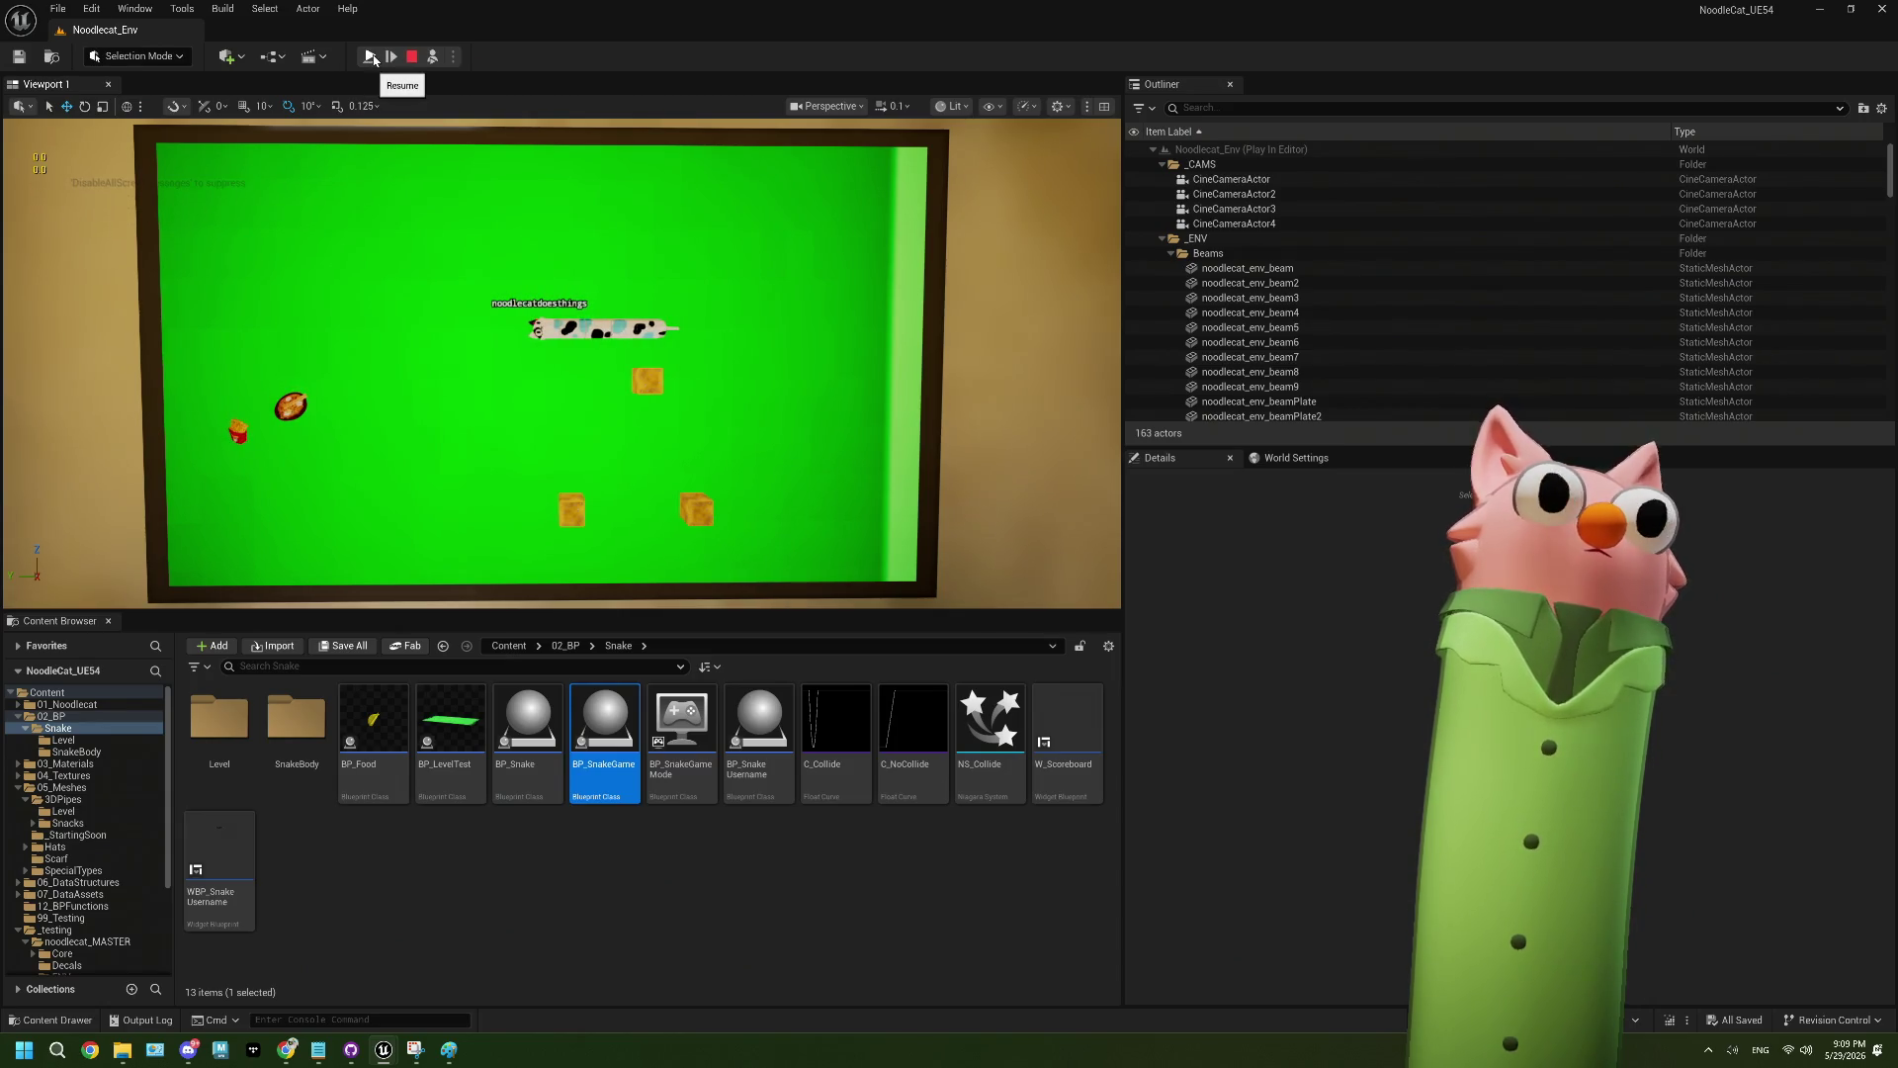
pyautogui.click(372, 58)
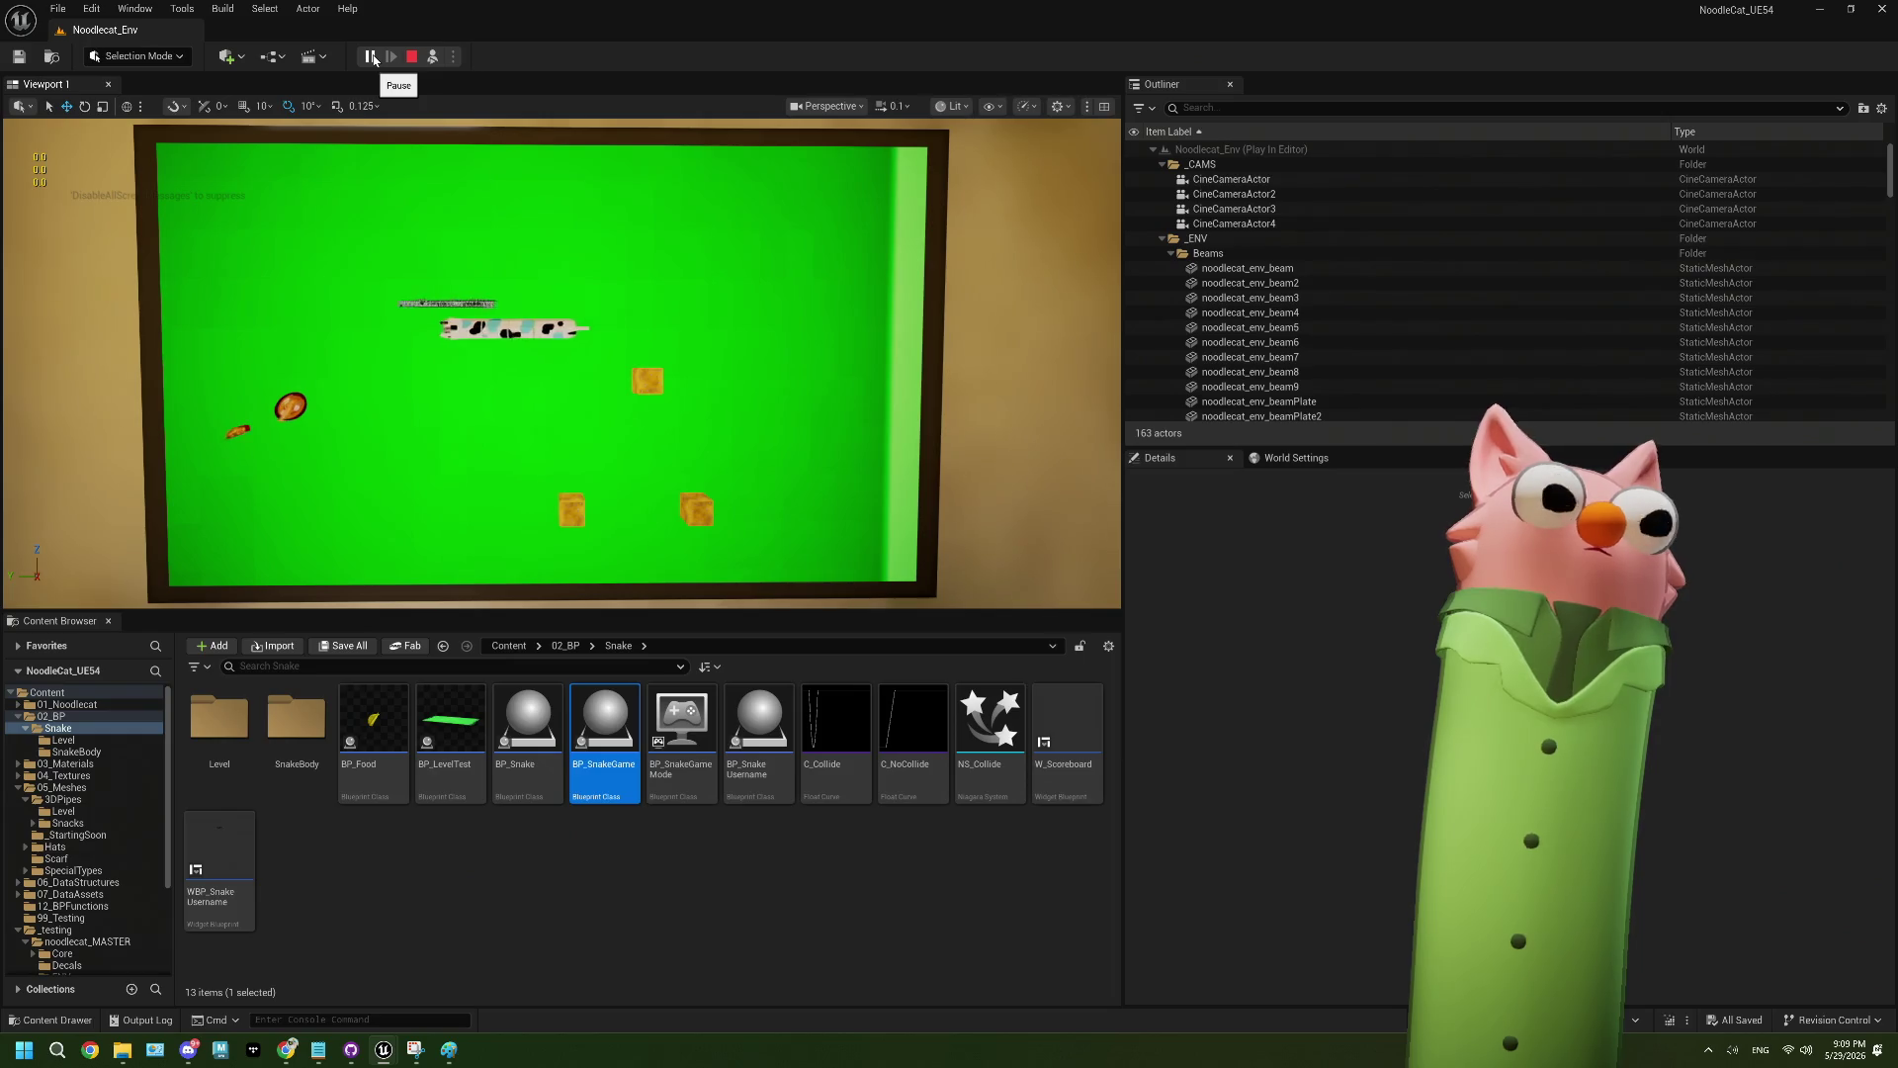
pyautogui.click(371, 57)
pyautogui.click(372, 58)
pyautogui.click(372, 57)
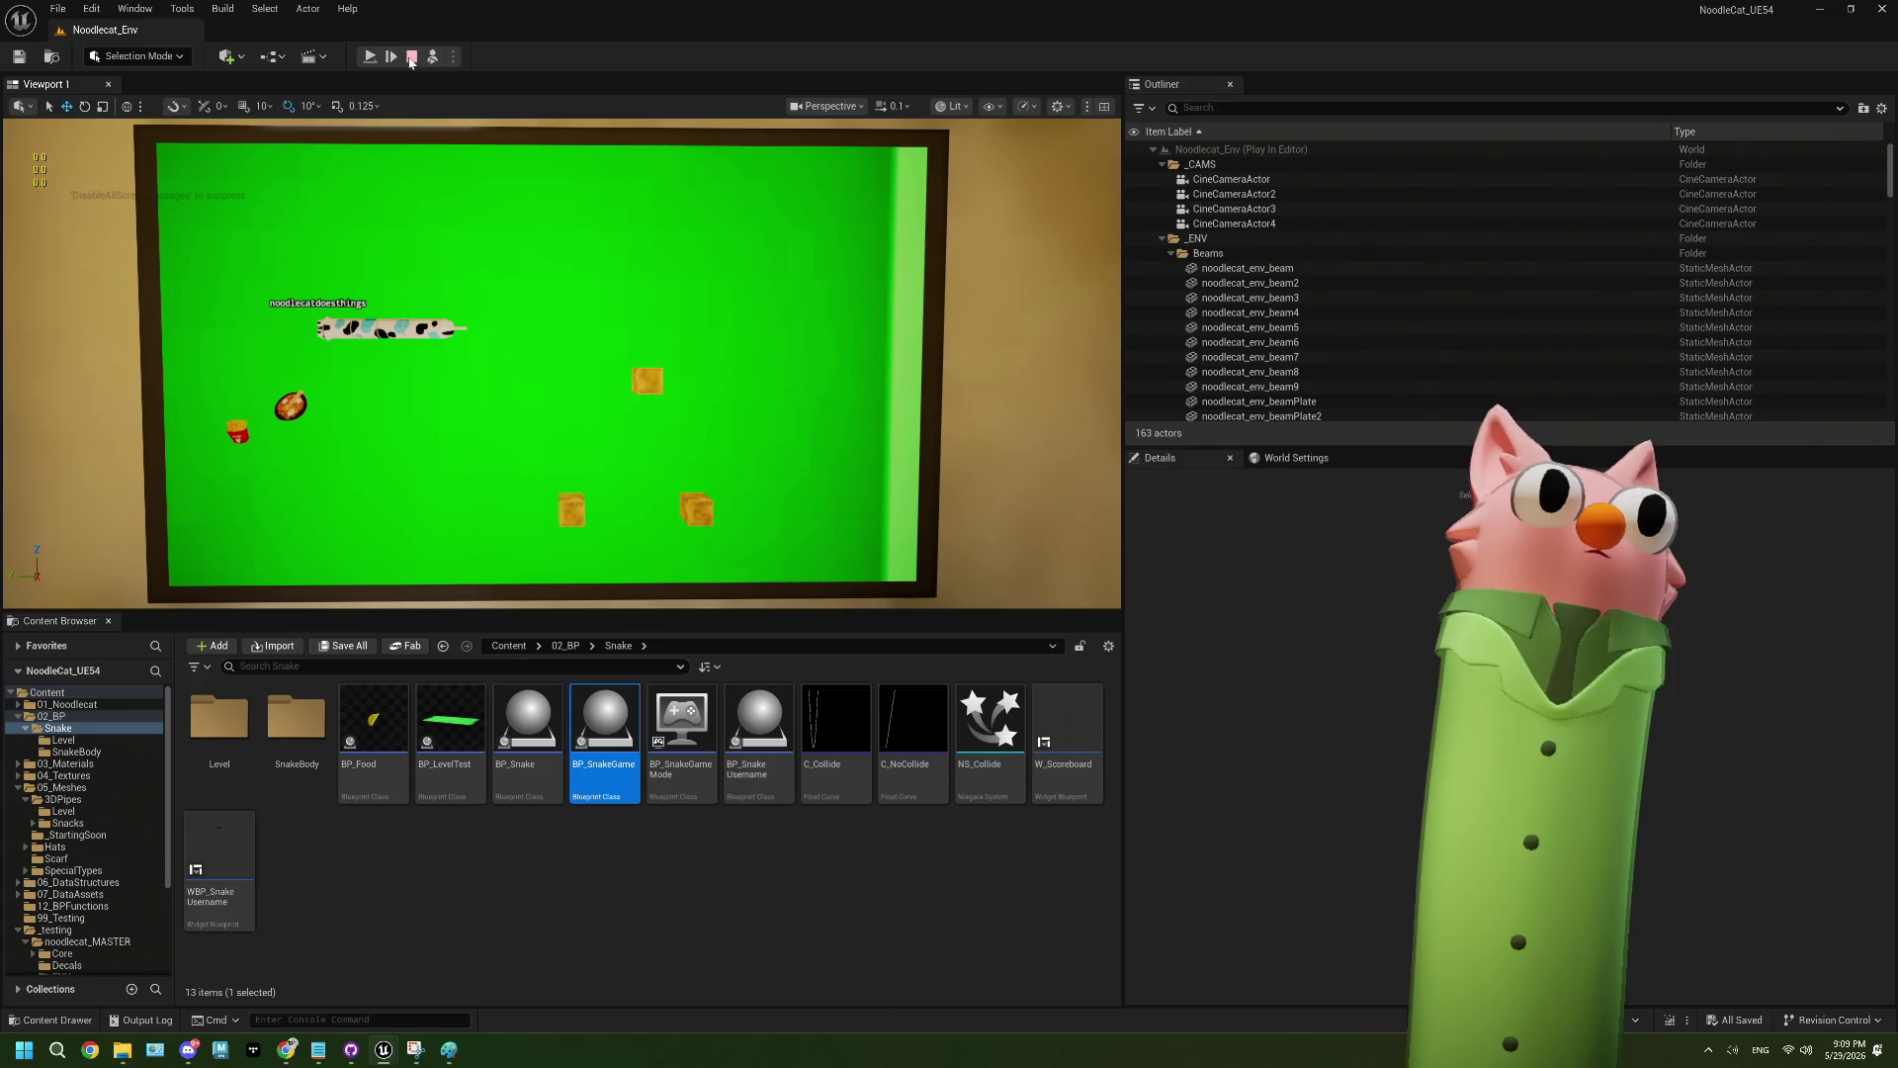
pyautogui.click(411, 59)
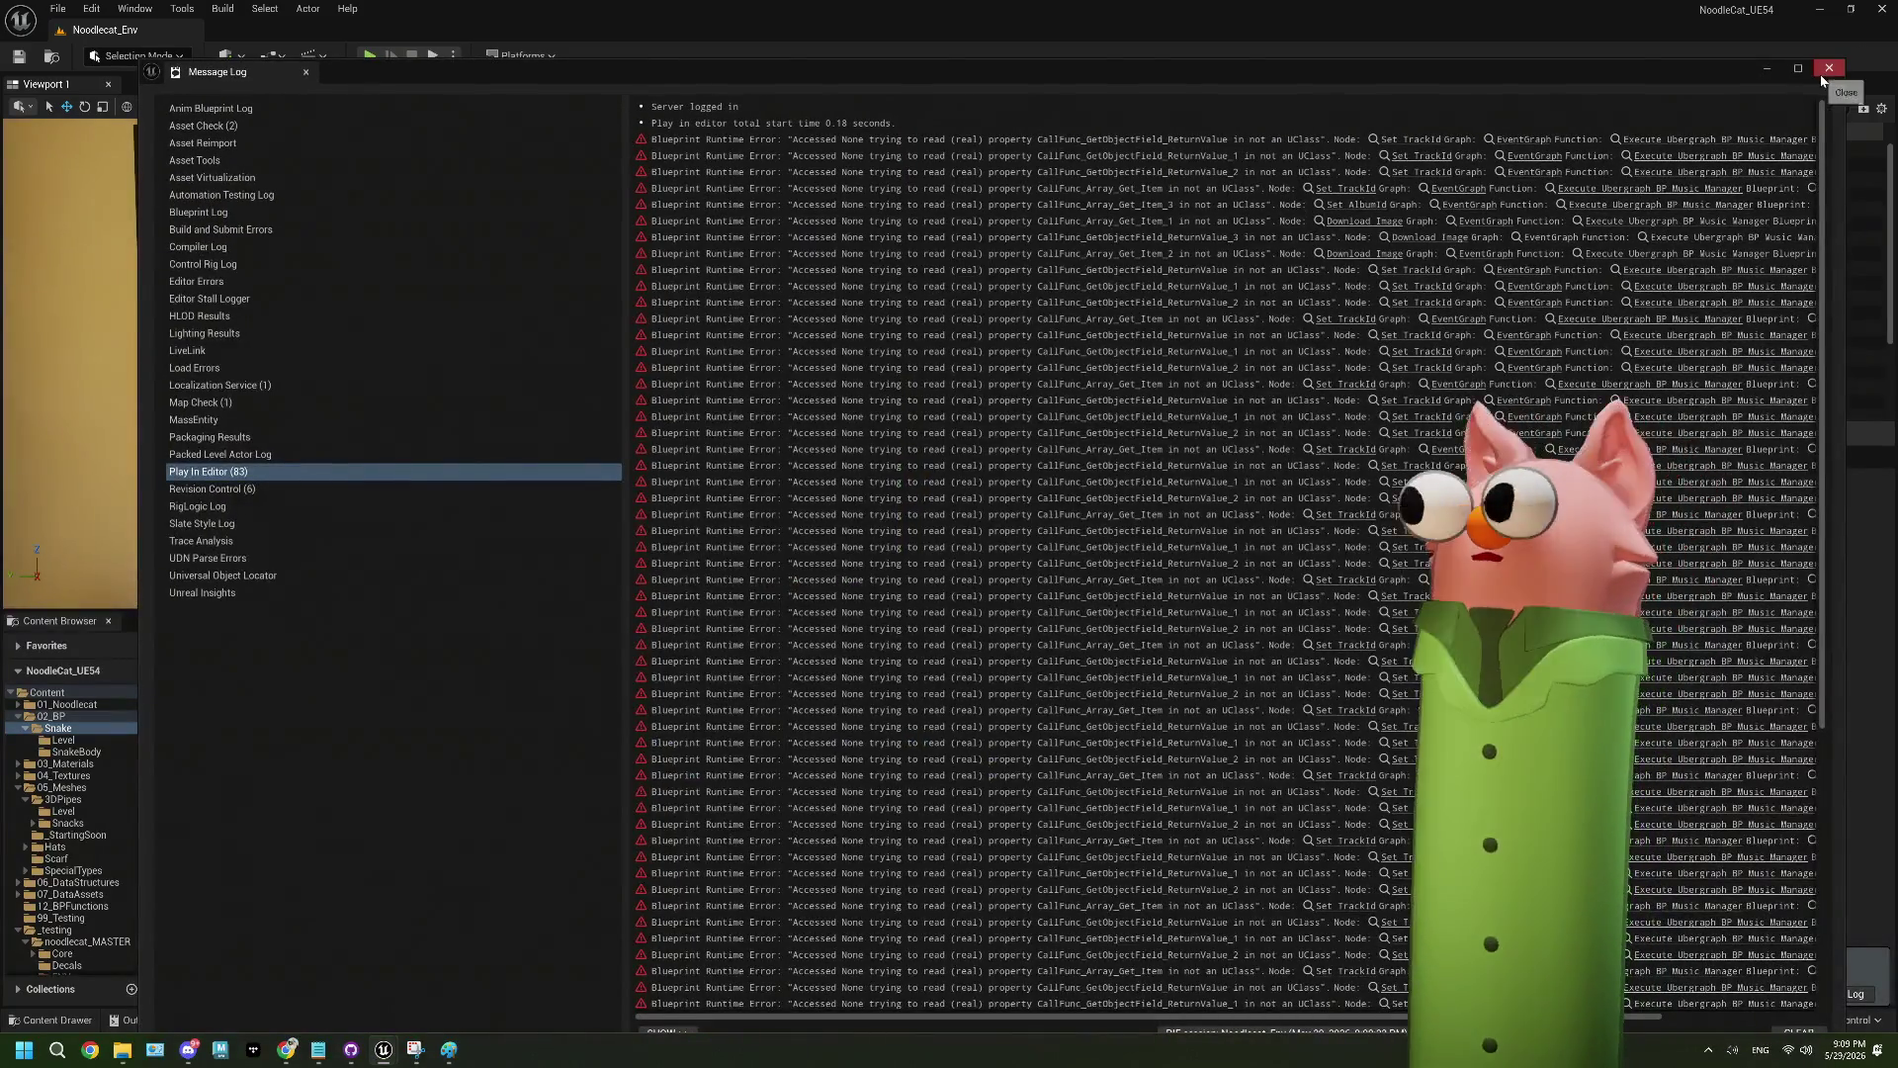
# - Close the Message Log, inspect the 1920×1080 RT_SnakeGameView render target, and return to BP_SnakeGame
pyautogui.click(1822, 76)
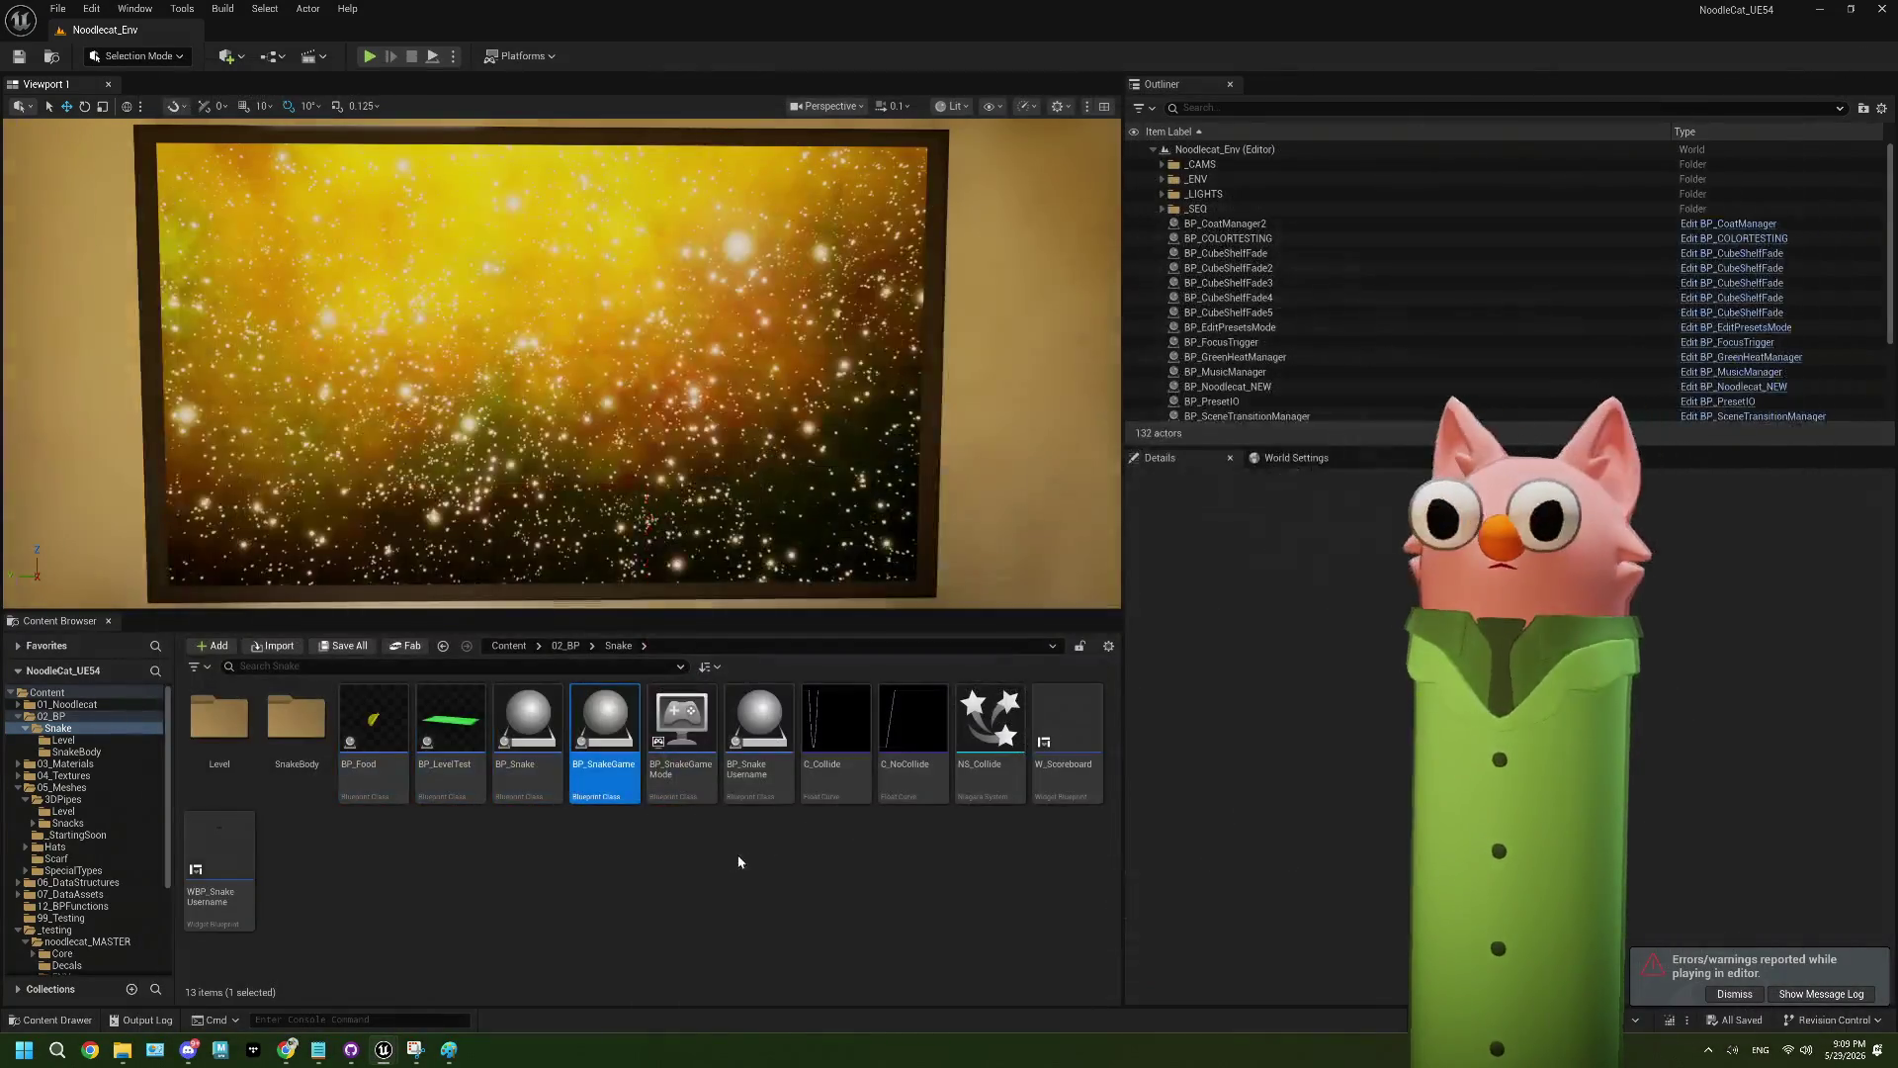
pyautogui.scroll(-3, 91, 933)
pyautogui.click(79, 906)
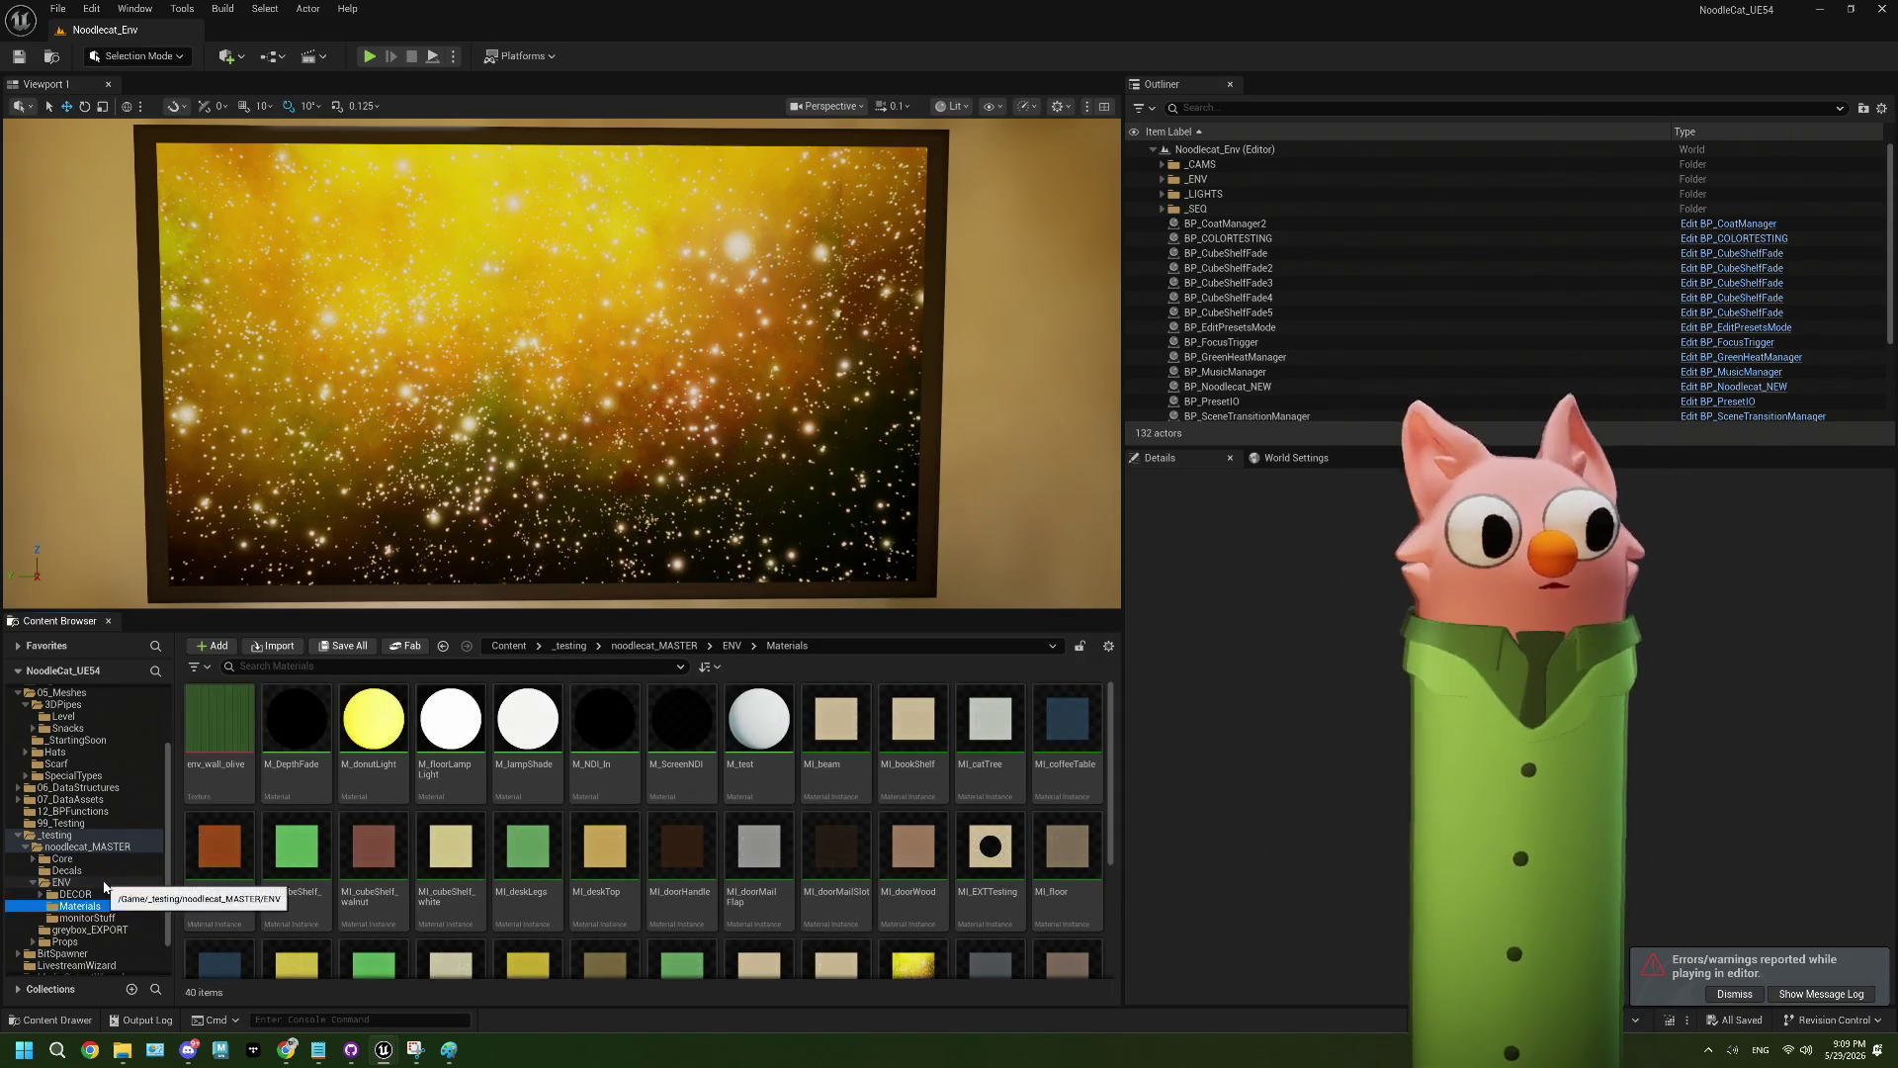
pyautogui.scroll(2, 104, 890)
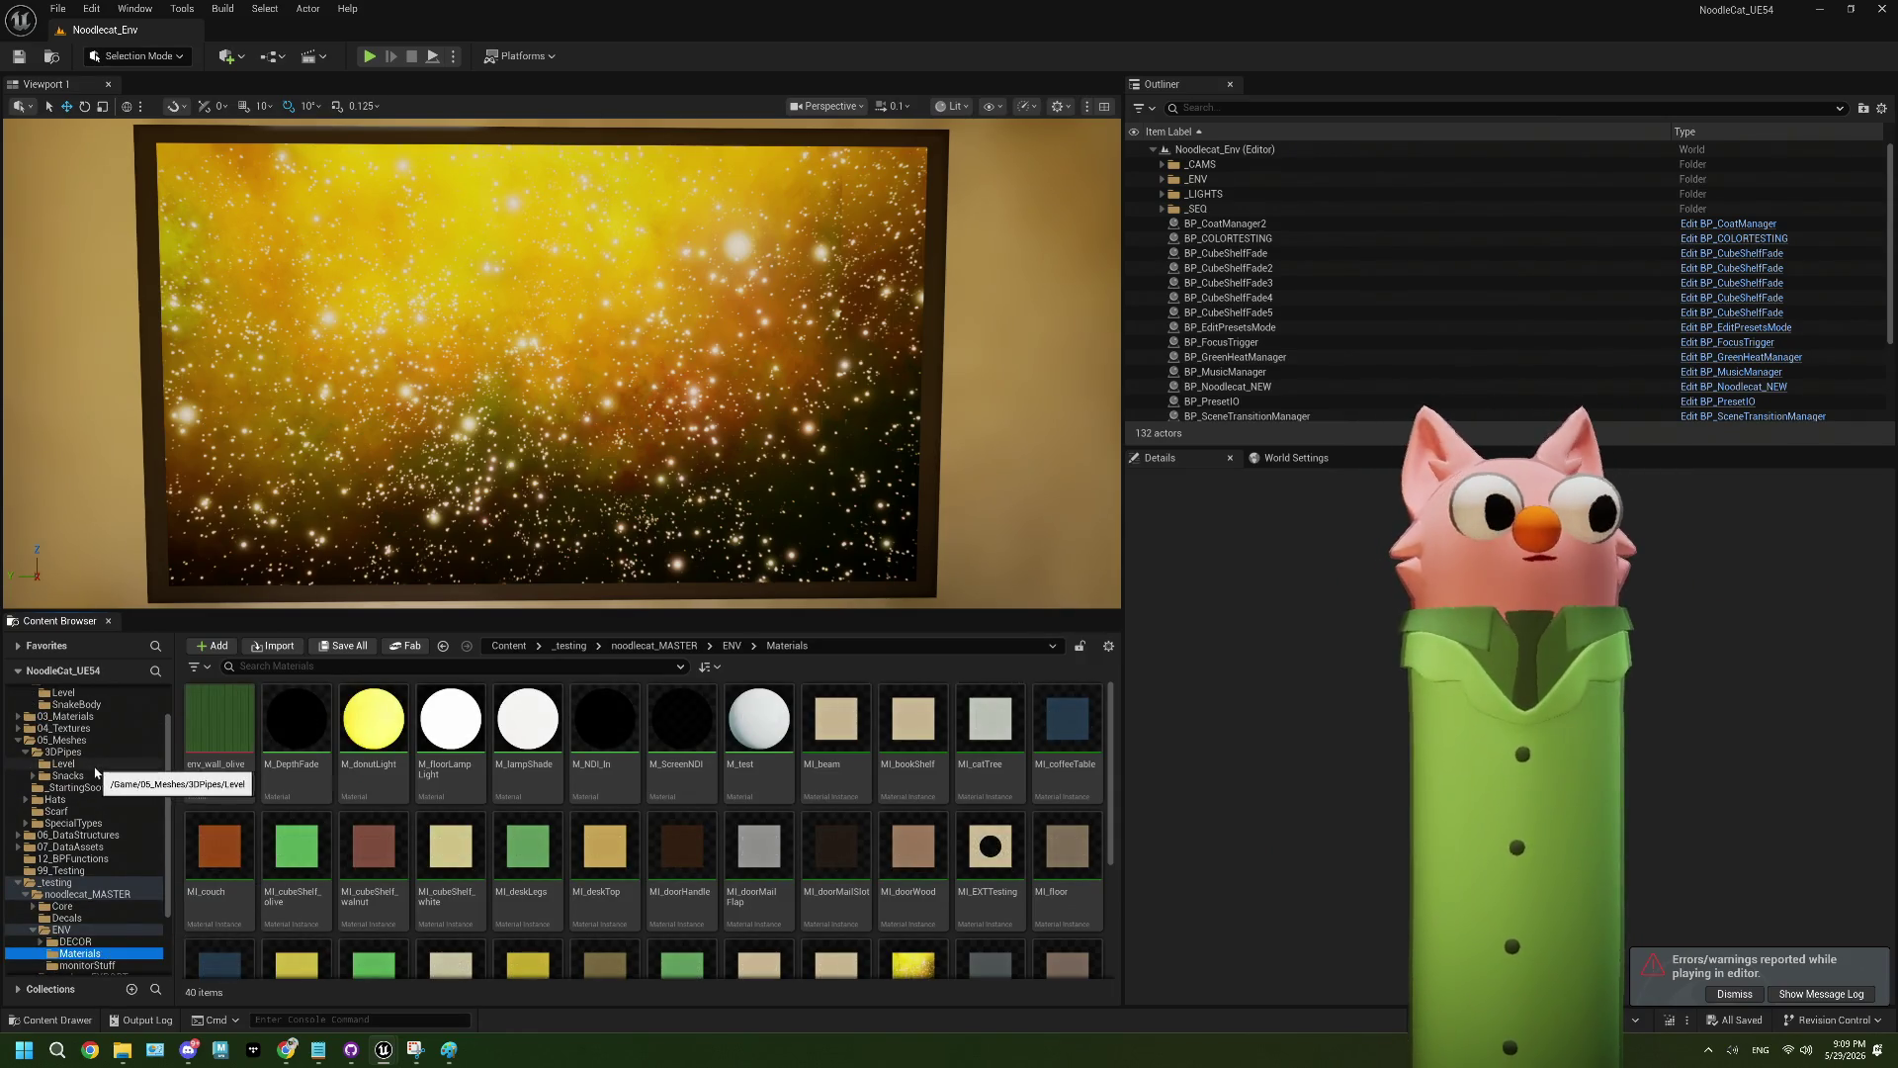
pyautogui.scroll(-2, 535, 840)
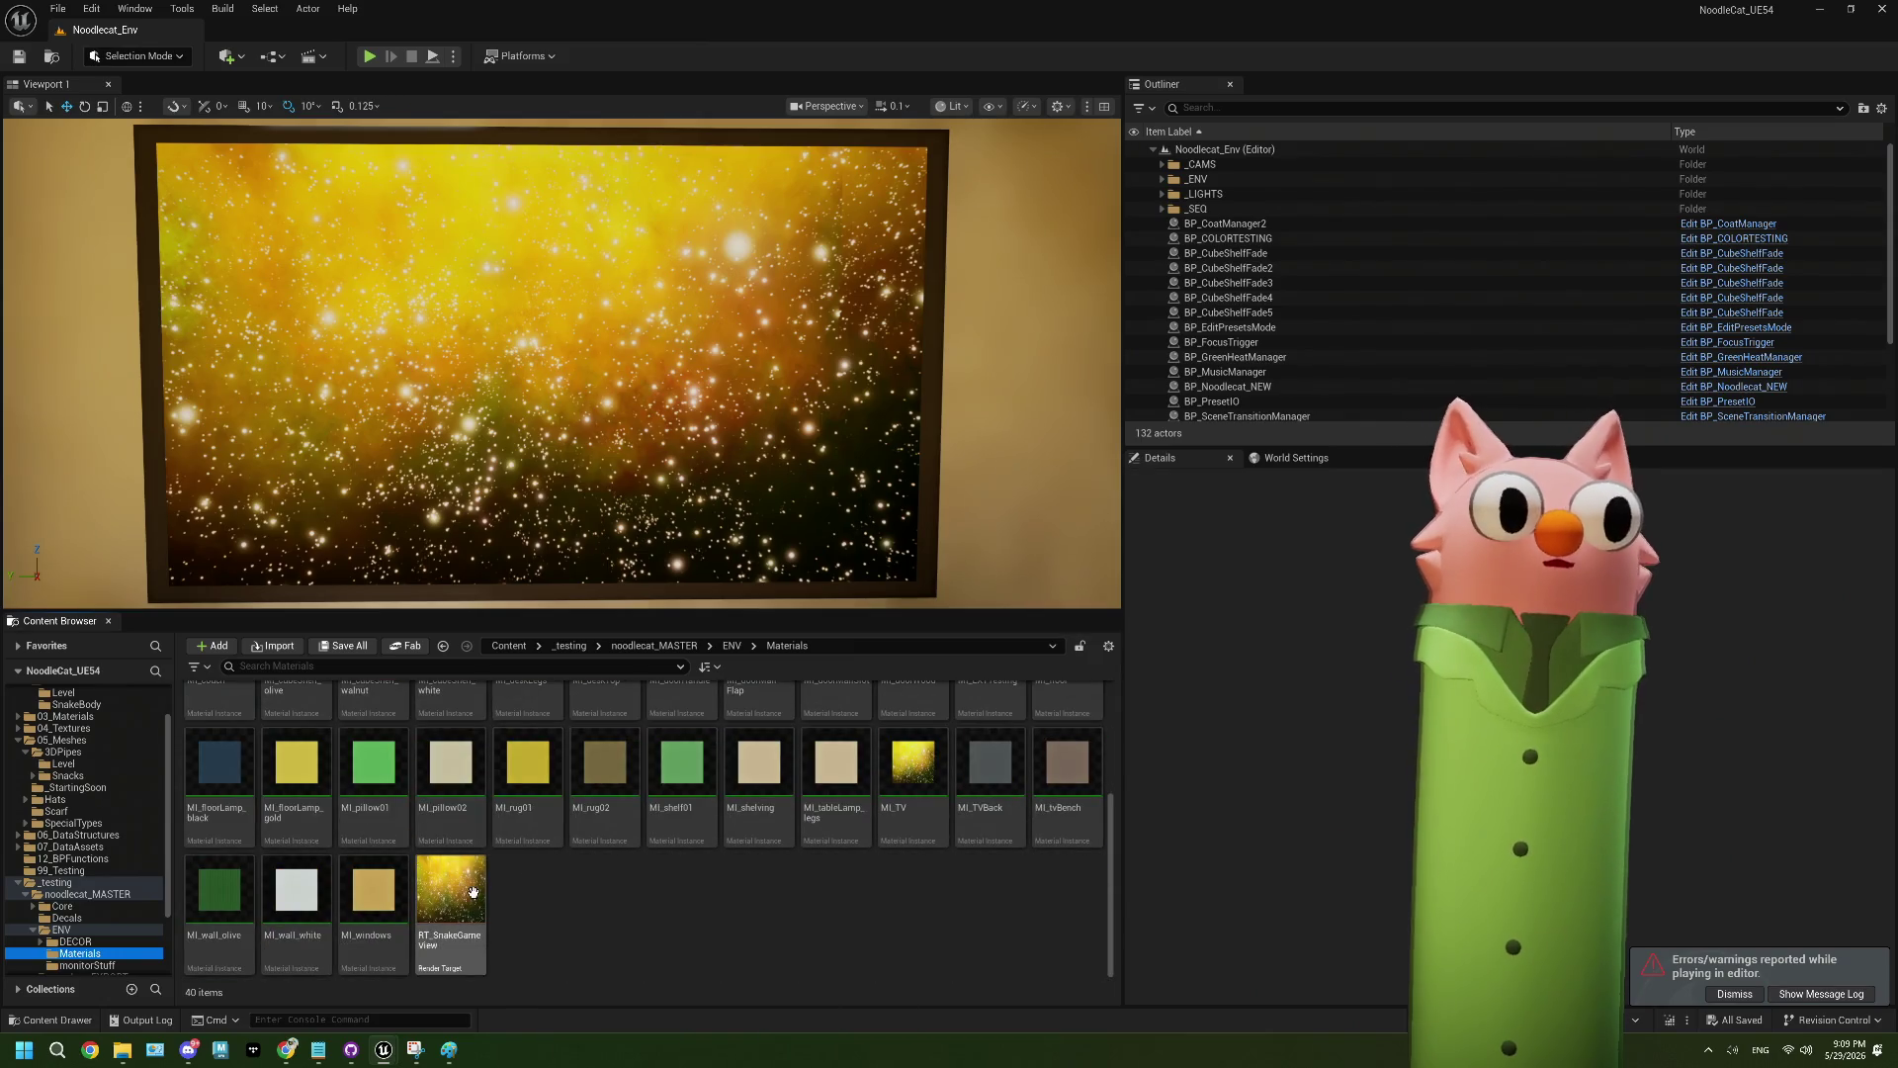
pyautogui.doubleClick(451, 895)
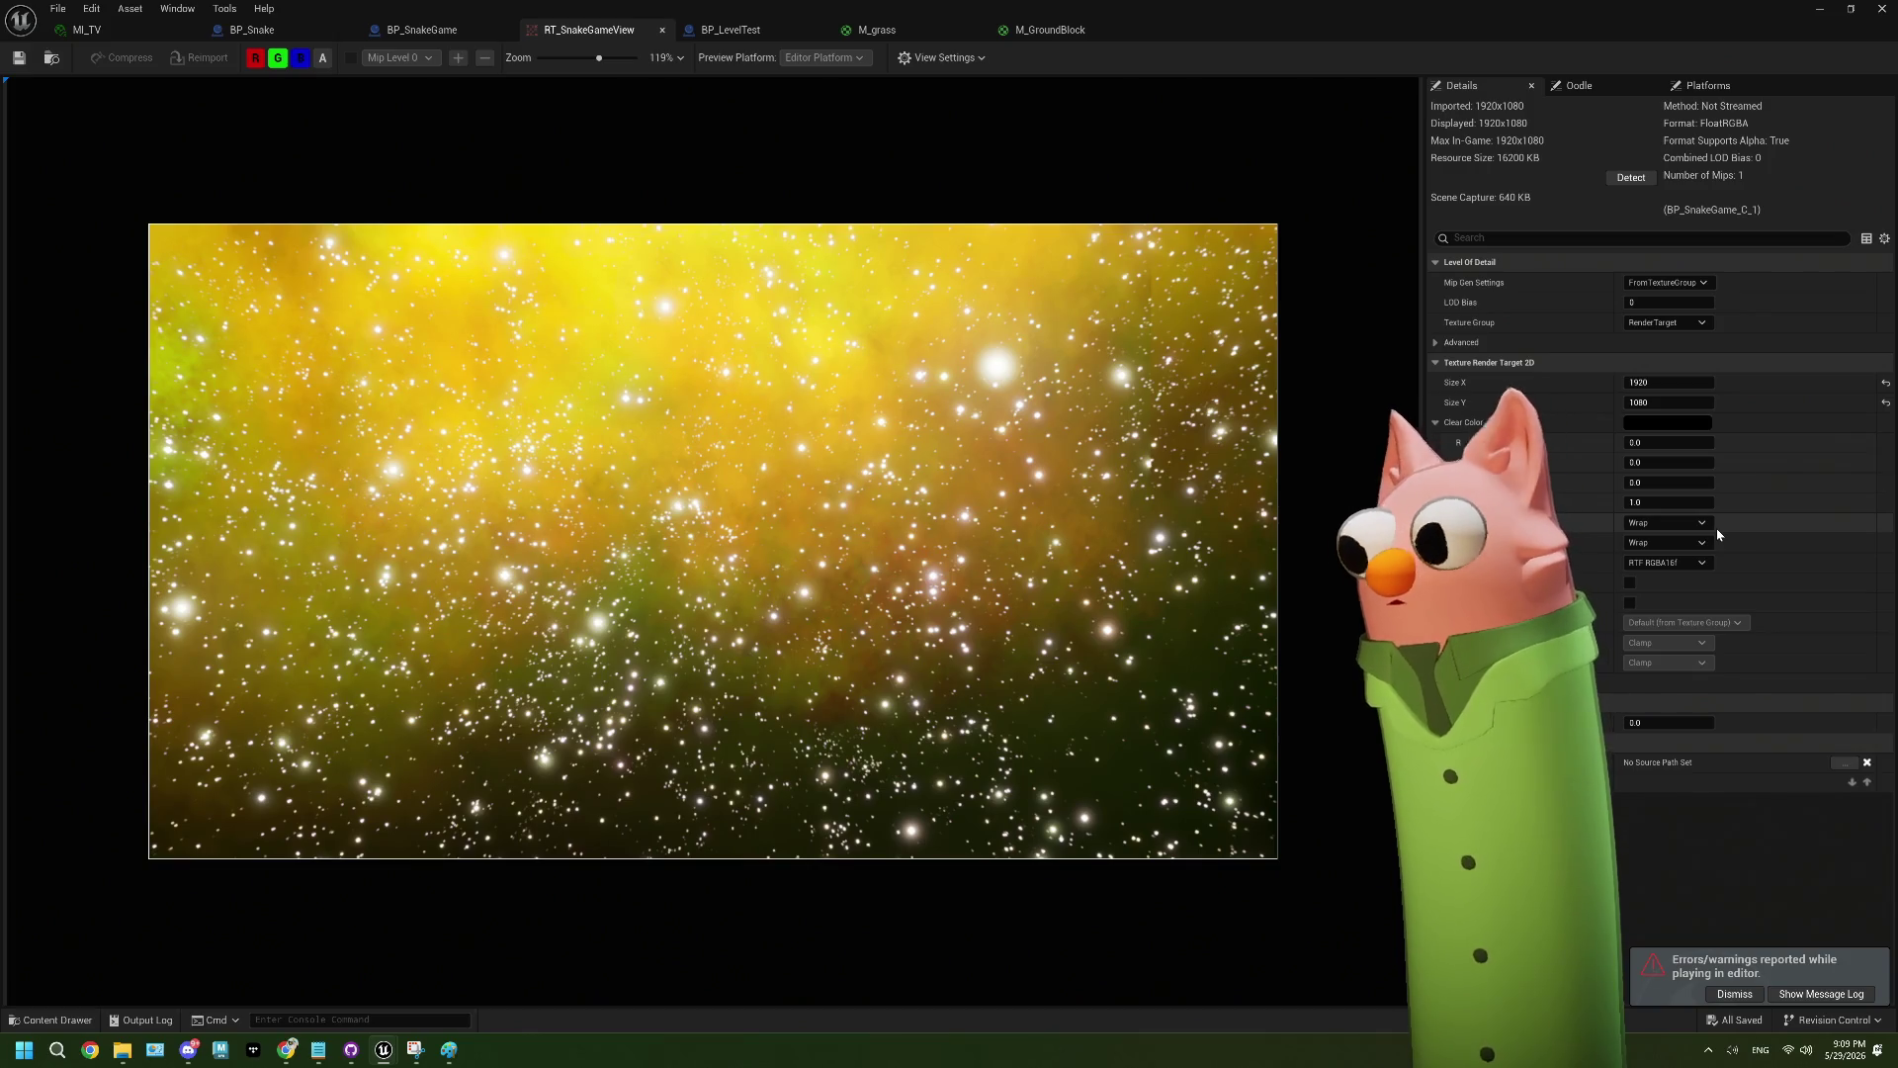
pyautogui.click(455, 32)
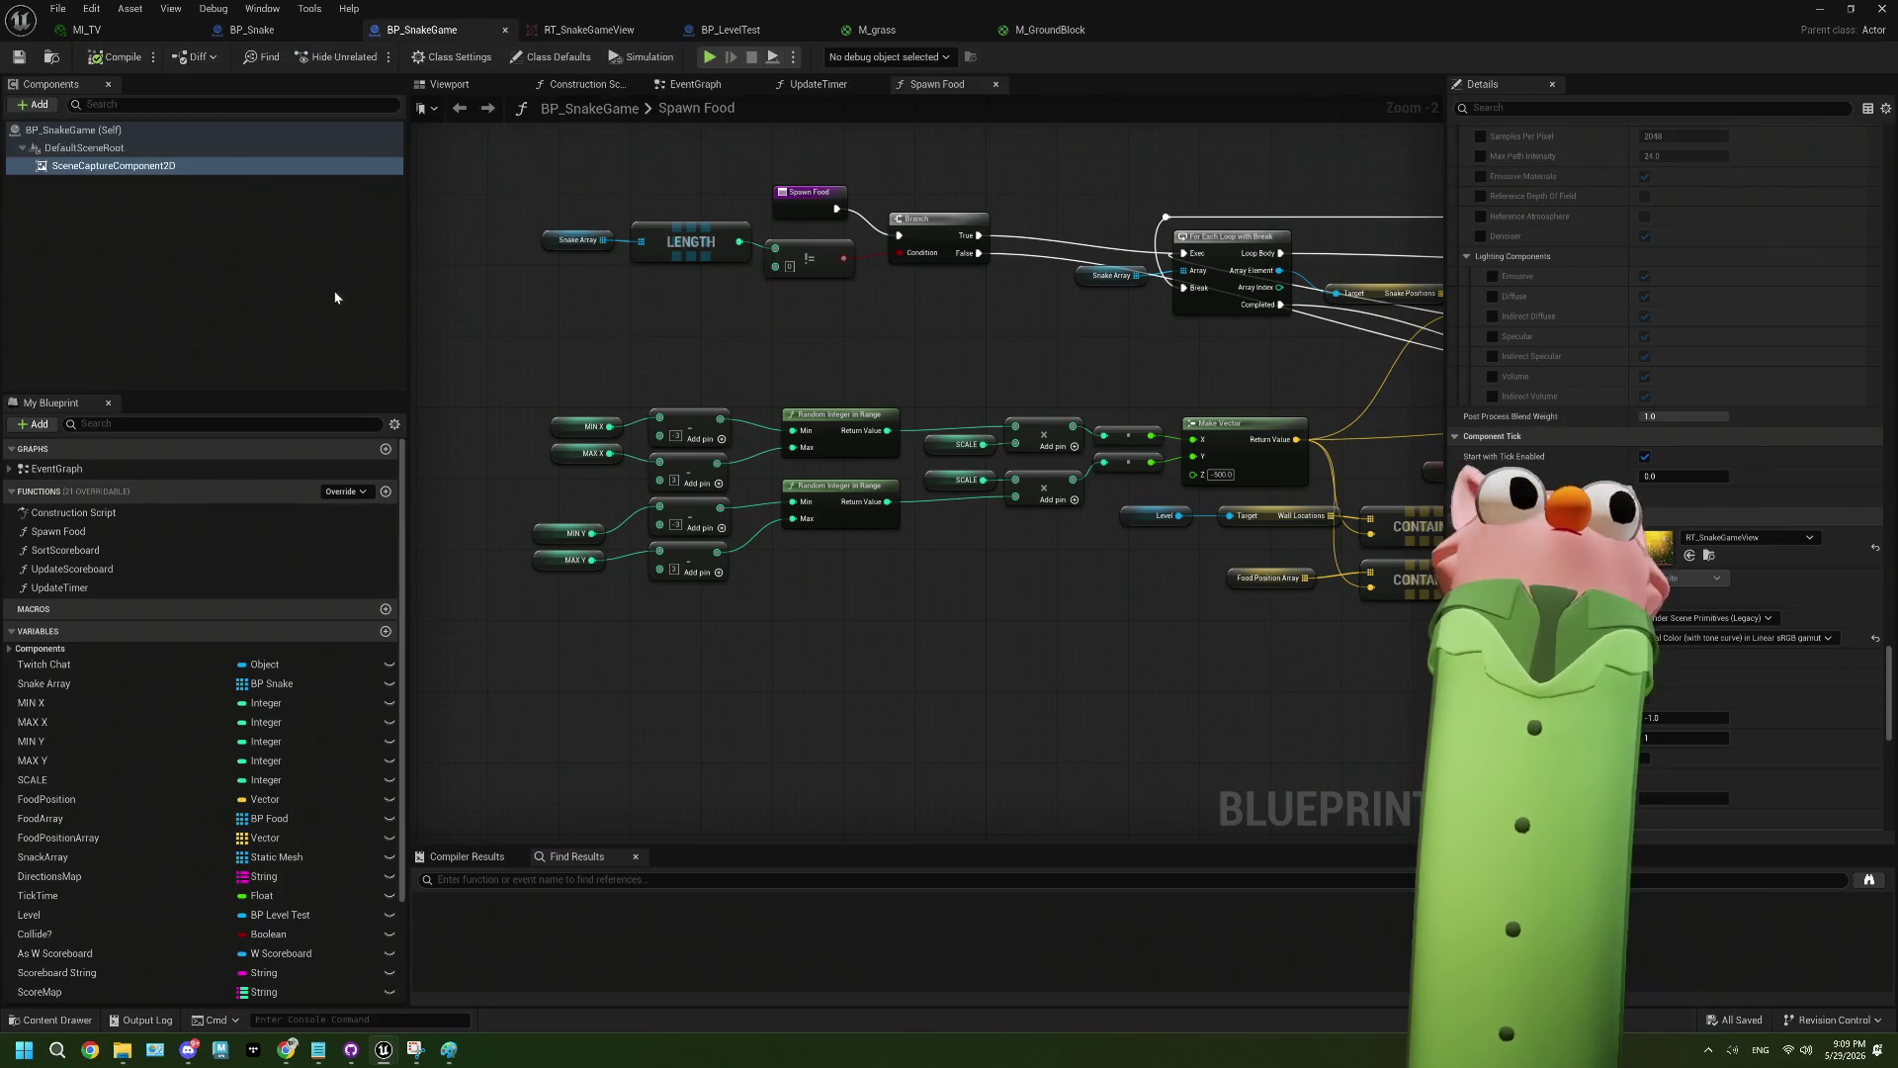
# - Review the SceneCaptureComponent2D post-process settings, searching 'mot' to find Motion Blur
pyautogui.scroll(-2, 1671, 474)
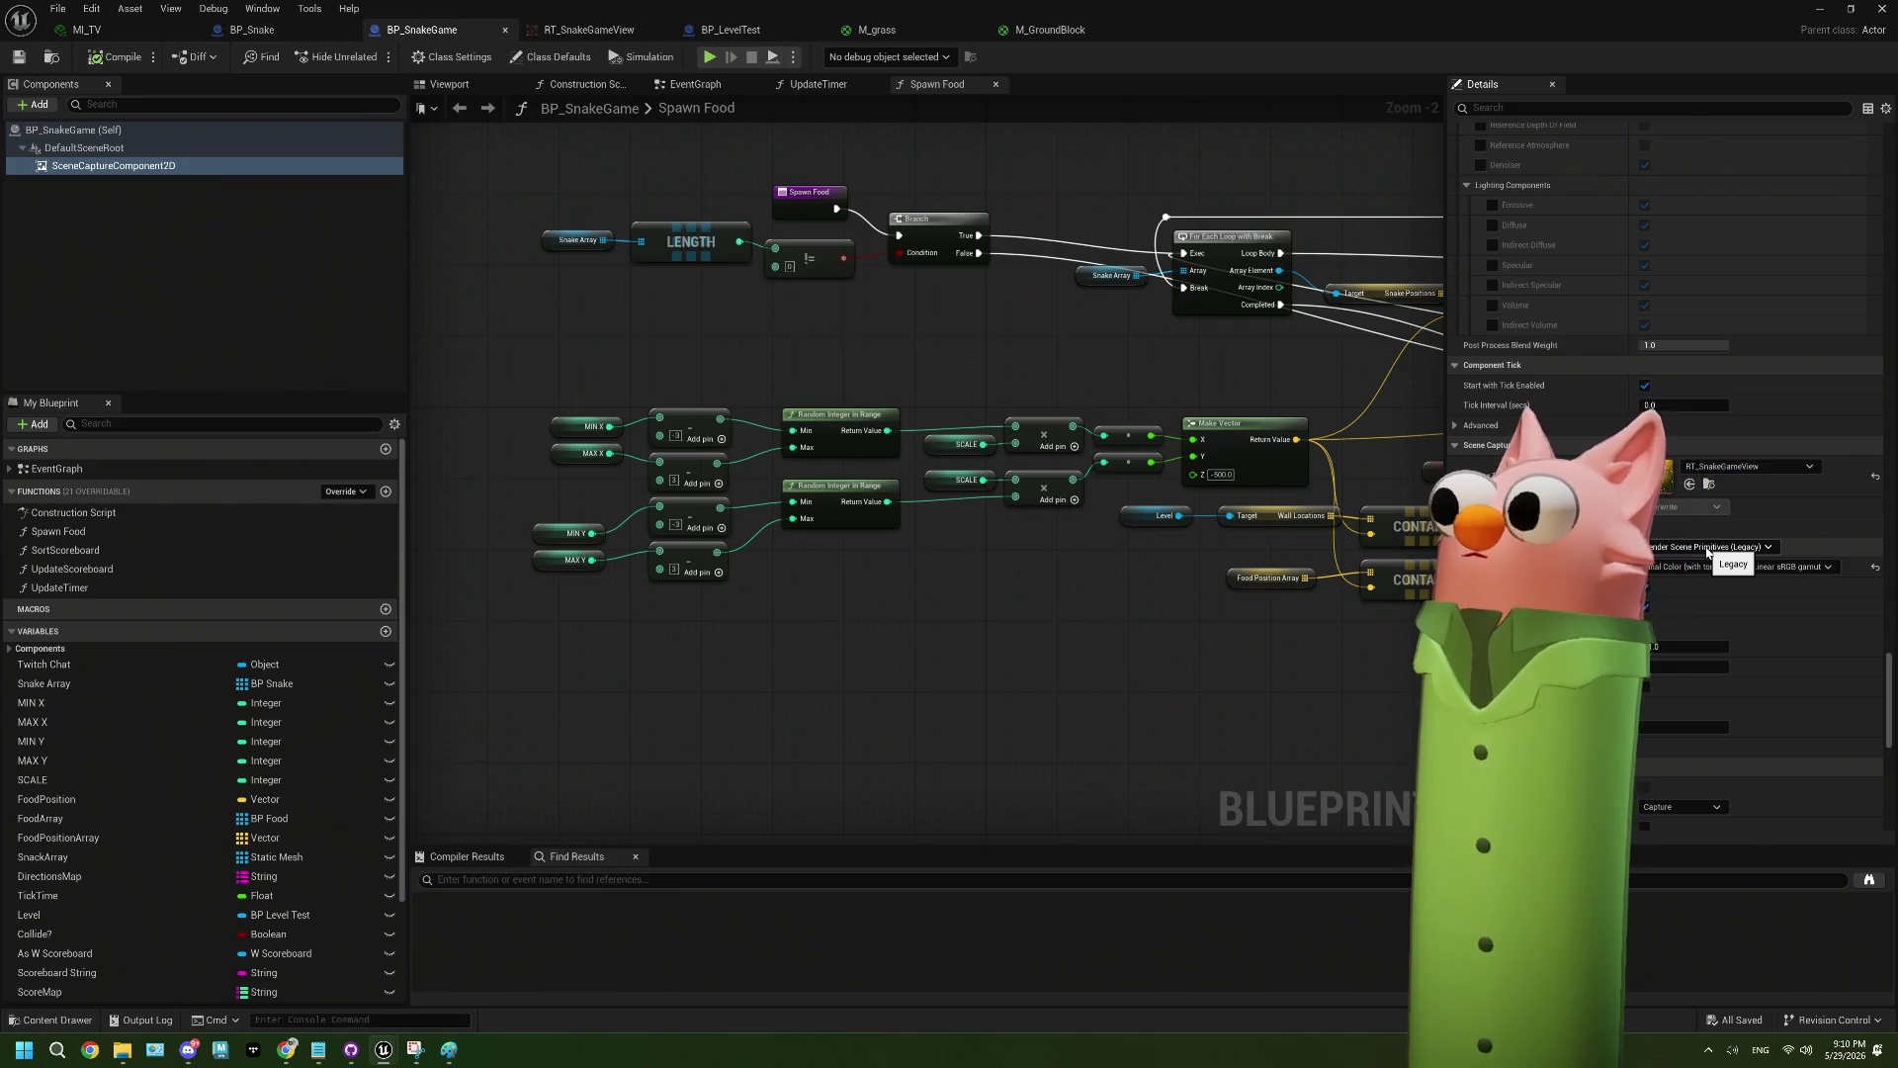
pyautogui.scroll(5, 1707, 552)
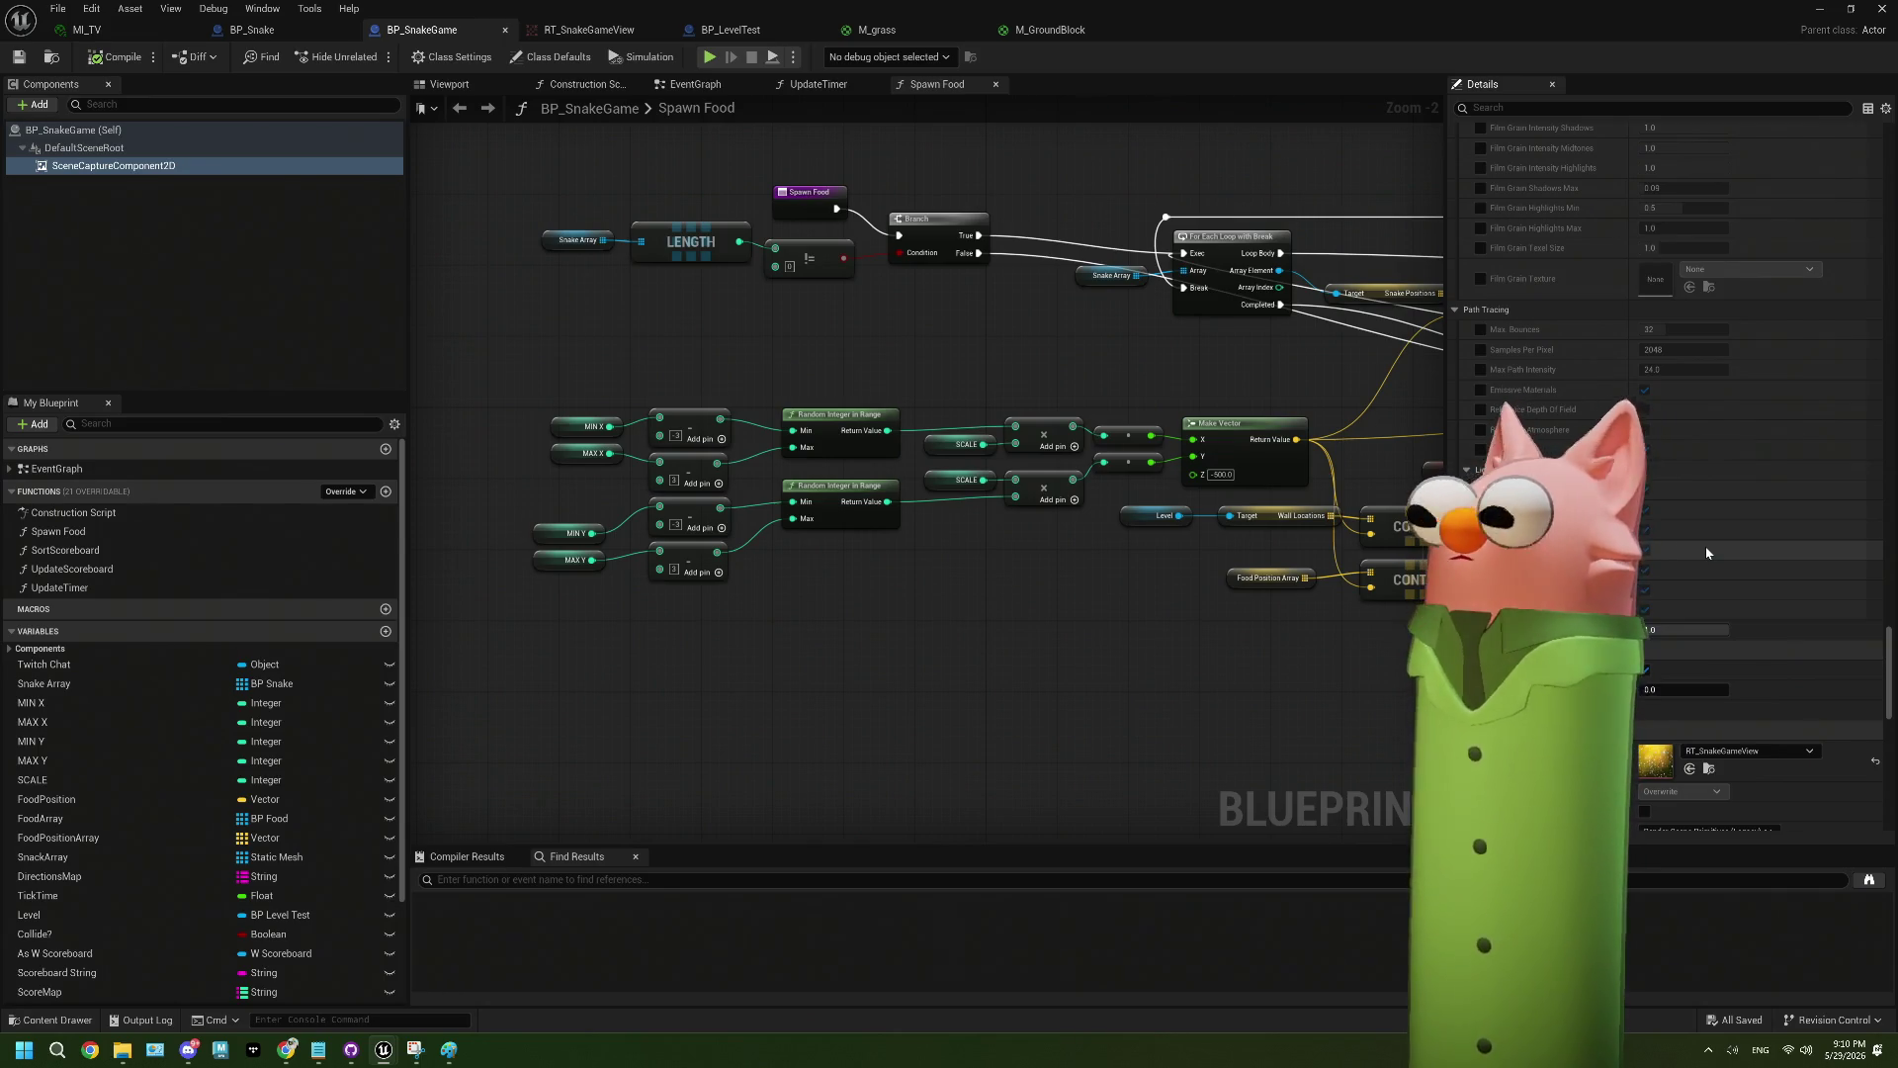
pyautogui.scroll(-5, 1707, 552)
pyautogui.scroll(15, 1707, 552)
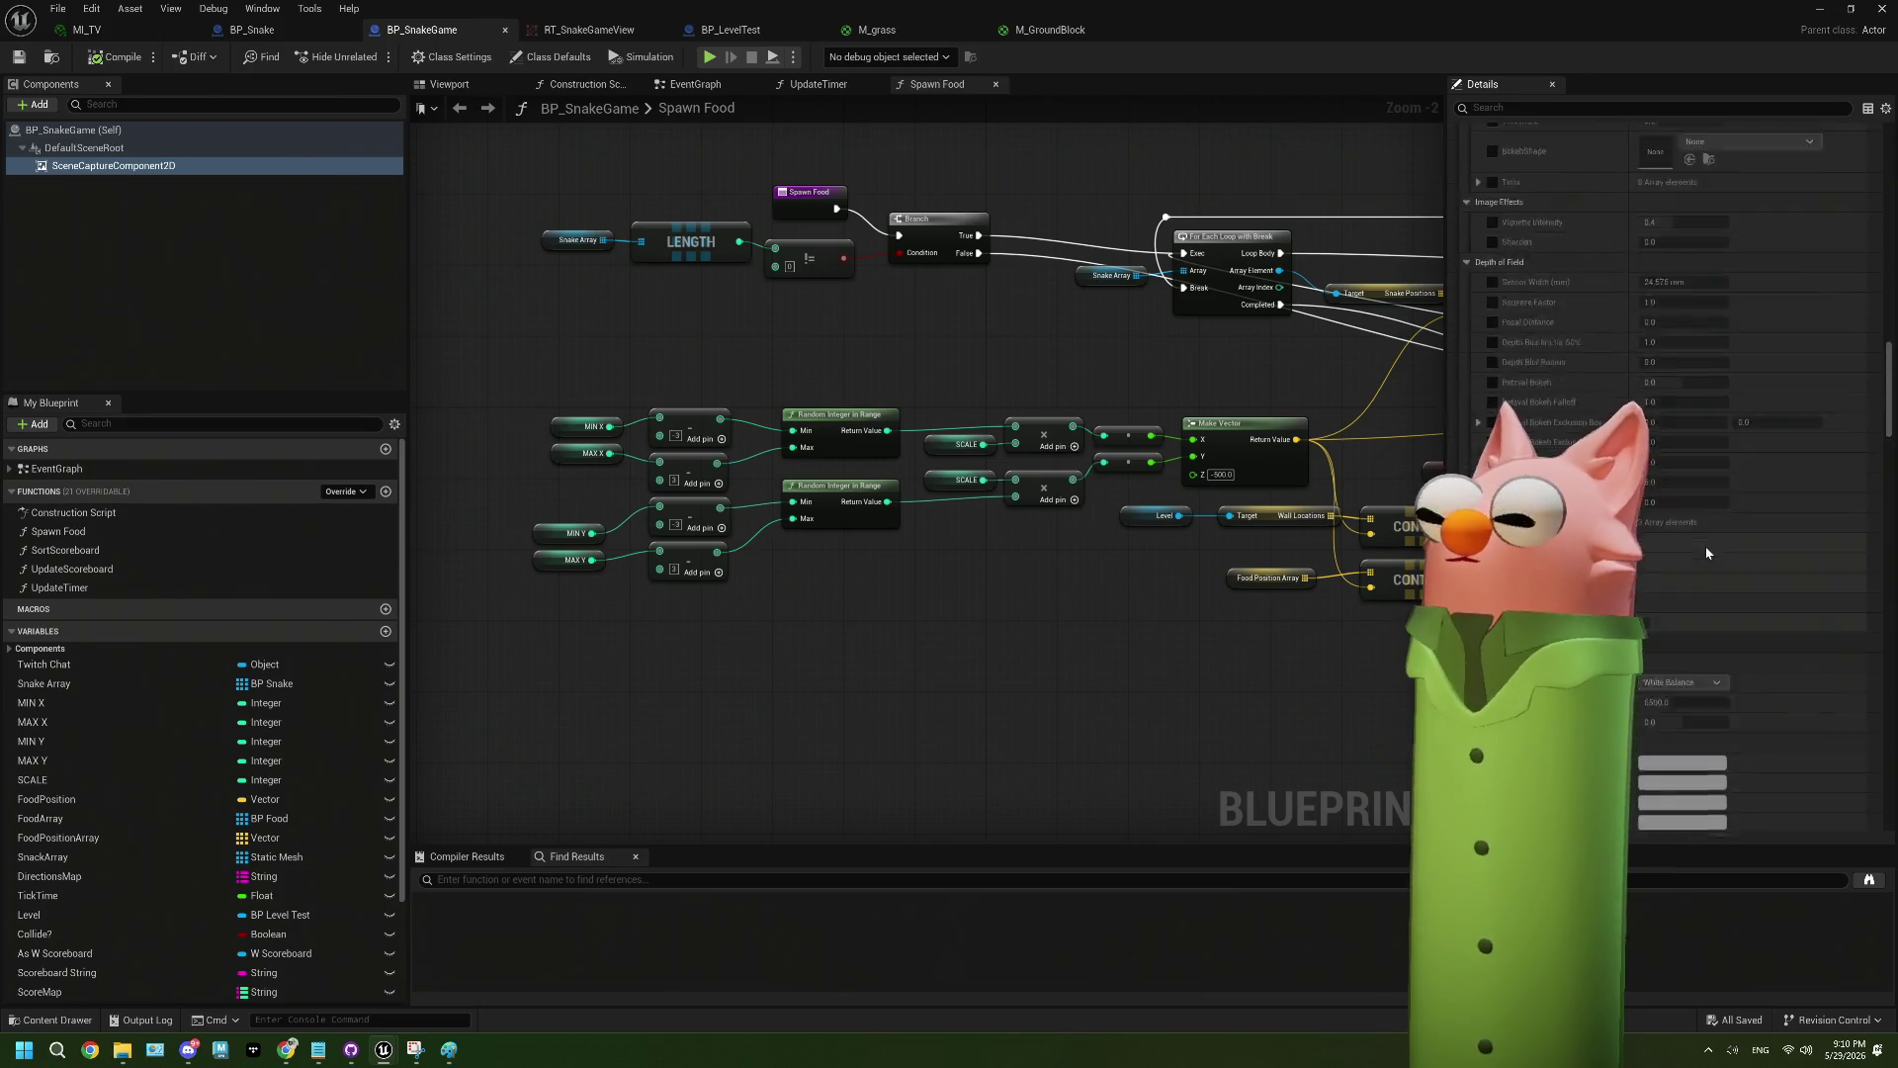
pyautogui.scroll(10, 1706, 552)
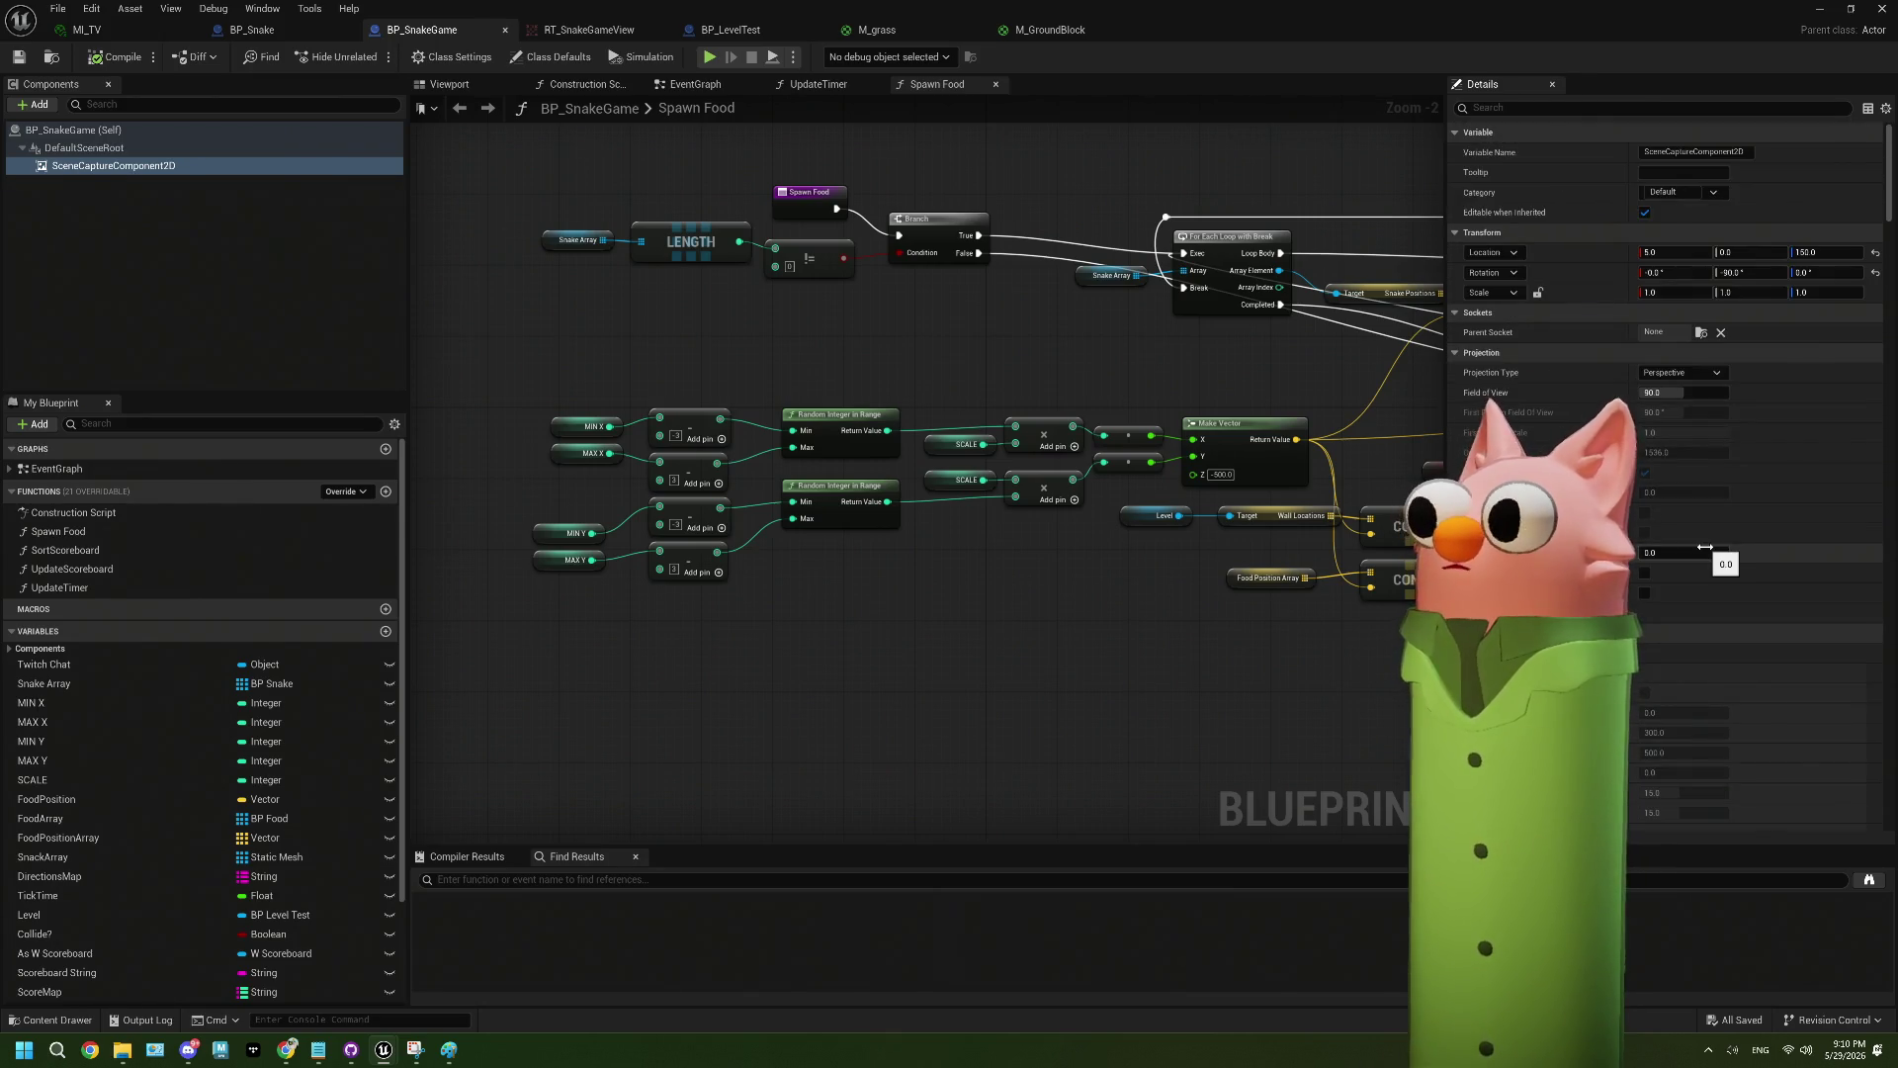
pyautogui.scroll(-7, 1707, 552)
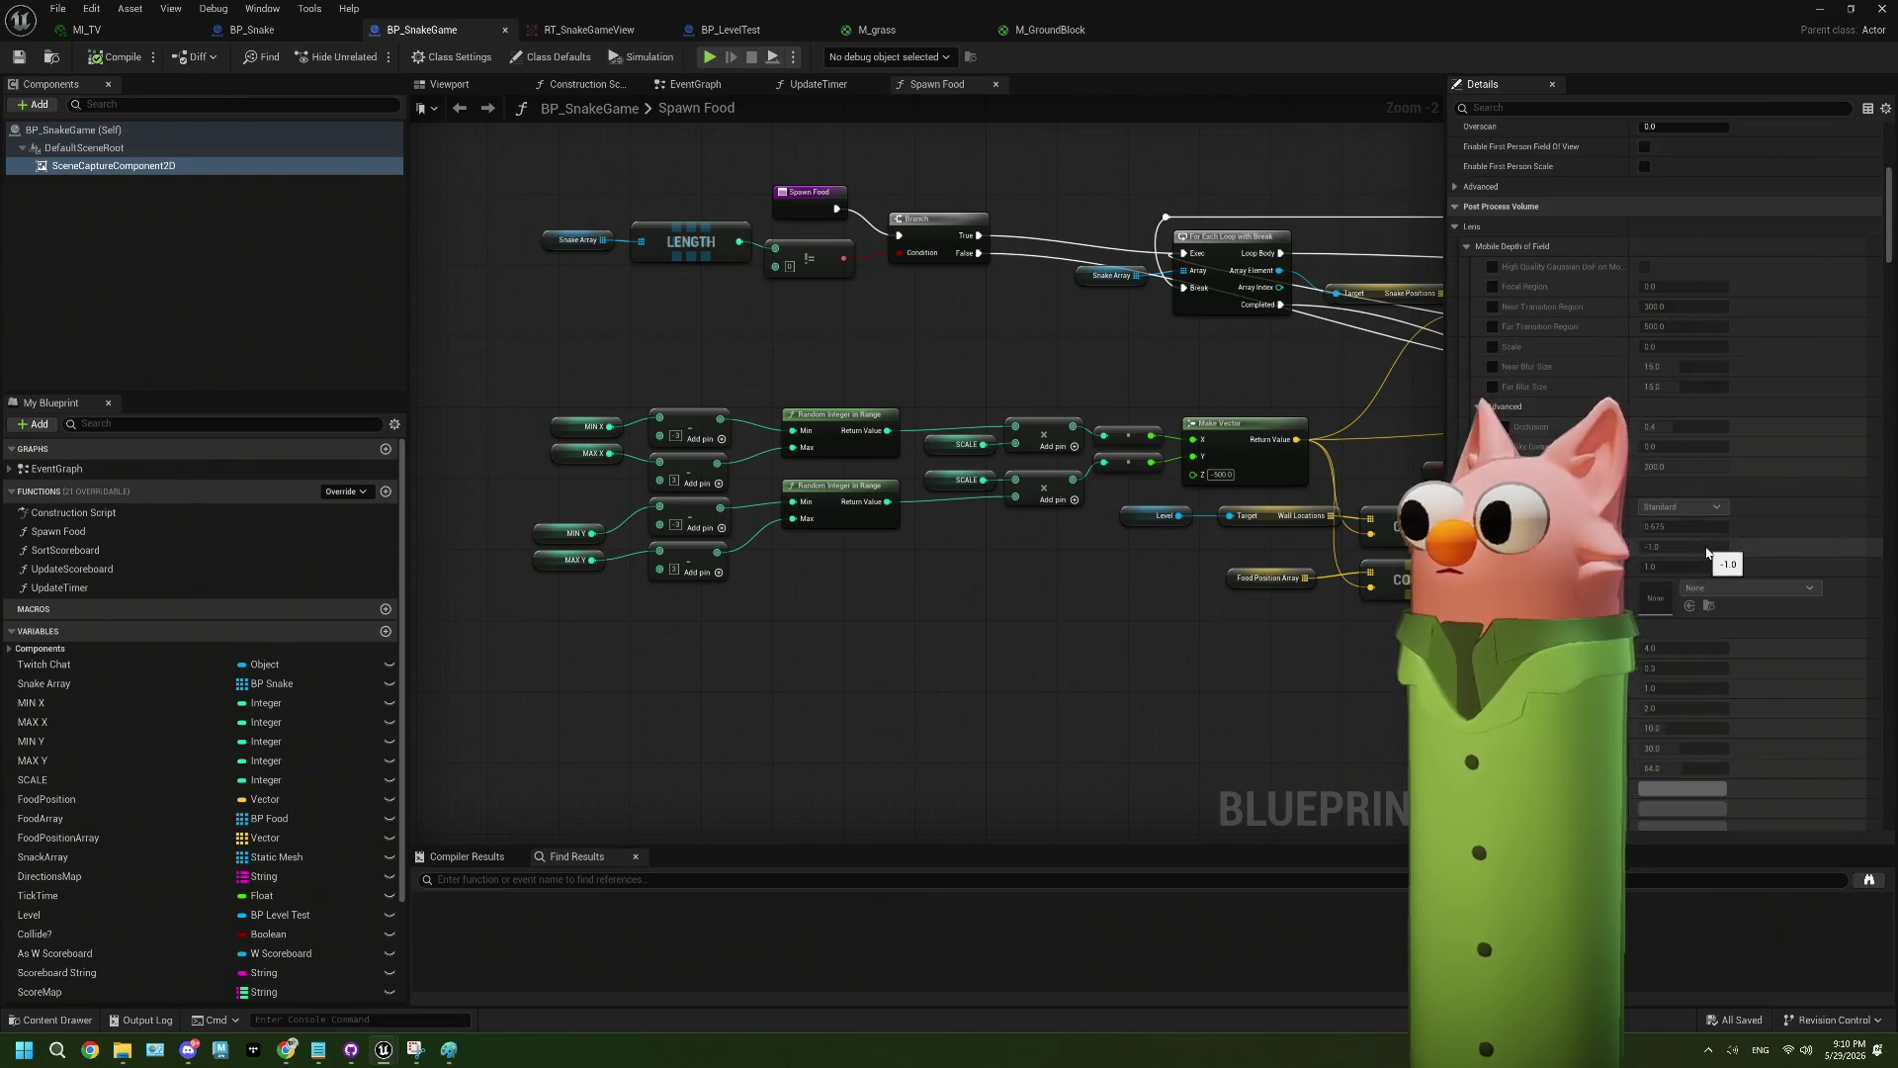
pyautogui.click(1578, 106)
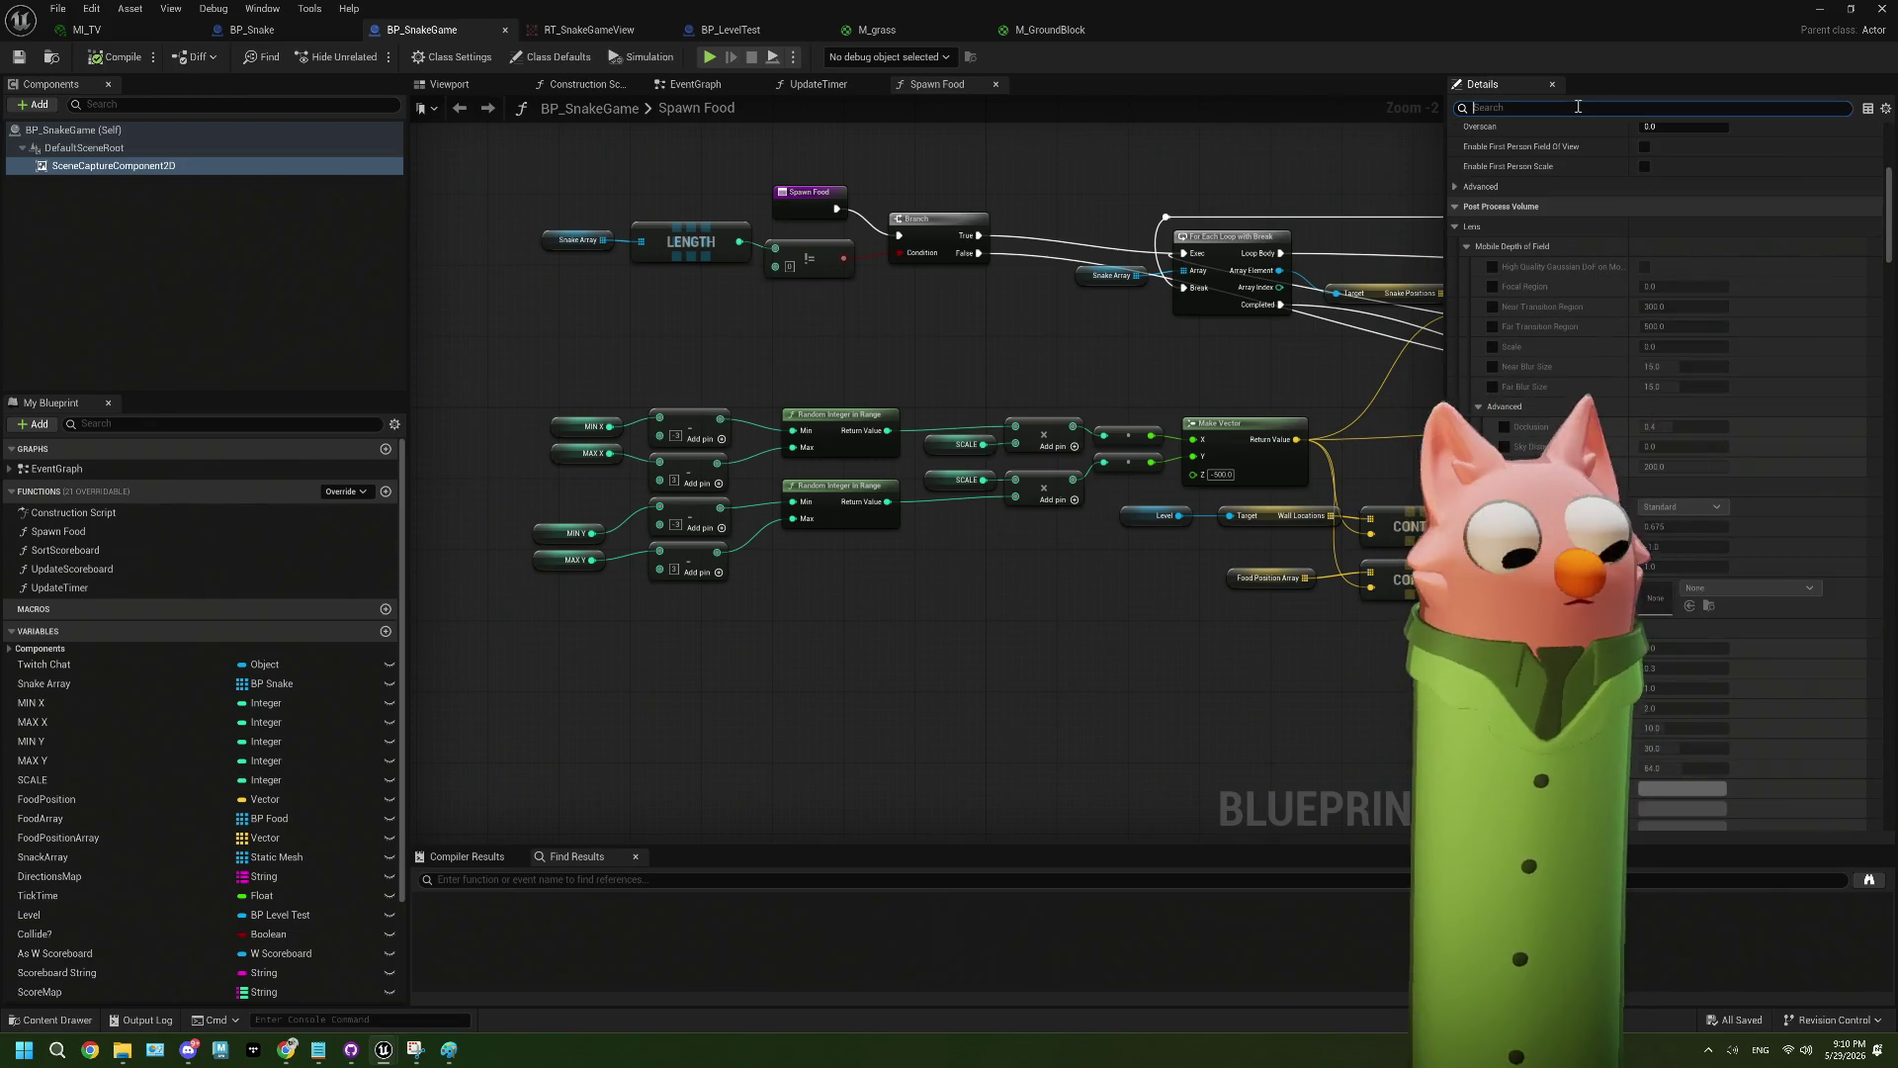
pyautogui.write('mot')
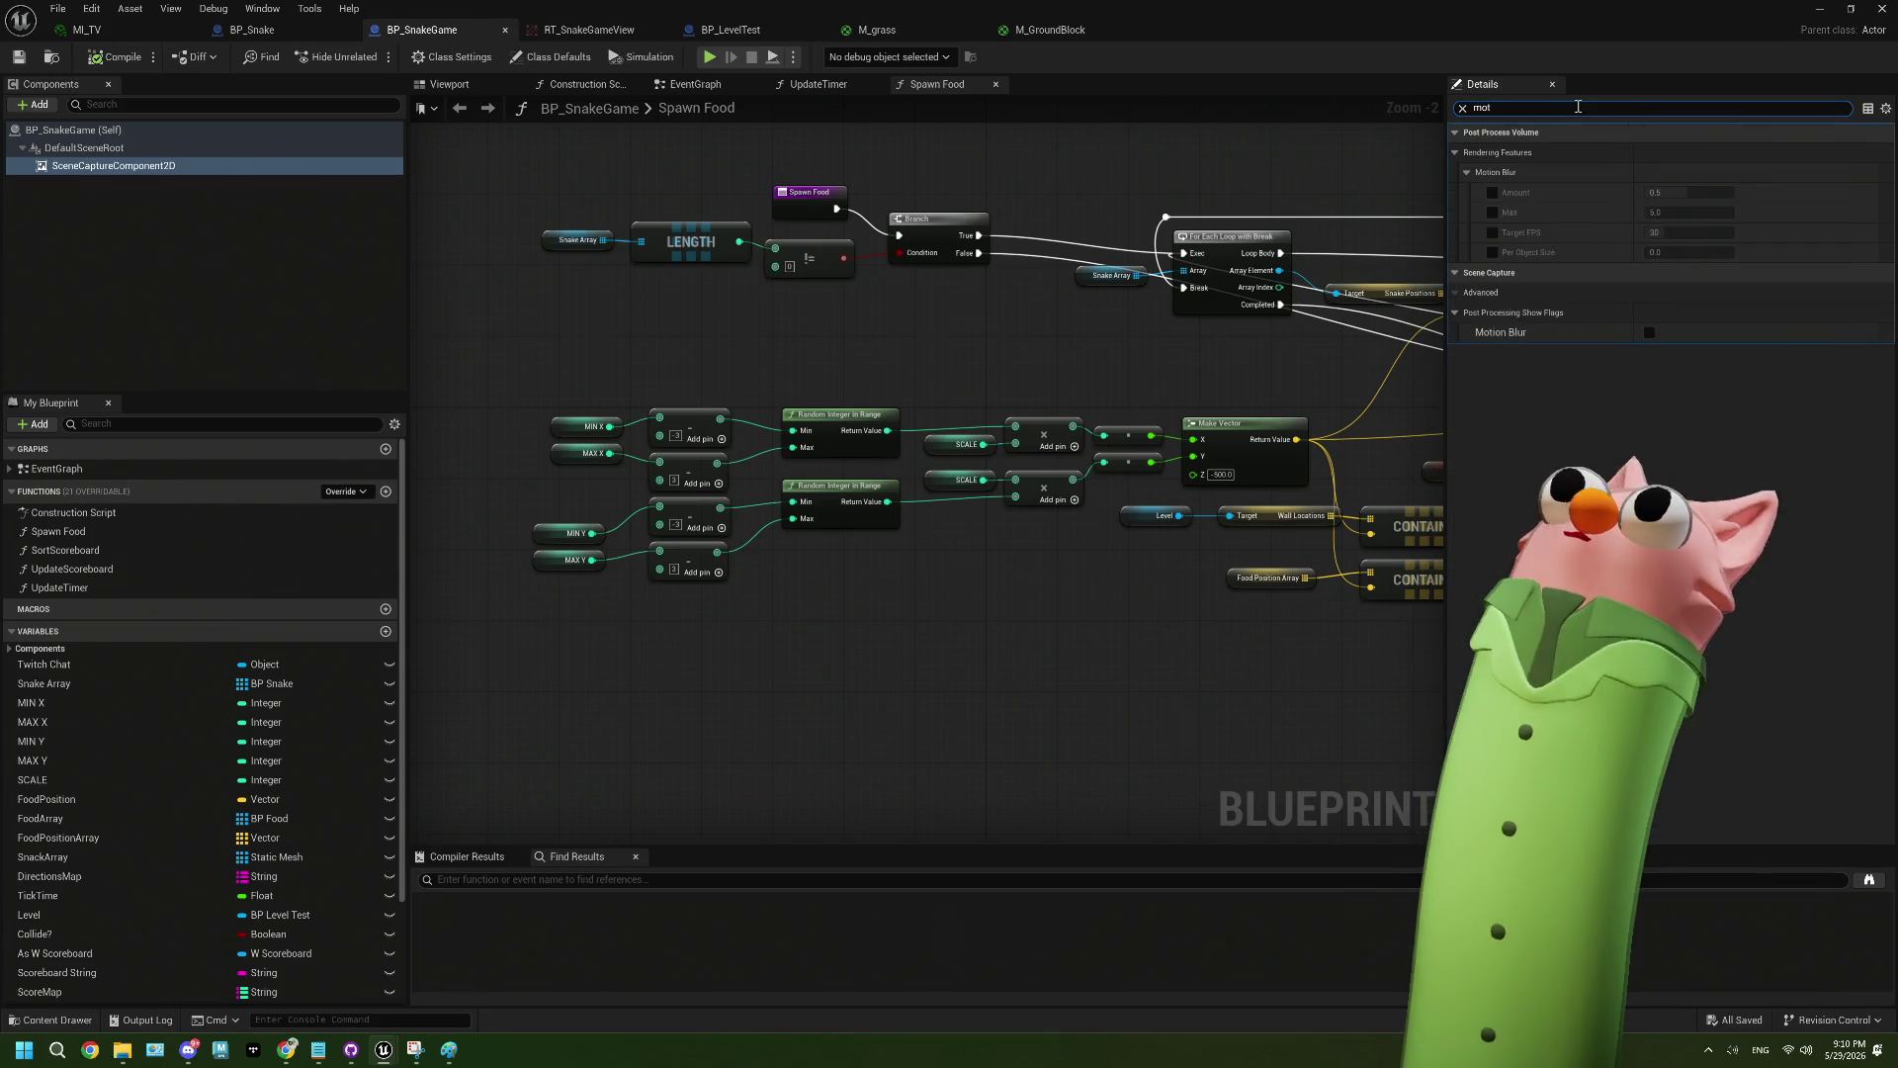
pyautogui.press('BackSpace')
pyautogui.press('BackSpace')
pyautogui.press('BackSpace')
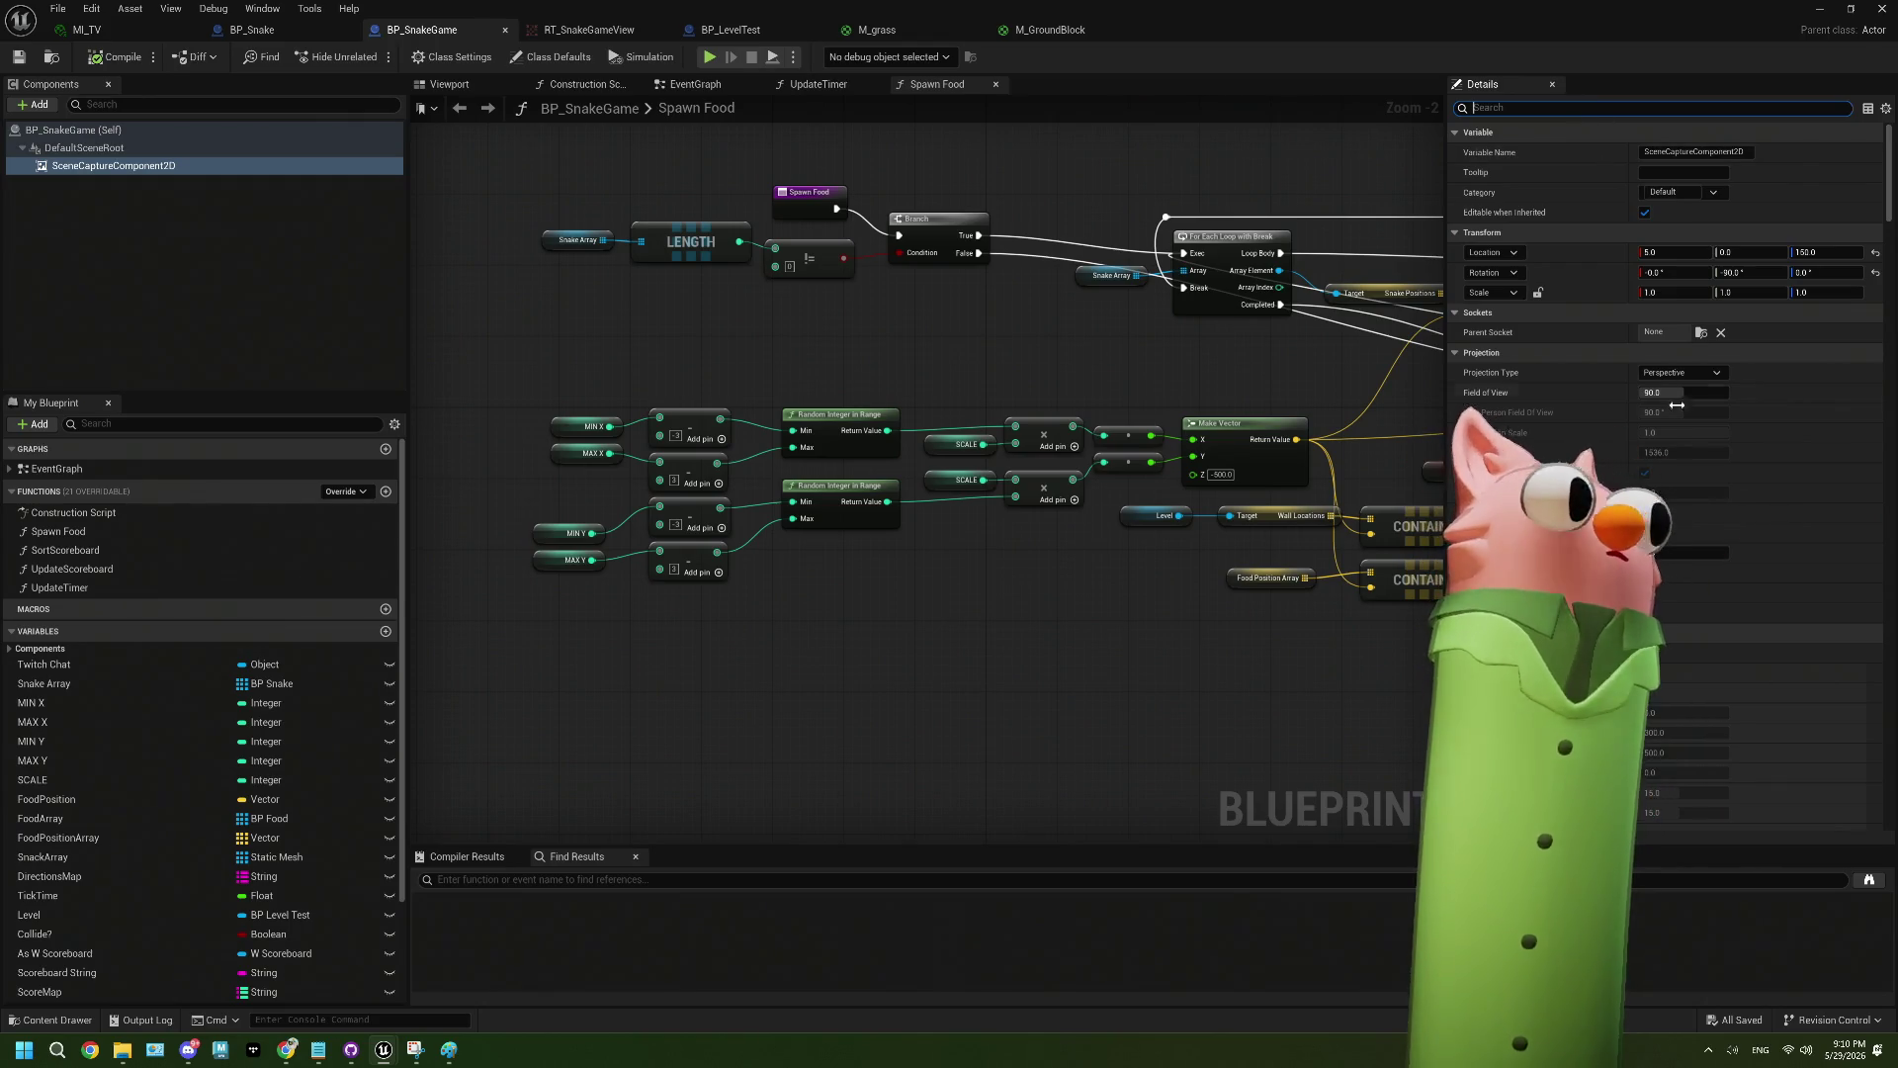
# - Scroll through the Scene Capture settings, then return to the Noodlecat_Env level editor
pyautogui.scroll(-15, 1651, 474)
pyautogui.scroll(-10, 1636, 556)
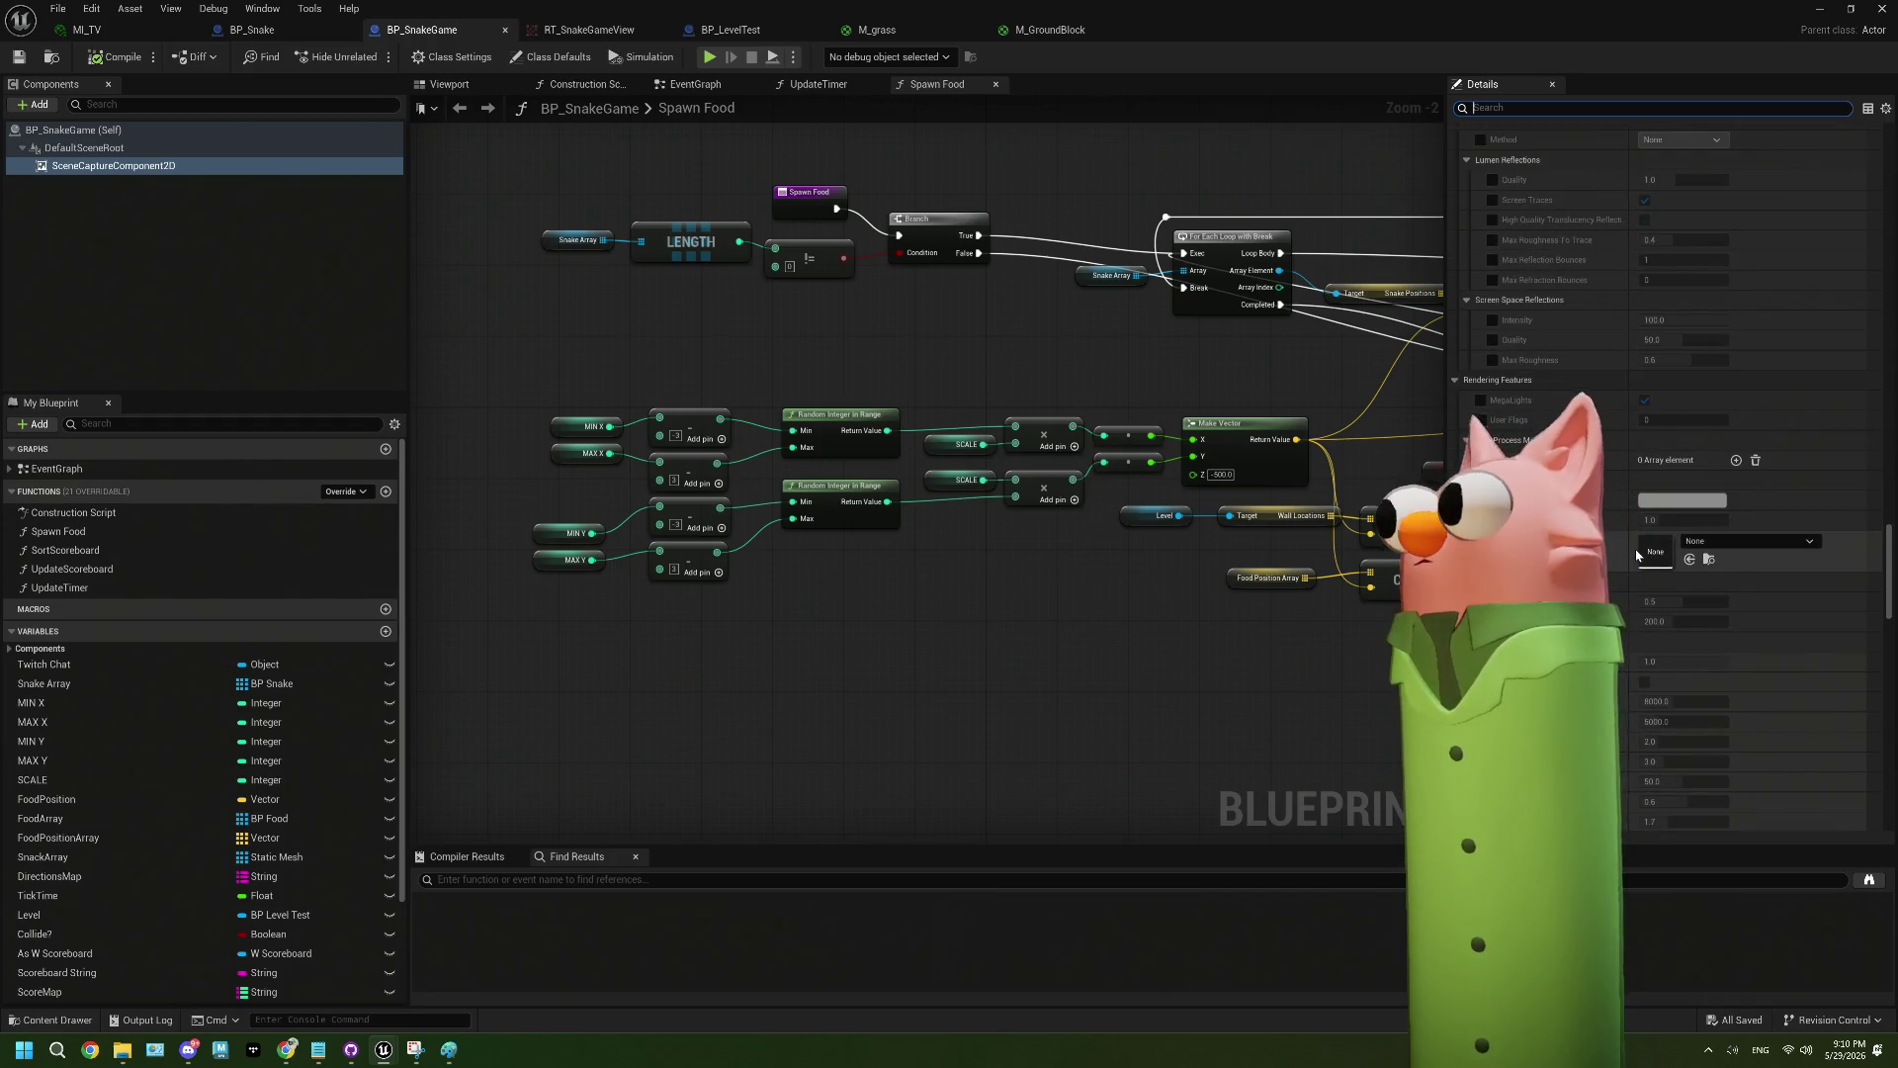
pyautogui.scroll(-5, 1636, 556)
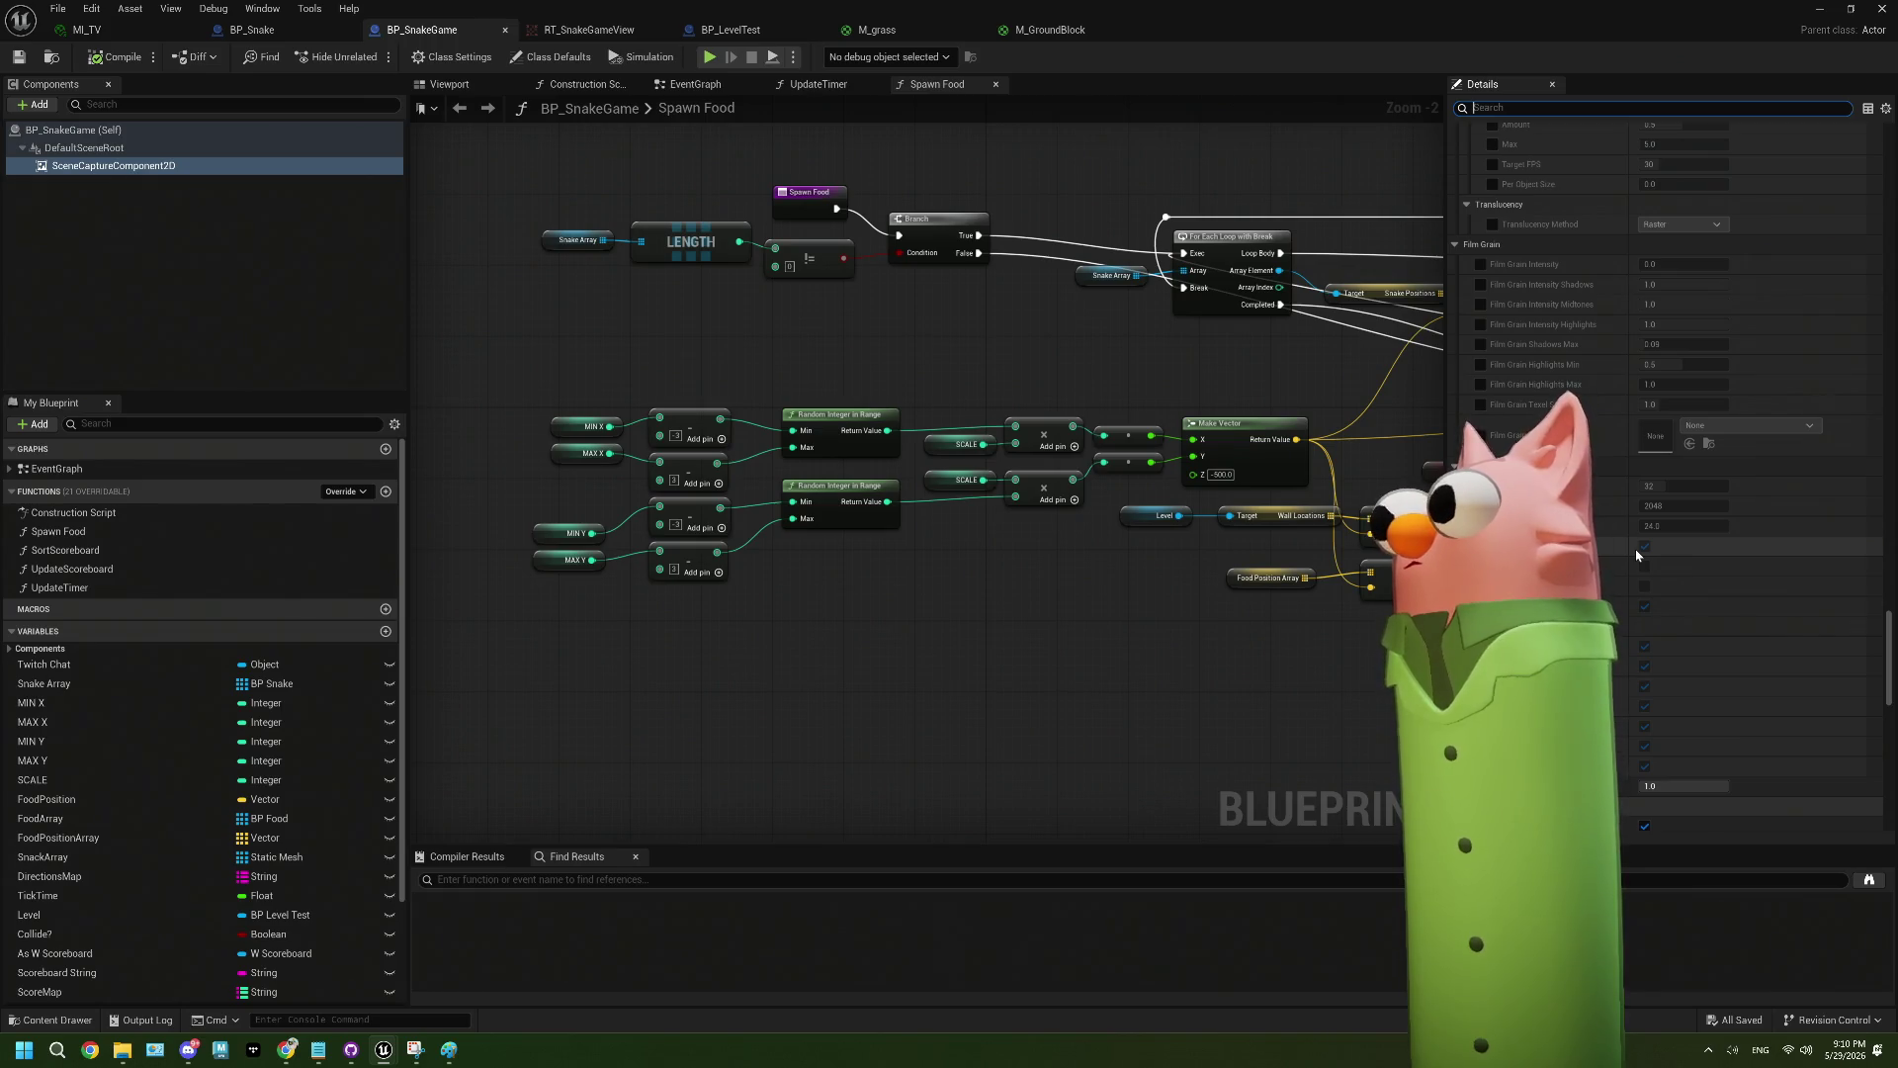
pyautogui.scroll(-6, 1636, 556)
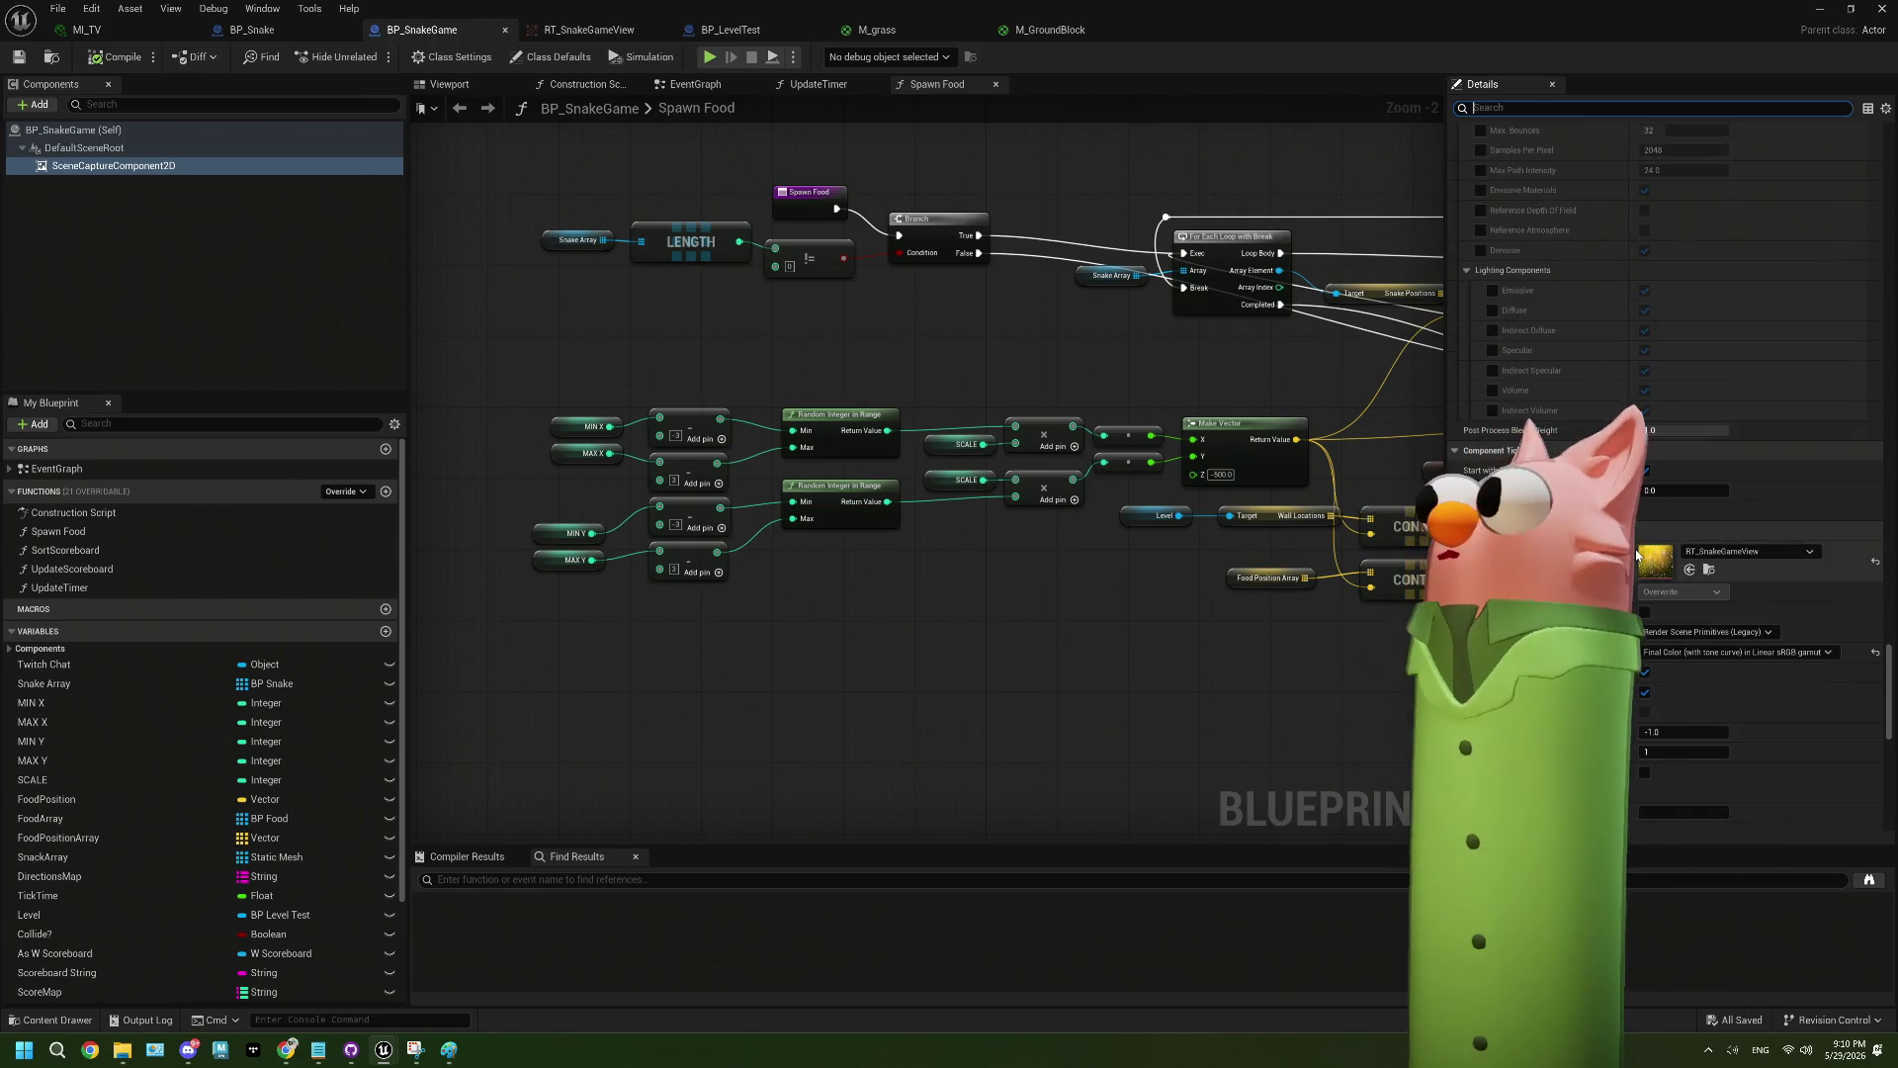
pyautogui.scroll(-5, 1637, 555)
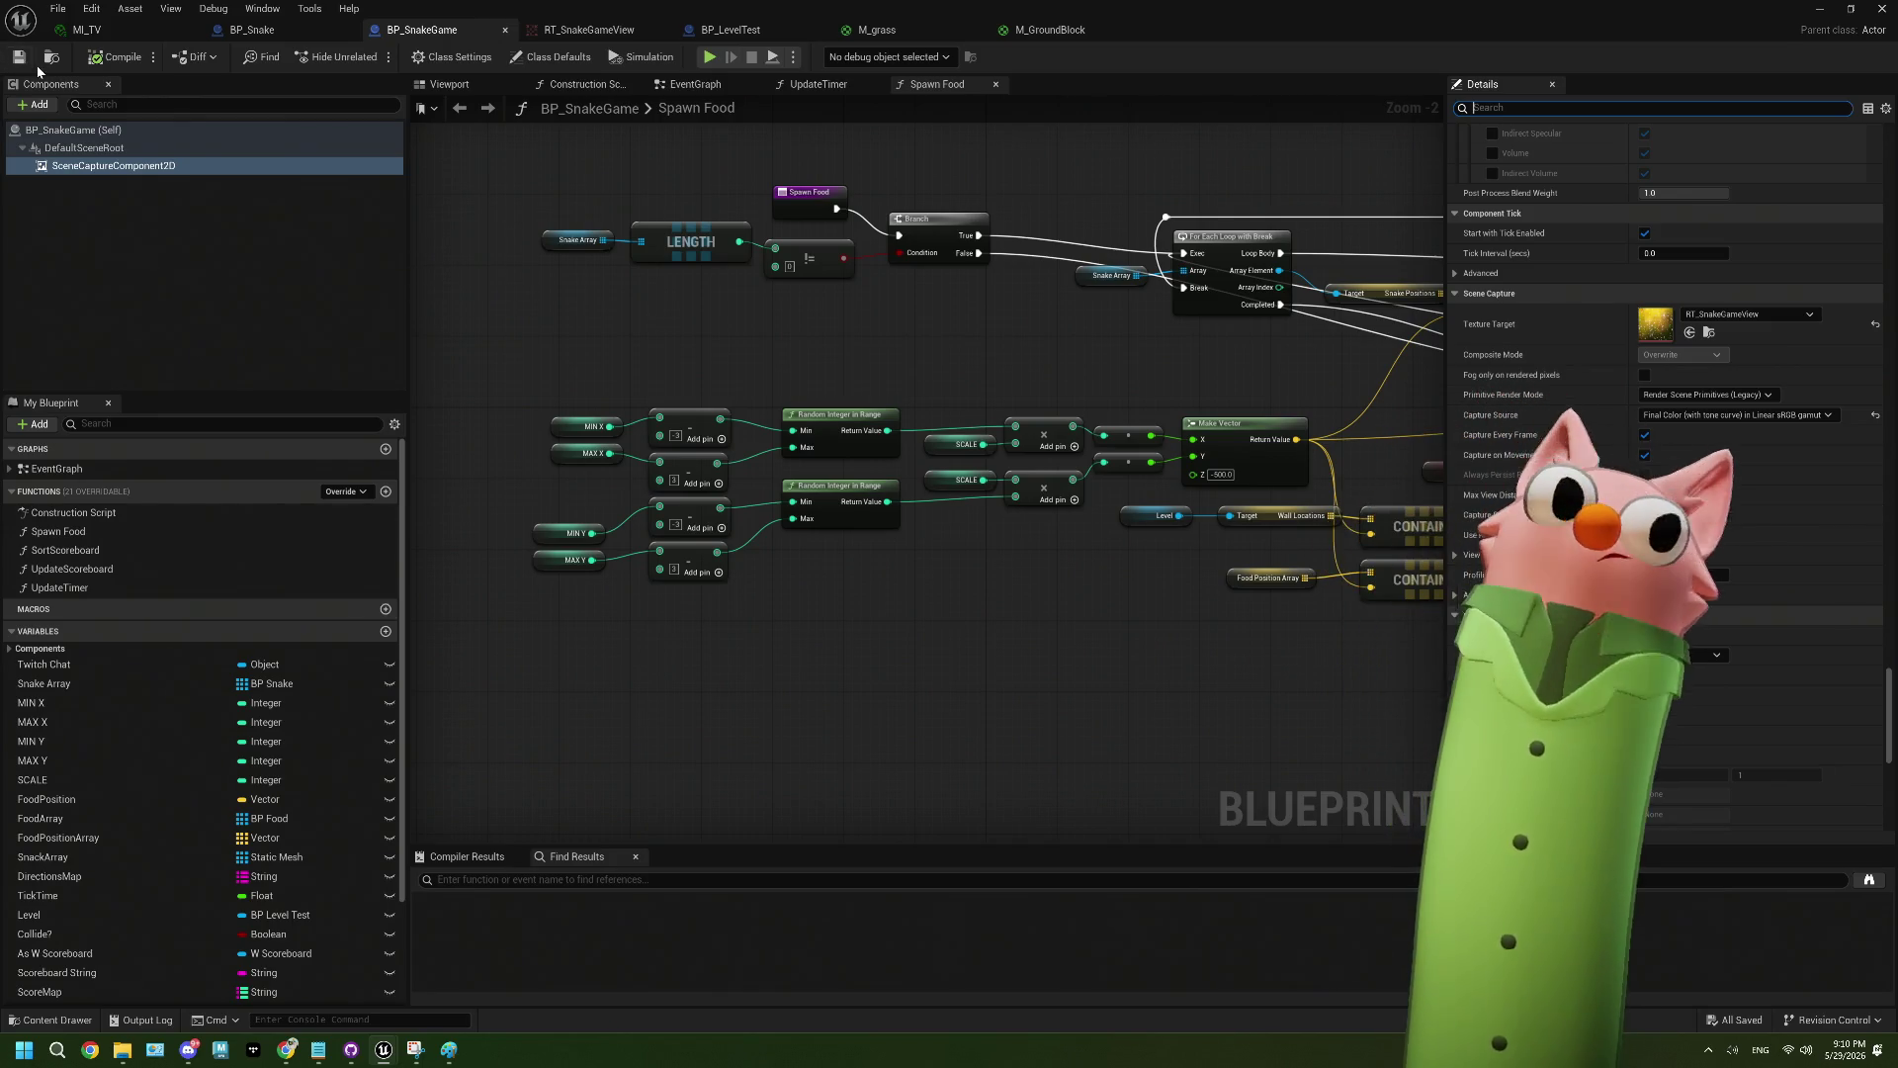
pyautogui.click(1821, 10)
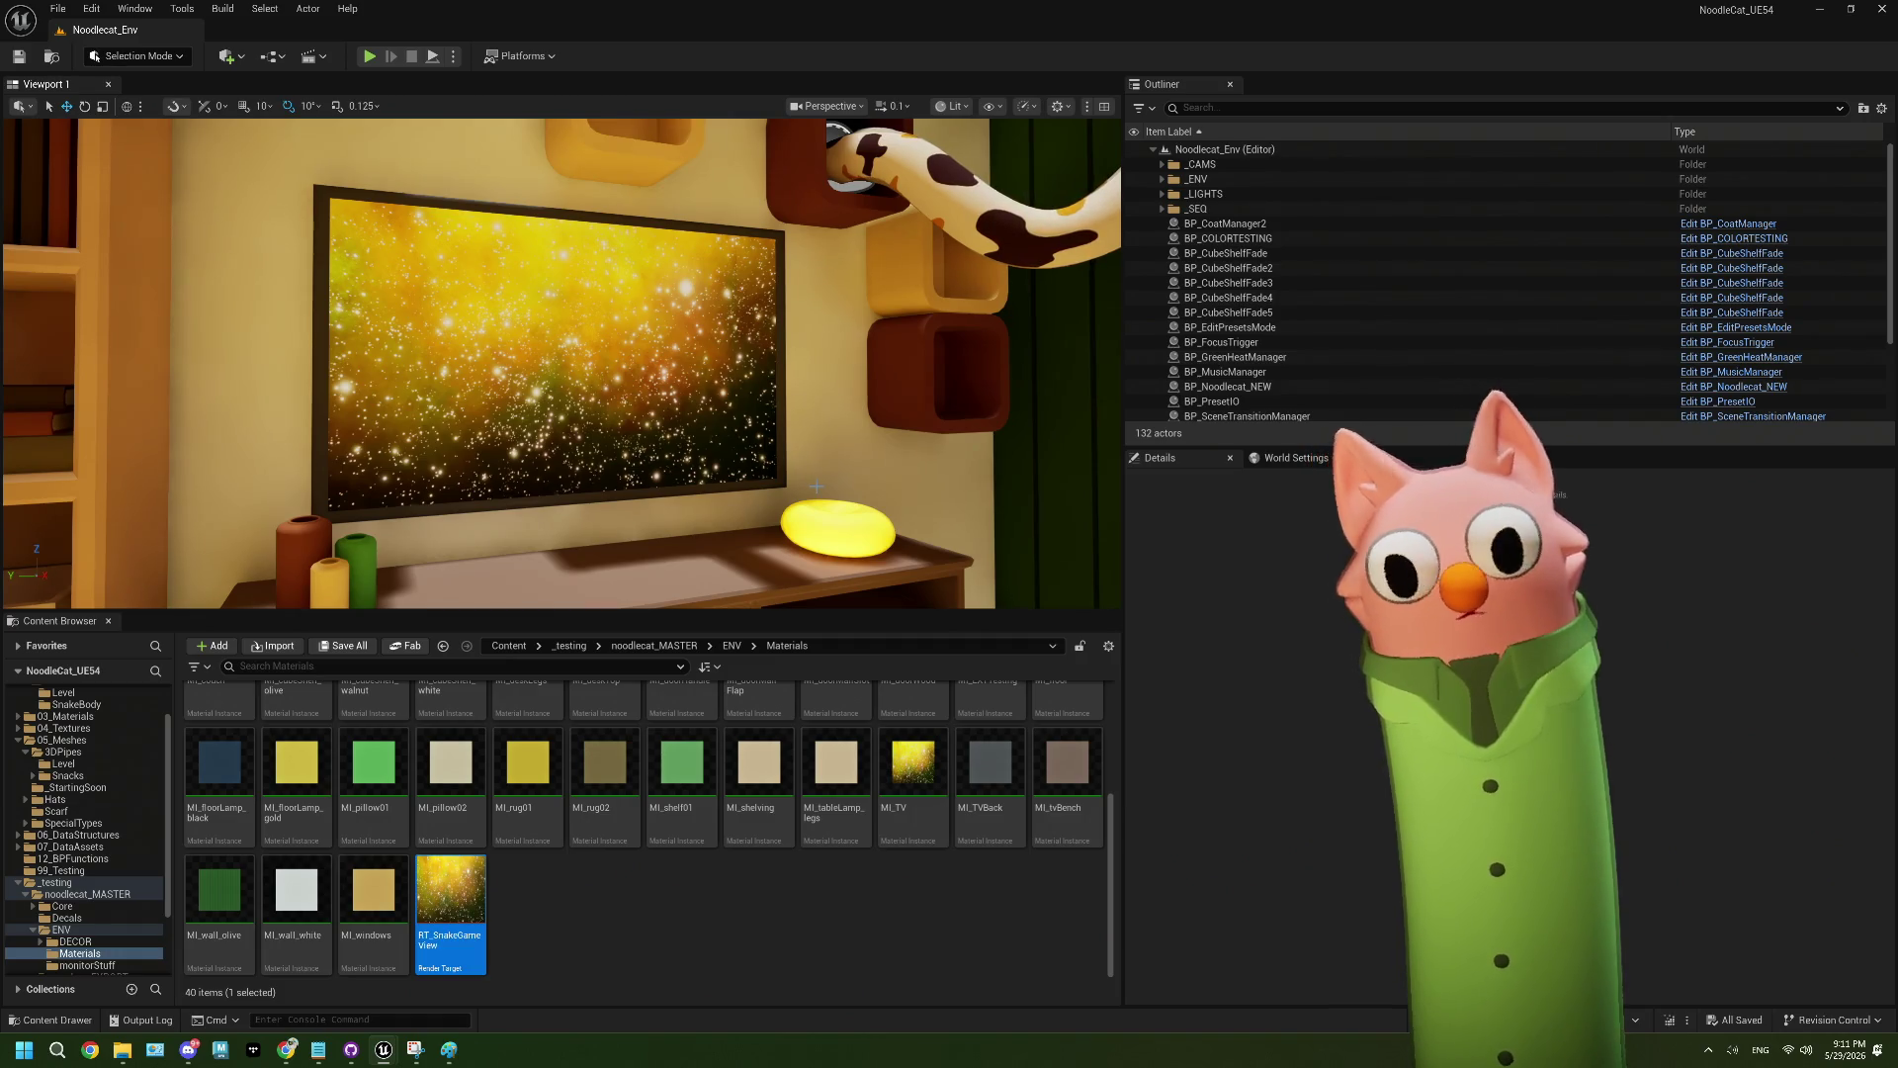
# - Break the texture link to Emissive Color in M_GroundBlock
pyautogui.scroll(2, 123, 952)
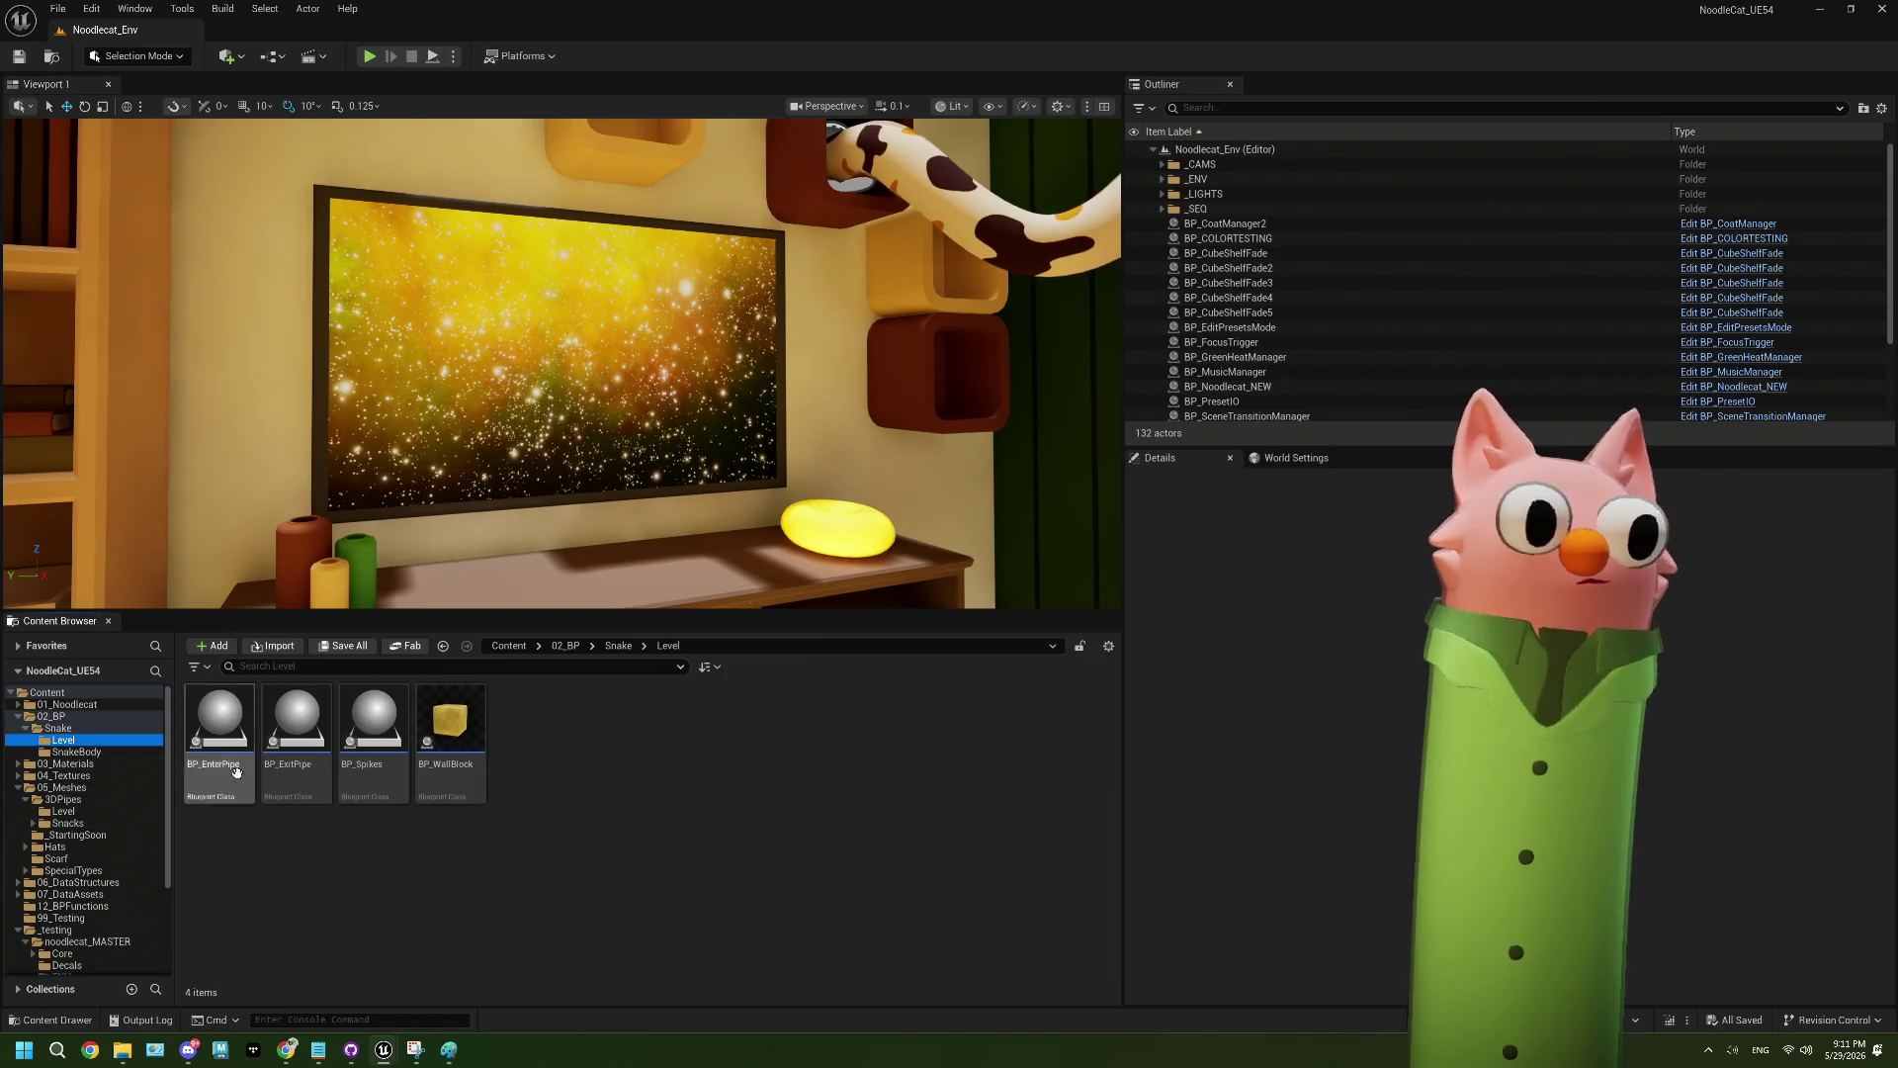
pyautogui.doubleClick(446, 762)
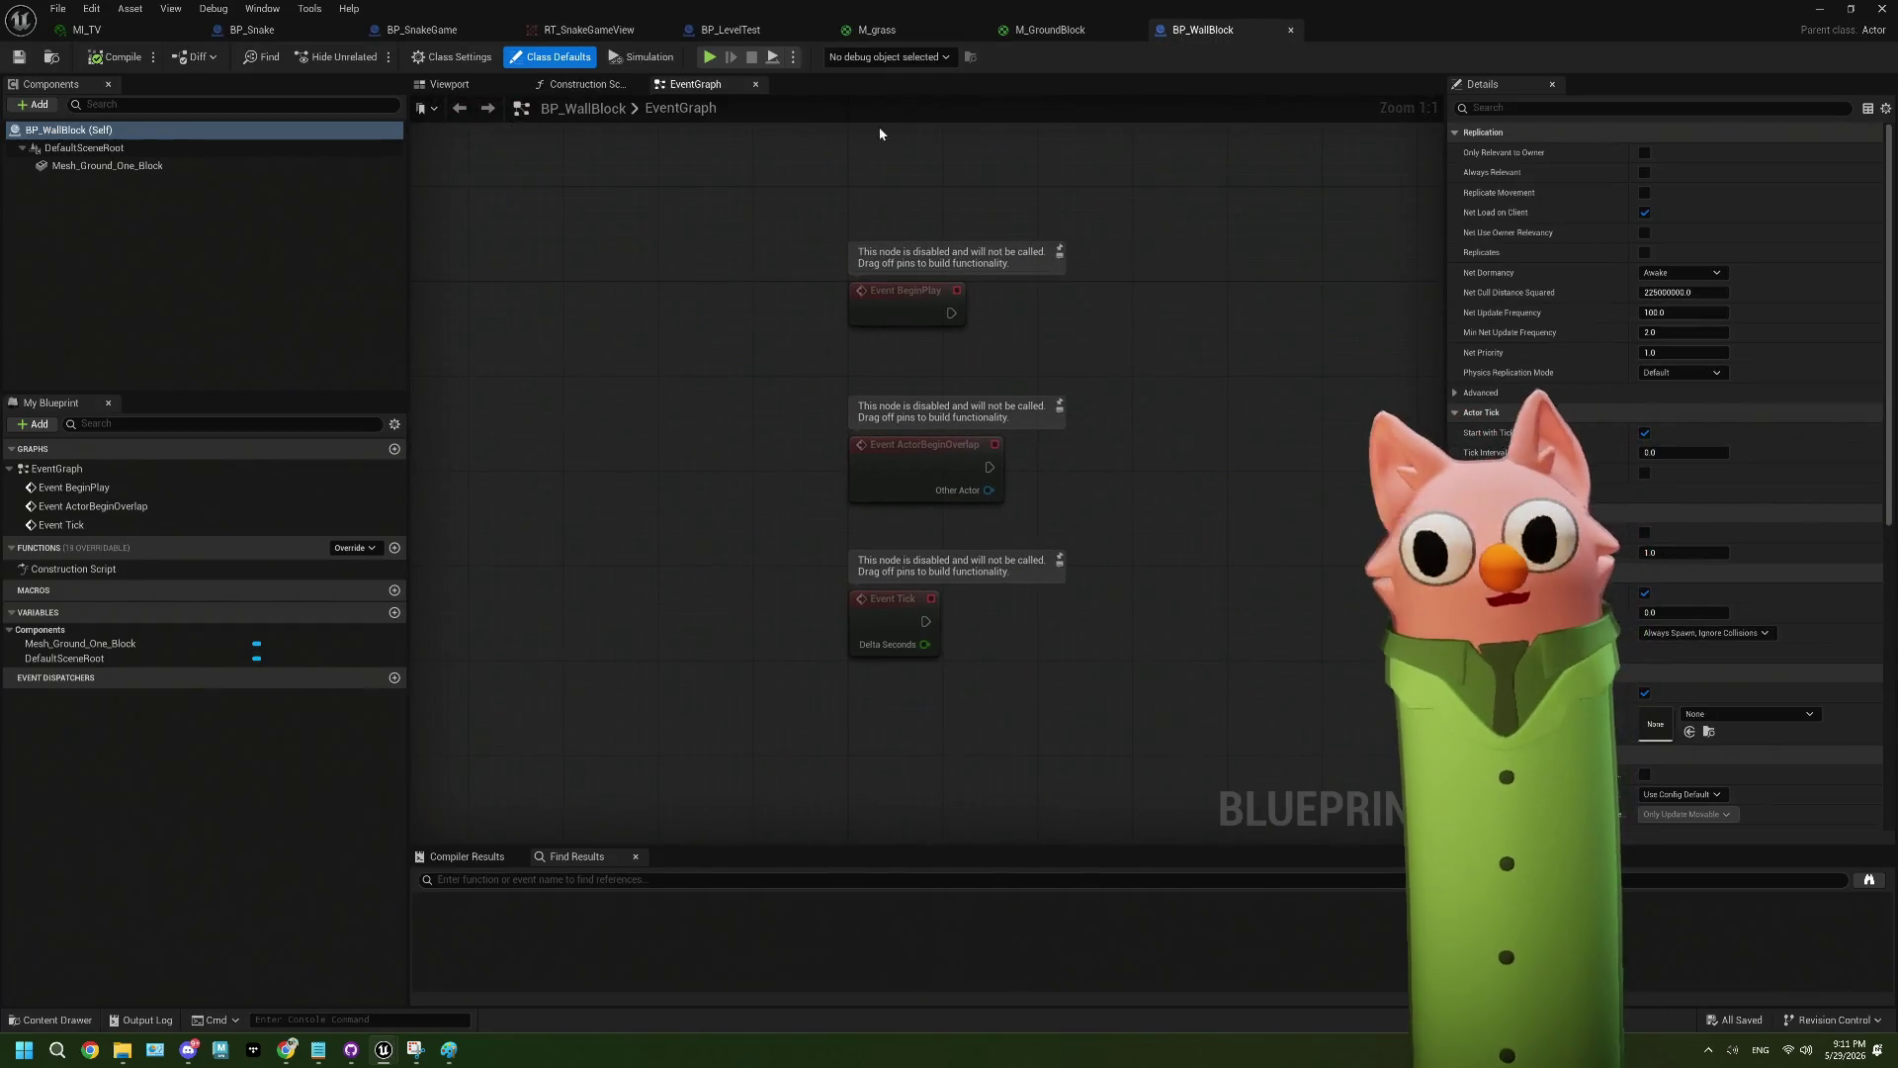
pyautogui.click(1051, 32)
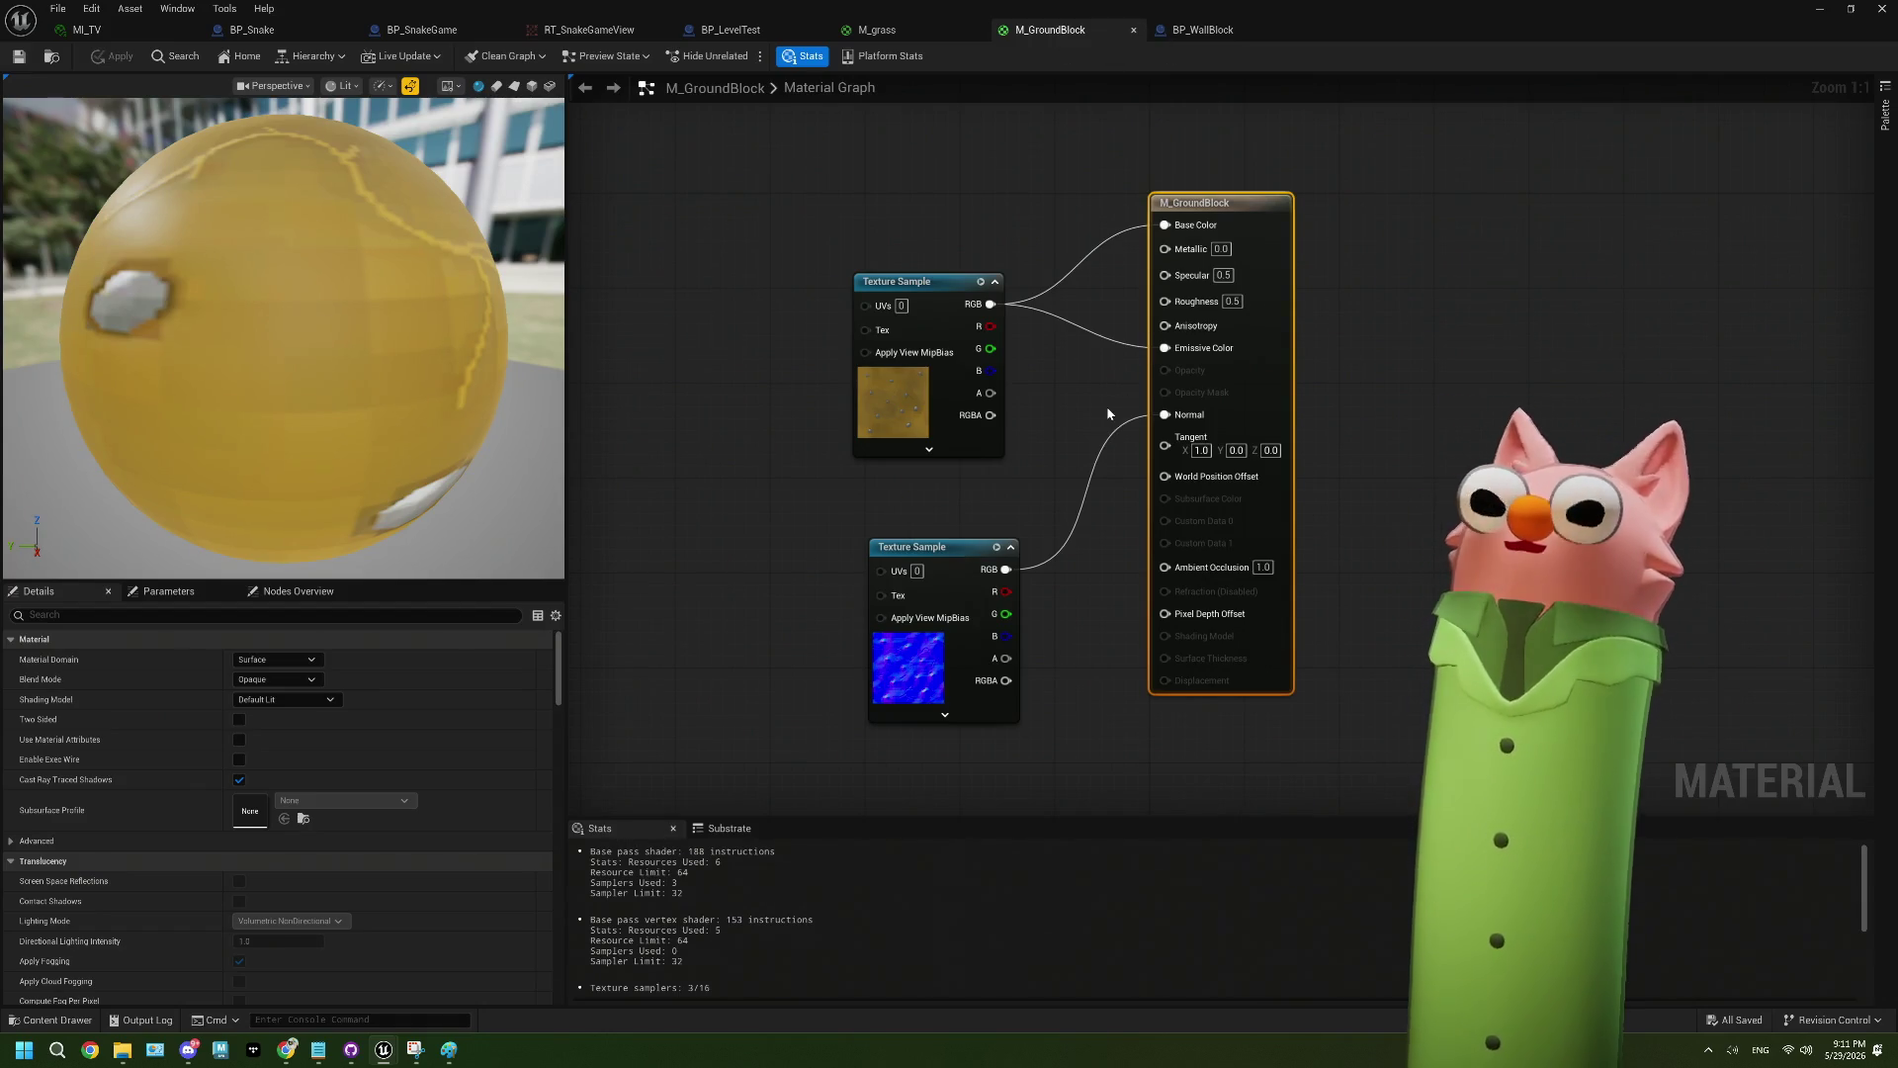
pyautogui.rightClick(1155, 354)
pyautogui.click(1196, 395)
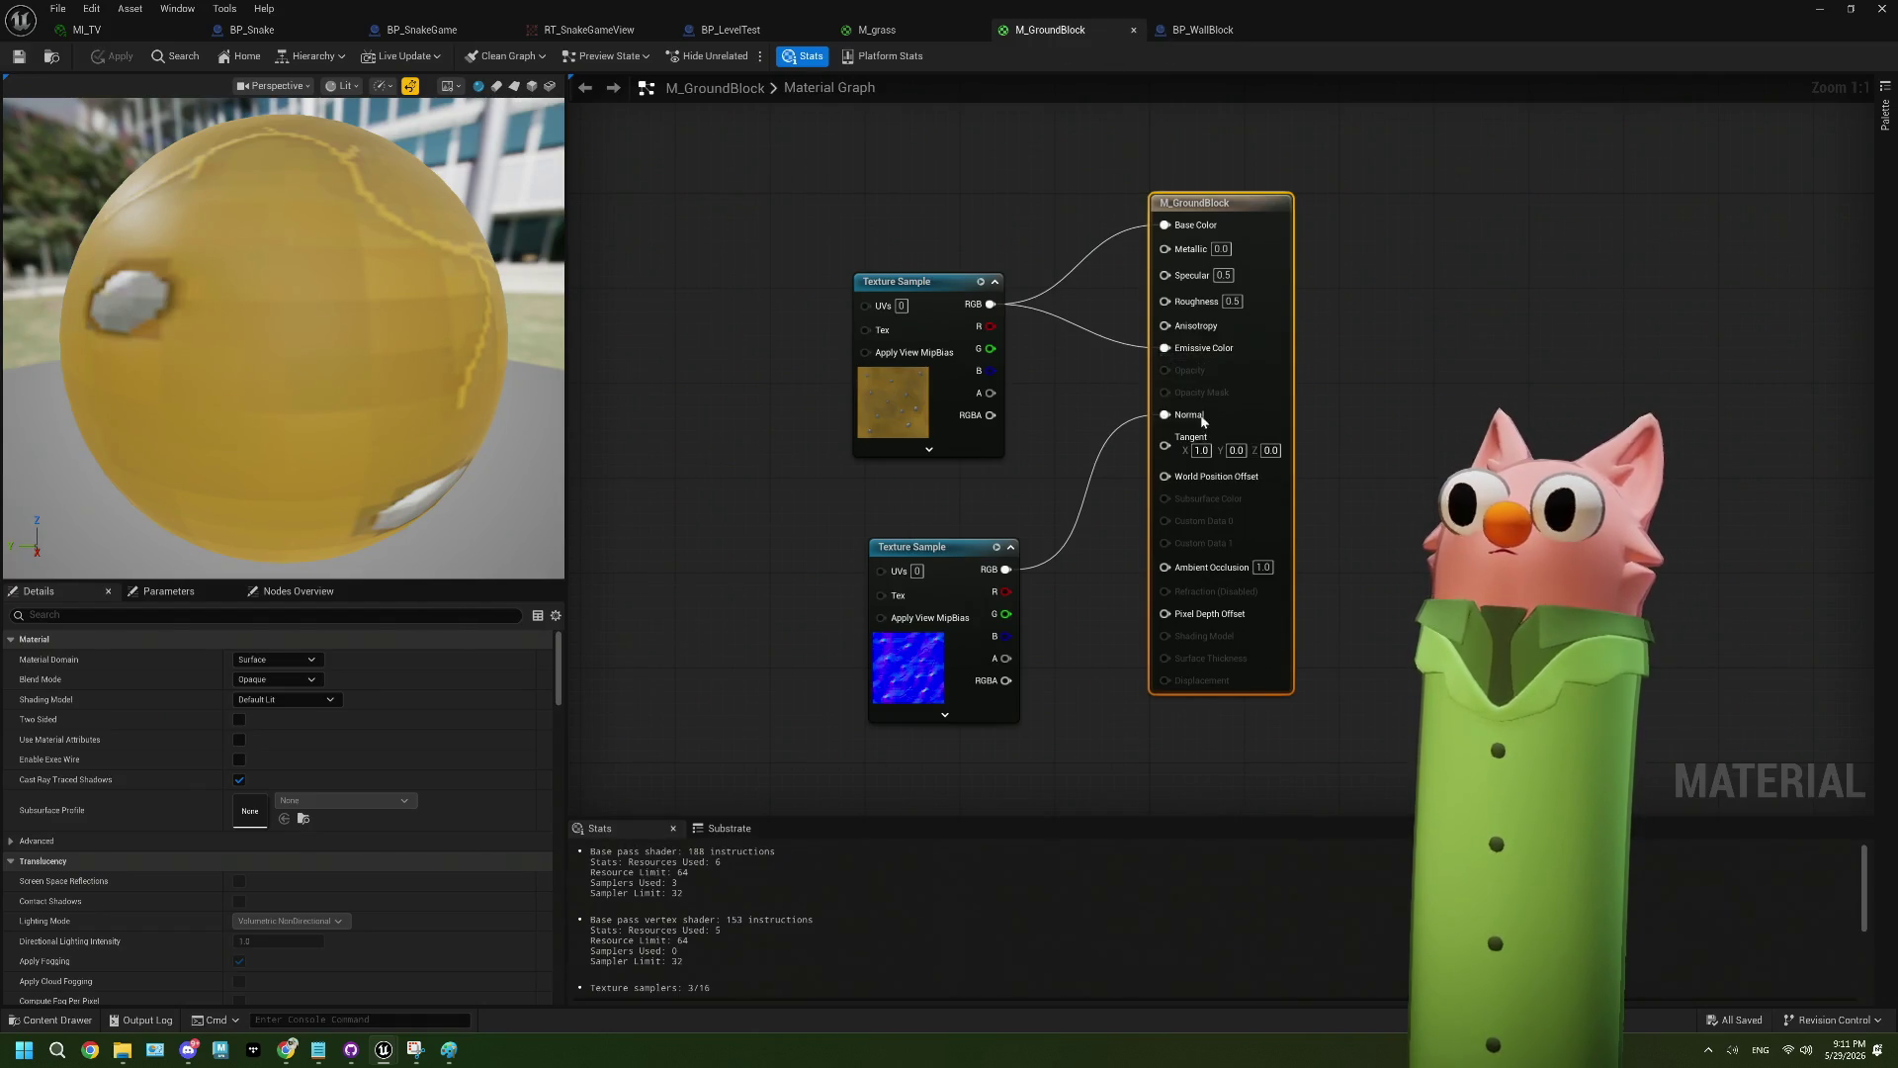
# - Break M_grass's Emissive Color link, save with Ctrl+S, and start a play test
pyautogui.click(877, 29)
pyautogui.rightClick(1165, 348)
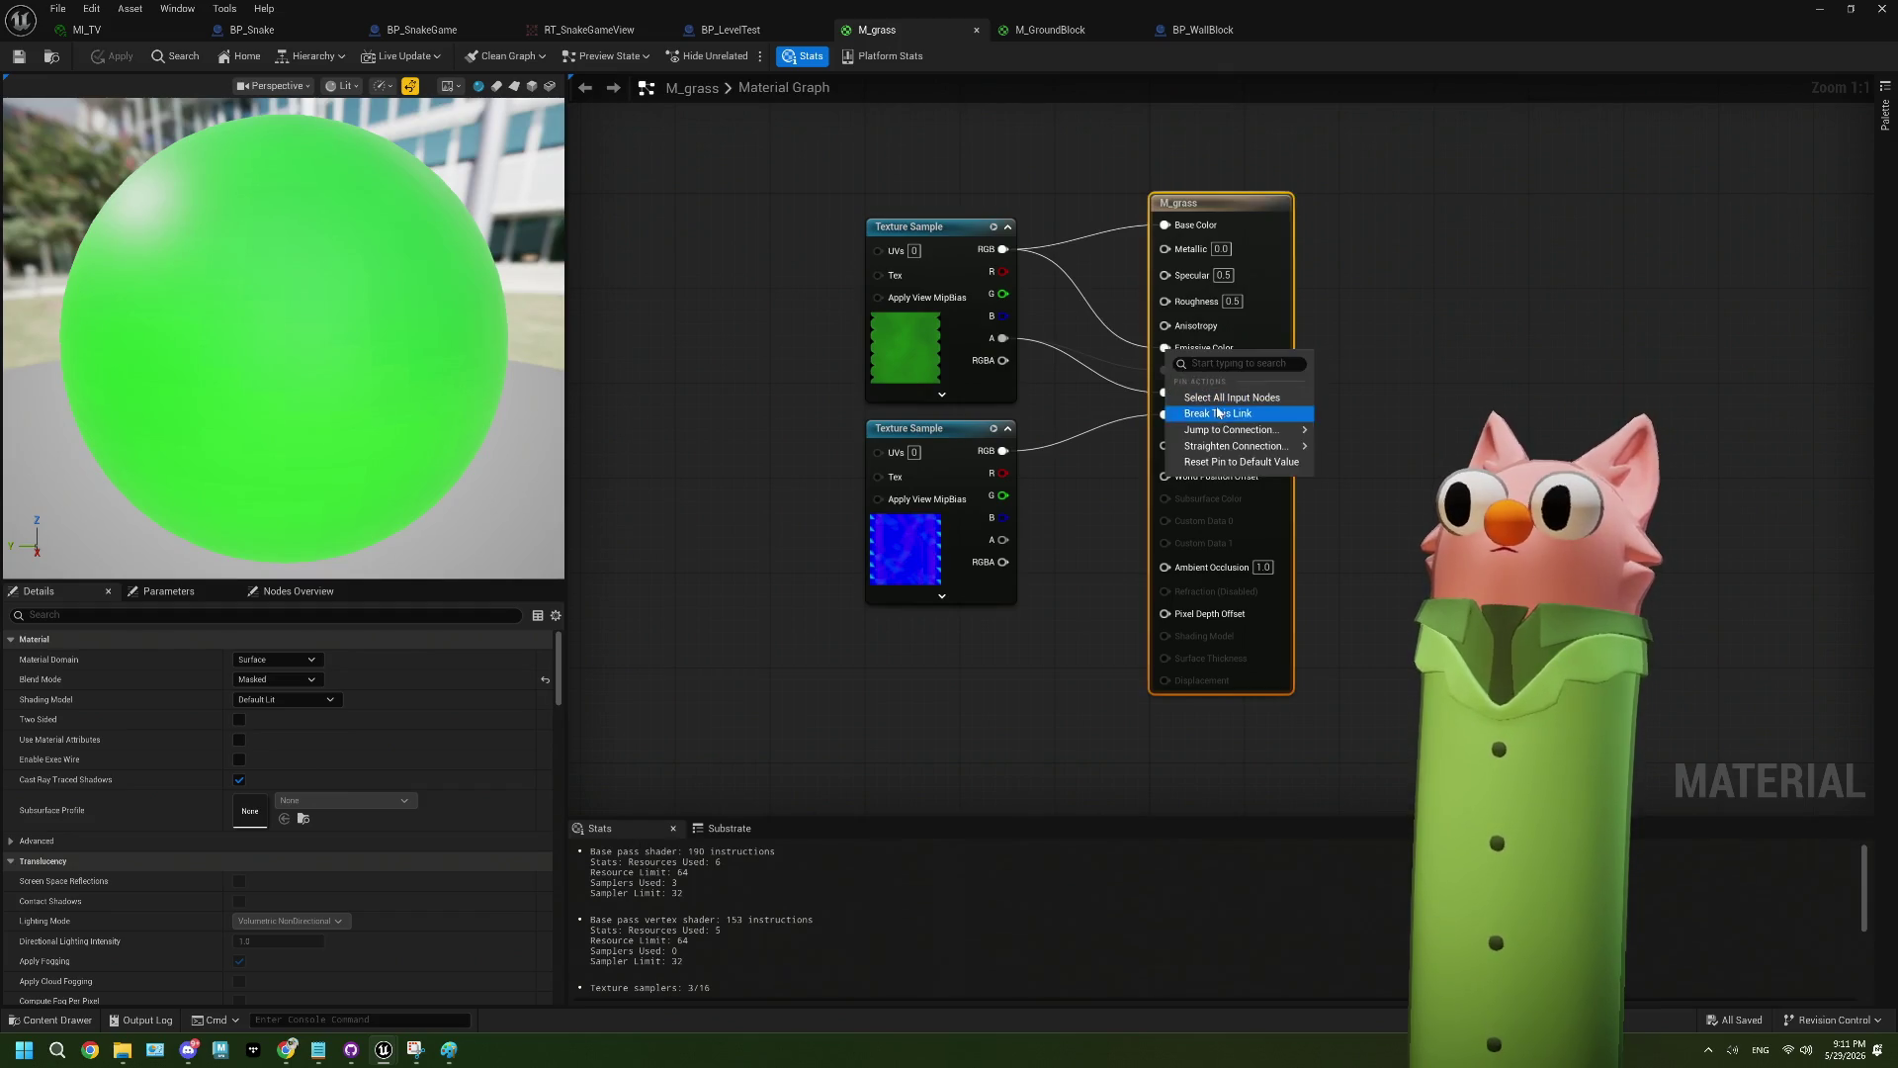
pyautogui.click(1202, 393)
pyautogui.hotkey('ctrl', 's')
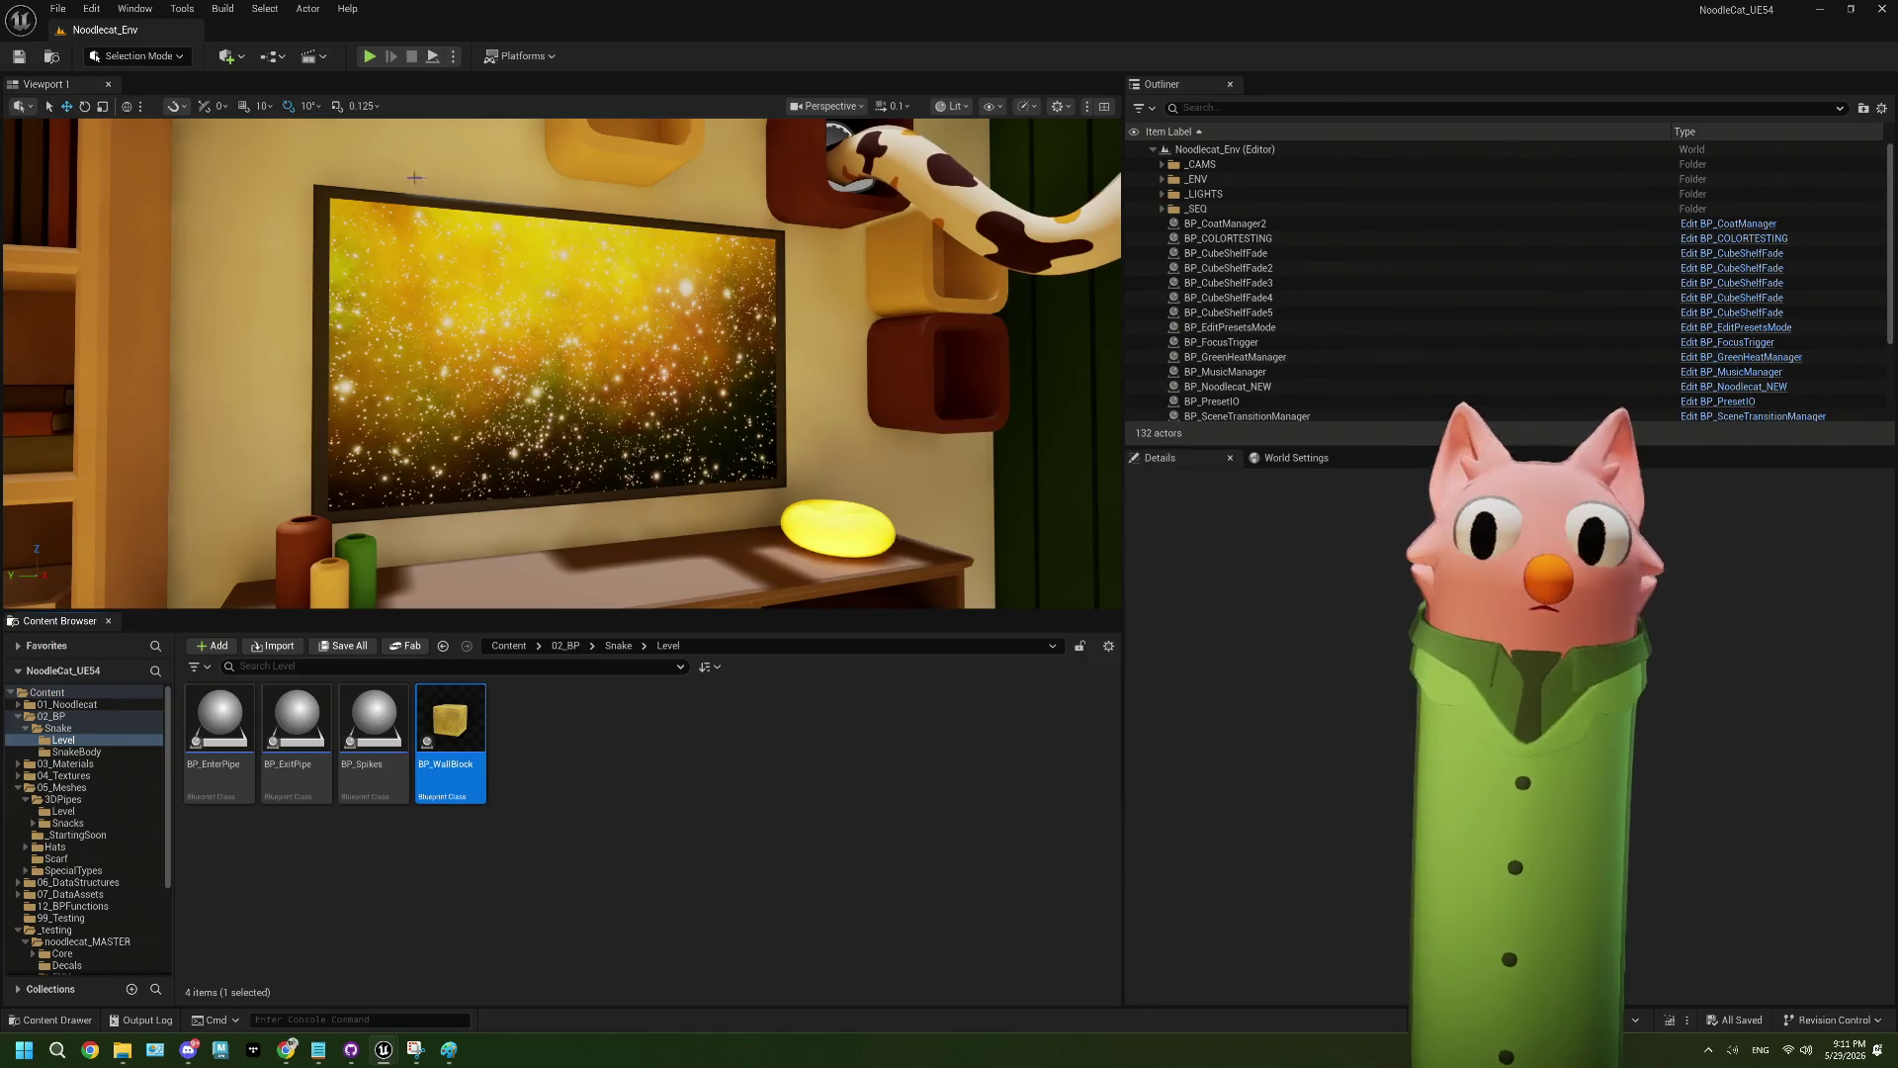
pyautogui.click(366, 58)
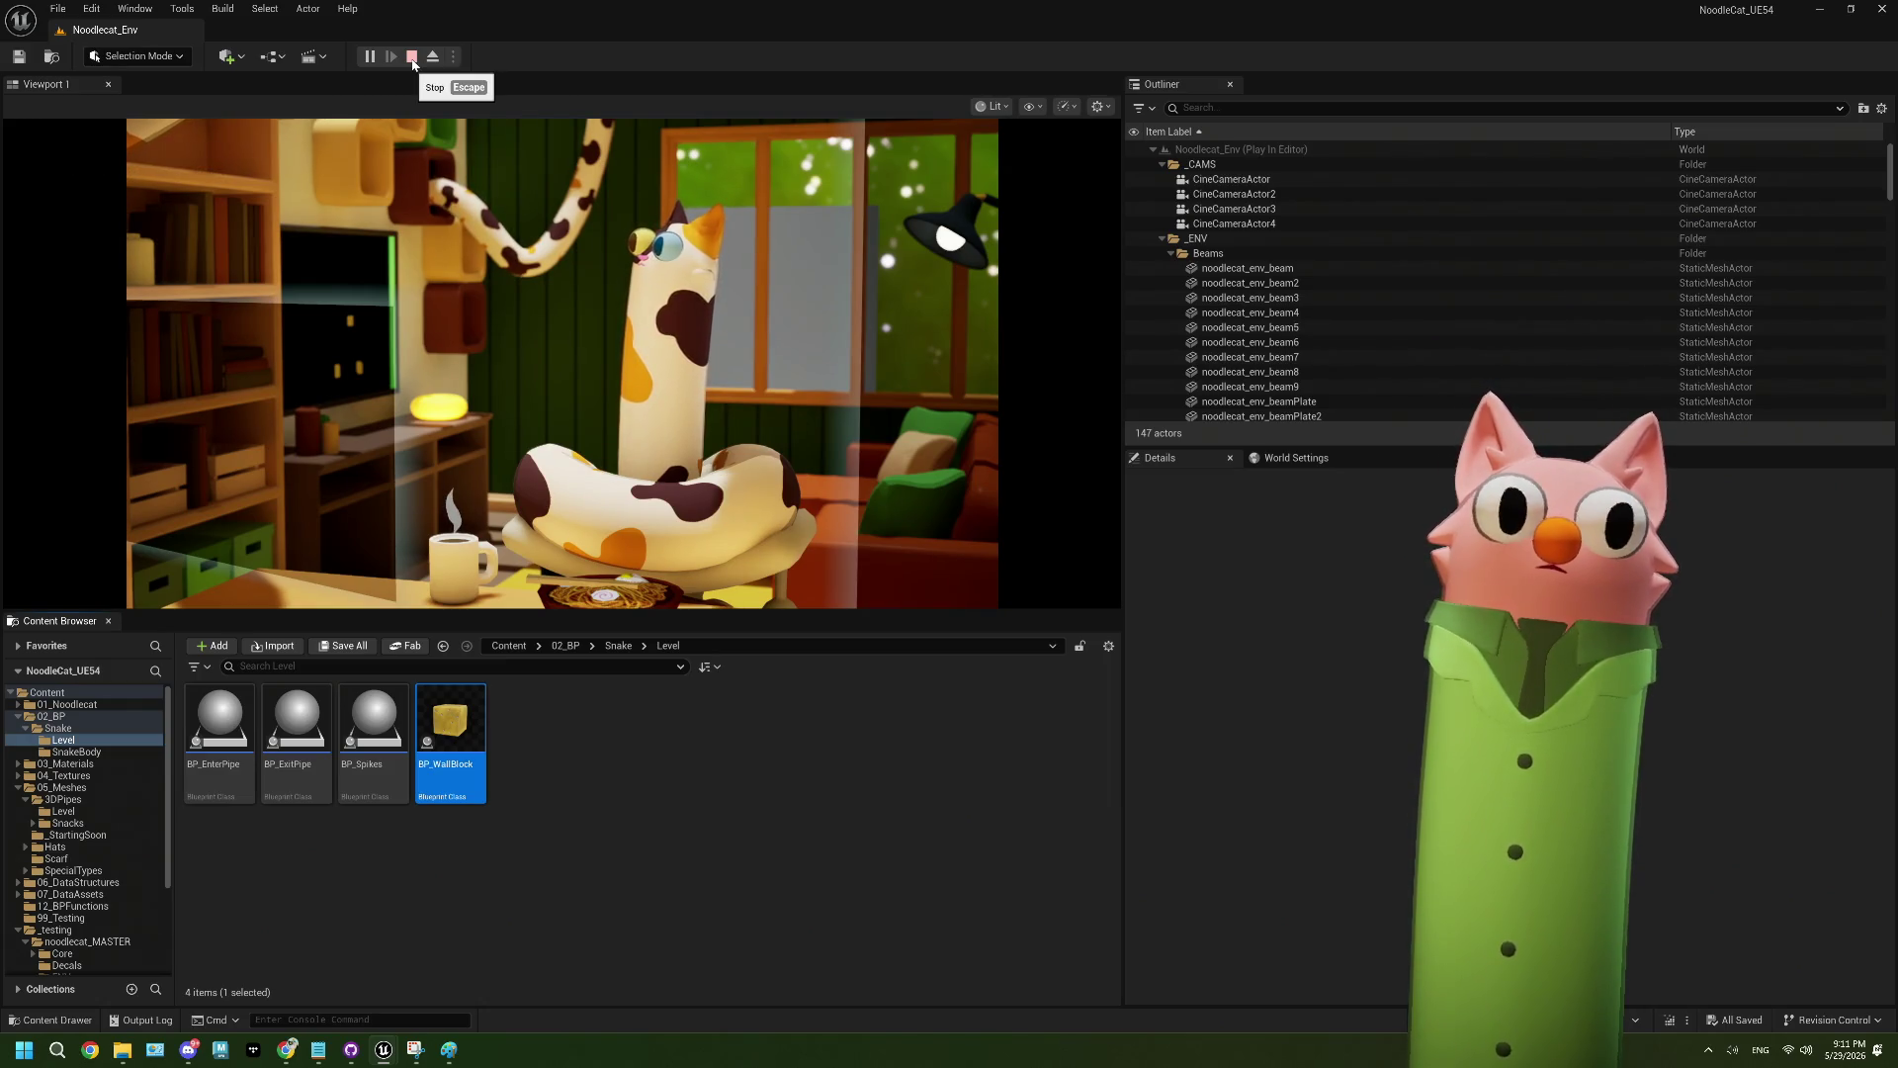
# - Stop the play test, show the Snake folder assets, and open BP_LevelTest
pyautogui.click(413, 57)
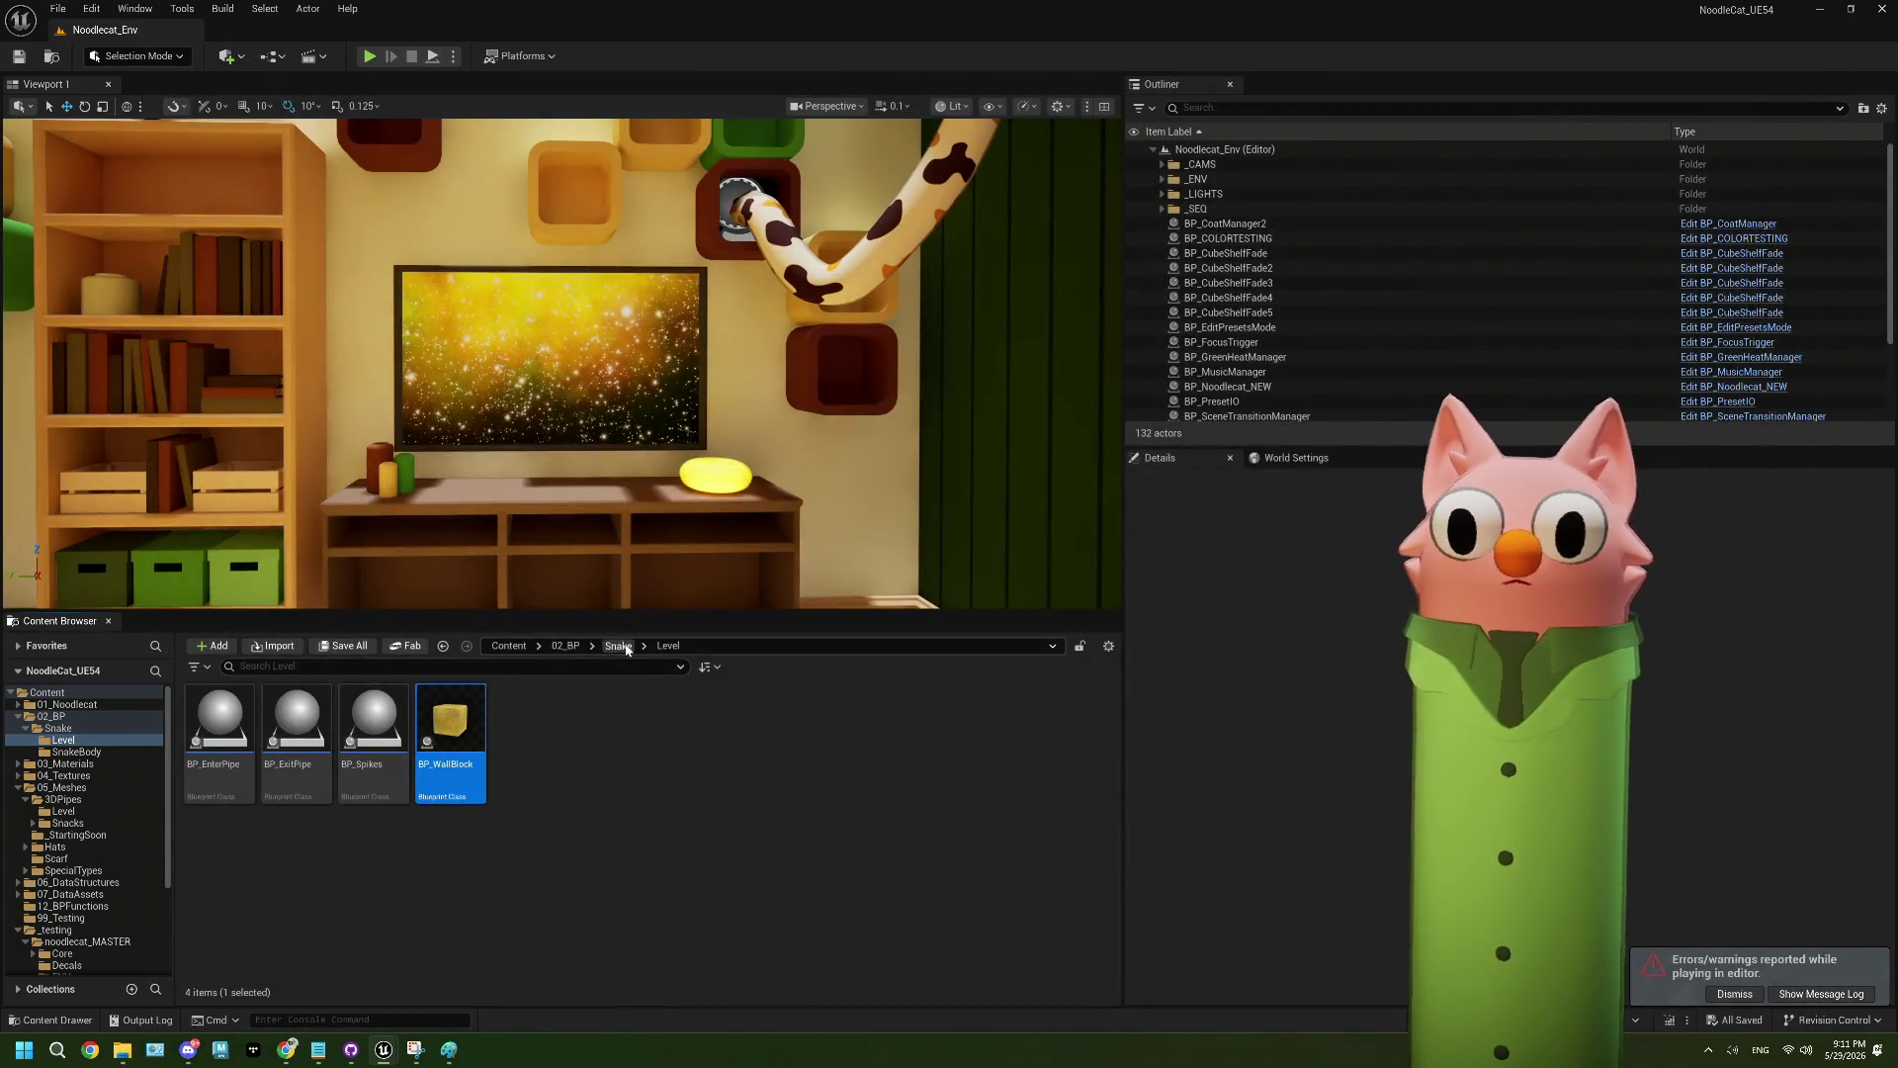
pyautogui.click(618, 645)
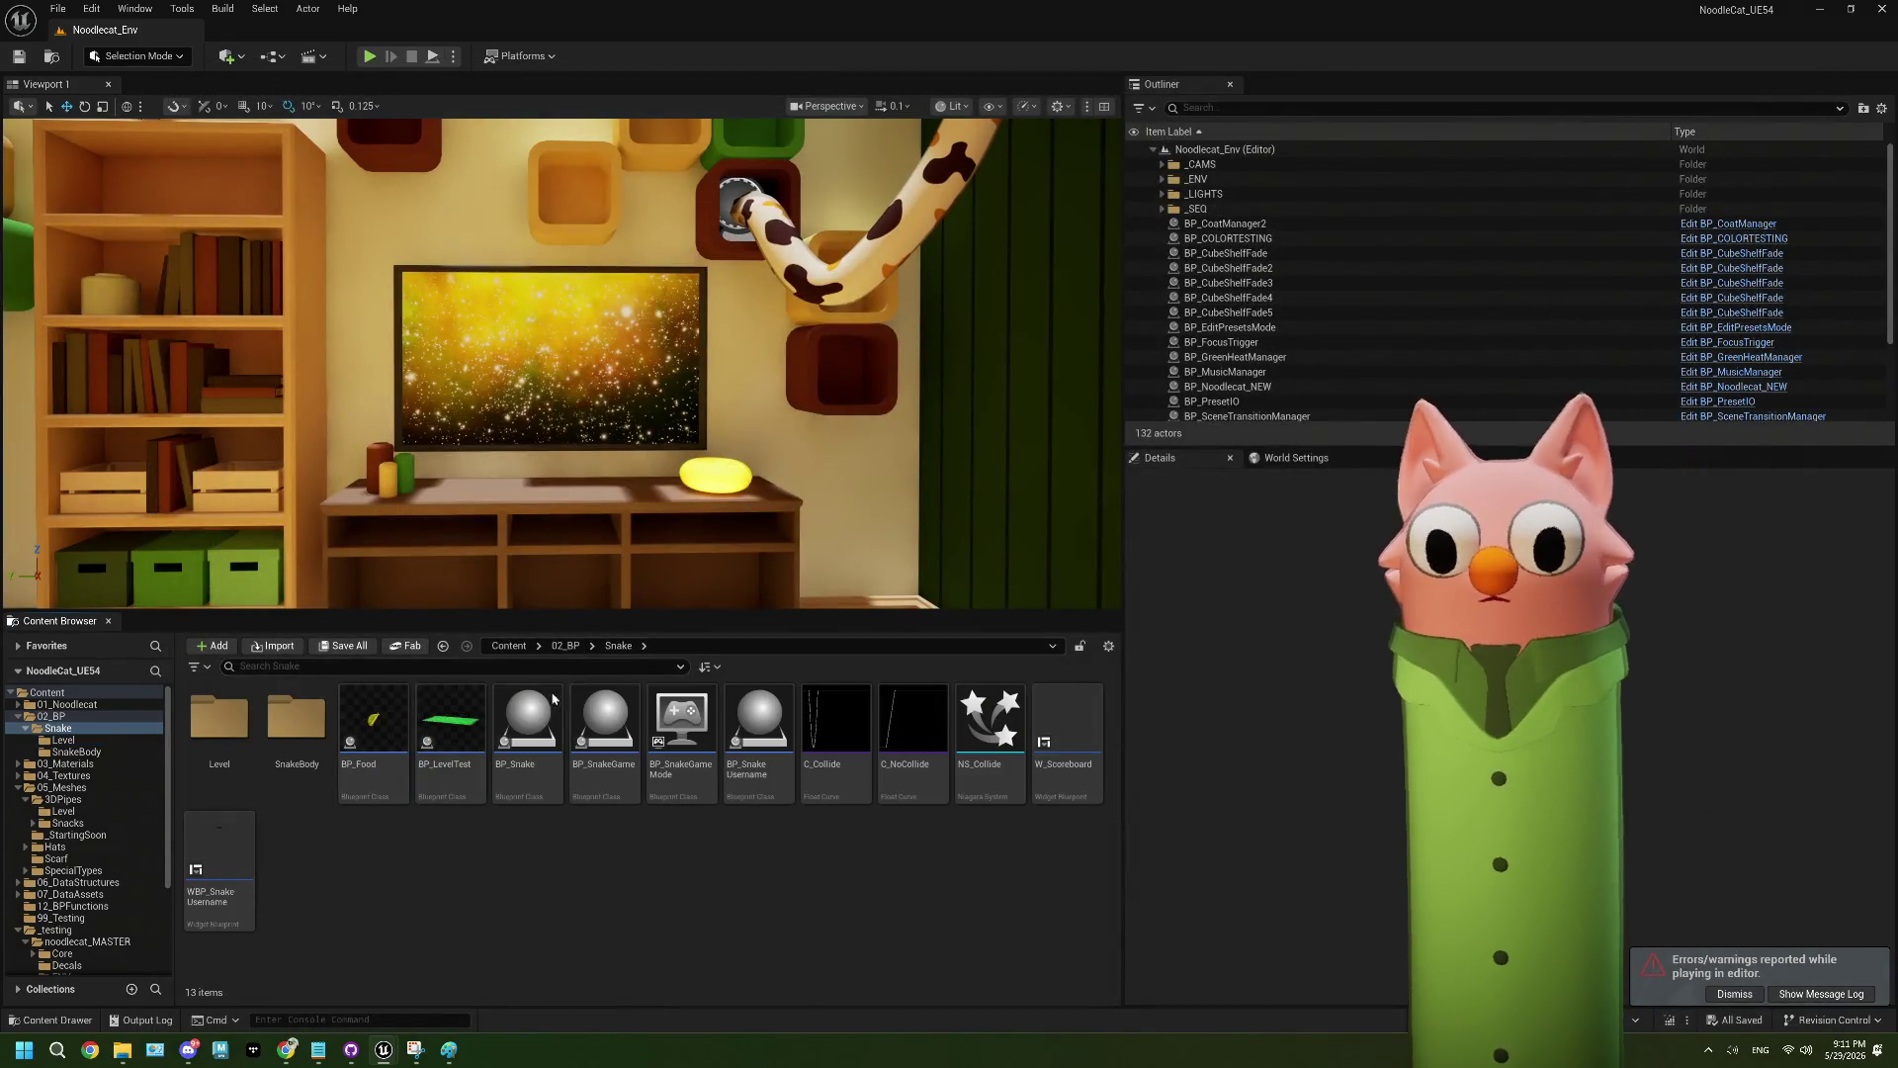
pyautogui.doubleClick(451, 741)
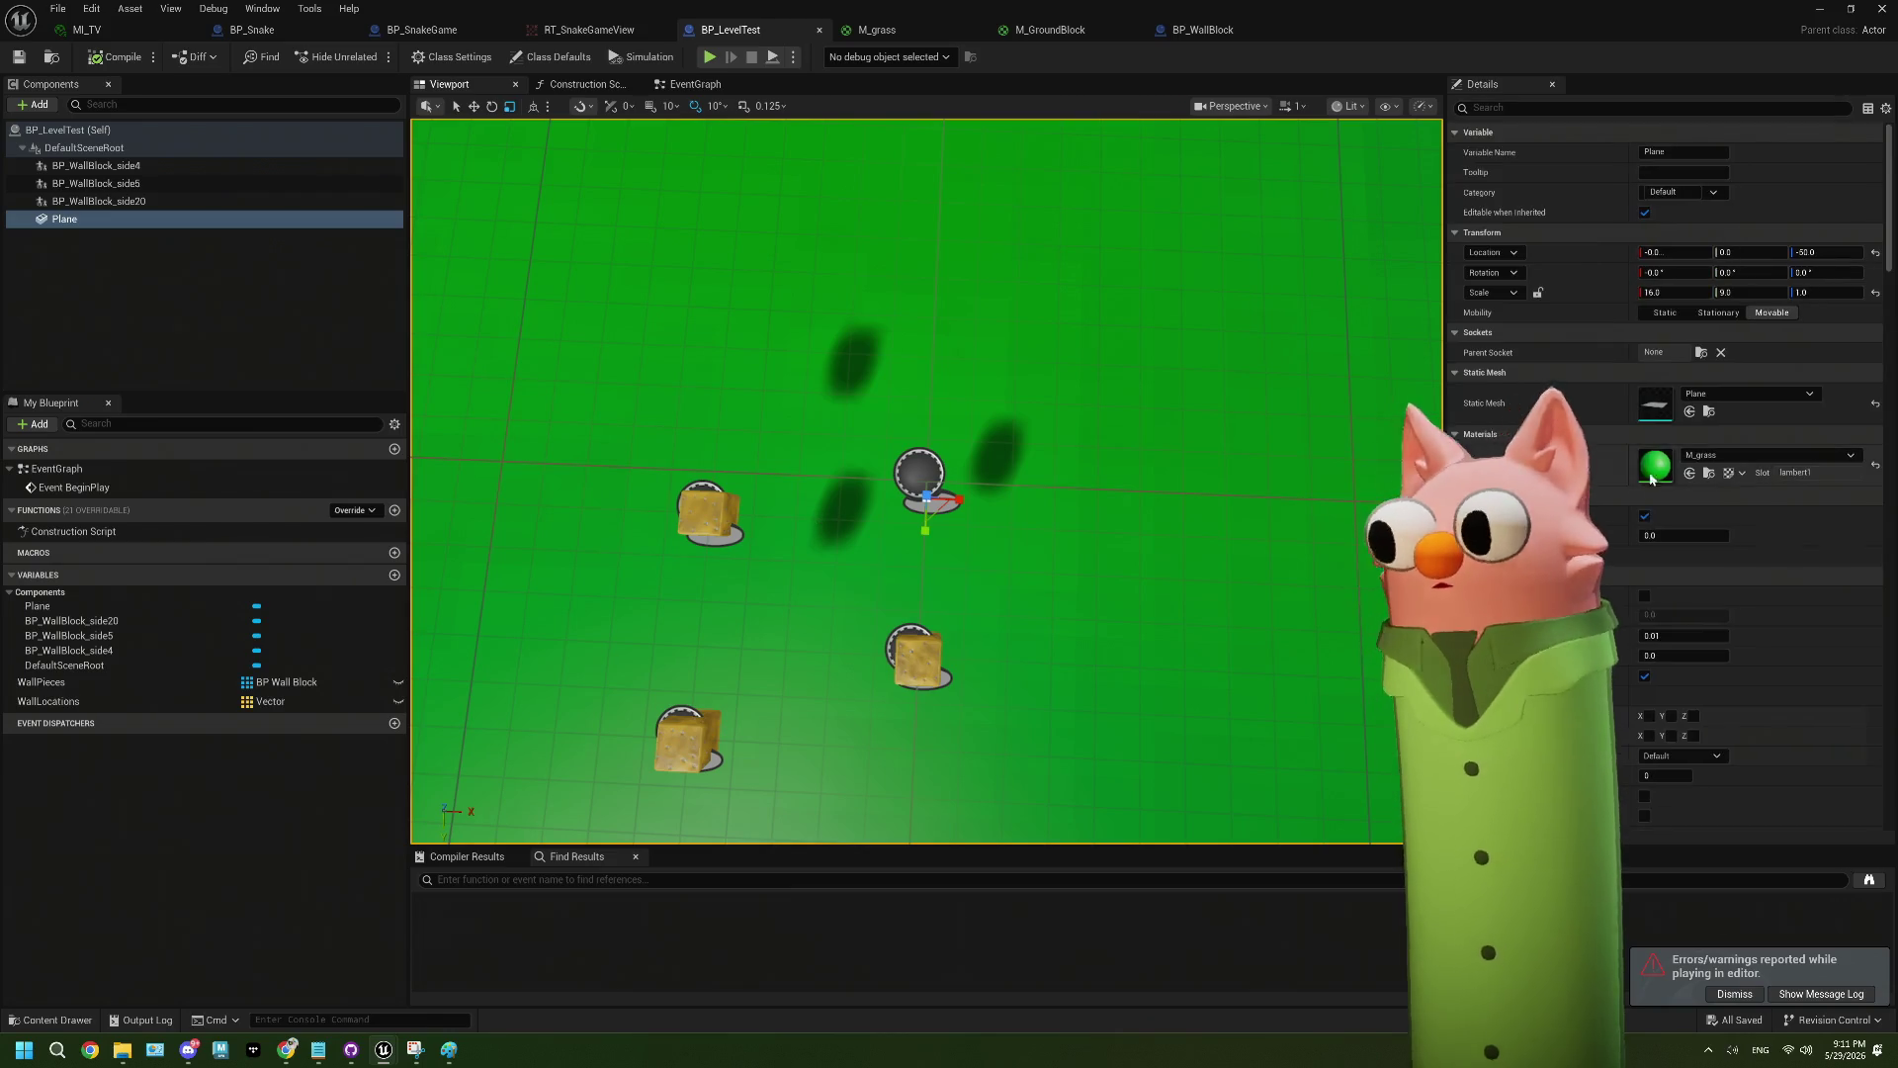
# - Search the Plane's material list and replace M_grass with BasicShapeMaterial
pyautogui.click(1695, 458)
pyautogui.scroll(-5, 1811, 652)
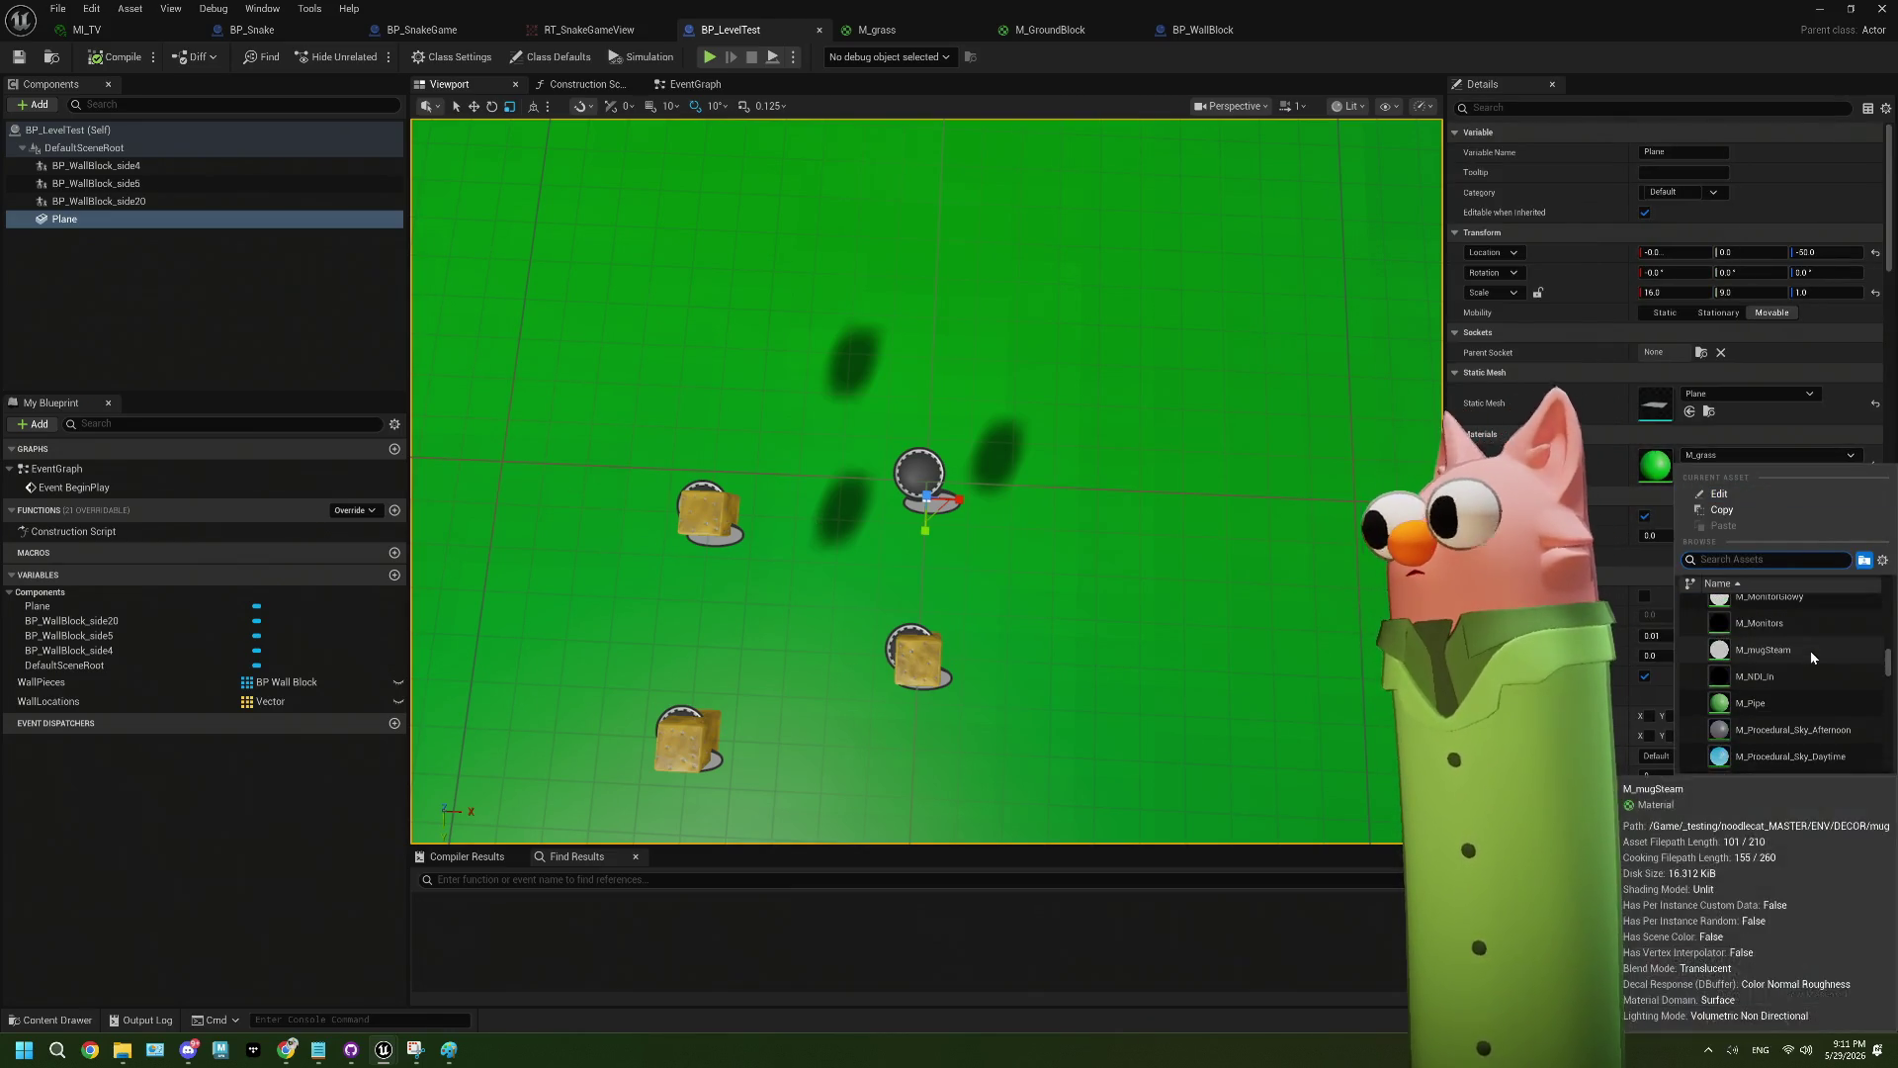
pyautogui.scroll(1, 1811, 655)
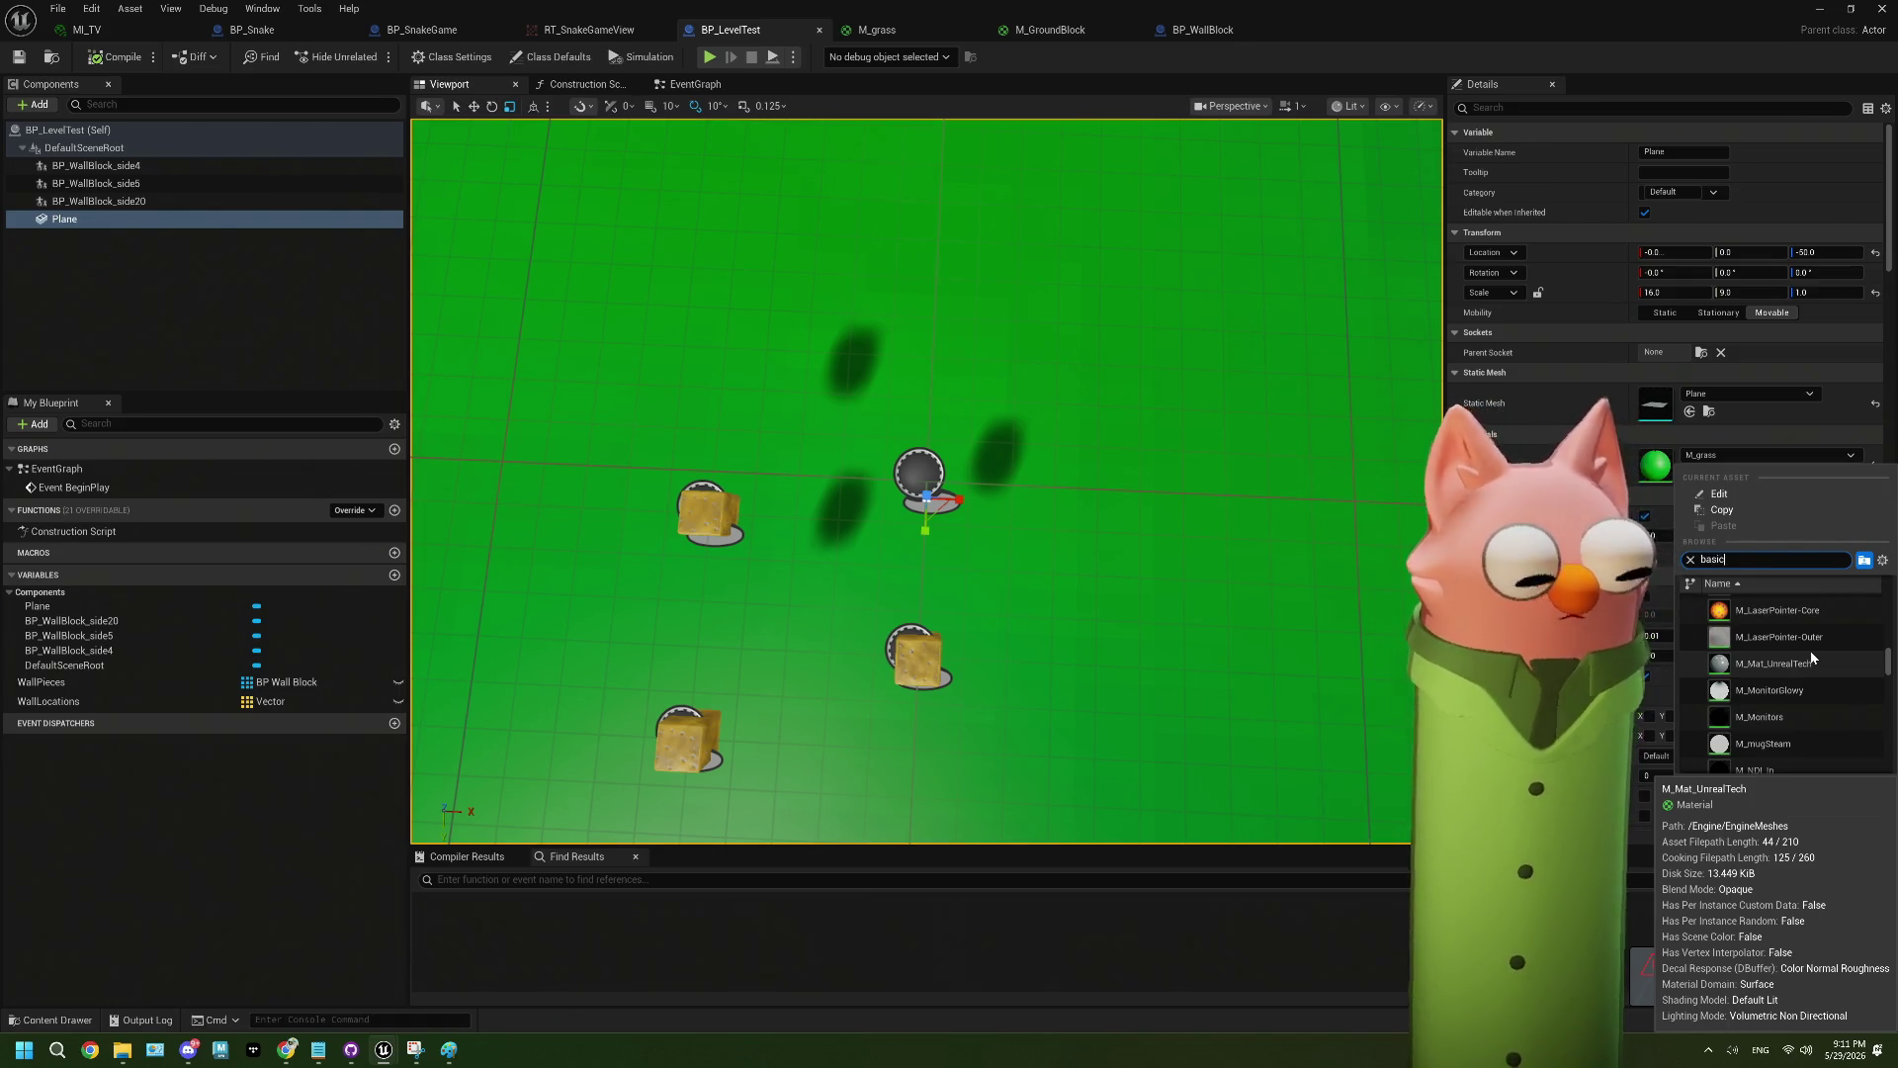
pyautogui.write('c')
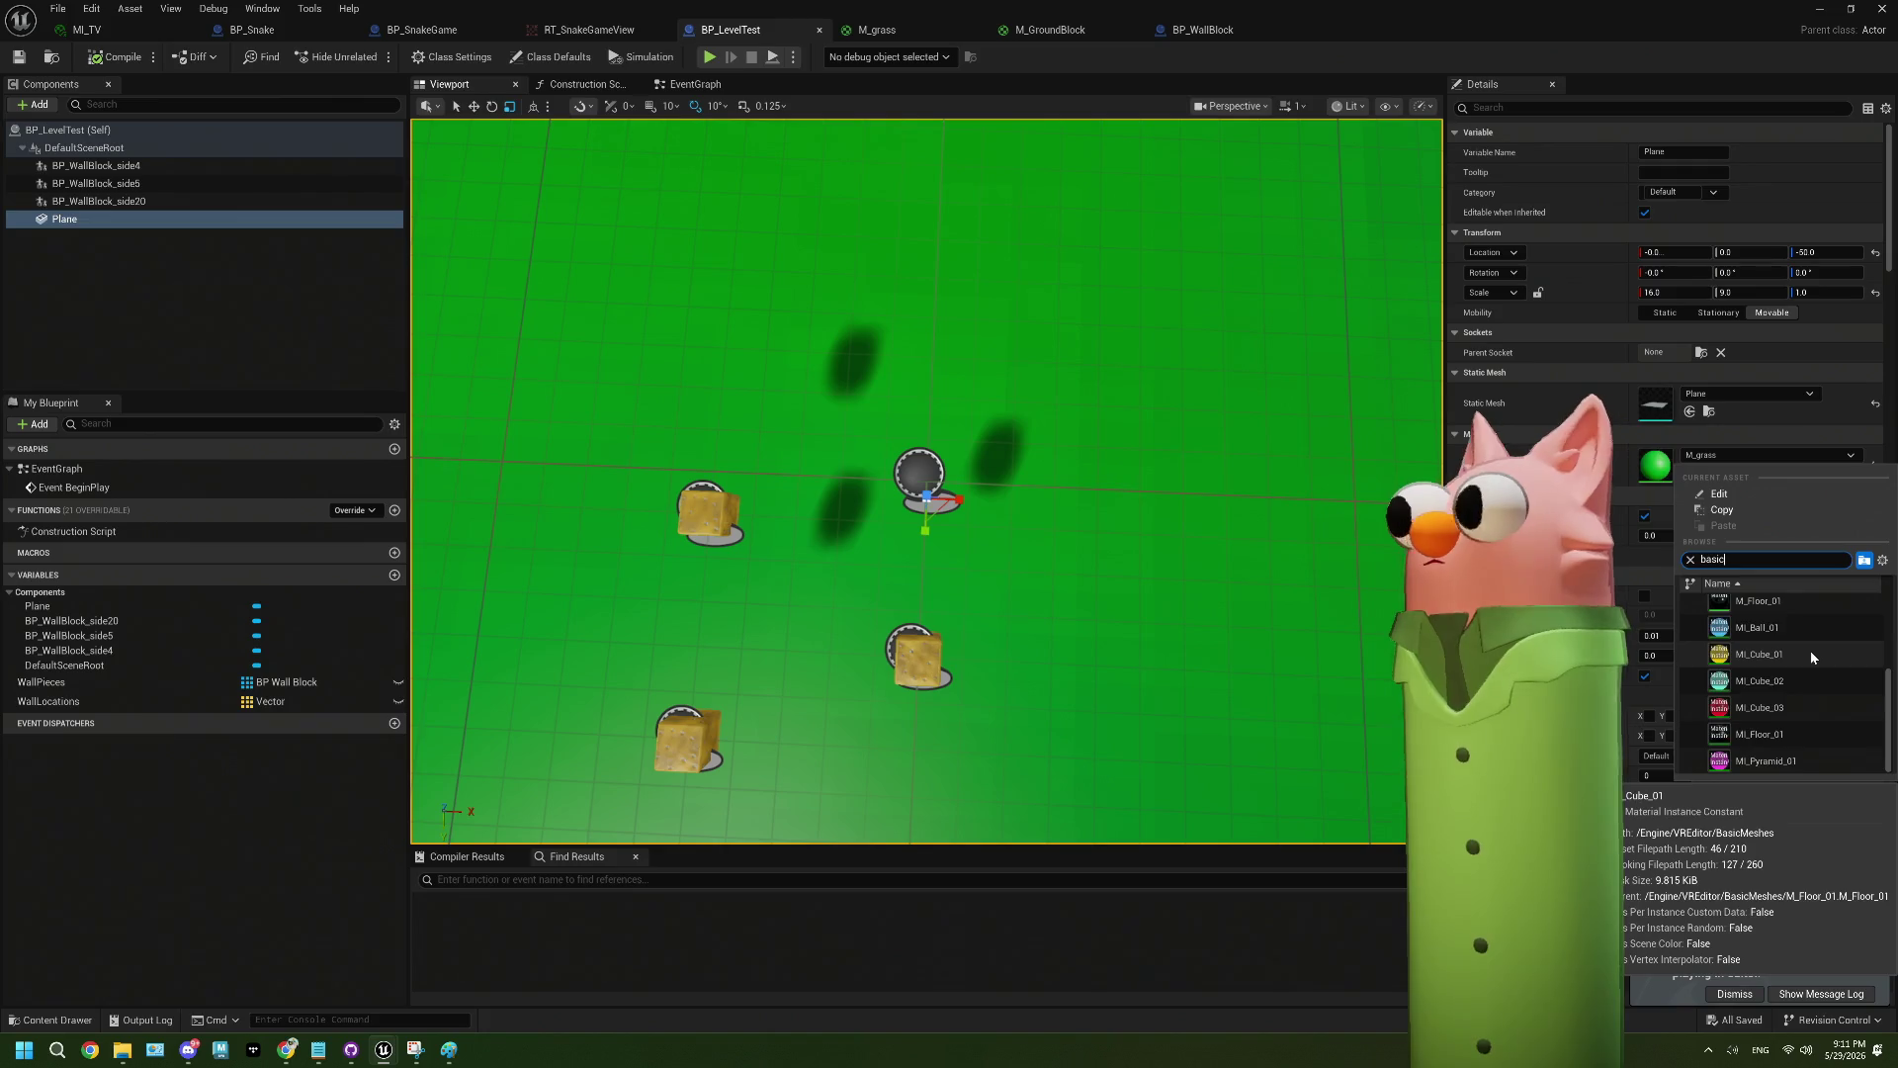
pyautogui.press('Escape')
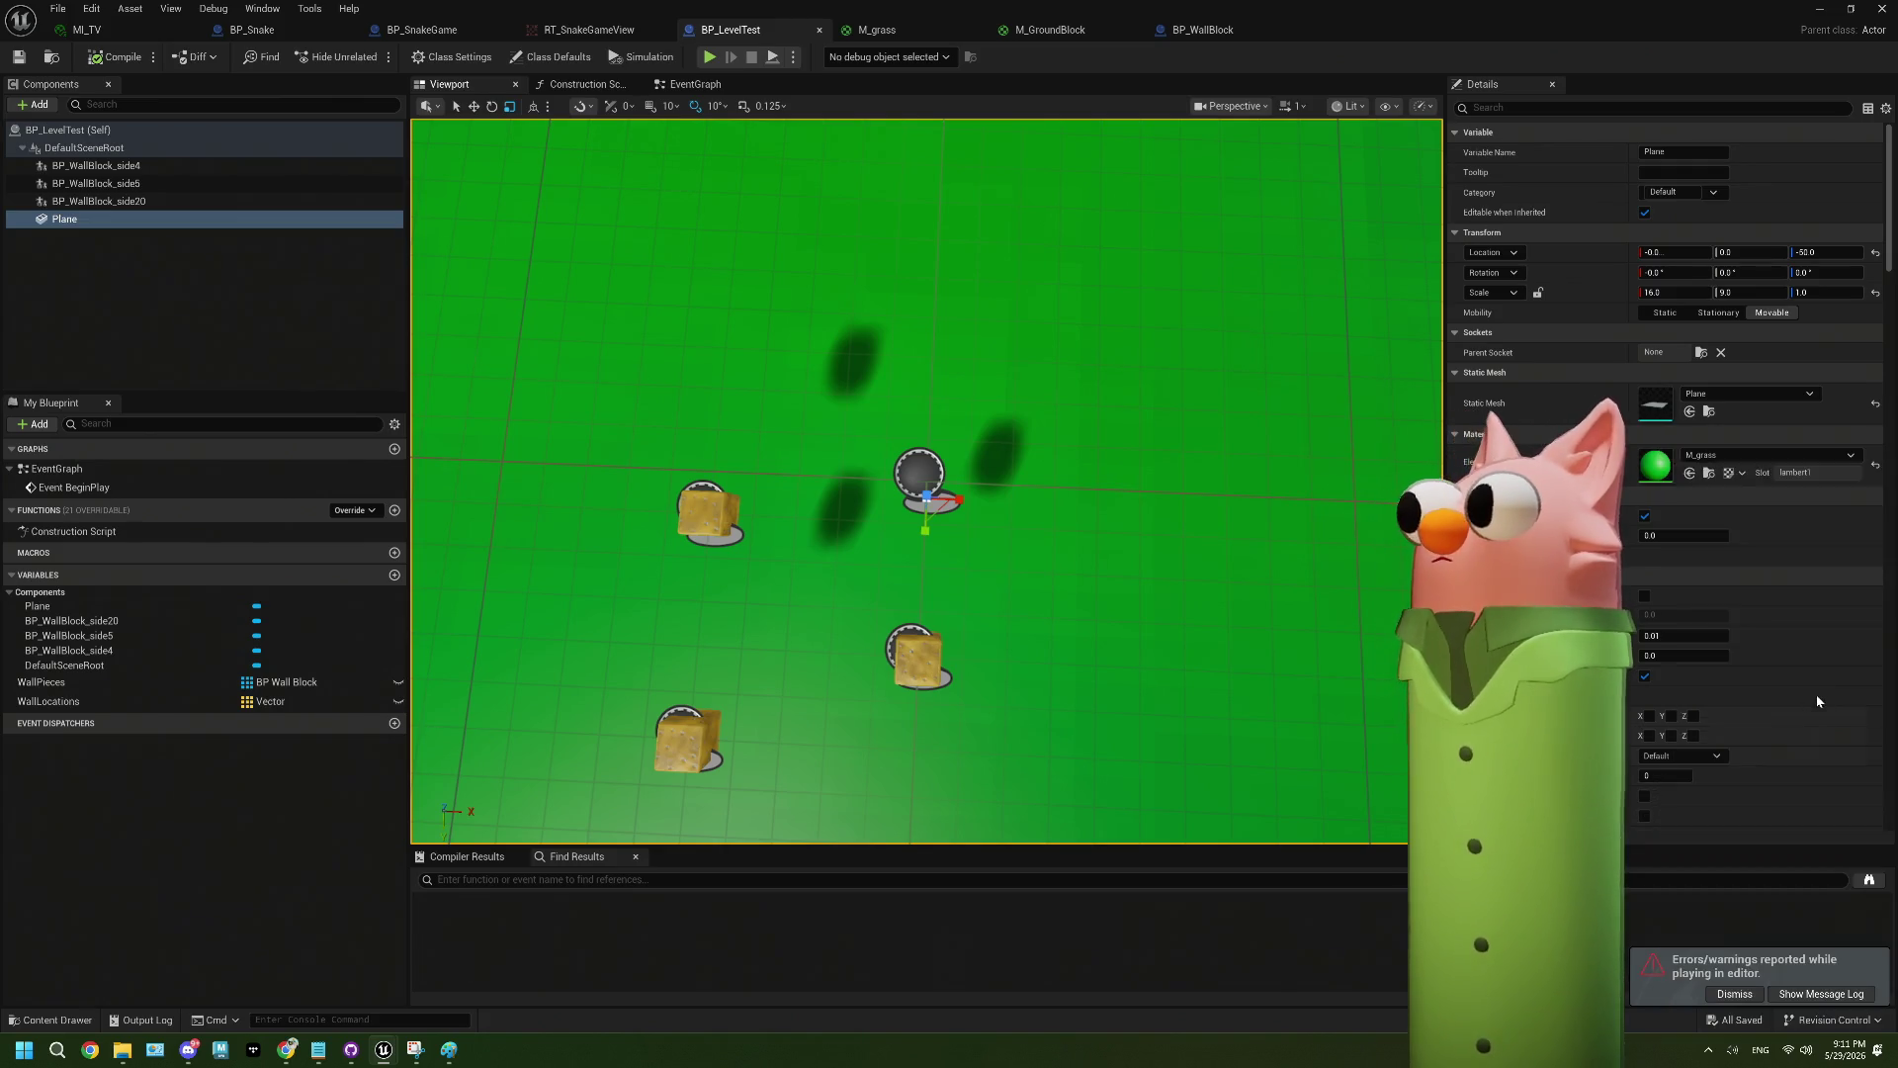
# - Play-test the level with the grey floor, then reopen BP_LevelTest and orbit around the plane
pyautogui.click(1818, 13)
pyautogui.click(370, 57)
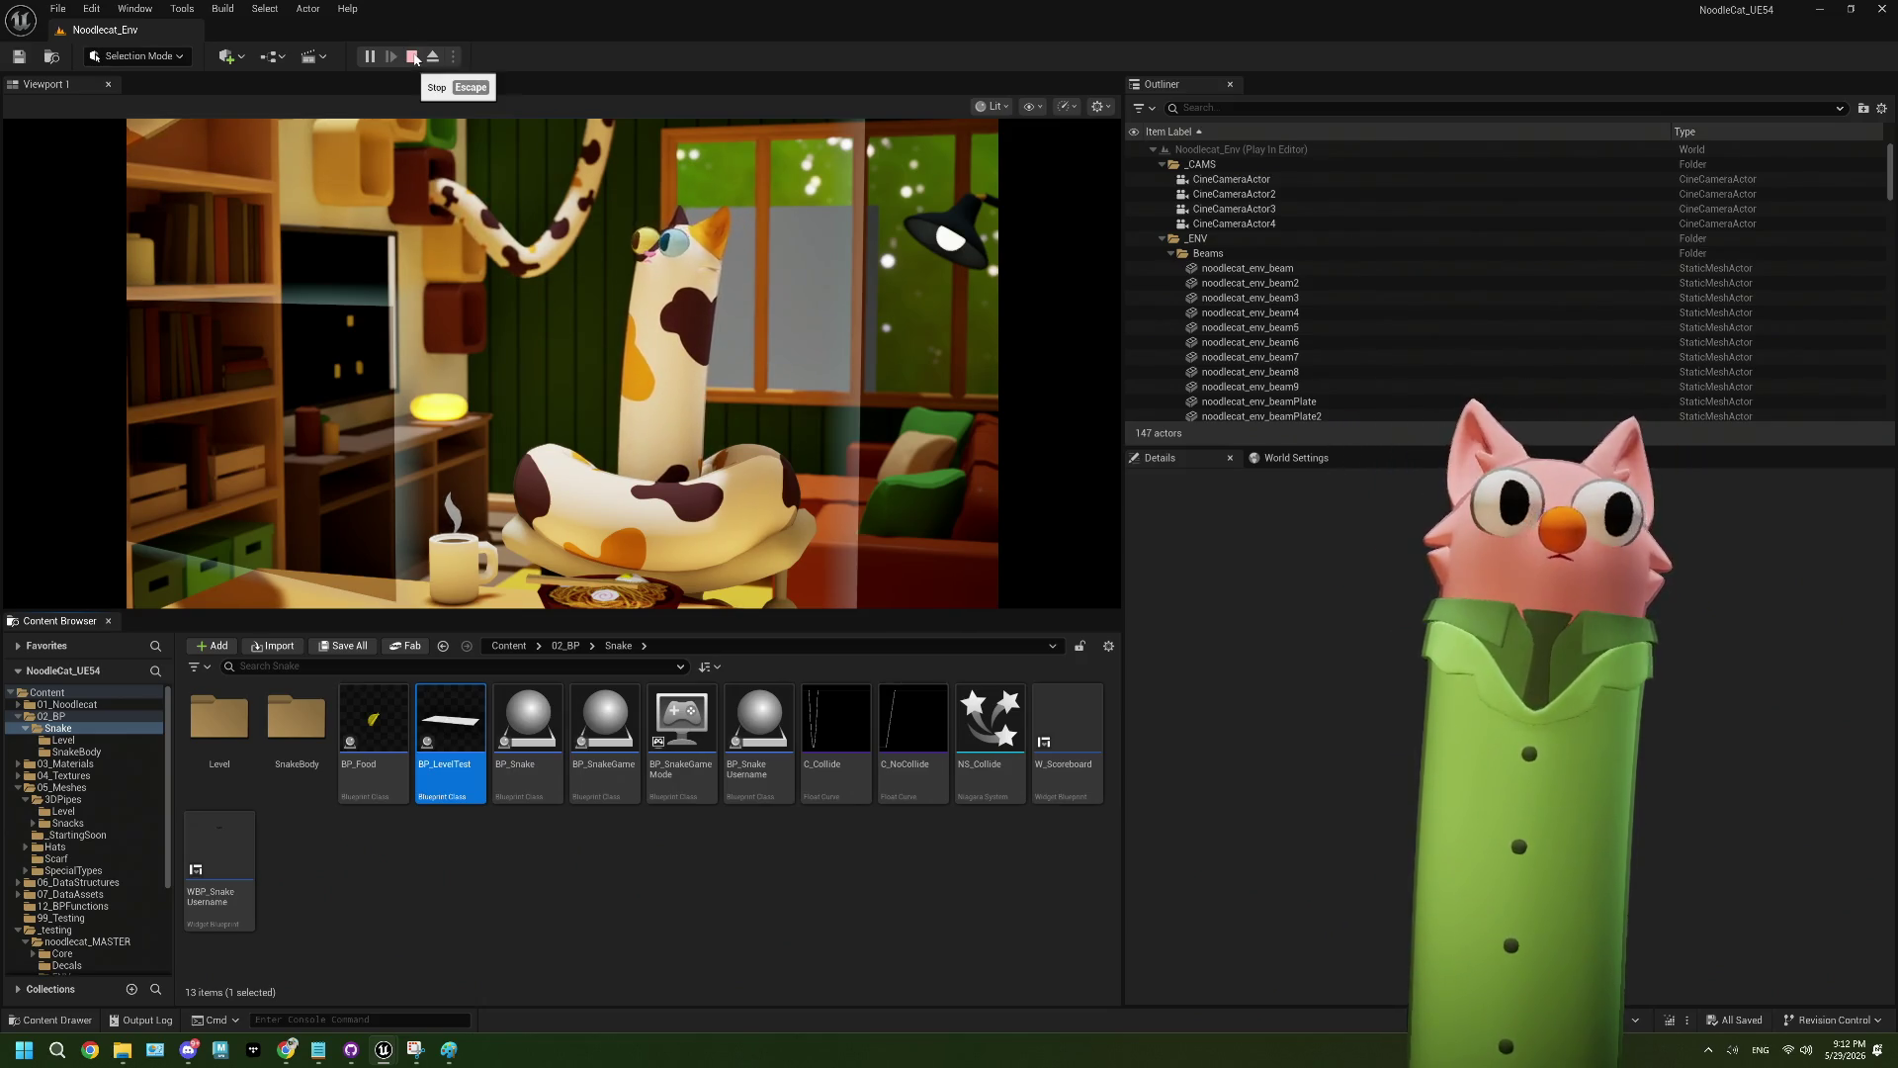
pyautogui.click(415, 58)
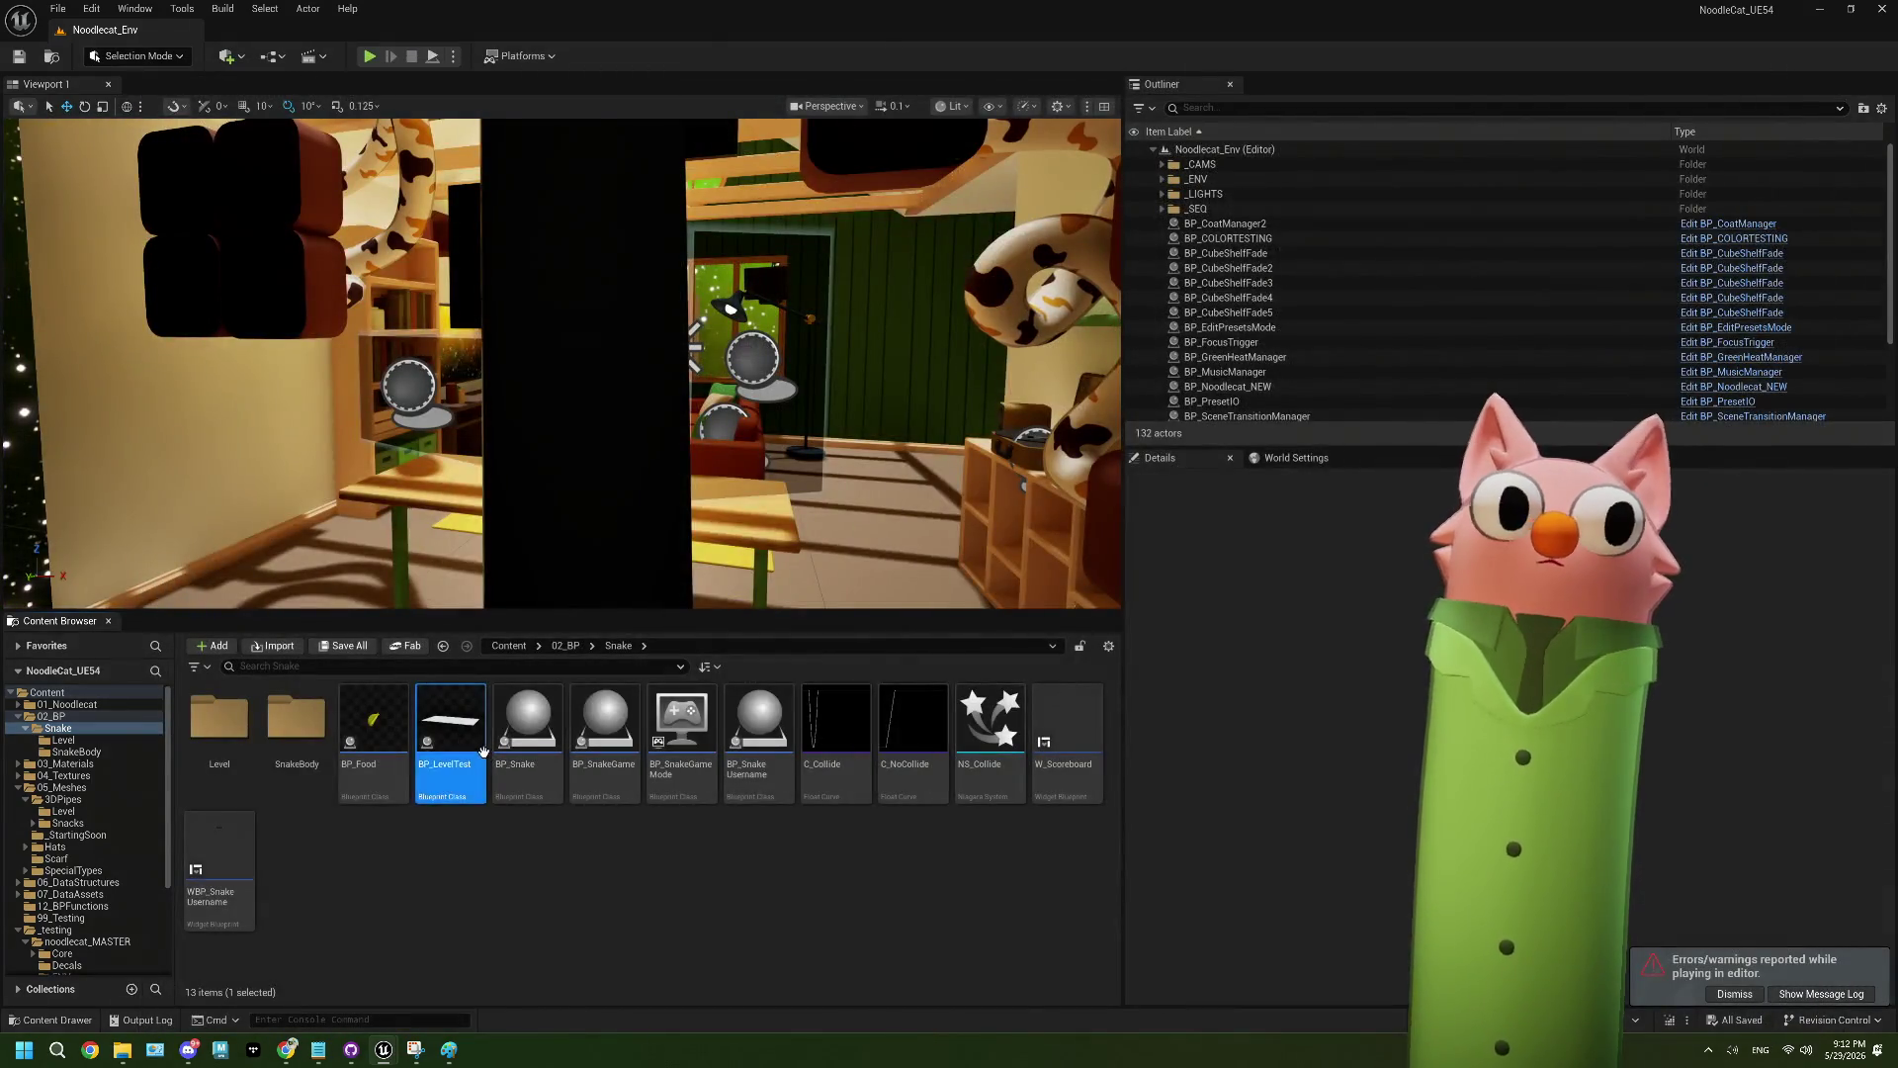
pyautogui.doubleClick(450, 731)
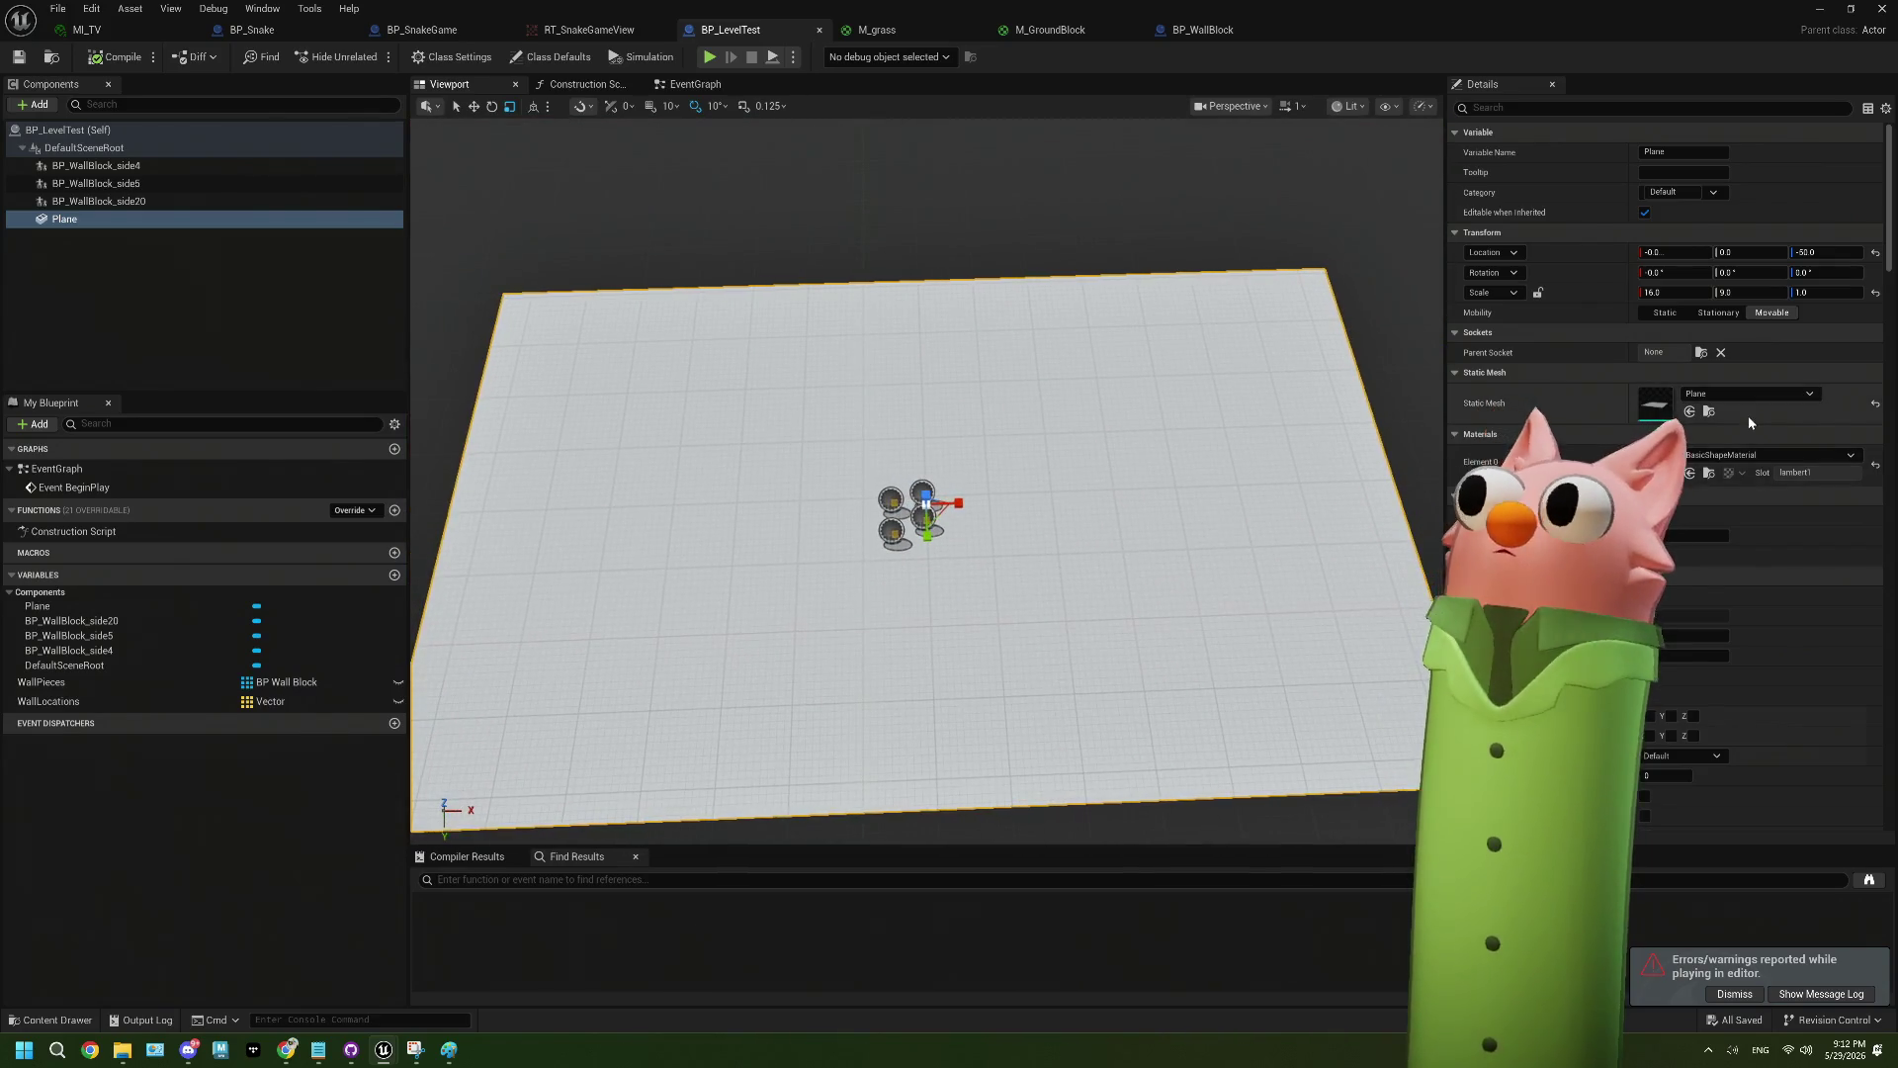
pyautogui.moveTo(1347, 486)
pyautogui.mouseDown()
pyautogui.moveTo(1127, 499)
pyautogui.moveTo(1117, 465)
pyautogui.moveTo(1112, 524)
pyautogui.moveTo(1103, 465)
pyautogui.moveTo(1064, 589)
pyautogui.mouseUp()
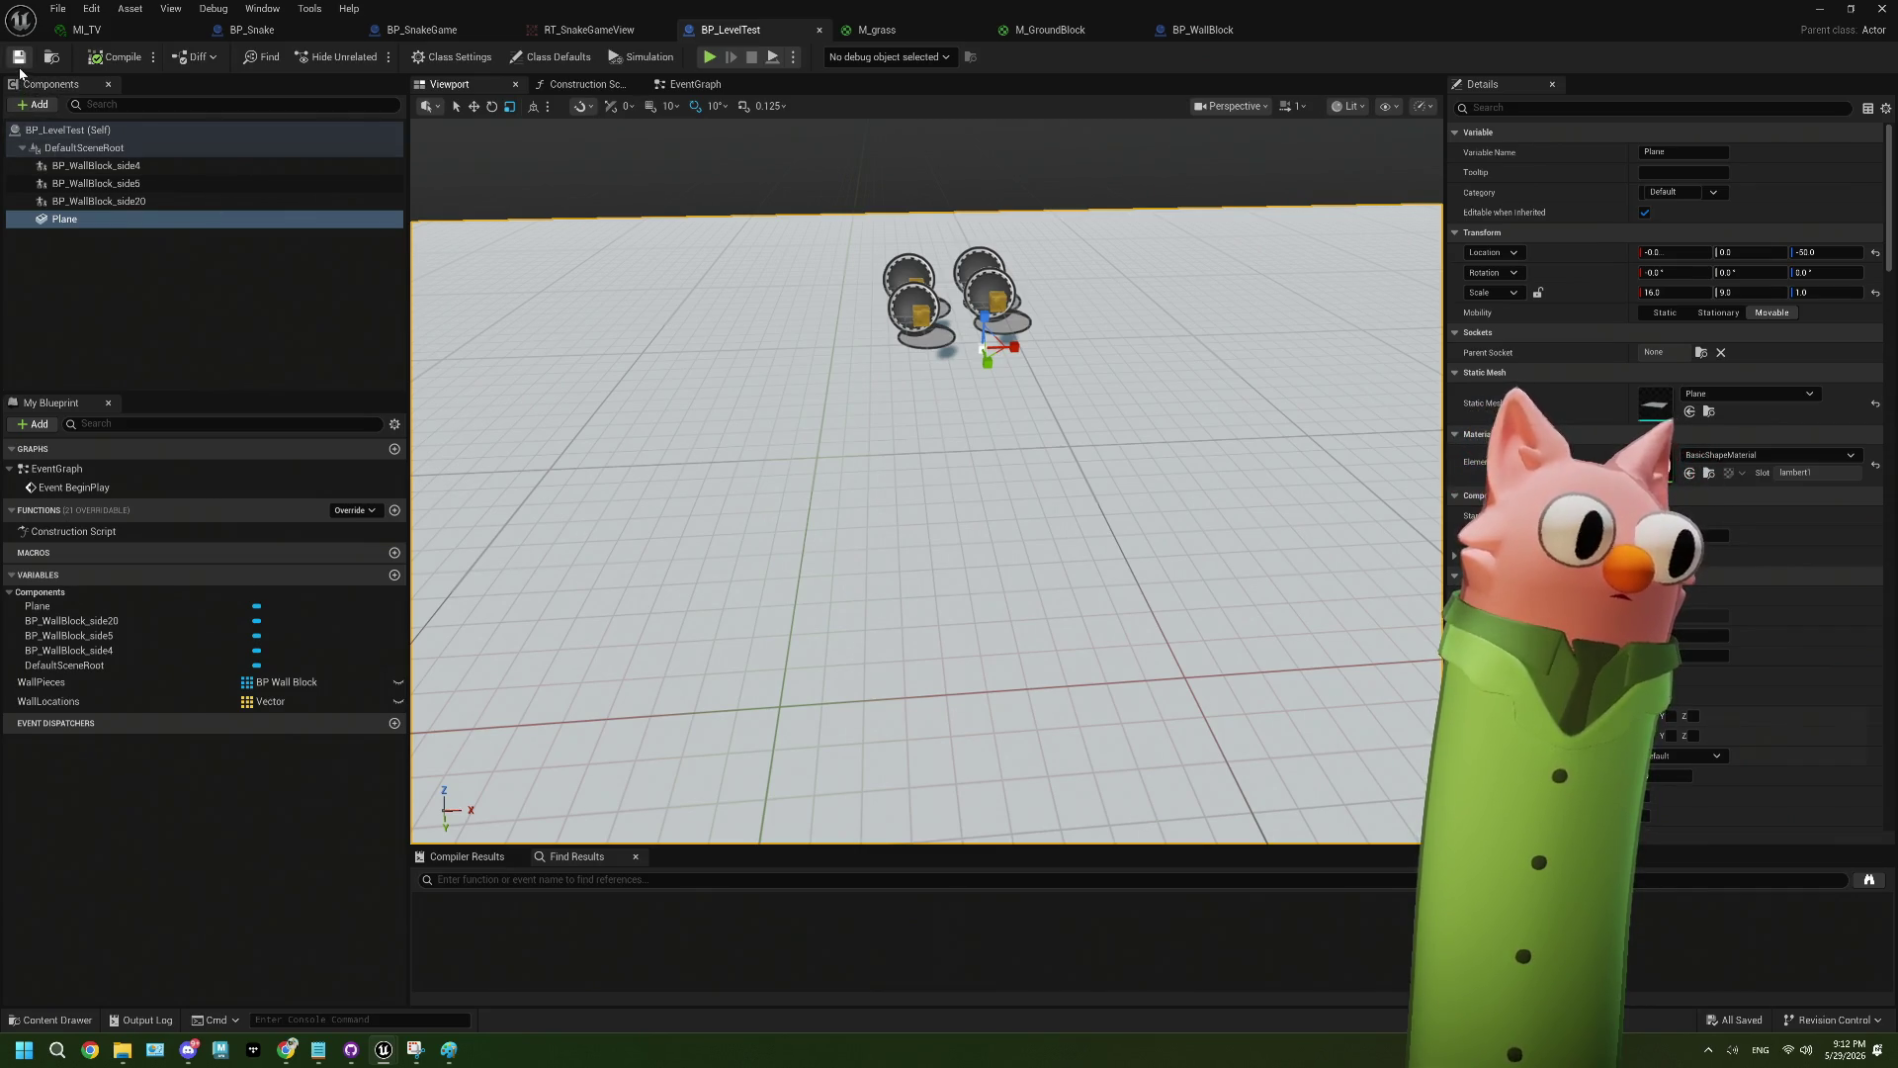
pyautogui.hotkey('alt', 'Tab')
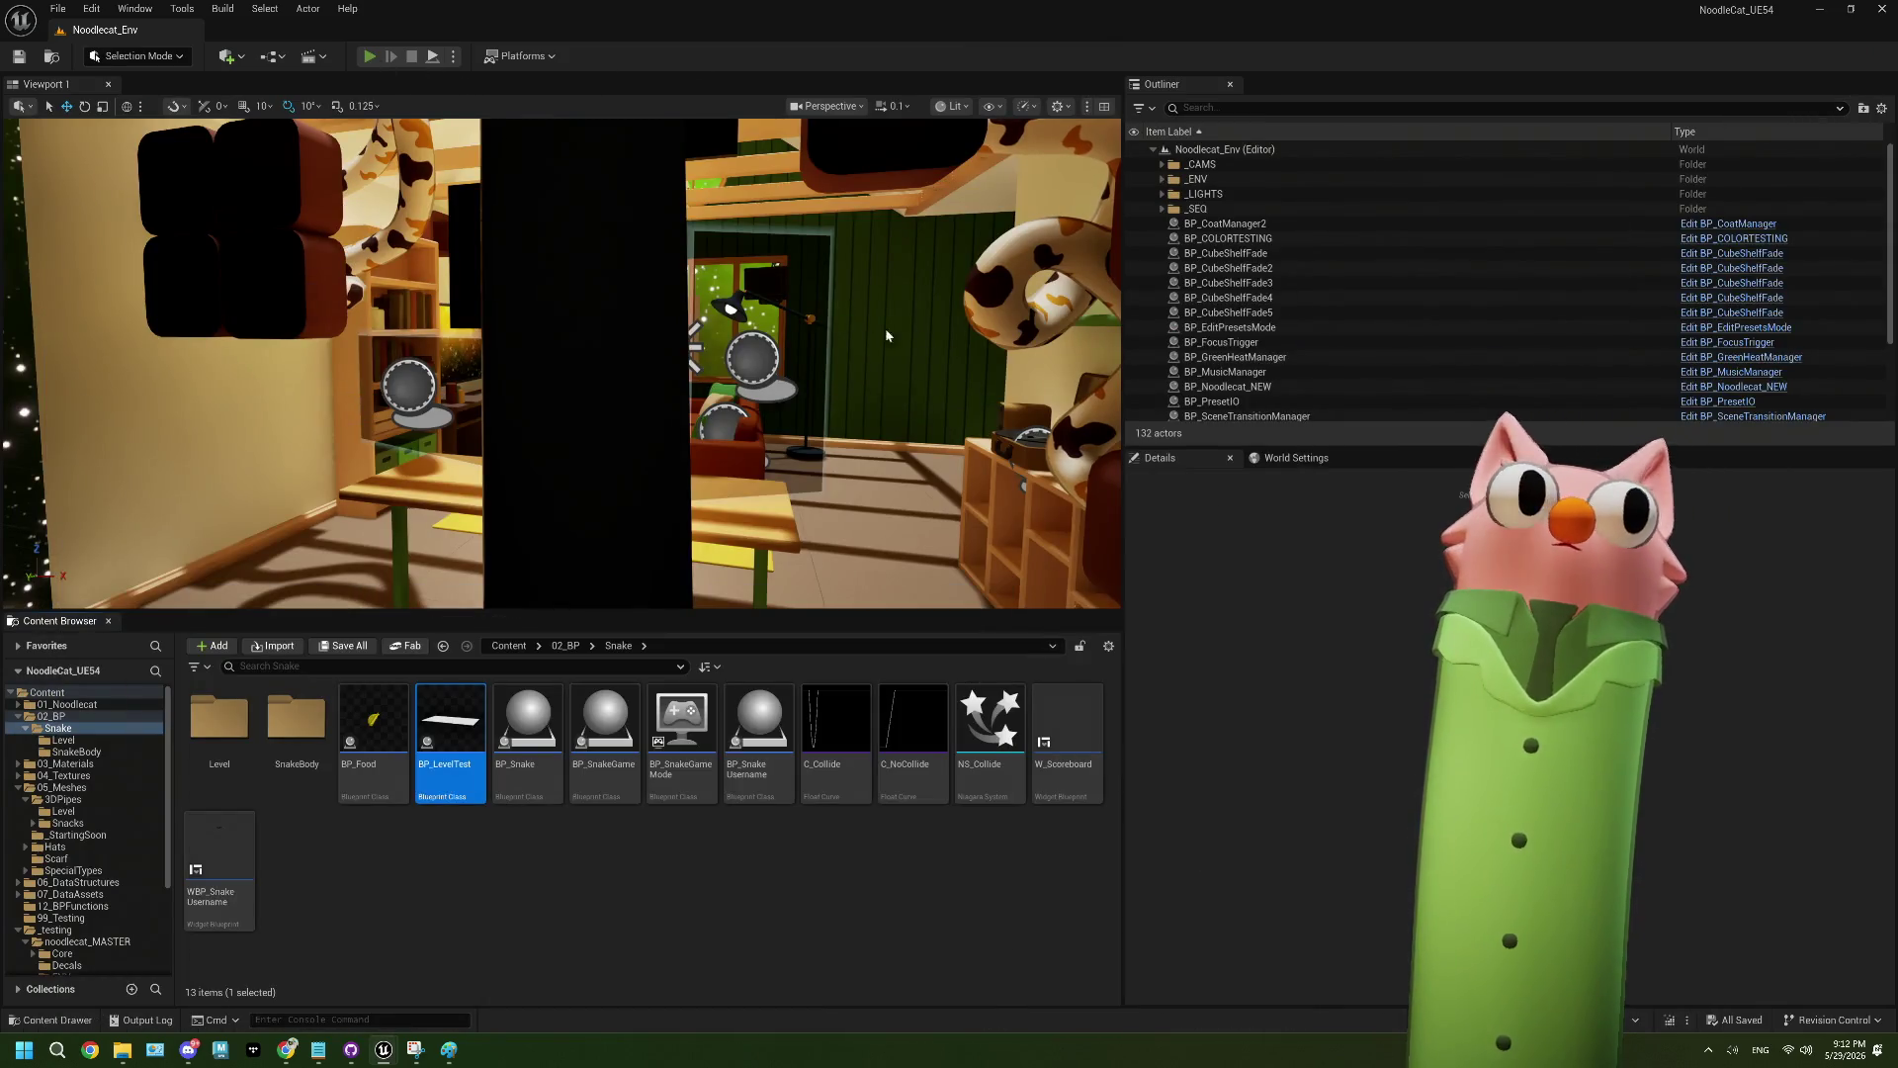
# - Play the level to watch the snake game on the TV, then stop and close the error log
pyautogui.hotkey('alt', 'p')
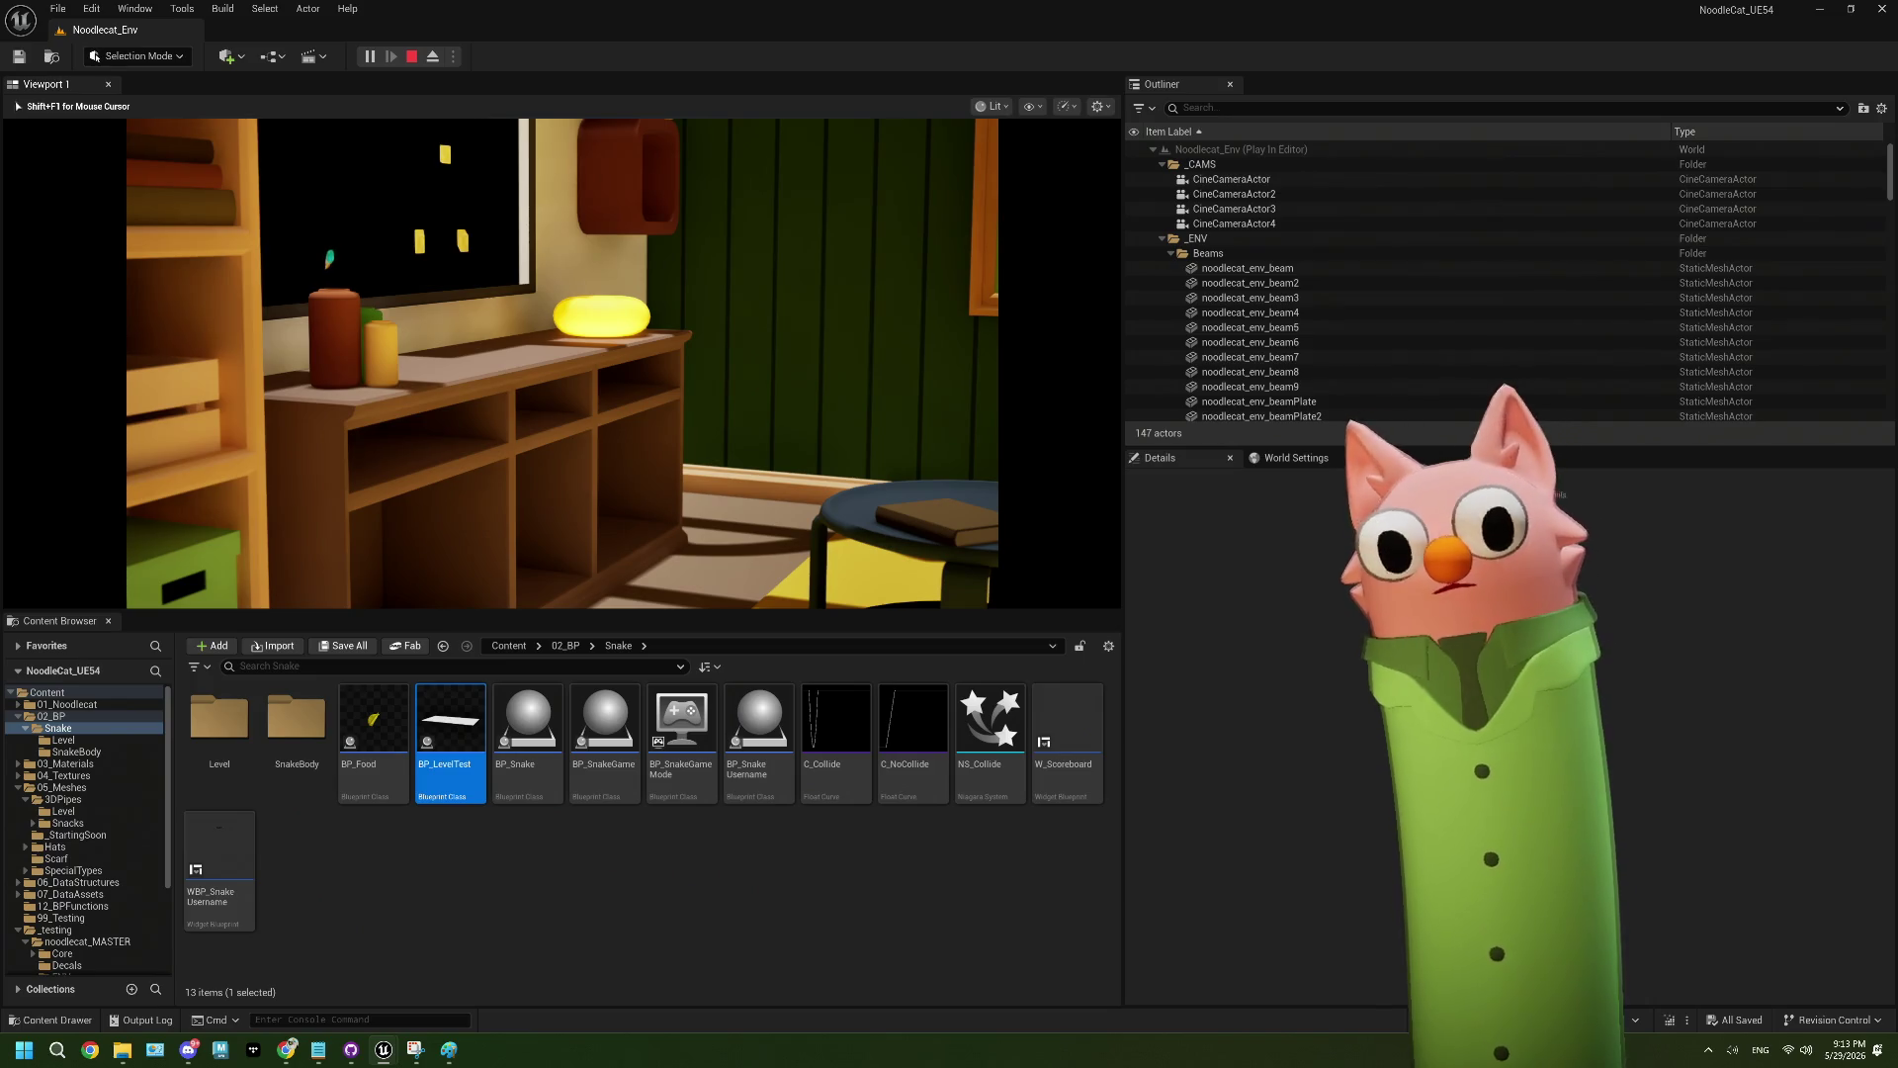
pyautogui.press('Escape')
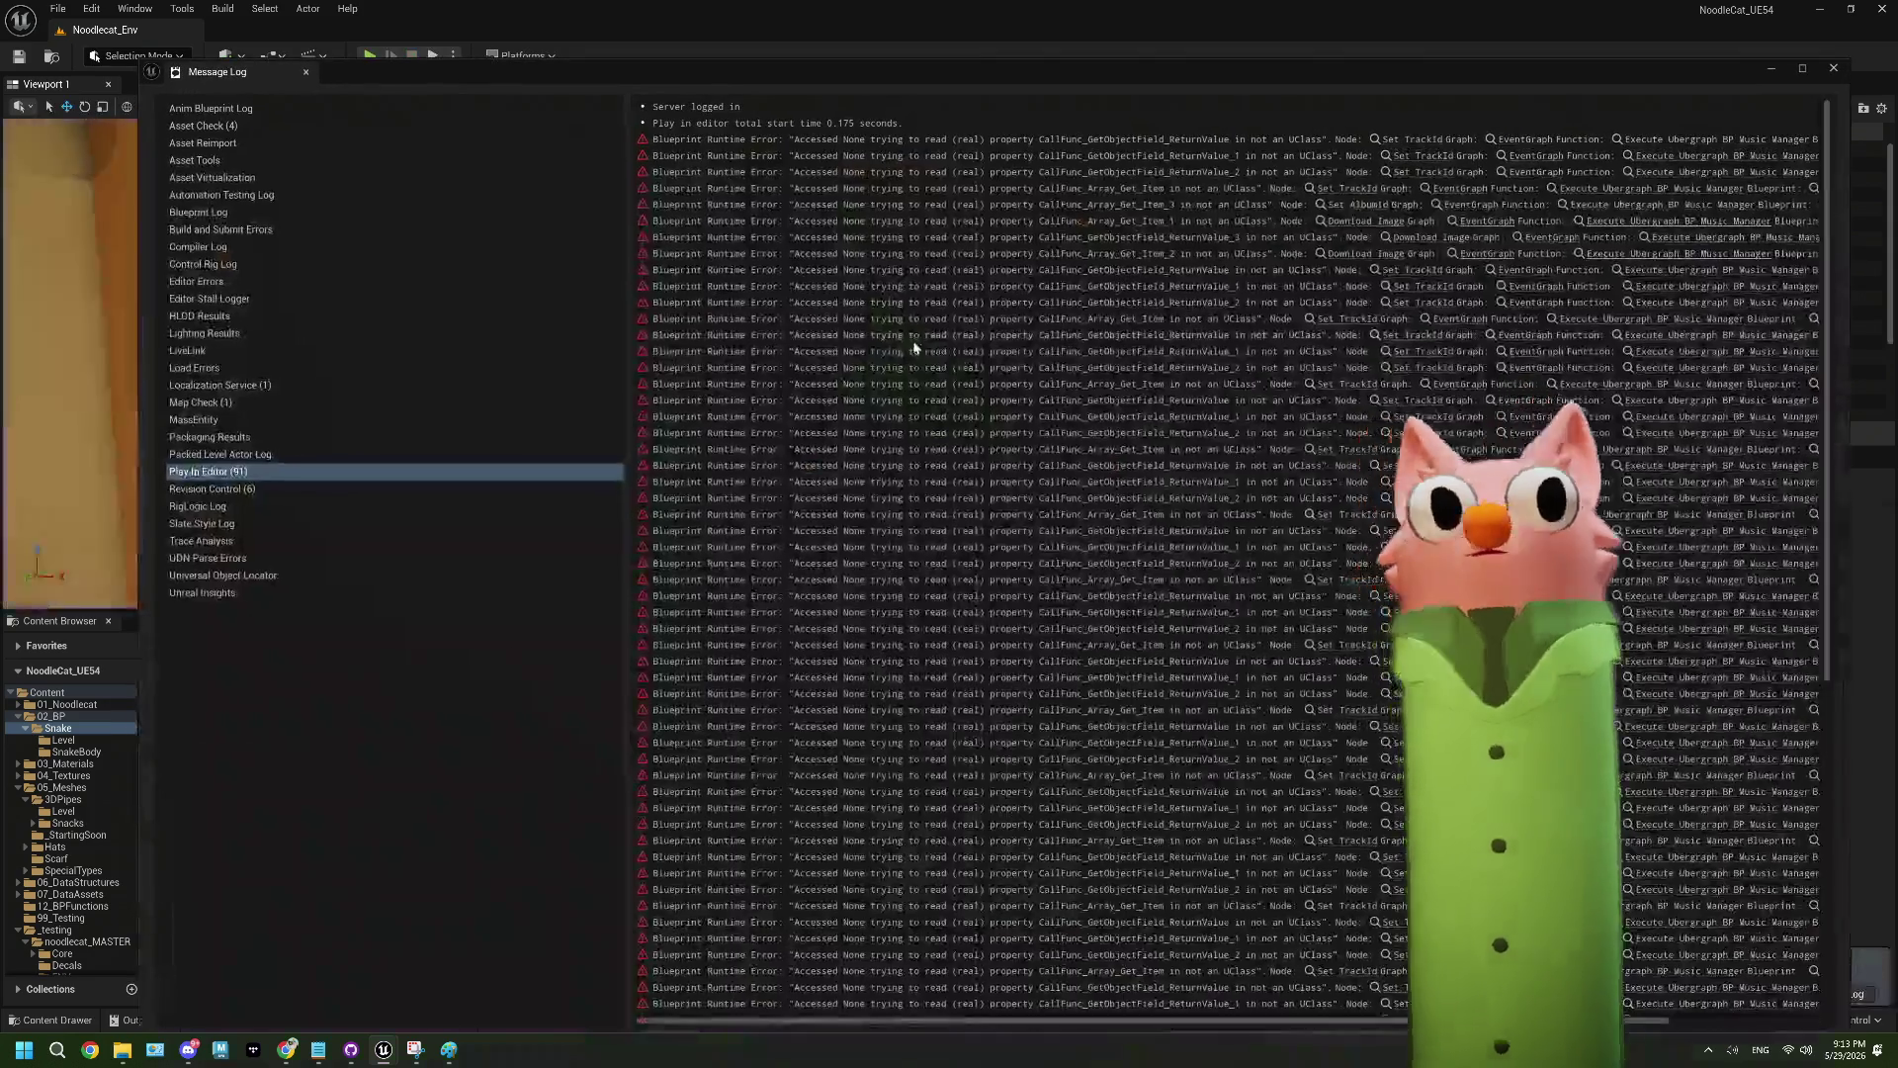
pyautogui.click(1832, 68)
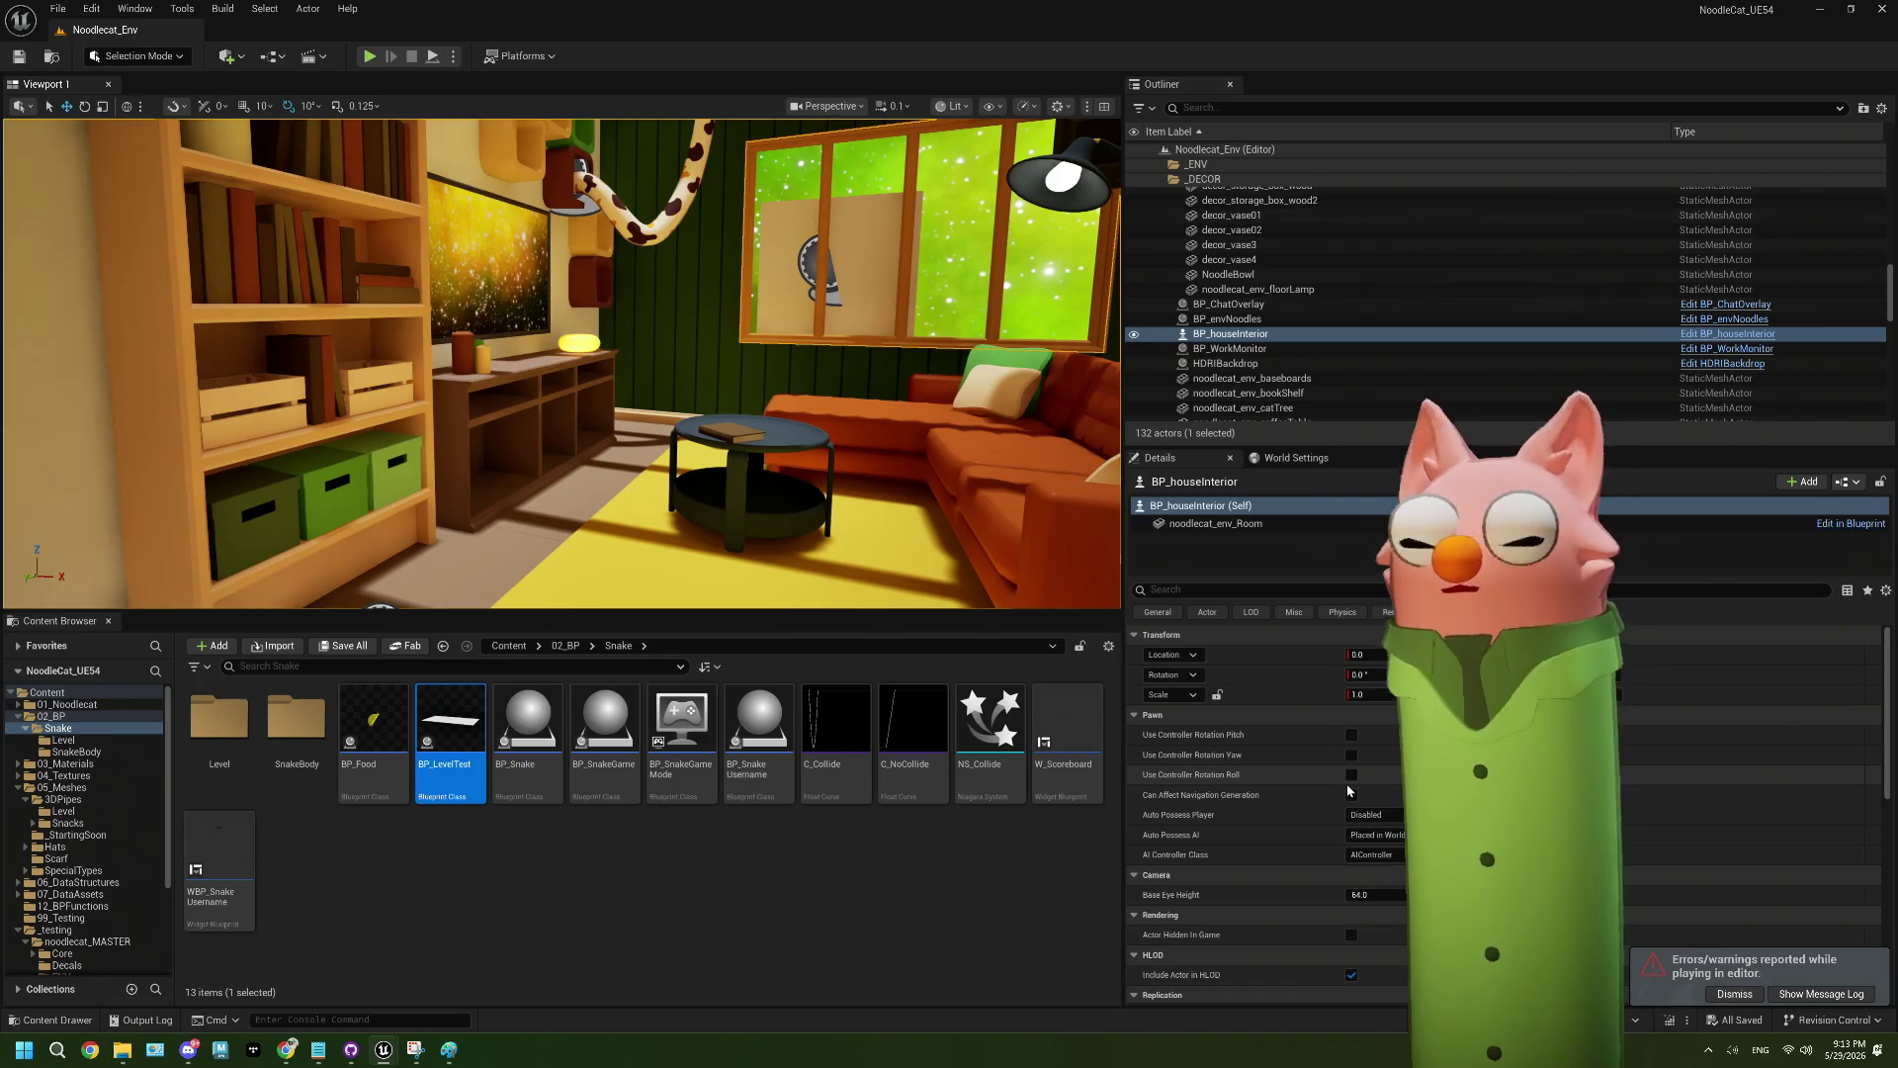
# - Turn off Cast Shadow on the noodlecat_env_Room mesh, save, and test-play the level
pyautogui.click(1230, 525)
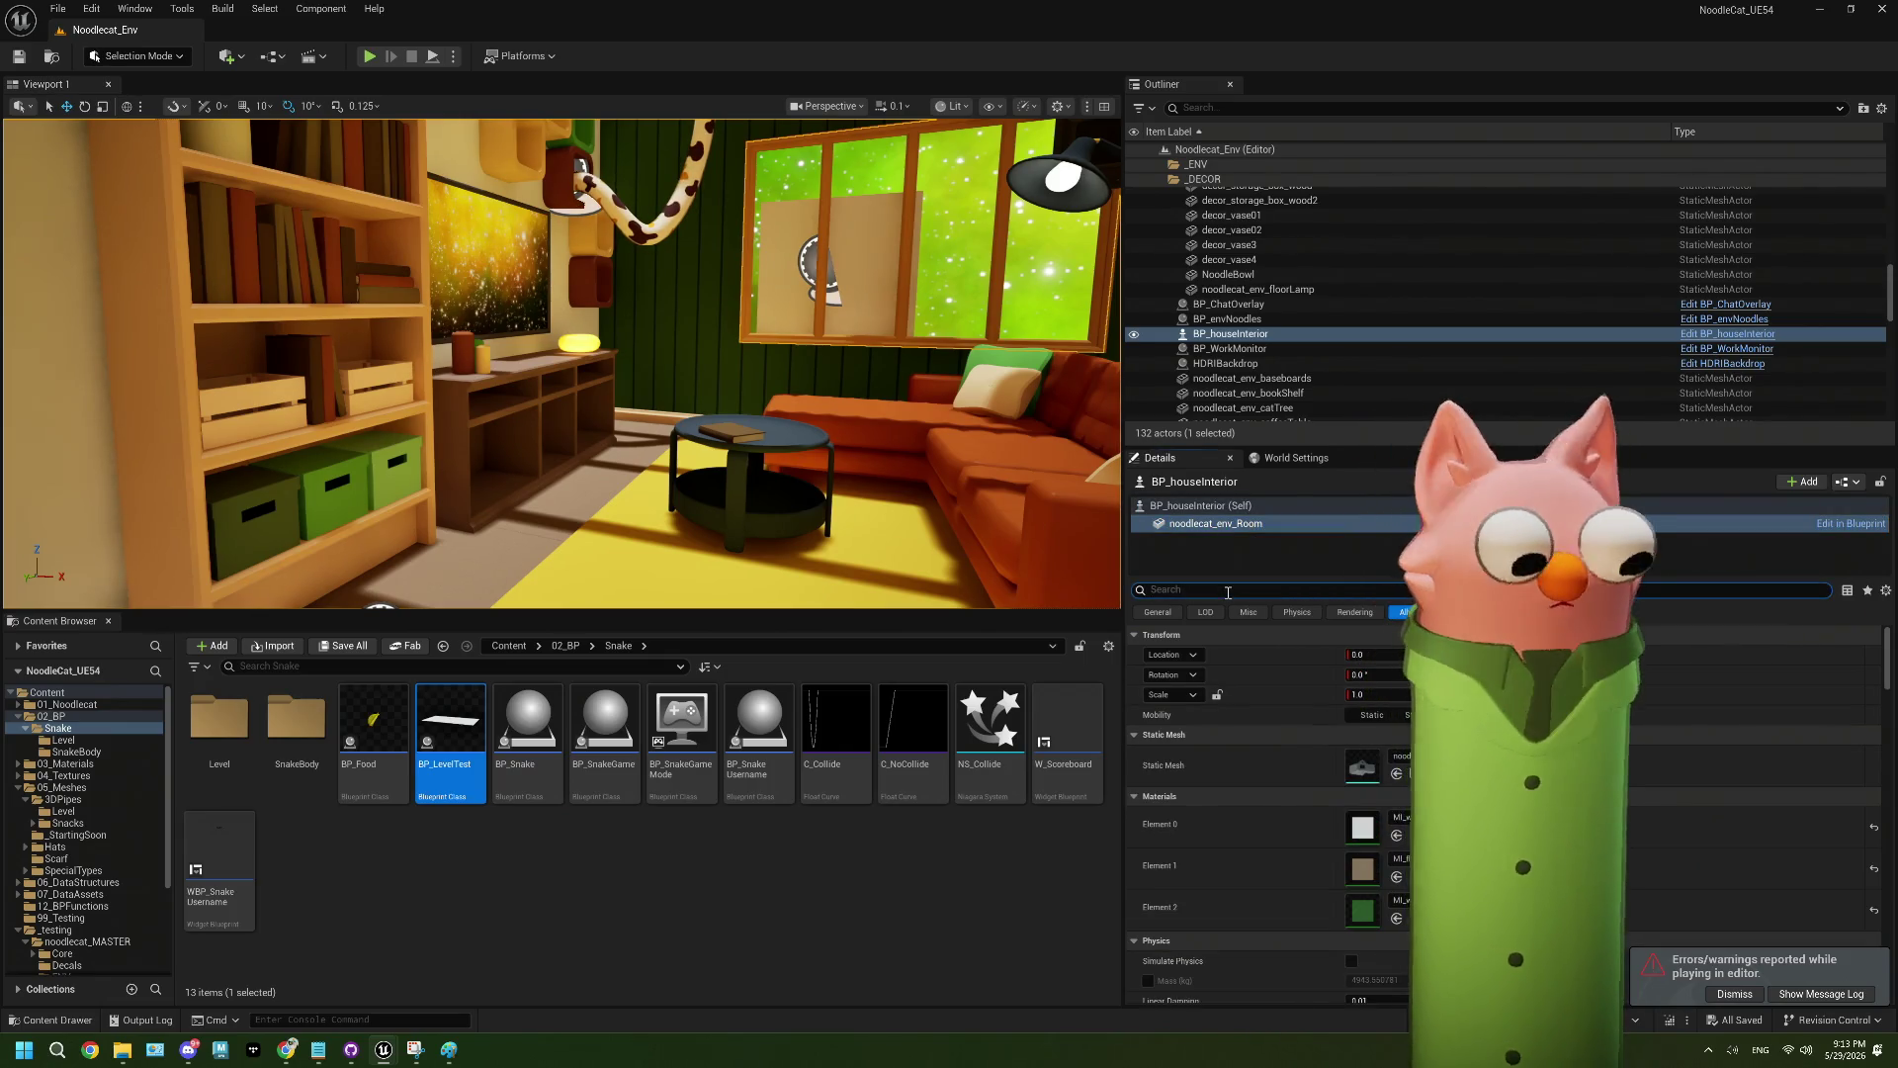
pyautogui.write('cas')
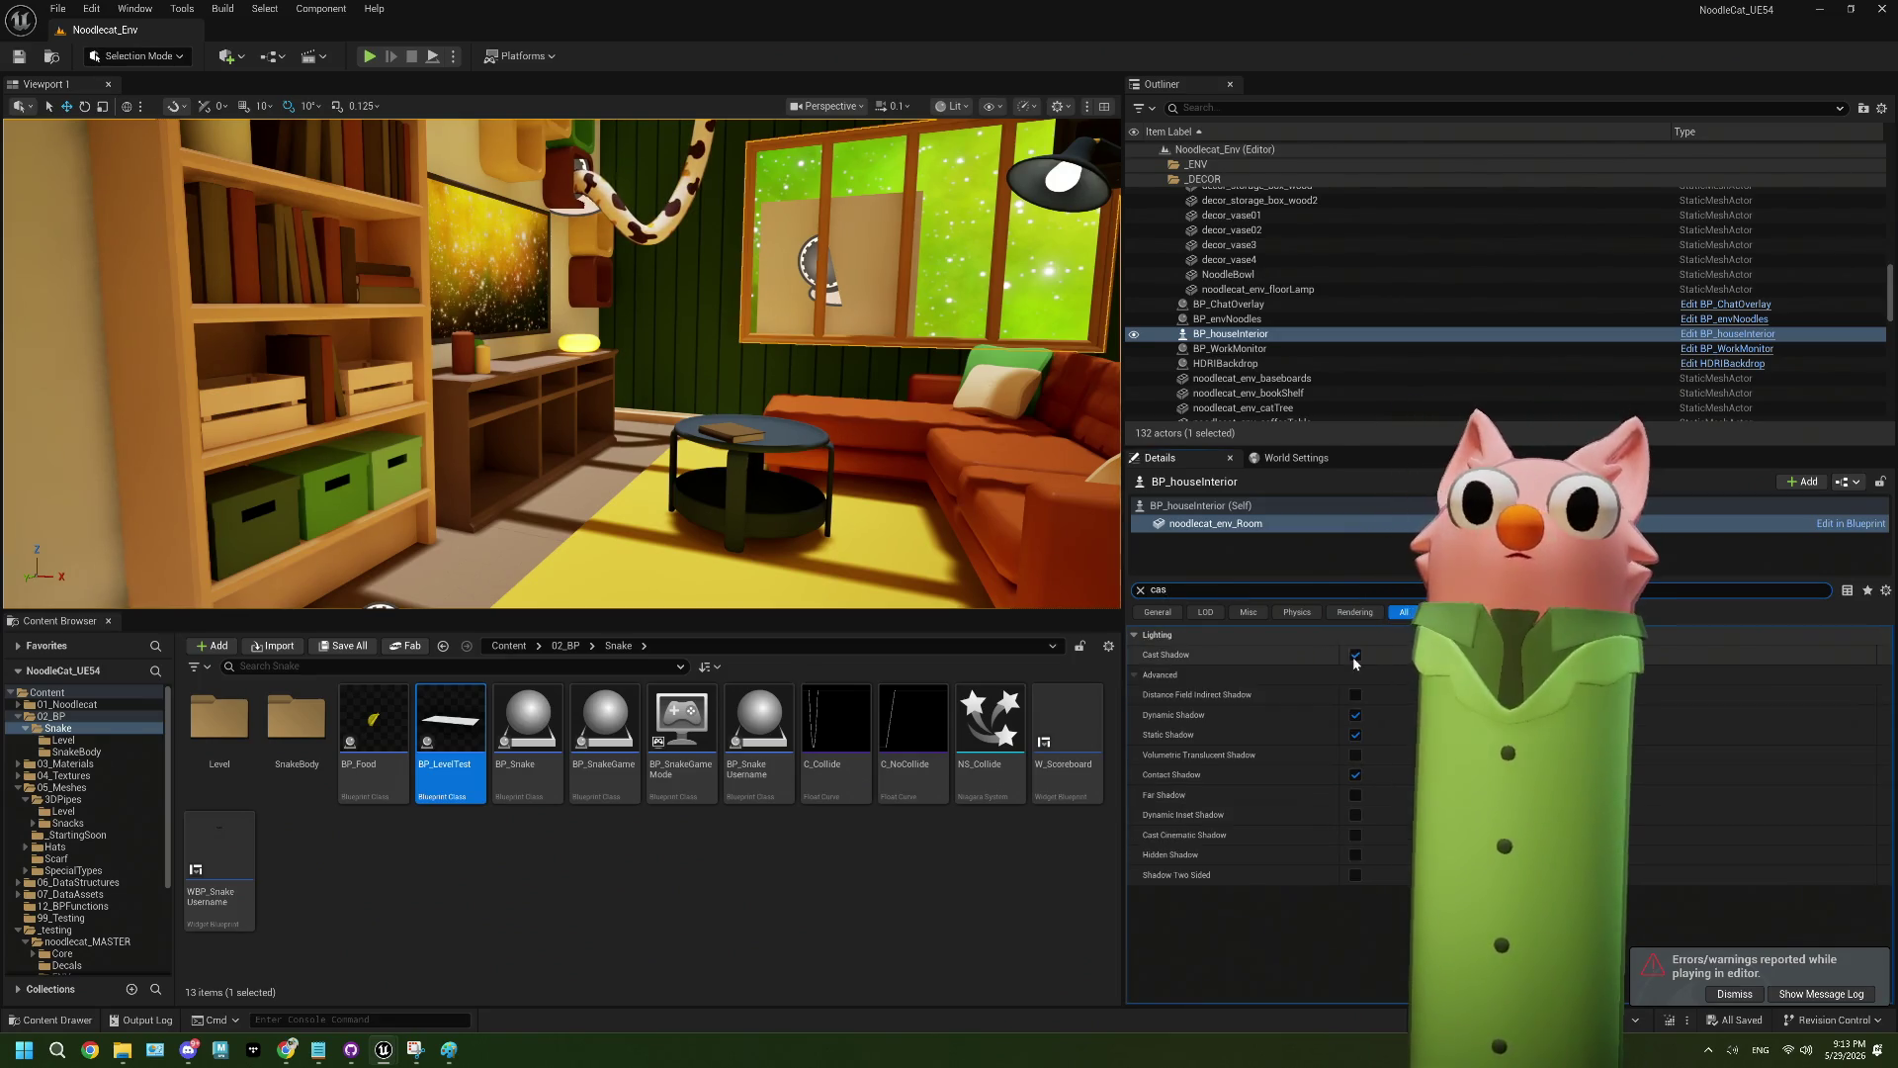
pyautogui.click(1356, 654)
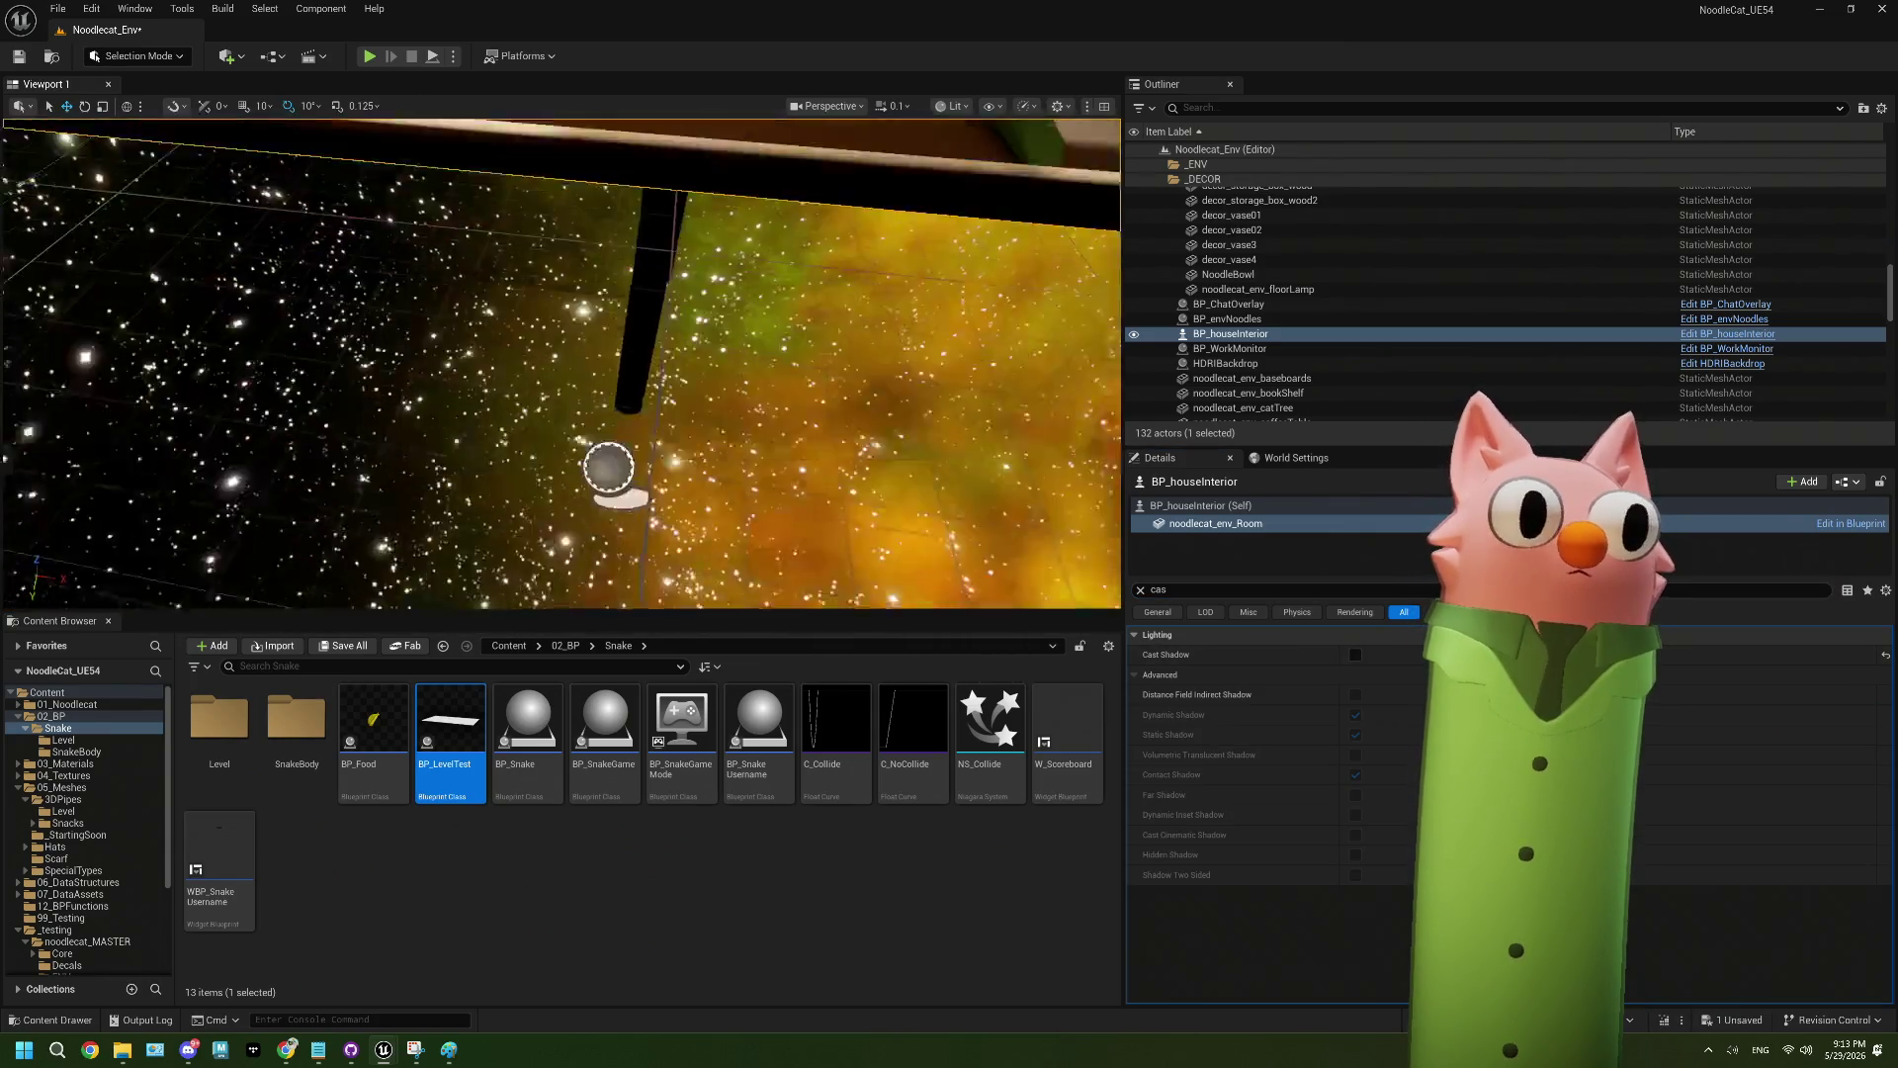
pyautogui.click(20, 61)
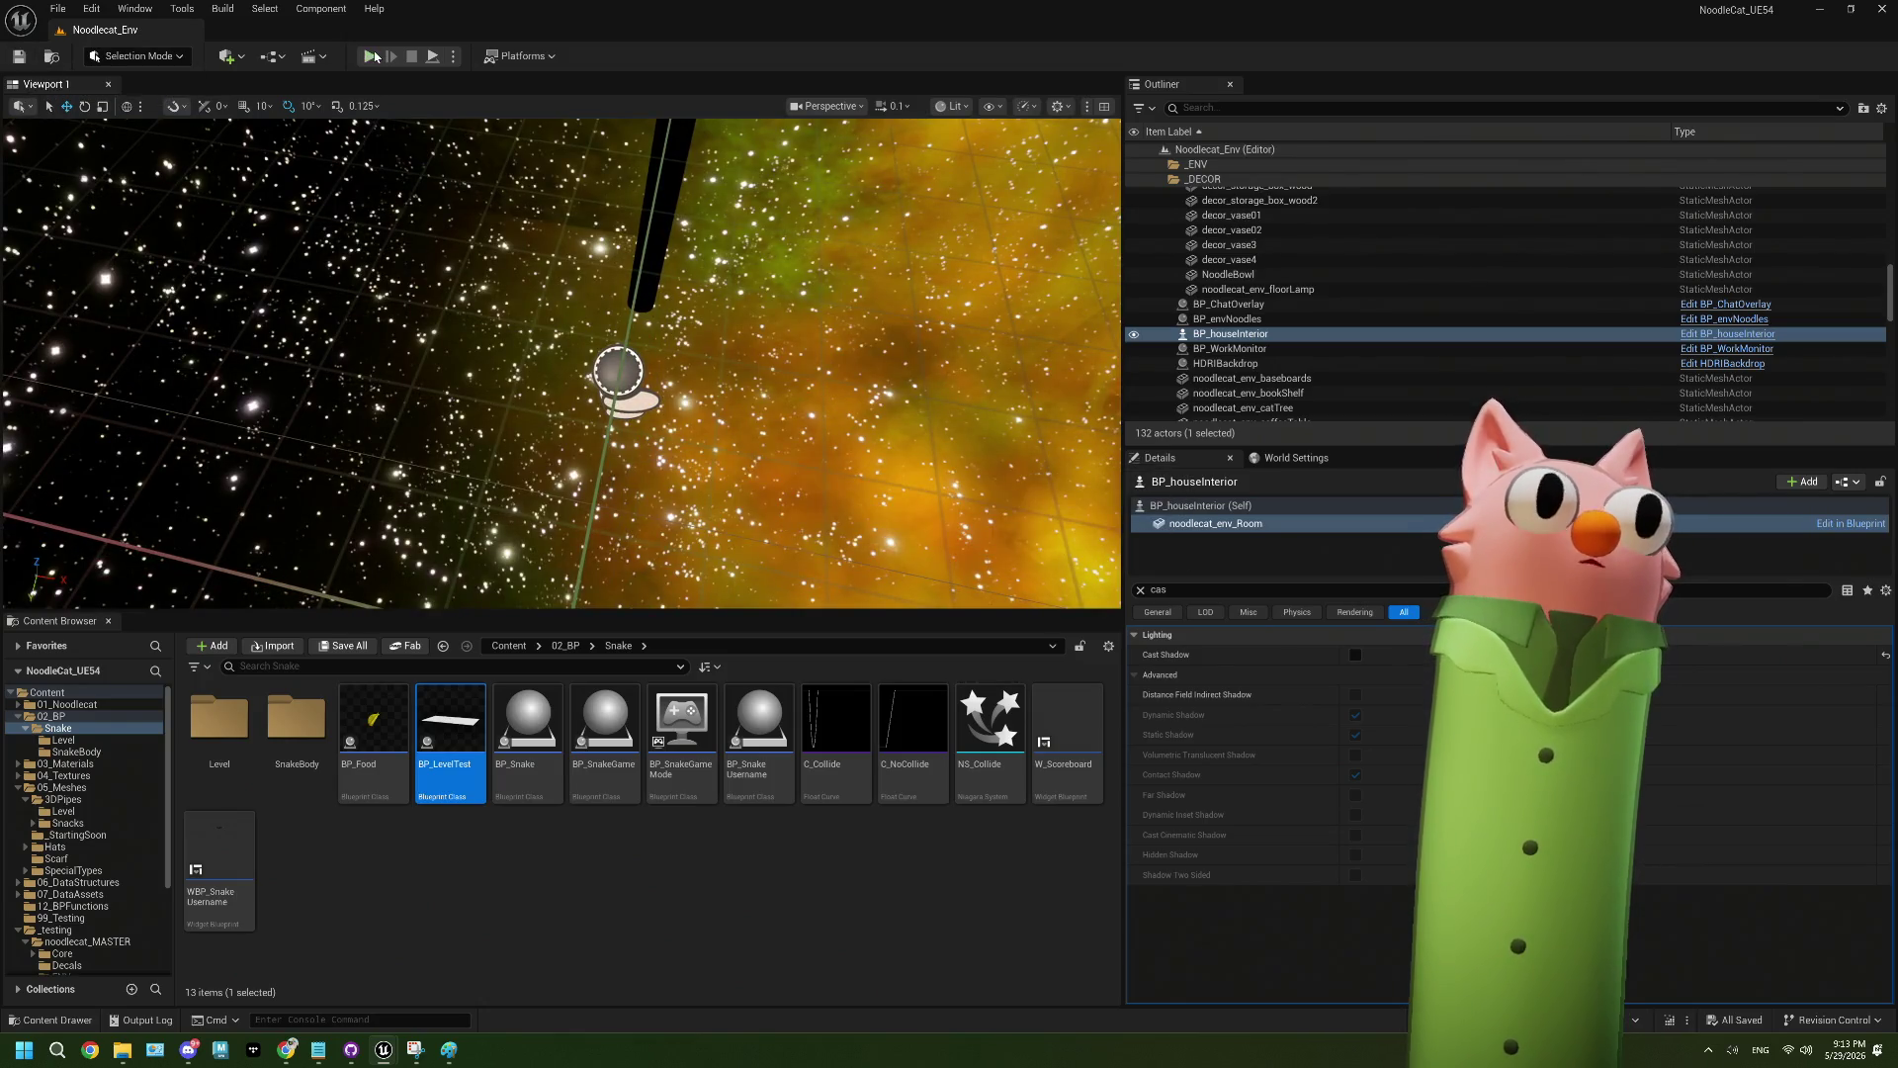
pyautogui.hotkey('alt', 'p')
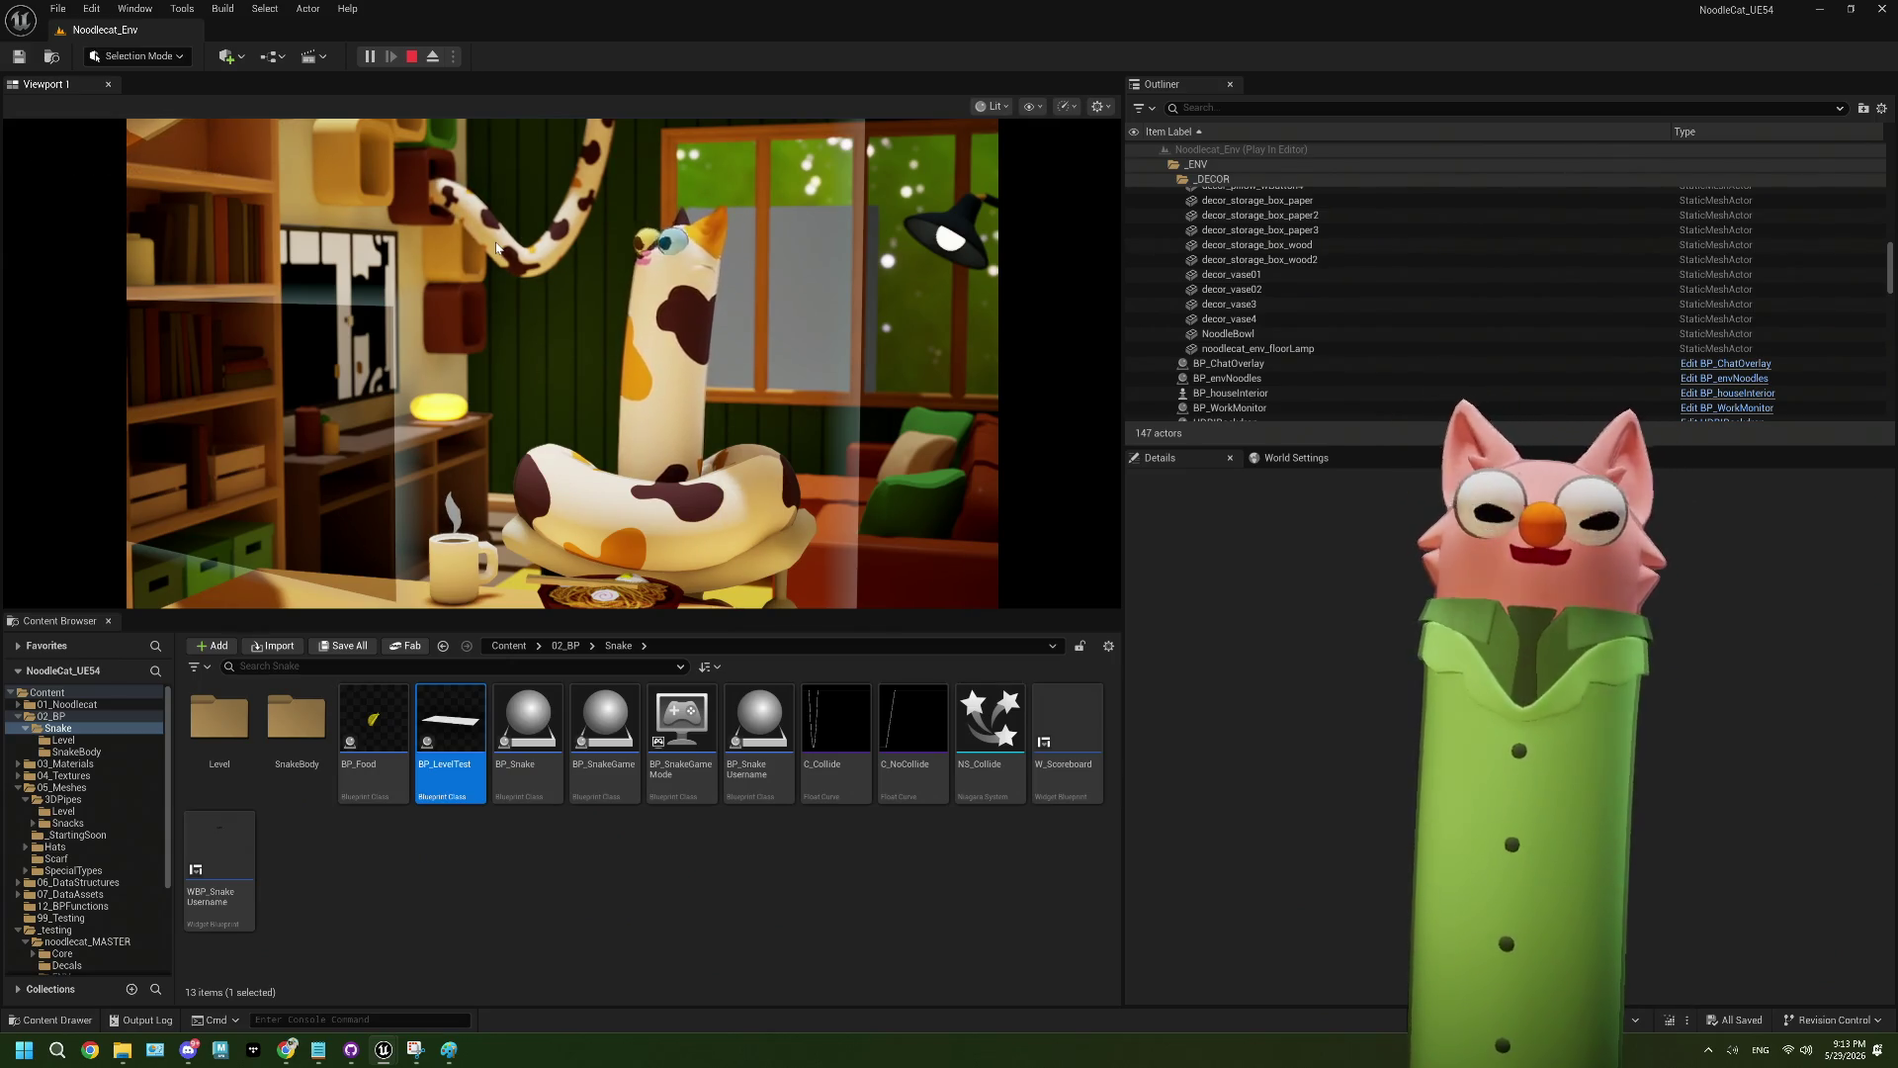
pyautogui.press('Escape')
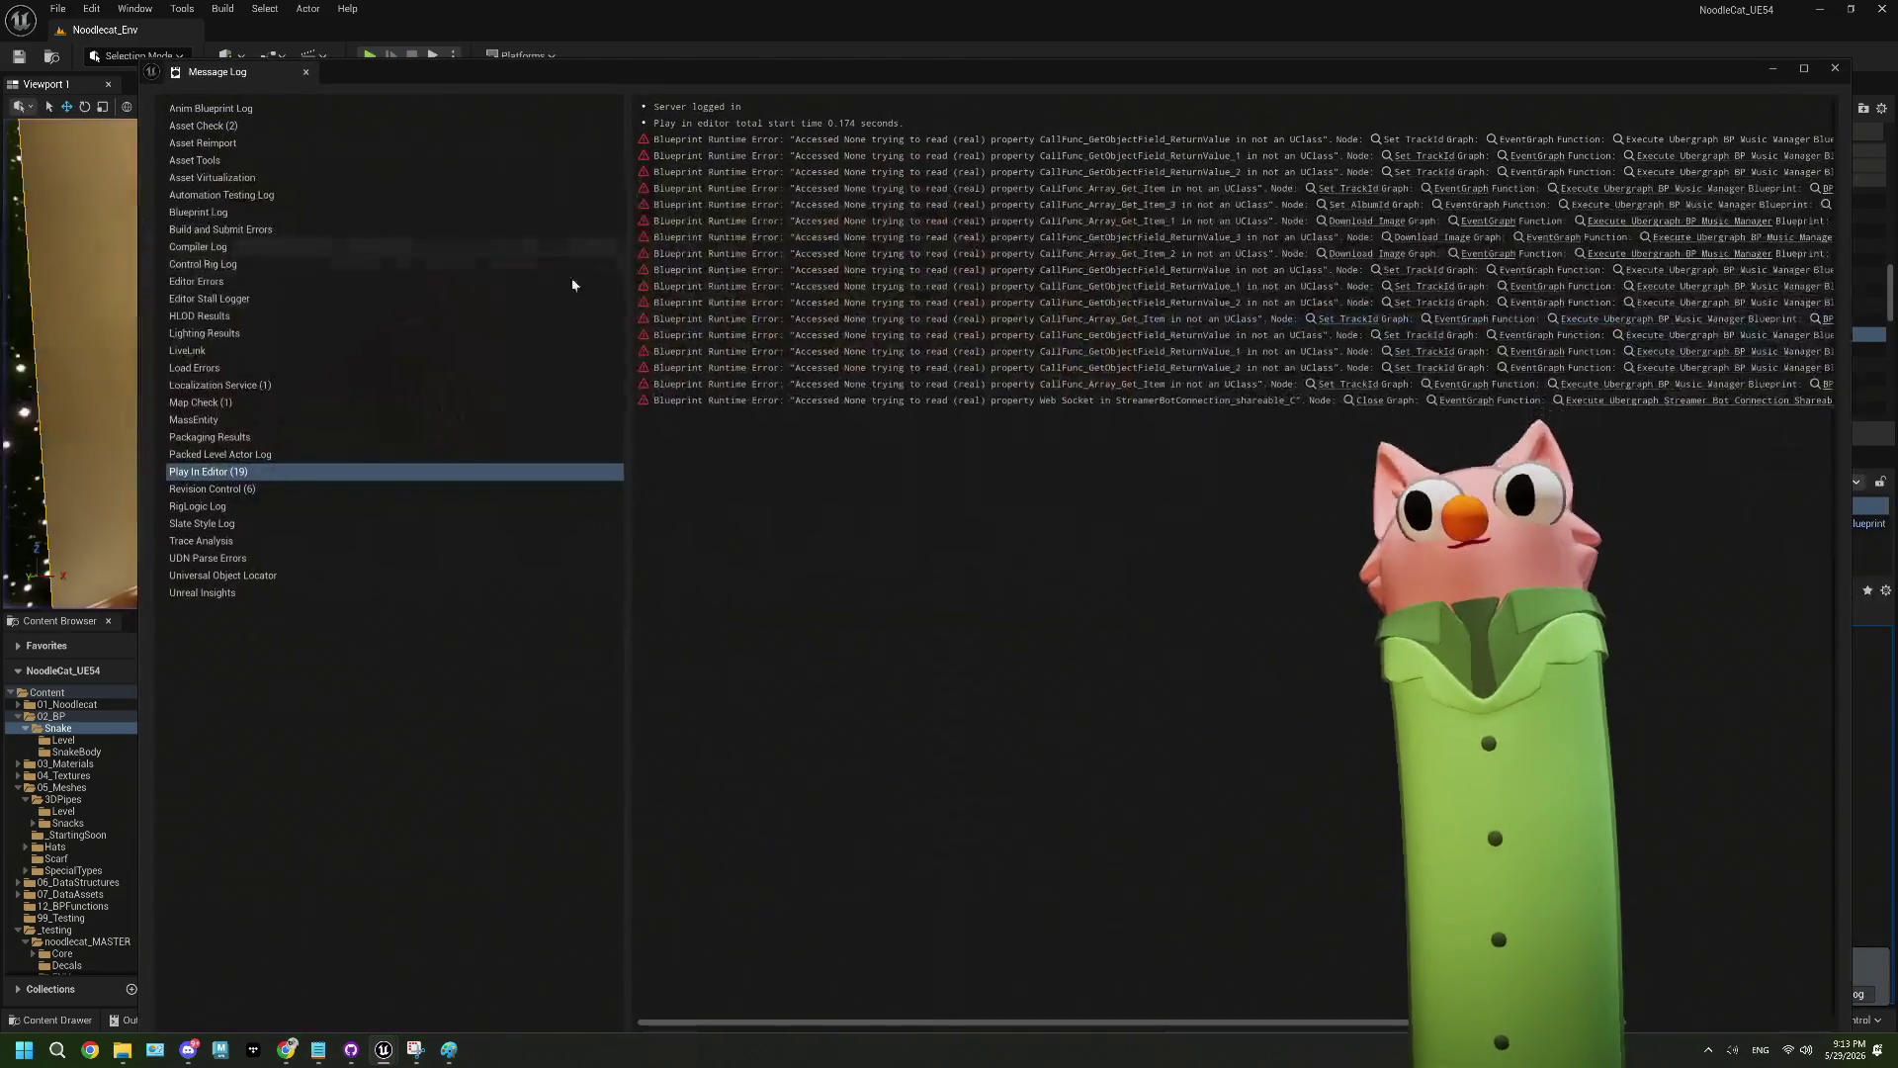
pyautogui.click(1835, 67)
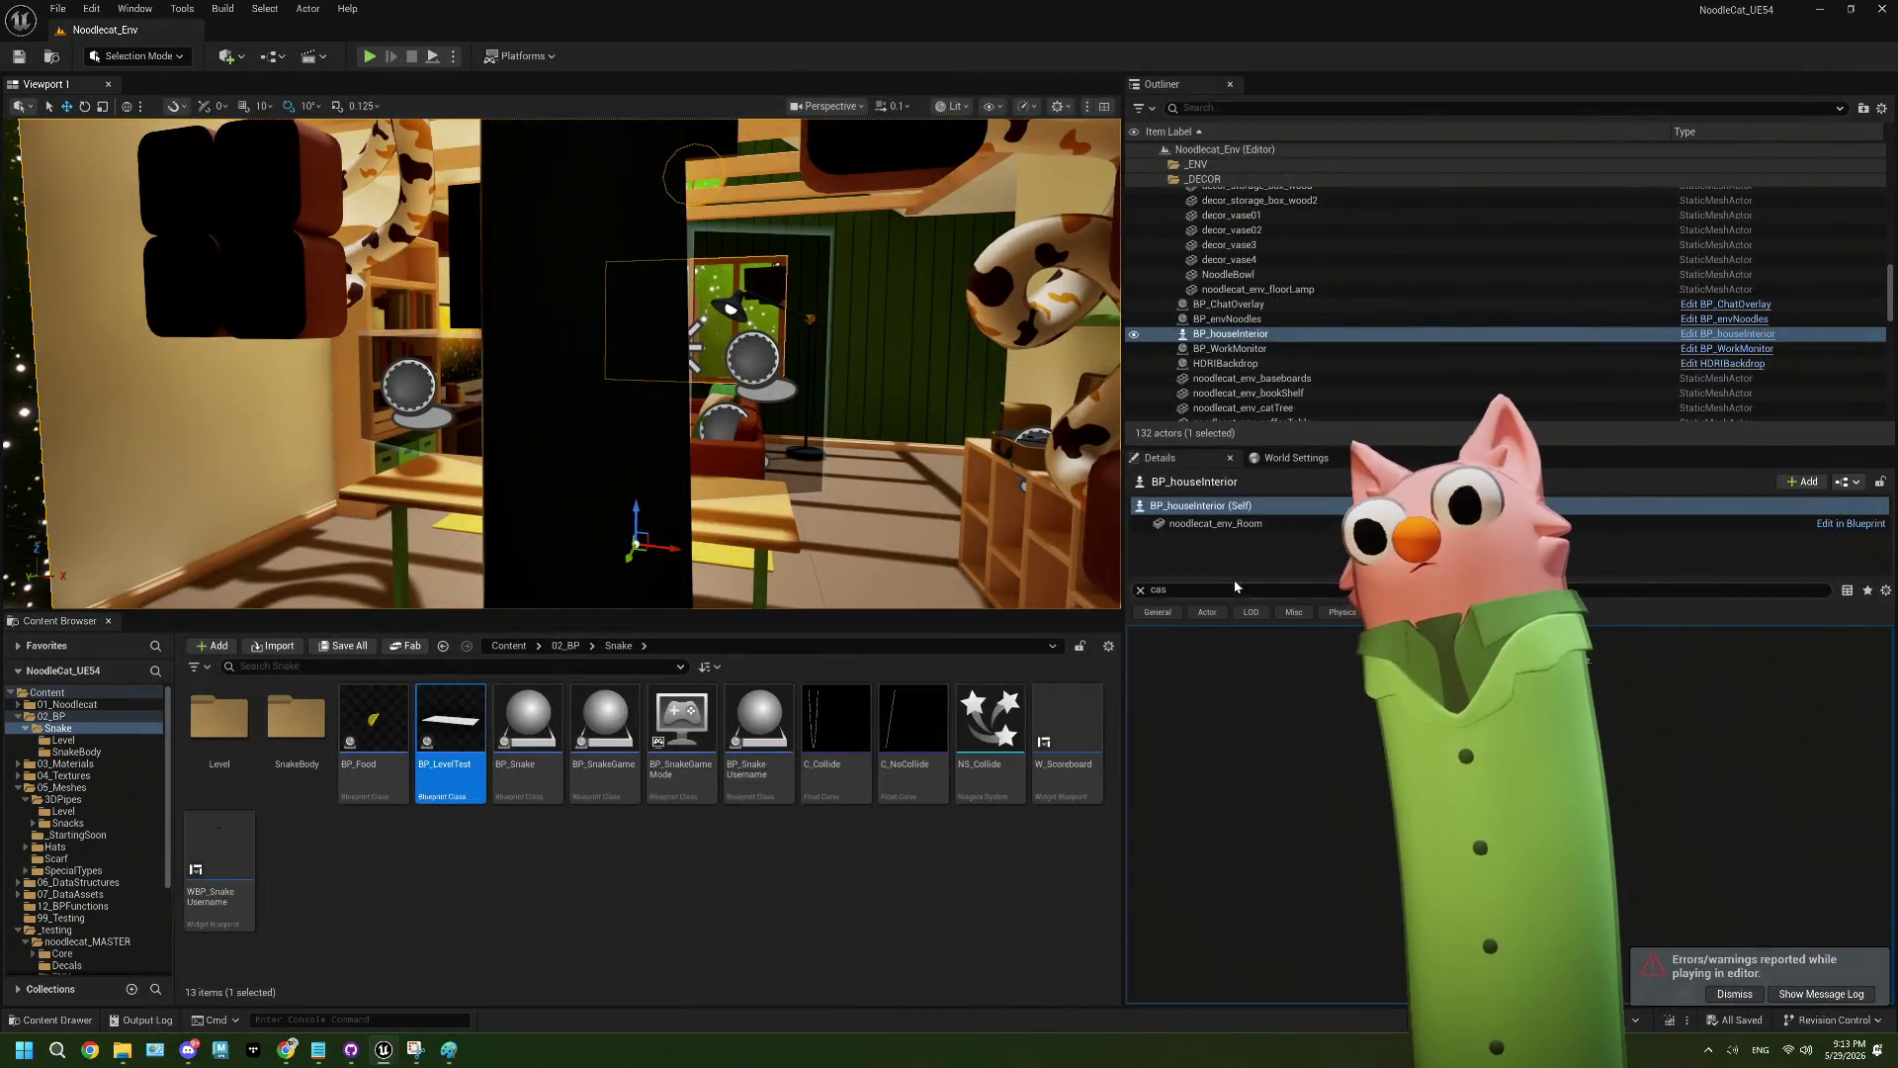
# - Re-enable Cast Shadow on the room mesh and save the level
pyautogui.click(1196, 530)
pyautogui.click(1356, 654)
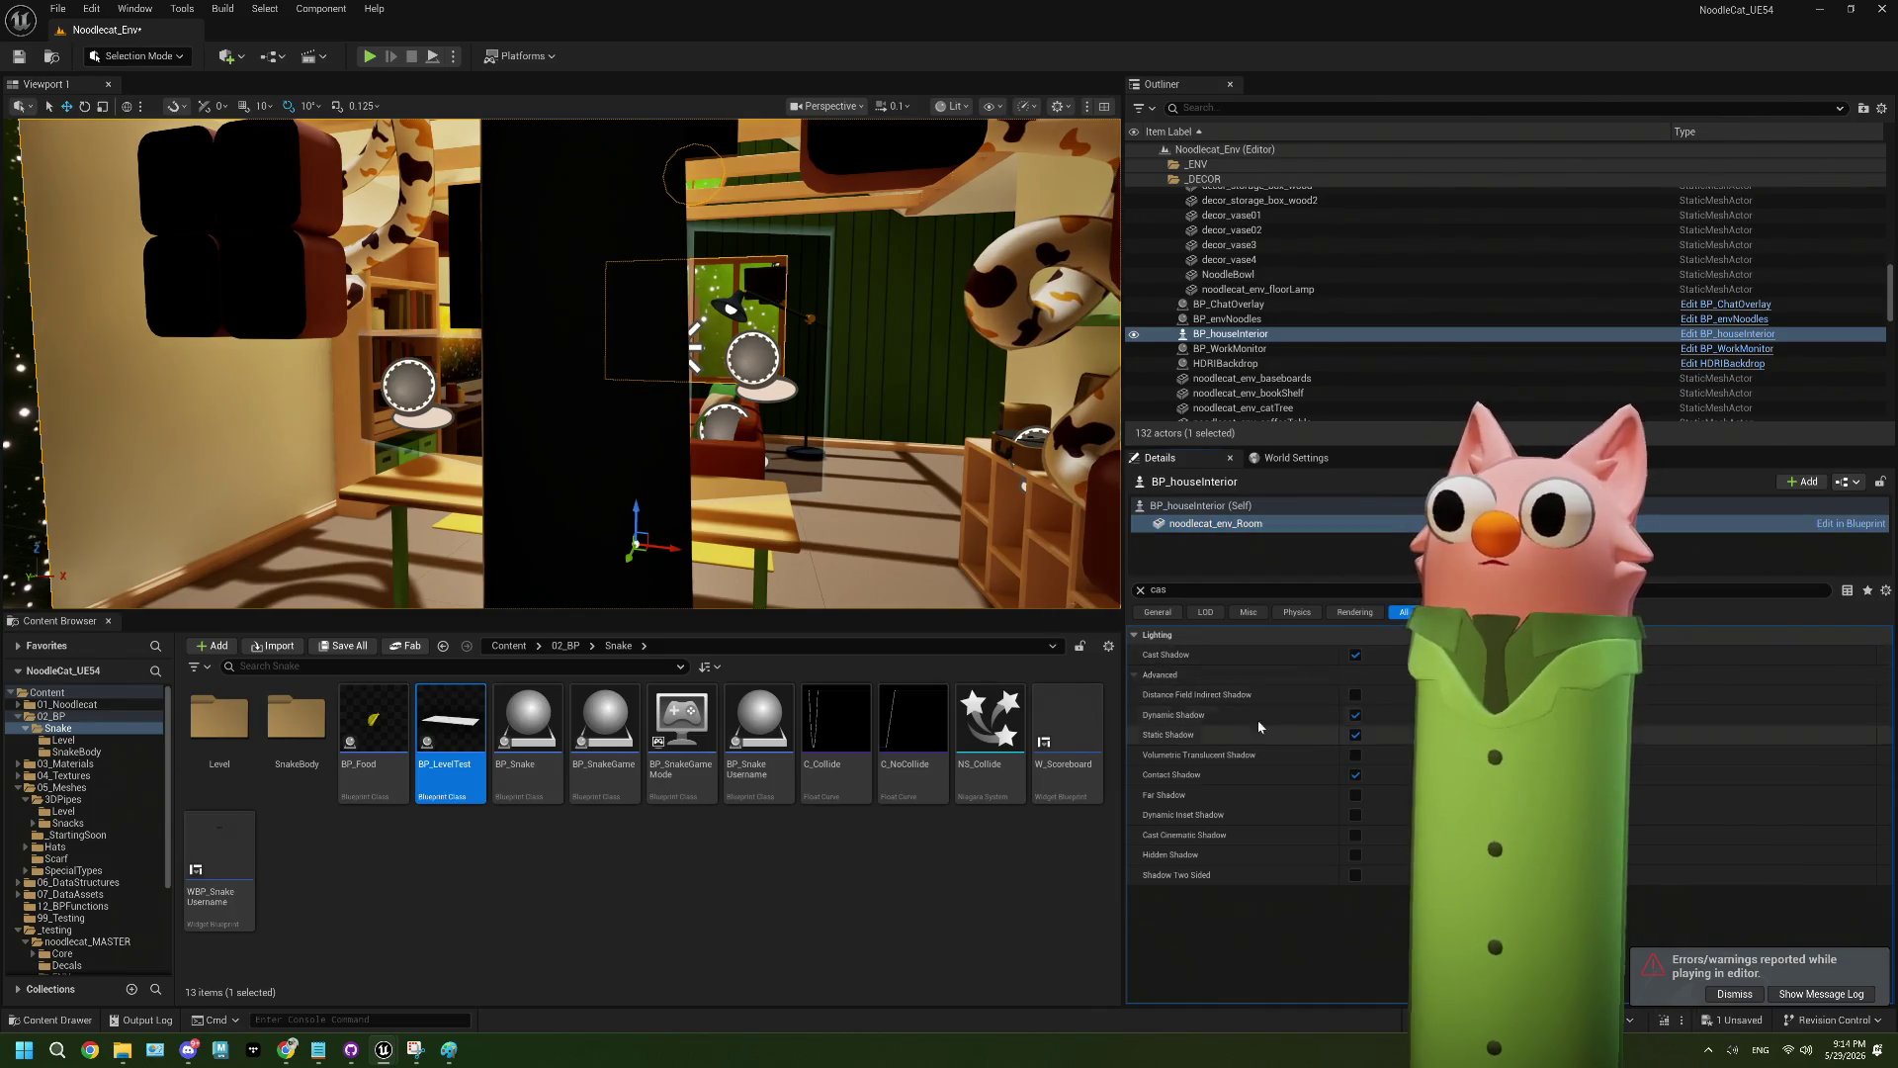
pyautogui.click(18, 57)
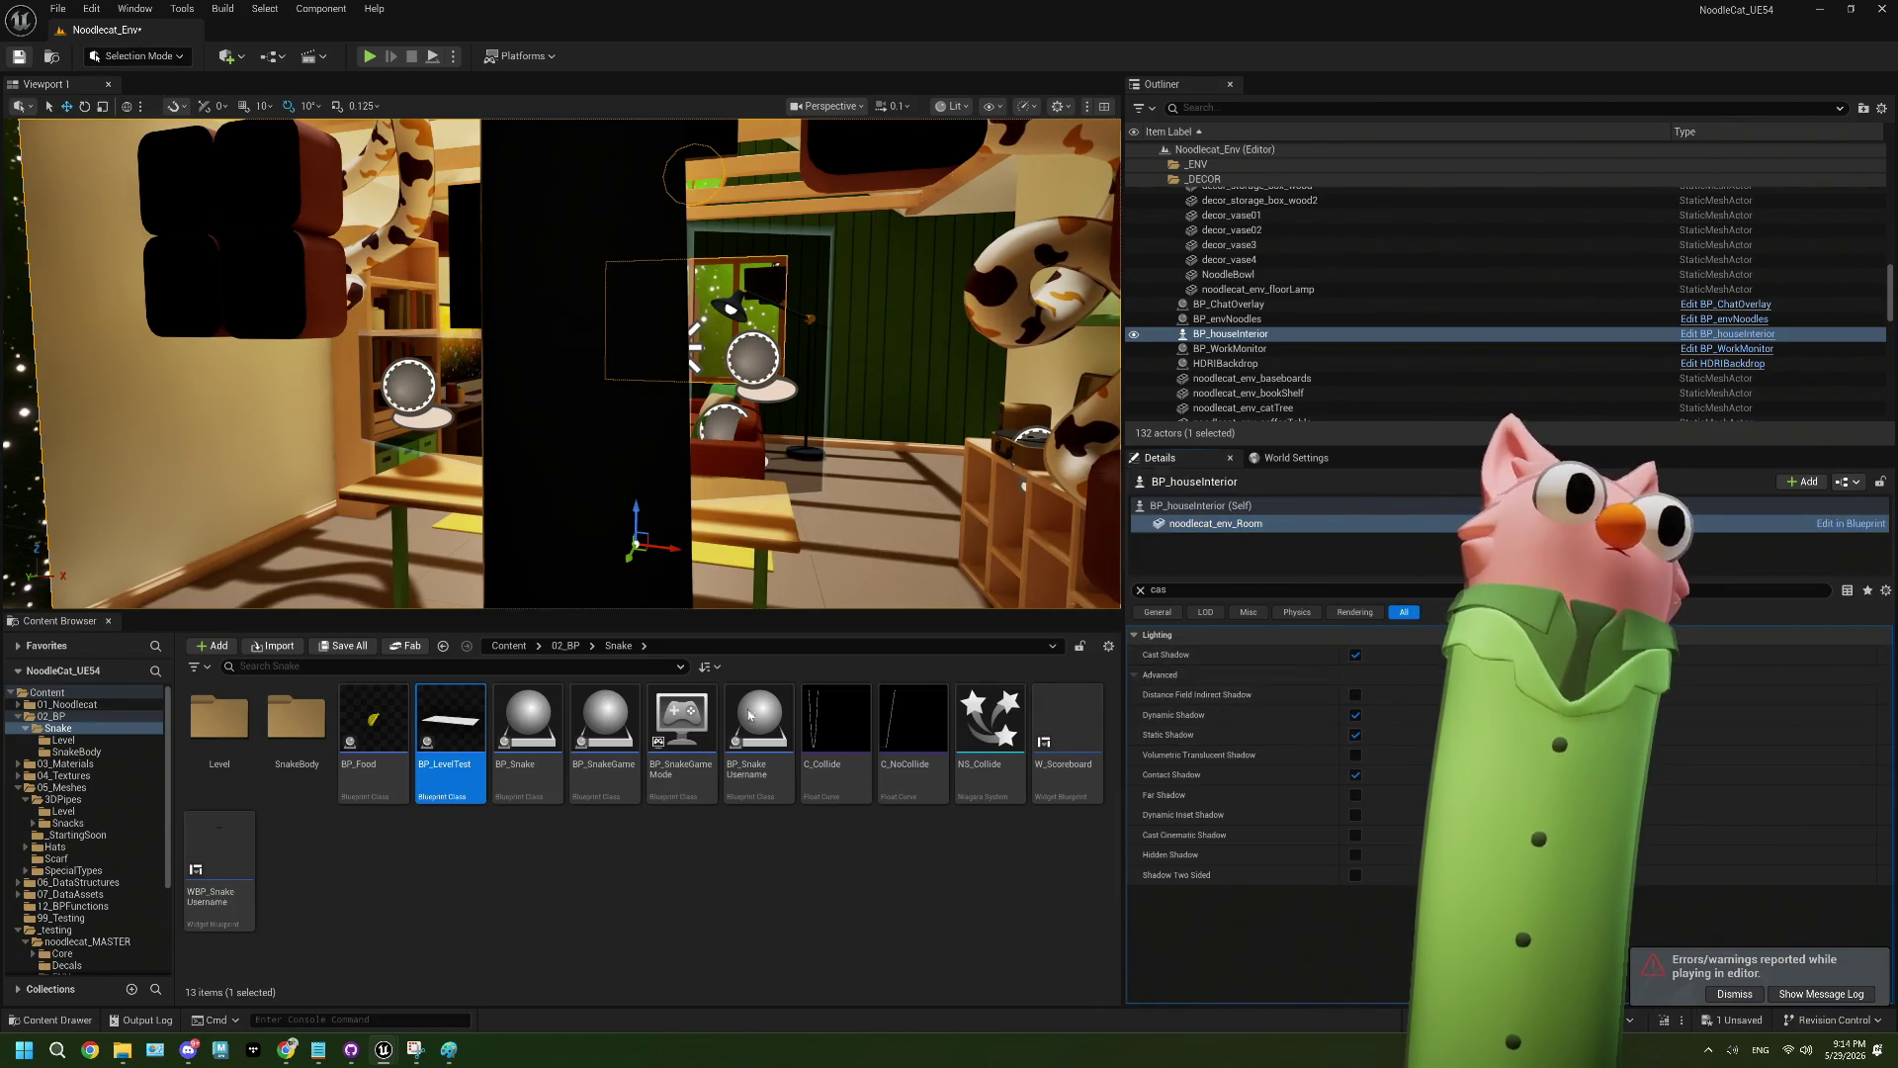
# - Place a BP_LevelTest actor into the level beneath the room
pyautogui.moveTo(695, 525); pyautogui.dragTo(695, 475)
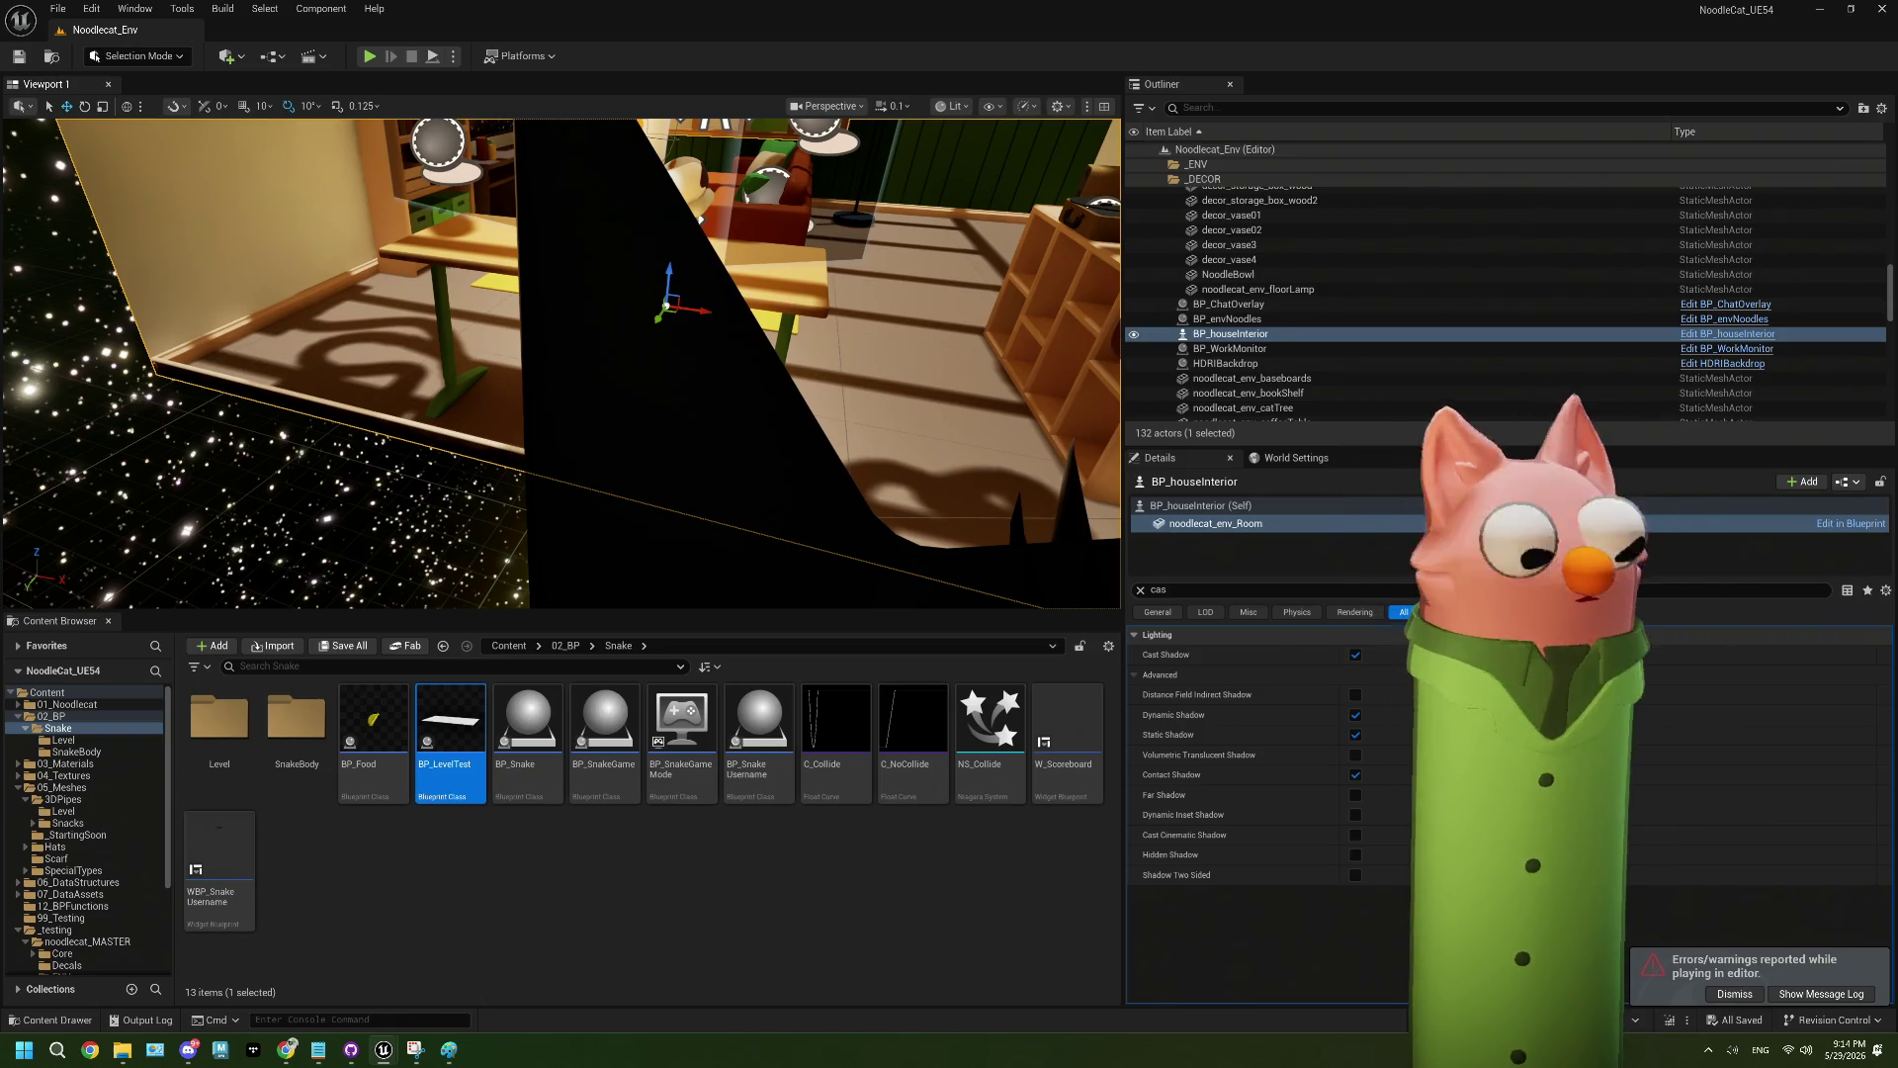
pyautogui.moveTo(695, 474); pyautogui.dragTo(696, 385)
pyautogui.moveTo(509, 618); pyautogui.dragTo(516, 596)
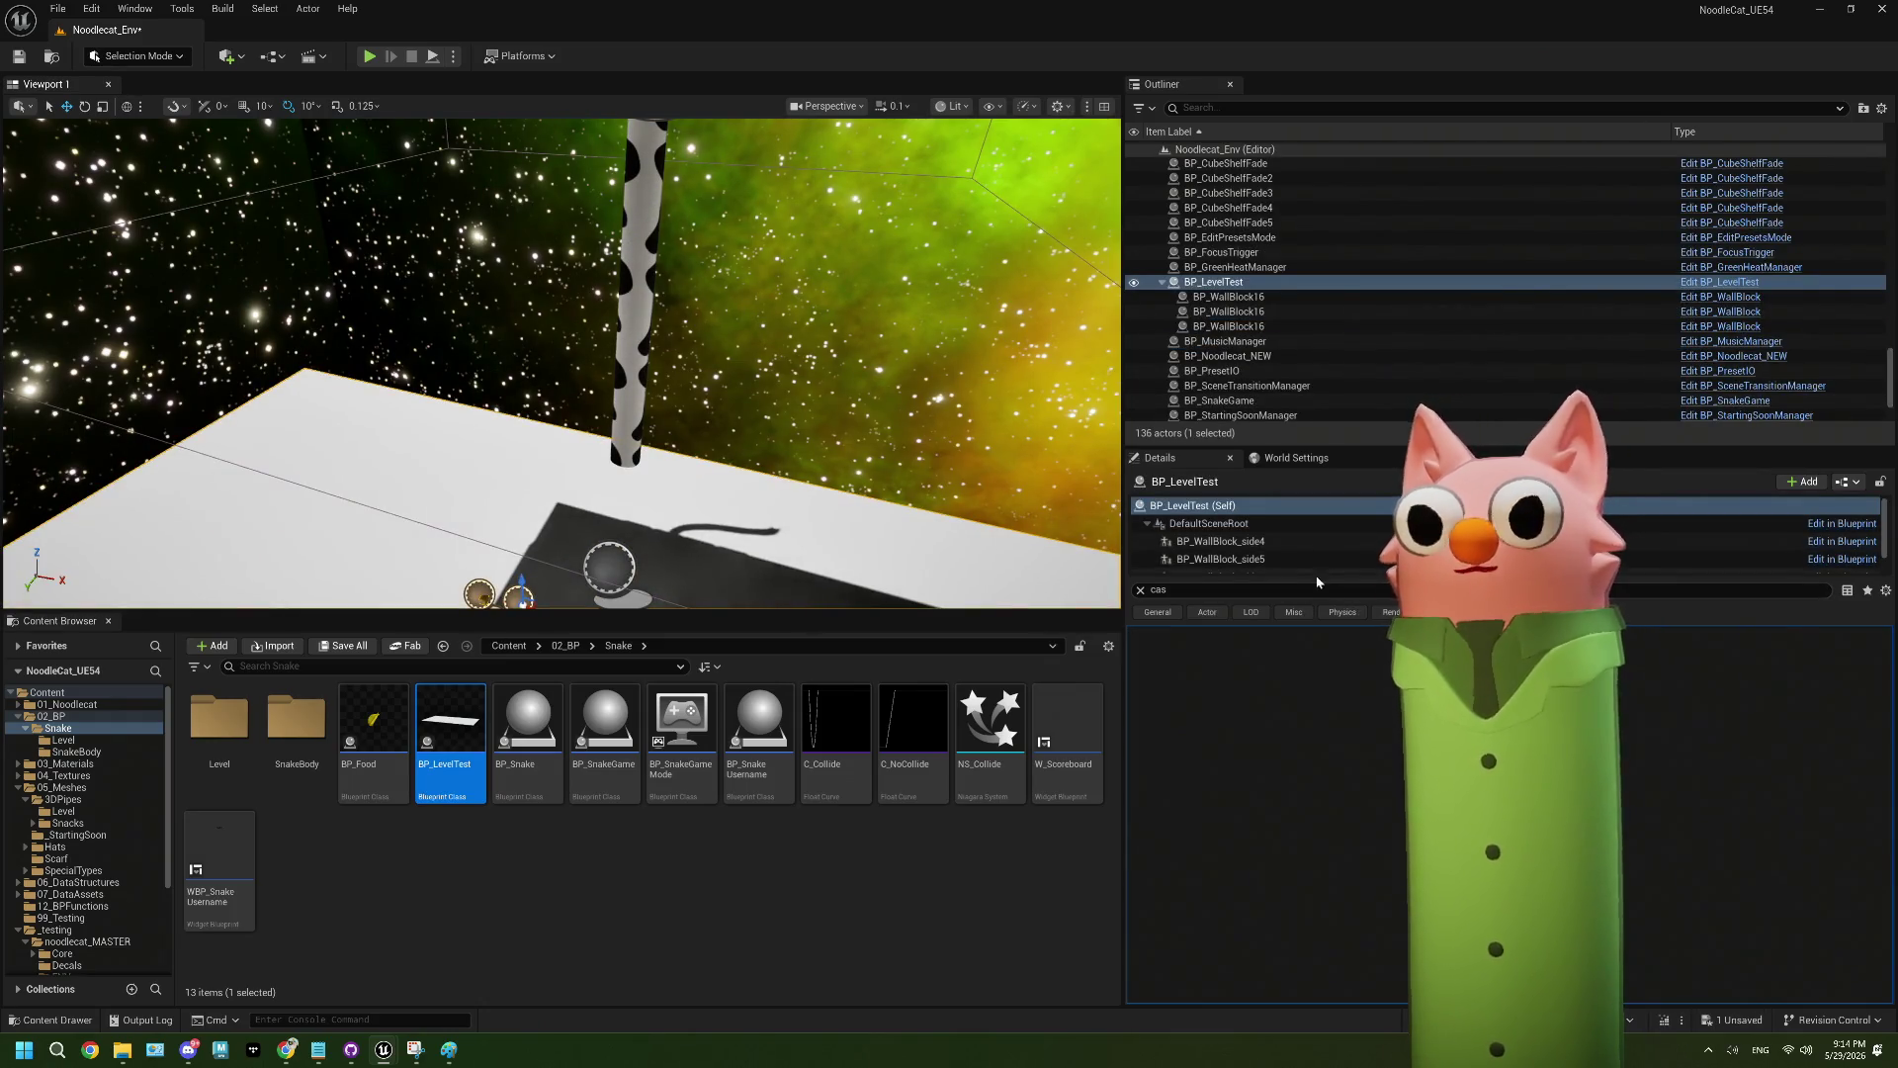
# - Move the level test slab to X 0 and scale its Plane to 9 × 16 × 1 in BP_LevelTest
pyautogui.click(1142, 591)
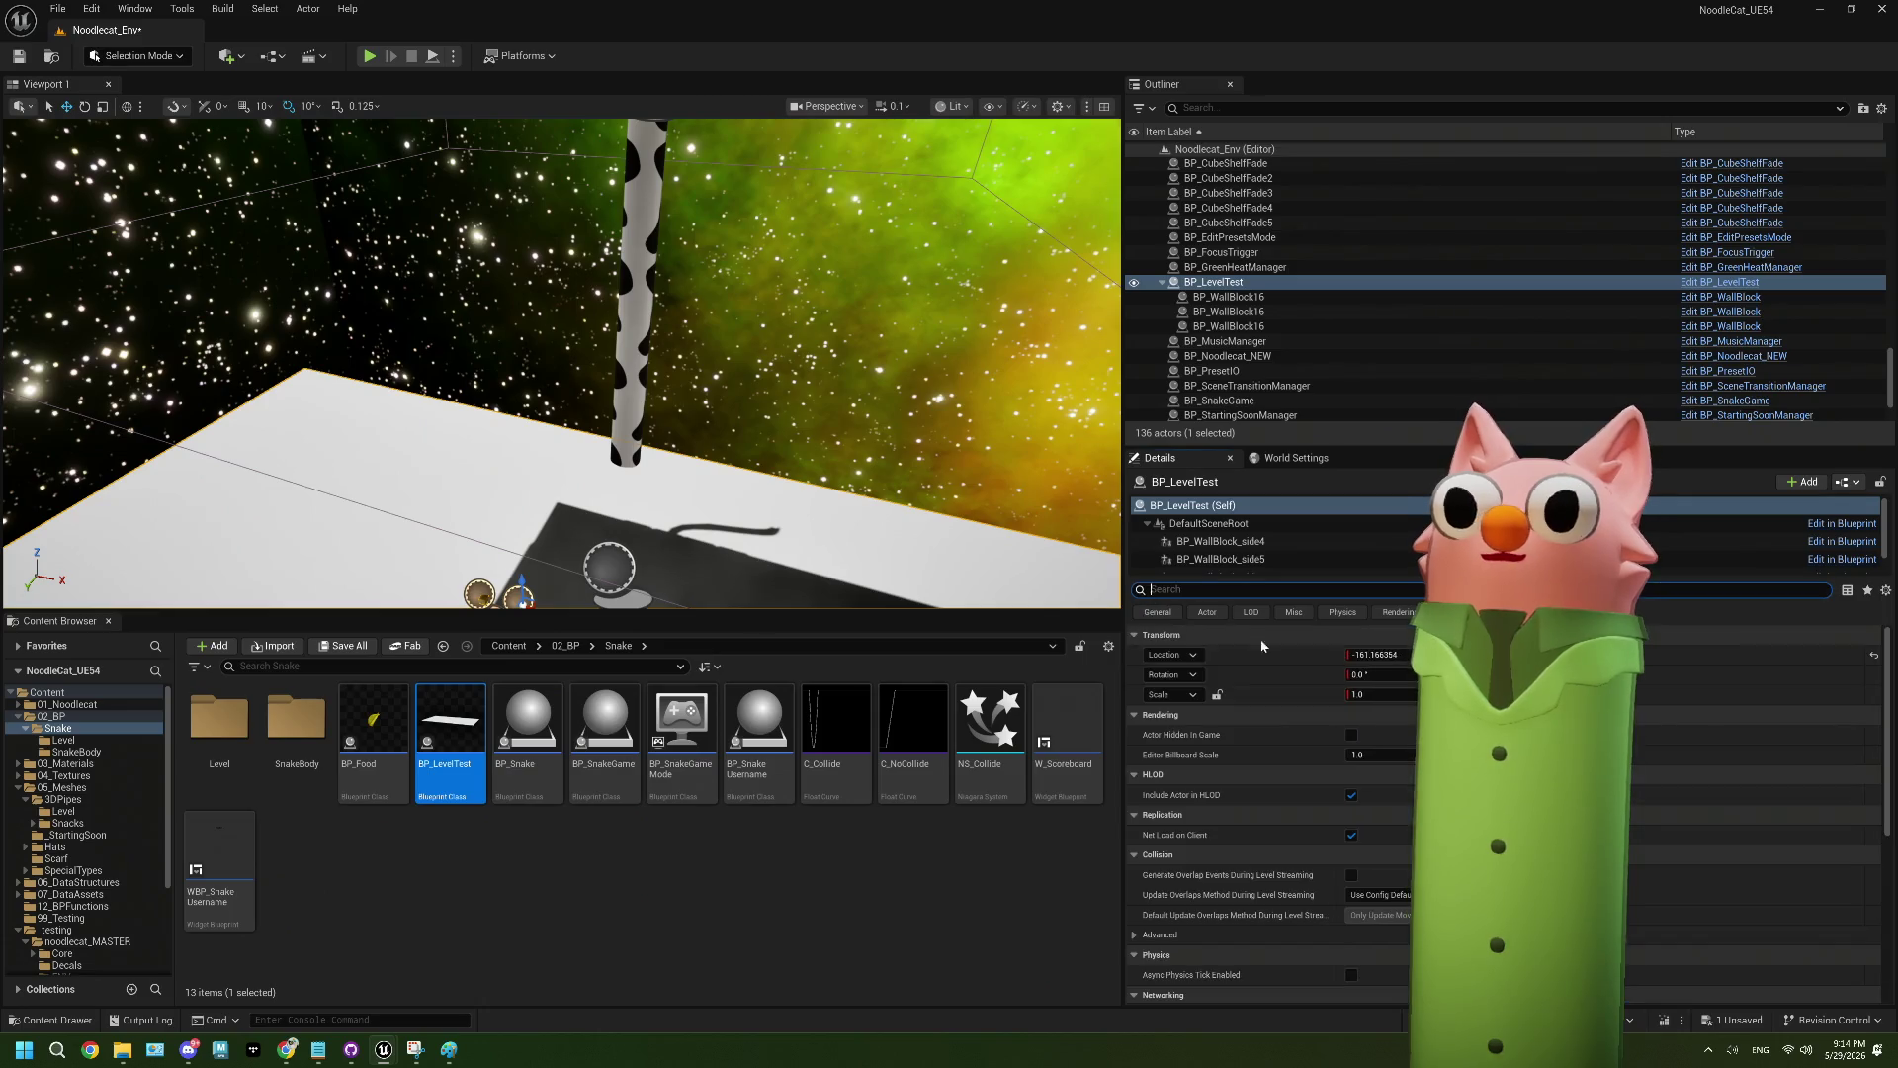
pyautogui.press('Return')
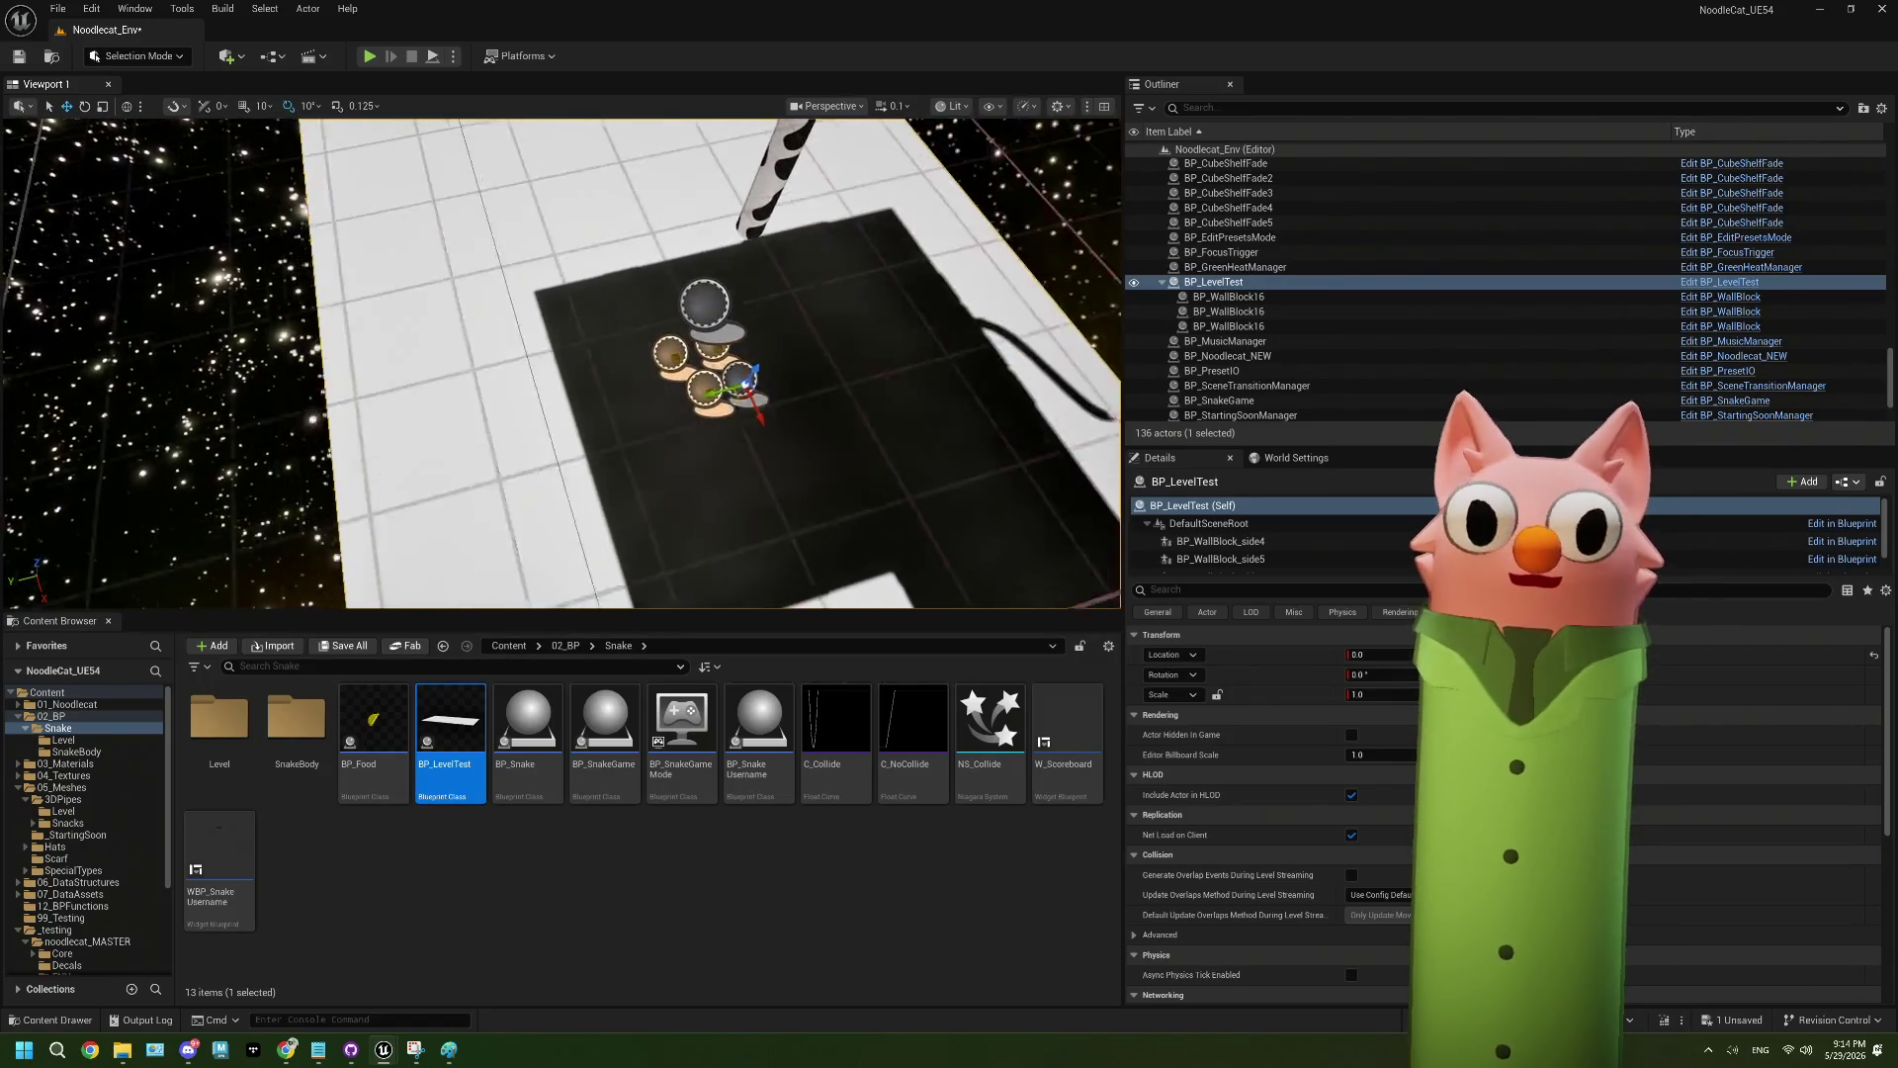
pyautogui.doubleClick(465, 749)
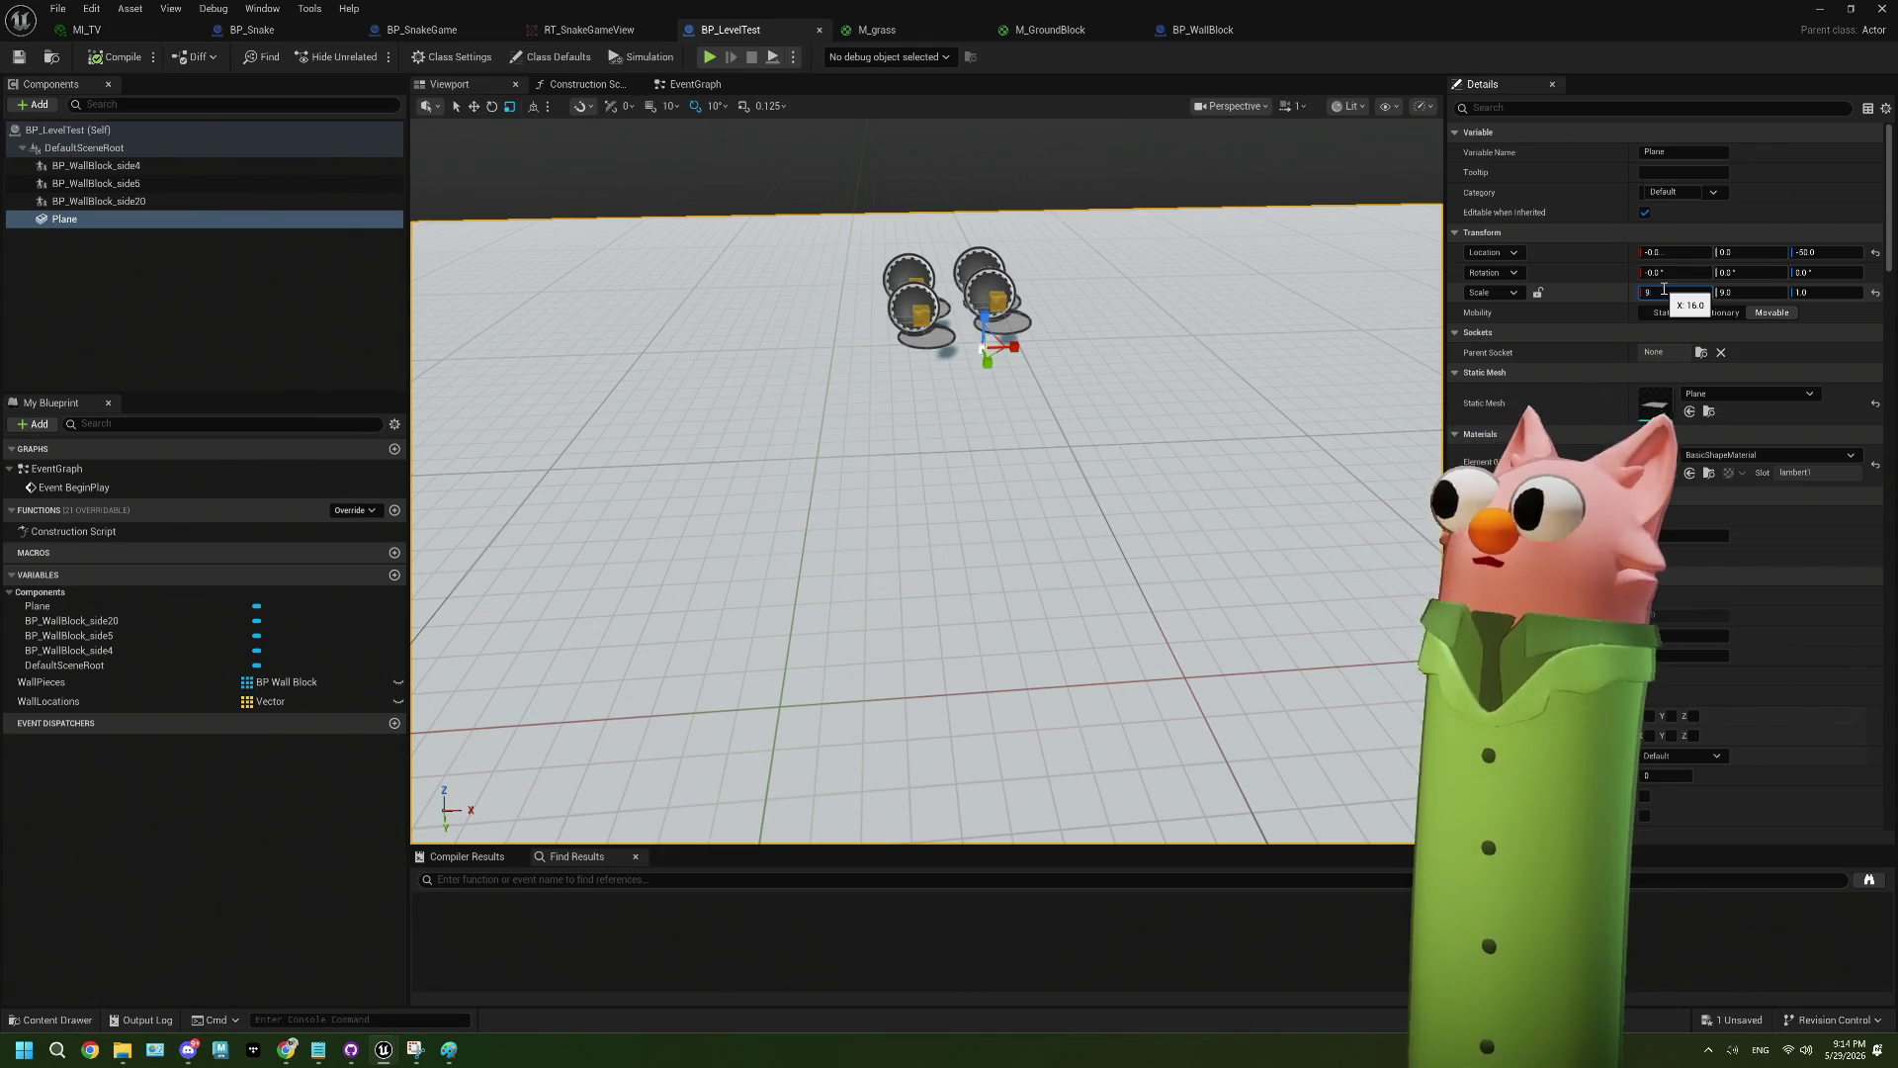
pyautogui.press('Tab')
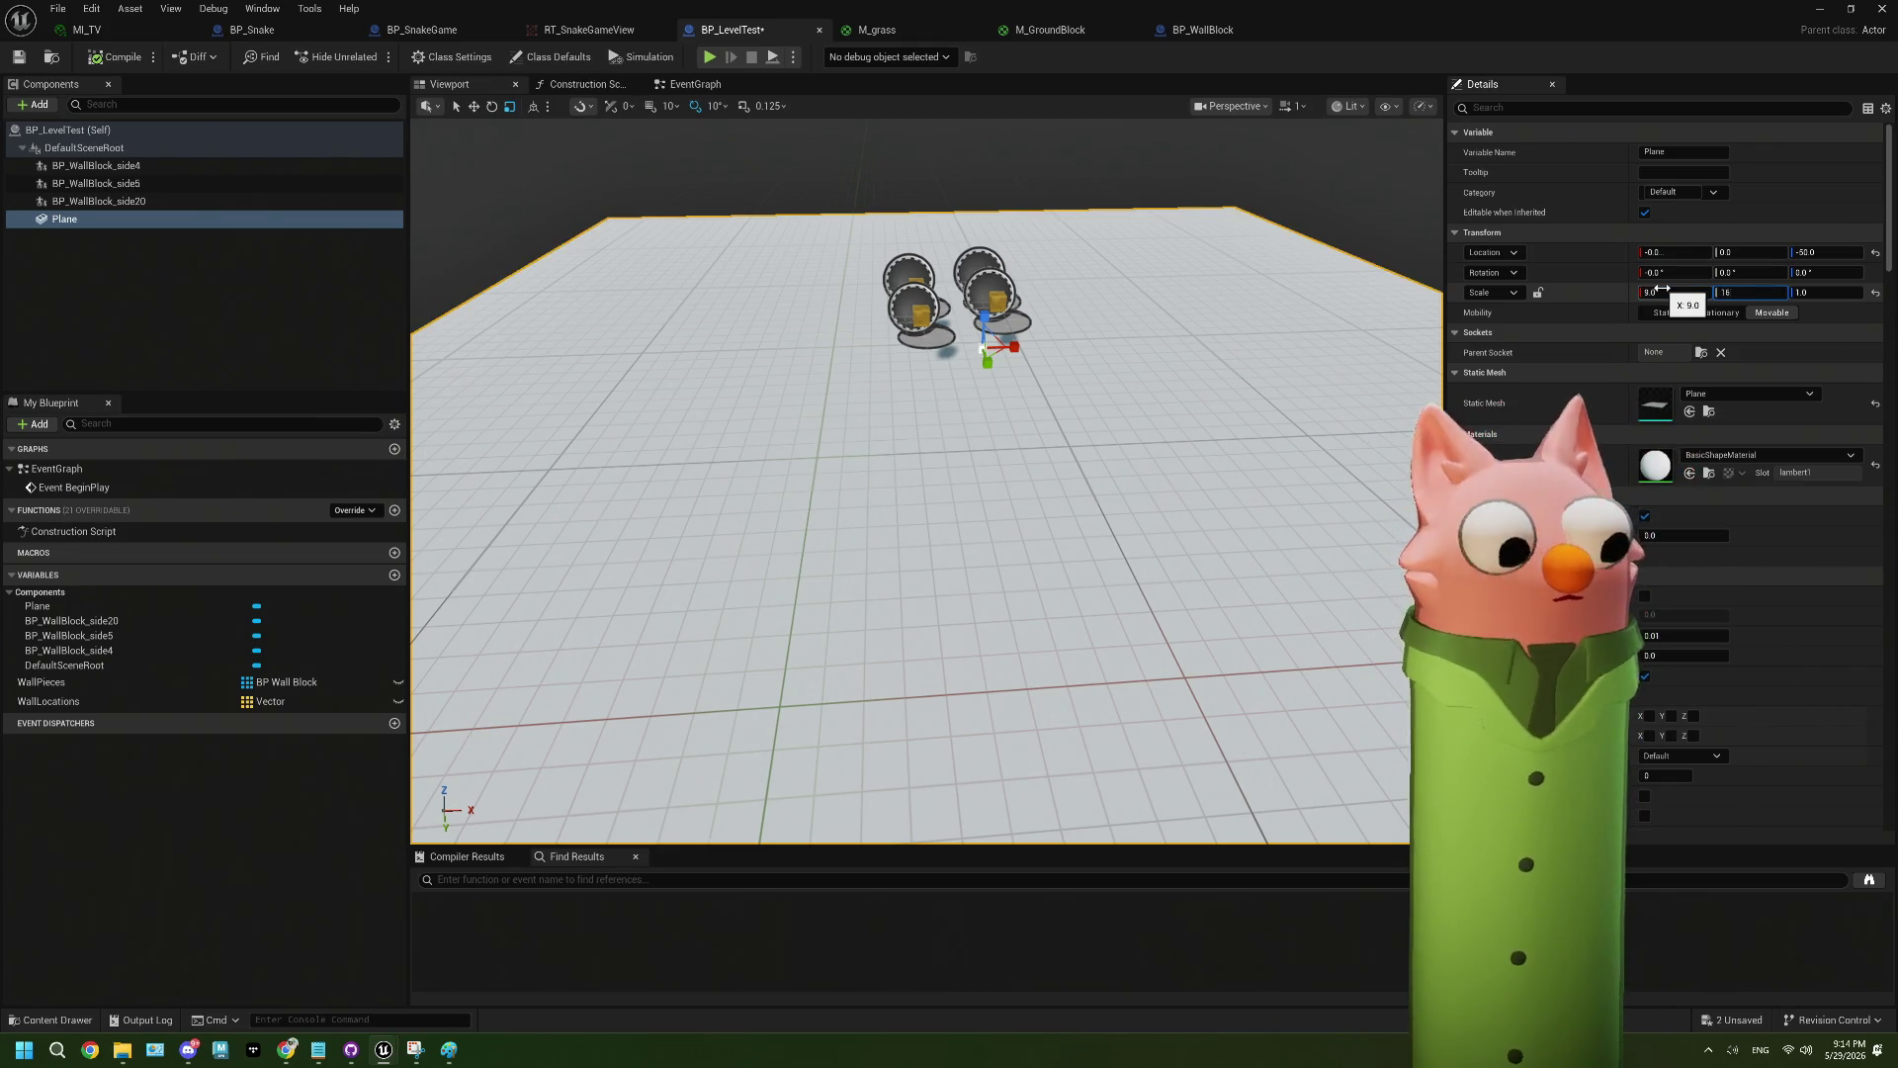
pyautogui.write('6')
pyautogui.press('Tab')
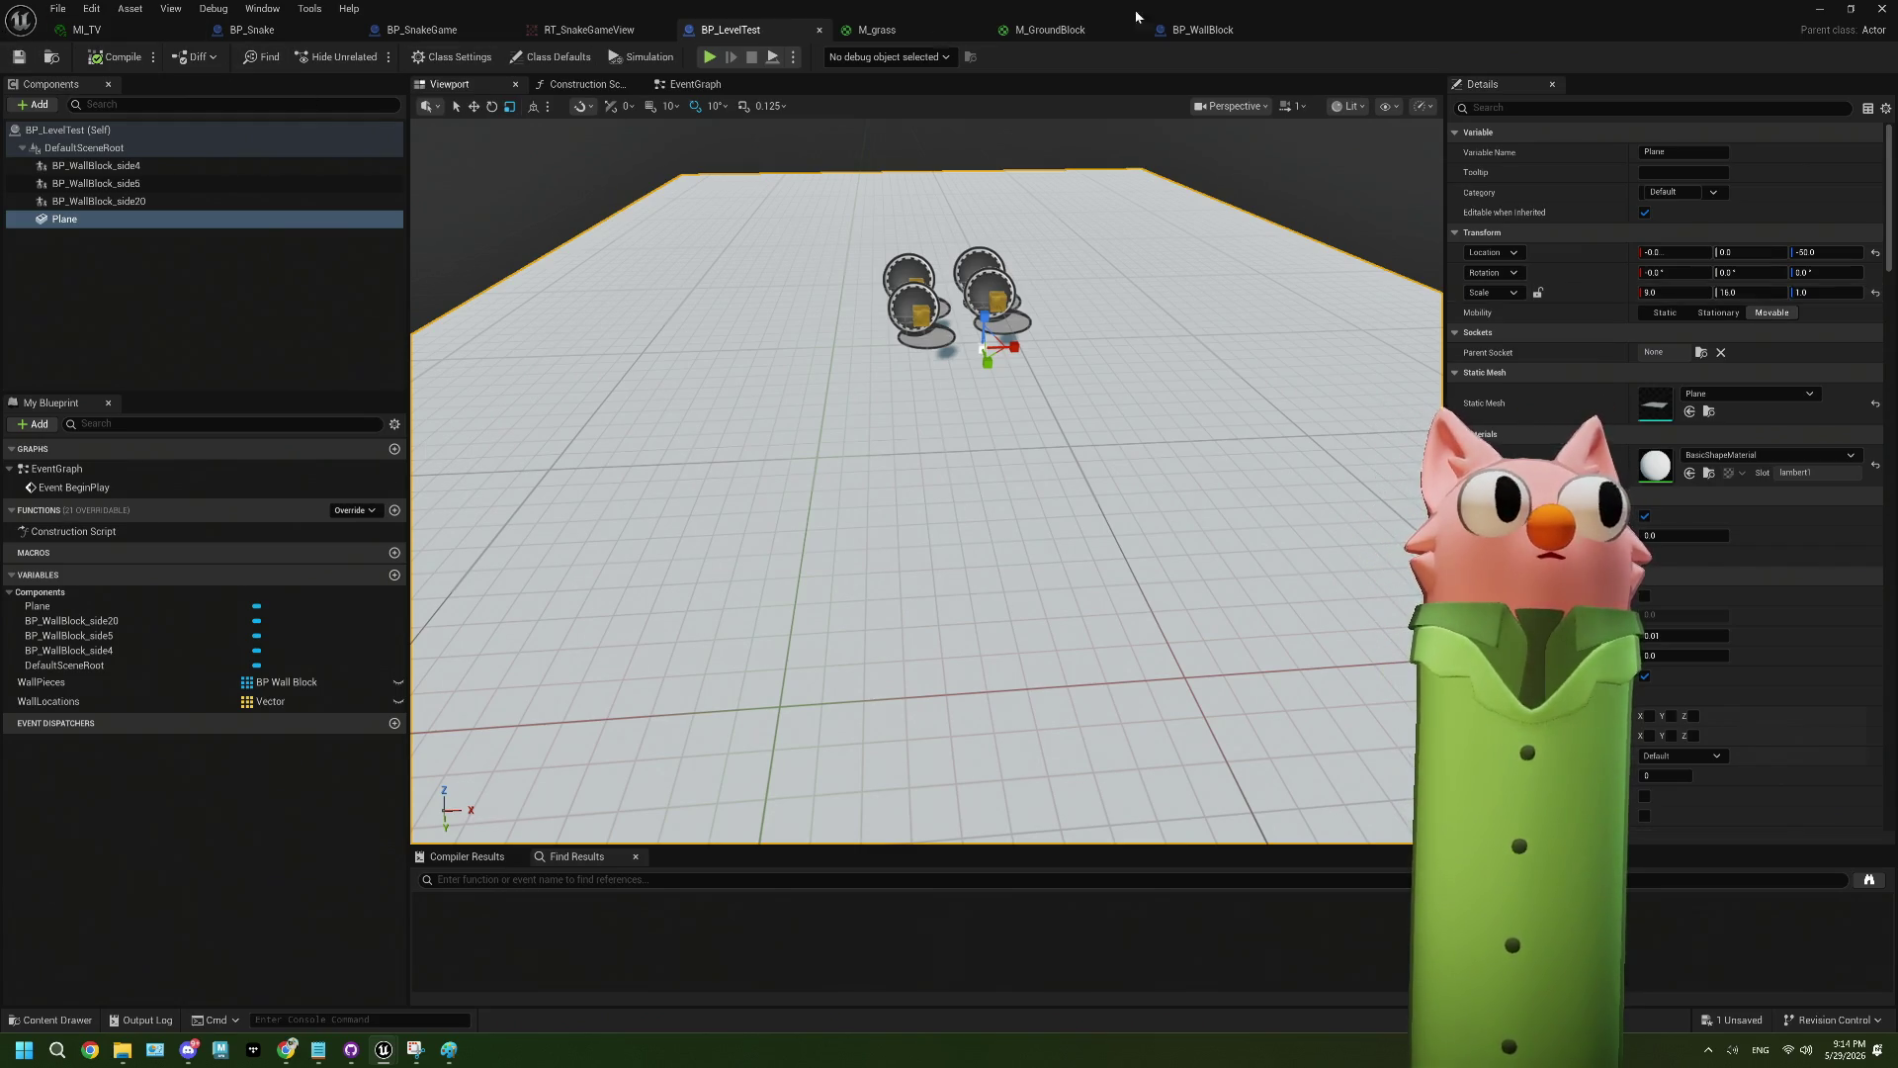
# - Switch to the BP_SnakeGame blueprint and zoom out on its Spawn Food graph
pyautogui.click(422, 29)
pyautogui.click(252, 29)
pyautogui.click(422, 29)
pyautogui.scroll(-1, 708, 443)
pyautogui.scroll(-1, 708, 443)
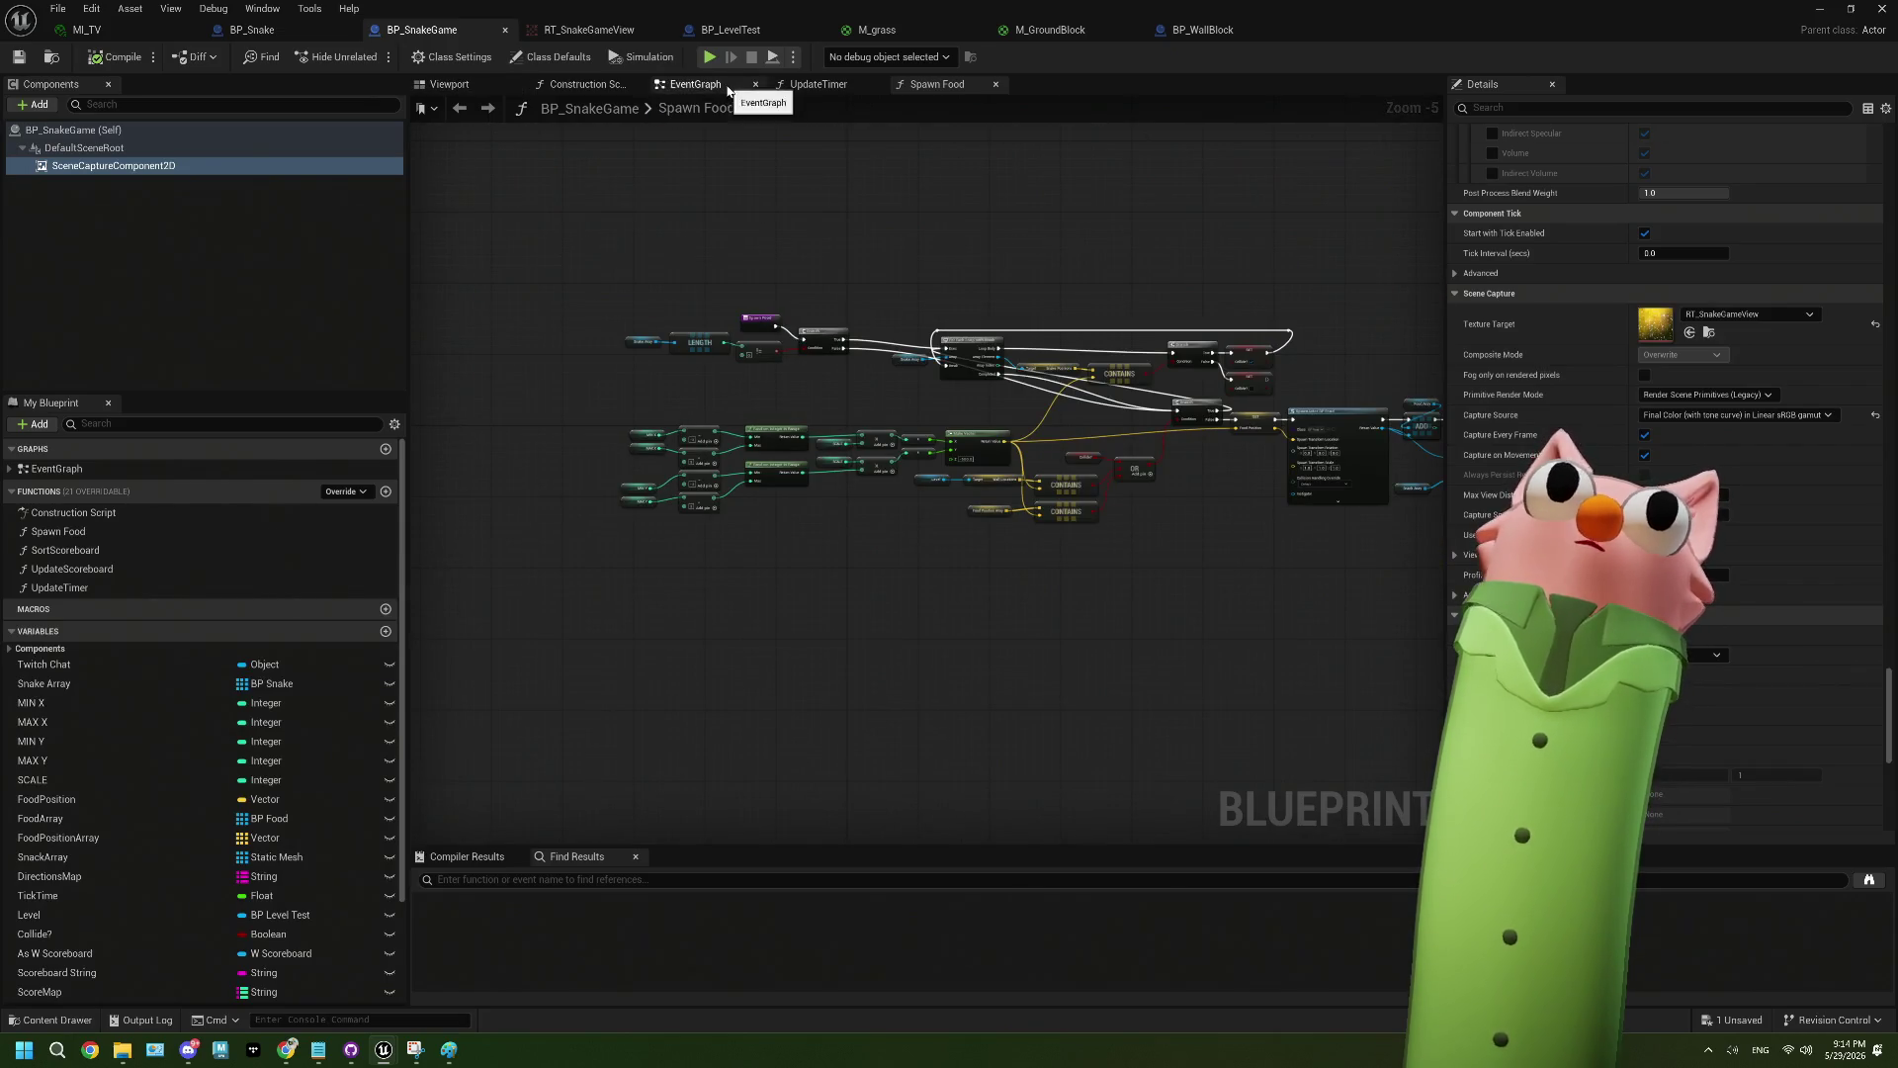
# - Locate the SpawnActor BP Level Test node in the SnakeGame event graph and save all changes
pyautogui.click(729, 91)
pyautogui.moveTo(958, 443); pyautogui.dragTo(1322, 170)
pyautogui.moveTo(833, 584); pyautogui.dragTo(913, 368)
pyautogui.scroll(4, 847, 635)
pyautogui.scroll(1, 700, 639)
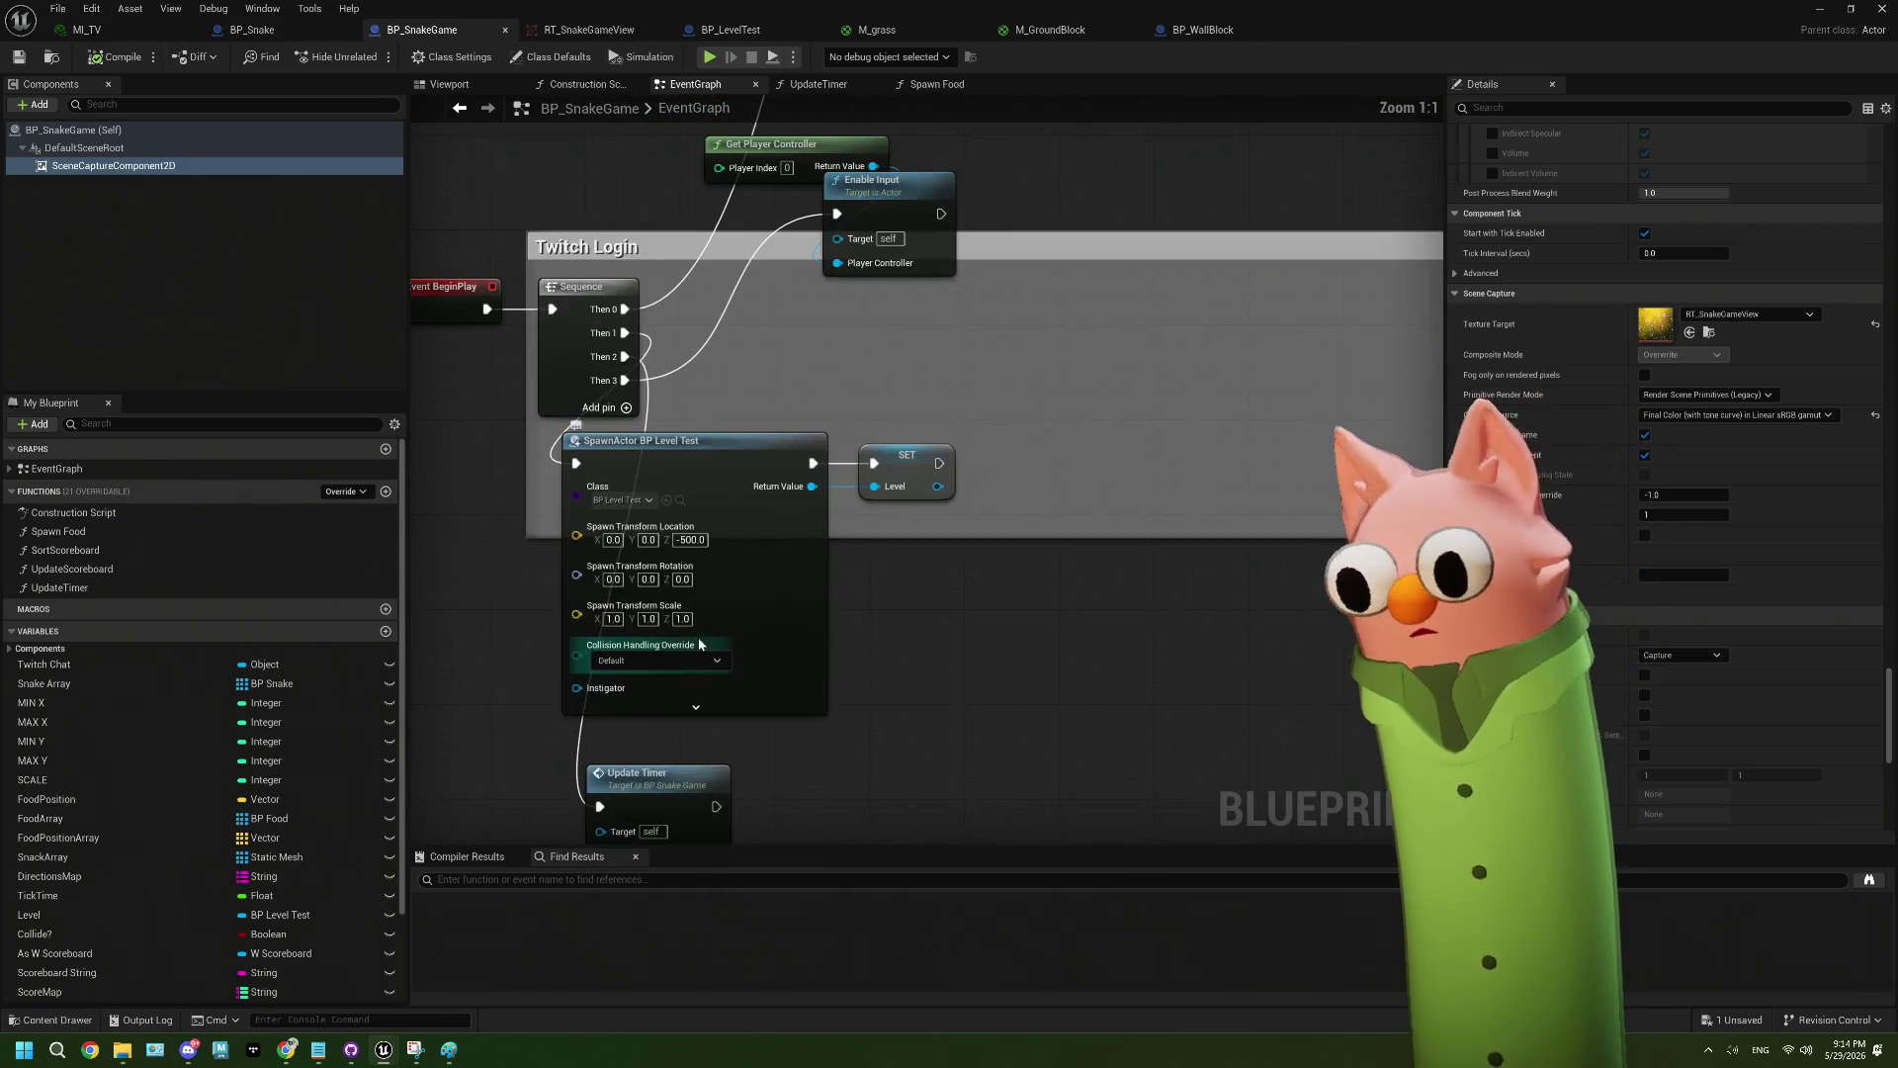
pyautogui.moveTo(830, 588); pyautogui.dragTo(995, 540)
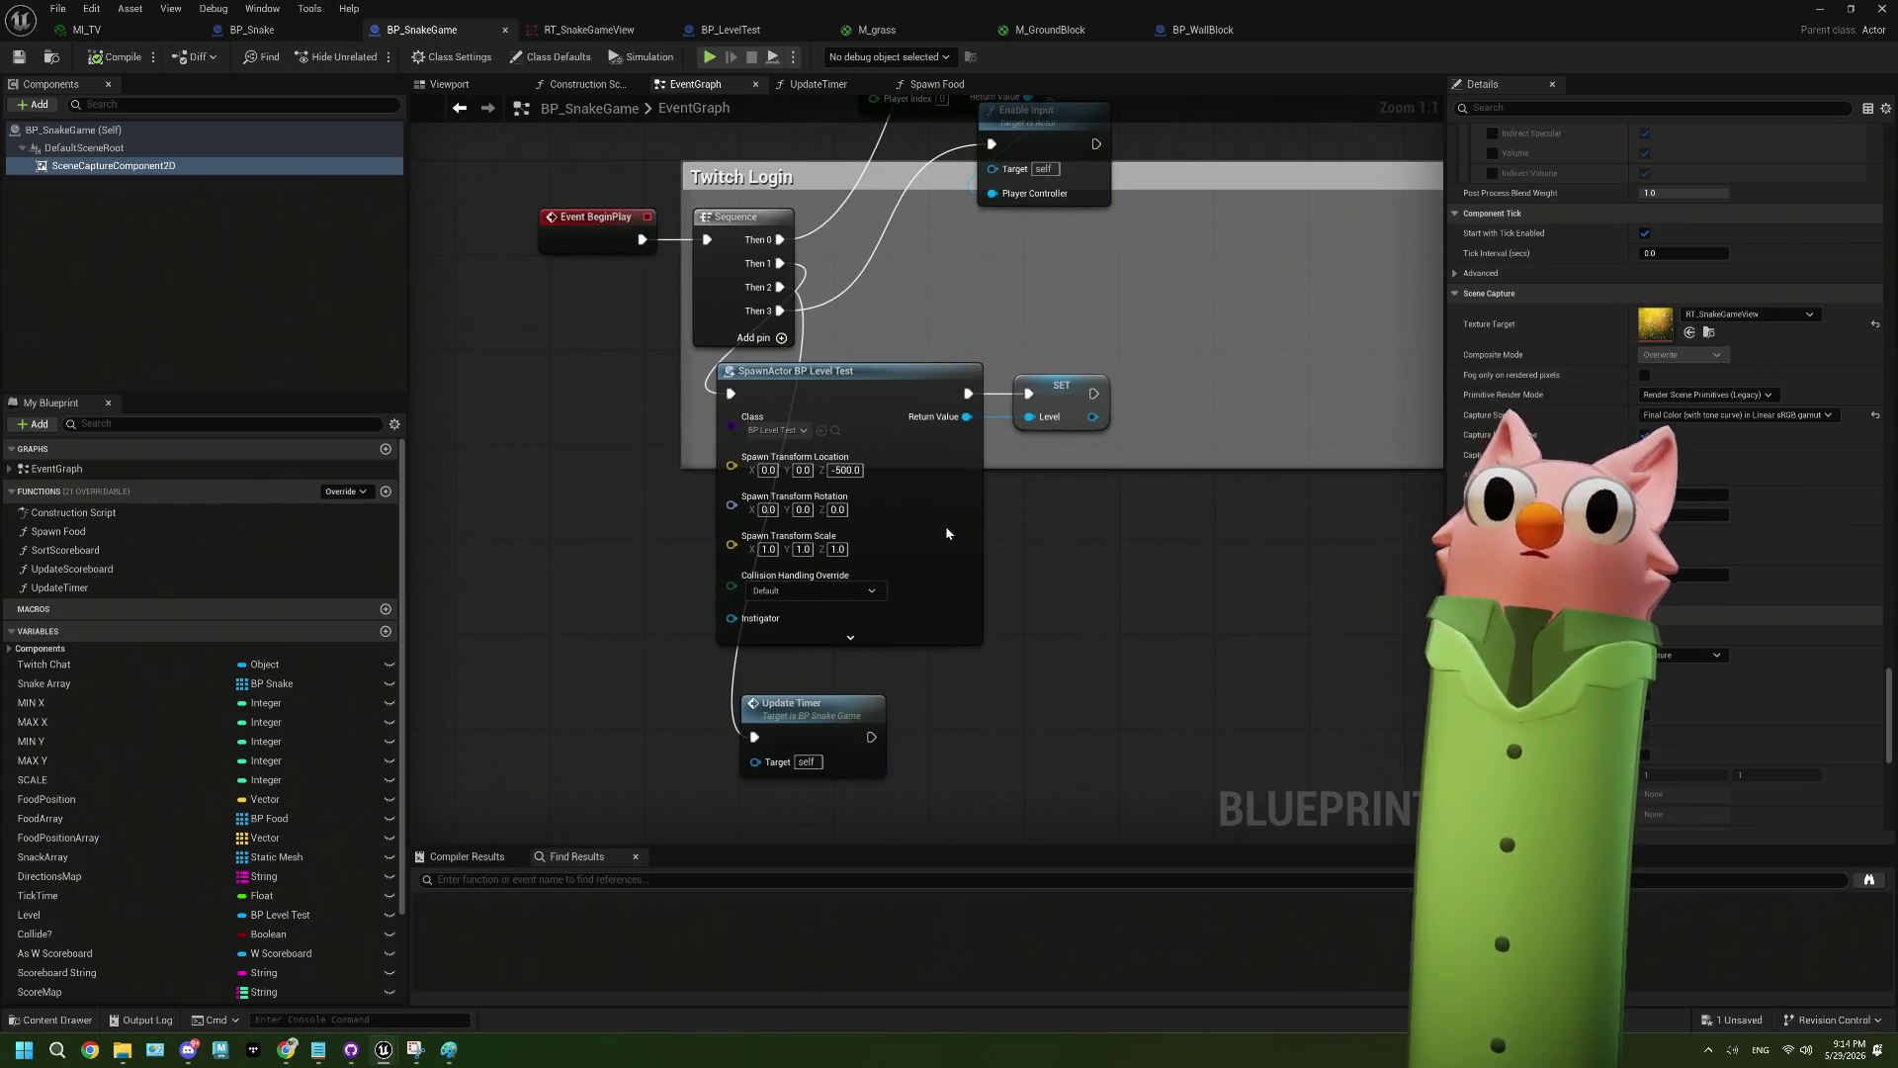
pyautogui.click(945, 525)
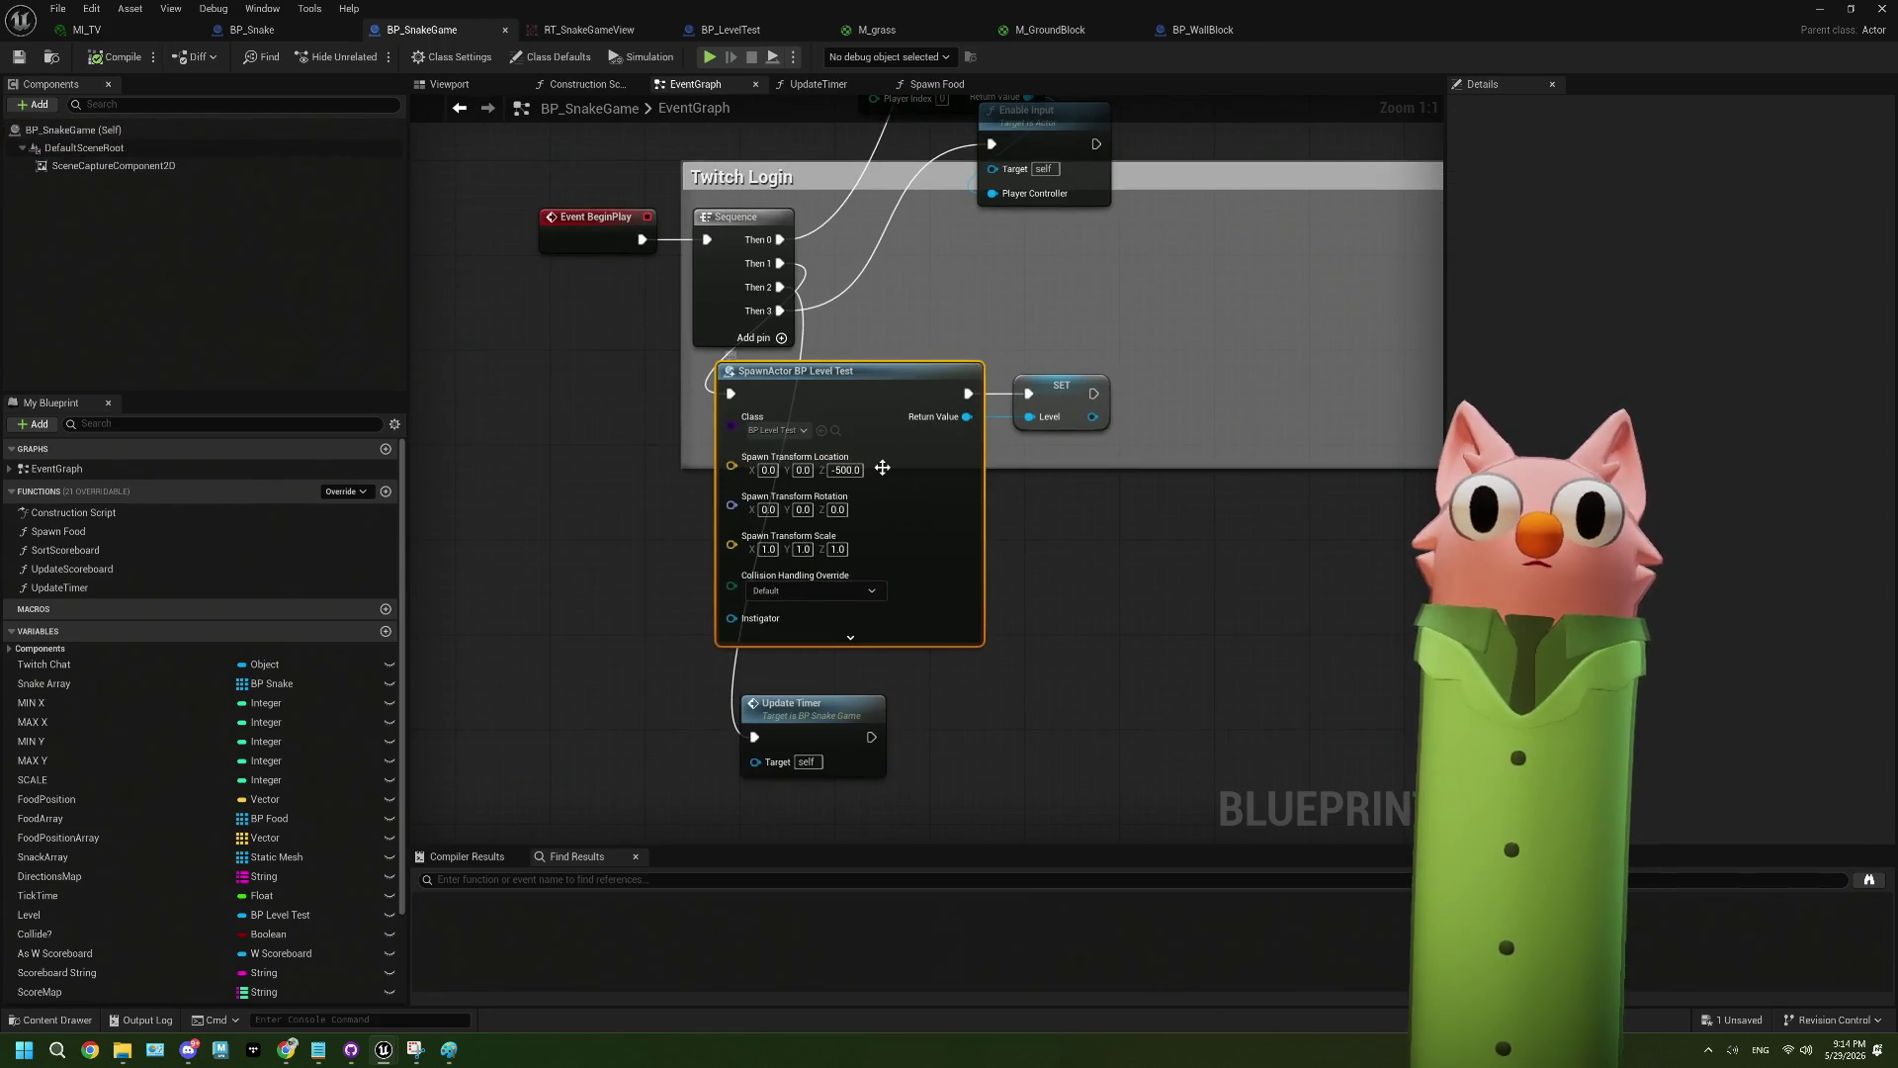
pyautogui.click(1094, 535)
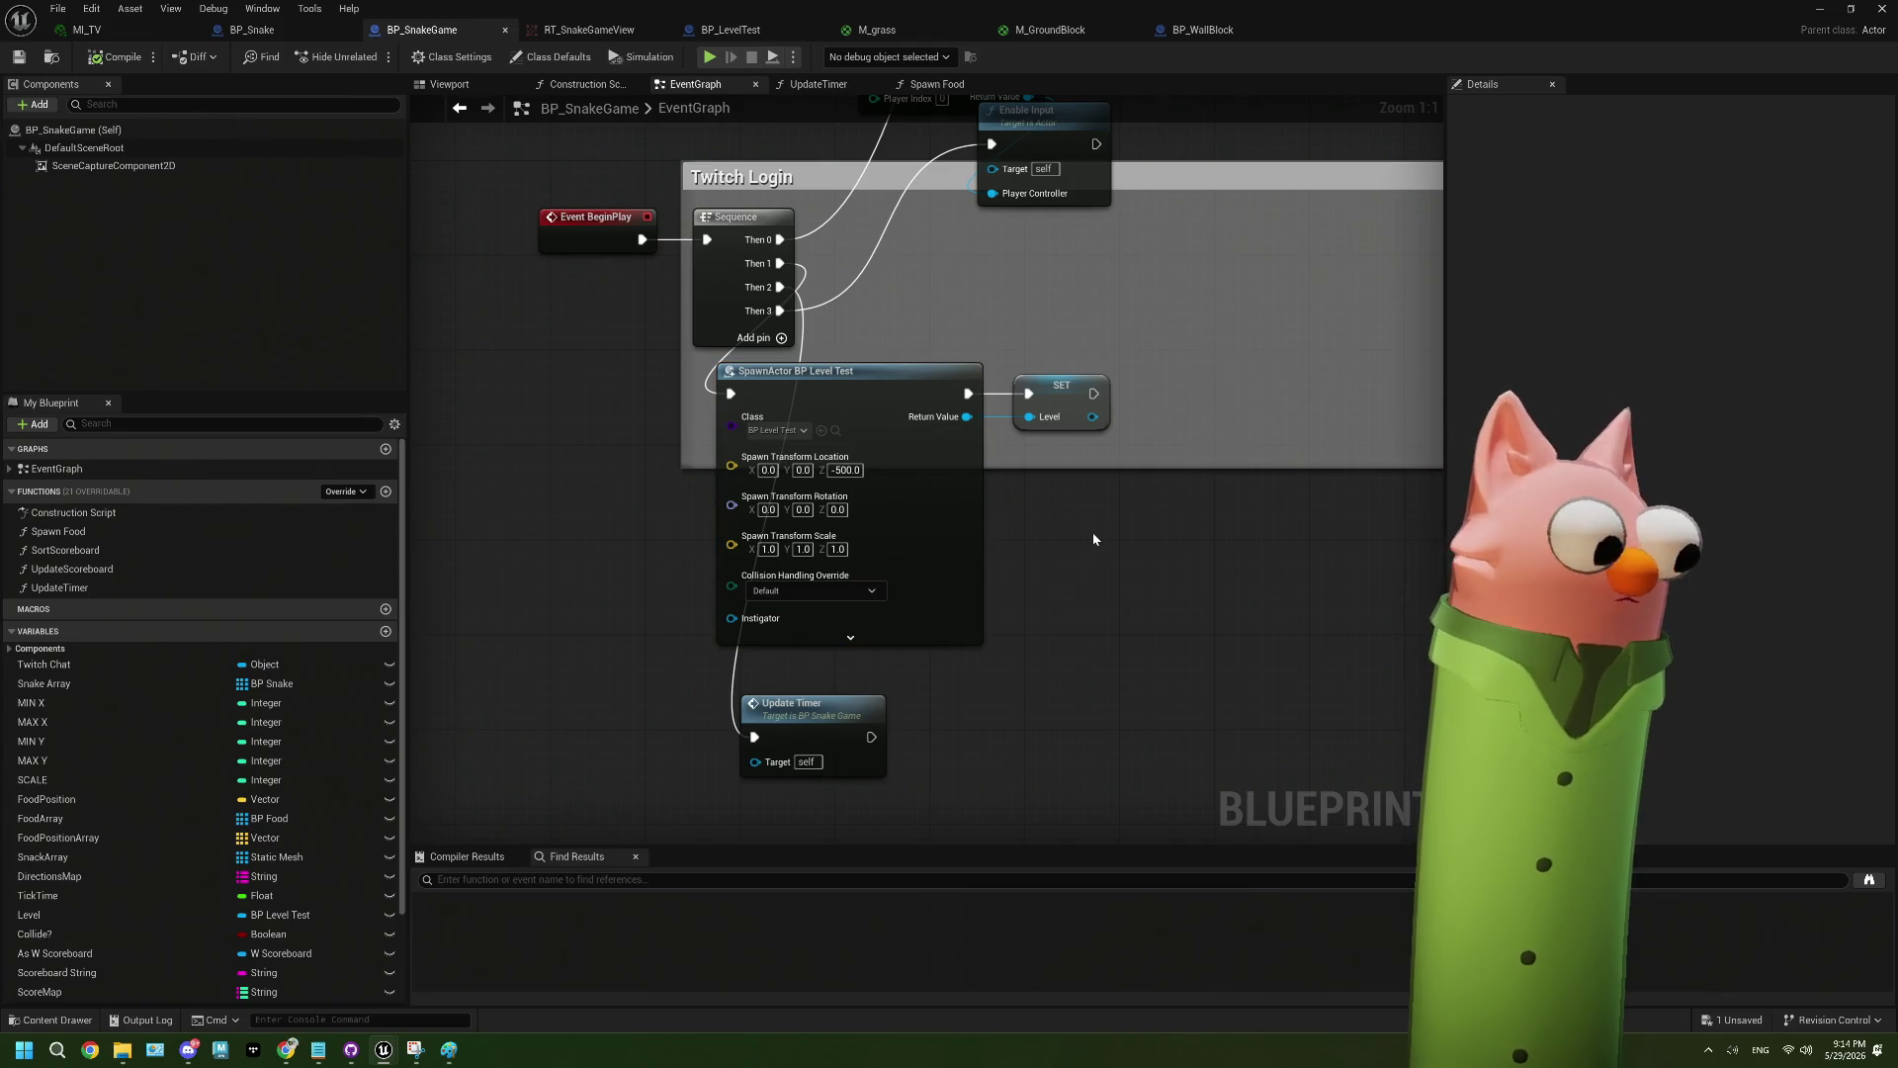
pyautogui.hotkey('ctrl', 's')
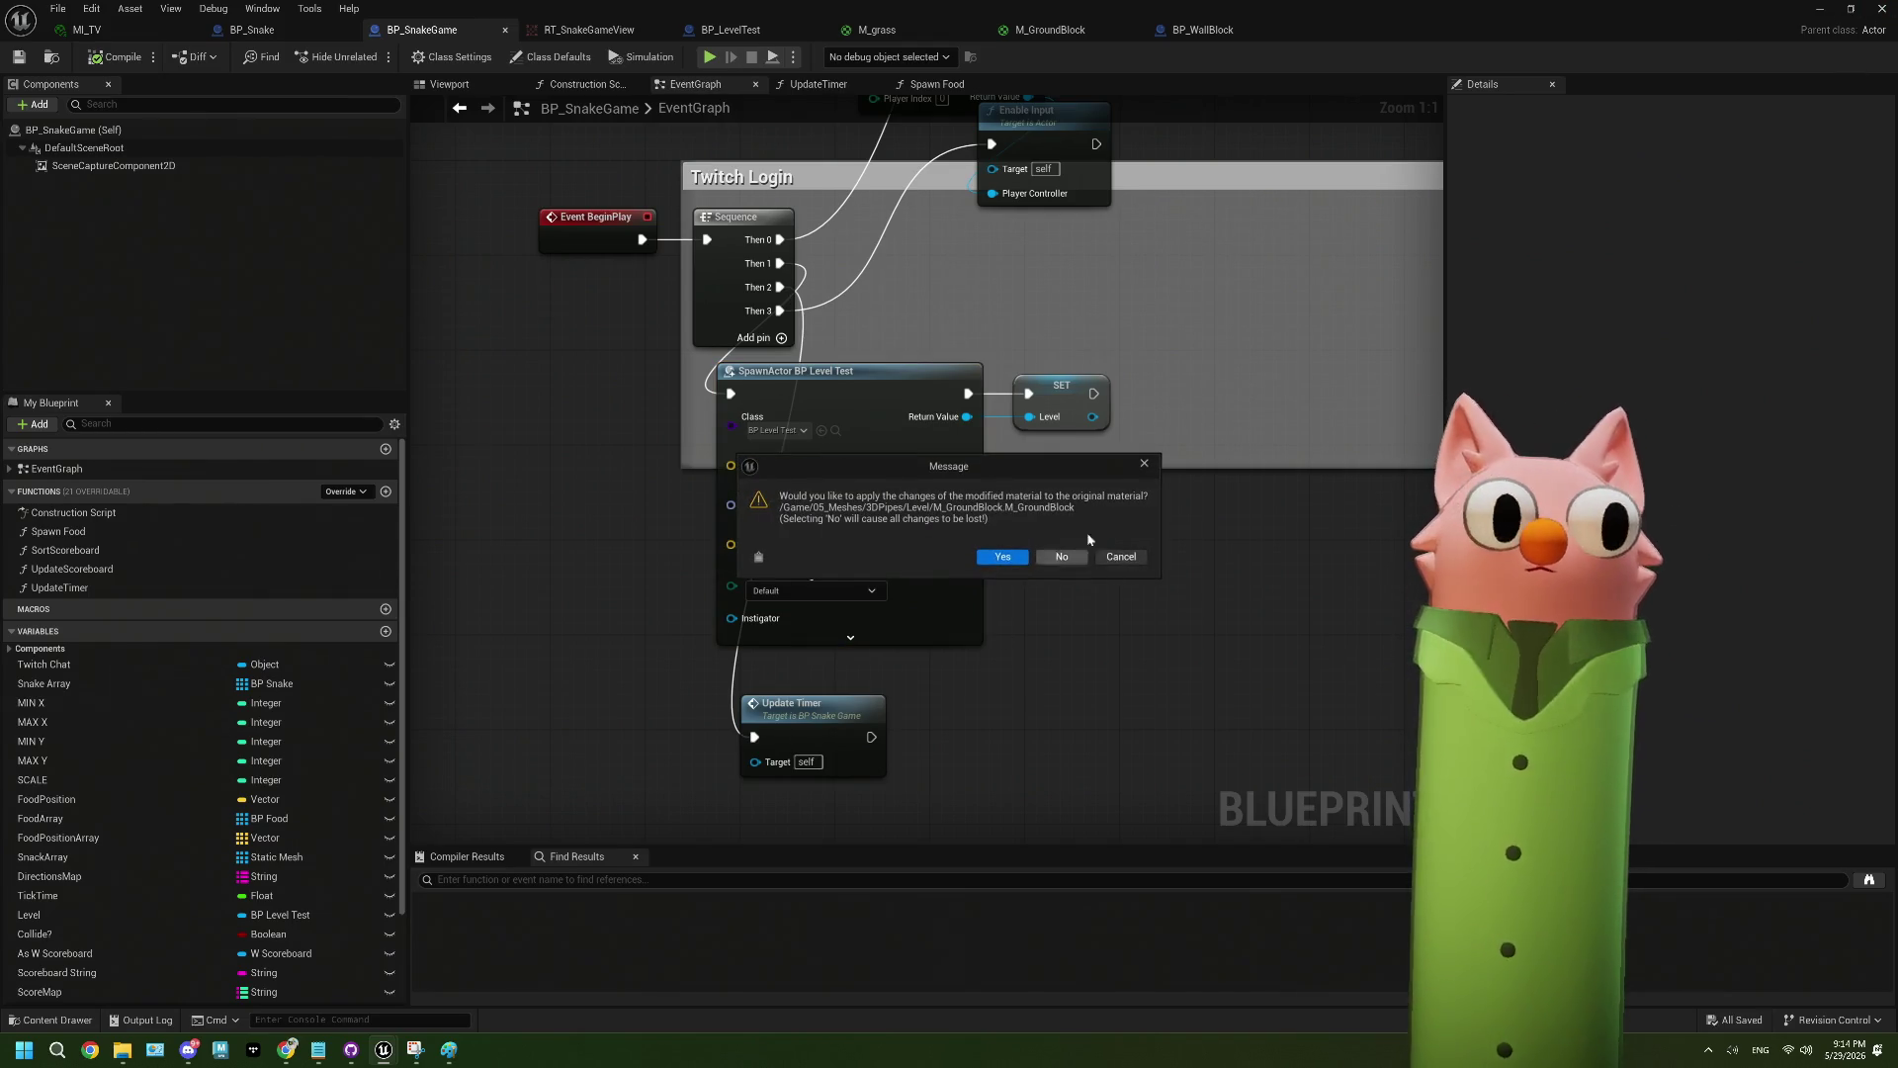
pyautogui.click(1002, 556)
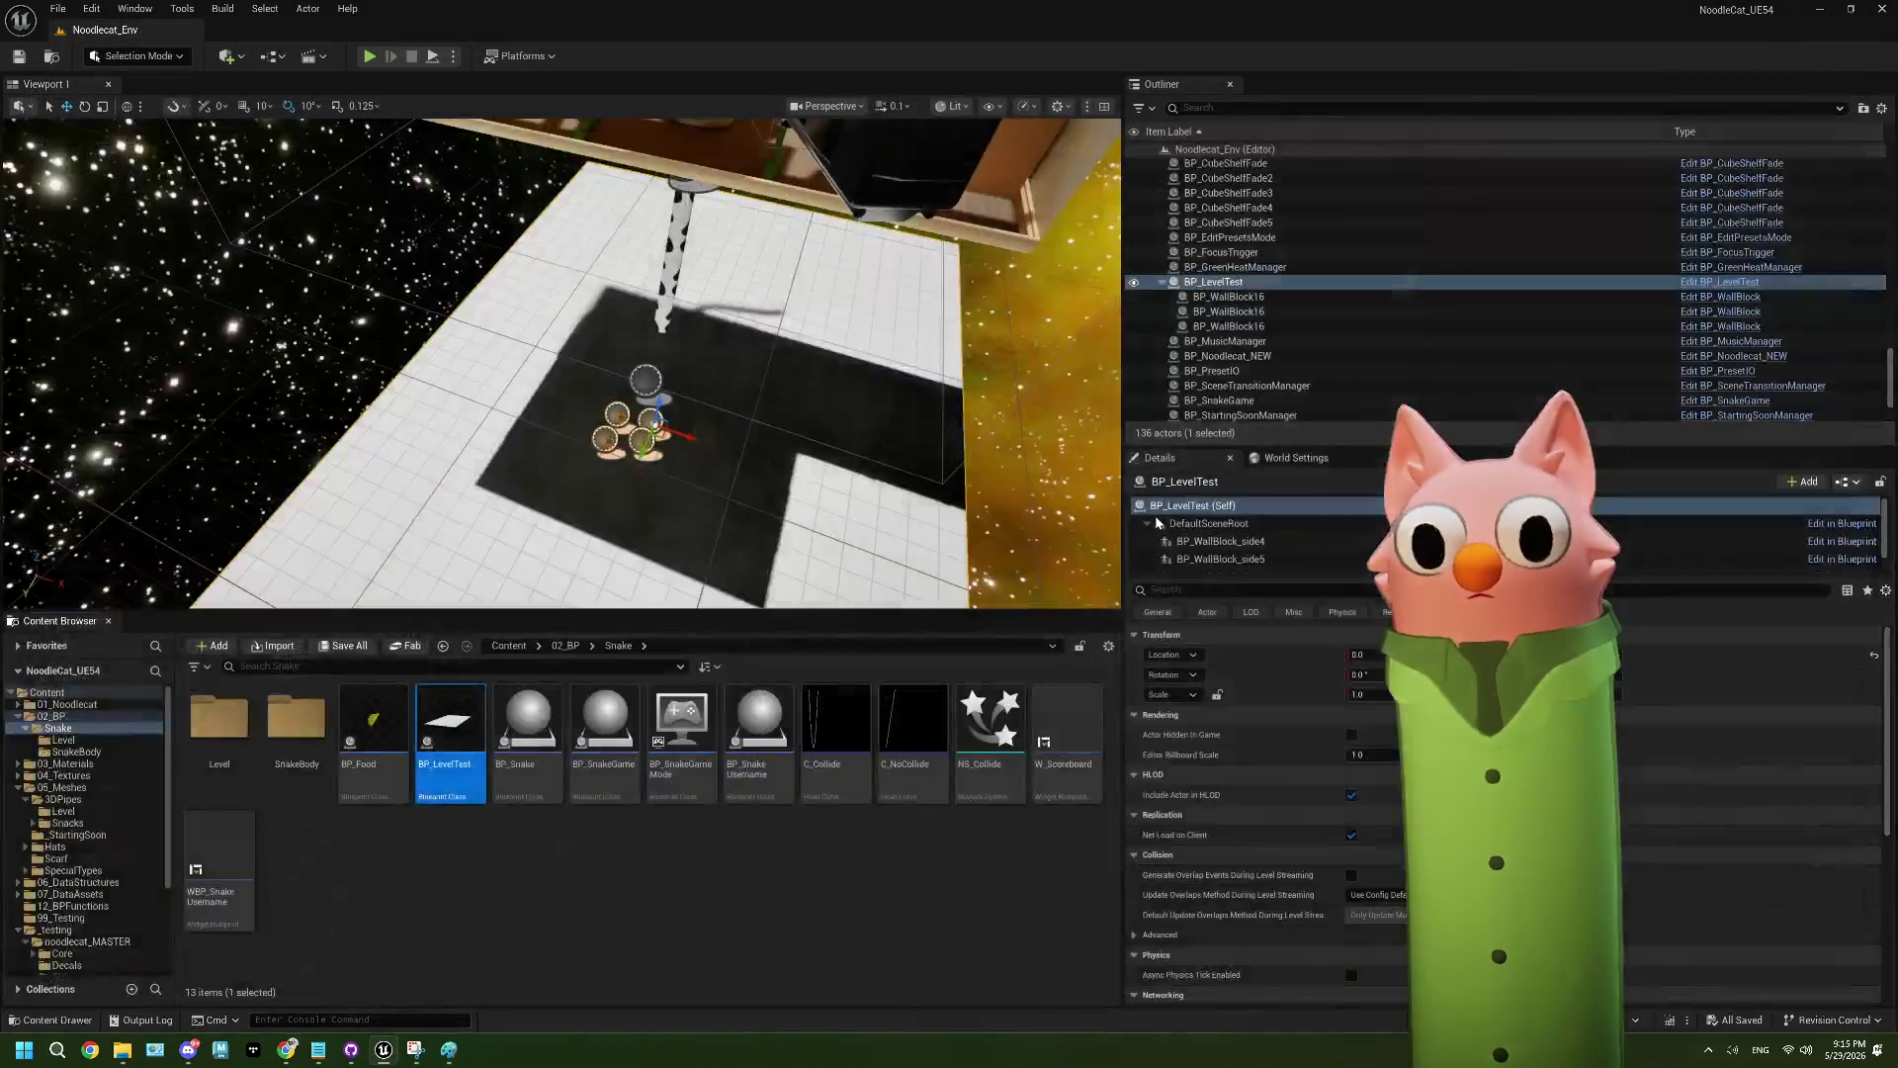
# - Put away the BP_LevelTest blueprint and reopen the BP_SnakeGame blueprint
pyautogui.doubleClick(451, 744)
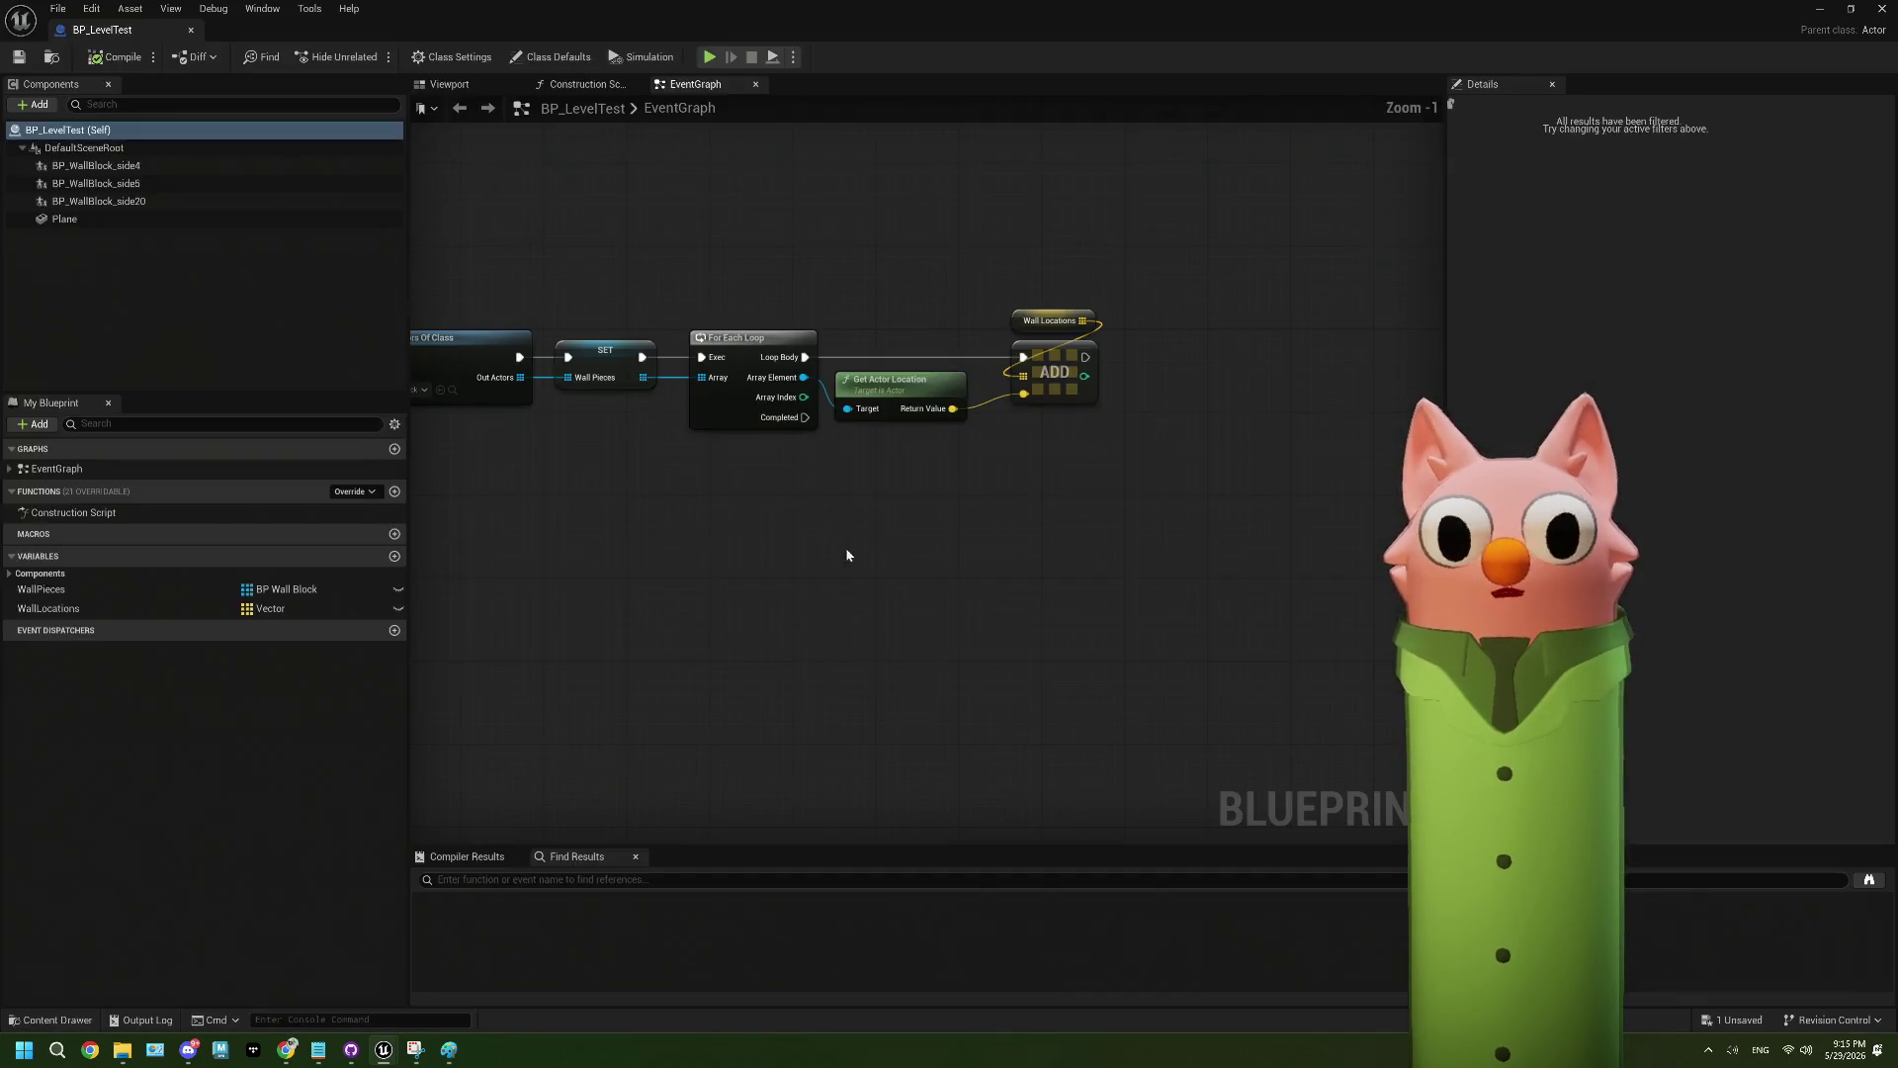
pyautogui.click(1819, 9)
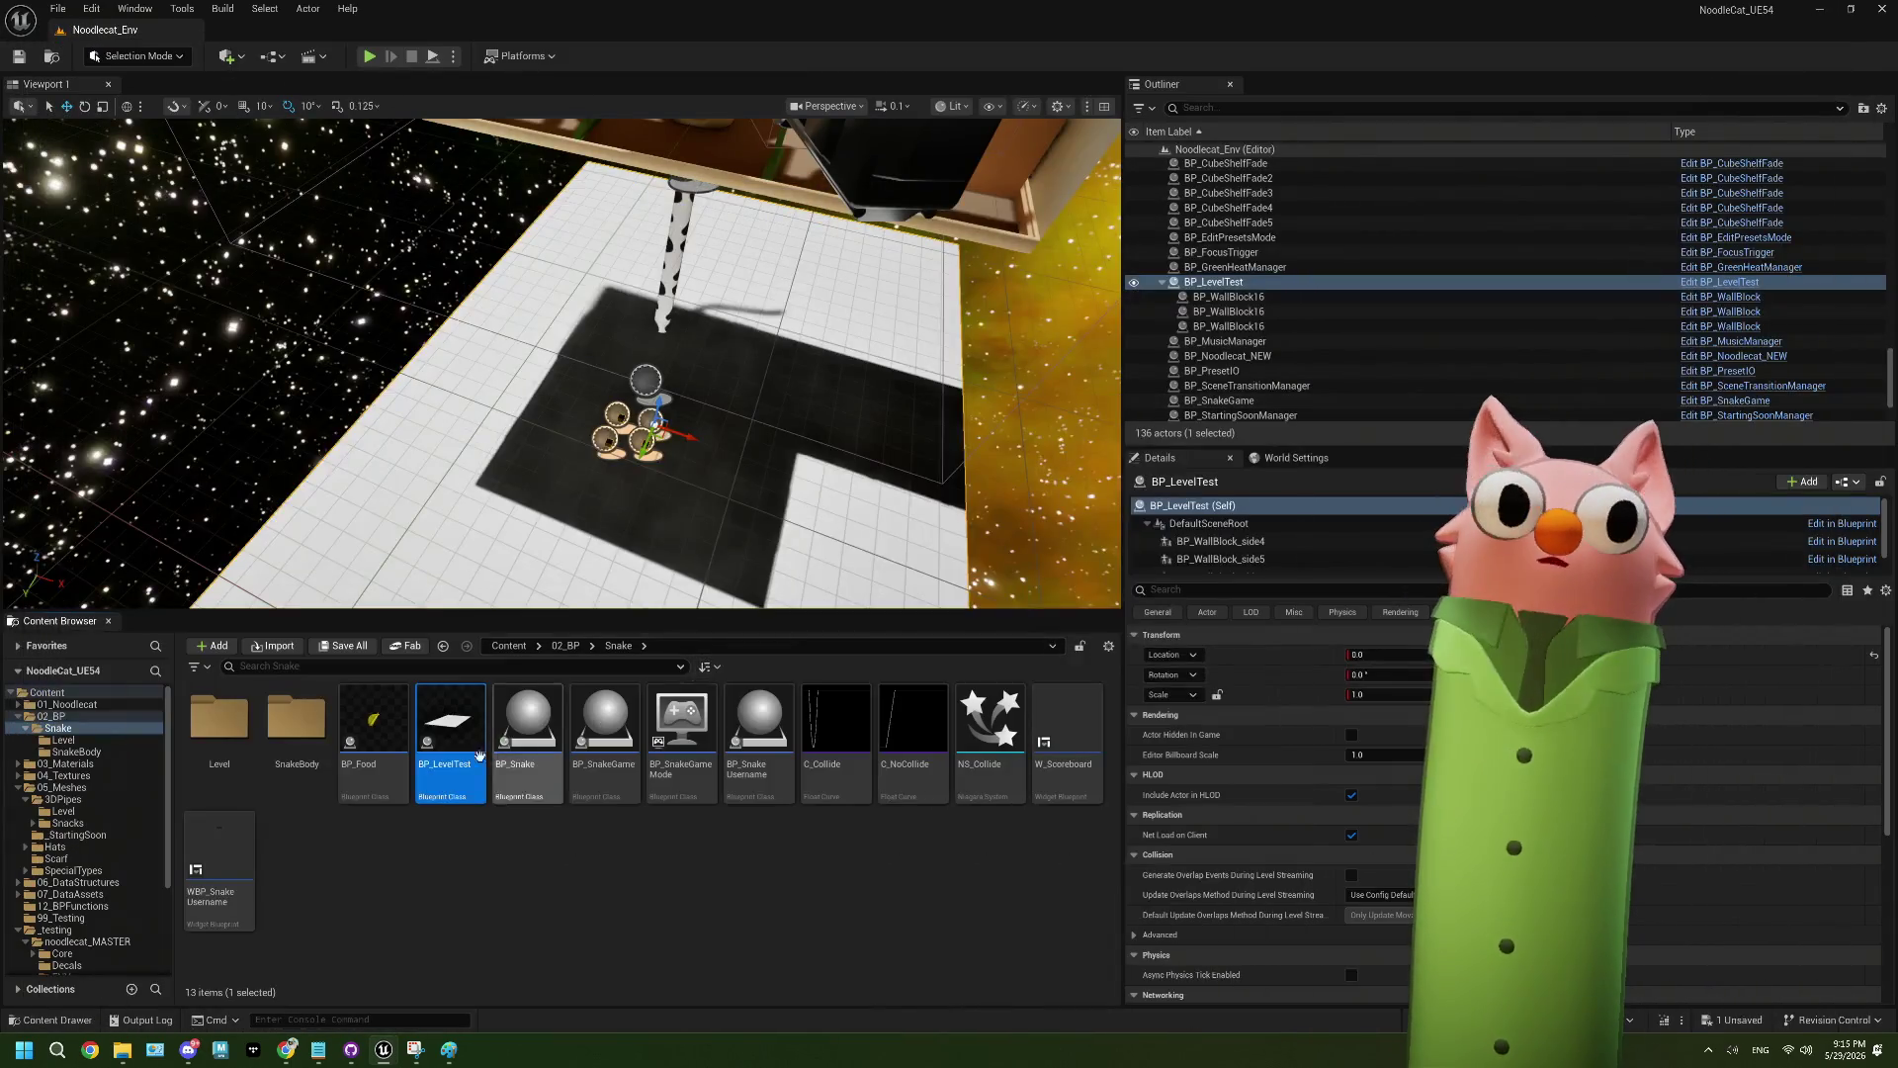
pyautogui.click(609, 753)
pyautogui.doubleClick(609, 753)
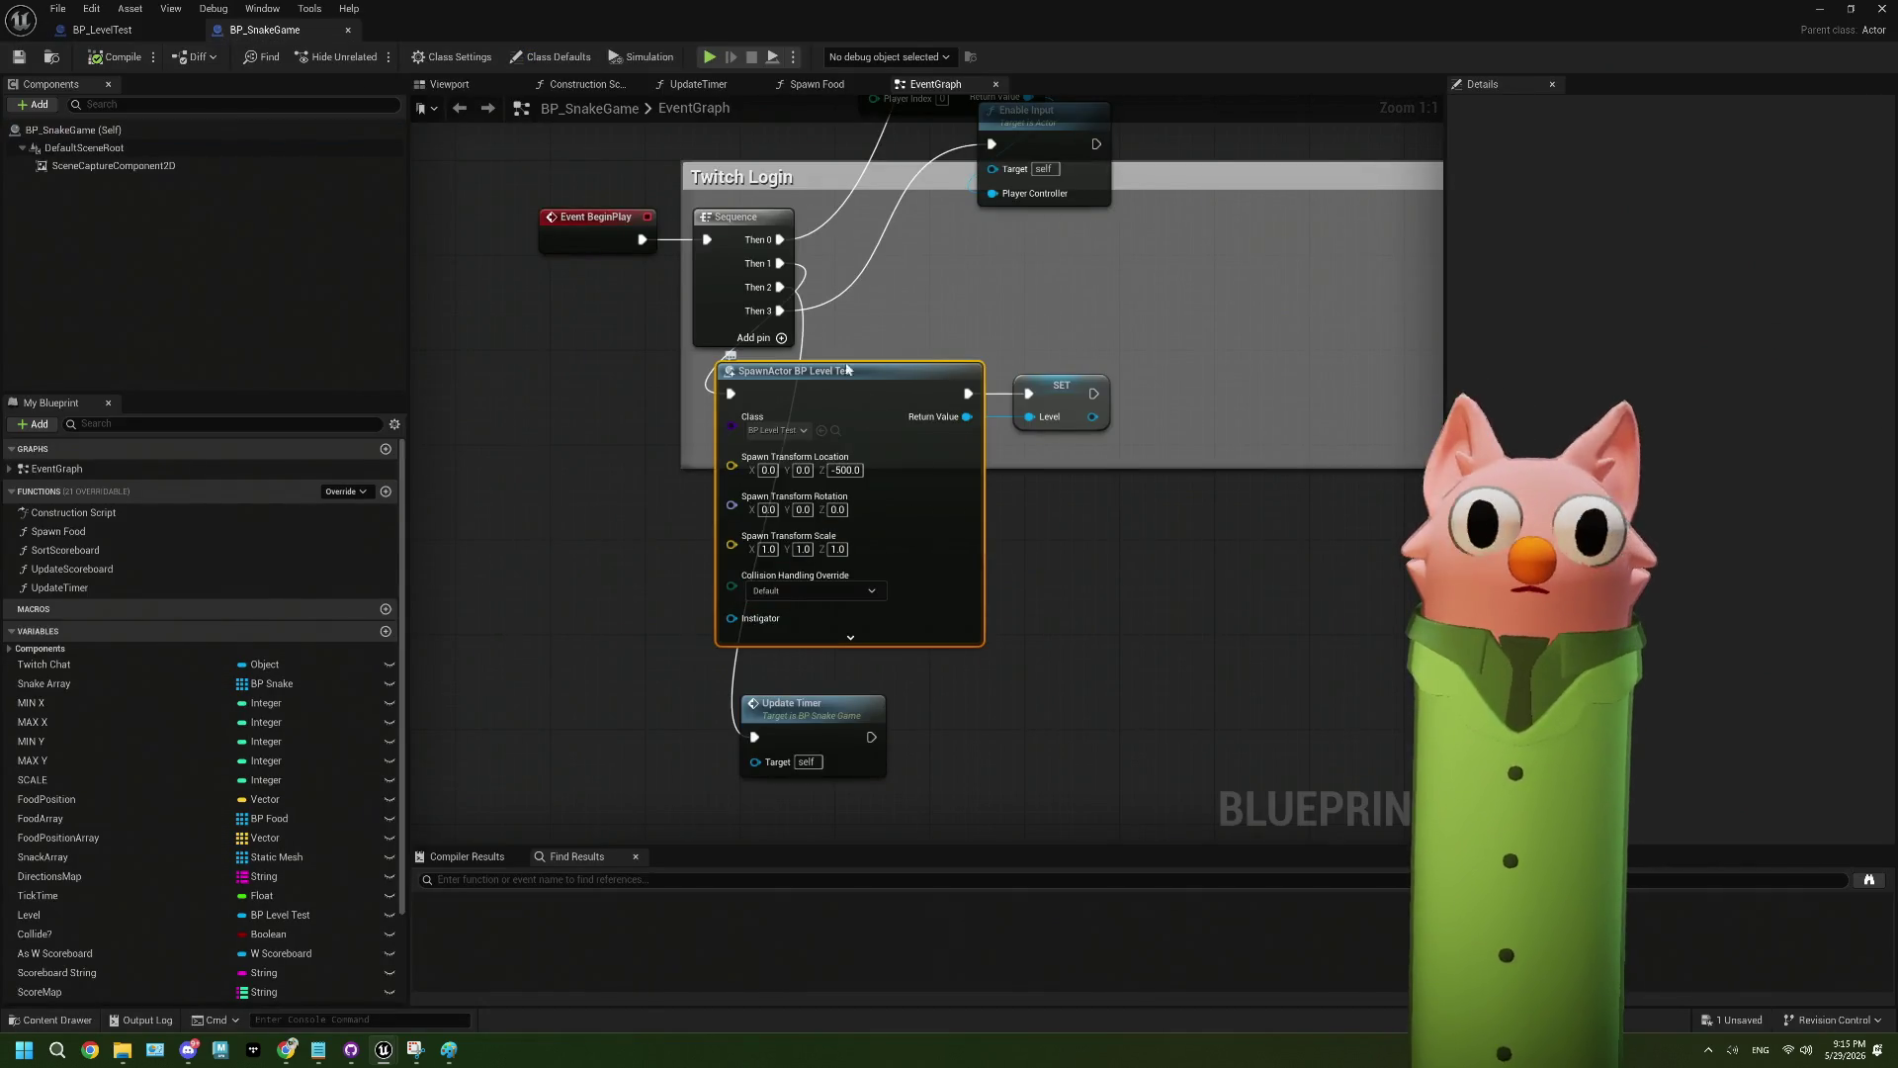
# - Replace the SpawnActor node with Get Actor Of Class (BP_LevelTest) wired into SET Level, and save
pyautogui.press('Delete')
pyautogui.moveTo(780, 263); pyautogui.dragTo(627, 469)
pyautogui.write('get')
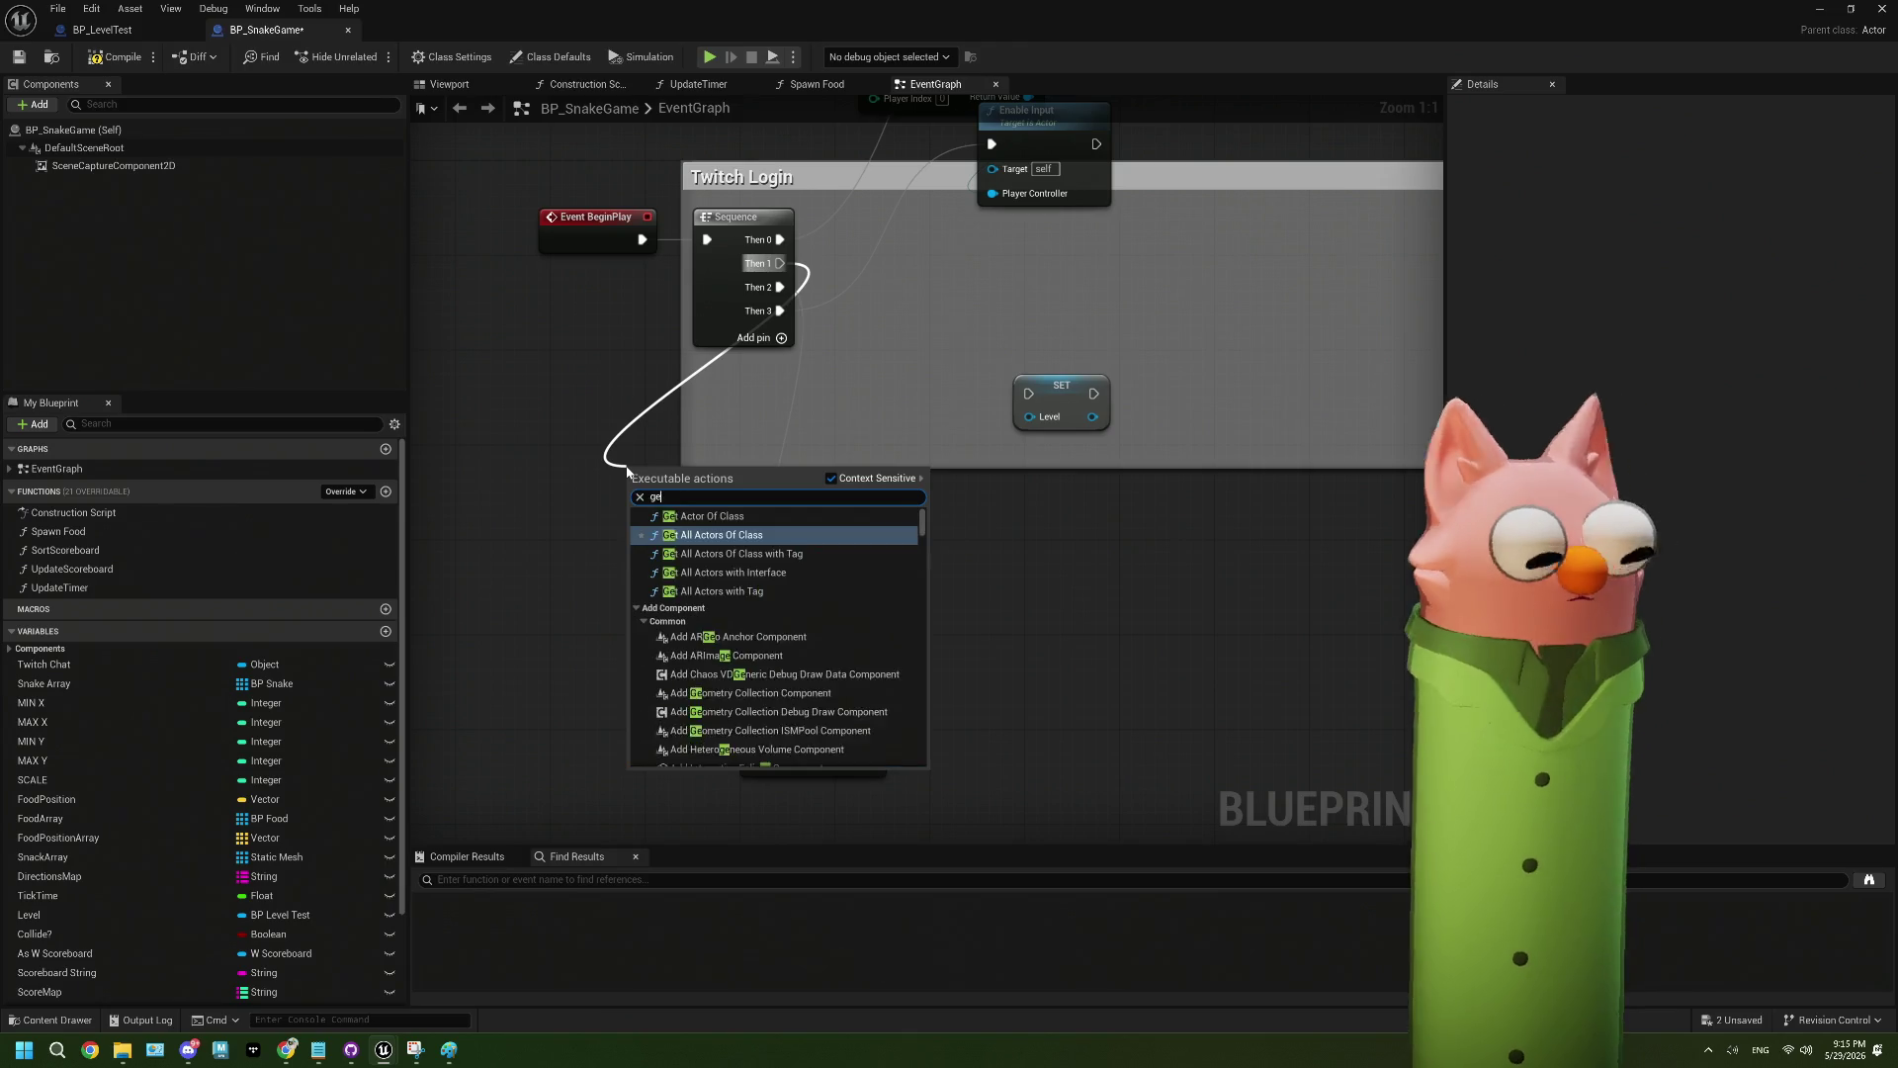
pyautogui.click(703, 517)
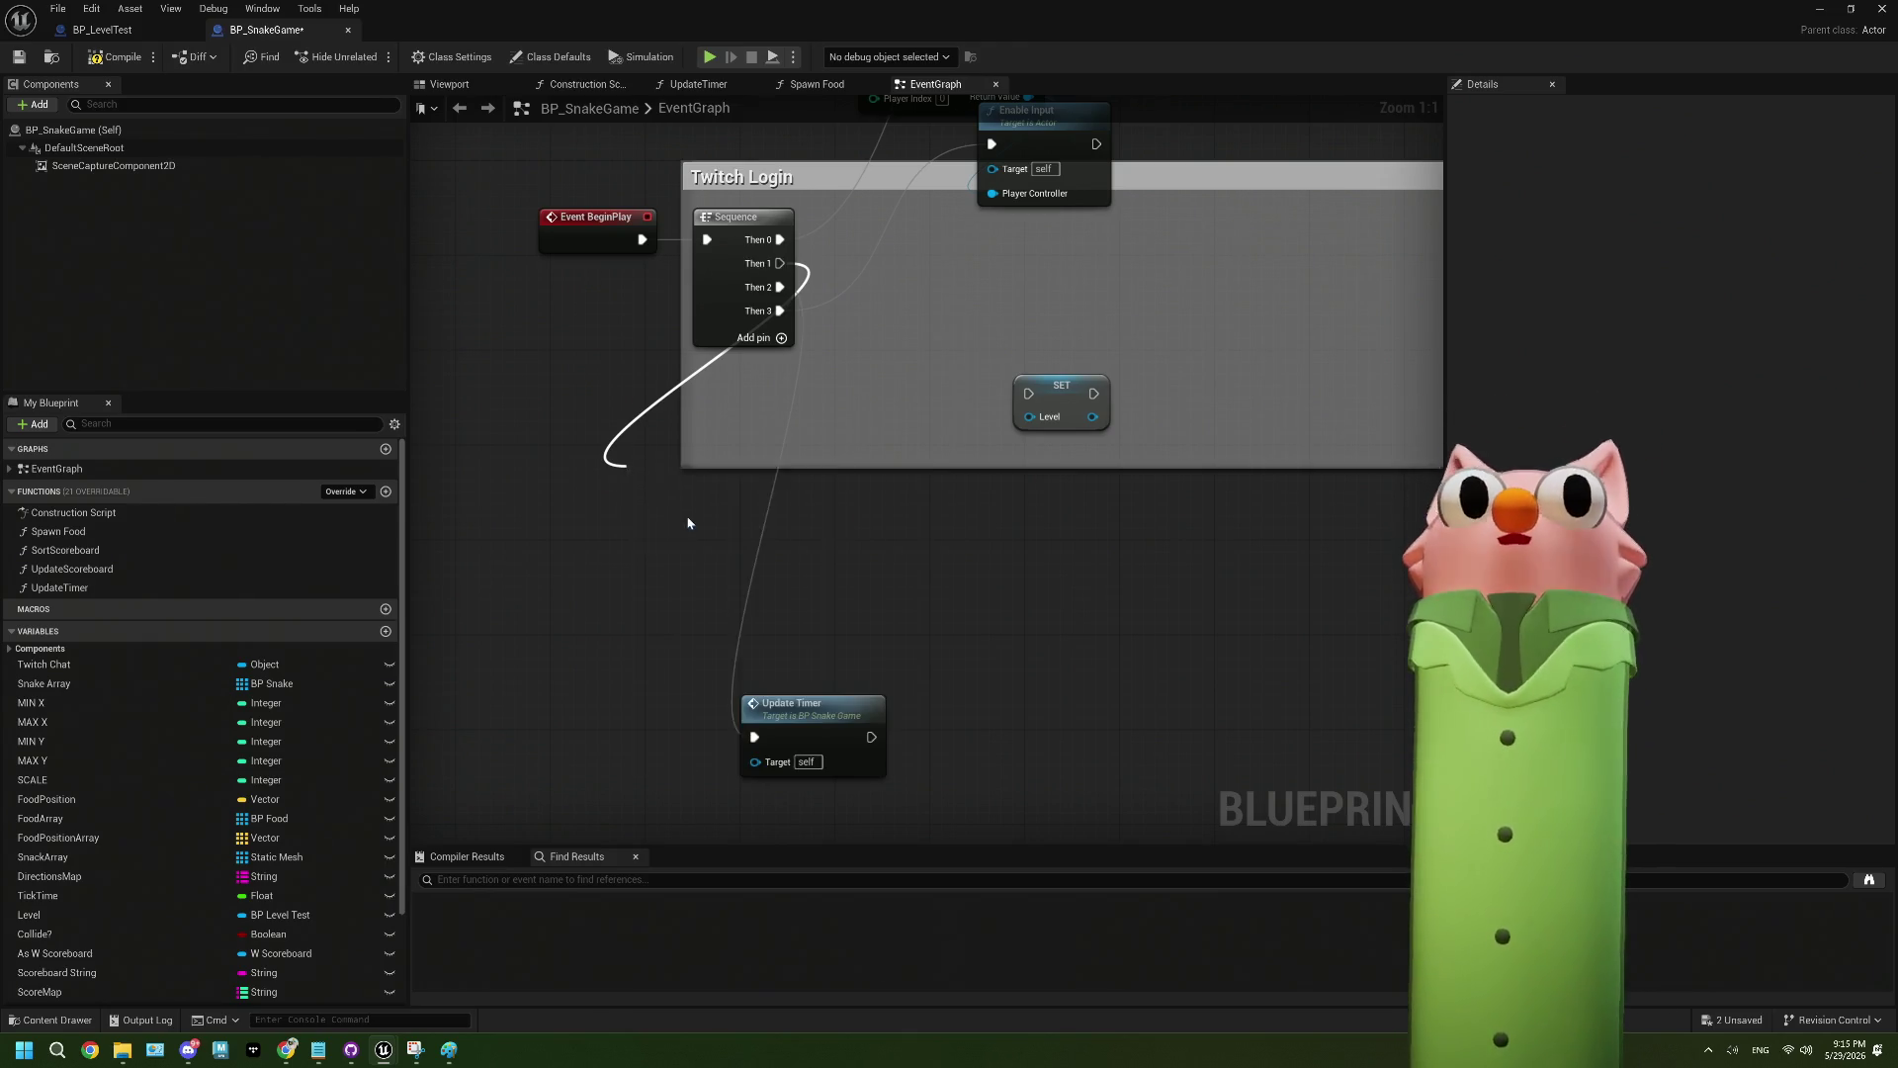
pyautogui.click(680, 525)
pyautogui.write('le')
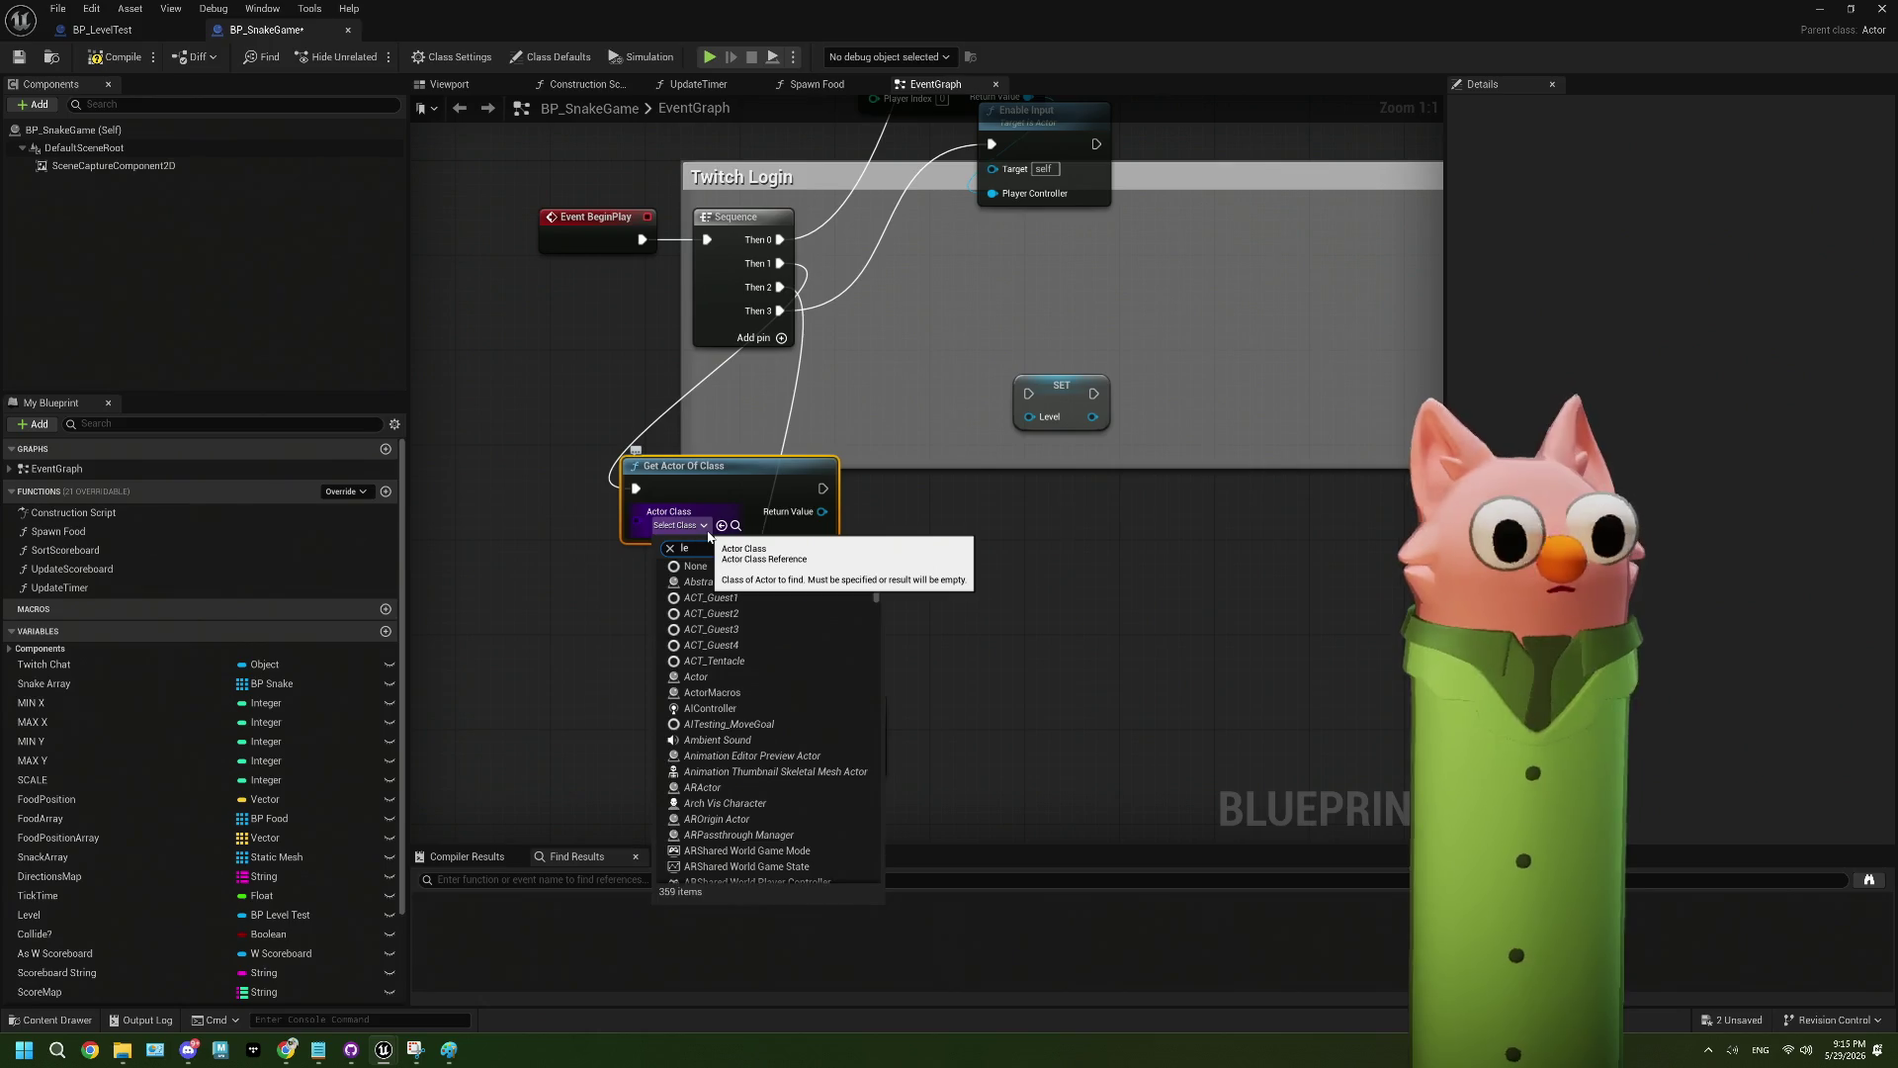
pyautogui.write('vel')
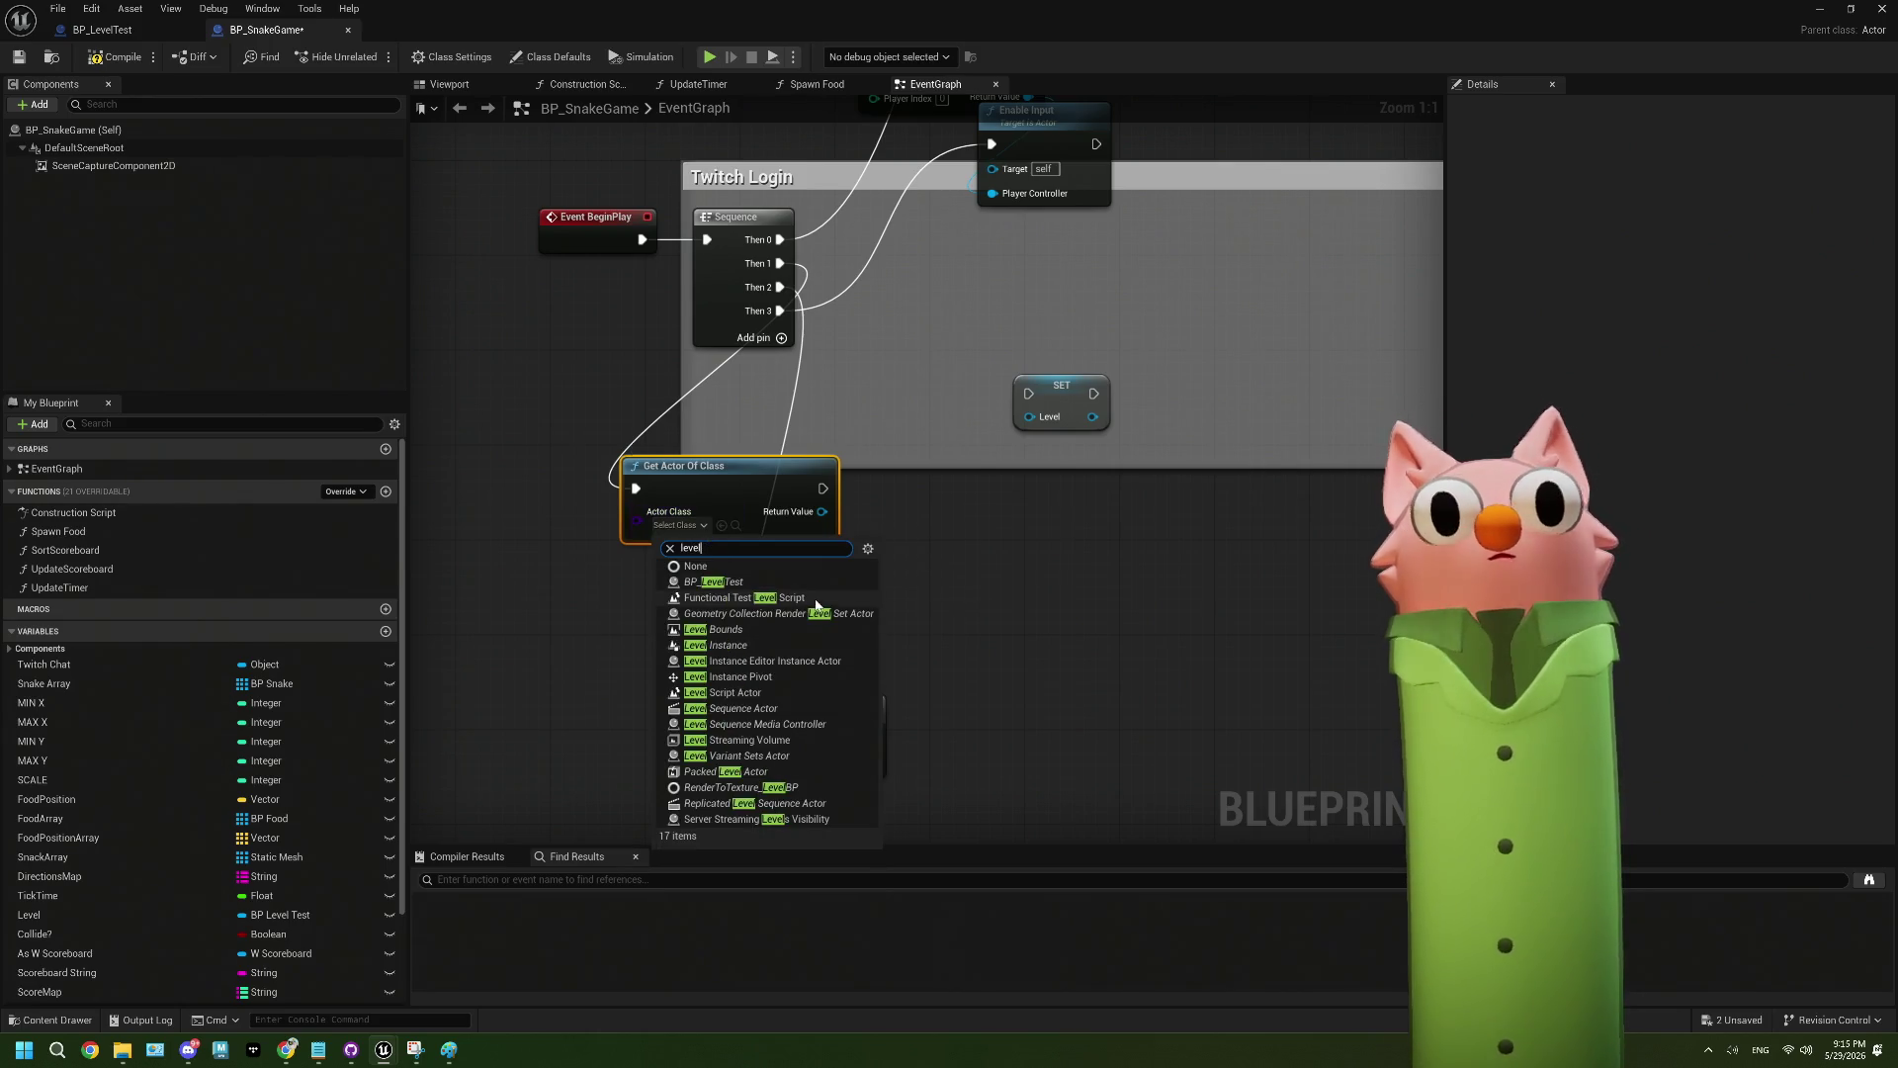
pyautogui.click(714, 581)
pyautogui.moveTo(826, 512); pyautogui.dragTo(1045, 425)
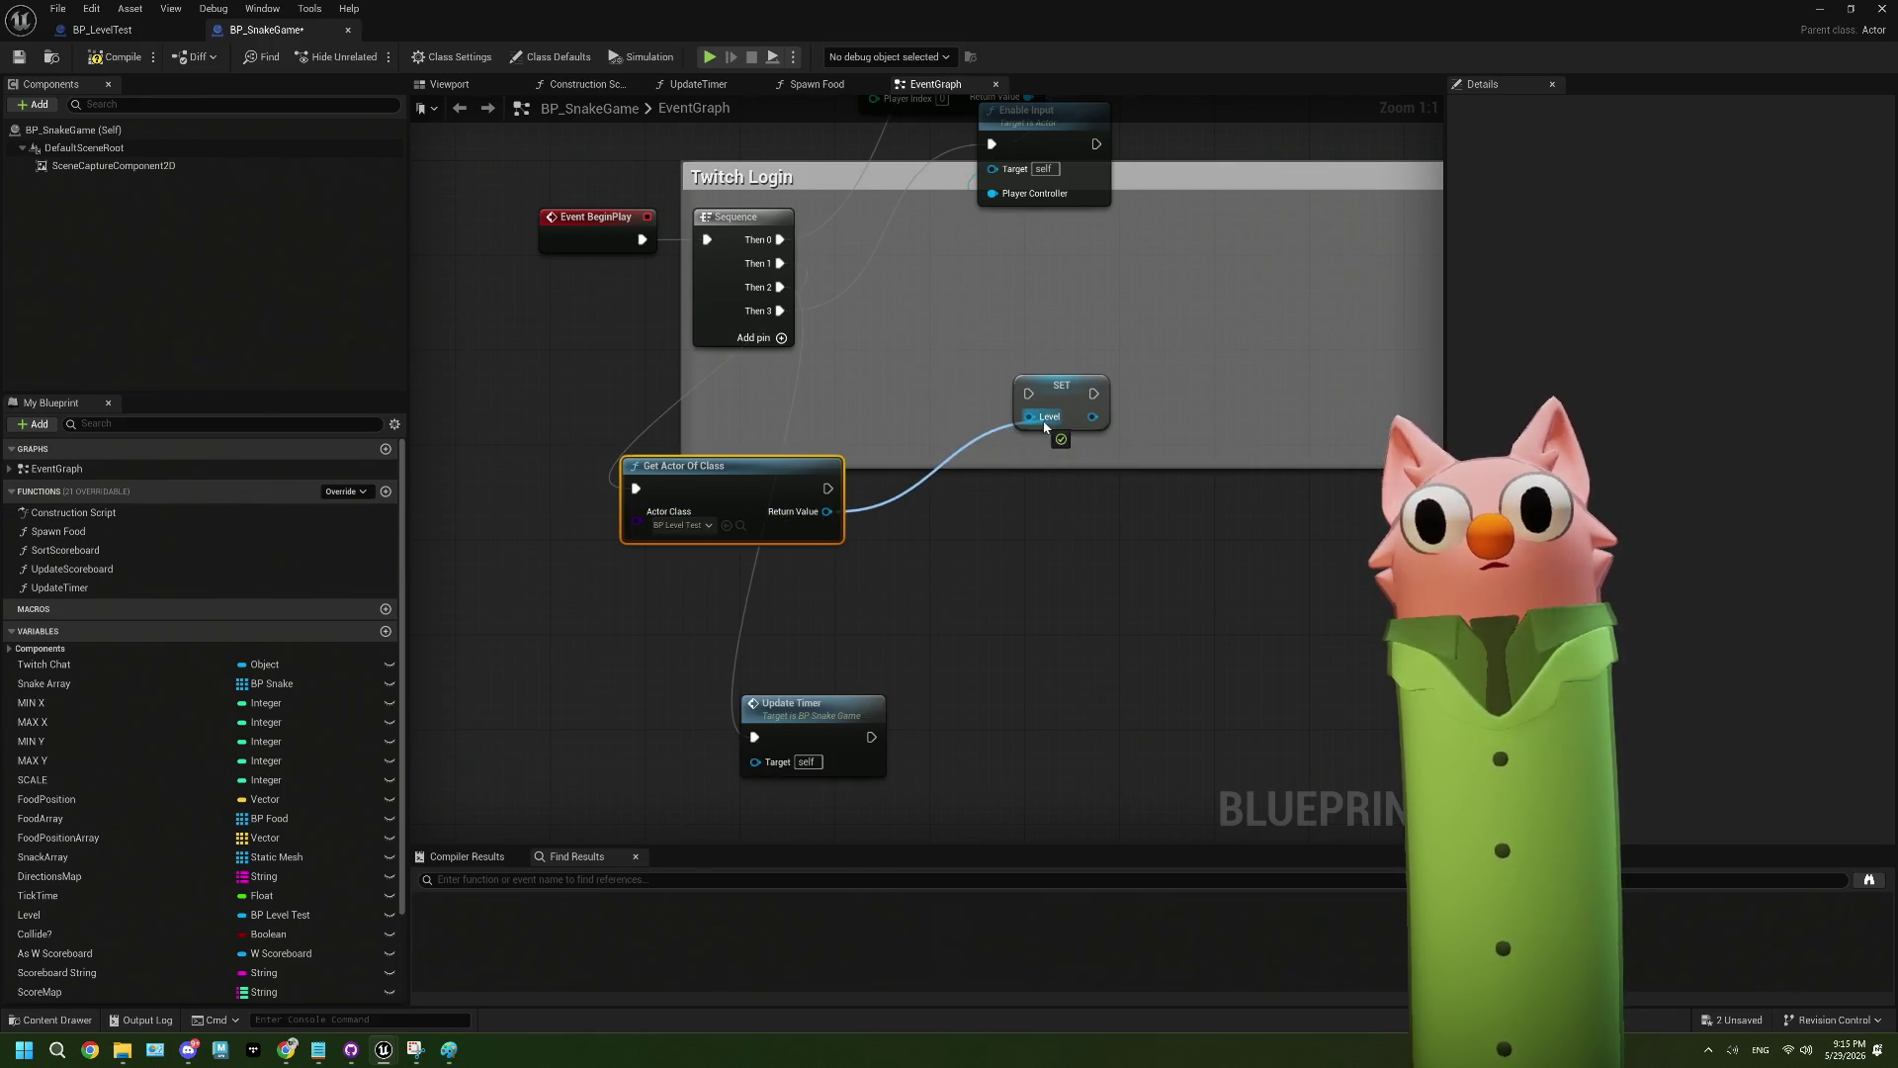
pyautogui.moveTo(828, 489)
pyautogui.mouseDown()
pyautogui.moveTo(890, 500)
pyautogui.moveTo(1029, 393)
pyautogui.mouseUp()
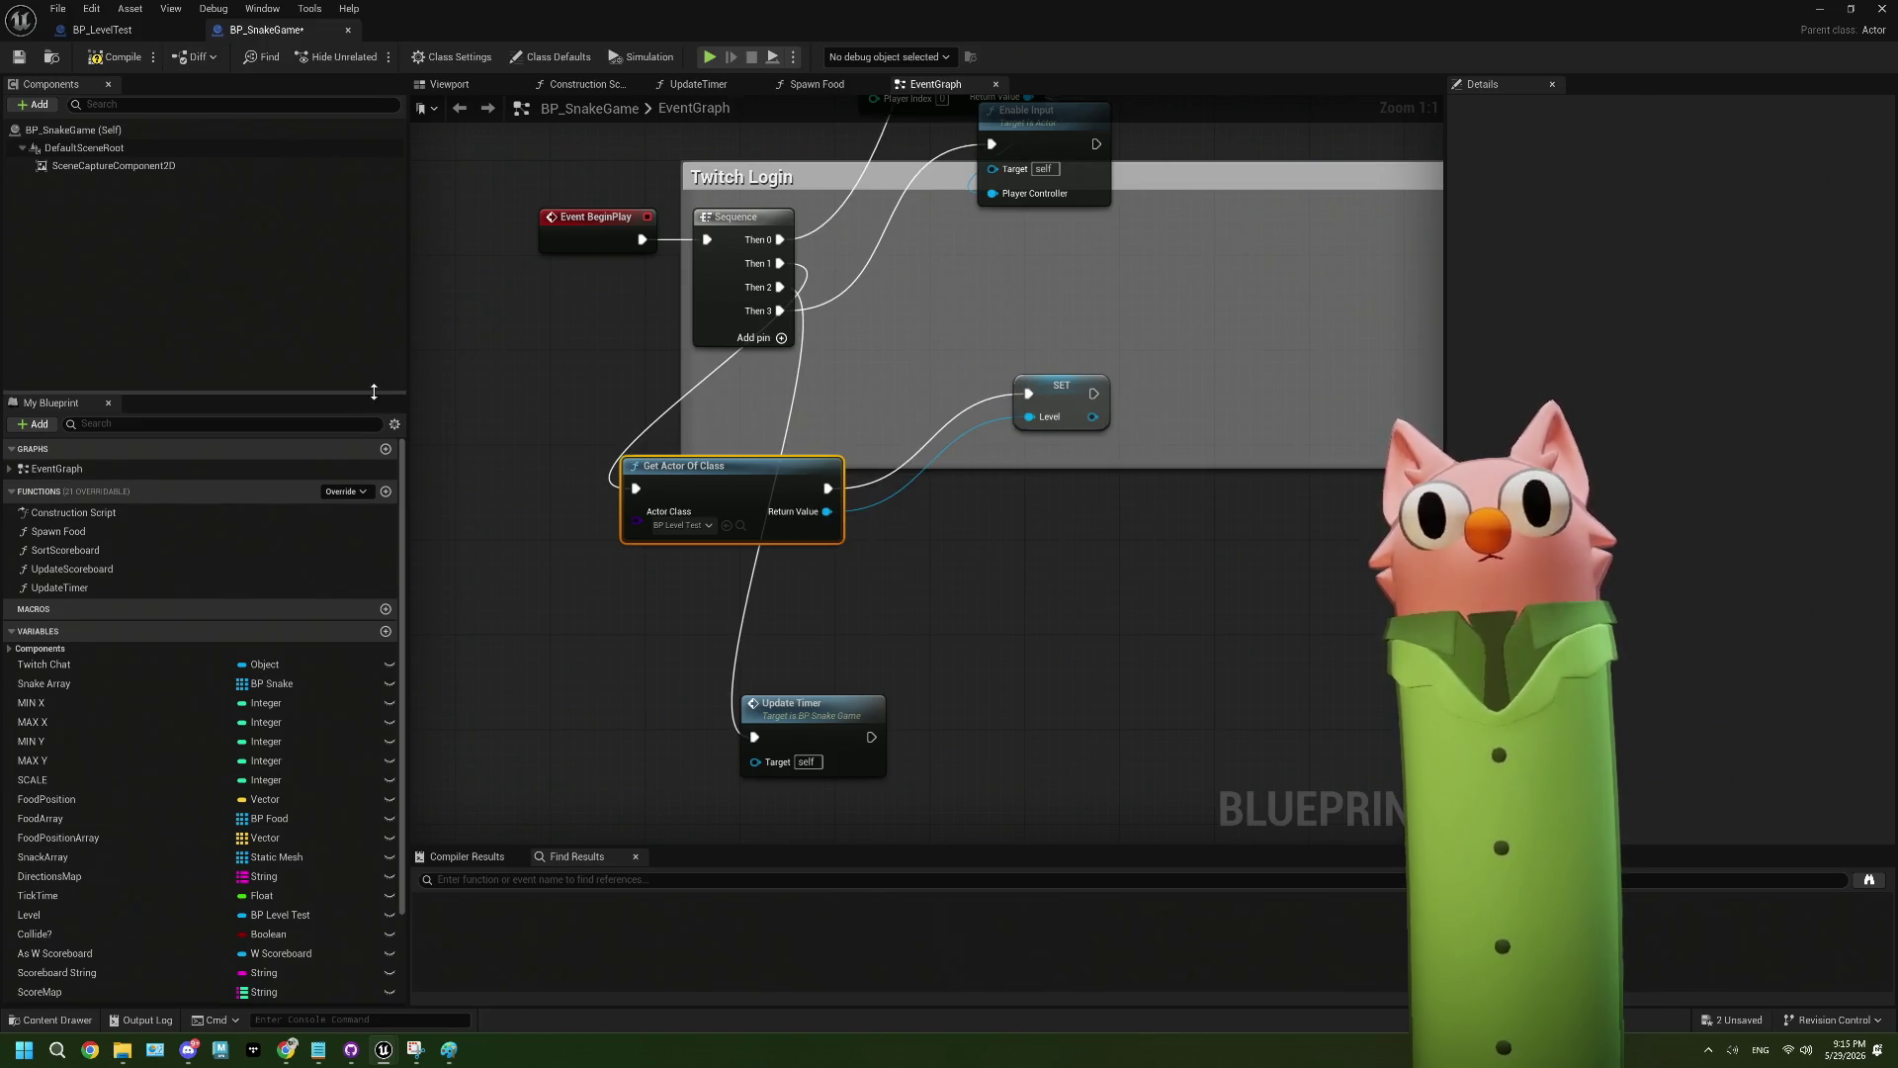
pyautogui.click(18, 57)
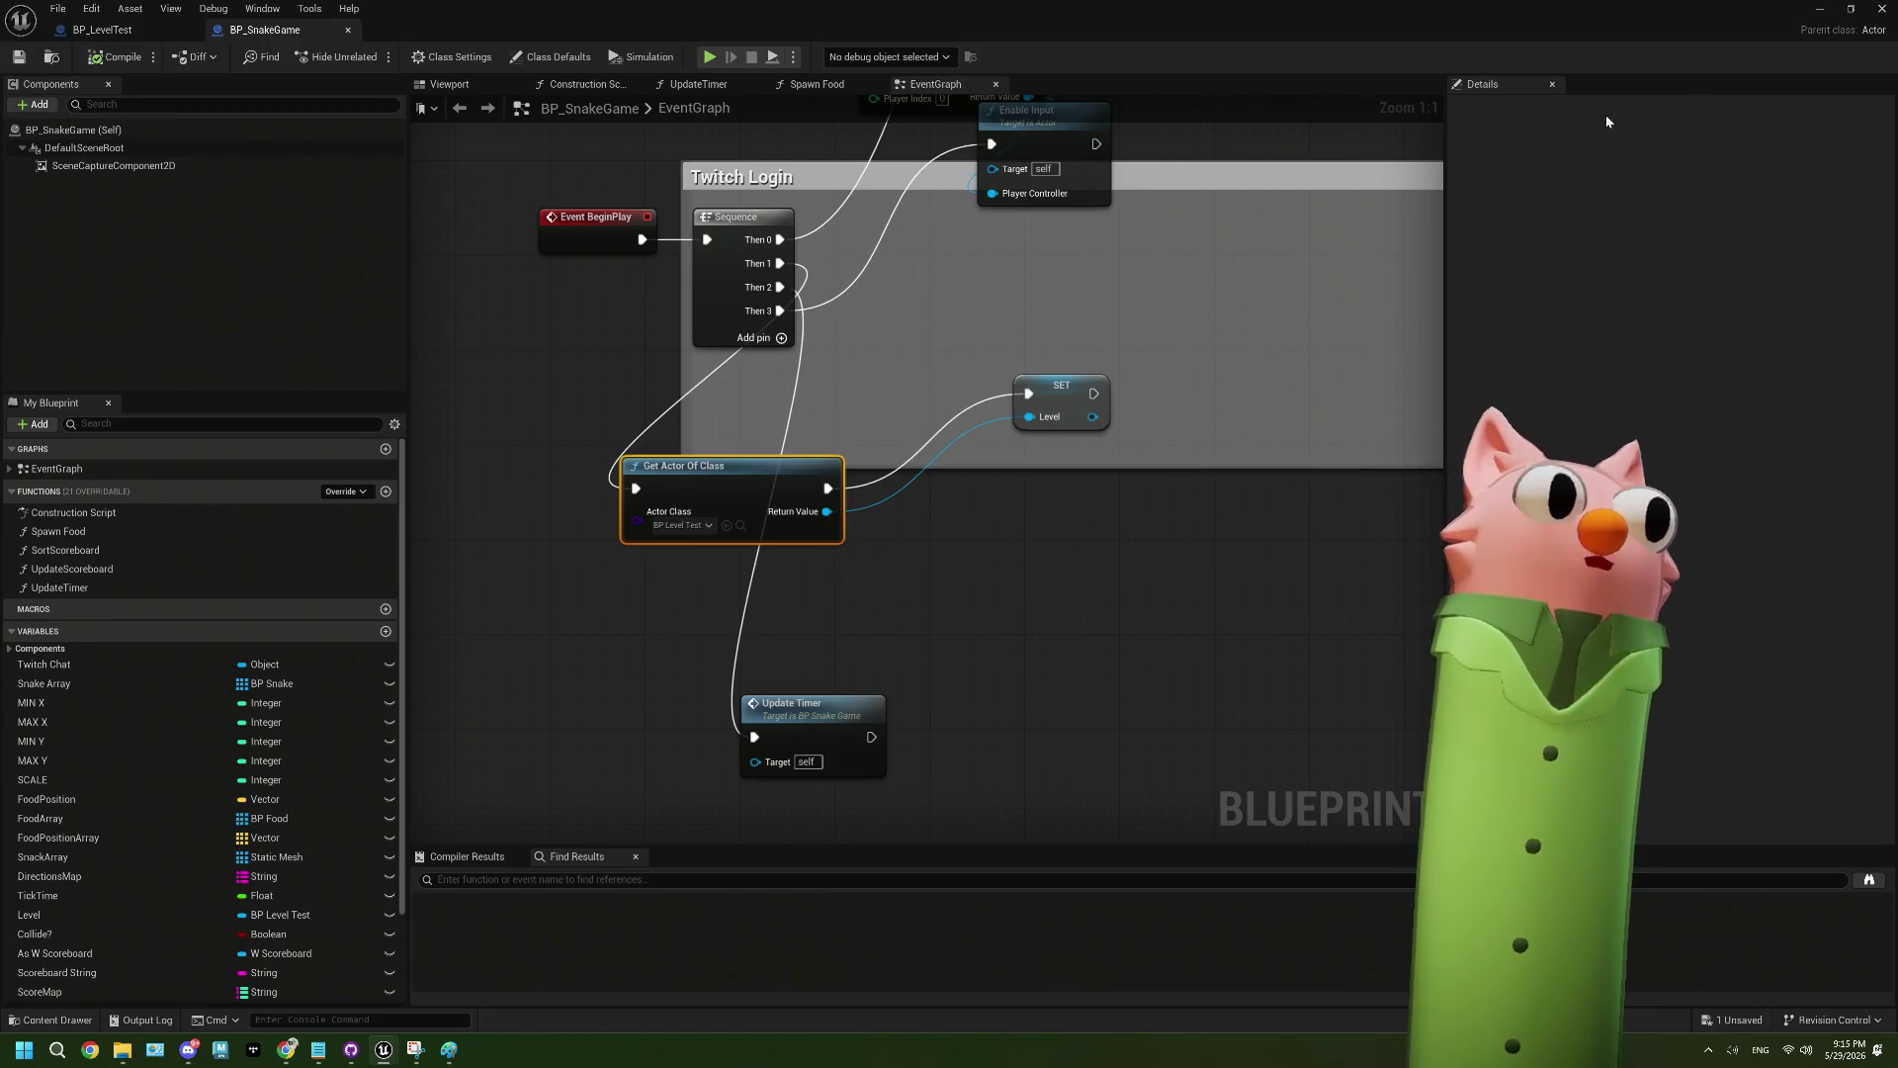
pyautogui.click(1835, 10)
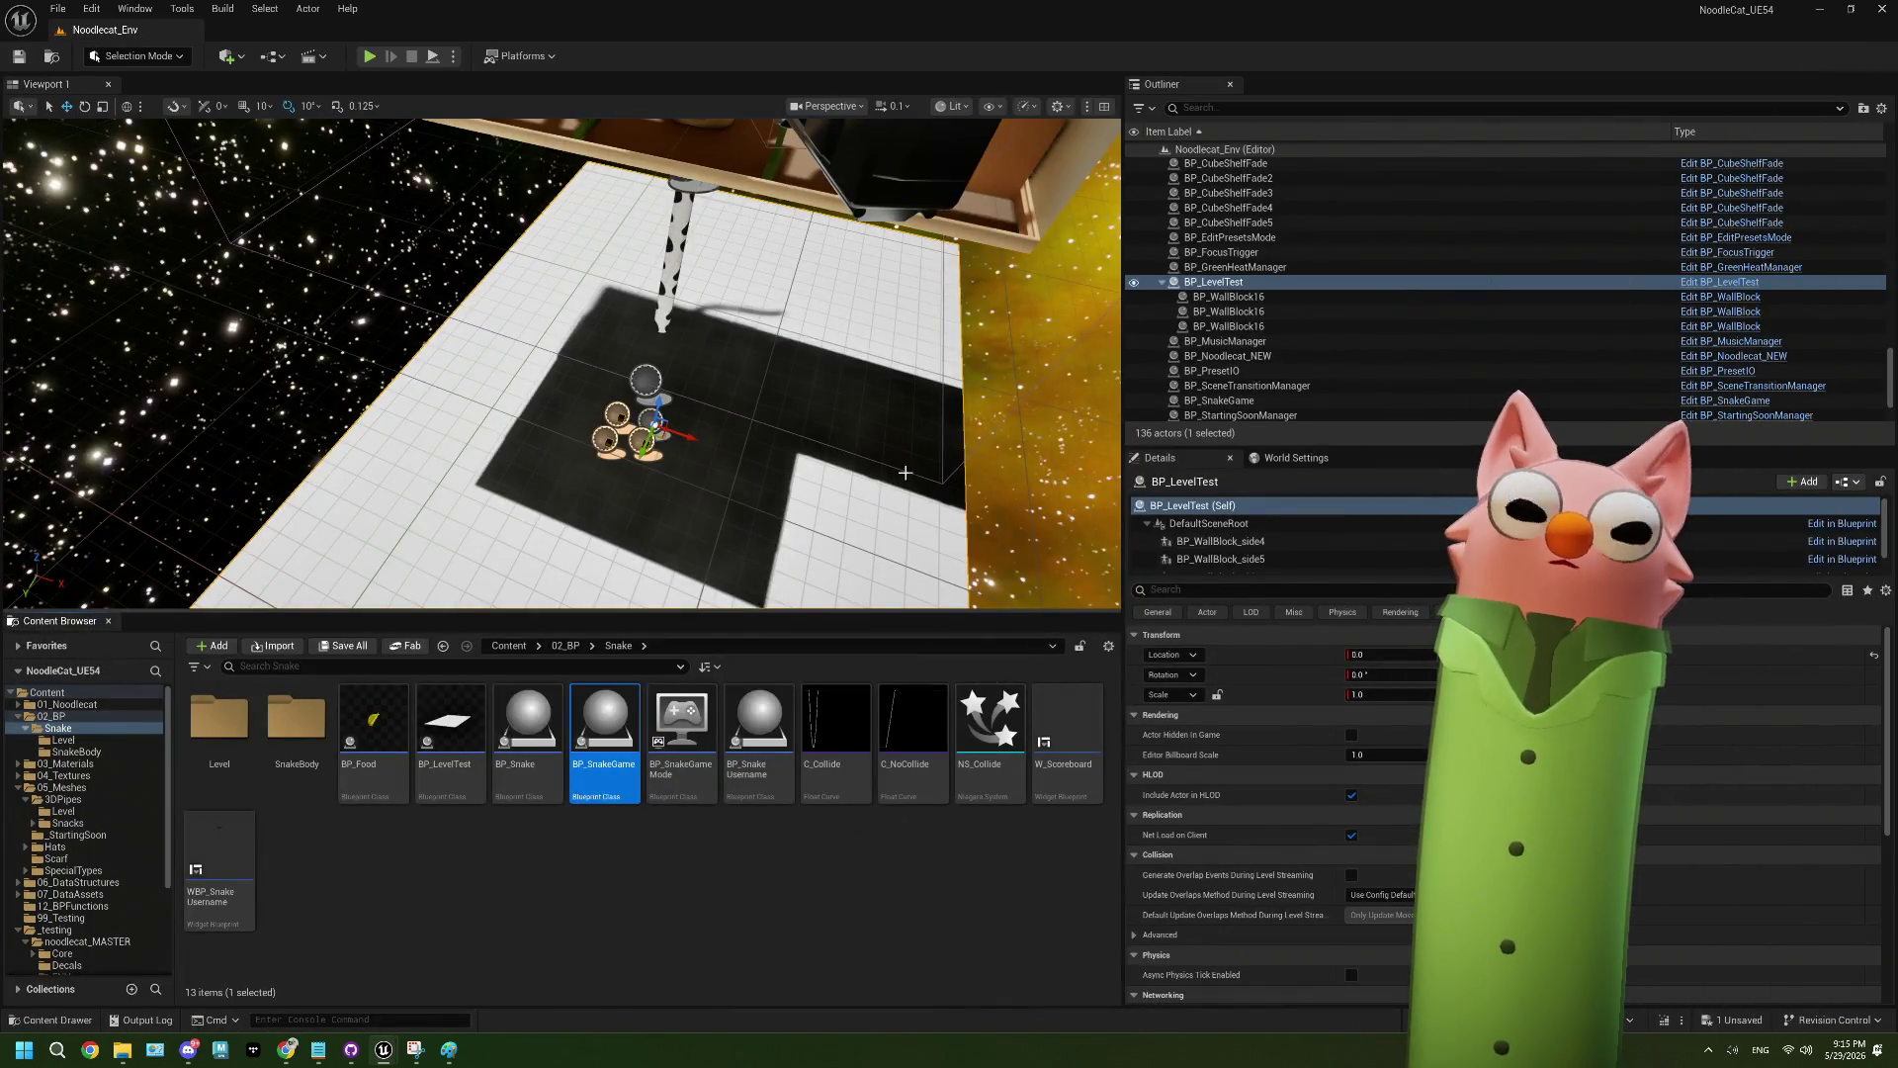
pyautogui.moveTo(848, 475)
pyautogui.mouseDown()
pyautogui.moveTo(791, 467)
pyautogui.moveTo(711, 396)
pyautogui.mouseUp()
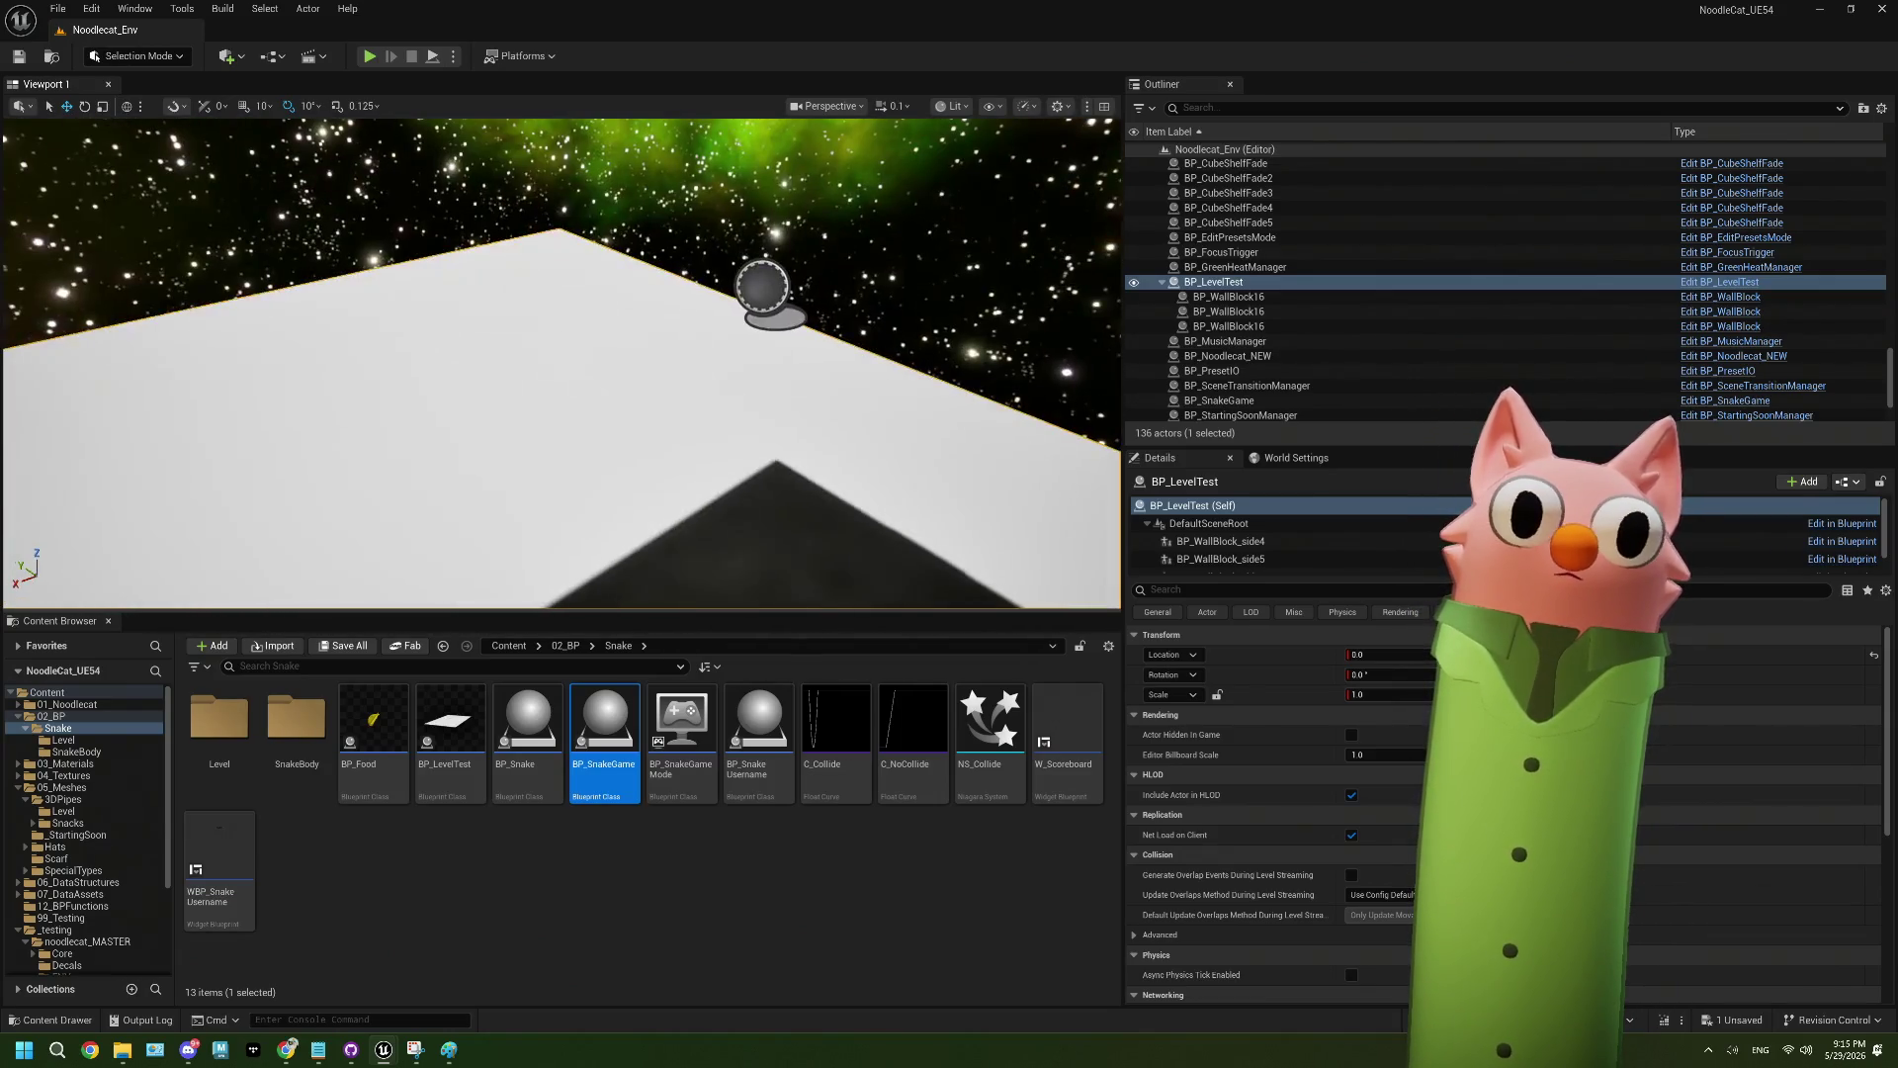
pyautogui.moveTo(850, 464); pyautogui.dragTo(864, 472)
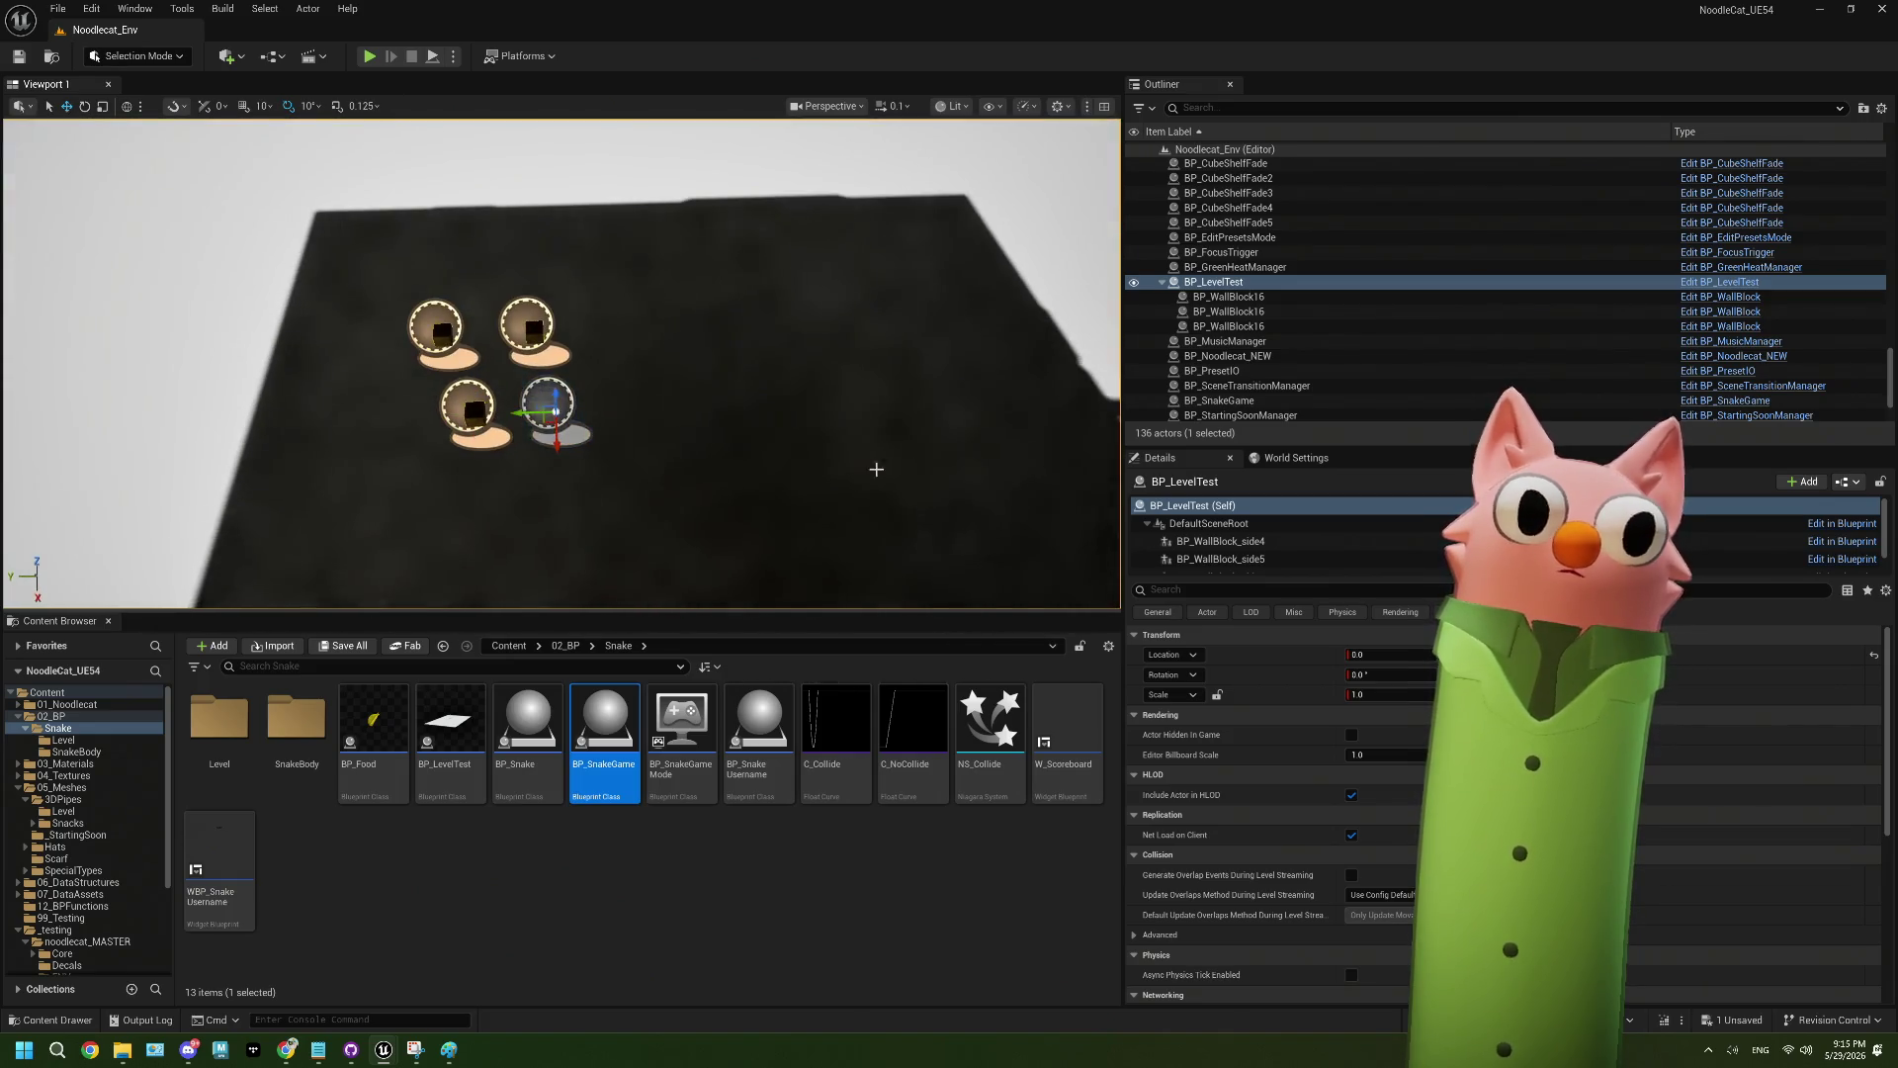
pyautogui.moveTo(551, 367)
pyautogui.mouseDown()
pyautogui.moveTo(567, 323)
pyautogui.moveTo(568, 376)
pyautogui.mouseUp()
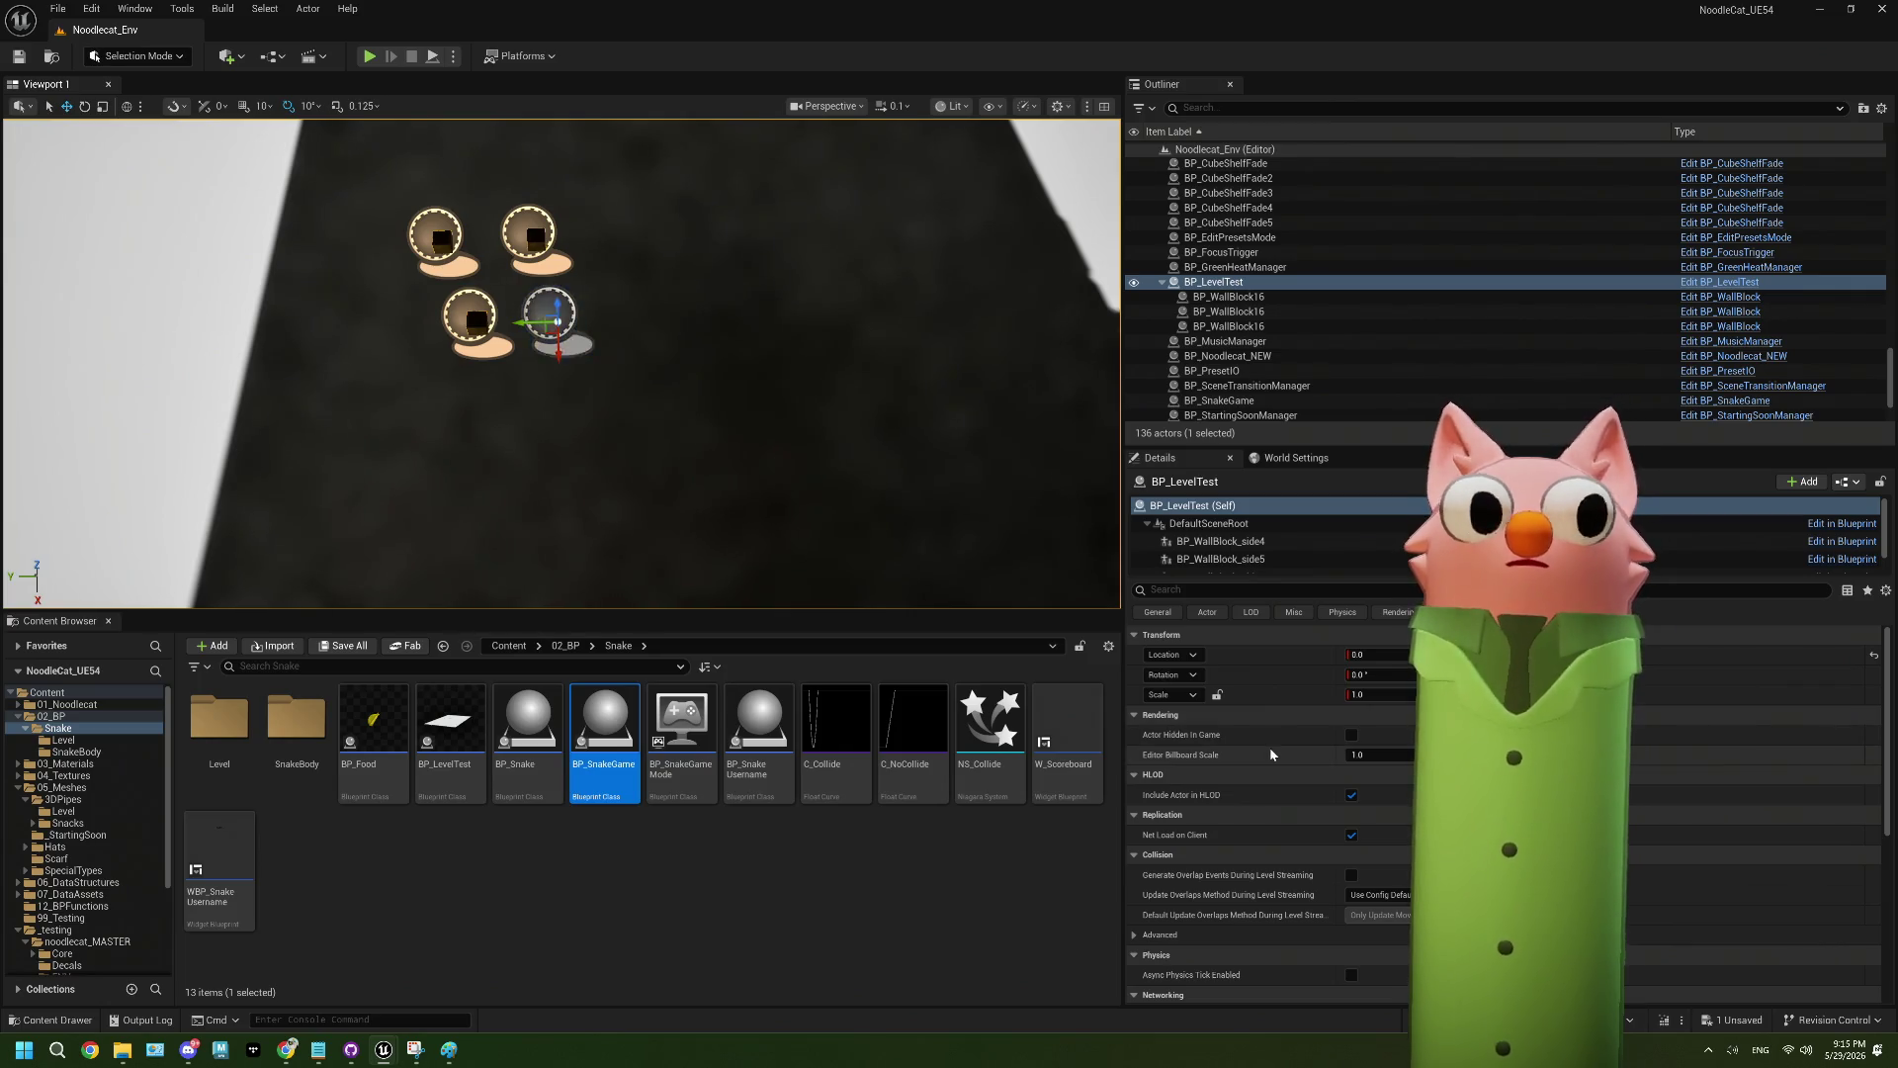
pyautogui.click(1188, 591)
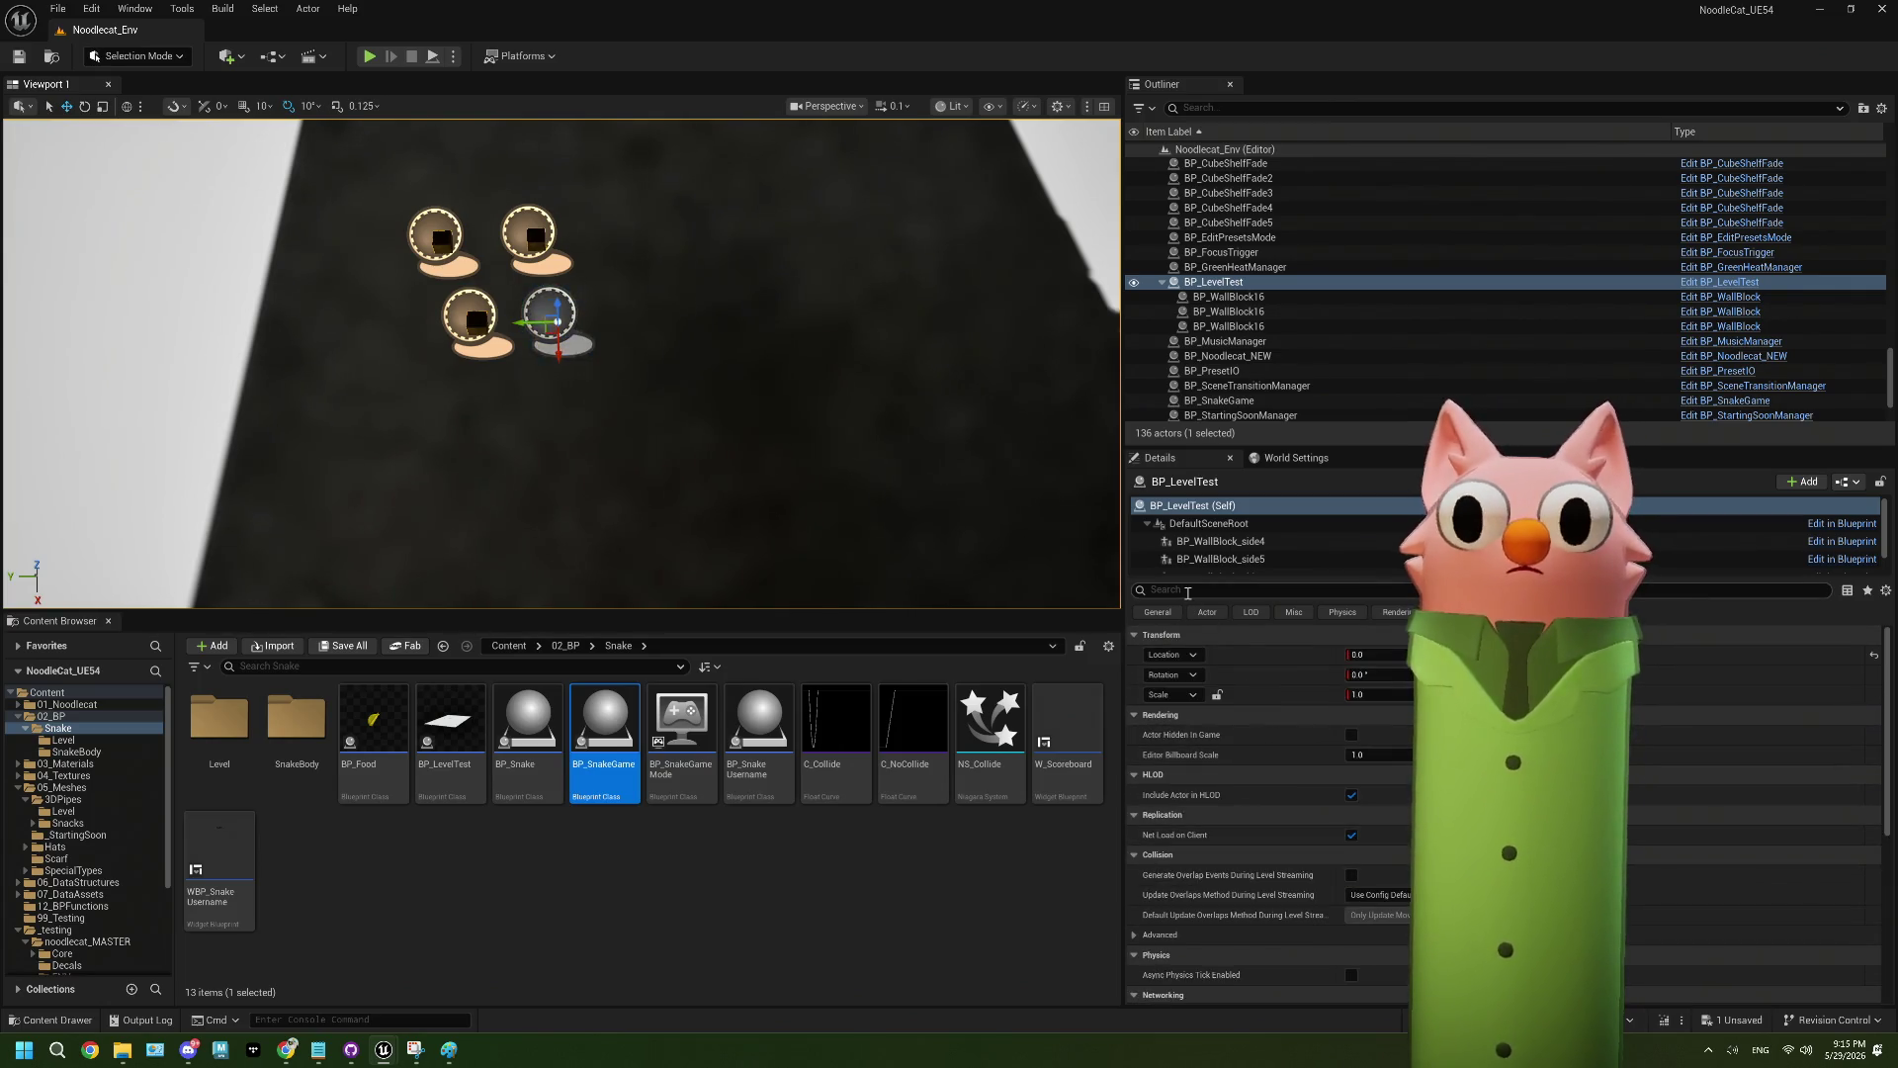
pyautogui.write('sha')
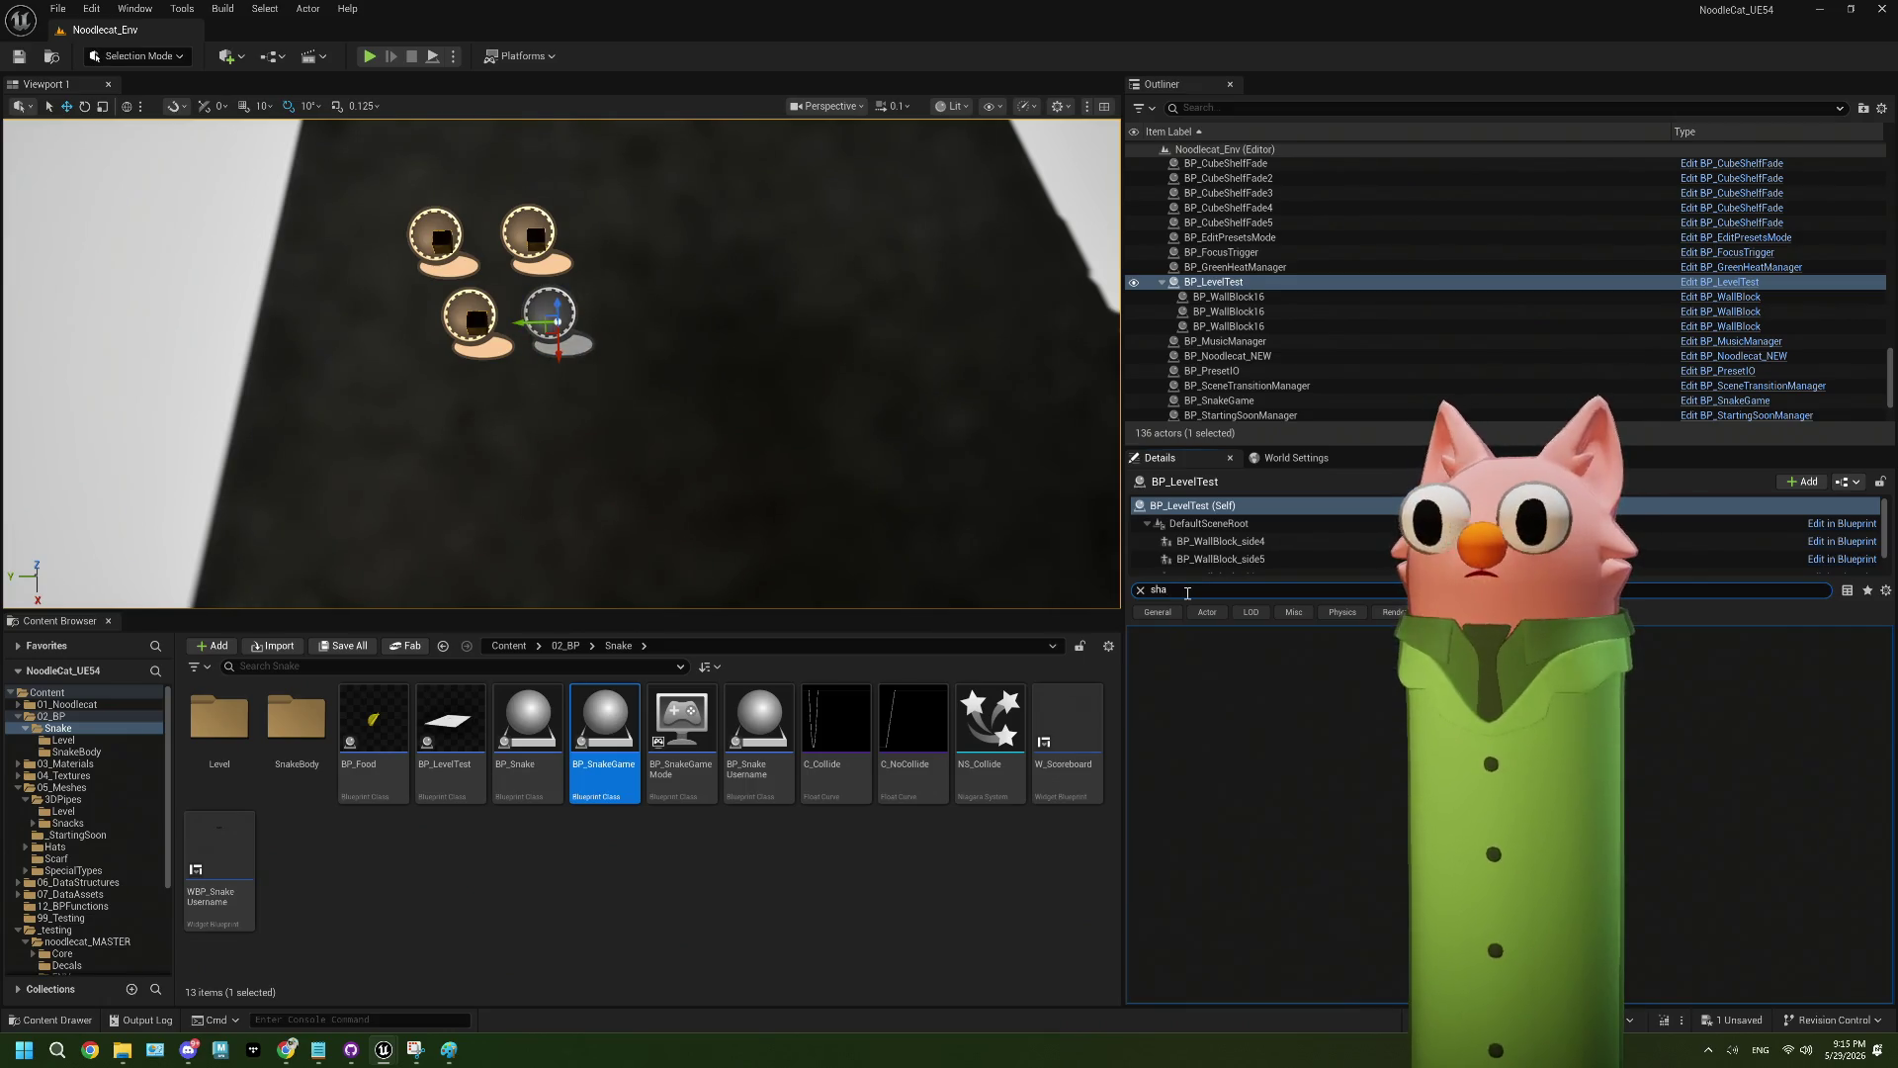
pyautogui.click(1231, 541)
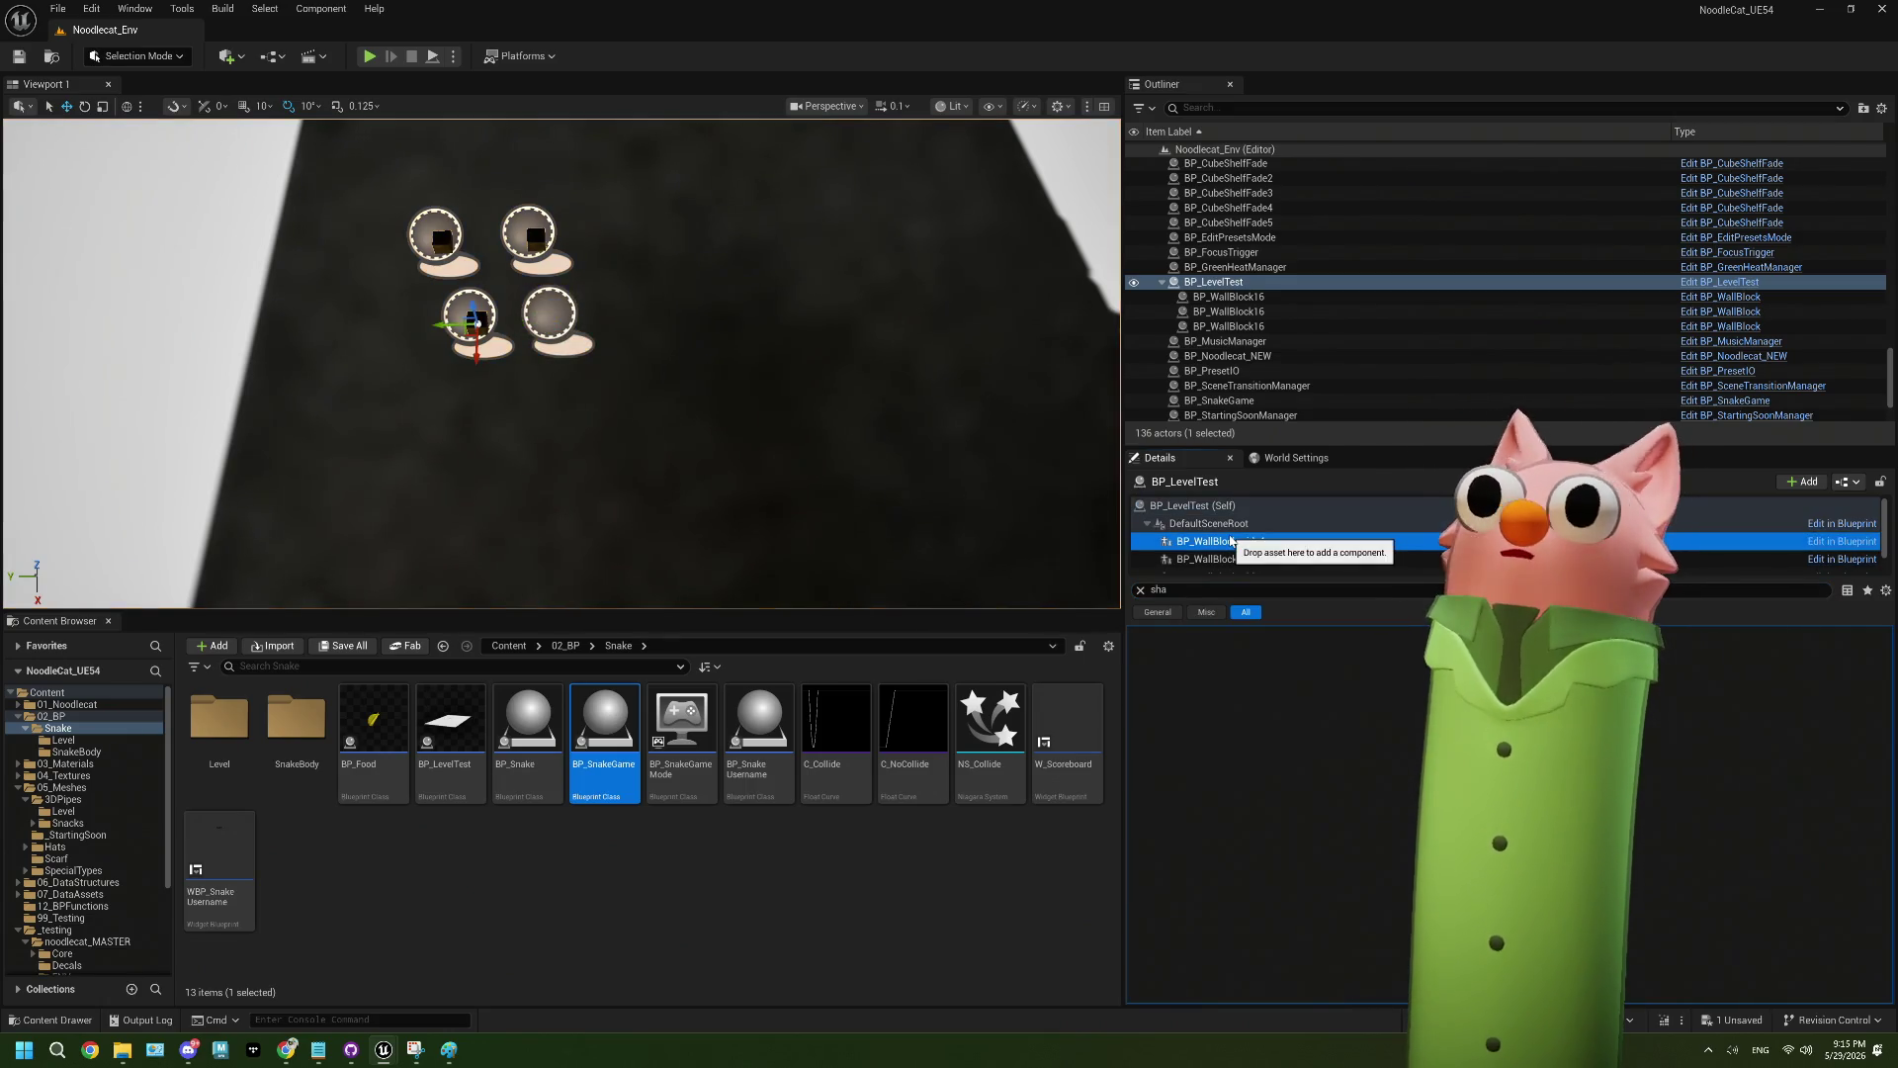
pyautogui.click(1142, 591)
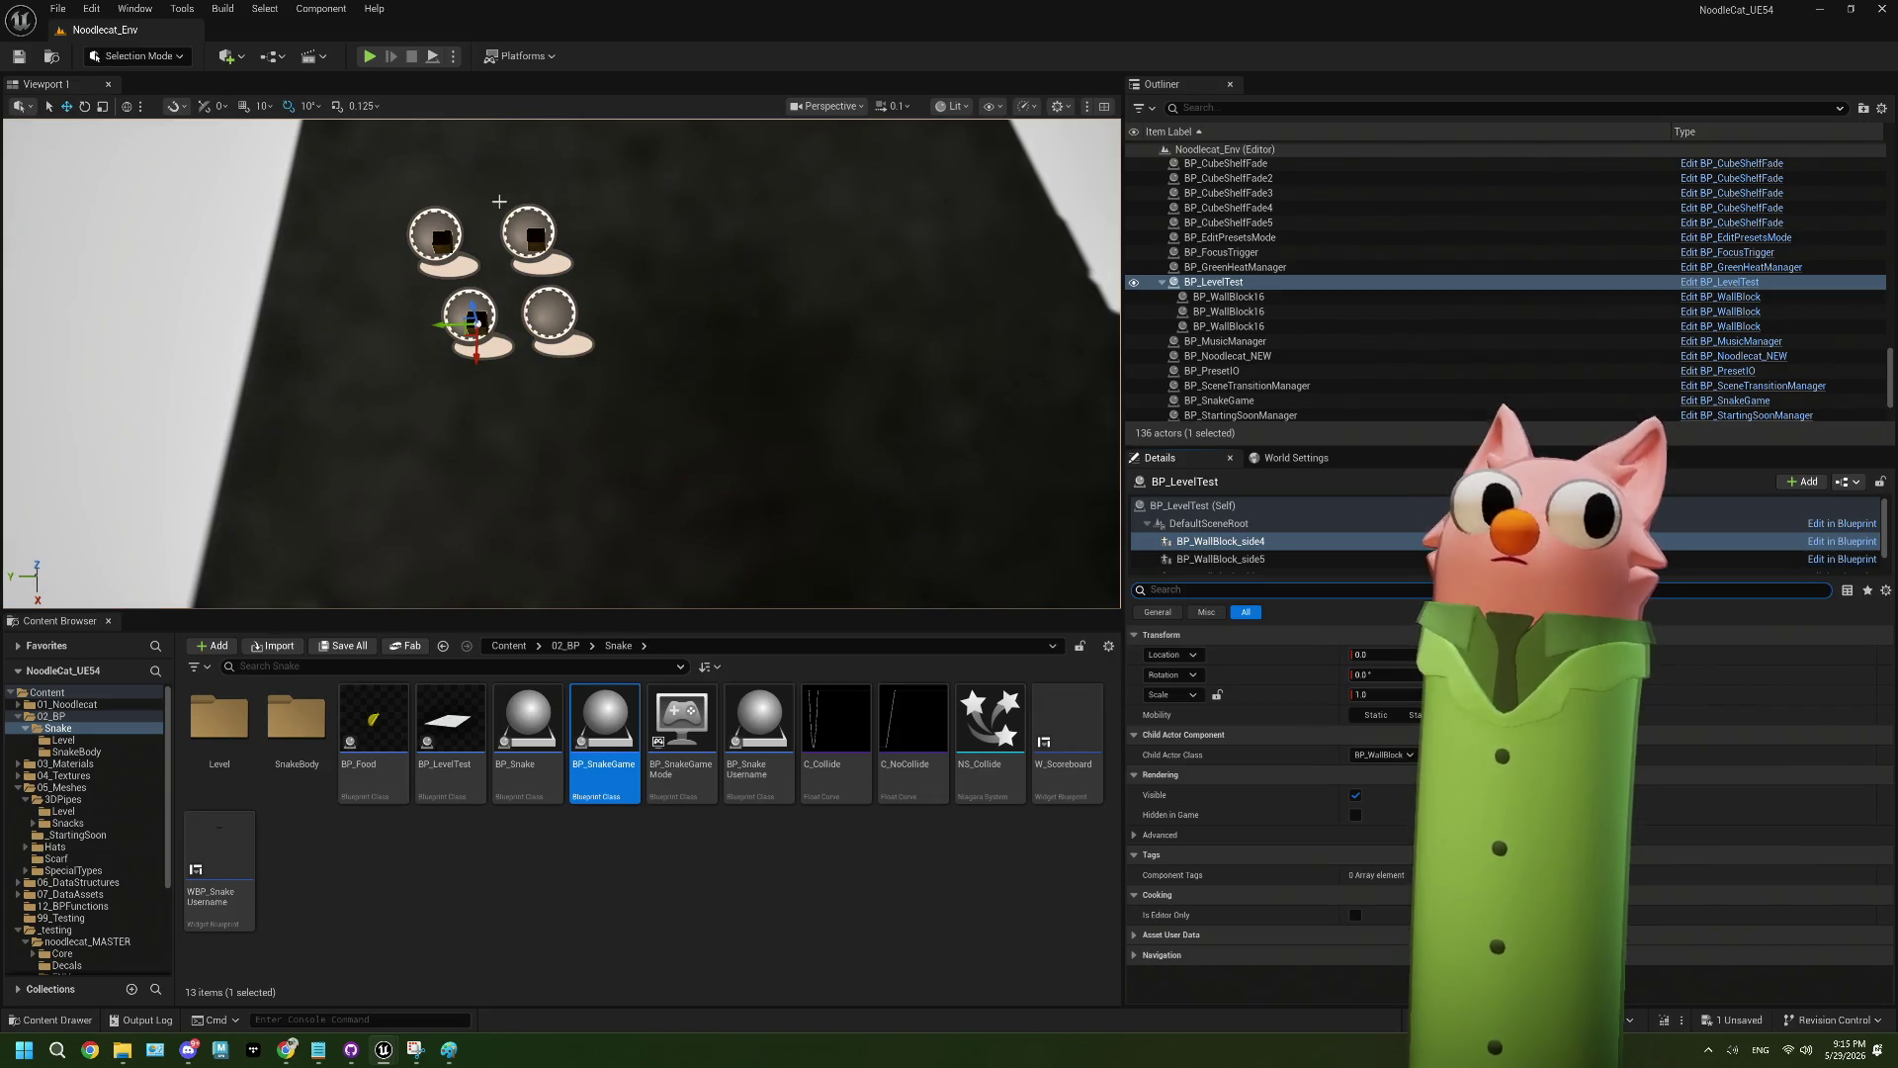
pyautogui.doubleClick(605, 751)
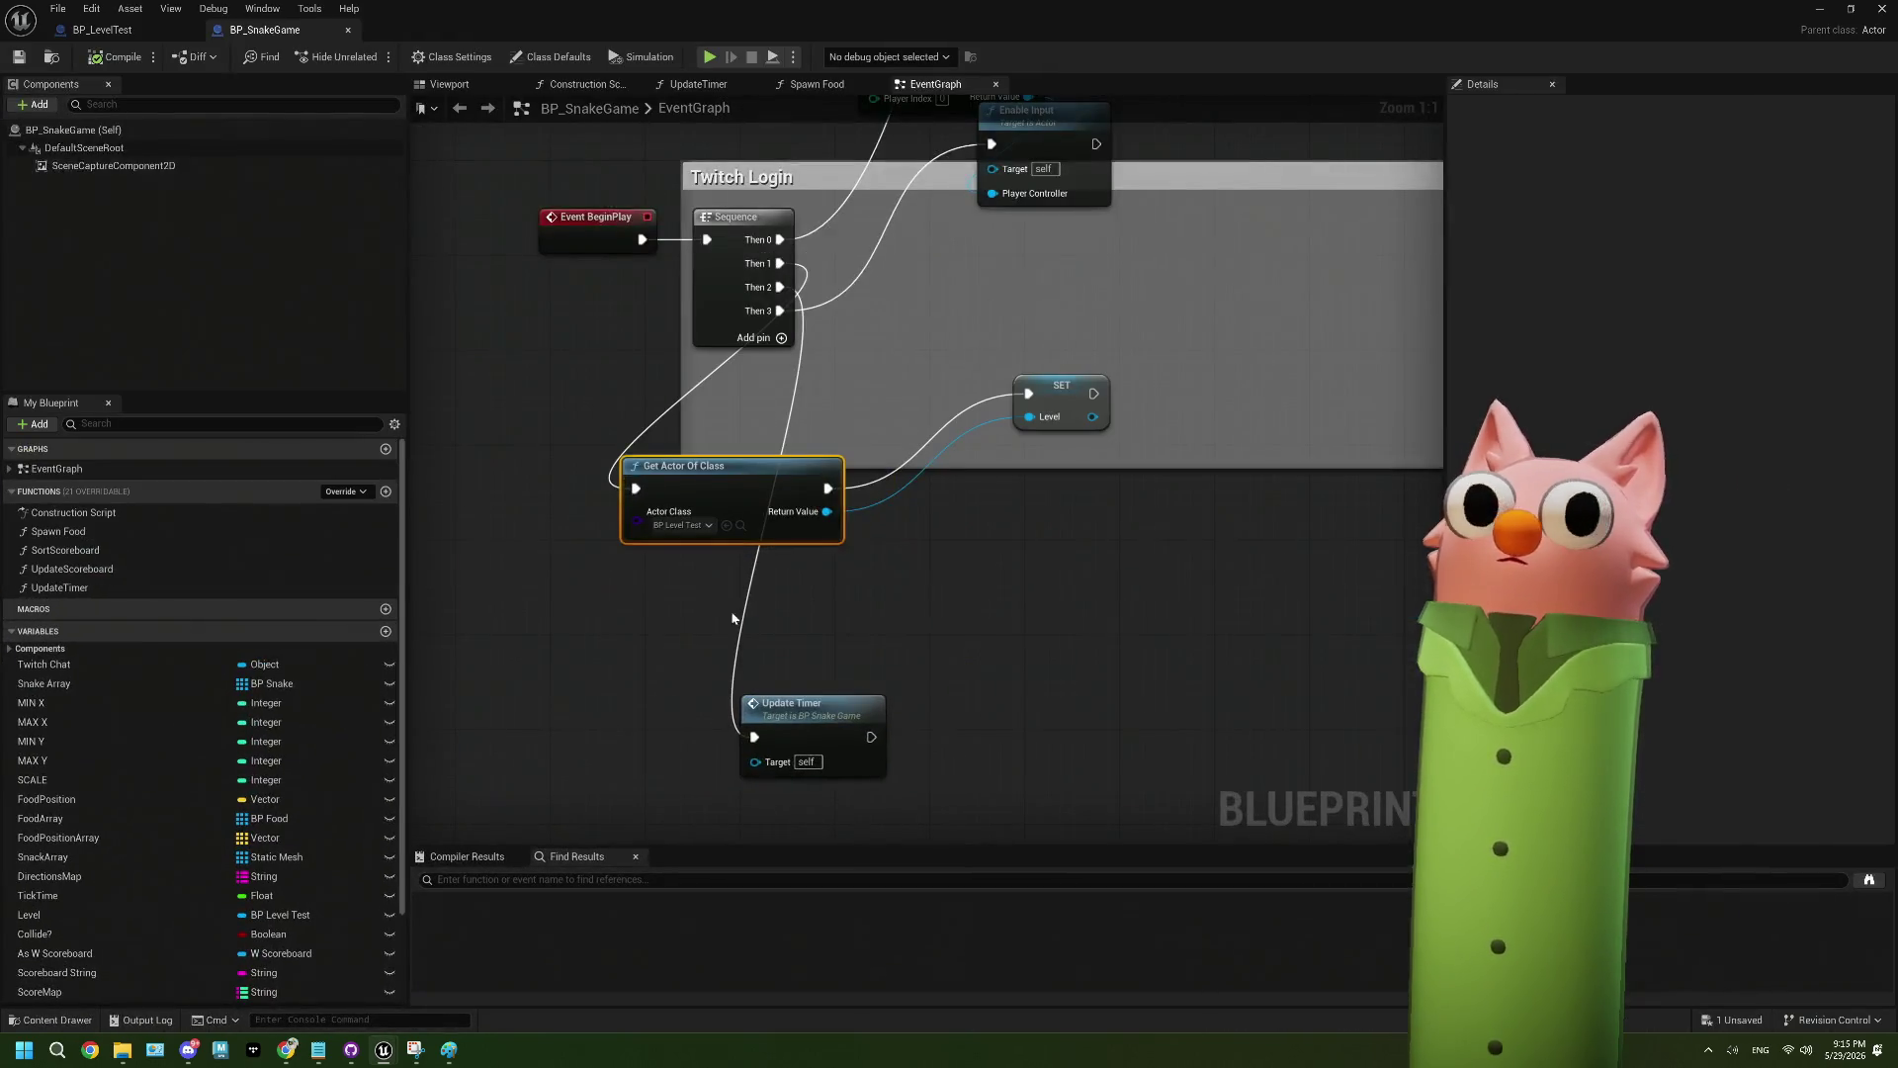
pyautogui.click(102, 30)
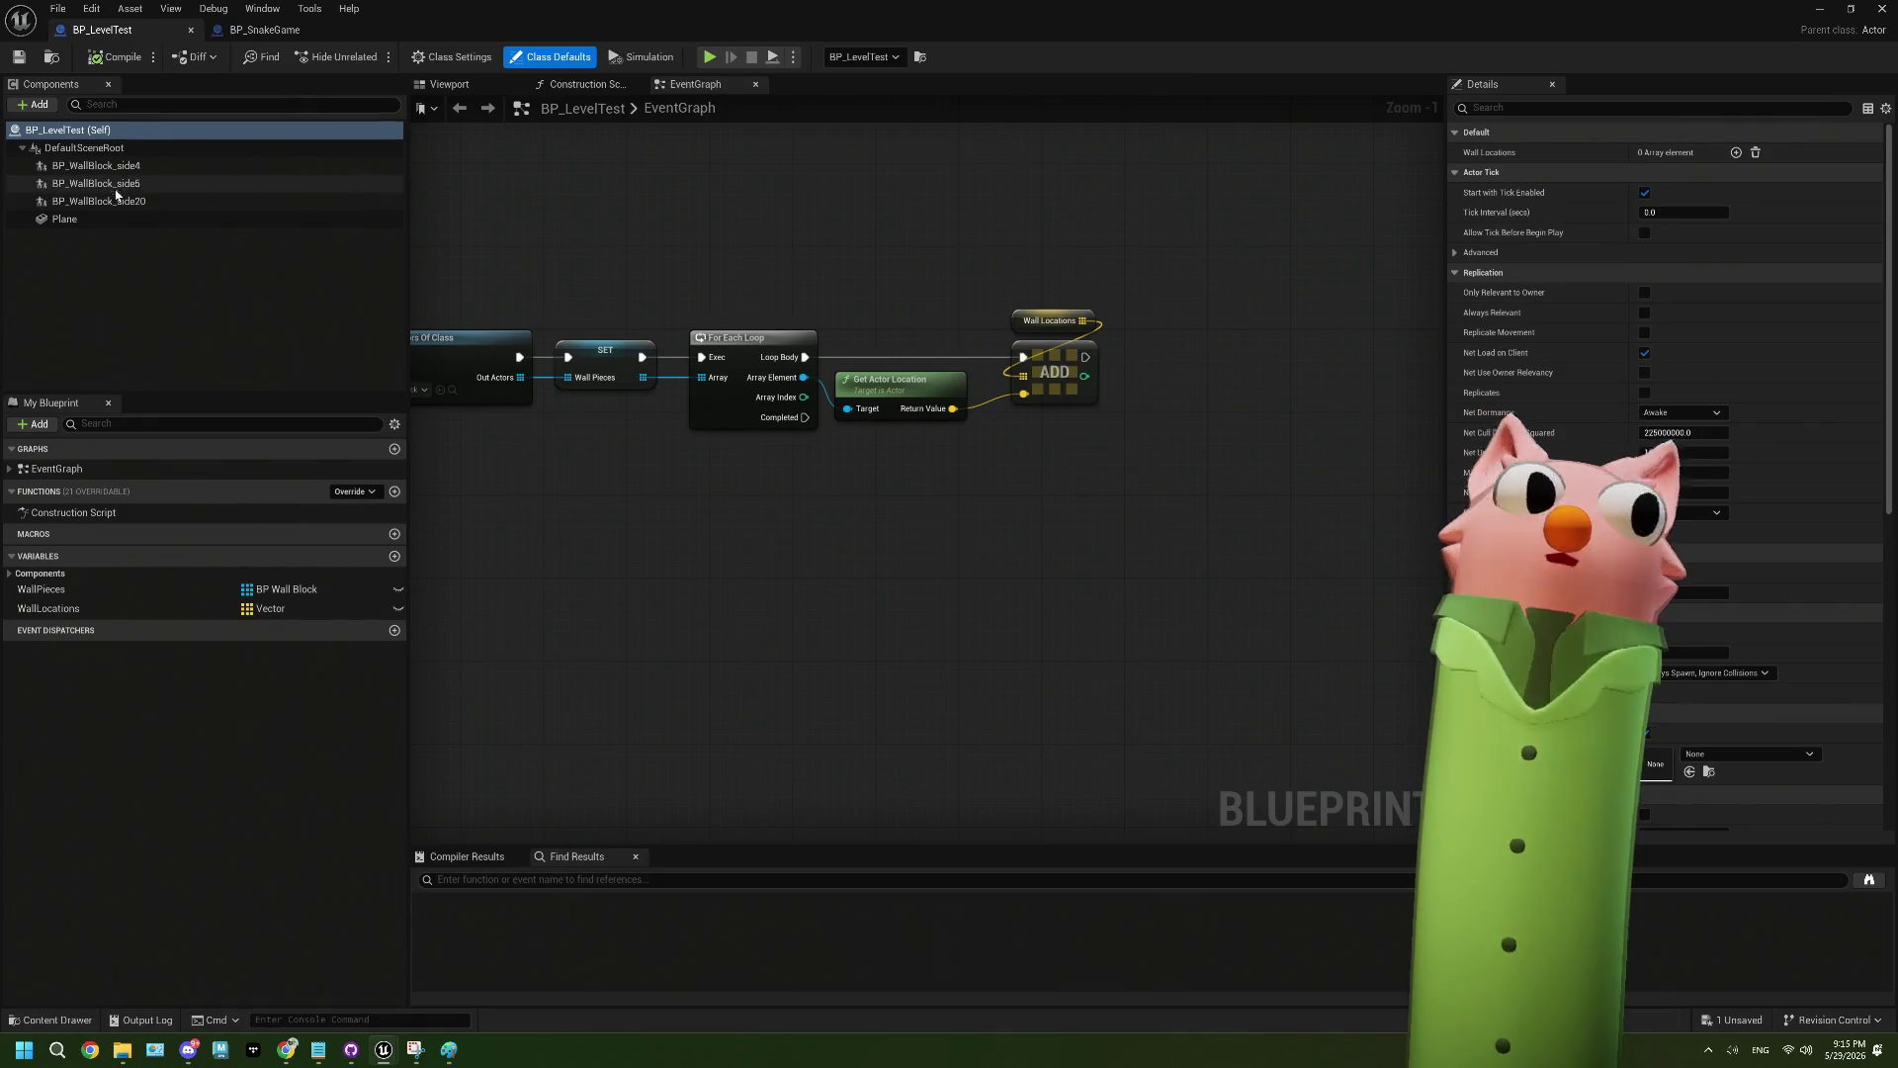
# - Check the Plane component's shadow settings, then minimize BP_LevelTest and reopen BP_SnakeGame
pyautogui.click(79, 220)
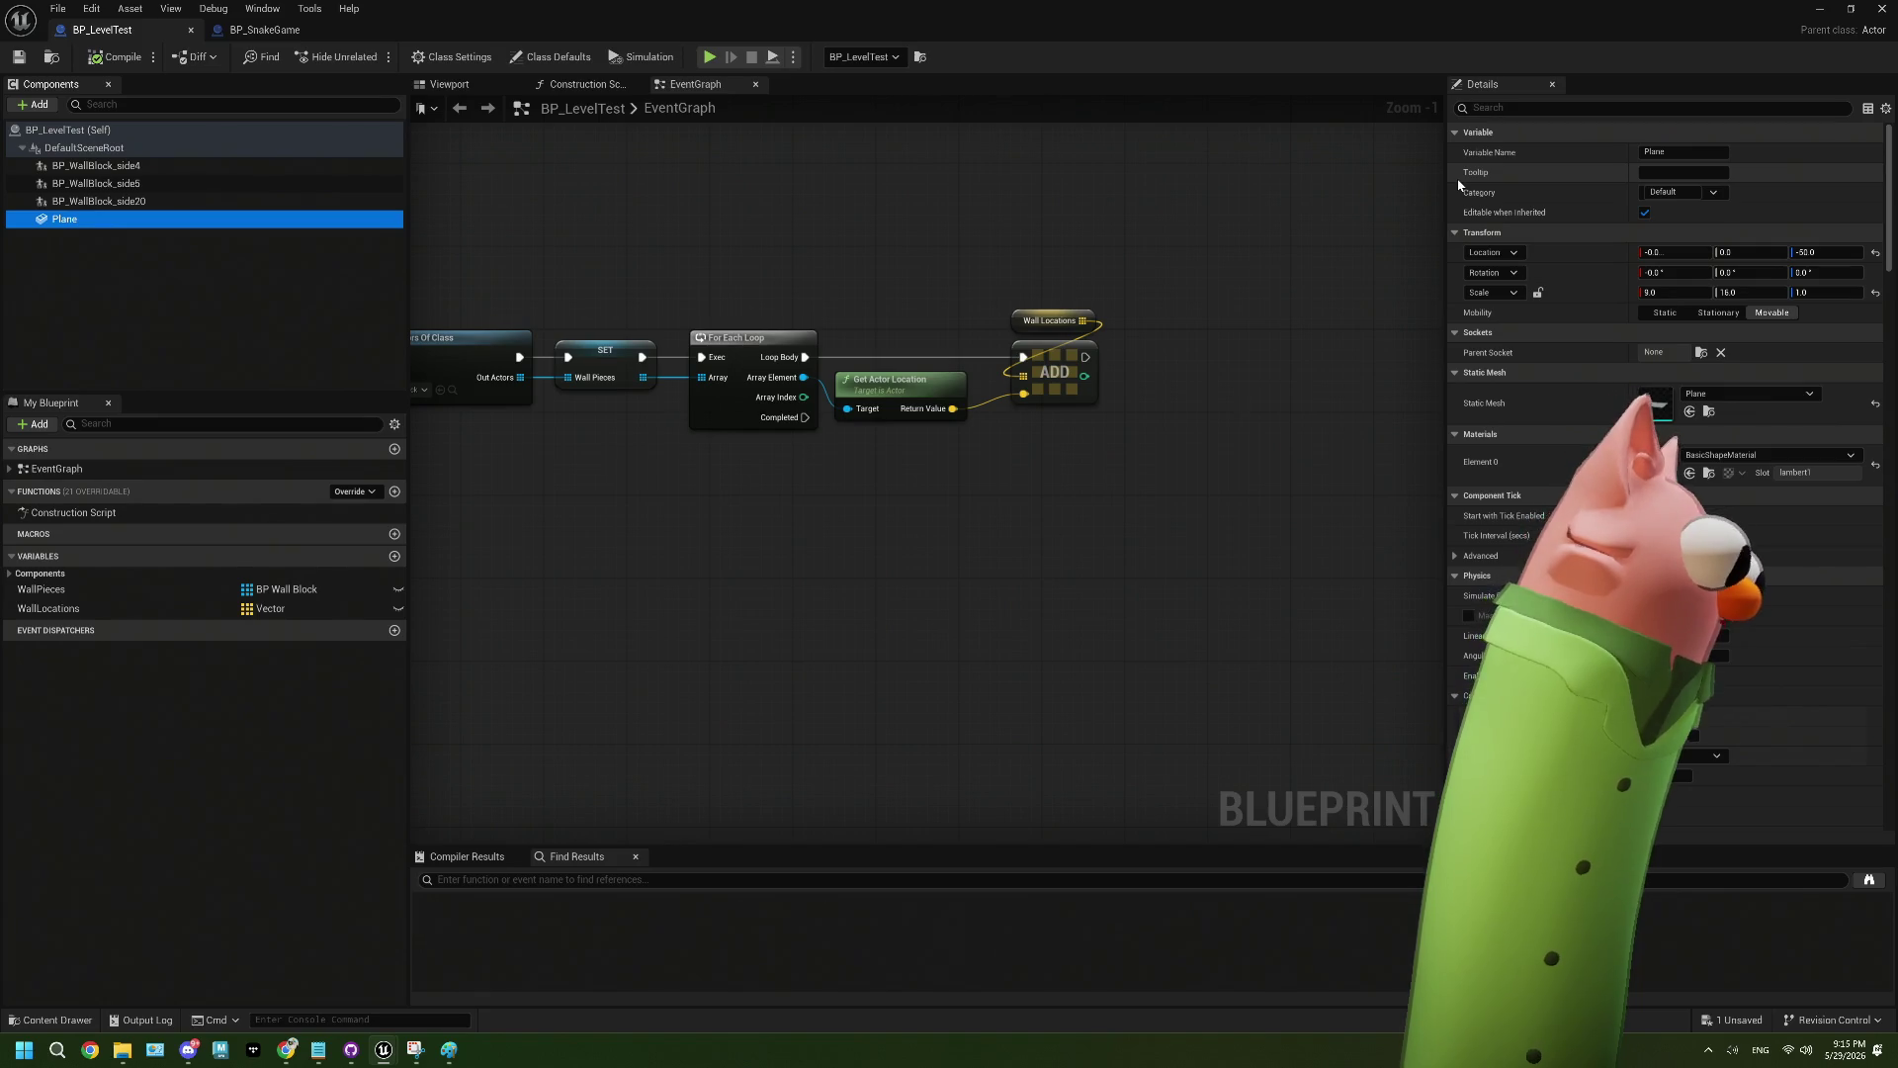
pyautogui.click(1491, 107)
pyautogui.write('shad')
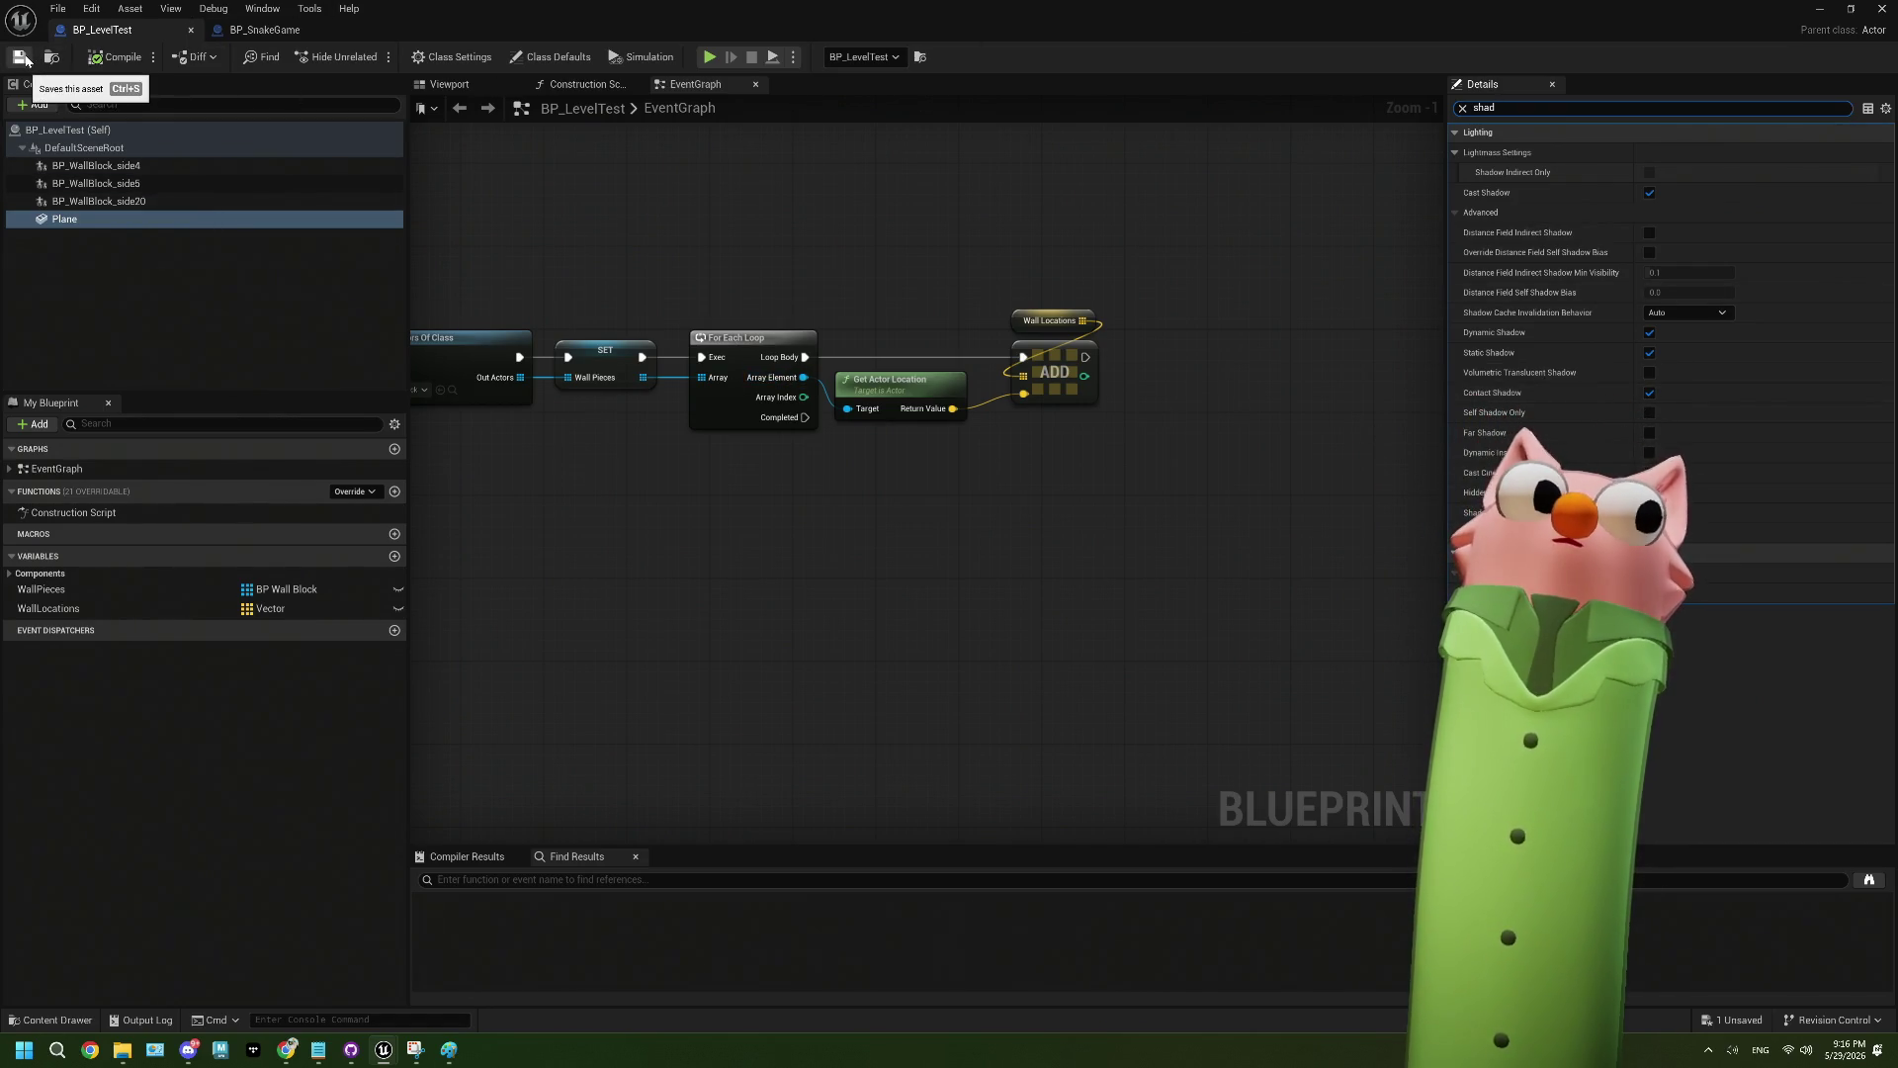
pyautogui.click(1819, 10)
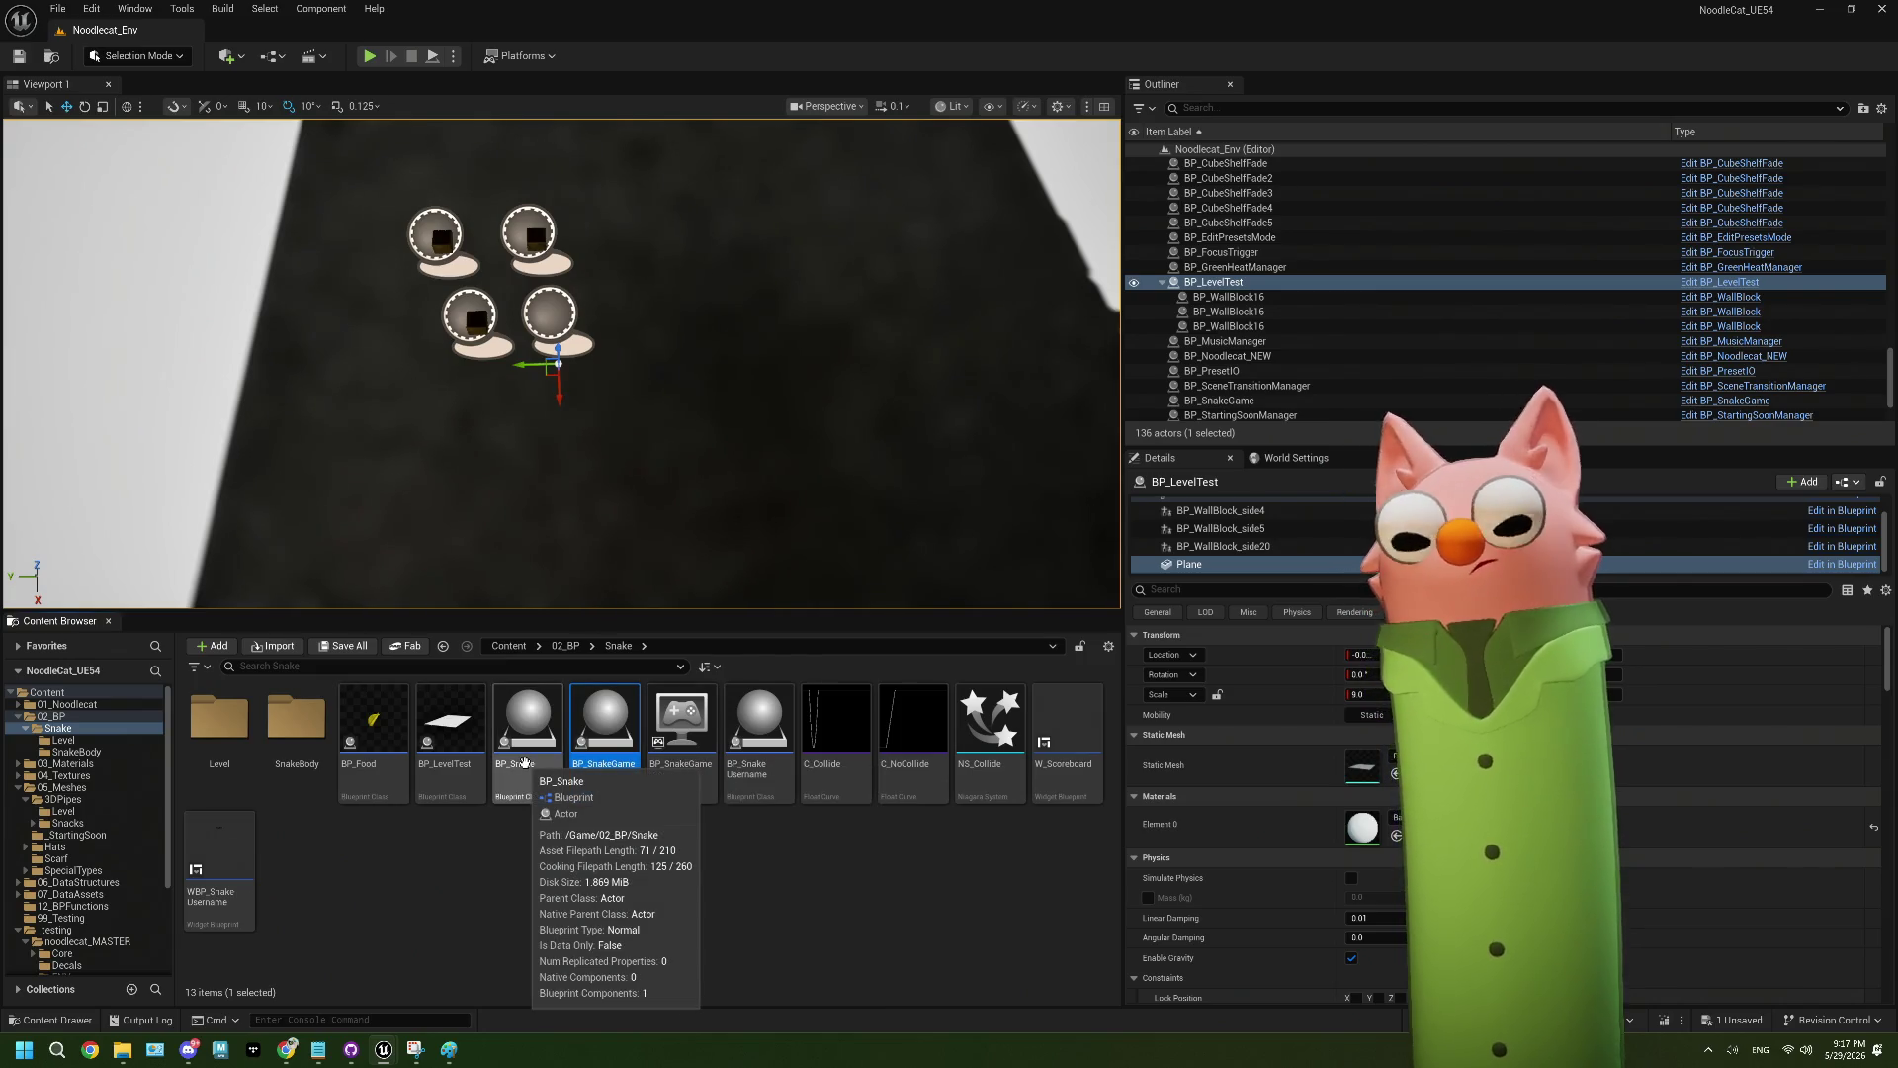
pyautogui.doubleClick(604, 727)
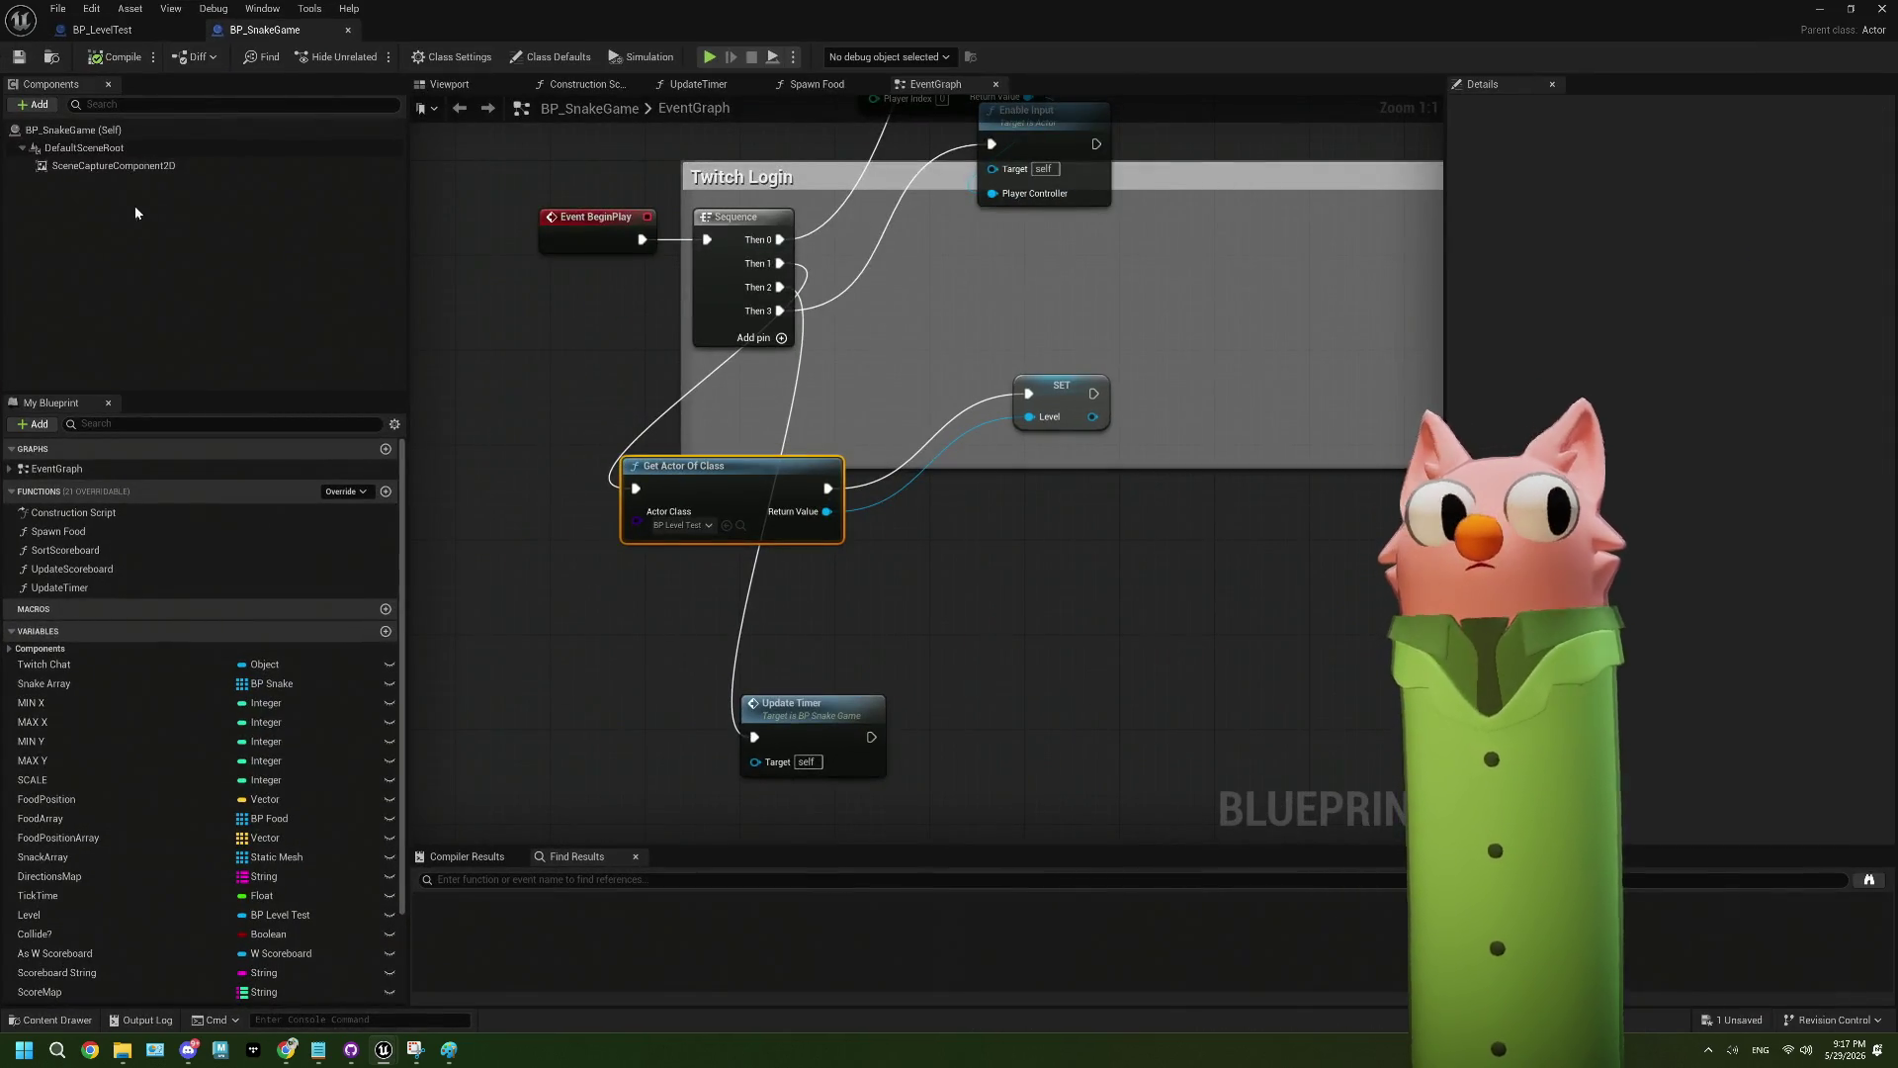
# - Set SceneCaptureComponent2D's Capture Source to SceneColor (HDR) in RGB, Inv Opacity in A, then shrink the window
pyautogui.click(114, 165)
pyautogui.scroll(-15, 1671, 465)
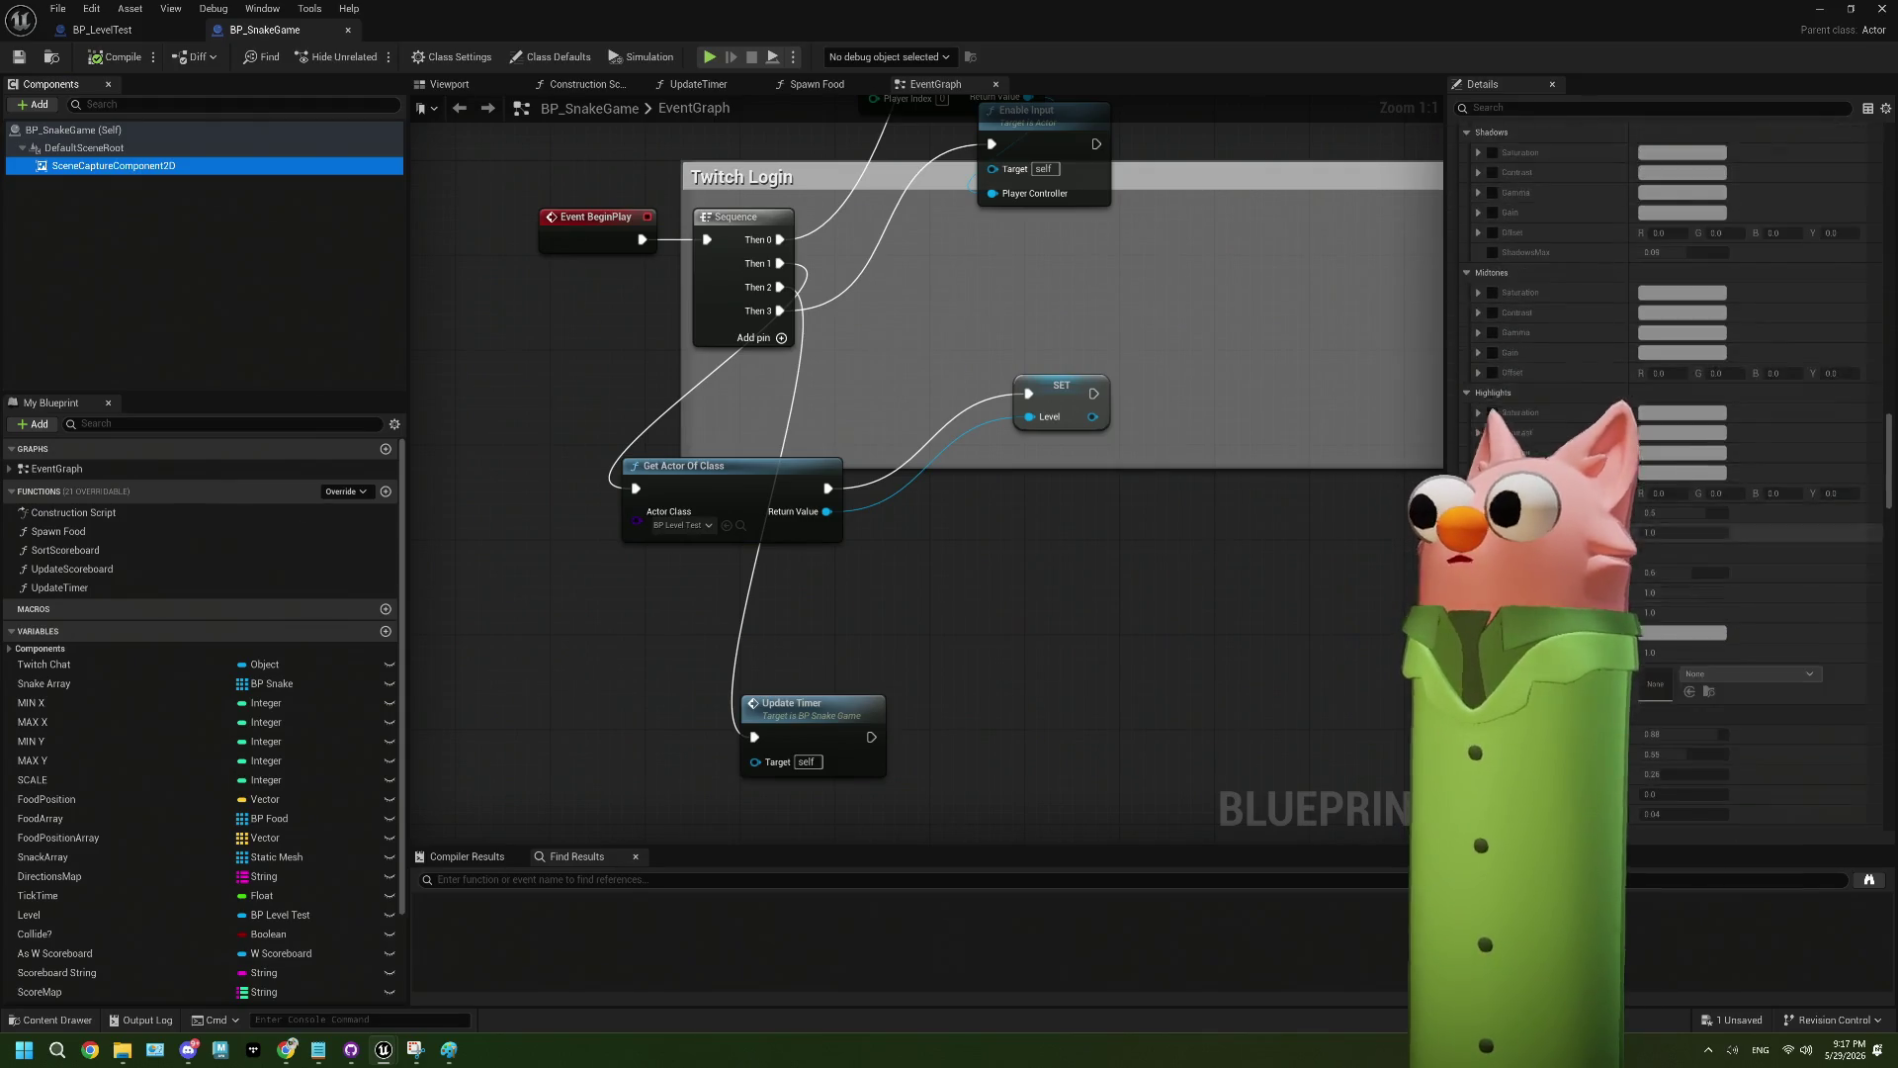
pyautogui.scroll(5, 1671, 395)
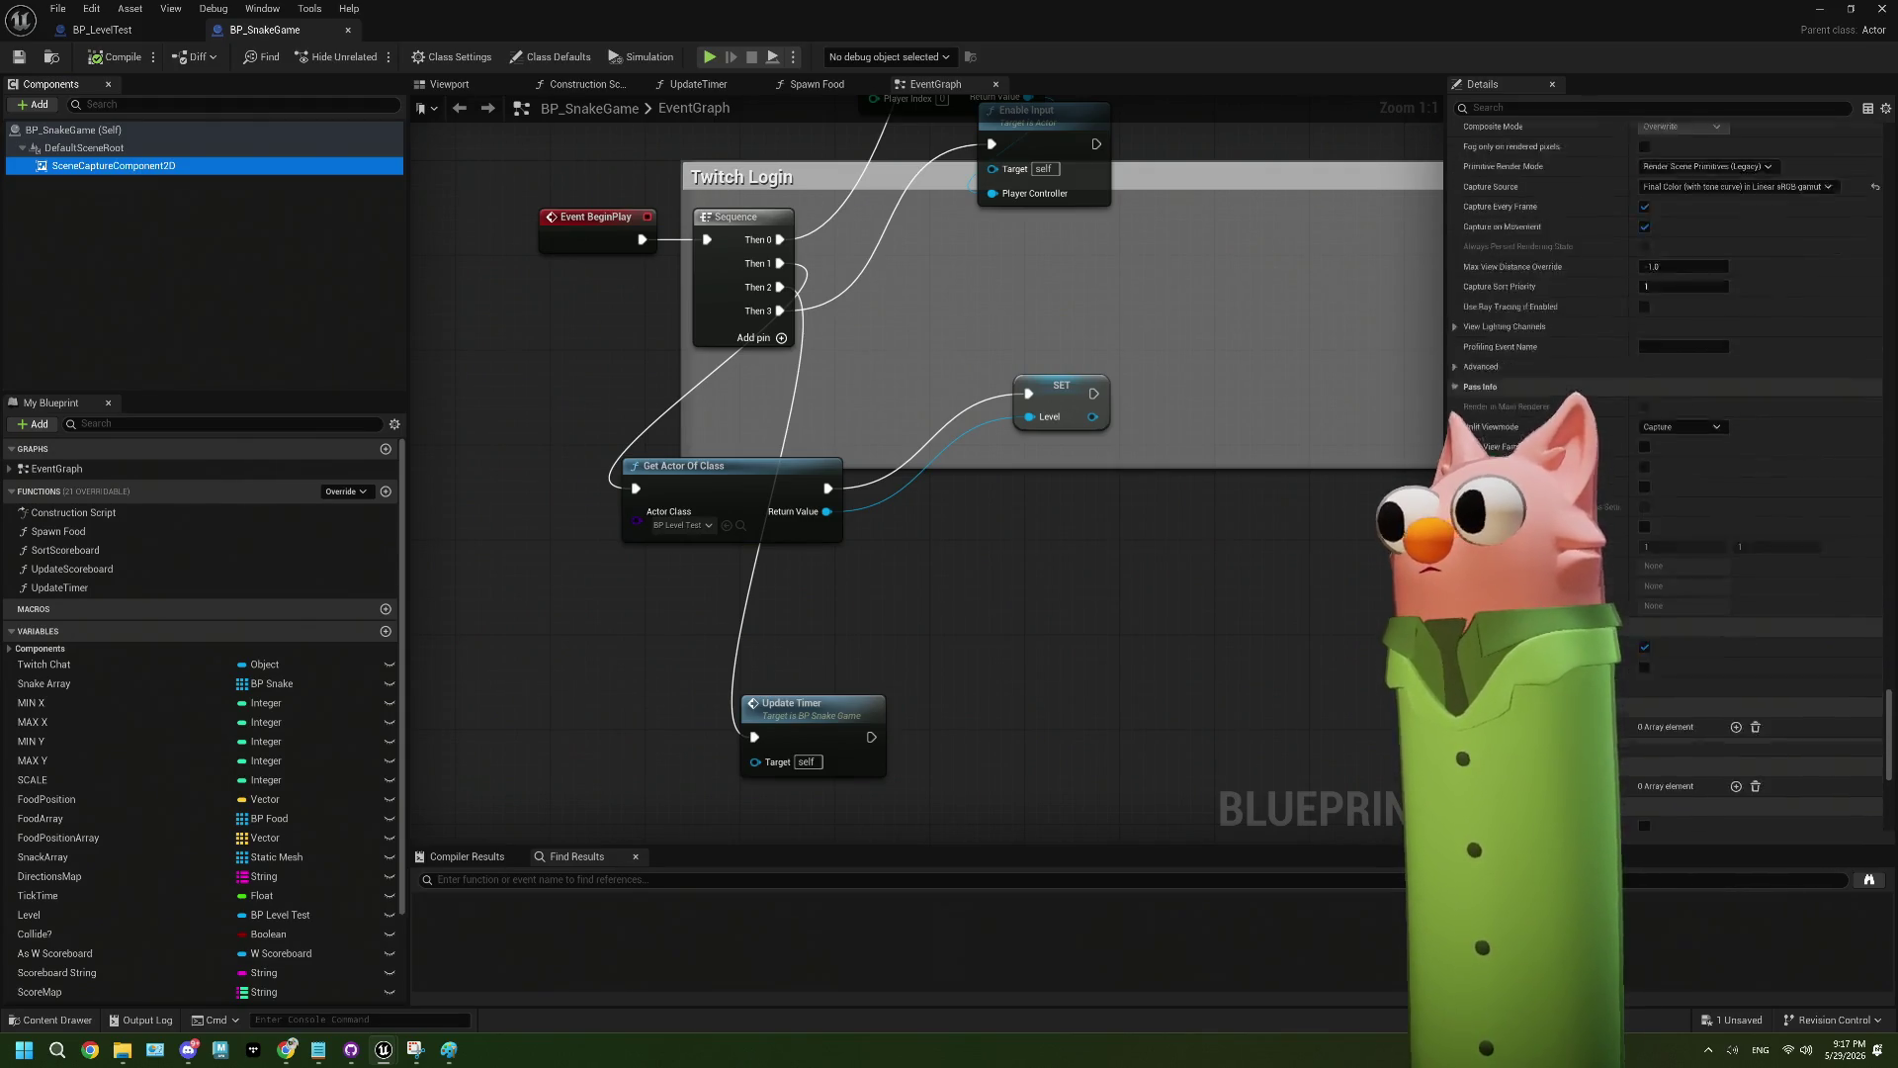
pyautogui.click(1669, 389)
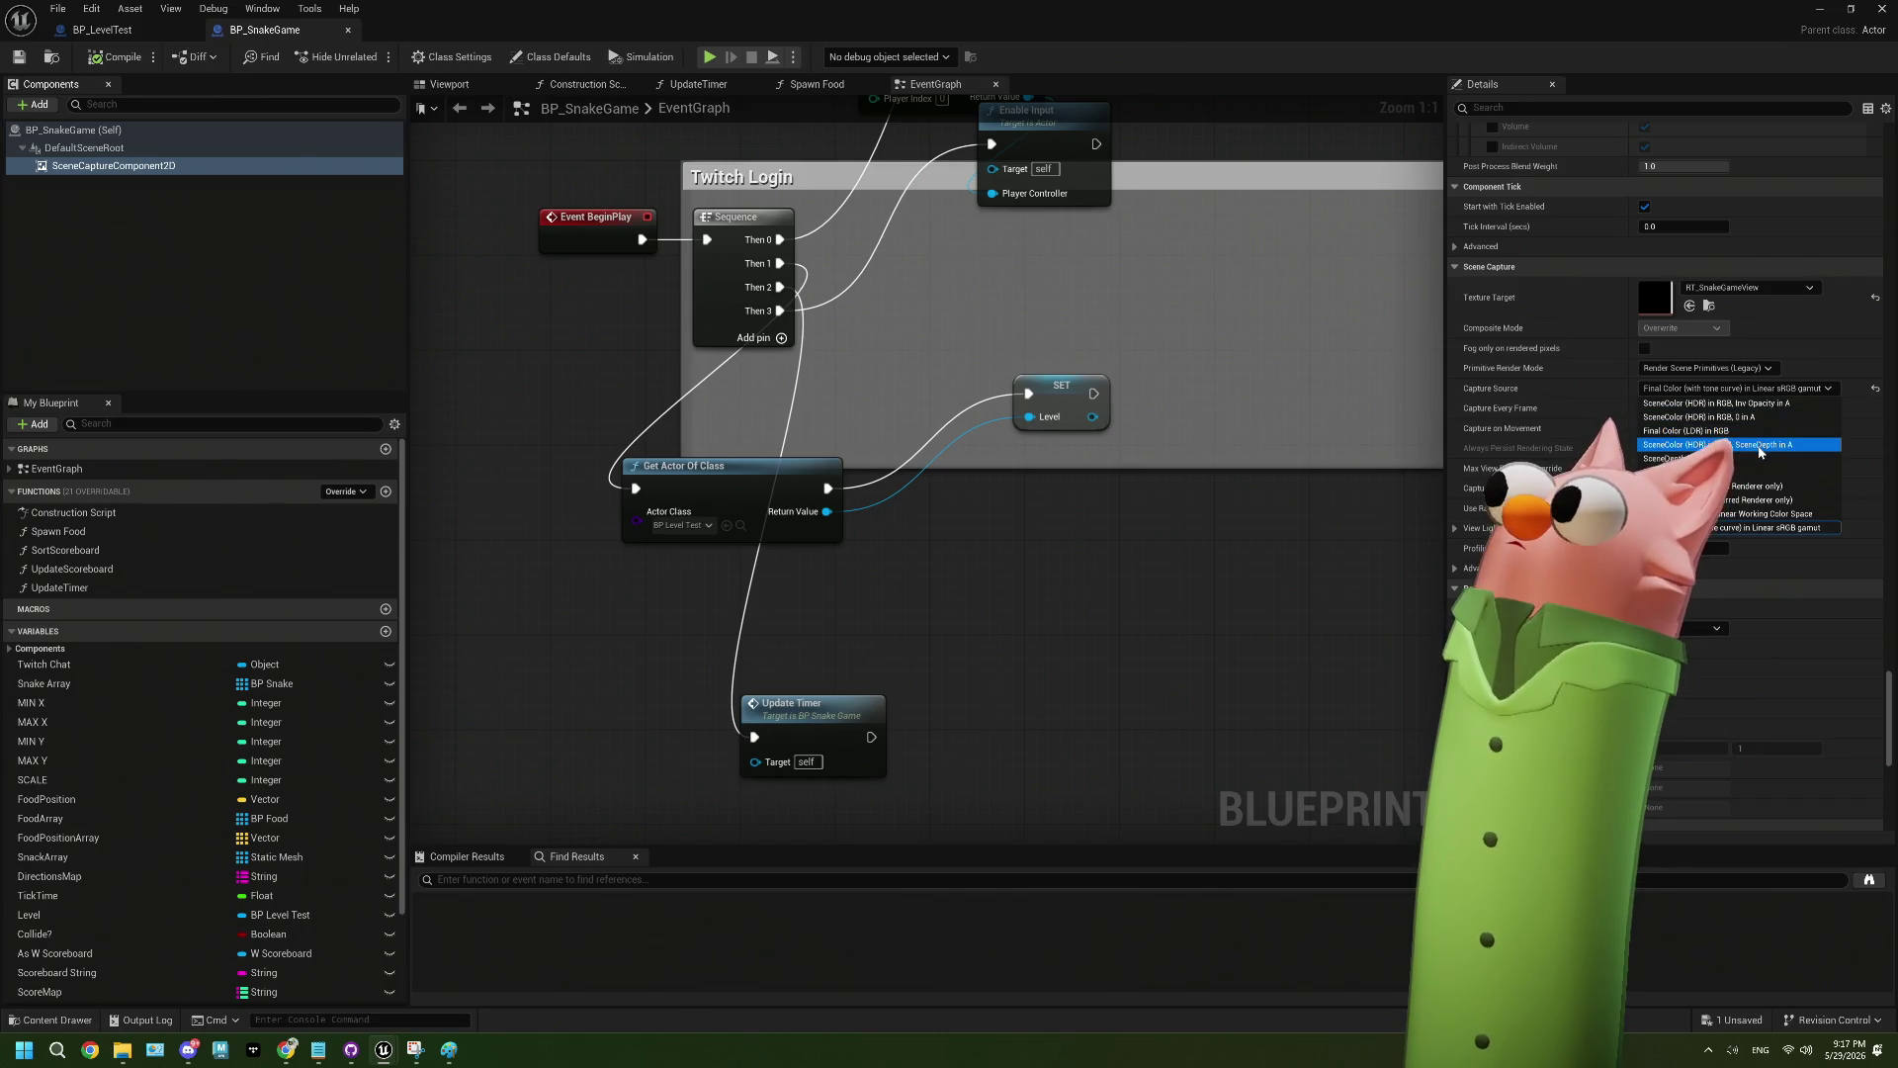
pyautogui.click(1759, 406)
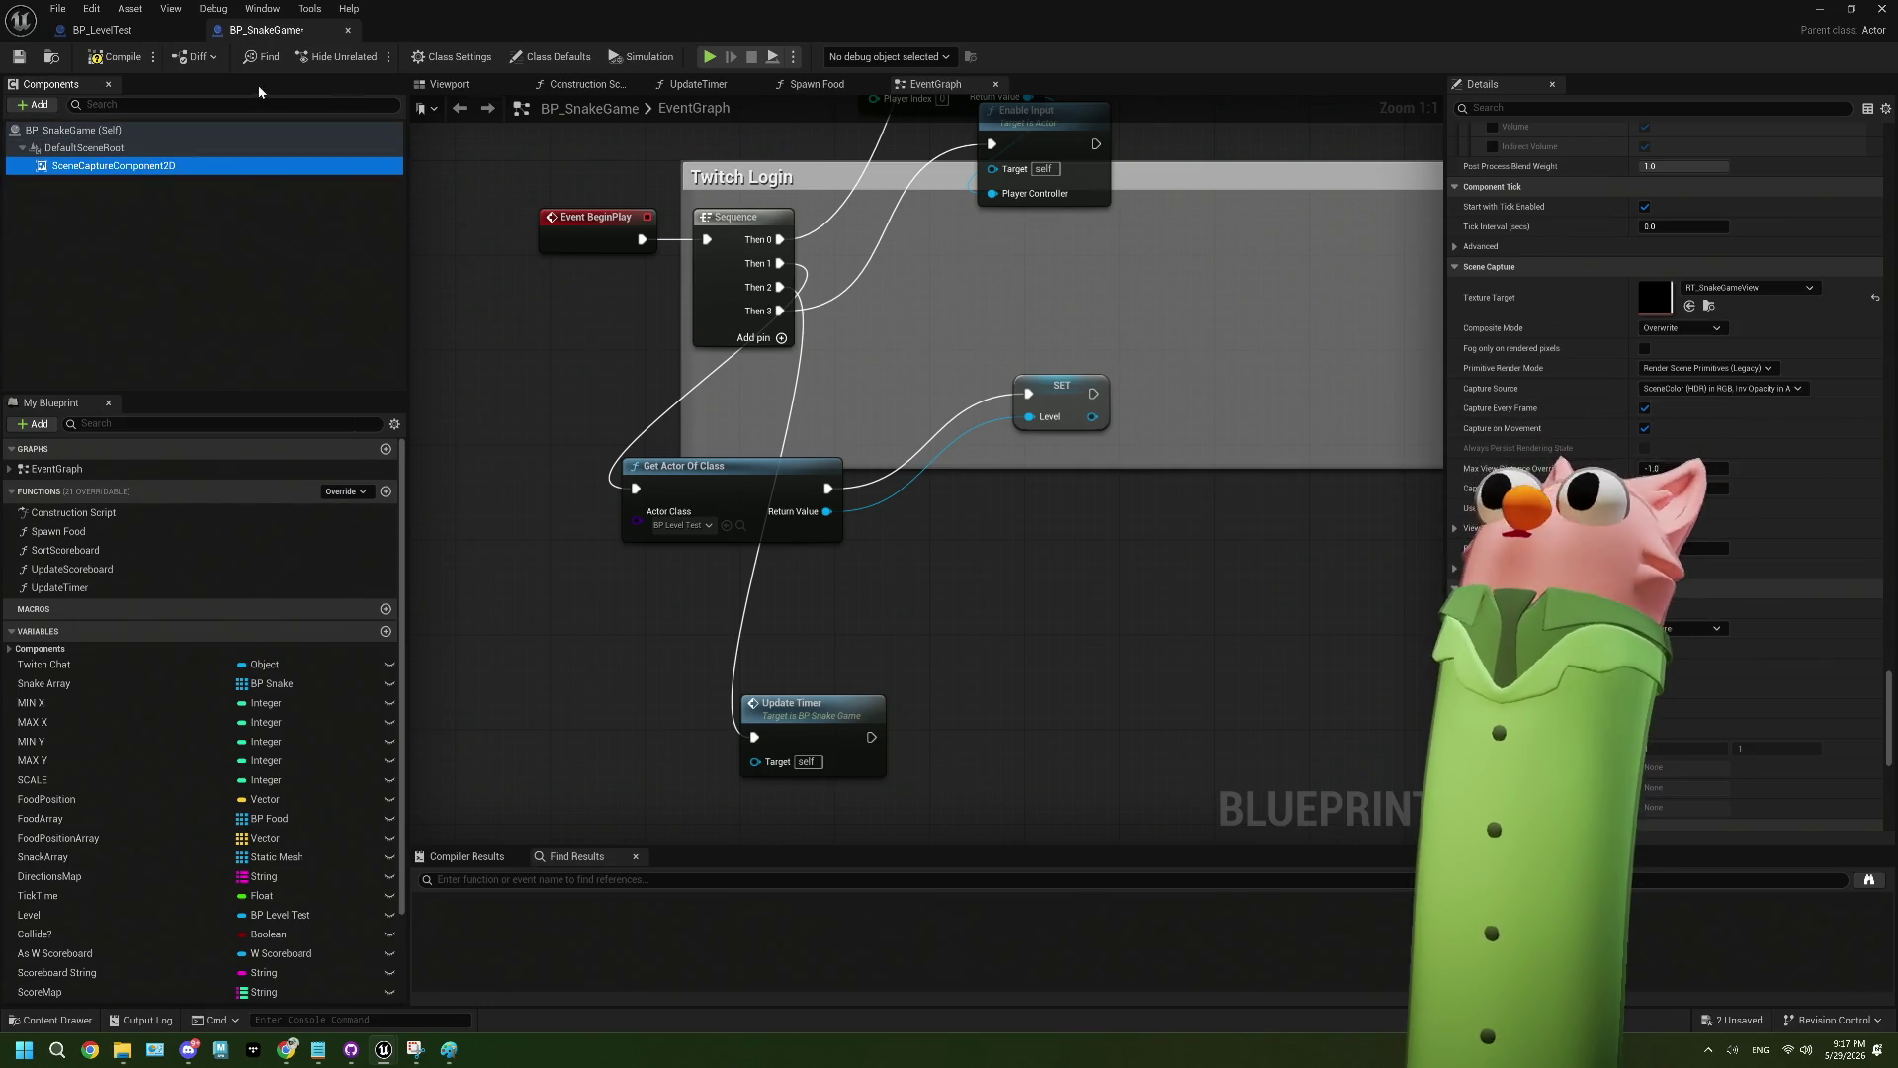
pyautogui.moveTo(584, 32)
pyautogui.mouseDown()
pyautogui.moveTo(760, 373)
pyautogui.moveTo(847, 583)
pyautogui.moveTo(825, 581)
pyautogui.mouseUp()
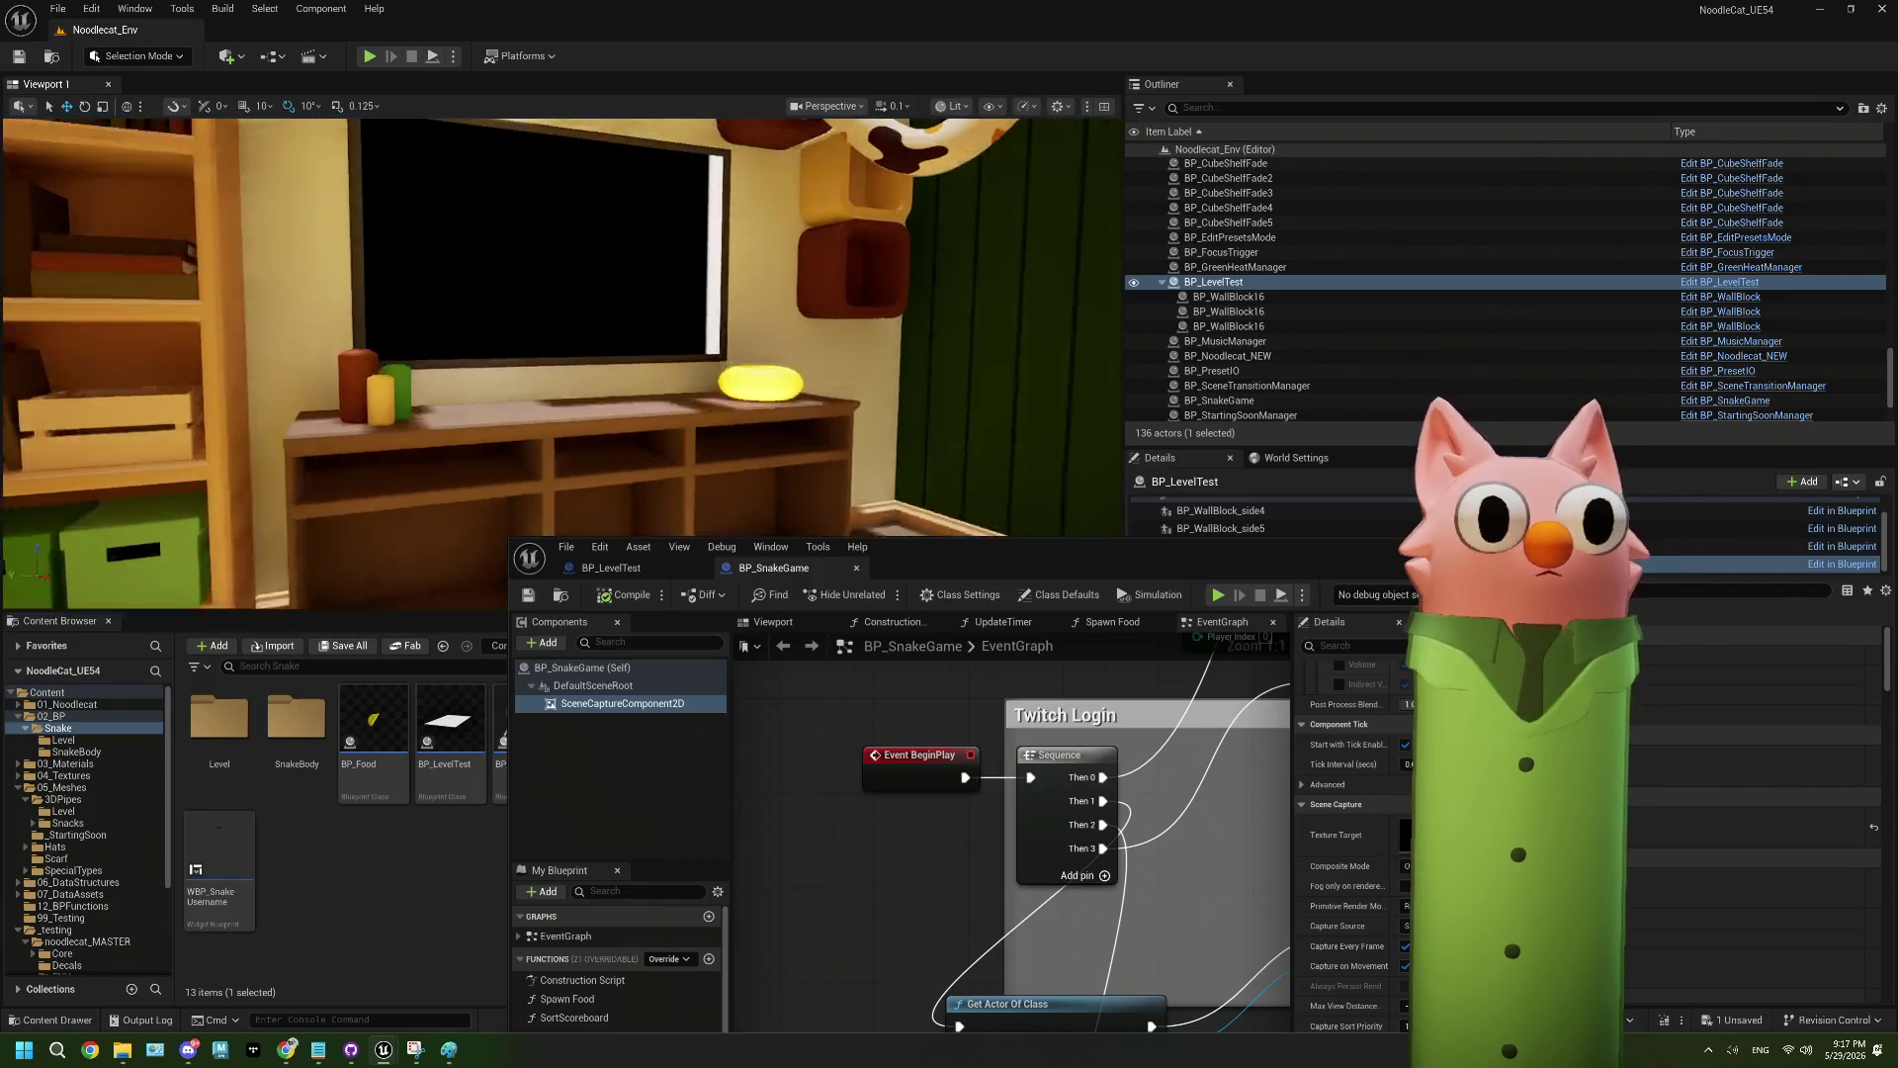
# - Try several capture sources, including SceneDepth in R, and settle on BaseColor in RGB (Deferred)
pyautogui.moveTo(1067, 569)
pyautogui.mouseDown()
pyautogui.moveTo(1143, 463)
pyautogui.moveTo(1317, 105)
pyautogui.mouseUp()
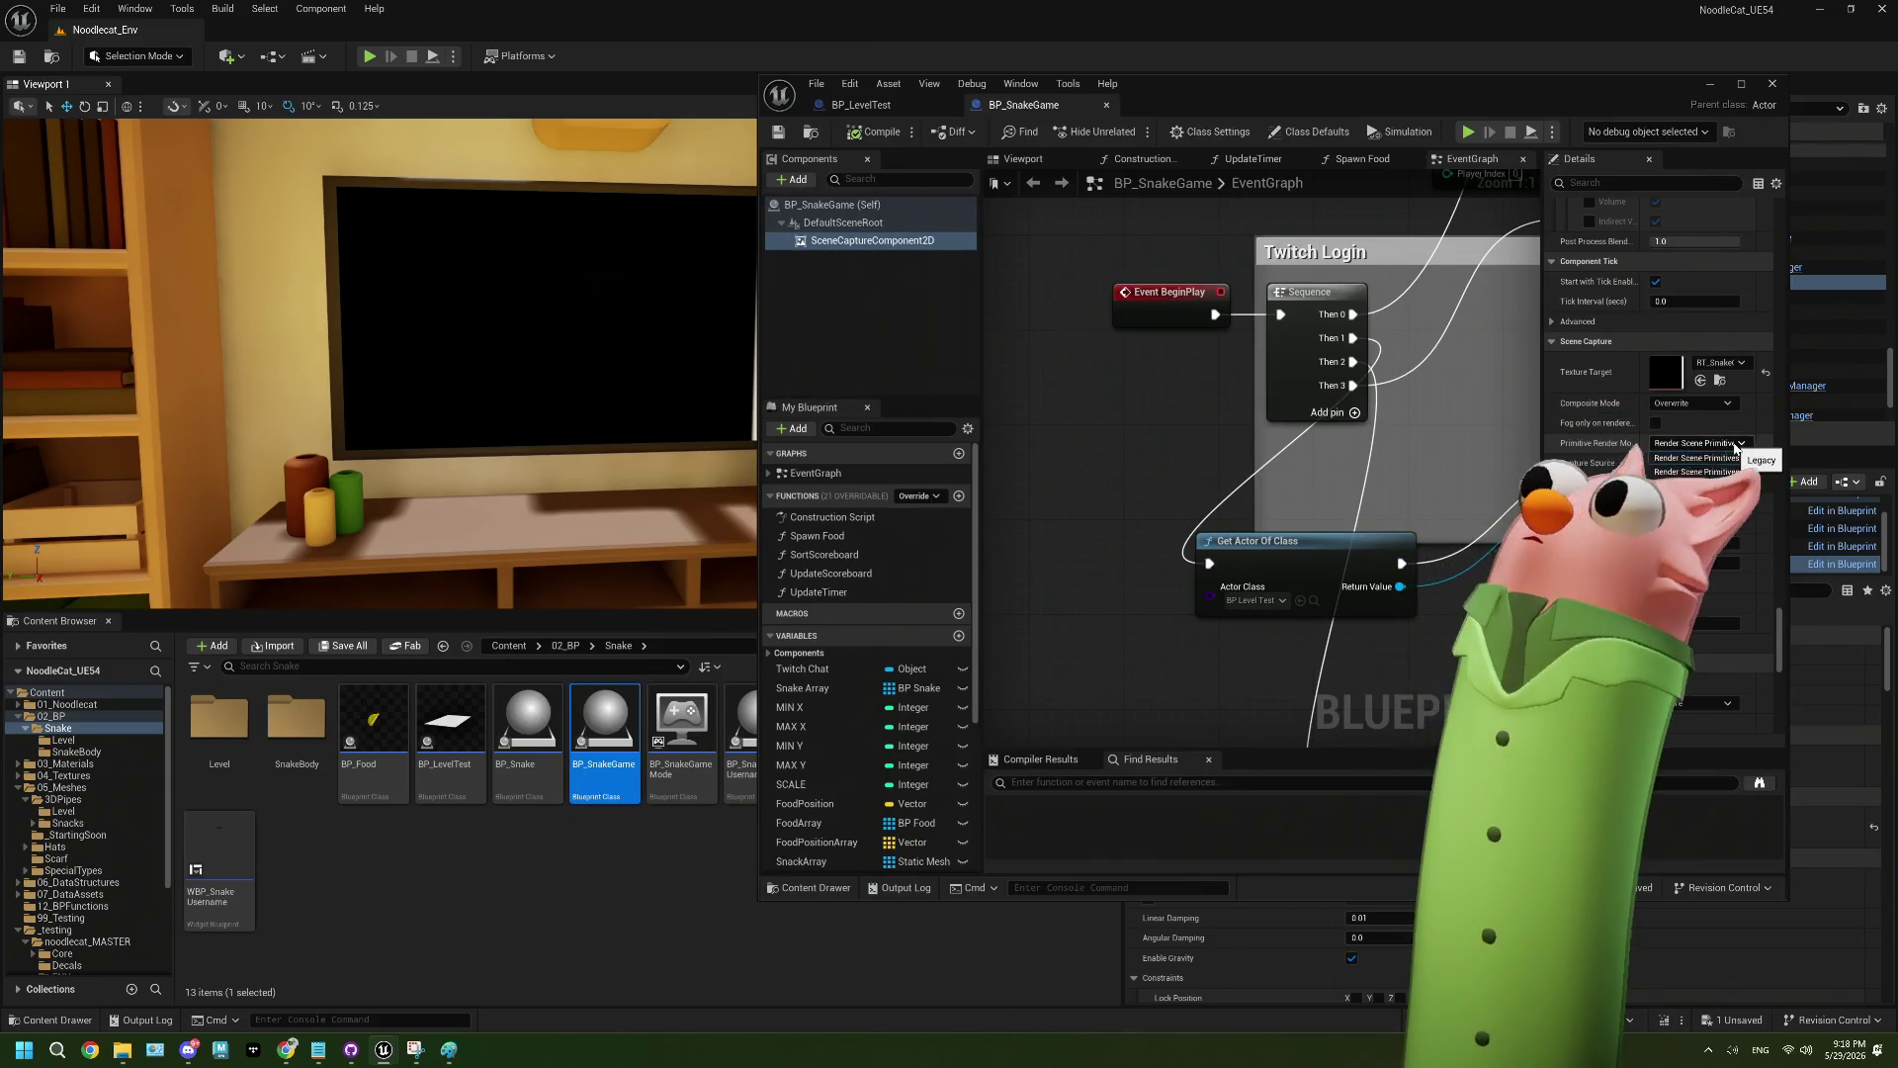
pyautogui.click(1706, 463)
pyautogui.click(1725, 492)
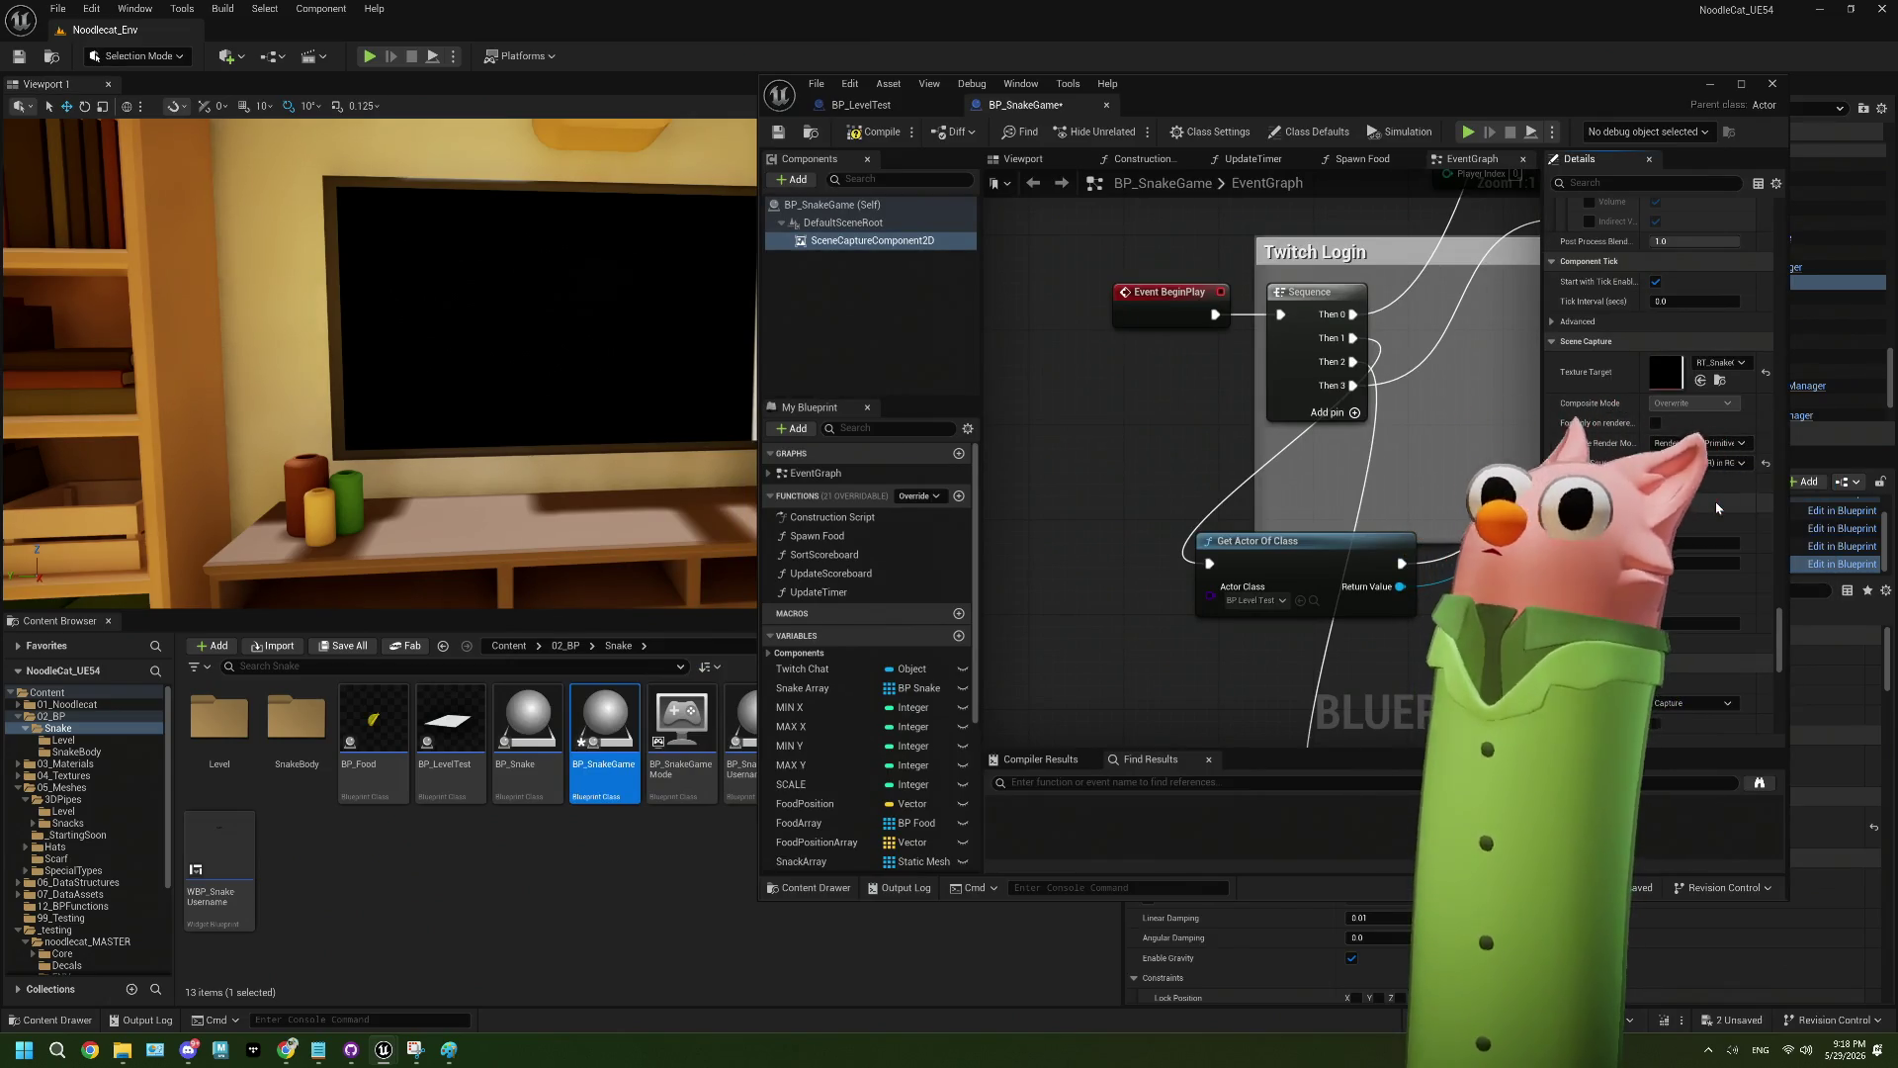
pyautogui.click(870, 133)
pyautogui.moveTo(1384, 104); pyautogui.dragTo(1463, 101)
pyautogui.click(1770, 460)
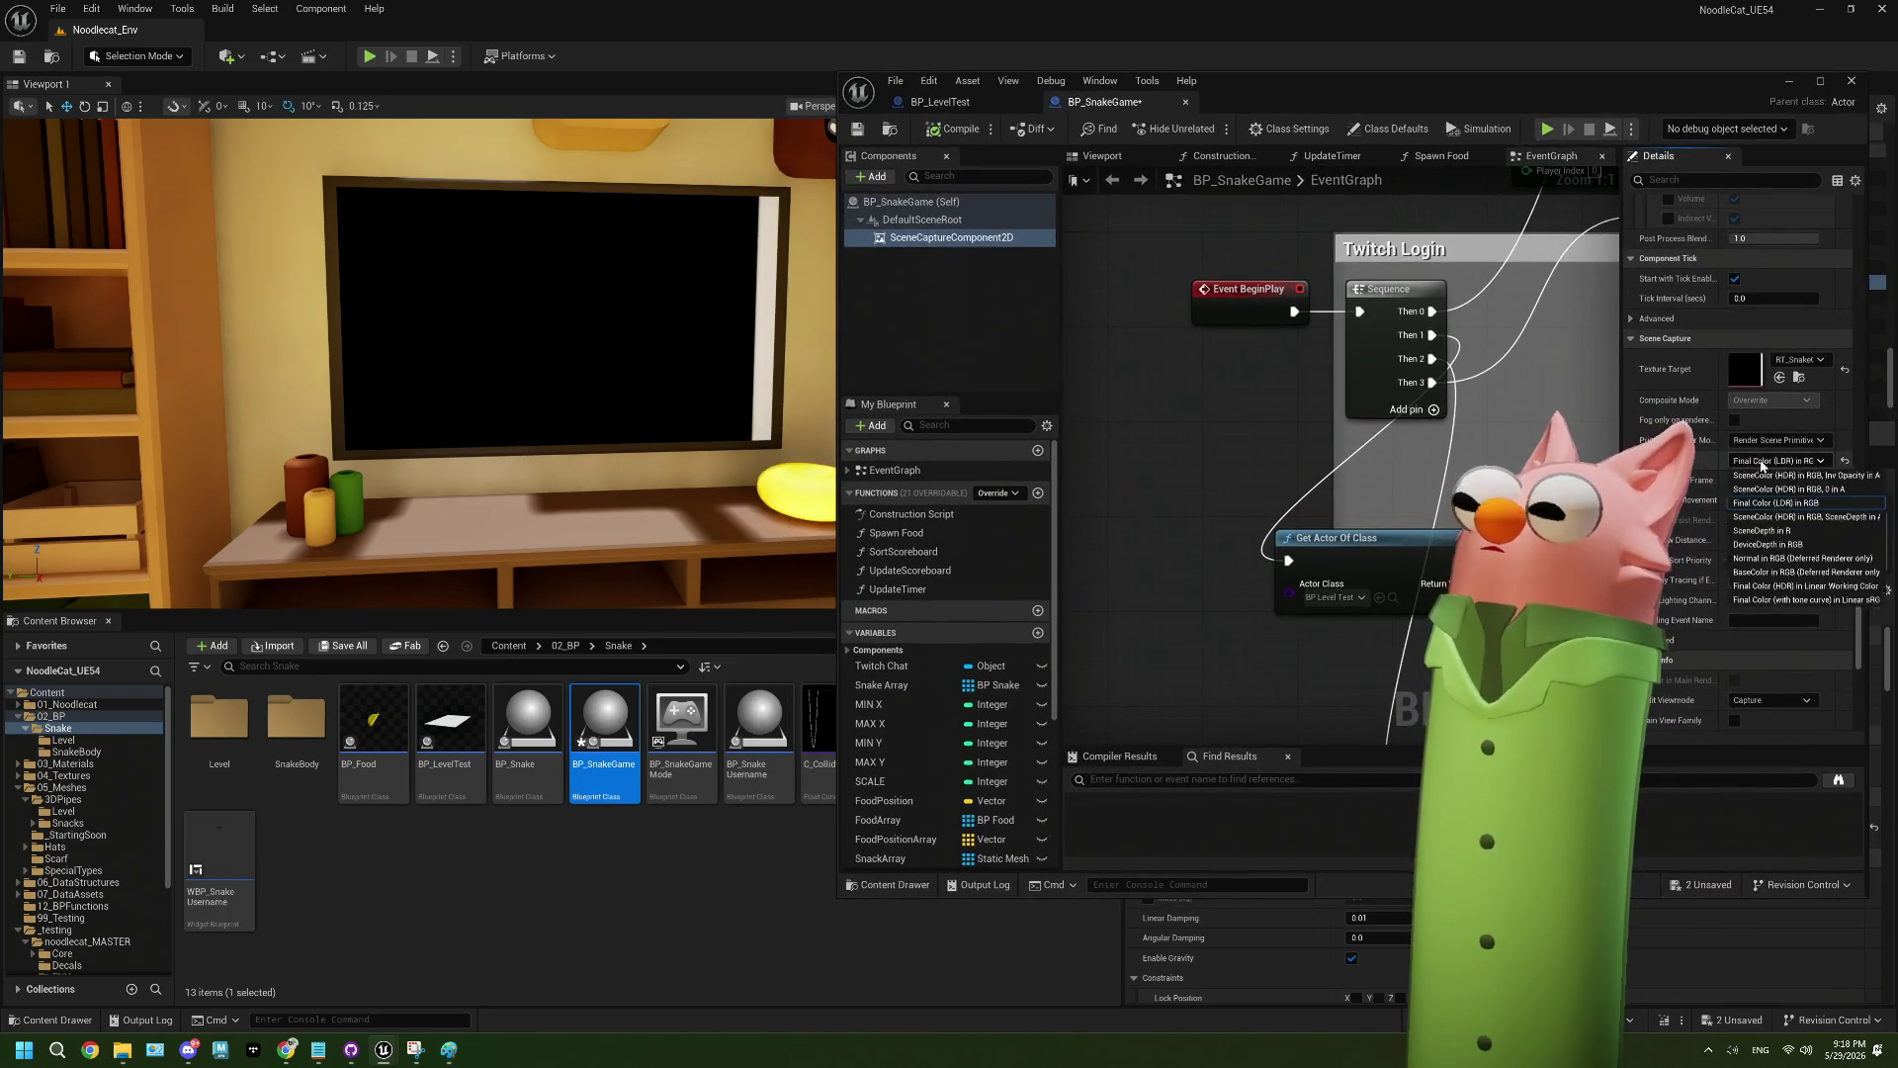
pyautogui.click(1777, 534)
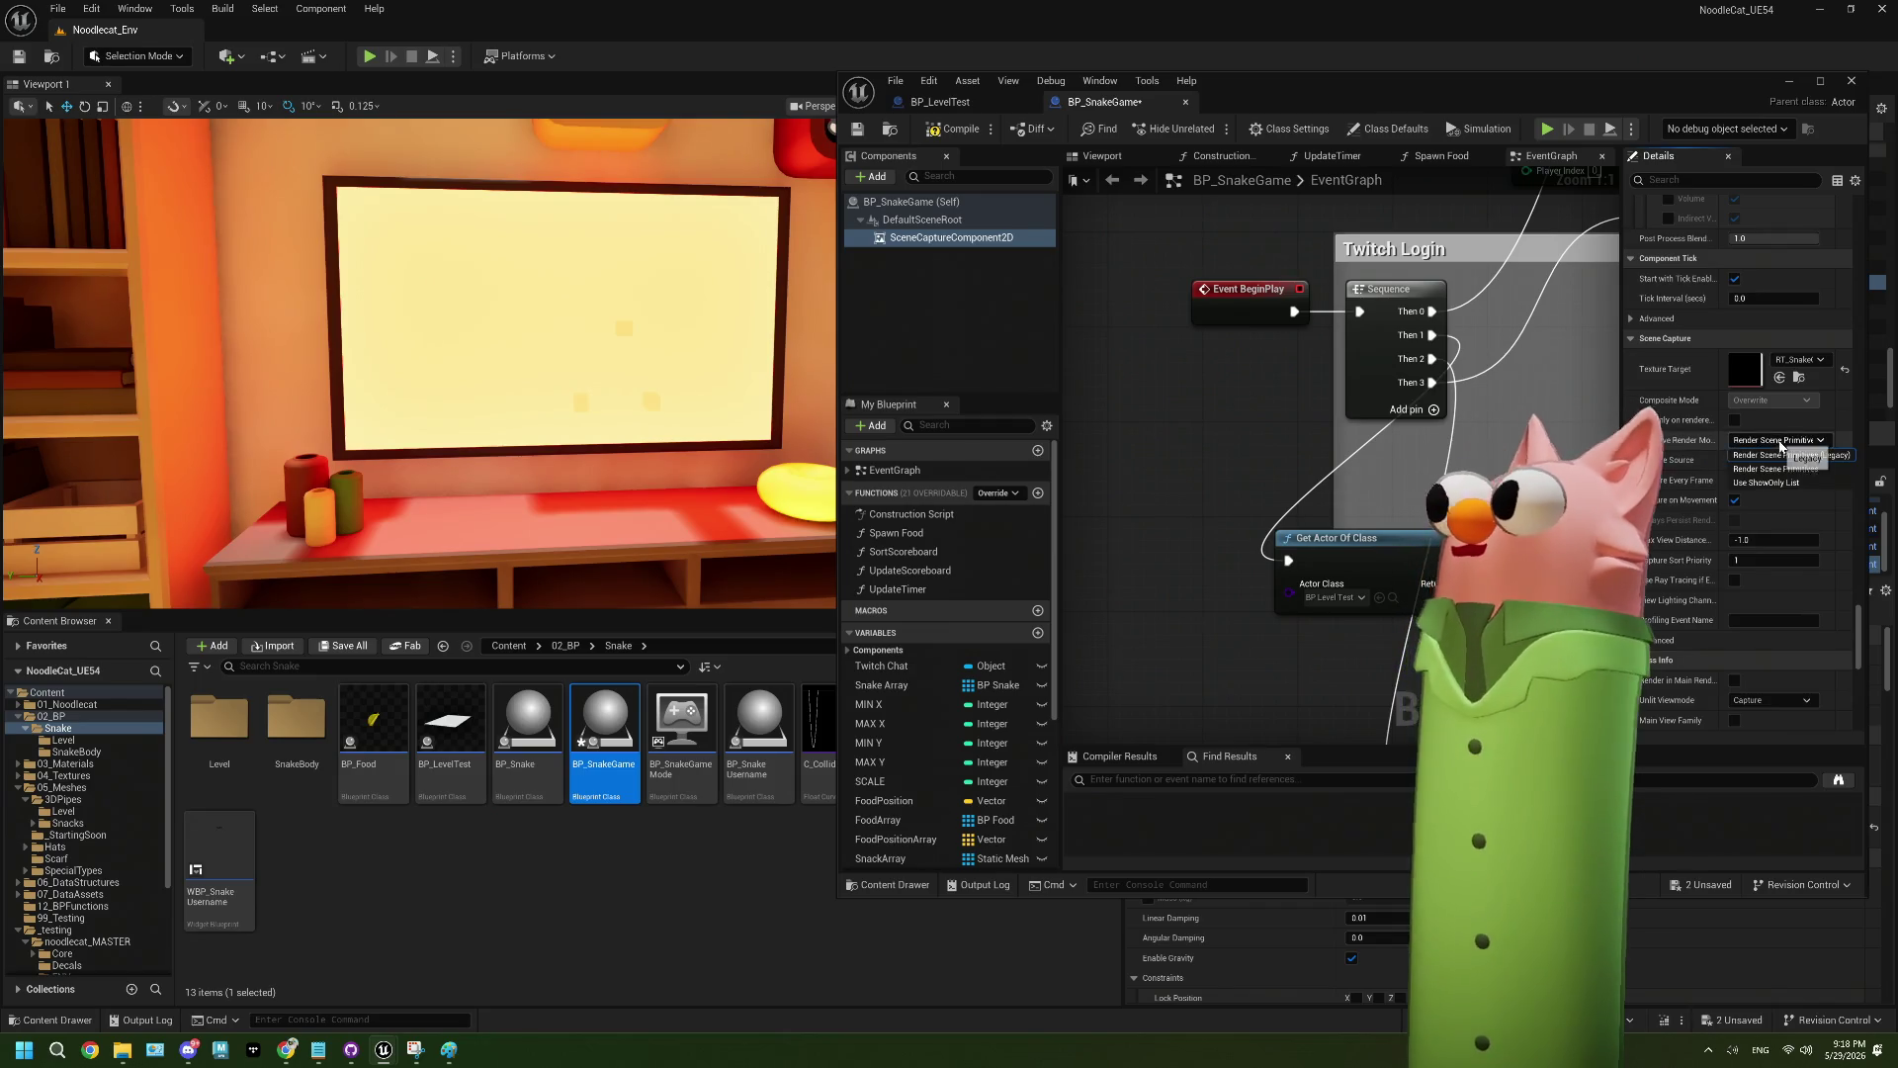
pyautogui.click(1777, 460)
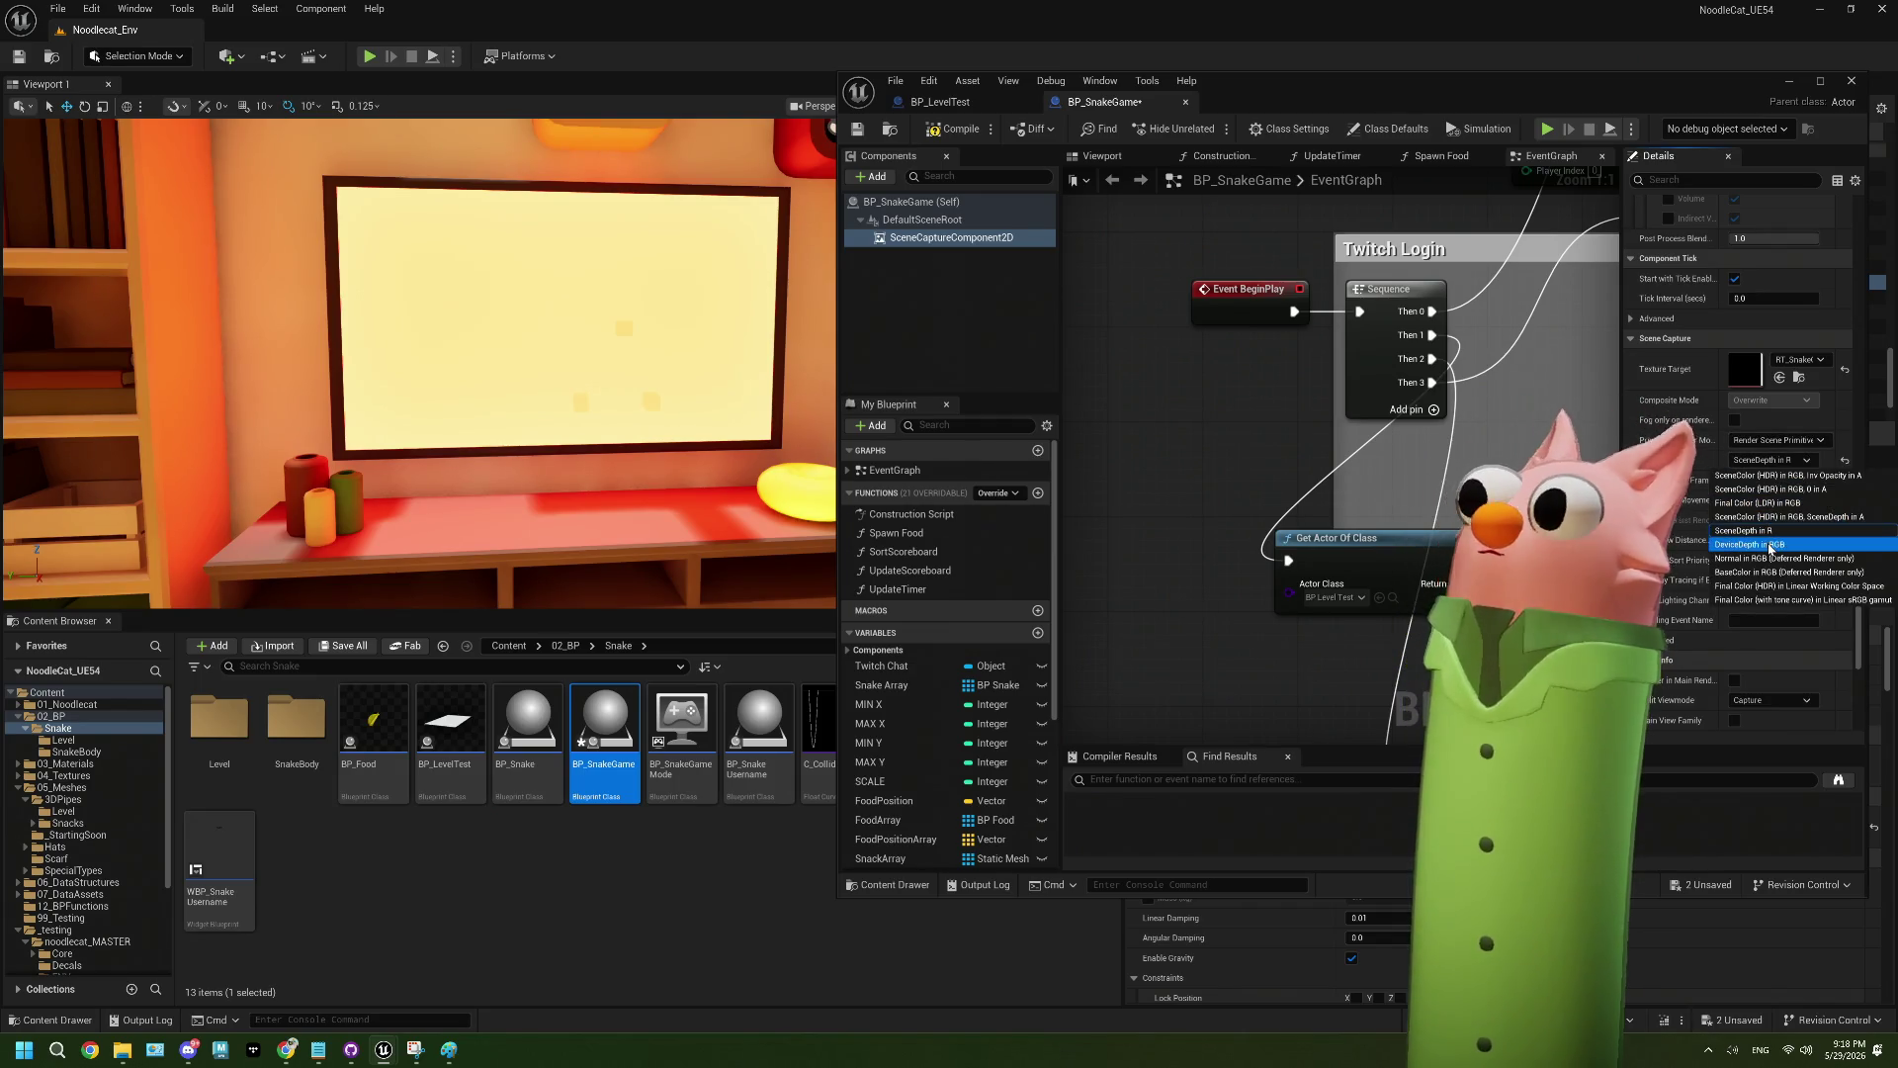
pyautogui.click(1779, 573)
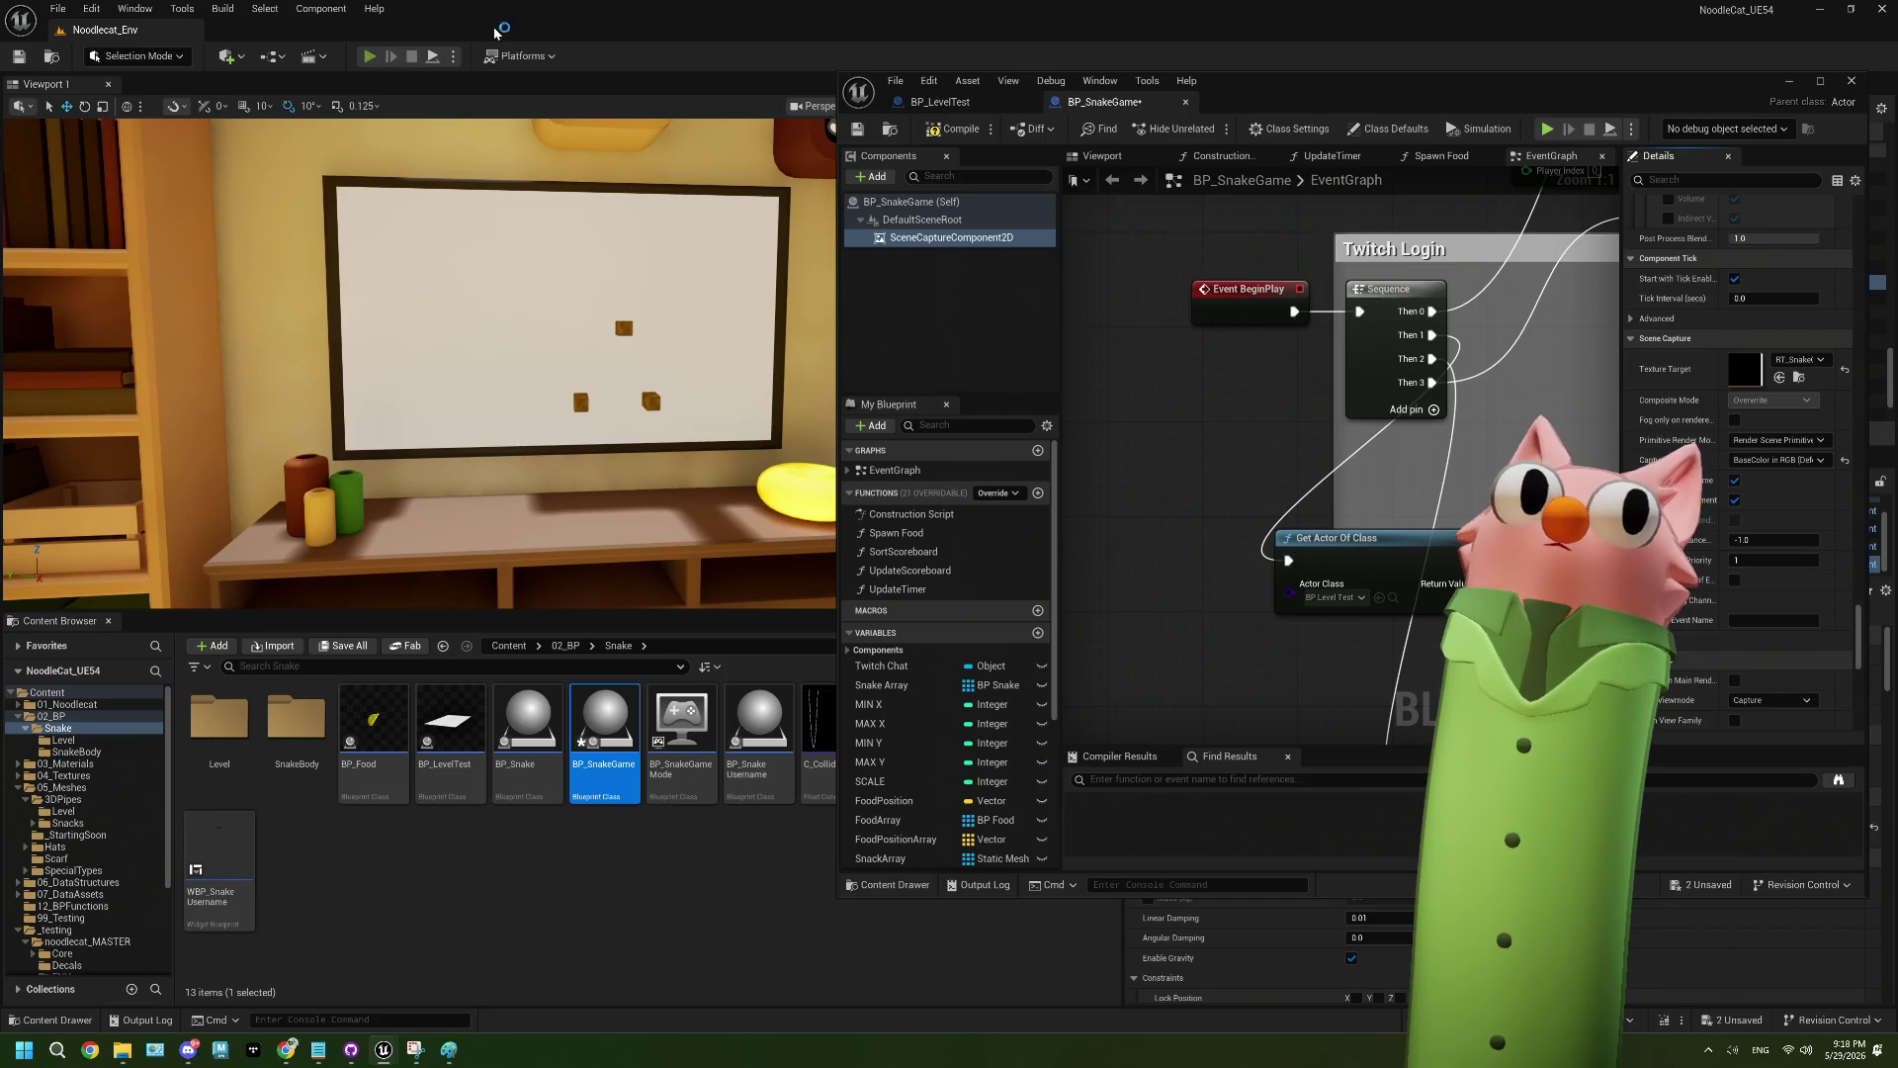
# - Play the level to check the TV screen, then stop and close the error log
pyautogui.click(369, 56)
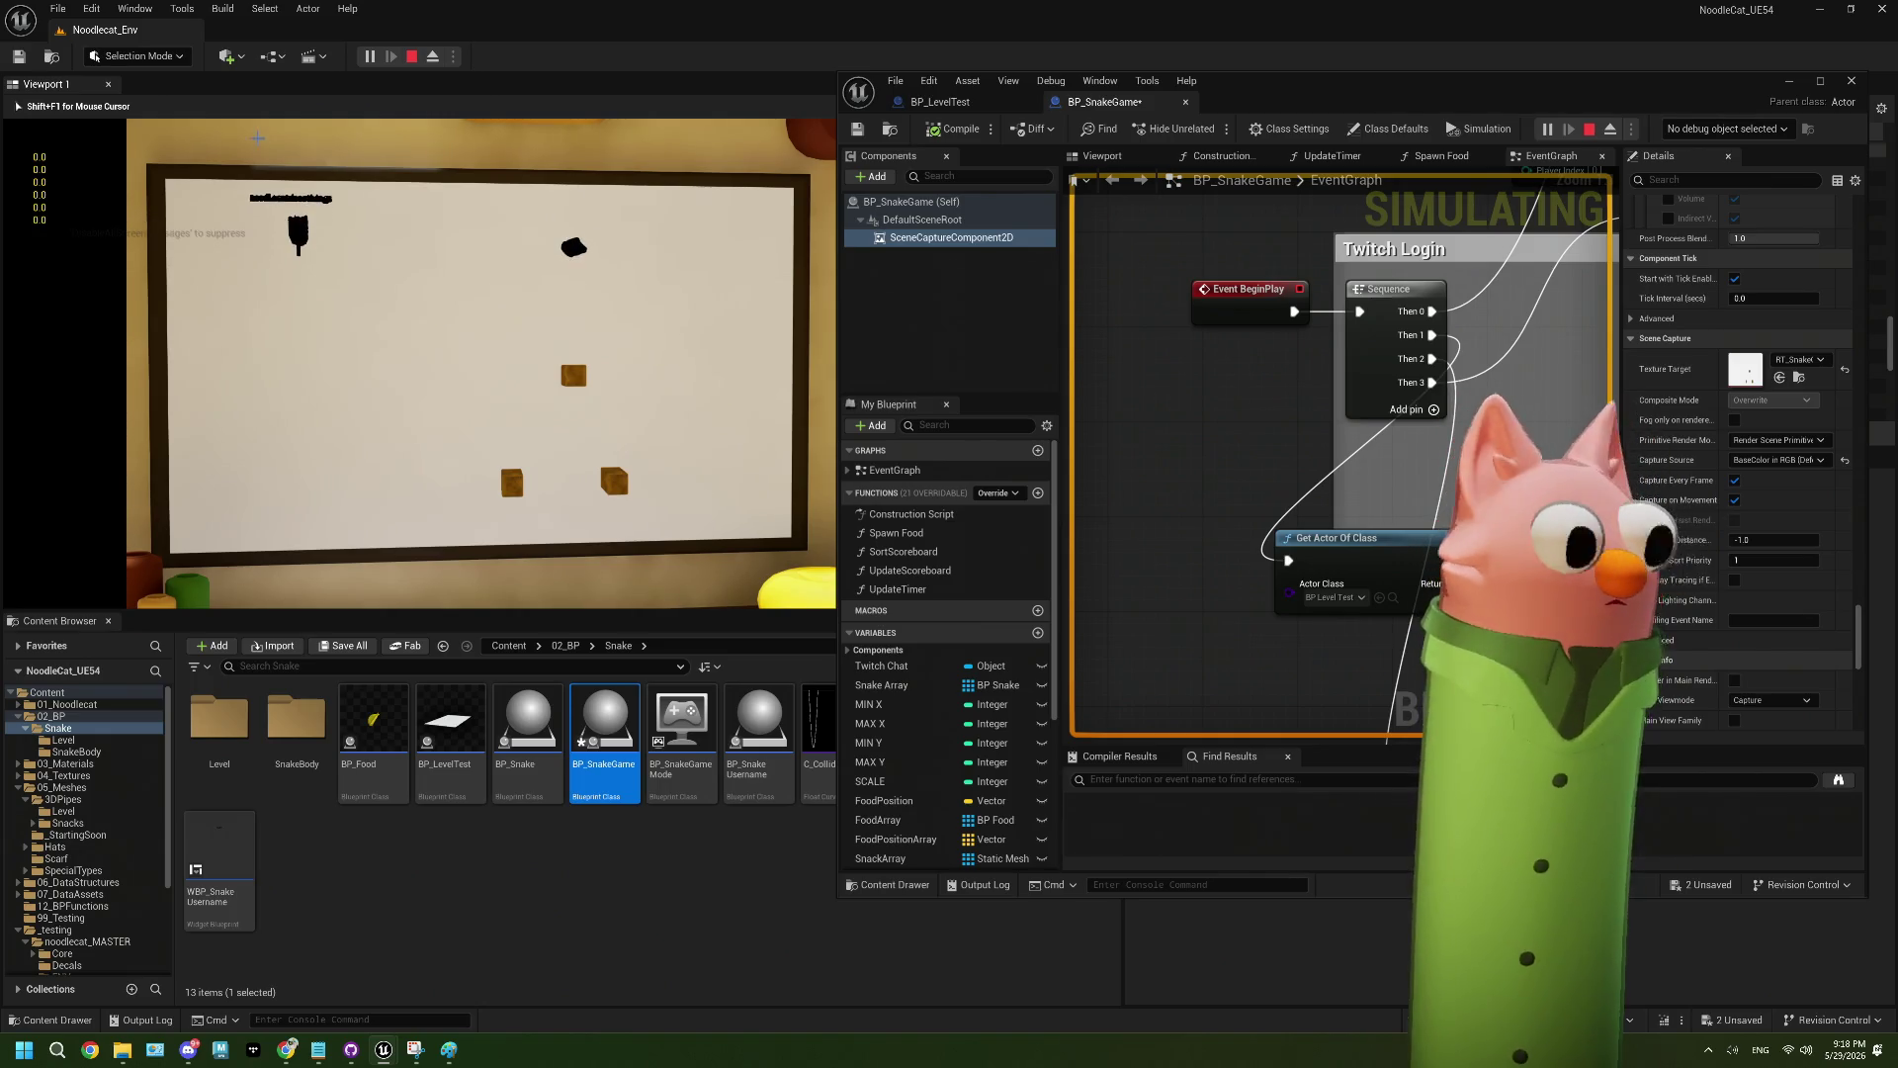
pyautogui.press('Escape')
pyautogui.click(1834, 71)
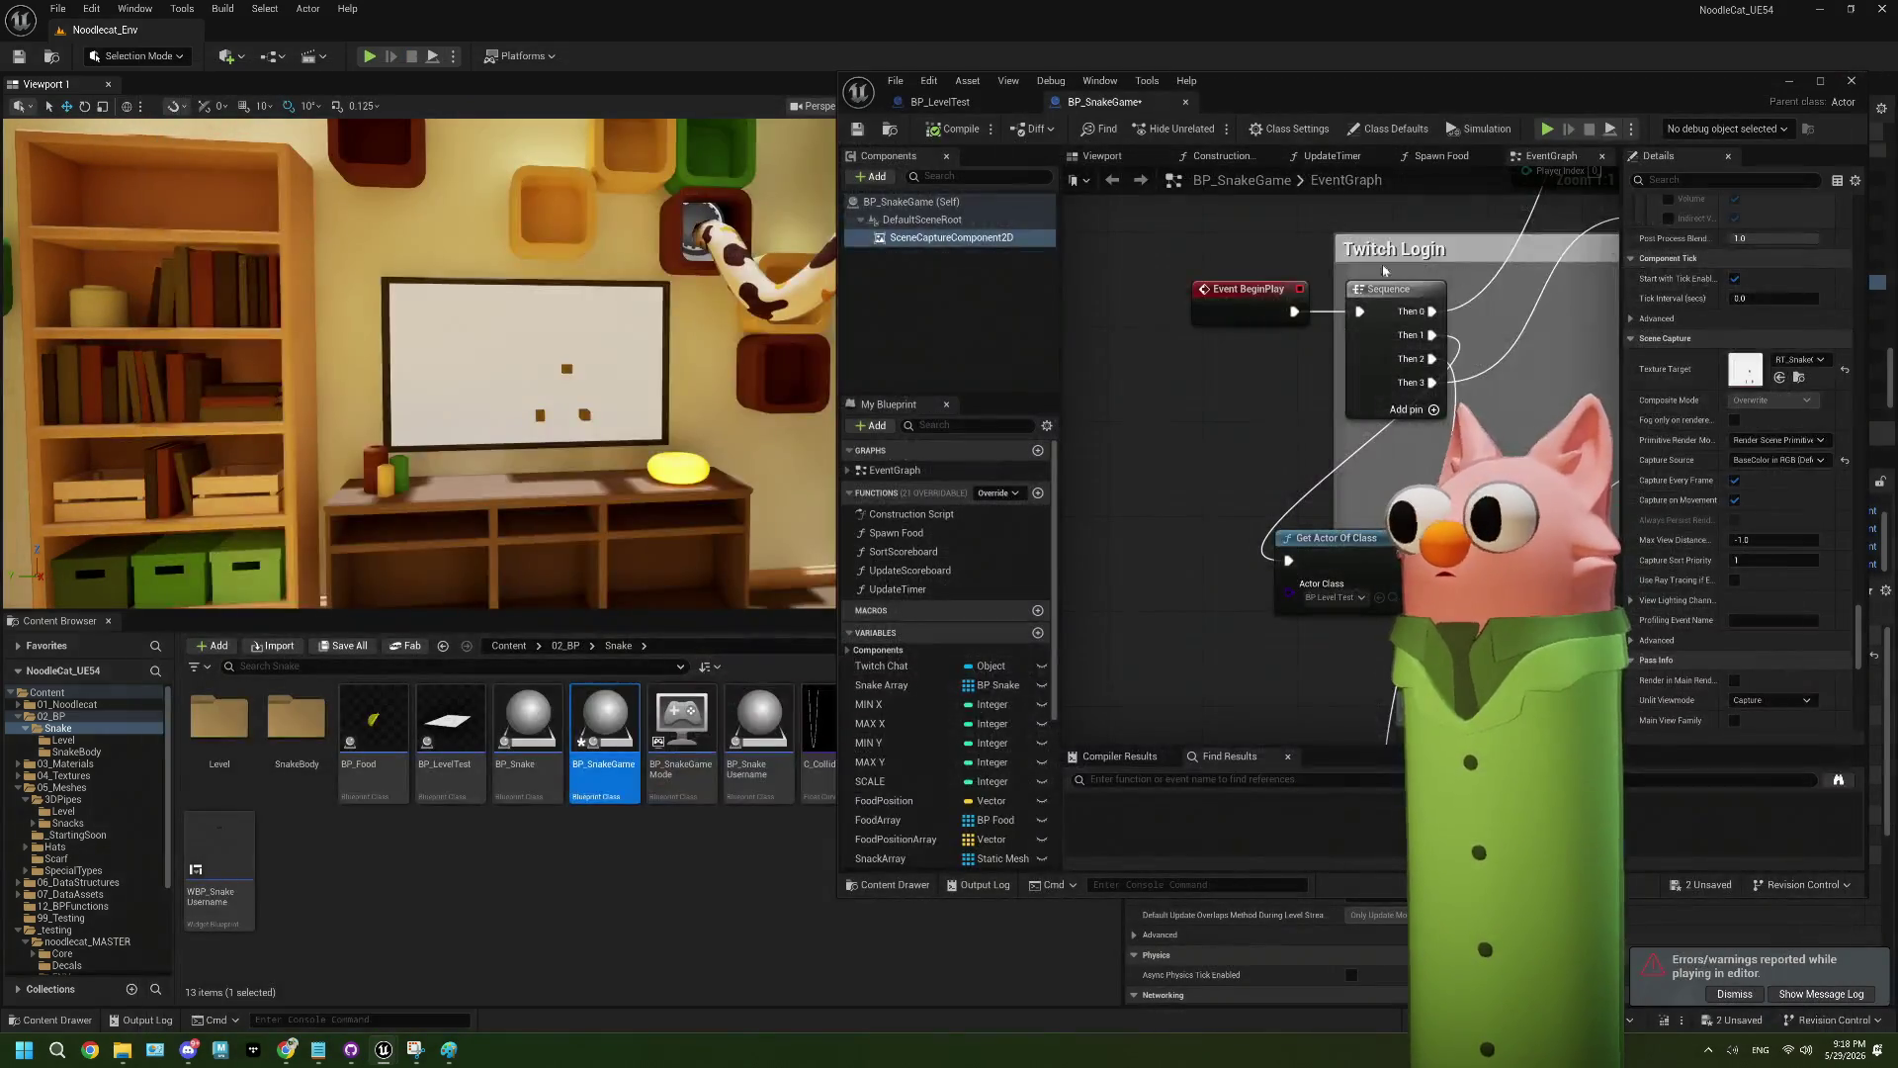
# - Find and select the M_Snack_MASTER material in the 03_Materials/Snake folder
pyautogui.doubleClick(297, 720)
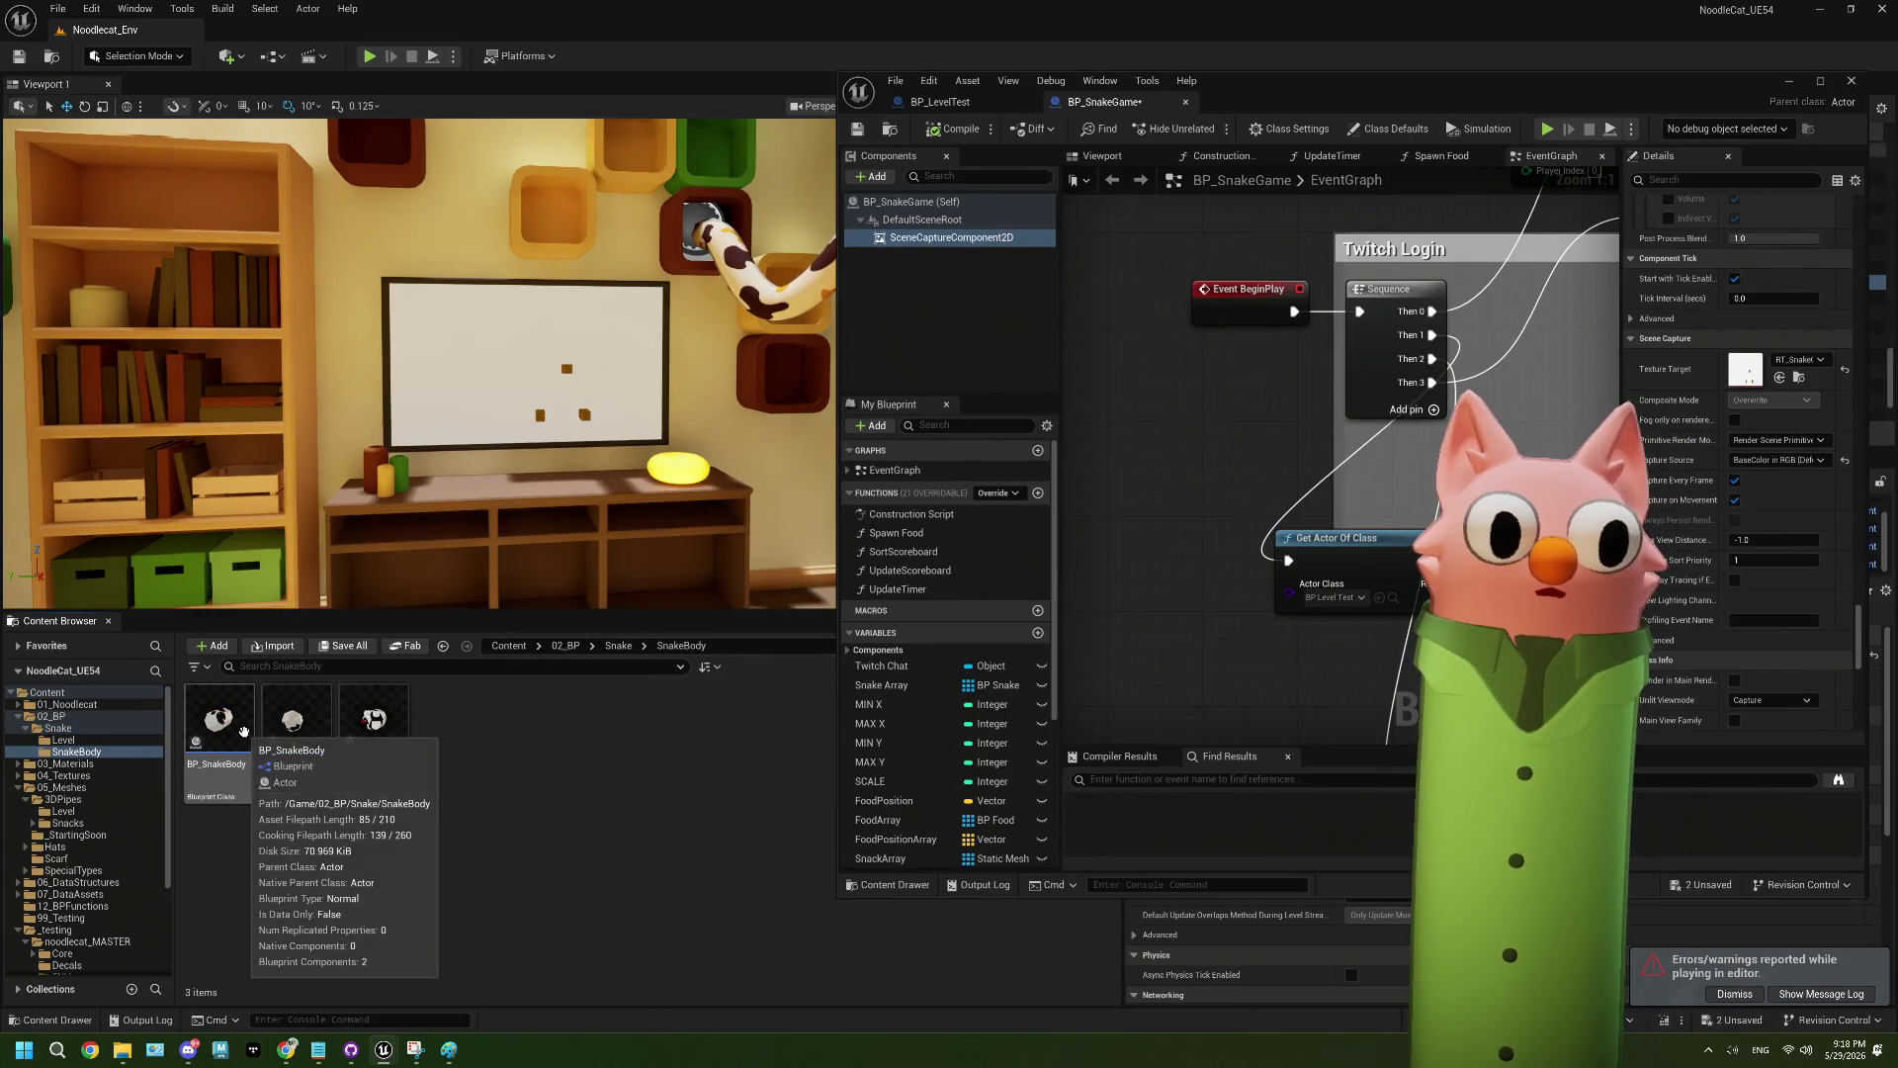
pyautogui.click(64, 775)
pyautogui.click(65, 763)
pyautogui.doubleClick(374, 719)
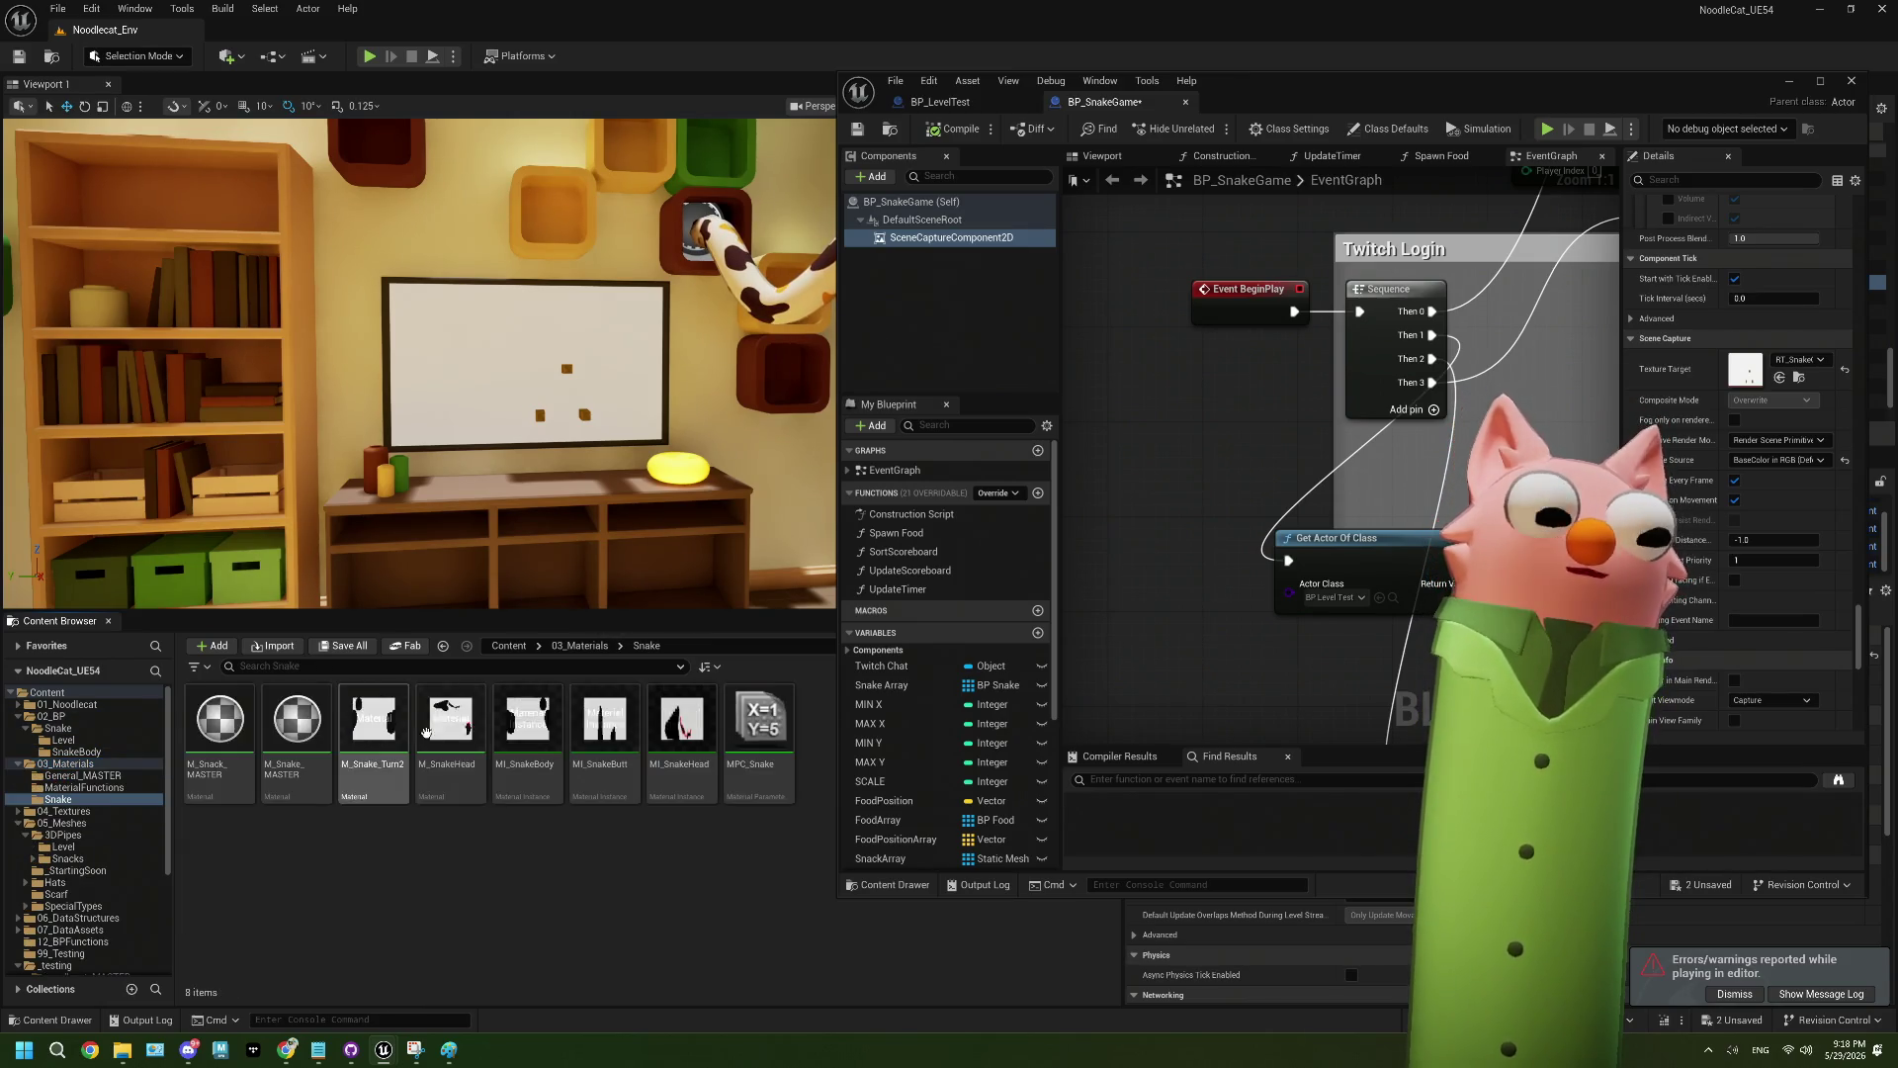
pyautogui.click(220, 727)
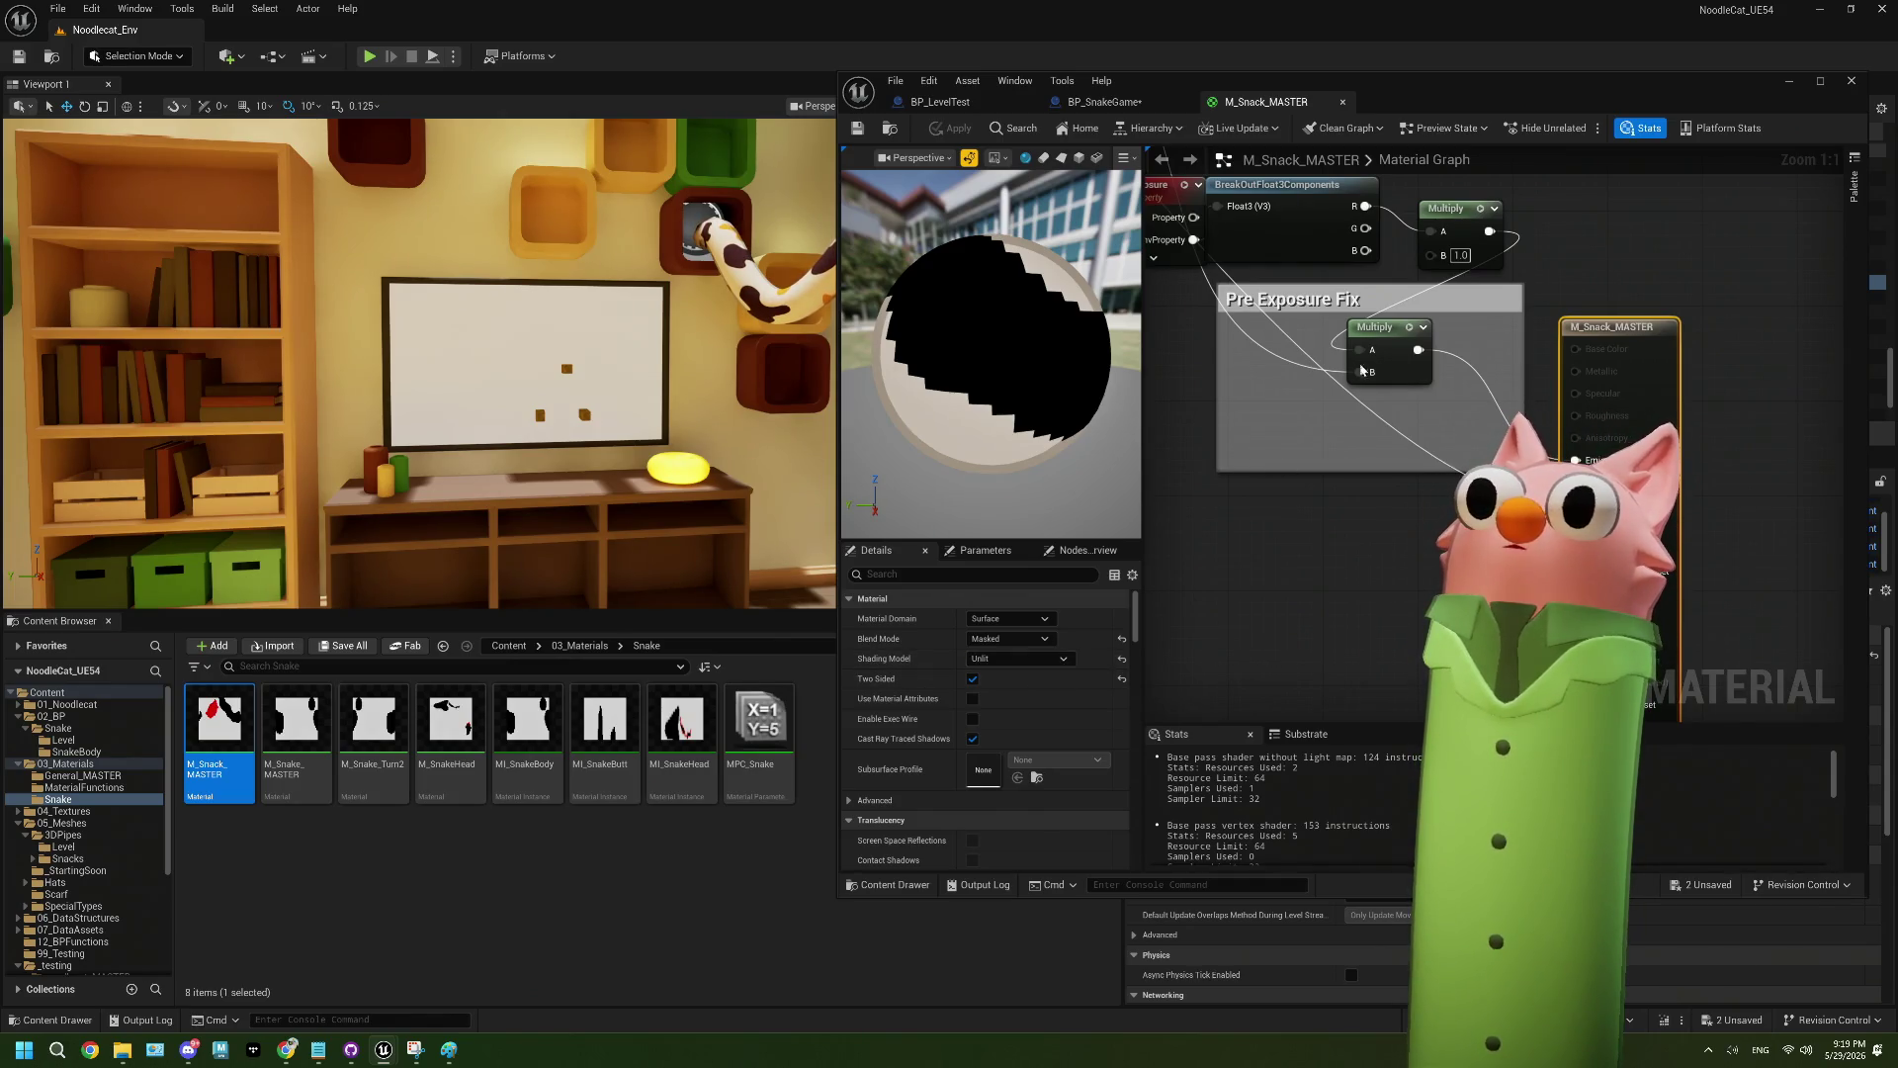
# - Feed Multiply into Base Color, set Default Lit shading, apply, and start playing the level
pyautogui.moveTo(1428, 351); pyautogui.dragTo(1578, 348)
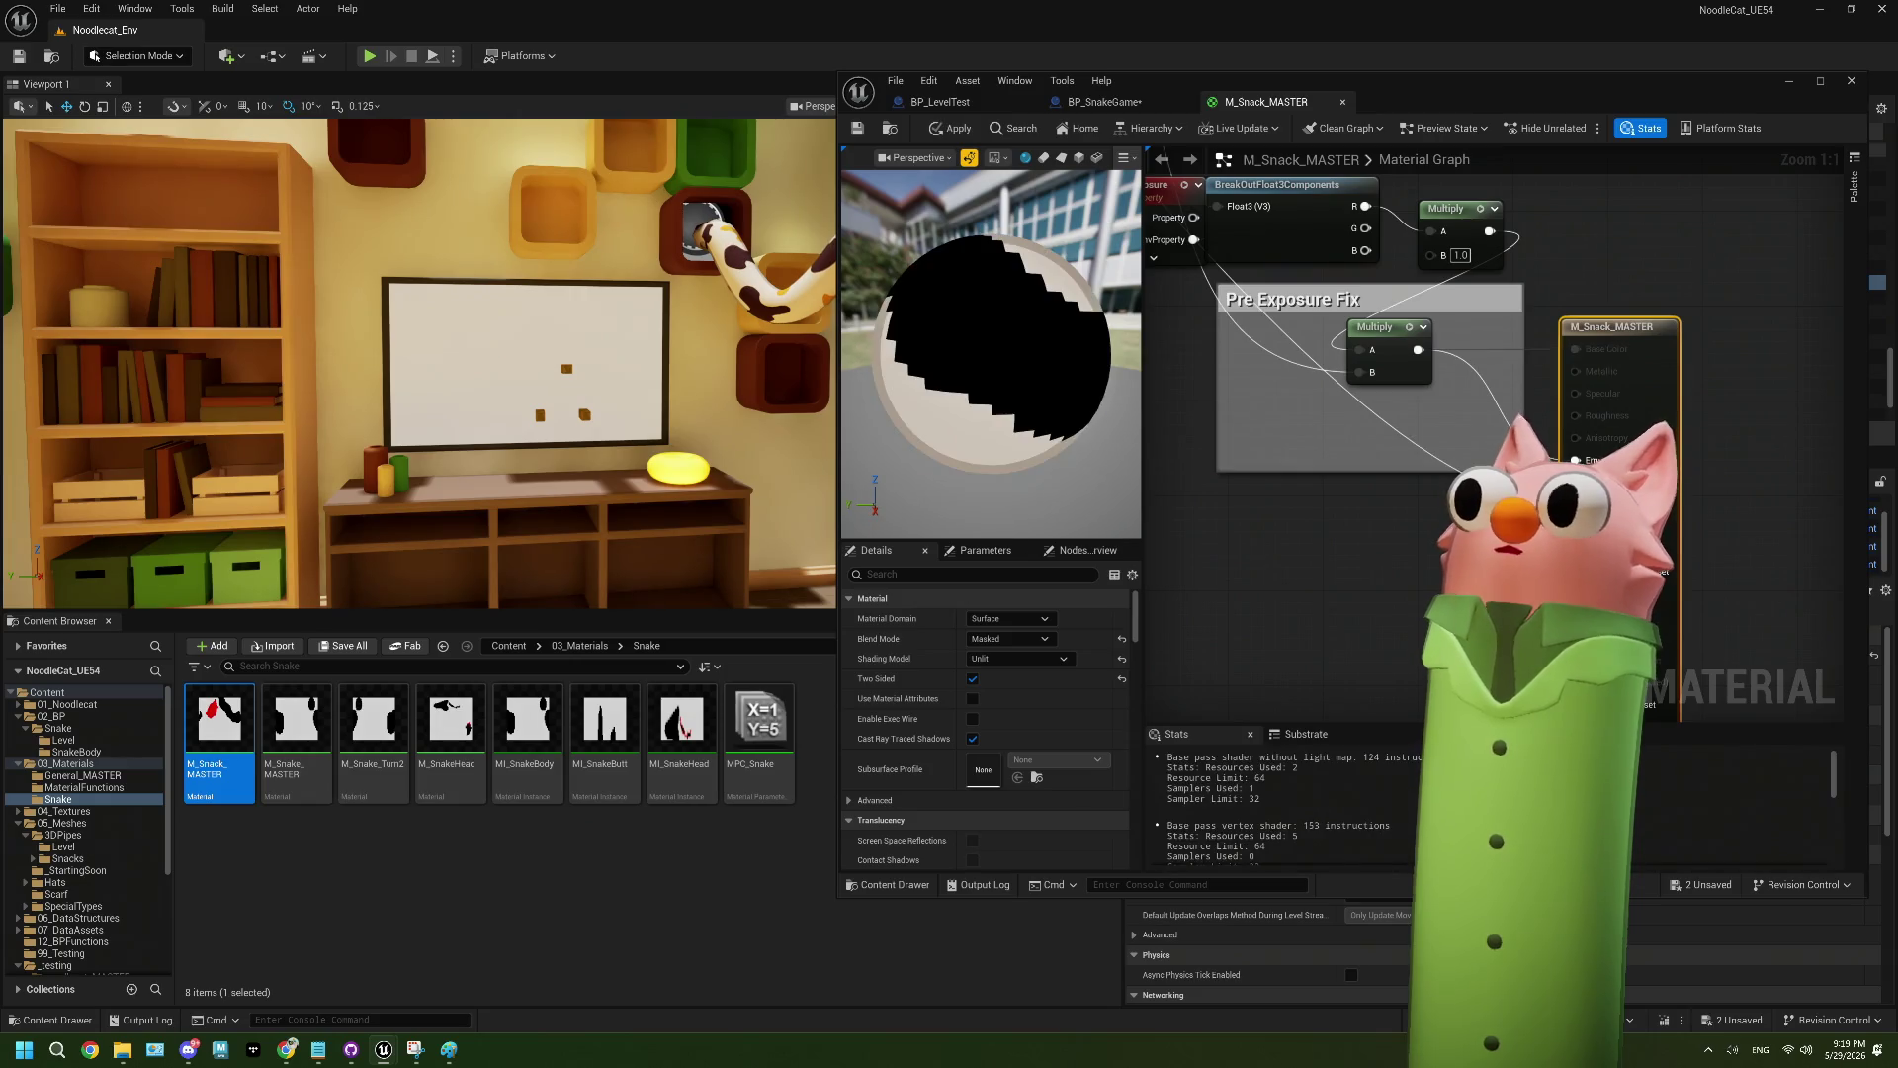
pyautogui.click(1000, 656)
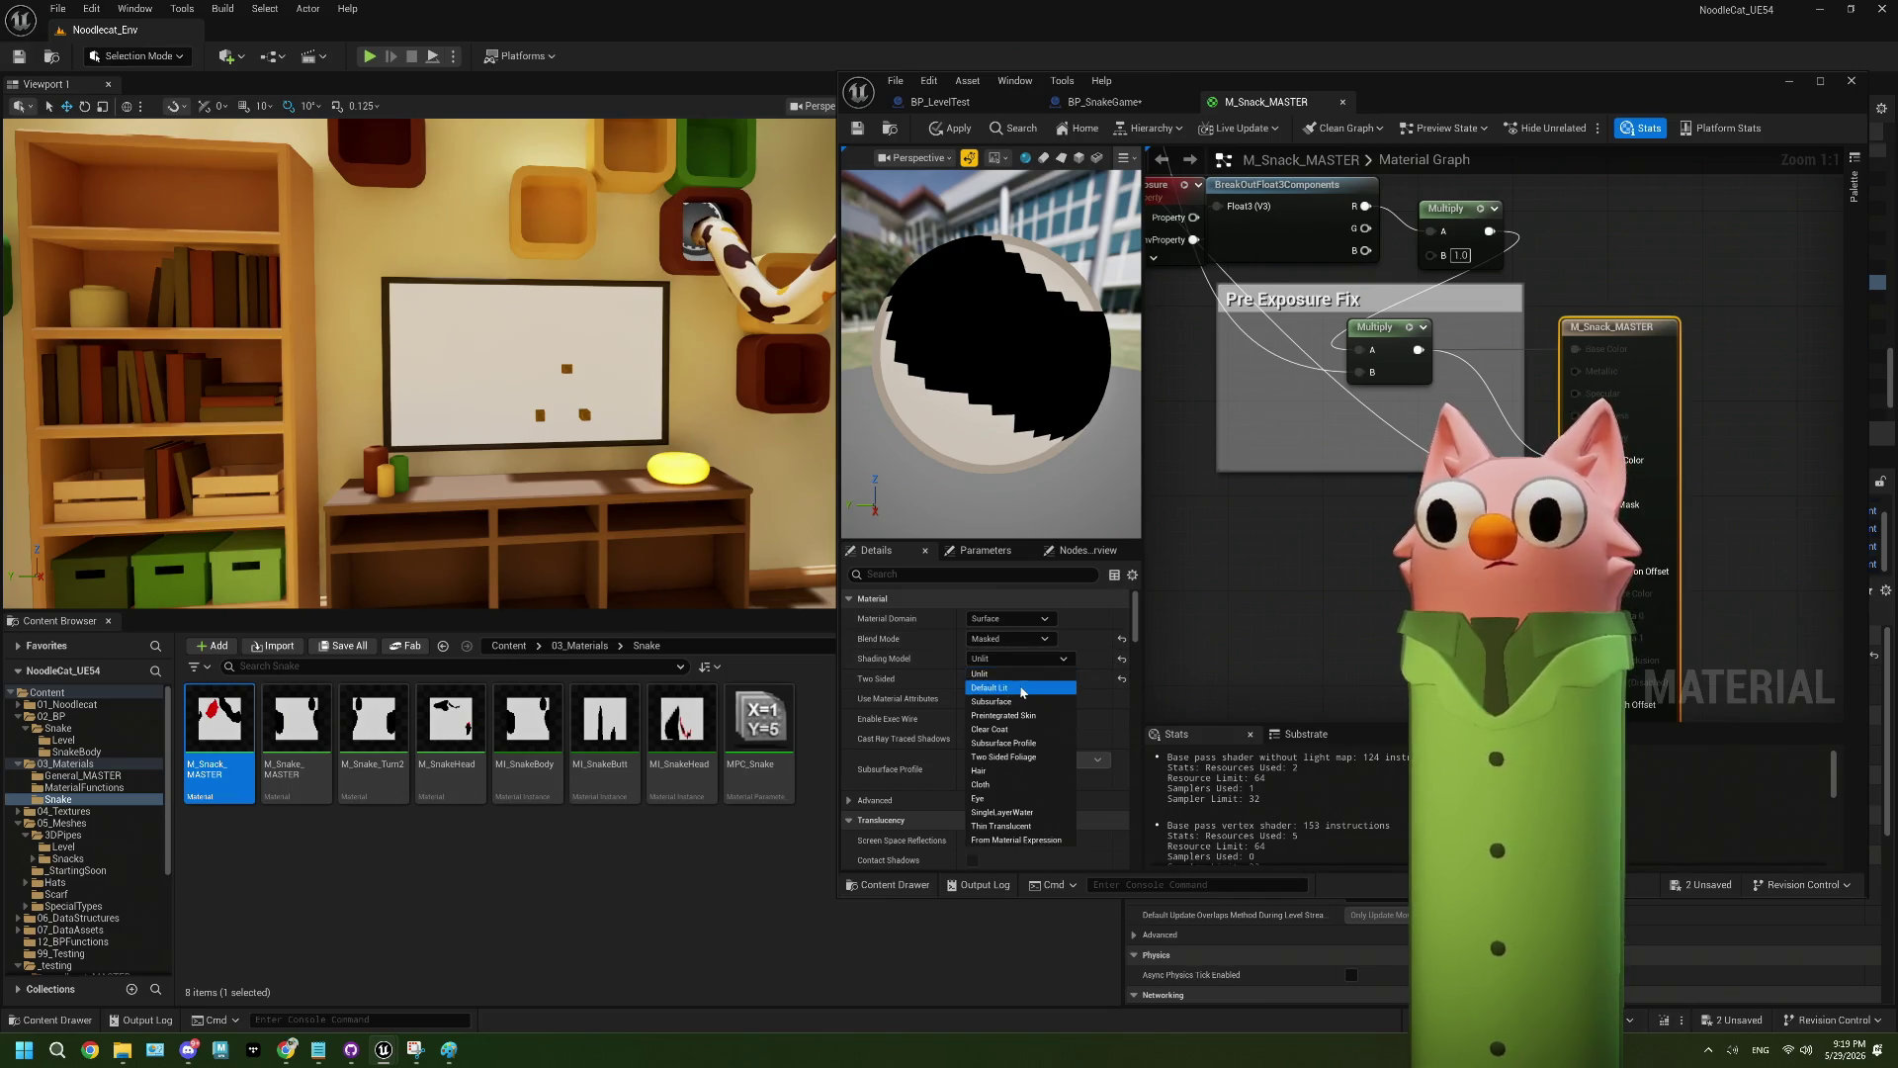
pyautogui.click(1020, 689)
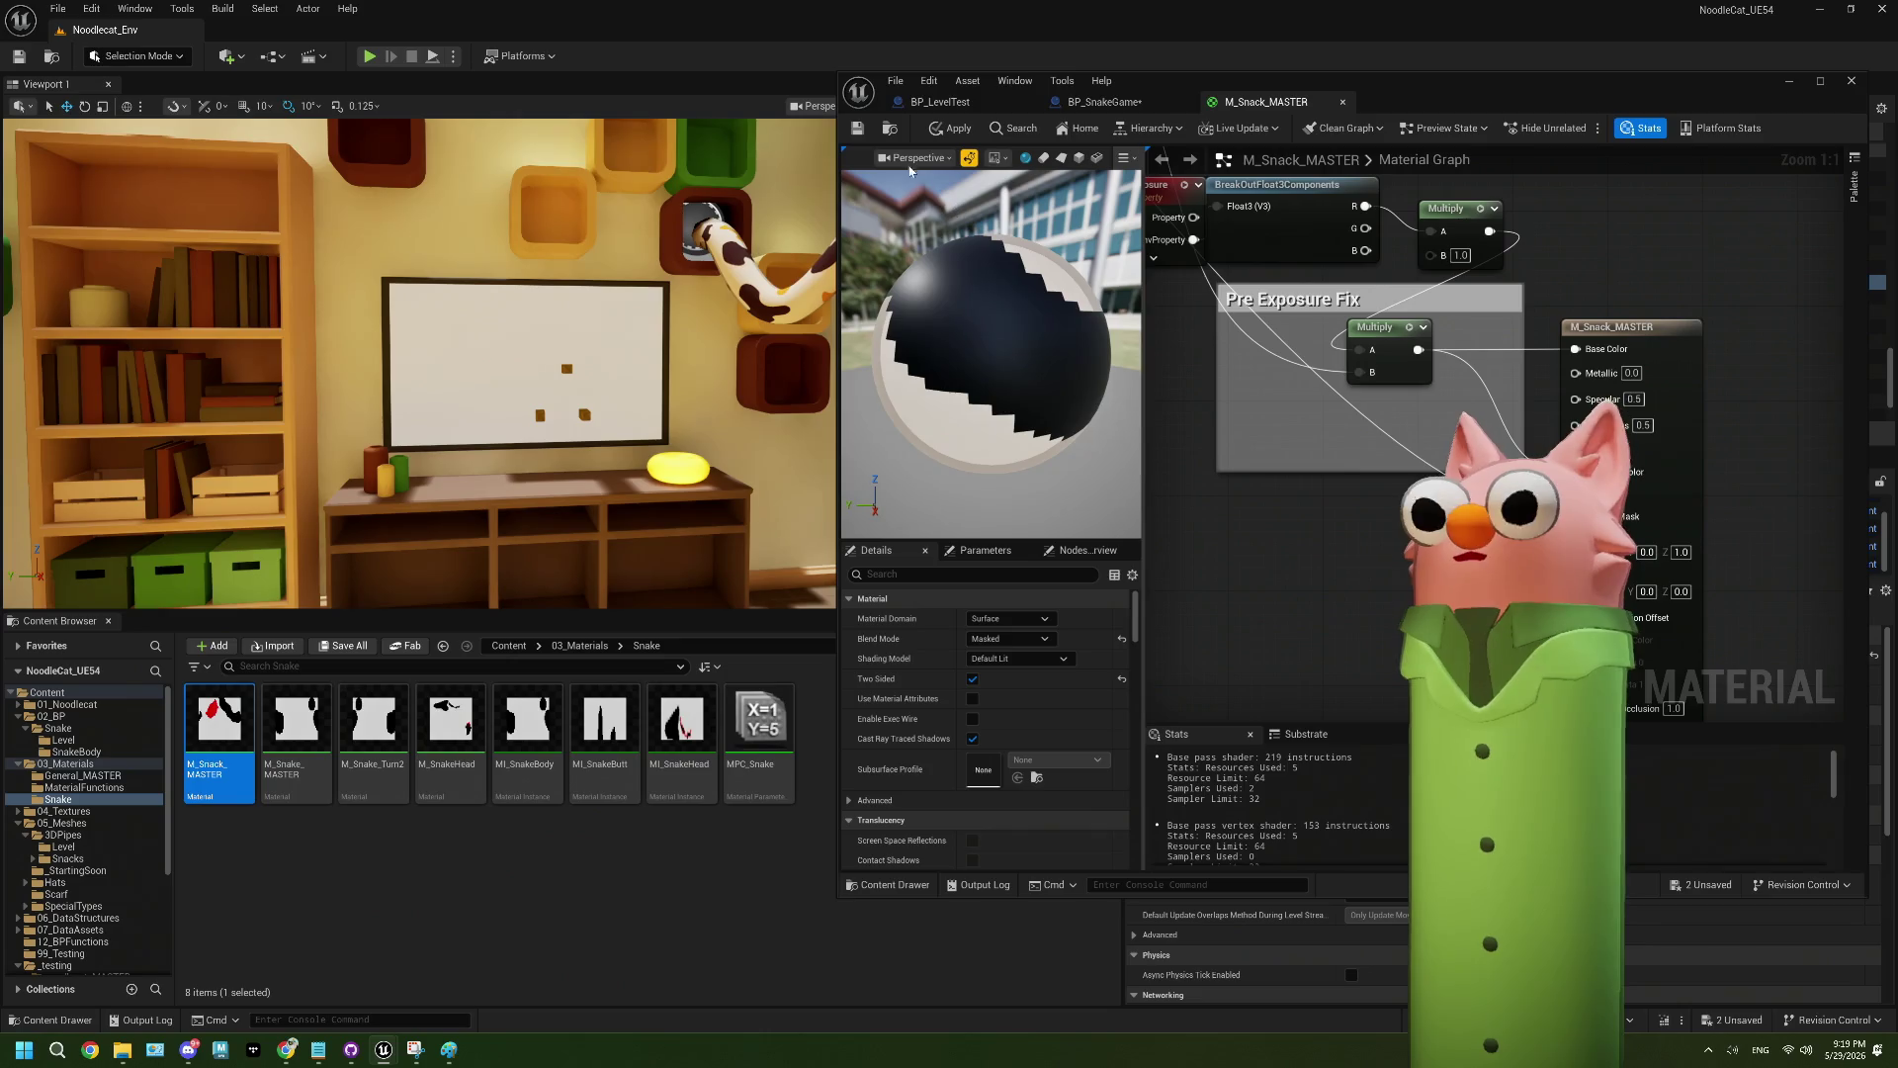
pyautogui.hotkey('ctrl', 's')
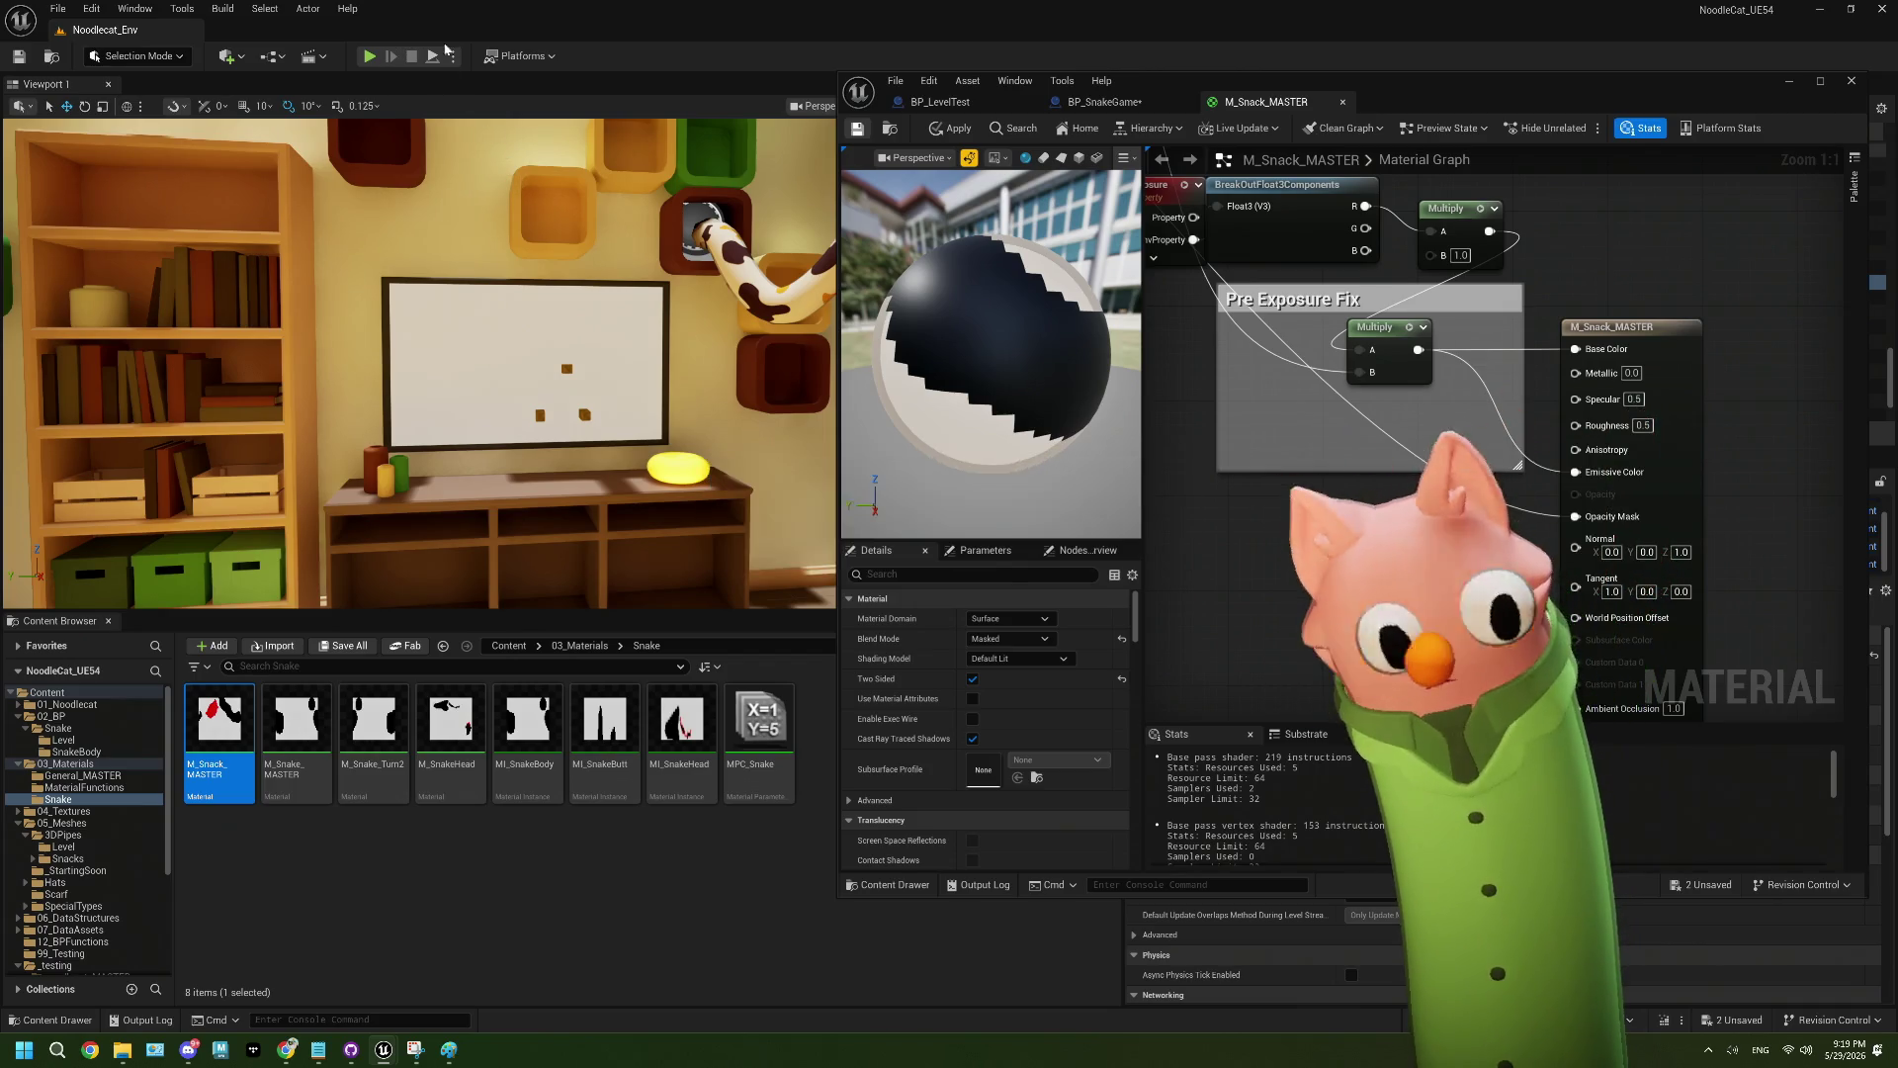
pyautogui.hotkey('alt', 'p')
pyautogui.click(597, 902)
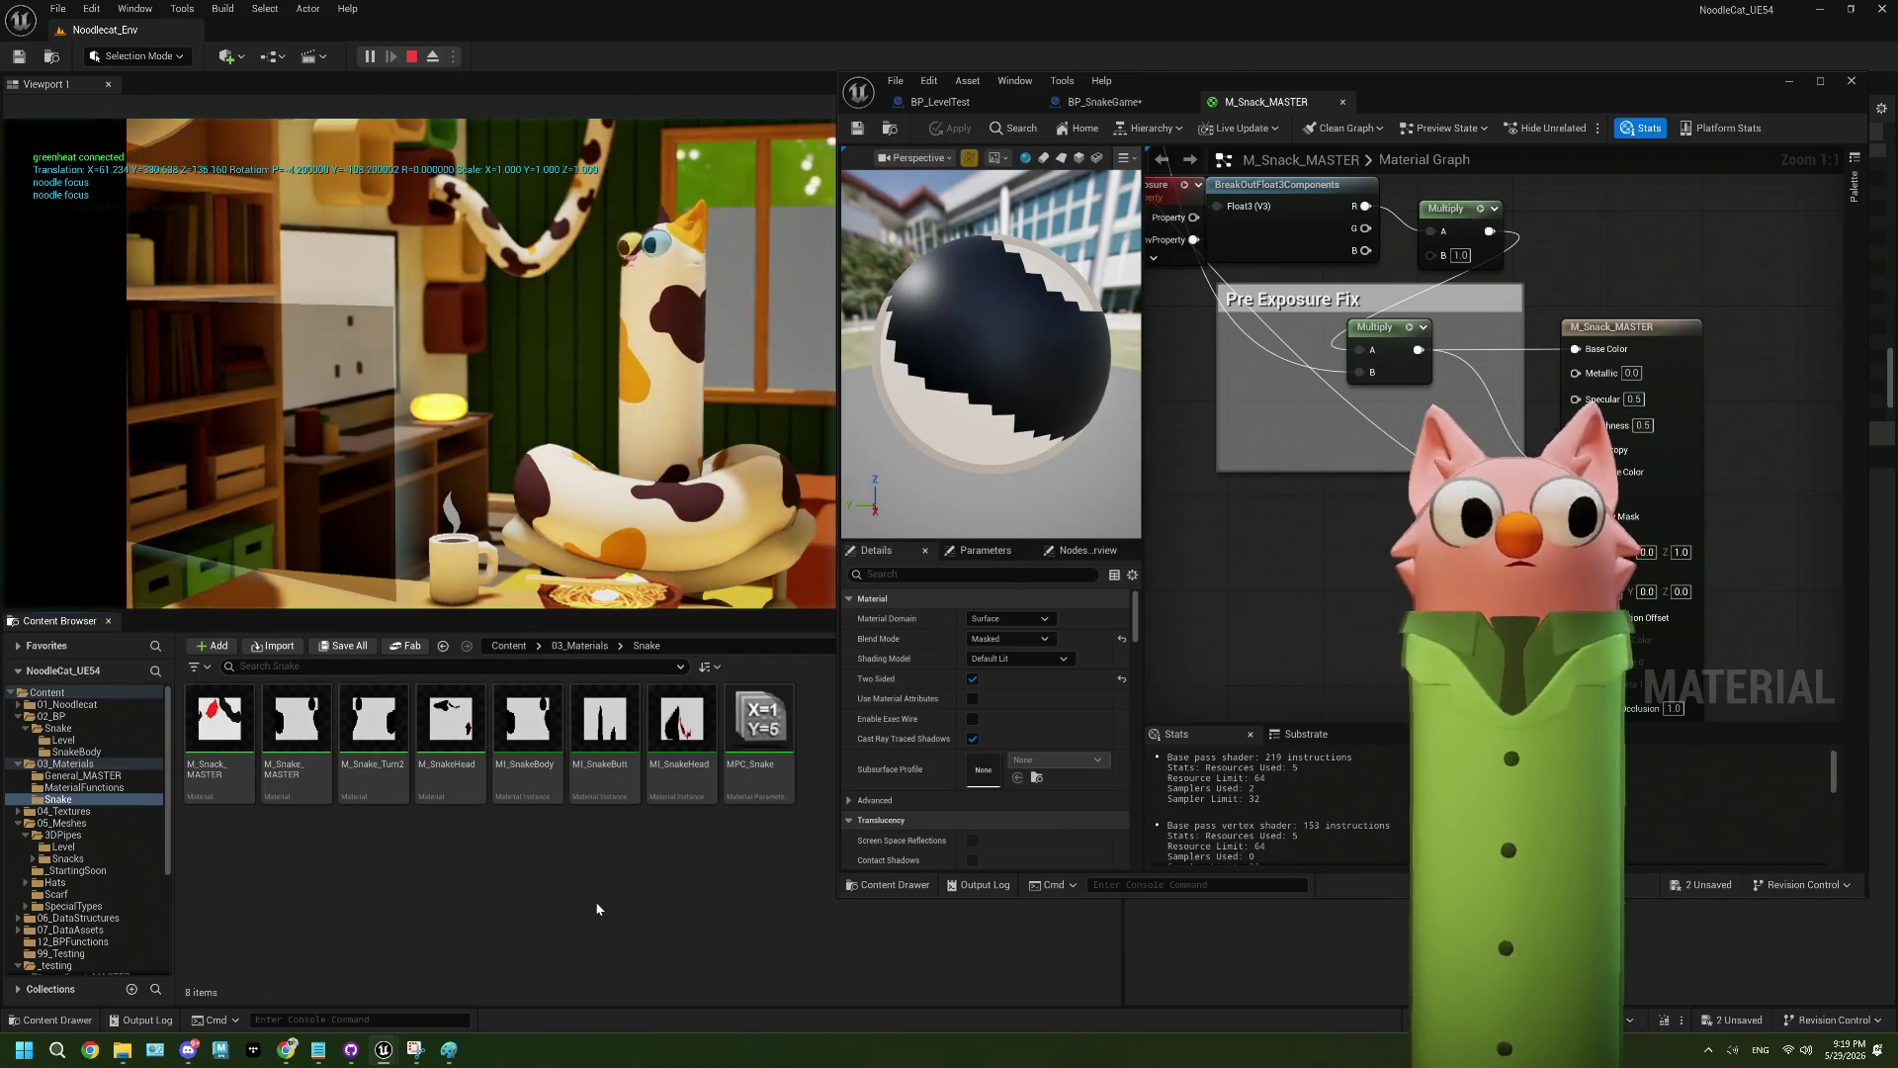
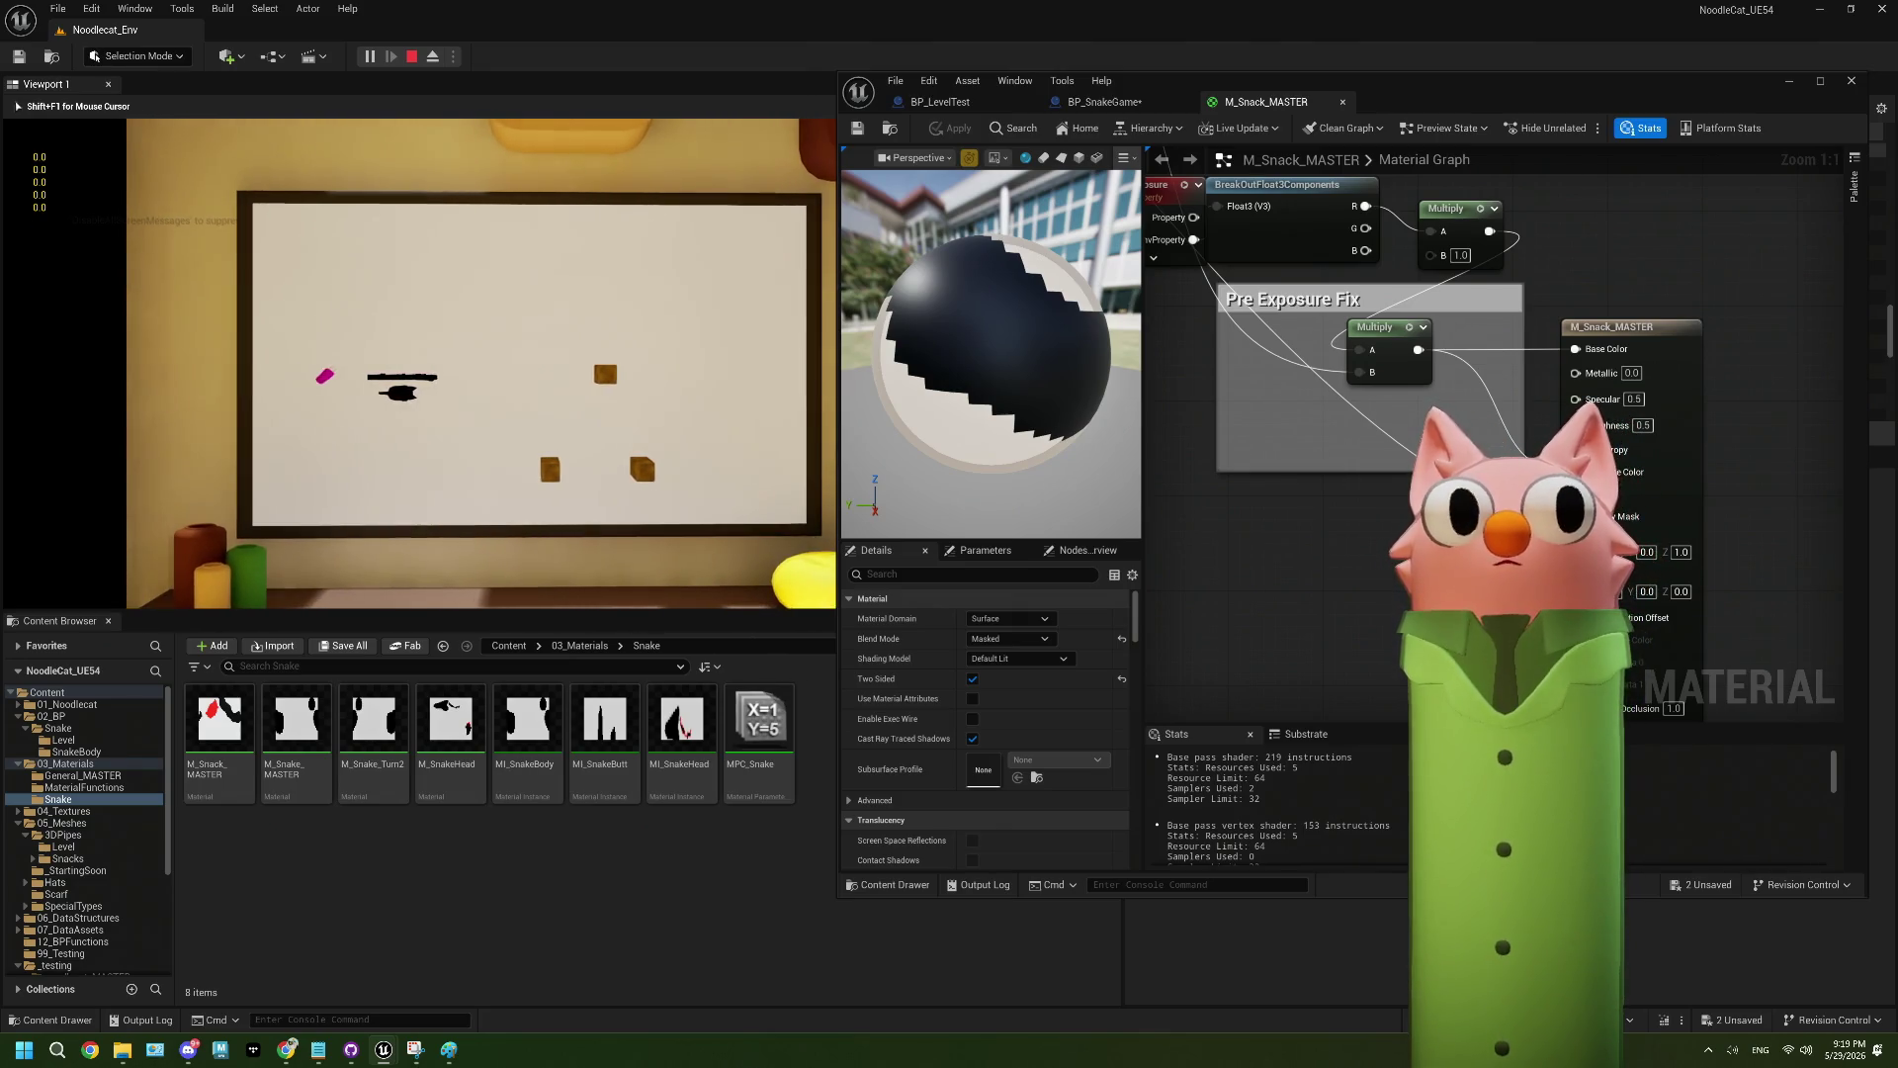
# - Stop the playtest, dismiss the runtime error log, and close the M_Snack_MASTER editor
pyautogui.press('Escape')
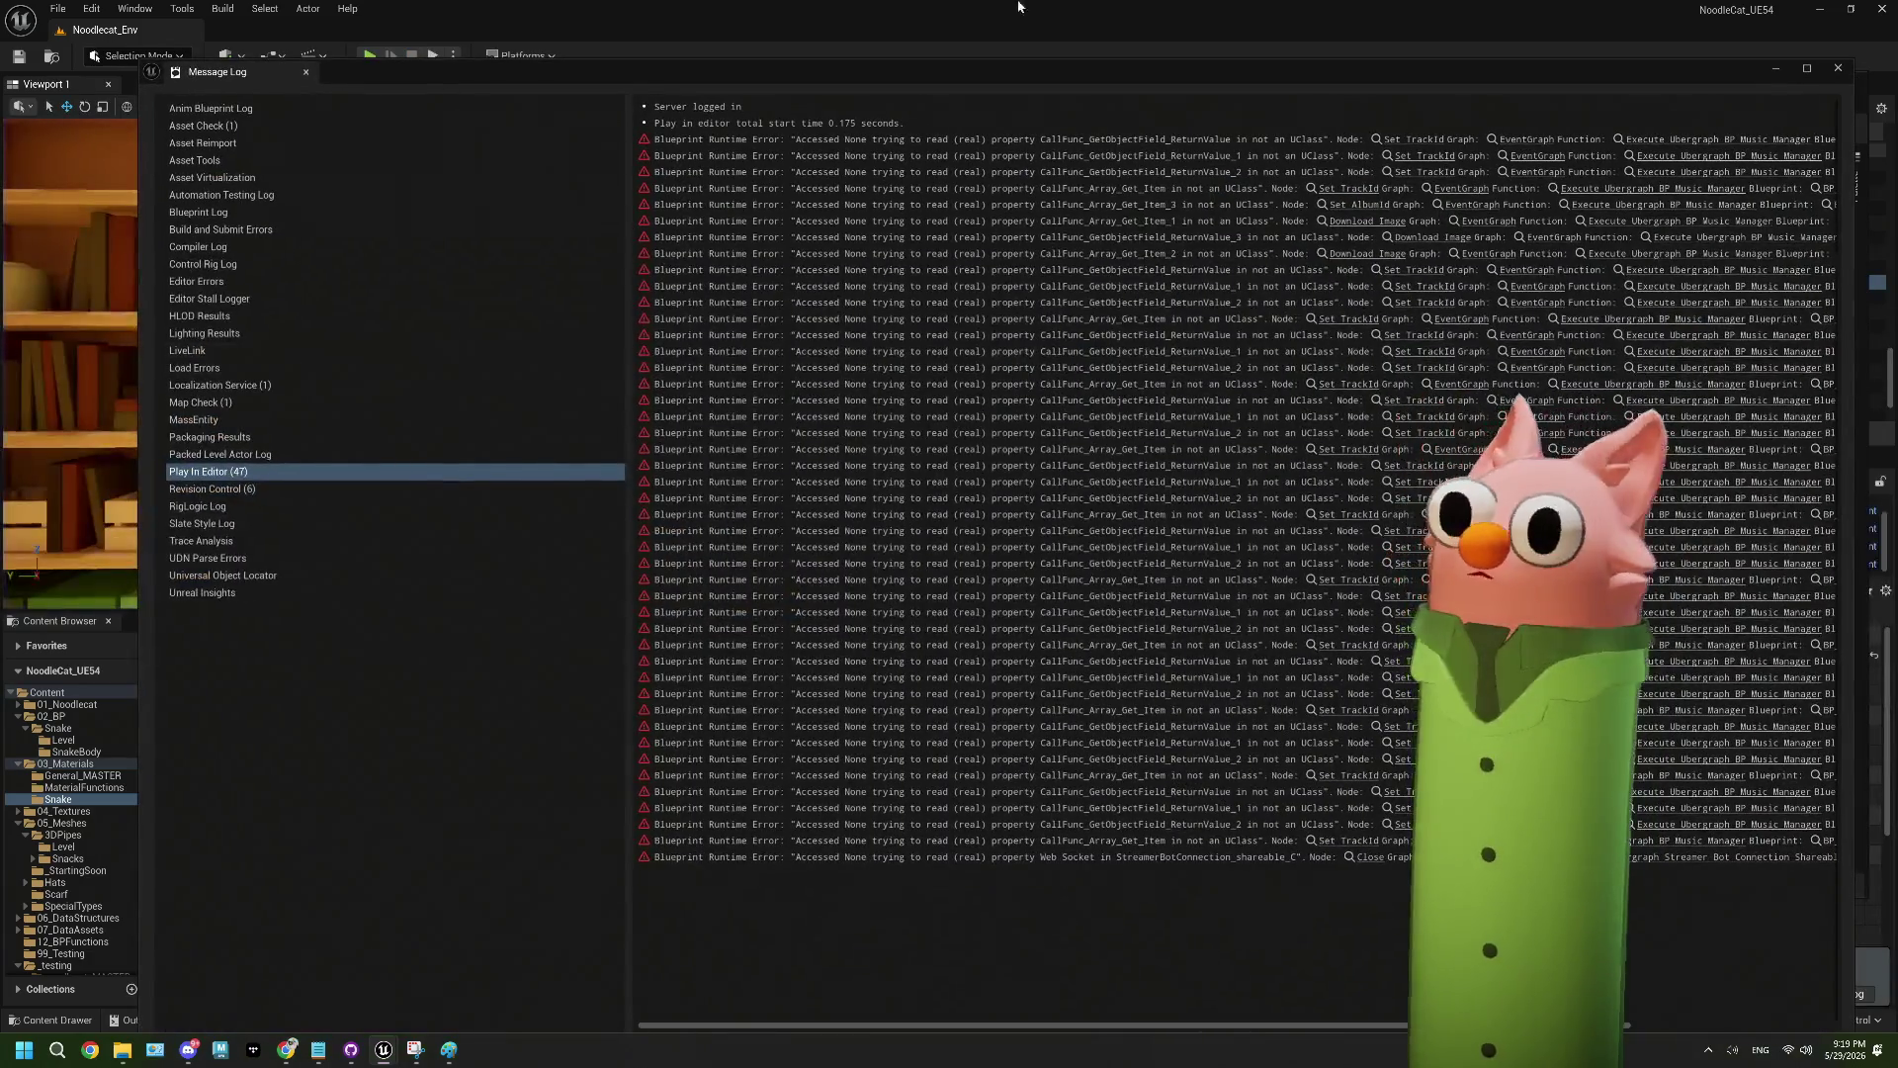
pyautogui.click(1837, 69)
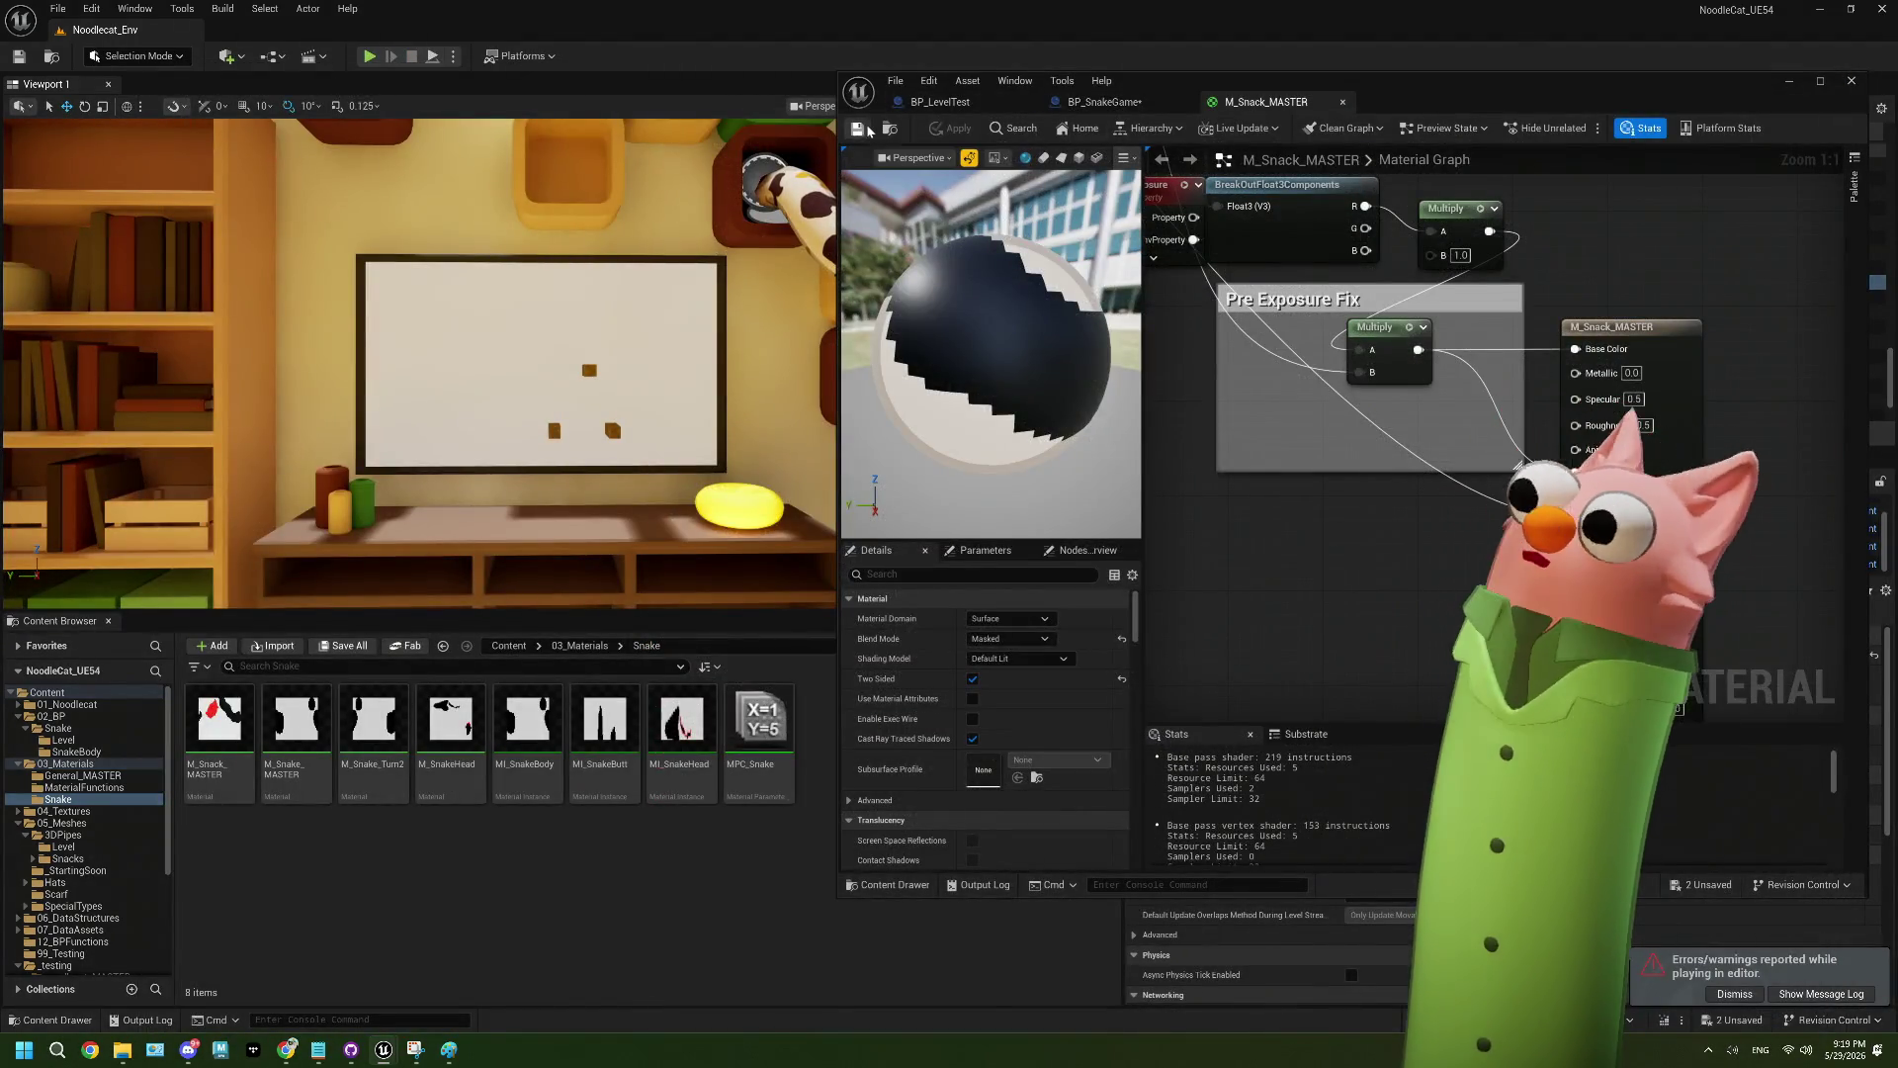
pyautogui.click(1343, 102)
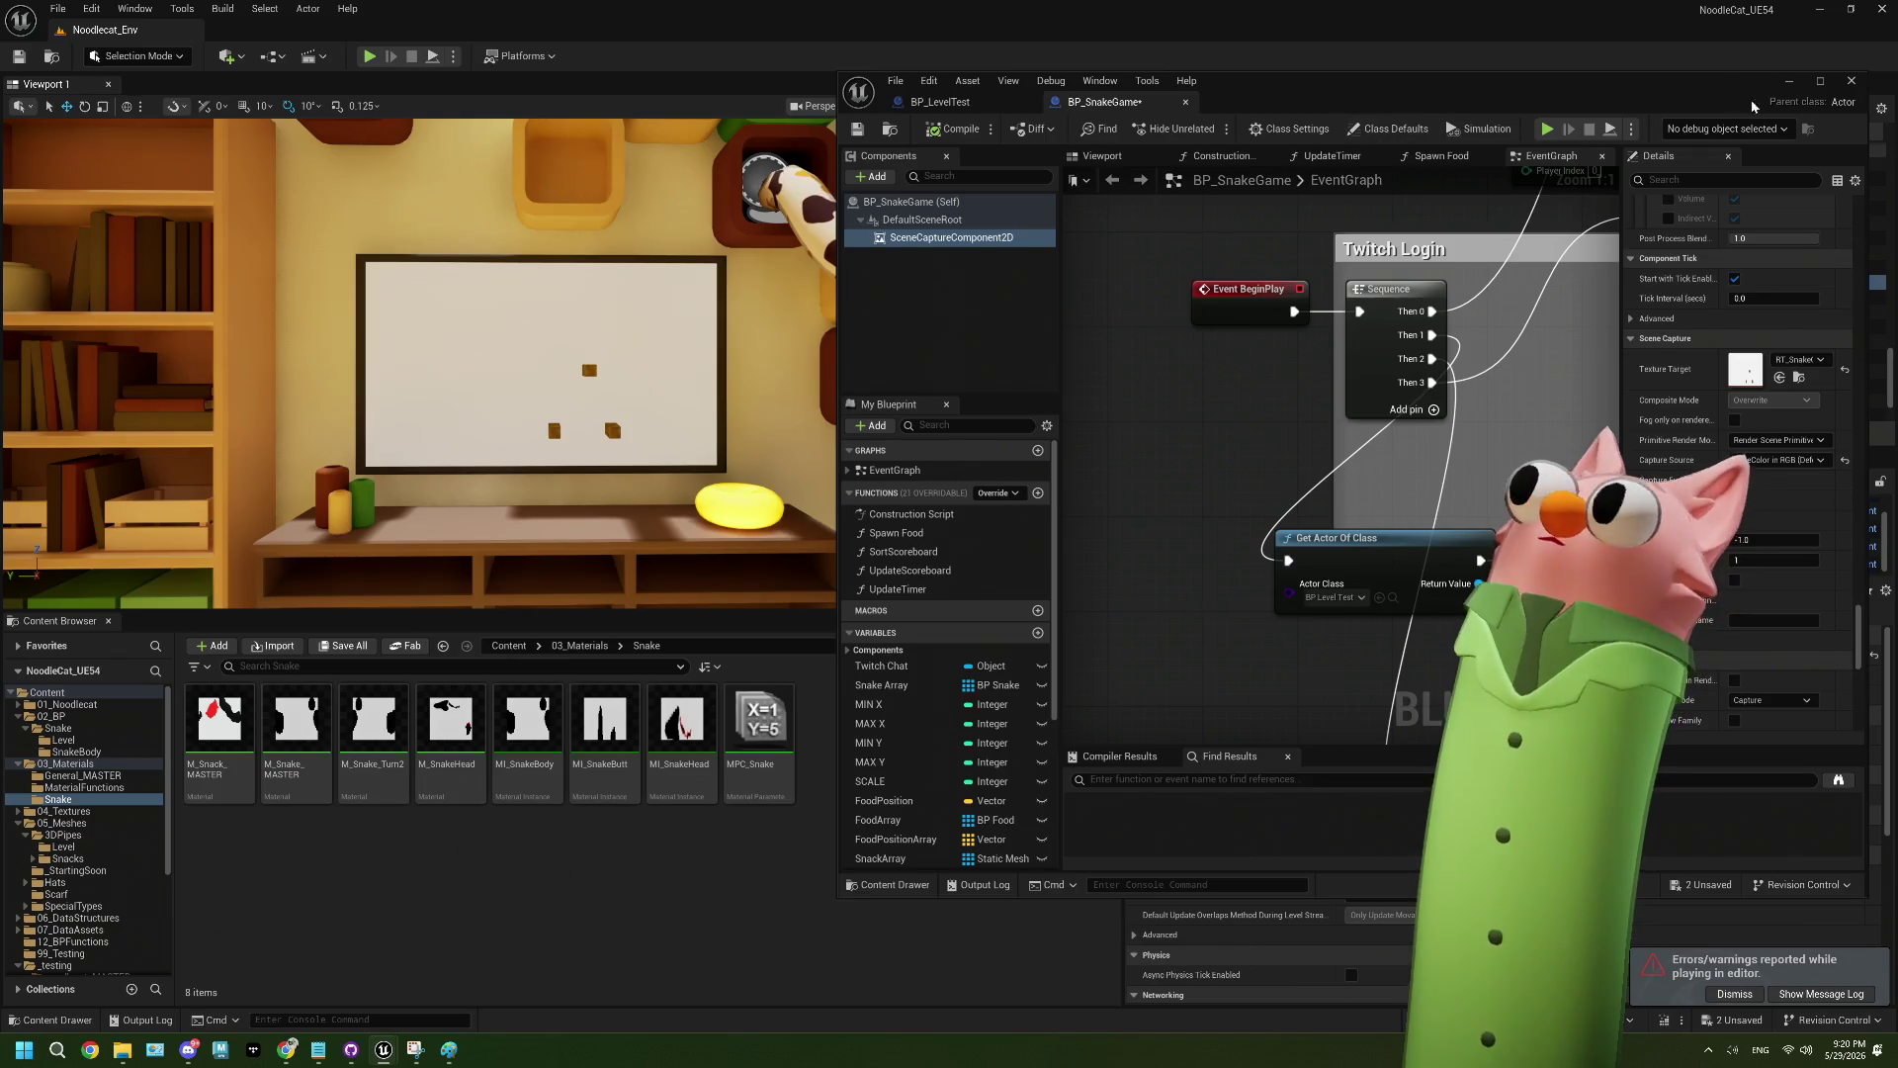
# - Save BP_SnakeGame, close it and BP_LevelTest, and pick M_Snake_MASTER
pyautogui.click(860, 131)
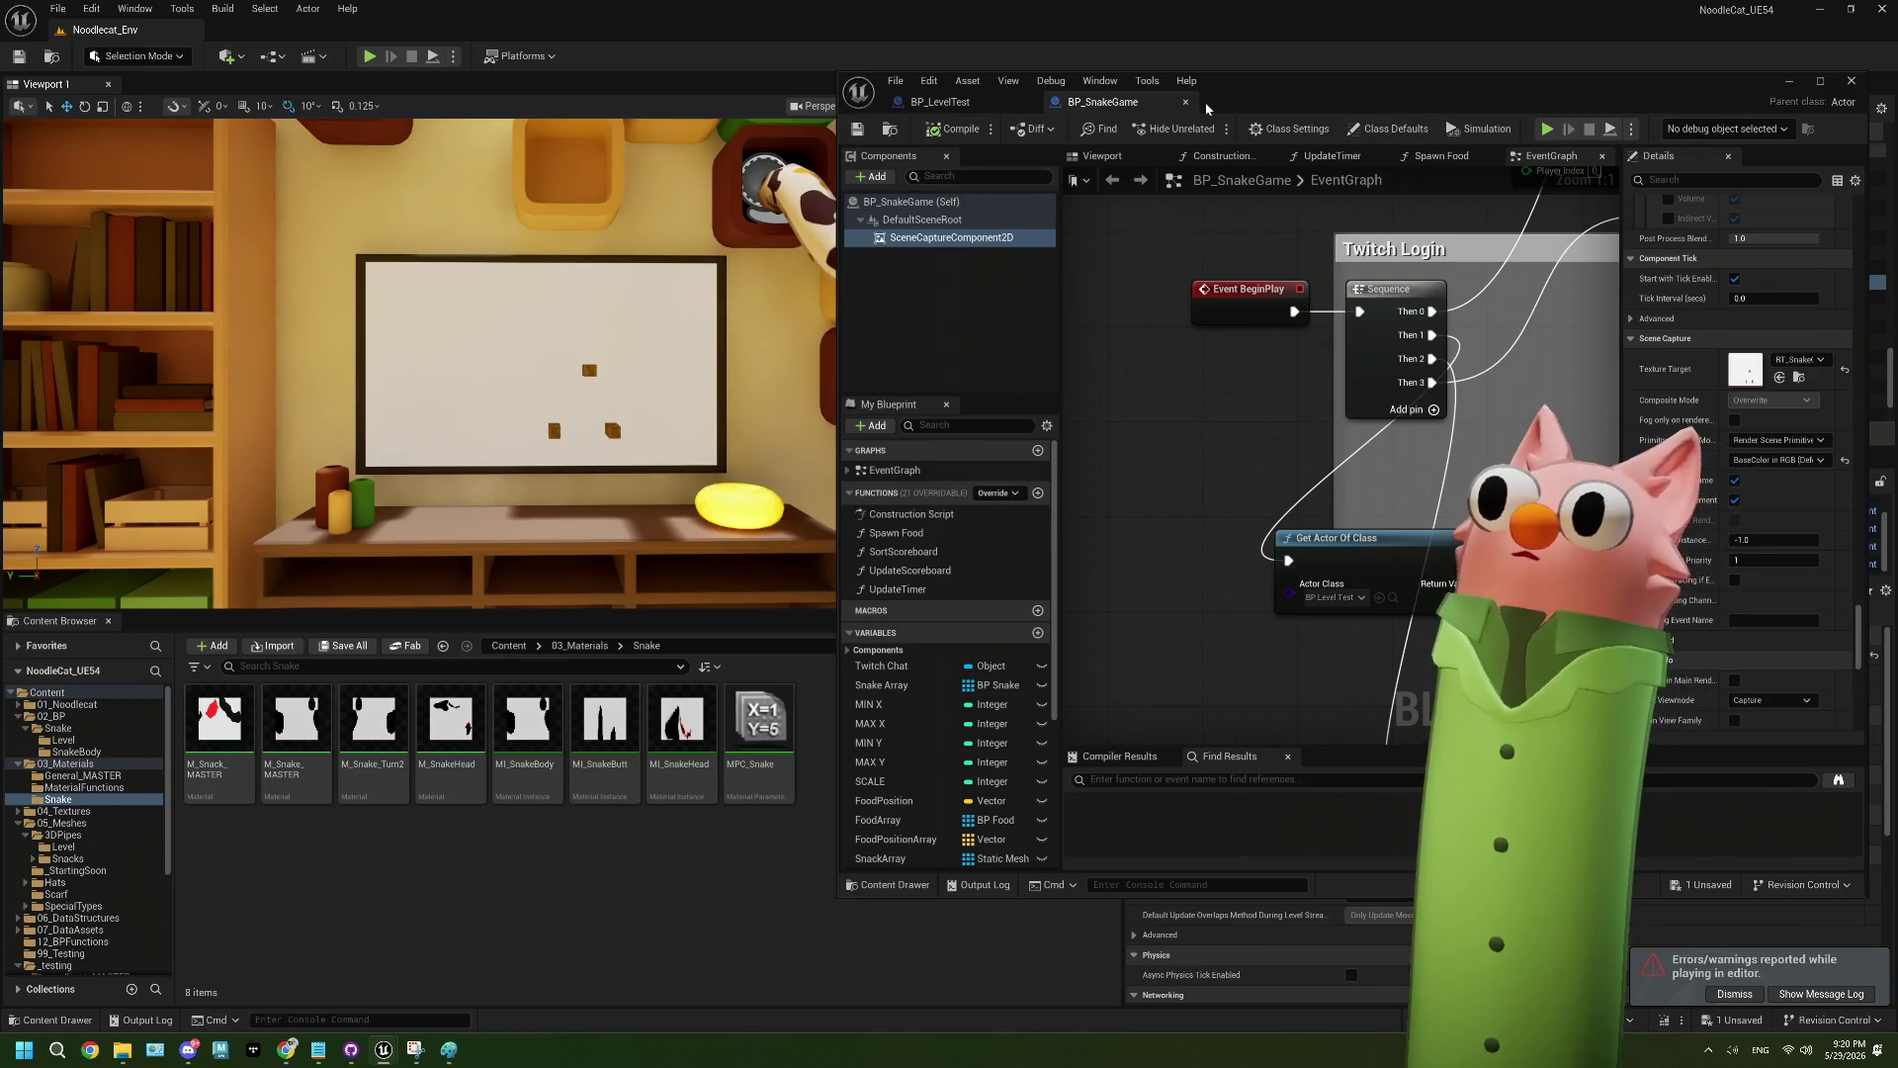
pyautogui.click(1186, 103)
pyautogui.click(1032, 103)
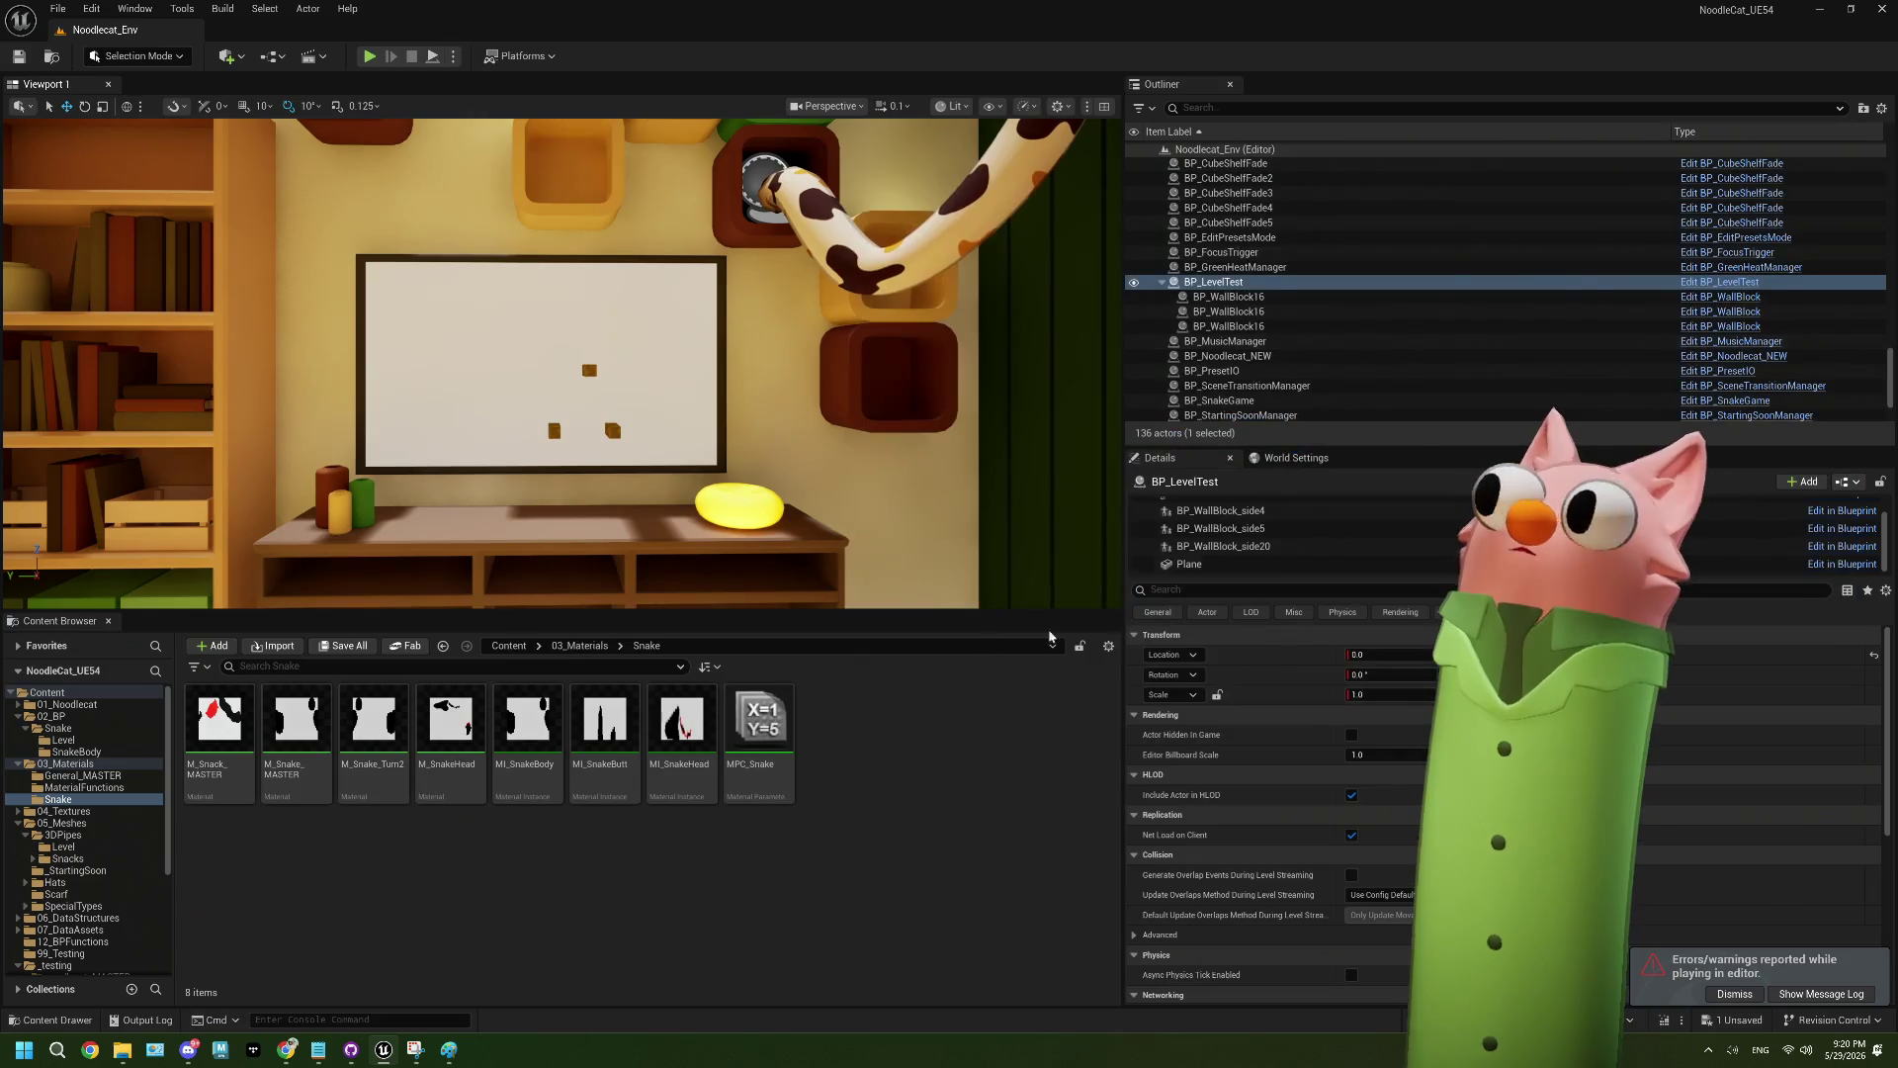
pyautogui.click(302, 742)
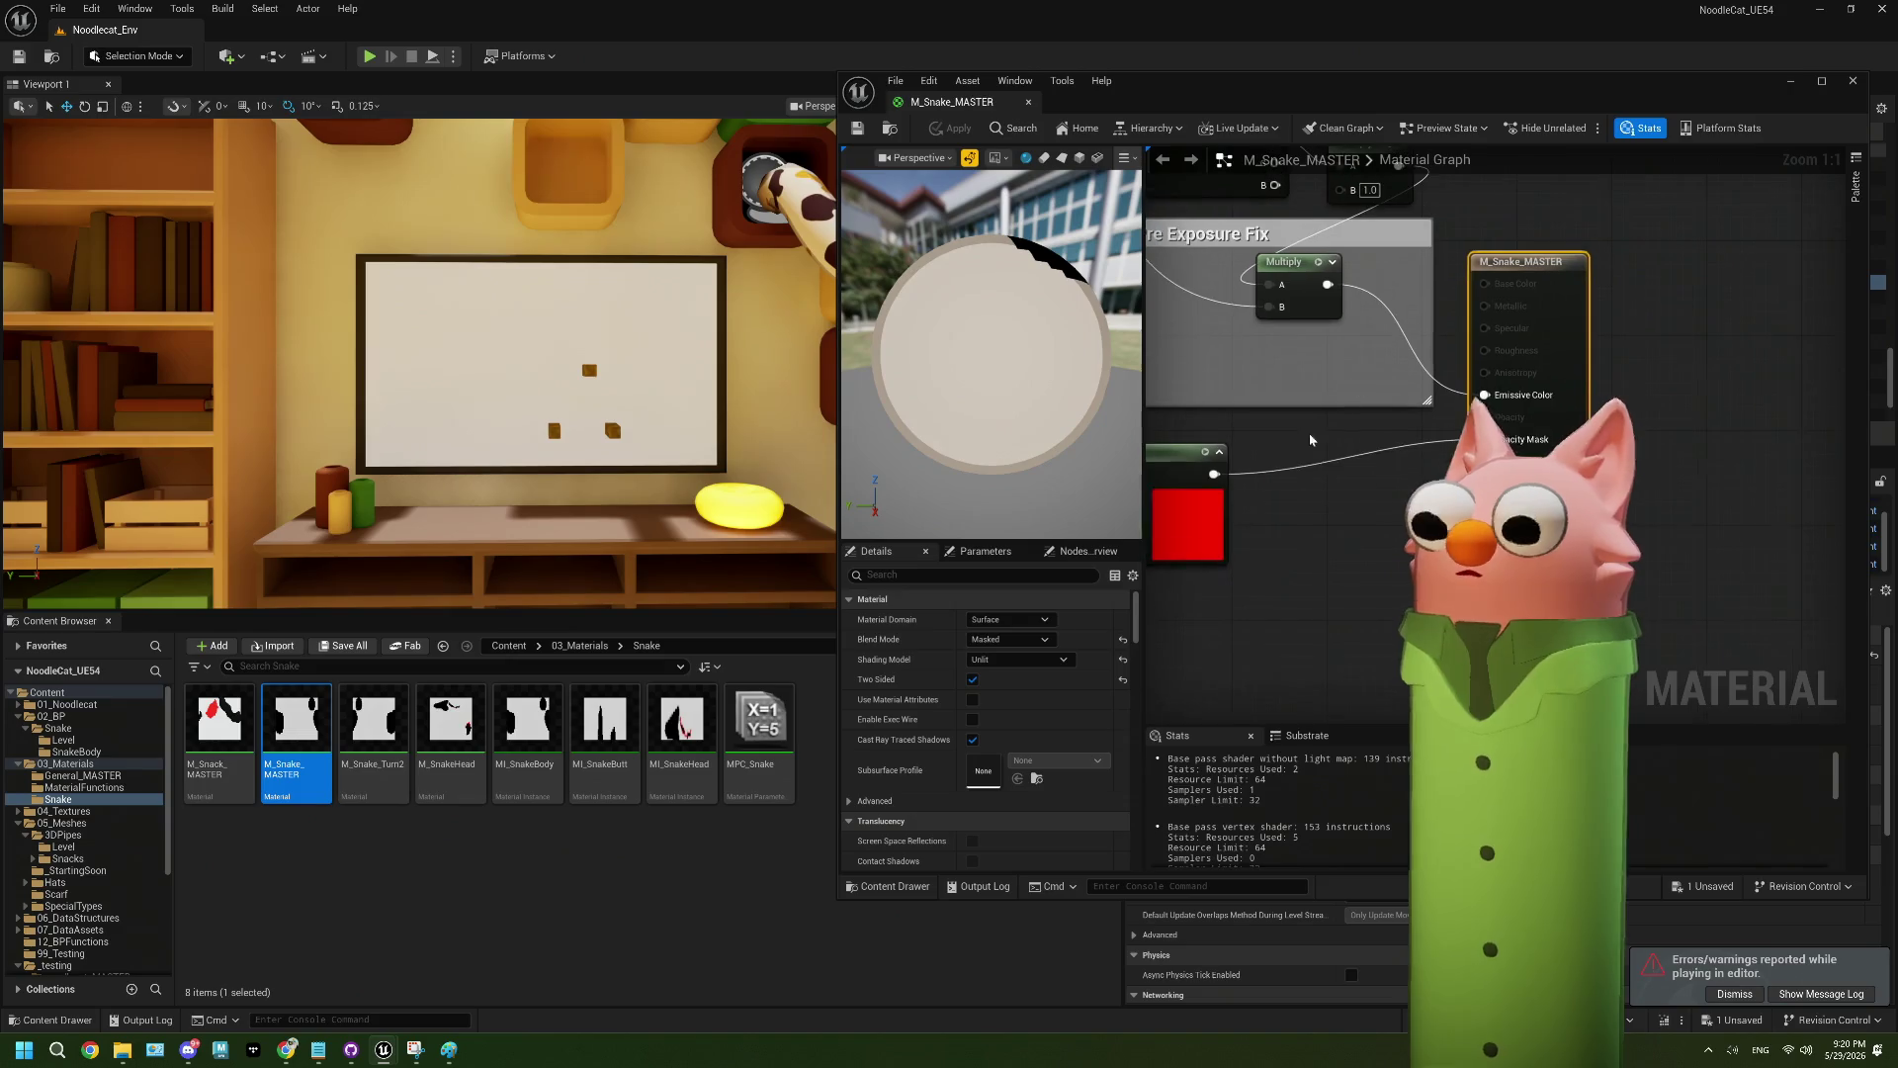
# - Set M_Snake_MASTER to Default Lit, wire Multiply into Base Color, and save
pyautogui.click(1009, 660)
pyautogui.click(999, 689)
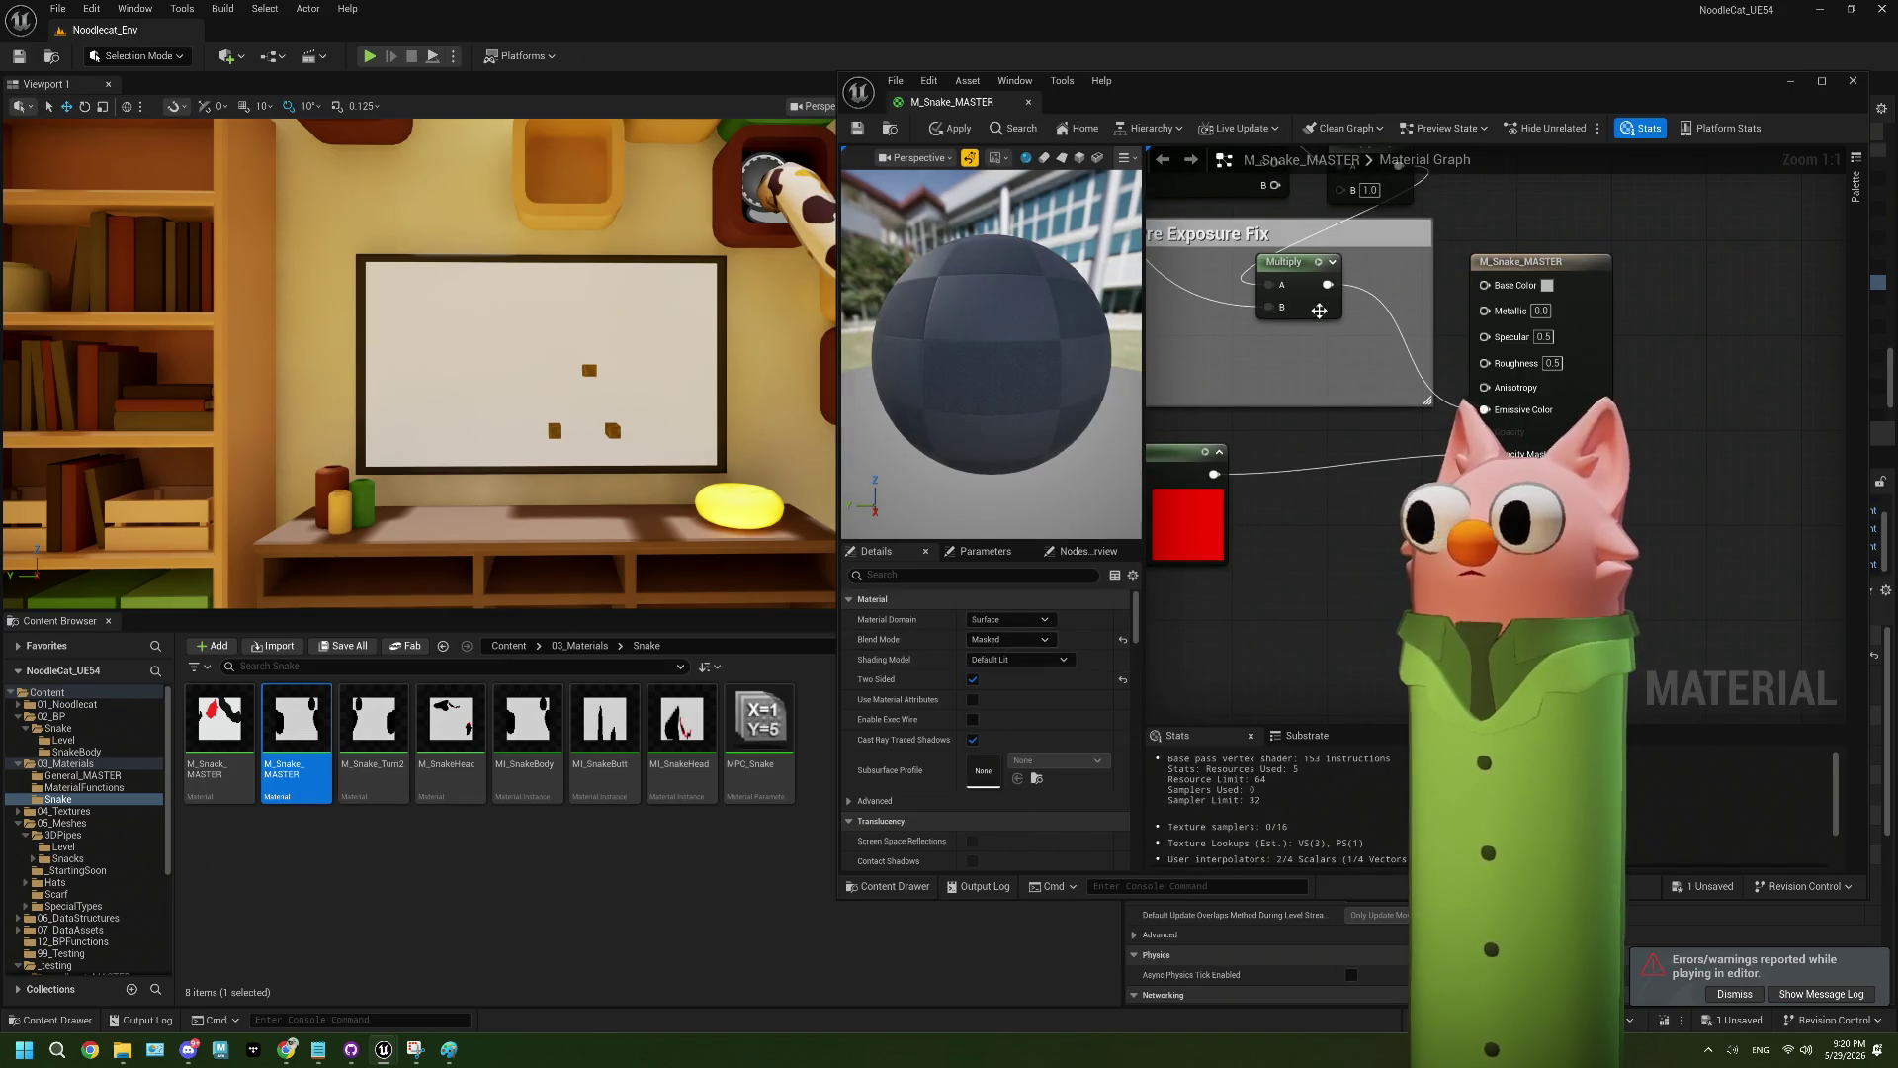
pyautogui.moveTo(1386, 299); pyautogui.dragTo(1486, 285)
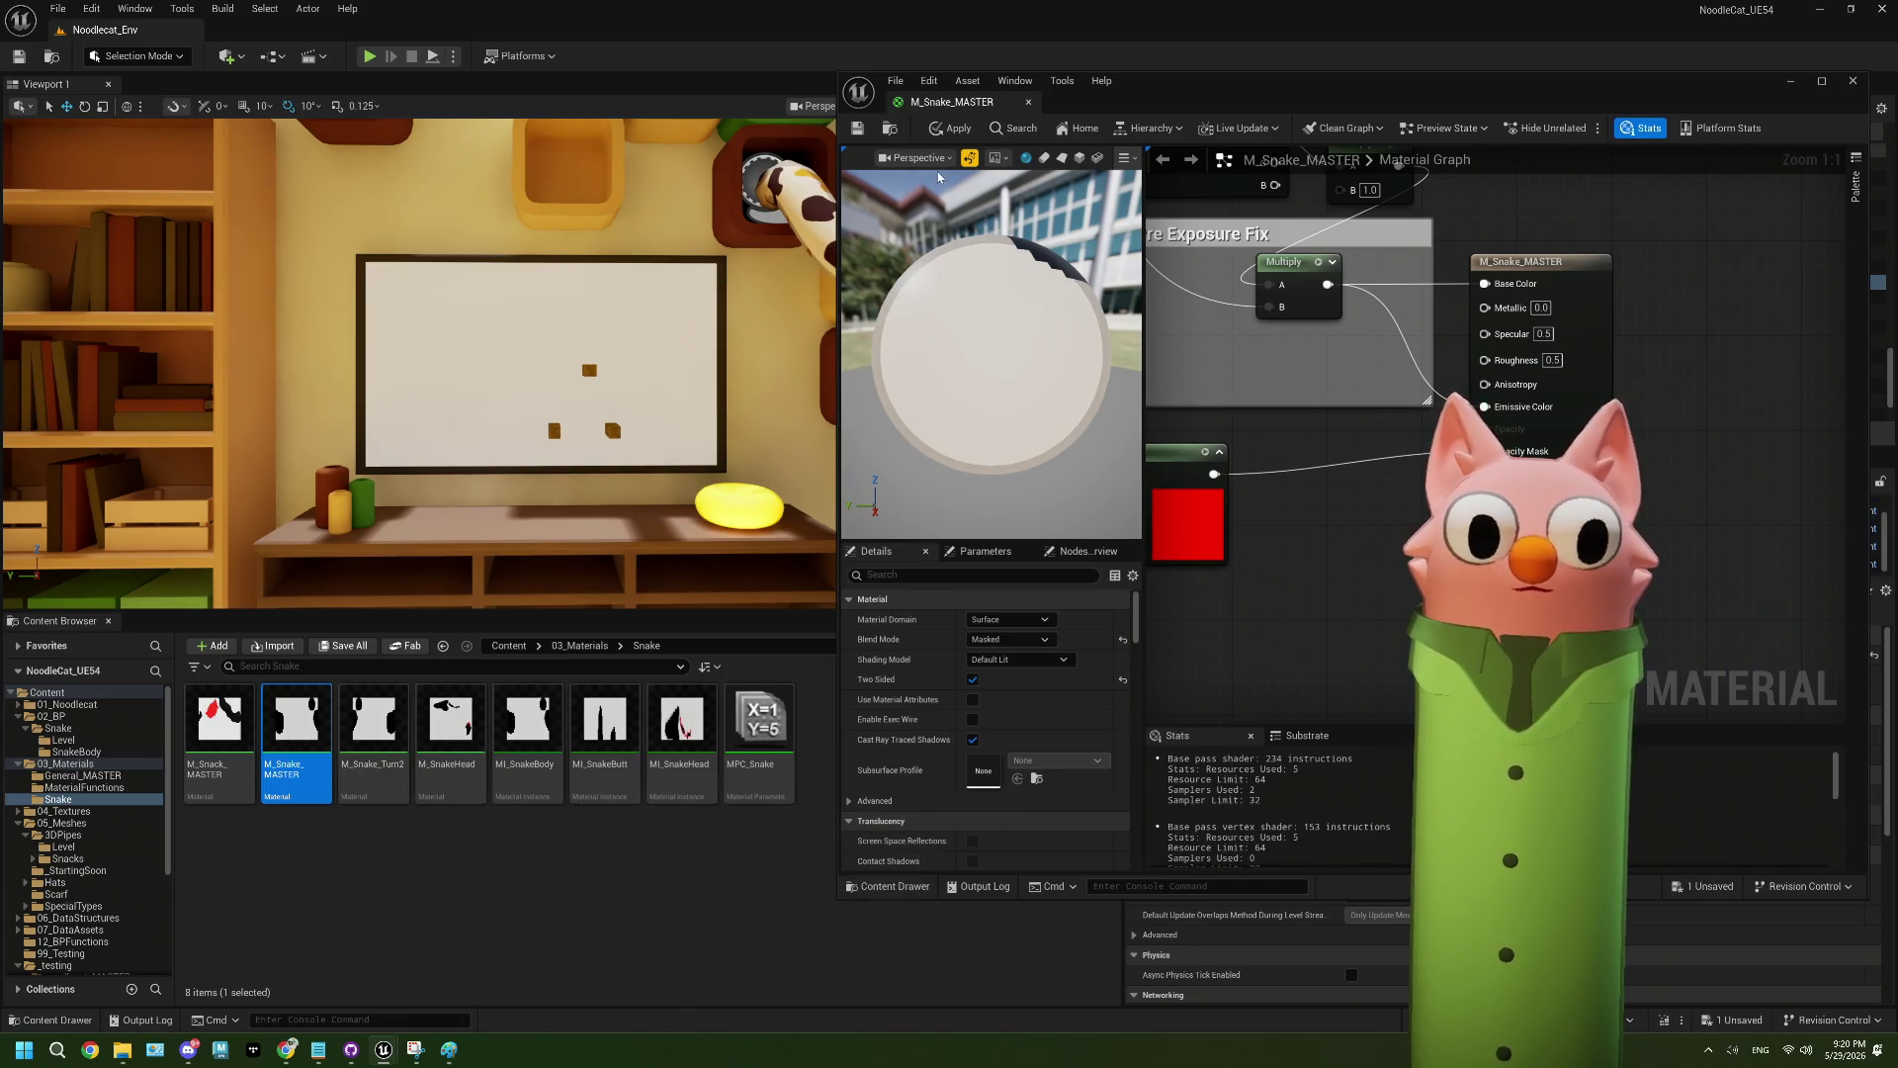
pyautogui.click(856, 129)
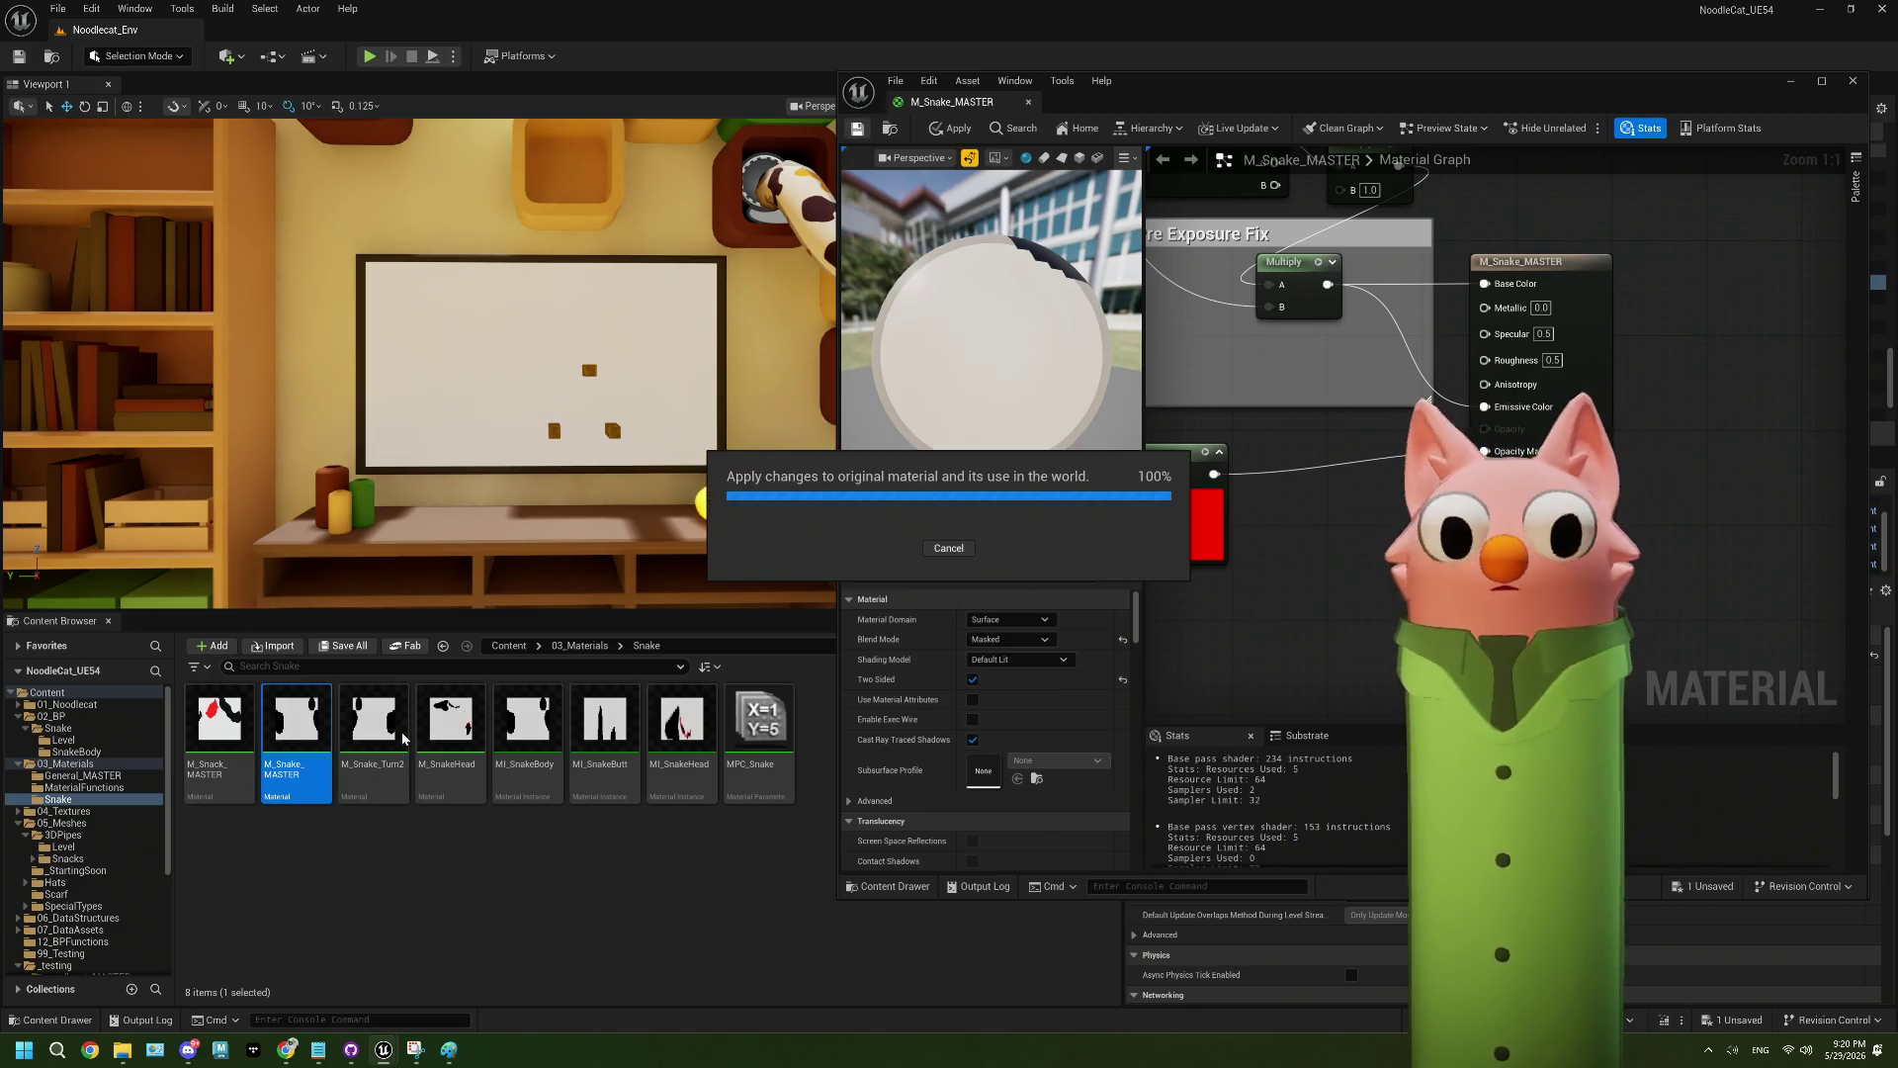
# - Set M_Snake_Turn2 to Default Lit, wire Multiply into Base Color, and save
pyautogui.click(378, 735)
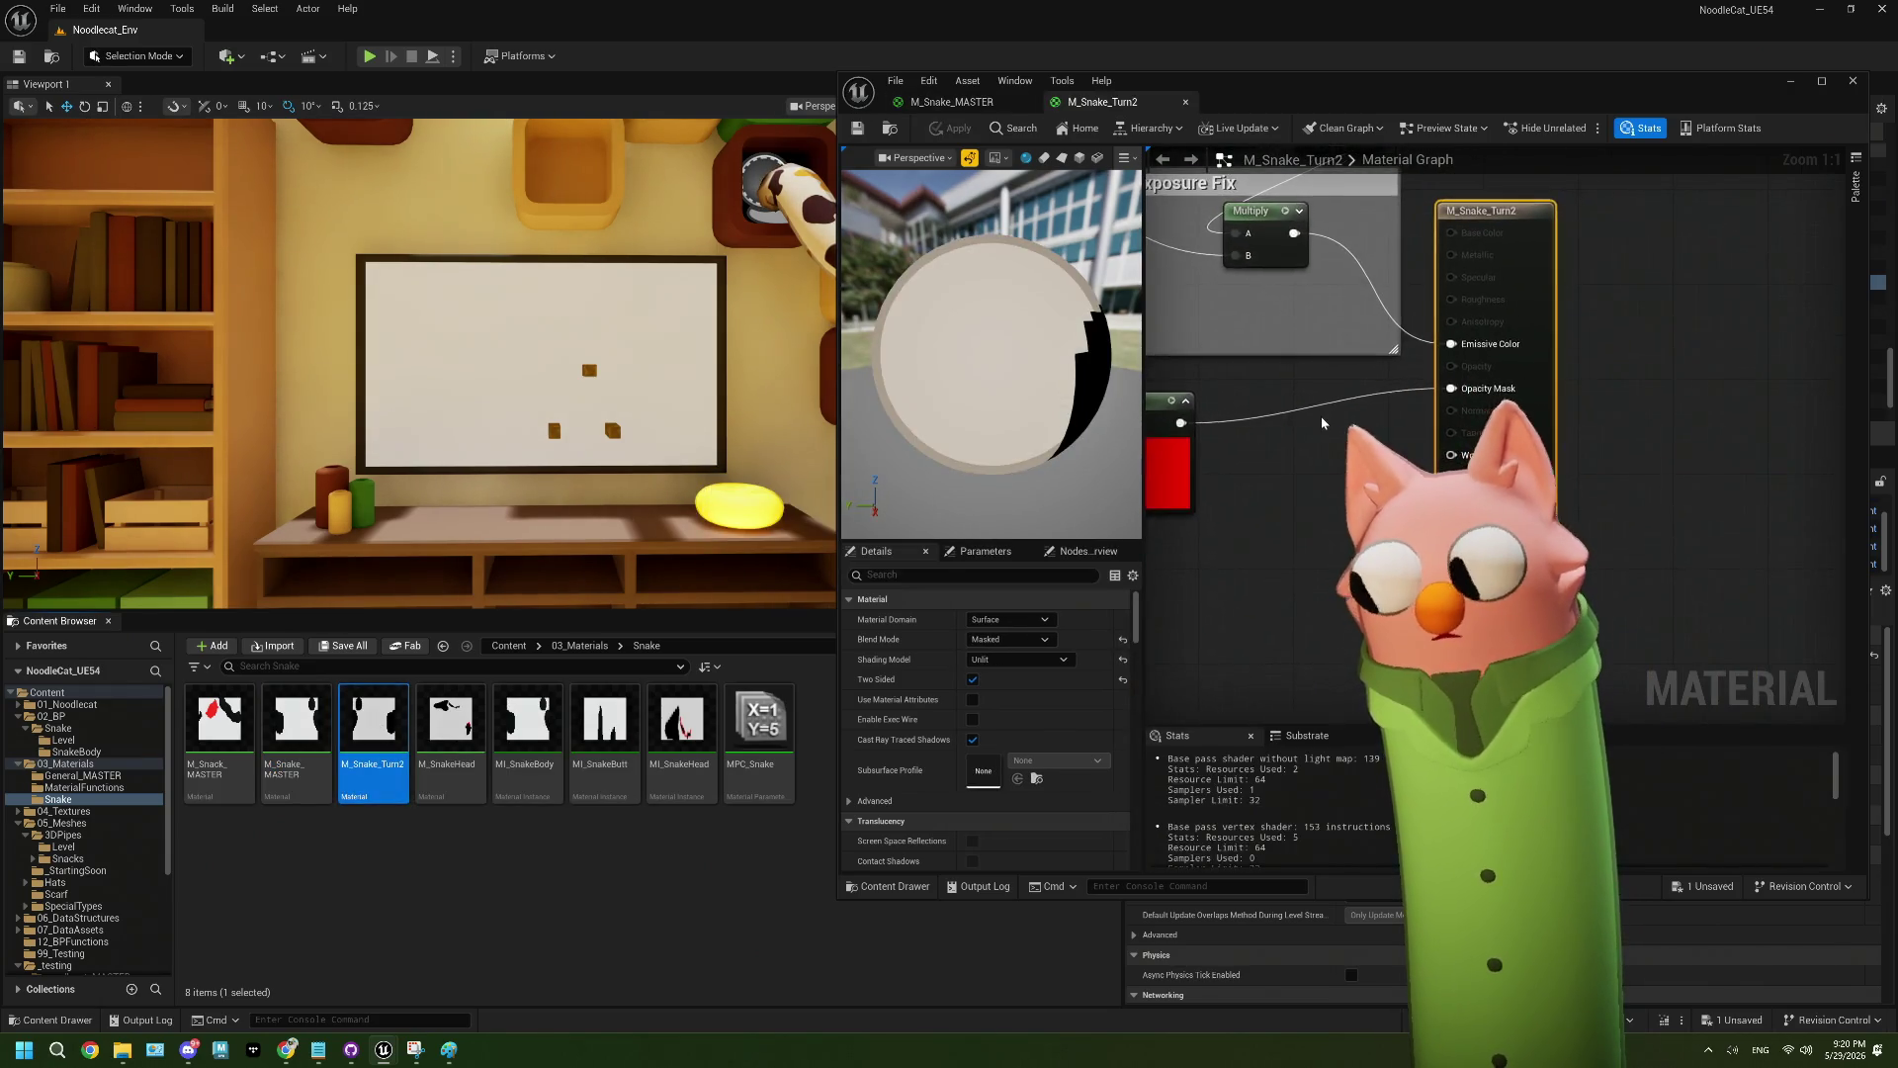
pyautogui.click(989, 659)
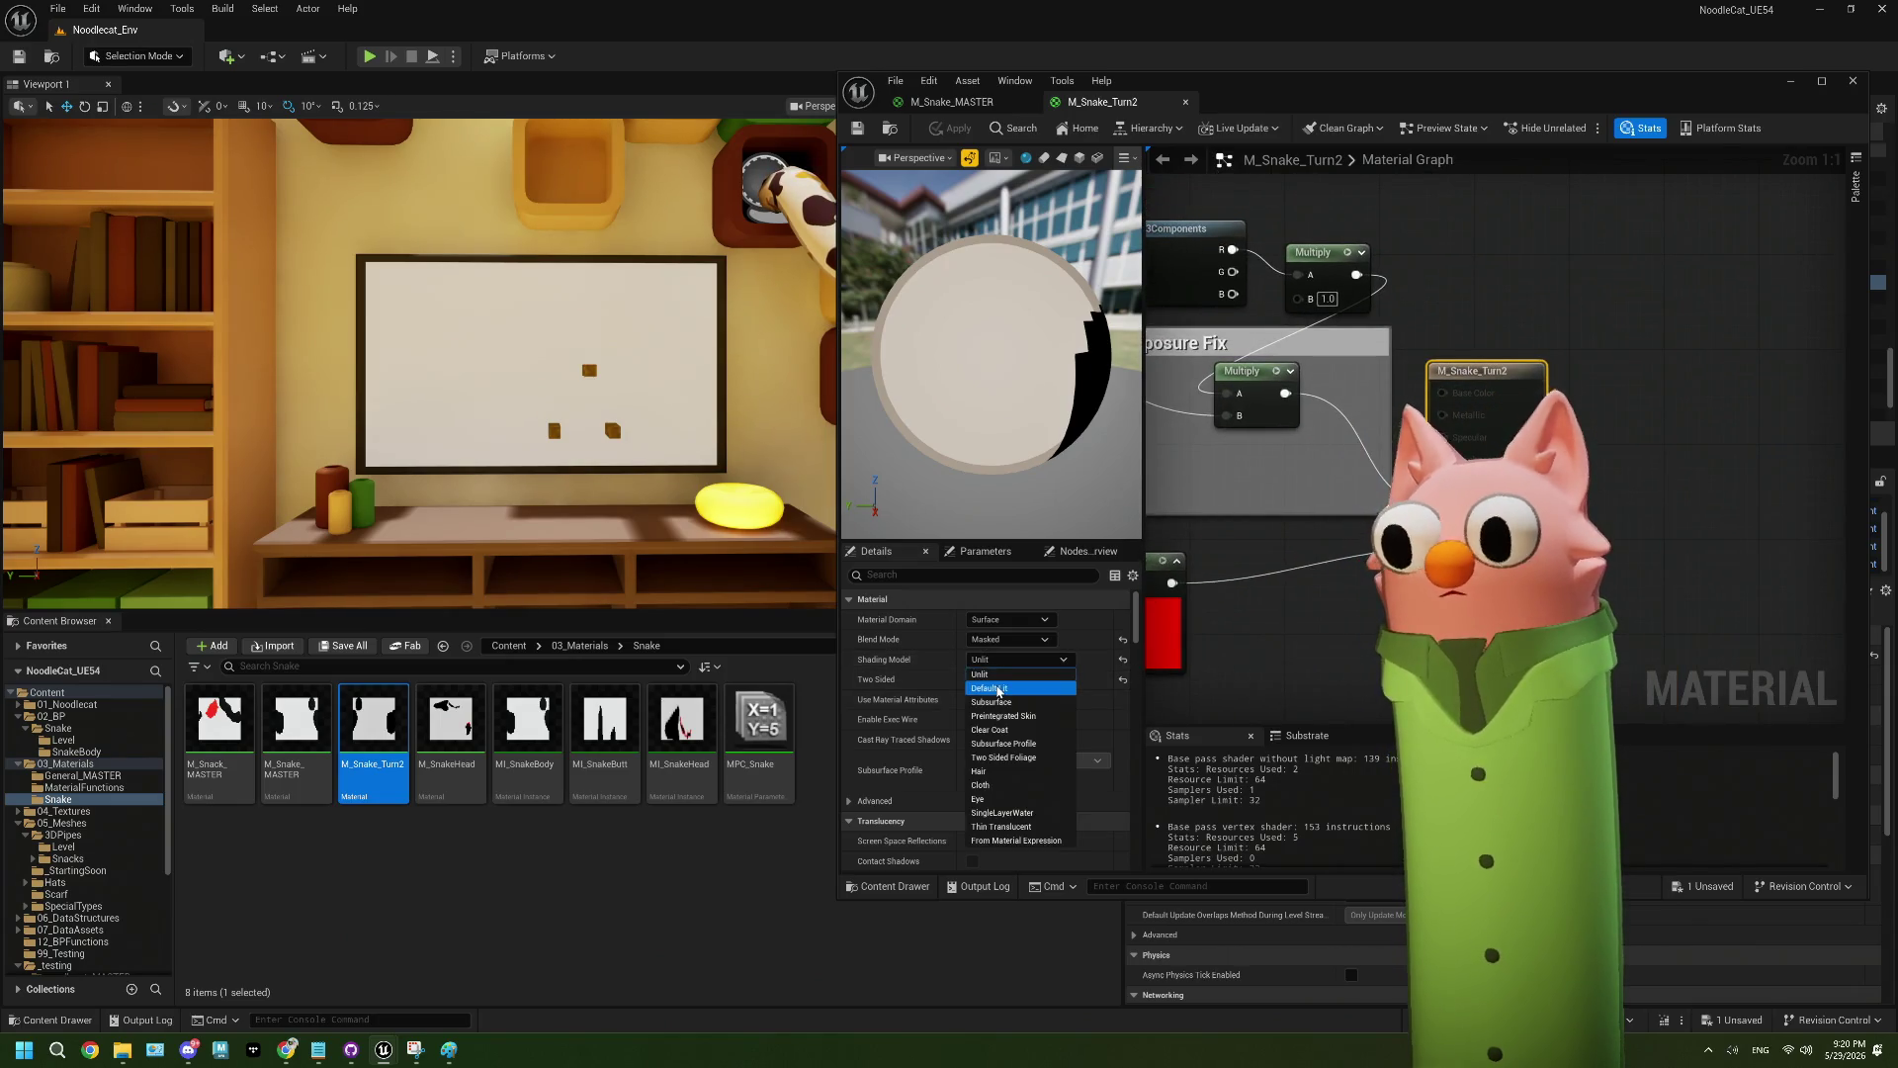
pyautogui.click(999, 689)
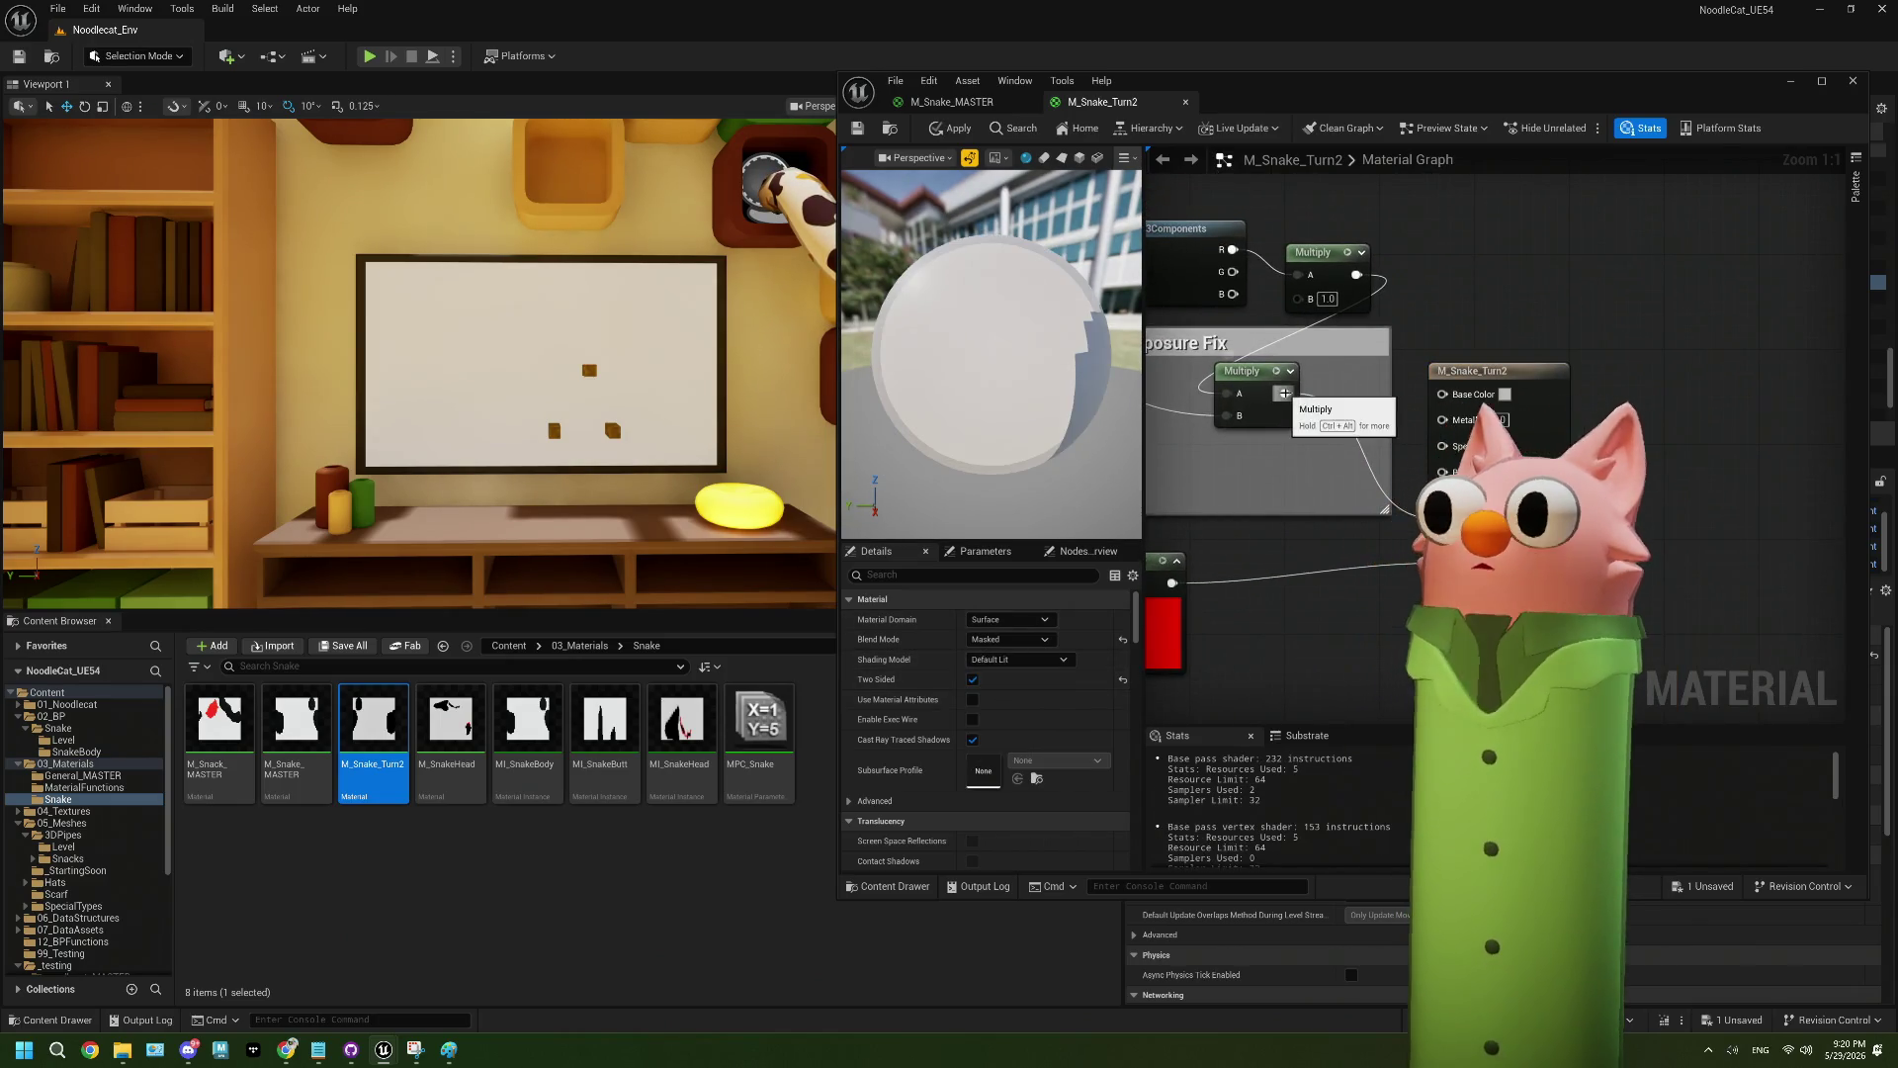
pyautogui.moveTo(1473, 395); pyautogui.dragTo(1454, 394)
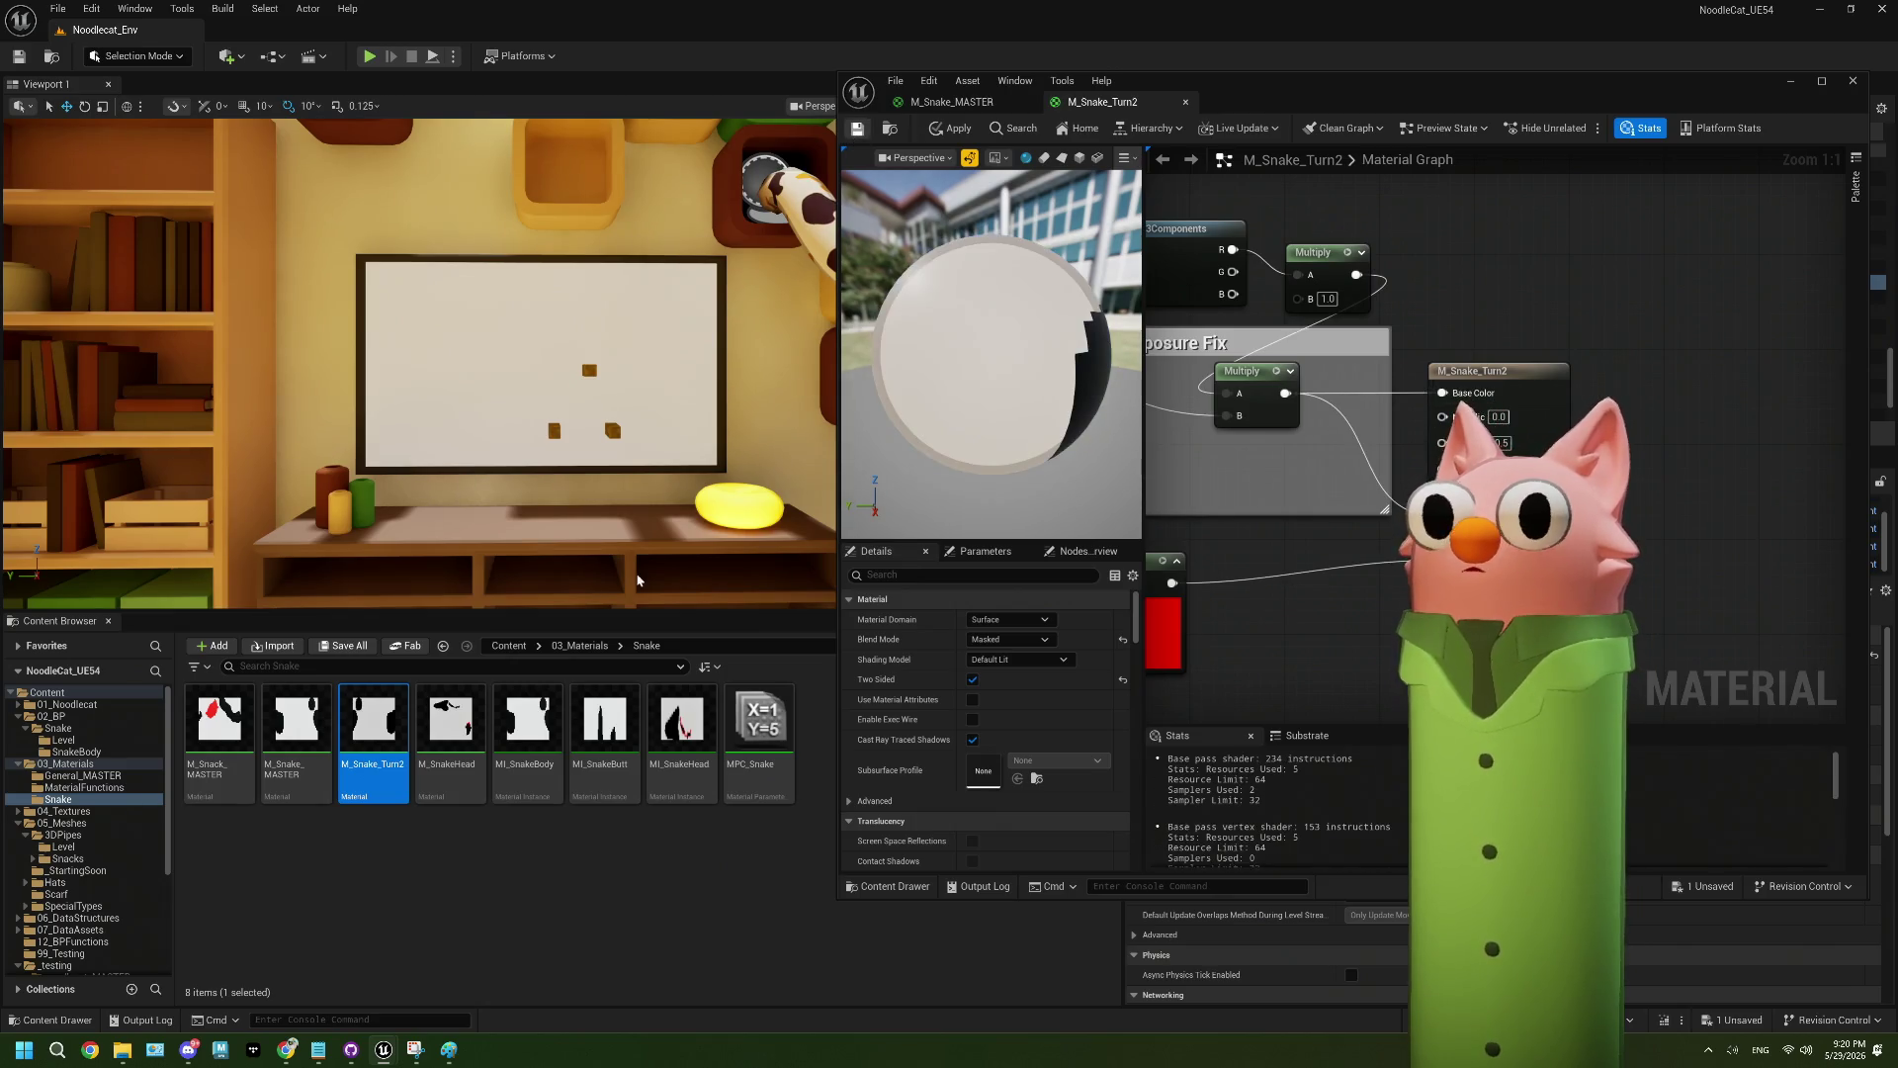
pyautogui.click(858, 128)
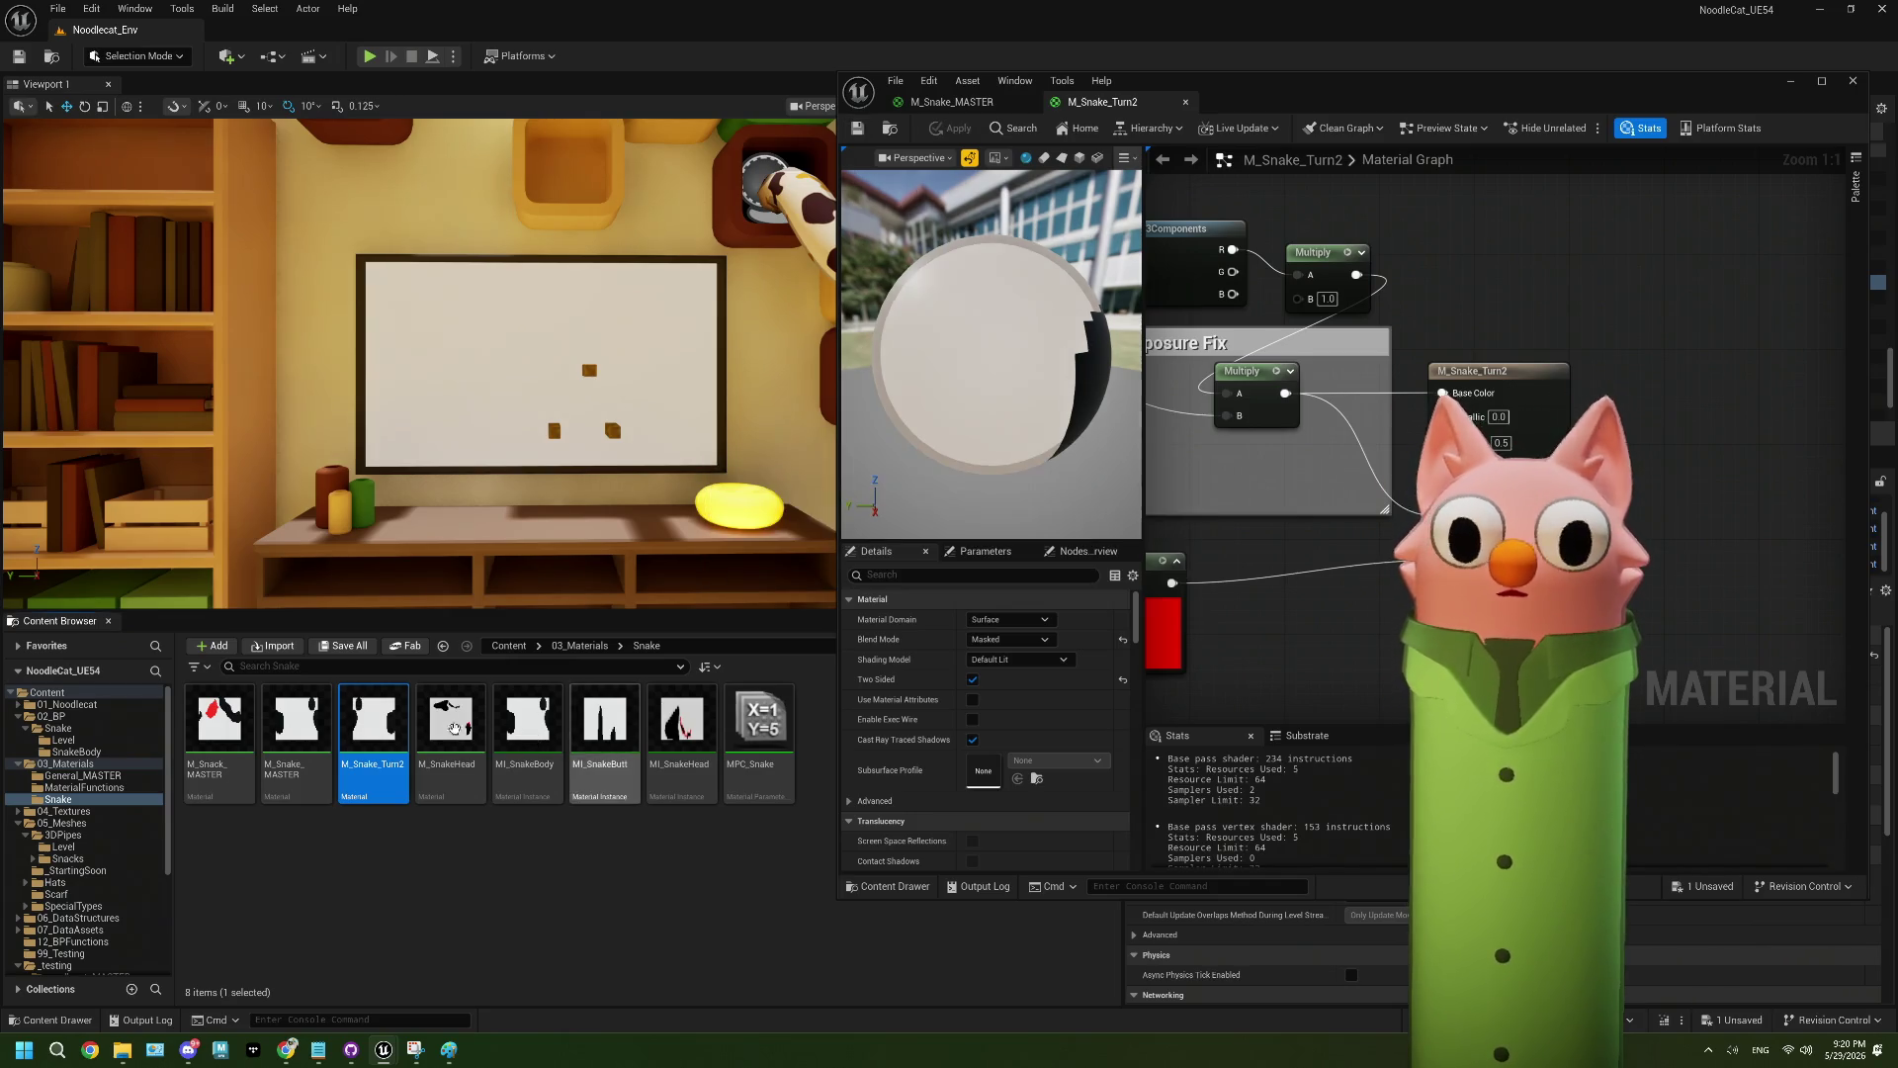
# - Set M_SnakeHead to Default Lit and save it, then open MI_SnakeBody
pyautogui.click(442, 732)
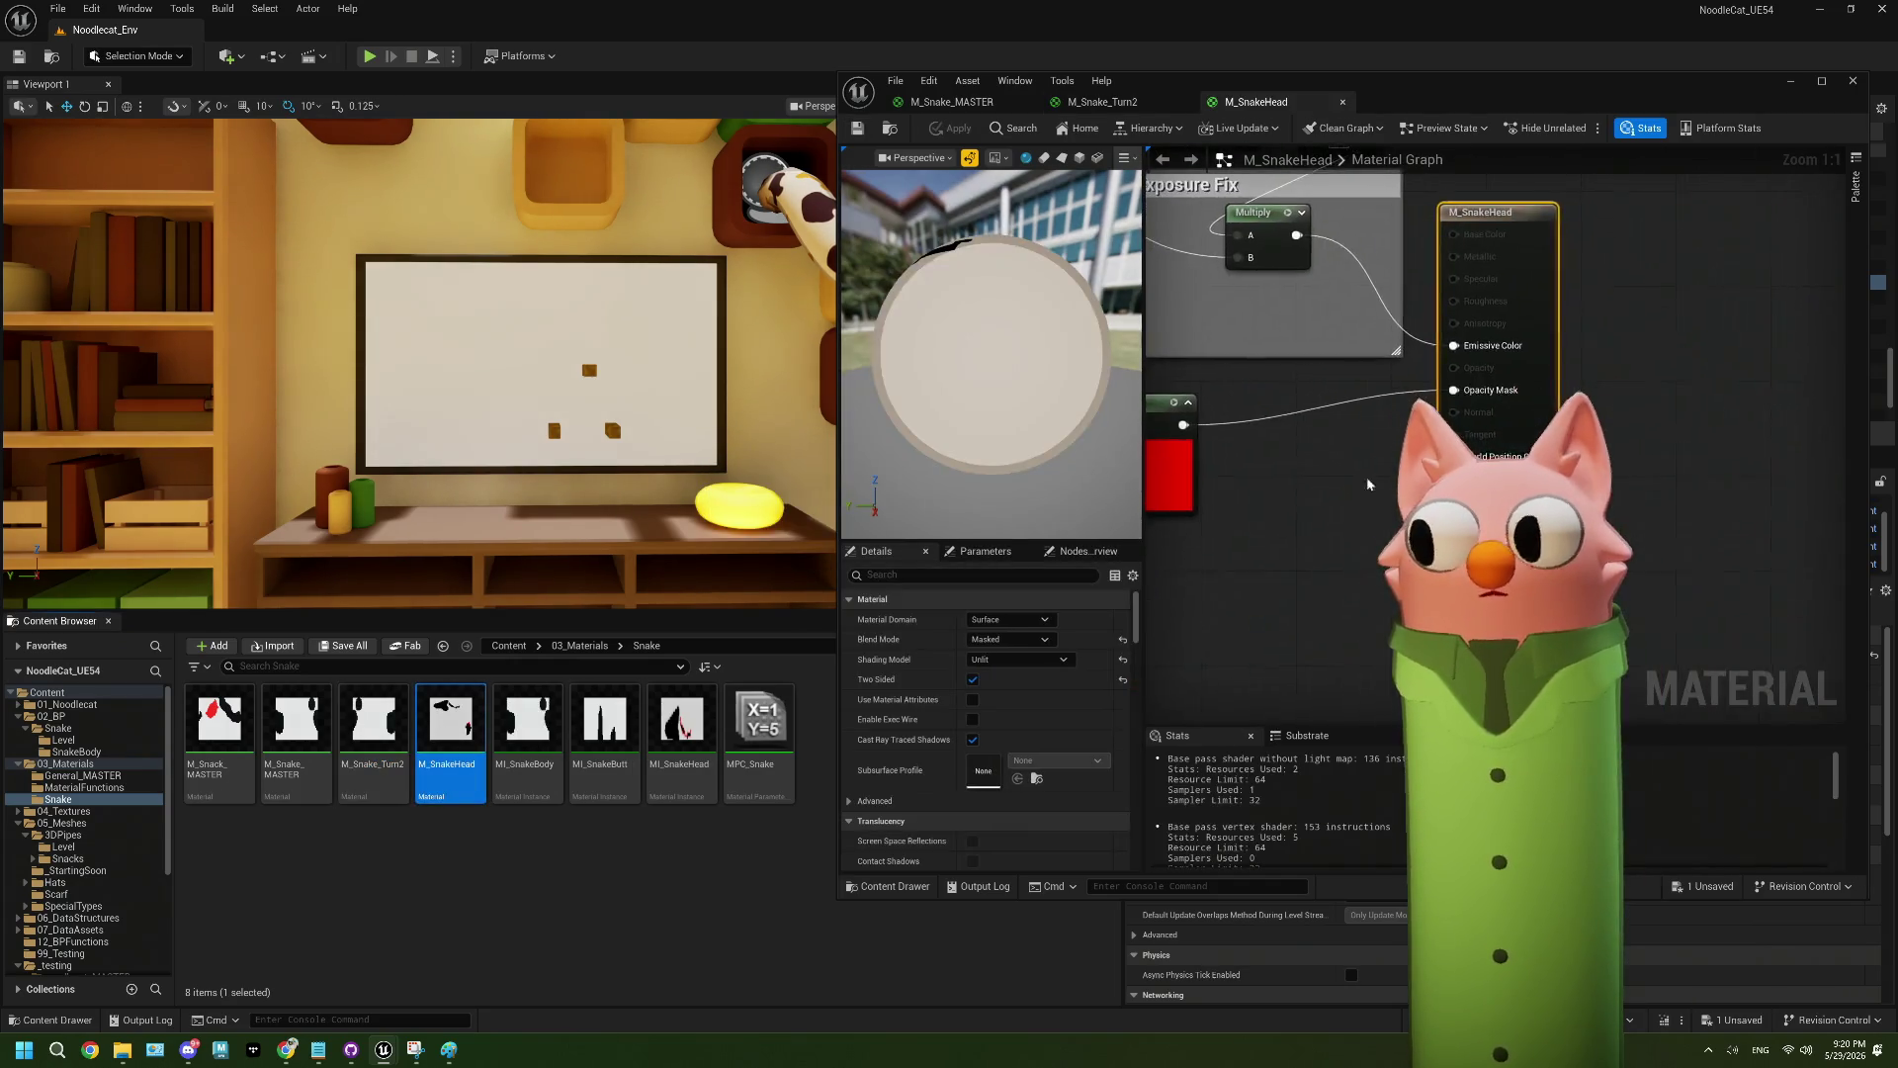
pyautogui.click(1013, 659)
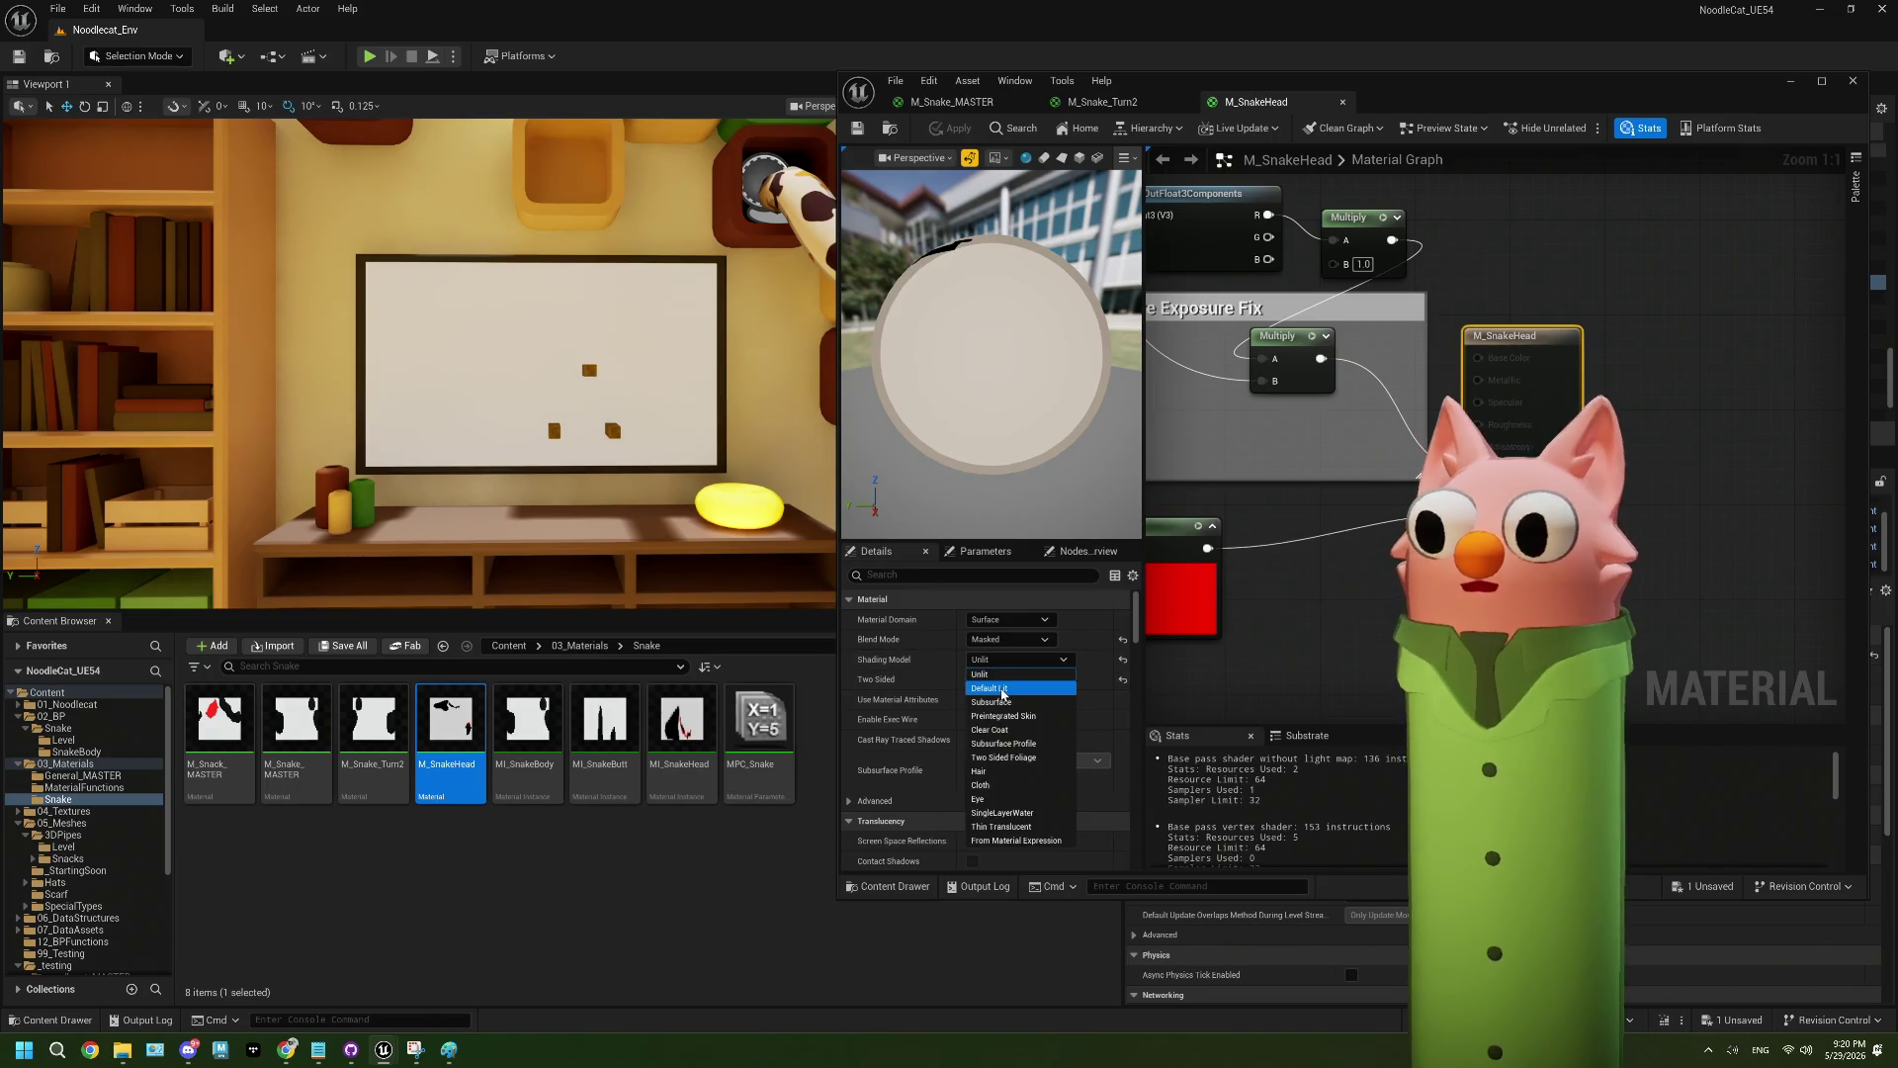
pyautogui.click(1002, 689)
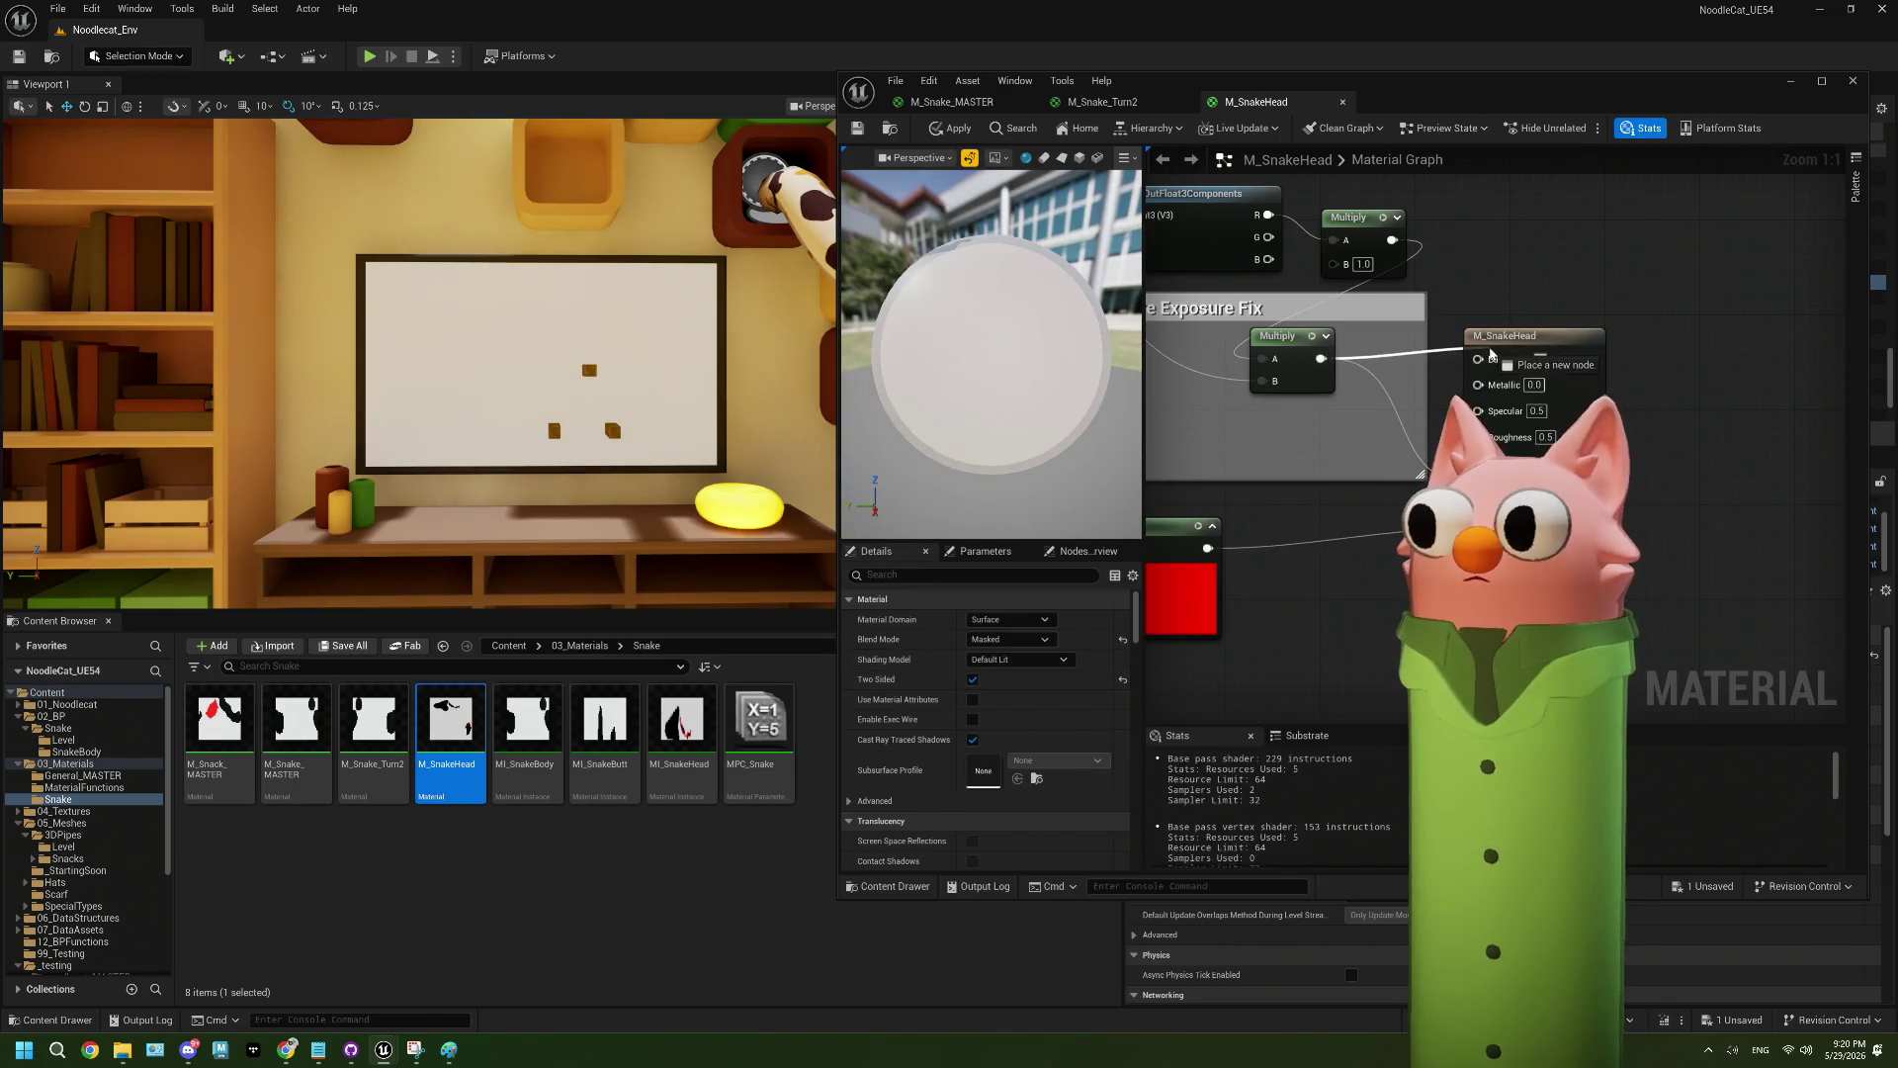
pyautogui.click(949, 128)
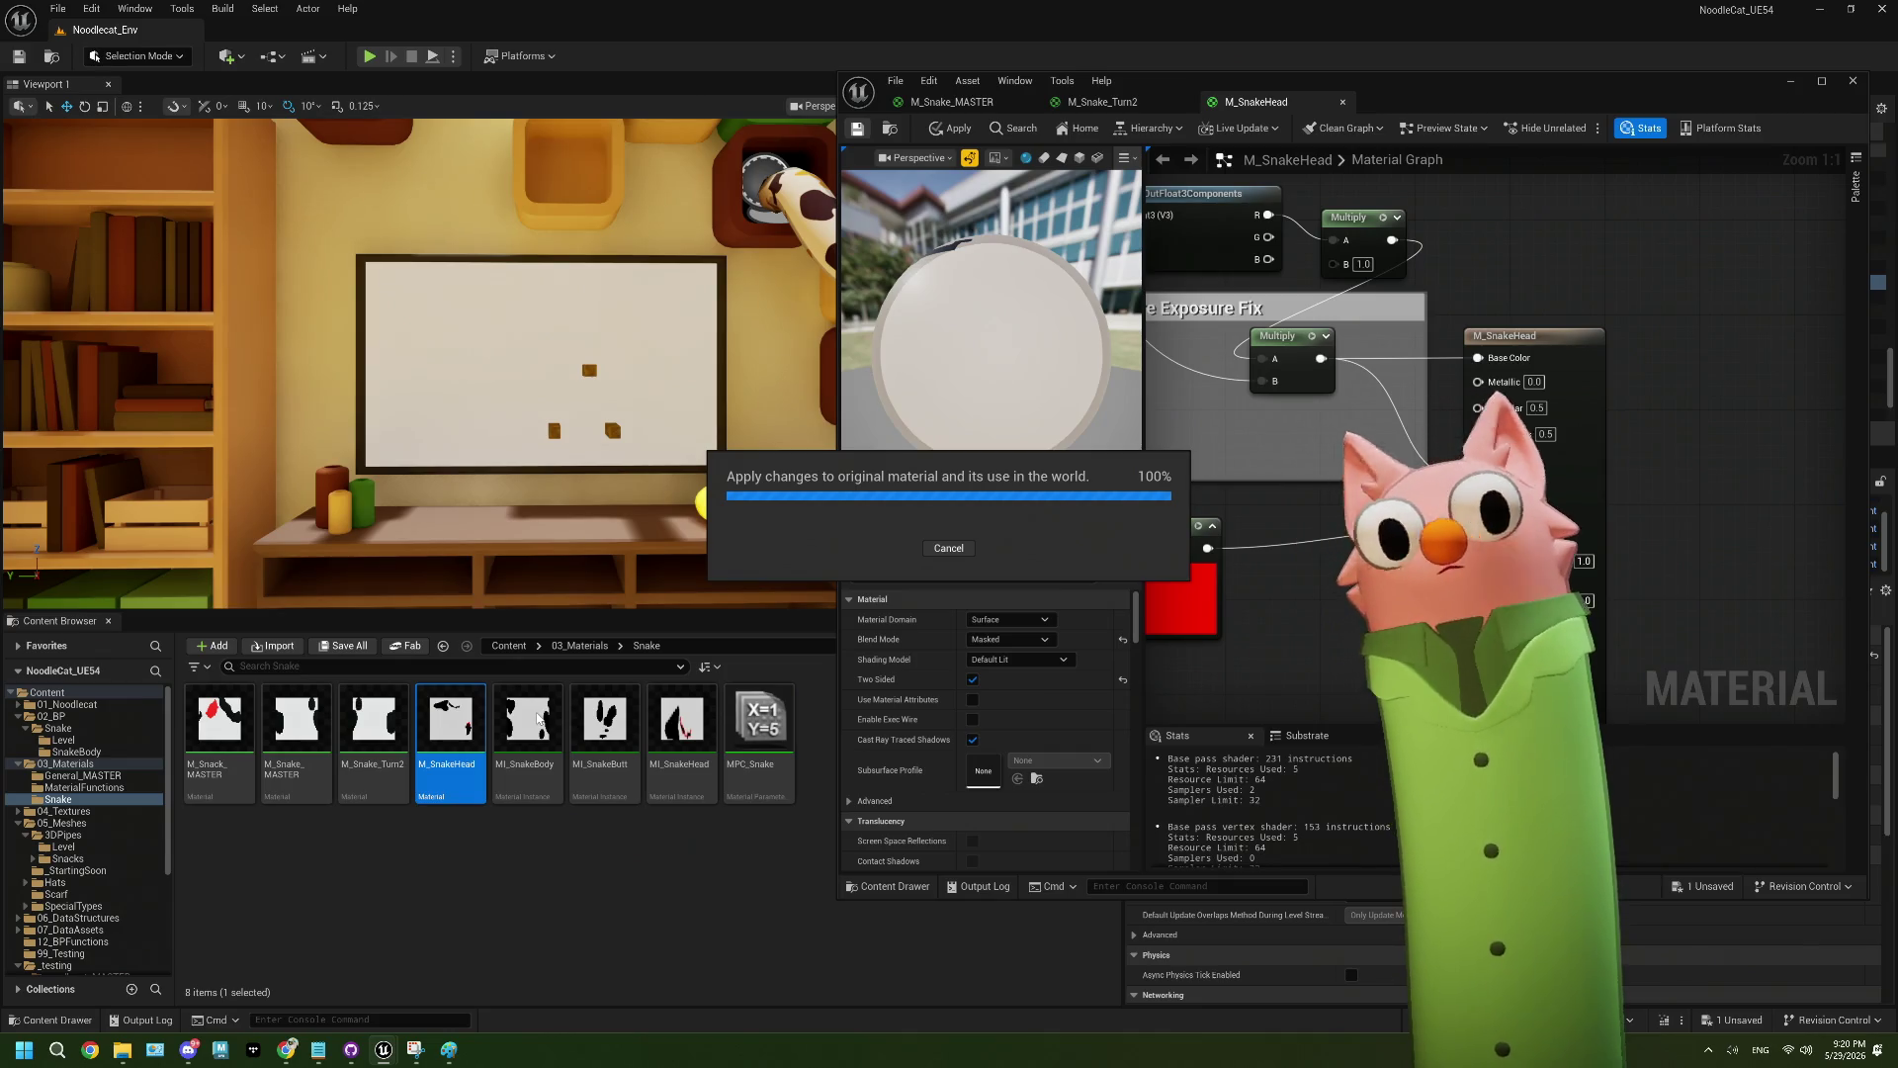
pyautogui.doubleClick(529, 719)
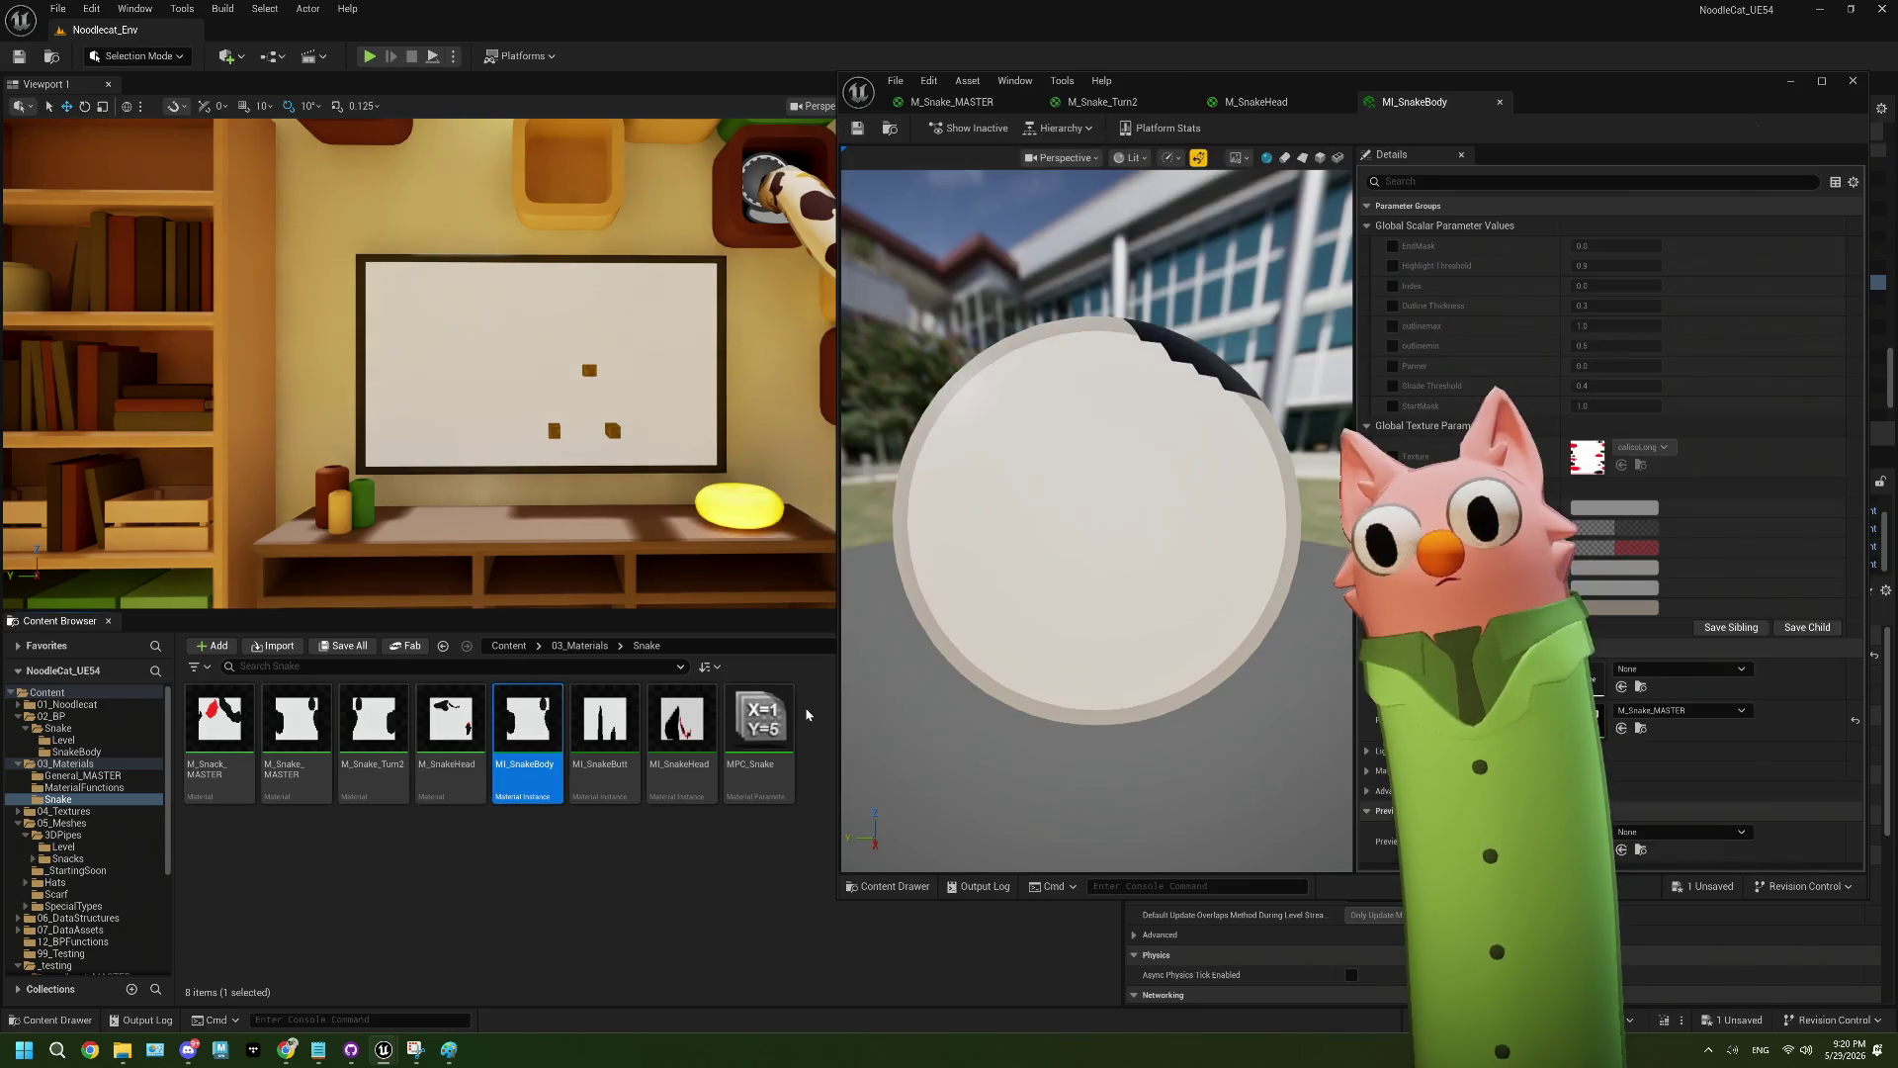
# - Review MI_SnakeButt, MI_SnakeHead, and MPC_Snake's Timer scalar parameter values
pyautogui.doubleClick(603, 731)
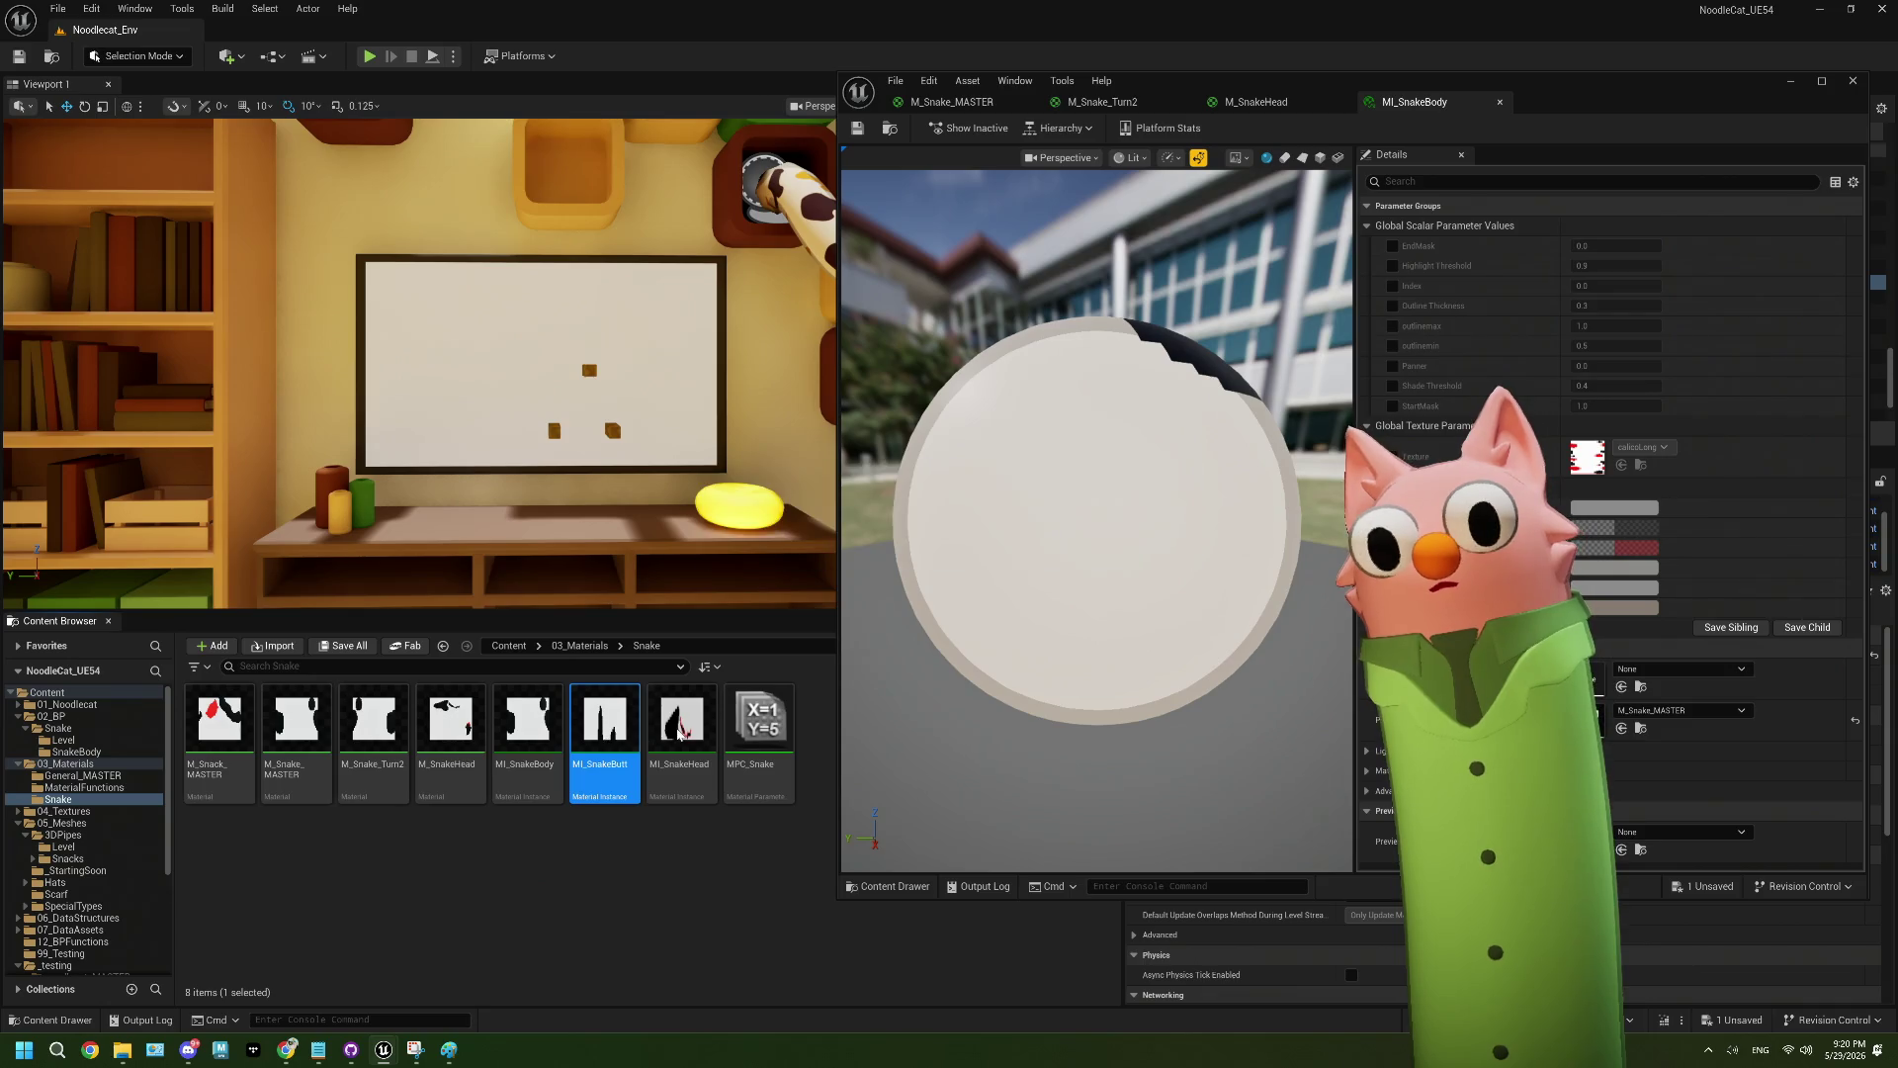
pyautogui.click(682, 729)
pyautogui.doubleClick(758, 727)
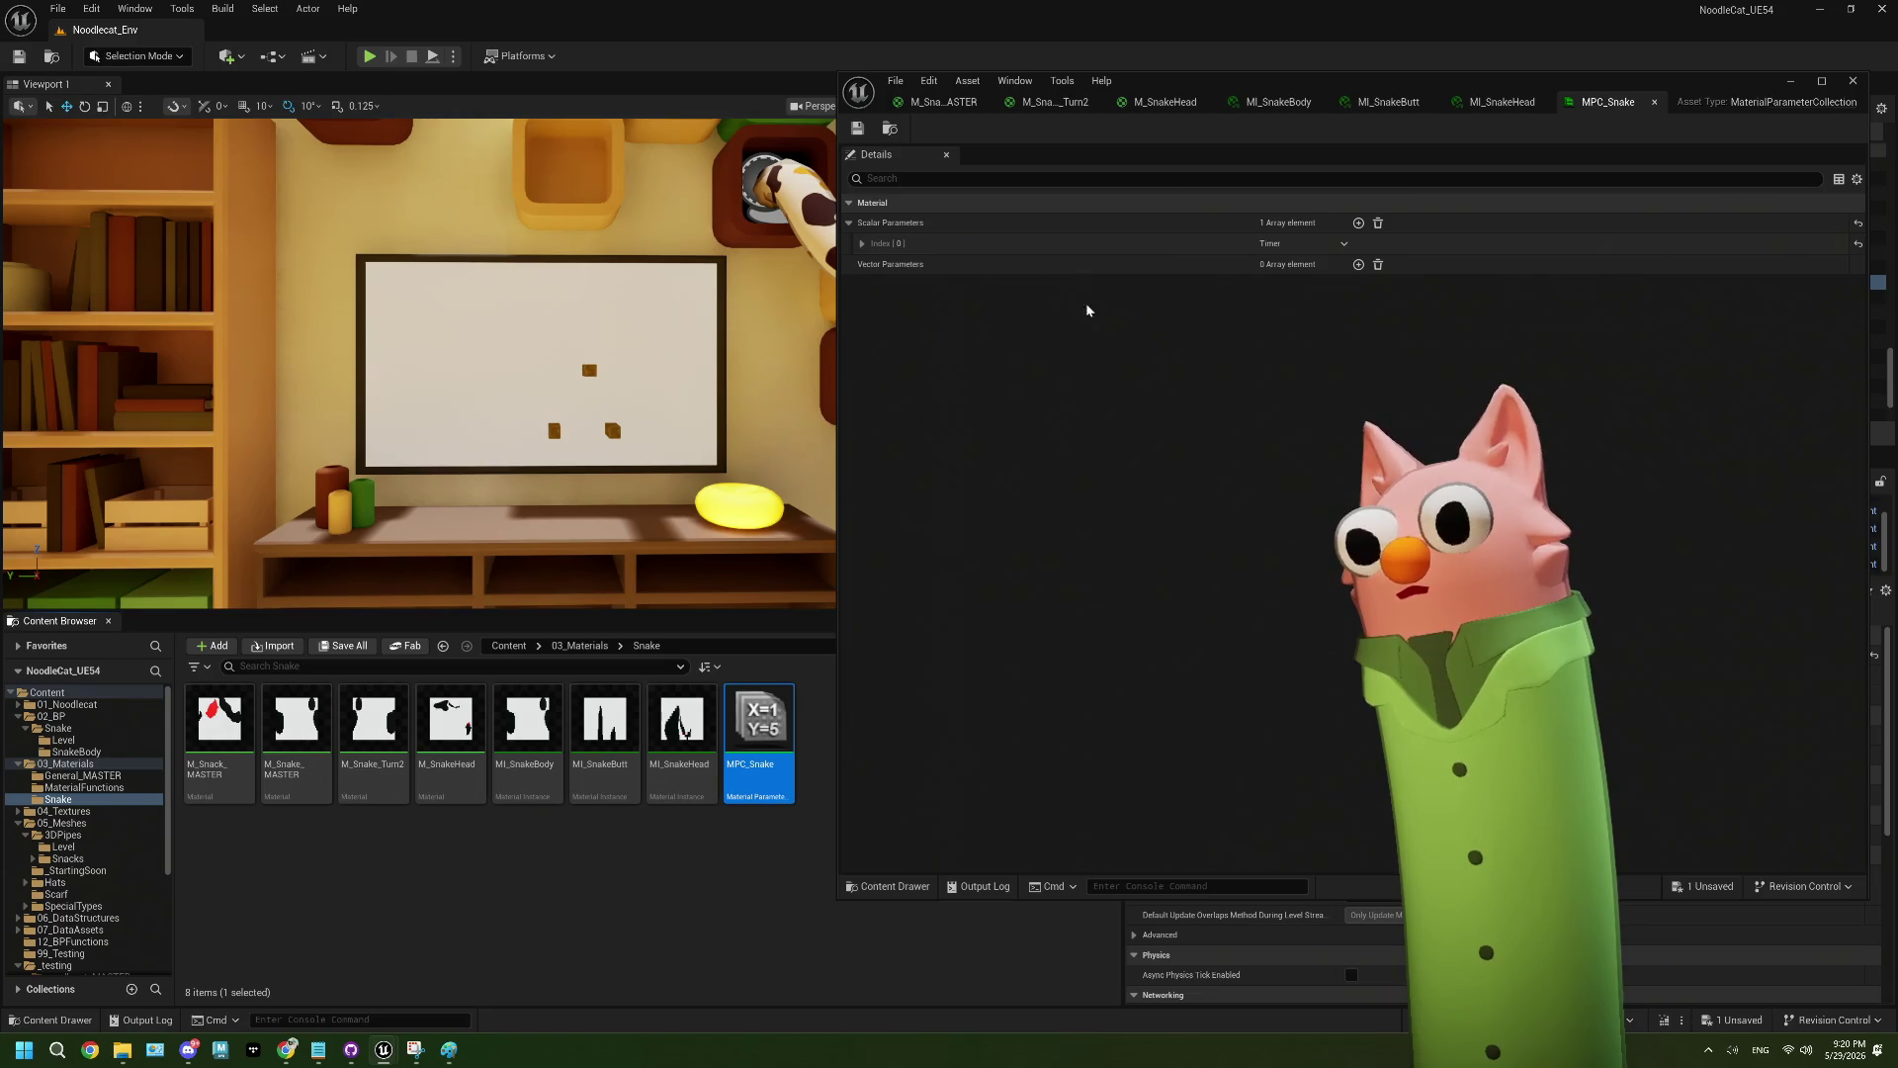
pyautogui.click(862, 243)
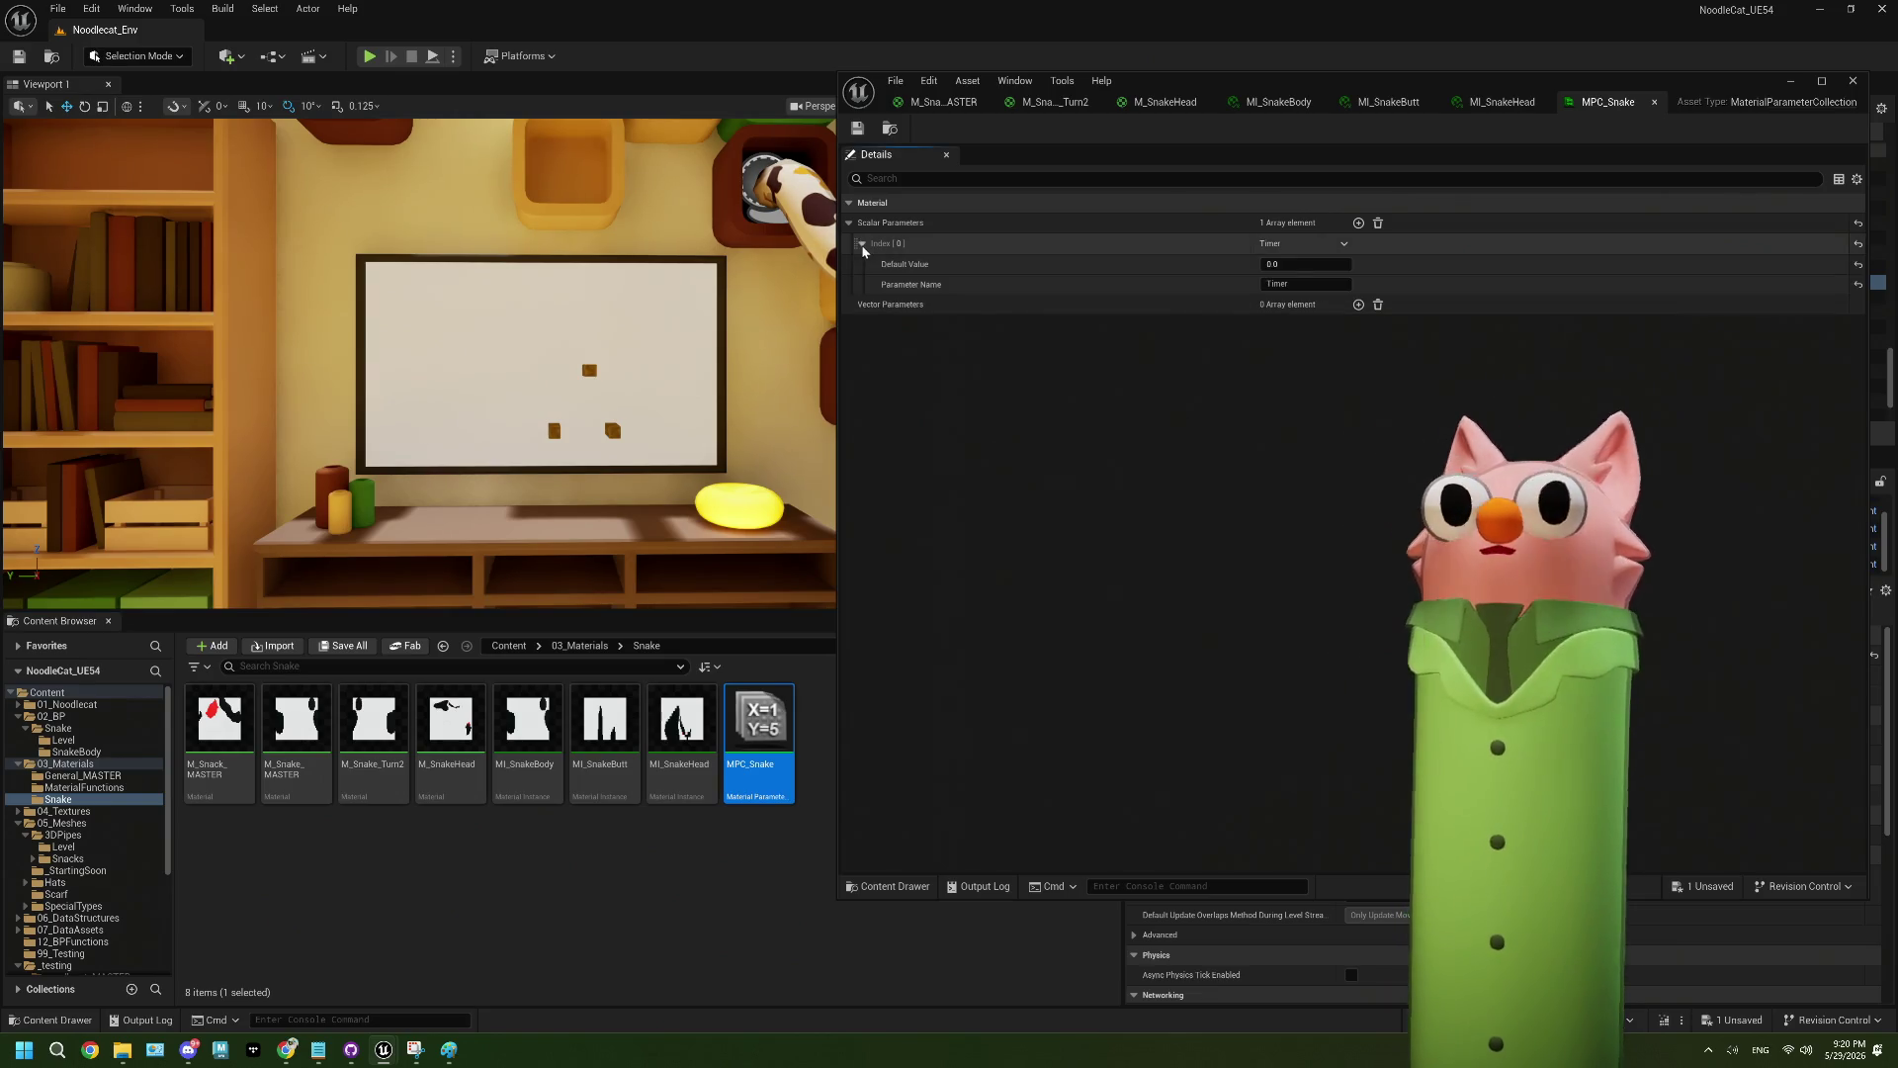
# - Close all the material and parameter collection editors, then browse the pipe meshes Level folder
pyautogui.click(986, 101)
pyautogui.click(987, 103)
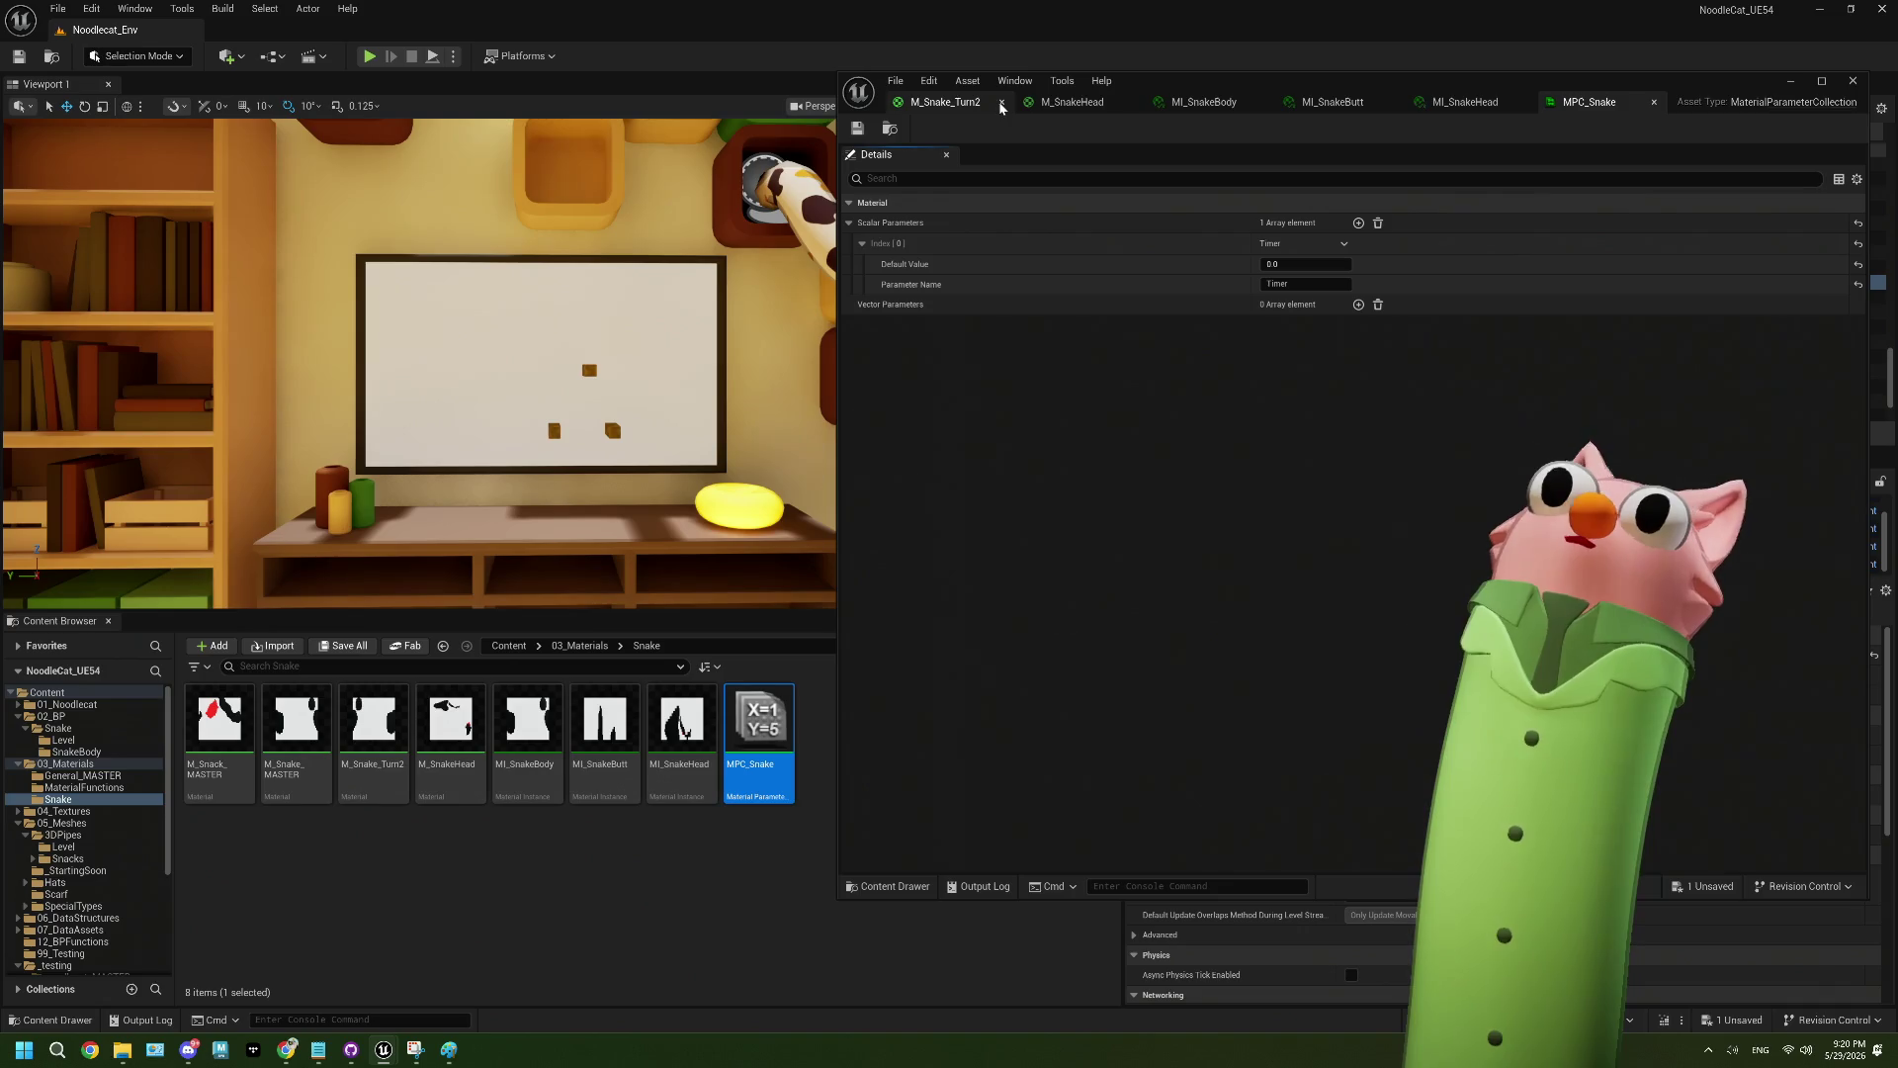
pyautogui.click(1015, 105)
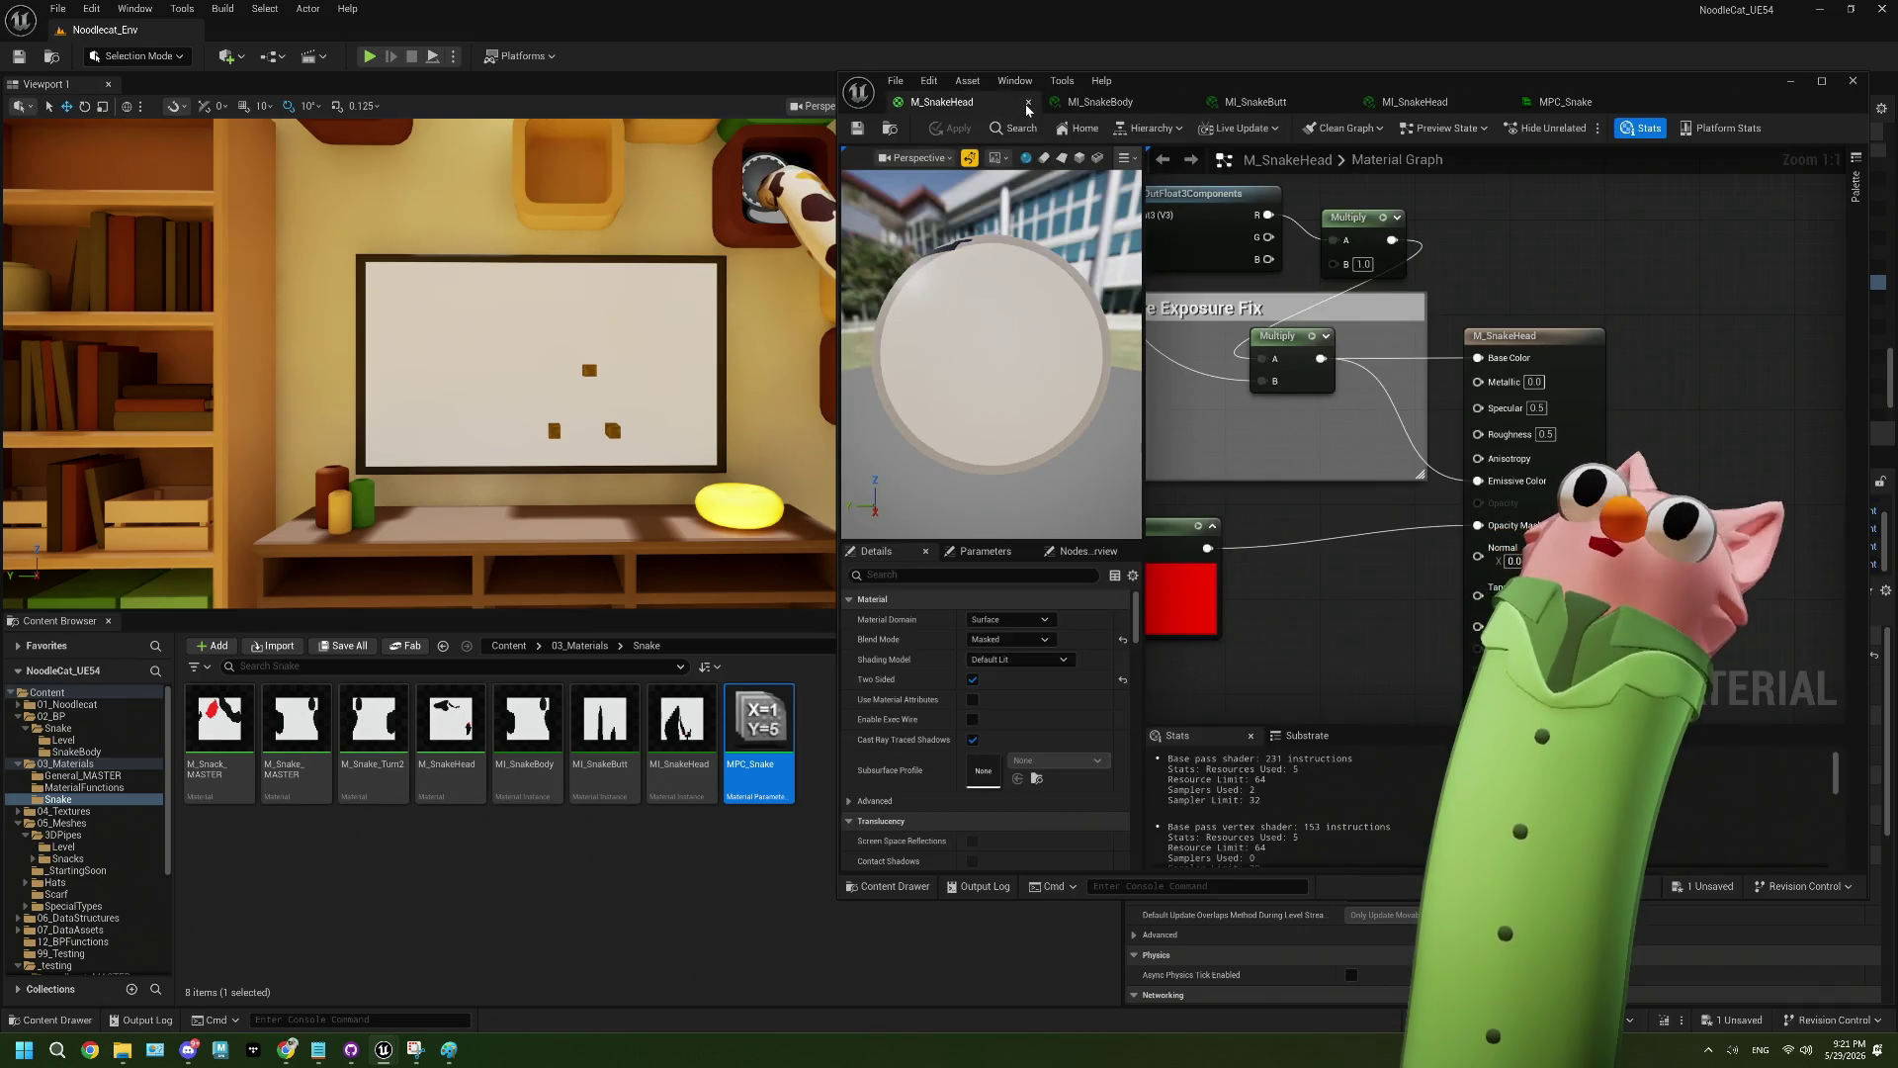
pyautogui.click(1027, 102)
pyautogui.click(1027, 102)
pyautogui.click(1029, 103)
pyautogui.click(1029, 103)
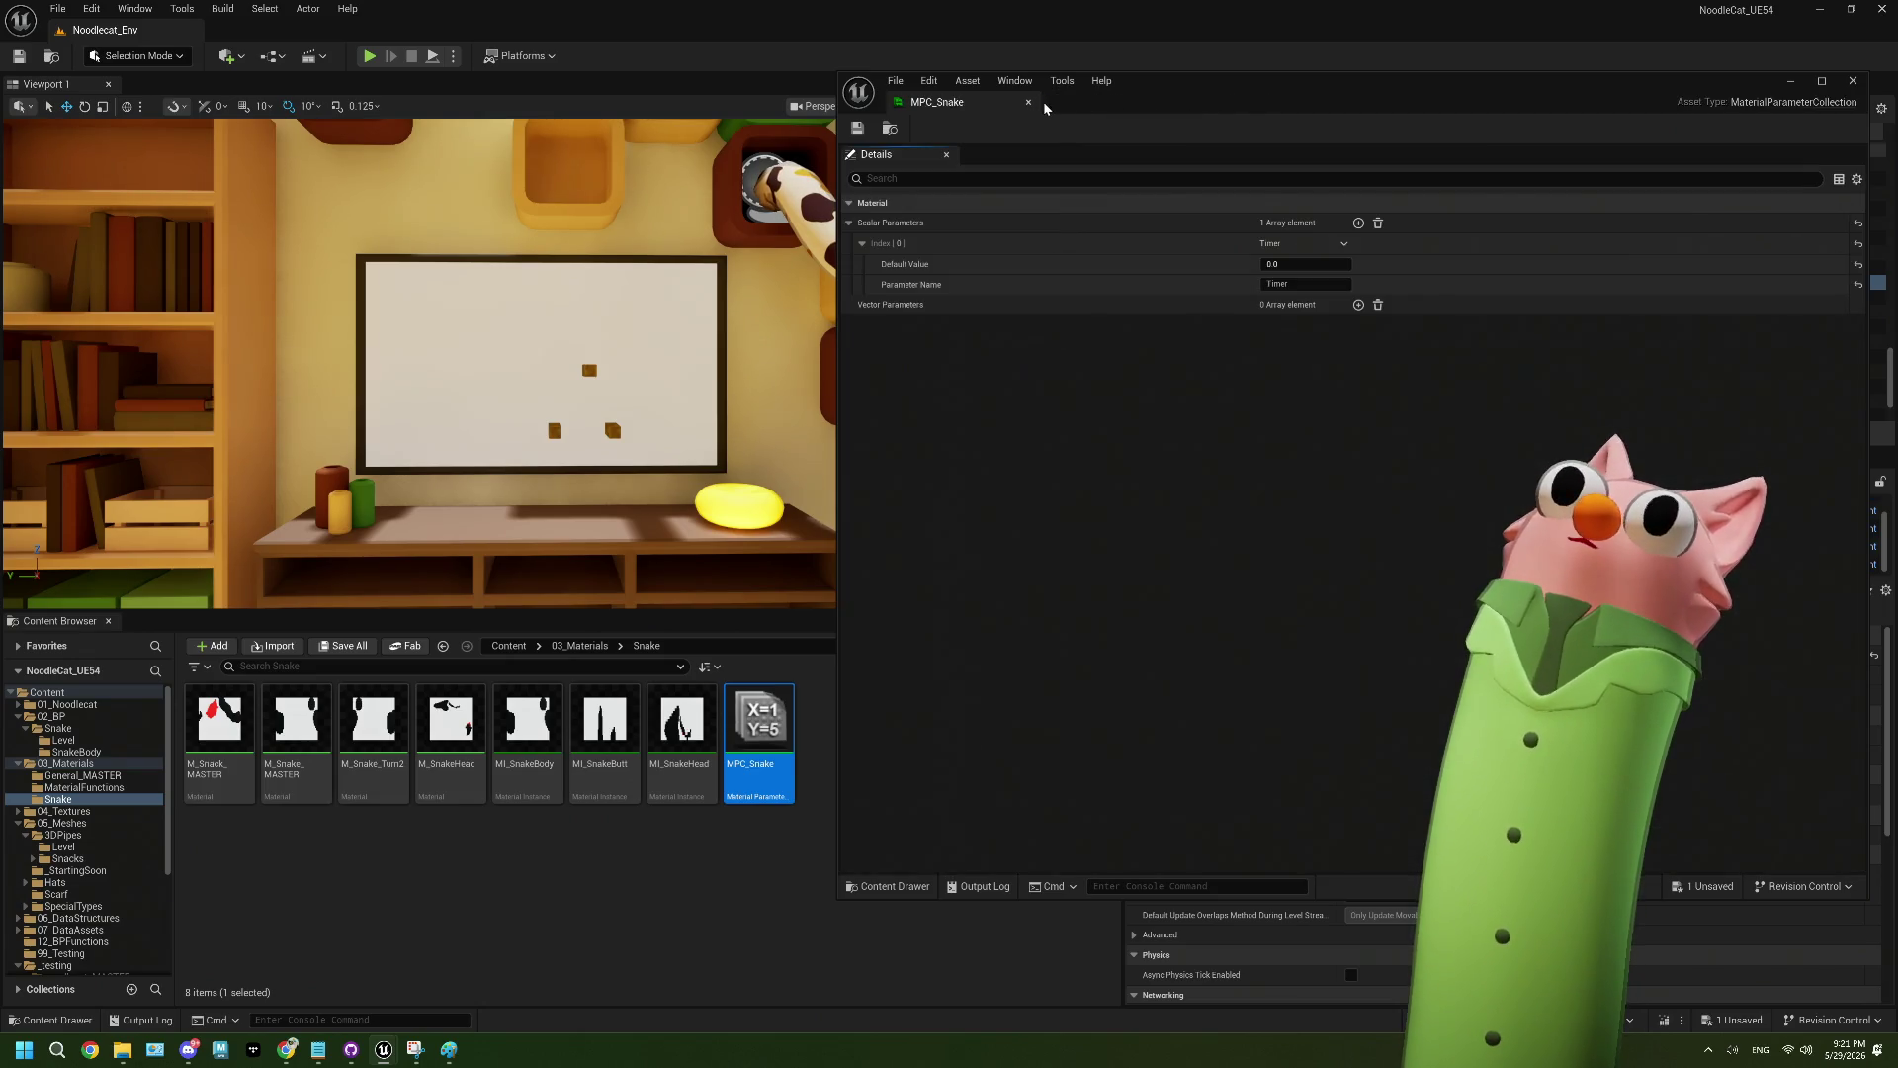
pyautogui.click(1028, 103)
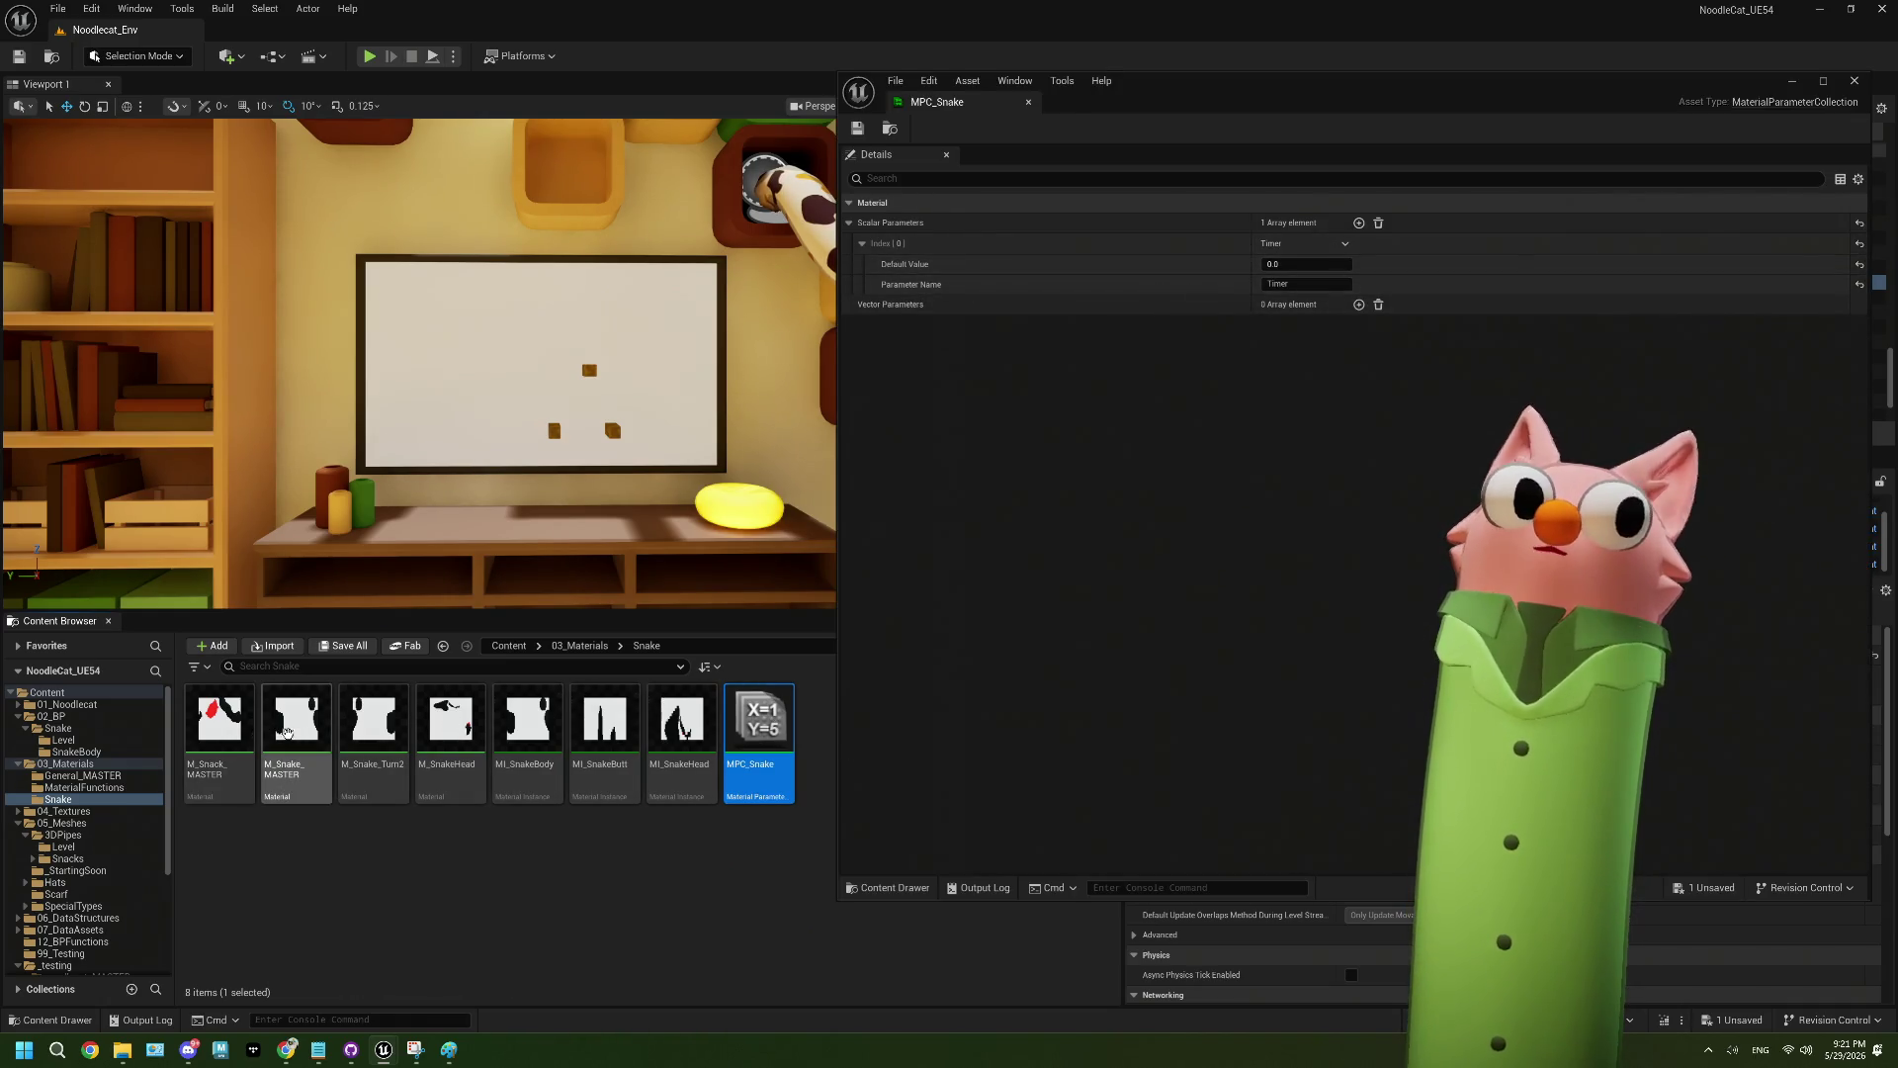
pyautogui.click(301, 737)
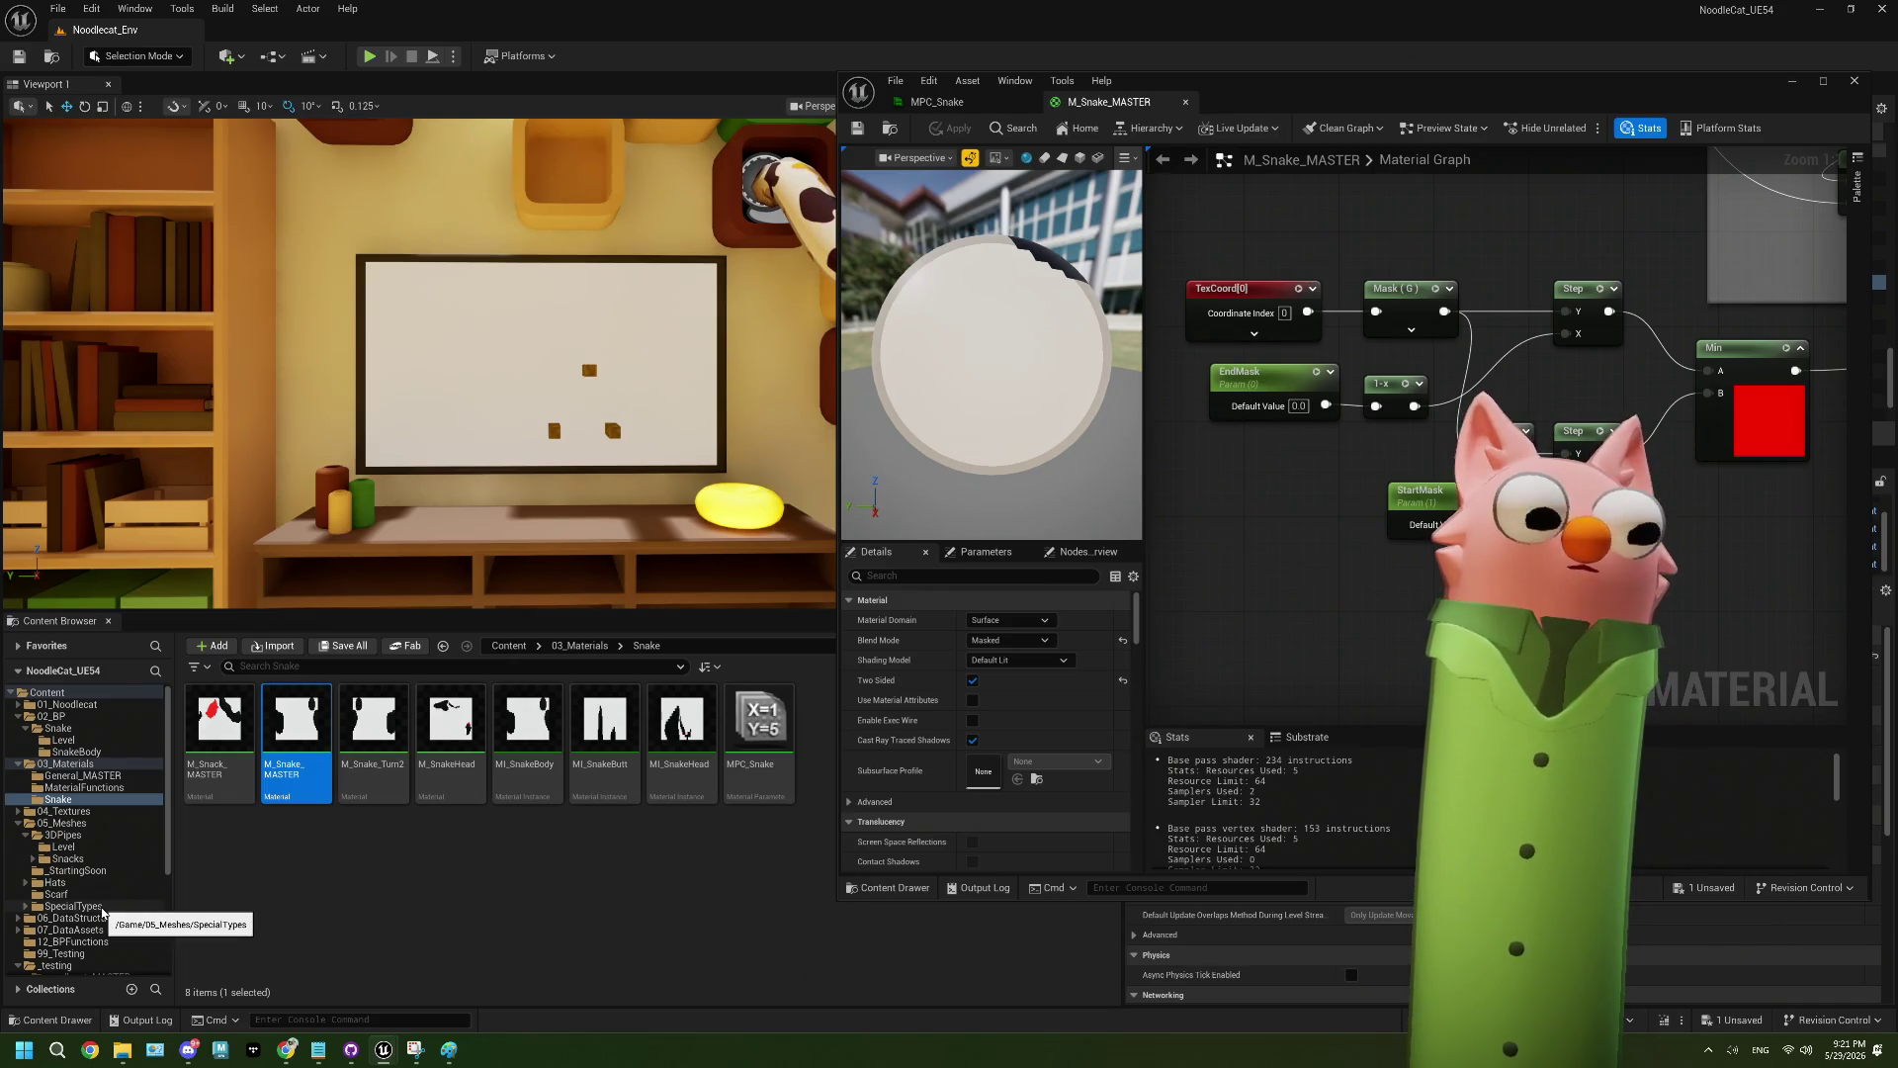
pyautogui.click(44, 846)
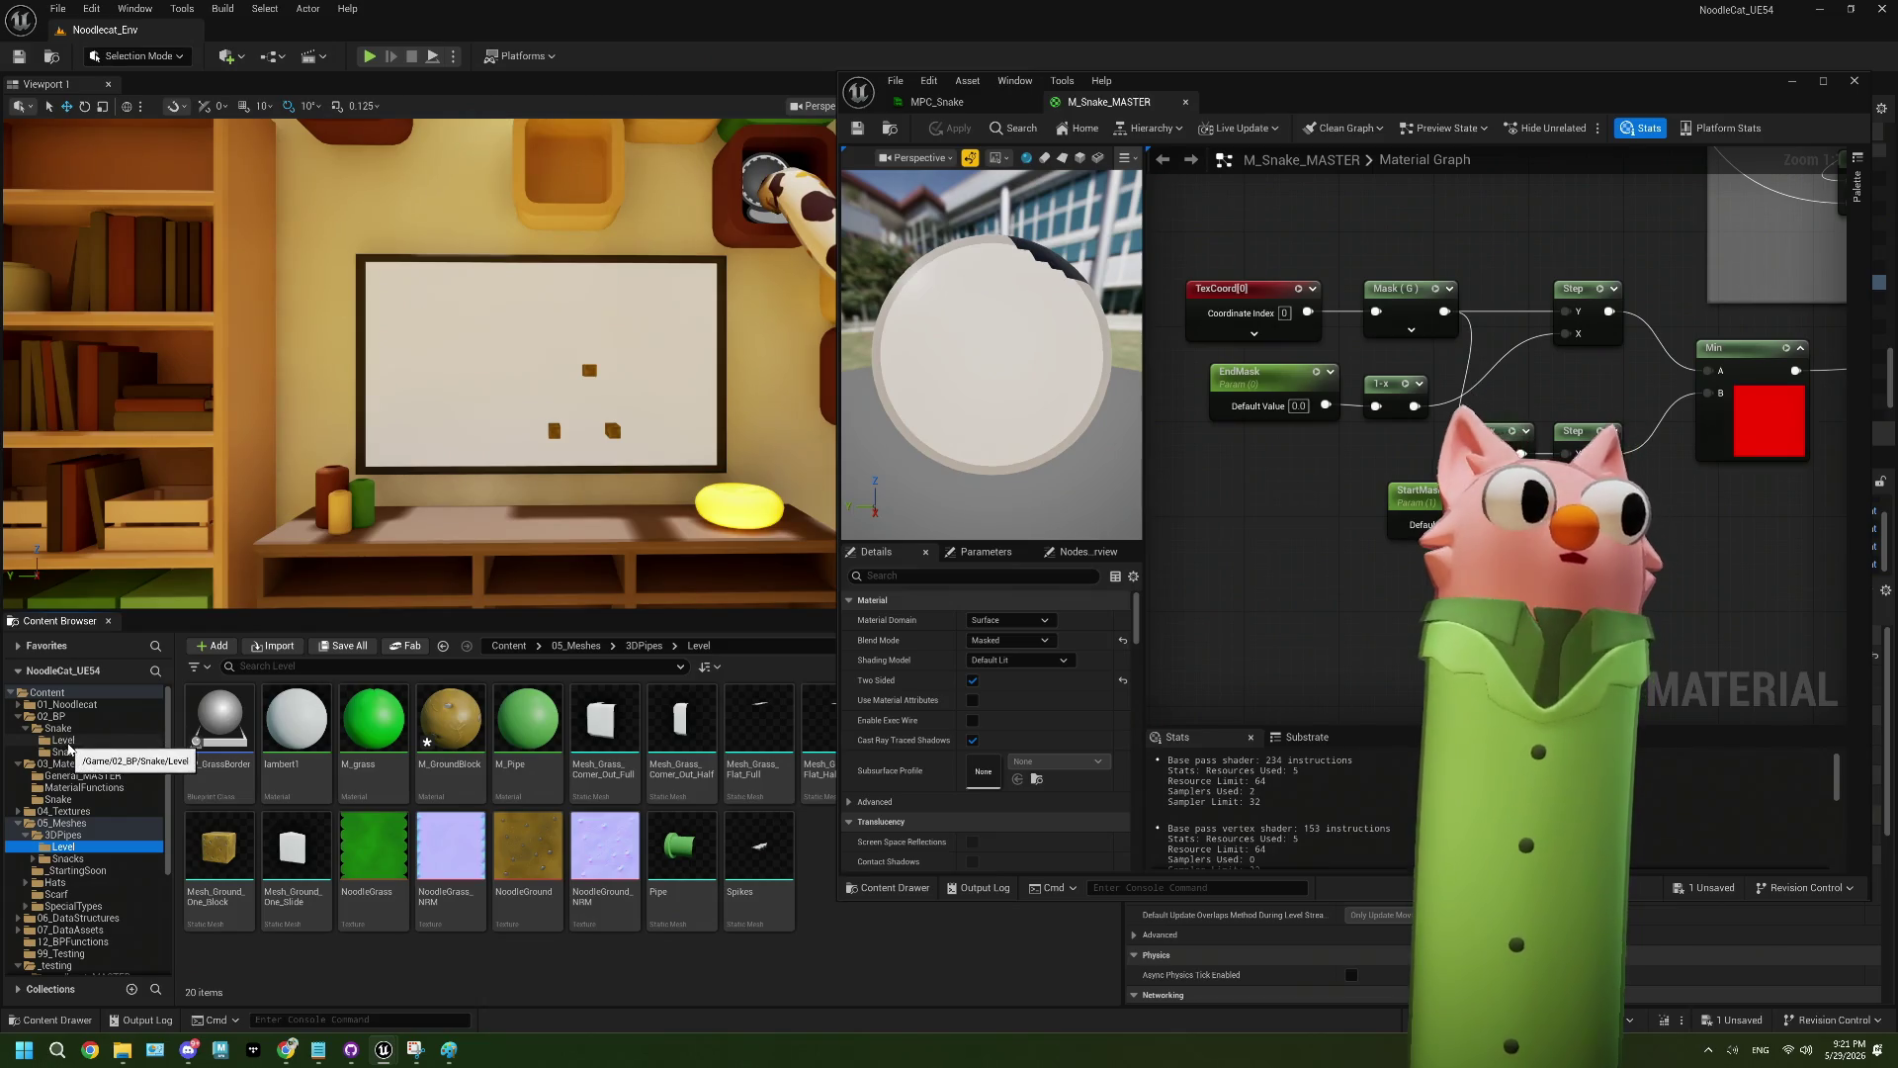
# - Open BP_Snake, find the Lerp Head and Butt call in the event graph, and enter its function
pyautogui.click(69, 730)
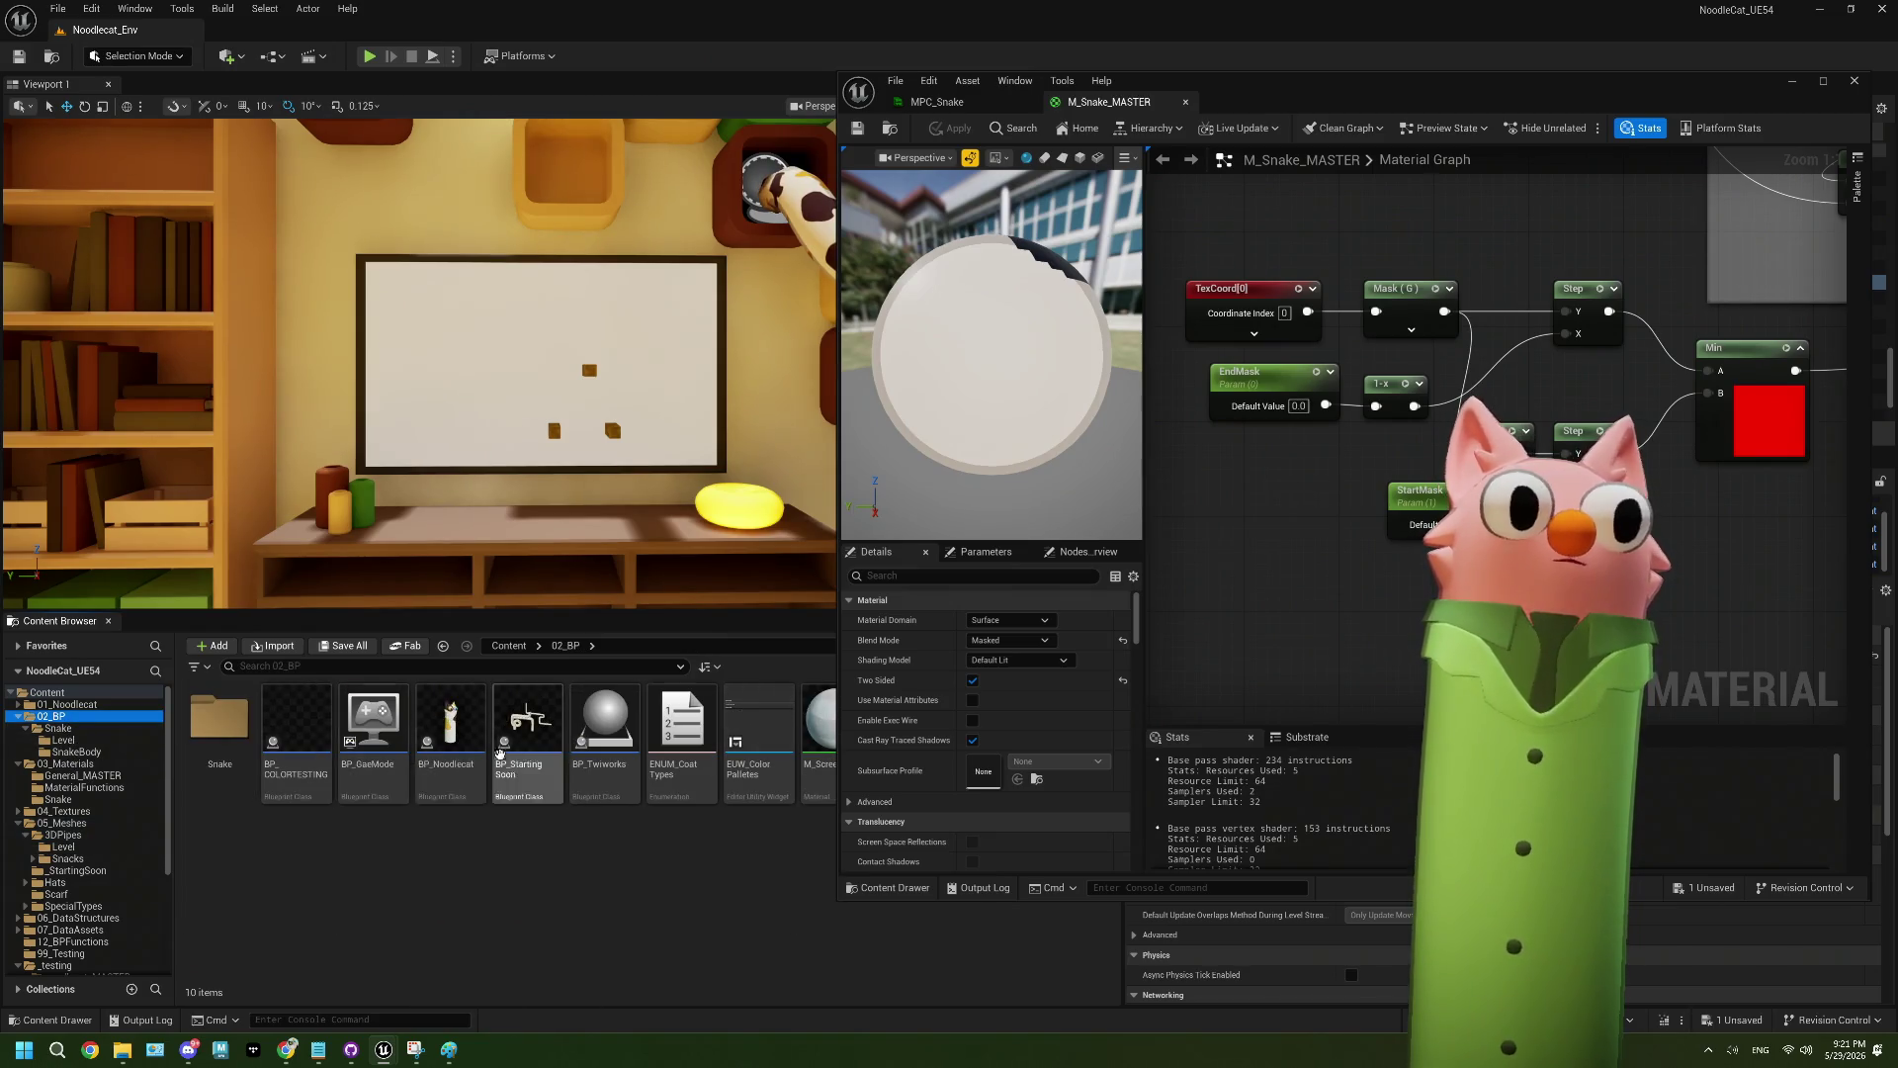
pyautogui.click(528, 732)
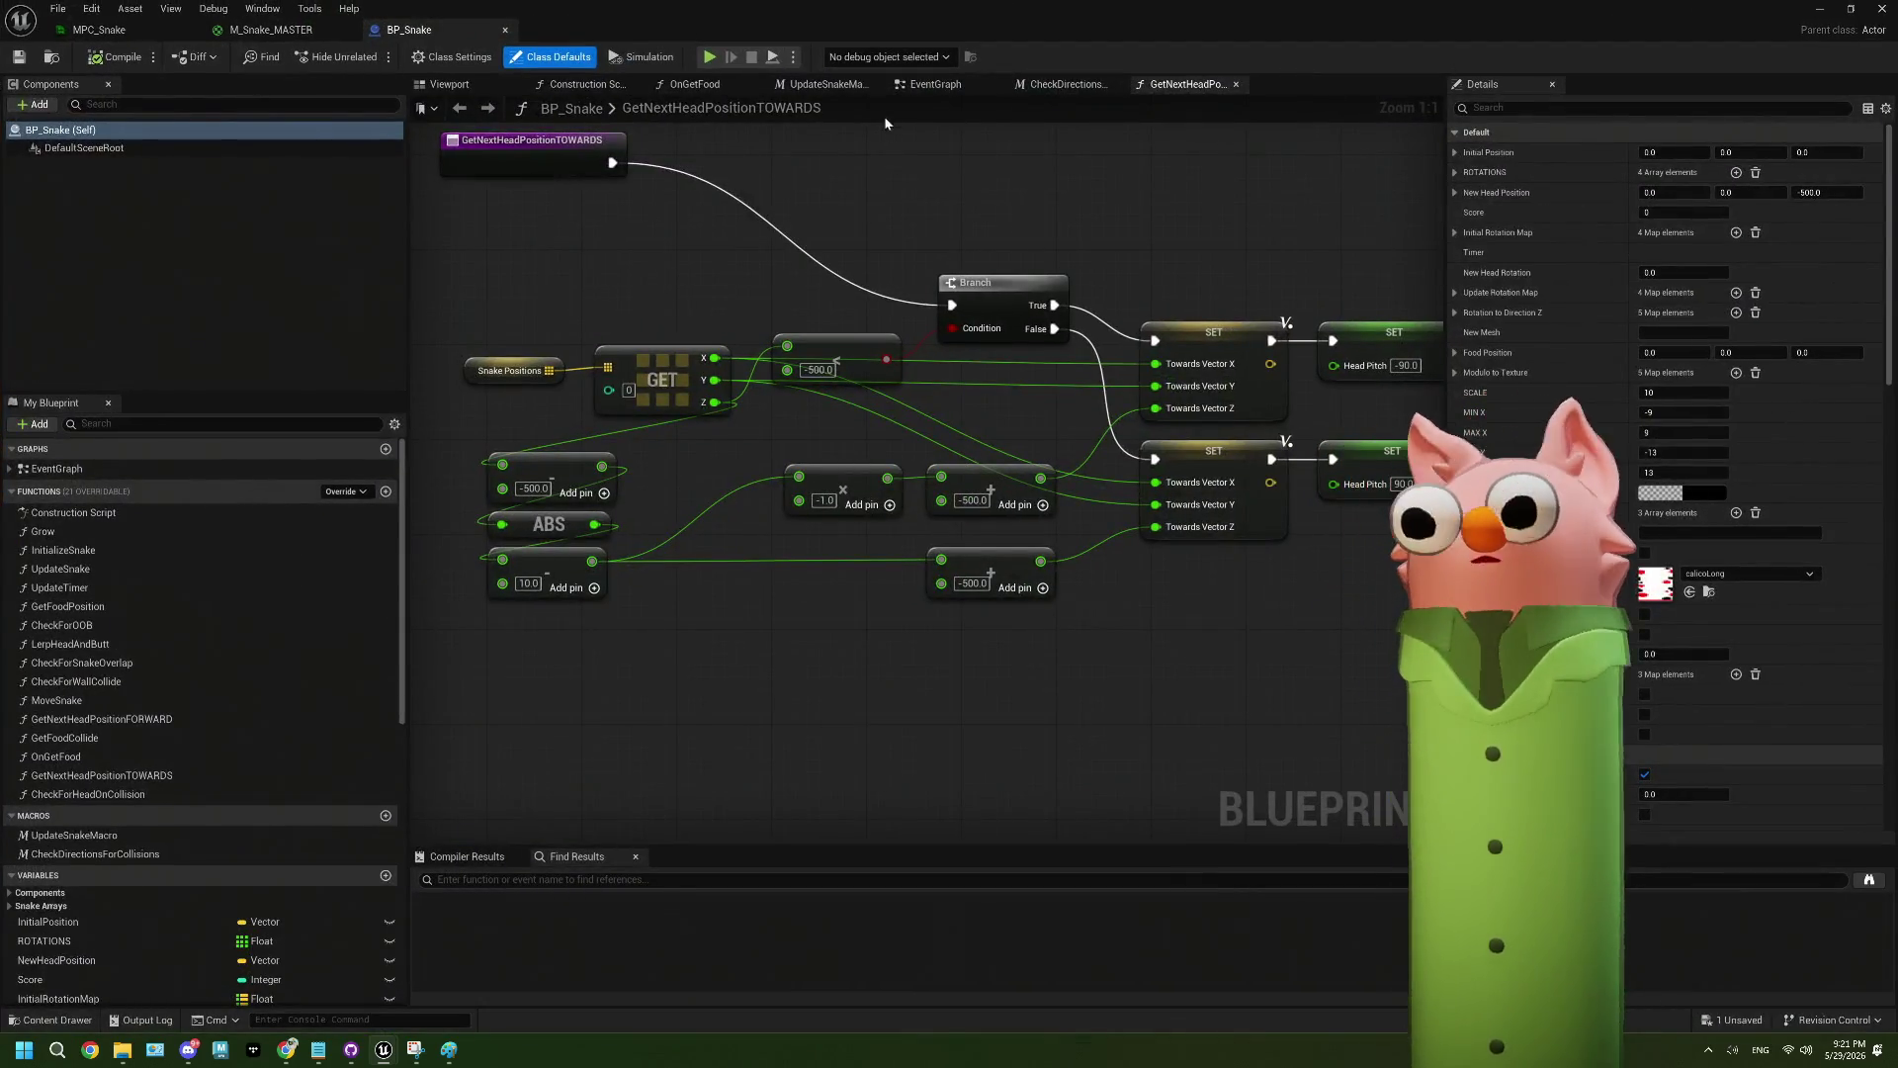
pyautogui.click(822, 84)
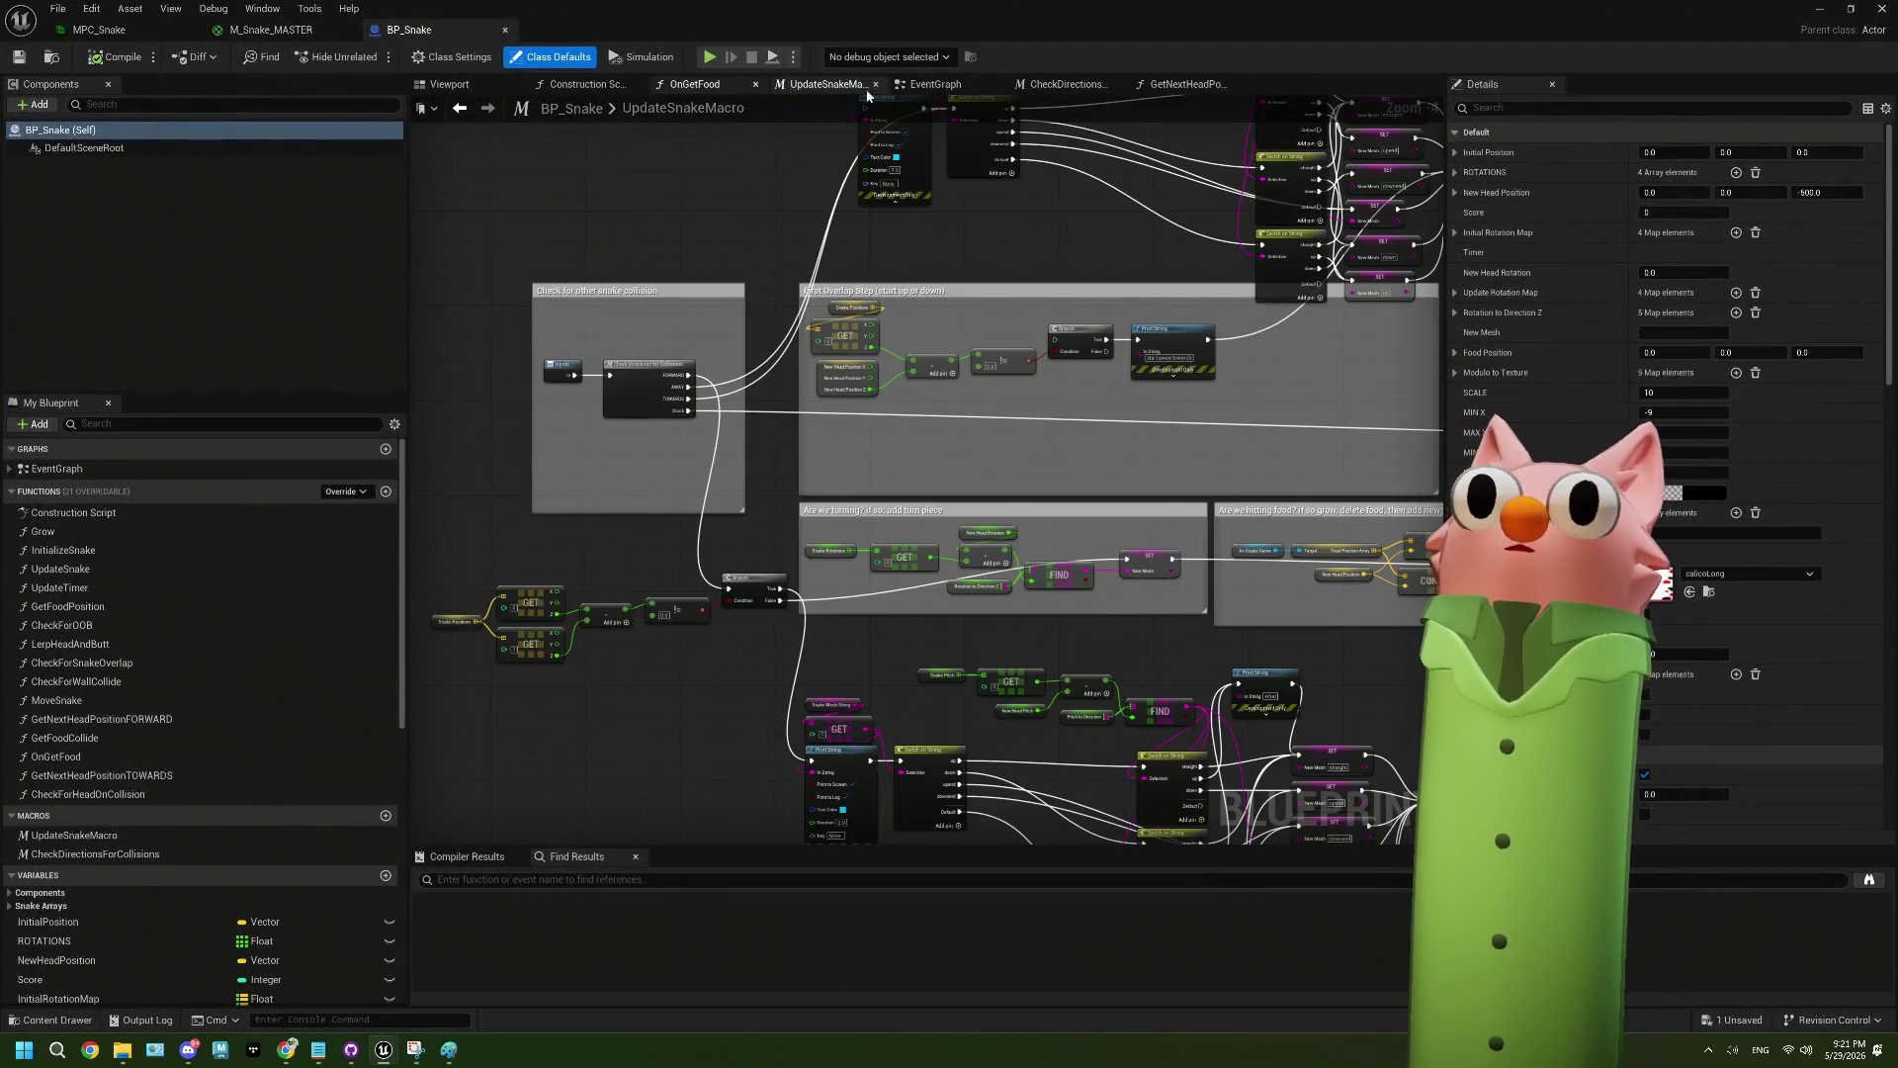
pyautogui.click(935, 84)
pyautogui.scroll(6, 1153, 415)
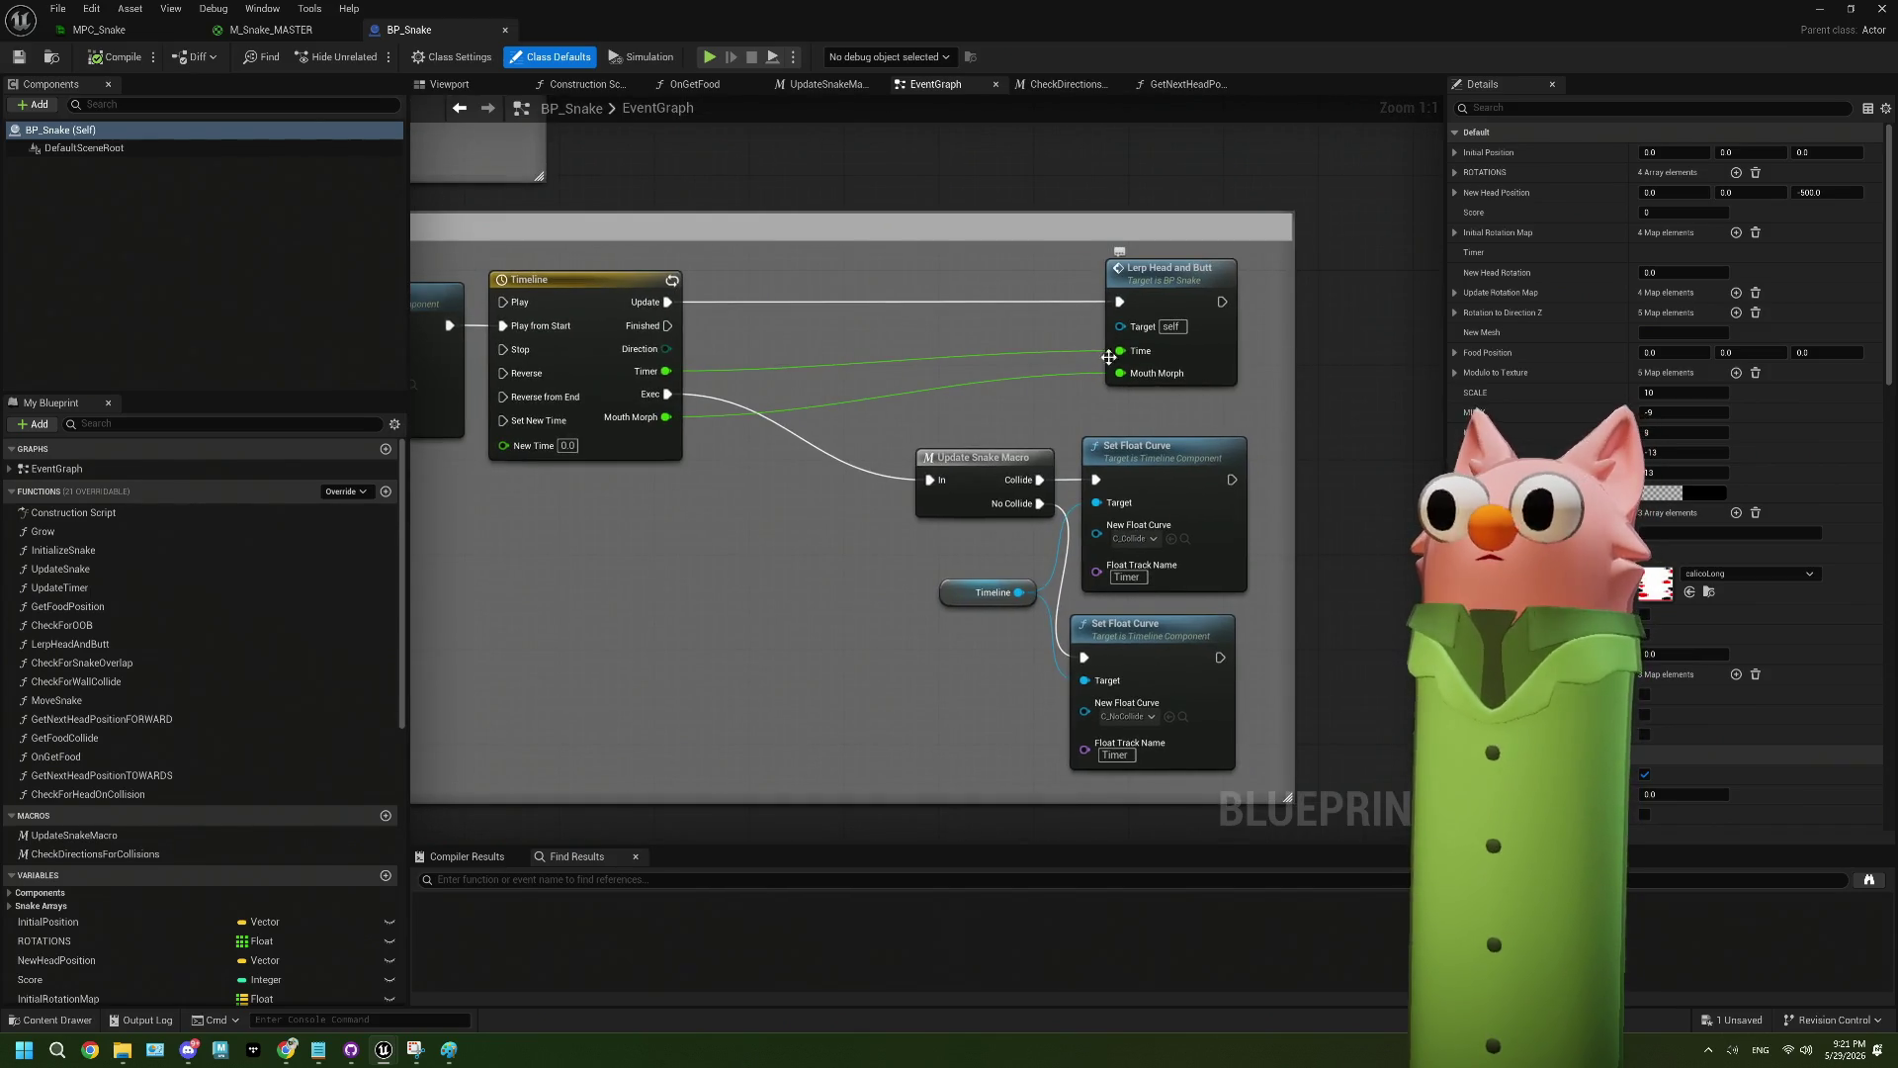
pyautogui.moveTo(605, 431); pyautogui.dragTo(889, 423)
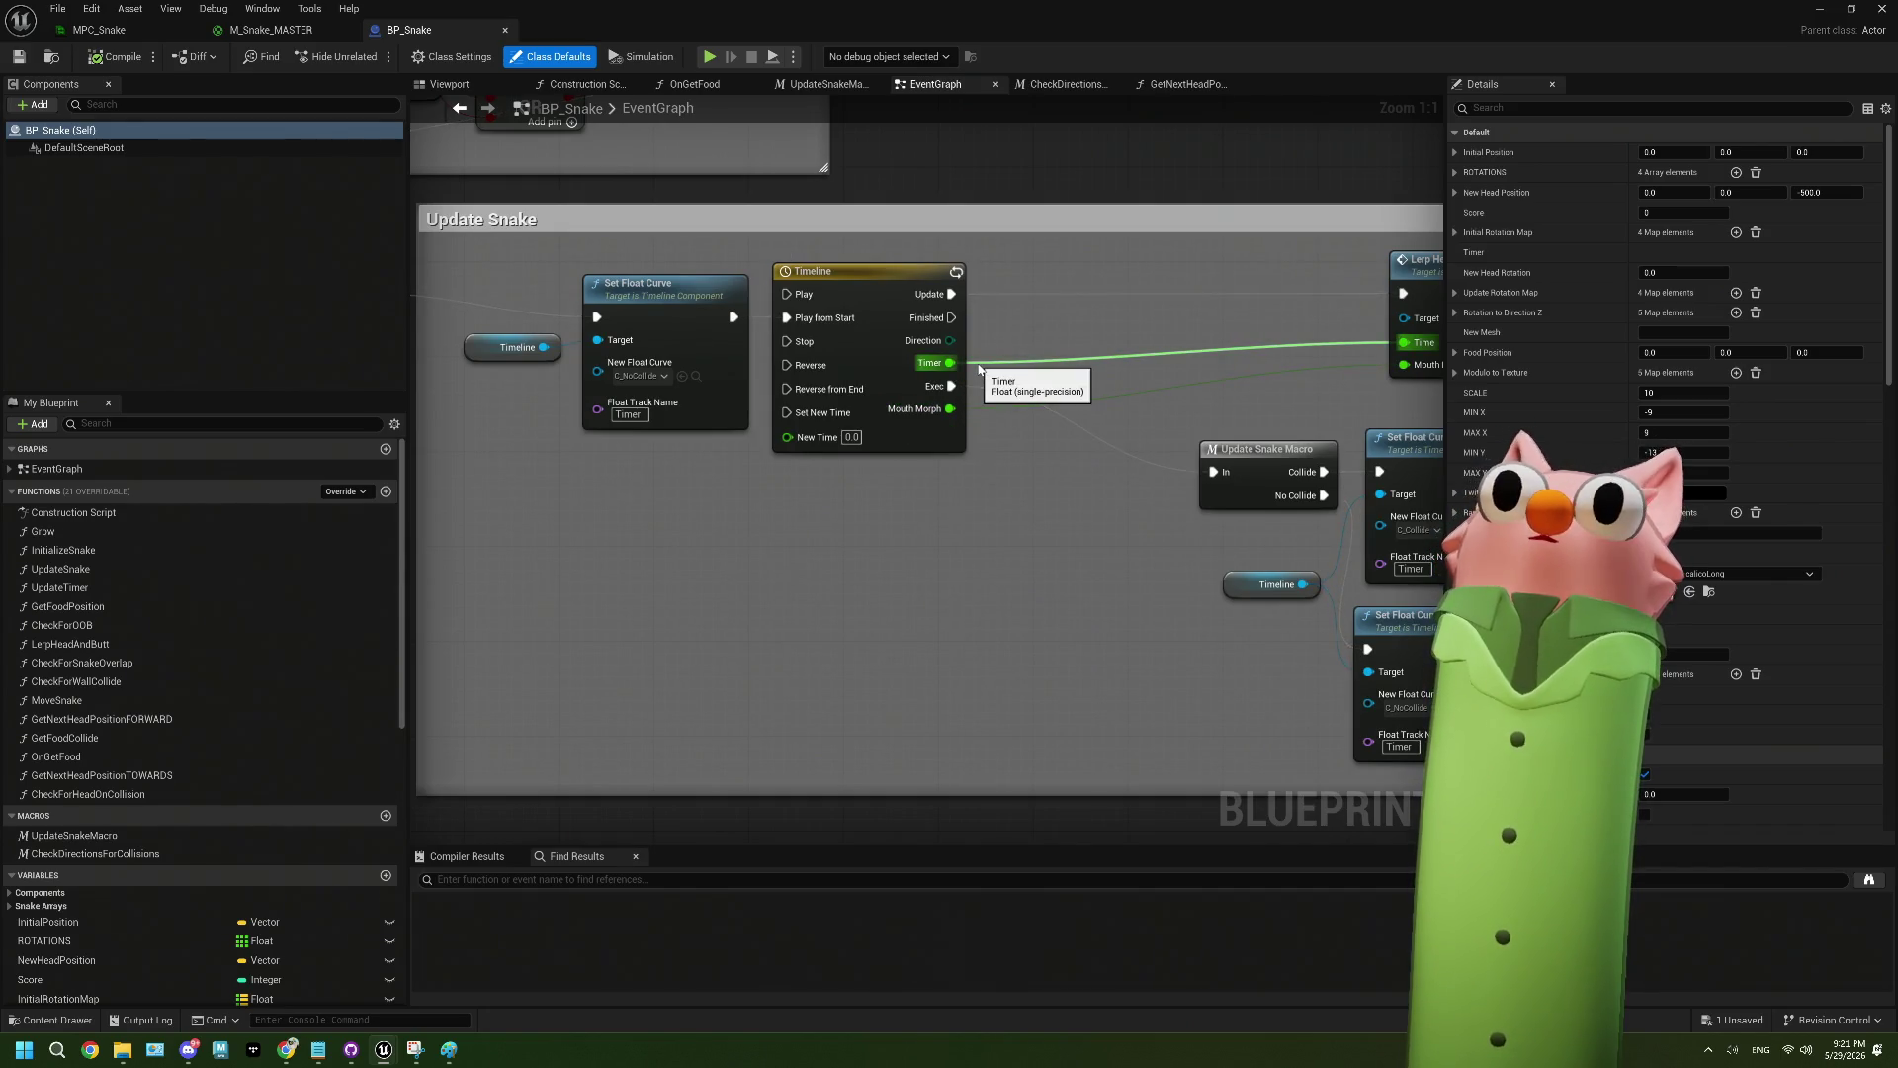
pyautogui.moveTo(979, 369); pyautogui.dragTo(706, 375)
pyautogui.doubleClick(1199, 297)
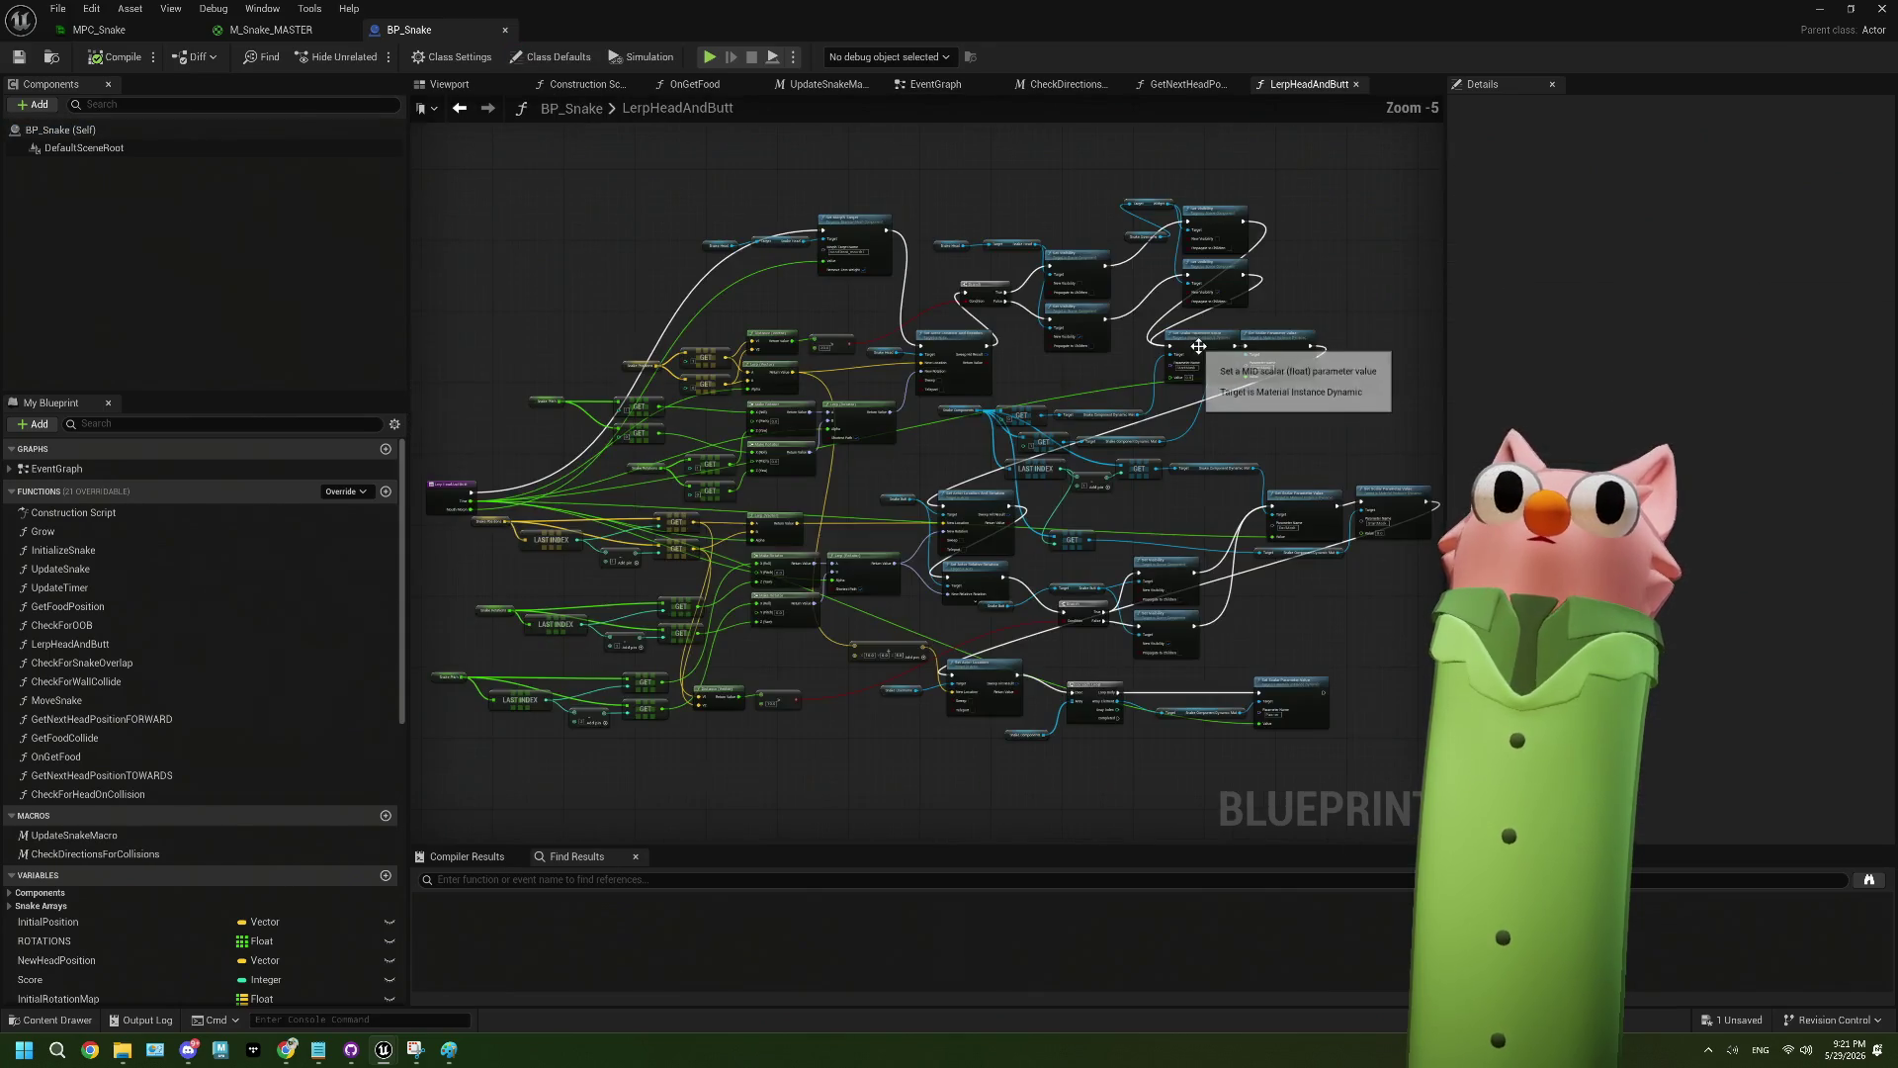
# - Survey LerpHeadAndButt's Set Scalar Parameter Value and Set Visibility nodes, then return to the EventGraph
pyautogui.scroll(5, 593, 465)
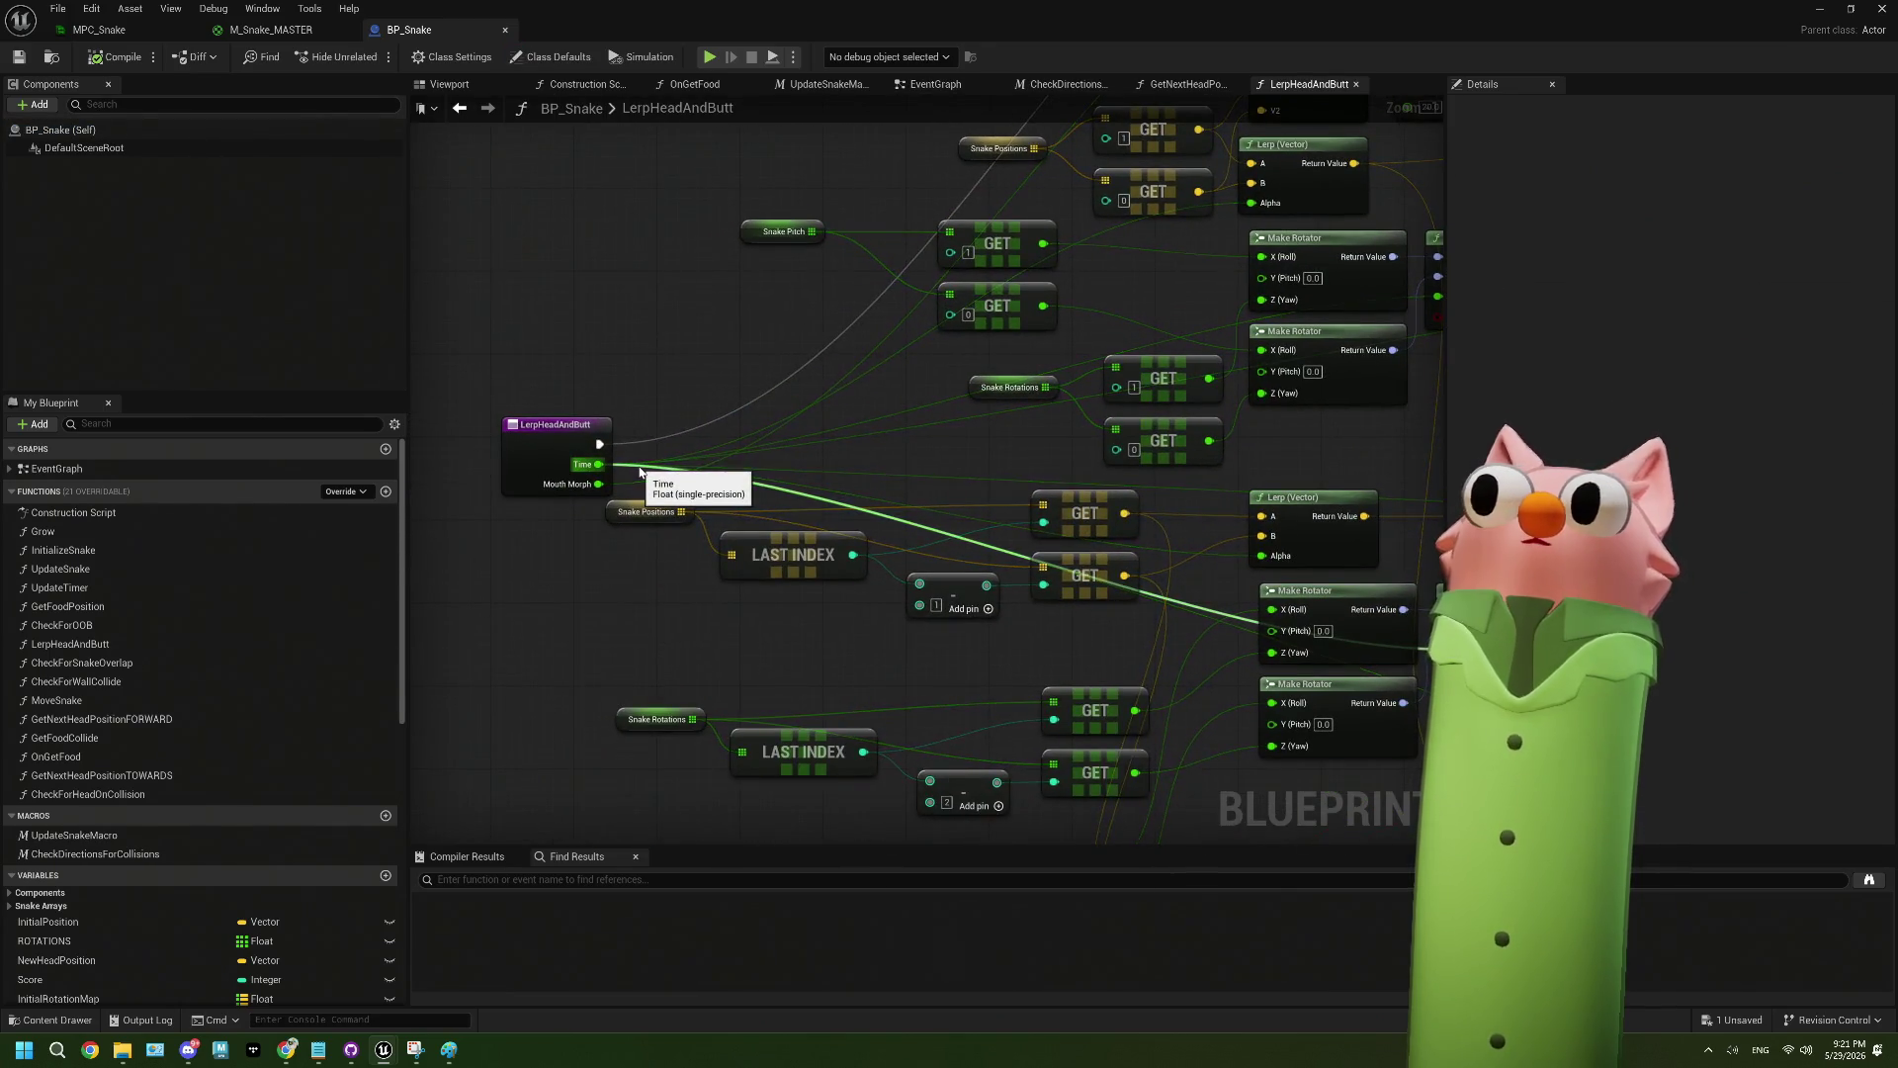
pyautogui.scroll(-4, 640, 471)
pyautogui.moveTo(1111, 630); pyautogui.dragTo(870, 569)
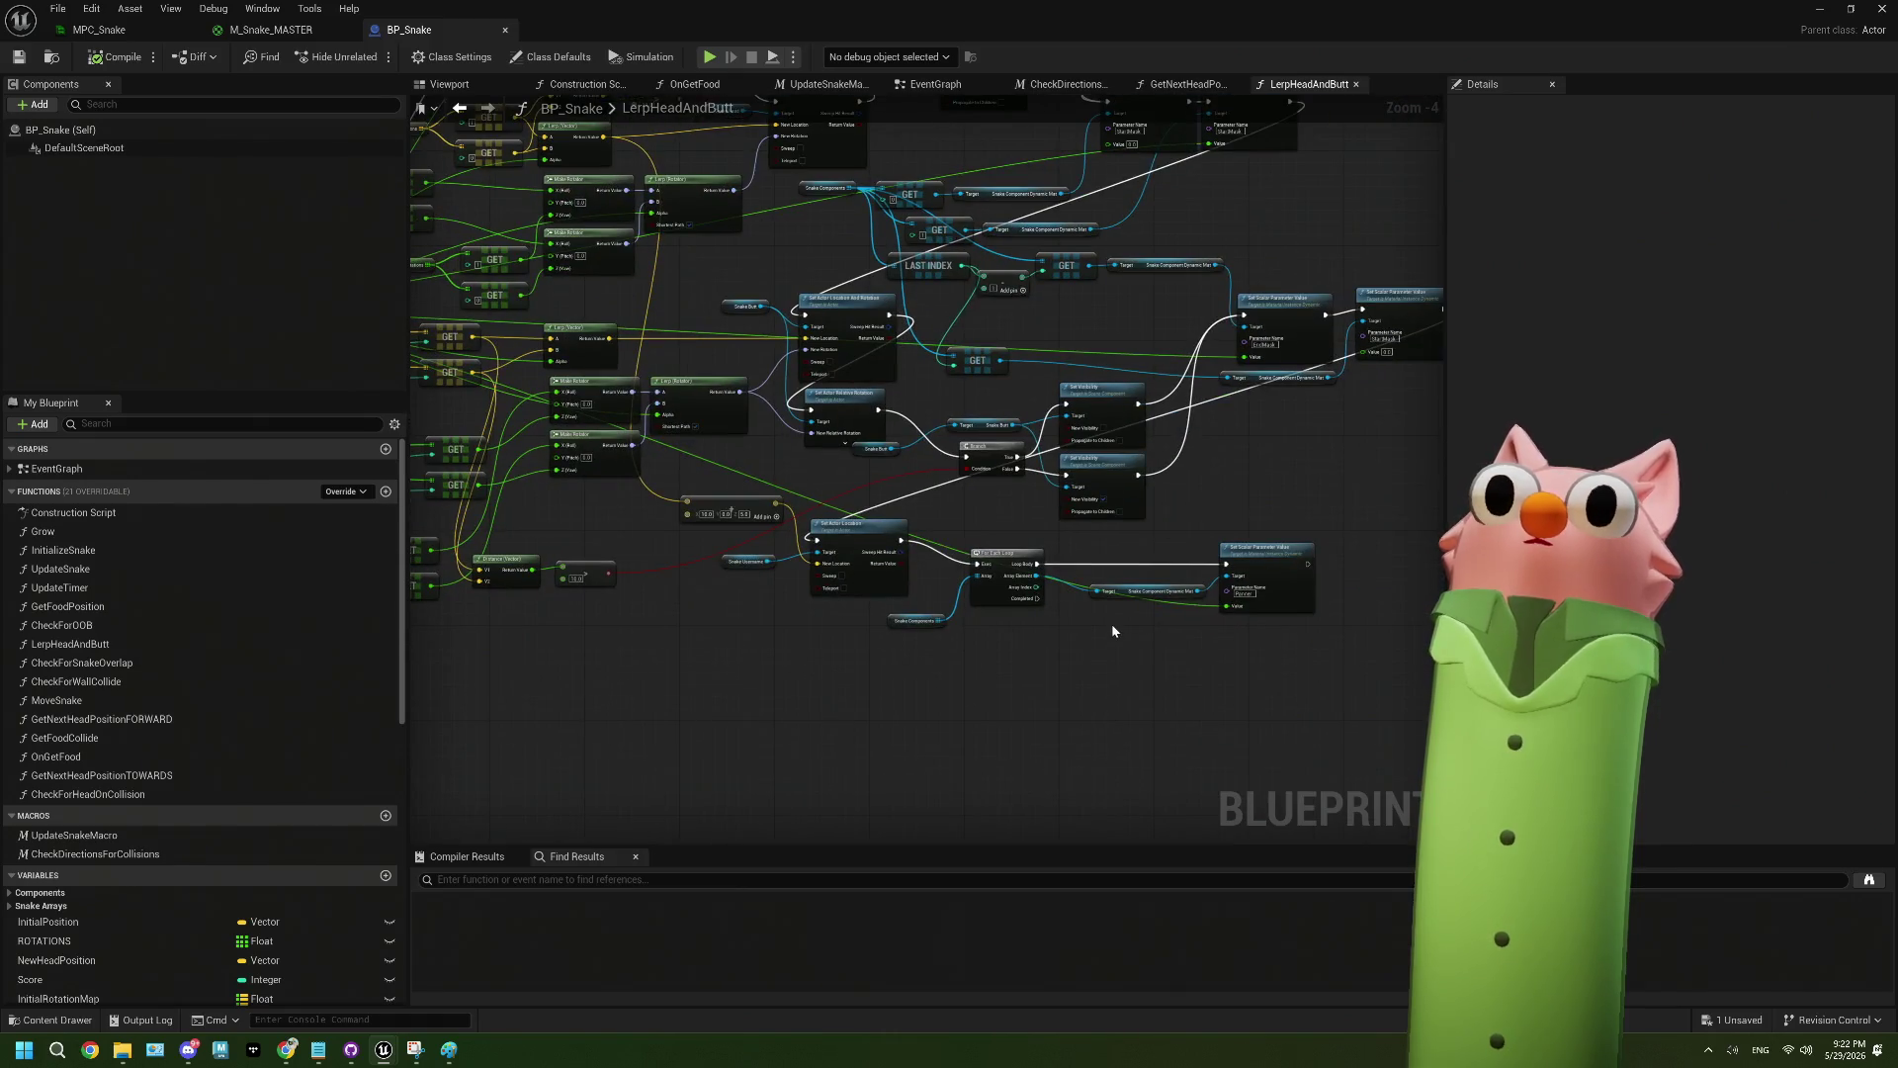
pyautogui.scroll(4, 1212, 630)
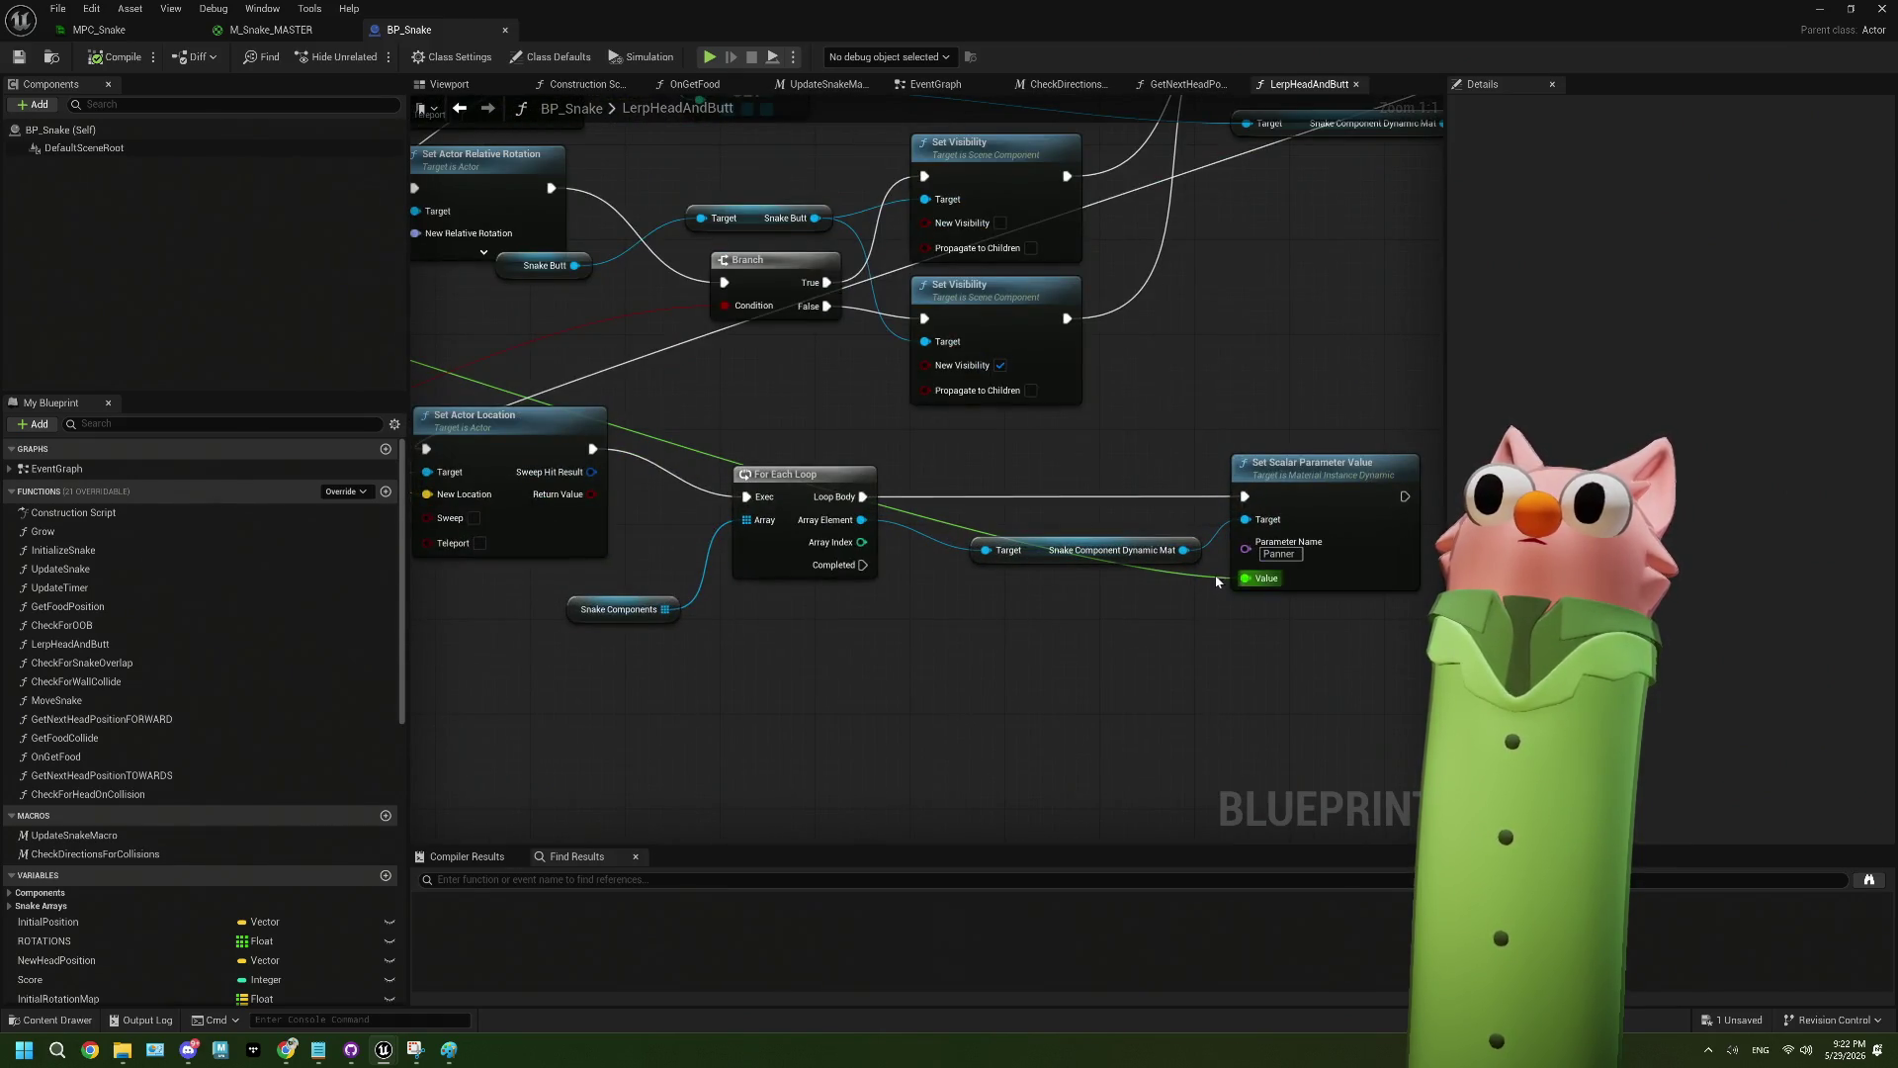
pyautogui.moveTo(1186, 473); pyautogui.dragTo(843, 819)
pyautogui.scroll(-3, 1041, 514)
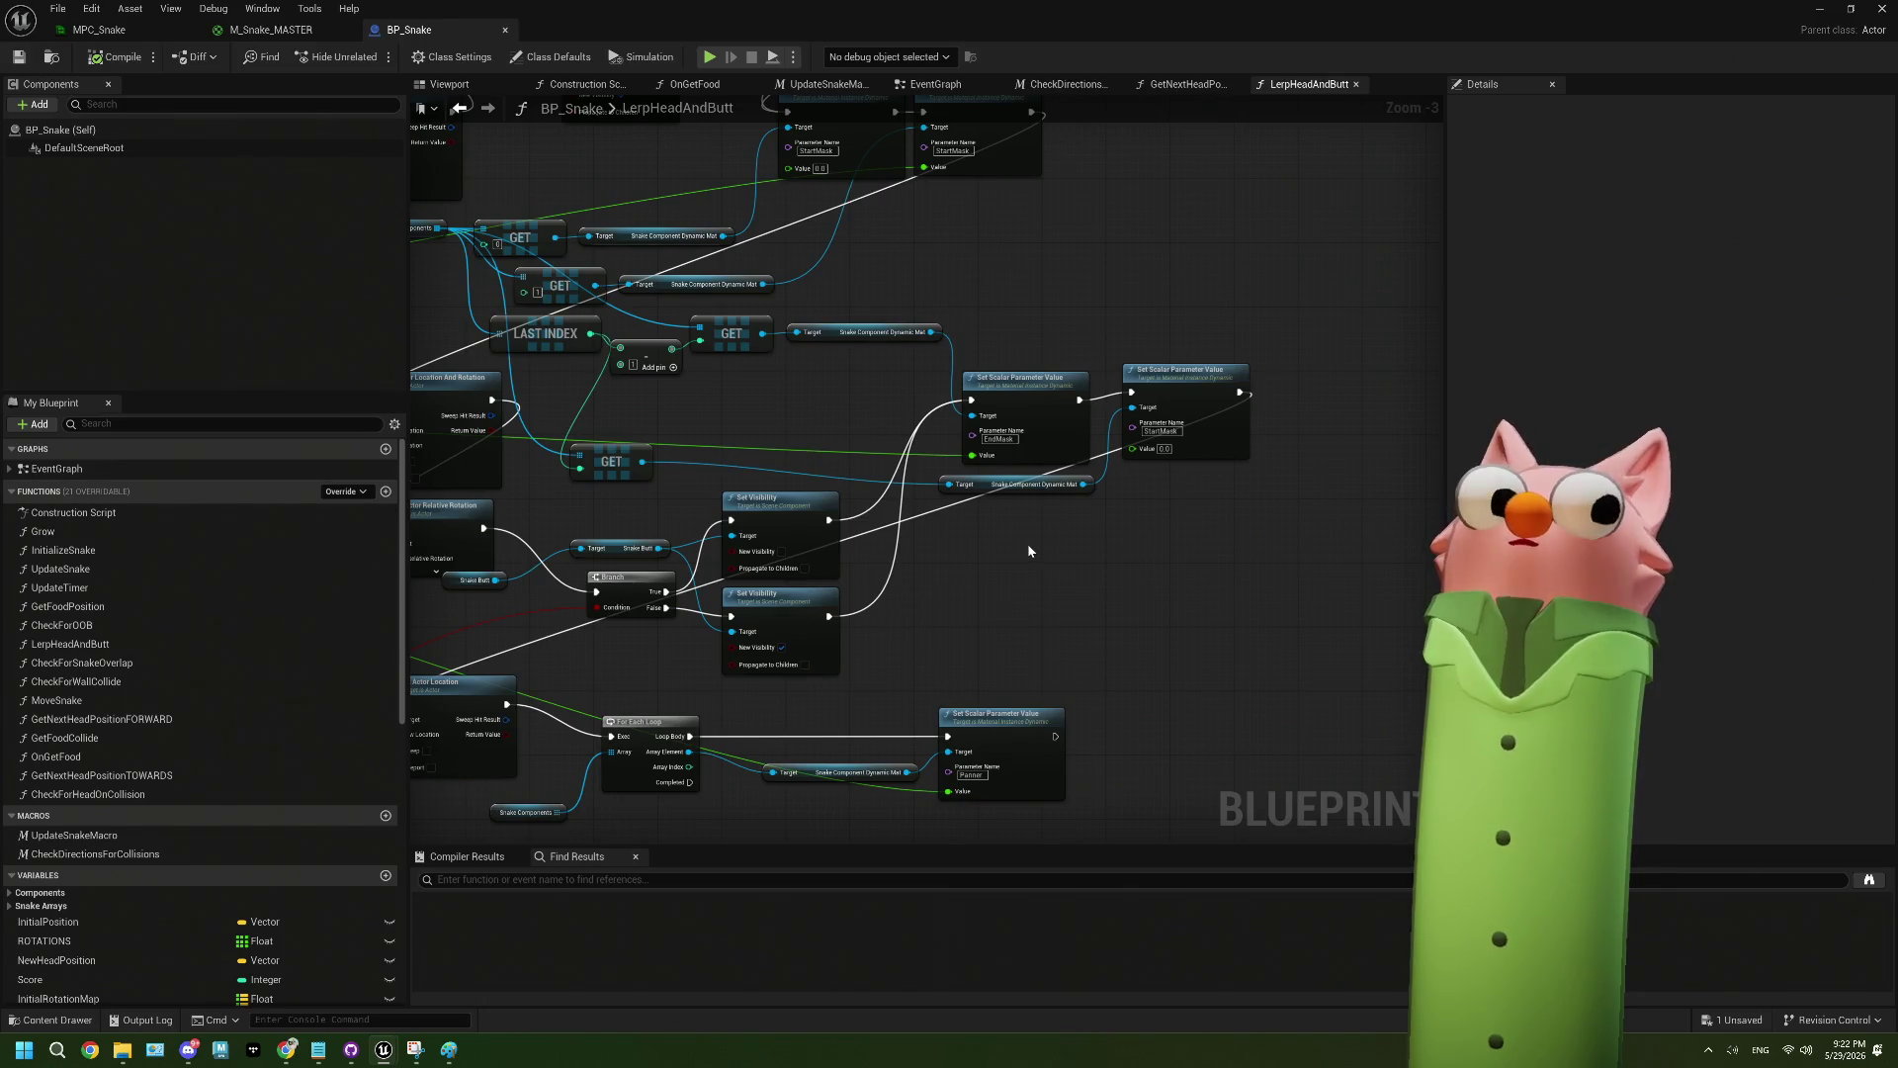
pyautogui.moveTo(1029, 551); pyautogui.dragTo(1191, 494)
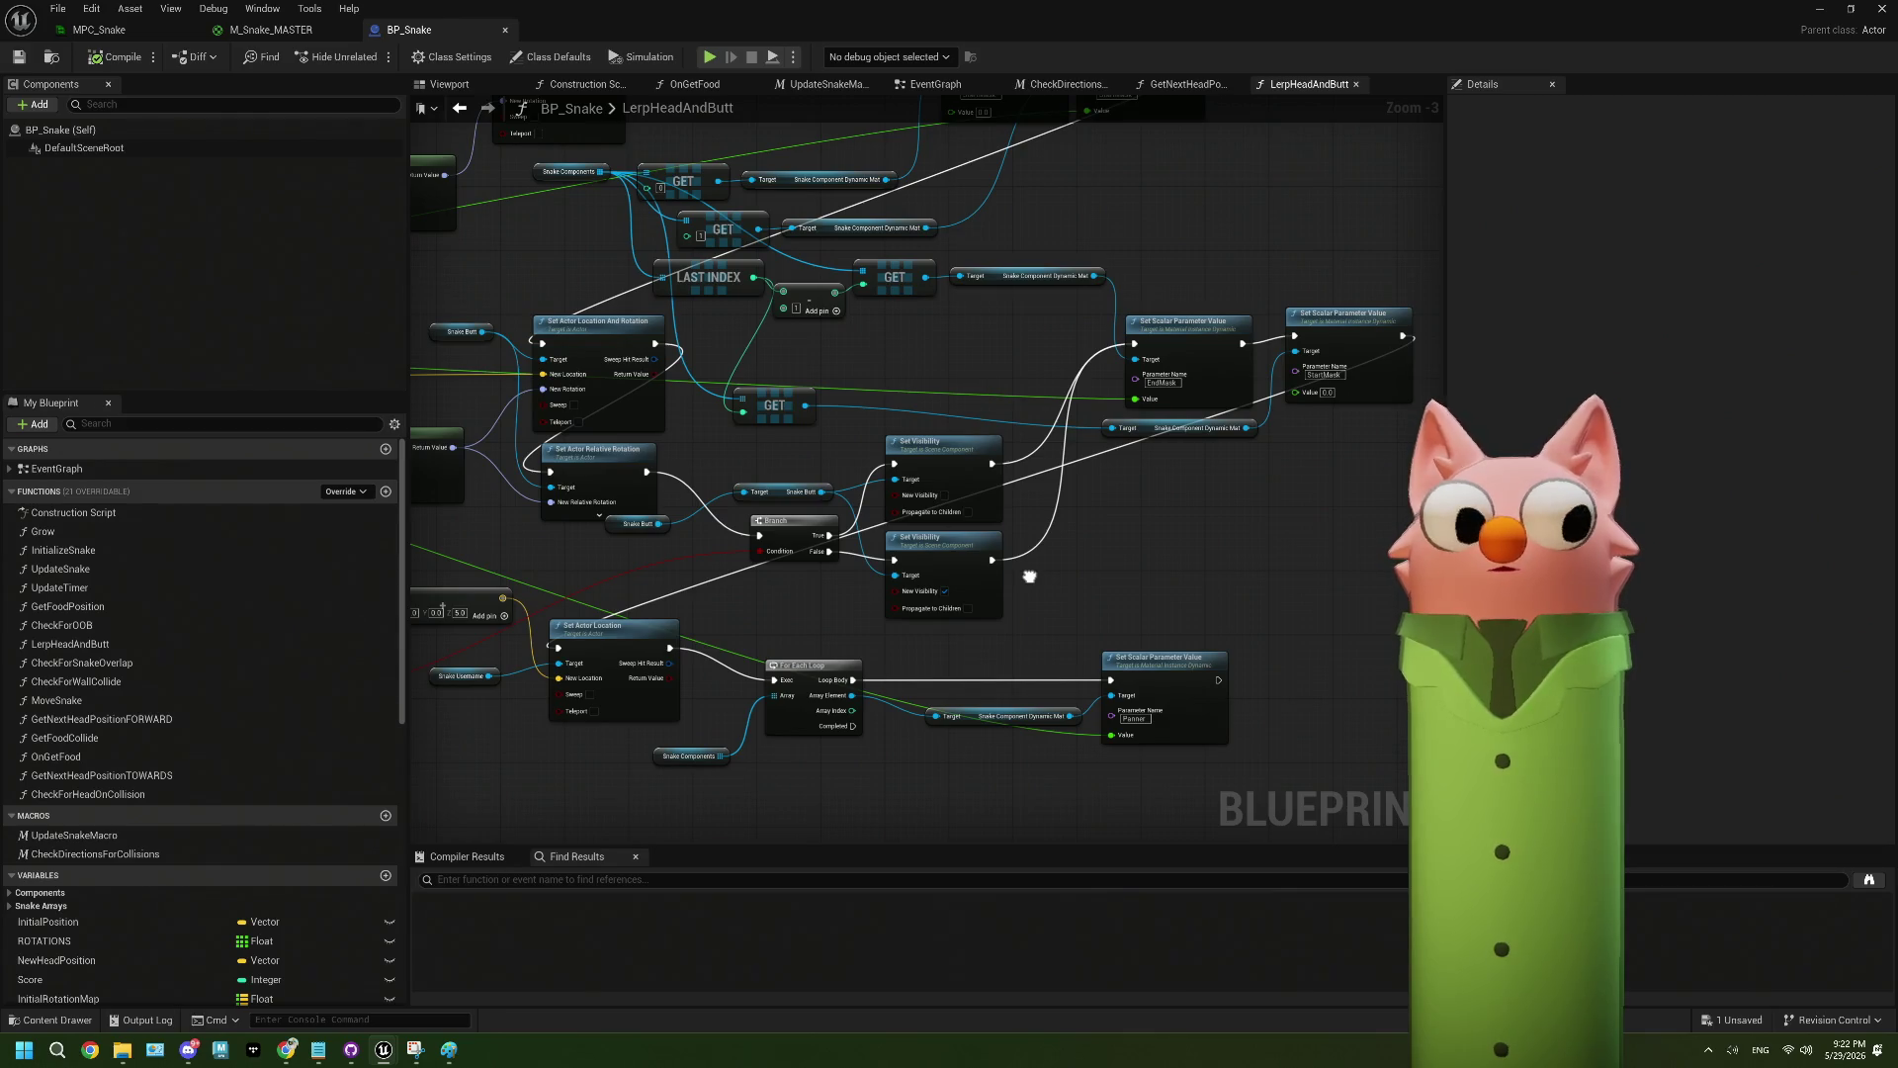
pyautogui.click(929, 84)
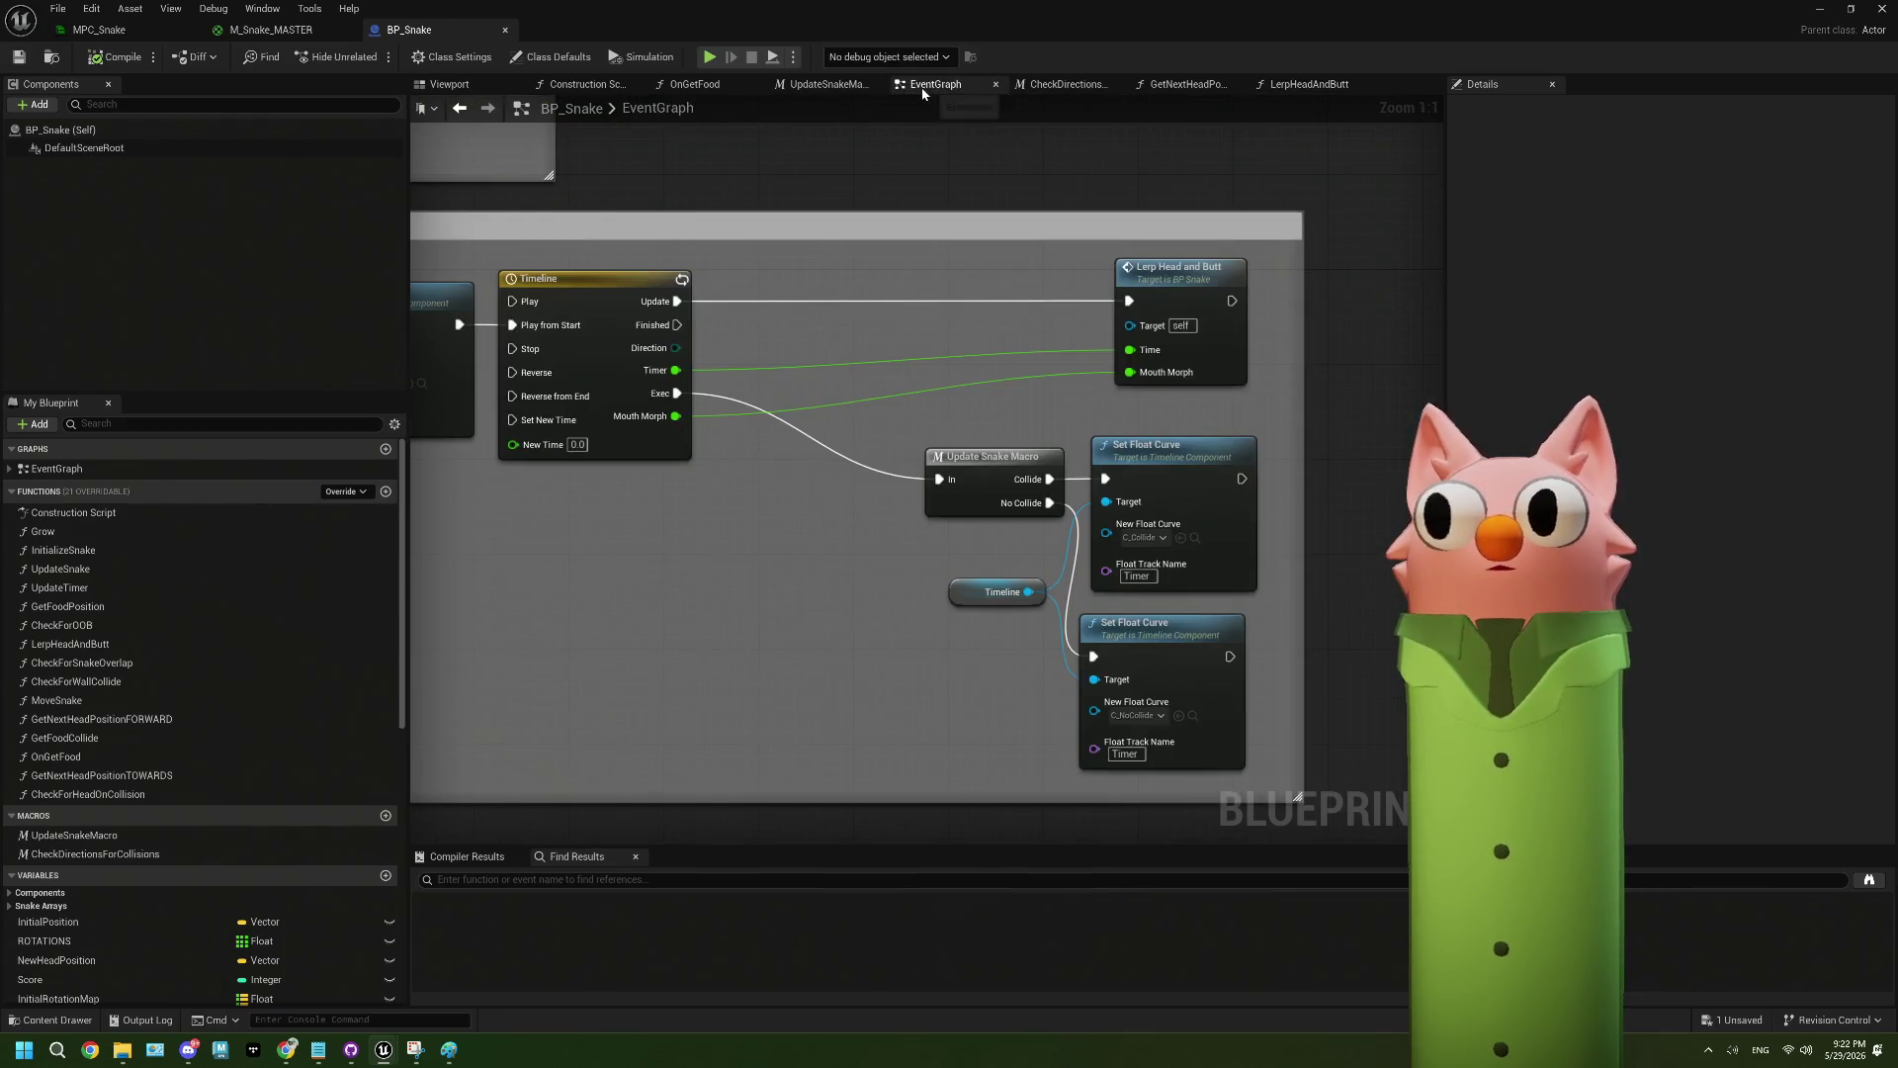
# - Frame the Update Snake comment and select the Timeline variable to show its properties
pyautogui.scroll(-1, 740, 488)
pyautogui.scroll(-1, 740, 488)
pyautogui.moveTo(739, 487); pyautogui.dragTo(1018, 542)
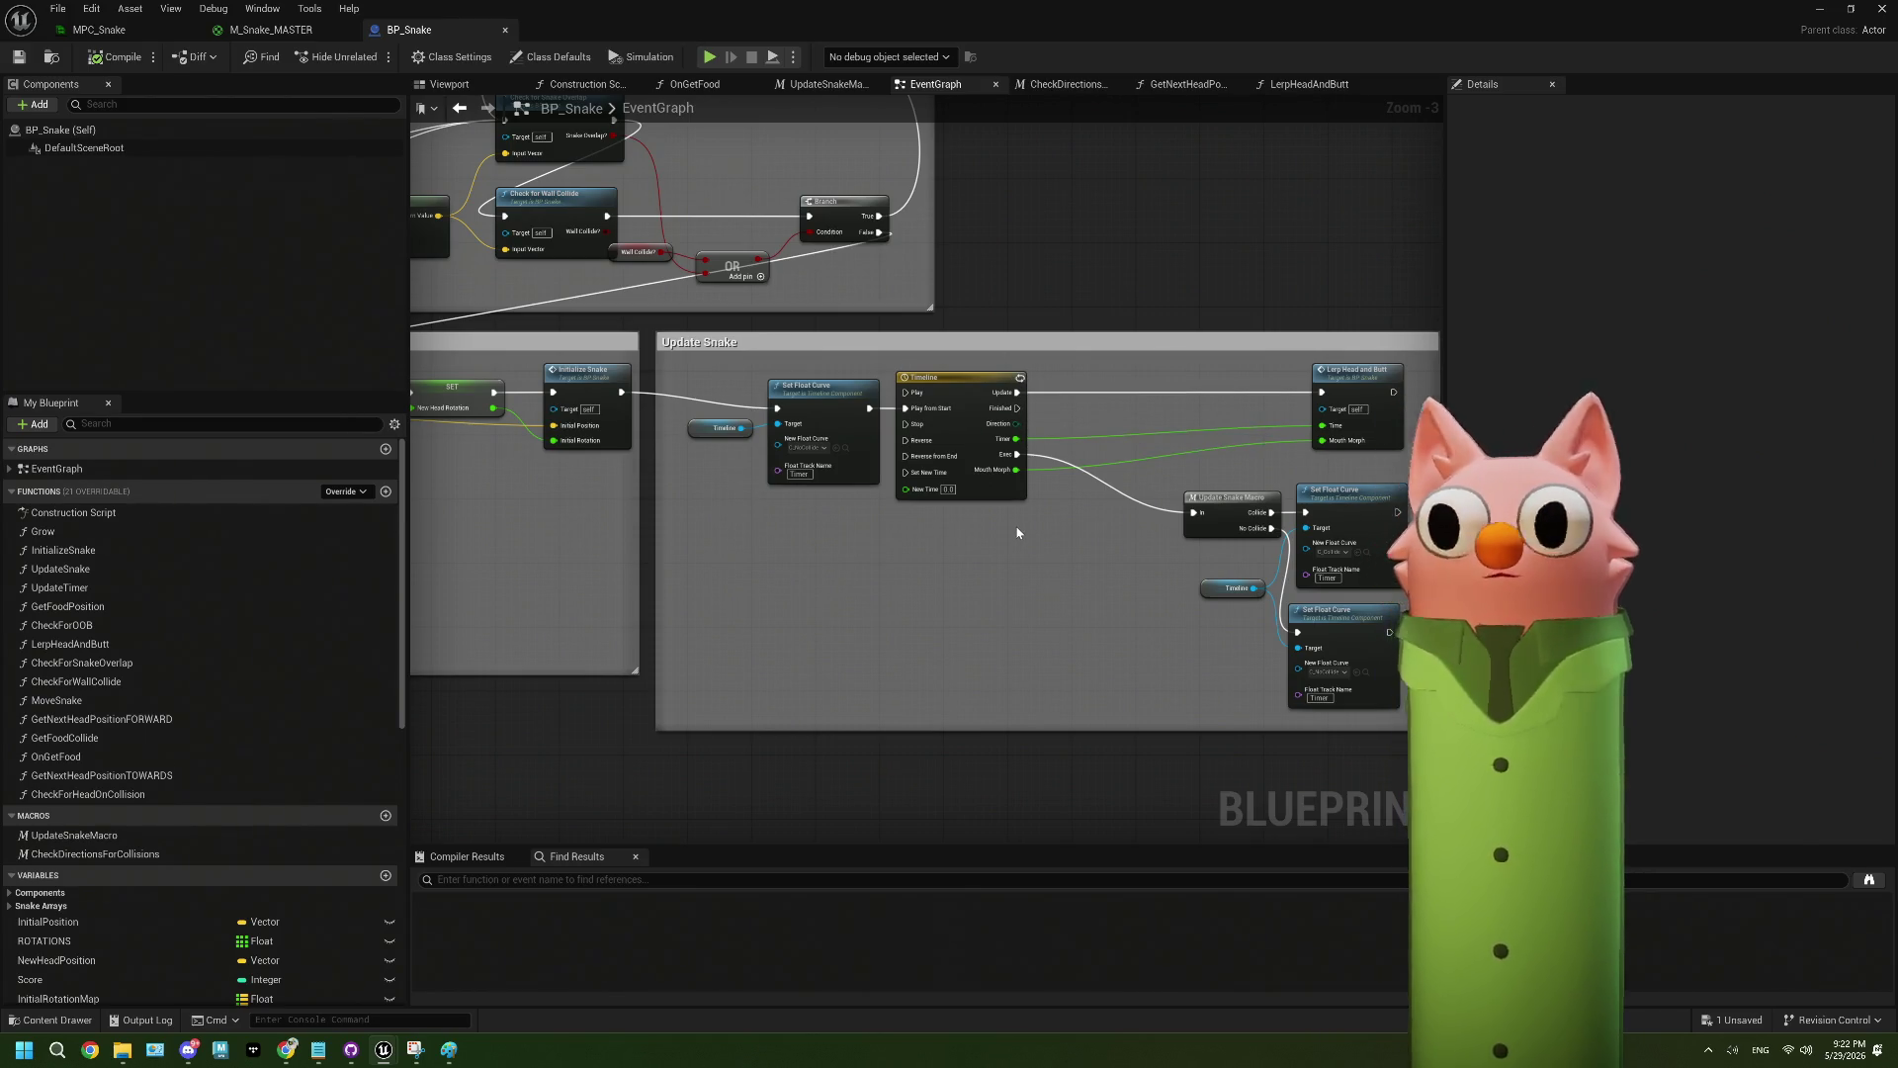
pyautogui.scroll(3, 1018, 533)
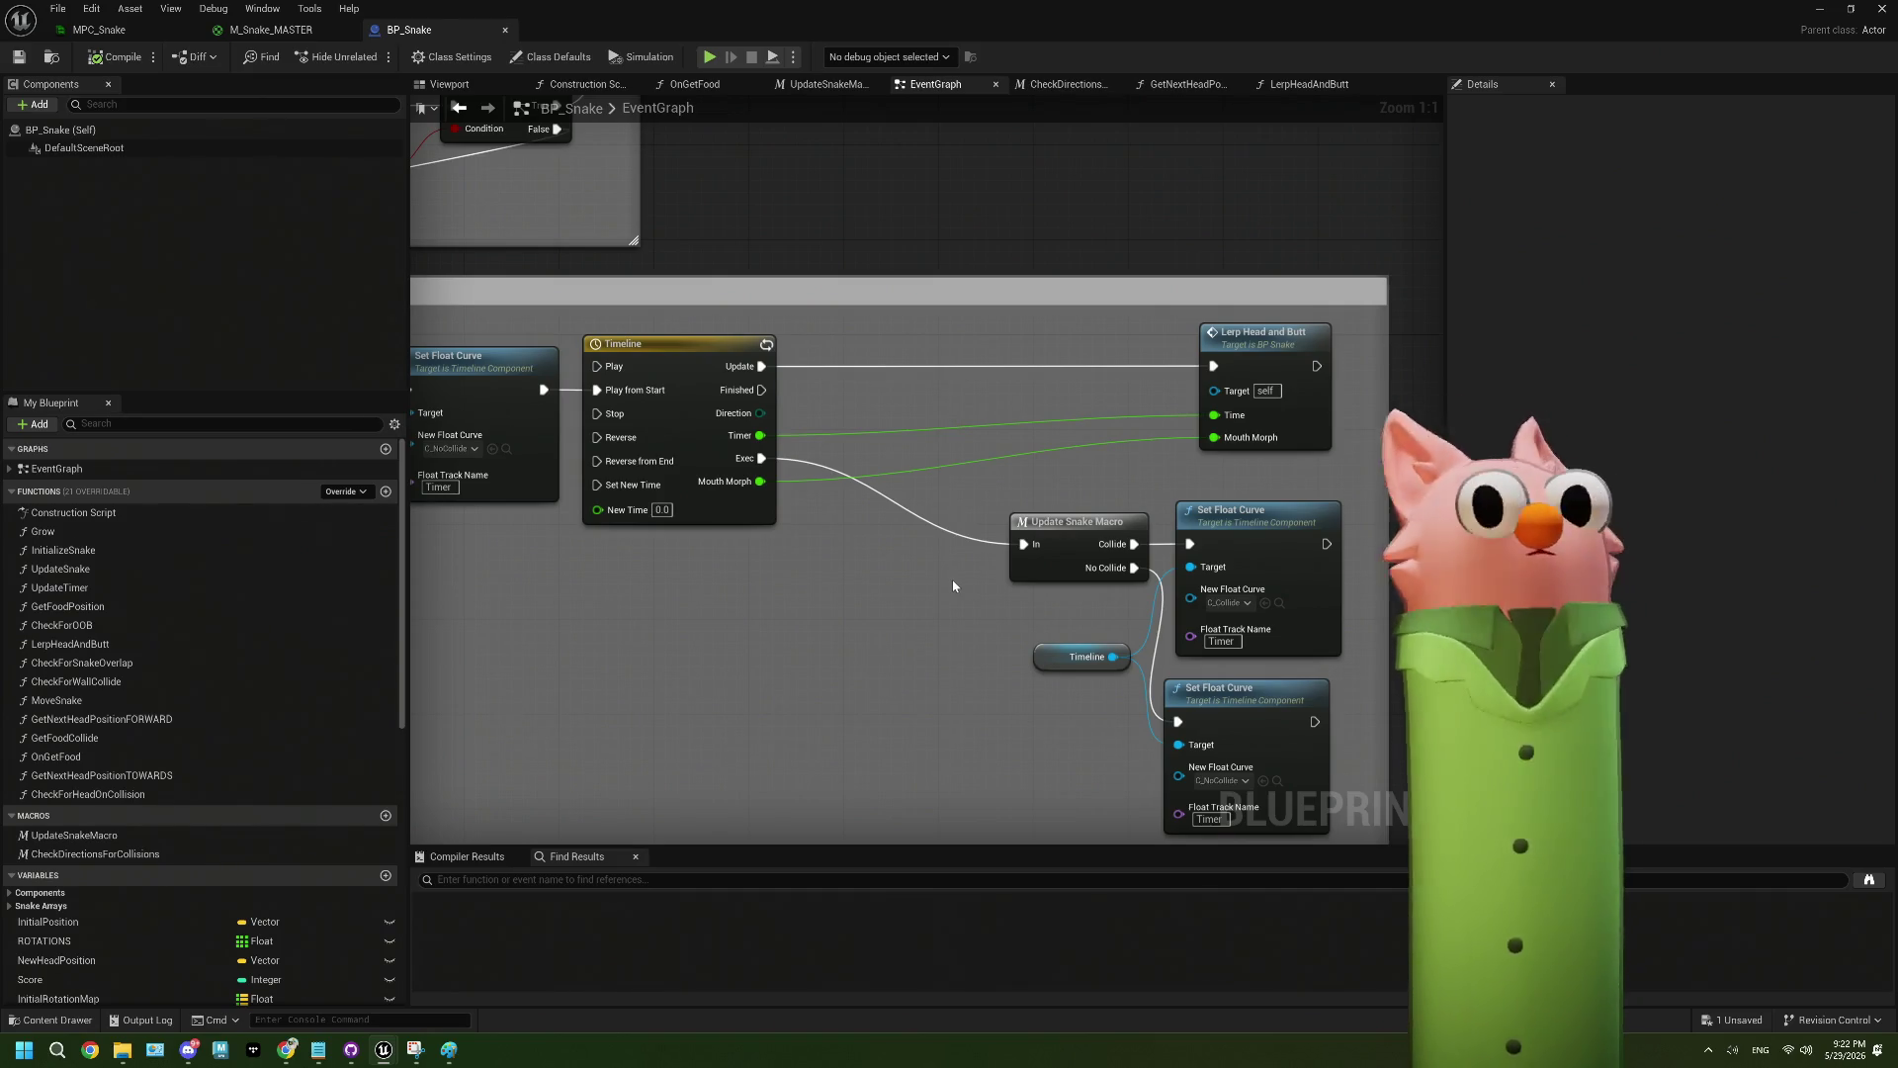
pyautogui.moveTo(982, 590)
pyautogui.mouseDown()
pyautogui.moveTo(776, 515)
pyautogui.moveTo(784, 495)
pyautogui.moveTo(863, 488)
pyautogui.mouseUp()
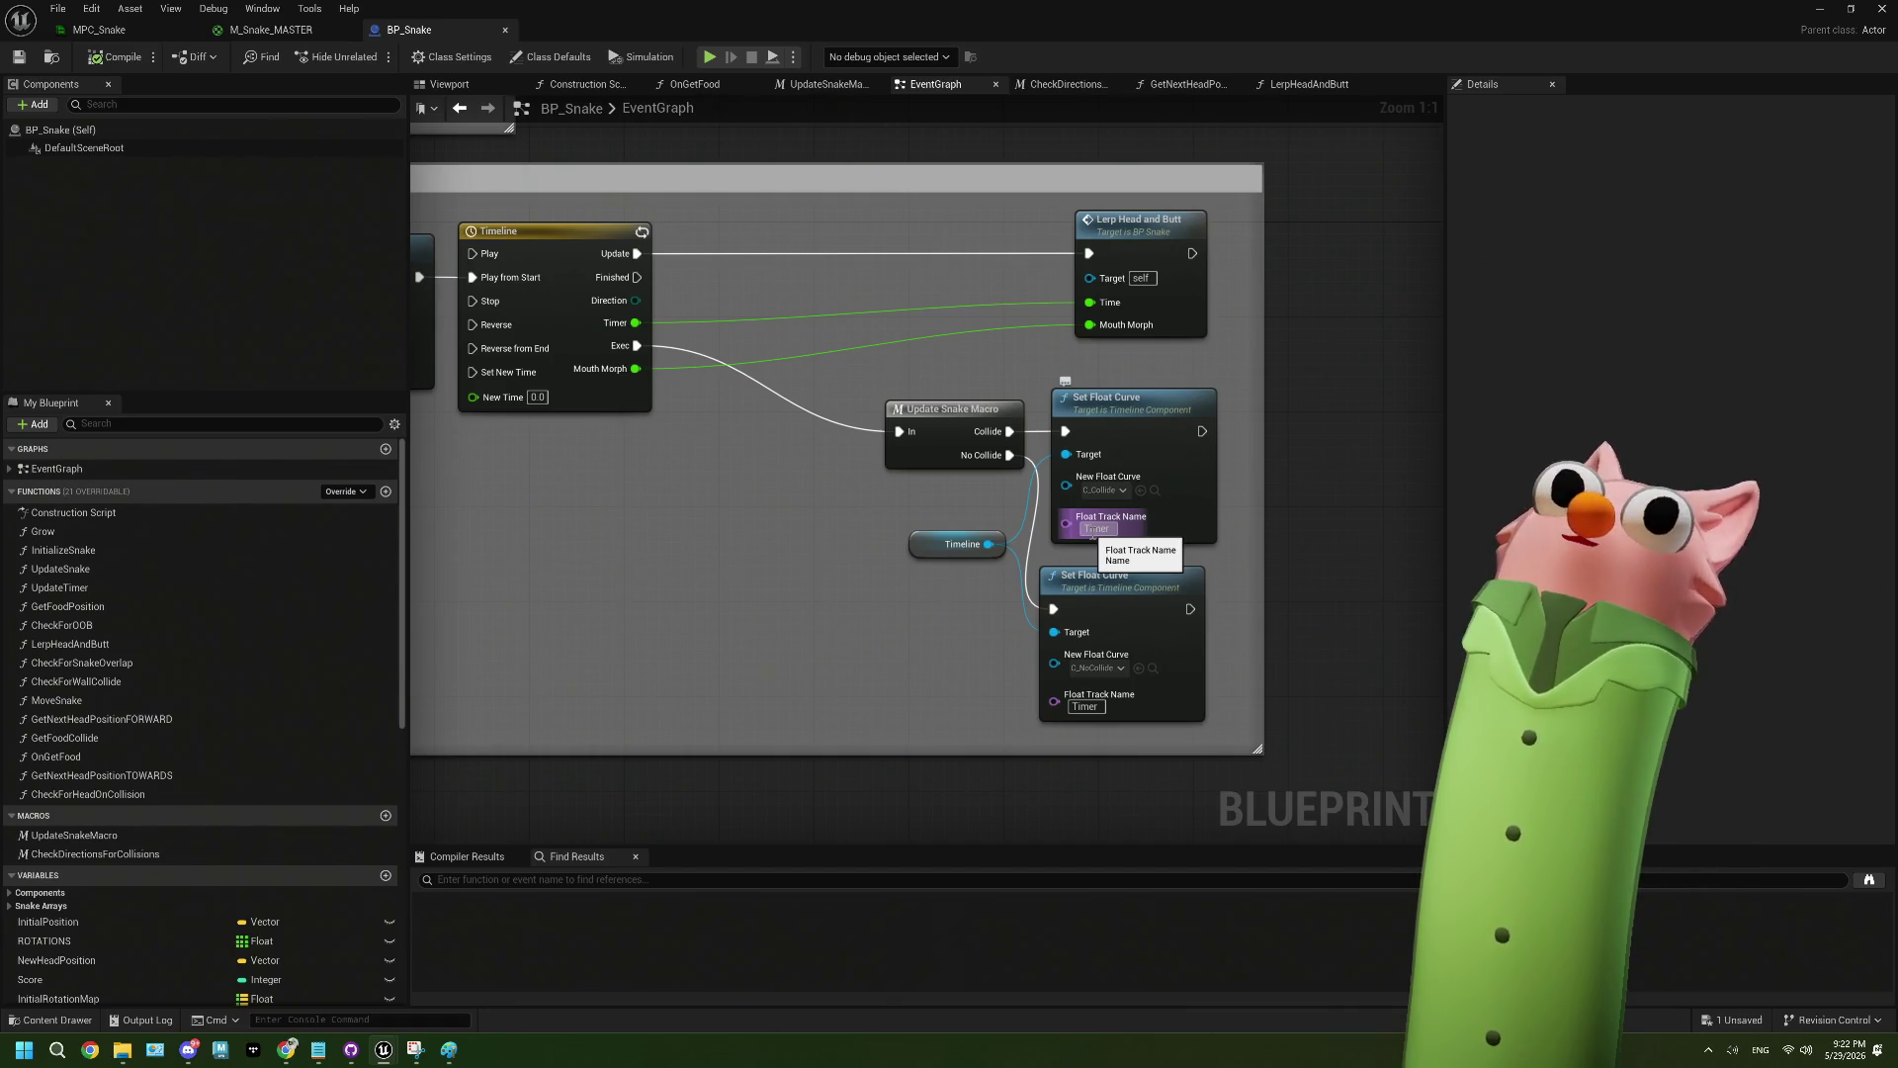
pyautogui.click(939, 555)
# - Reframe the Update Snake section and open the Timeline's curve editor
pyautogui.moveTo(873, 502); pyautogui.dragTo(1095, 501)
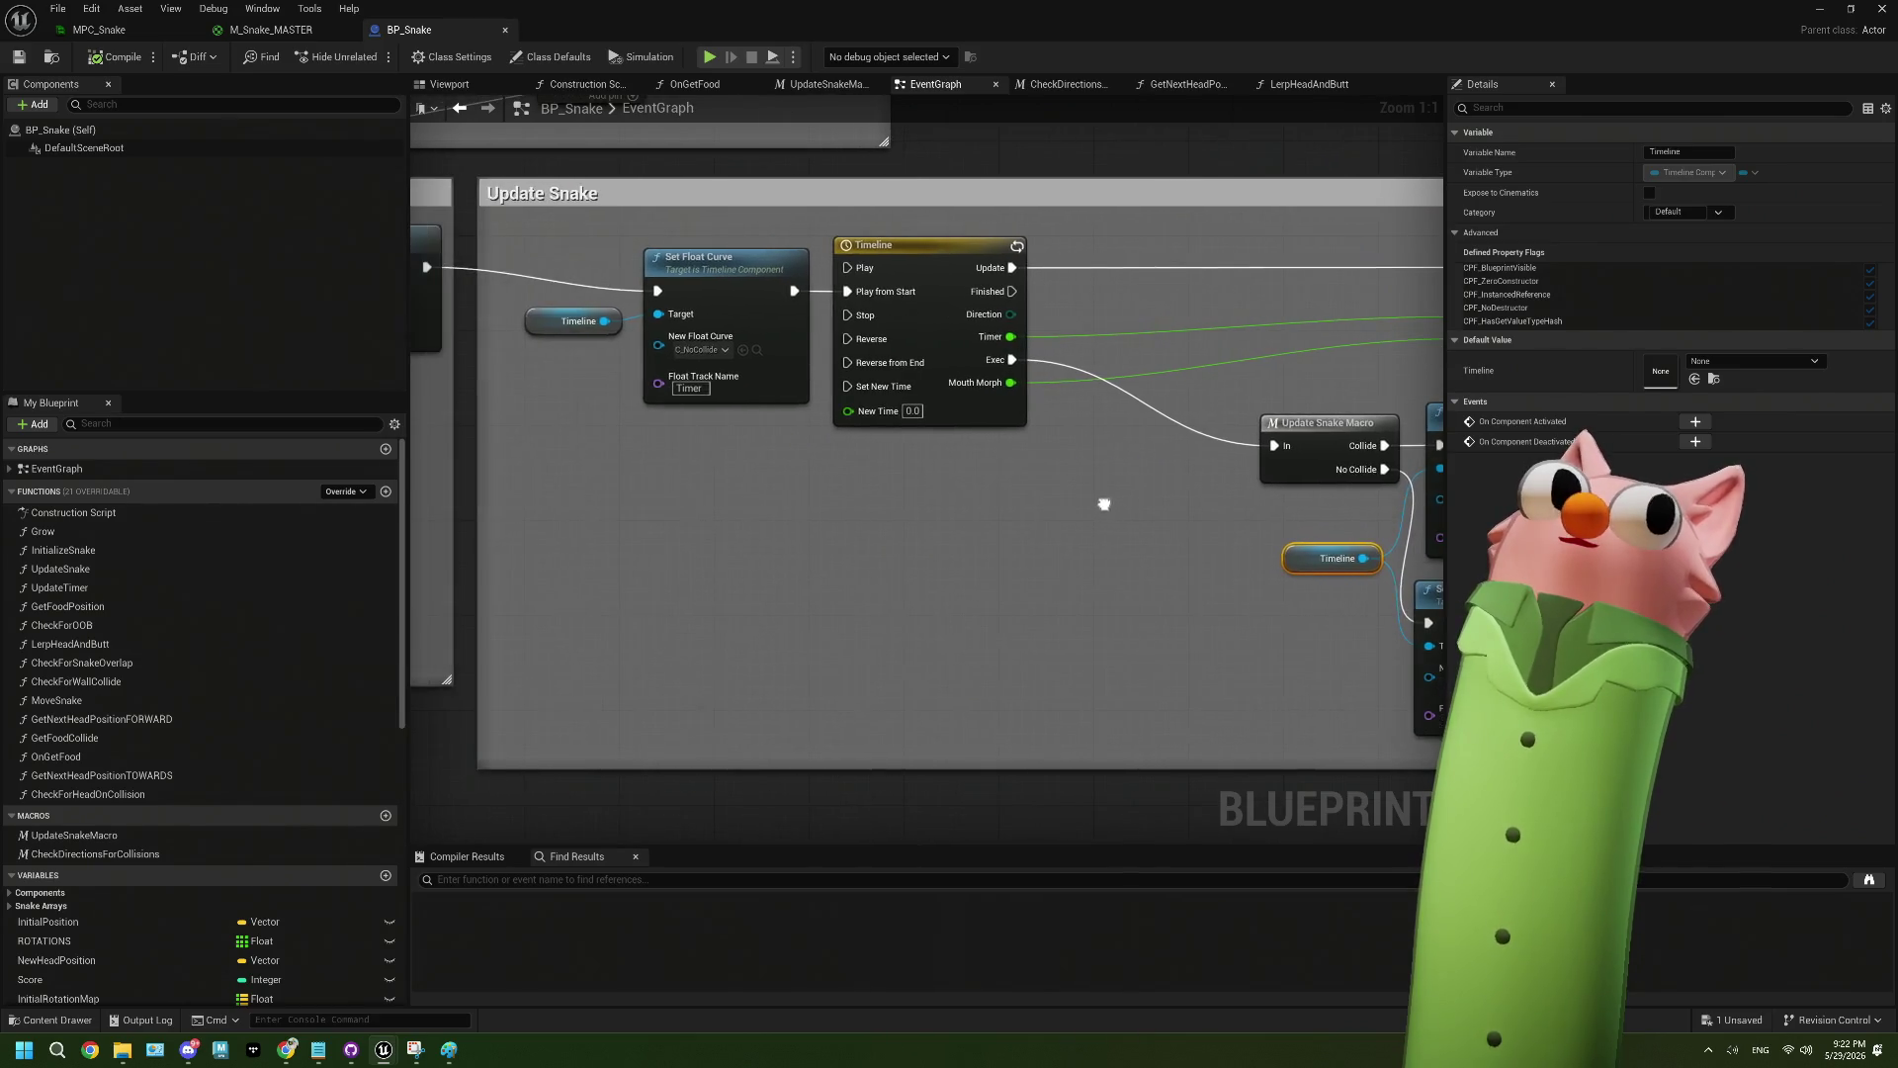
pyautogui.scroll(-2, 1103, 502)
pyautogui.moveTo(827, 522); pyautogui.dragTo(1035, 525)
pyautogui.scroll(2, 999, 521)
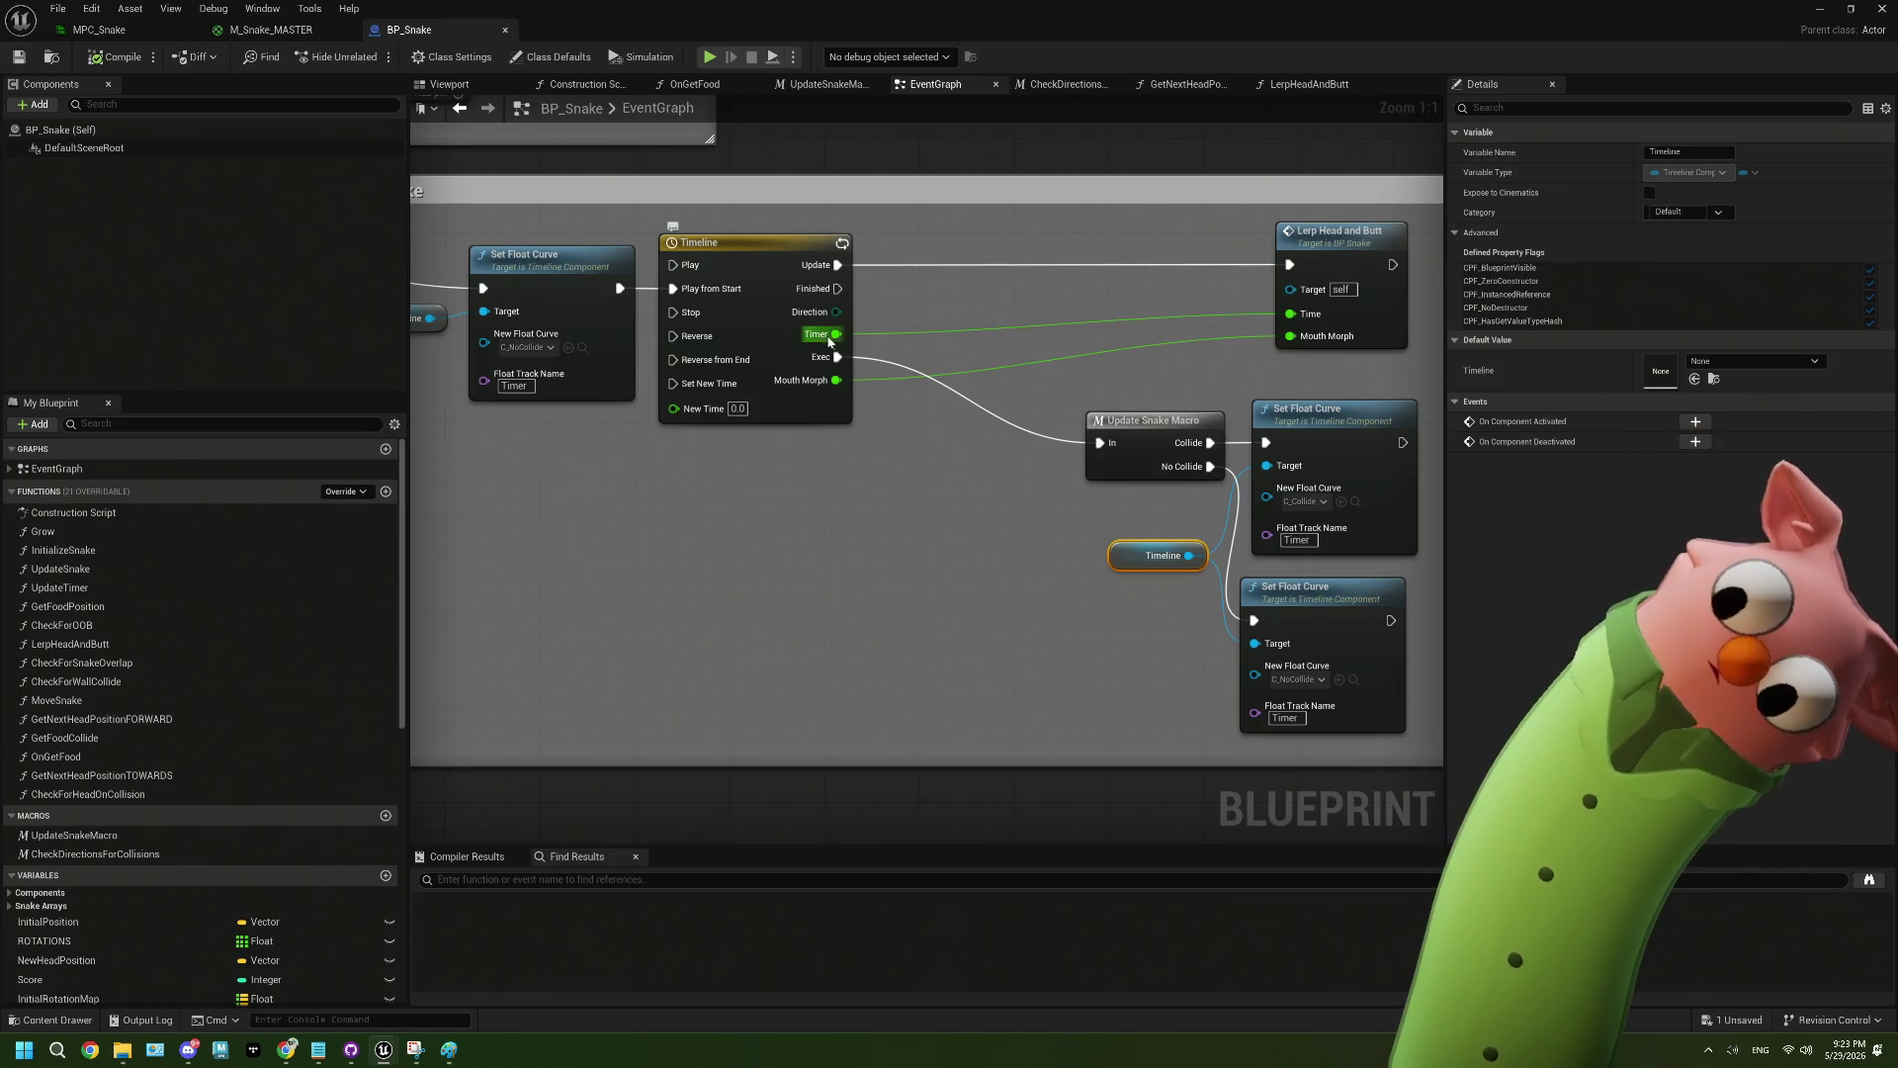
pyautogui.doubleClick(796, 335)
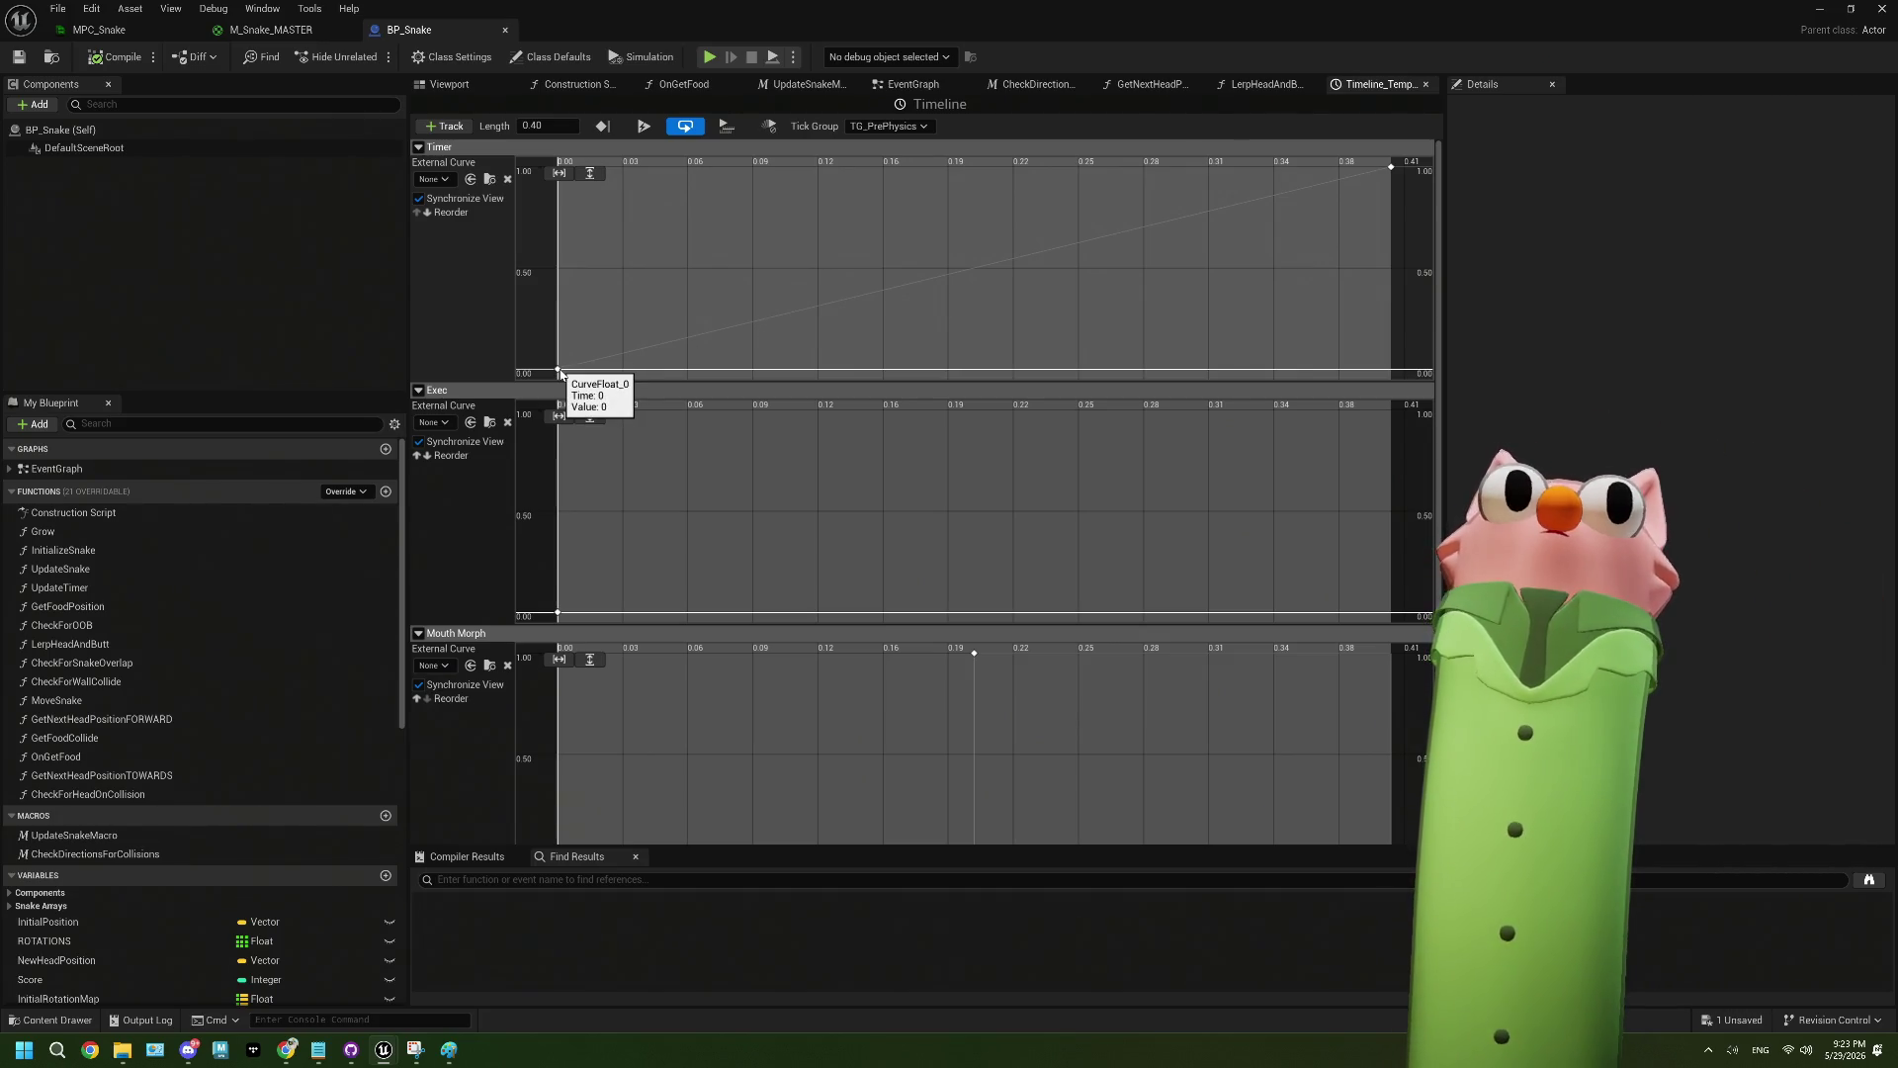
# - Frame all curves and confirm the Timer keys go from 0 to 1.0 at 0.4 seconds
pyautogui.press('f')
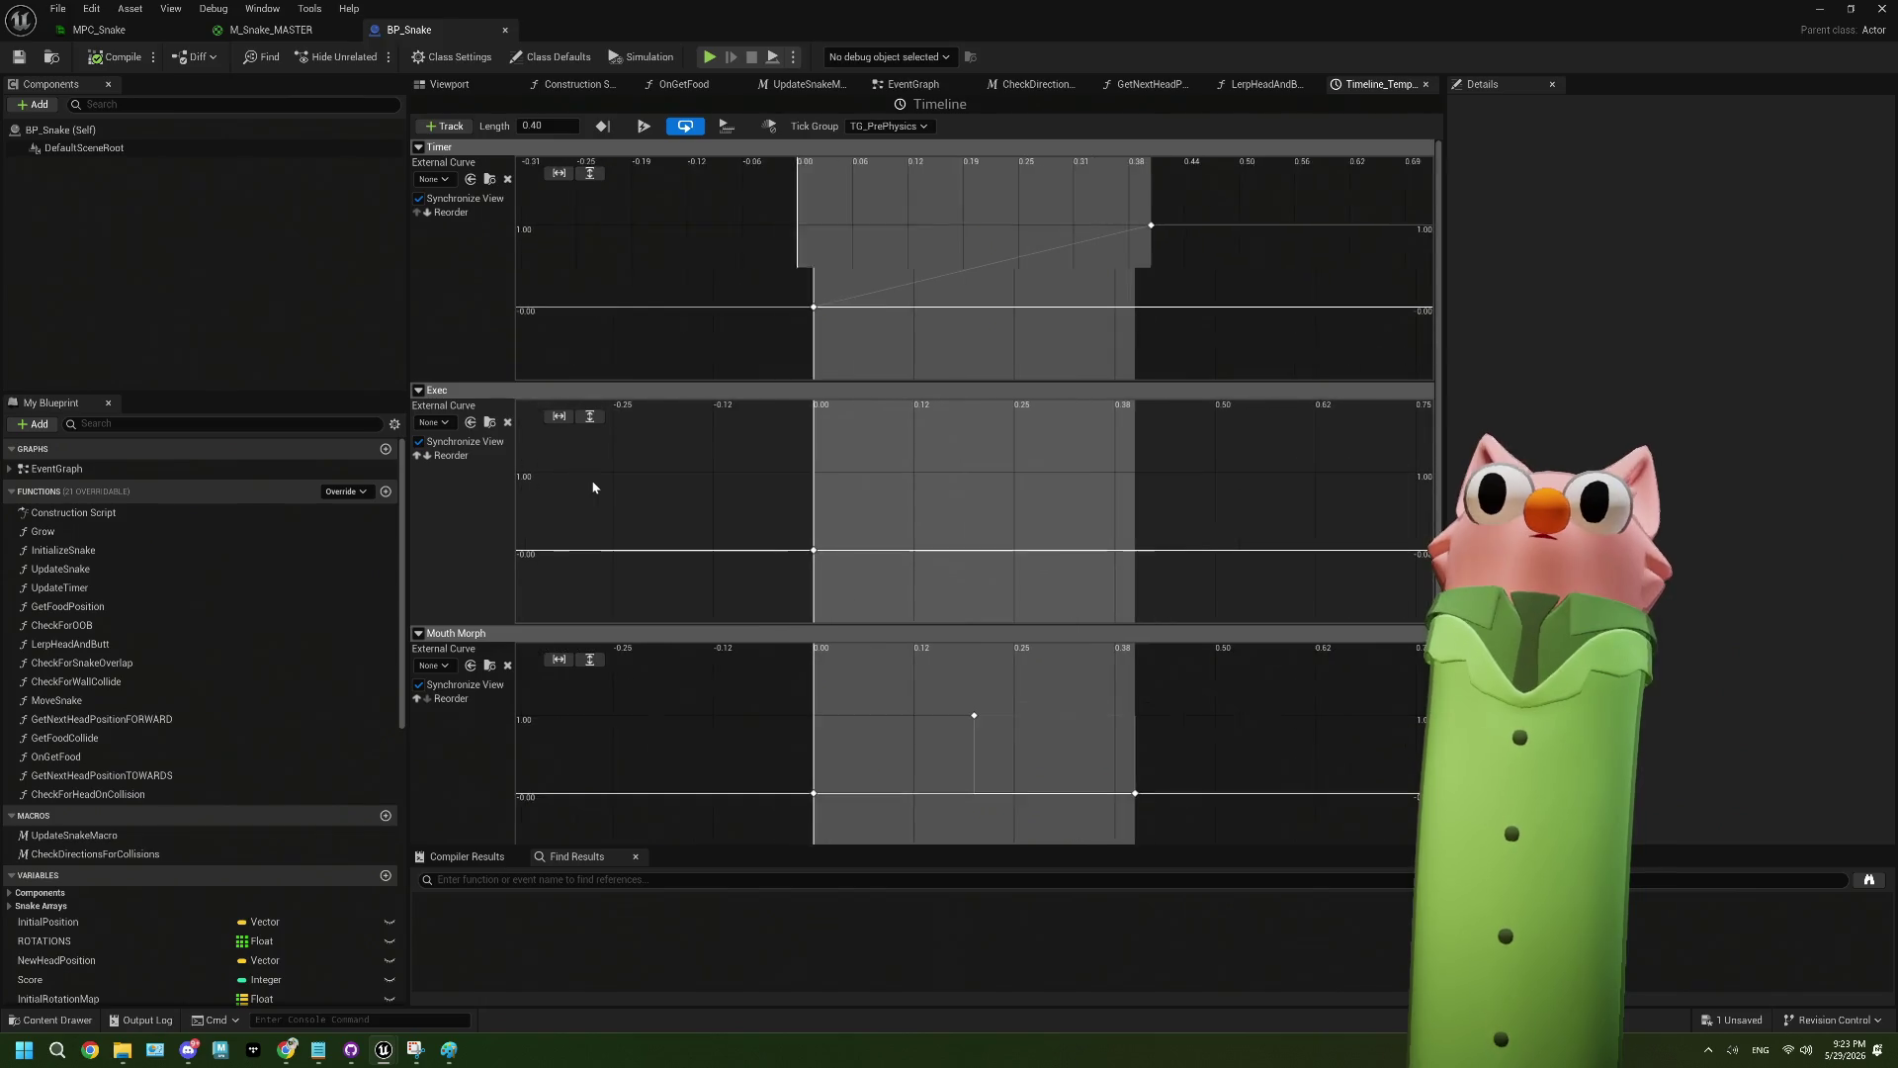
pyautogui.scroll(-1, 768, 301)
pyautogui.click(702, 336)
pyautogui.click(1247, 204)
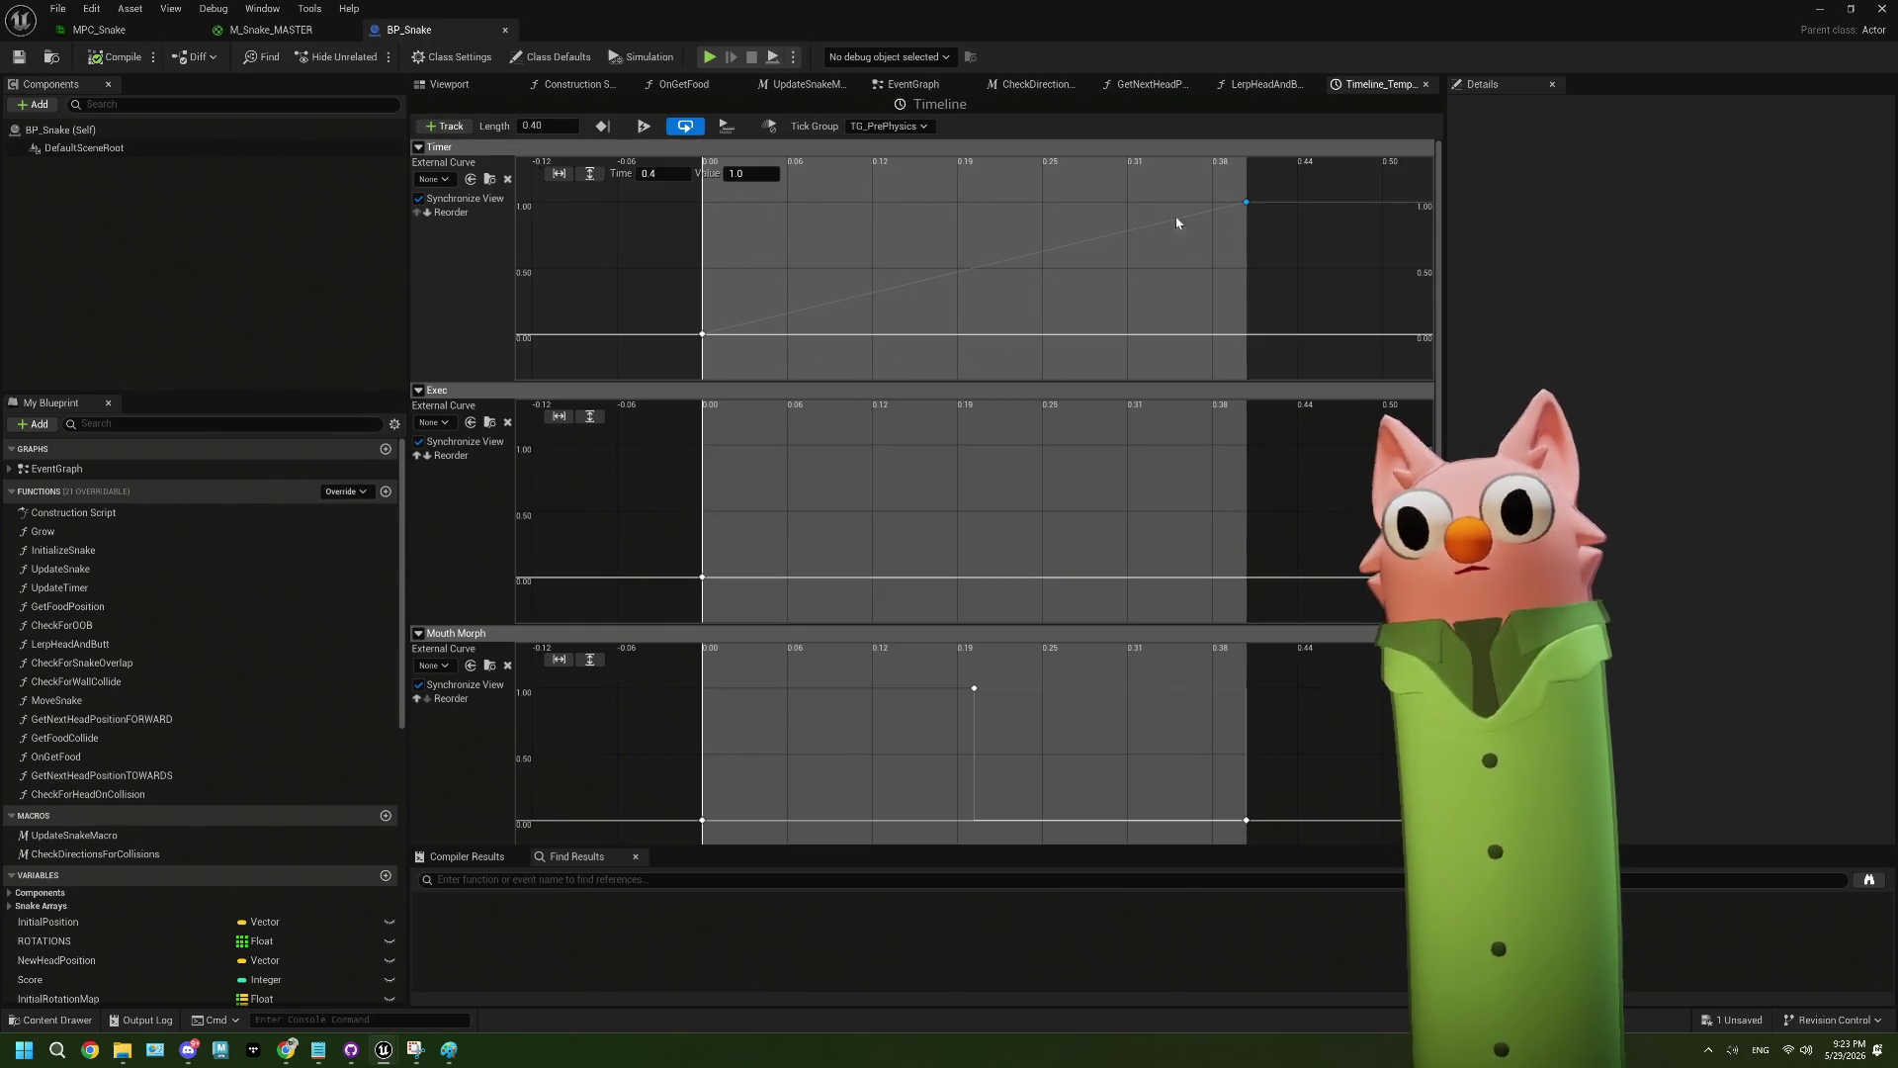
pyautogui.click(271, 29)
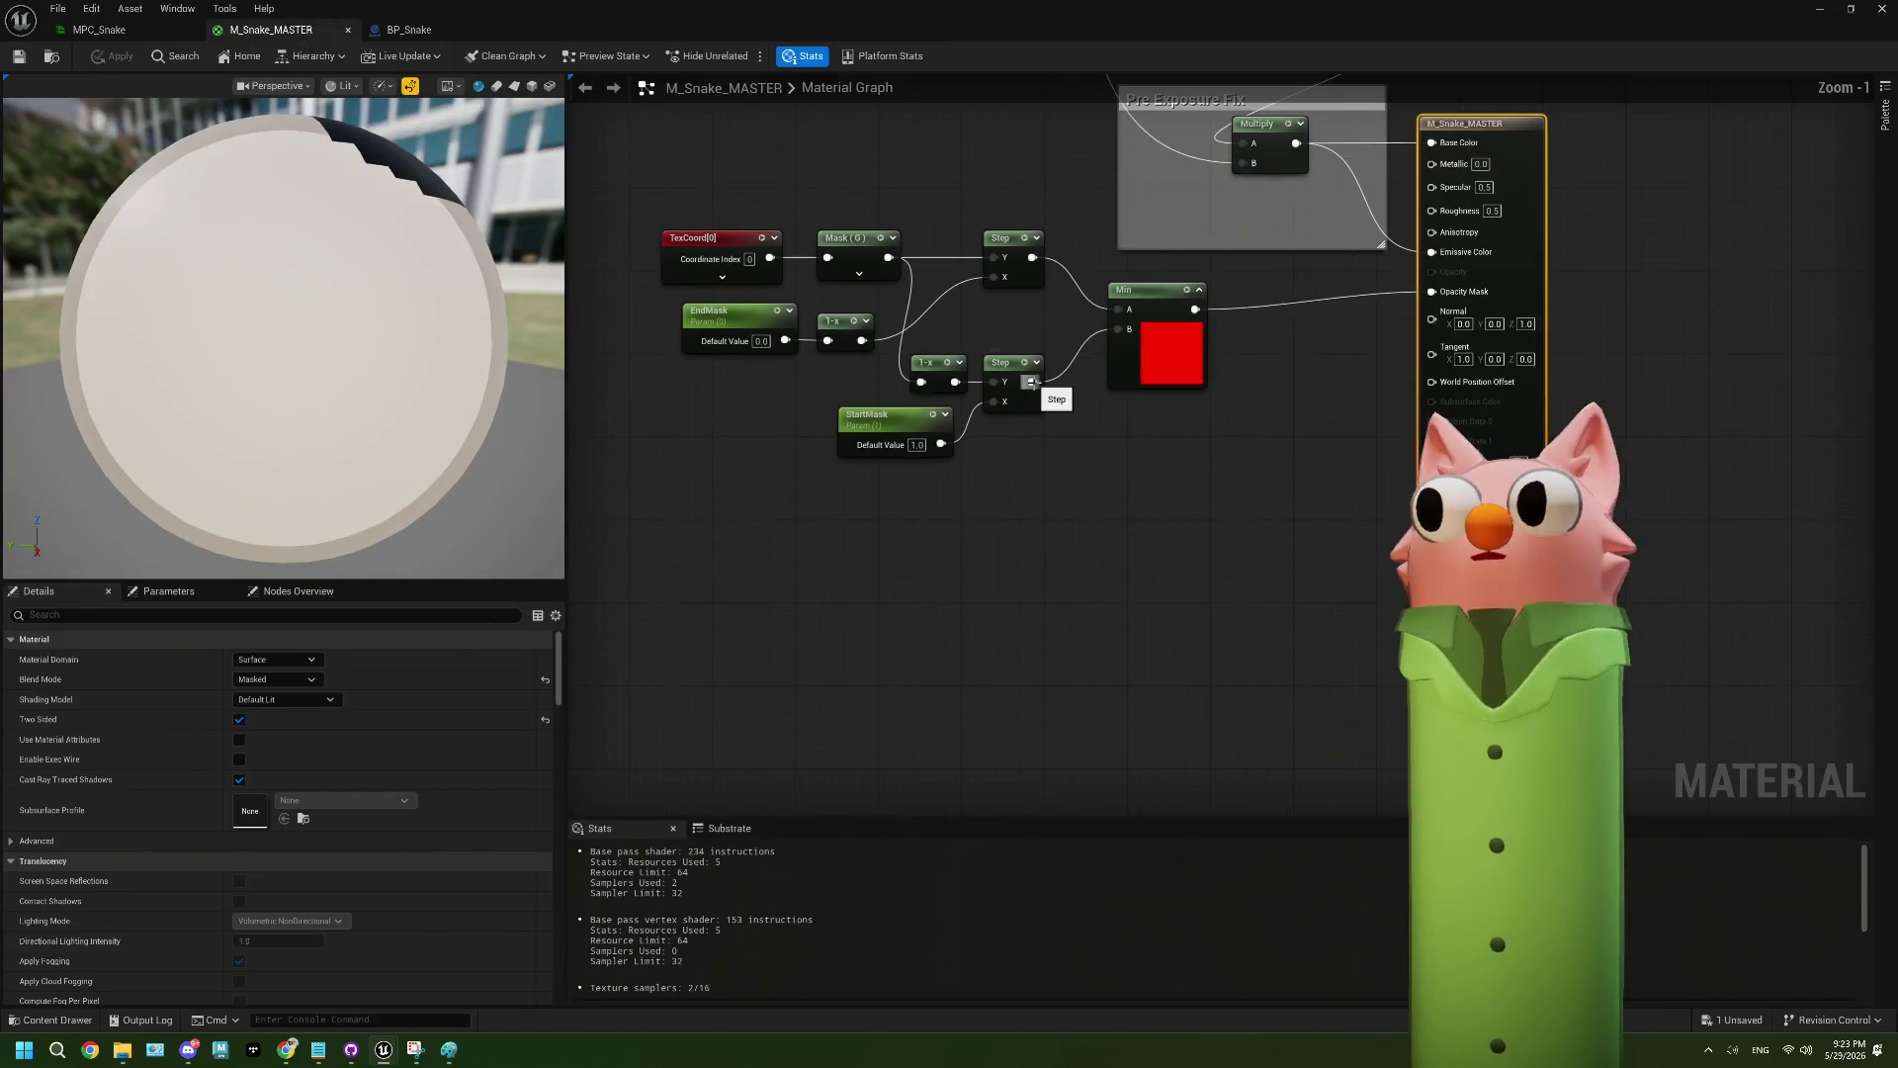
# - Inspect the Panner texture nodes and preview sphere, then select the Min node merging the Step results
pyautogui.moveTo(1098, 418)
pyautogui.mouseDown()
pyautogui.moveTo(1157, 538)
pyautogui.moveTo(1013, 475)
pyautogui.mouseUp()
pyautogui.scroll(-2, 1017, 466)
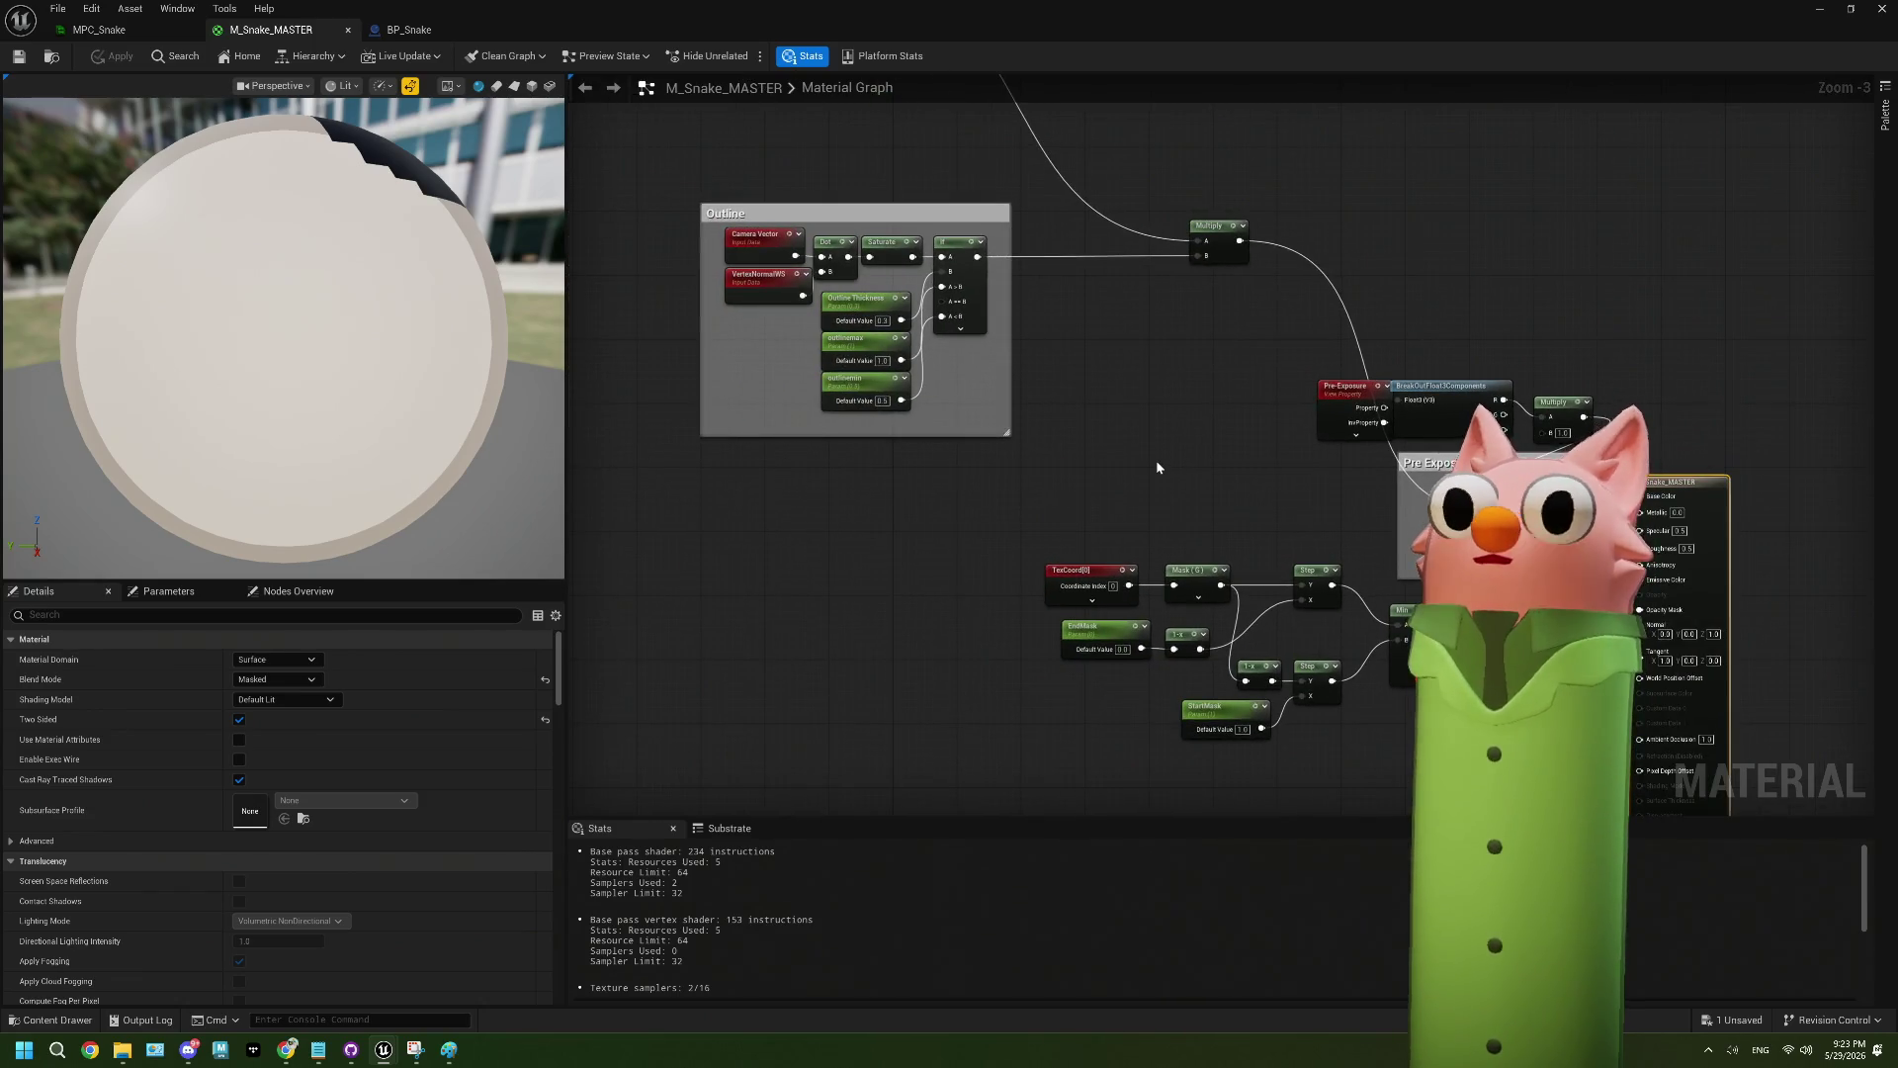
pyautogui.moveTo(799, 447); pyautogui.dragTo(828, 633)
pyautogui.scroll(-2, 920, 476)
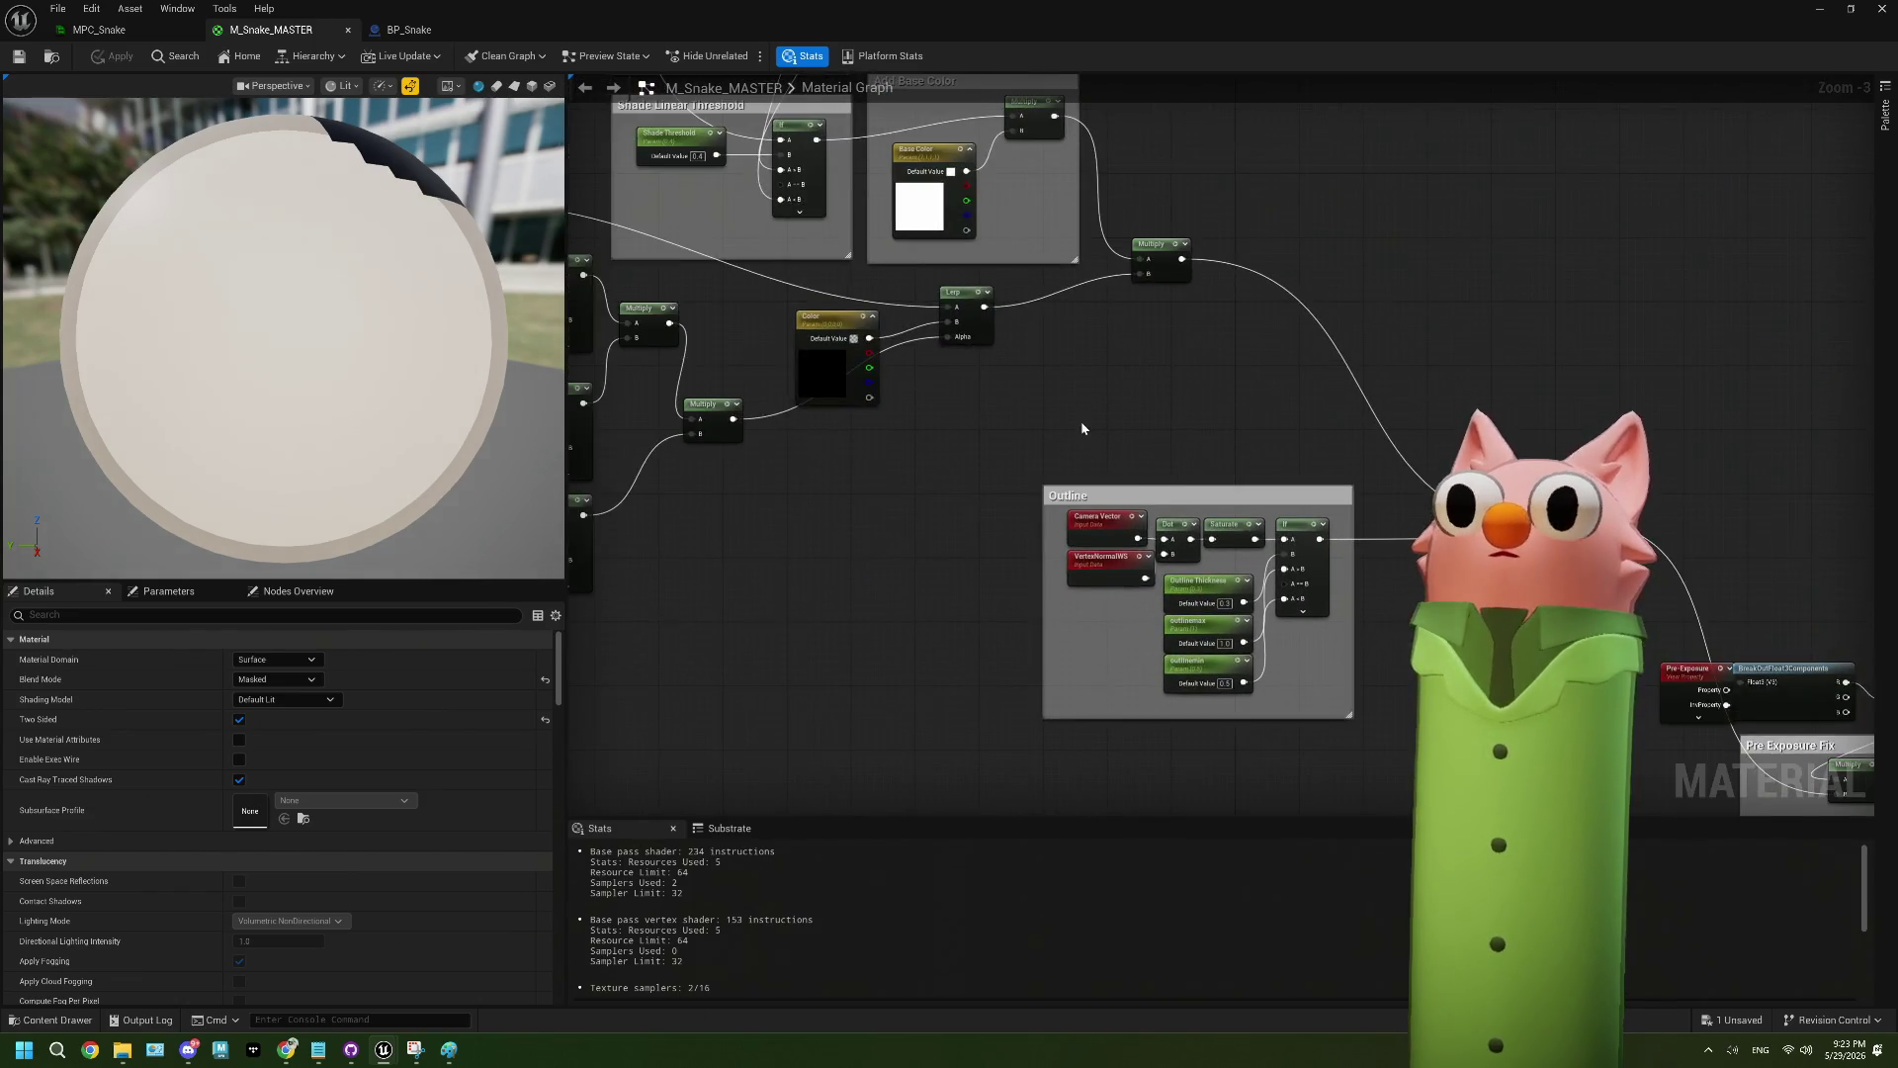
pyautogui.scroll(6, 919, 476)
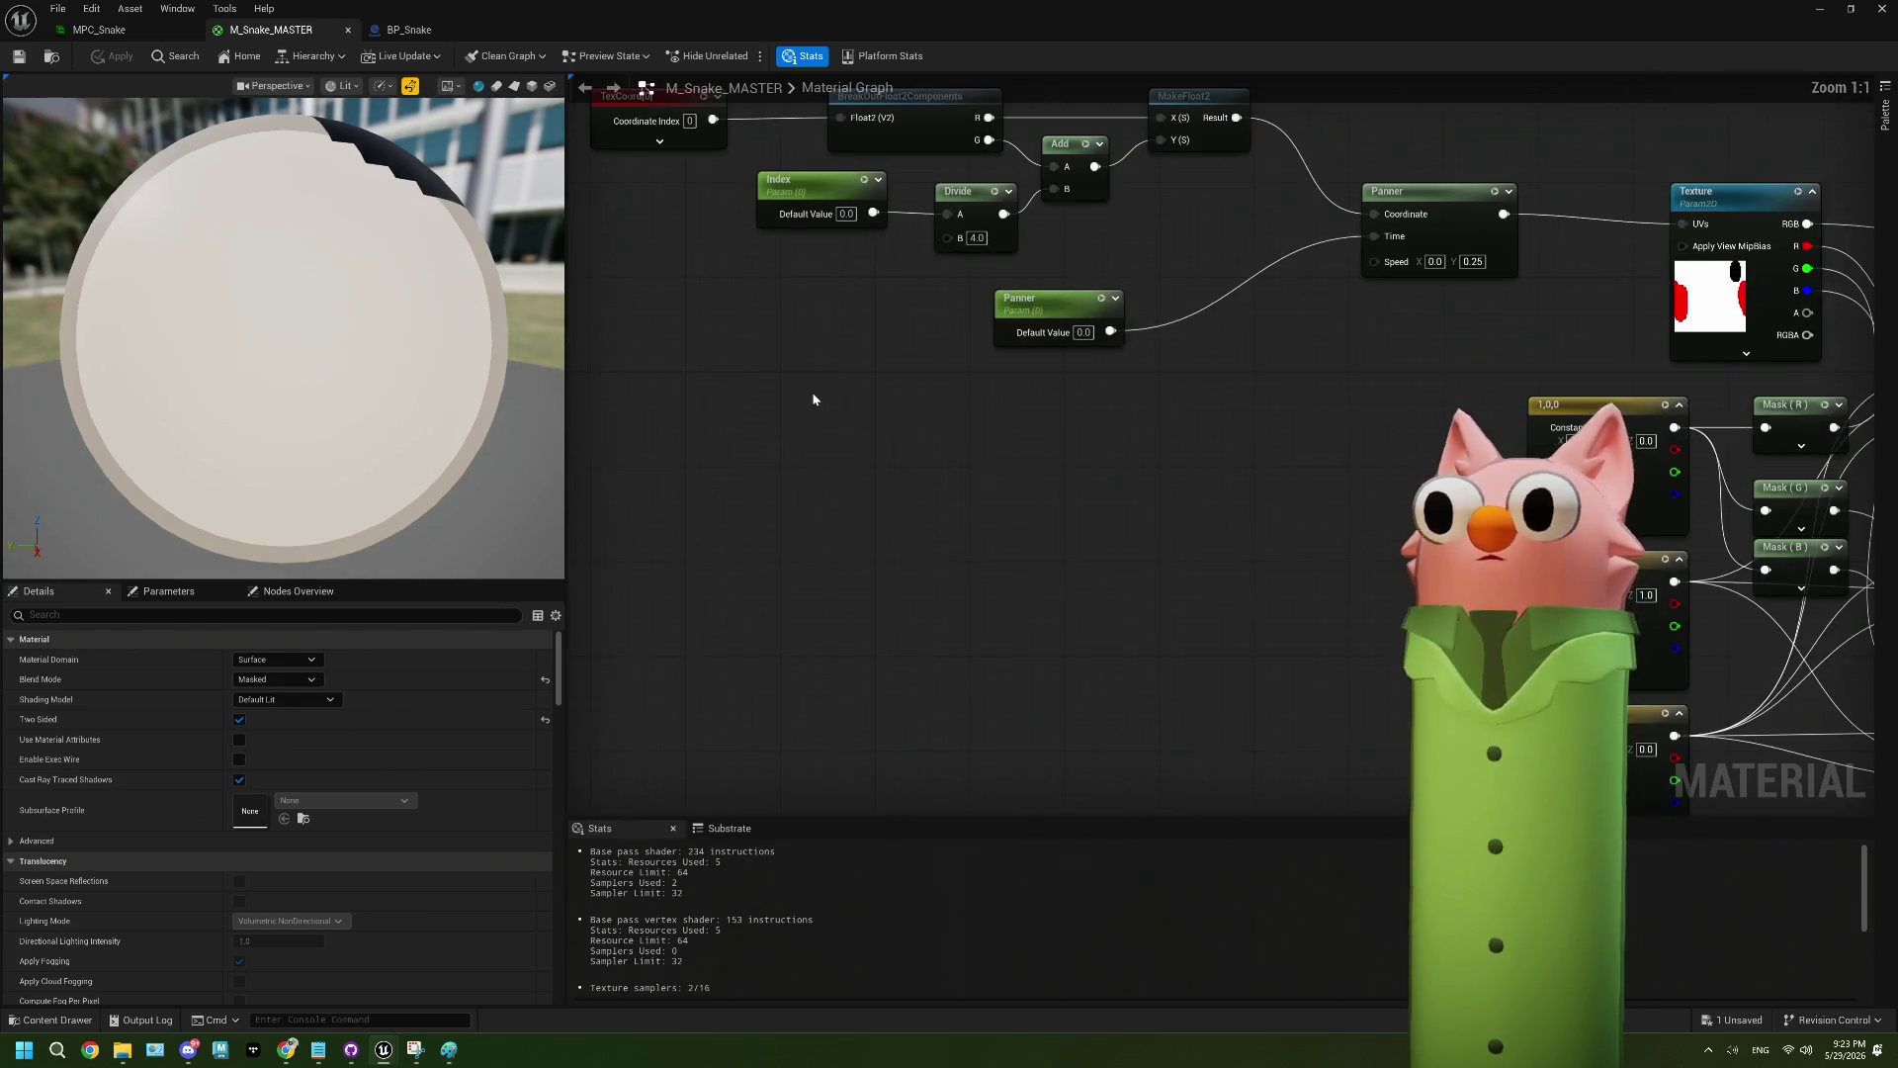
pyautogui.moveTo(488, 339); pyautogui.dragTo(247, 322)
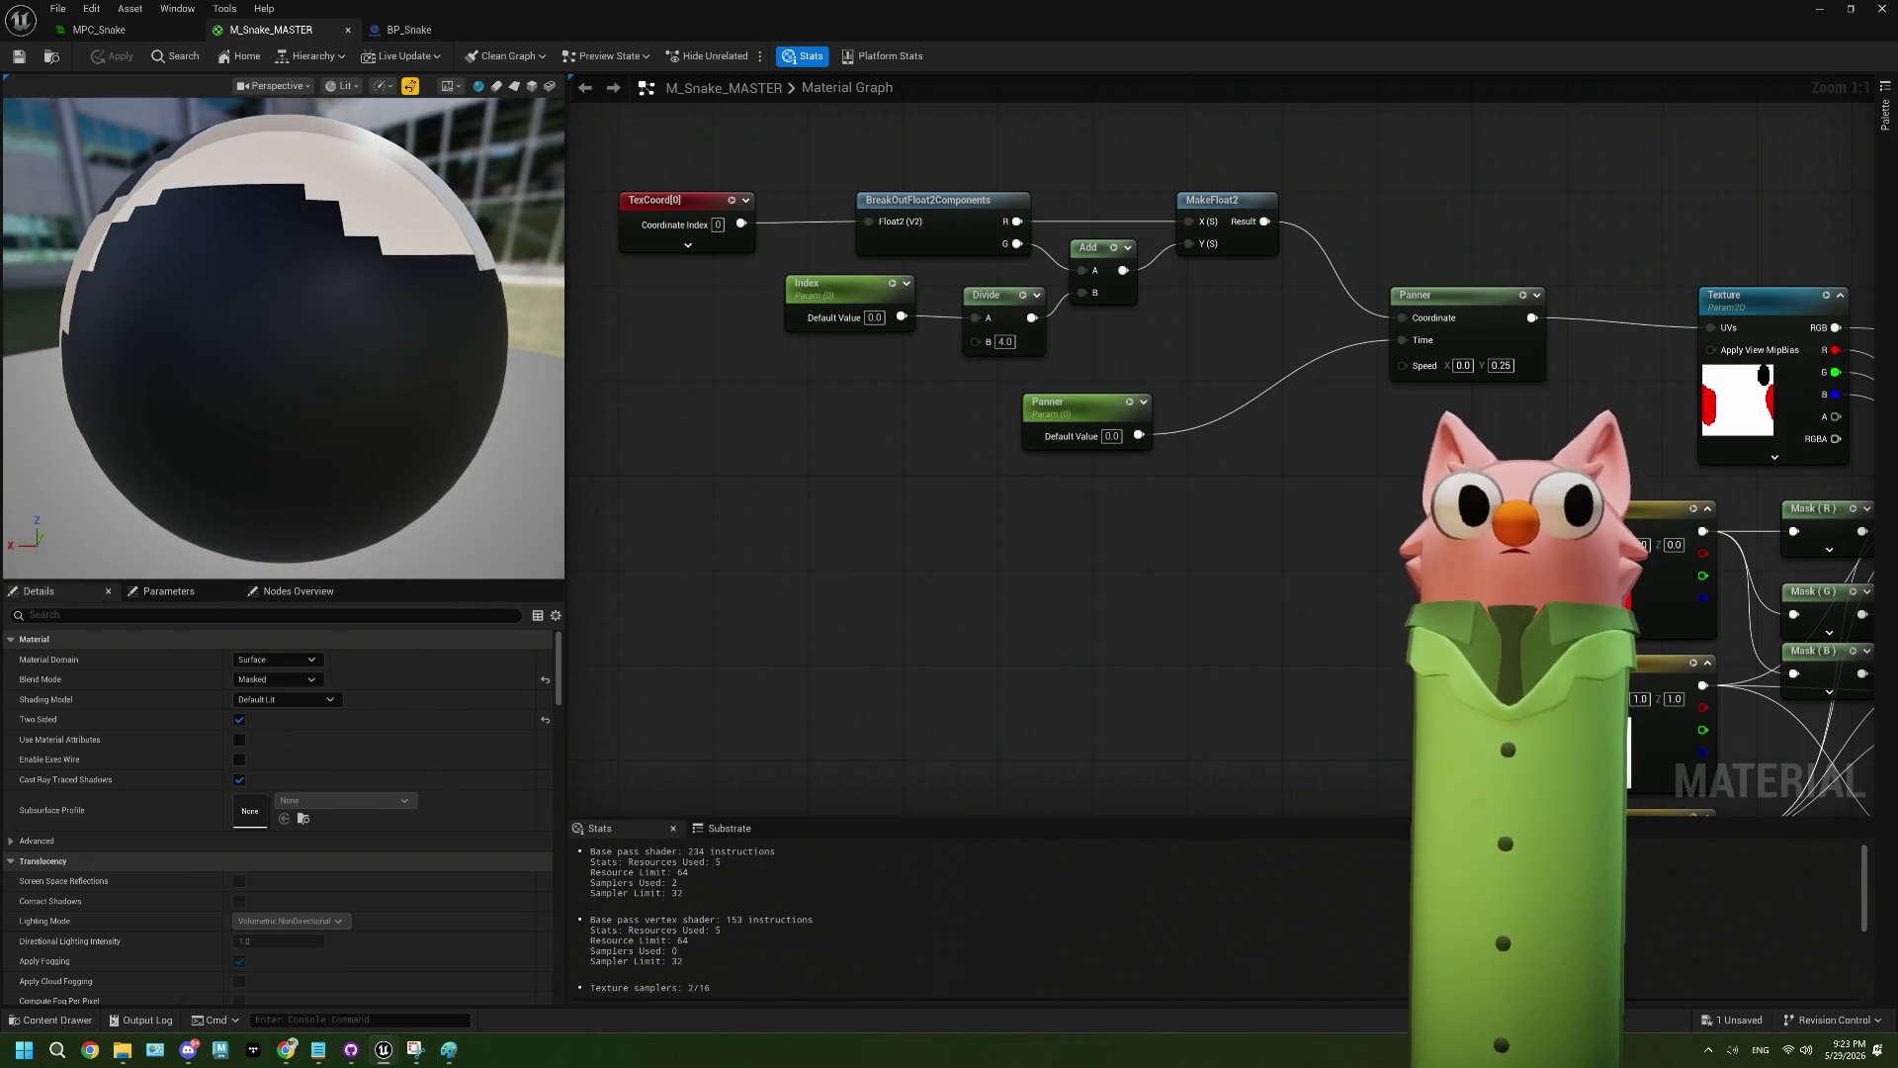
pyautogui.scroll(-8, 1336, 484)
pyautogui.scroll(4, 1325, 514)
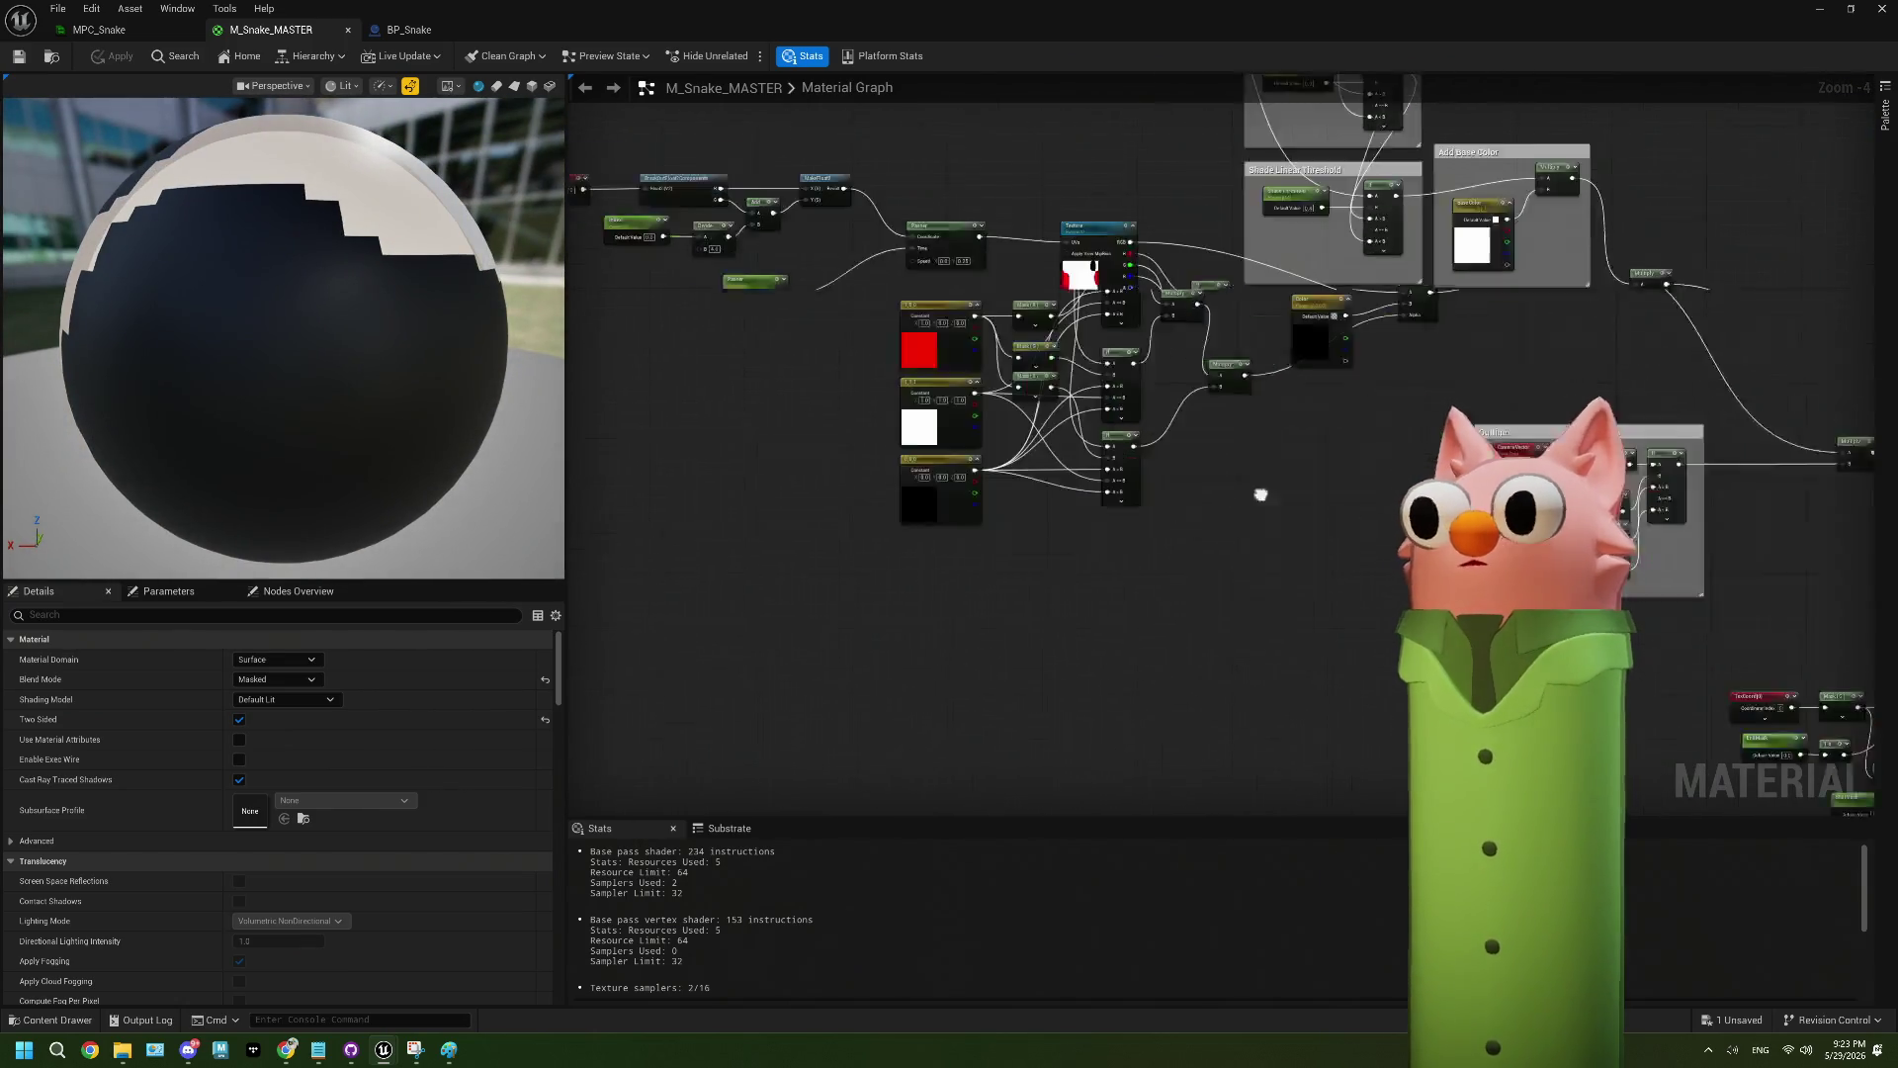
pyautogui.scroll(3, 1287, 610)
pyautogui.scroll(2, 1090, 572)
pyautogui.moveTo(1090, 571); pyautogui.dragTo(1145, 583)
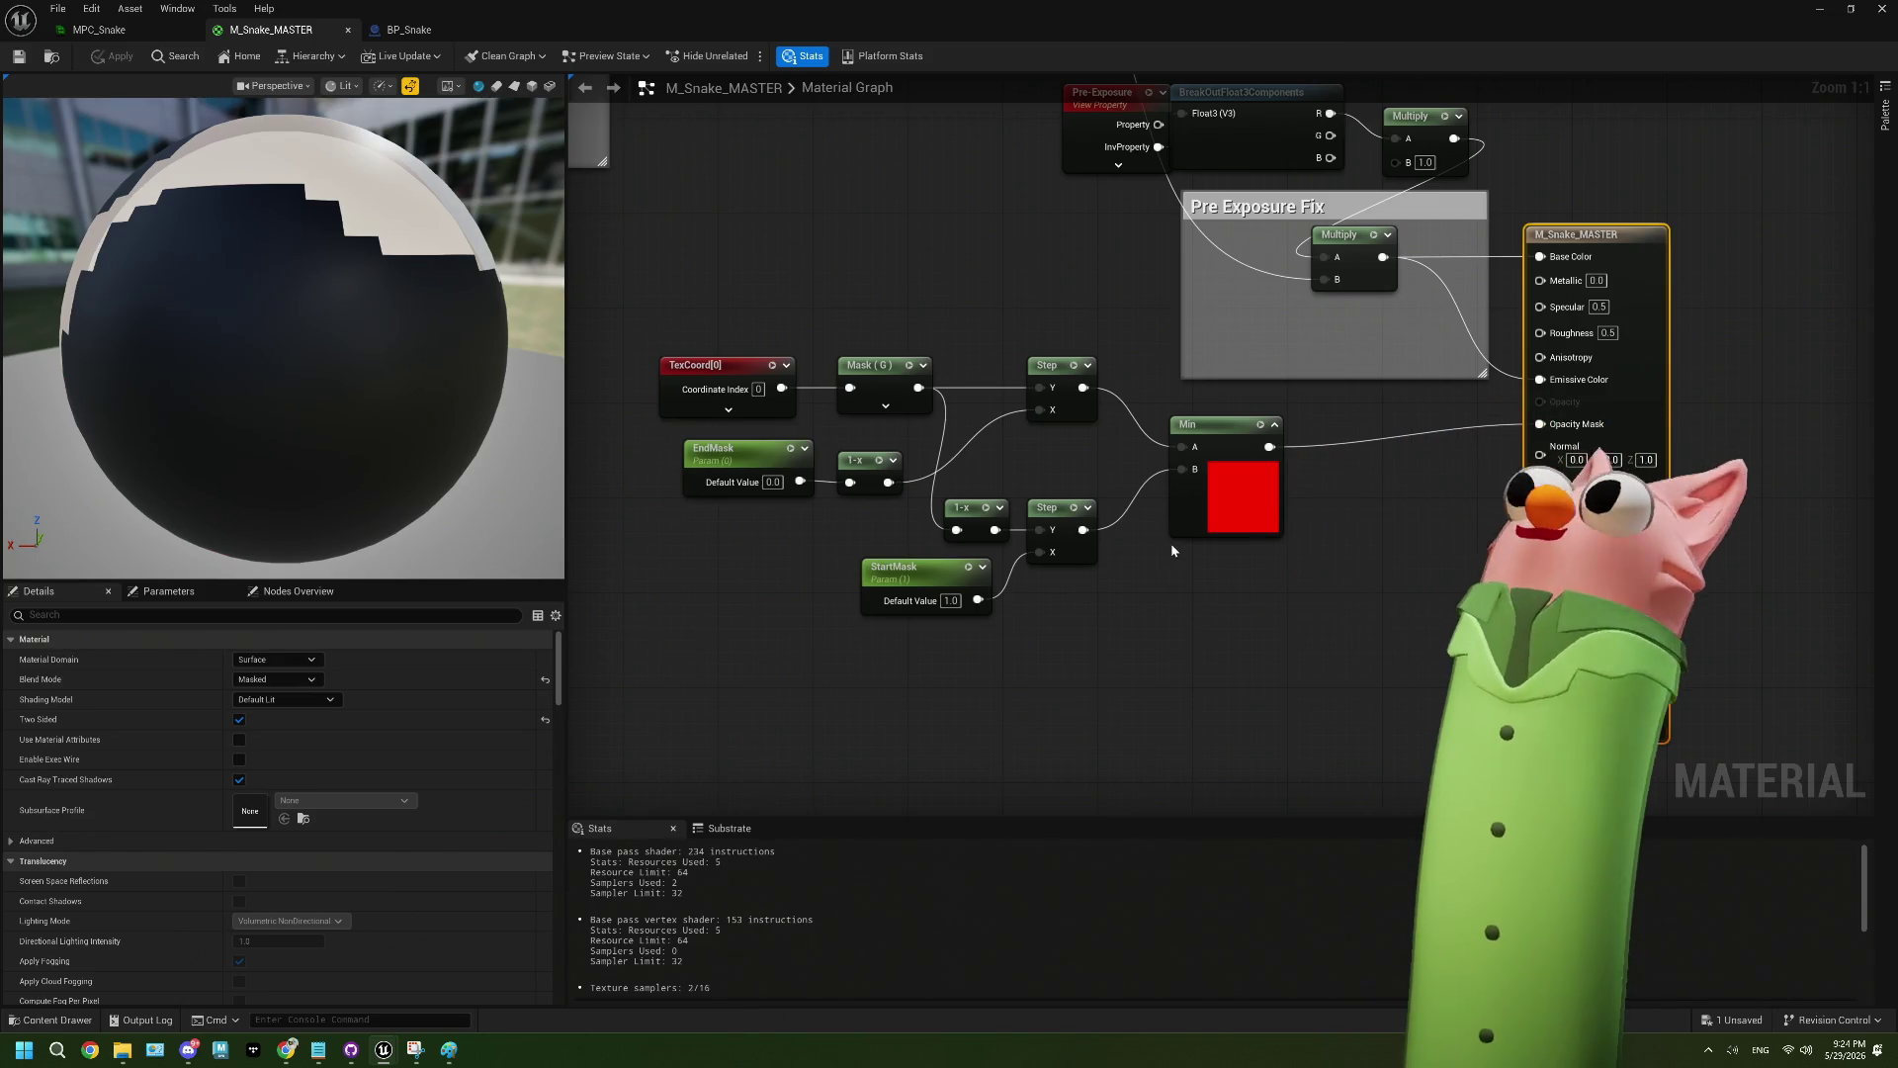
pyautogui.click(1191, 491)
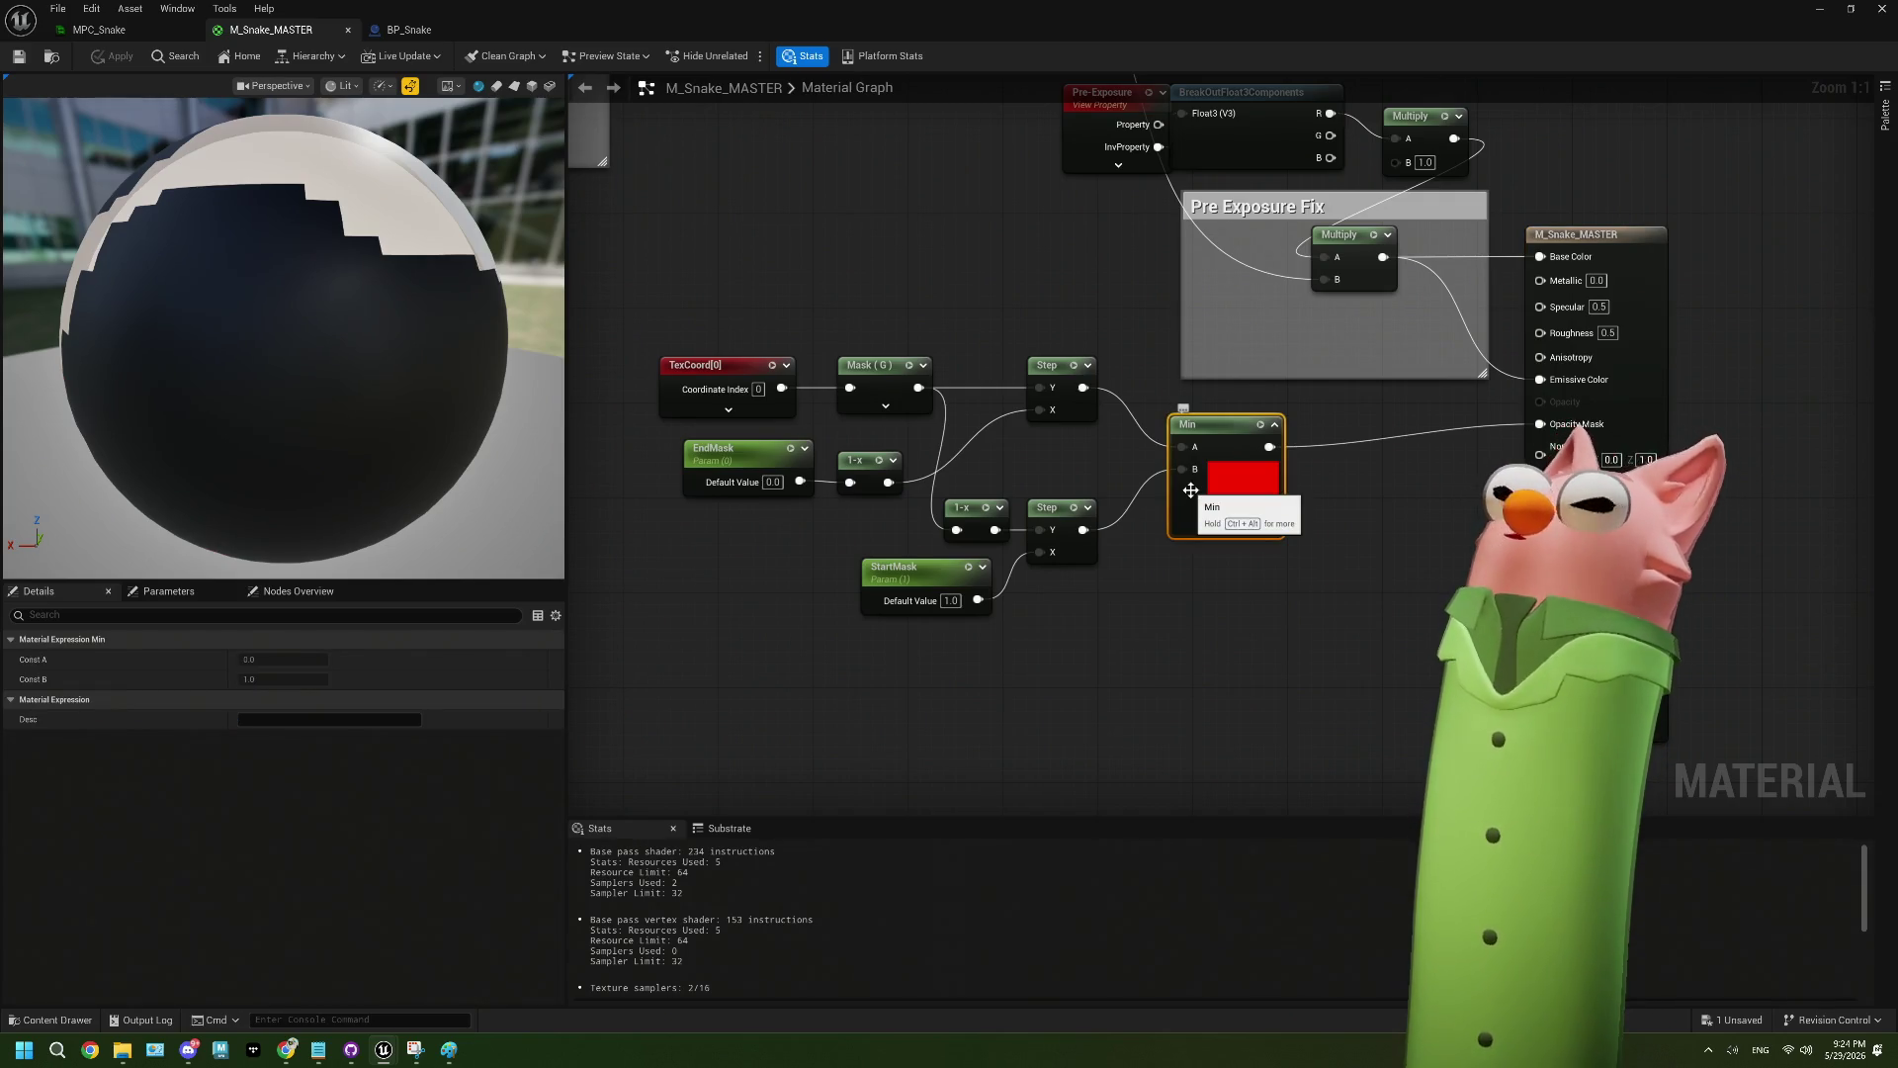
pyautogui.scroll(-3, 1176, 504)
pyautogui.scroll(-1, 1143, 531)
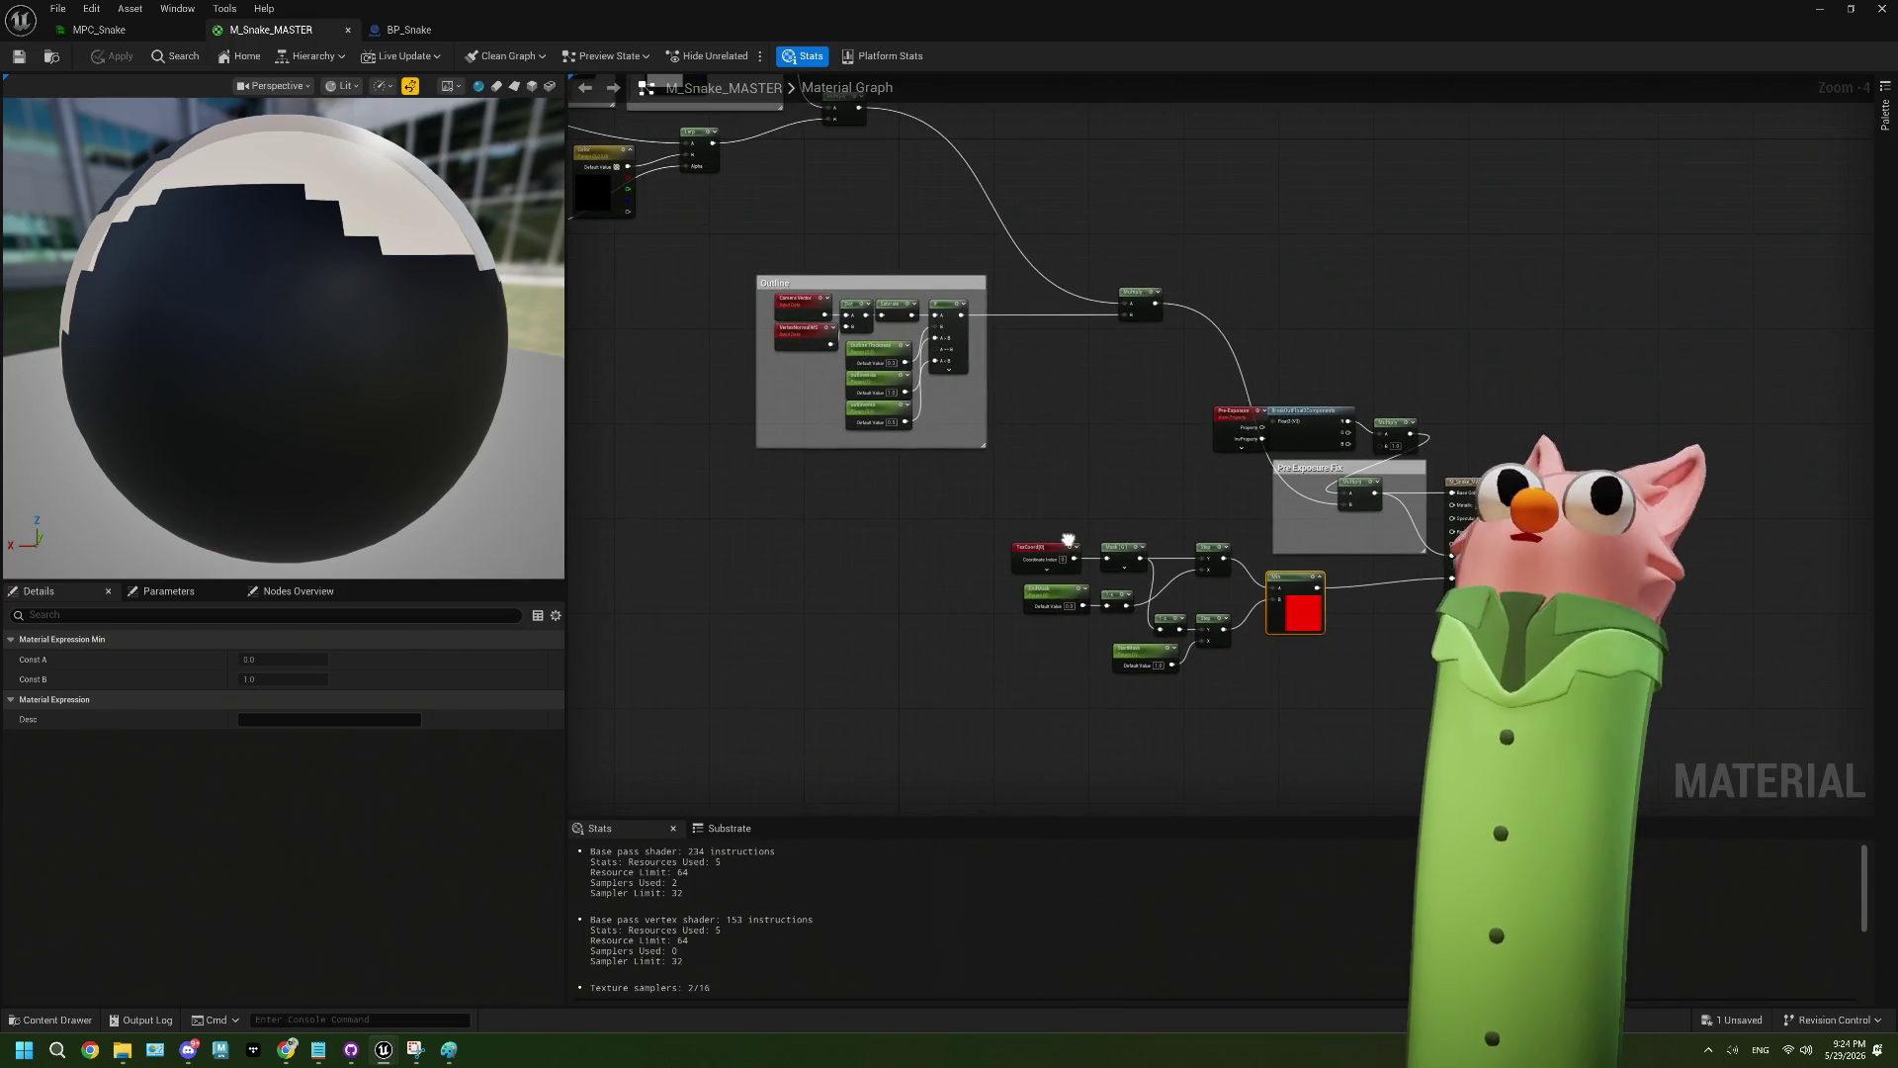
pyautogui.moveTo(1068, 539)
pyautogui.mouseDown()
pyautogui.moveTo(1177, 643)
pyautogui.moveTo(1022, 483)
pyautogui.moveTo(1079, 490)
pyautogui.mouseUp()
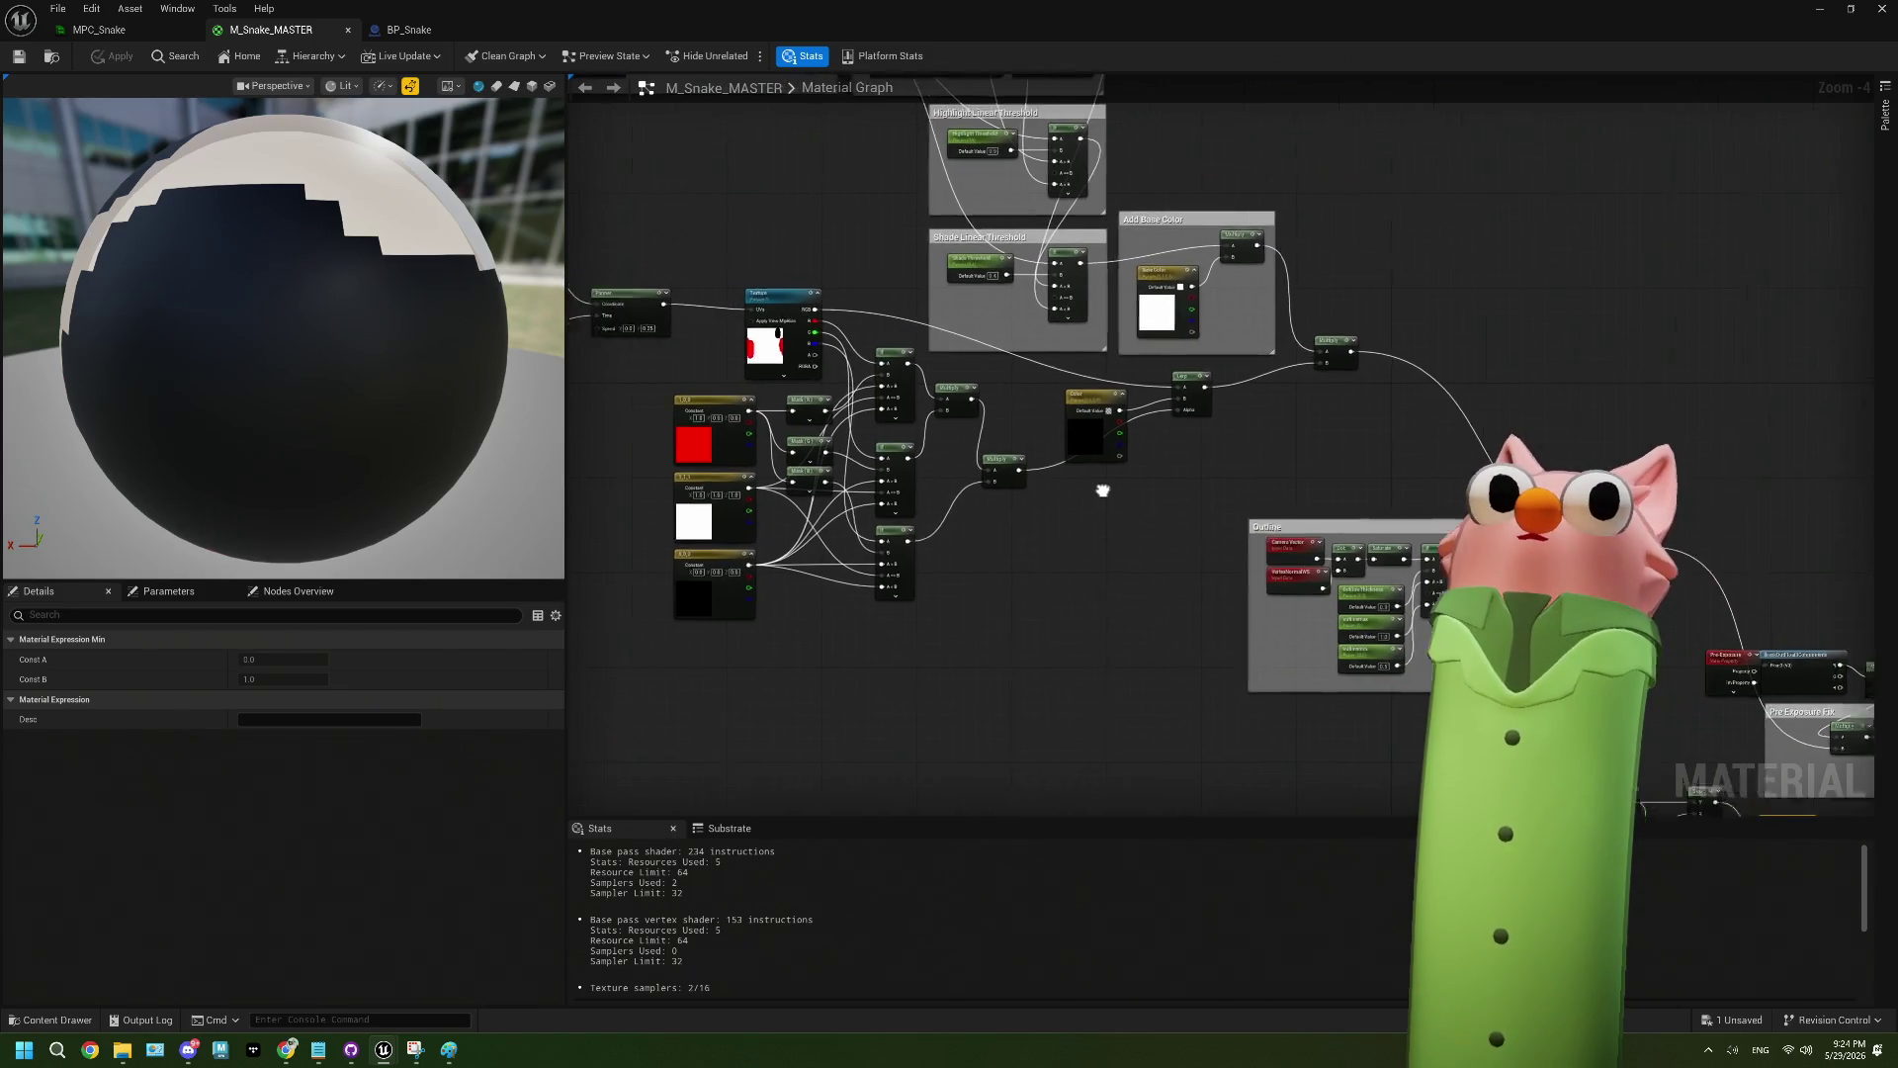
pyautogui.scroll(2, 1079, 491)
pyautogui.scroll(2, 1079, 491)
pyautogui.moveTo(1243, 435)
pyautogui.mouseDown()
pyautogui.moveTo(1353, 453)
pyautogui.moveTo(1229, 474)
pyautogui.moveTo(1447, 603)
pyautogui.mouseUp()
pyautogui.moveTo(839, 476); pyautogui.dragTo(1208, 504)
pyautogui.moveTo(1005, 492); pyautogui.dragTo(1213, 519)
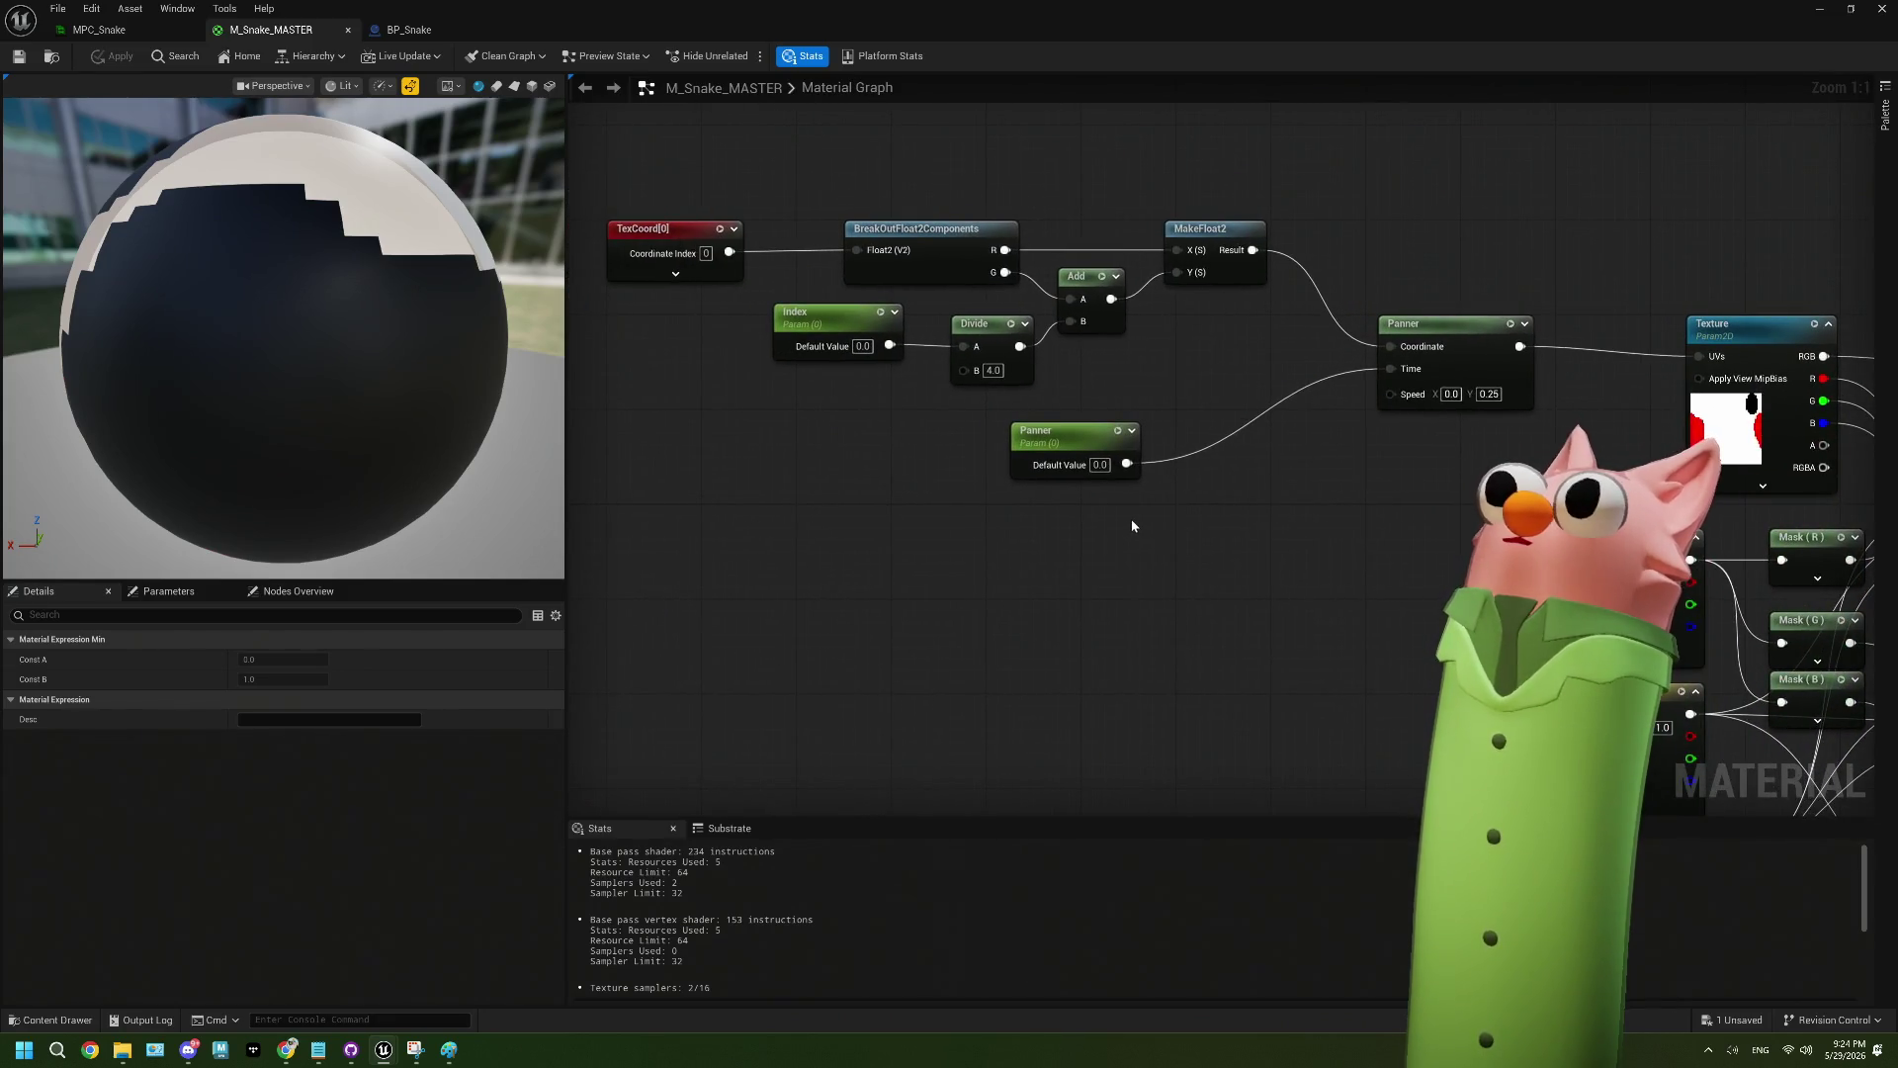
pyautogui.scroll(-4, 1134, 525)
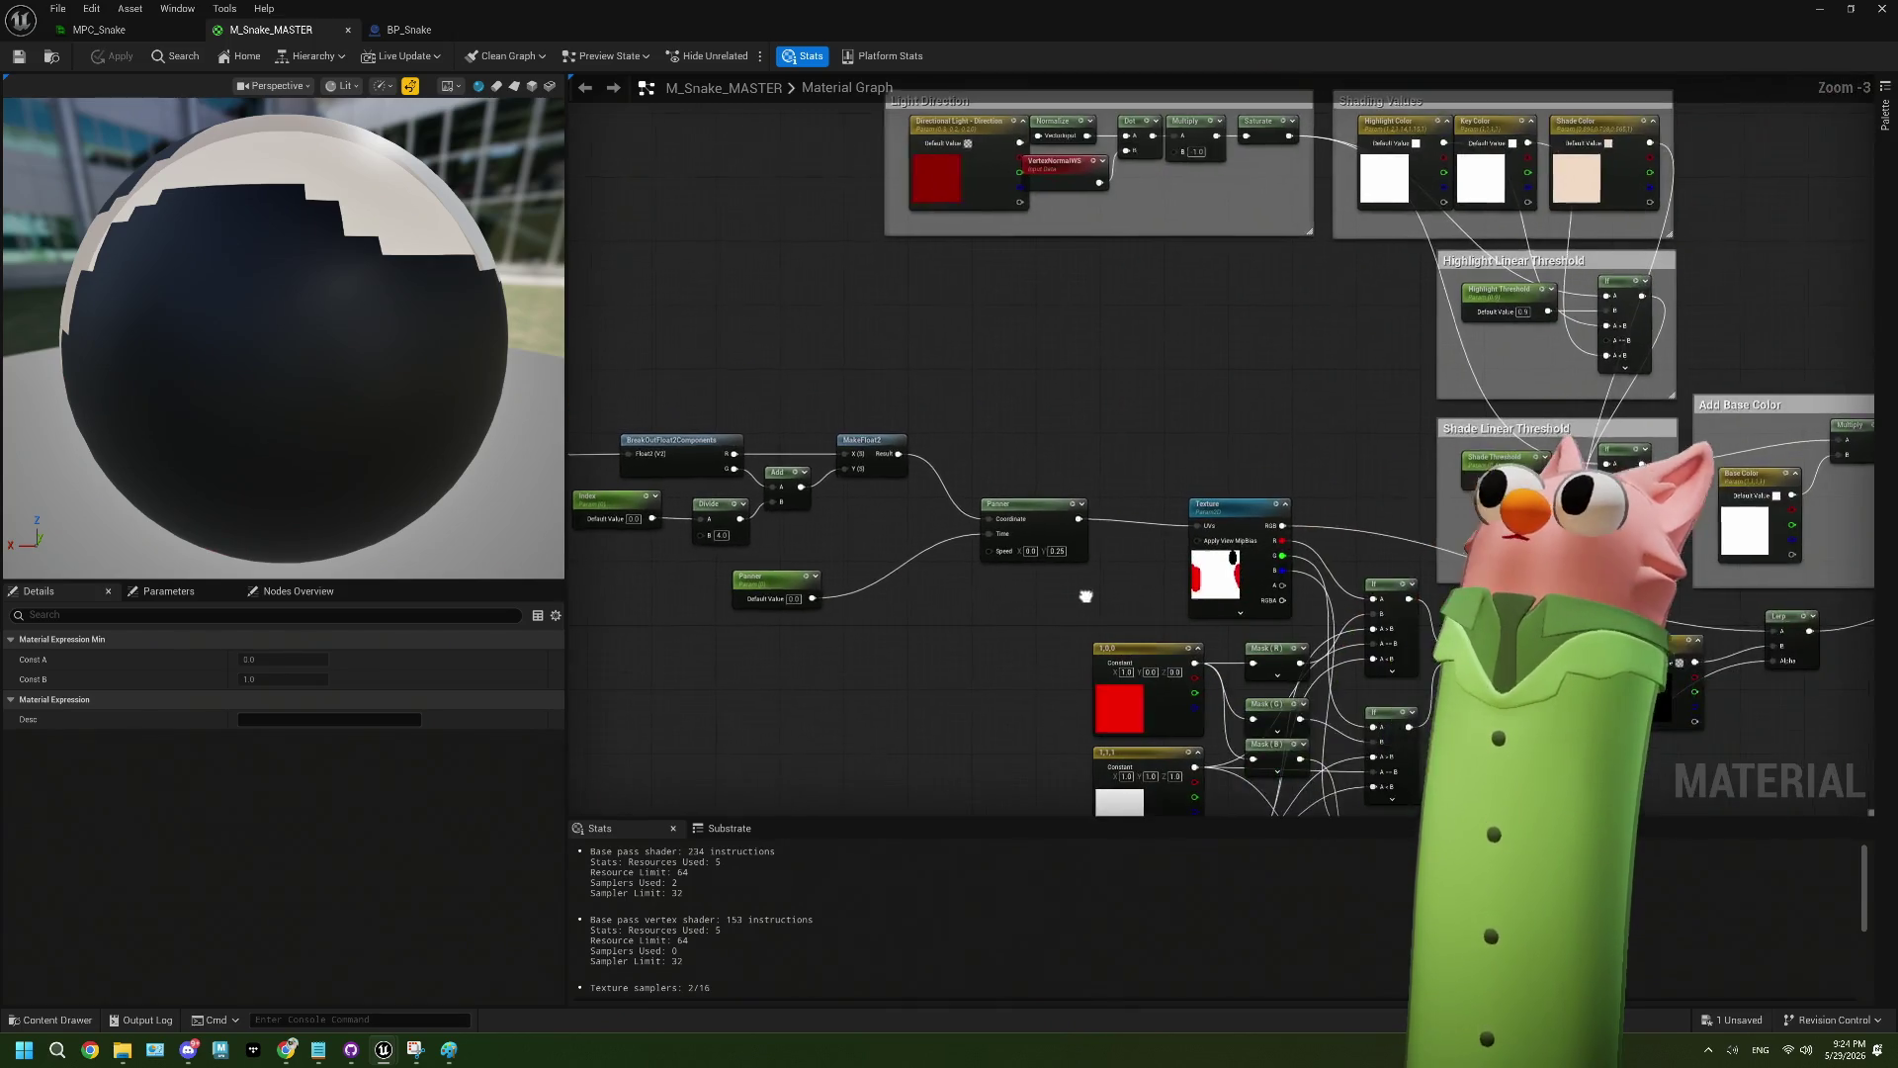
pyautogui.moveTo(1255, 484)
pyautogui.mouseDown()
pyautogui.moveTo(1073, 514)
pyautogui.moveTo(1117, 569)
pyautogui.moveTo(1256, 644)
pyautogui.moveTo(1115, 571)
pyautogui.moveTo(1045, 460)
pyautogui.mouseUp()
pyautogui.moveTo(1206, 600)
pyautogui.mouseDown()
pyautogui.moveTo(1018, 530)
pyautogui.moveTo(886, 557)
pyautogui.mouseUp()
pyautogui.scroll(3, 1018, 530)
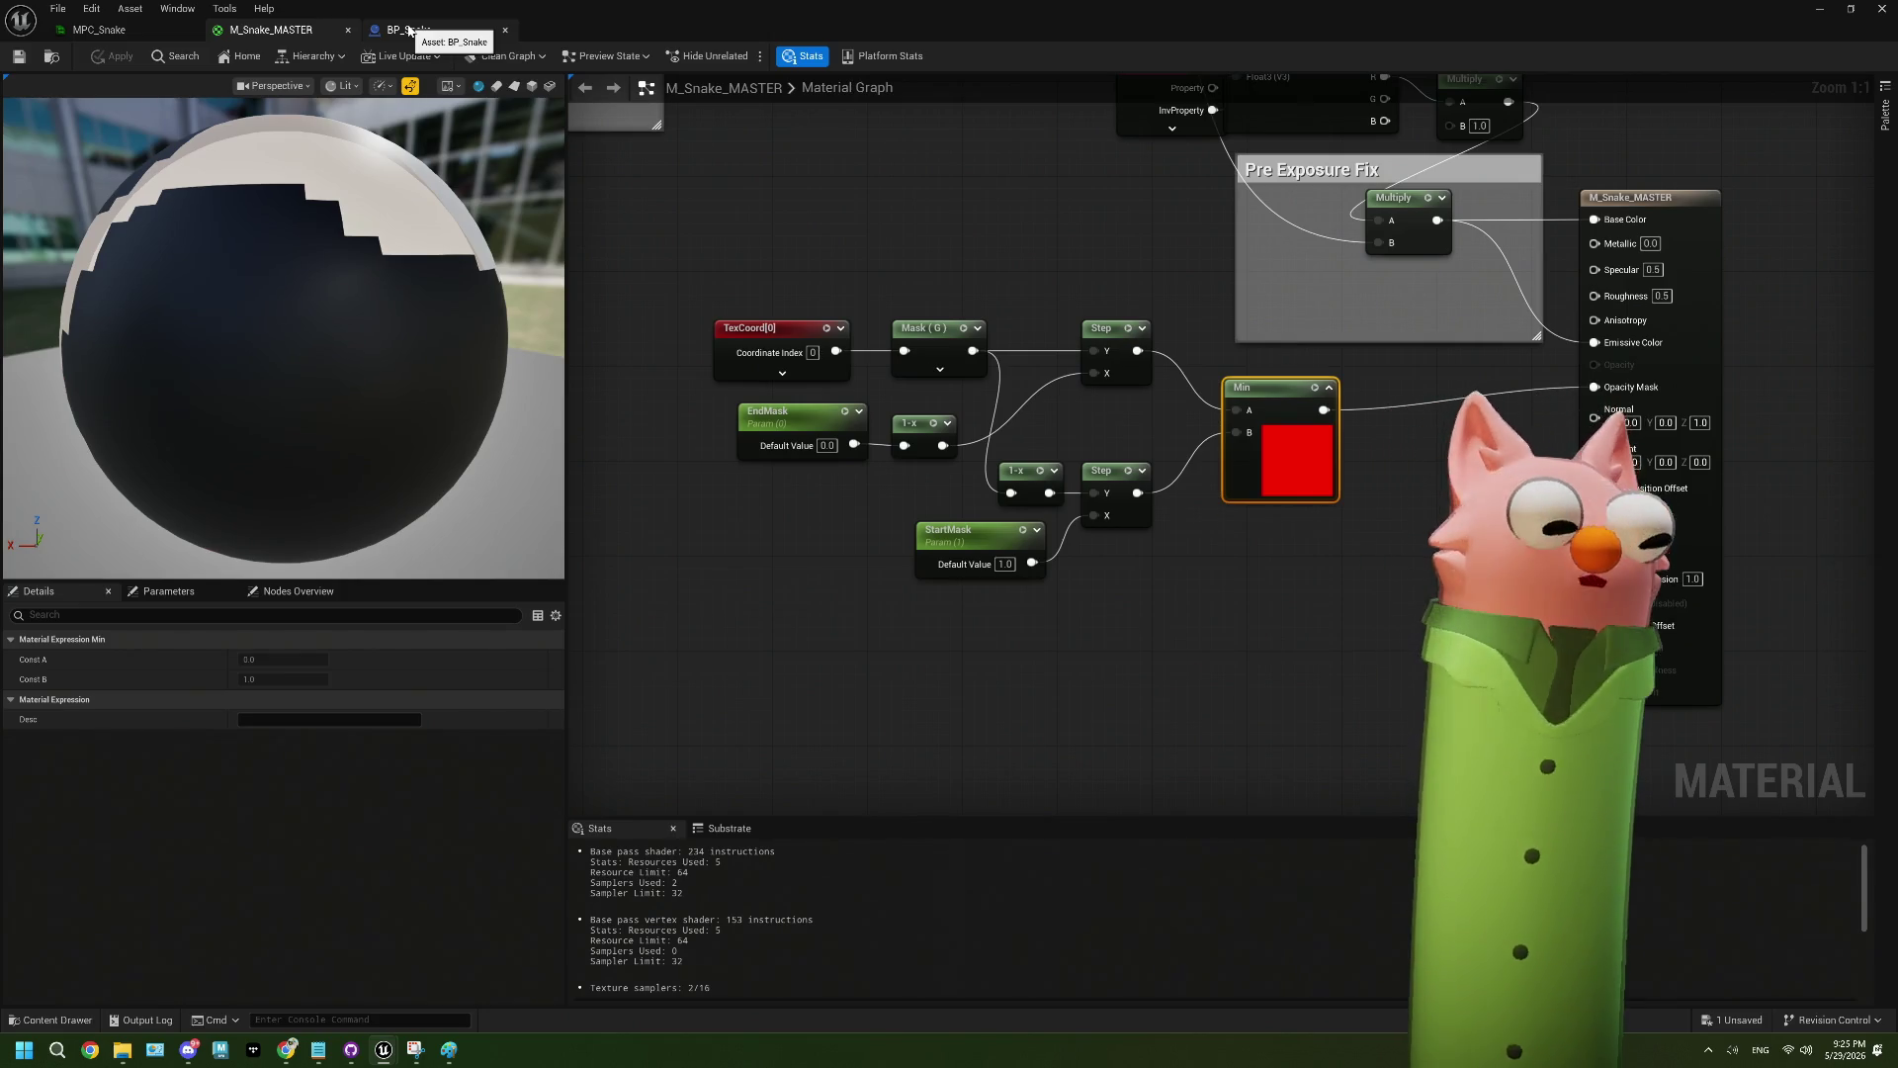
pyautogui.moveTo(1038, 302)
pyautogui.mouseDown()
pyautogui.moveTo(882, 432)
pyautogui.moveTo(840, 441)
pyautogui.moveTo(886, 499)
pyautogui.mouseUp()
pyautogui.click(969, 315)
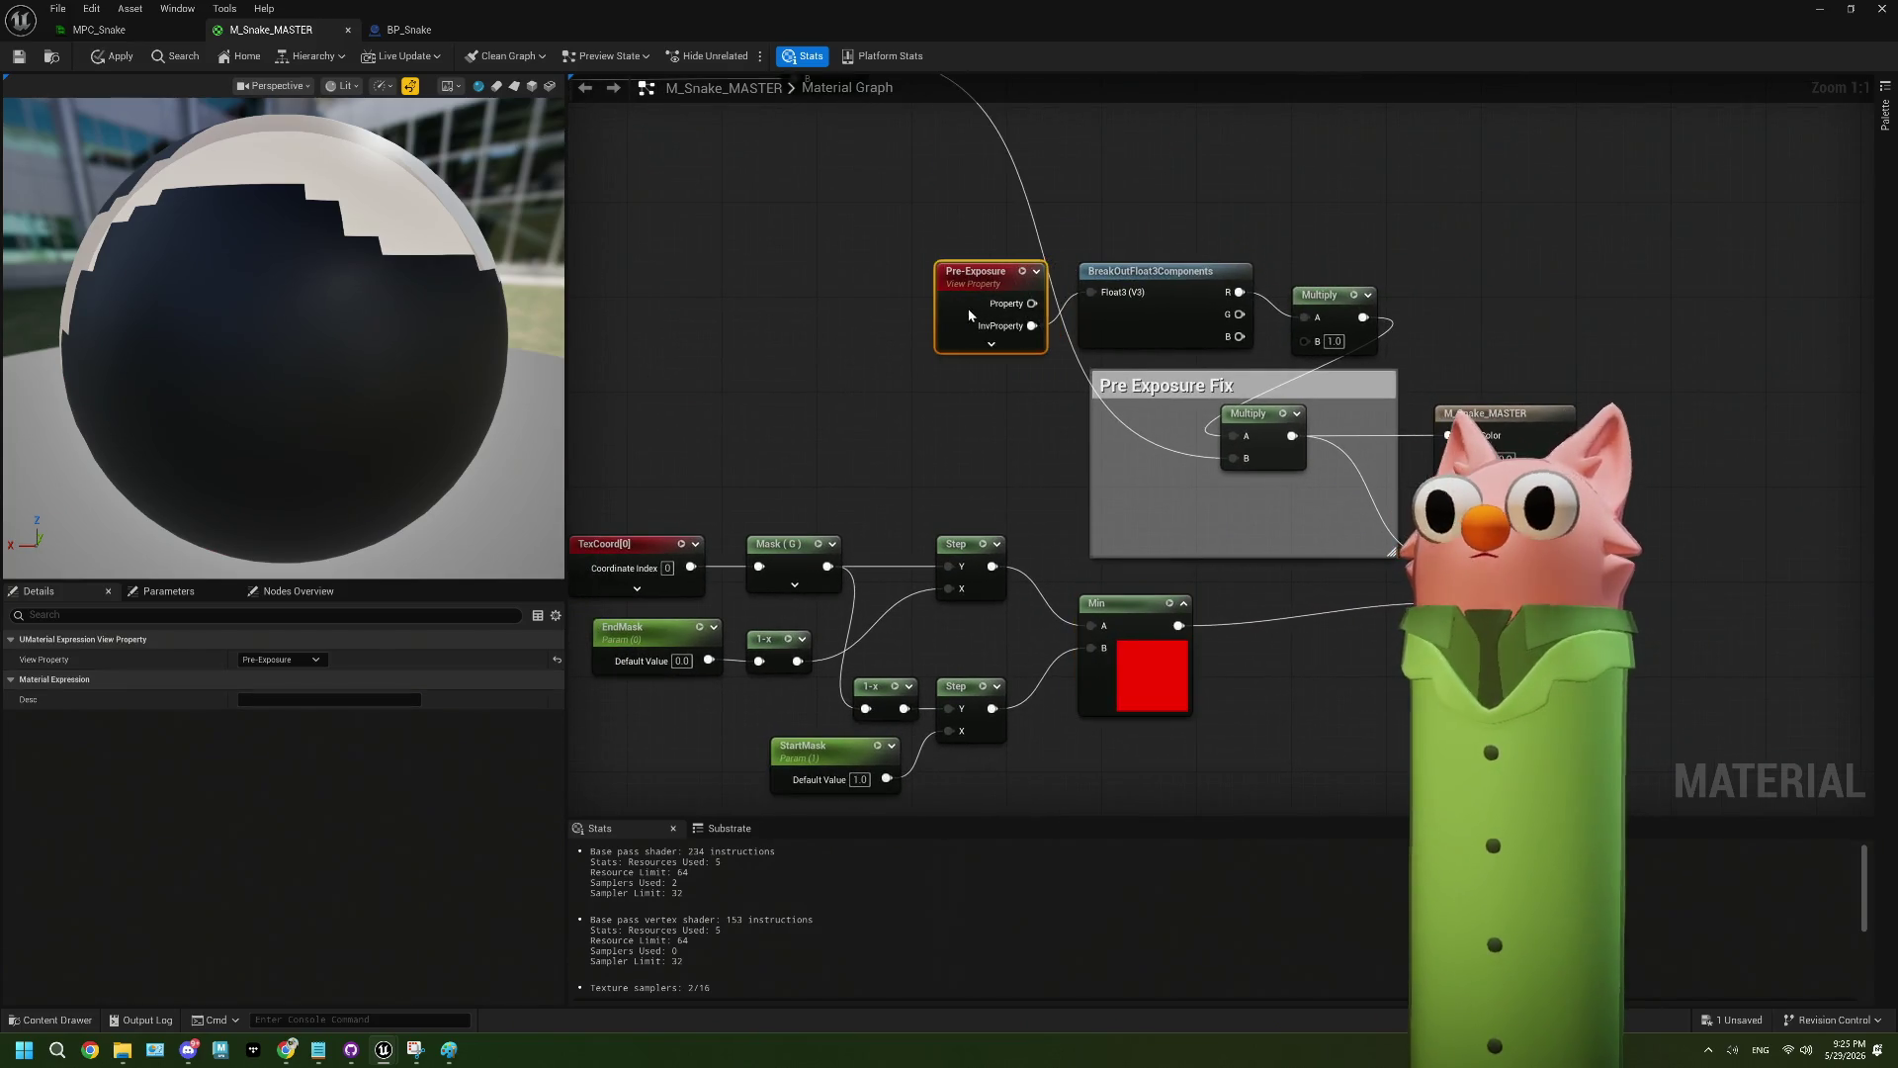
pyautogui.scroll(-4, 969, 315)
pyautogui.moveTo(797, 365); pyautogui.dragTo(1158, 446)
pyautogui.moveTo(951, 405)
pyautogui.mouseDown()
pyautogui.moveTo(1155, 485)
pyautogui.moveTo(1316, 678)
pyautogui.mouseUp()
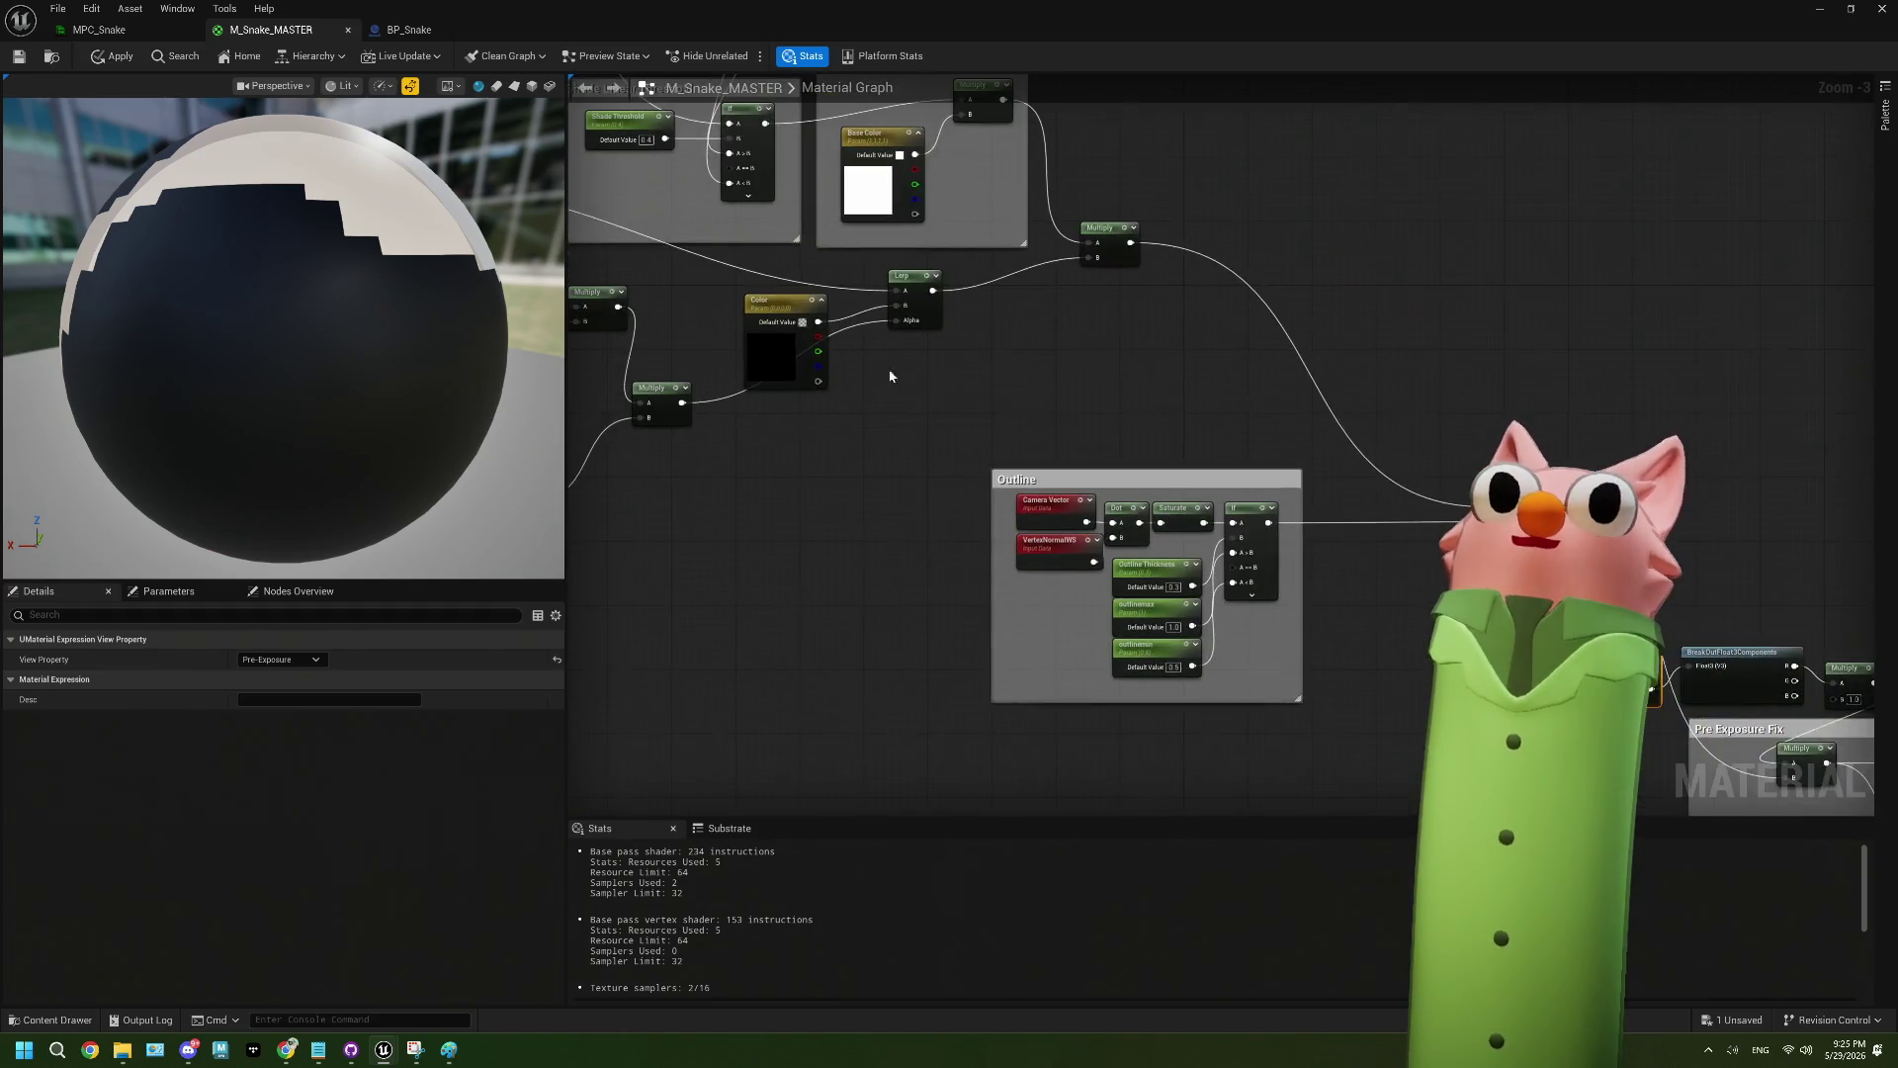
pyautogui.moveTo(594, 198)
pyautogui.mouseDown()
pyautogui.moveTo(781, 386)
pyautogui.moveTo(918, 472)
pyautogui.mouseUp()
pyautogui.moveTo(572, 278); pyautogui.dragTo(923, 379)
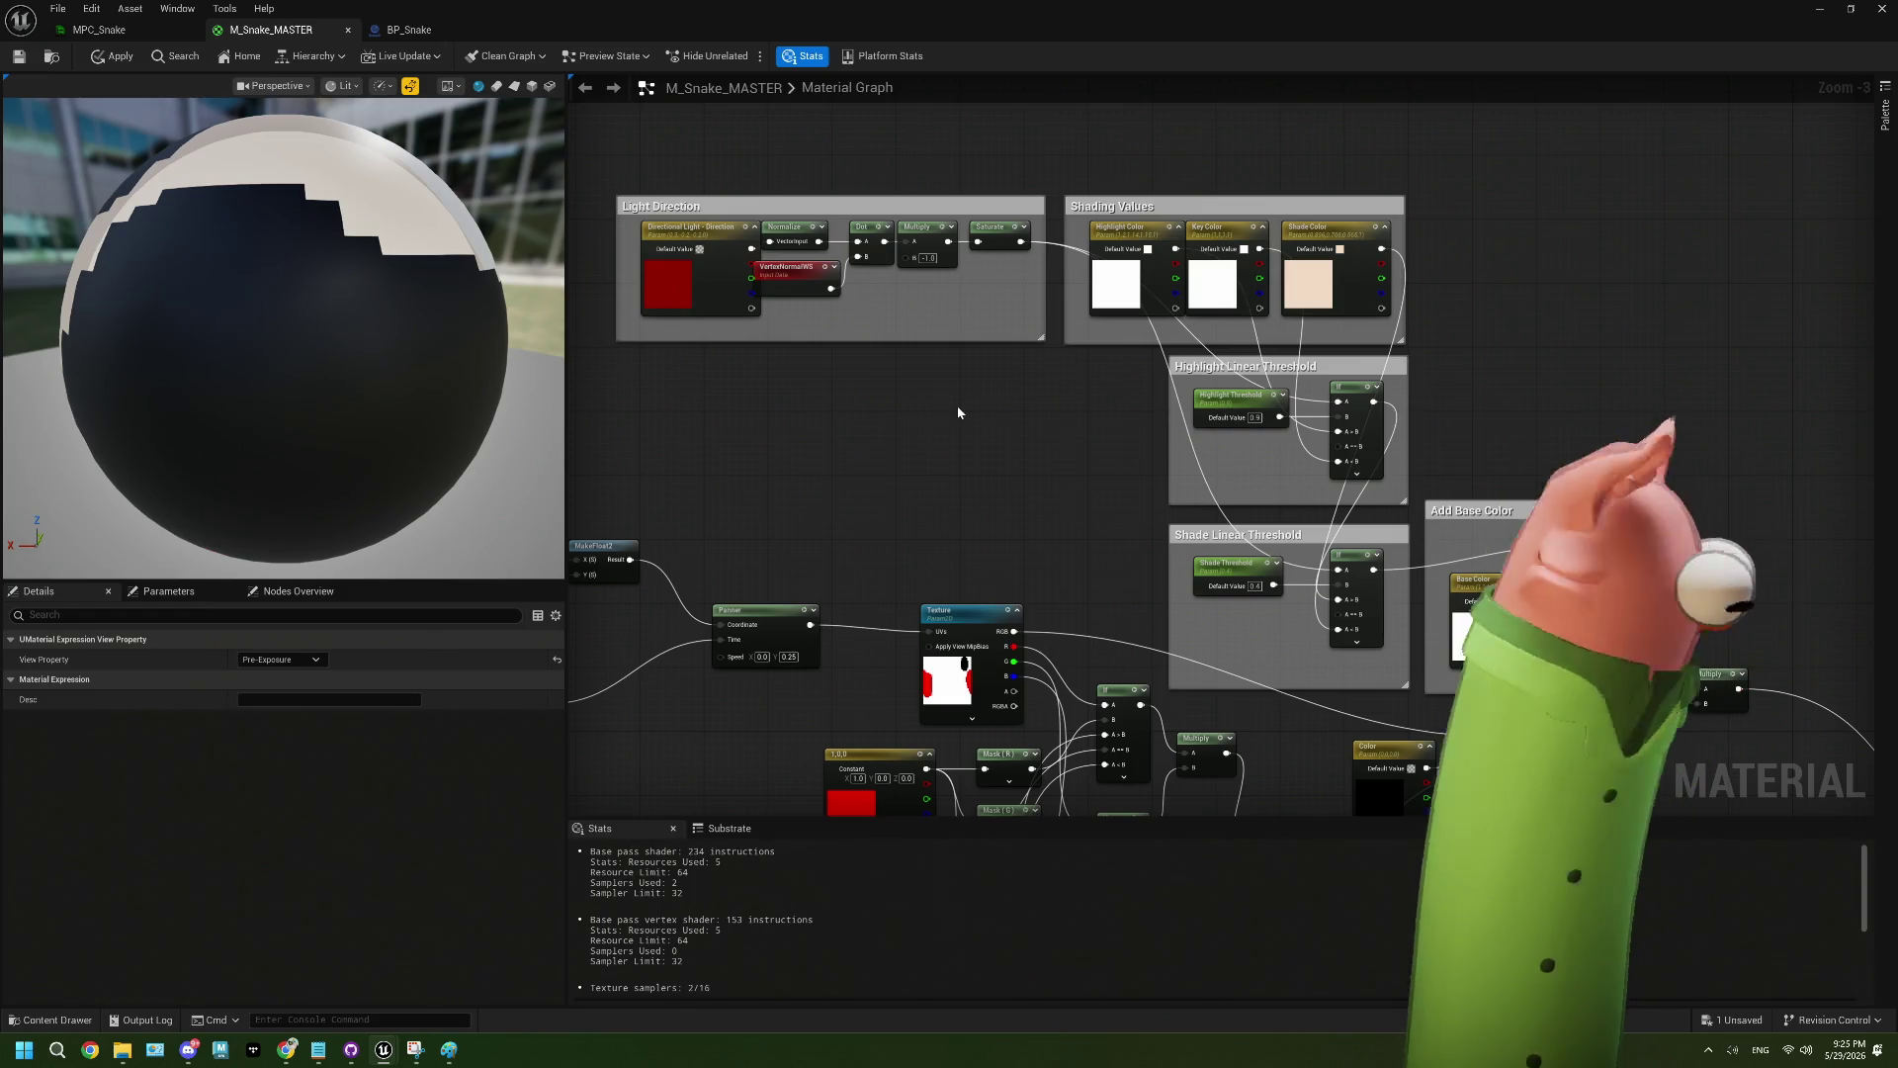
pyautogui.moveTo(929, 477); pyautogui.dragTo(997, 531)
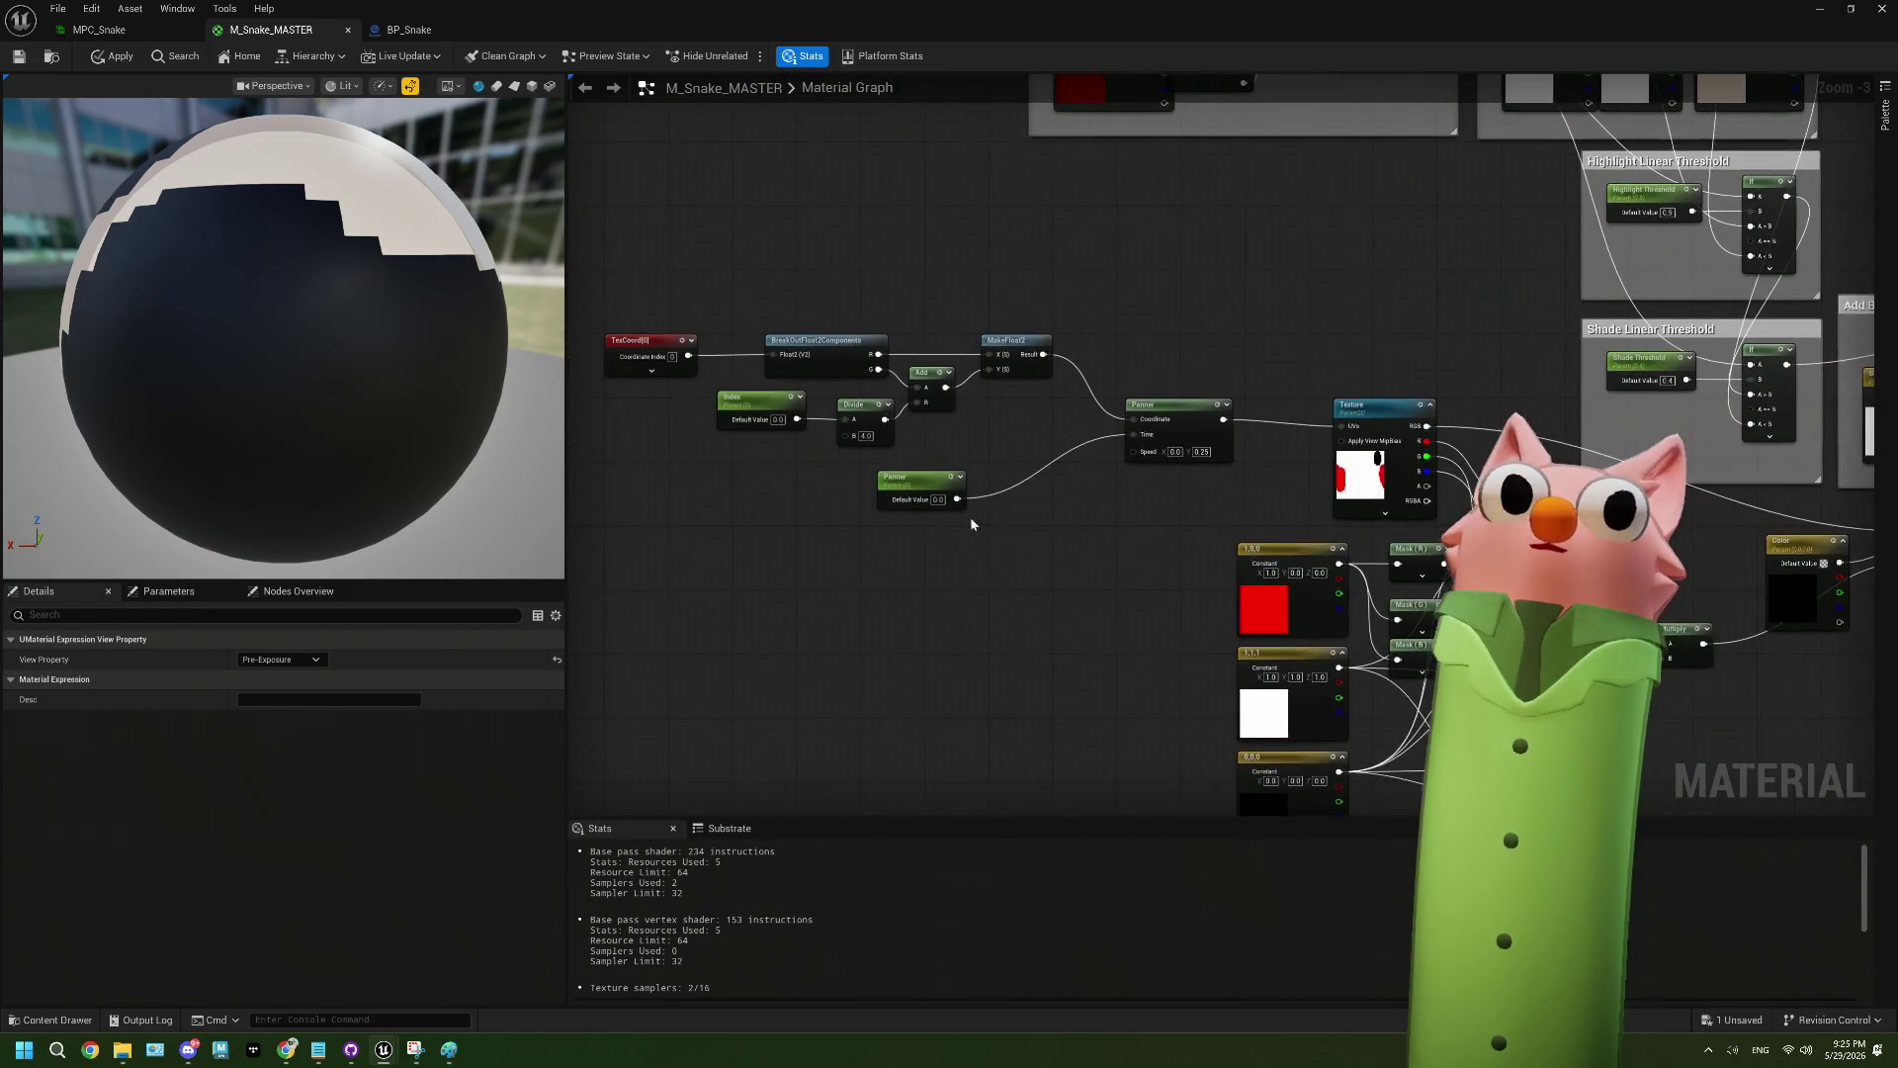
pyautogui.scroll(3, 988, 529)
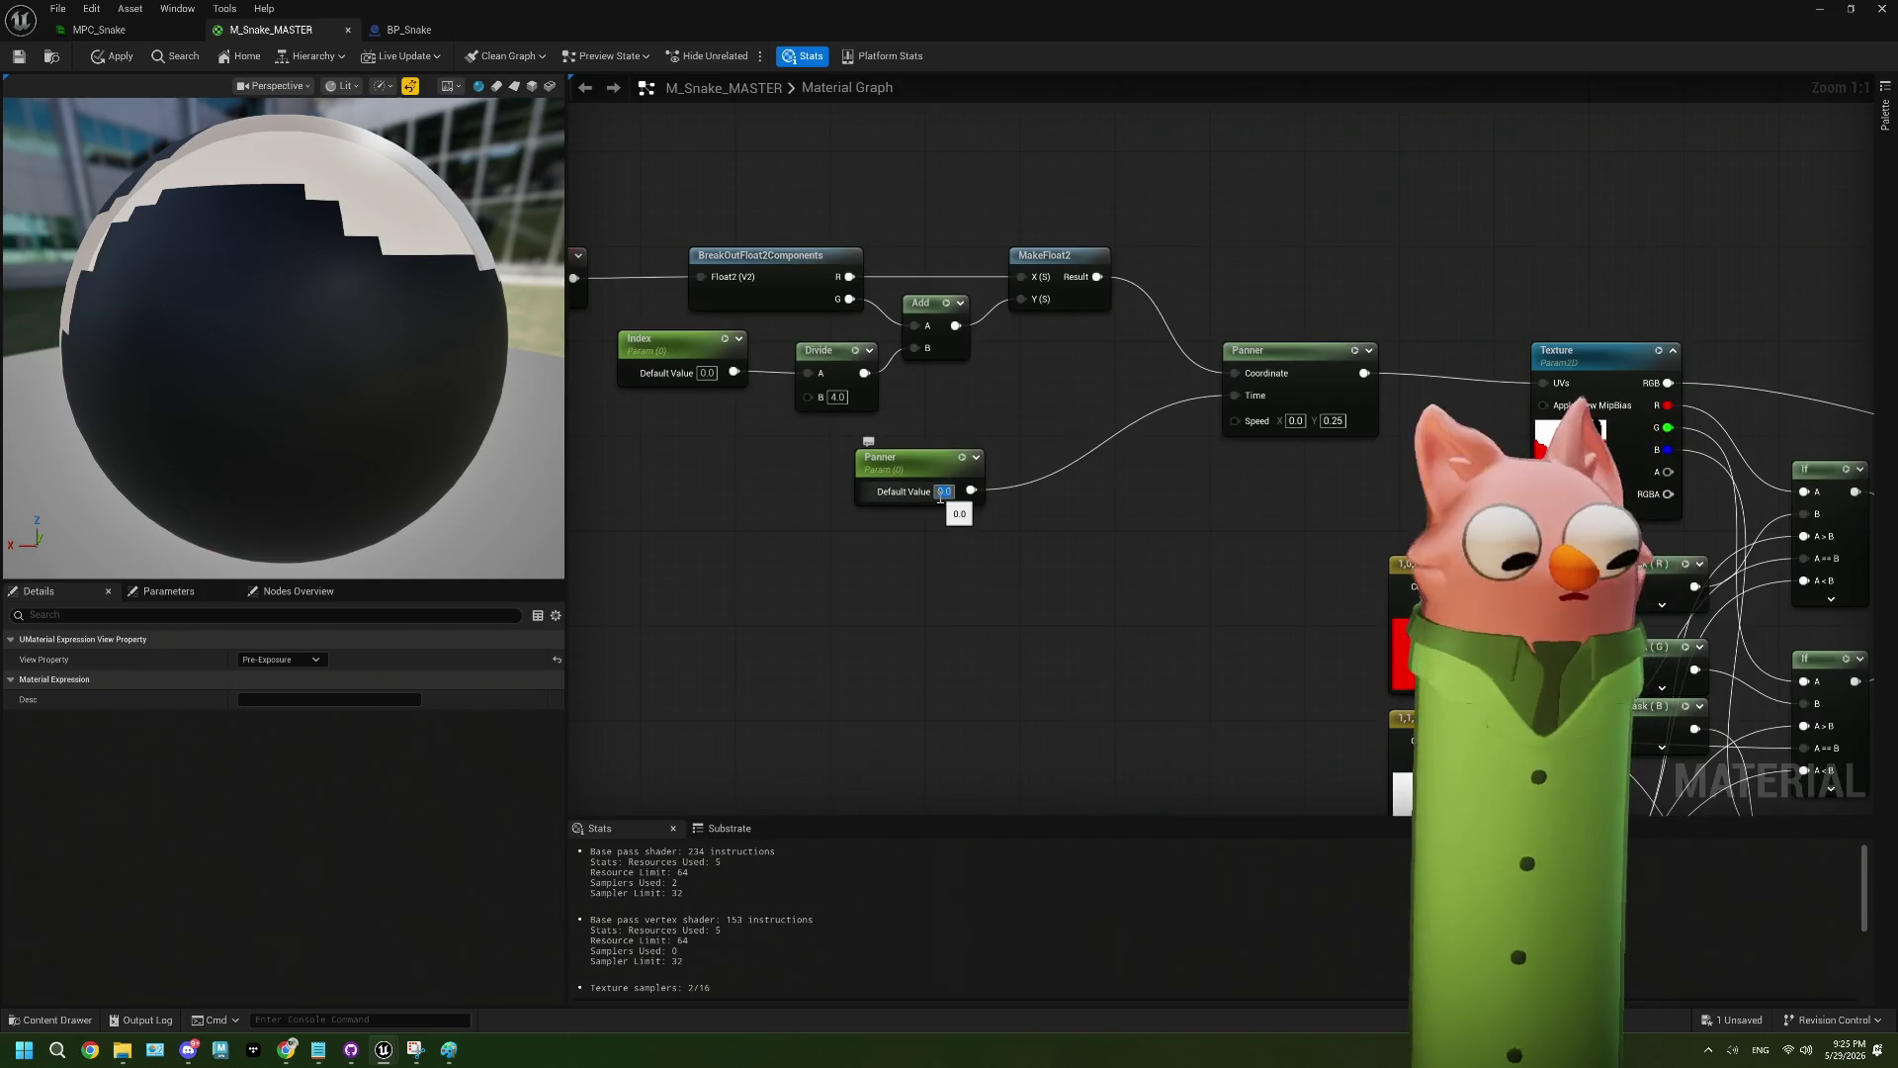
# - Set the Panner parameter default to 0.5, then 1.0, and preview the material on a plane
pyautogui.write('0.5')
pyautogui.press('Return')
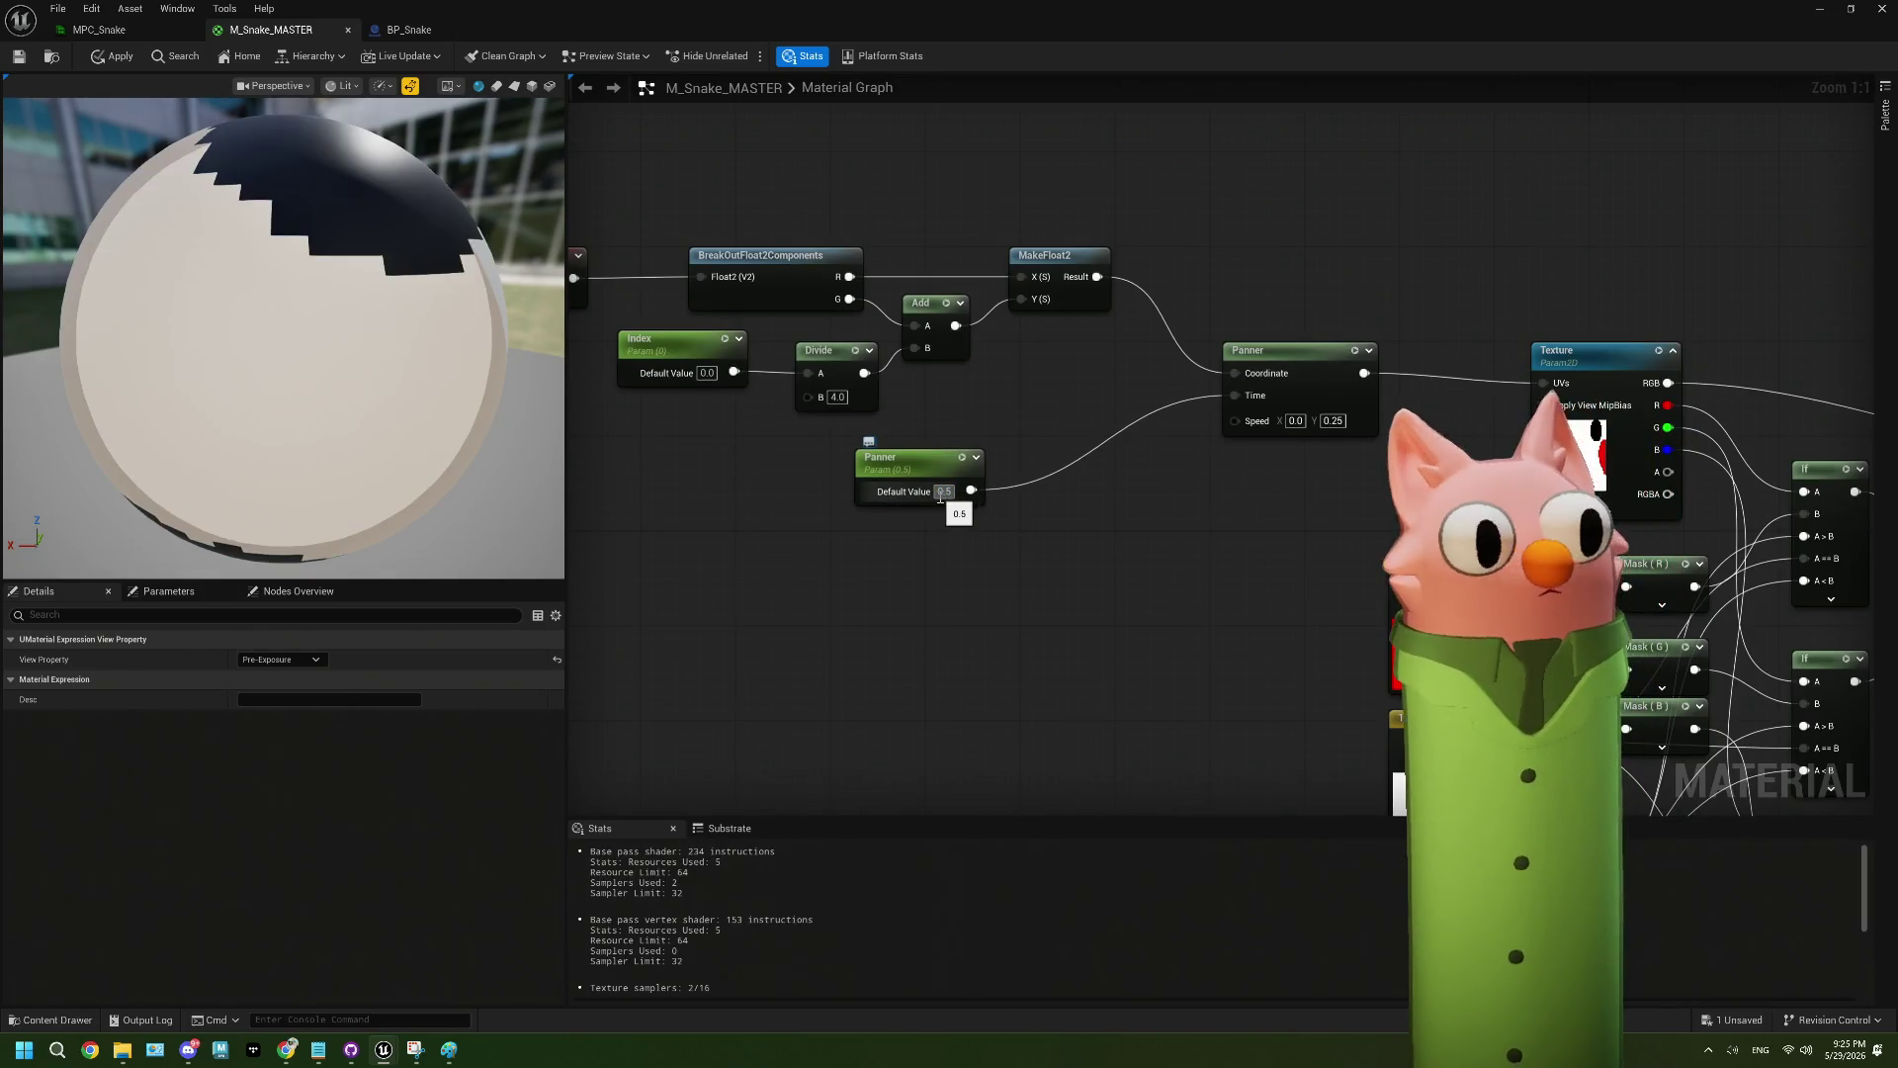
pyautogui.write('1')
pyautogui.click(970, 560)
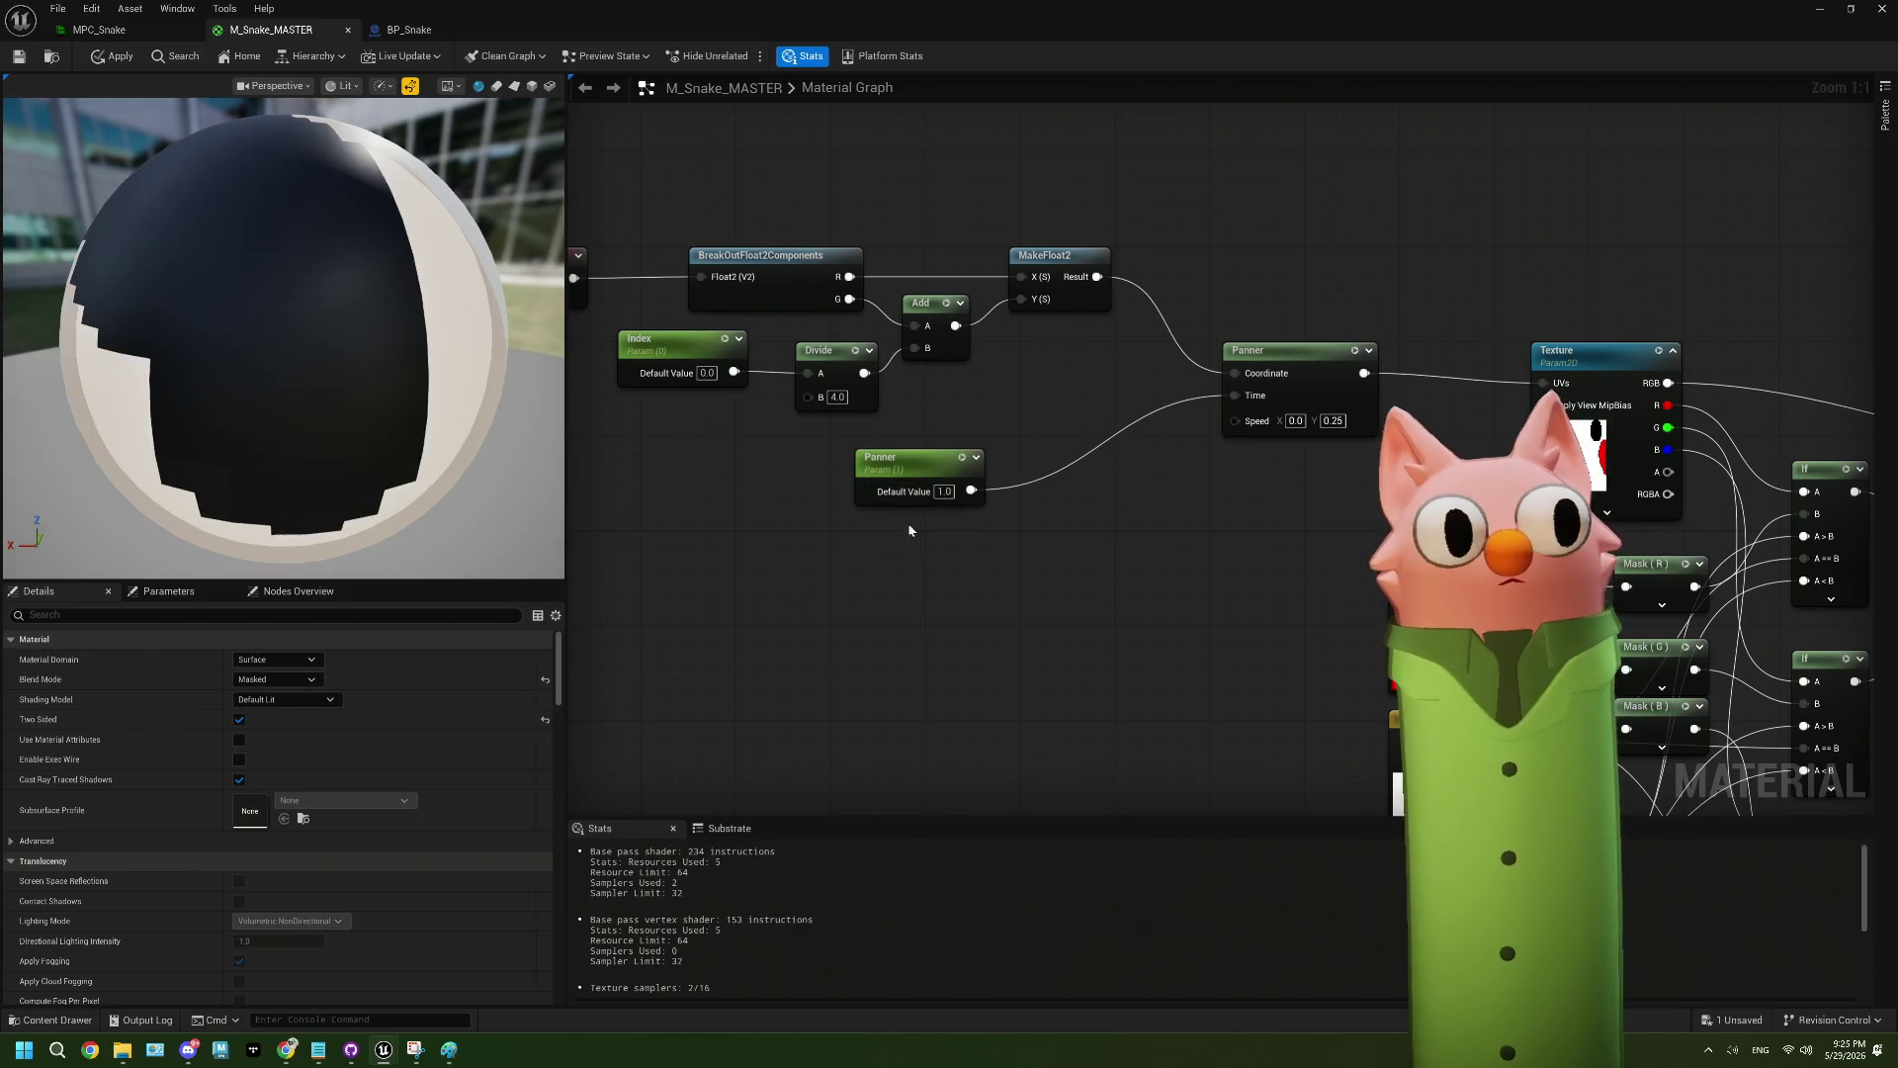
pyautogui.click(312, 87)
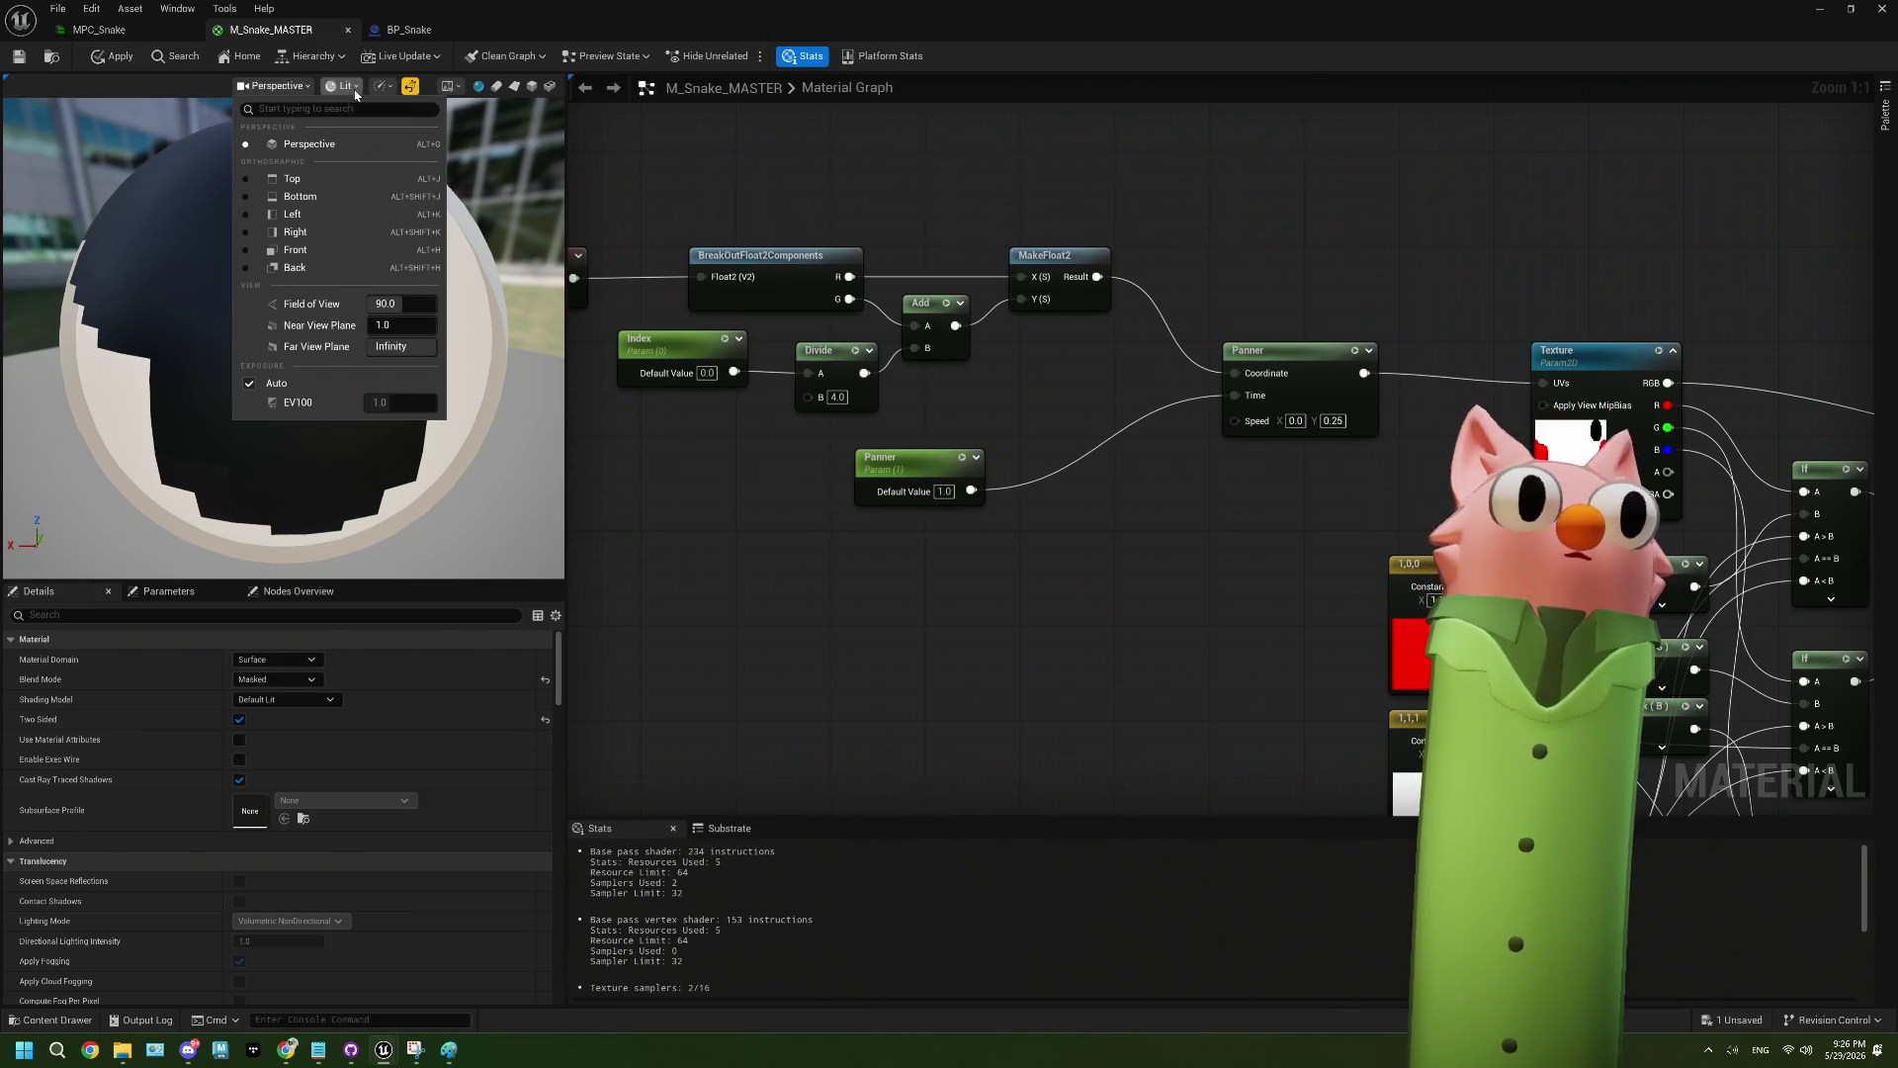
pyautogui.click(514, 88)
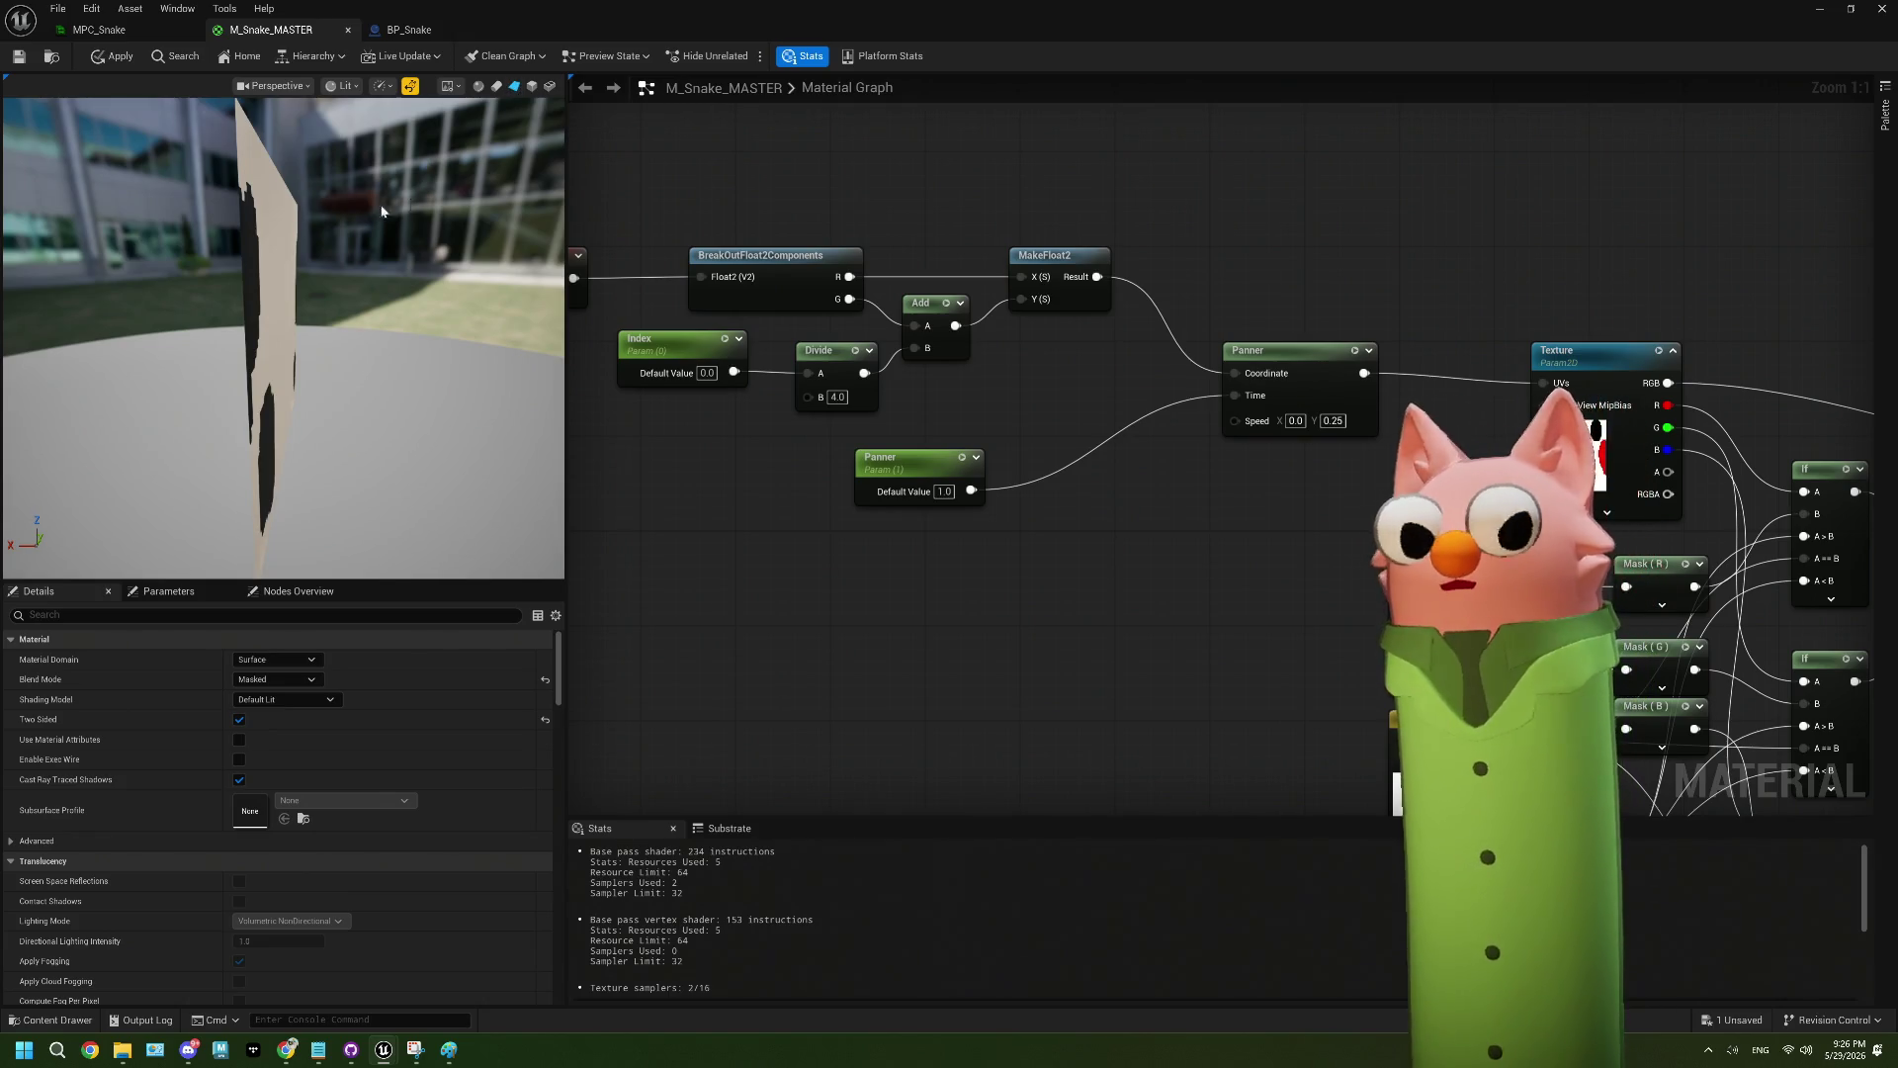
pyautogui.moveTo(509, 403)
pyautogui.mouseDown()
pyautogui.moveTo(435, 406)
pyautogui.moveTo(509, 404)
pyautogui.mouseUp()
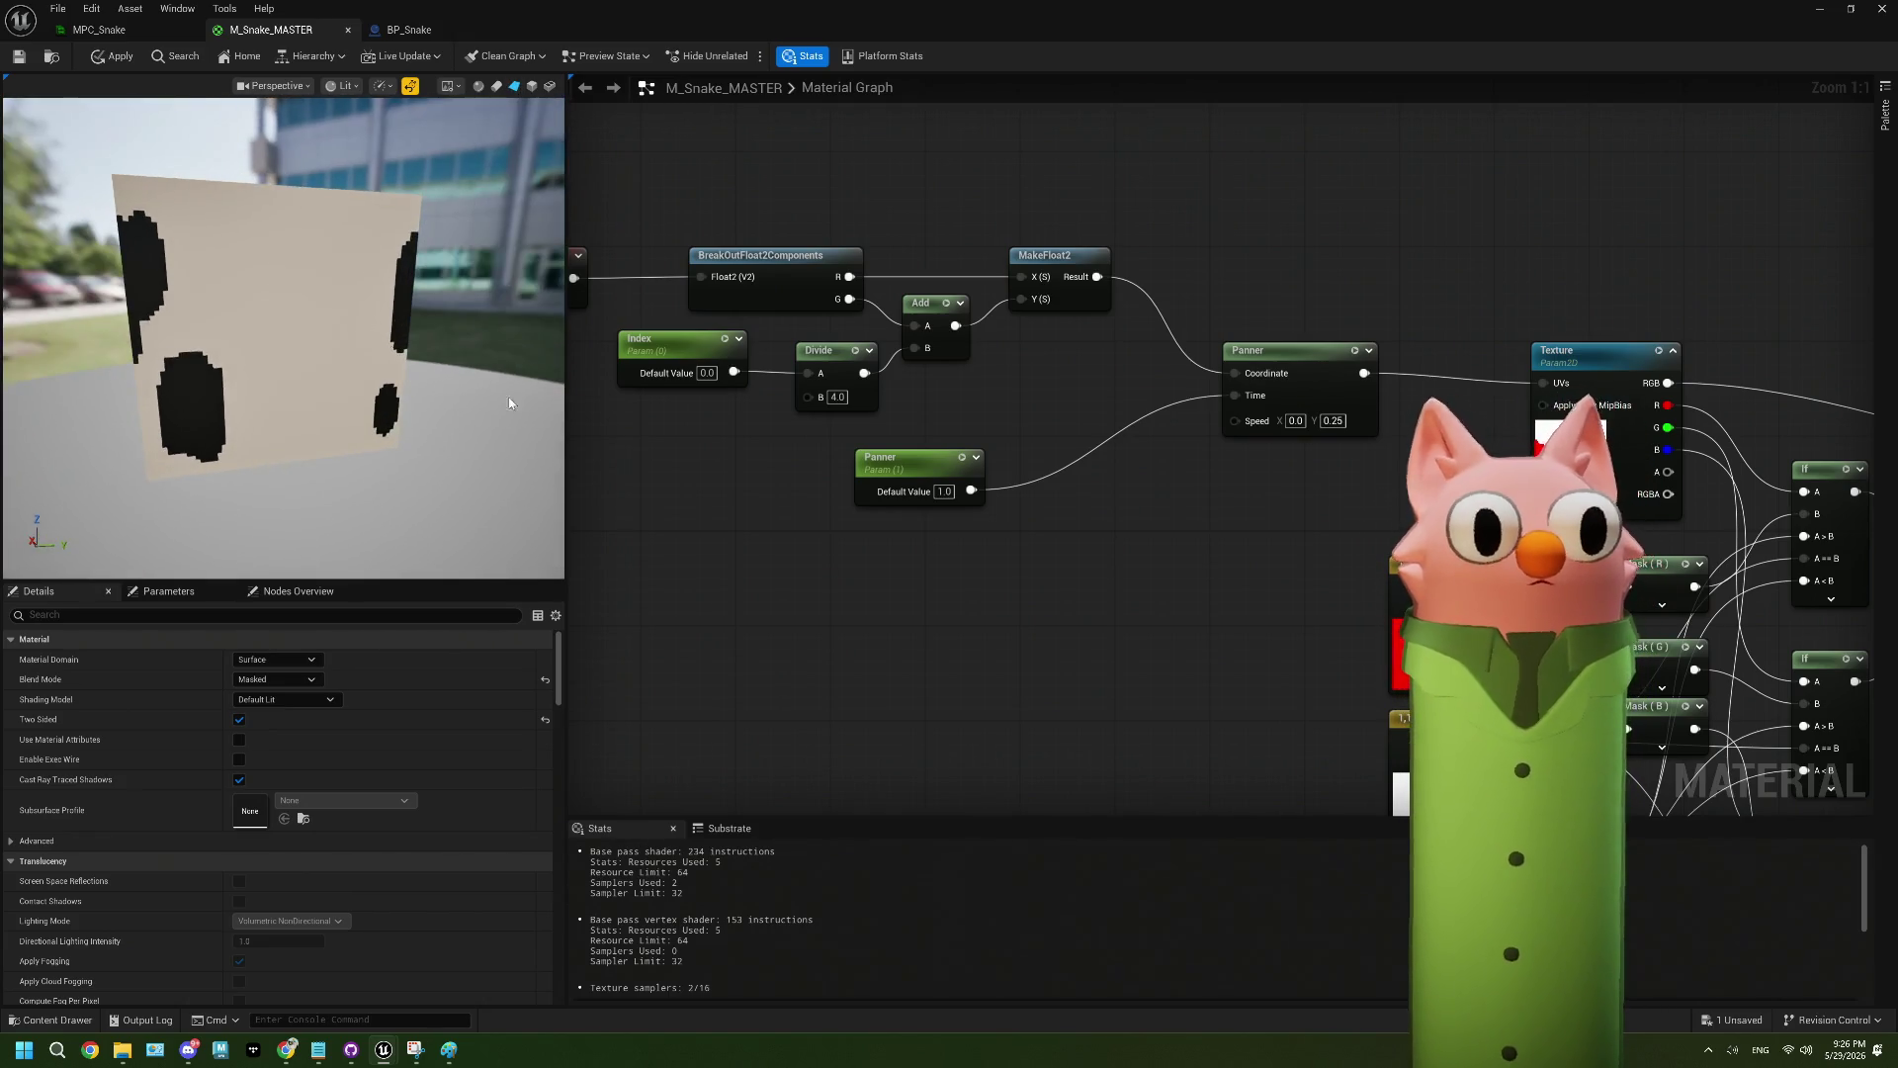
# - Try a Panner default of 0.1, undo back to 1.0, and view the Outline group nodes
pyautogui.click(942, 491)
pyautogui.write('0.1')
pyautogui.press('Return')
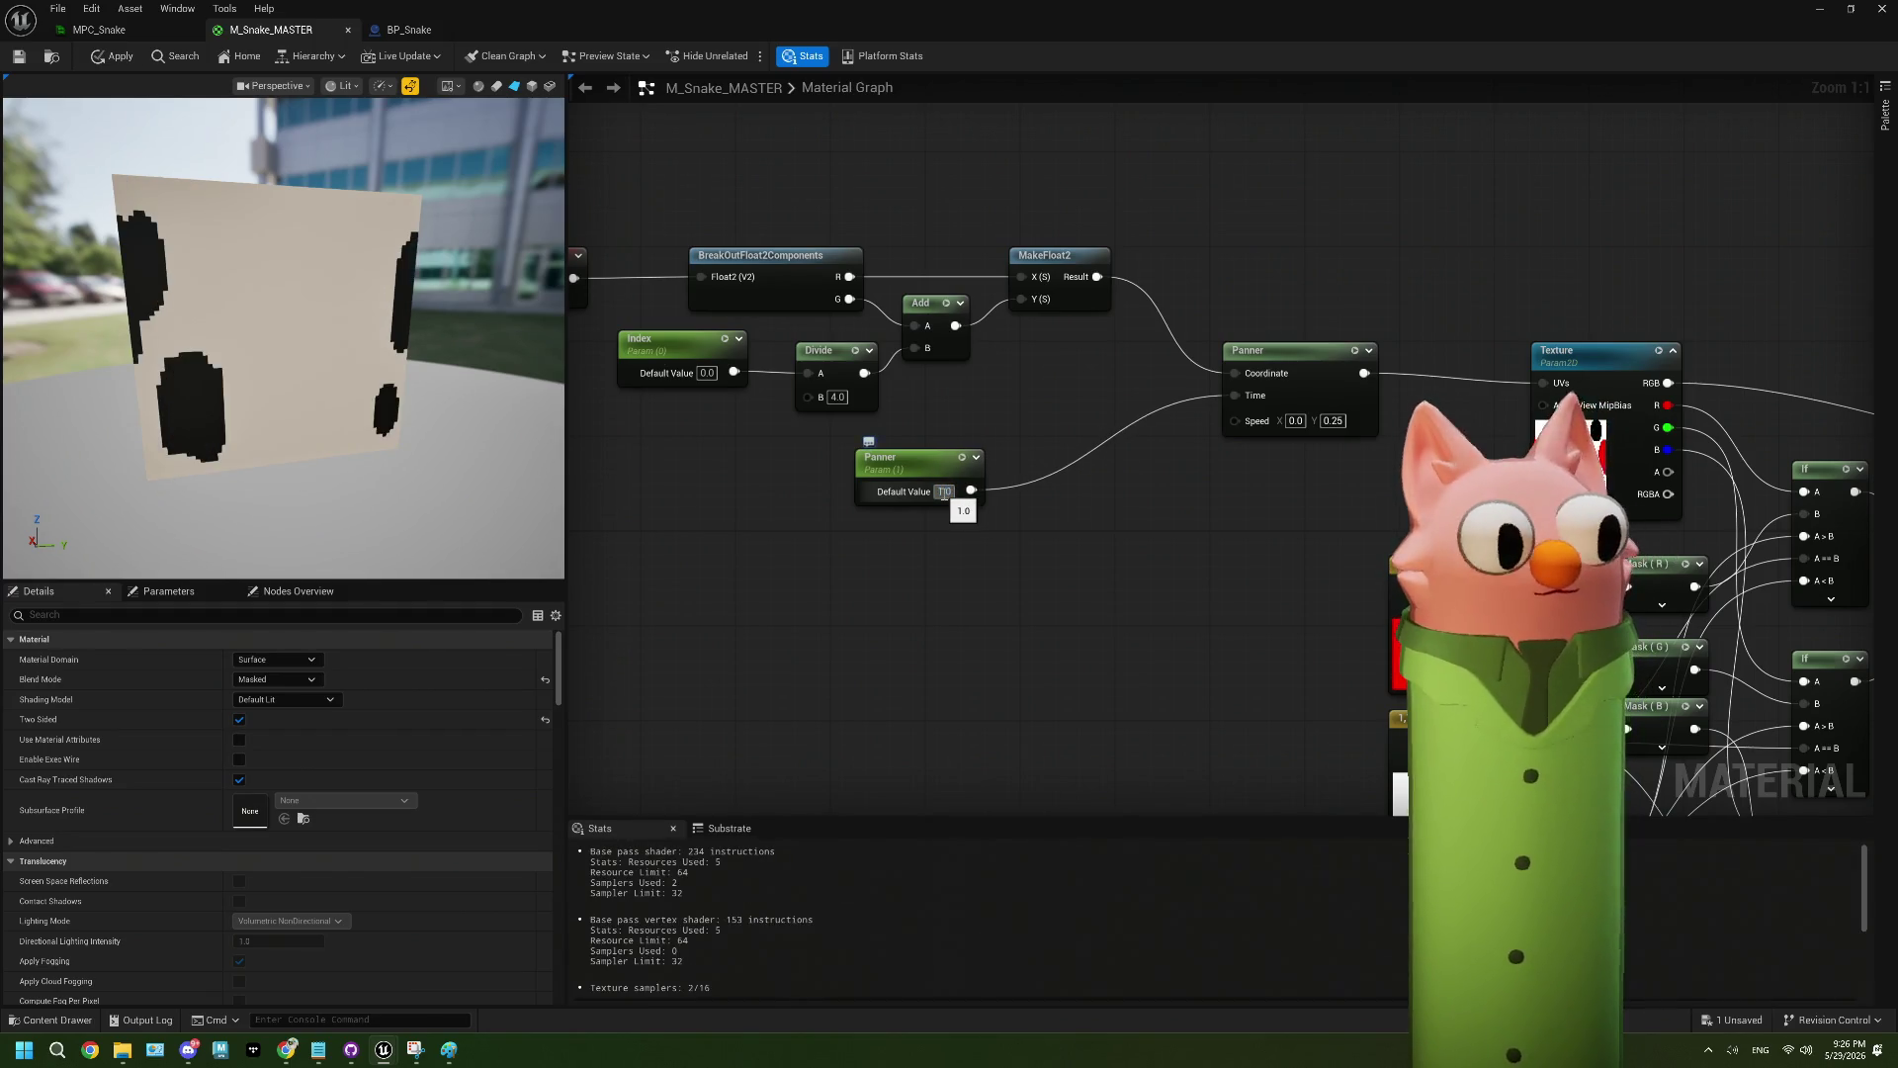
pyautogui.hotkey('ctrl', 'z')
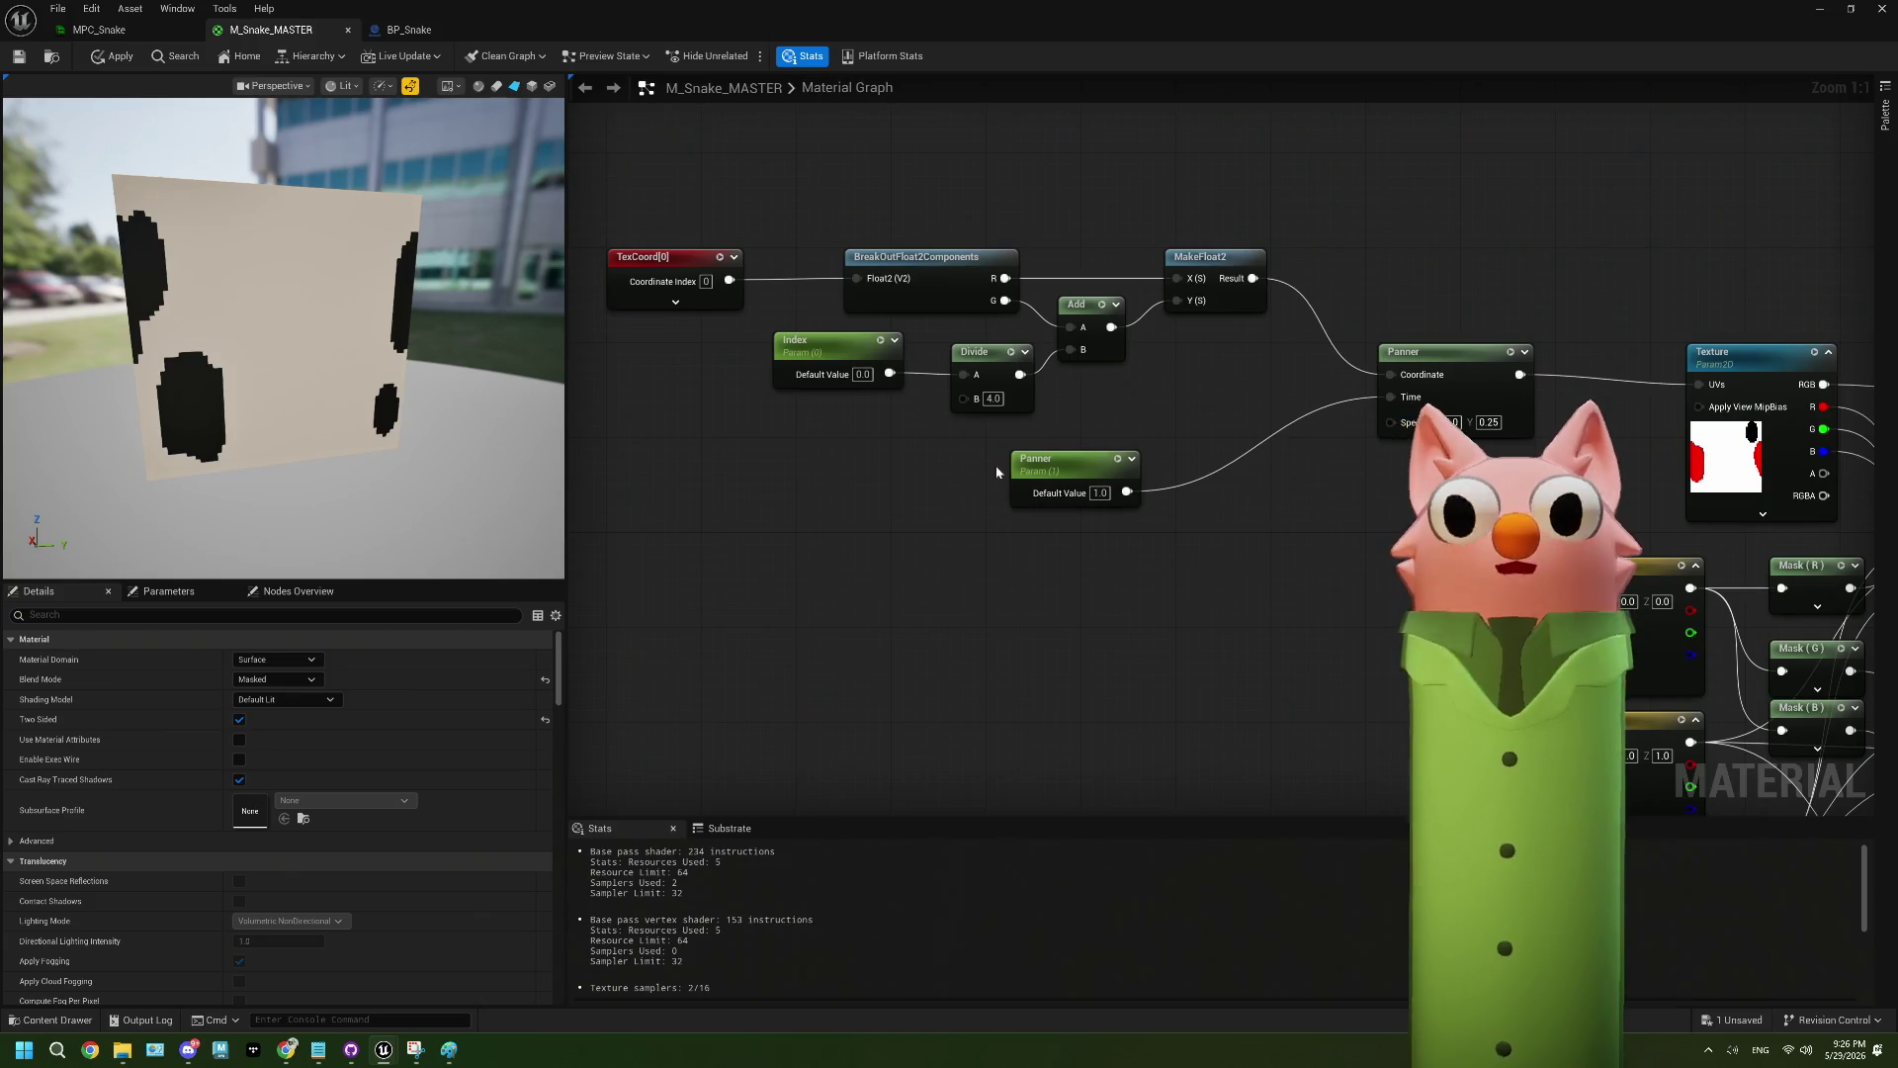
pyautogui.scroll(-3, 1063, 484)
pyautogui.moveTo(1099, 535); pyautogui.dragTo(831, 503)
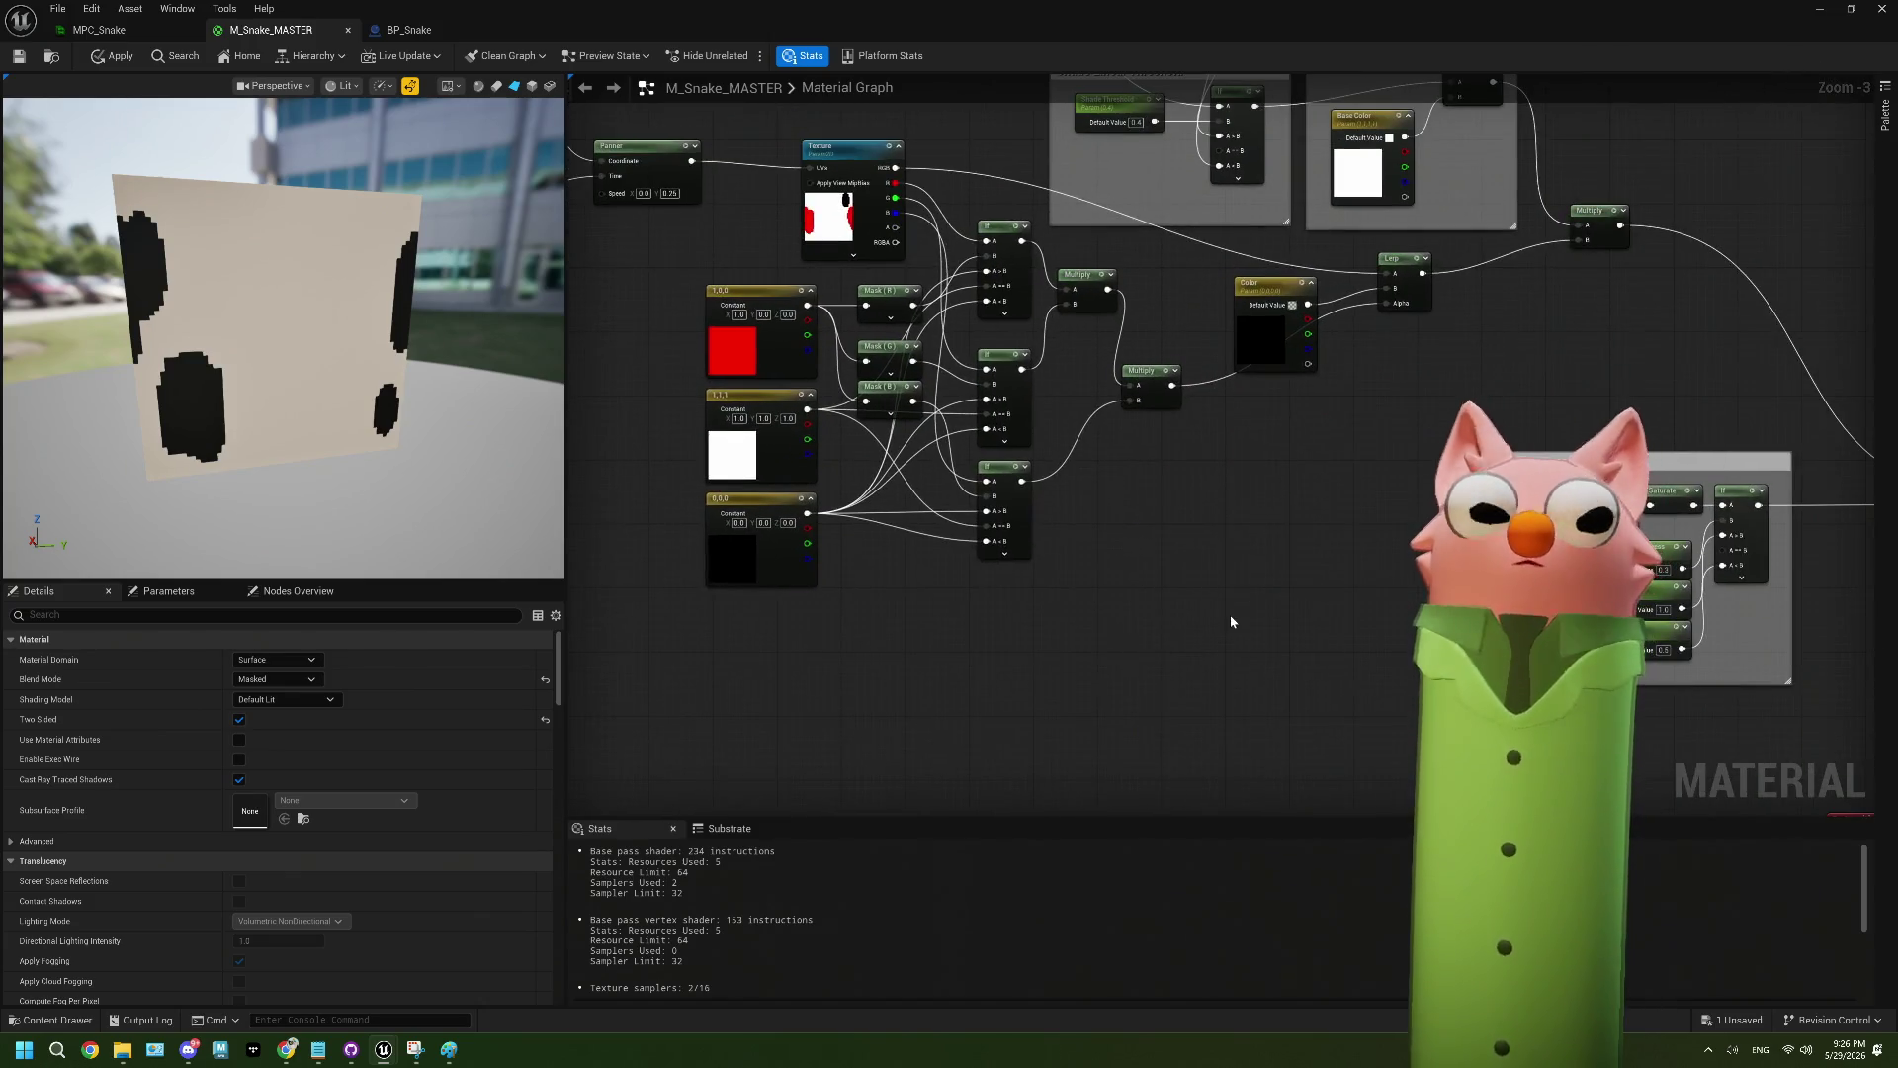
pyautogui.click(94, 29)
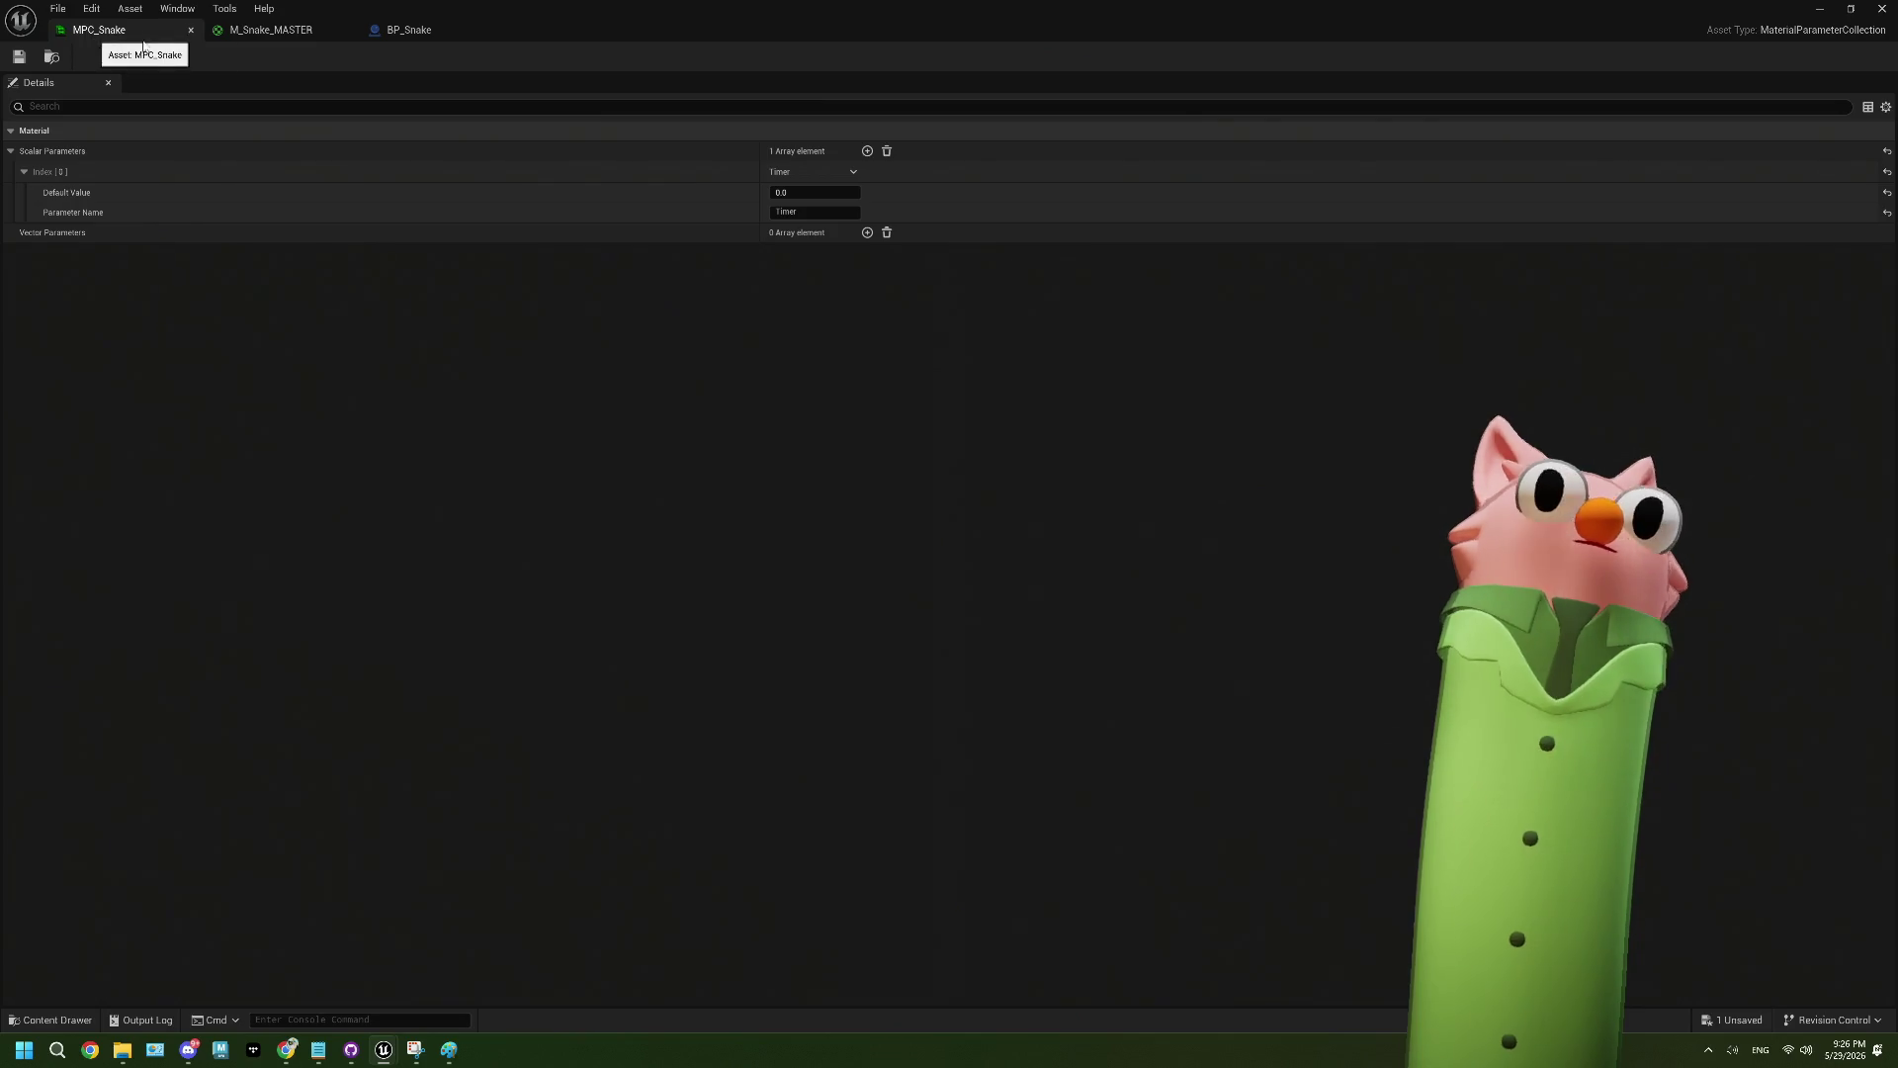
# - Survey BP_Snake's LerpHeadAndButt nodes, including Set Scalar Parameter, then return to M_Snake_MASTER
pyautogui.click(391, 30)
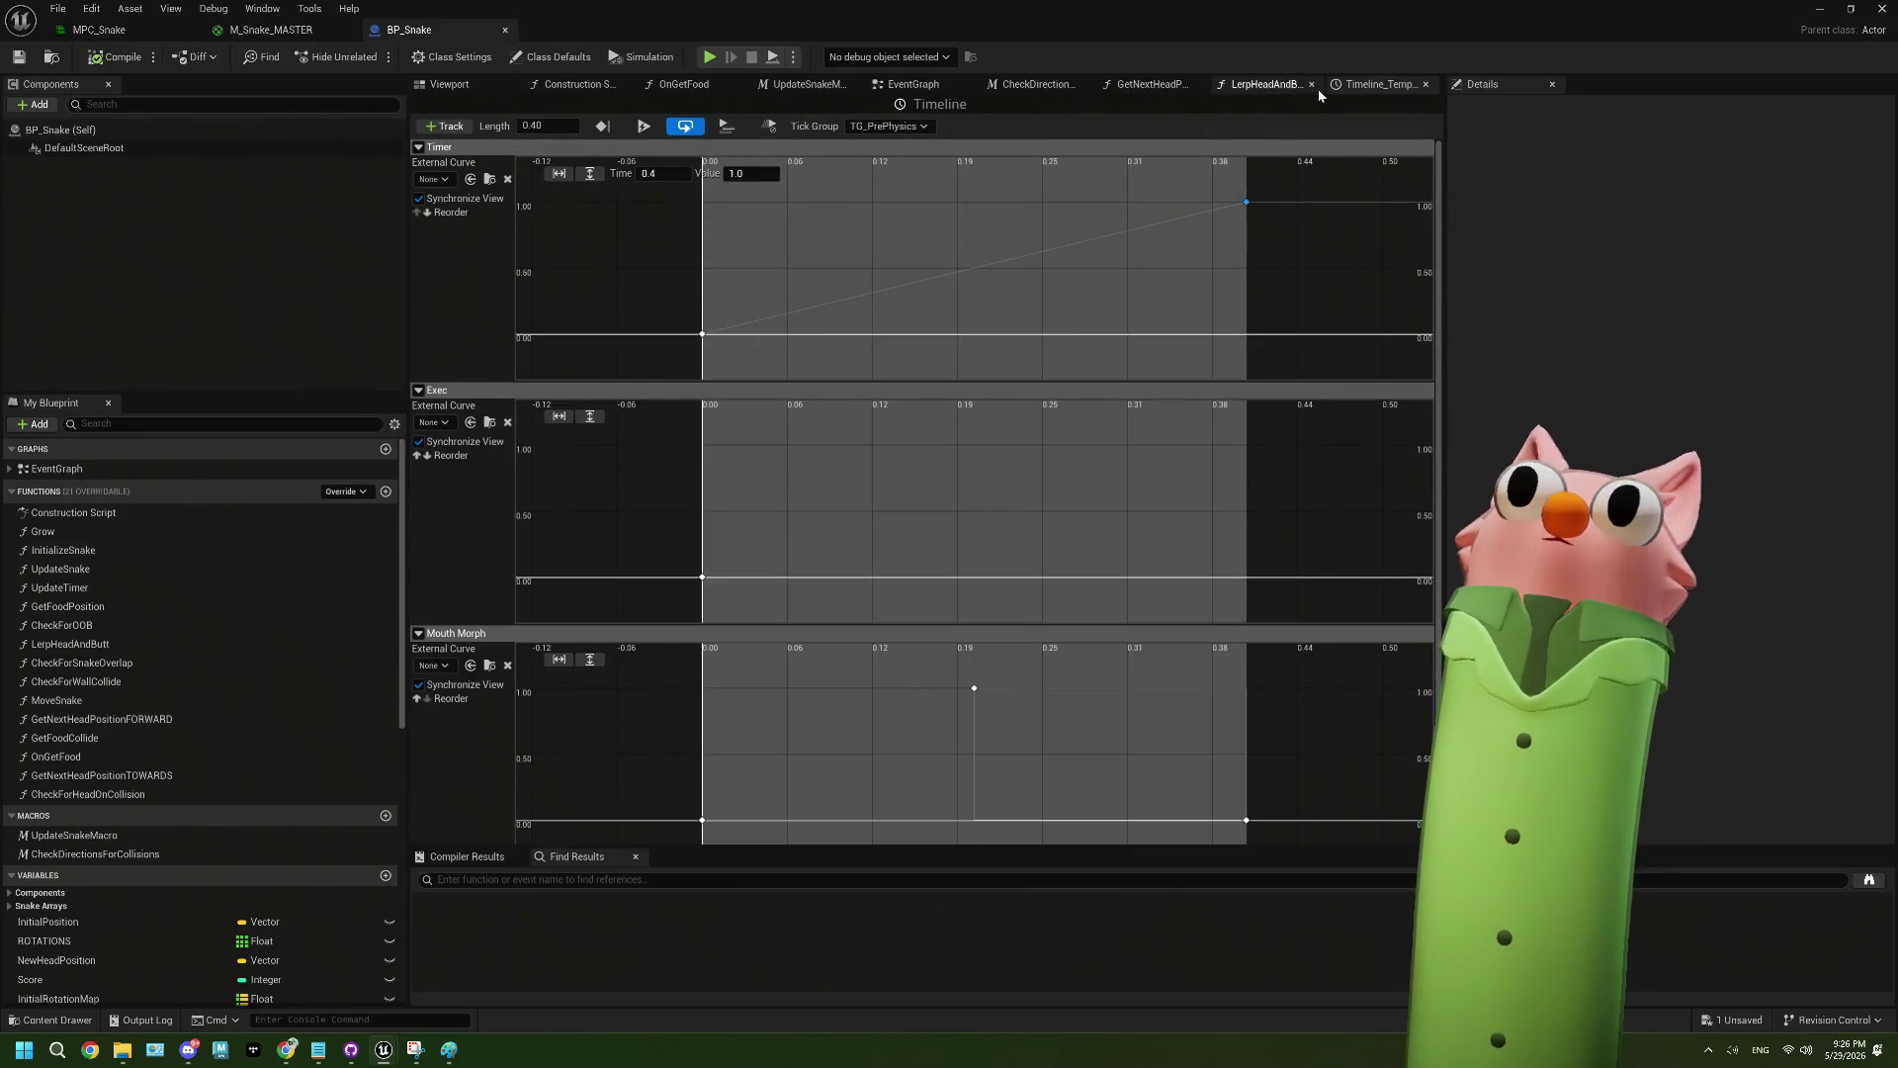
pyautogui.click(1261, 84)
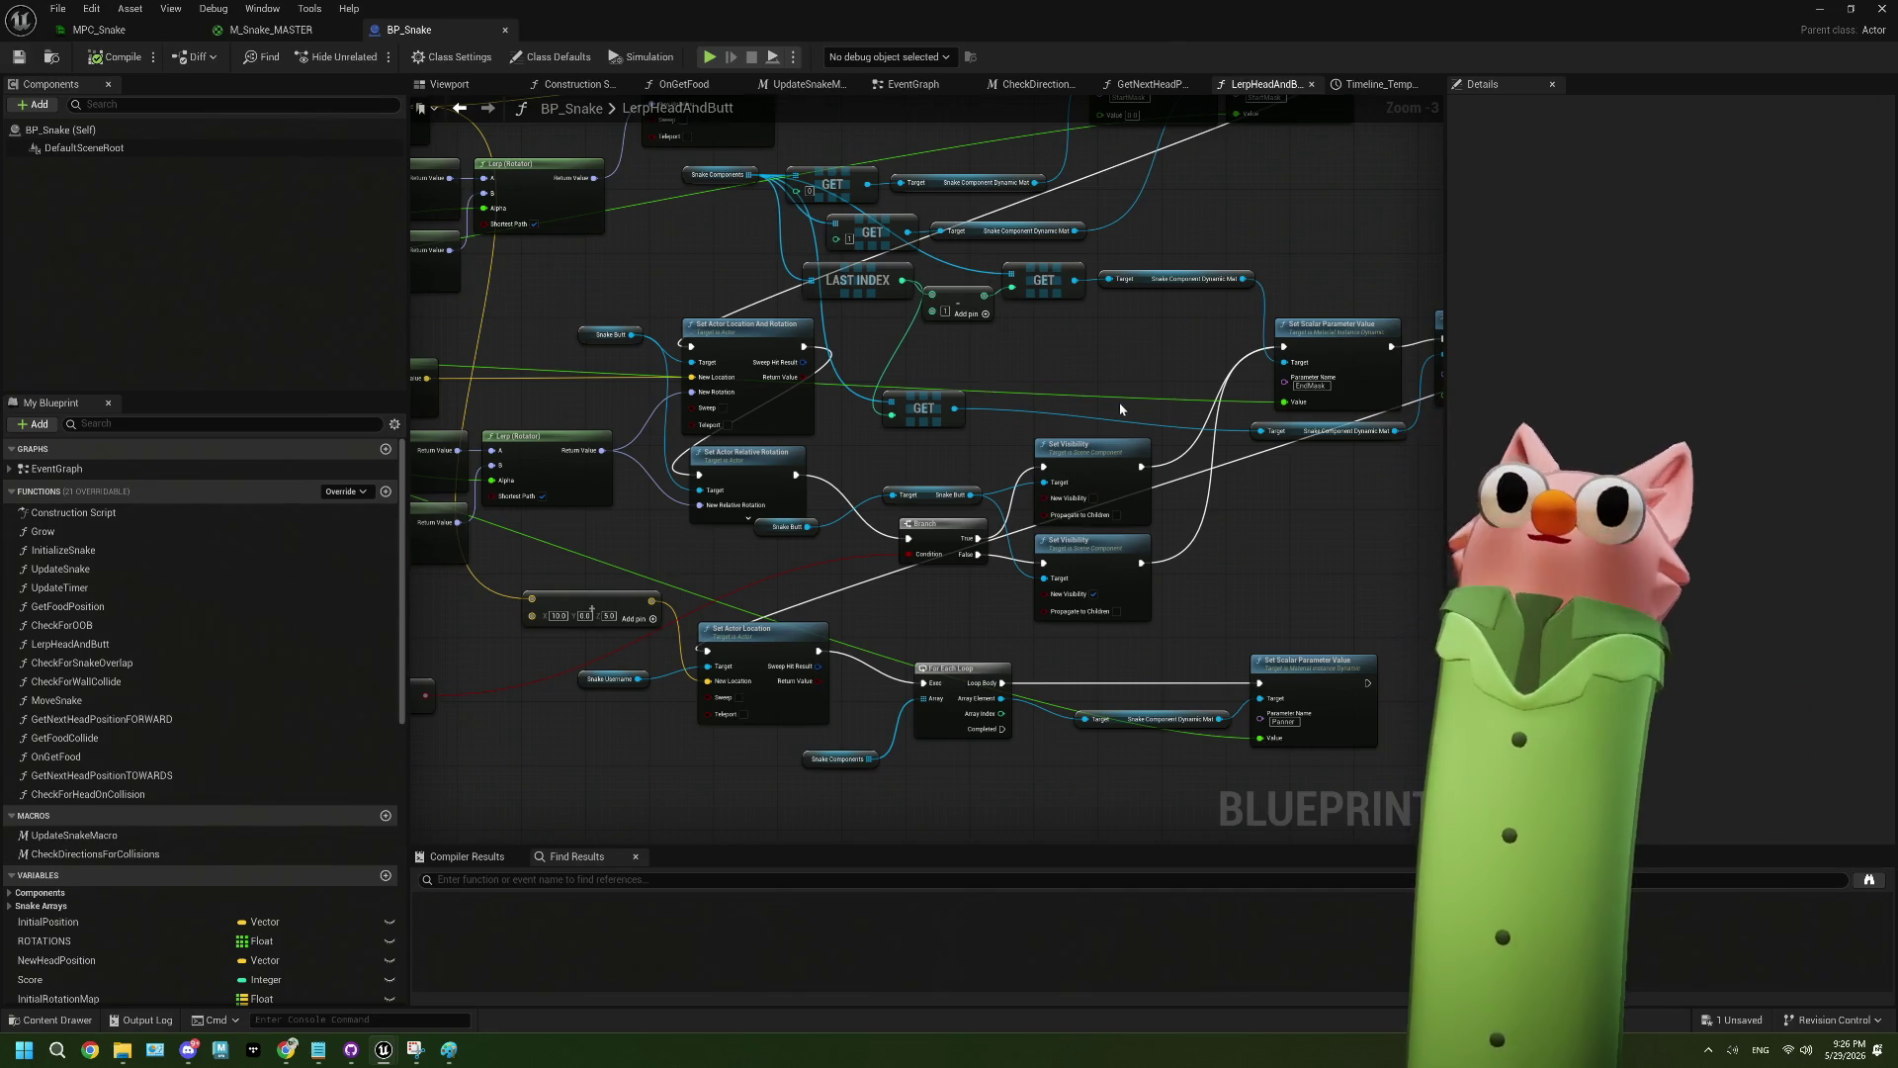
pyautogui.moveTo(991, 384); pyautogui.dragTo(993, 394)
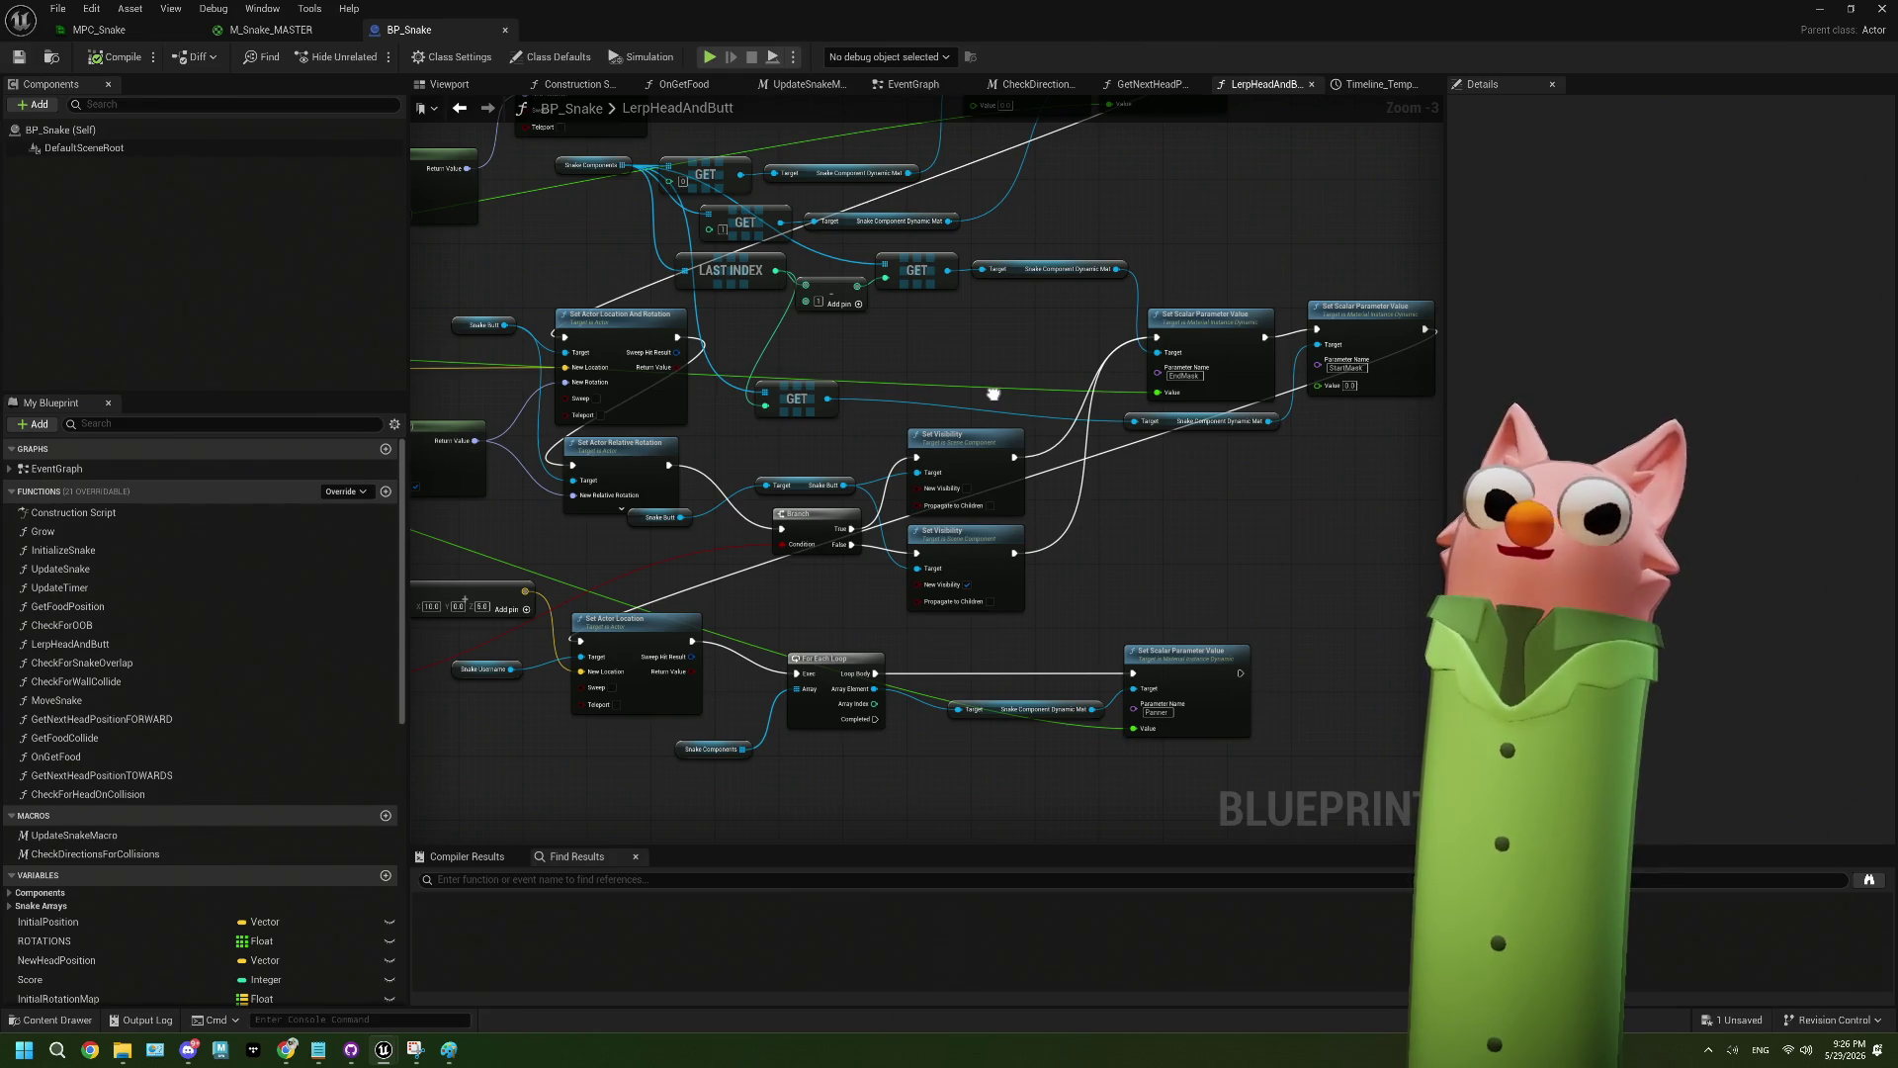
pyautogui.moveTo(993, 393); pyautogui.dragTo(1191, 377)
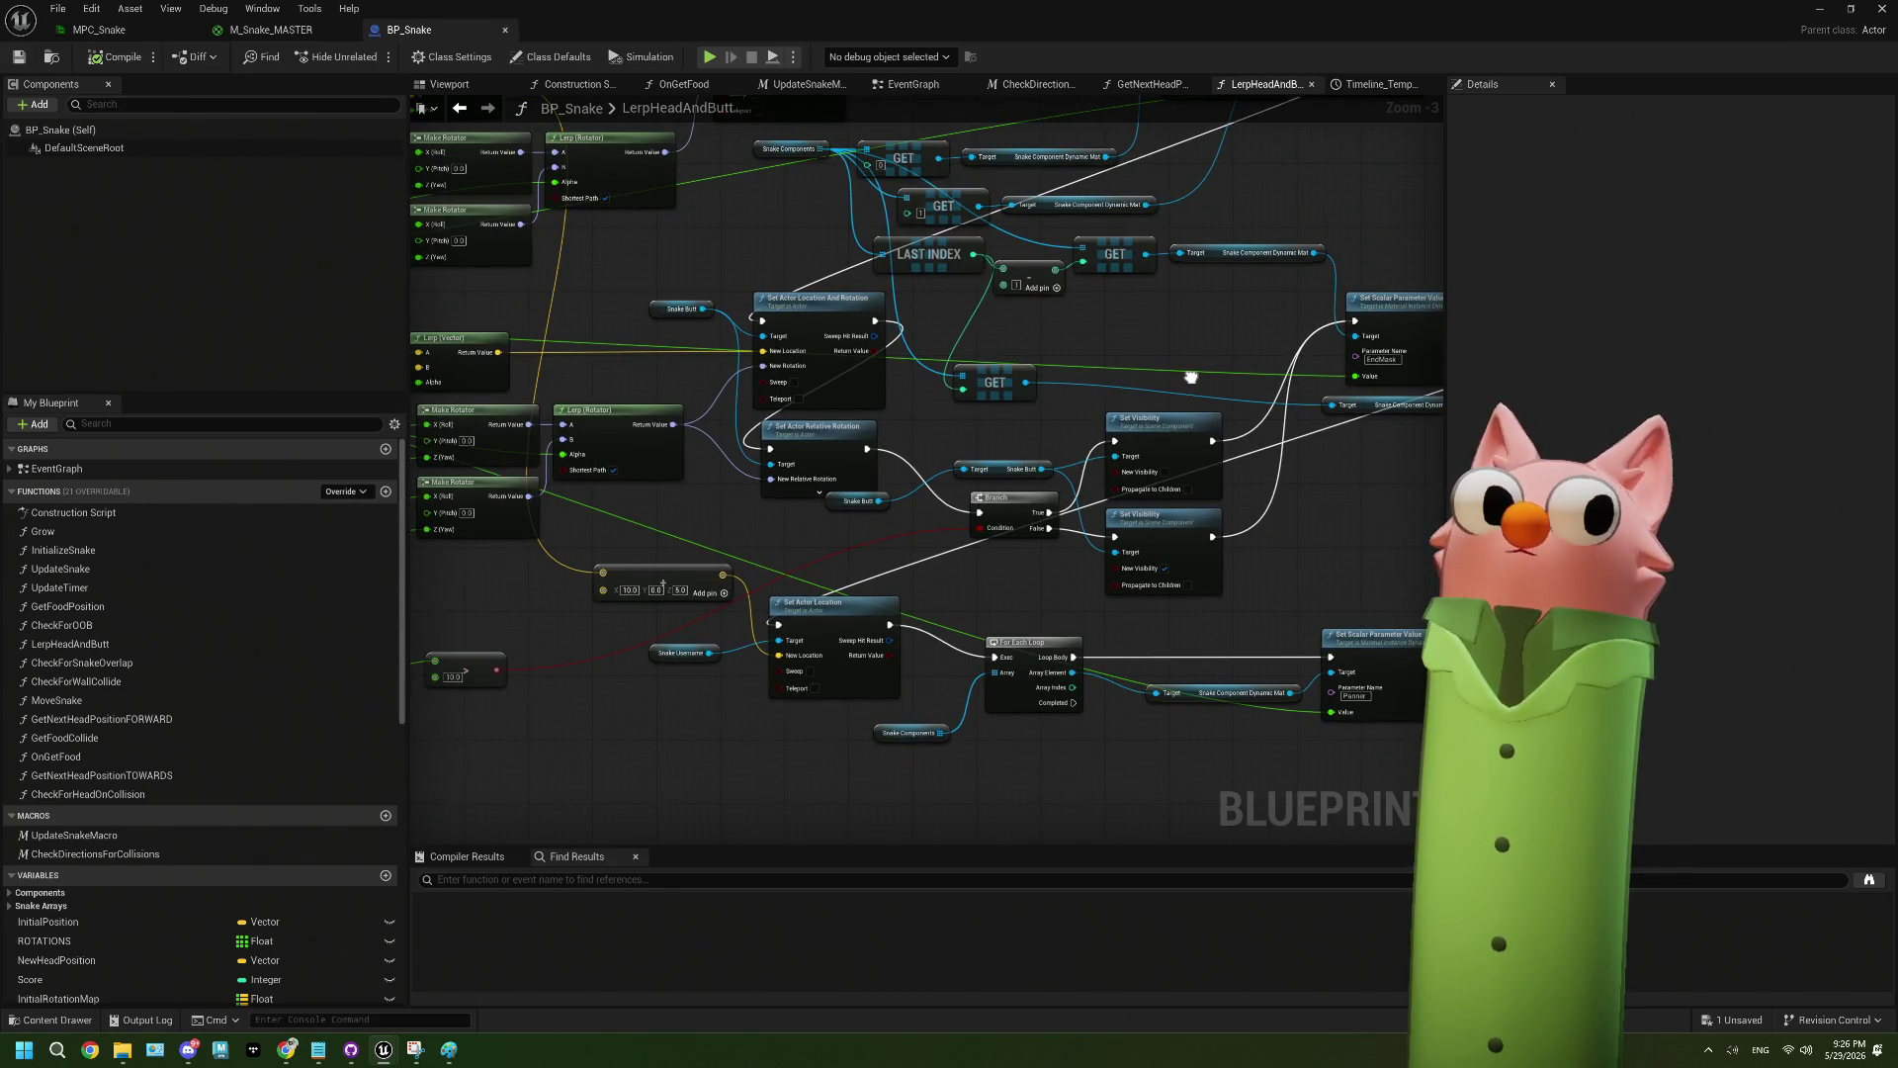
pyautogui.moveTo(1154, 364)
pyautogui.mouseDown()
pyautogui.moveTo(1007, 504)
pyautogui.moveTo(1085, 572)
pyautogui.moveTo(1024, 588)
pyautogui.moveTo(1225, 534)
pyautogui.moveTo(1148, 475)
pyautogui.moveTo(1056, 581)
pyautogui.moveTo(930, 436)
pyautogui.mouseUp()
pyautogui.scroll(3, 1056, 581)
pyautogui.scroll(-5, 948, 465)
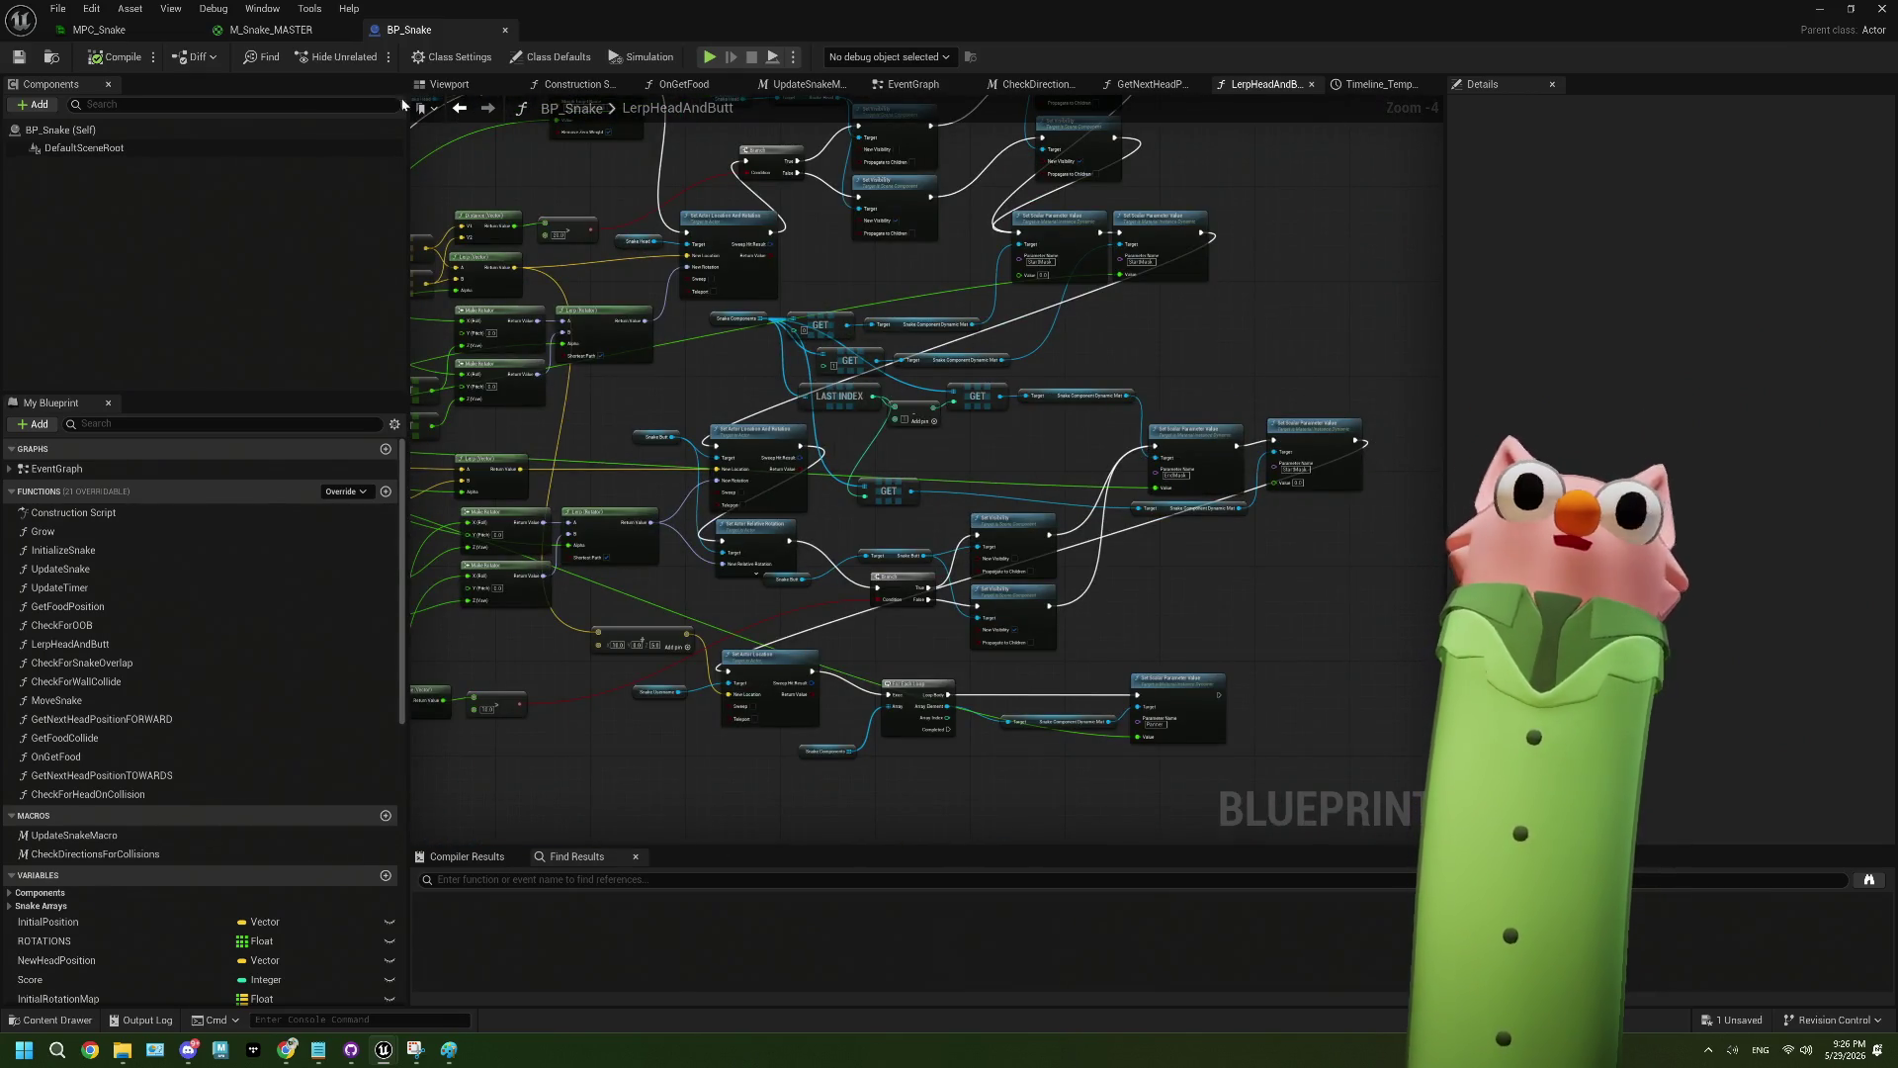
pyautogui.scroll(4, 975, 478)
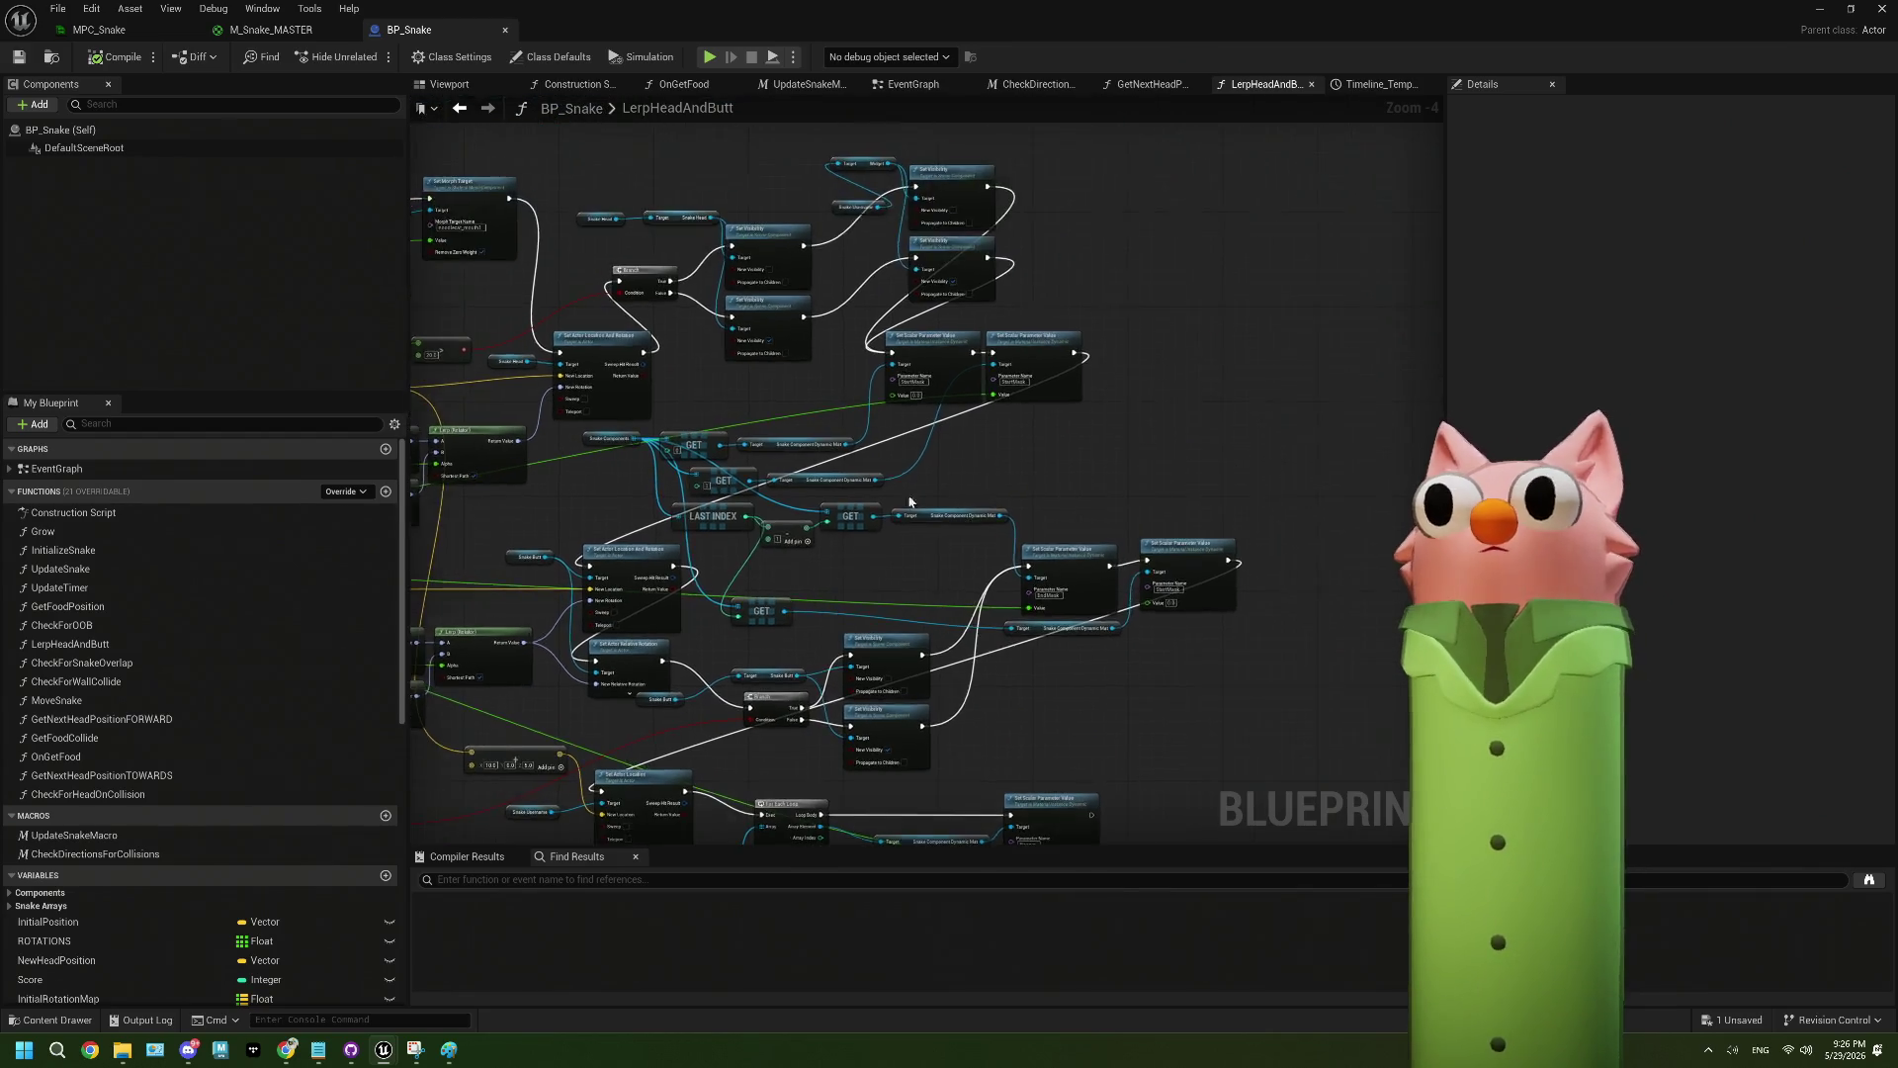
pyautogui.moveTo(975, 478); pyautogui.dragTo(878, 466)
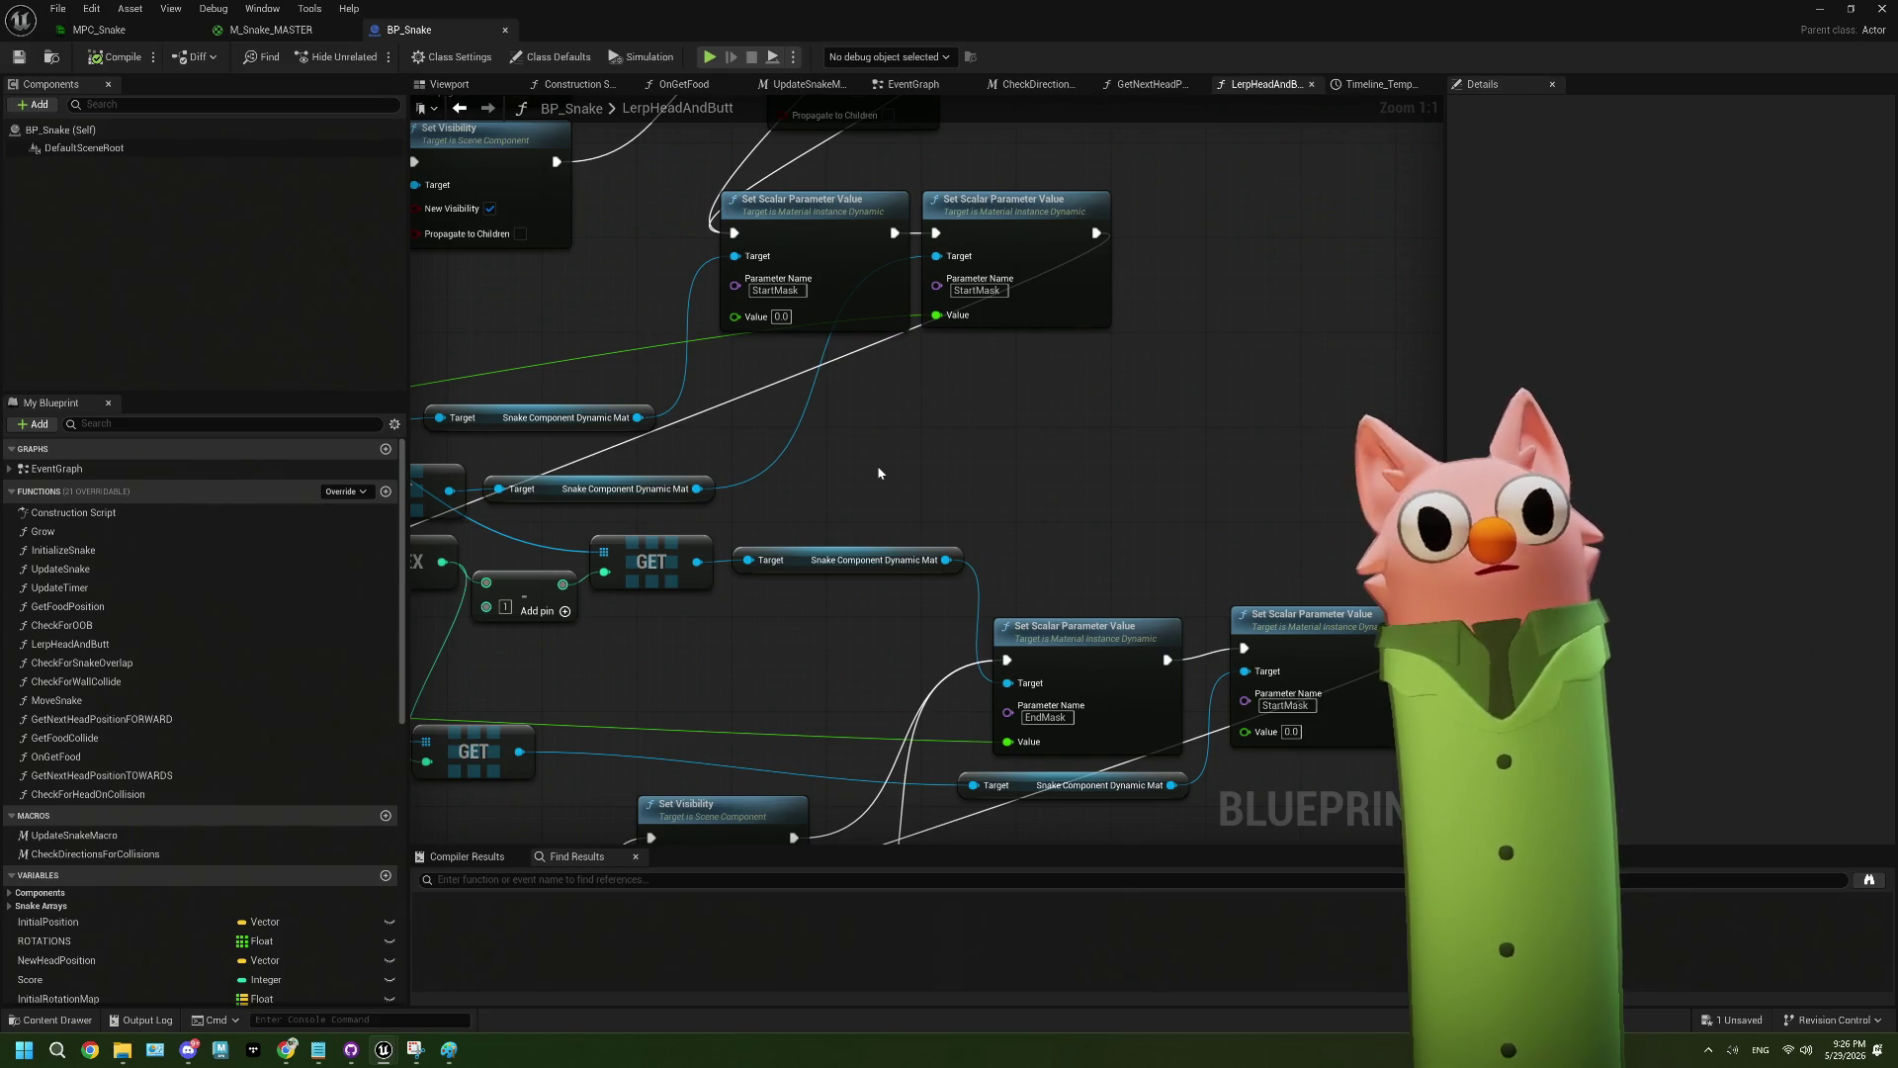
pyautogui.click(119, 29)
pyautogui.click(271, 30)
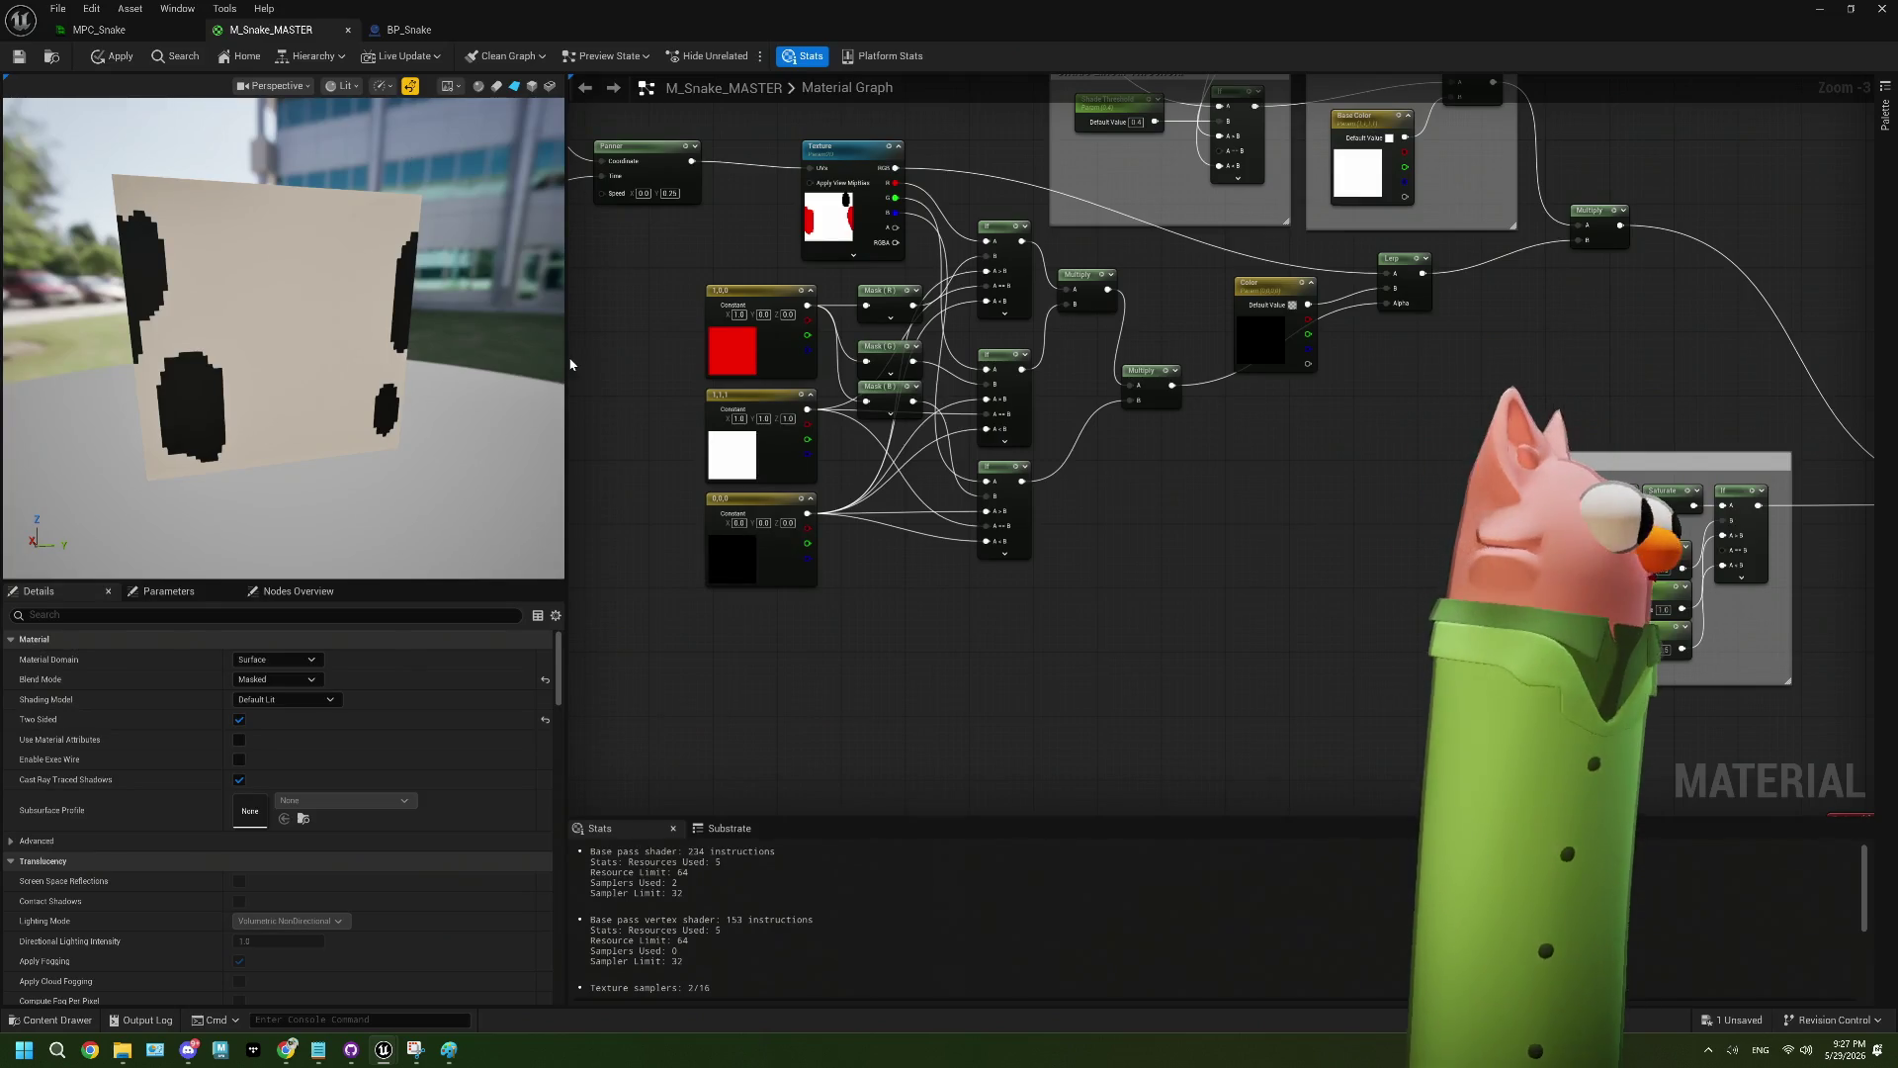
# - Try EndMask default values of 1 and 0.4 on the preview plane
pyautogui.moveTo(1674, 683)
pyautogui.mouseDown()
pyautogui.moveTo(1138, 634)
pyautogui.moveTo(1068, 570)
pyautogui.moveTo(859, 476)
pyautogui.moveTo(715, 377)
pyautogui.mouseUp()
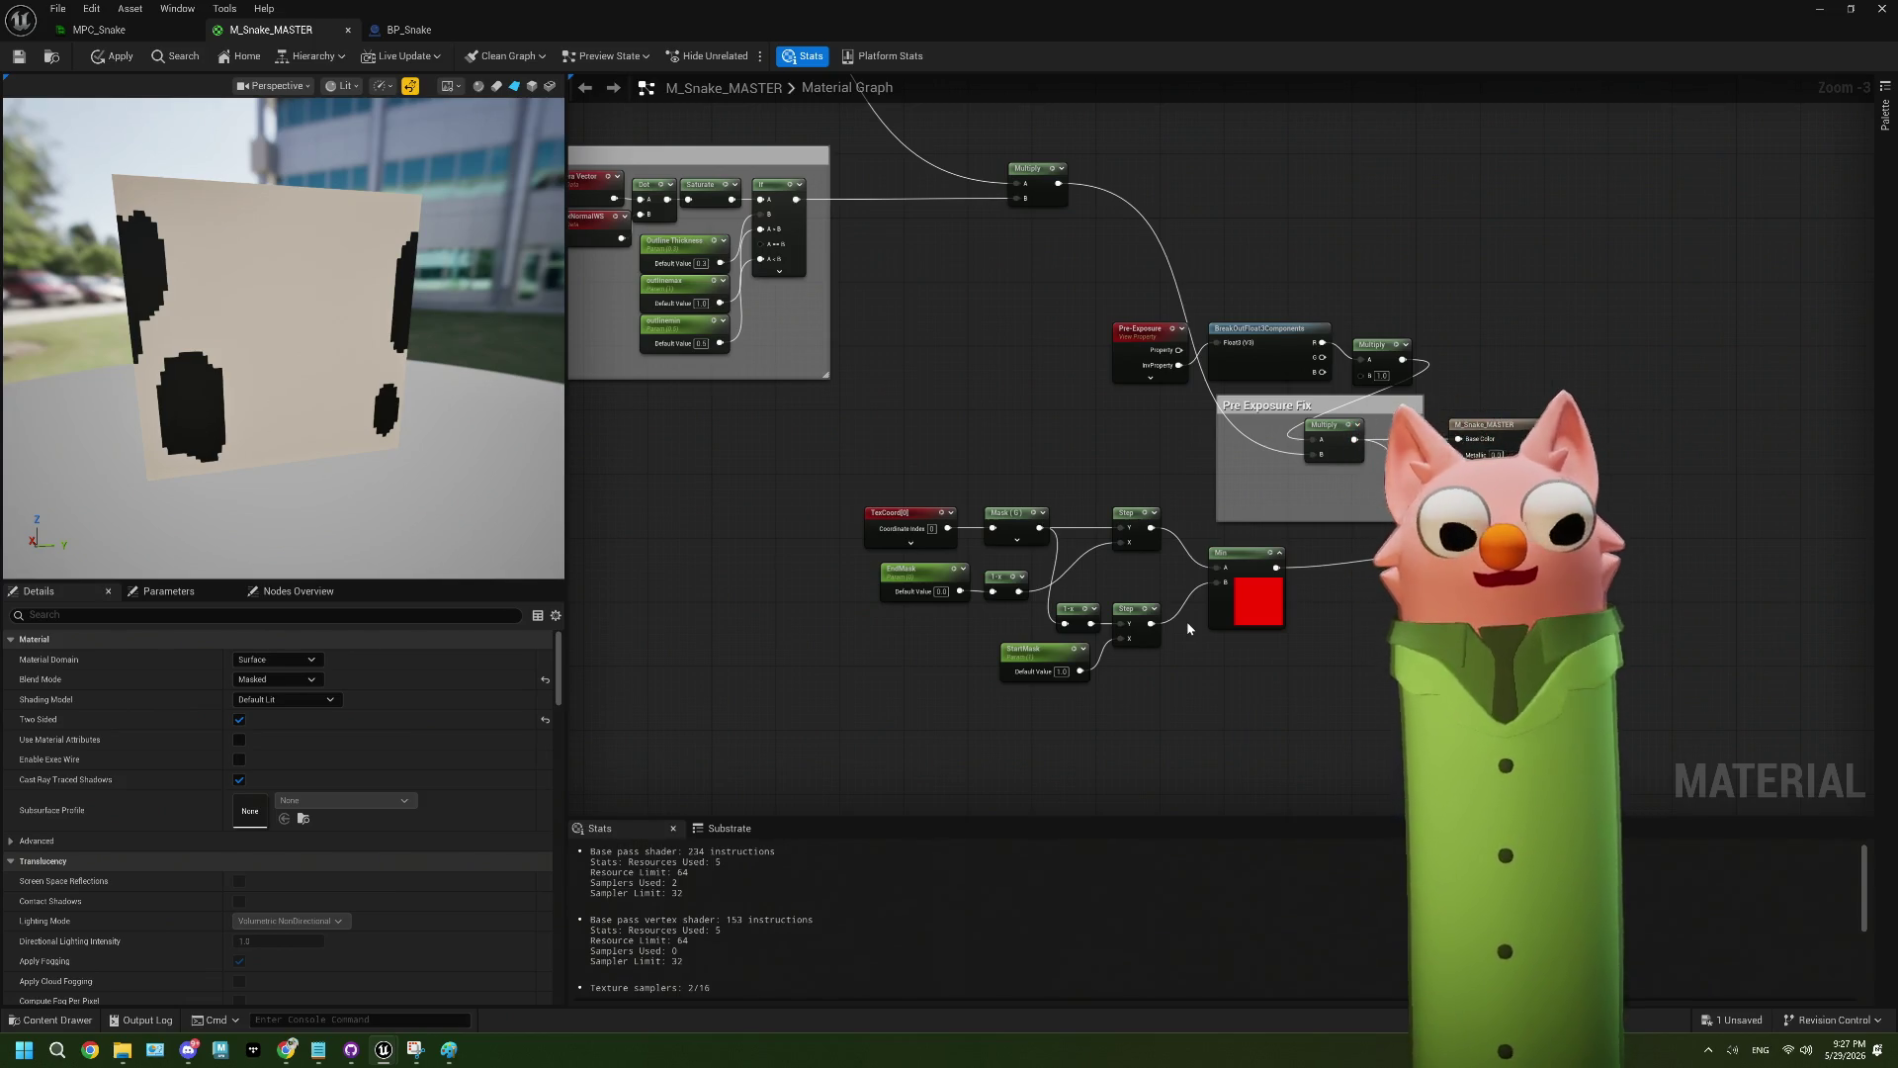
pyautogui.scroll(3, 970, 644)
pyautogui.click(927, 569)
pyautogui.write('1')
pyautogui.press('Return')
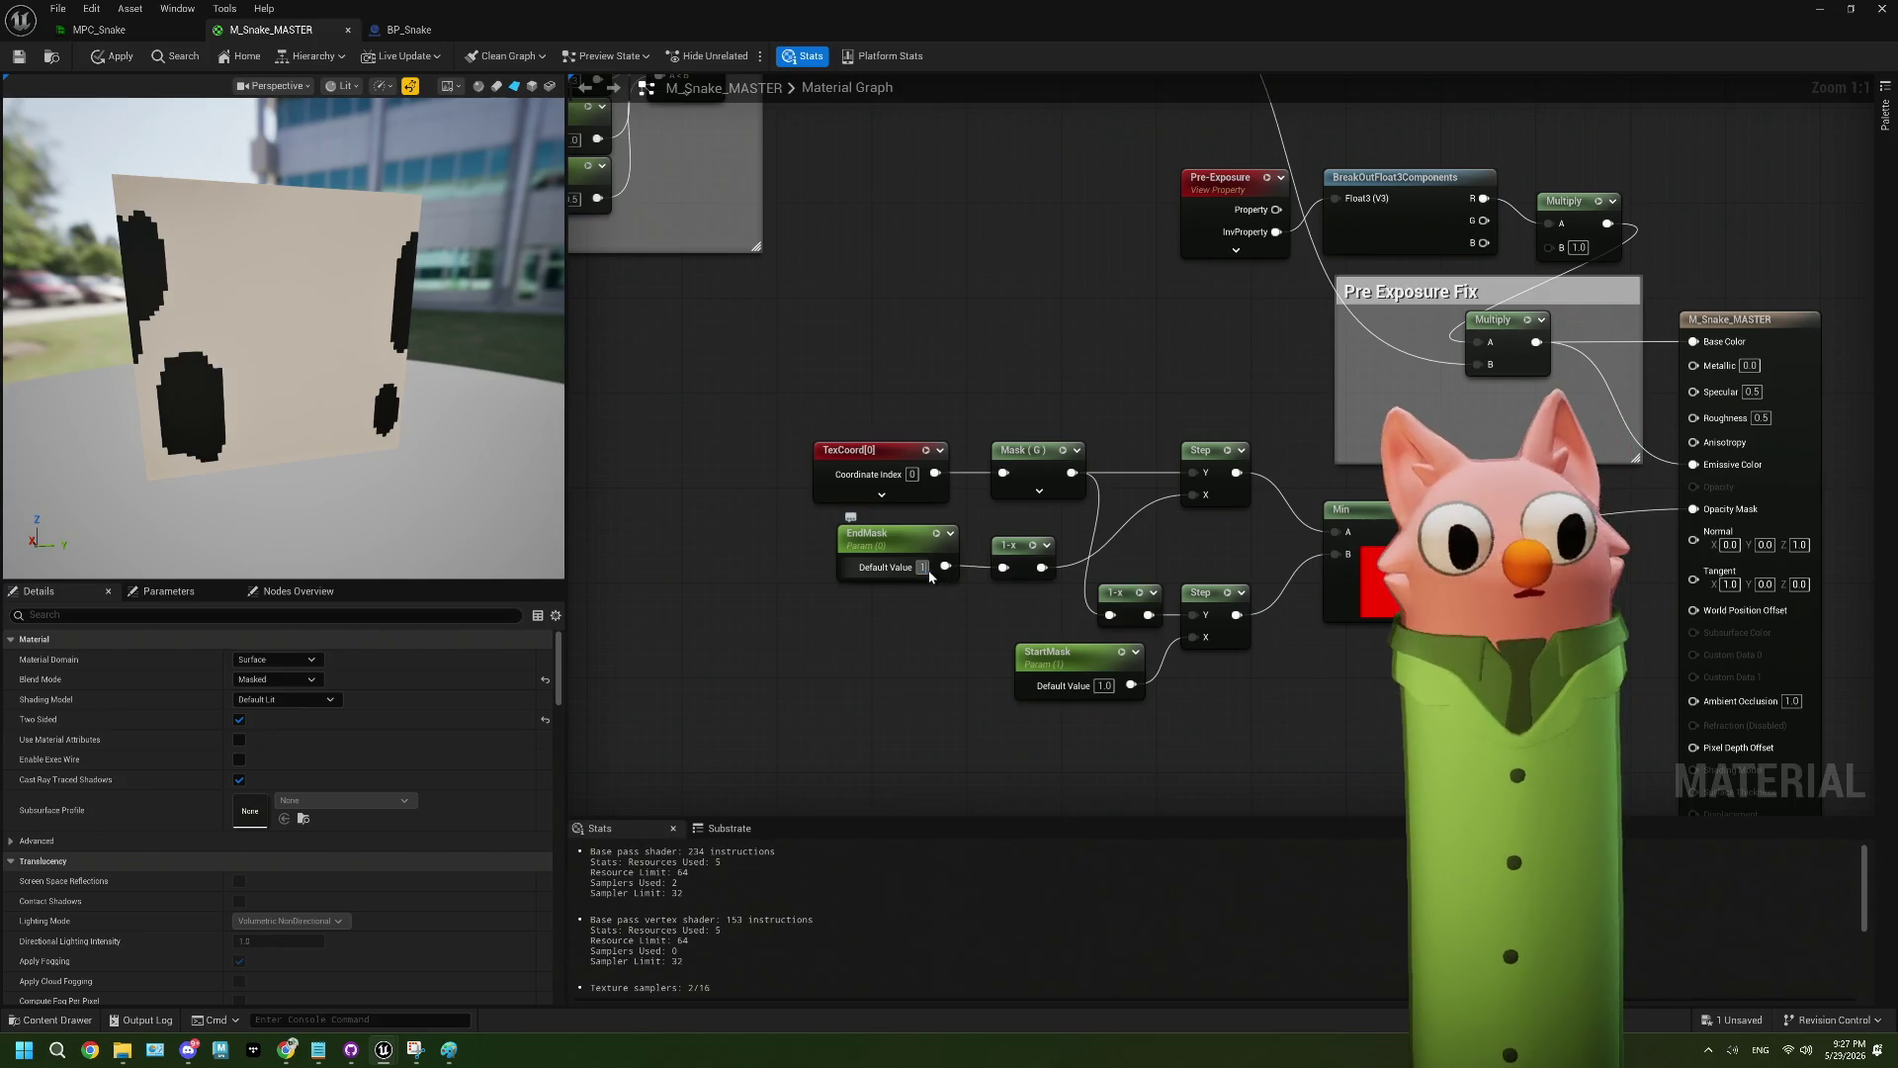
pyautogui.write('0.4')
pyautogui.press('Return')
# - Try EndMask values 0.5, 2 and 1, leave it at 0, and return to MPC_Snake
pyautogui.click(928, 569)
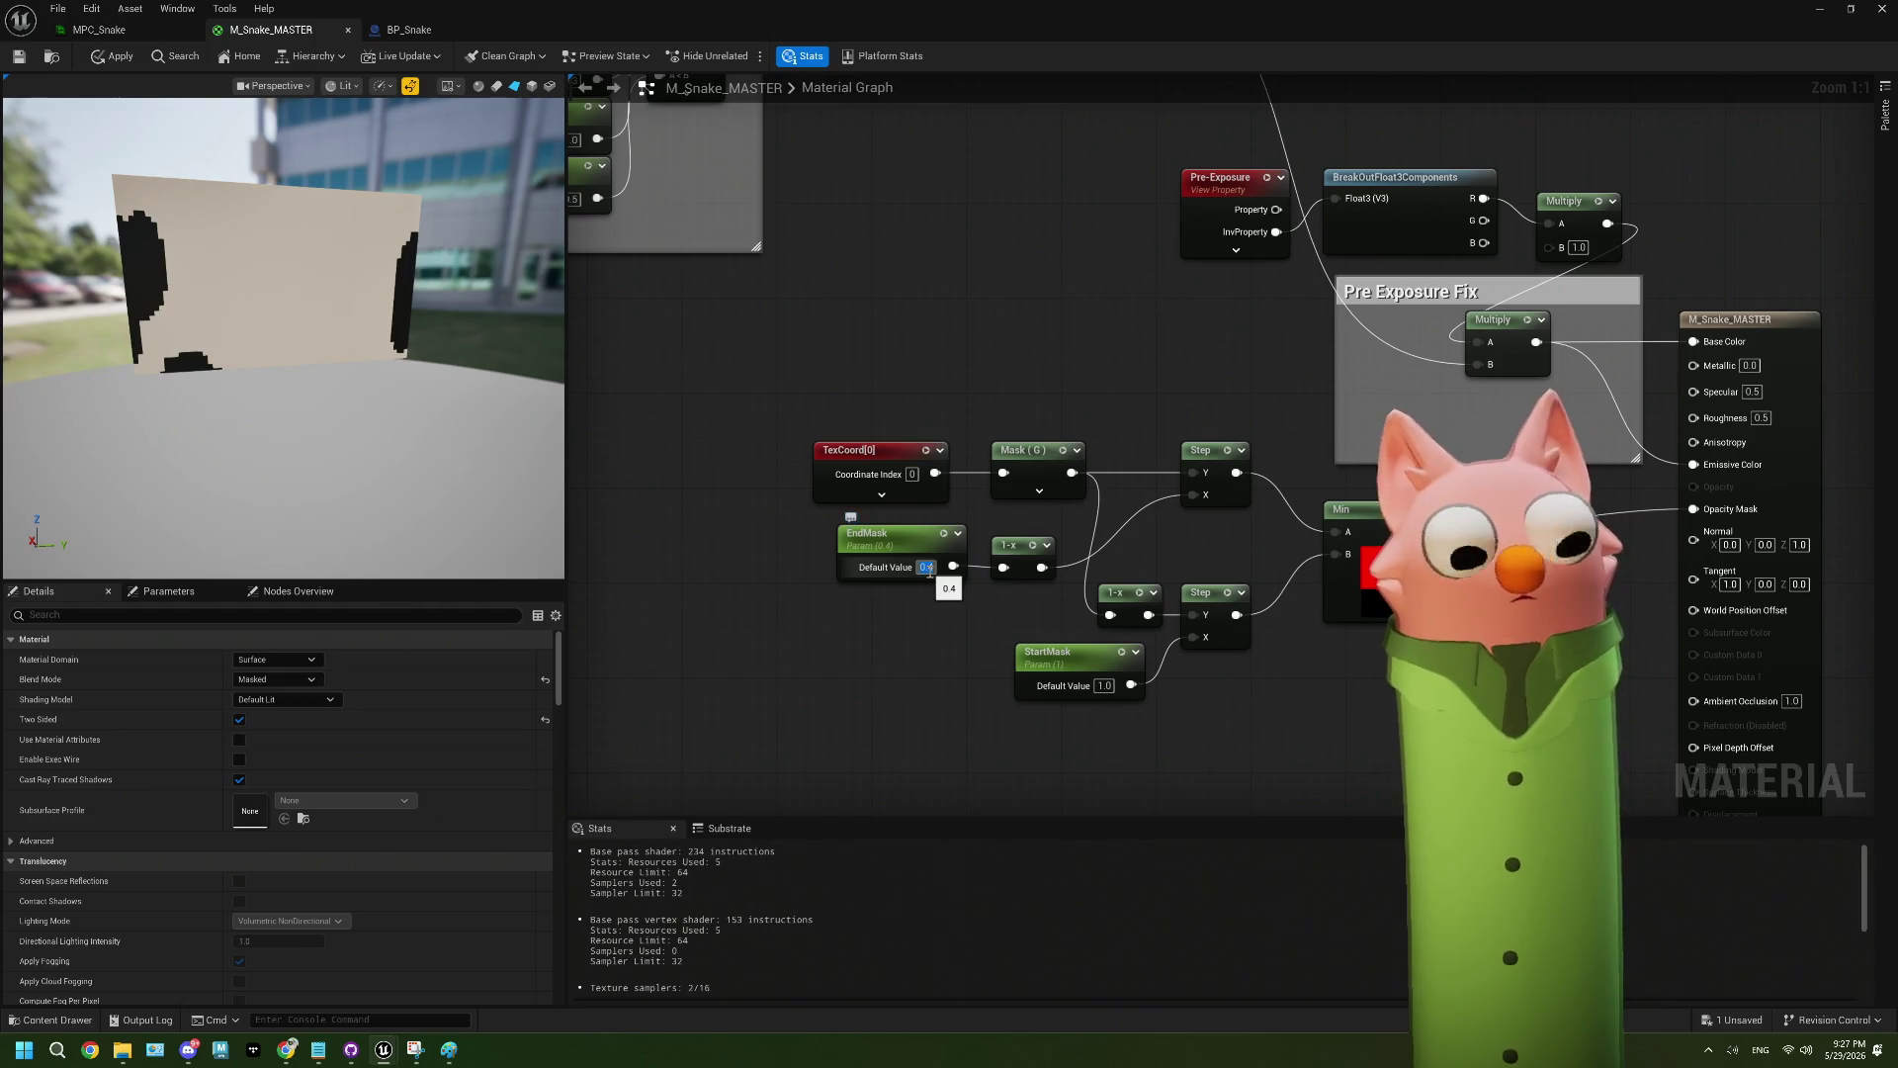
pyautogui.write('0.5')
pyautogui.press('Return')
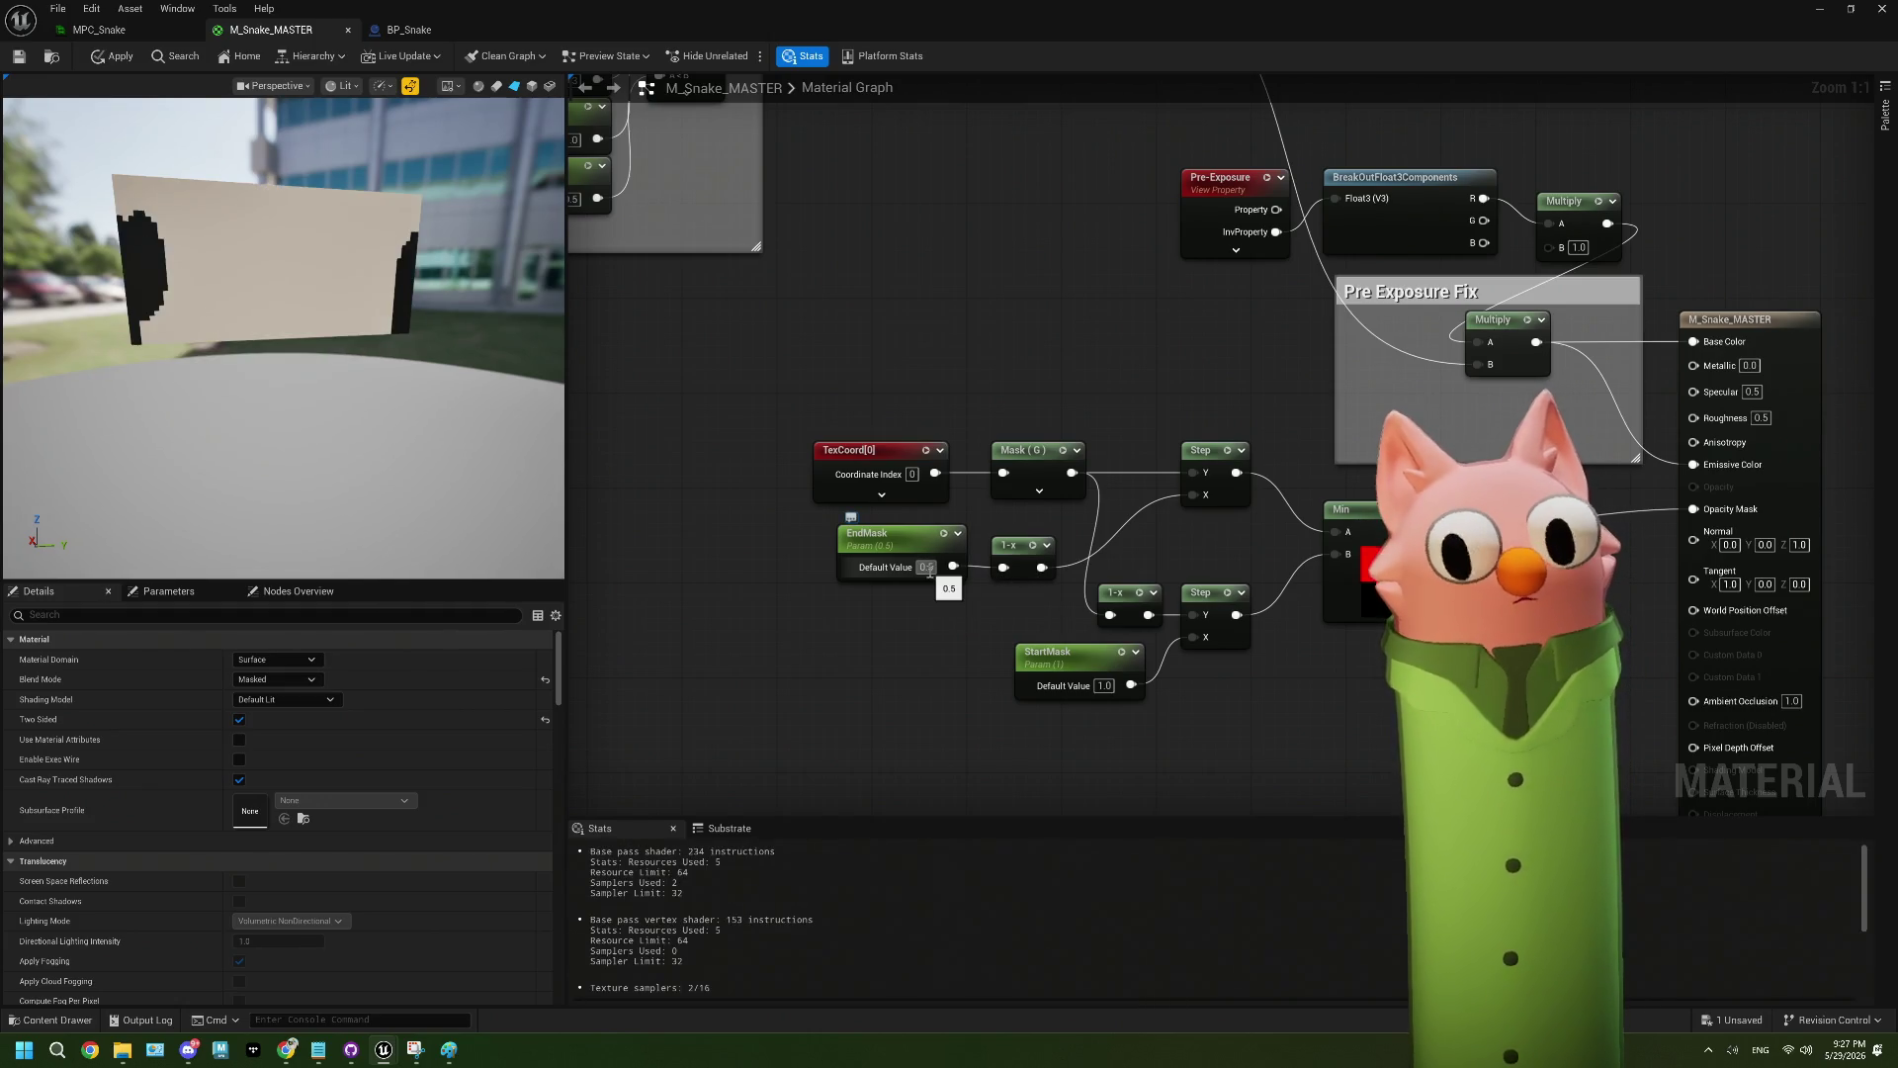
pyautogui.write('2')
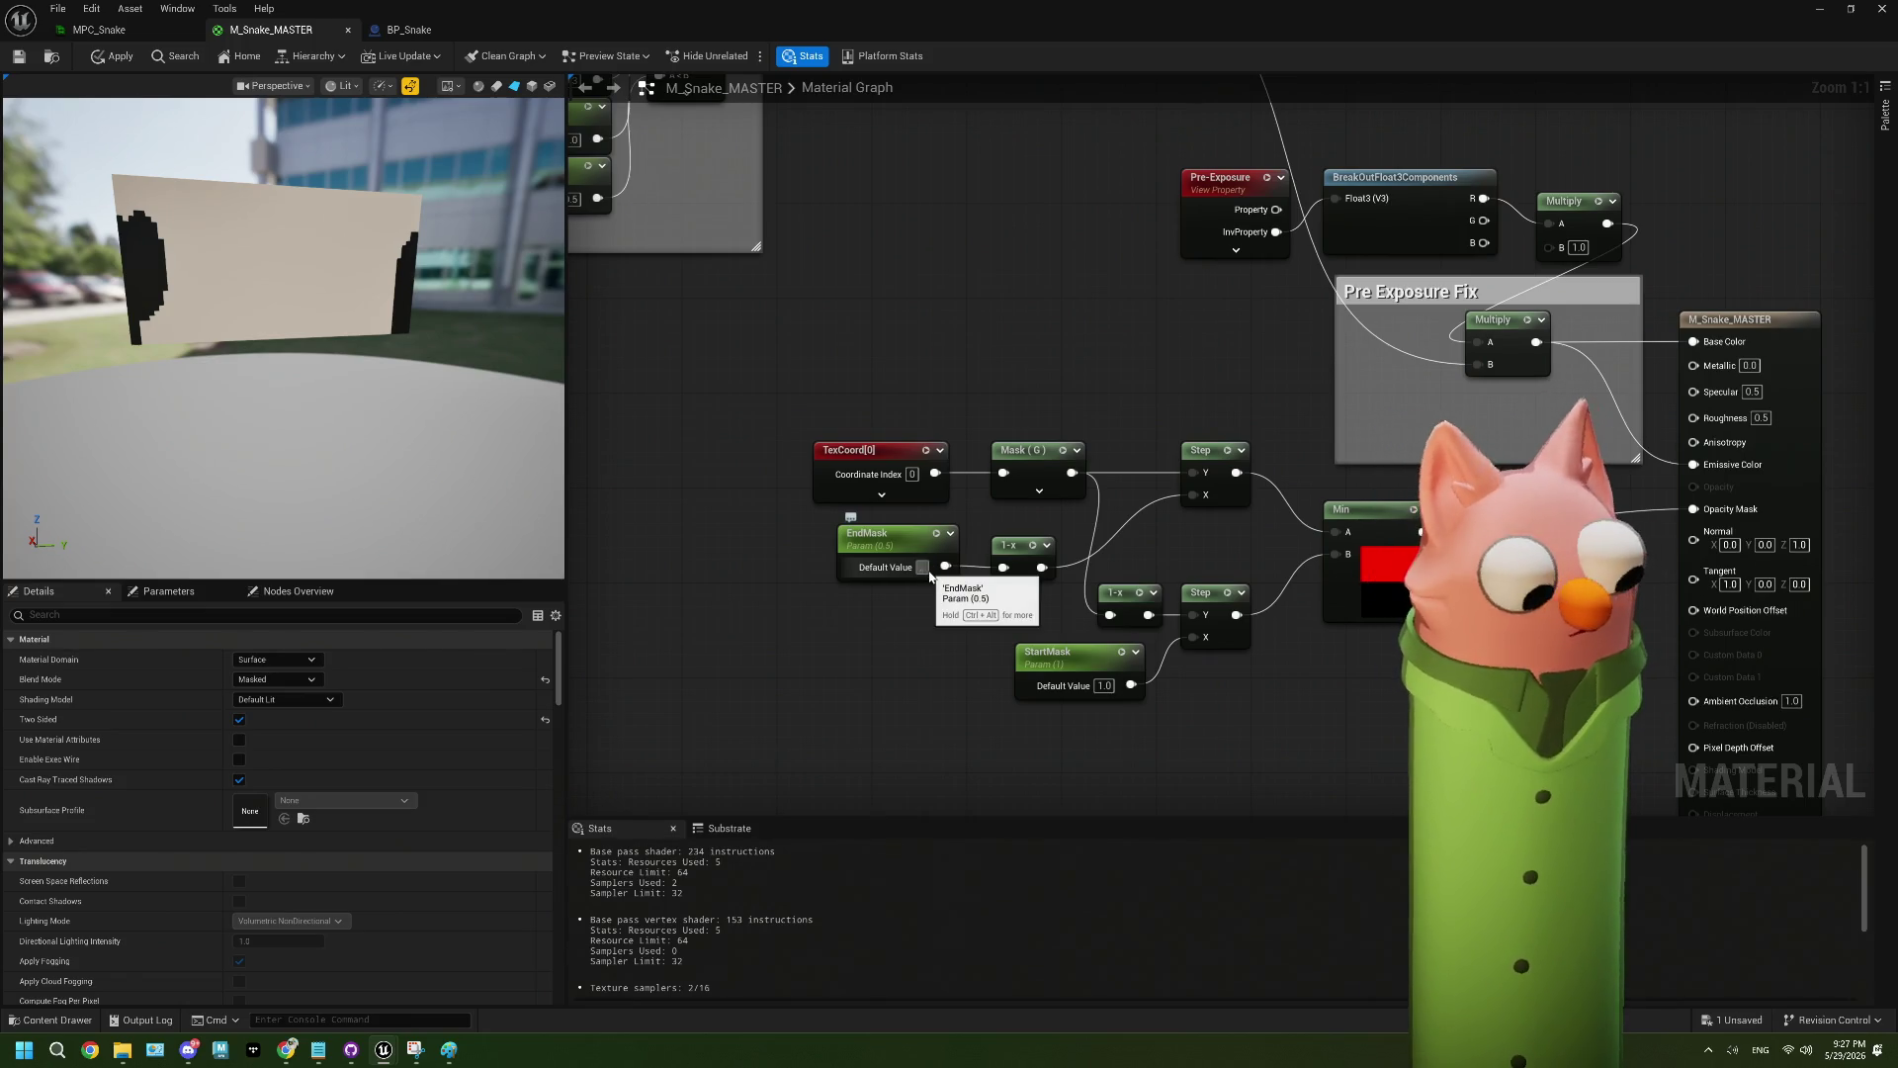
pyautogui.press('Return')
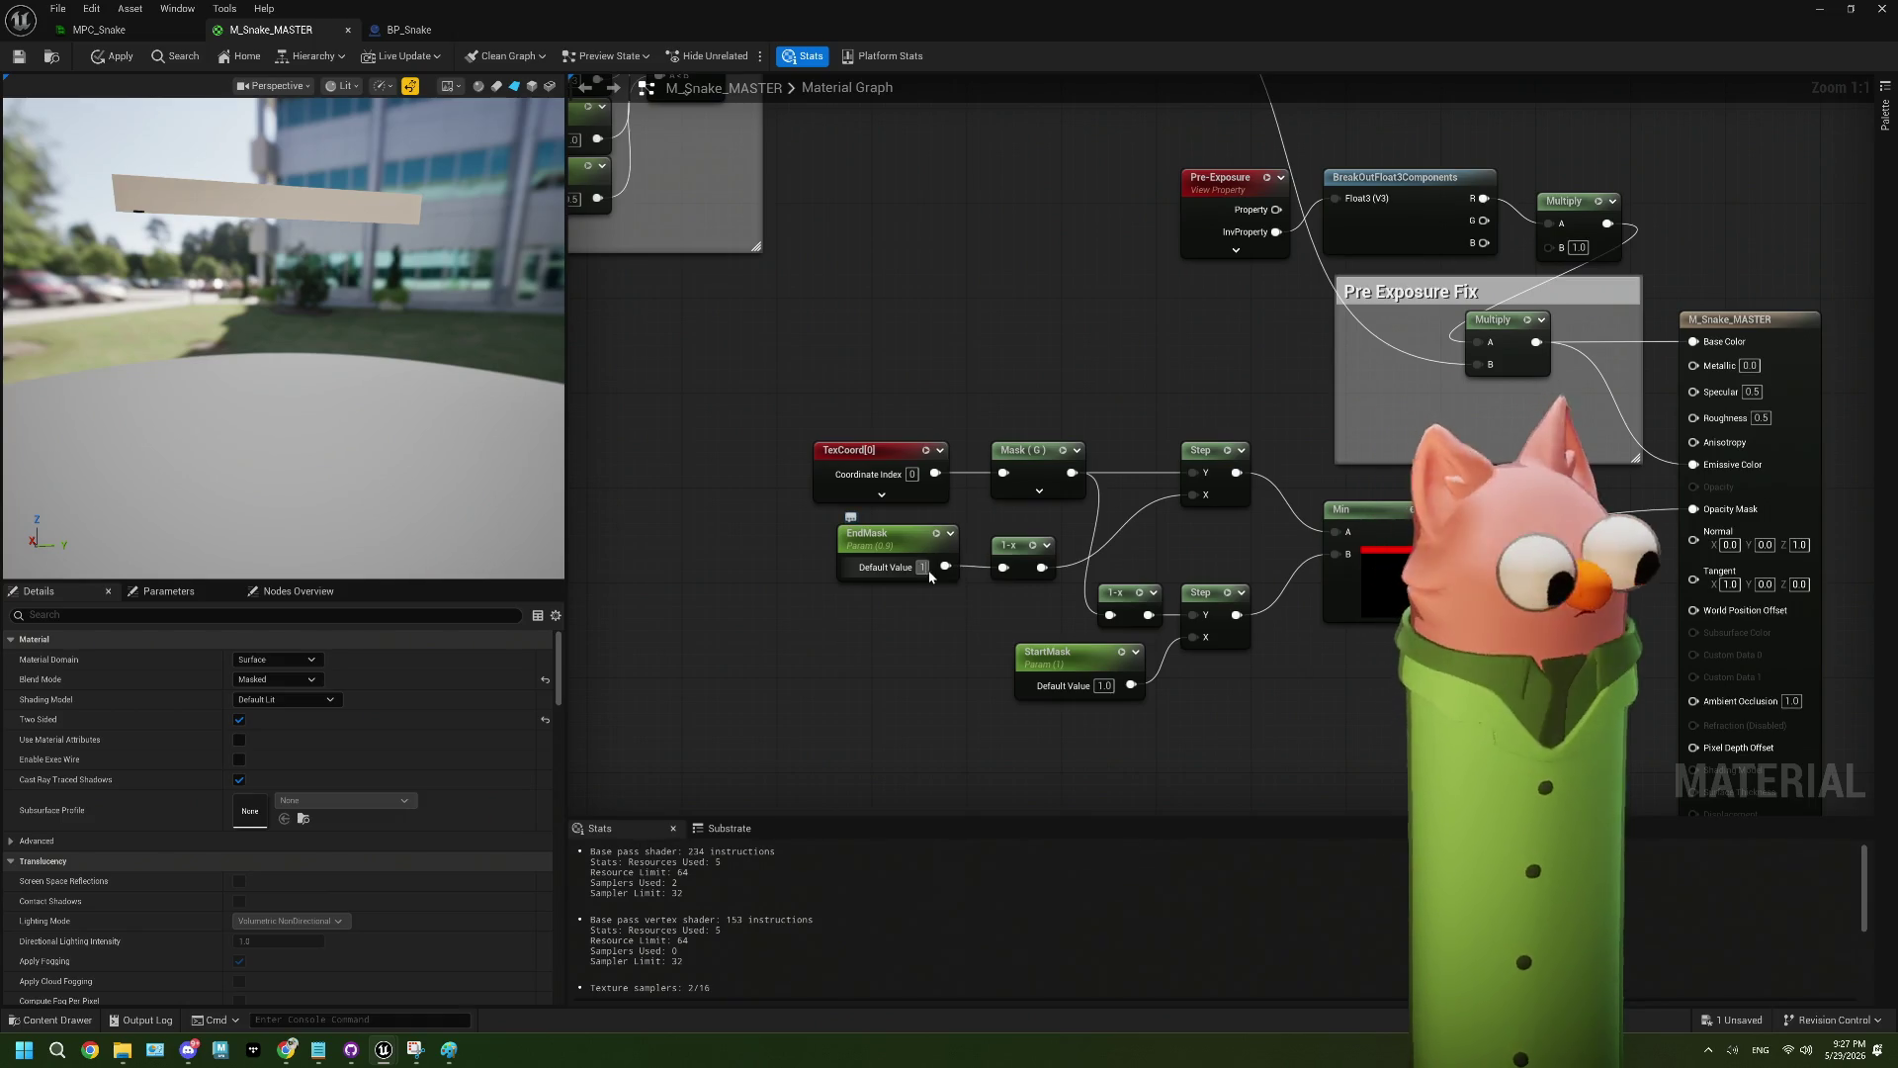
pyautogui.press('Return')
pyautogui.write('0')
pyautogui.press('Return')
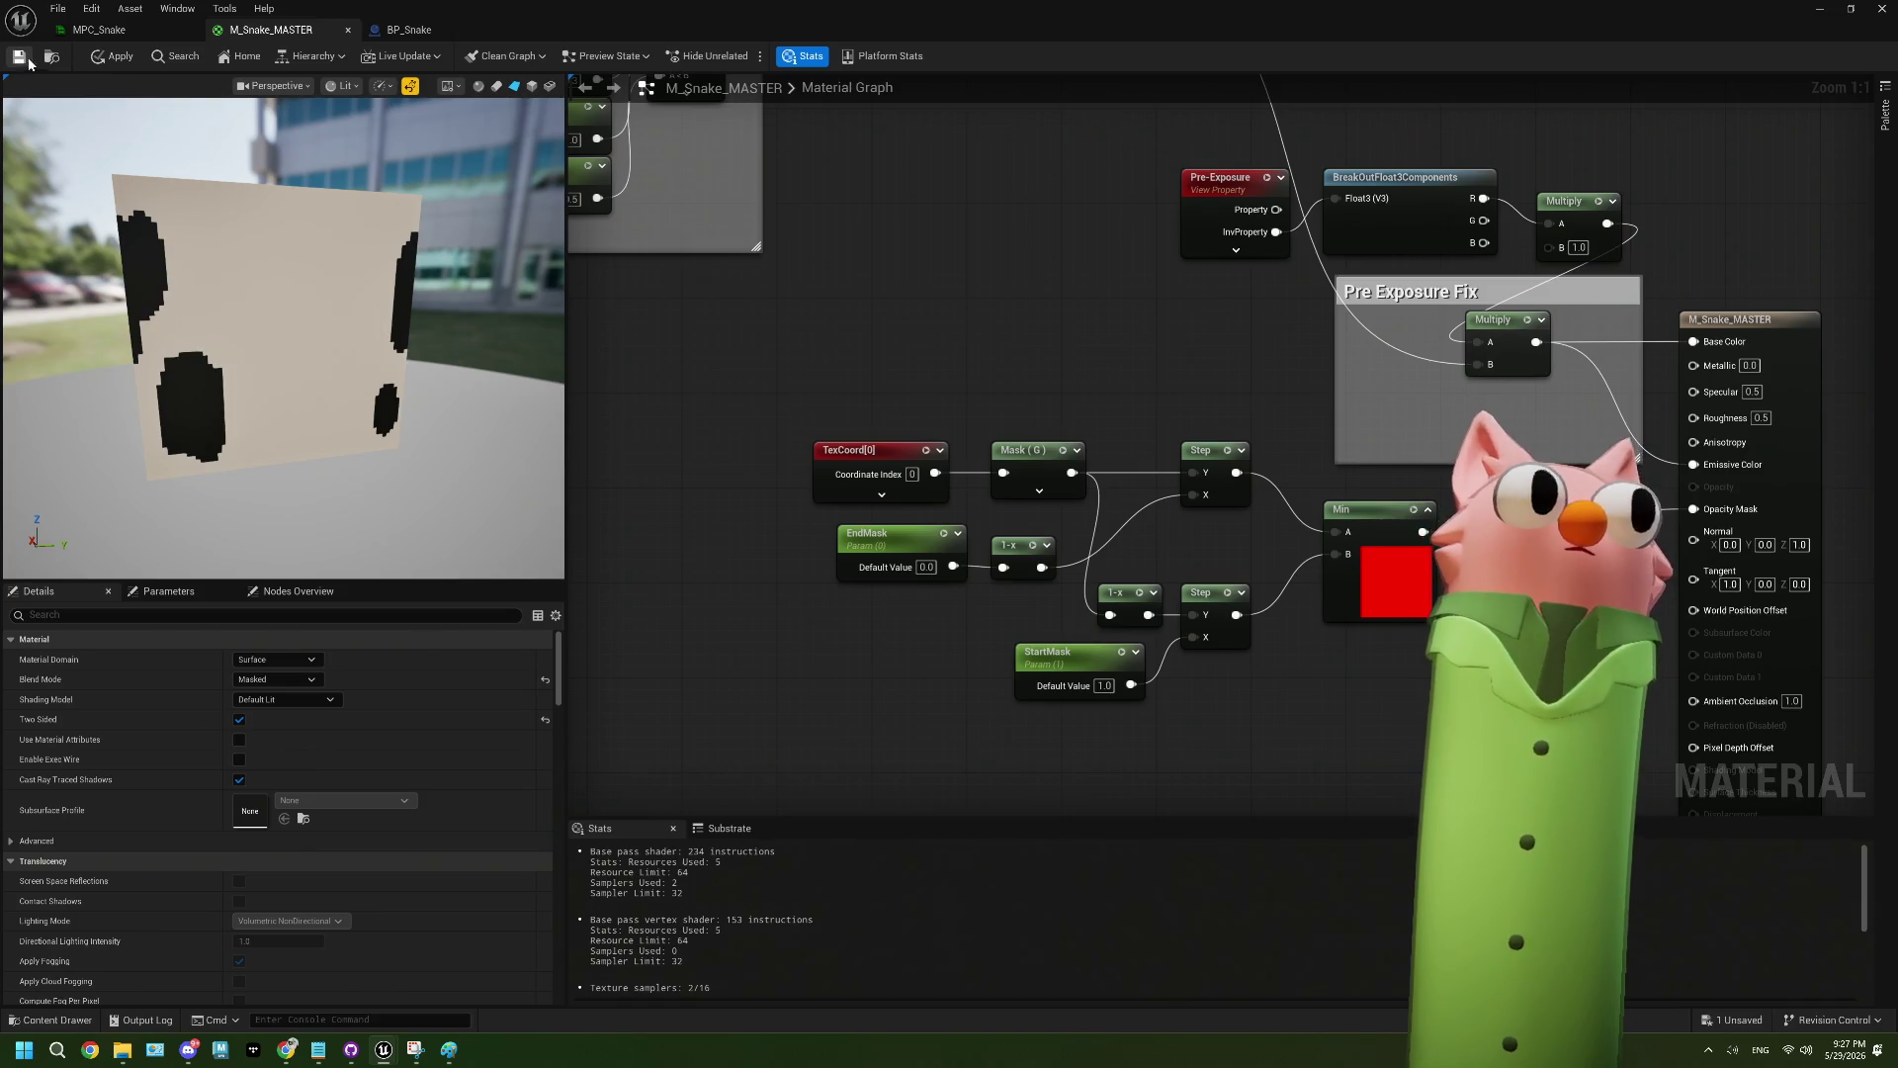
pyautogui.click(112, 32)
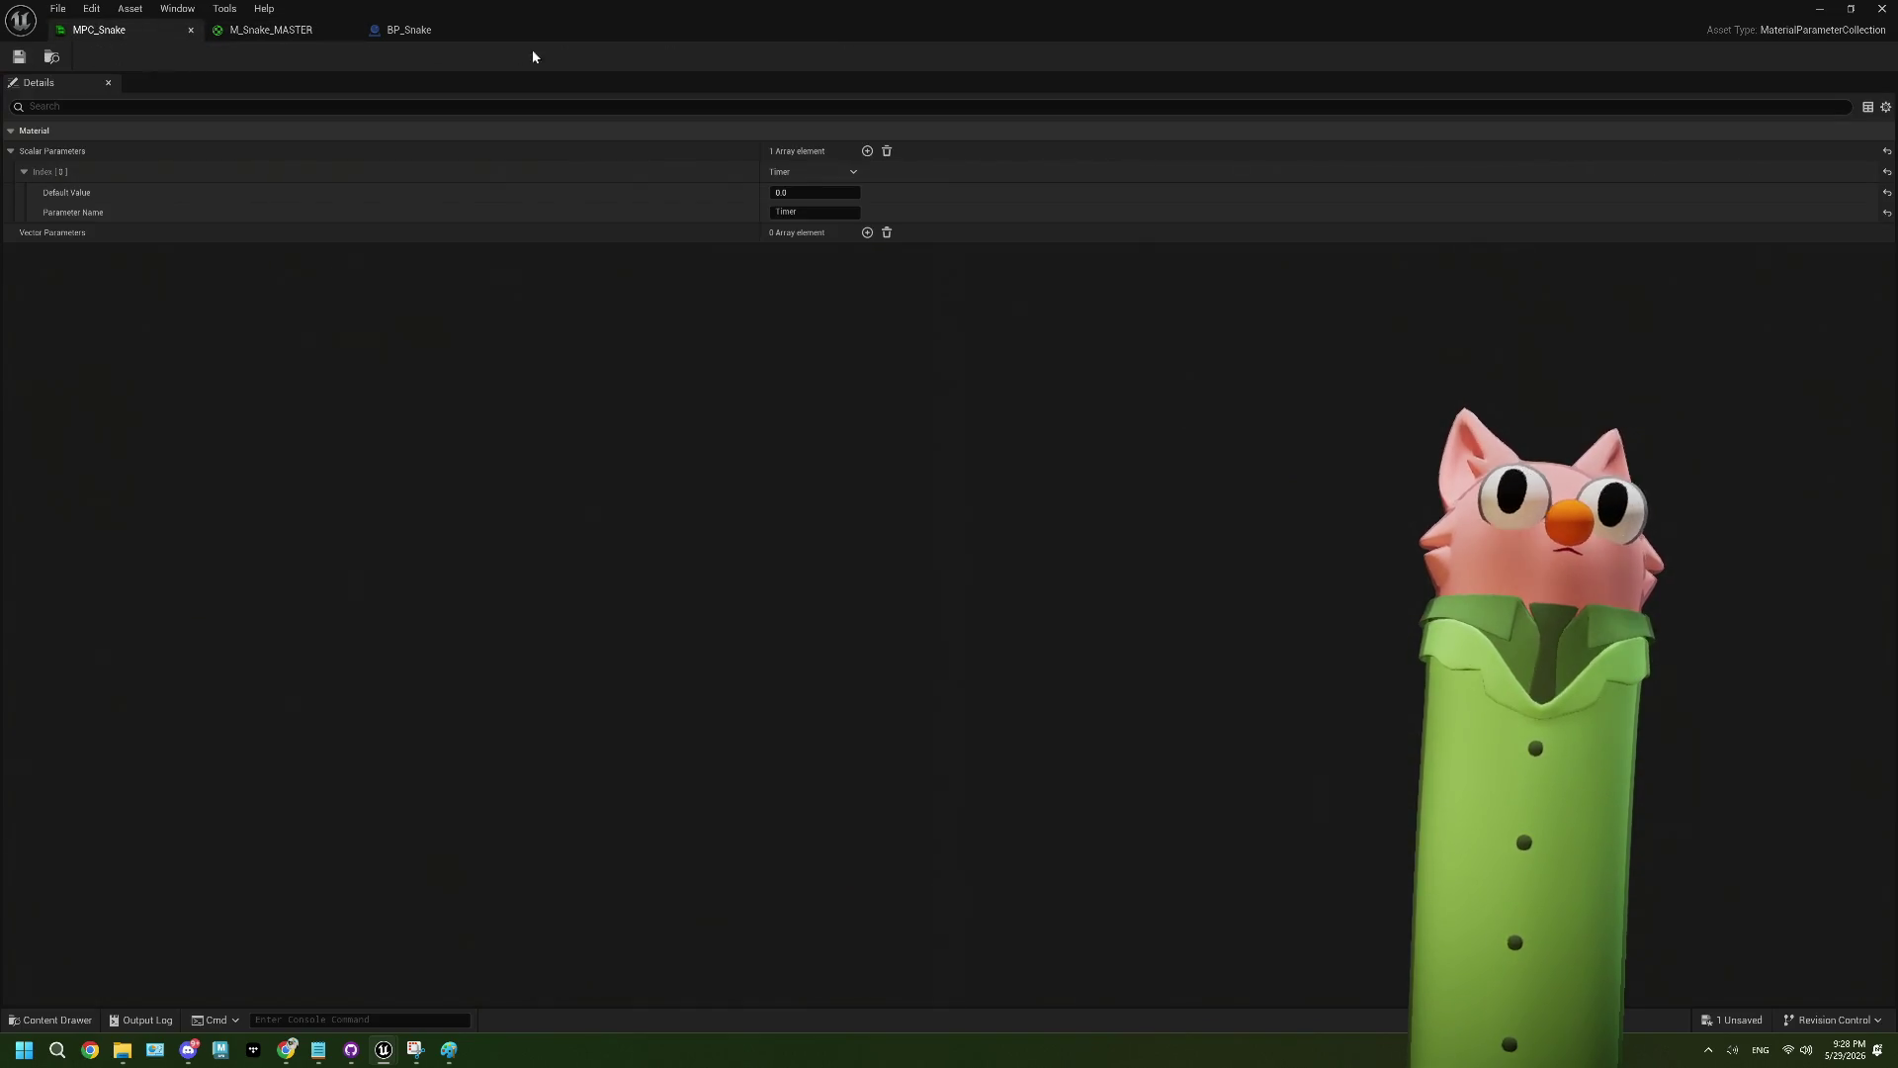
# - In BP_Snake's LerpHeadAndButt graph, shift the upper-right StartMask Set Scalar Parameter Value node further right
pyautogui.click(425, 29)
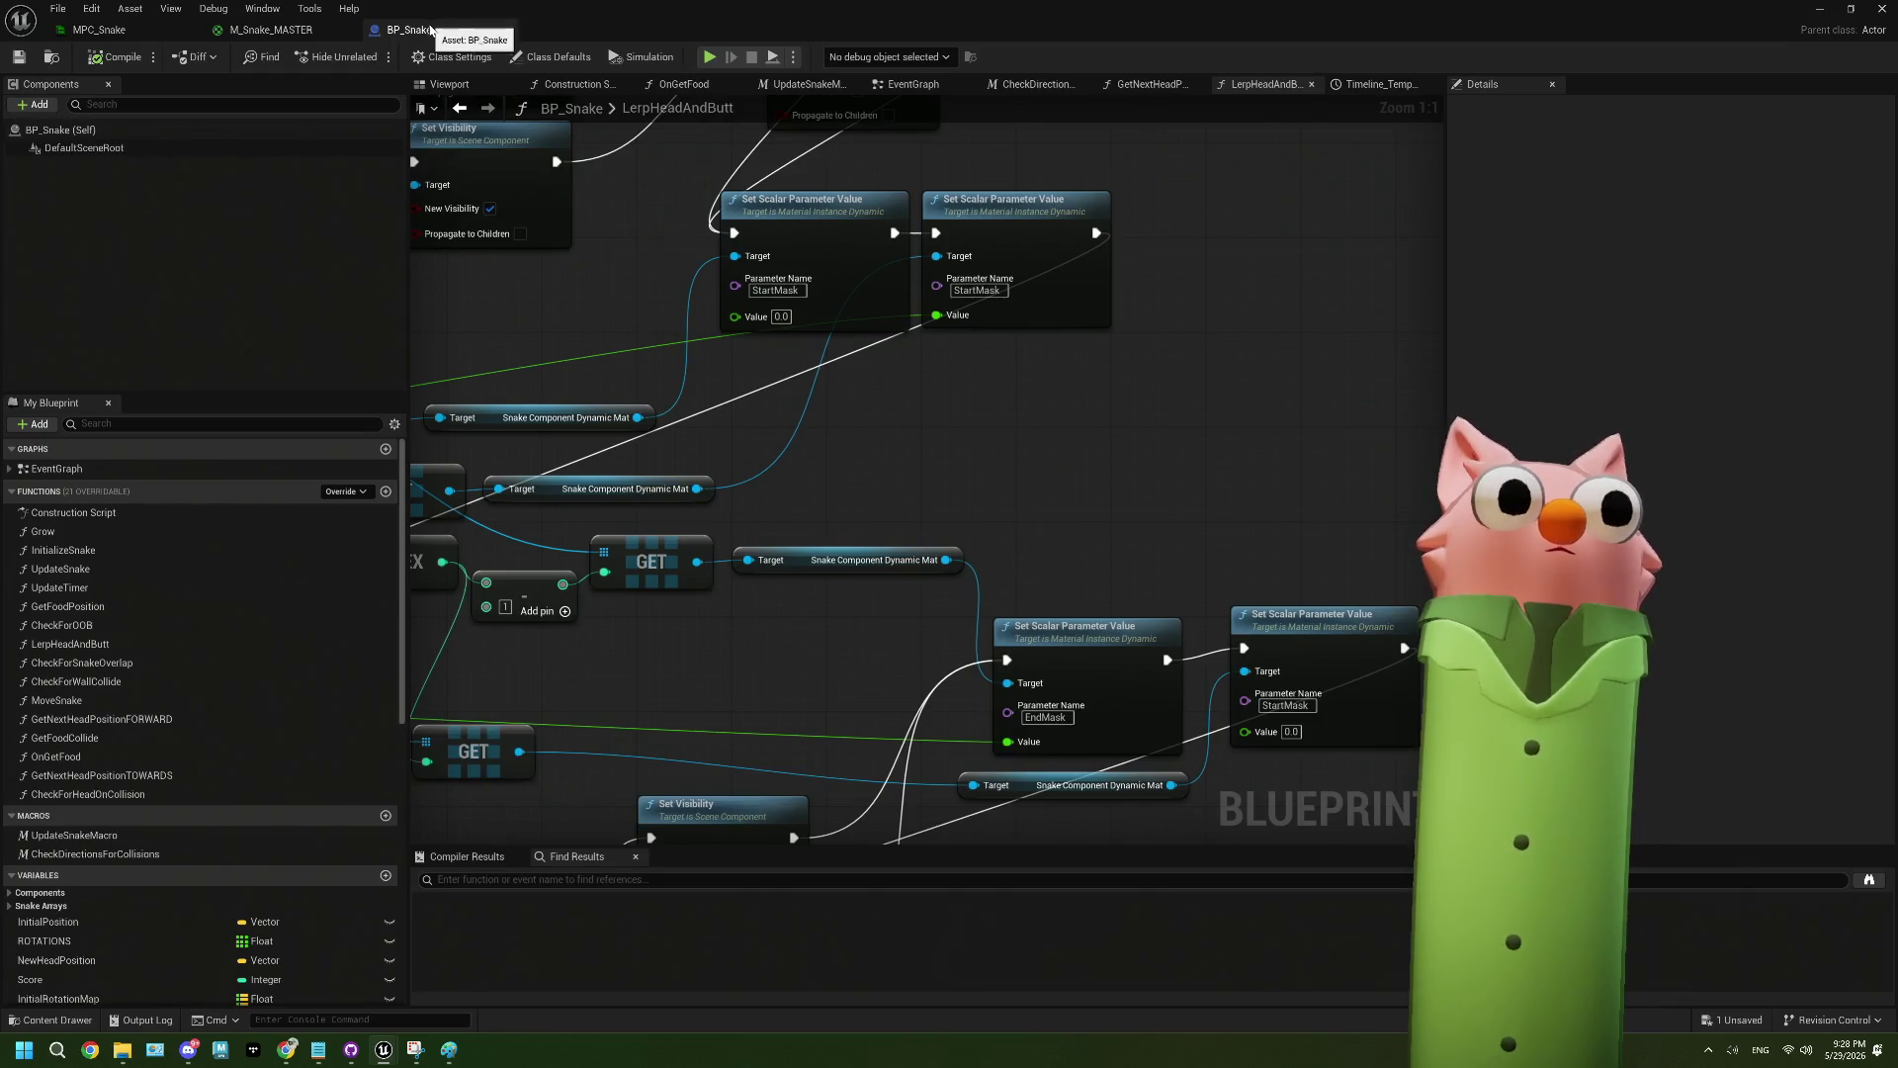
pyautogui.scroll(-3, 936, 403)
pyautogui.moveTo(846, 464); pyautogui.dragTo(1112, 456)
pyautogui.moveTo(854, 444); pyautogui.dragTo(1031, 435)
pyautogui.scroll(3, 1032, 435)
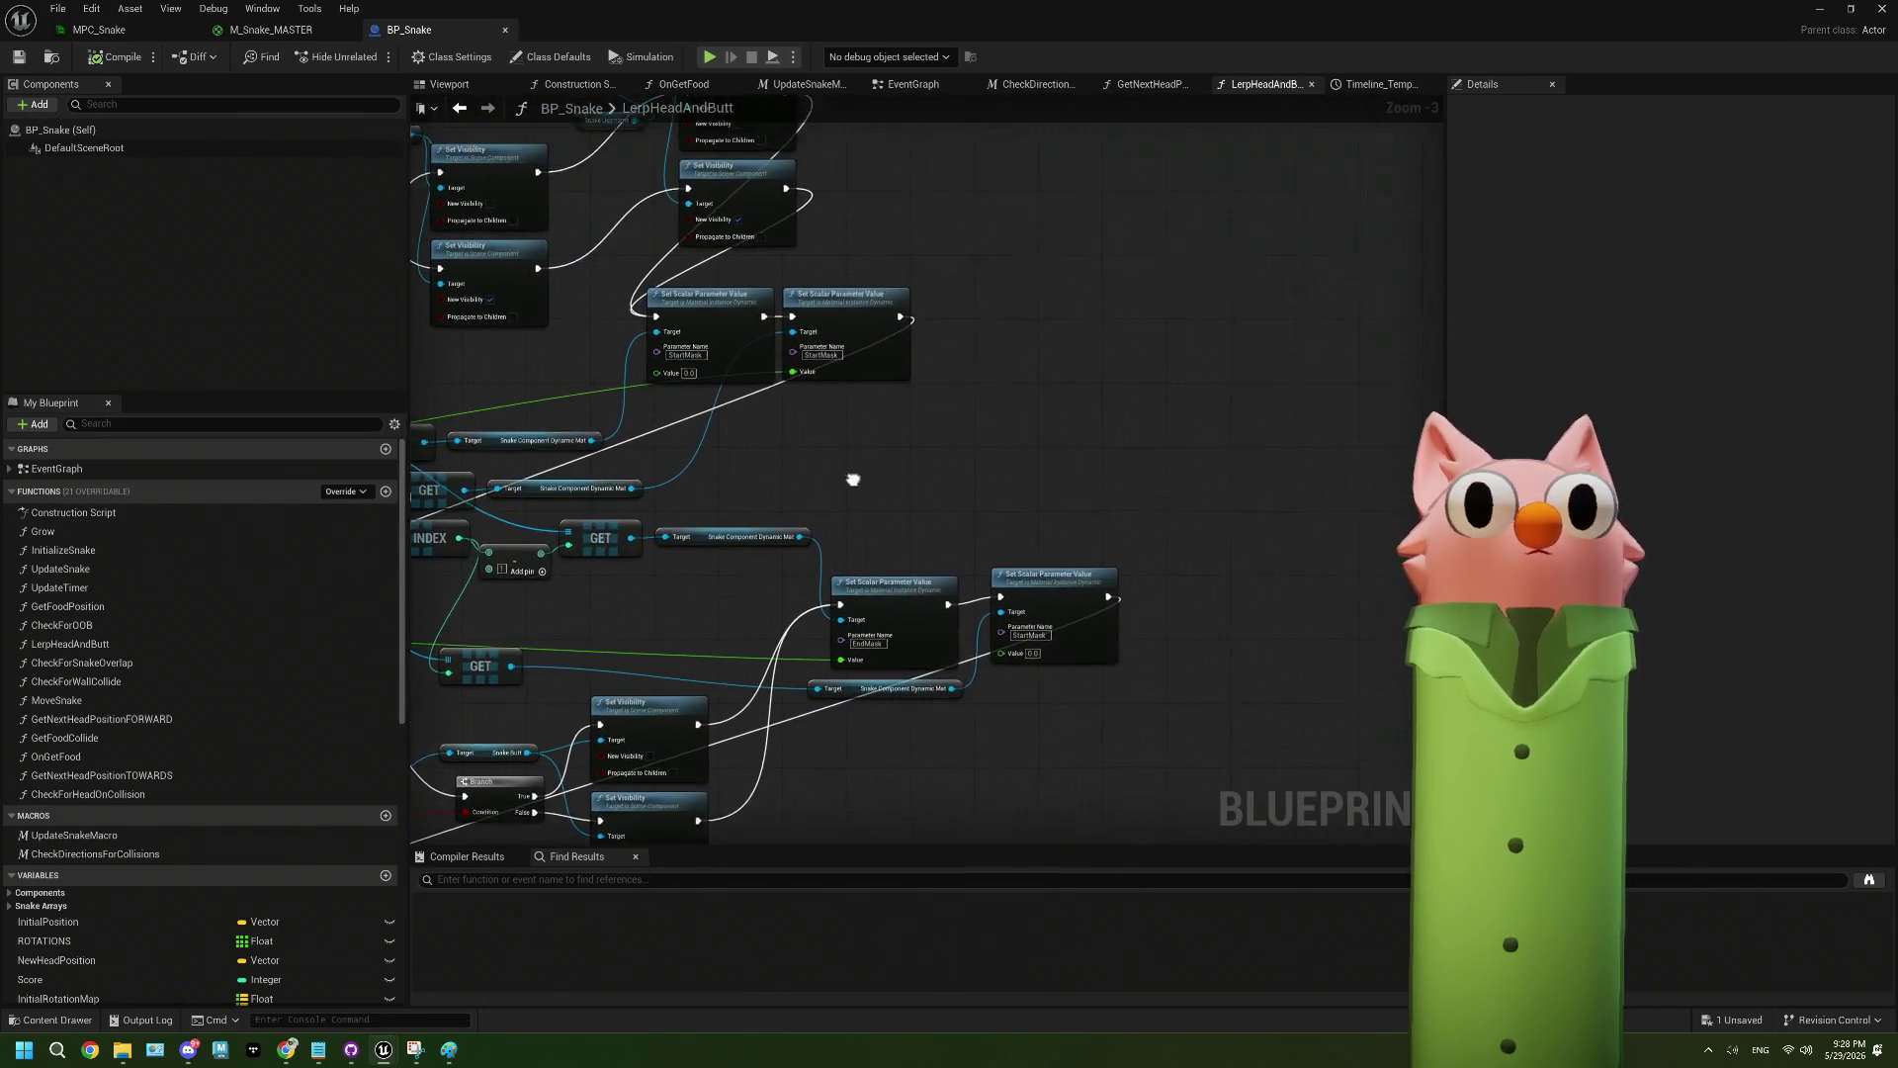
pyautogui.moveTo(895, 337); pyautogui.dragTo(1236, 334)
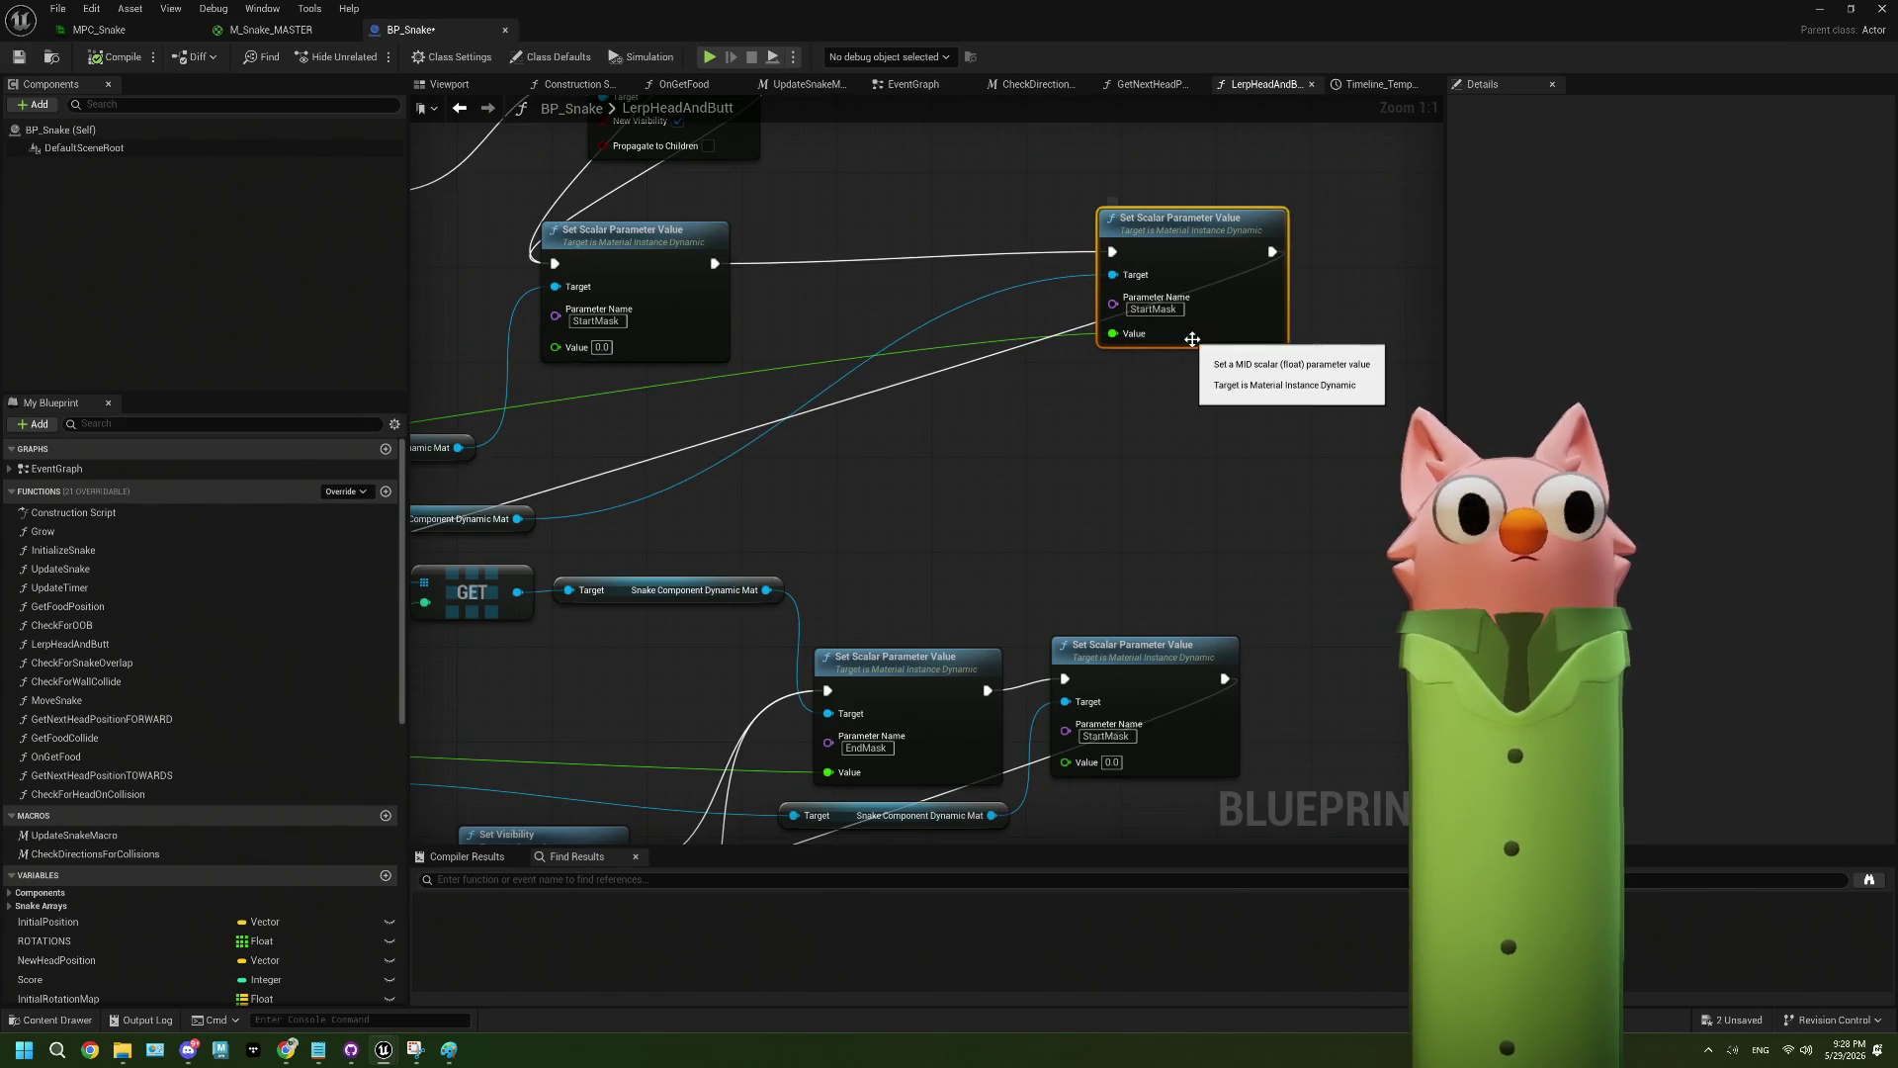
# - Add a Print String node after the StartMask Set Scalar Parameter Value node
pyautogui.scroll(-4, 1060, 377)
pyautogui.scroll(4, 1060, 378)
pyautogui.moveTo(715, 263); pyautogui.dragTo(845, 458)
pyautogui.write('prin')
pyautogui.press('Return')
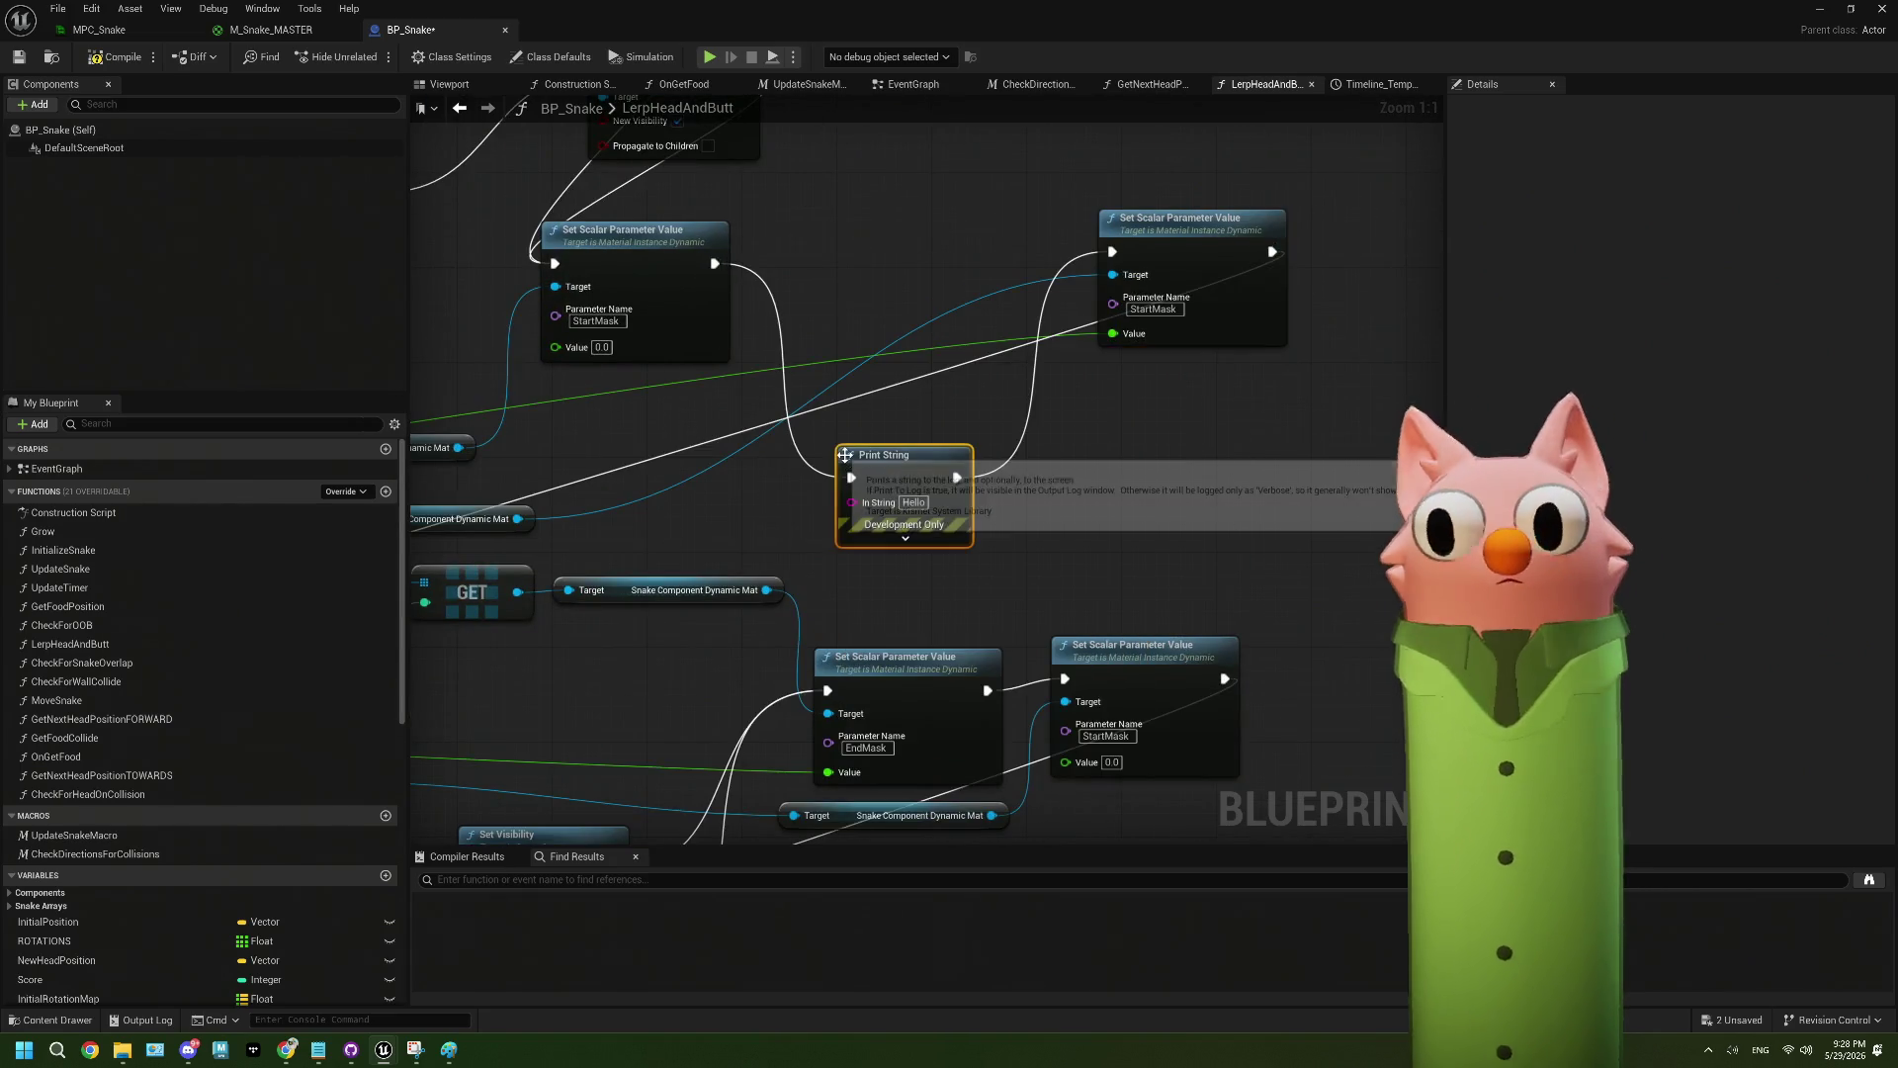
# - Feed the function's float input into Print String's In String and save BP_Snake
pyautogui.scroll(-6, 741, 499)
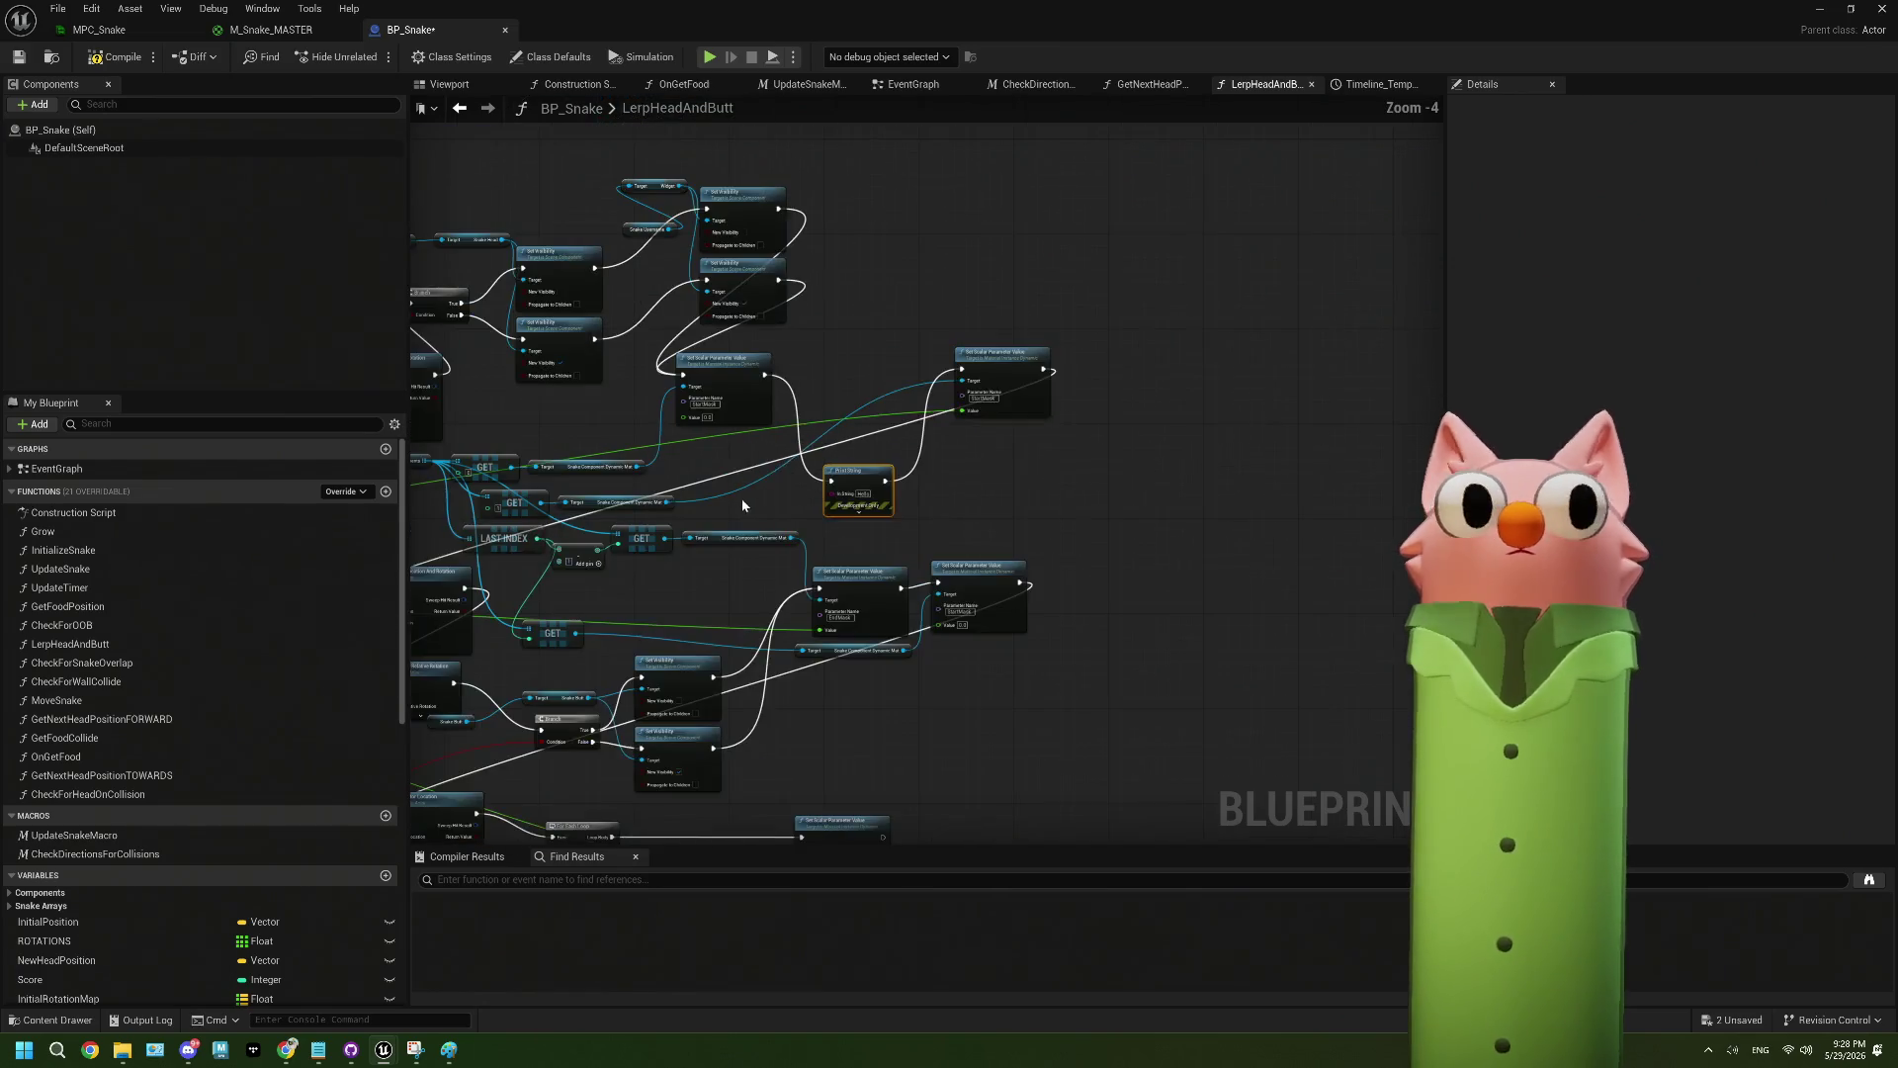
pyautogui.scroll(2, 817, 496)
pyautogui.moveTo(483, 456)
pyautogui.mouseDown()
pyautogui.moveTo(1598, 373)
pyautogui.moveTo(1093, 395)
pyautogui.moveTo(1085, 364)
pyautogui.moveTo(995, 377)
pyautogui.moveTo(1078, 356)
pyautogui.mouseUp()
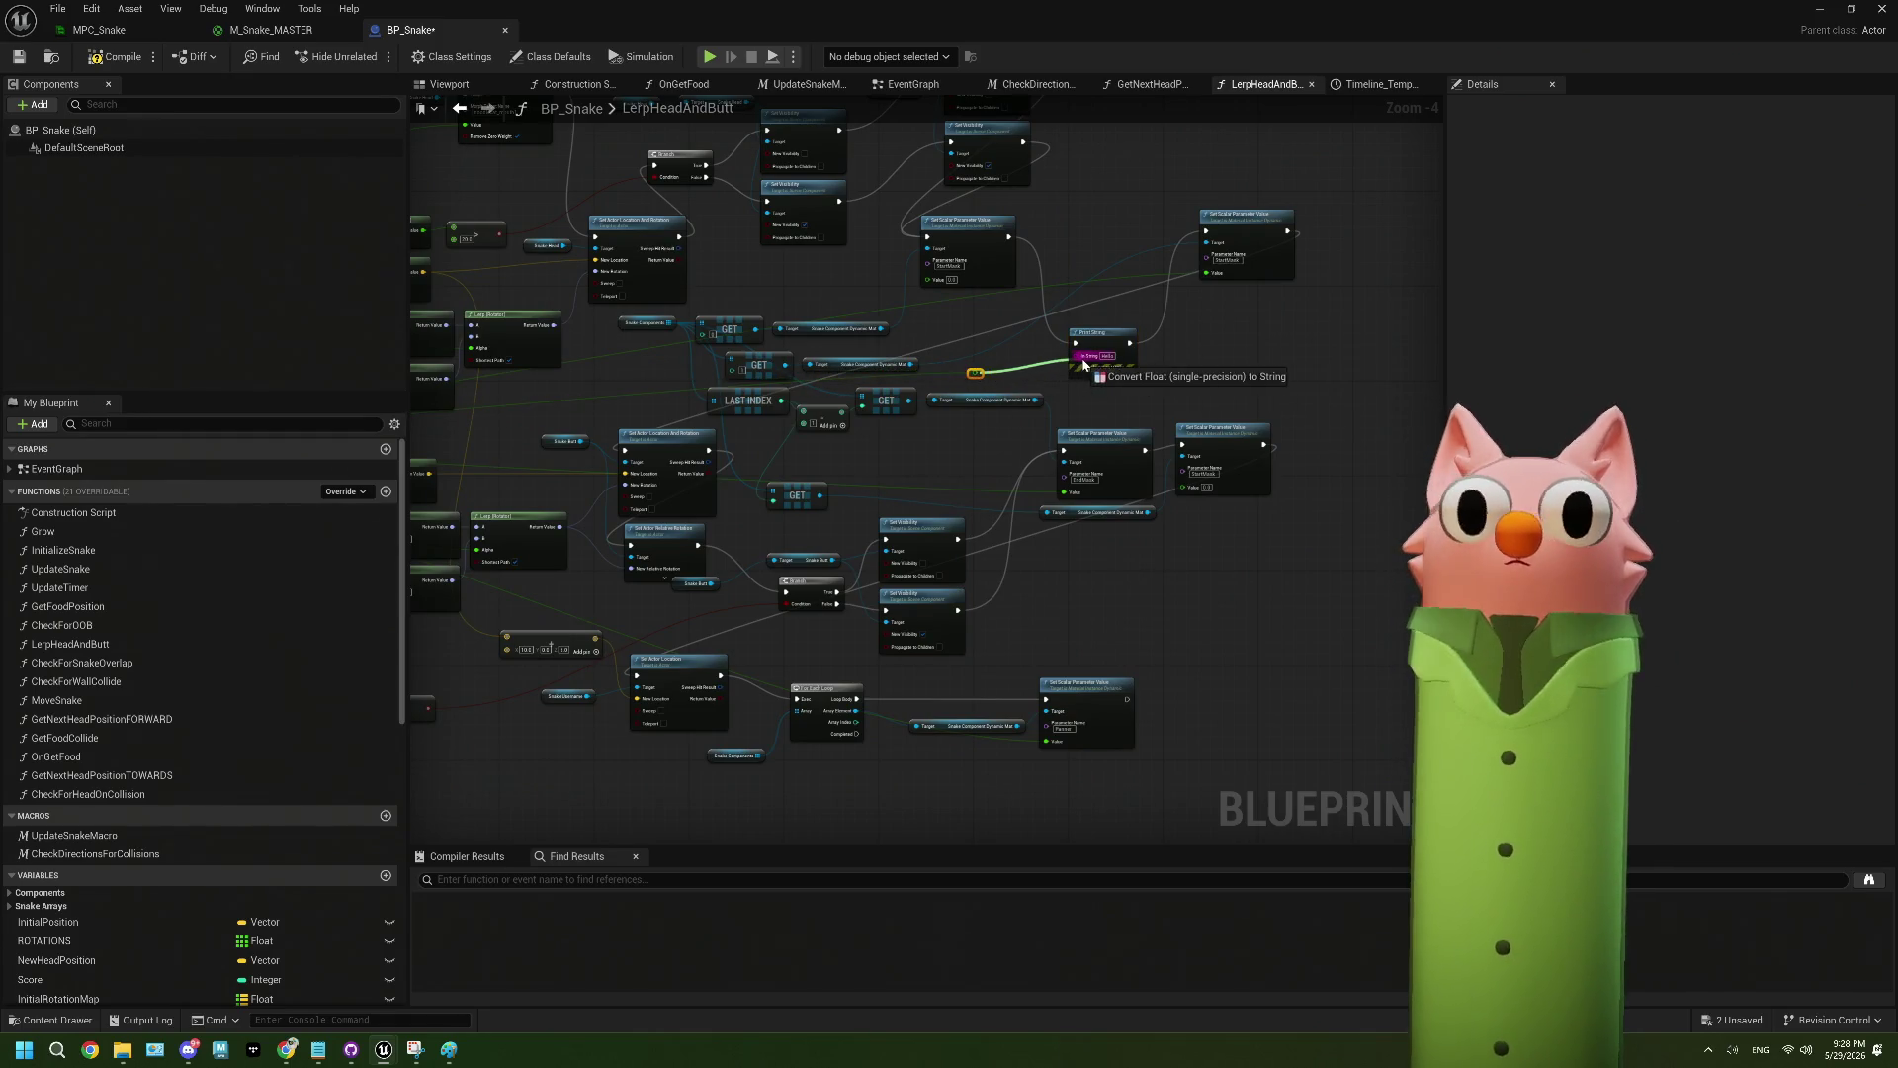
pyautogui.scroll(4, 1032, 377)
pyautogui.hotkey('ctrl', 's')
pyautogui.scroll(-4, 895, 349)
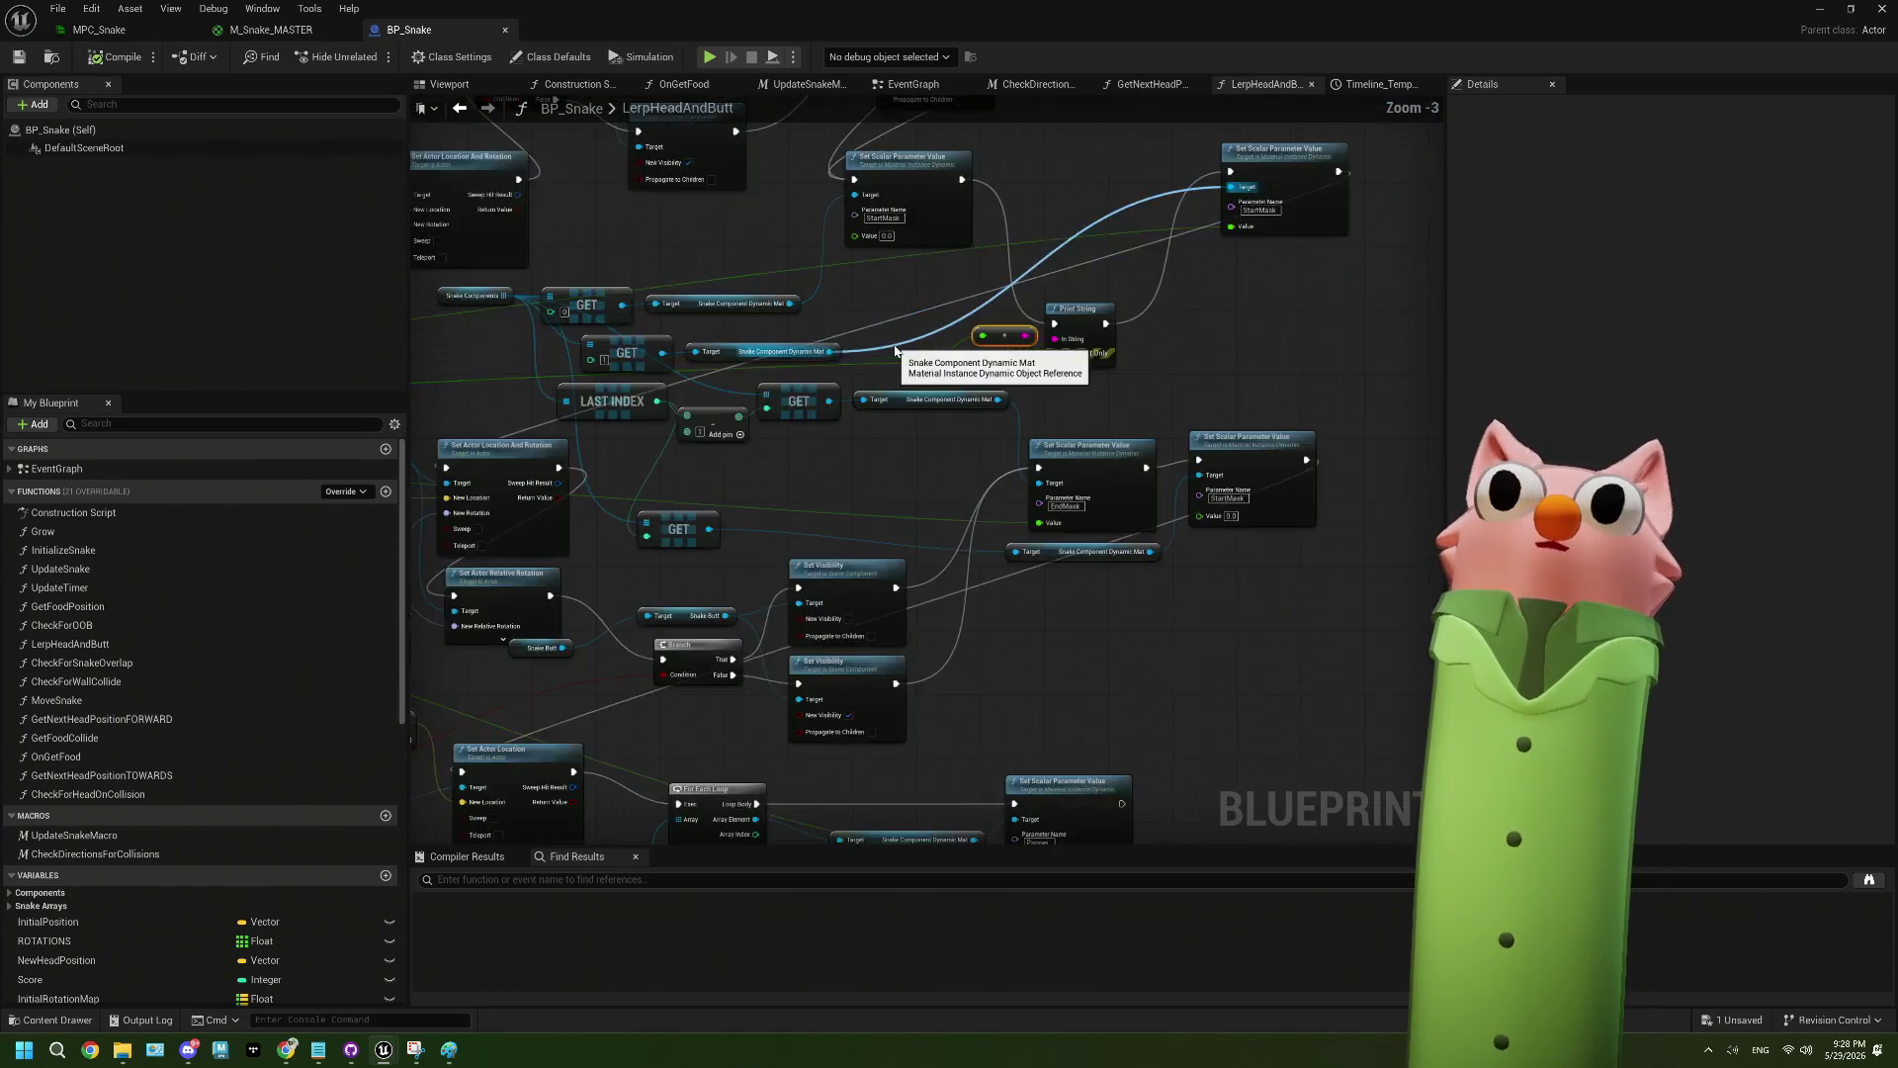
# - Check the Timer track's 0.4 s end key in Timeline_Temp
pyautogui.click(1352, 87)
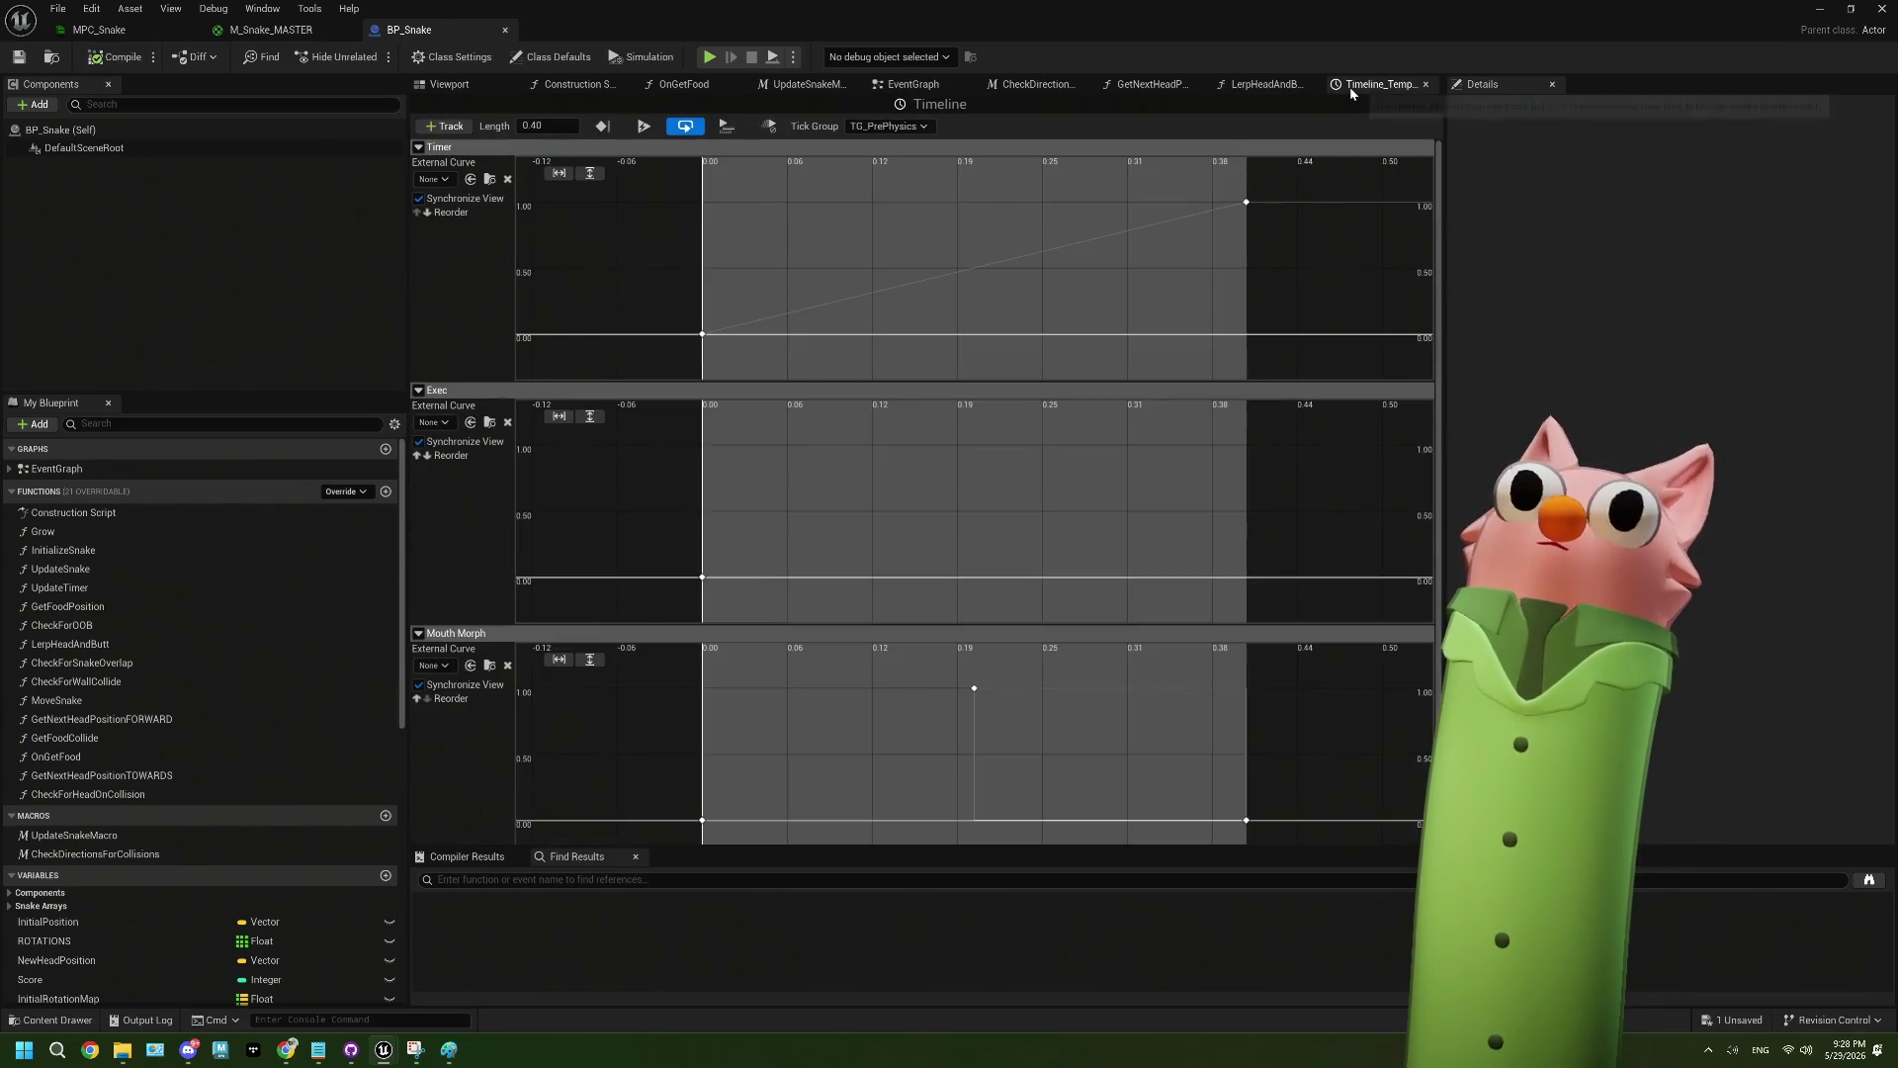
pyautogui.click(1248, 203)
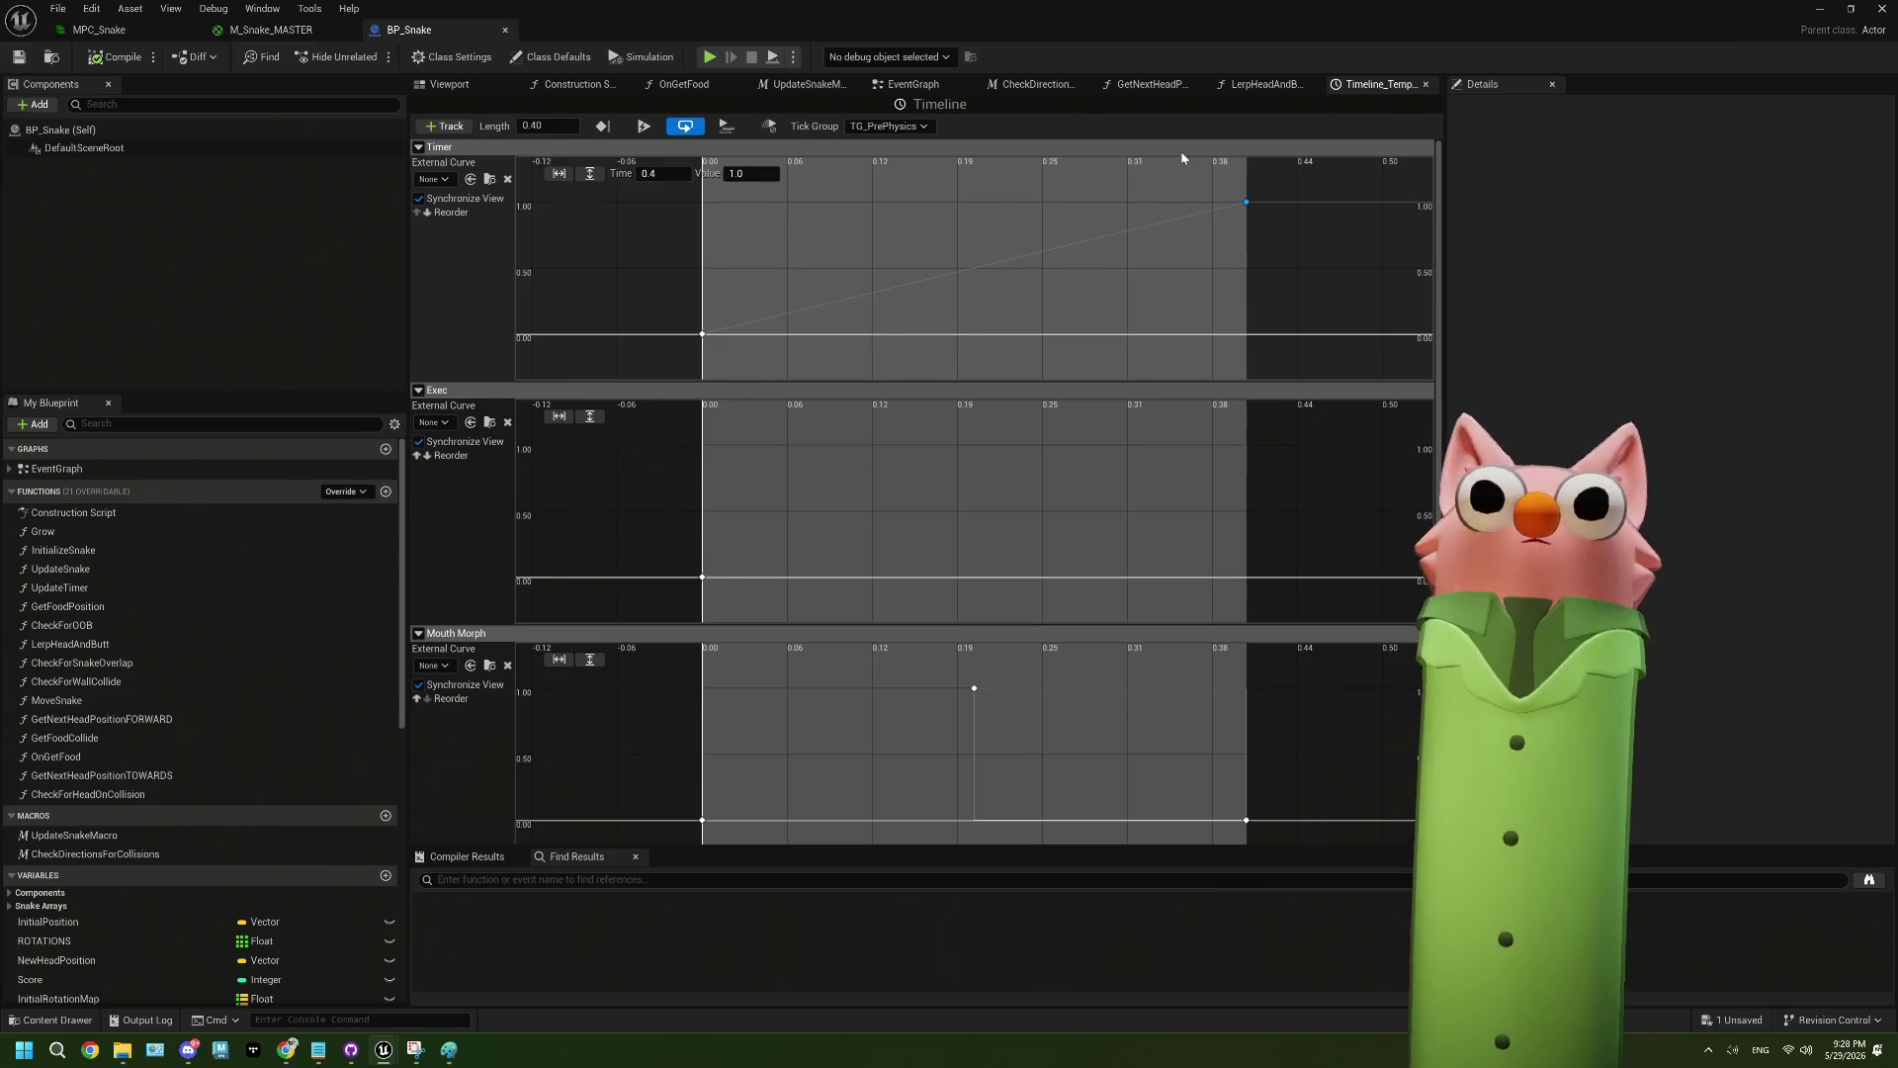
pyautogui.click(1424, 86)
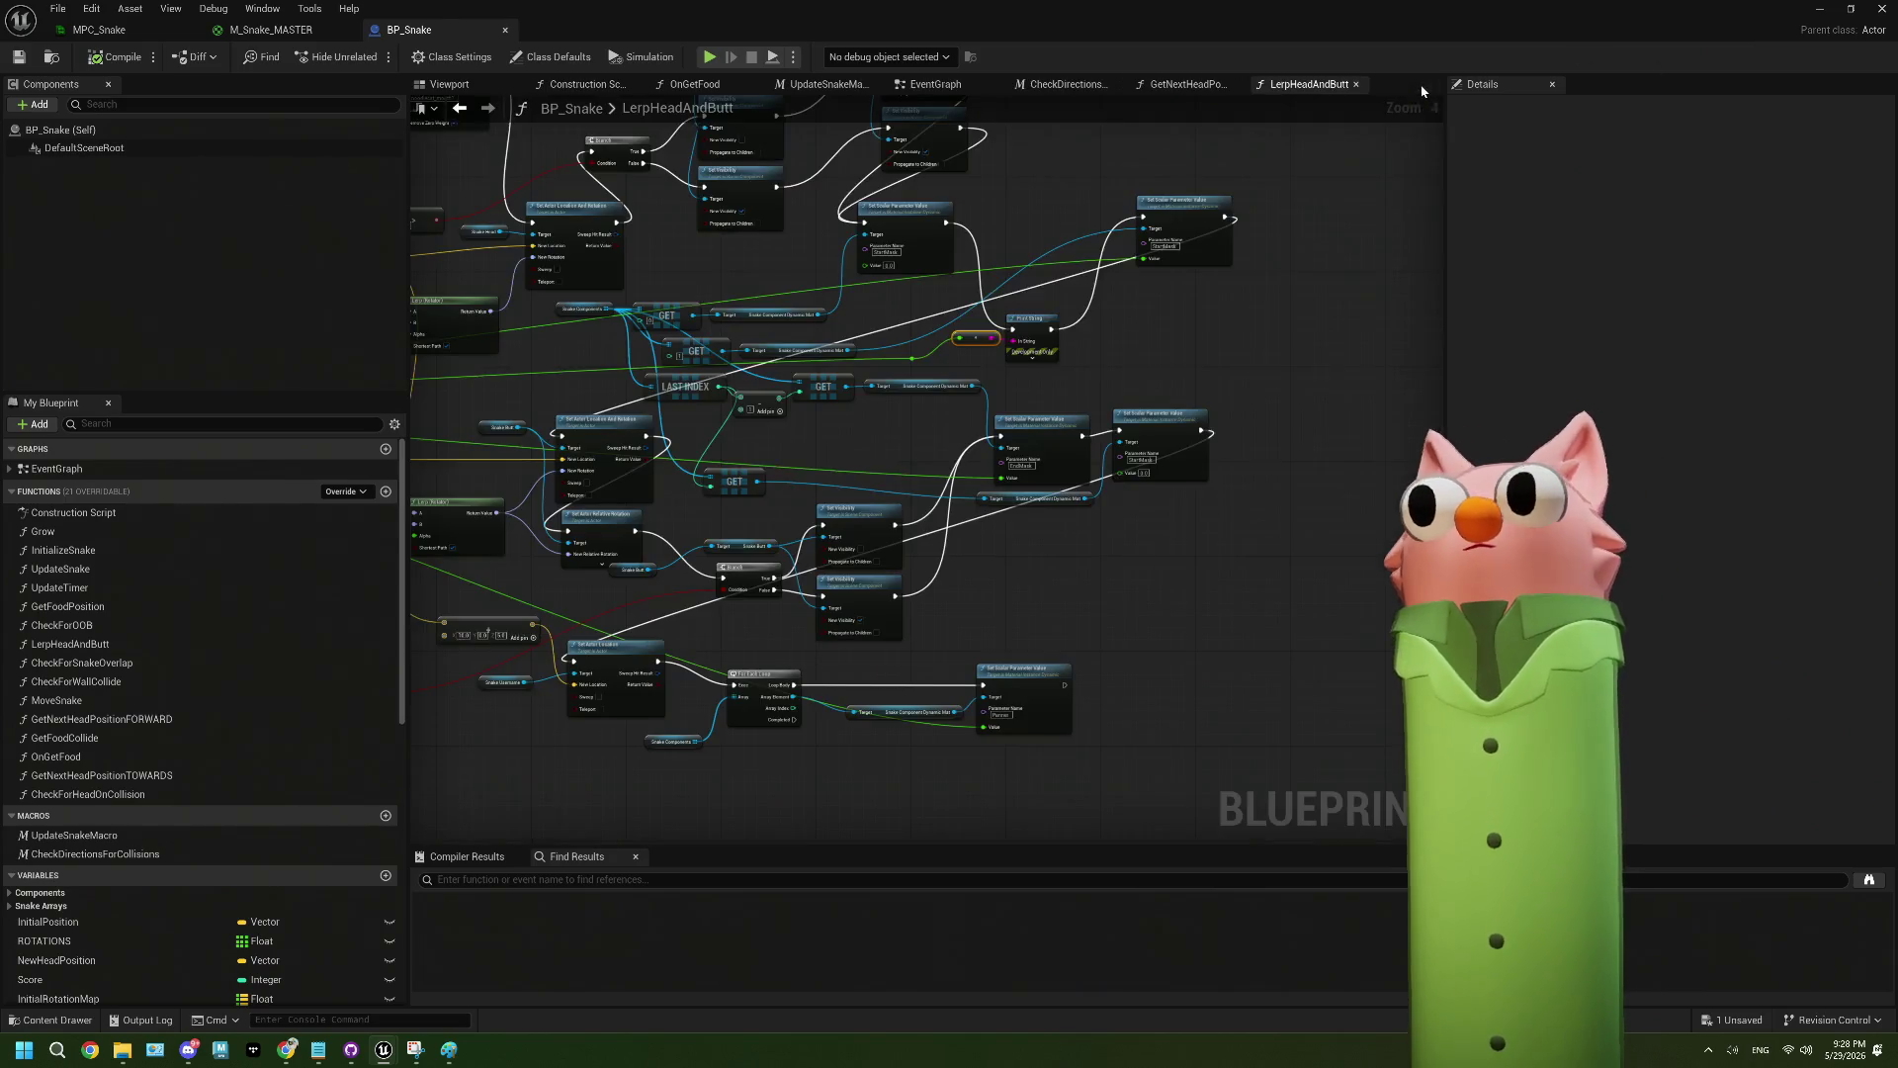
# - Reconnect the two Set Scalar nodes directly and delete the Print String with its reroute node
pyautogui.scroll(5, 1038, 362)
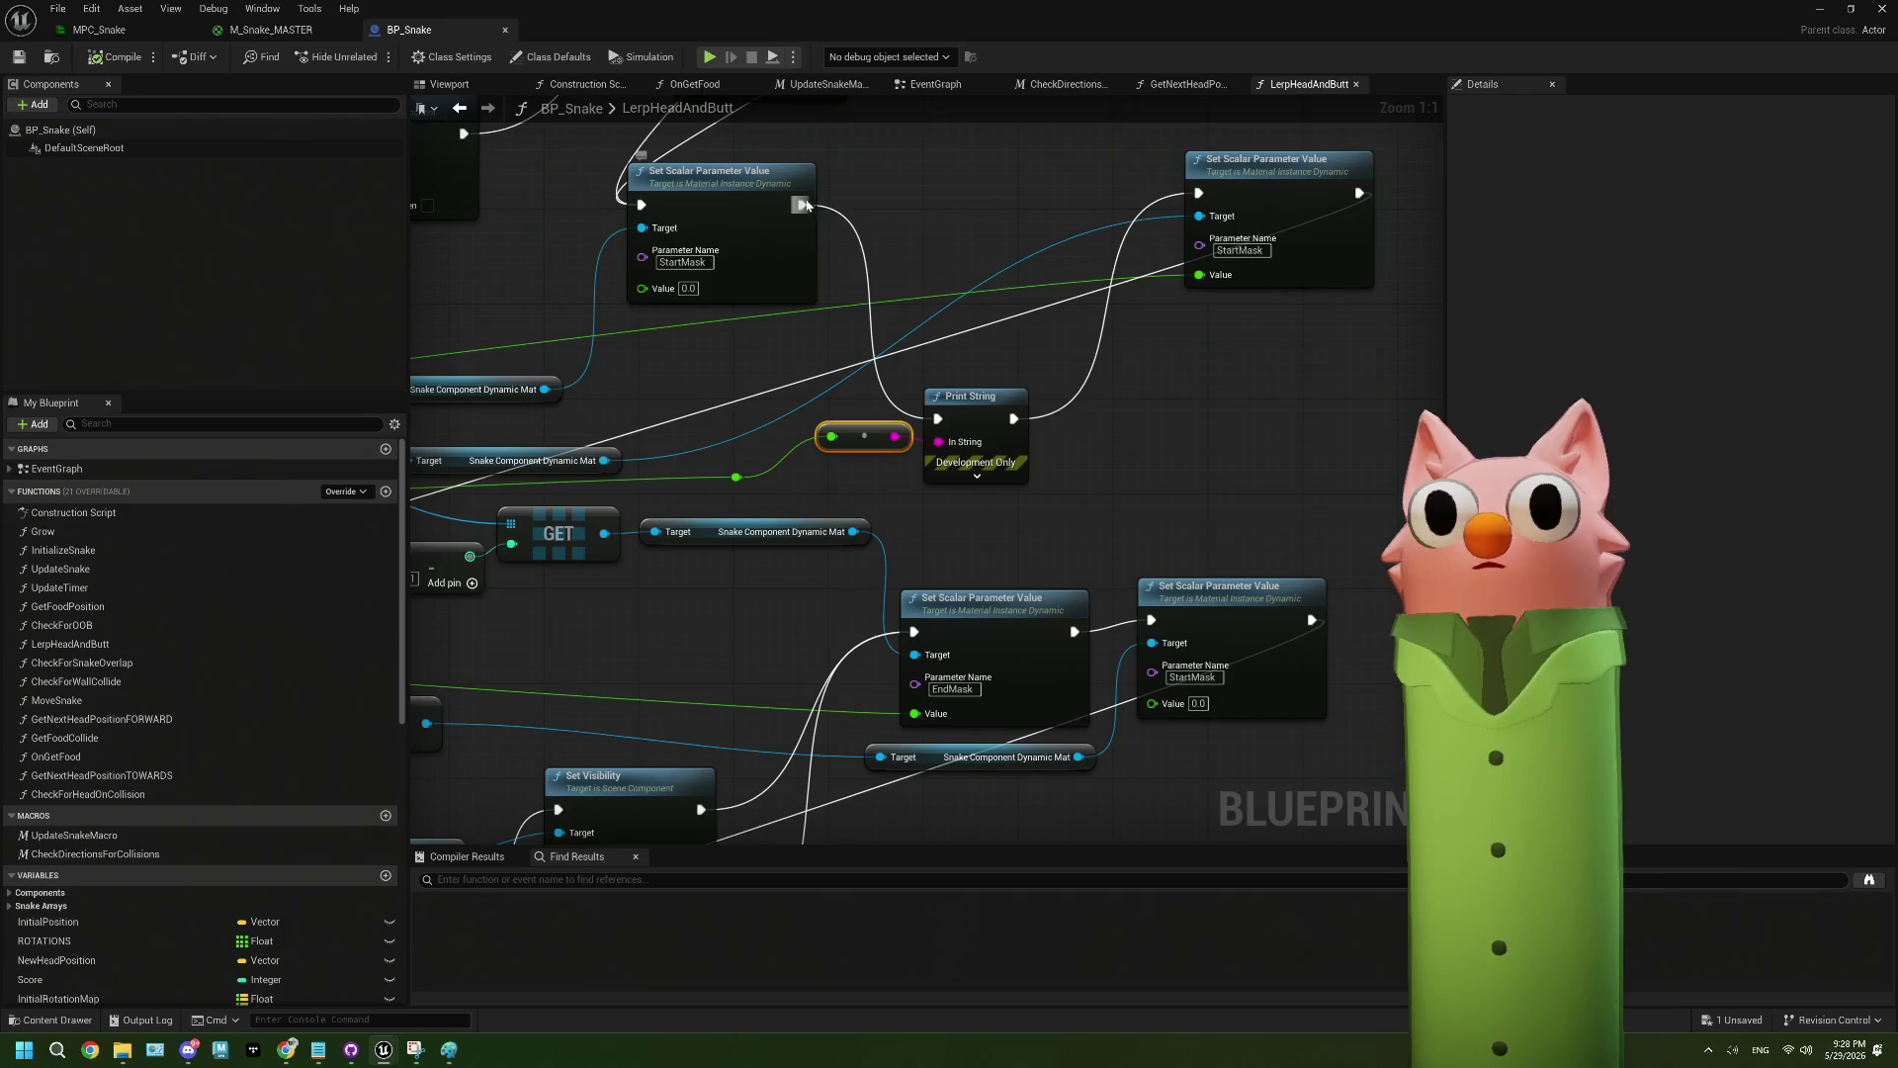
pyautogui.moveTo(1197, 211); pyautogui.dragTo(1198, 194)
pyautogui.click(974, 396)
pyautogui.keyDown('ctrl'); pyautogui.click(865, 436); pyautogui.keyUp('ctrl')
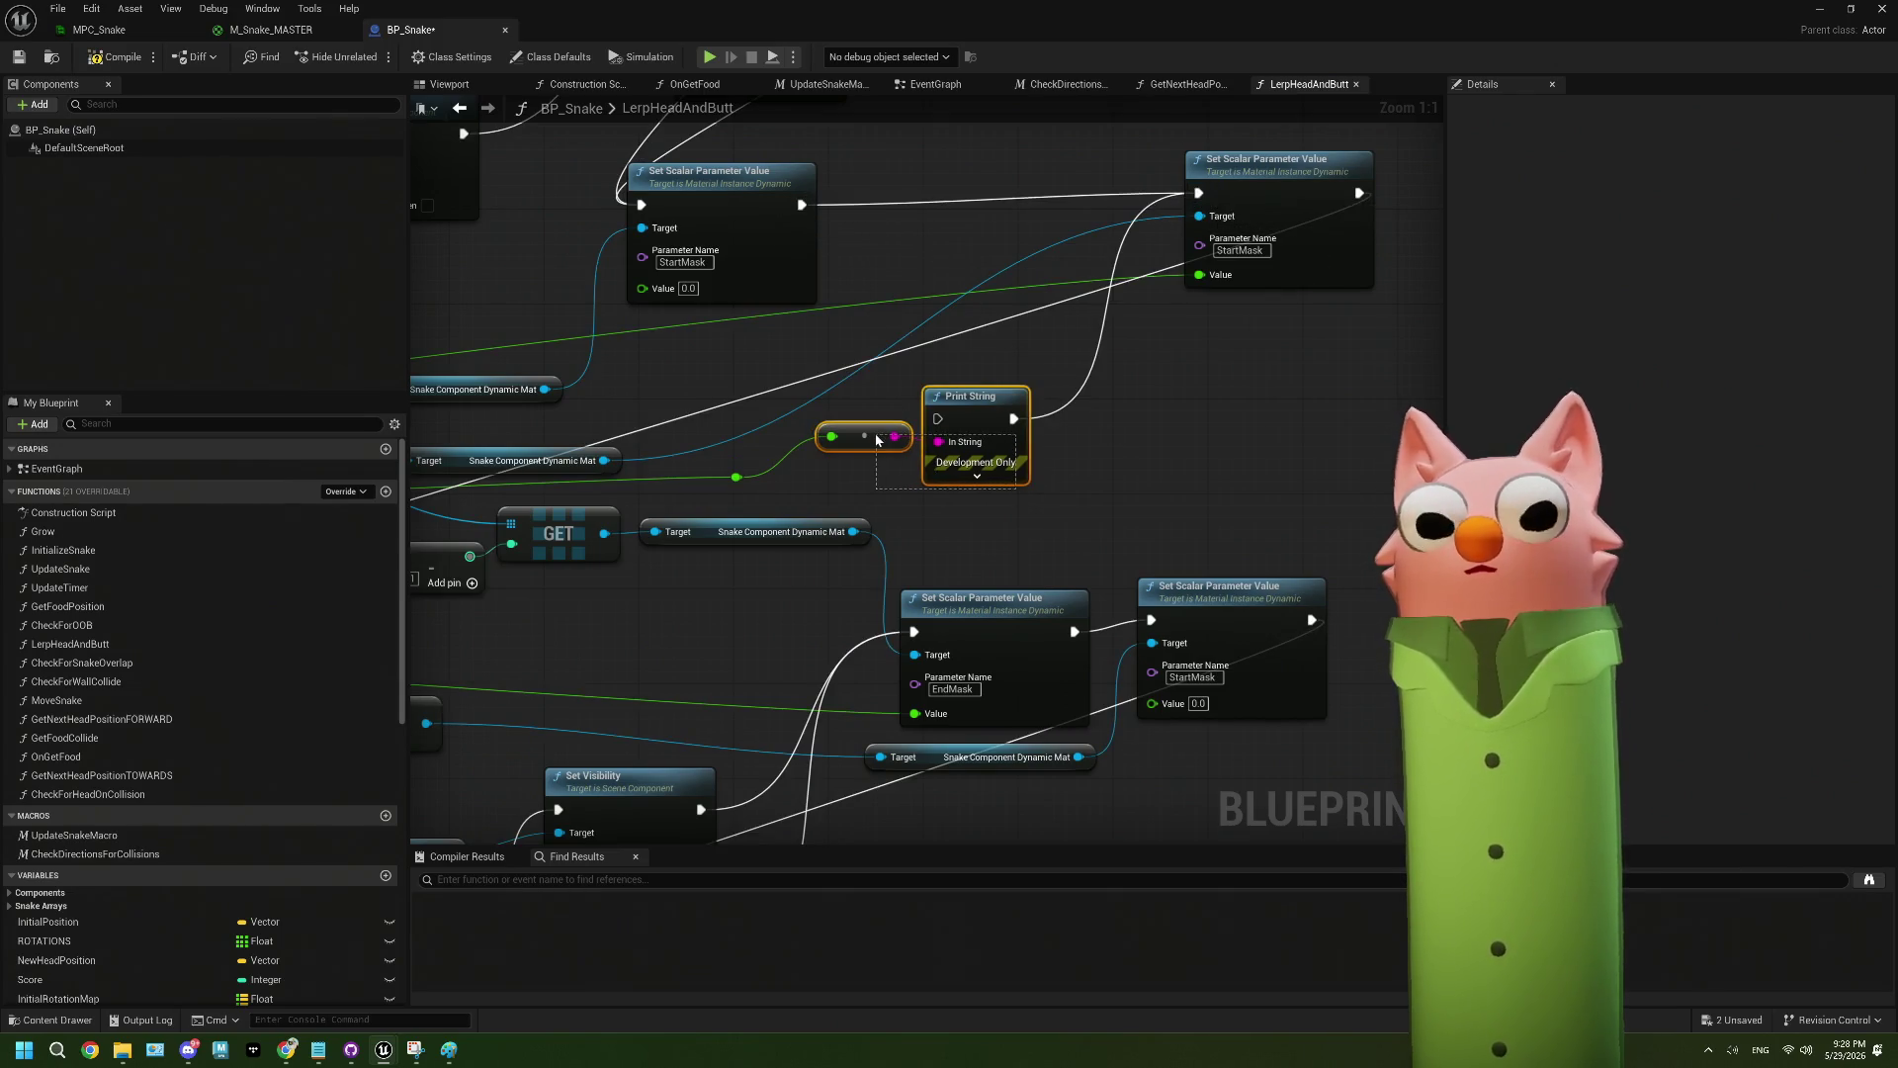
pyautogui.press('Delete')
pyautogui.scroll(-4, 840, 439)
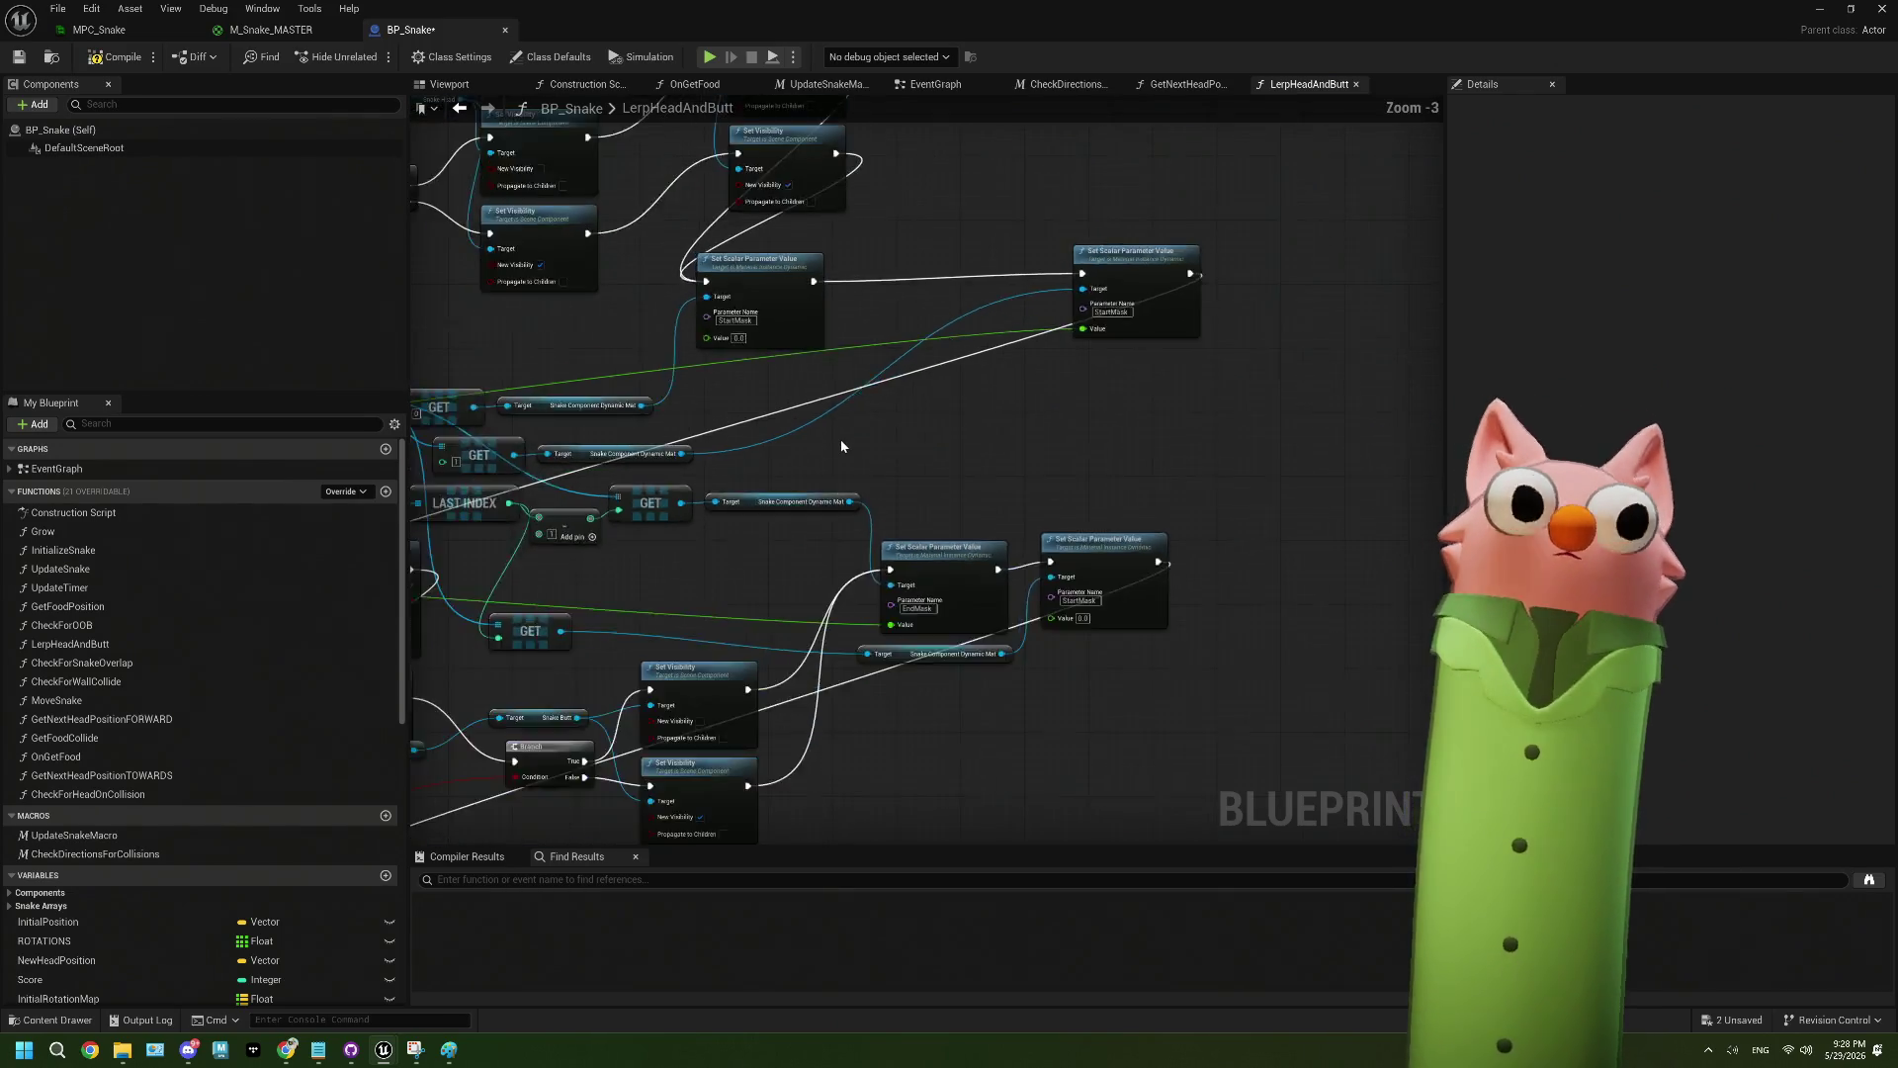
pyautogui.moveTo(898, 425); pyautogui.dragTo(996, 423)
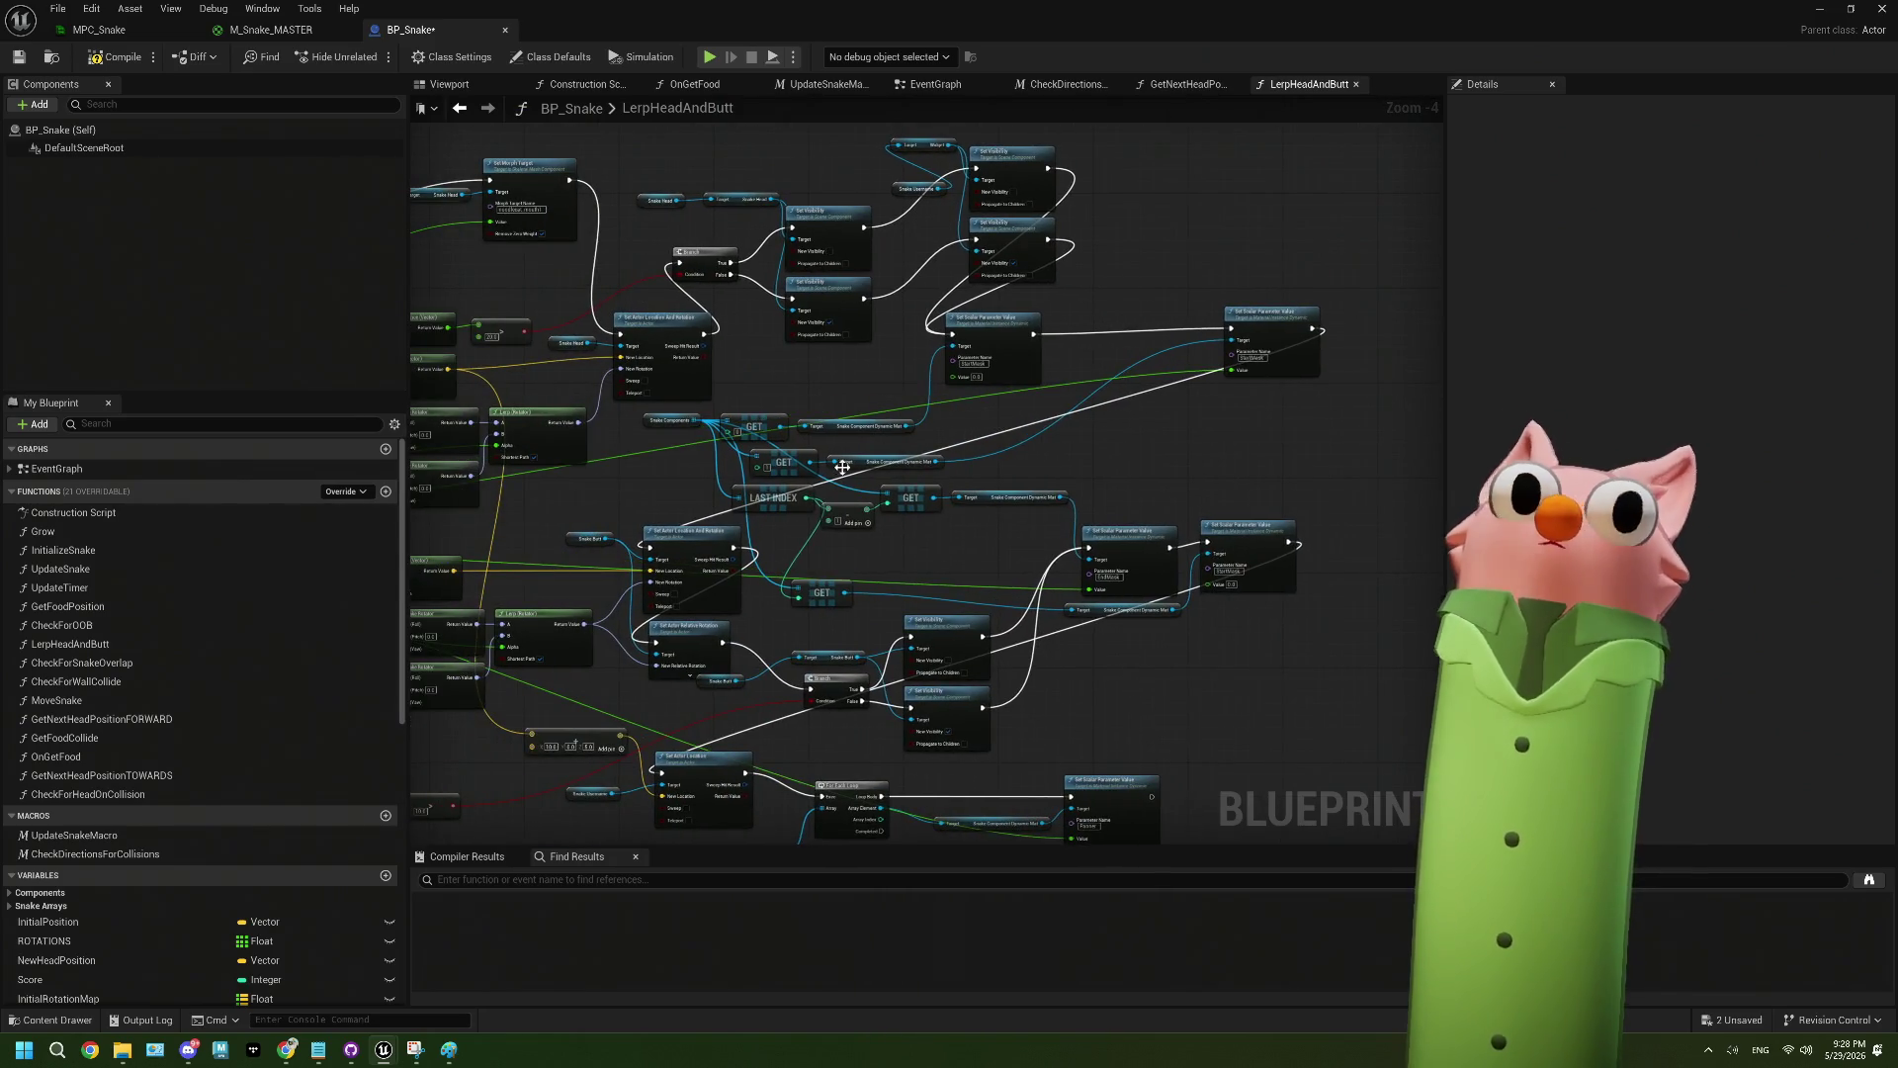
pyautogui.moveTo(842, 467); pyautogui.dragTo(926, 486)
pyautogui.scroll(1, 1083, 455)
pyautogui.scroll(-1, 1085, 463)
pyautogui.scroll(-1, 1085, 463)
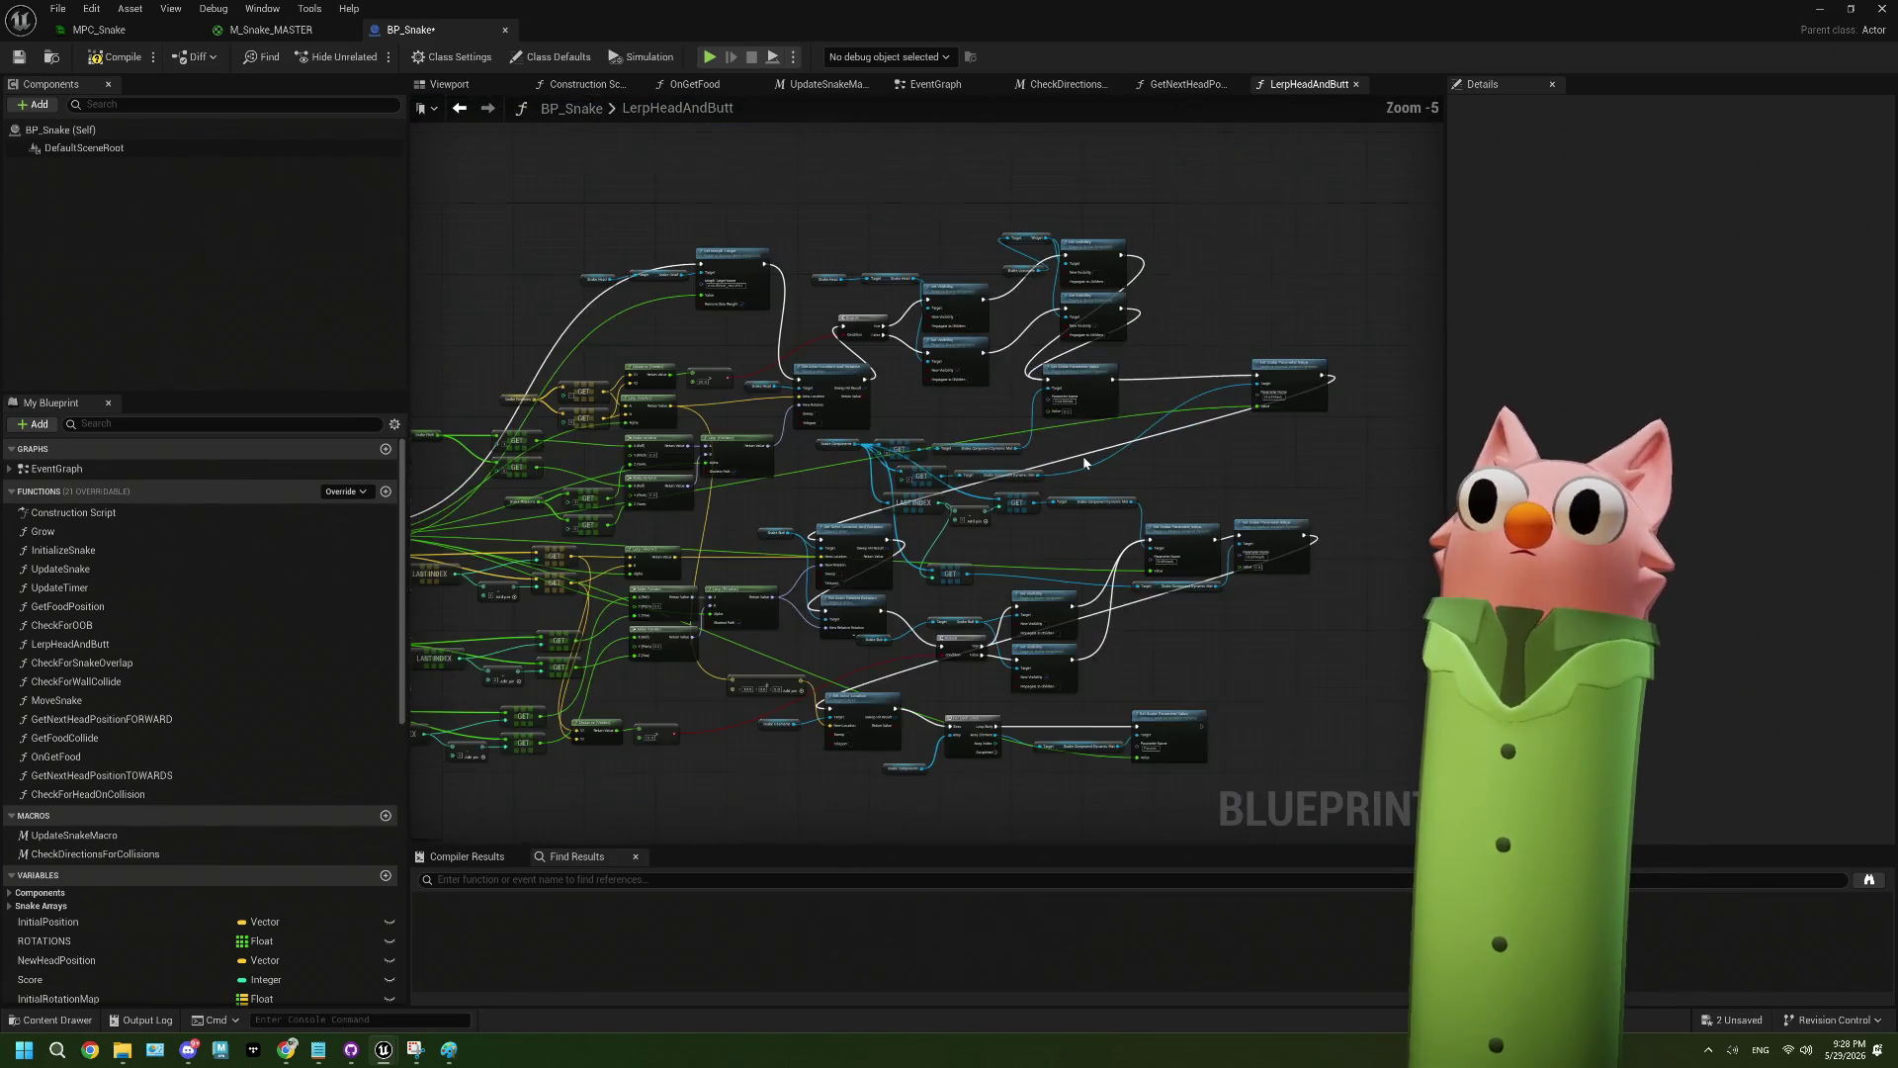
pyautogui.scroll(2, 1085, 463)
pyautogui.scroll(-2, 1084, 463)
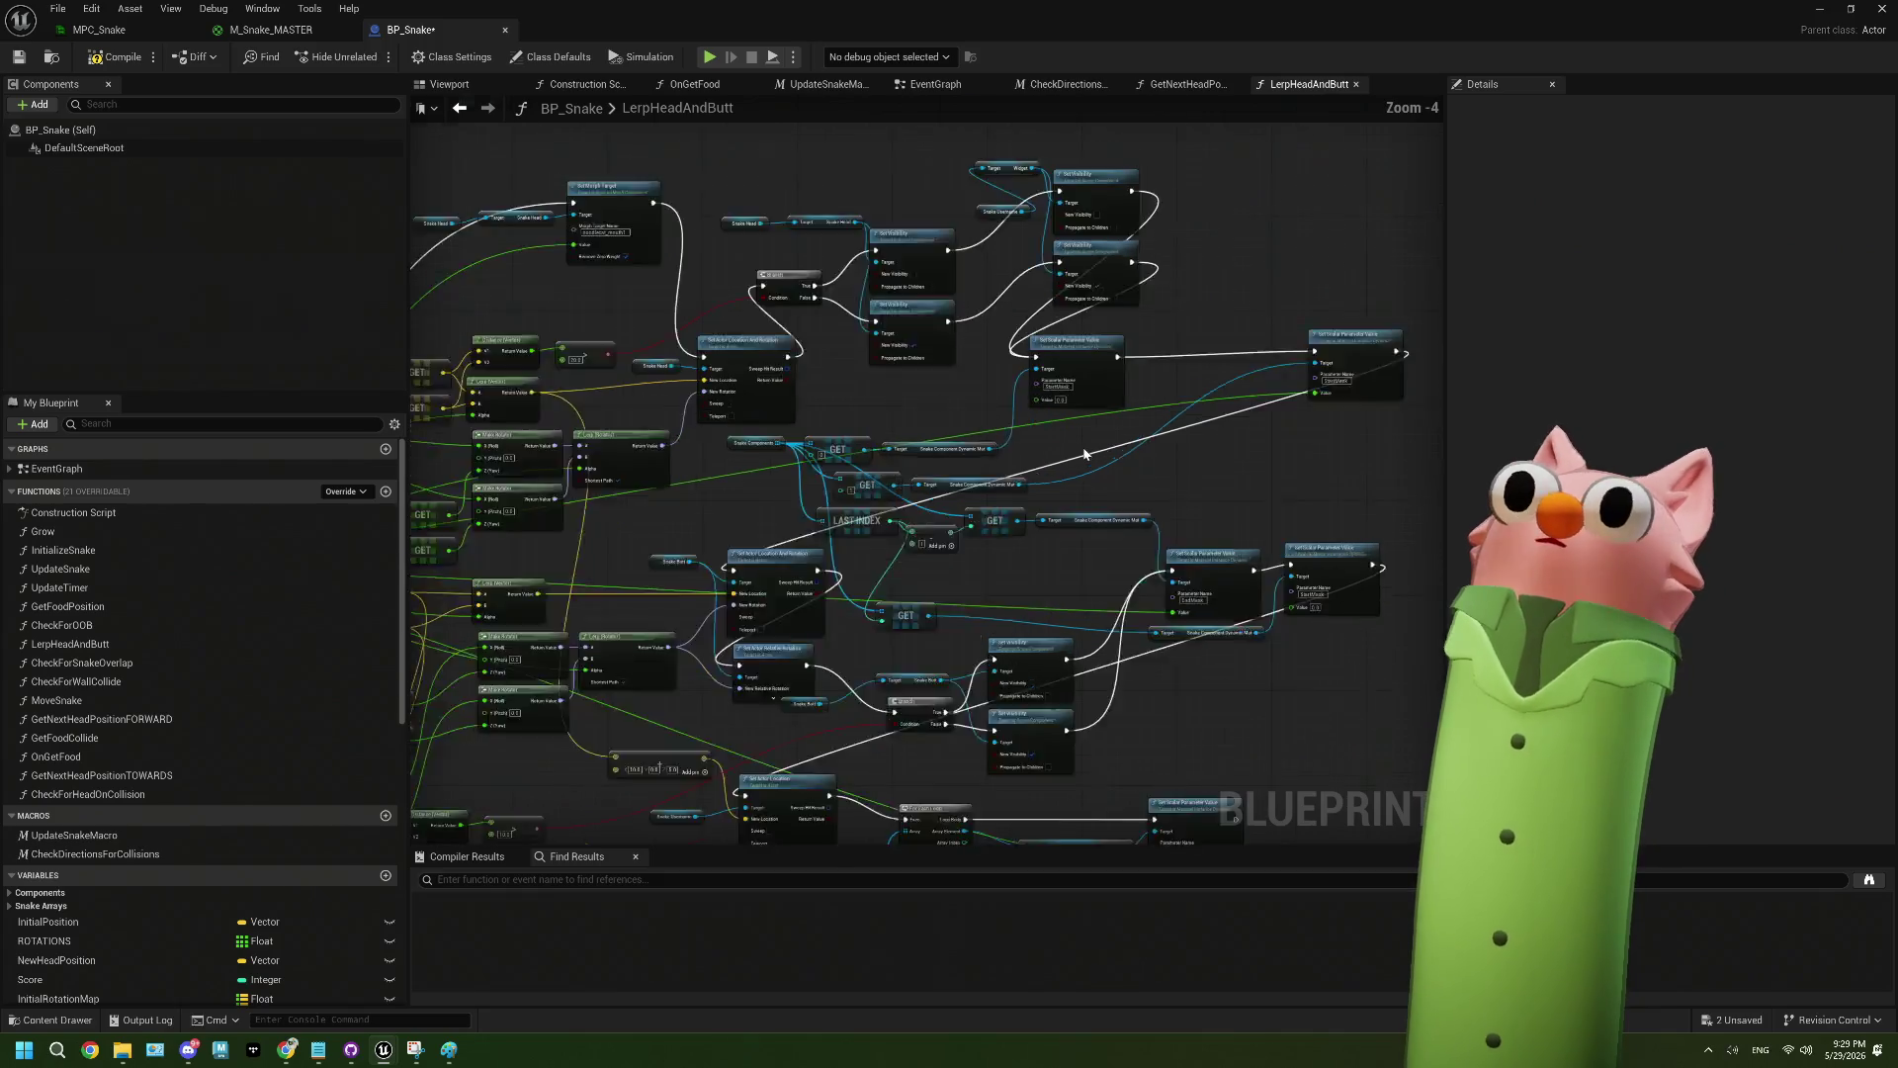
pyautogui.scroll(1, 1085, 462)
pyautogui.moveTo(963, 505); pyautogui.dragTo(1096, 451)
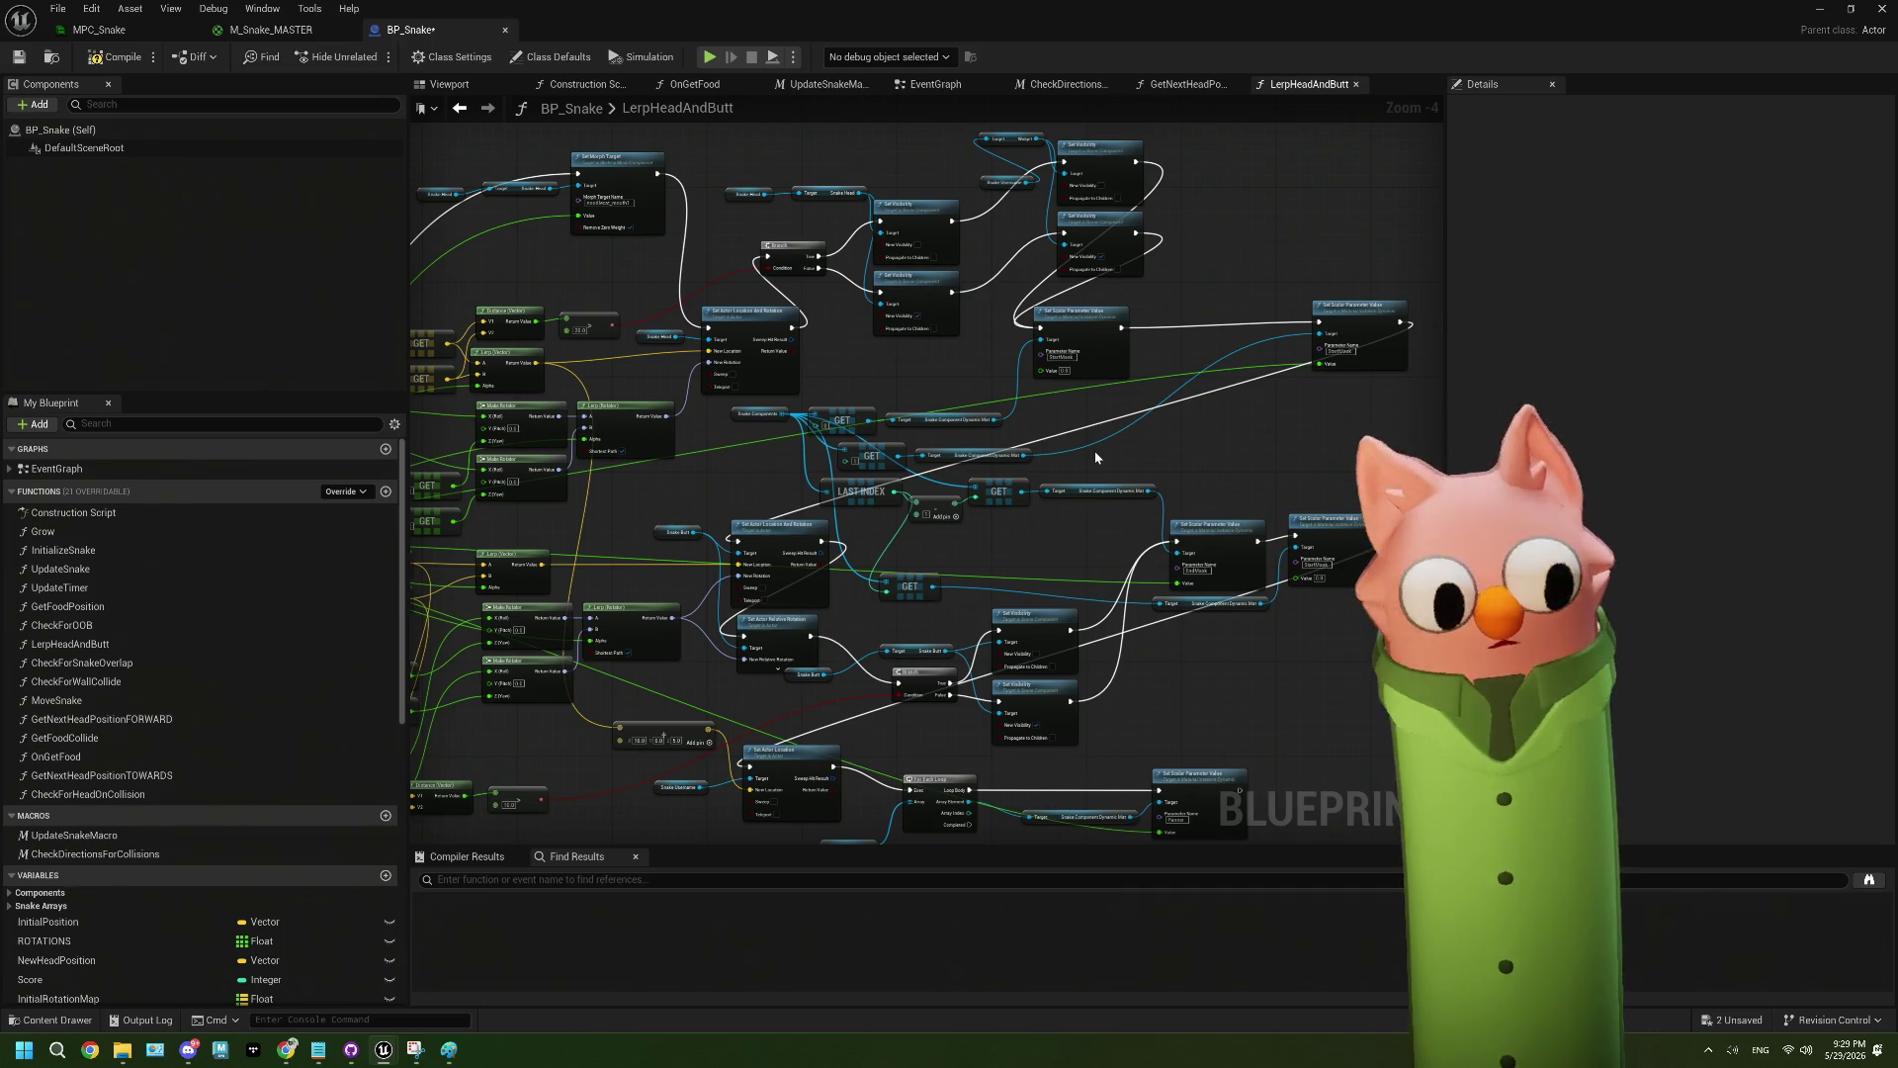
pyautogui.scroll(3, 956, 561)
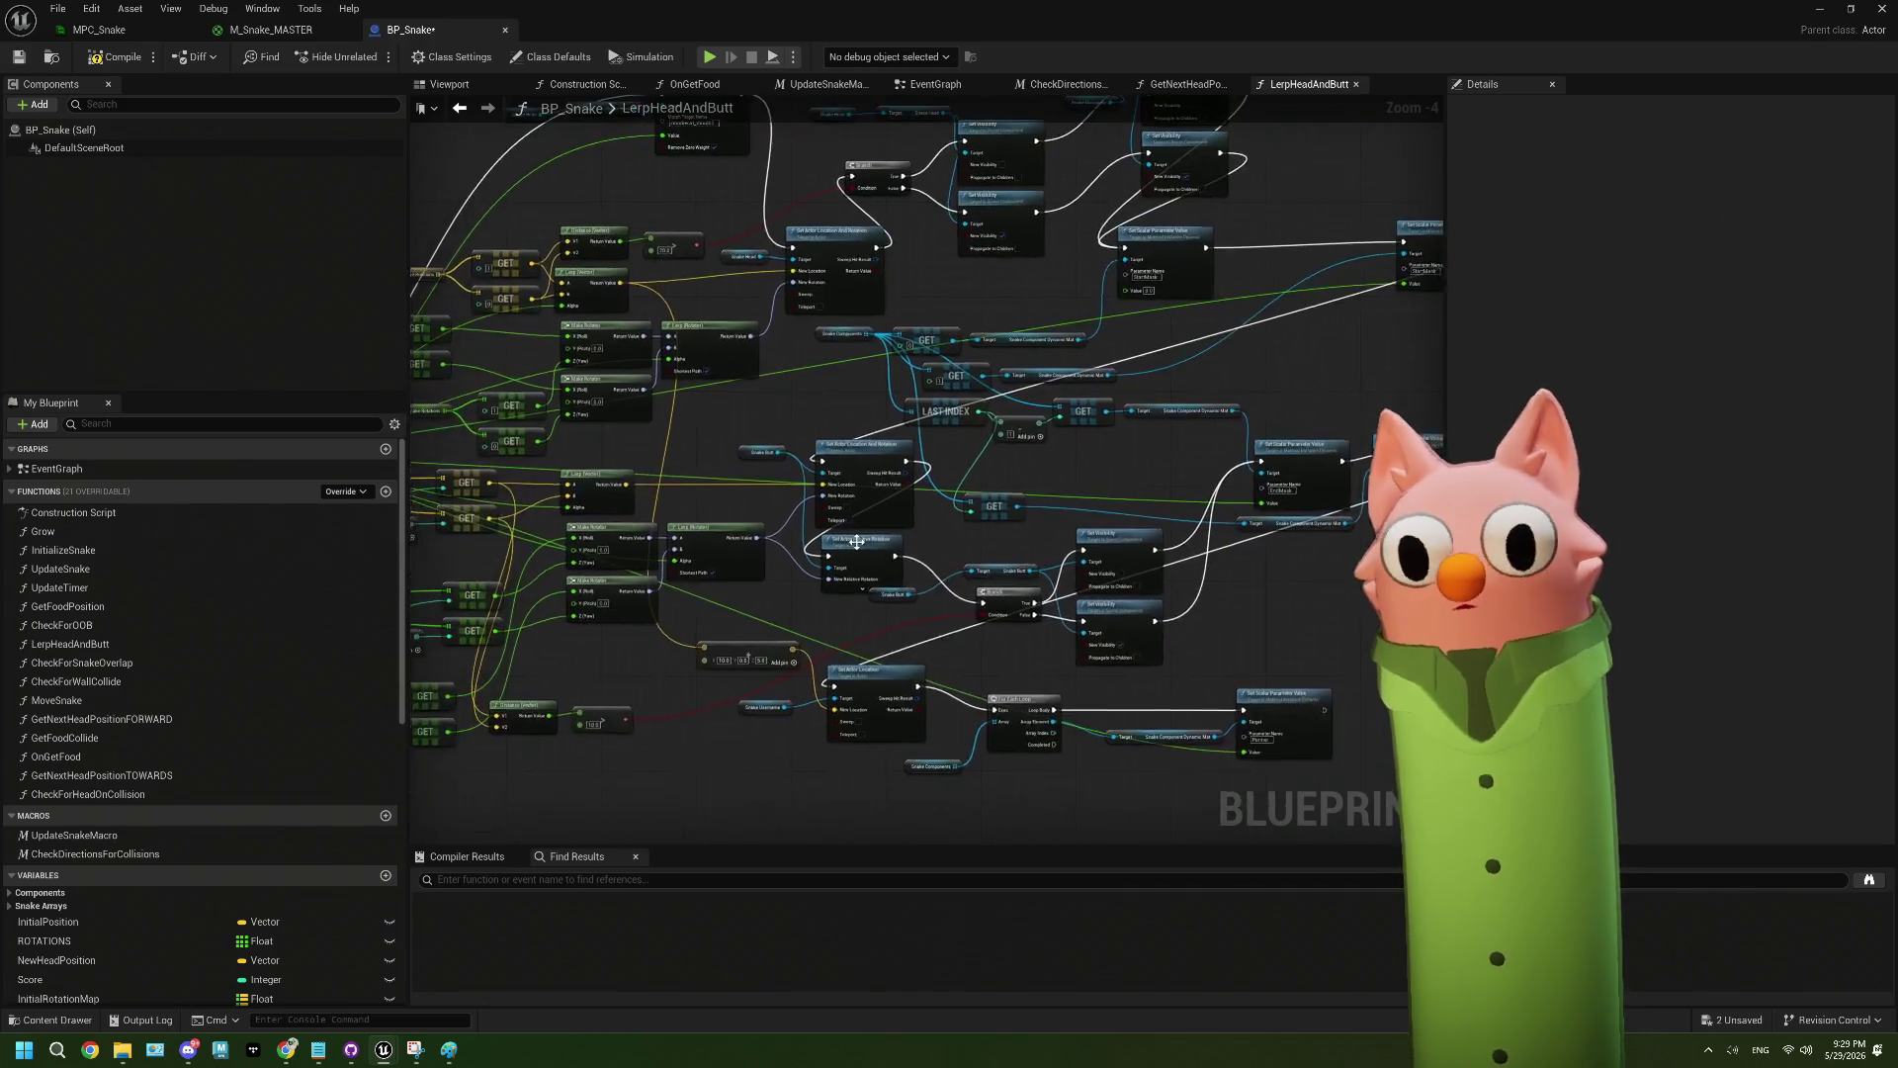
pyautogui.scroll(-2, 1088, 551)
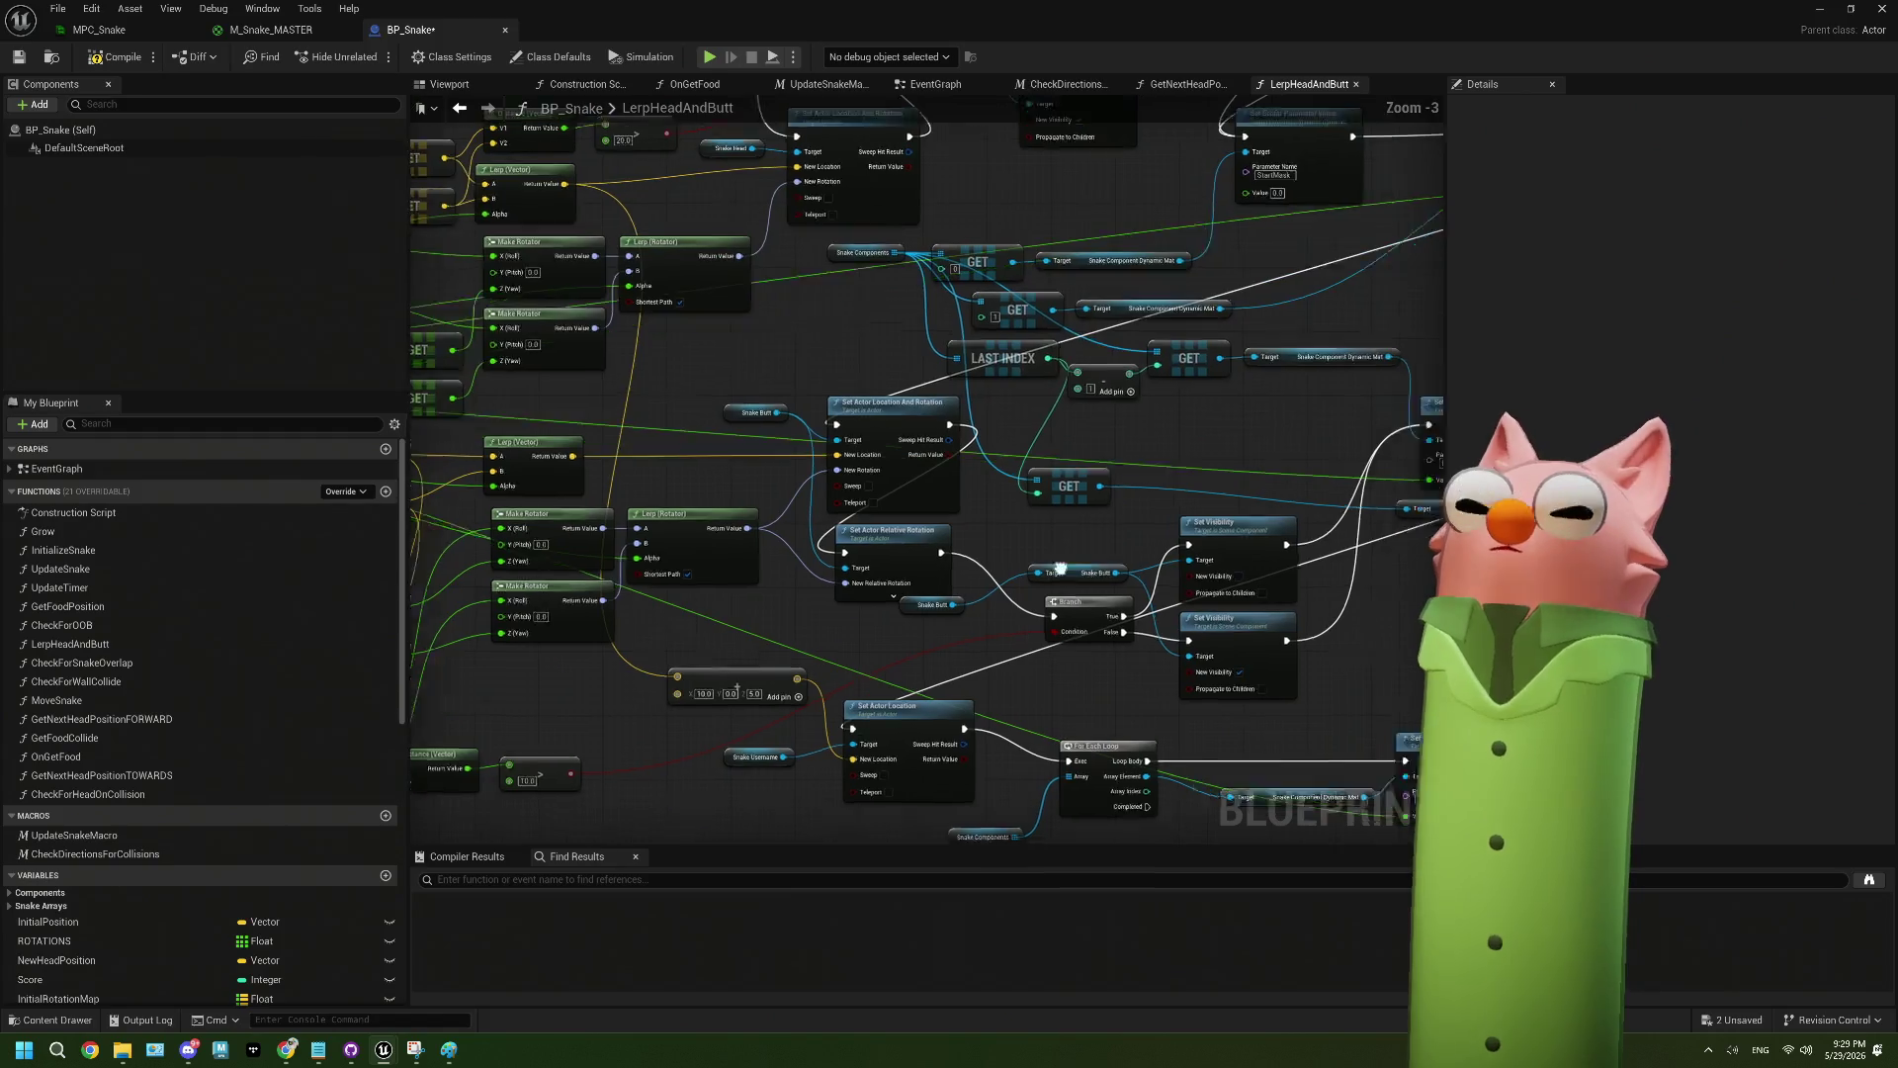
pyautogui.scroll(-2, 919, 487)
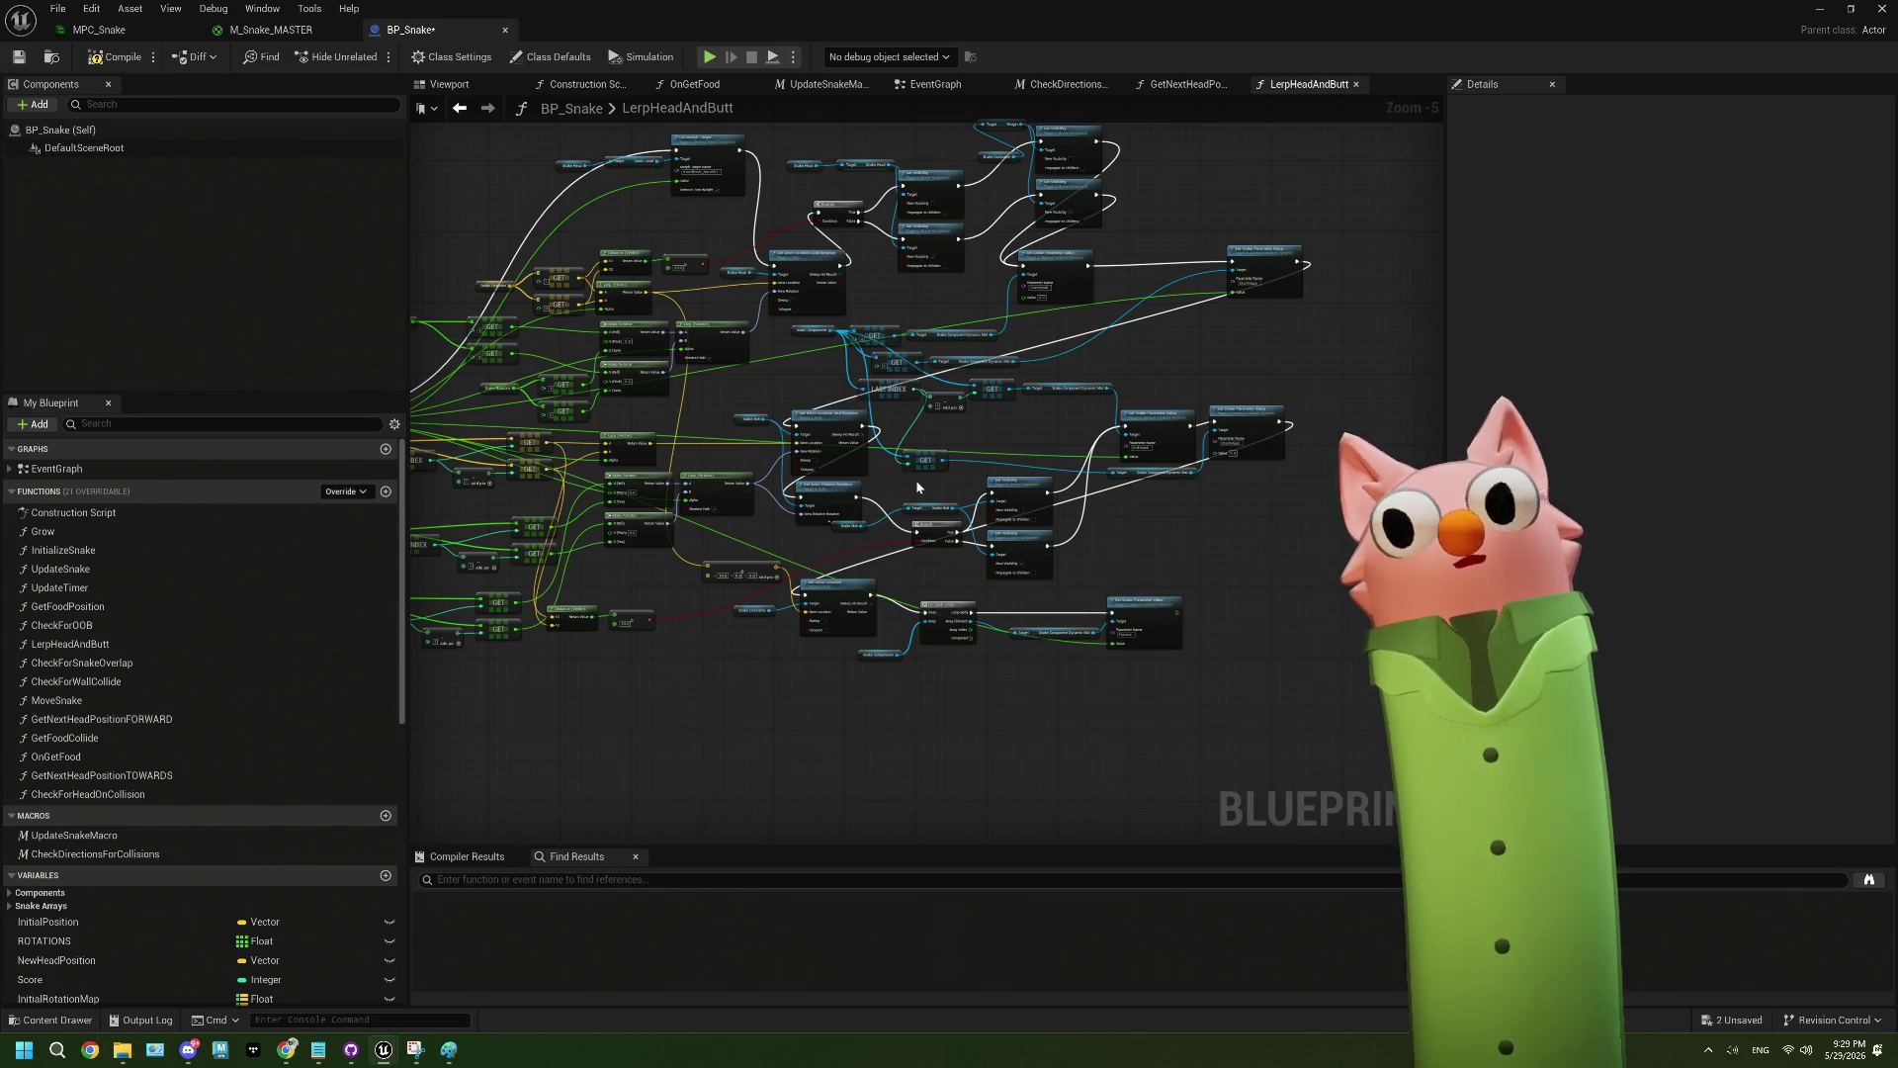
pyautogui.scroll(3, 1135, 395)
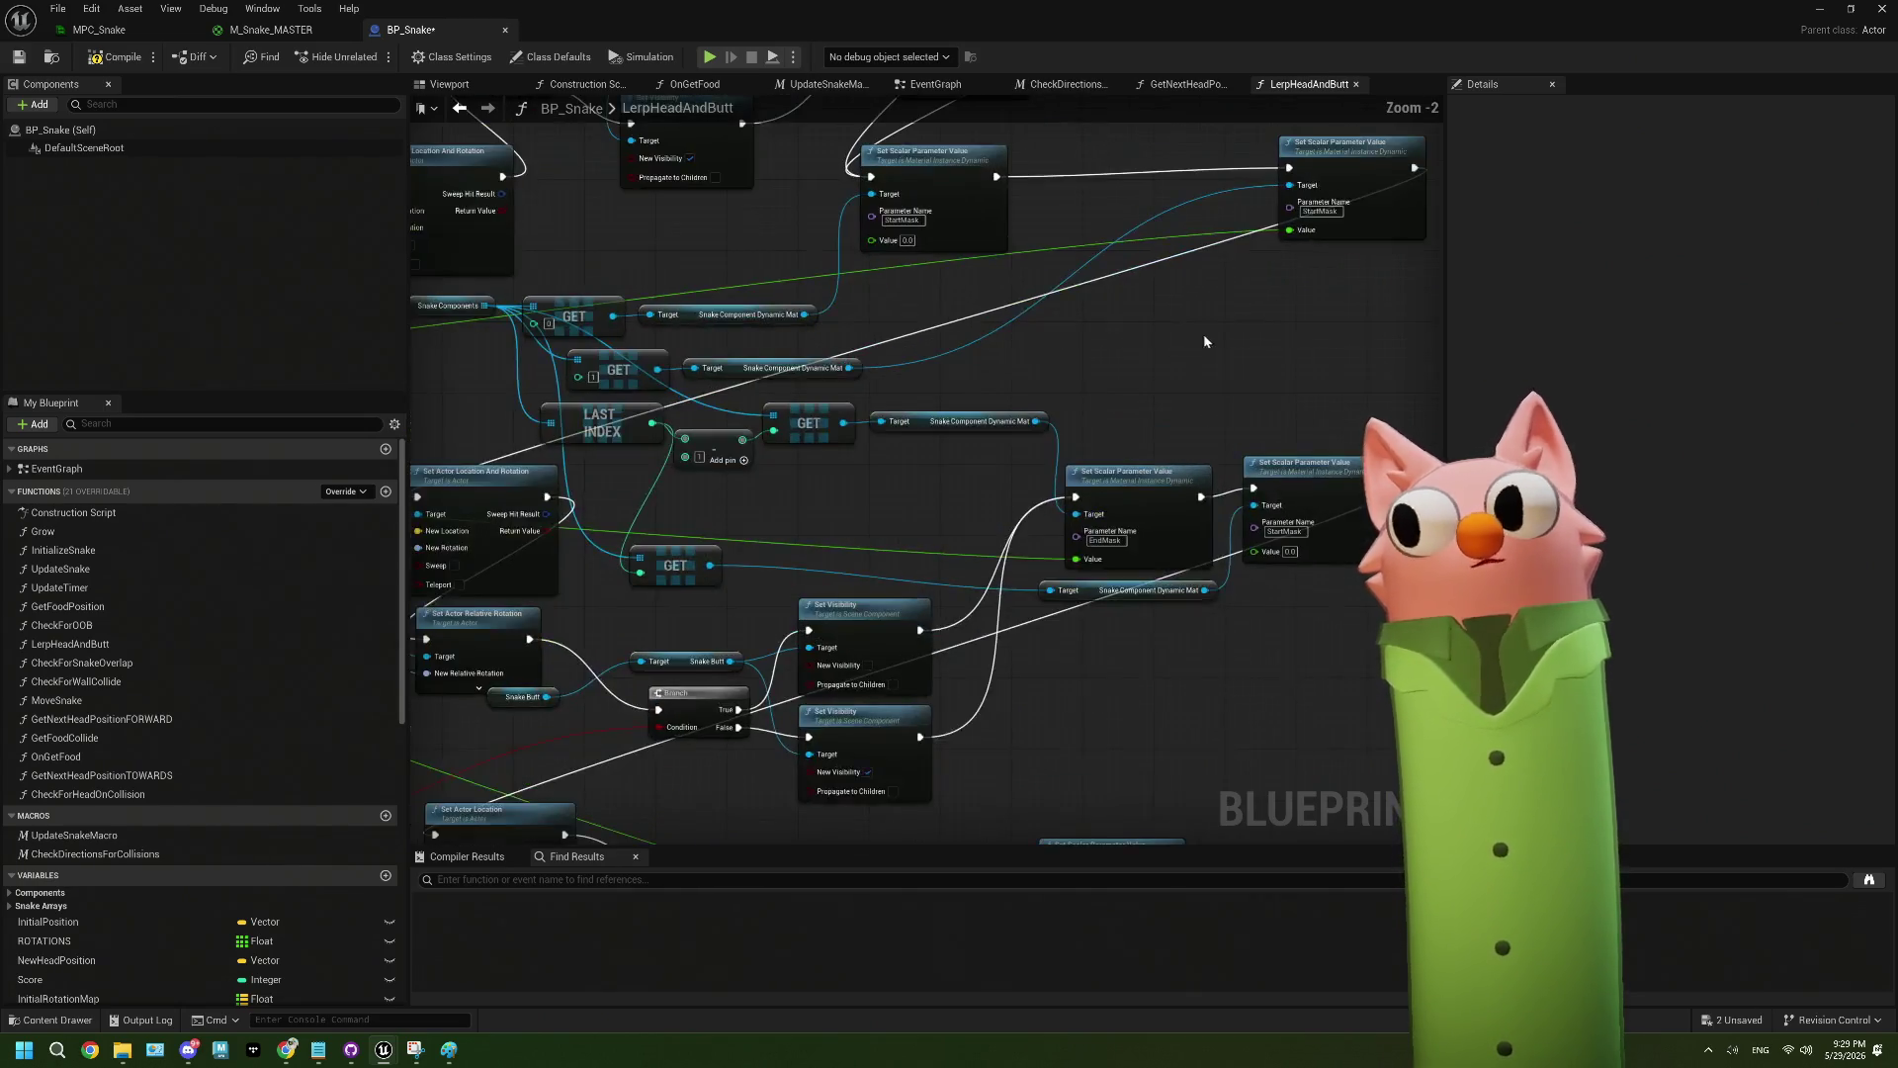
# - Move the StartMask Set Scalar node back beside the other, then inspect the ForEachLoop and Panner nodes
pyautogui.moveTo(1169, 314); pyautogui.dragTo(972, 320)
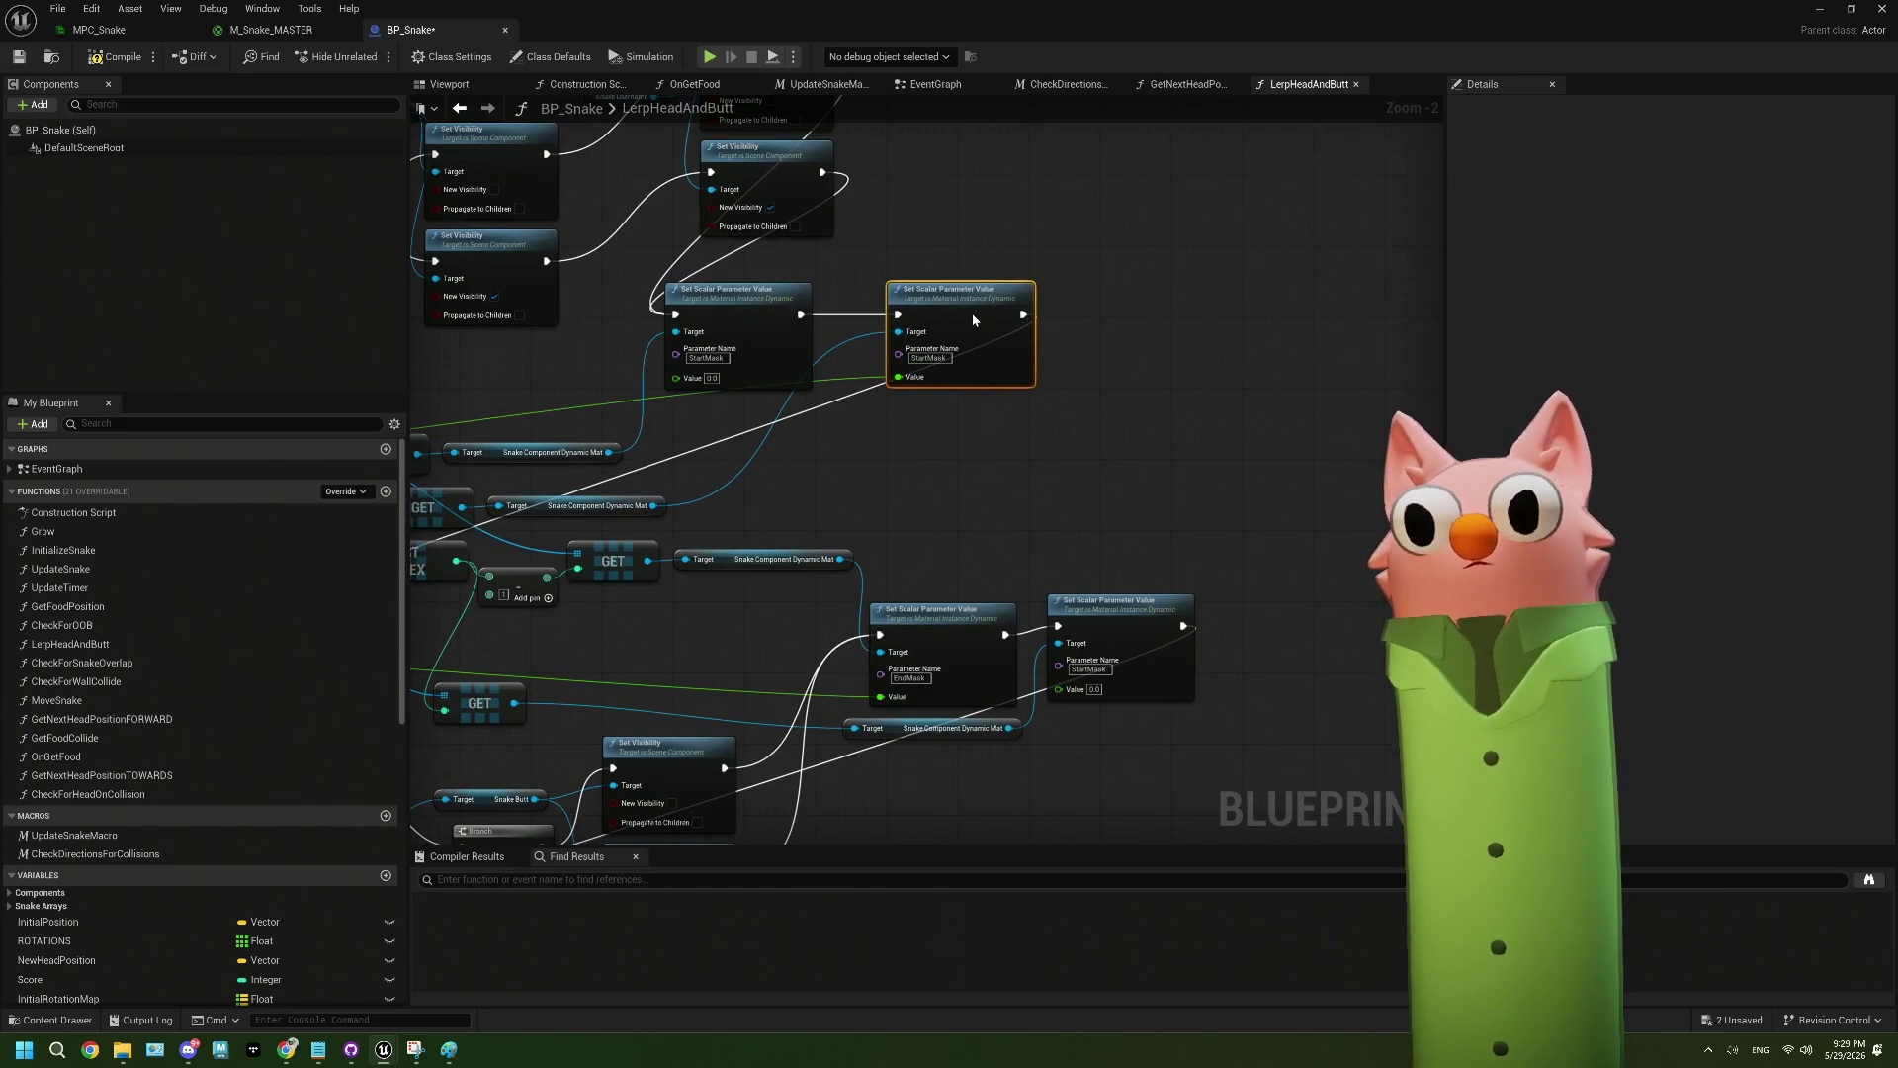
pyautogui.moveTo(909, 512)
pyautogui.mouseDown()
pyautogui.moveTo(1068, 446)
pyautogui.moveTo(1067, 313)
pyautogui.mouseUp()
pyautogui.moveTo(953, 653); pyautogui.dragTo(1076, 543)
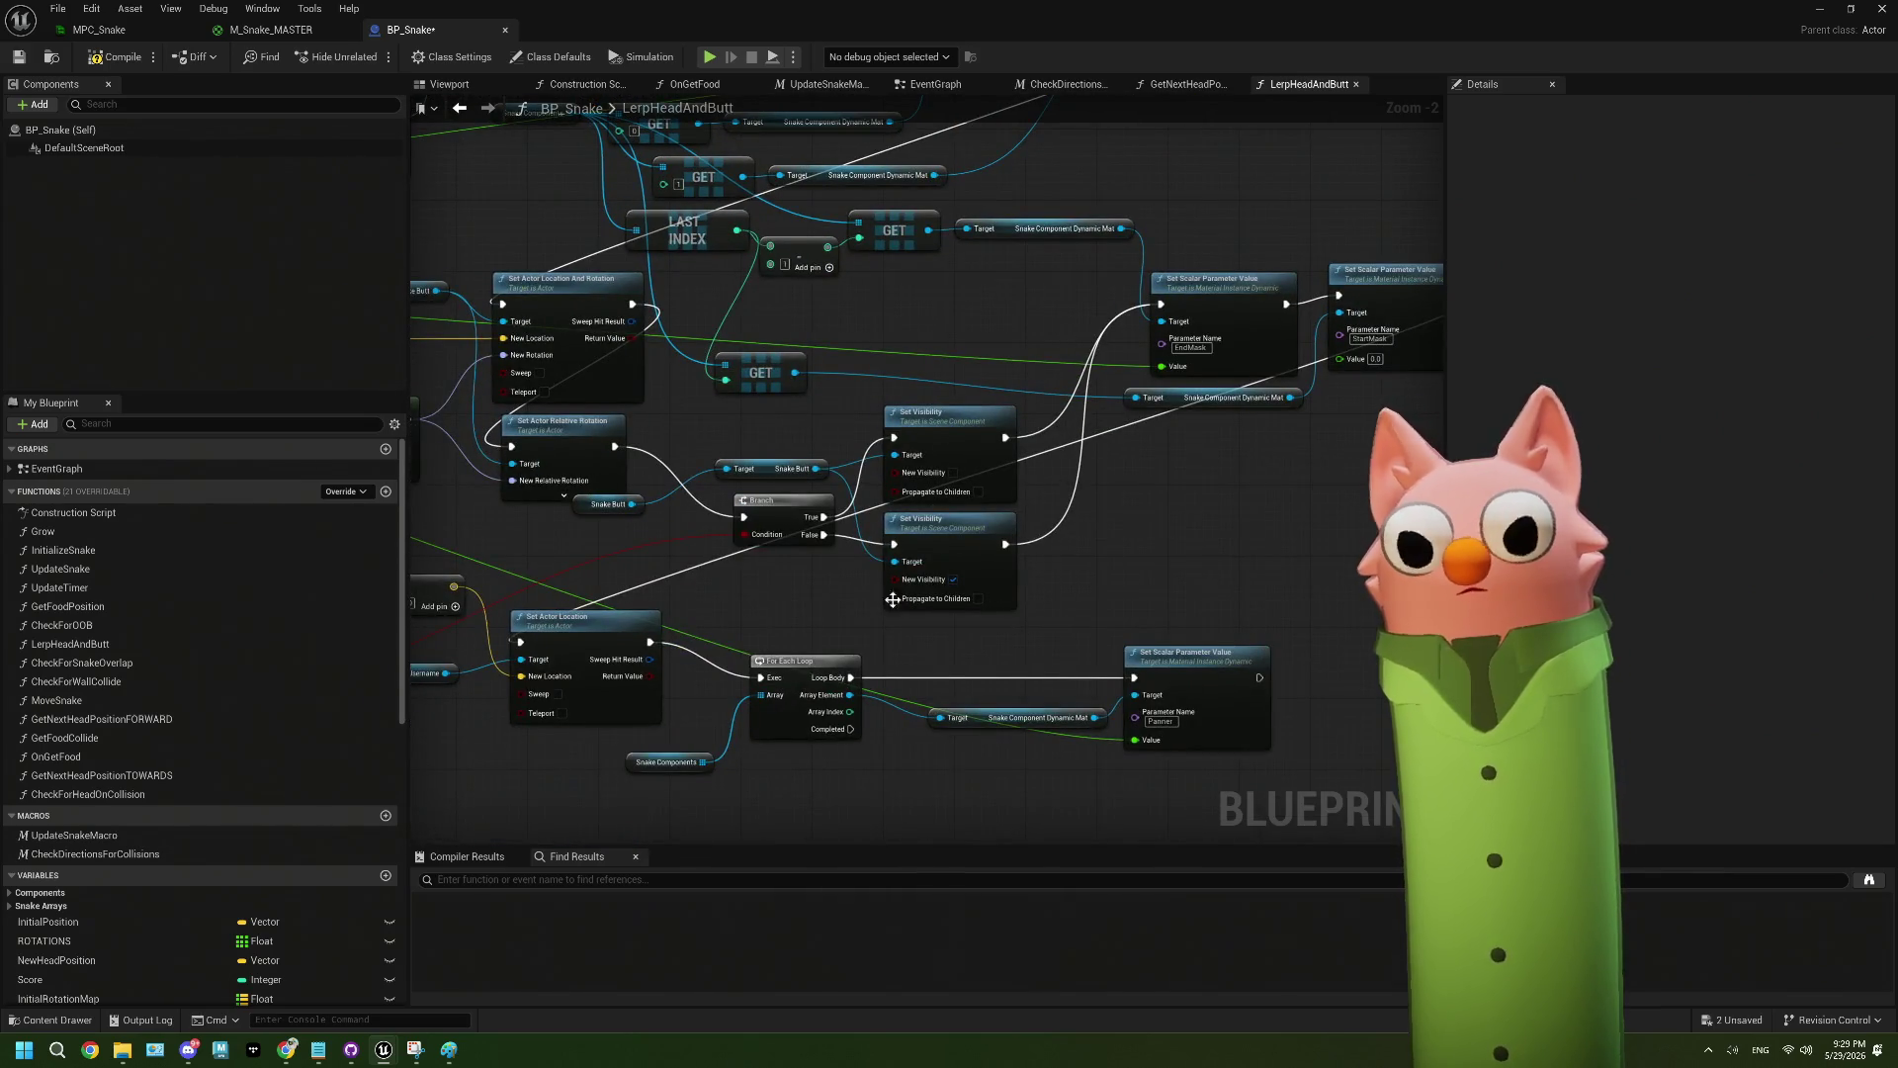
pyautogui.moveTo(613, 464); pyautogui.dragTo(645, 432)
pyautogui.scroll(-3, 1195, 466)
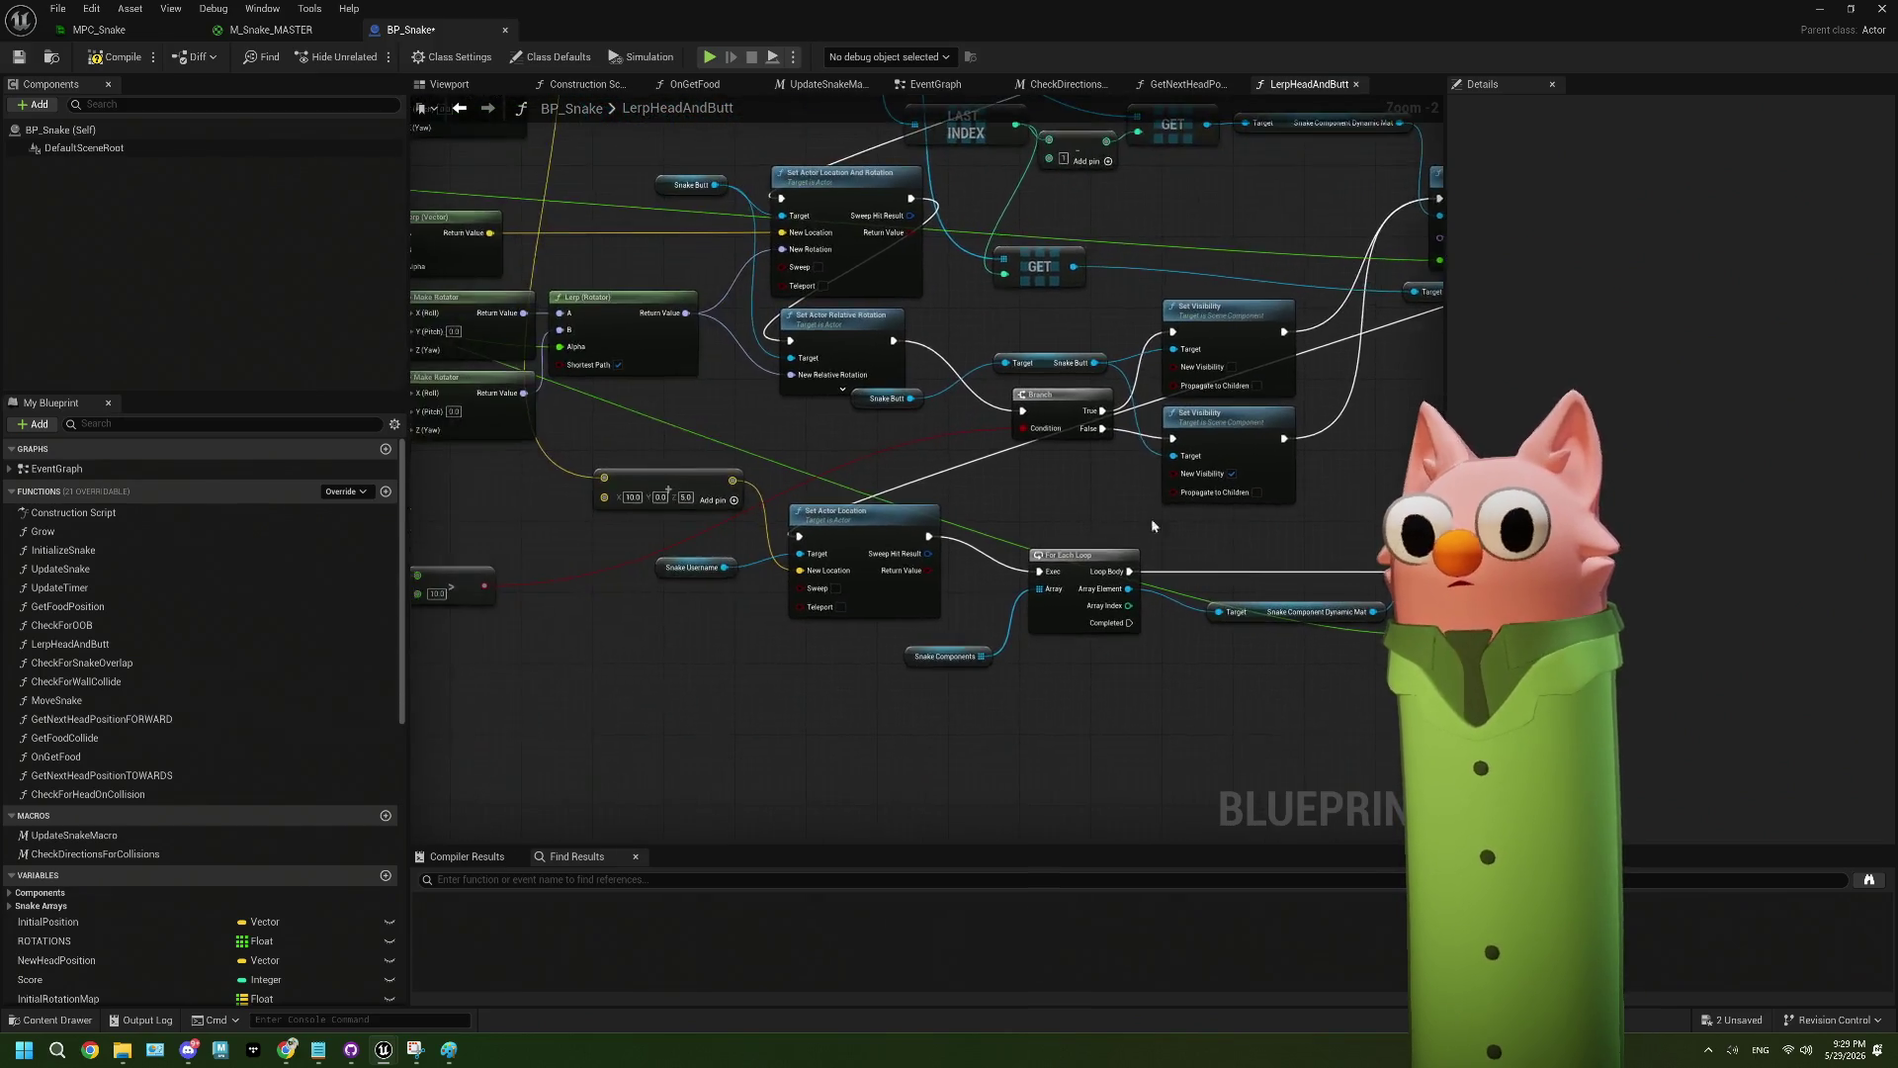
pyautogui.scroll(3, 1032, 549)
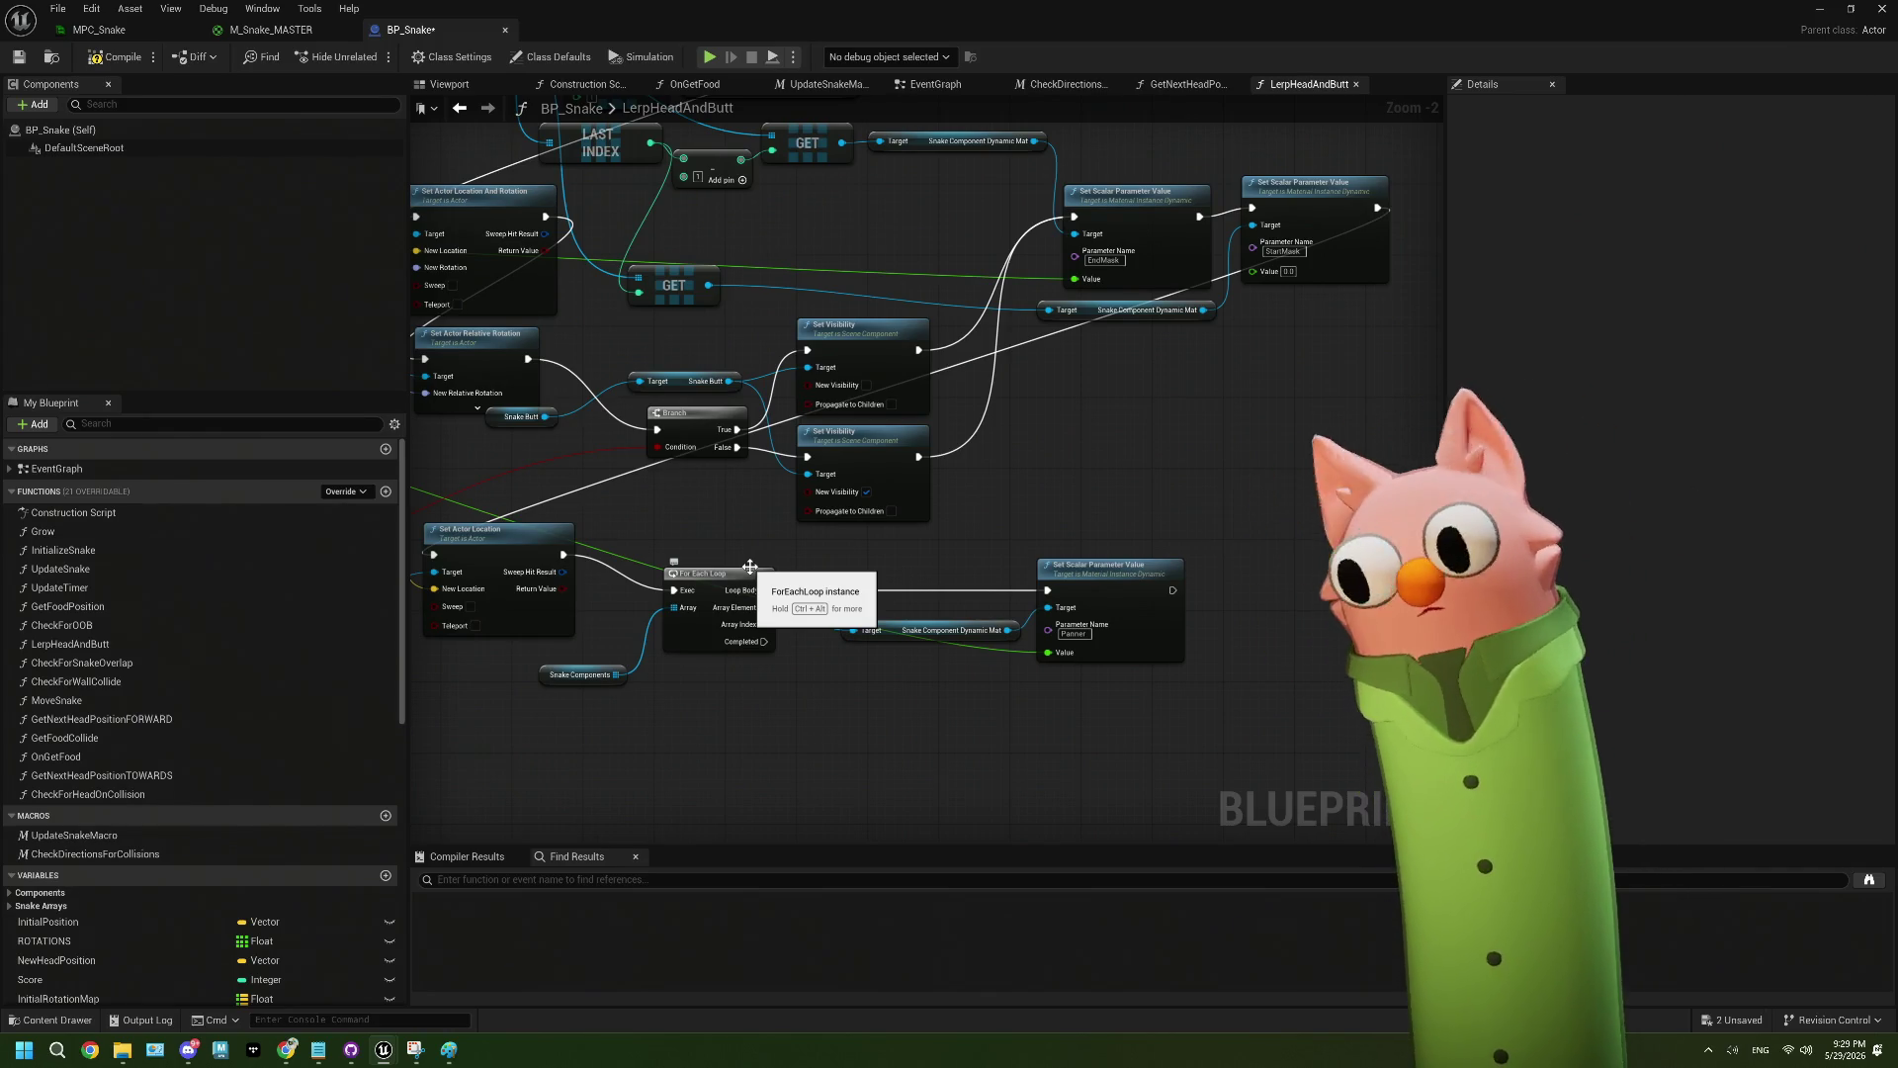
pyautogui.scroll(1, 1085, 698)
pyautogui.scroll(1, 1086, 698)
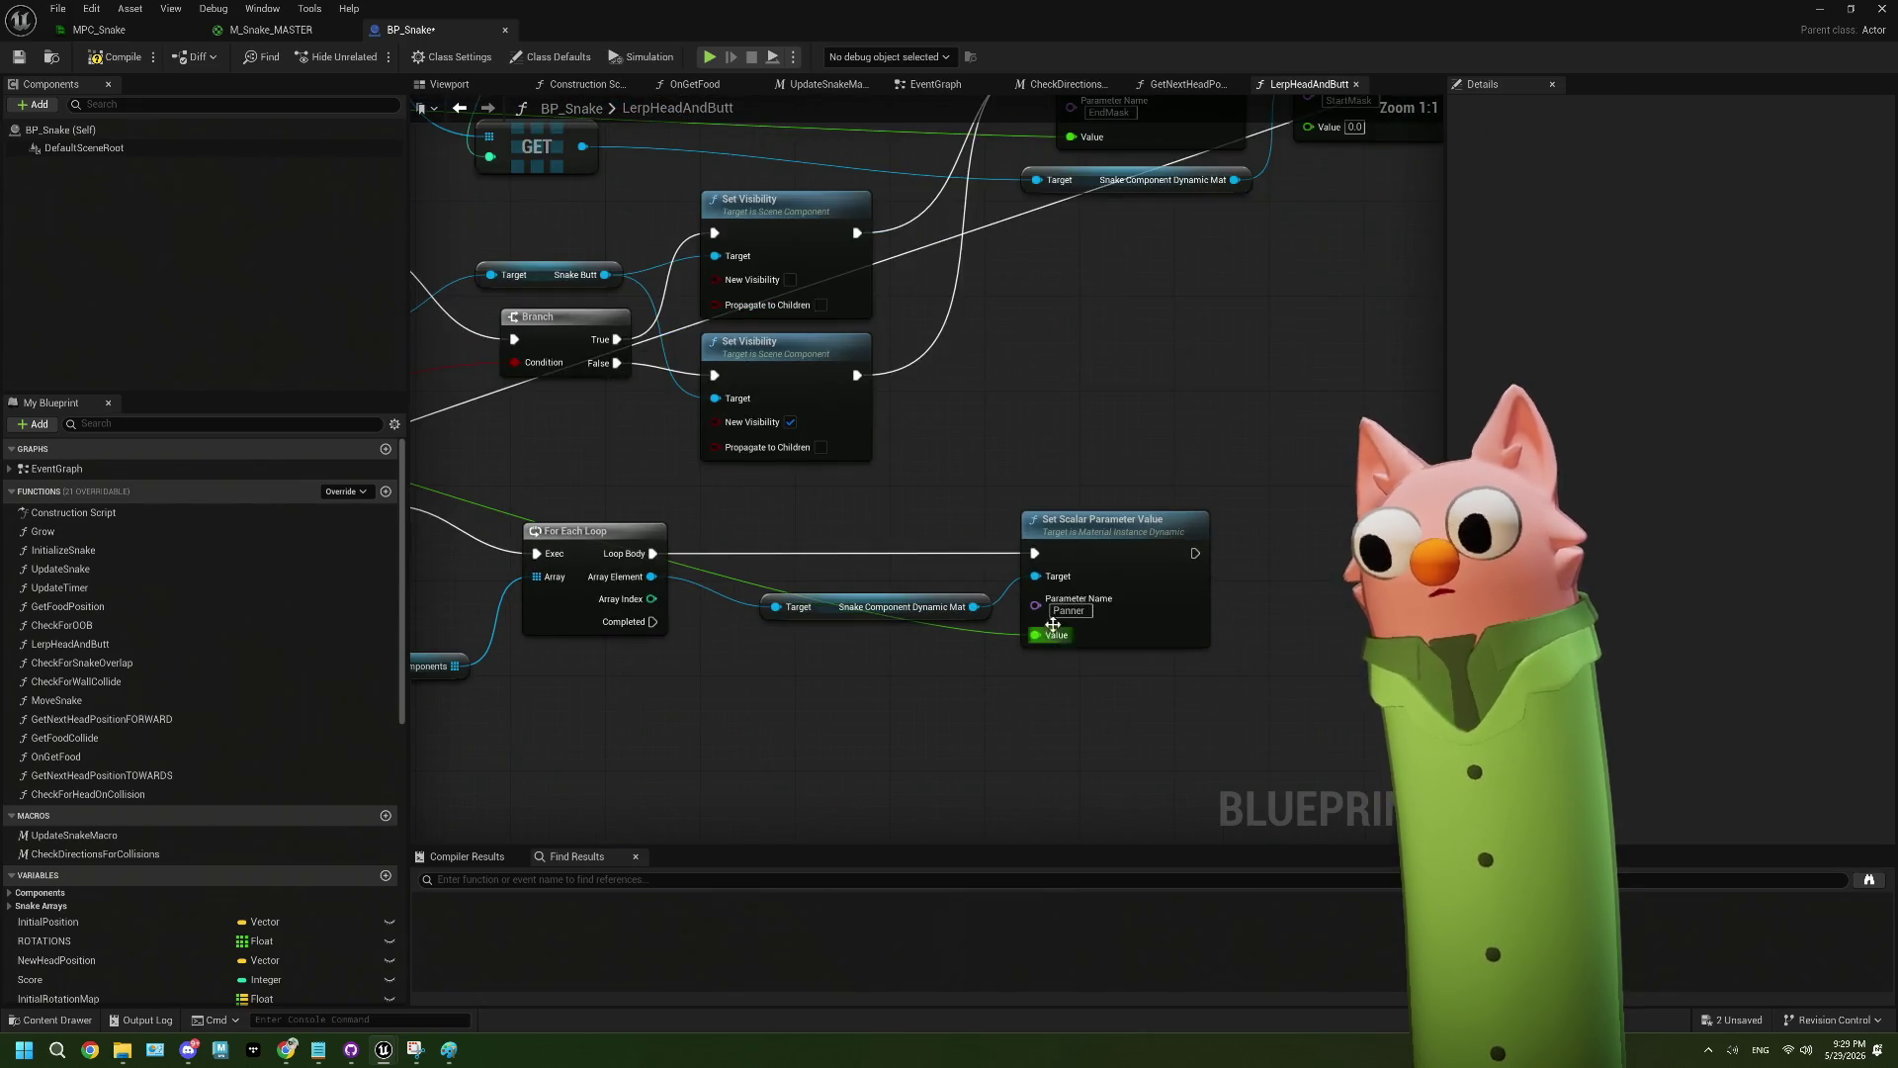
pyautogui.scroll(-2, 905, 706)
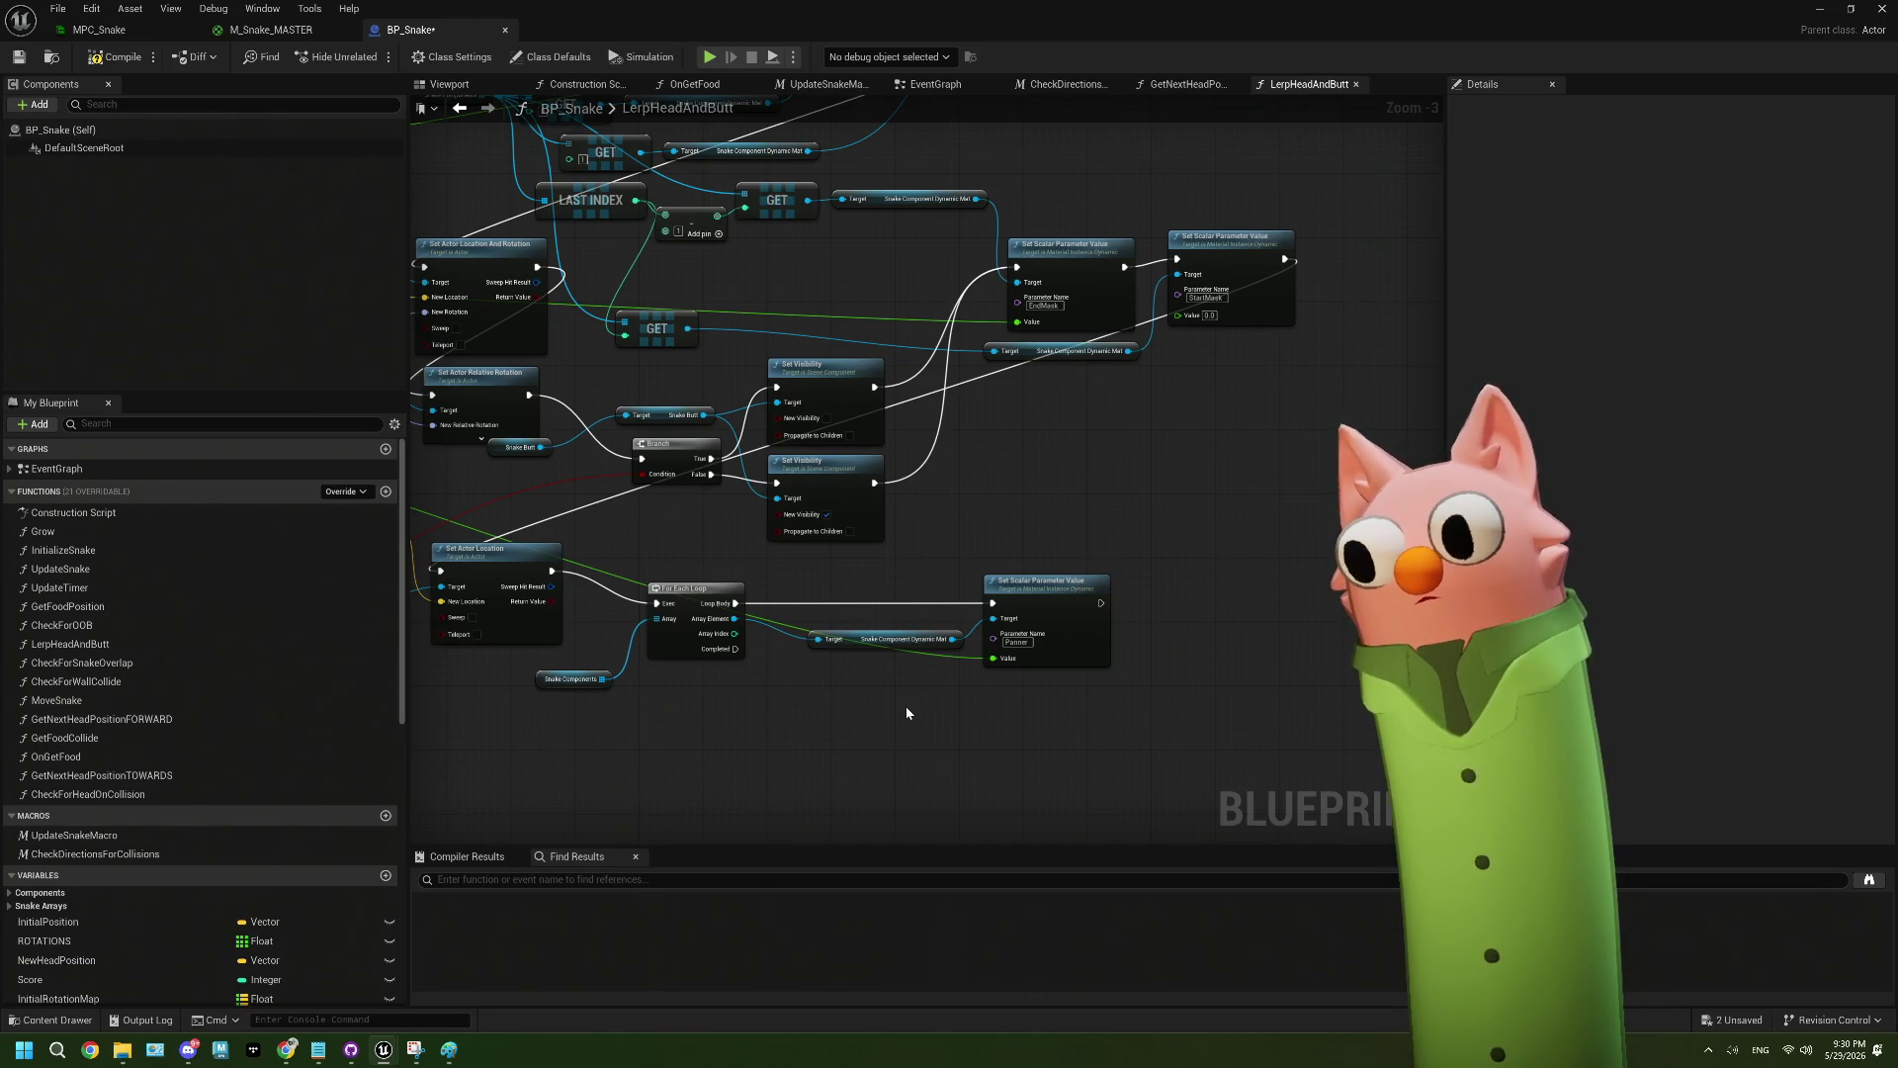
pyautogui.scroll(-1, 906, 712)
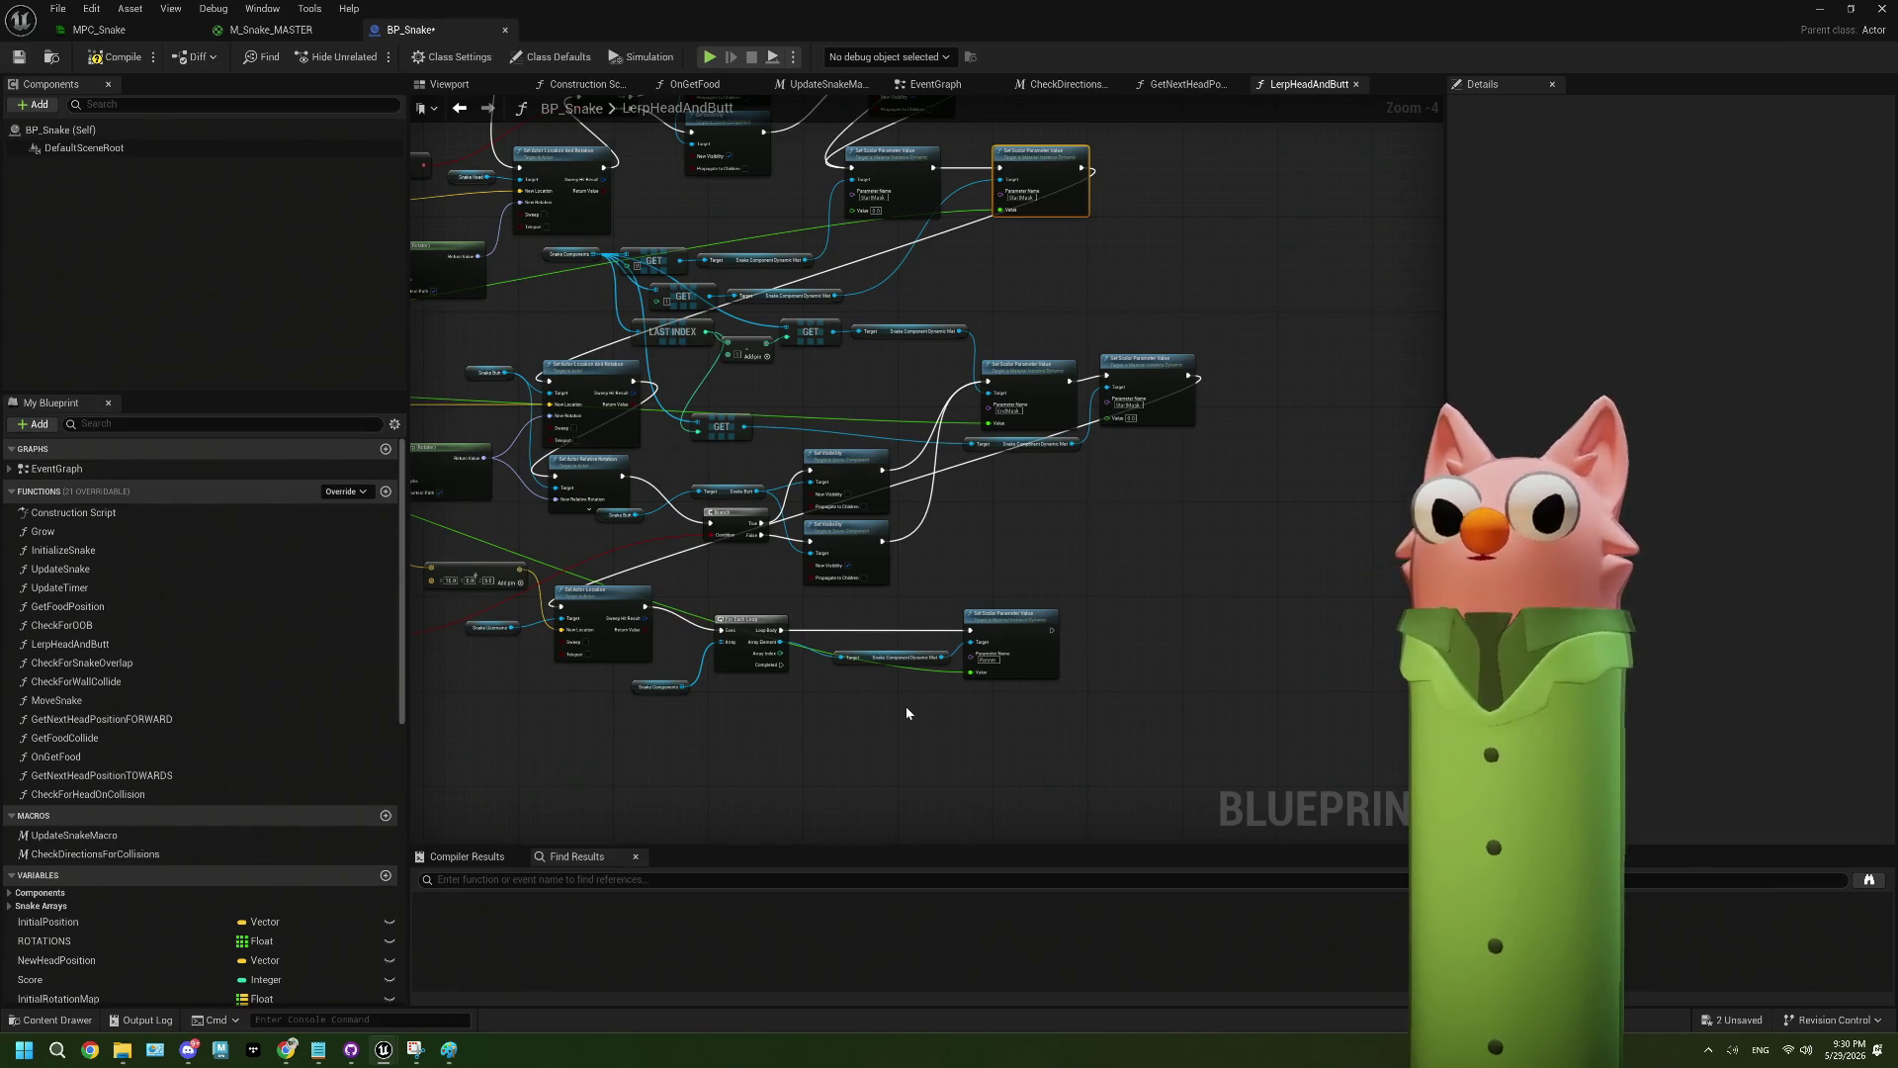
pyautogui.scroll(3, 777, 597)
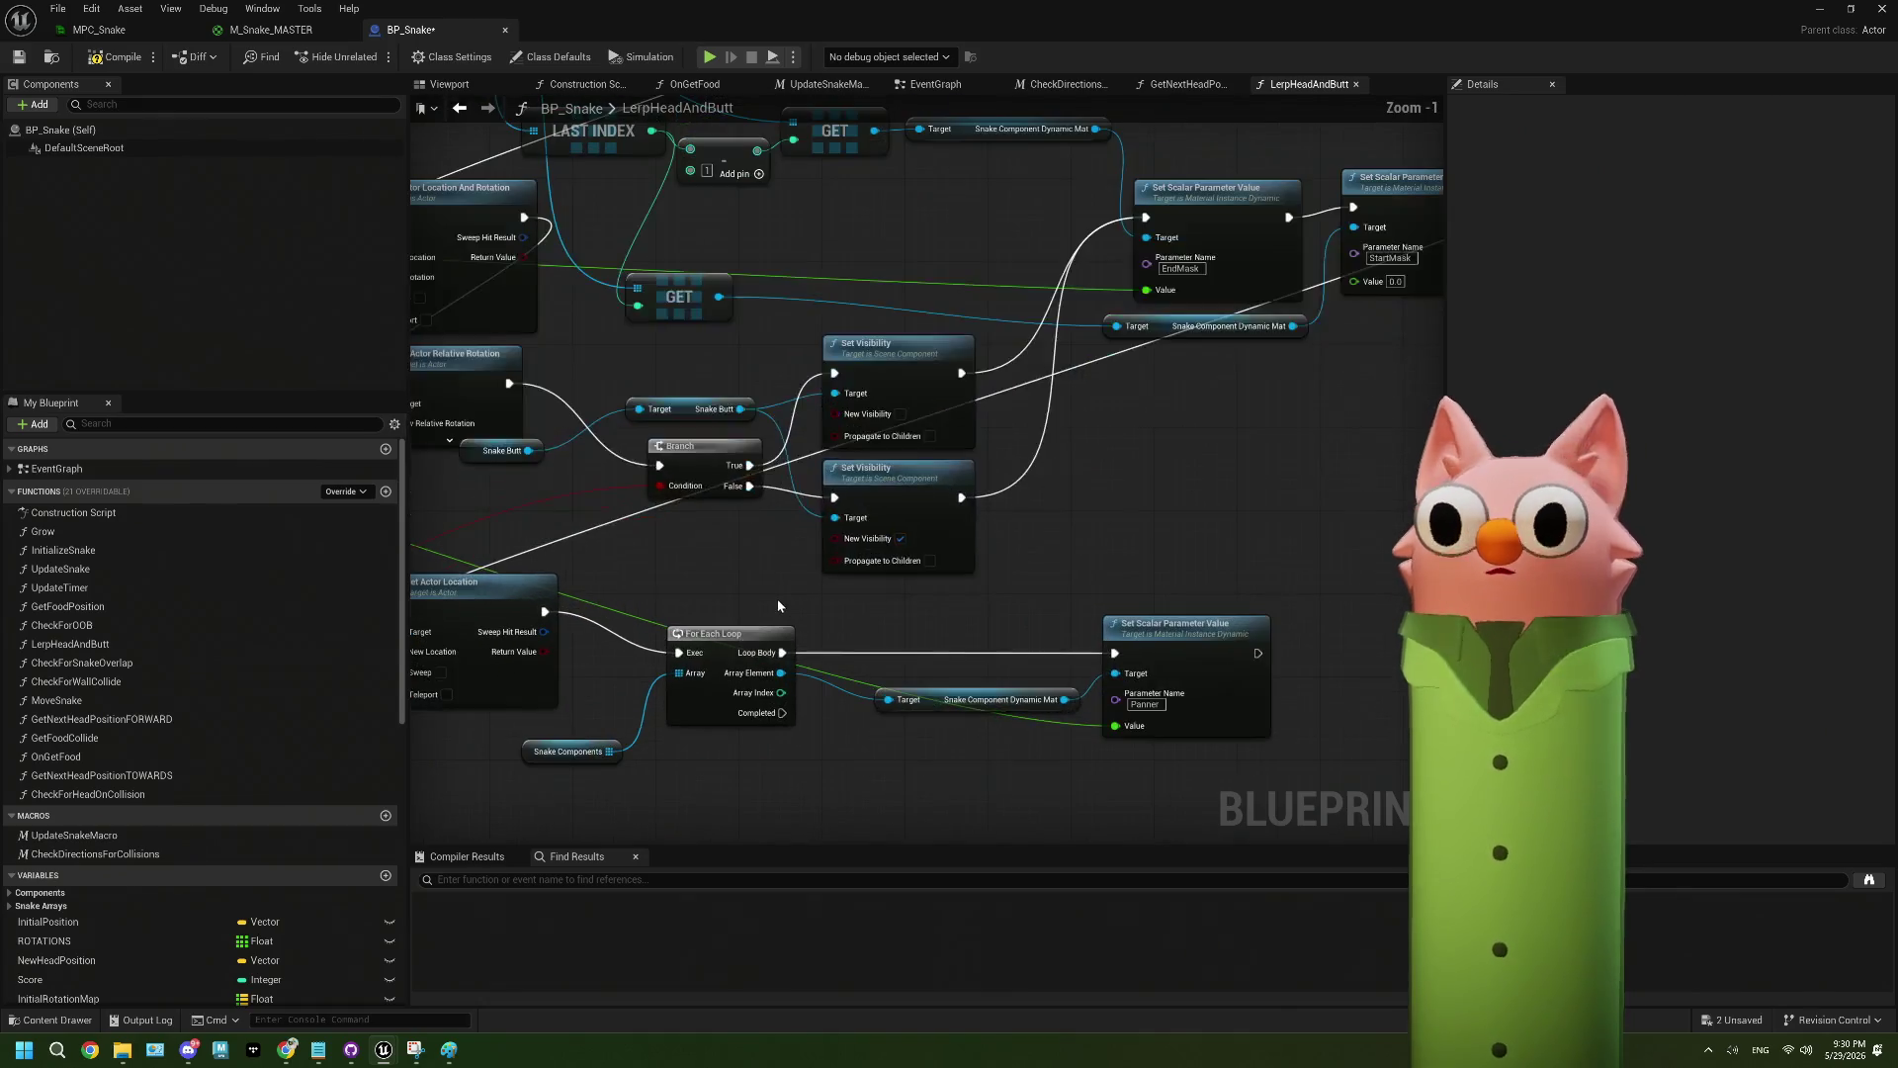
pyautogui.moveTo(869, 574); pyautogui.dragTo(902, 571)
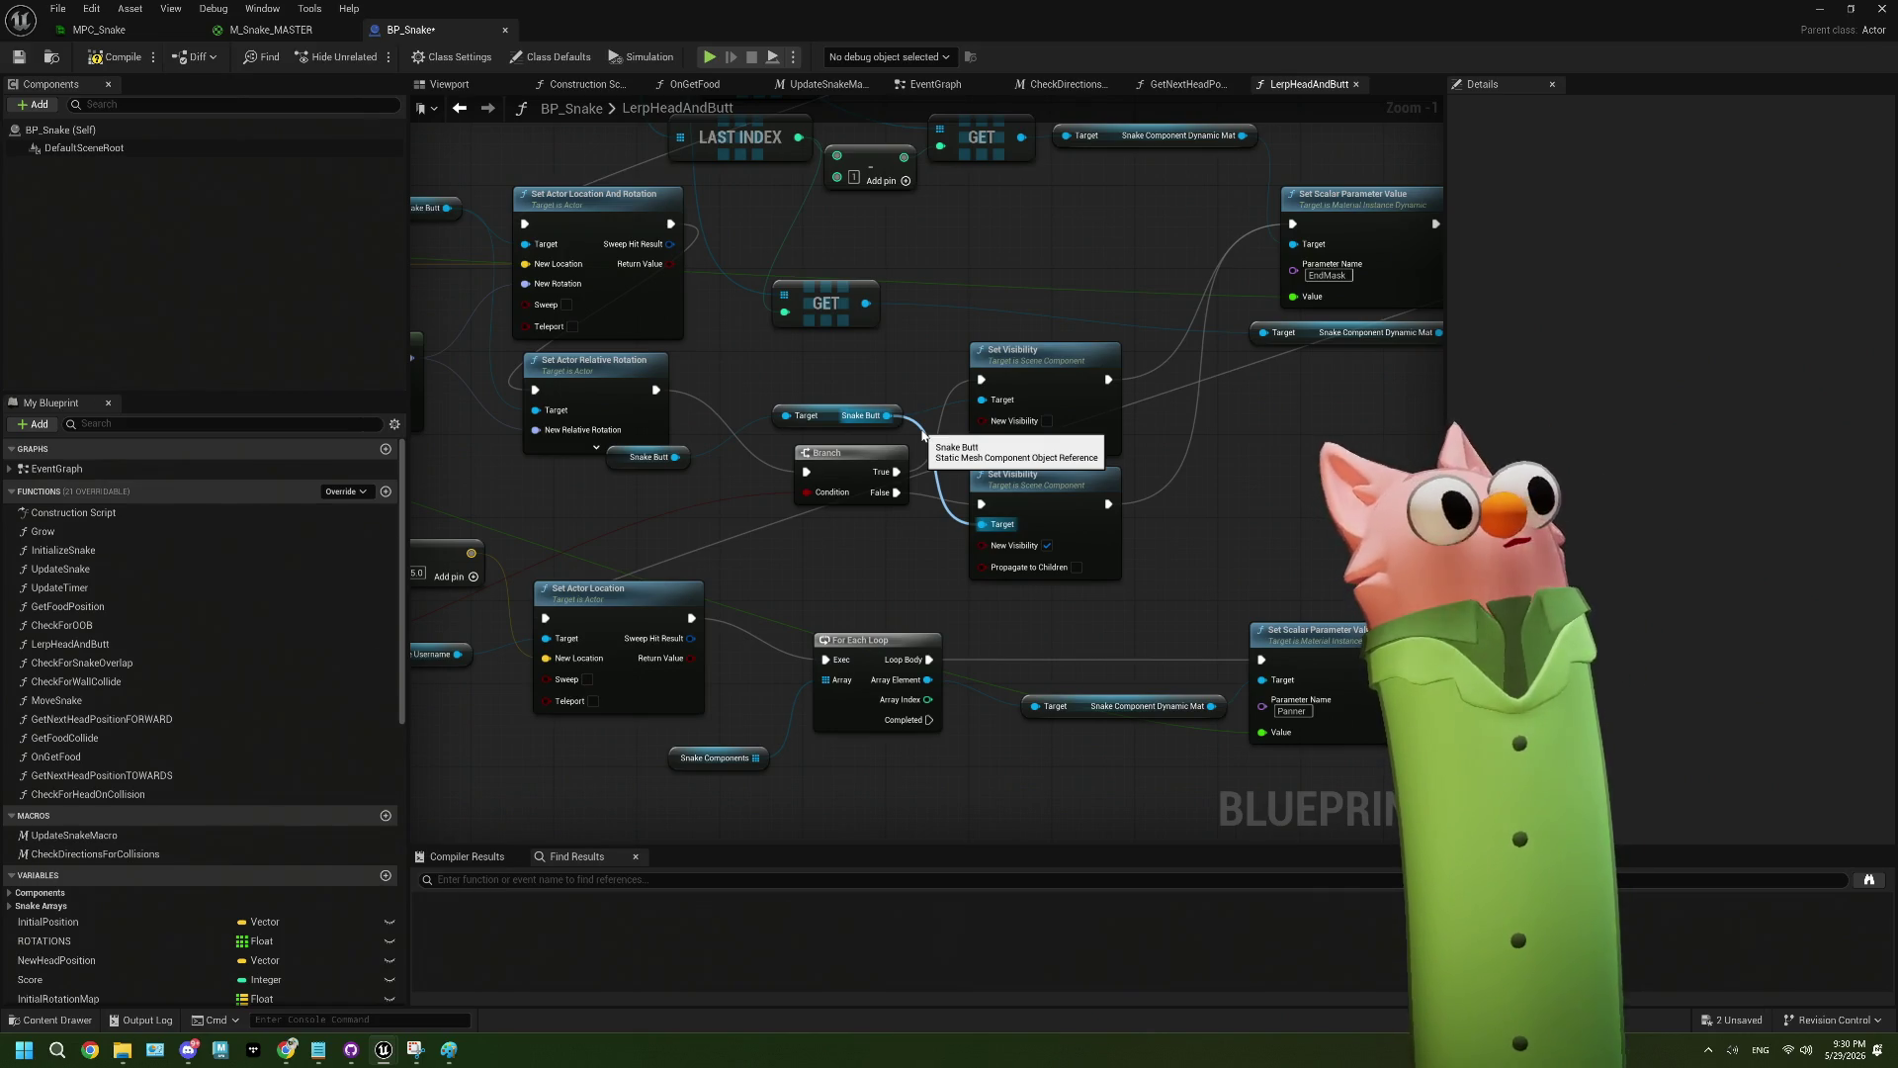
pyautogui.moveTo(1152, 514); pyautogui.dragTo(943, 541)
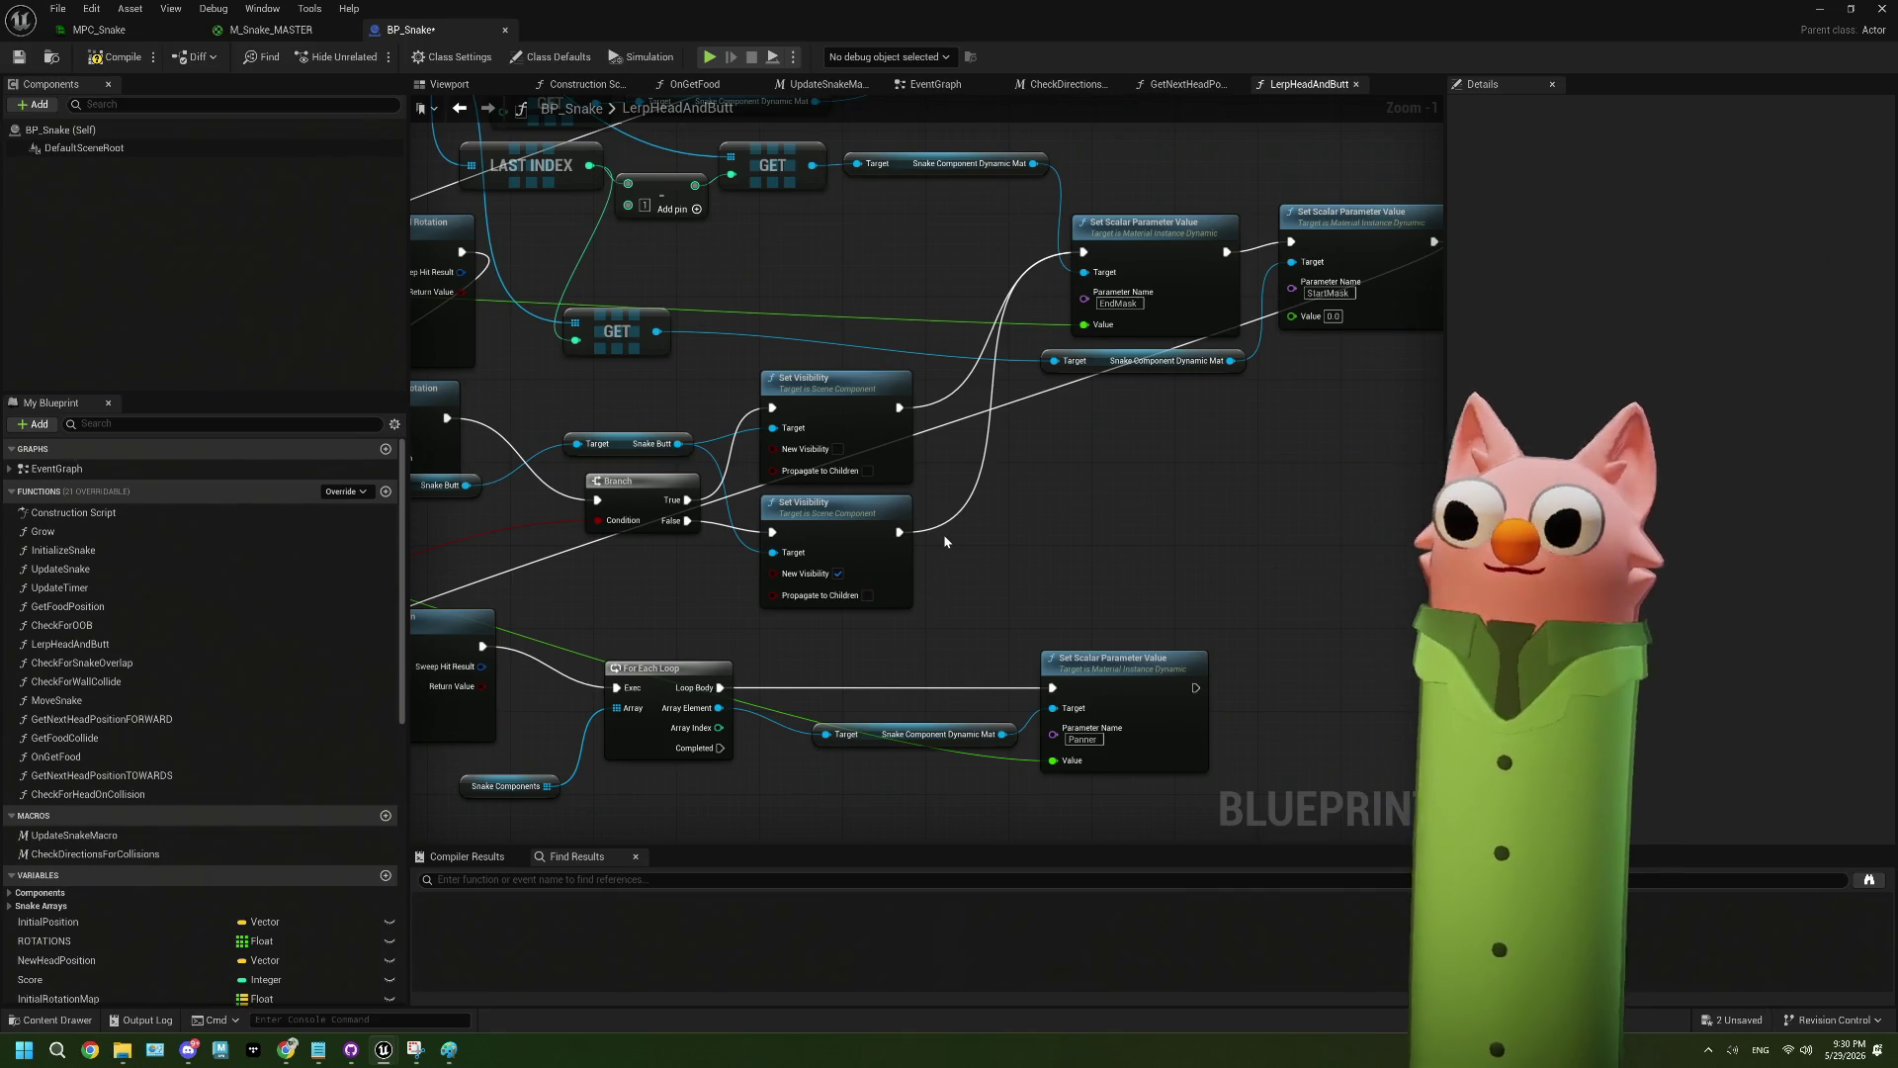
pyautogui.moveTo(780, 214)
pyautogui.mouseDown()
pyautogui.moveTo(970, 269)
pyautogui.moveTo(1021, 374)
pyautogui.mouseUp()
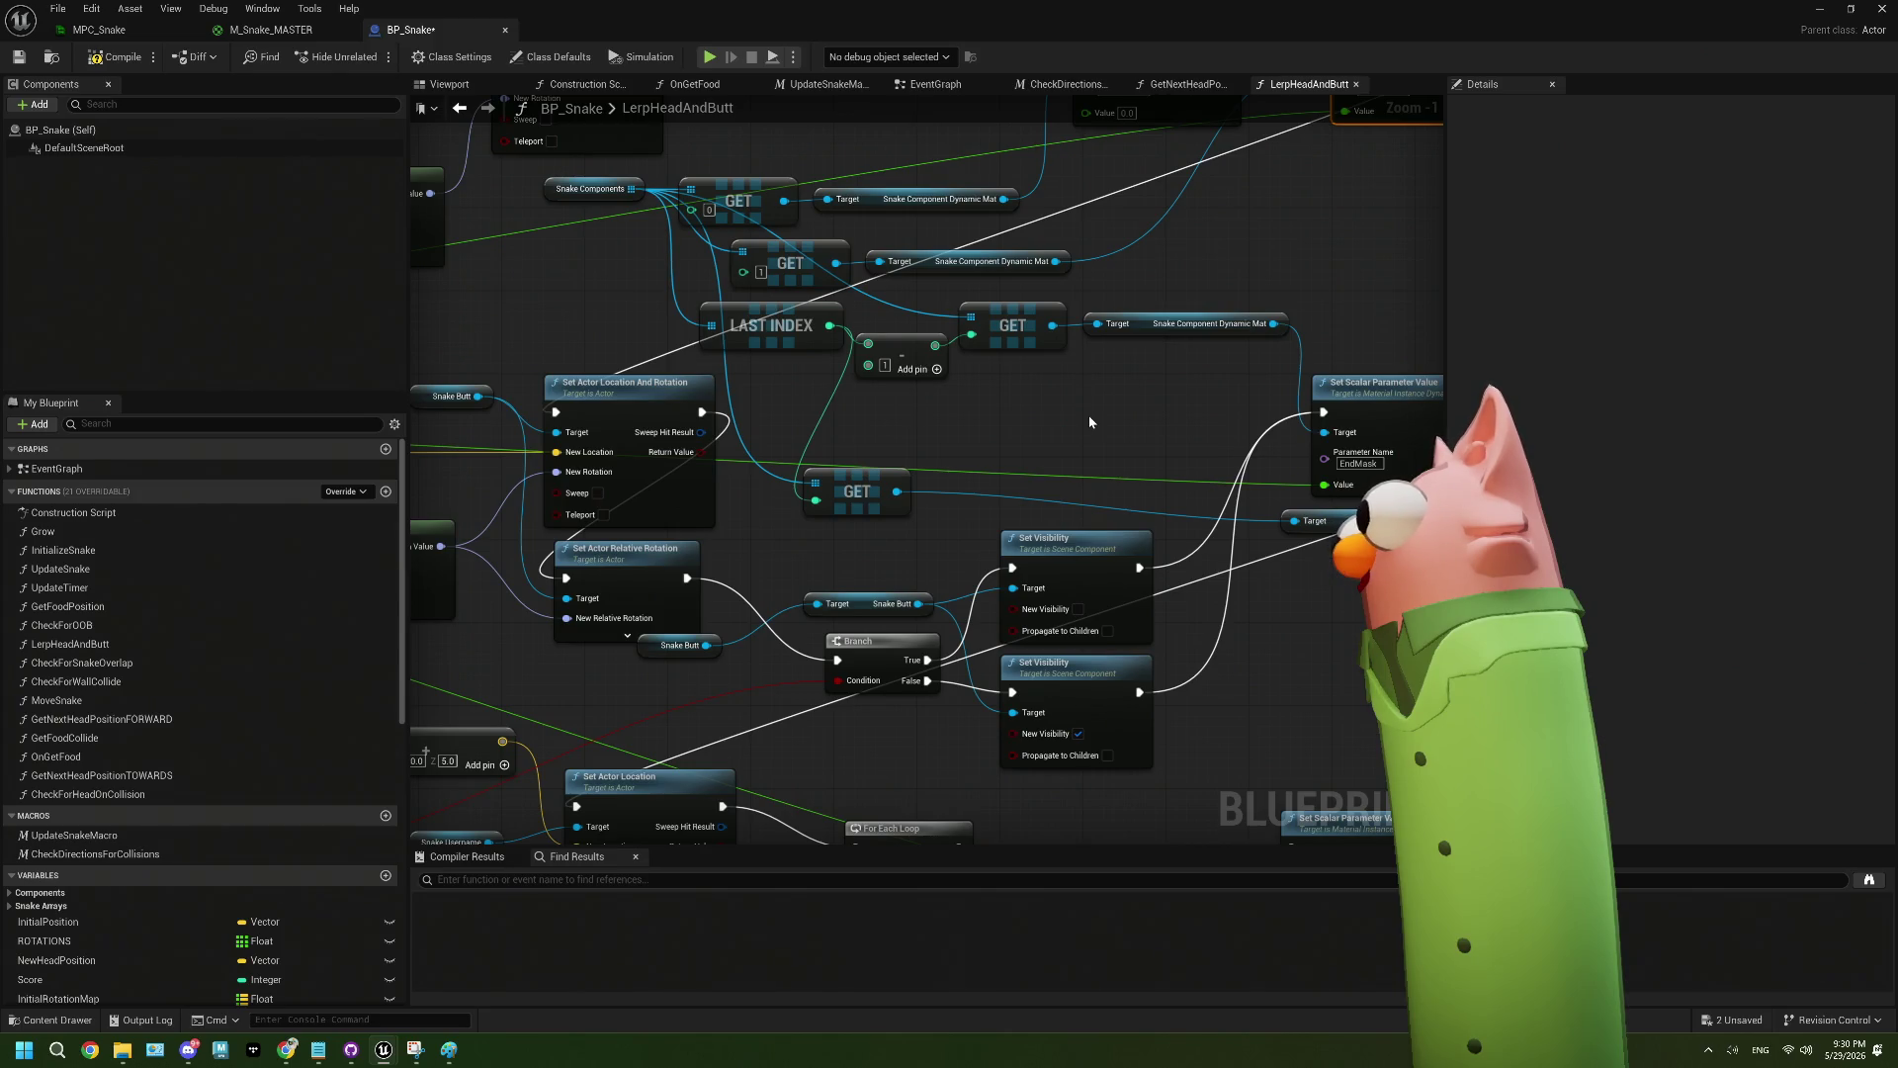
pyautogui.moveTo(1089, 423); pyautogui.dragTo(863, 374)
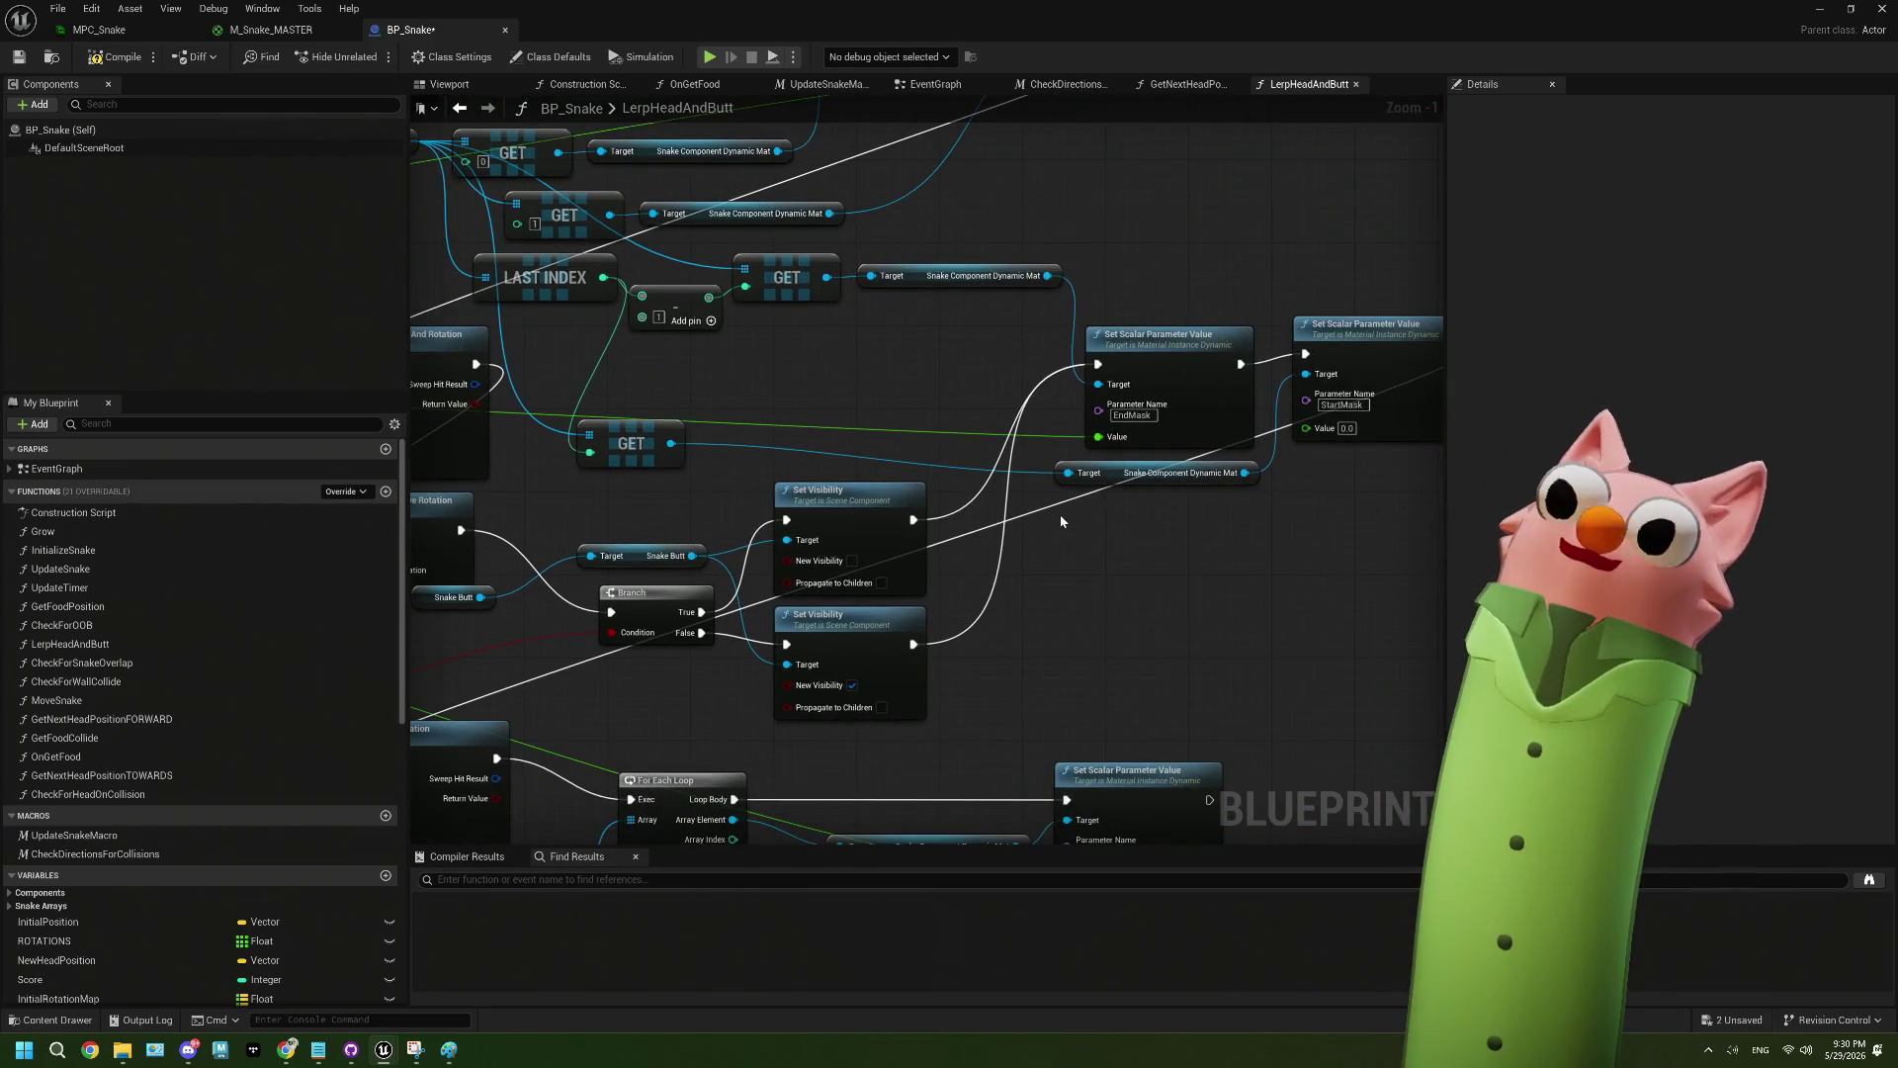
pyautogui.moveTo(1147, 515); pyautogui.dragTo(974, 474)
pyautogui.moveTo(1224, 388); pyautogui.dragTo(1224, 397)
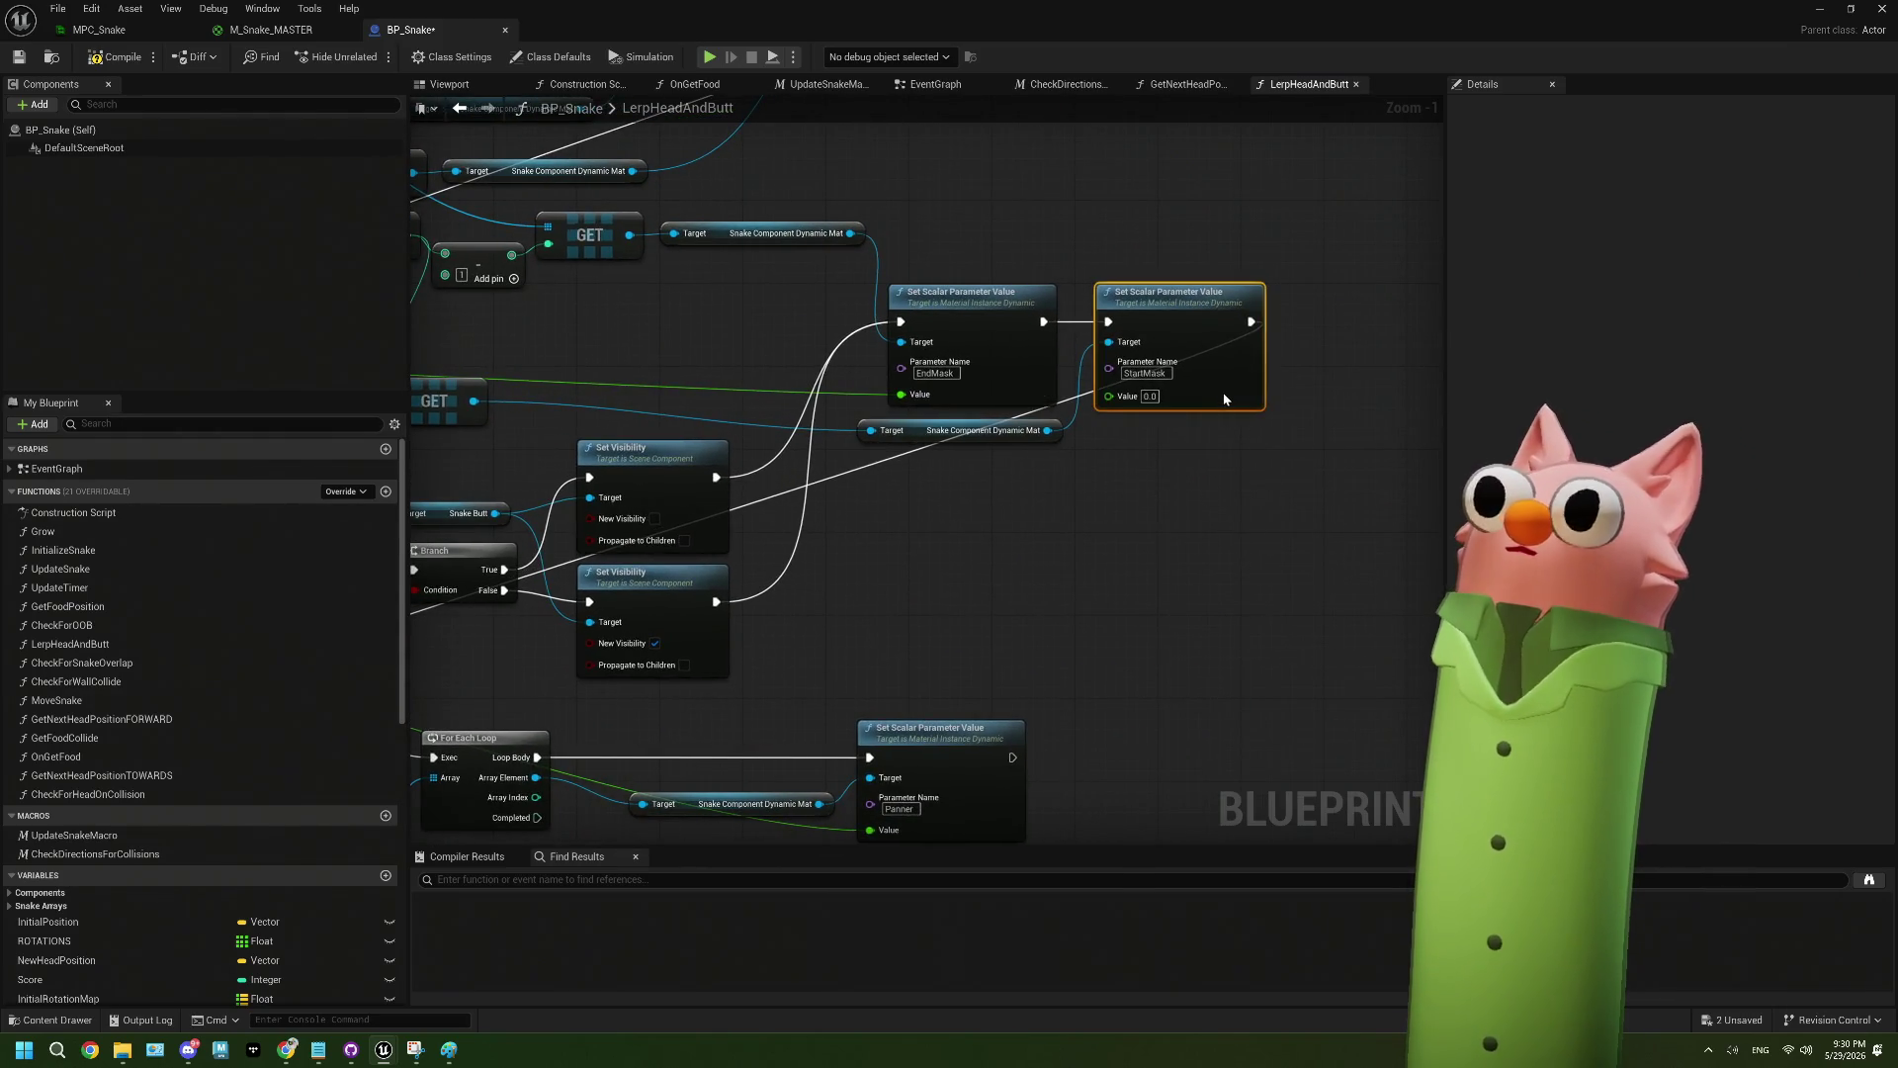
pyautogui.scroll(-3, 1111, 468)
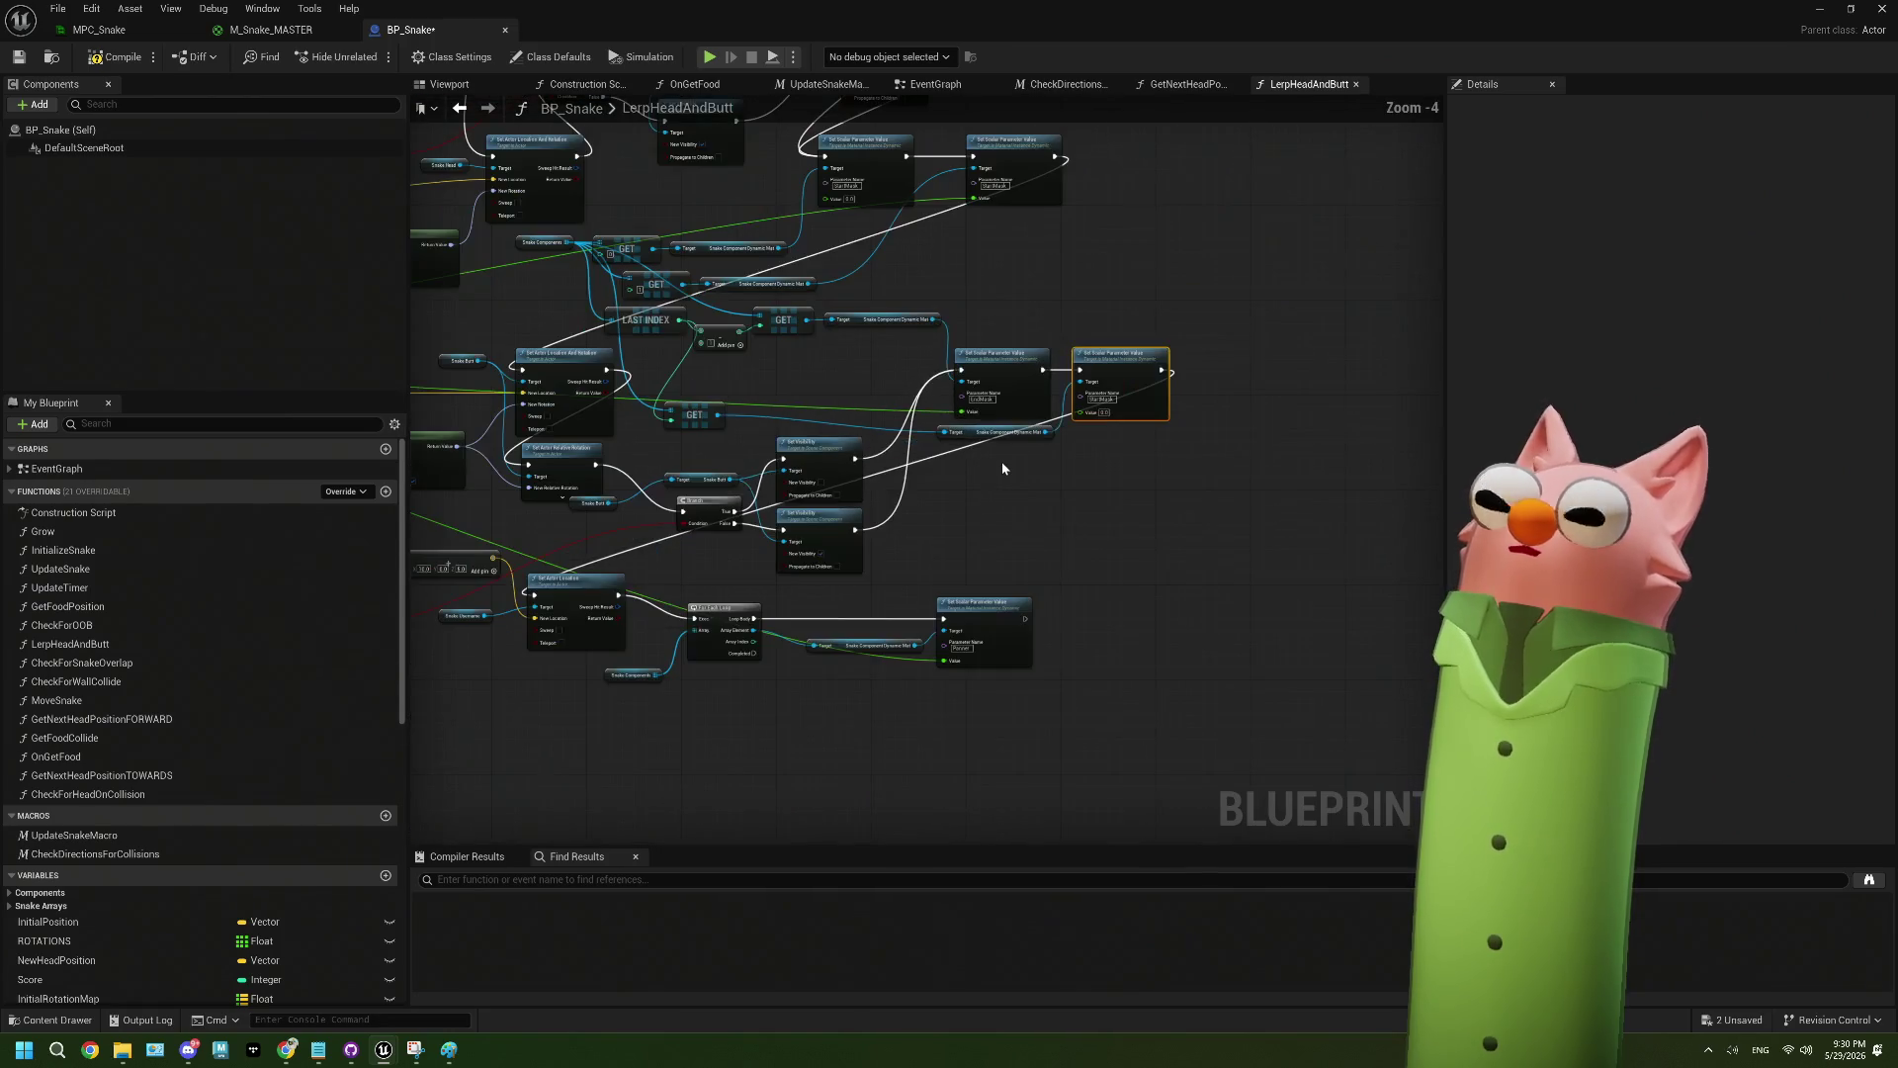
pyautogui.moveTo(953, 508); pyautogui.dragTo(956, 502)
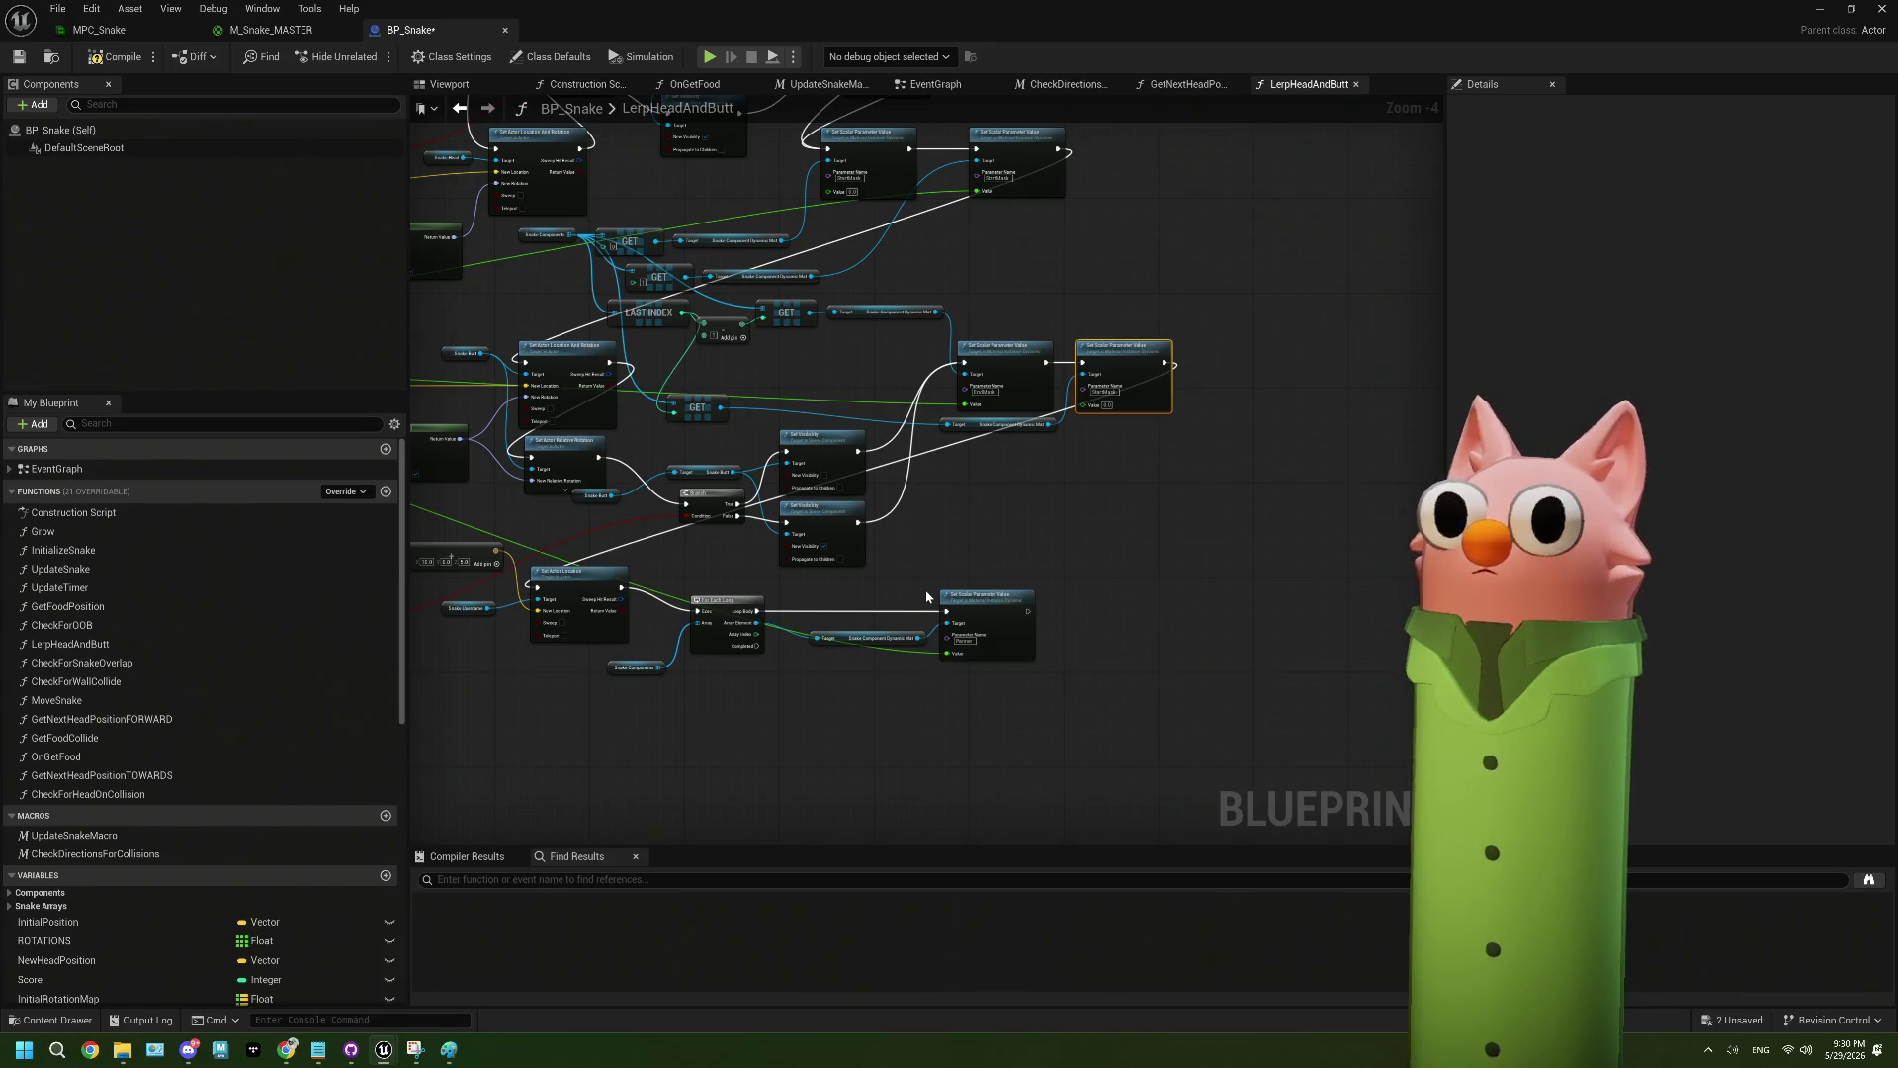
pyautogui.scroll(-1, 1016, 641)
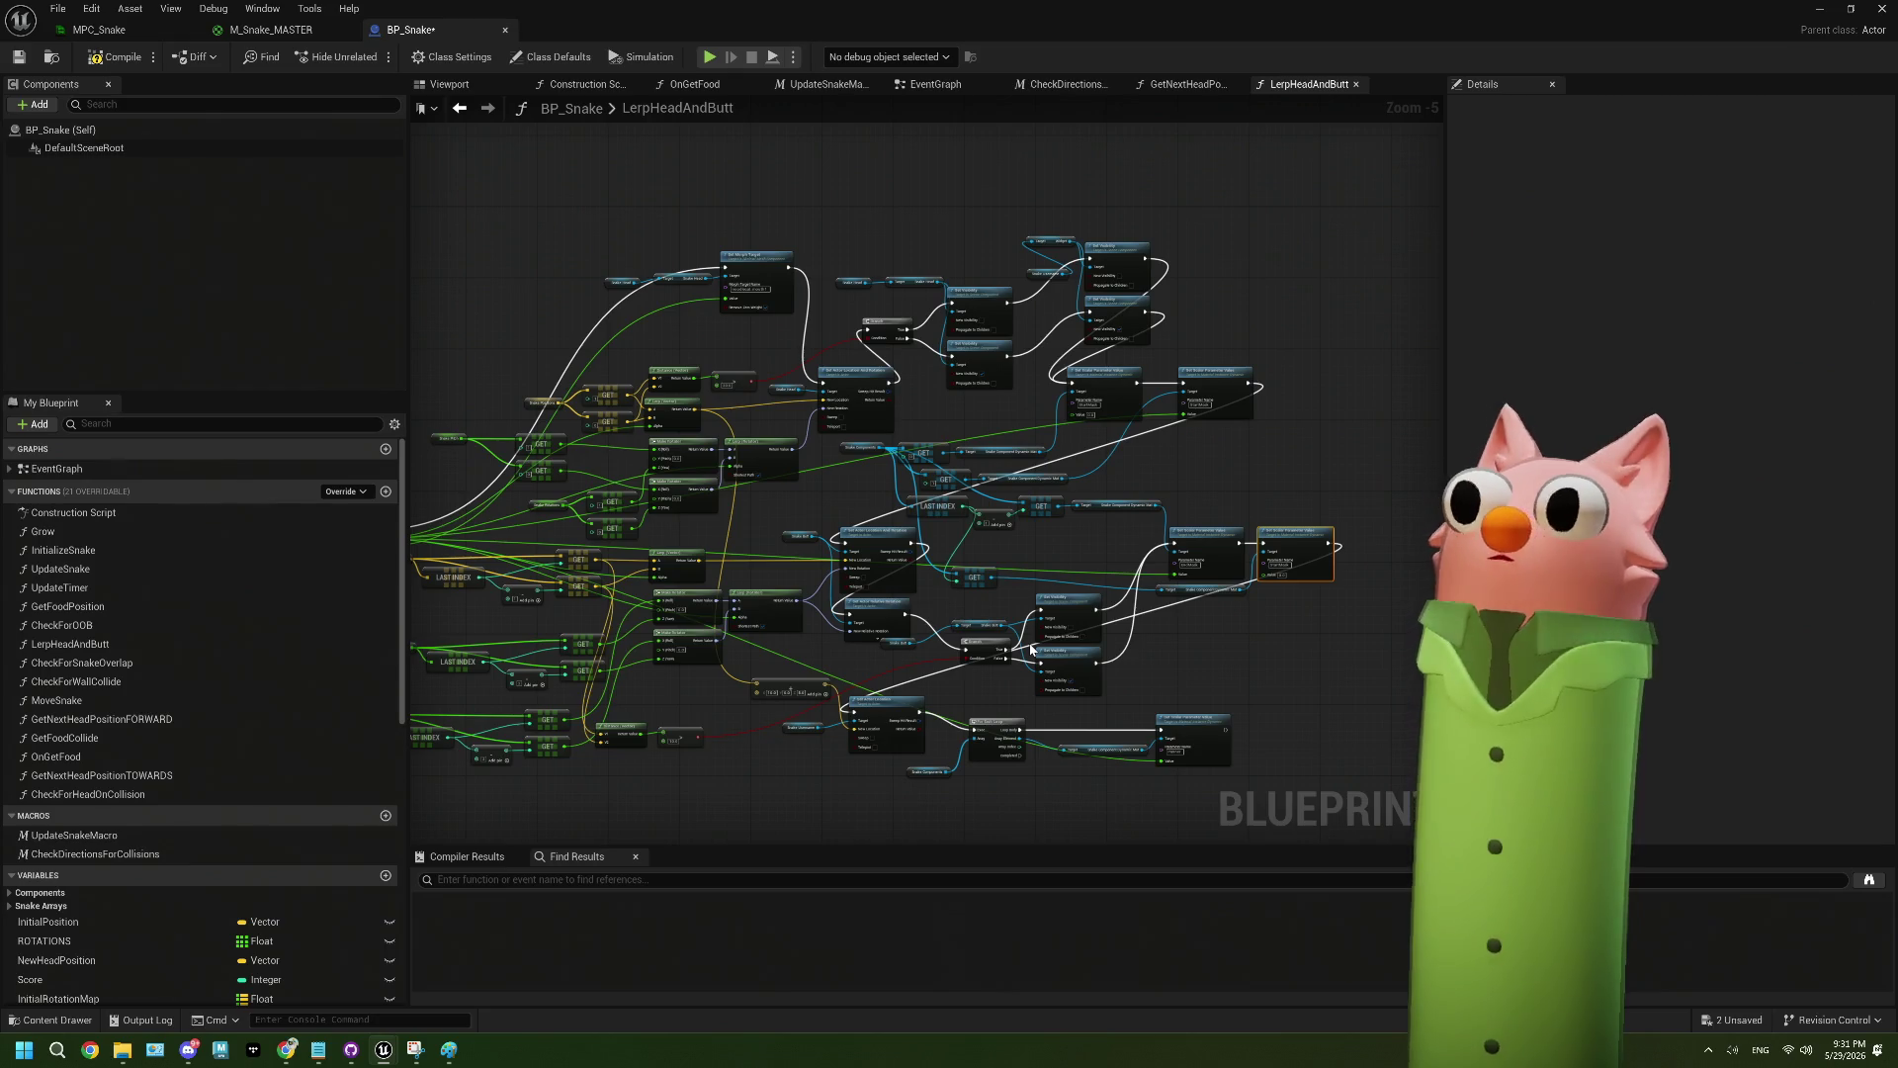
pyautogui.scroll(1, 1031, 649)
pyautogui.moveTo(1032, 650); pyautogui.dragTo(965, 597)
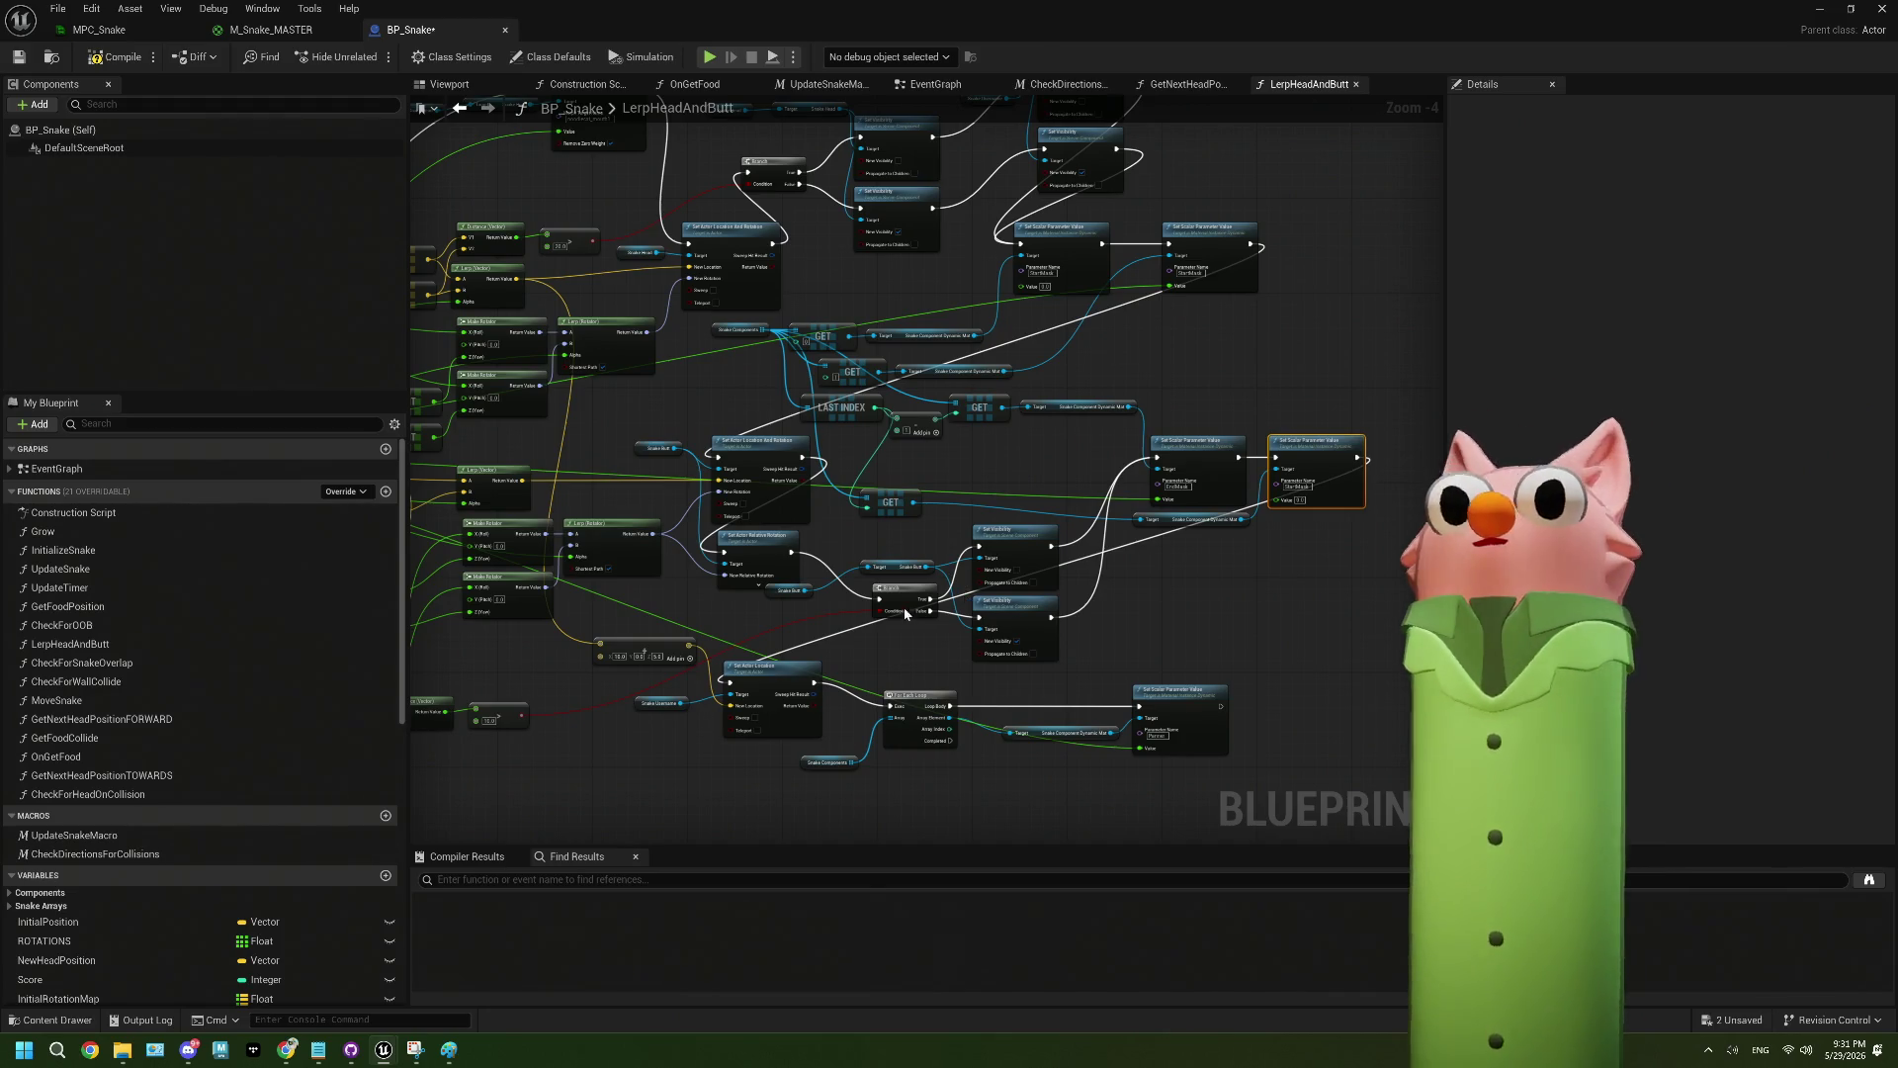
# - Focus the graph on the StartMask Set Scalar Parameter Value node set to 0.0
pyautogui.press('f')
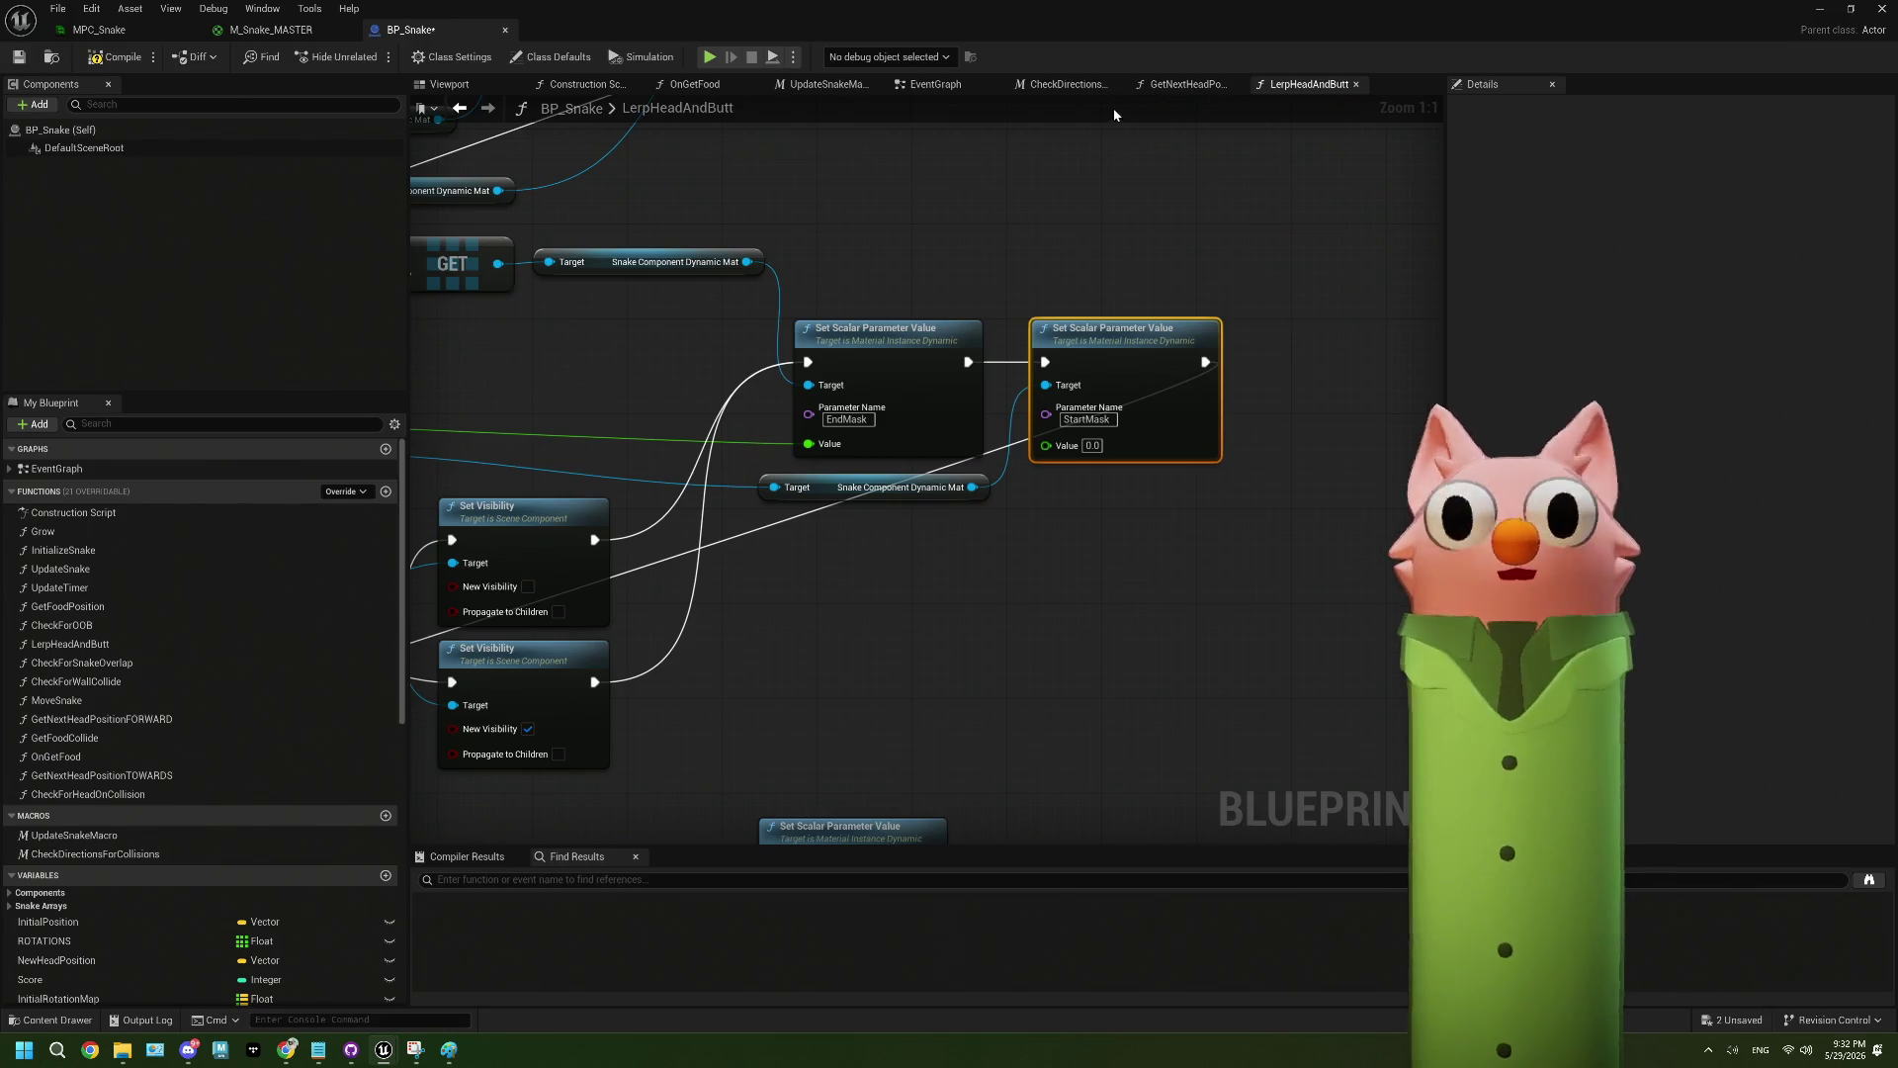
# - Bring the BP_Snake blueprint editor back up and save the blueprint
pyautogui.click(1817, 12)
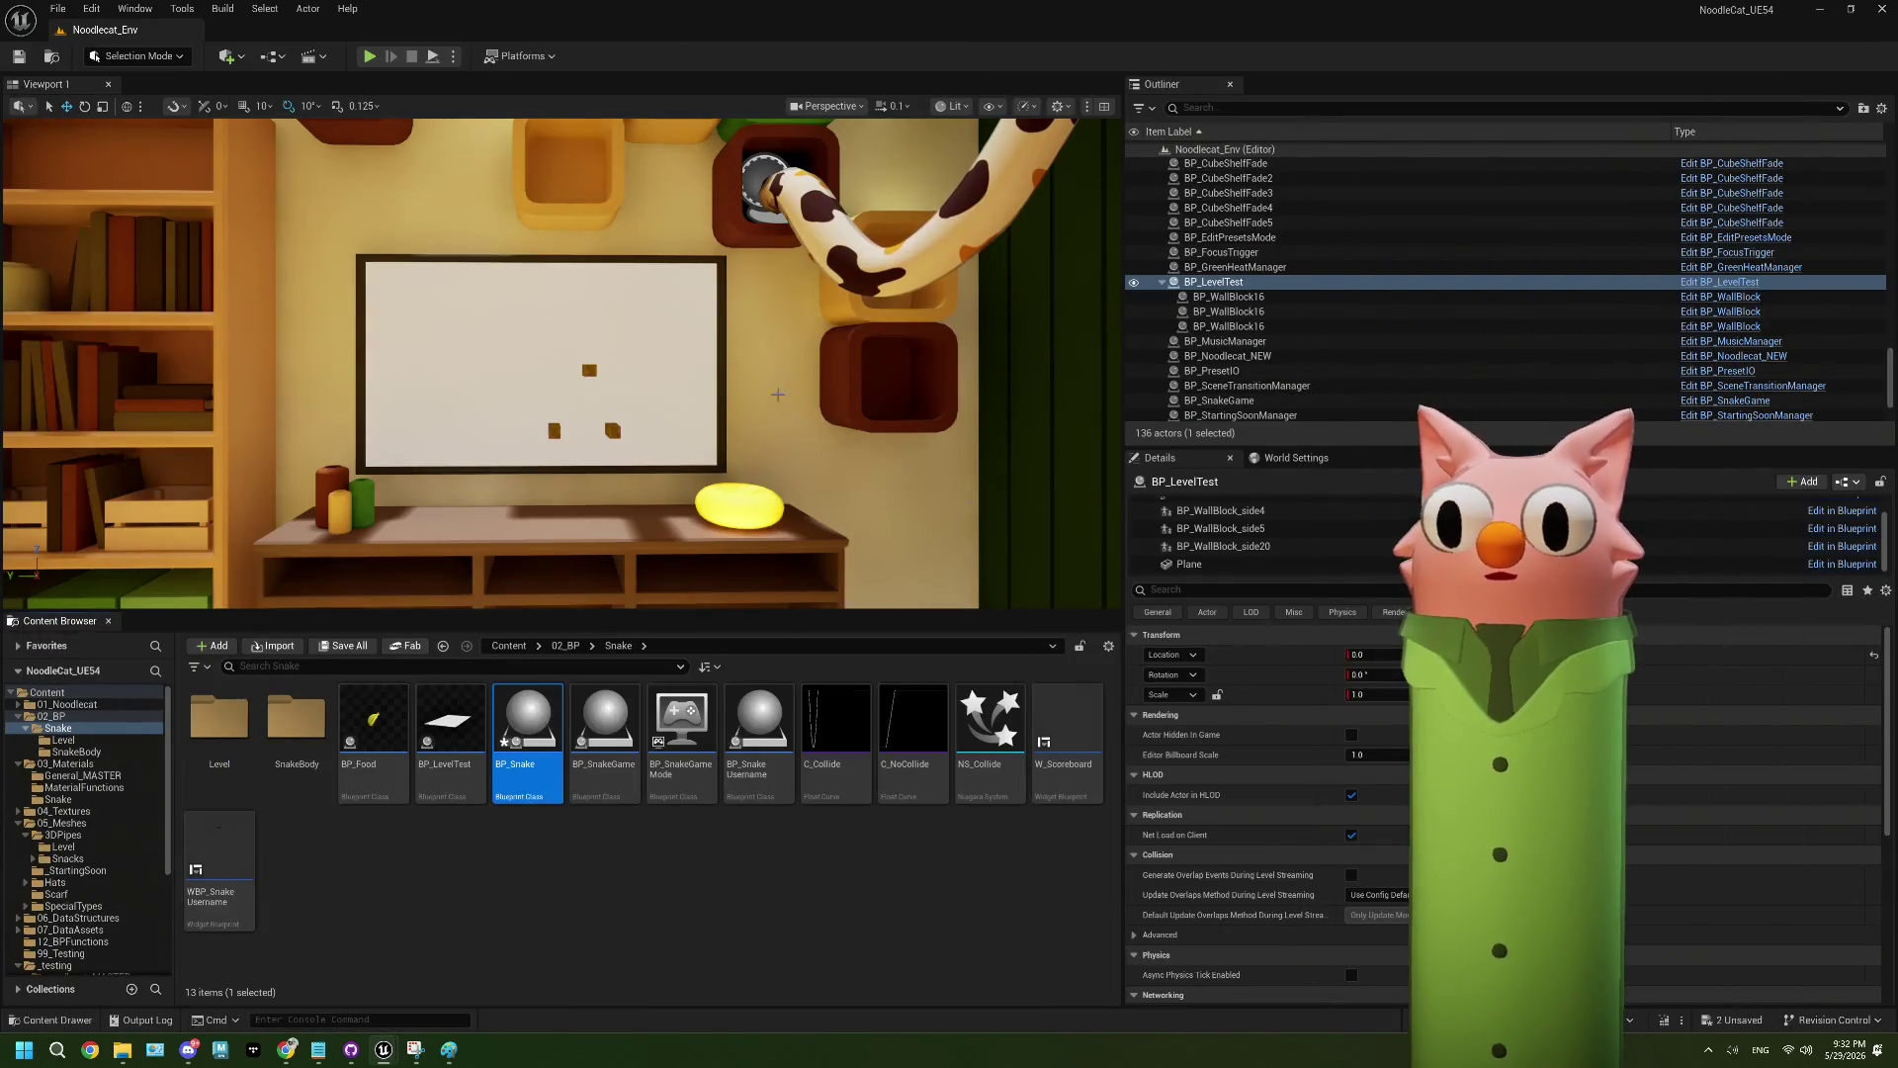
pyautogui.doubleClick(527, 726)
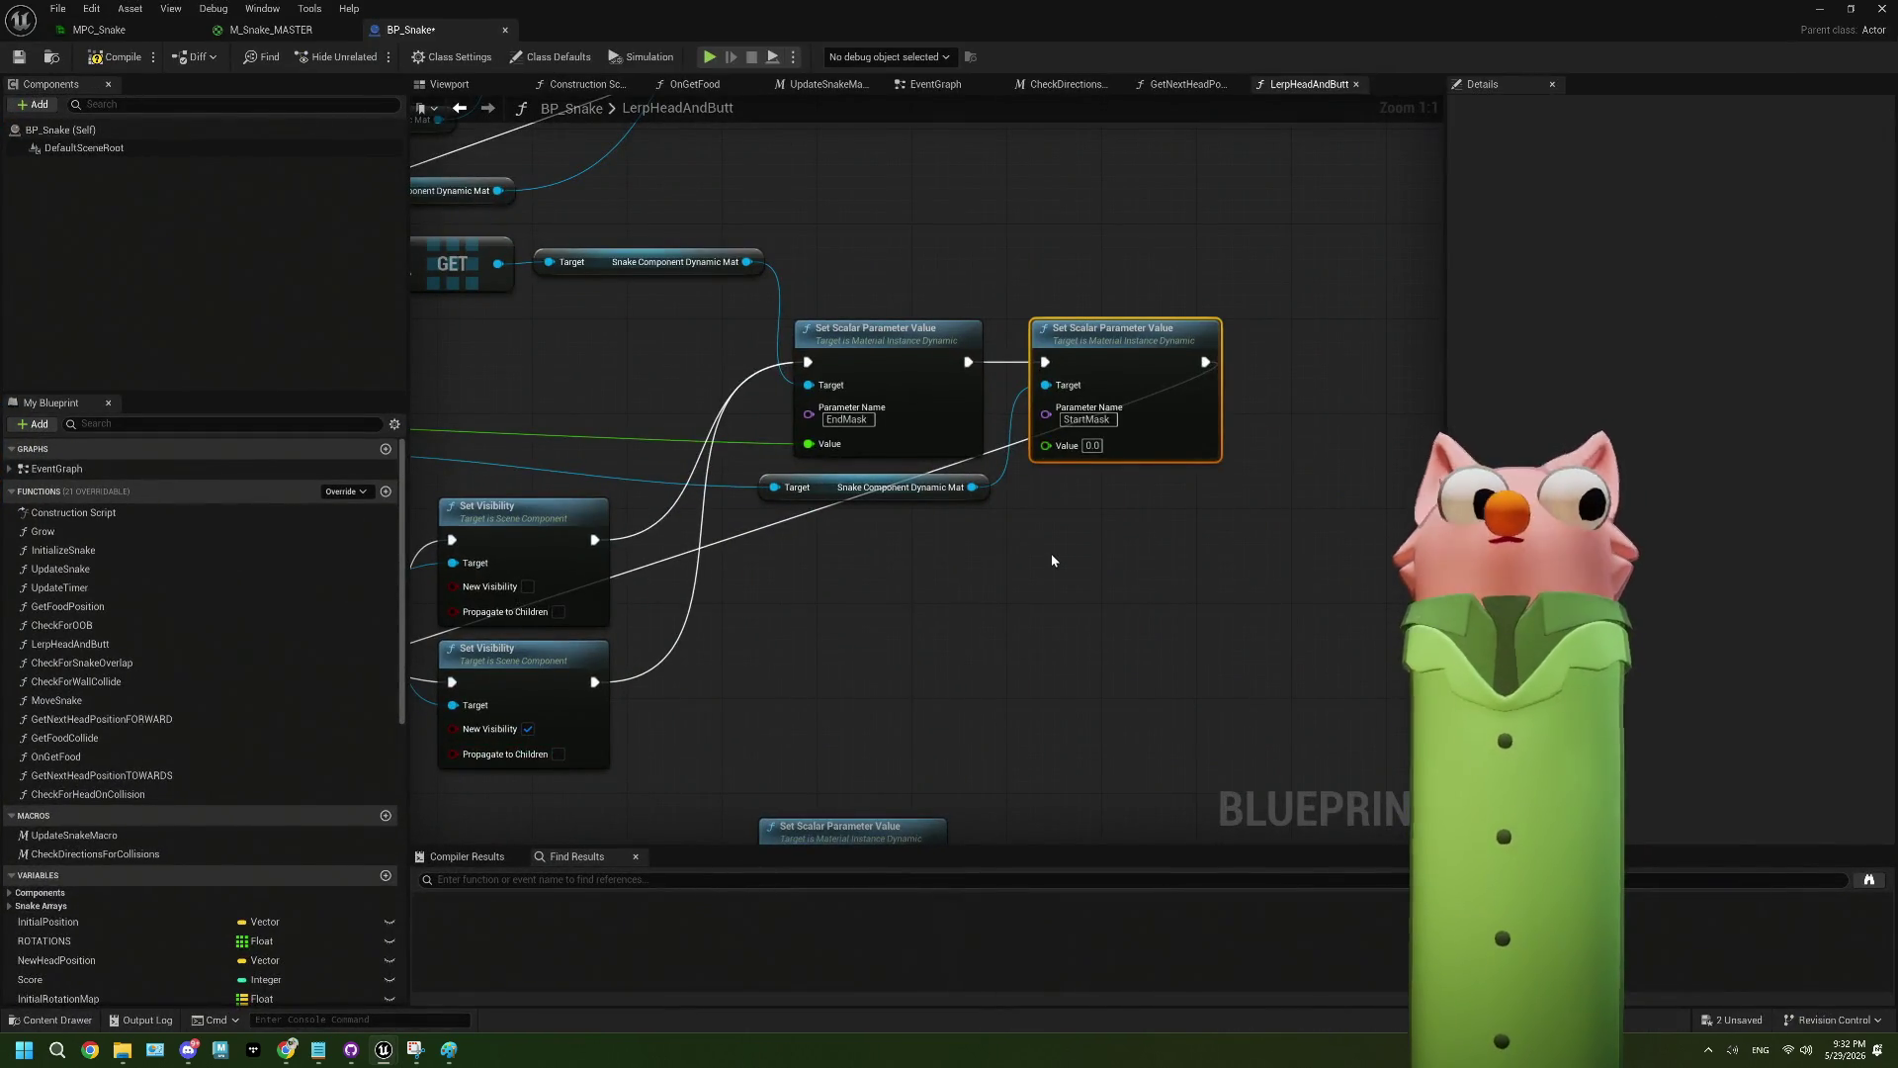
pyautogui.scroll(-2, 1053, 558)
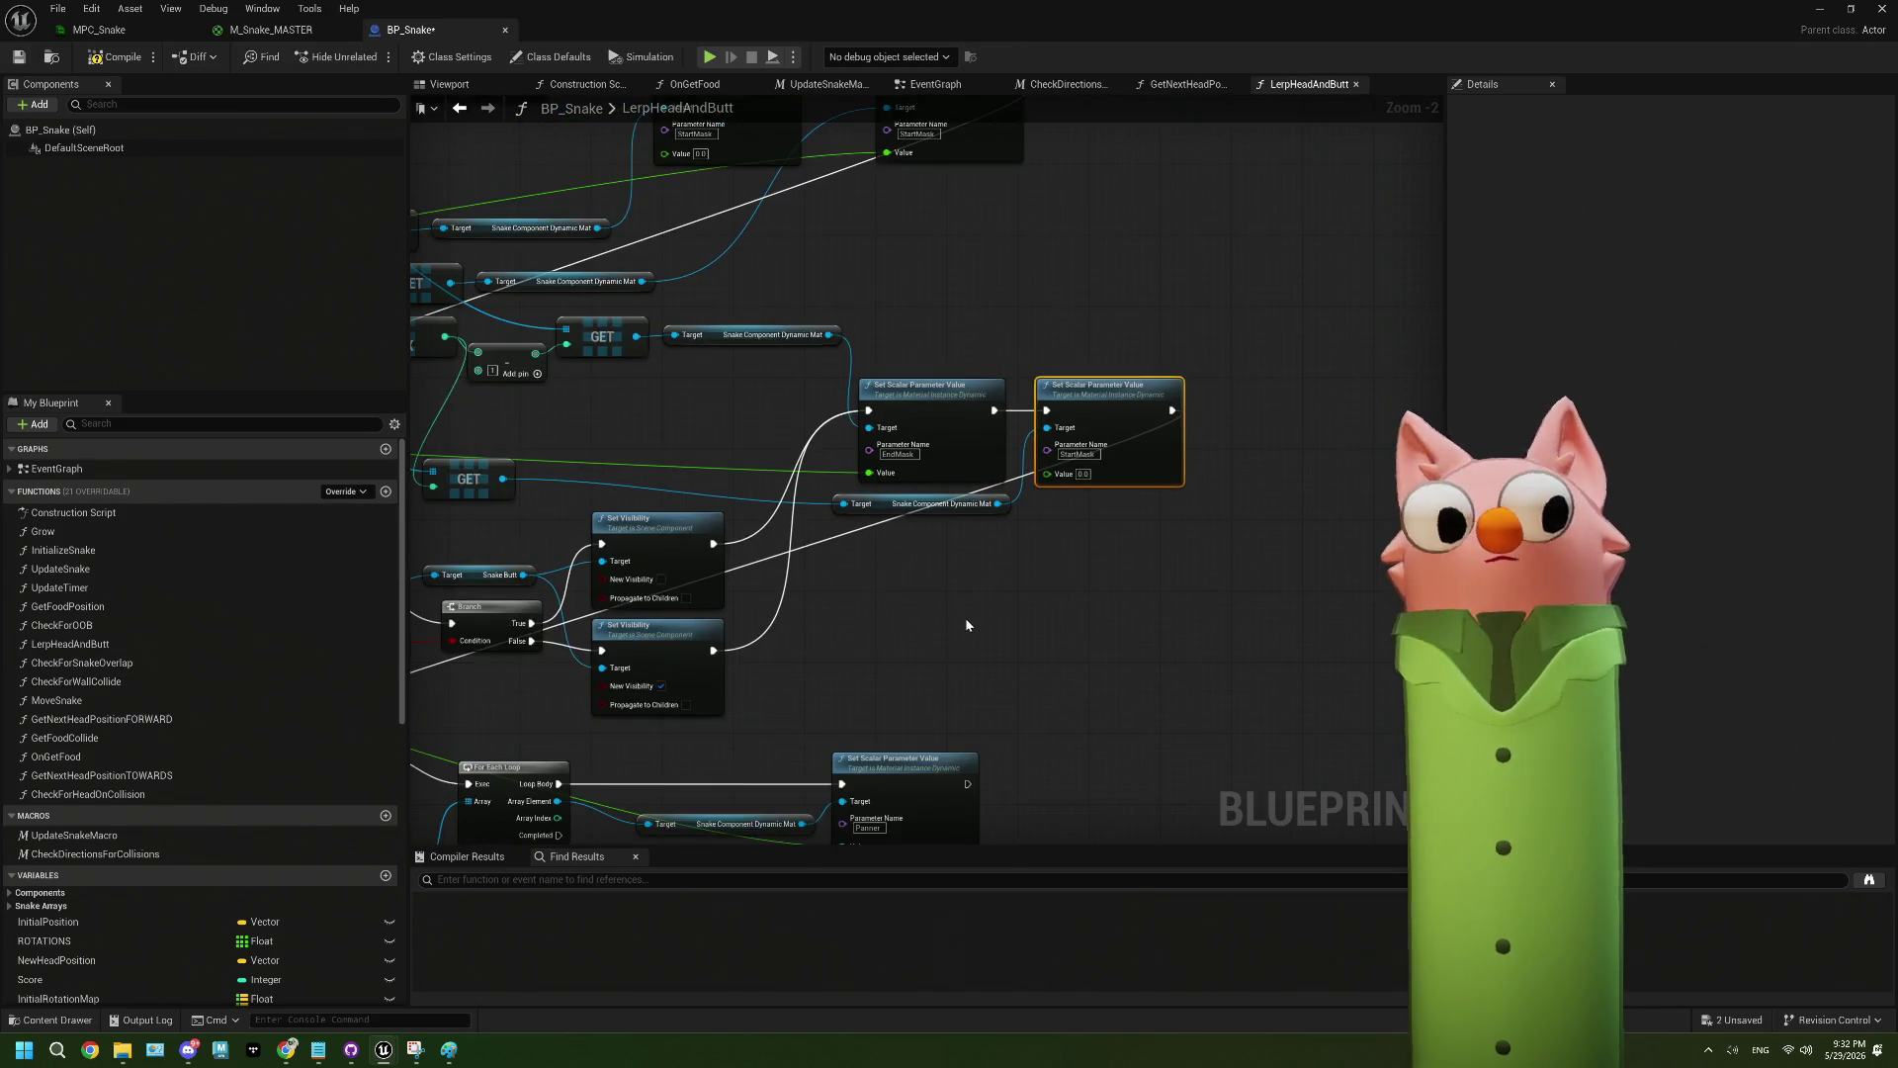
pyautogui.moveTo(961, 436); pyautogui.dragTo(1053, 448)
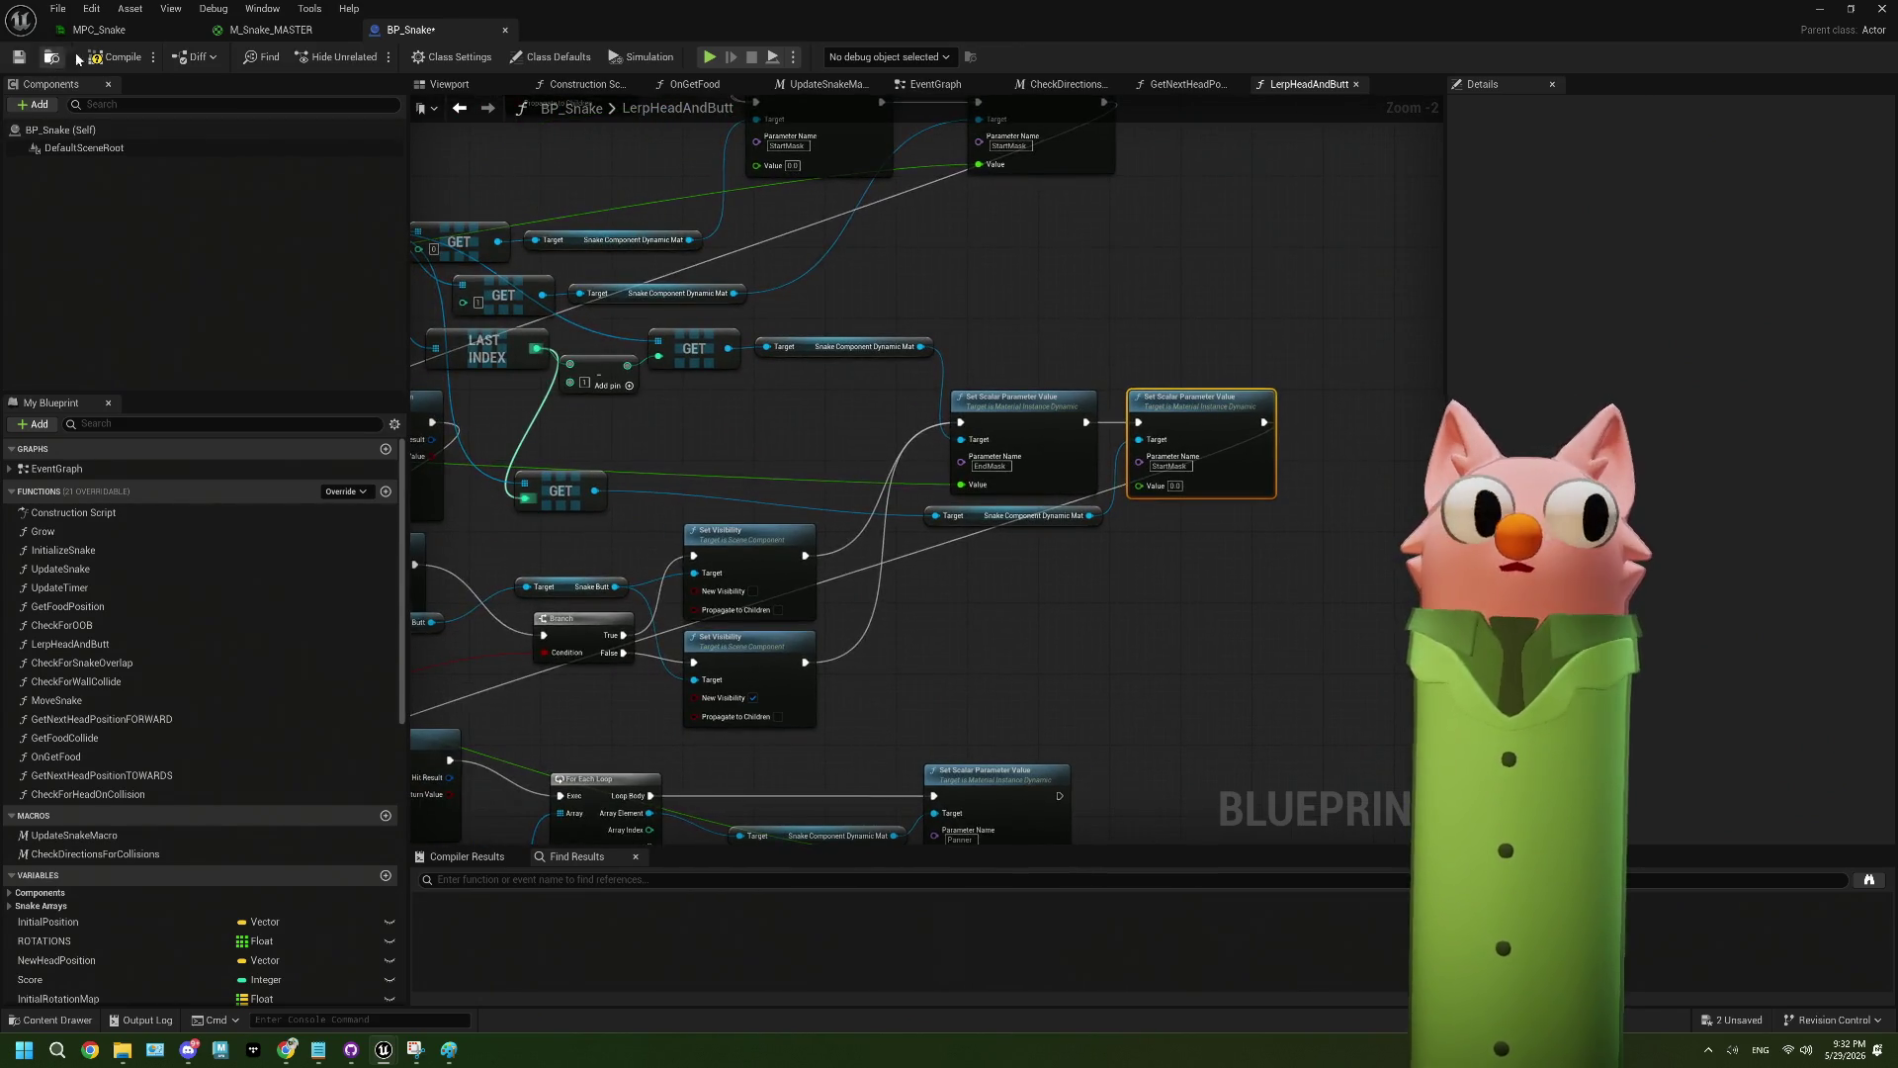
pyautogui.click(19, 58)
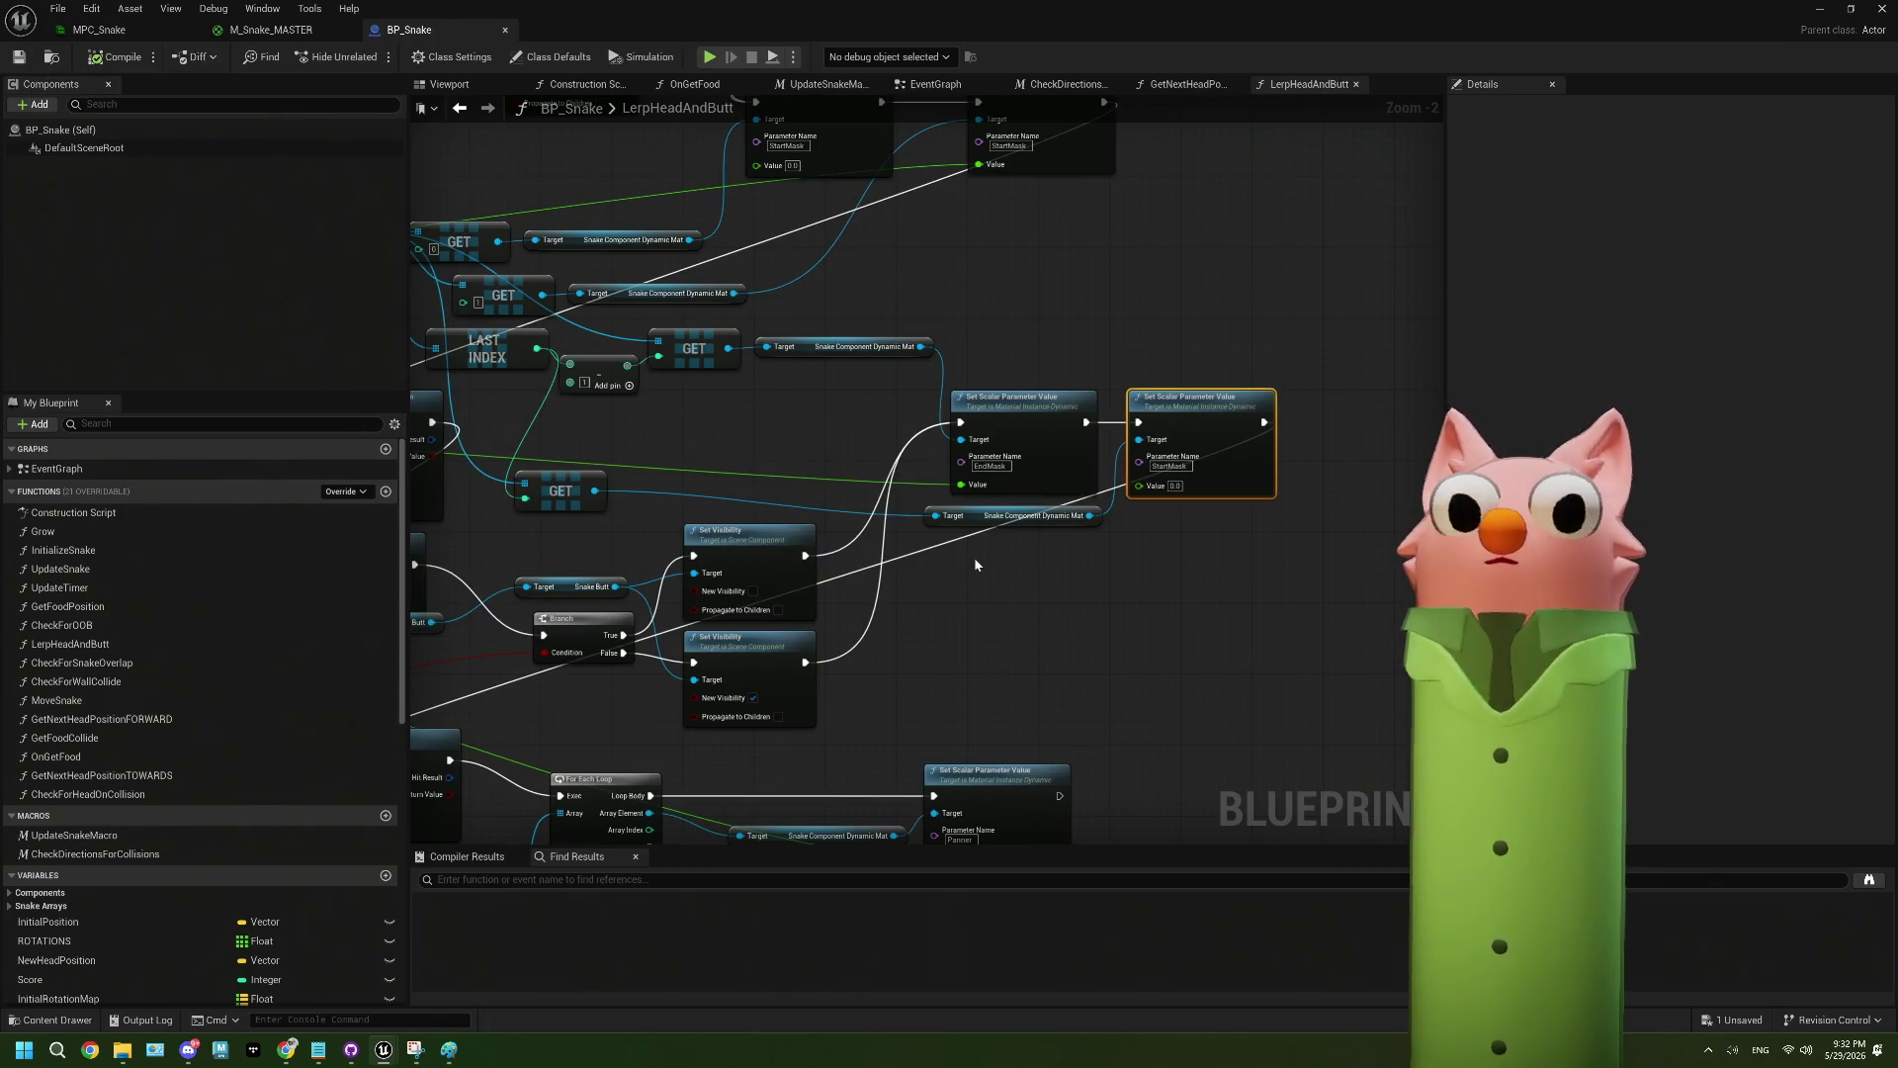
# - Save BP_Snake again and launch a Play-in-Editor session from the level editor
pyautogui.scroll(-2, 975, 556)
pyautogui.moveTo(852, 574); pyautogui.dragTo(962, 569)
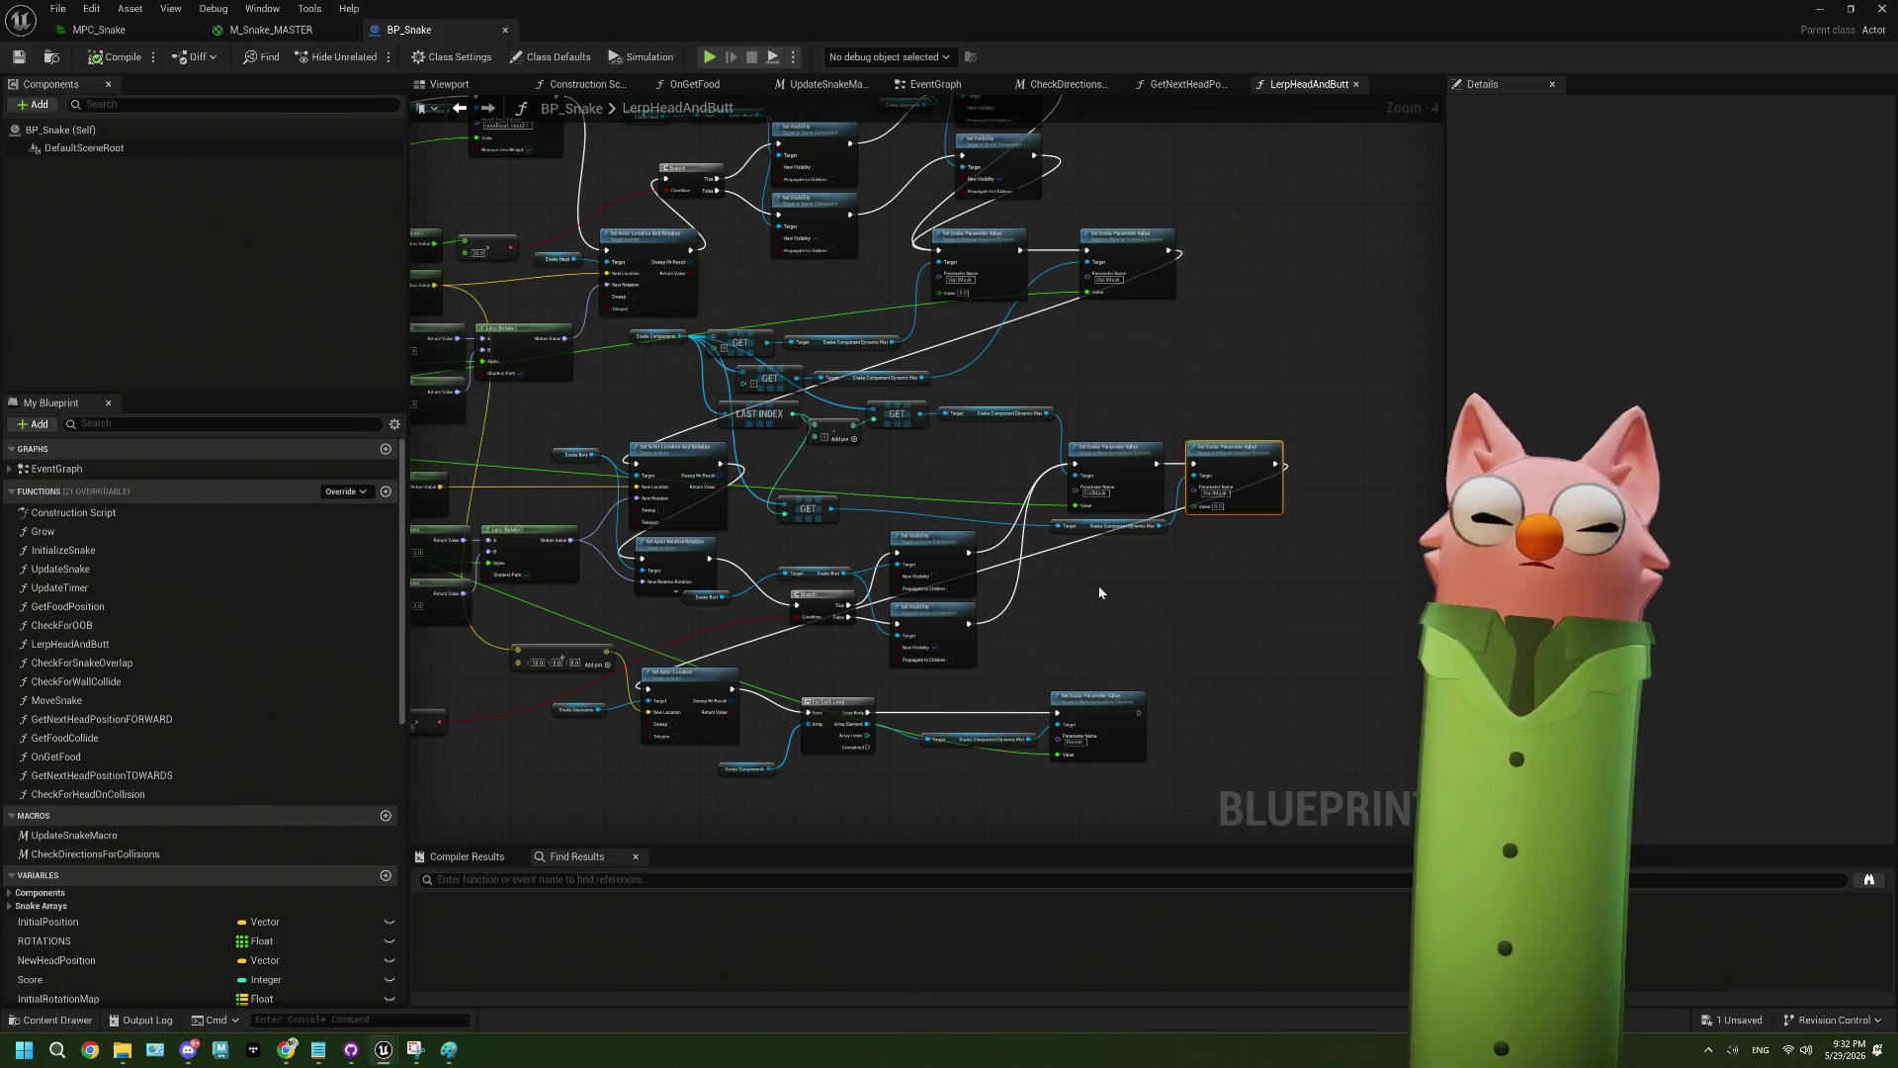
pyautogui.scroll(1, 1099, 591)
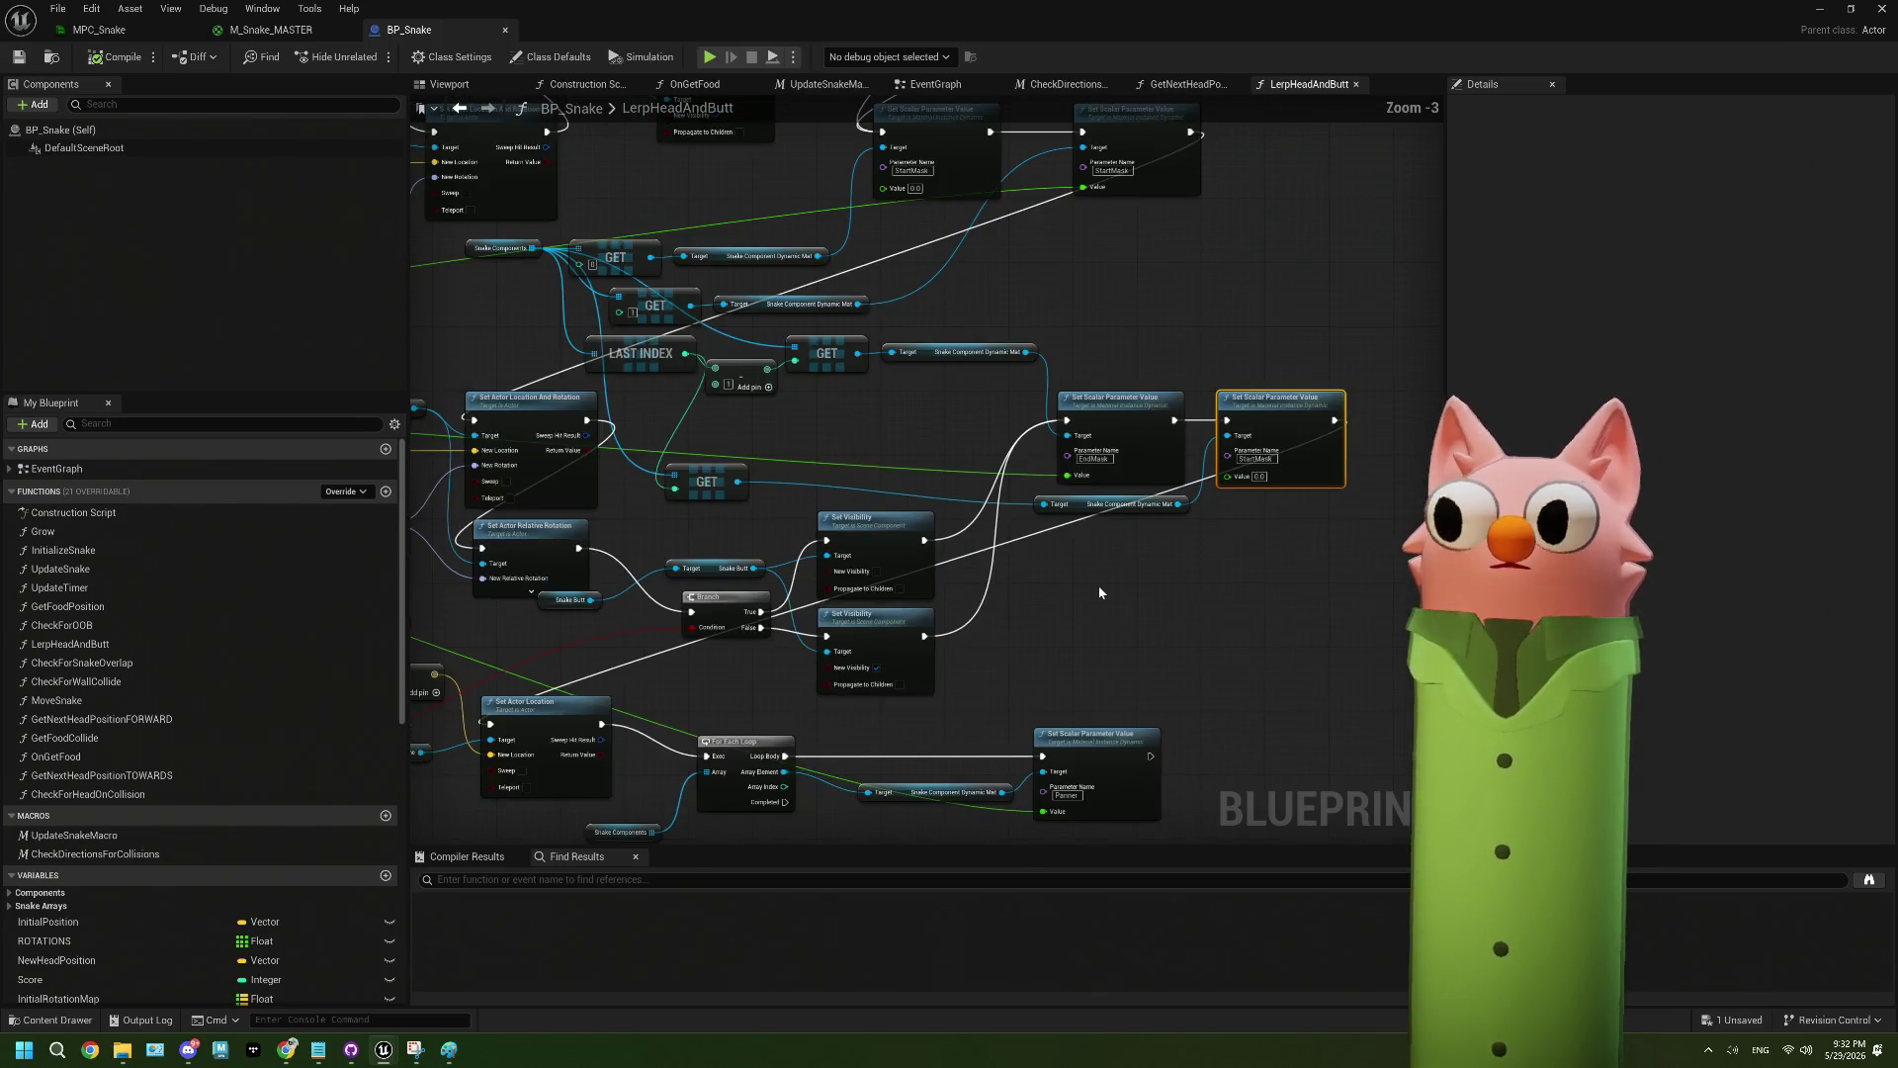
pyautogui.scroll(-1, 1100, 591)
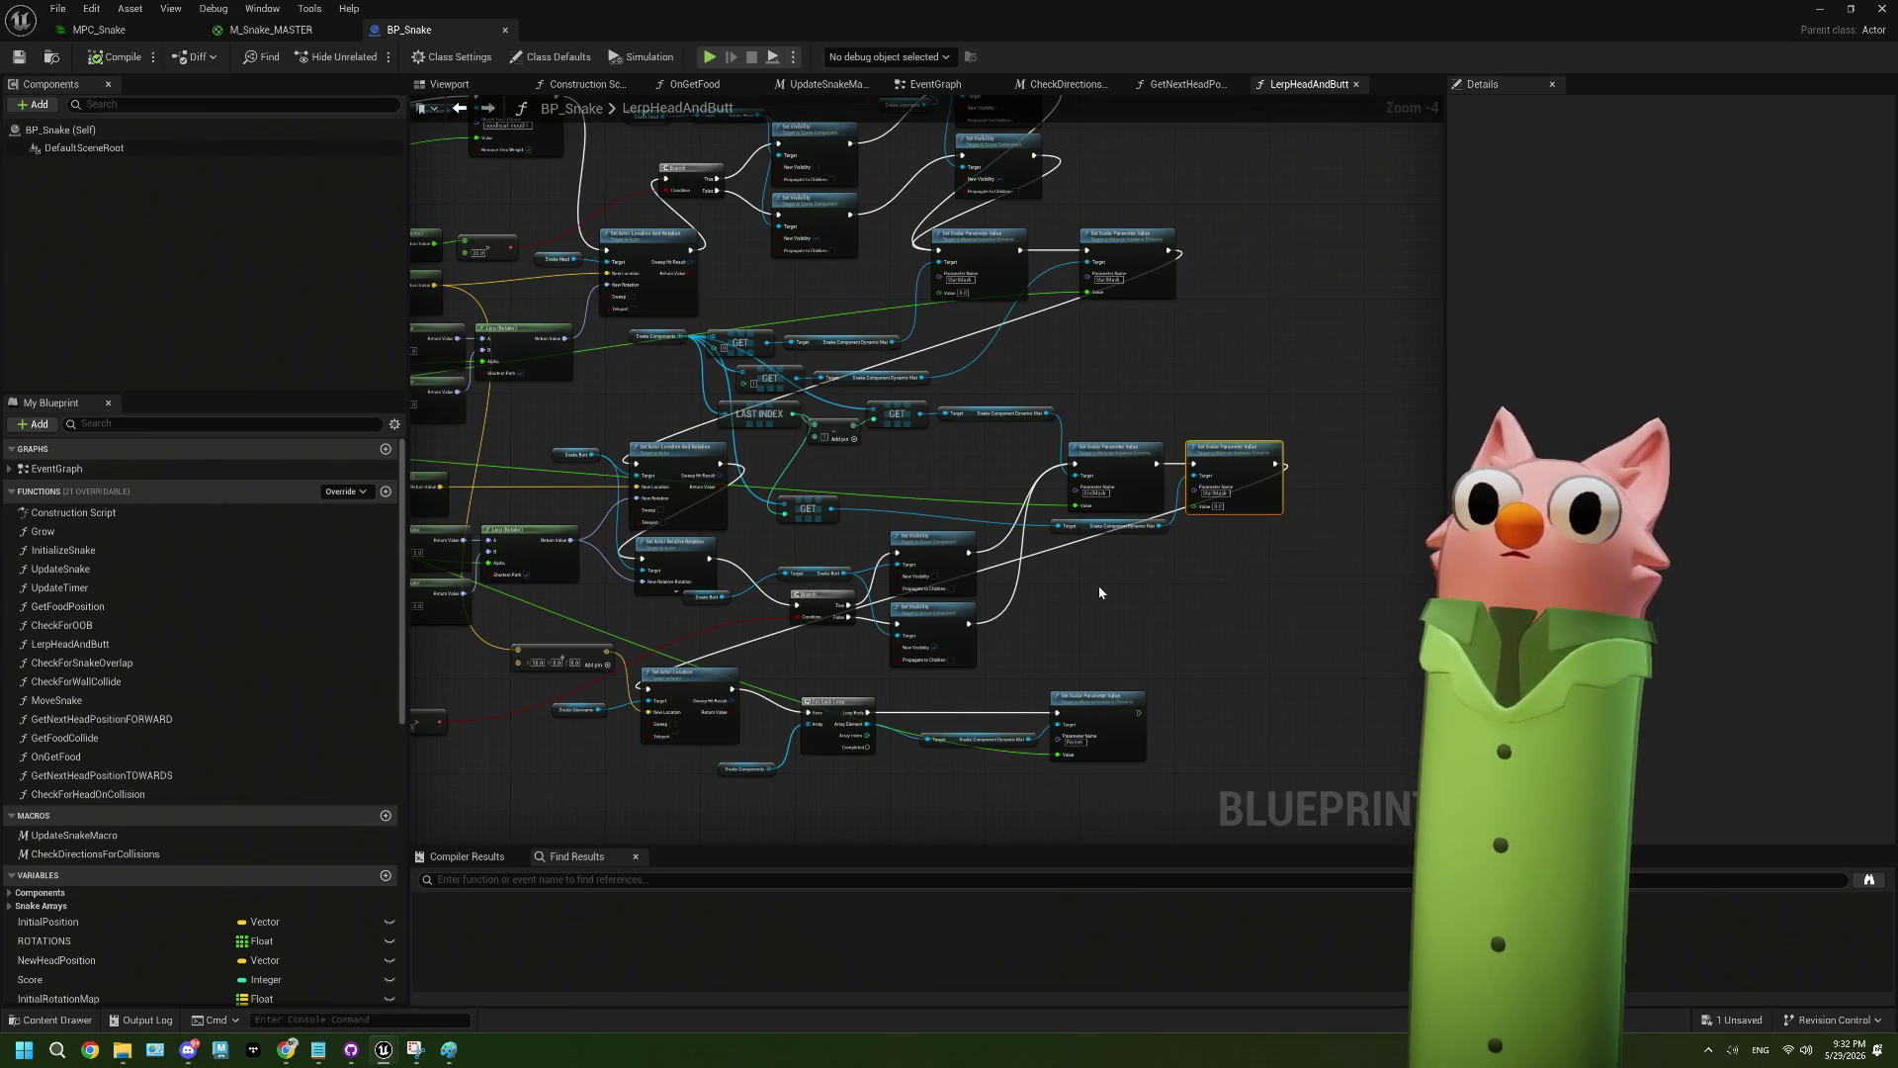
pyautogui.scroll(1, 1099, 591)
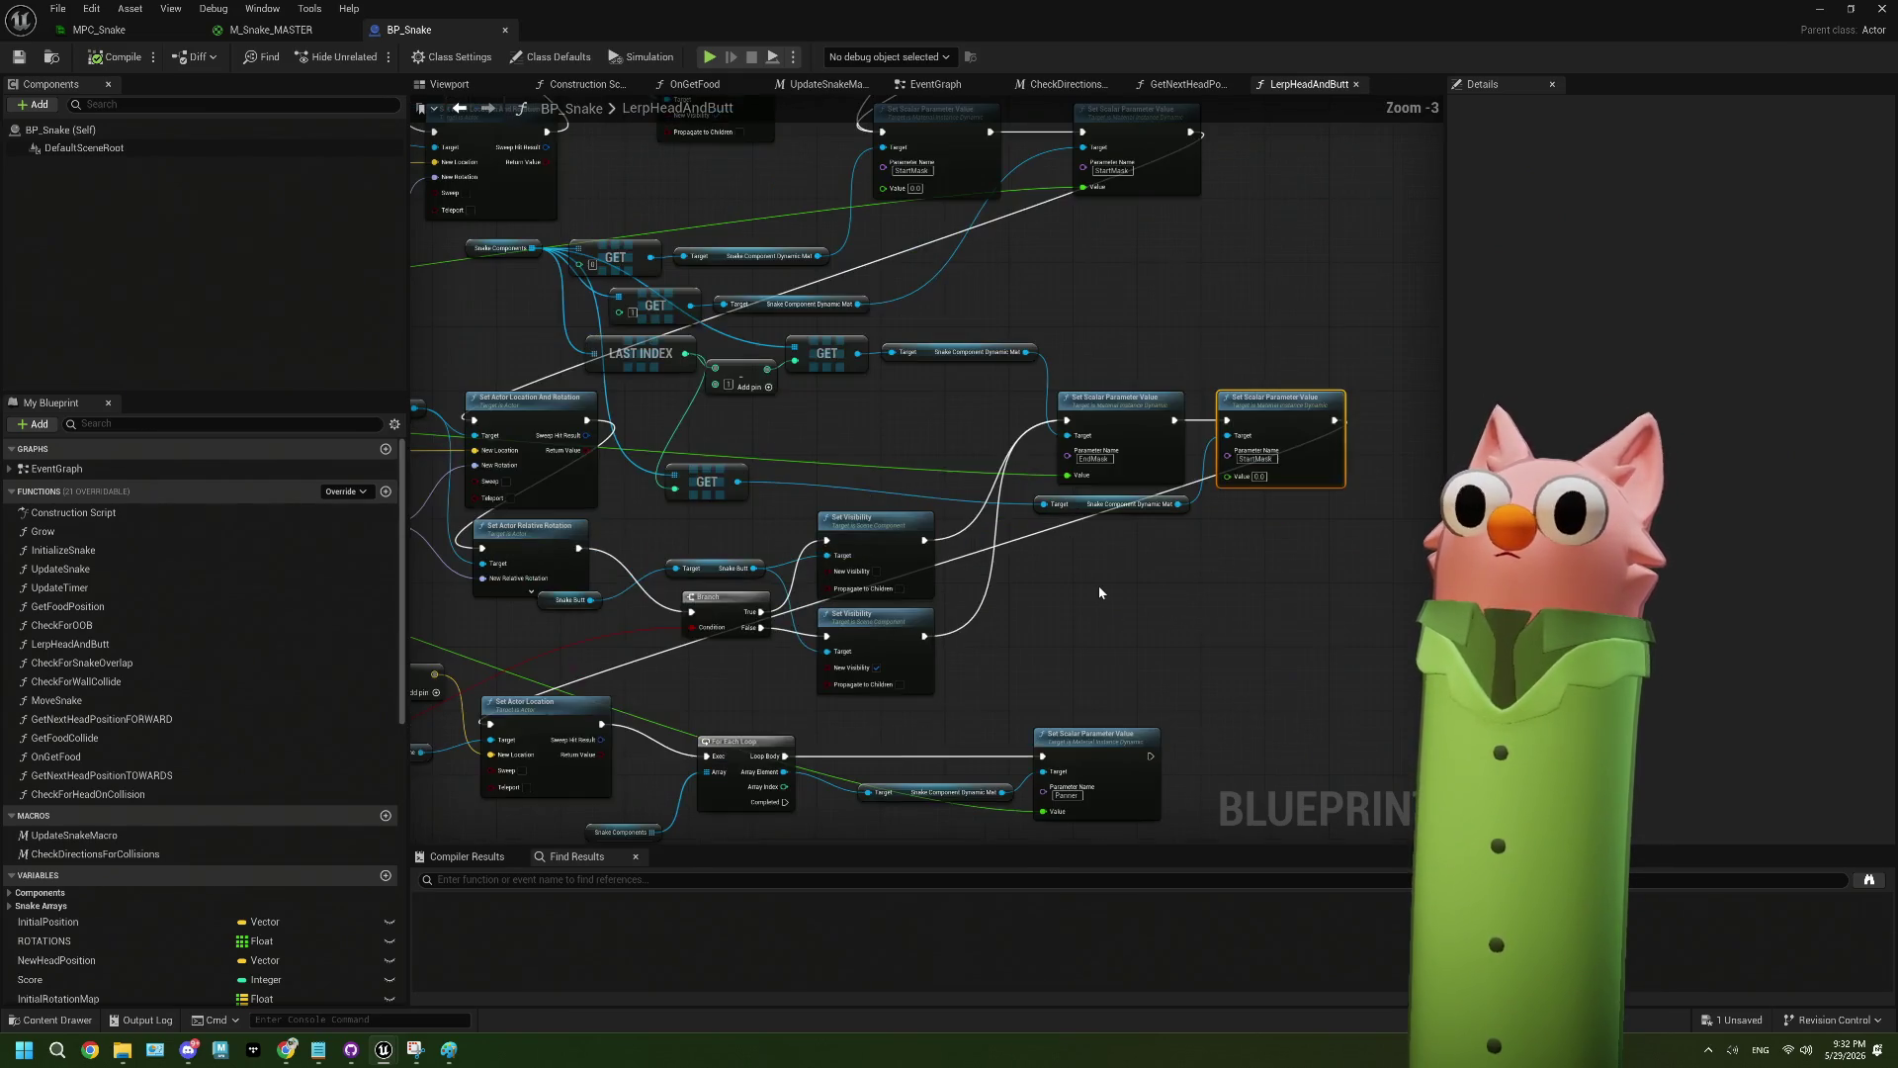
pyautogui.scroll(2, 1072, 596)
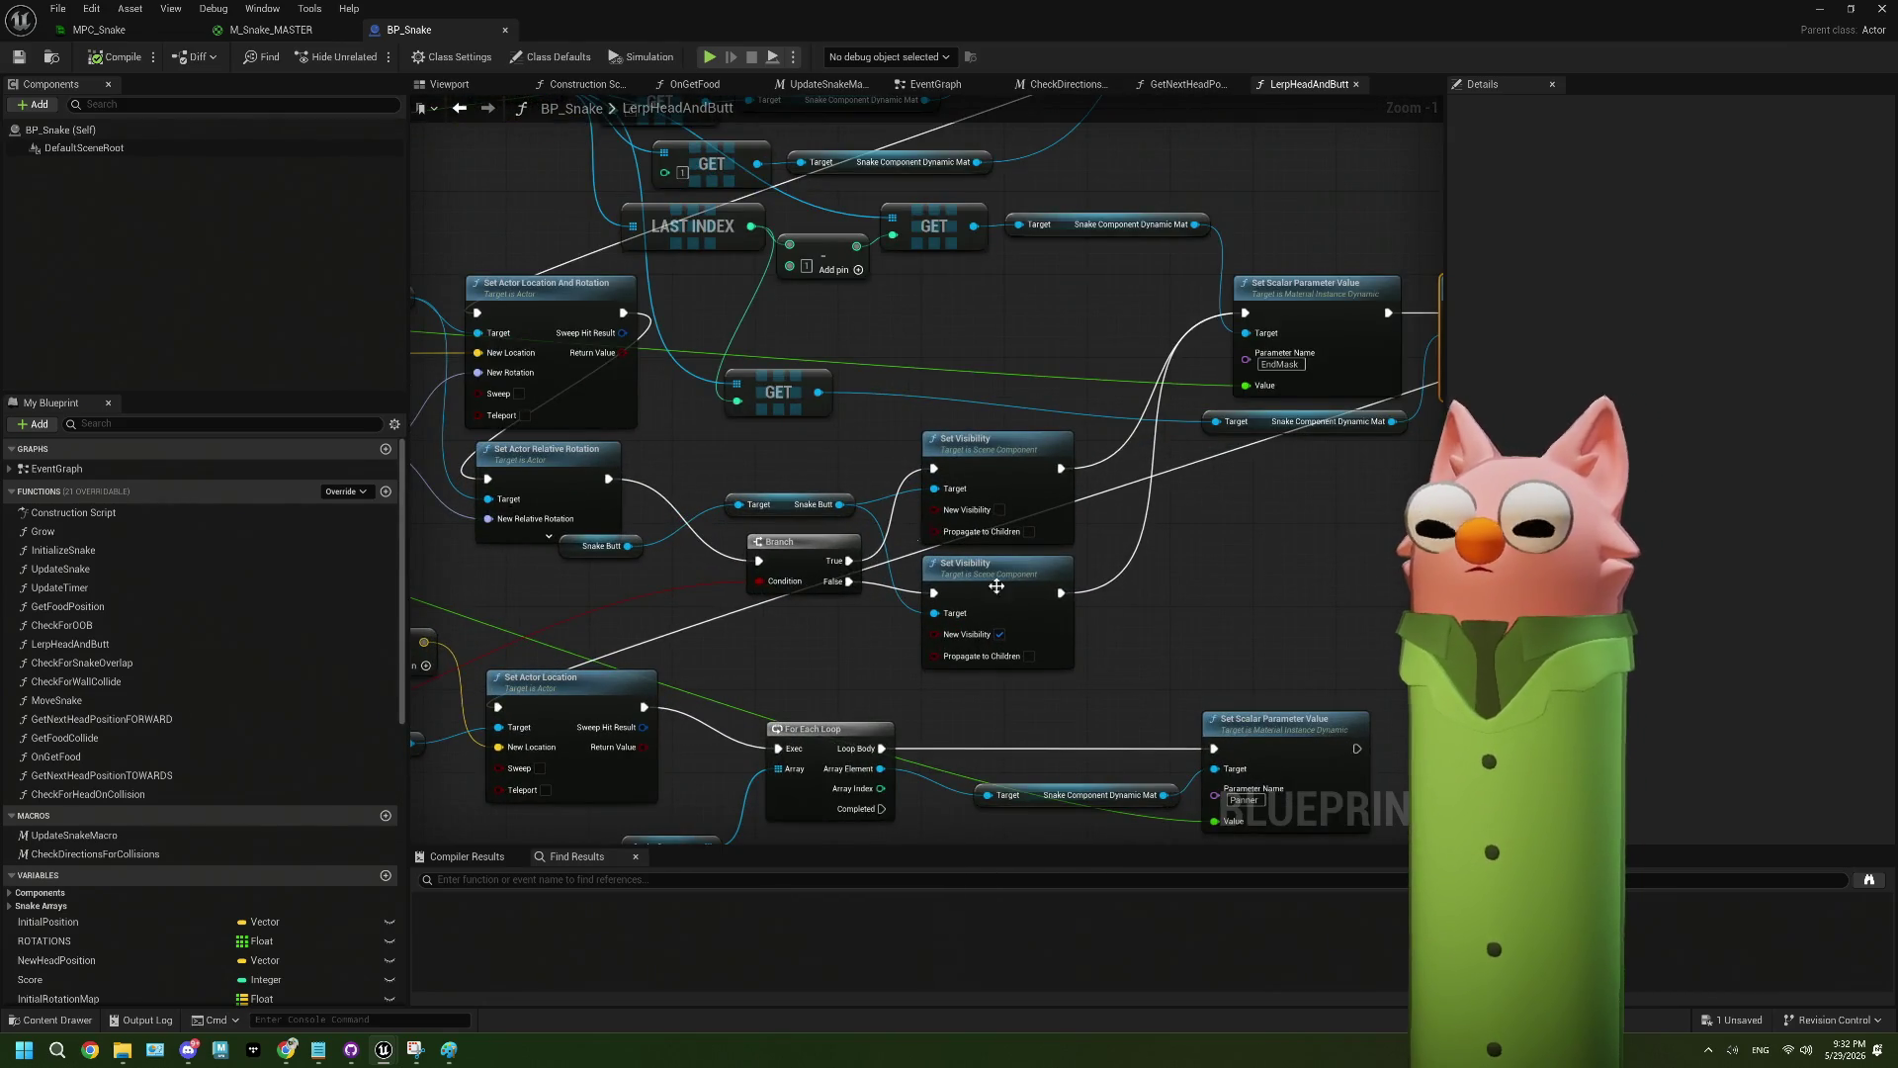
pyautogui.click(27, 61)
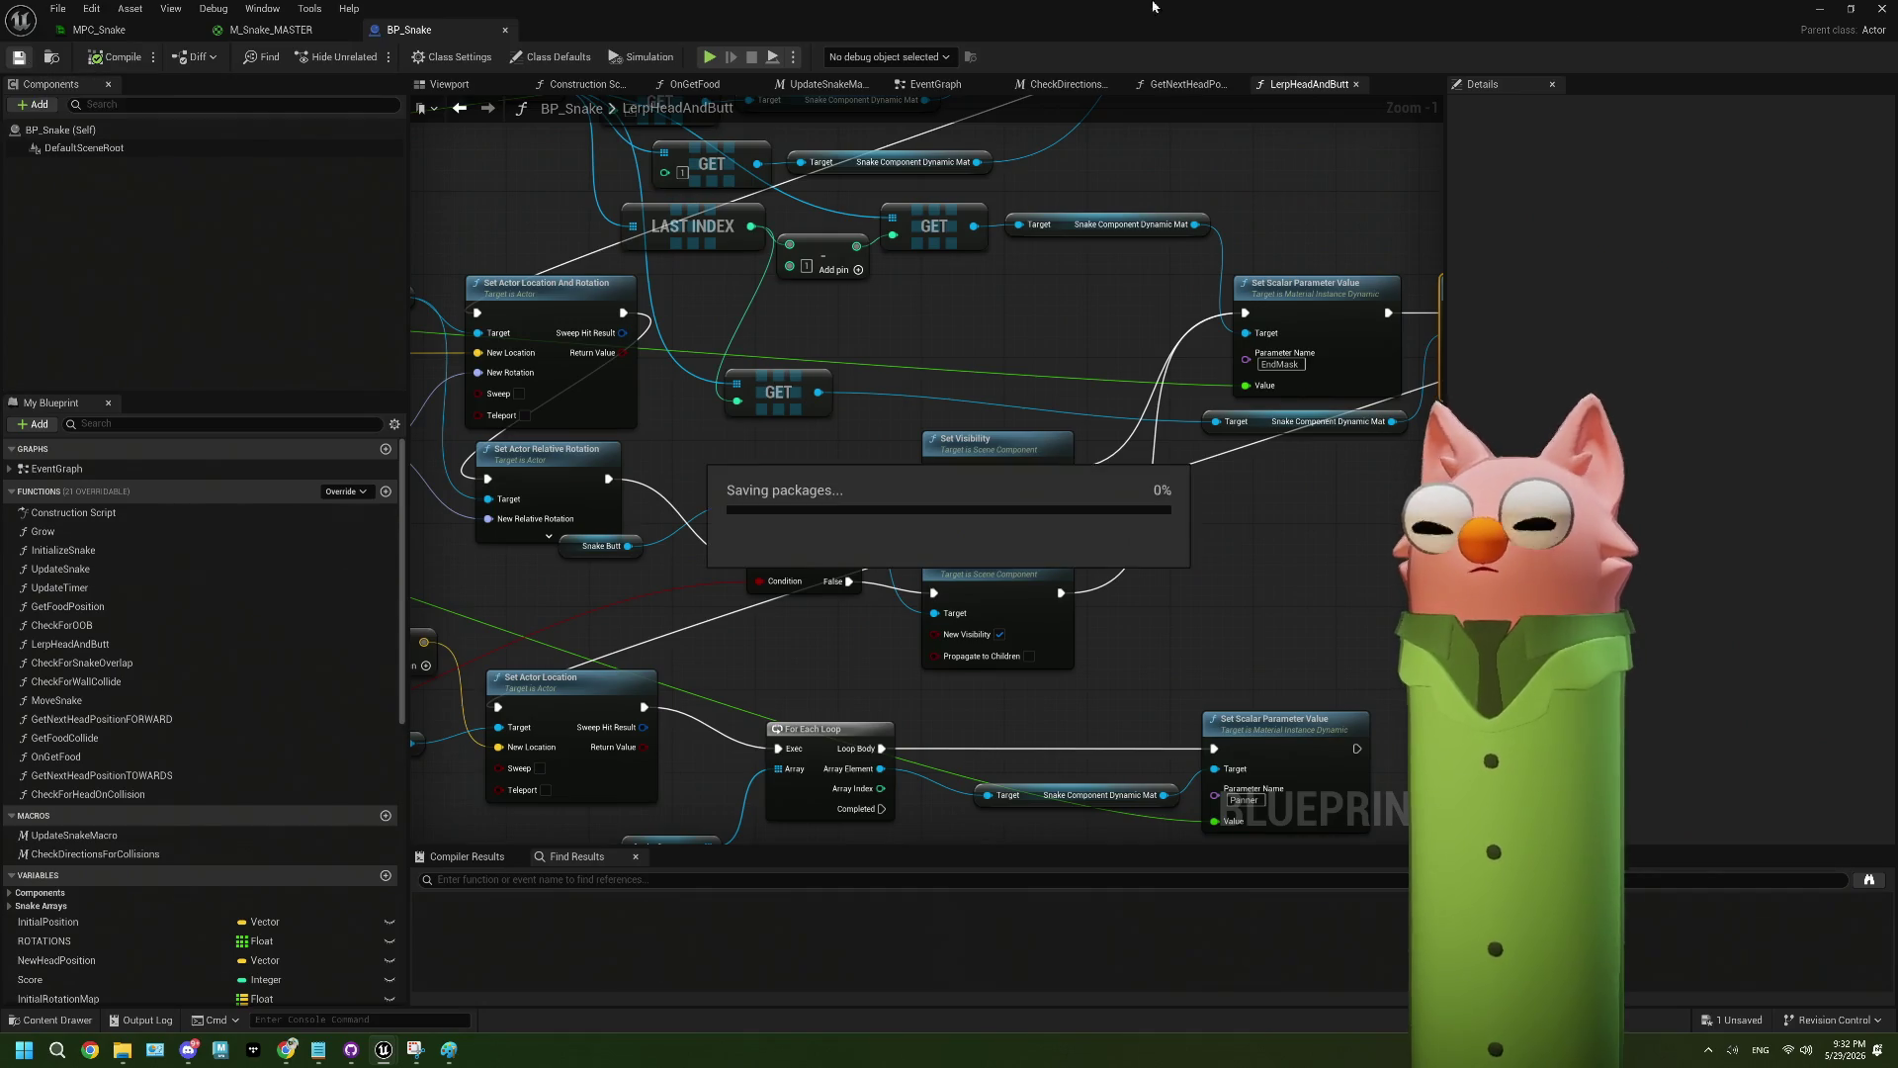
pyautogui.click(1820, 9)
pyautogui.click(369, 56)
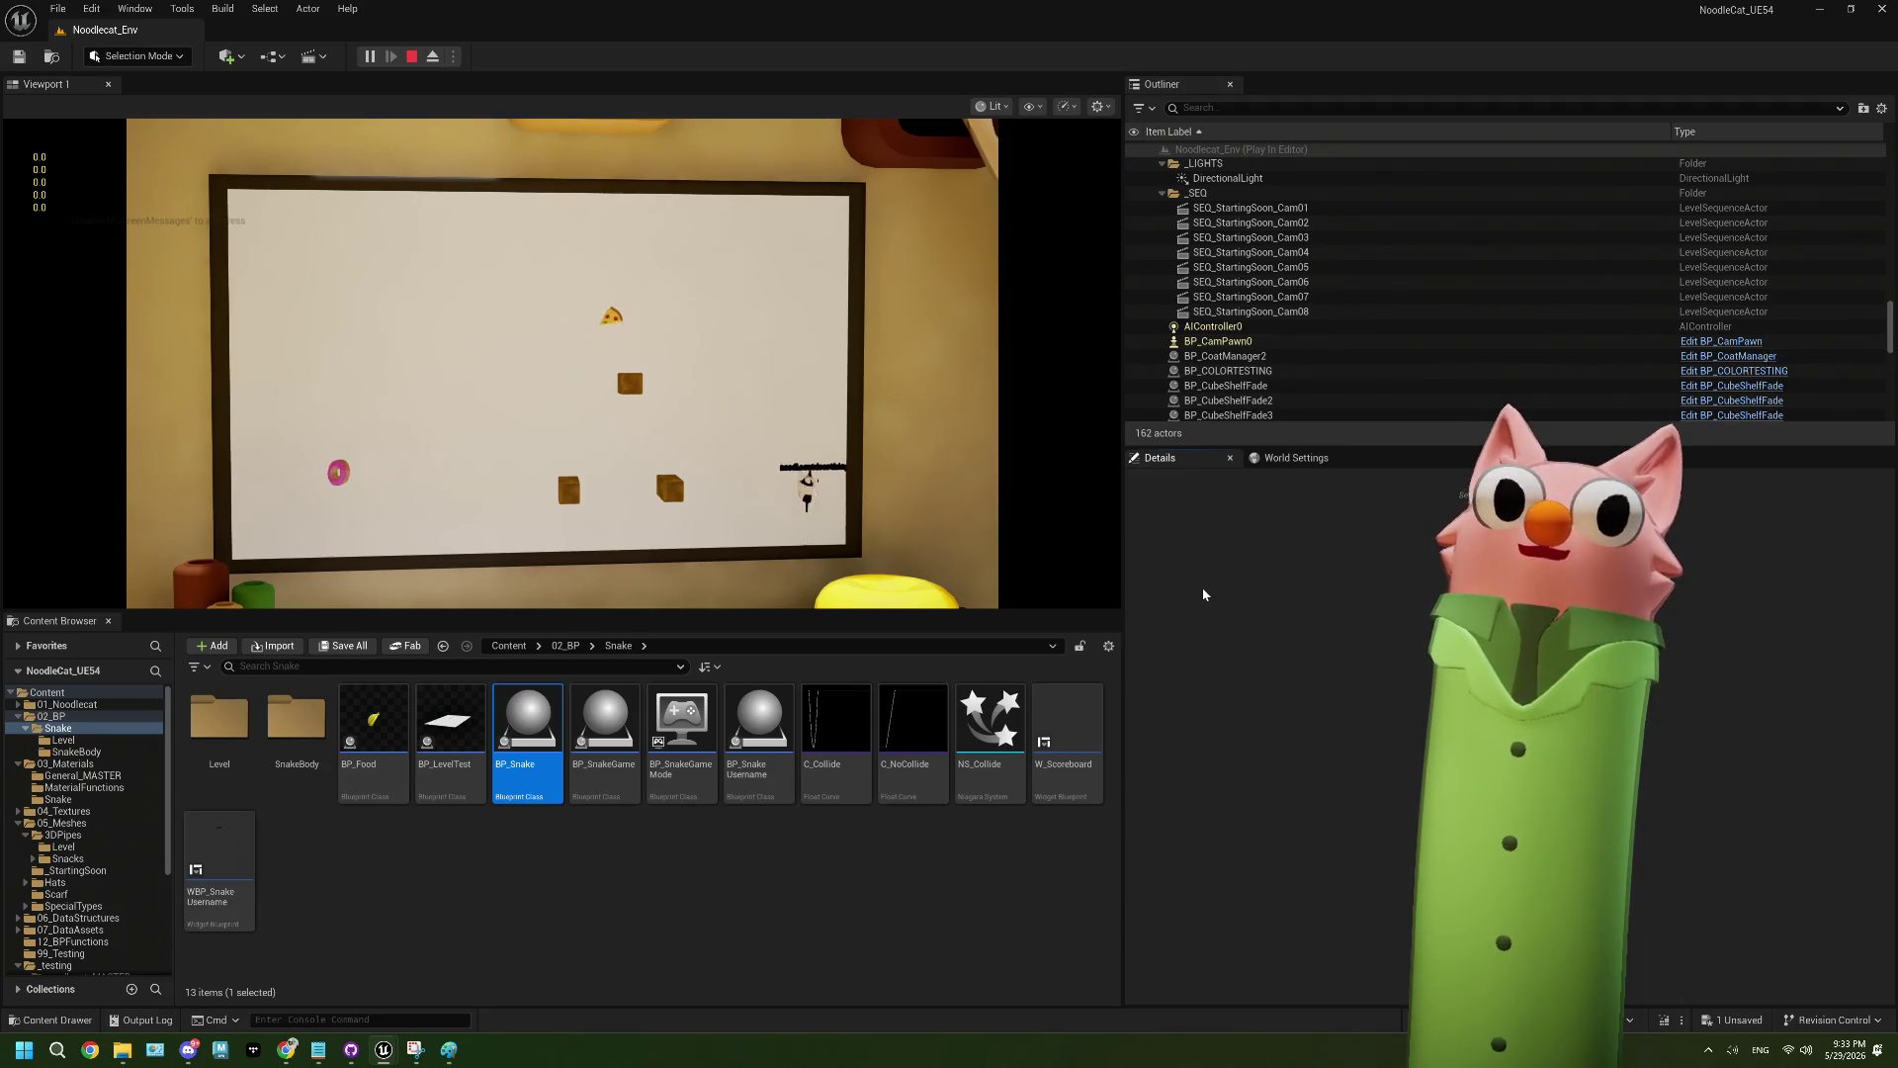
# - Steer the snake up, left, down and right around the board
pyautogui.click(1080, 535)
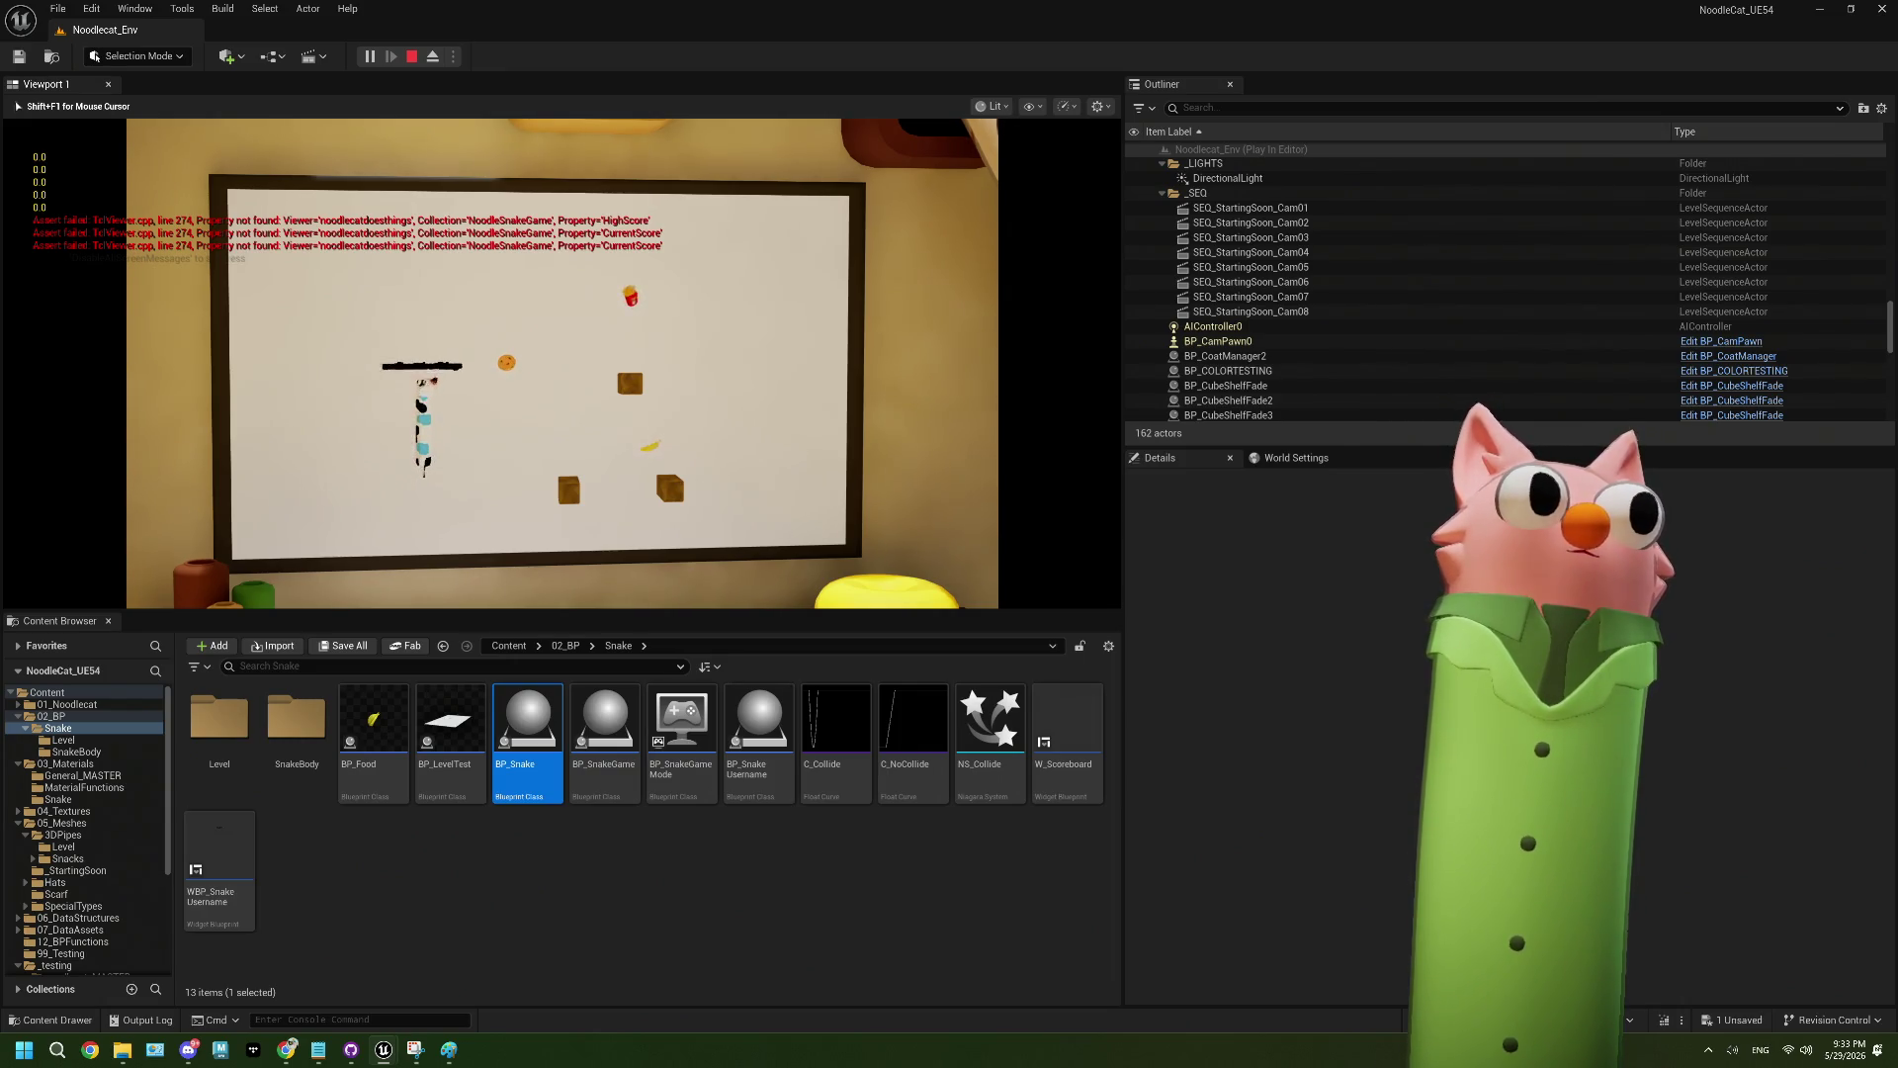
pyautogui.press('Up')
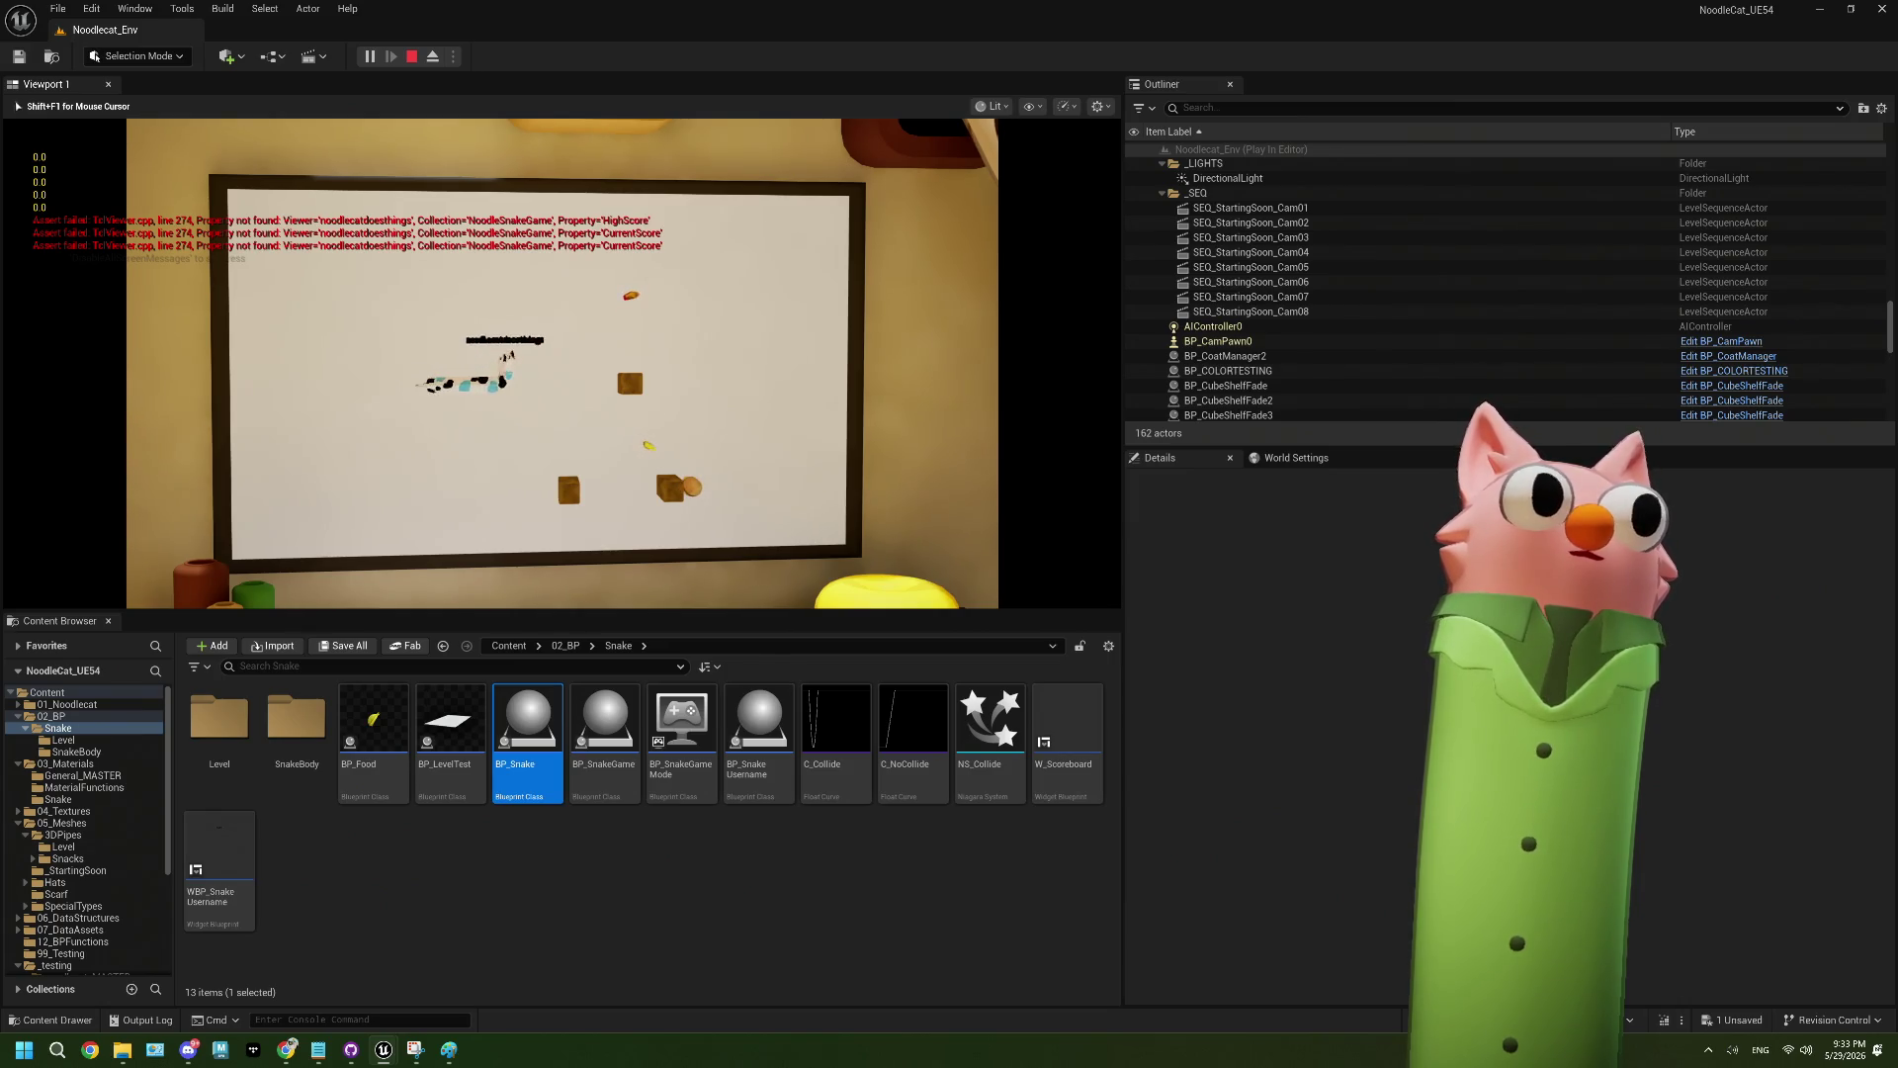
pyautogui.press('Left')
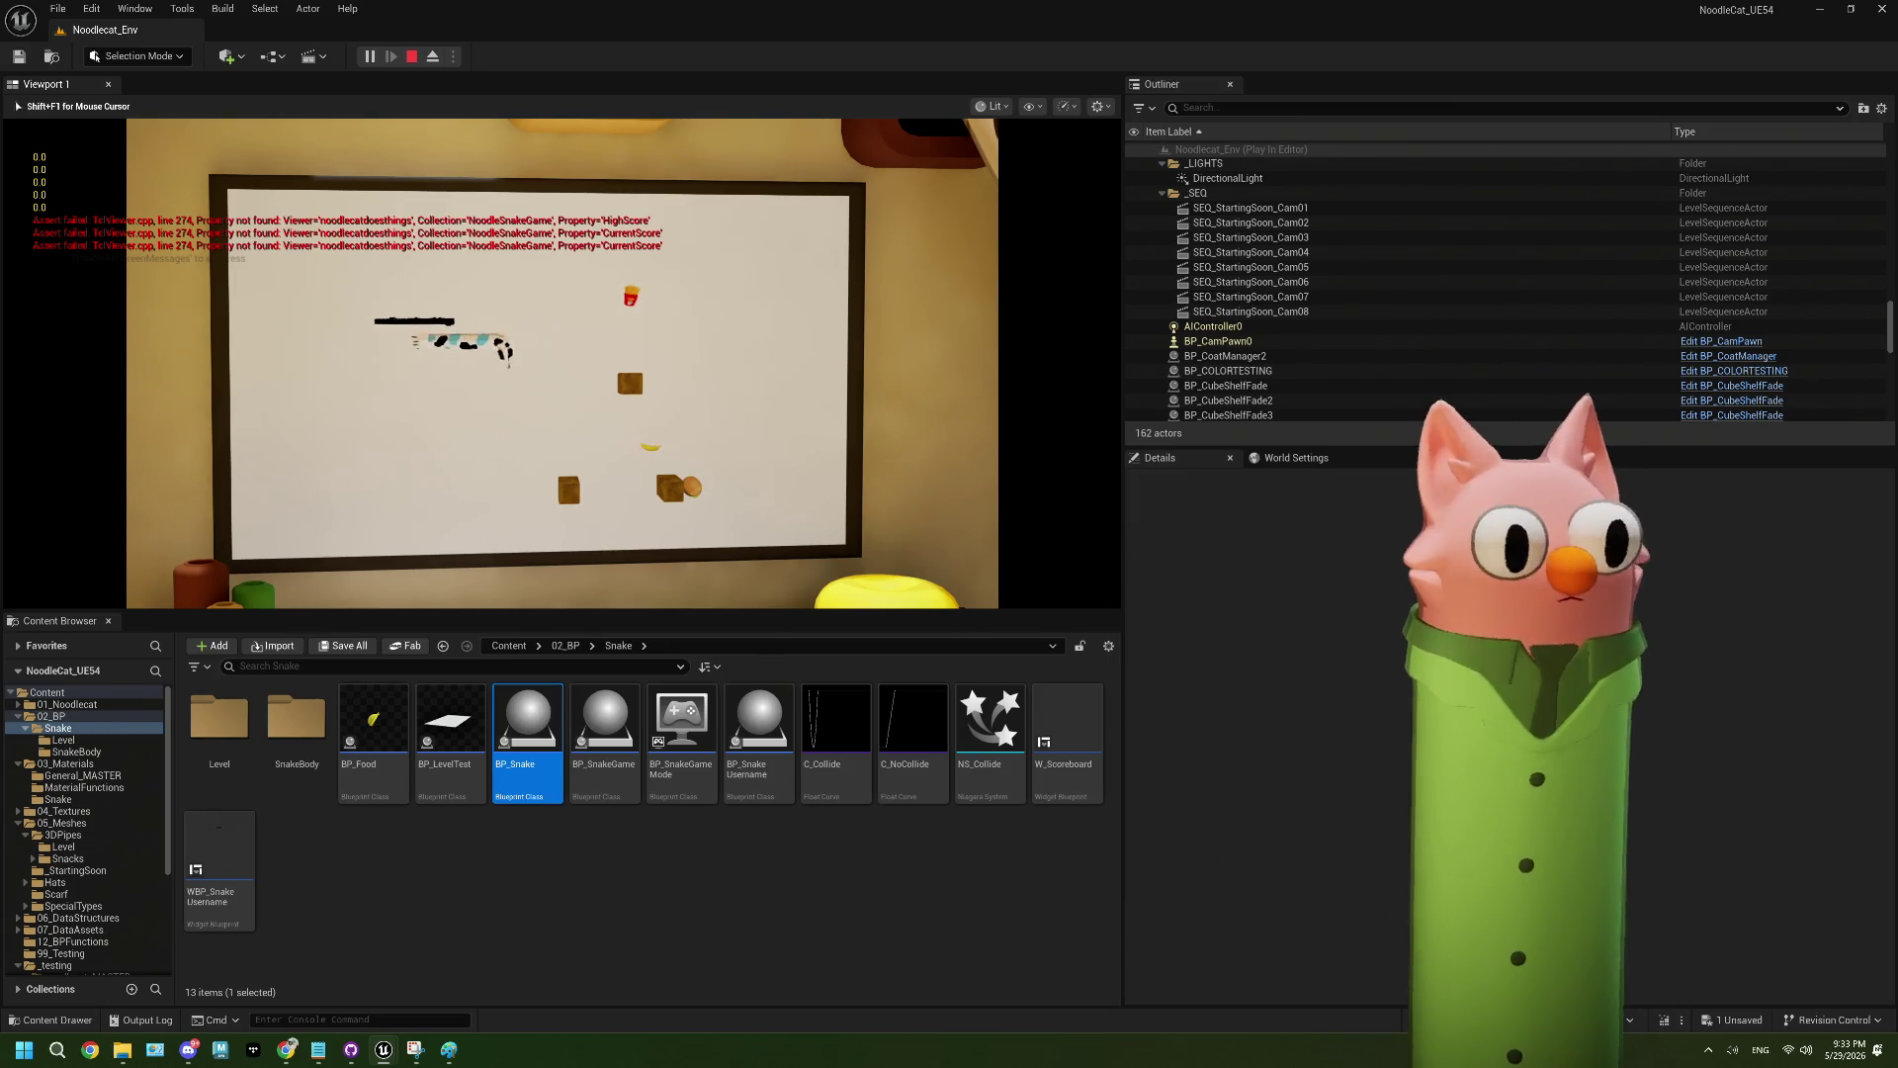
pyautogui.press('Down')
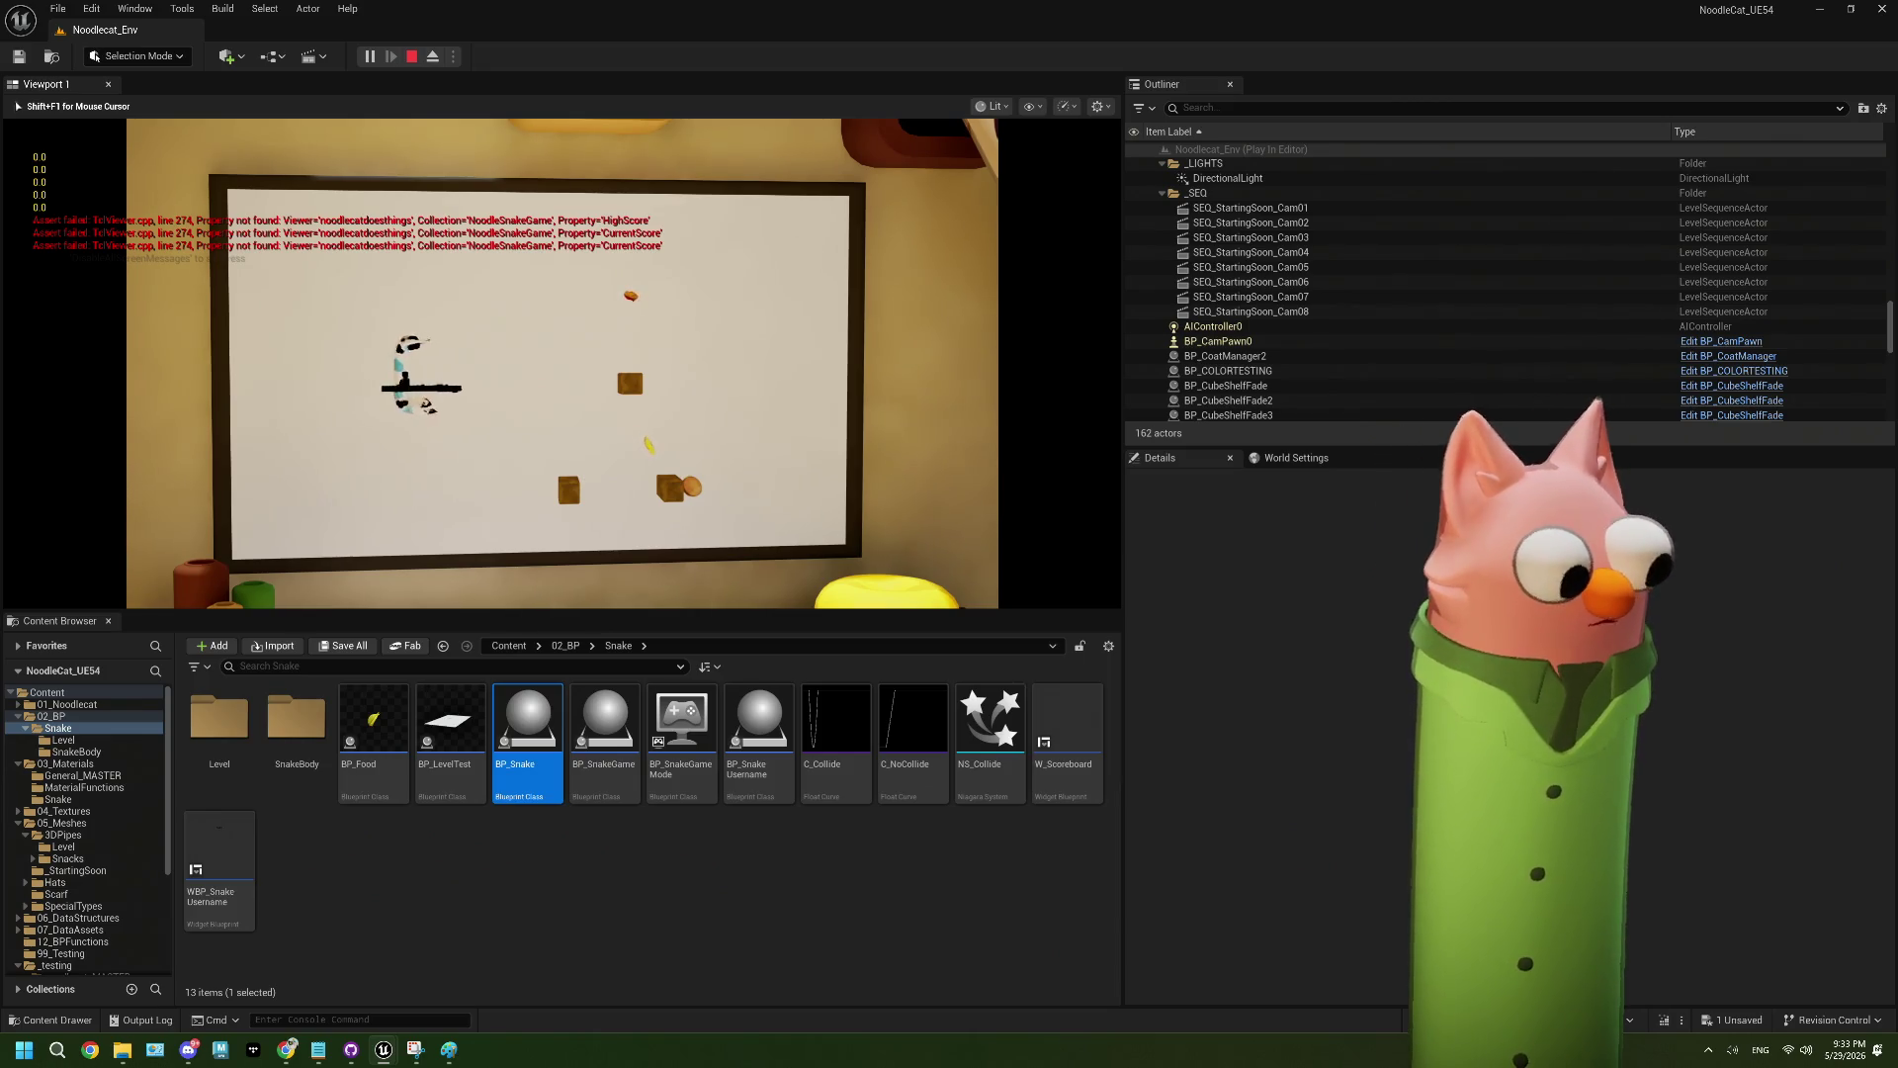
pyautogui.press('Right')
# - Free the mouse, pause the game, and eject to a free camera with F8
pyautogui.hotkey('shift', 'F1')
pyautogui.click(369, 56)
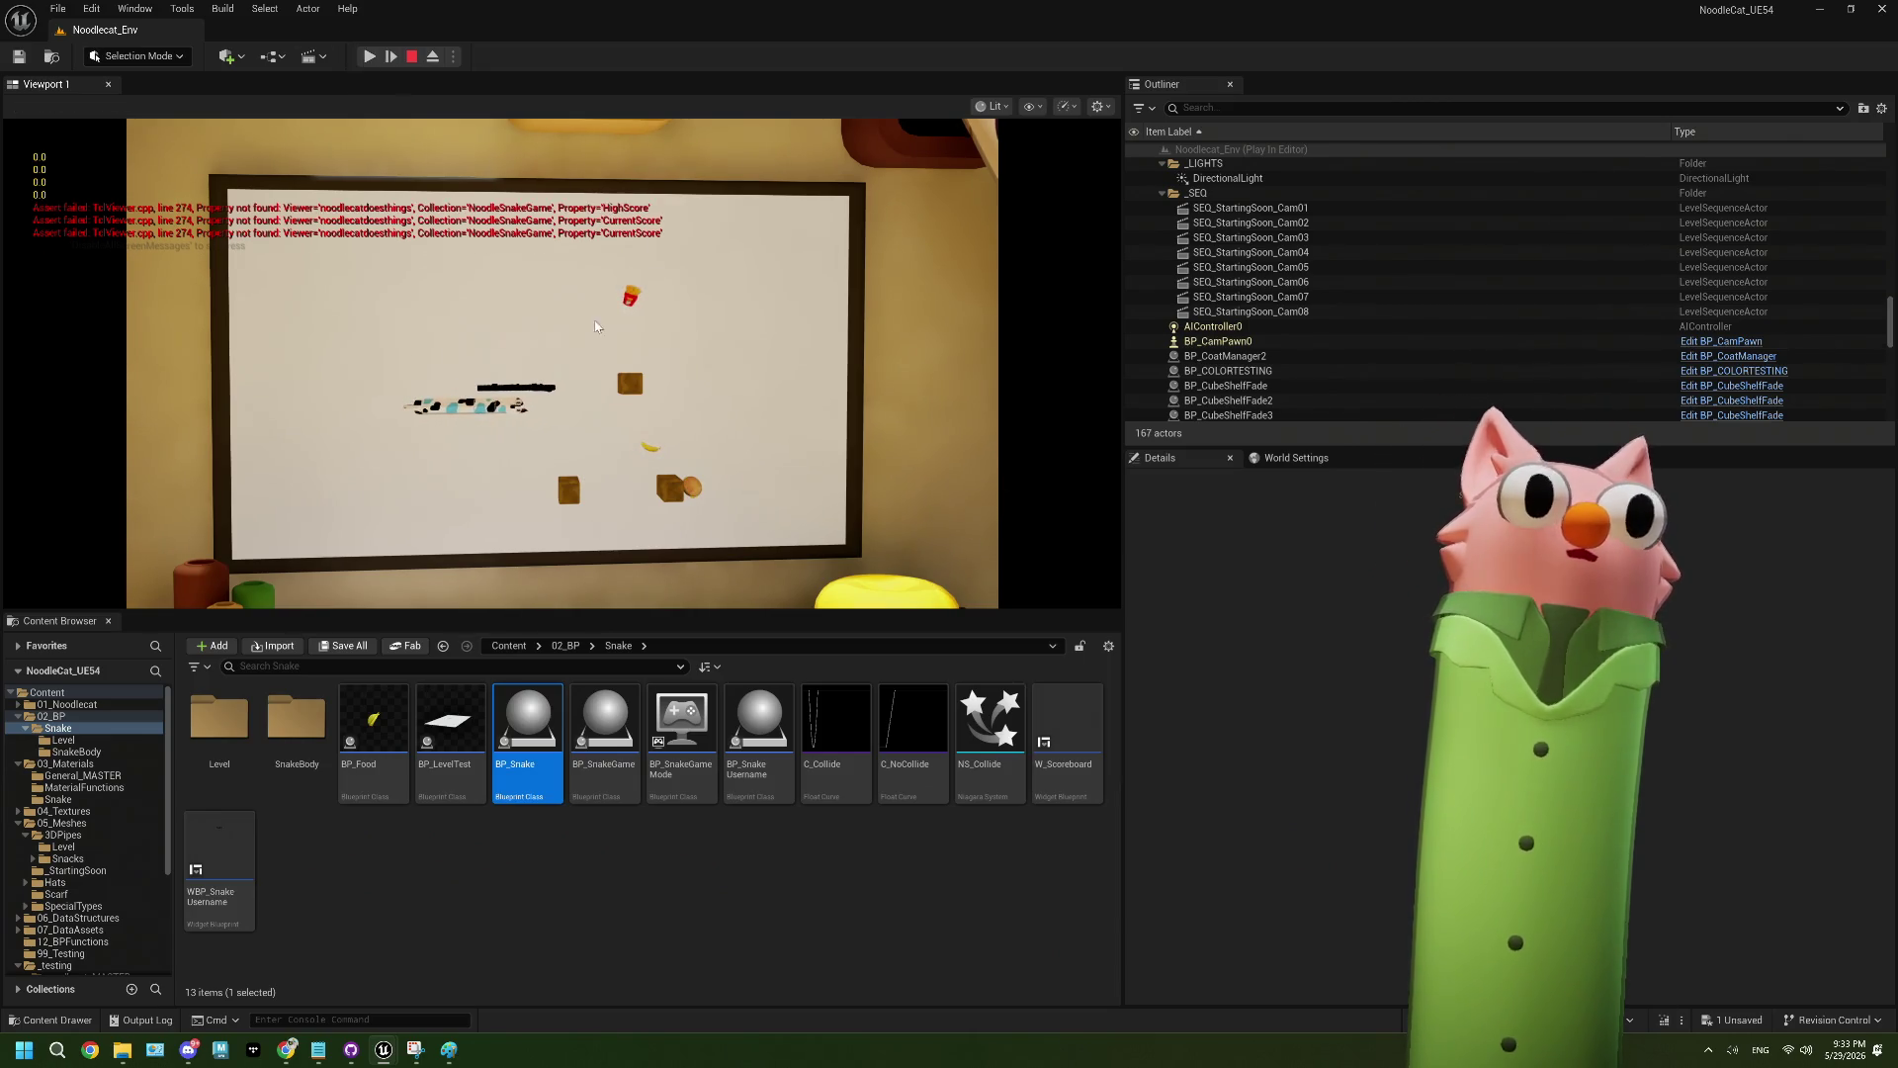
pyautogui.press('F8')
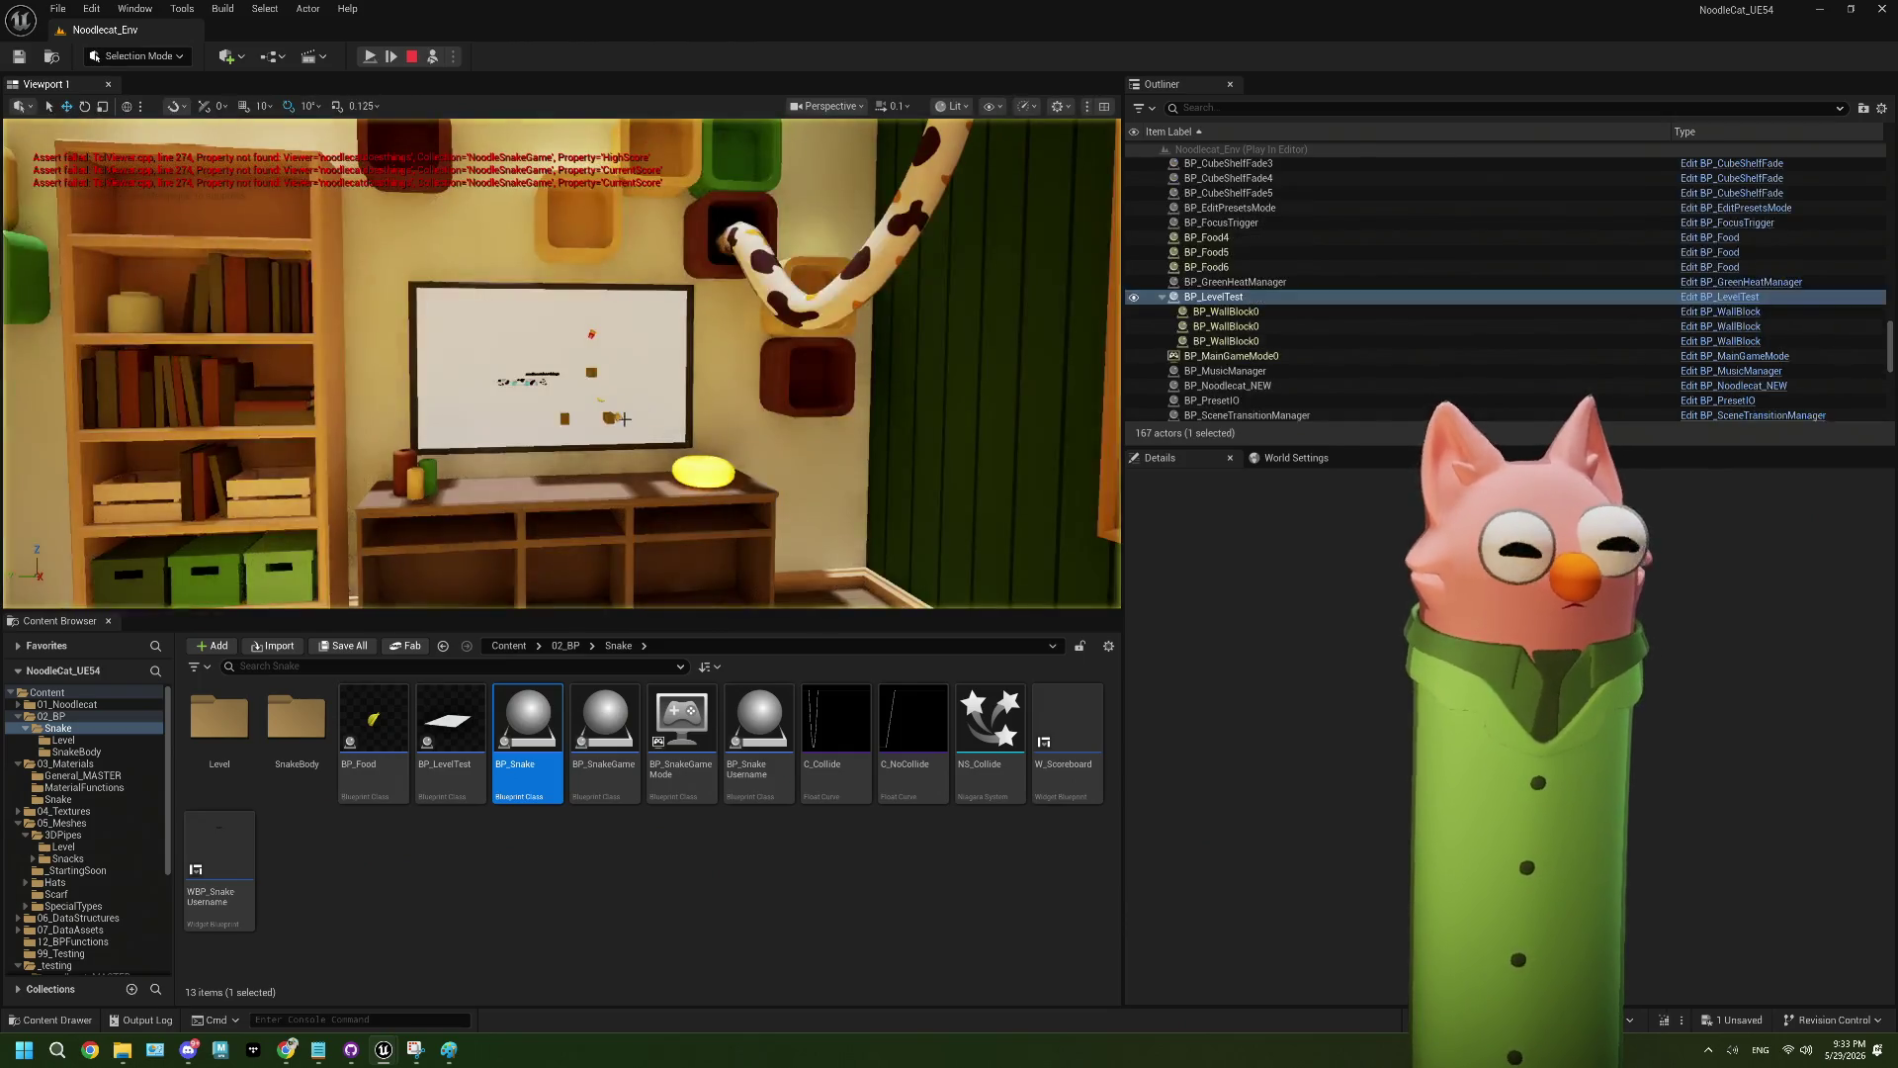
# - Frame the snake board up close, then stop the play session with Esc
pyautogui.press('f')
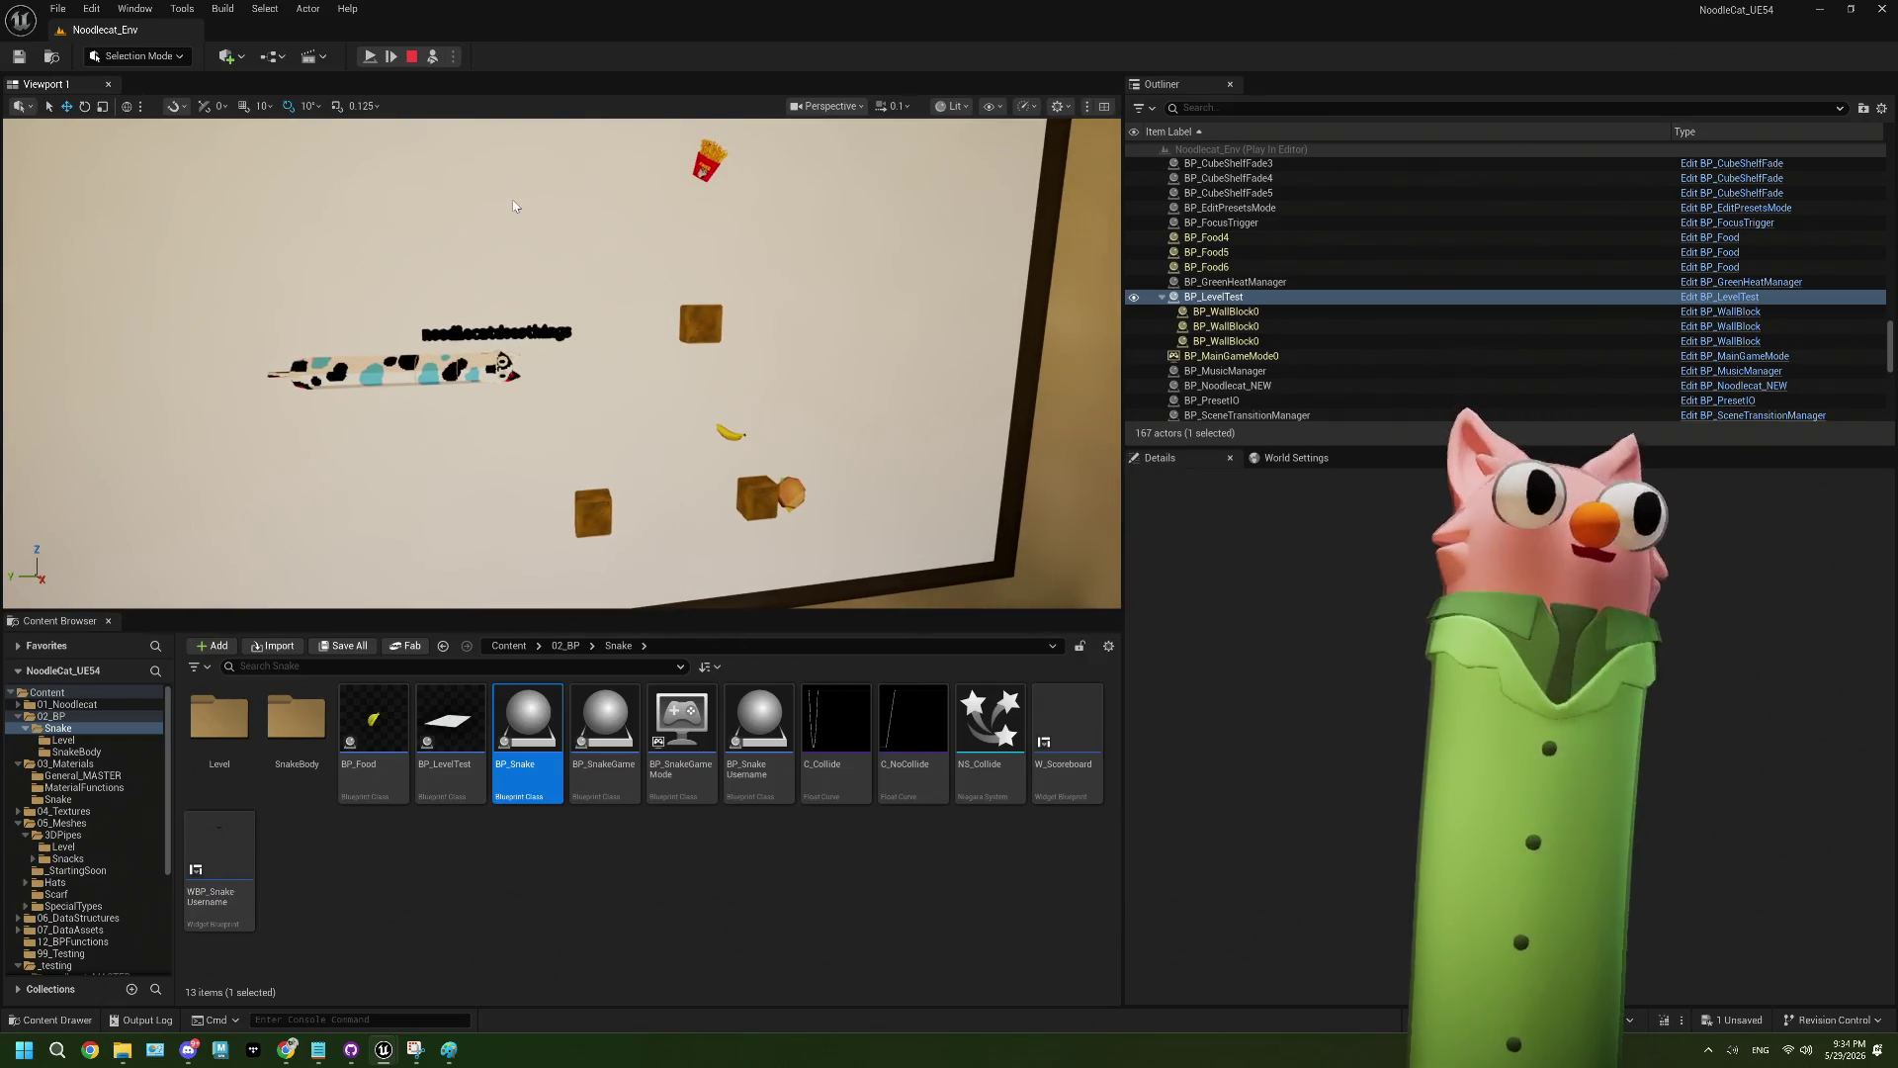
pyautogui.press('Escape')
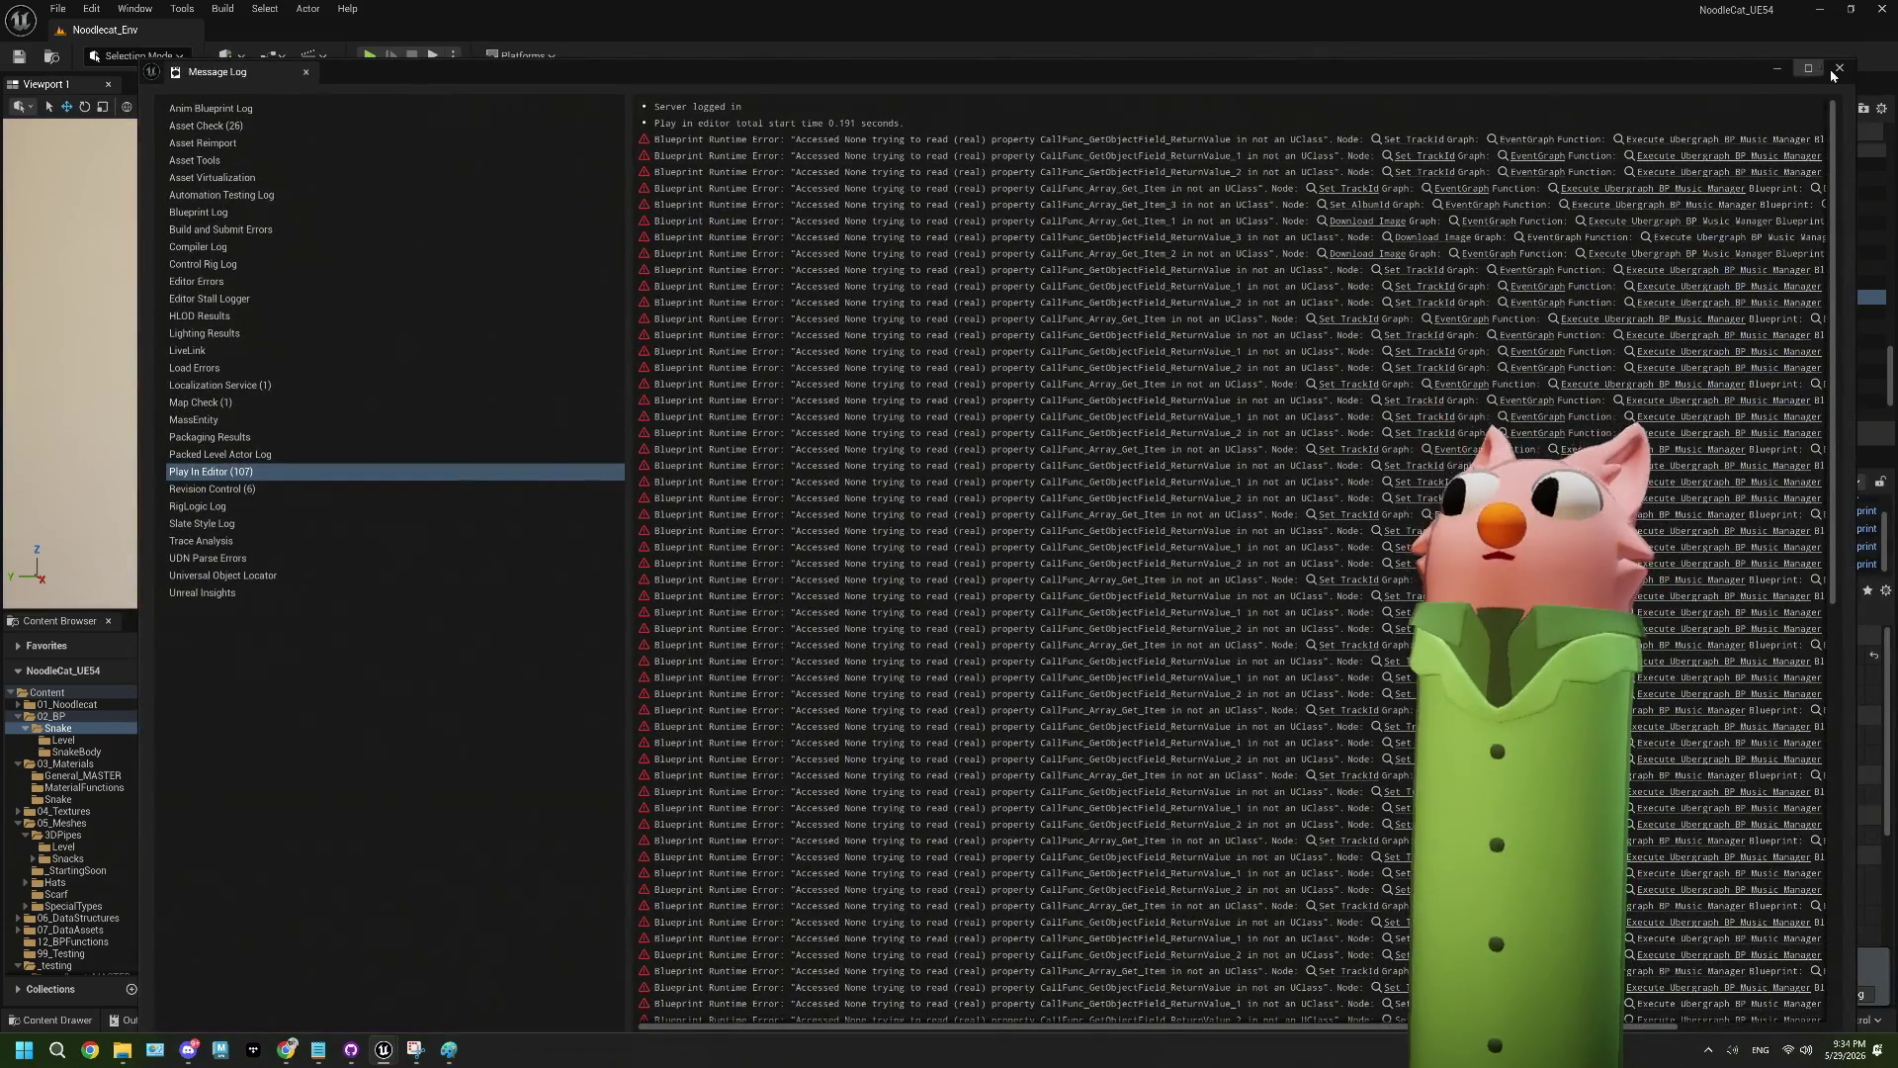
# - Close the Message Log, frame the whole empty board, and reopen BP_Snake
pyautogui.click(1838, 68)
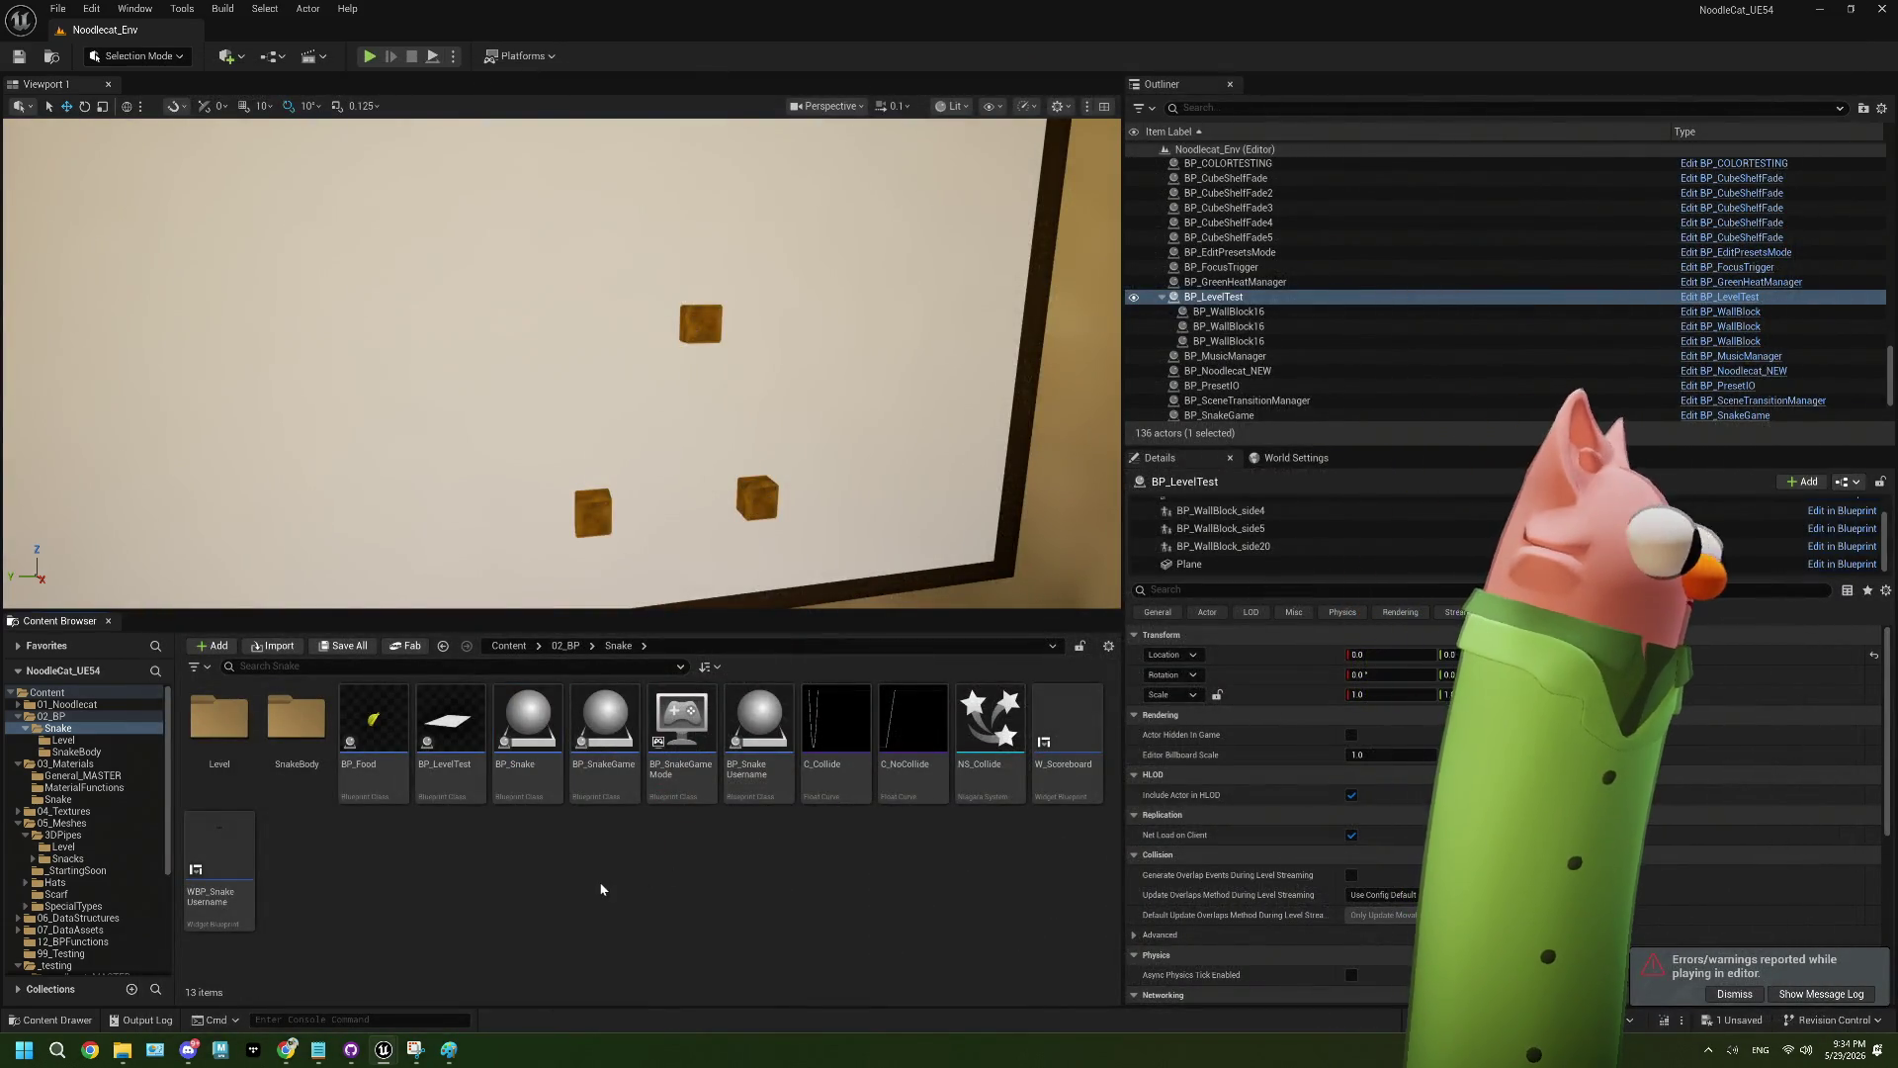
pyautogui.press('f')
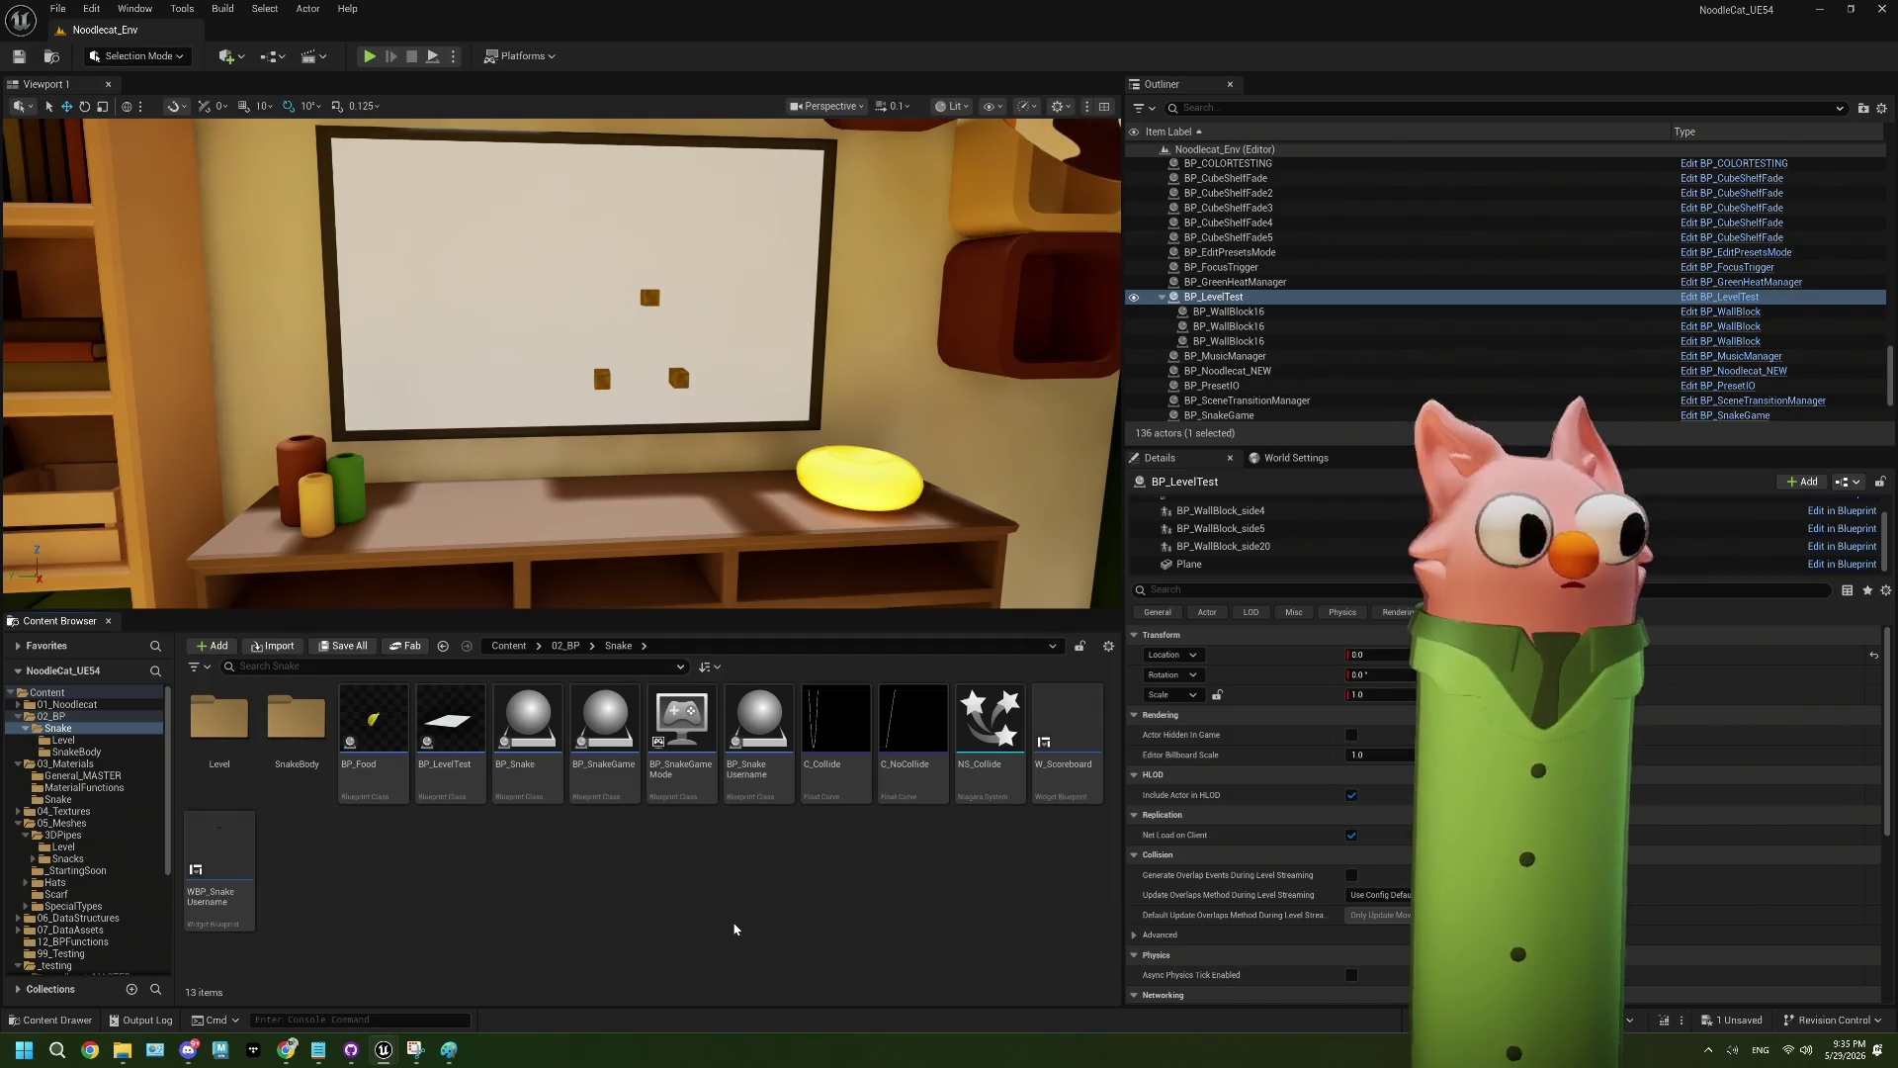
pyautogui.doubleClick(542, 723)
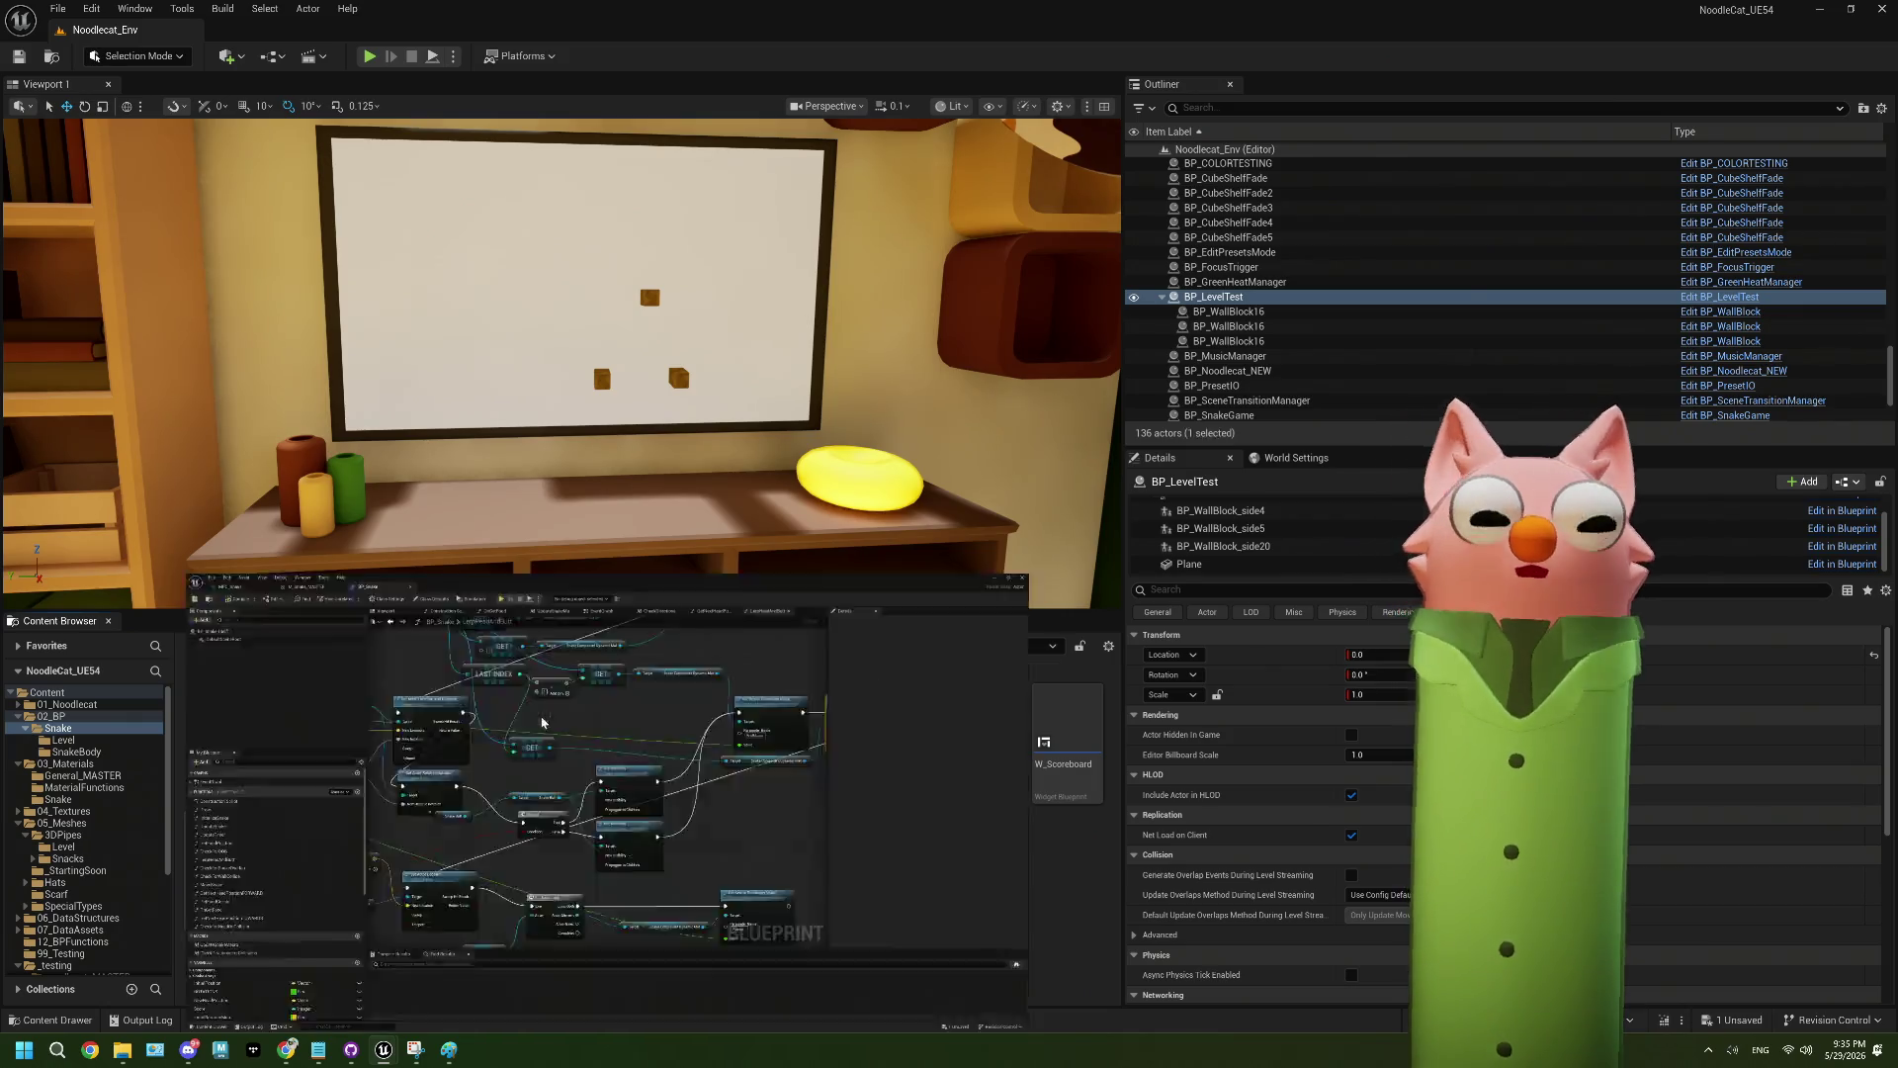
# - Inspect LerpHeadAndButt's GET, LAST INDEX and Set Scalar Parameter Value nodes, then minimize BP_Snake
pyautogui.scroll(-1, 1143, 583)
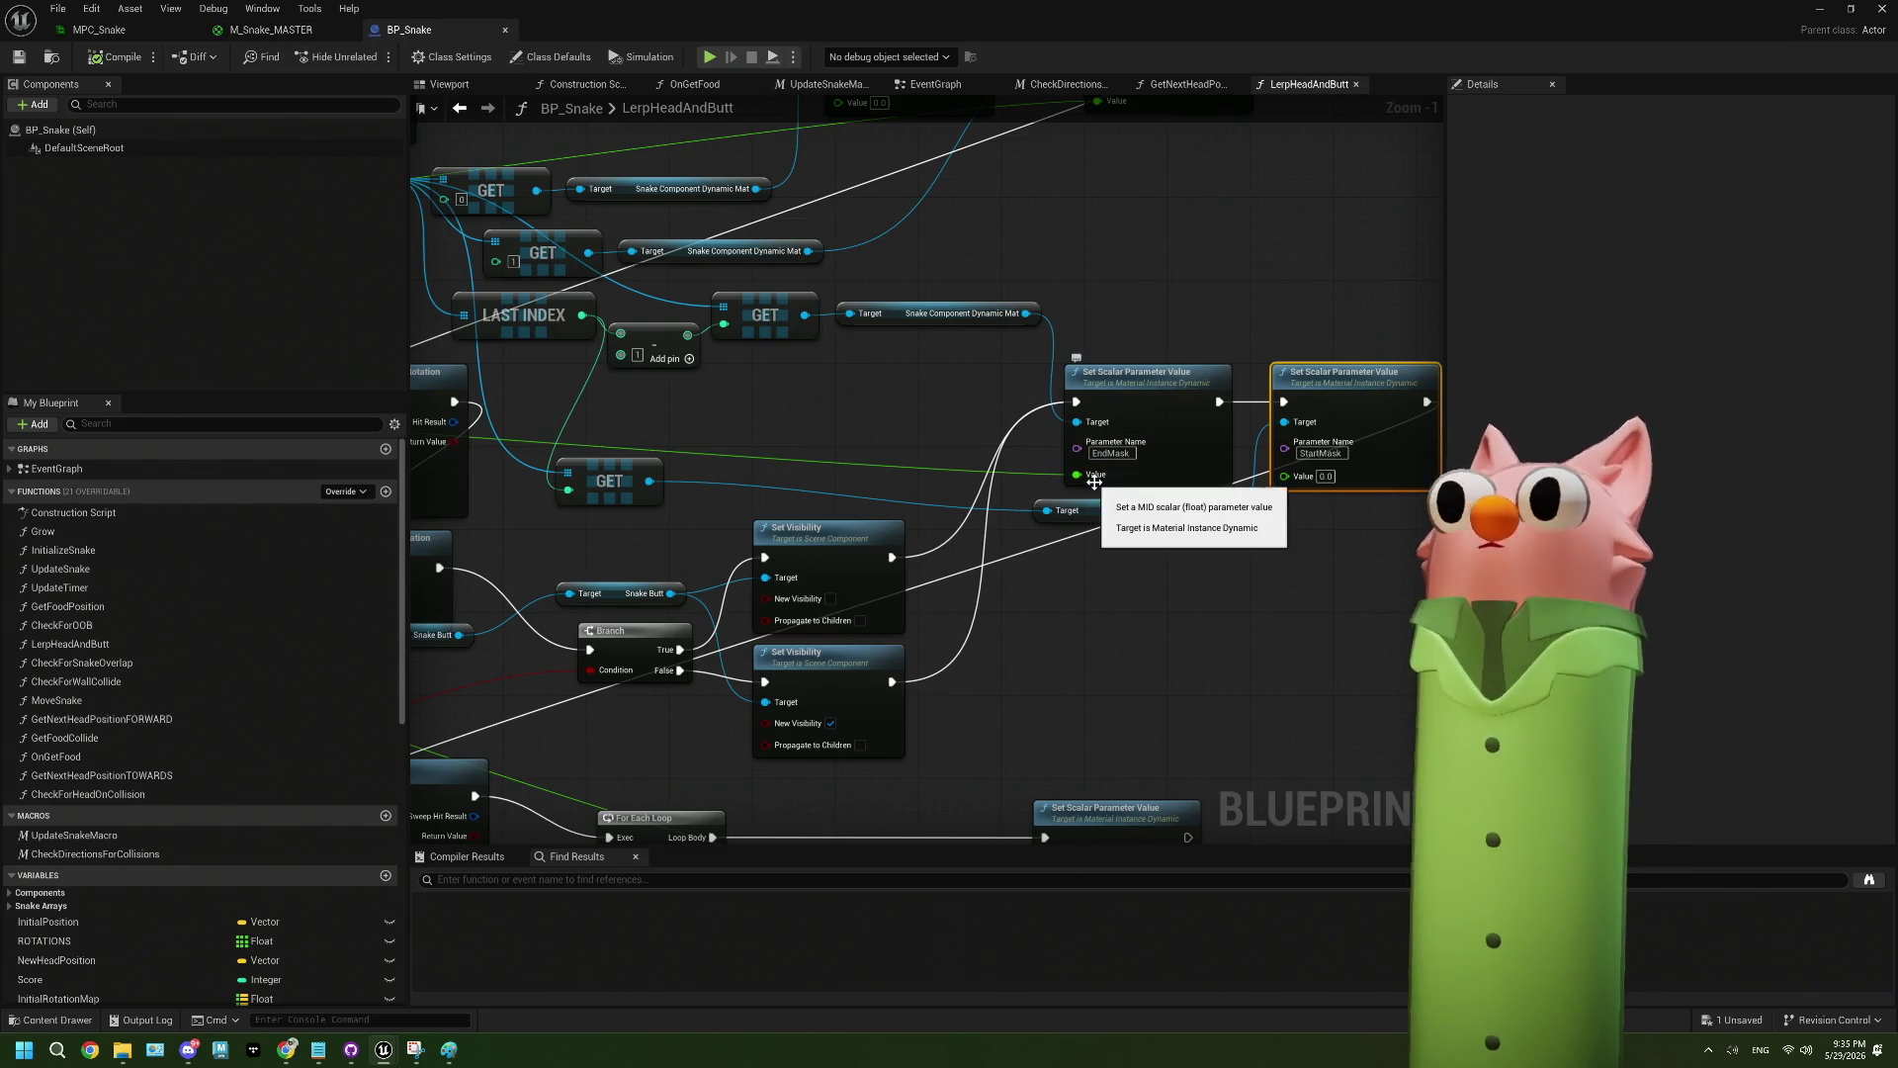
pyautogui.scroll(-1, 1001, 578)
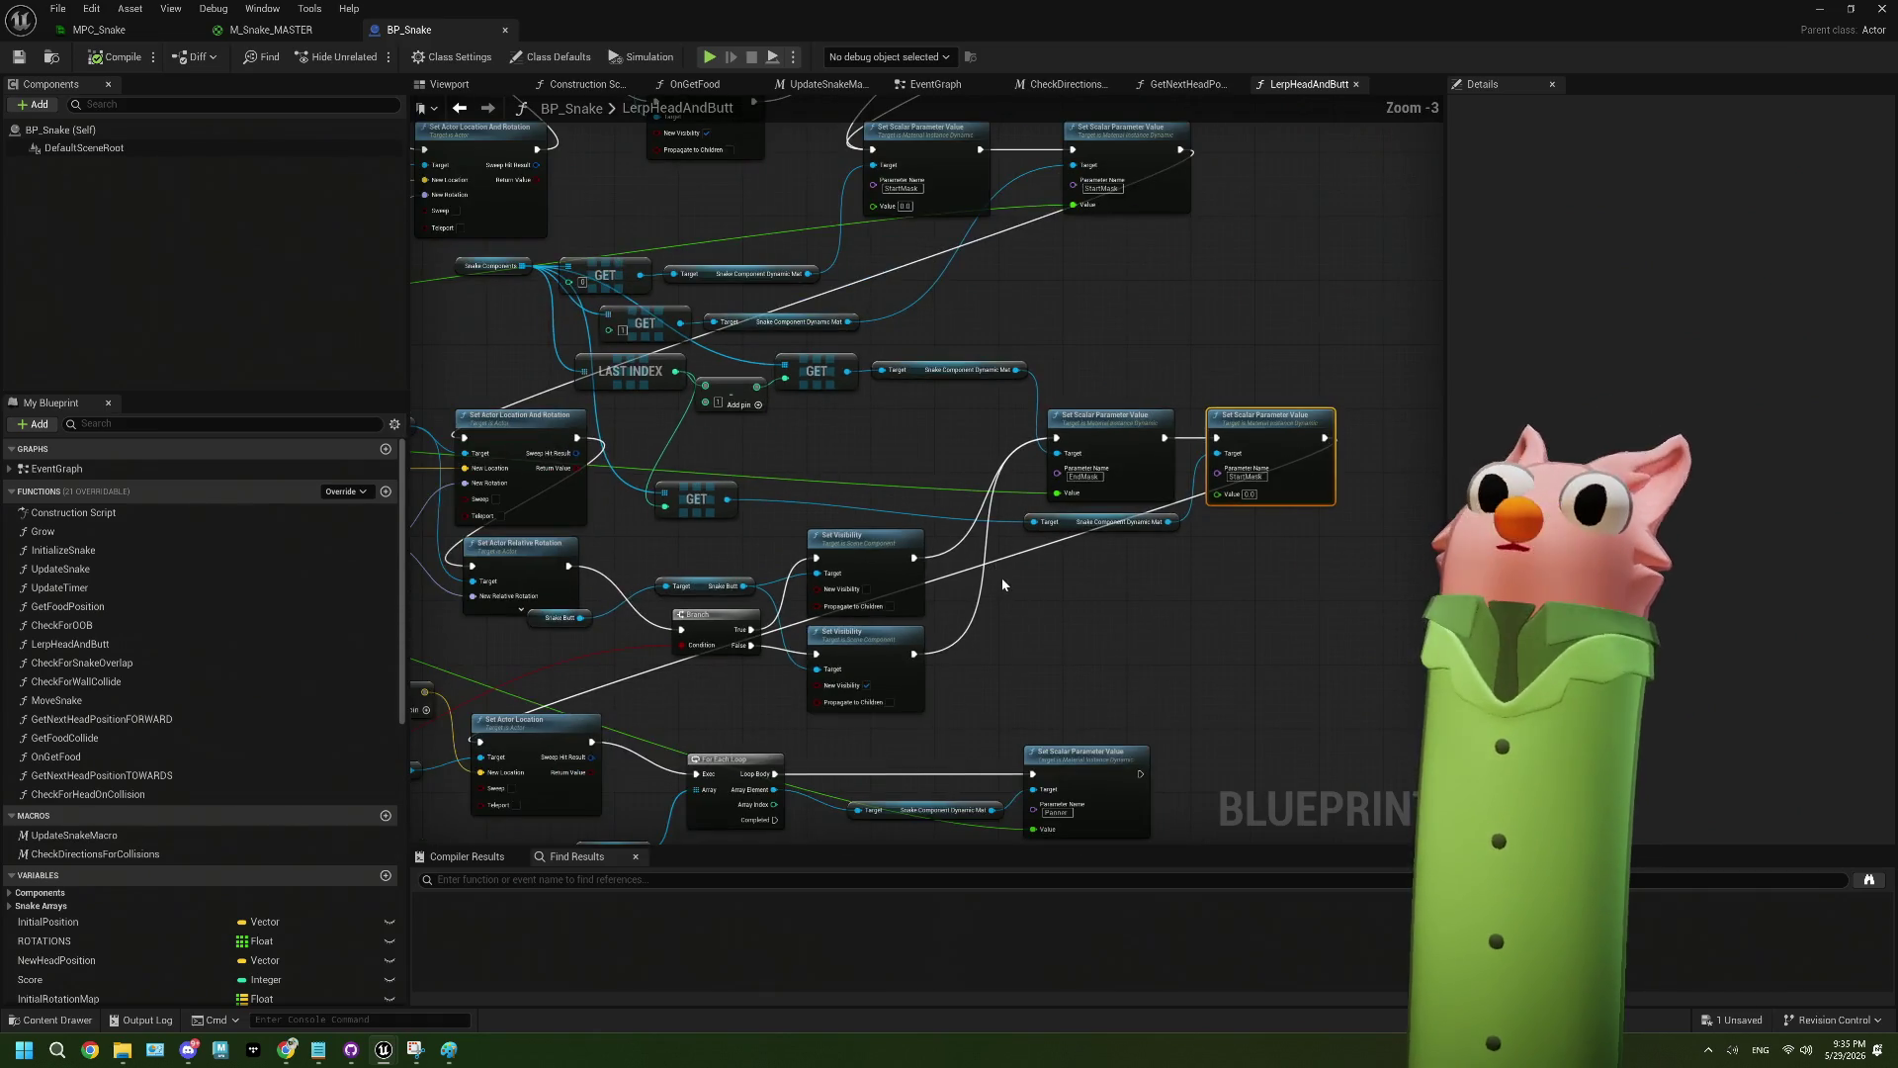
pyautogui.scroll(-1, 1013, 585)
pyautogui.scroll(3, 1014, 592)
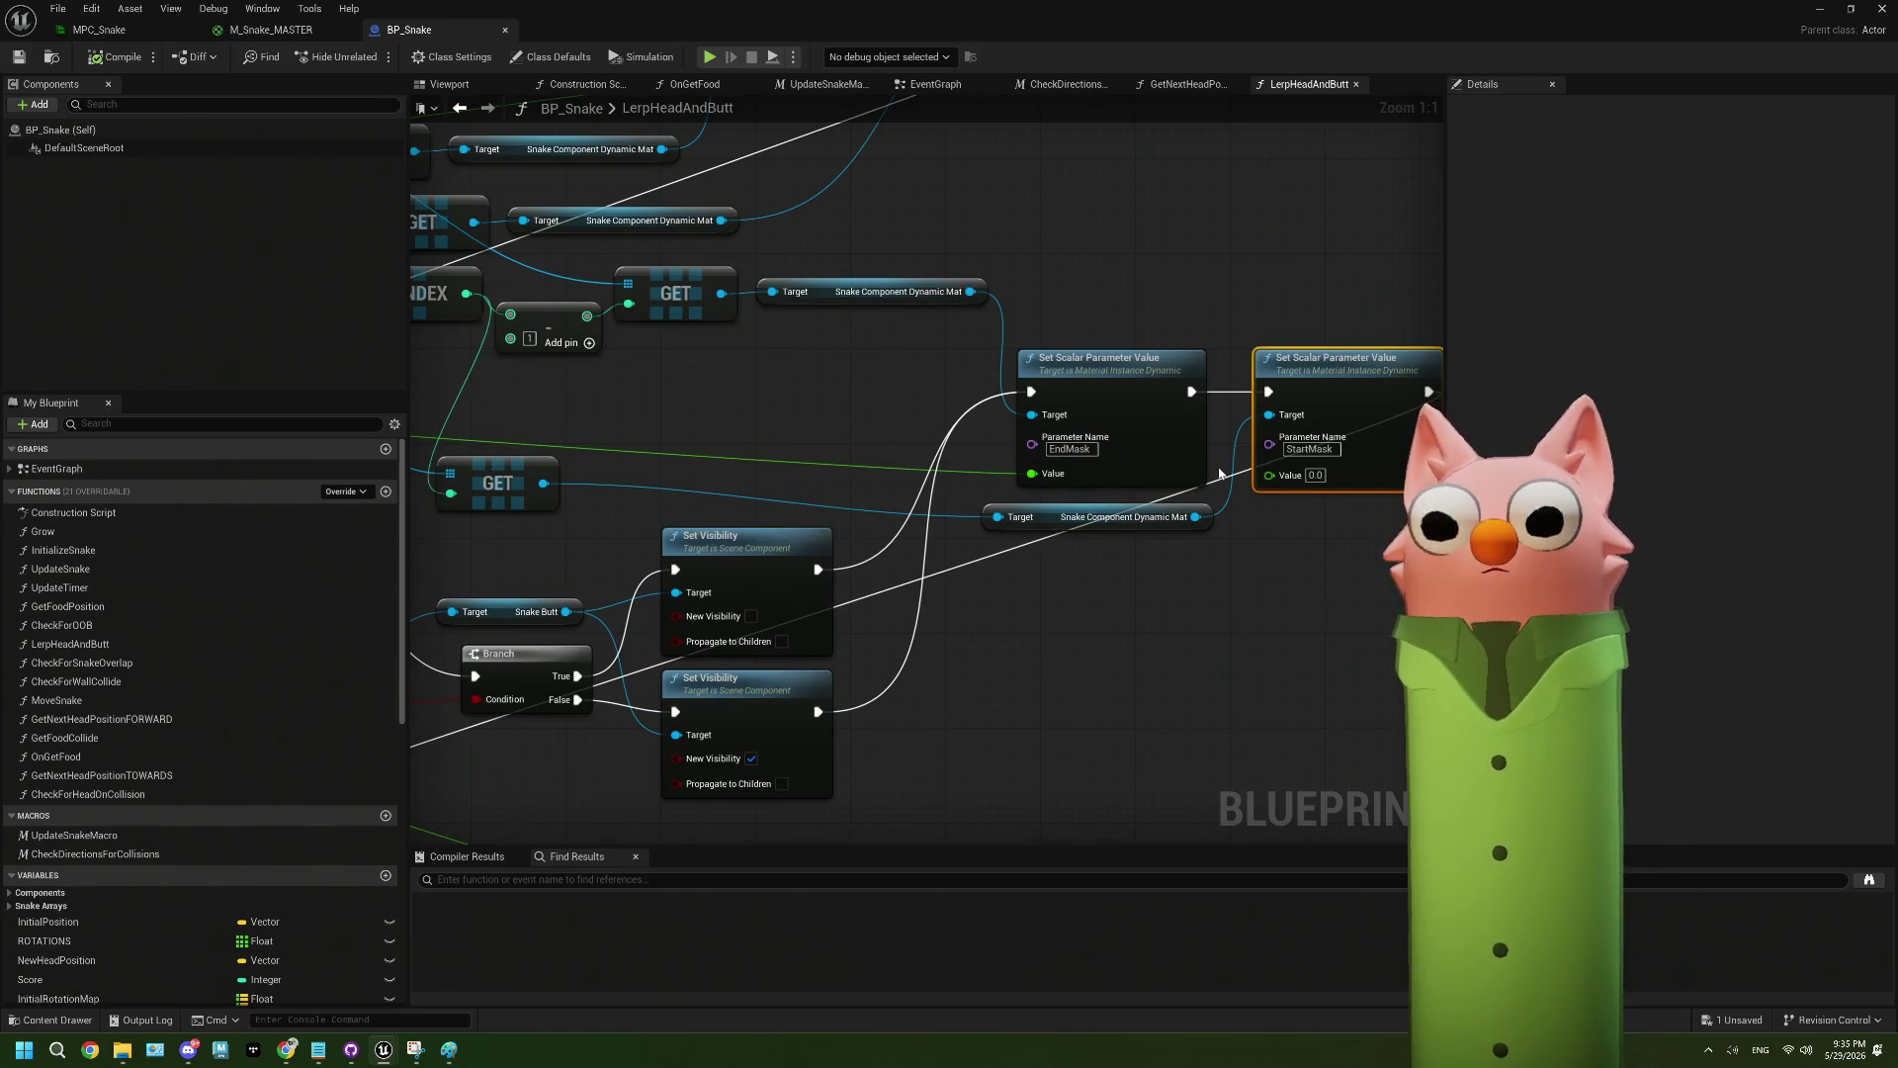
pyautogui.scroll(-4, 1083, 483)
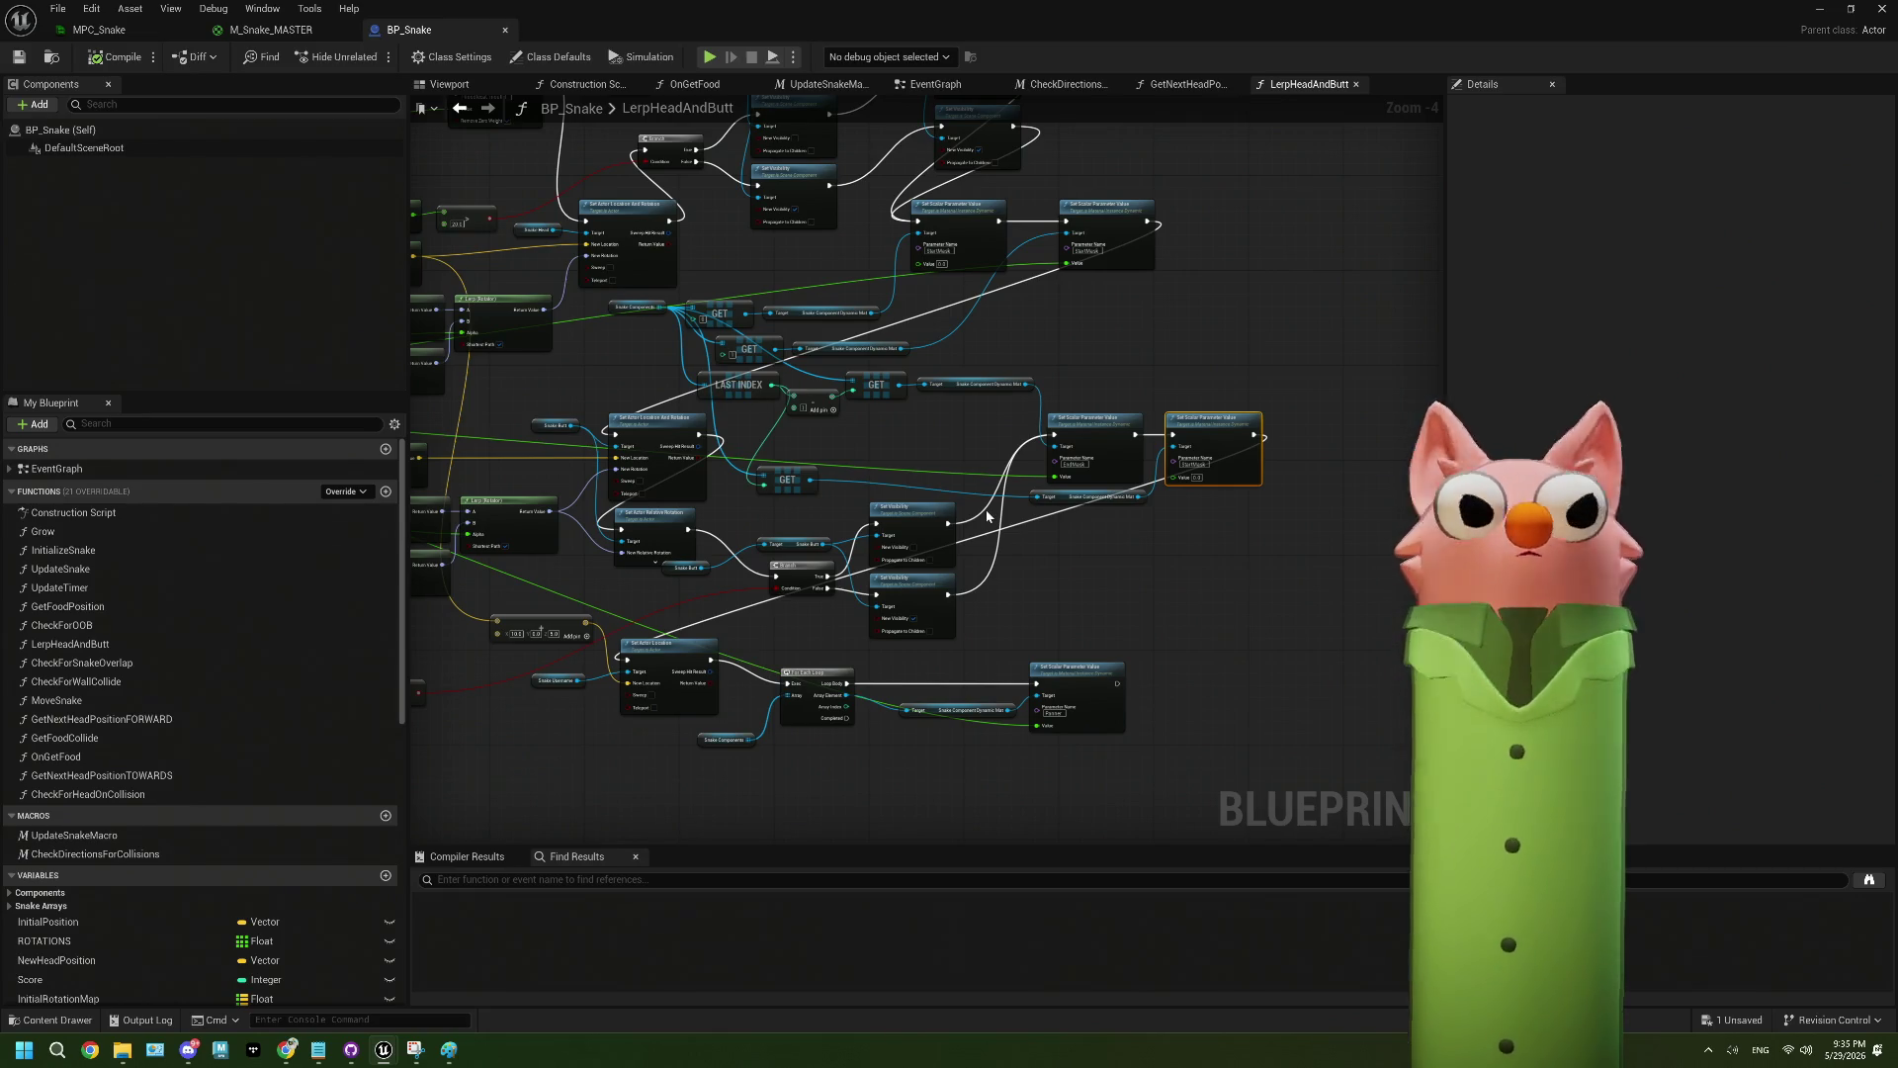
pyautogui.scroll(4, 758, 328)
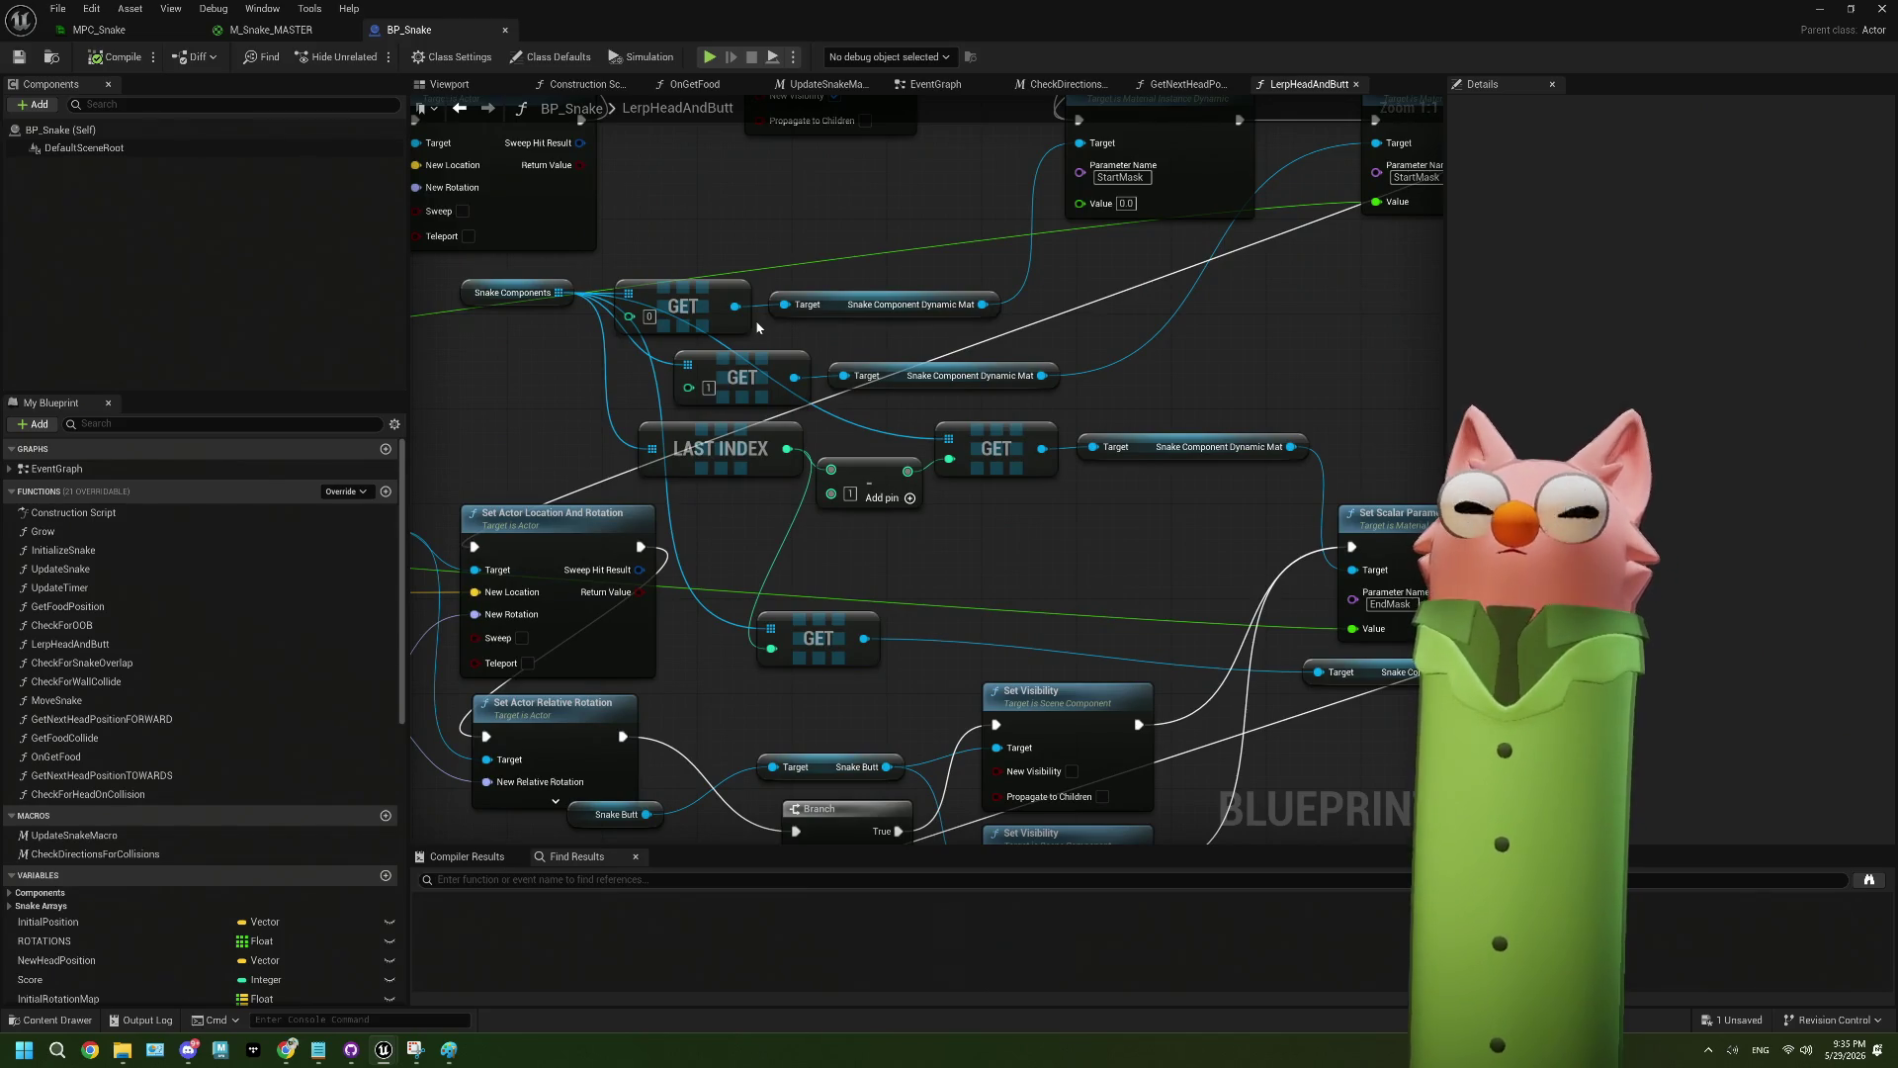
pyautogui.moveTo(758, 328)
pyautogui.mouseDown()
pyautogui.moveTo(853, 414)
pyautogui.moveTo(1102, 373)
pyautogui.mouseUp()
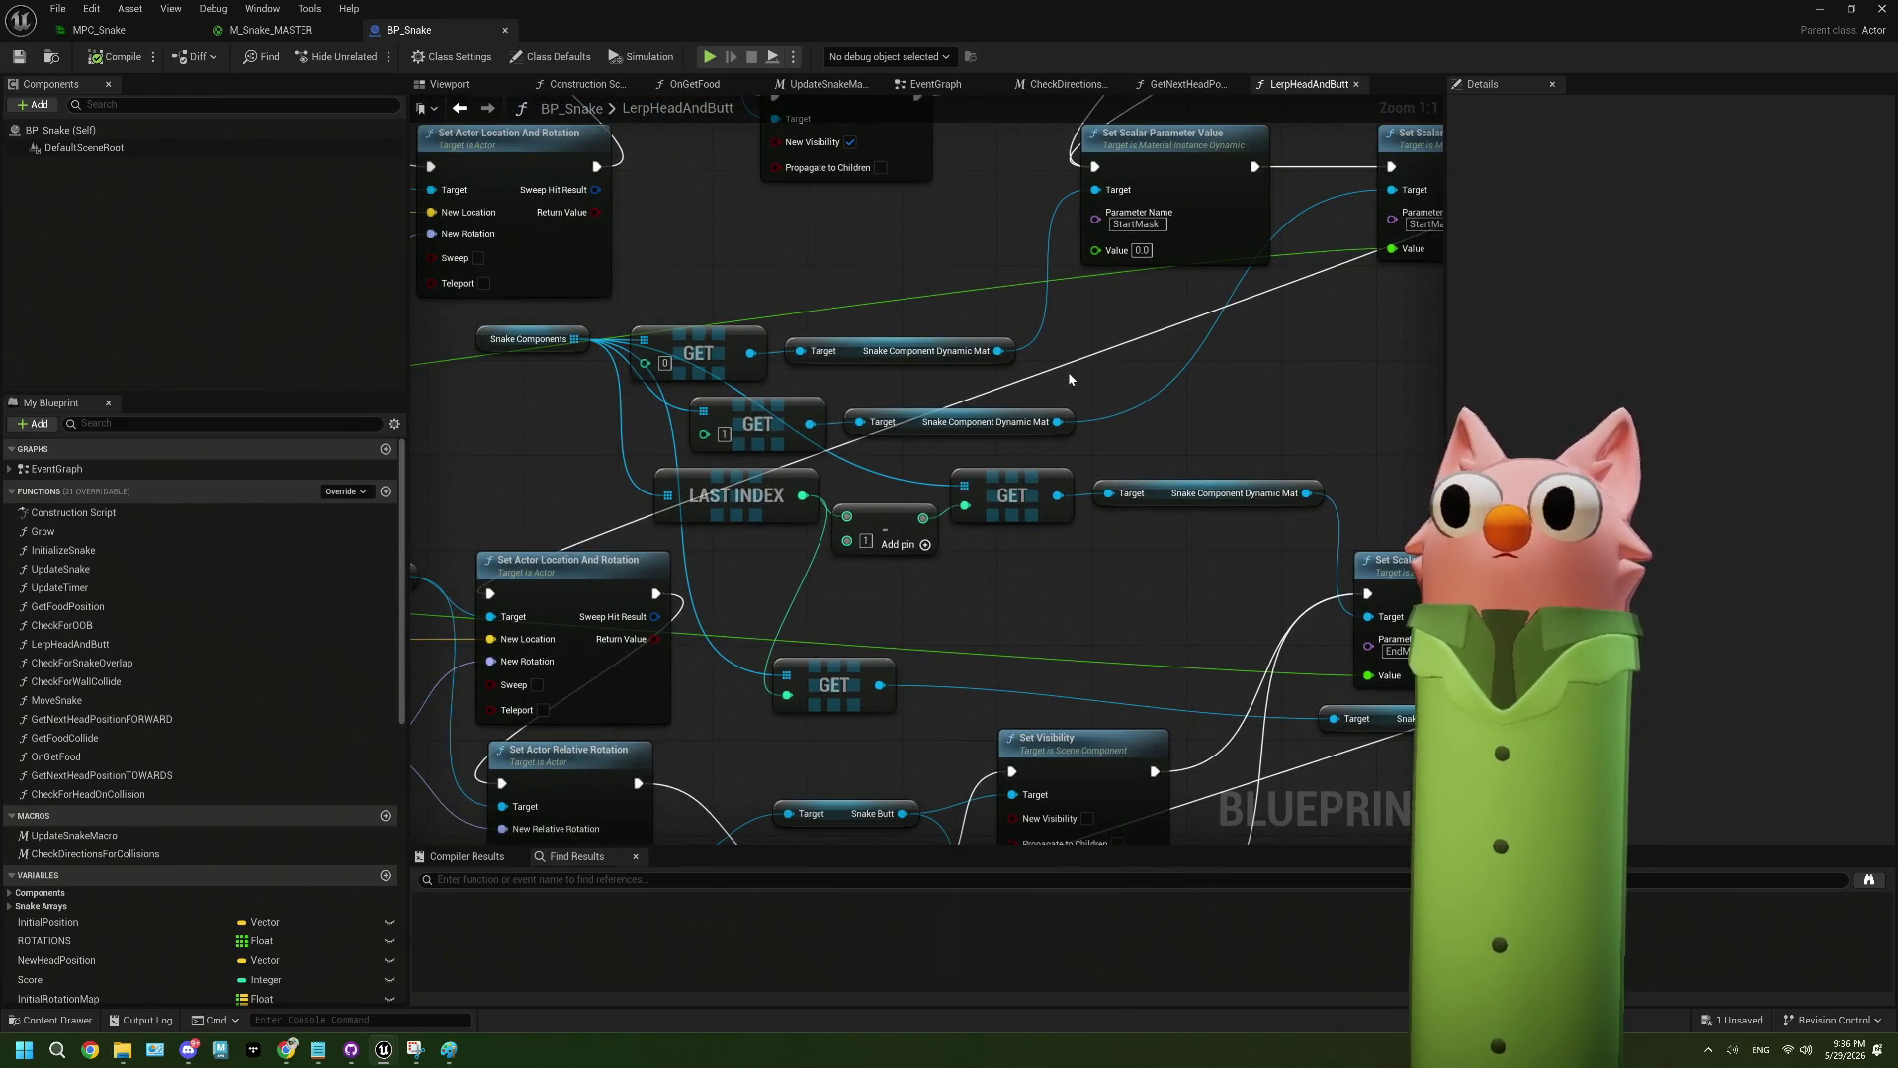
pyautogui.moveTo(1070, 379); pyautogui.dragTo(1008, 384)
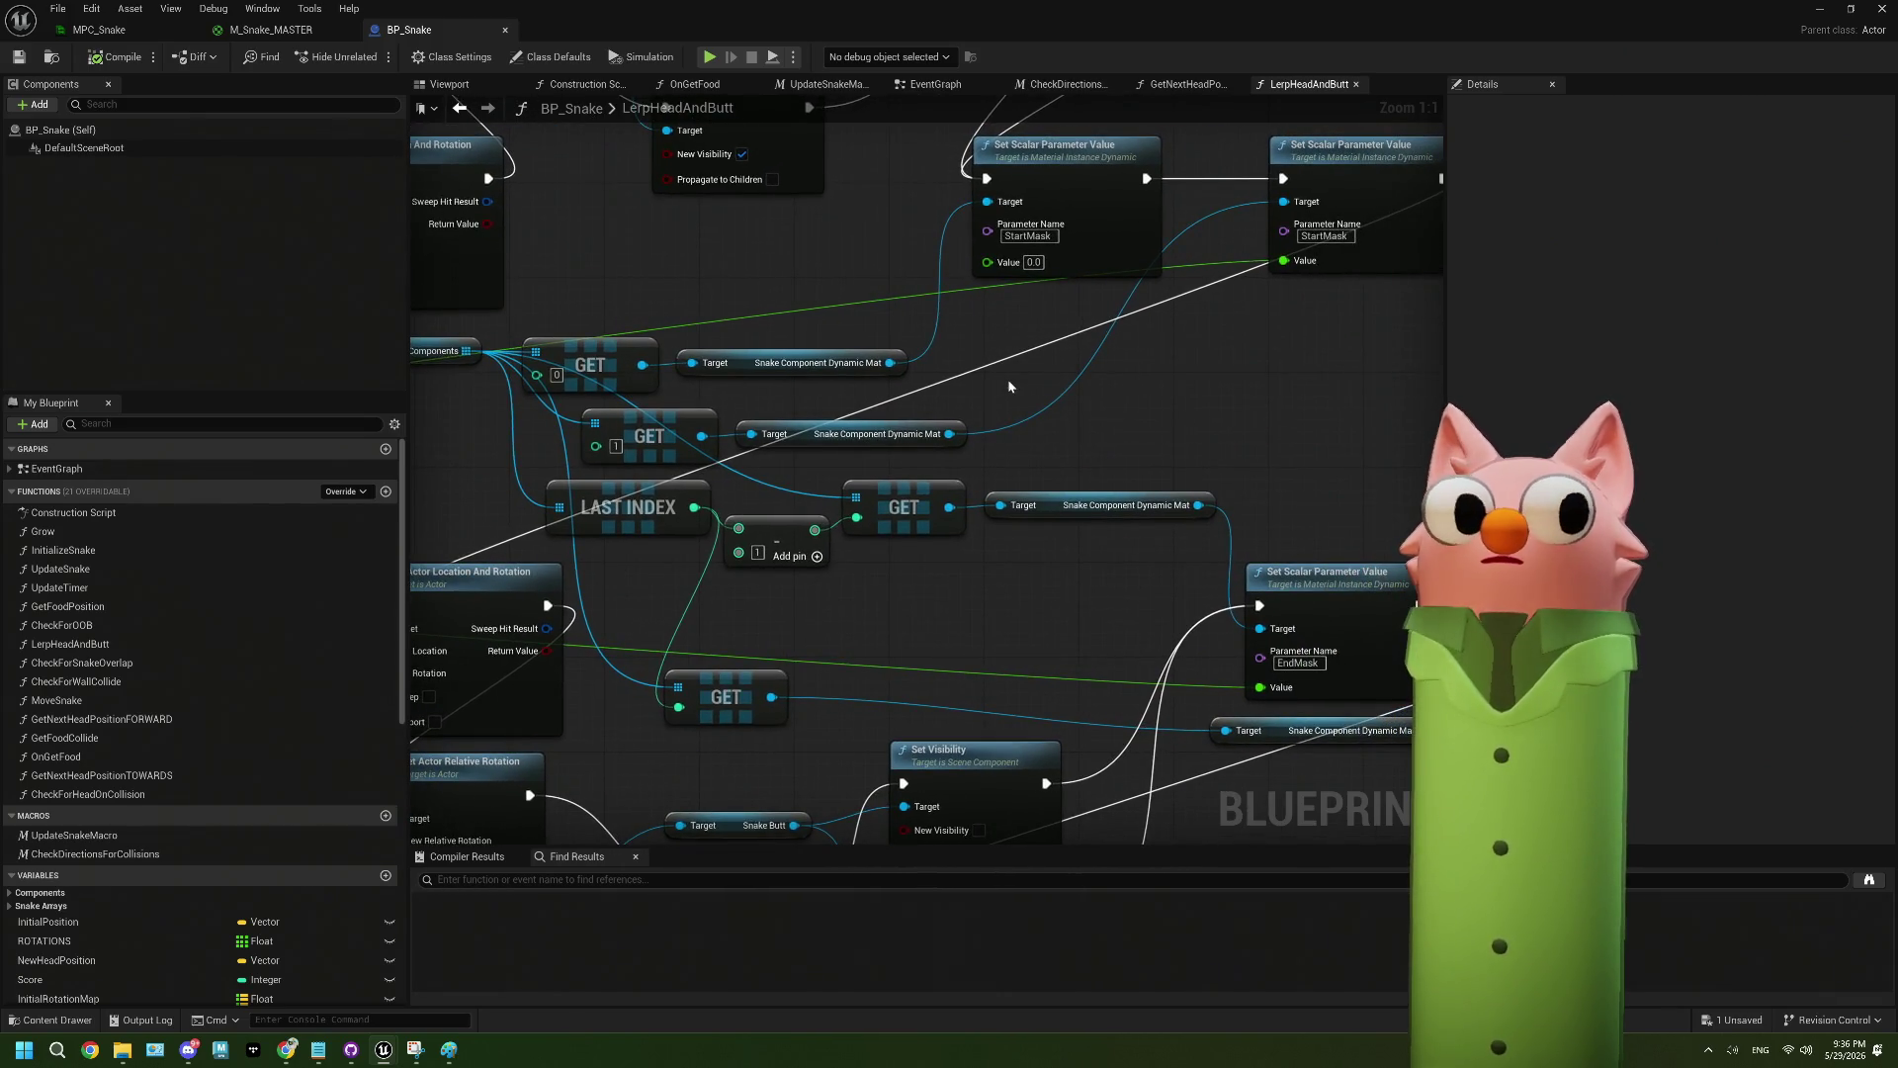
pyautogui.scroll(-3, 1006, 378)
pyautogui.moveTo(1007, 378)
pyautogui.mouseDown()
pyautogui.moveTo(931, 540)
pyautogui.moveTo(927, 393)
pyautogui.mouseUp()
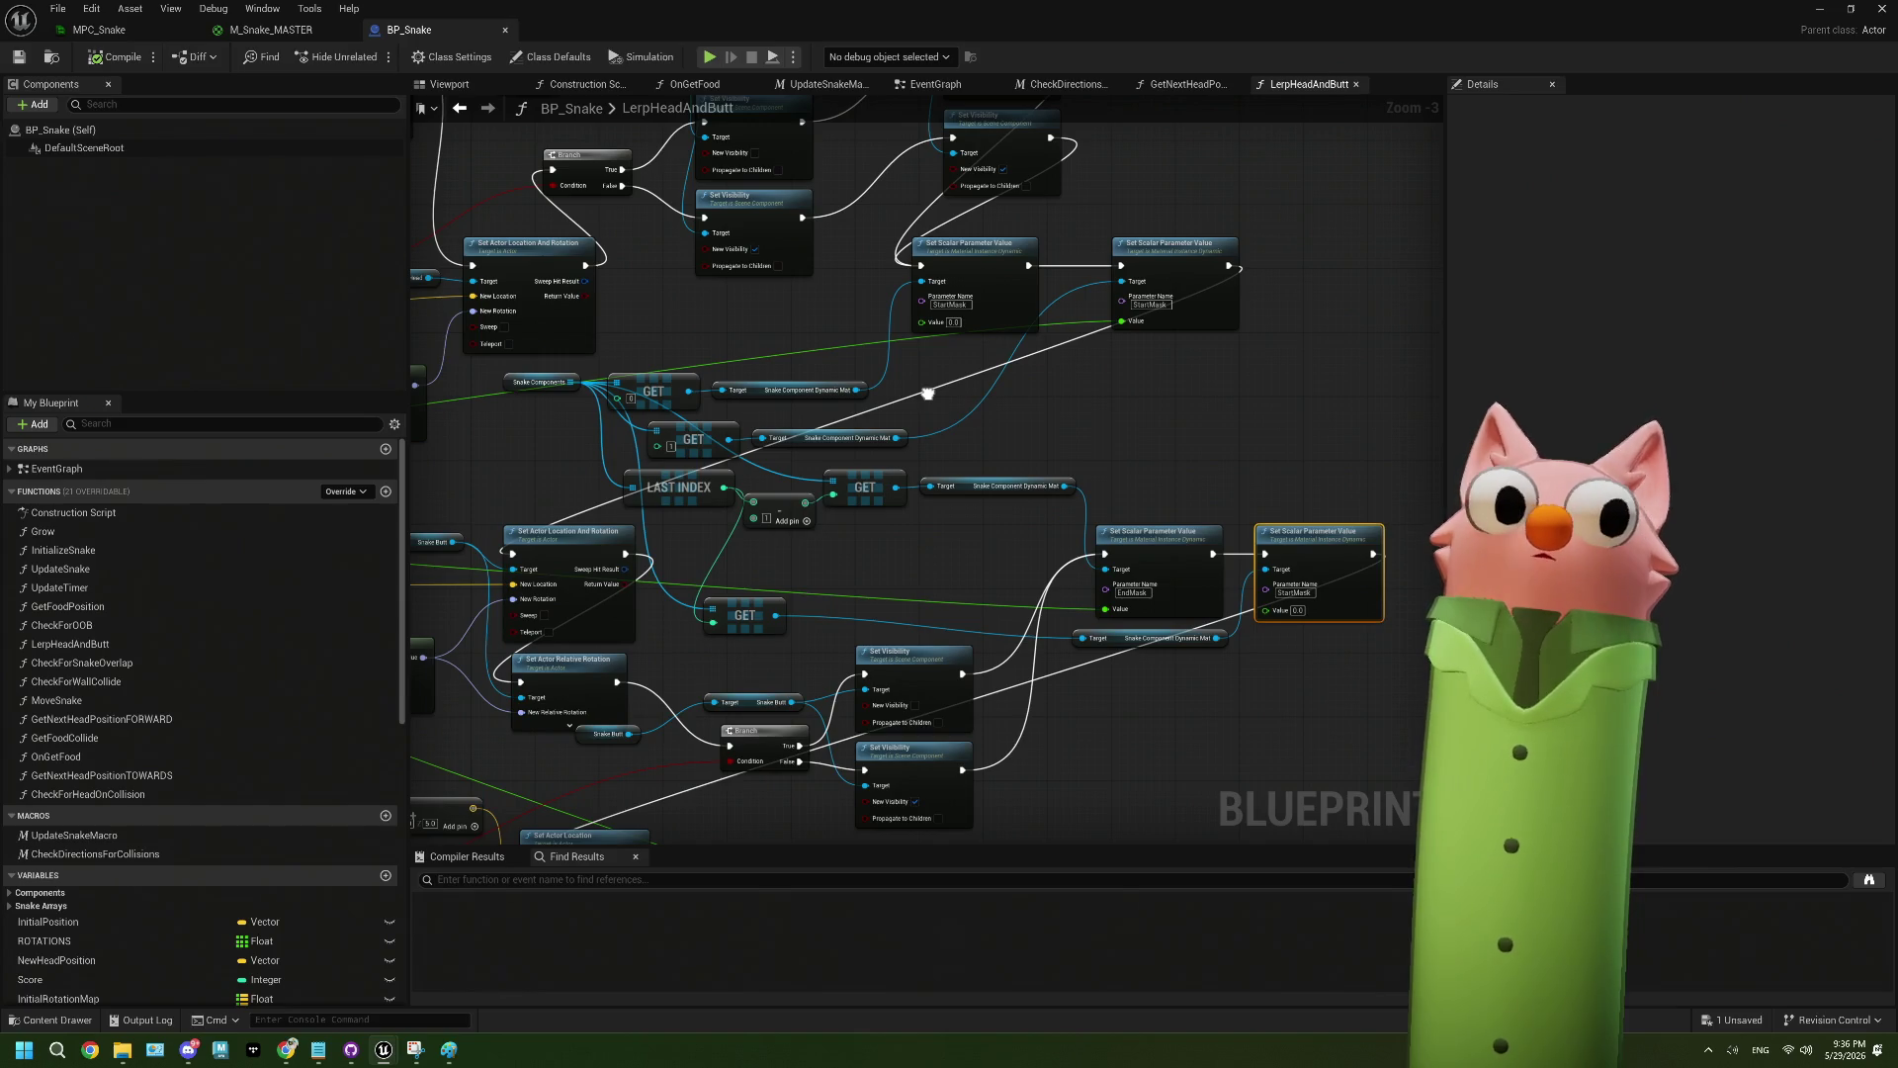
pyautogui.click(1819, 9)
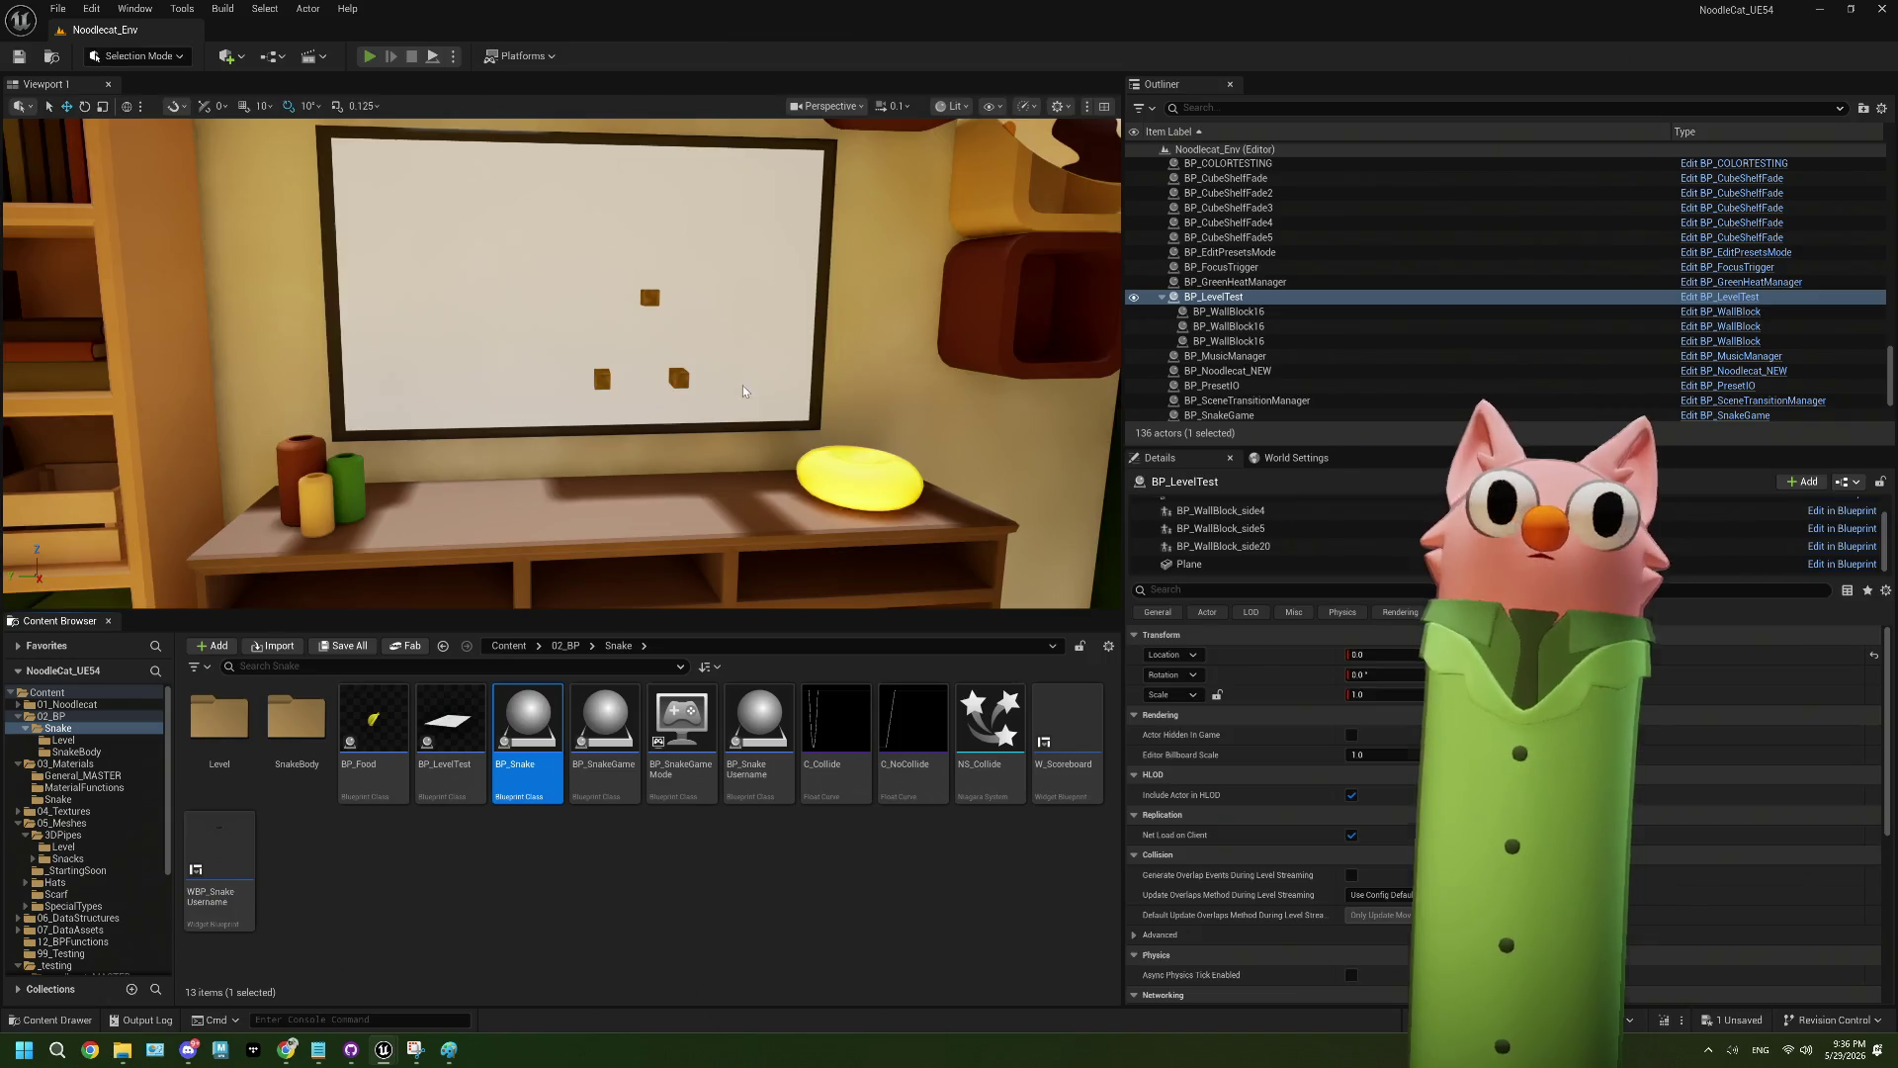
# - Start a Play-In-Editor session and steer the snake with the arrow keys toward the red food
pyautogui.hotkey('alt', 'p')
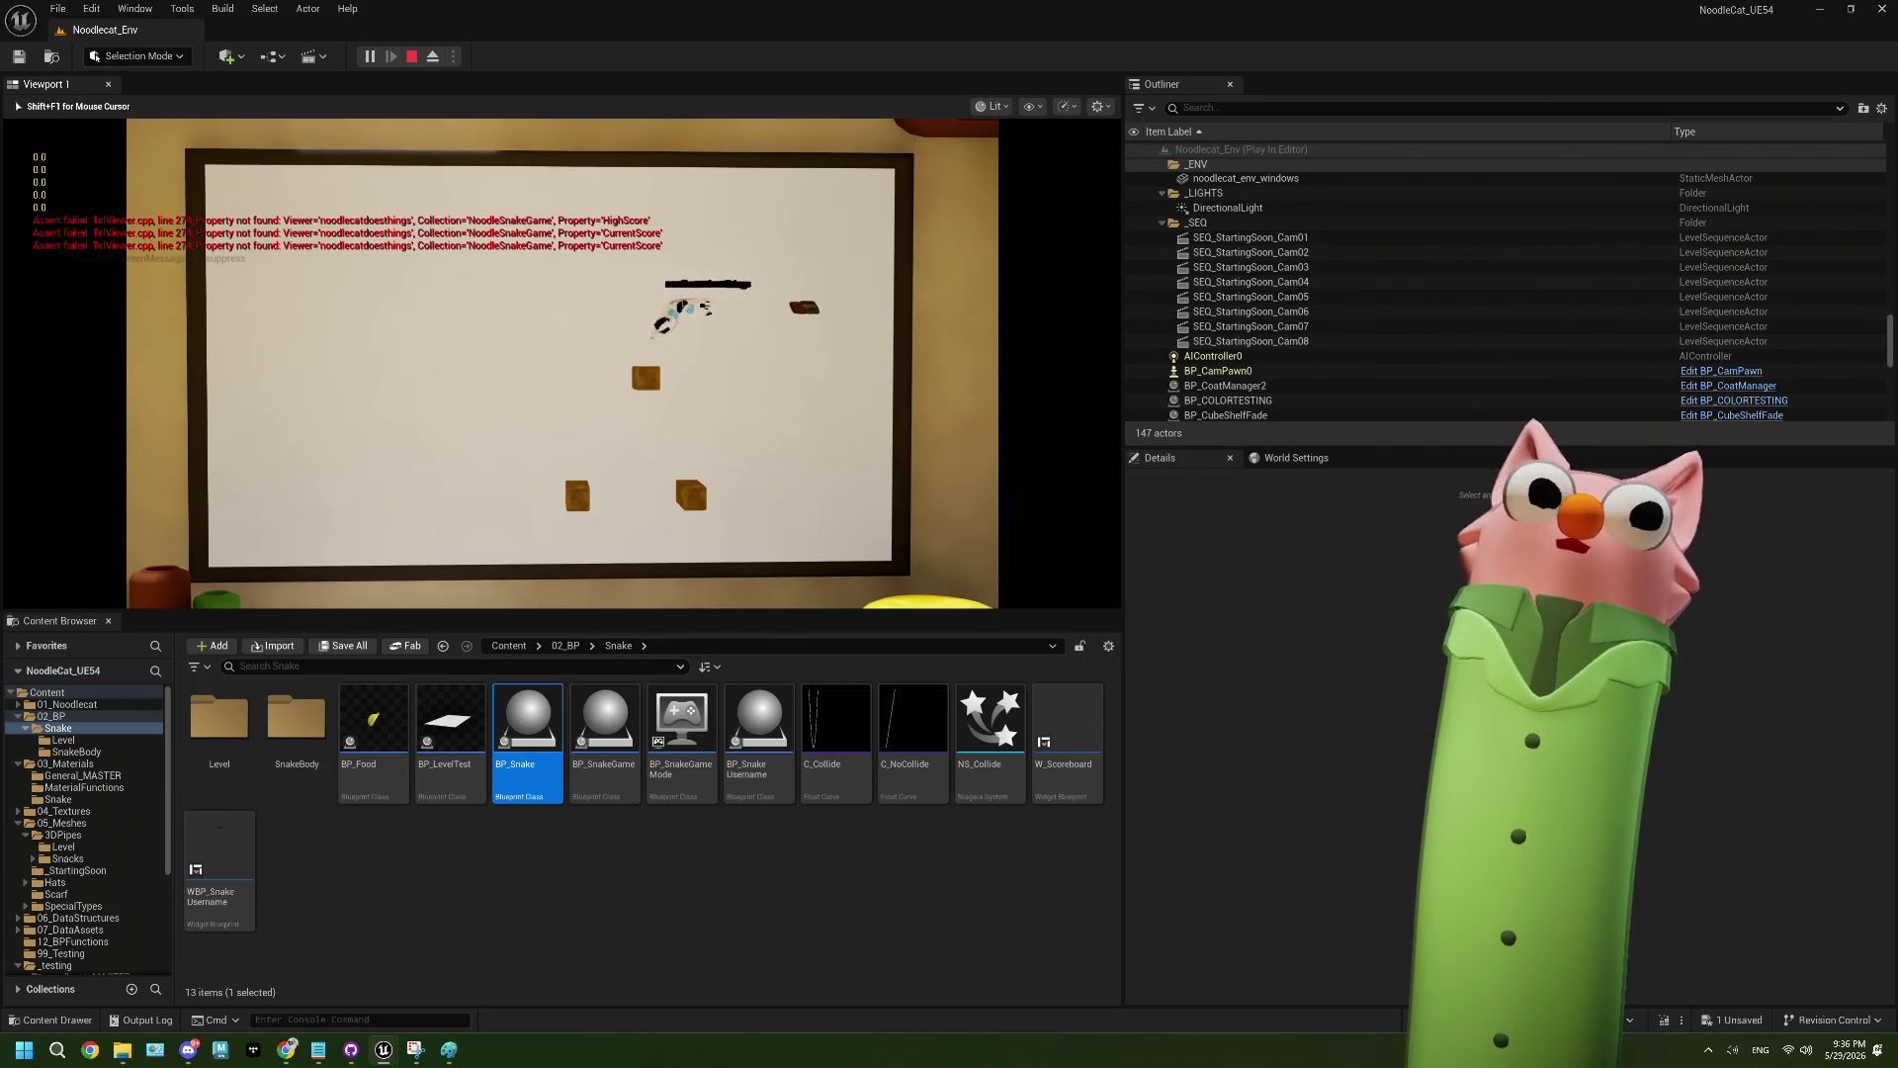
pyautogui.press('Down')
pyautogui.press('Left')
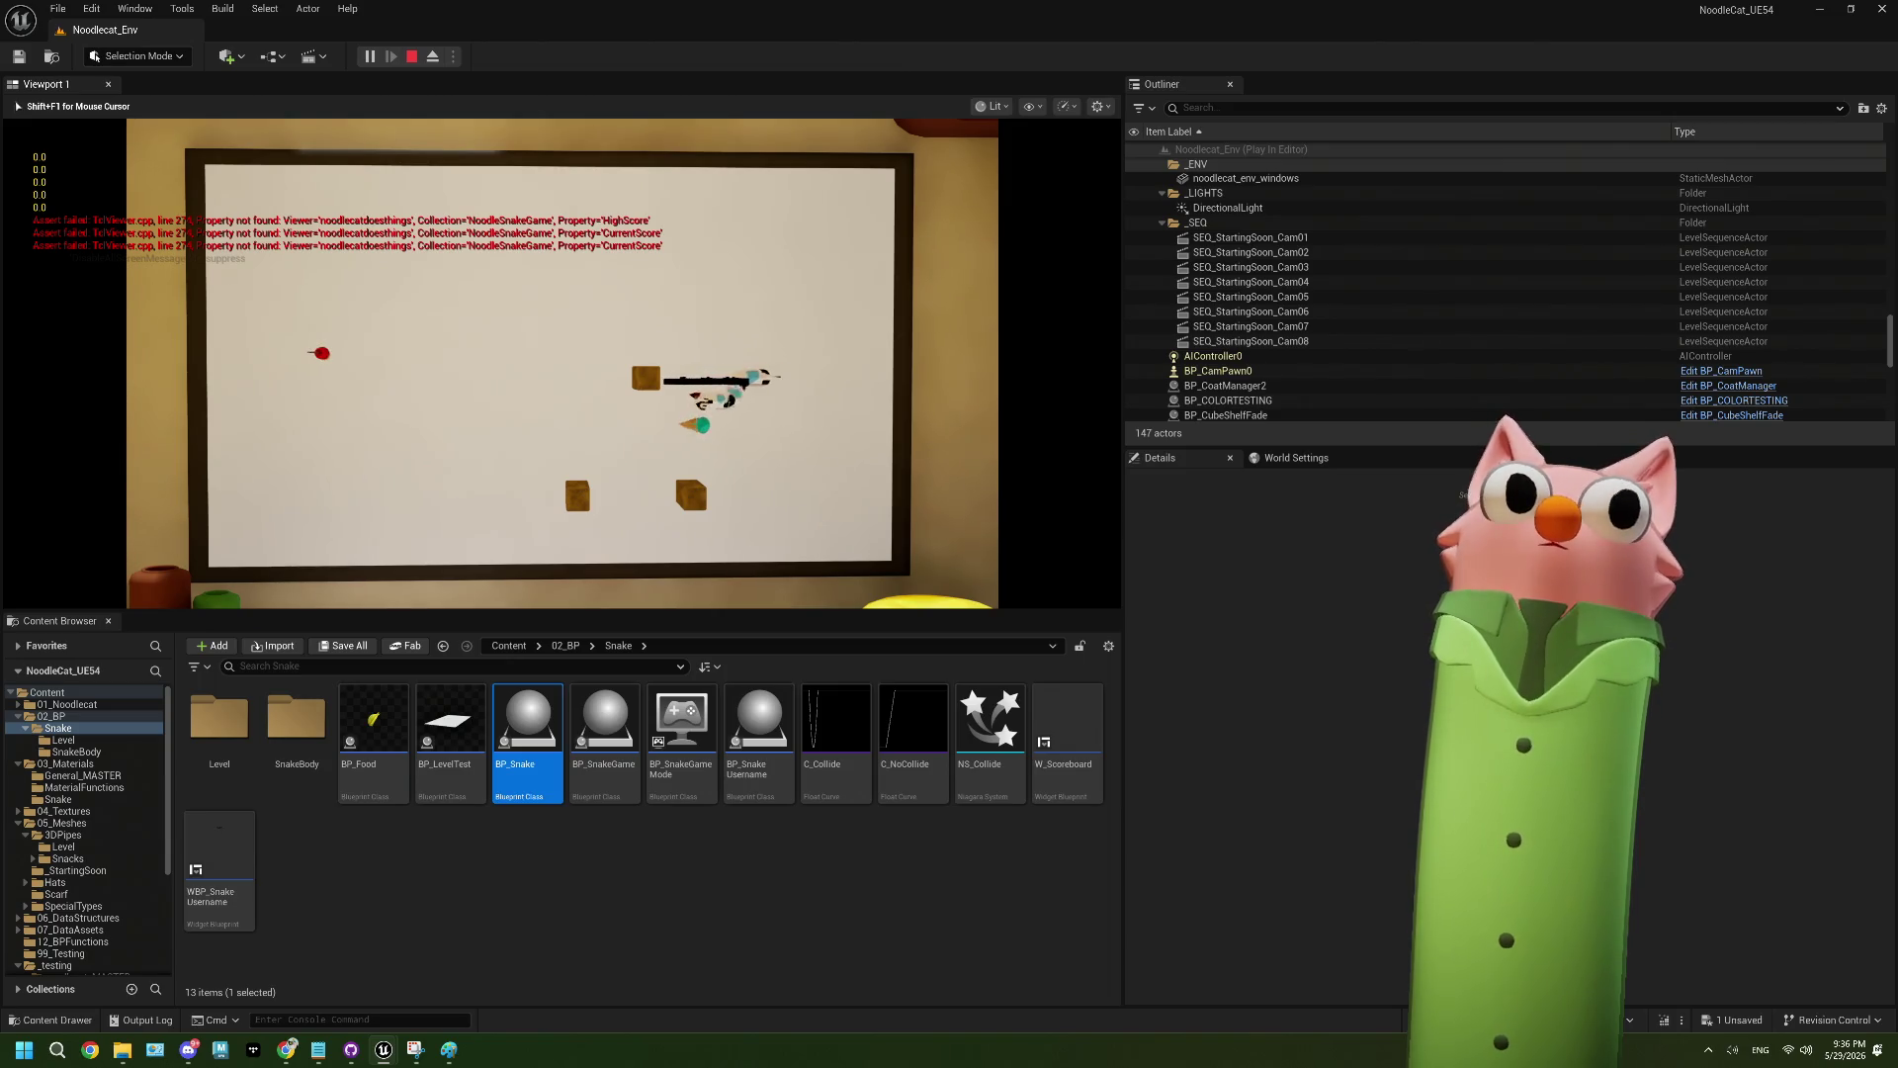
pyautogui.press('Down')
pyautogui.press('Left')
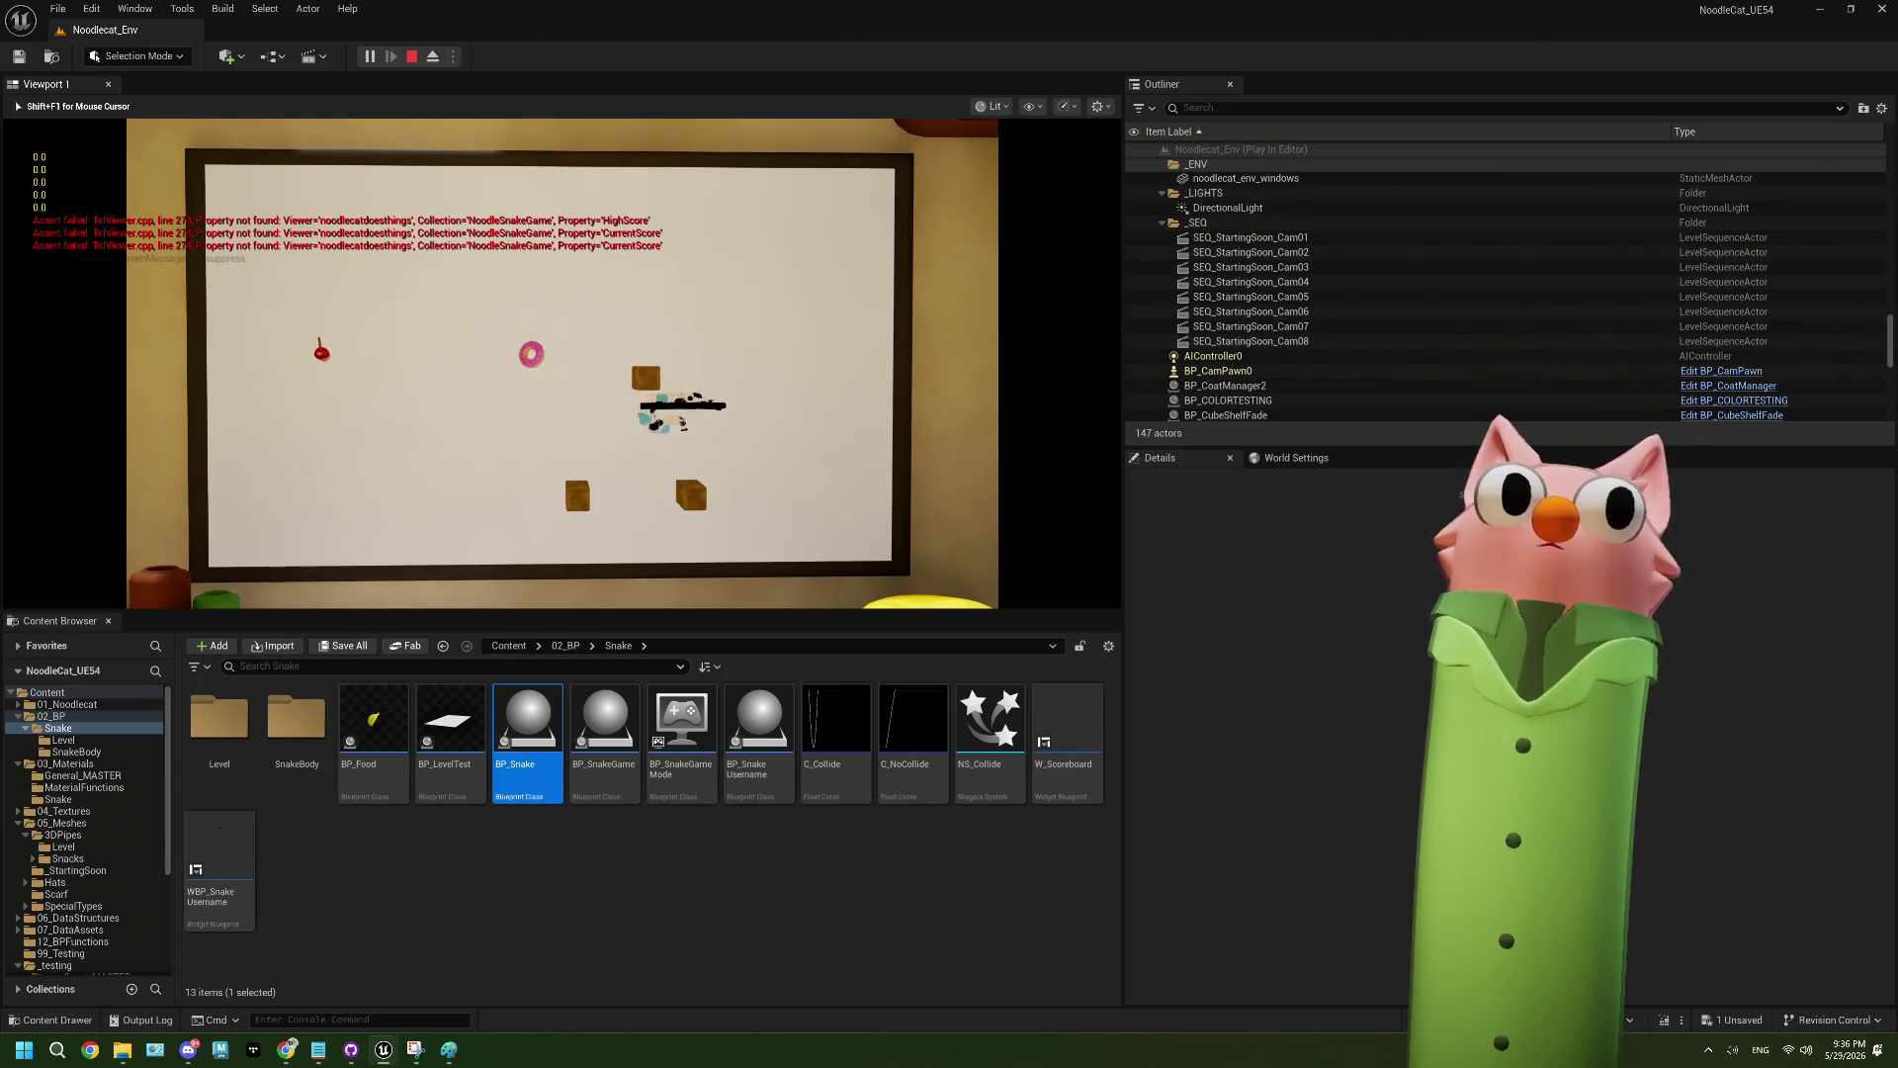
pyautogui.press('Up')
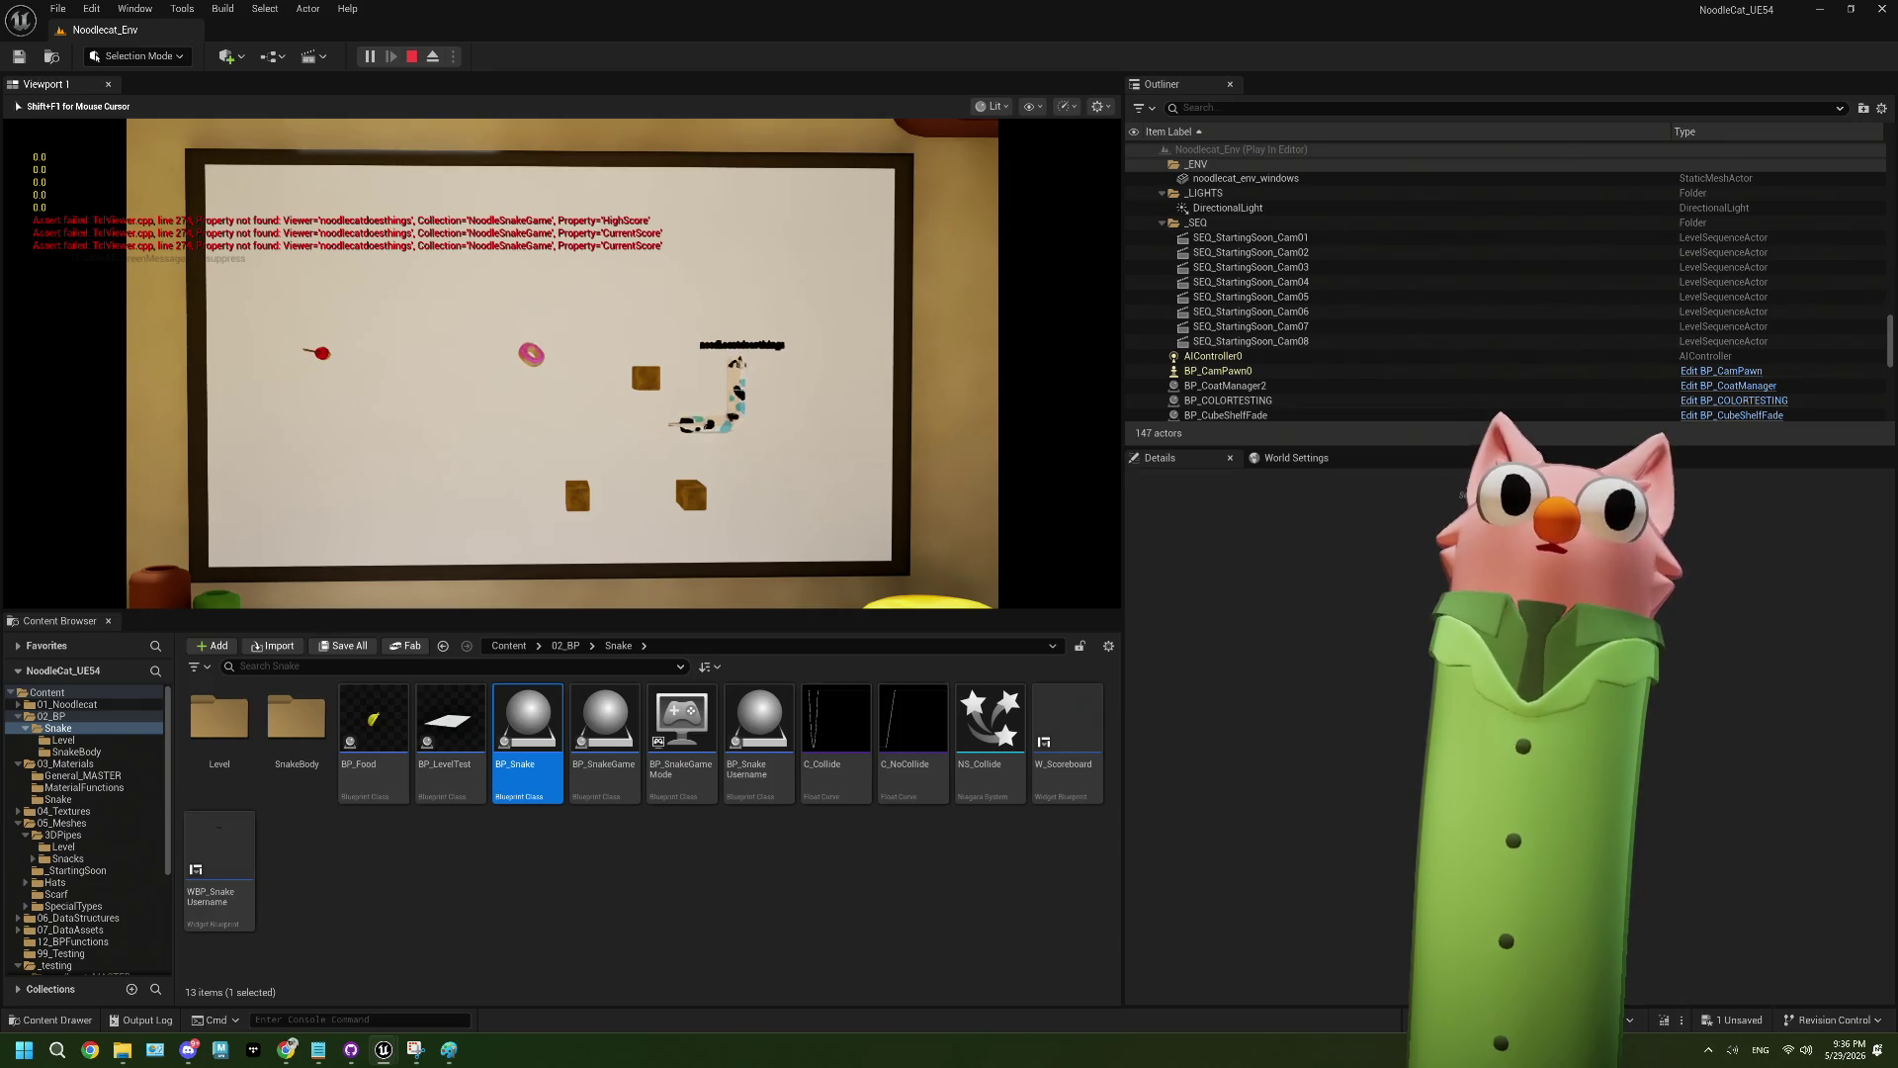
pyautogui.press('Left')
# - Guide the snake onto the donut and the taco, then end play and dismiss the error log
pyautogui.press('Down')
pyautogui.press('Left')
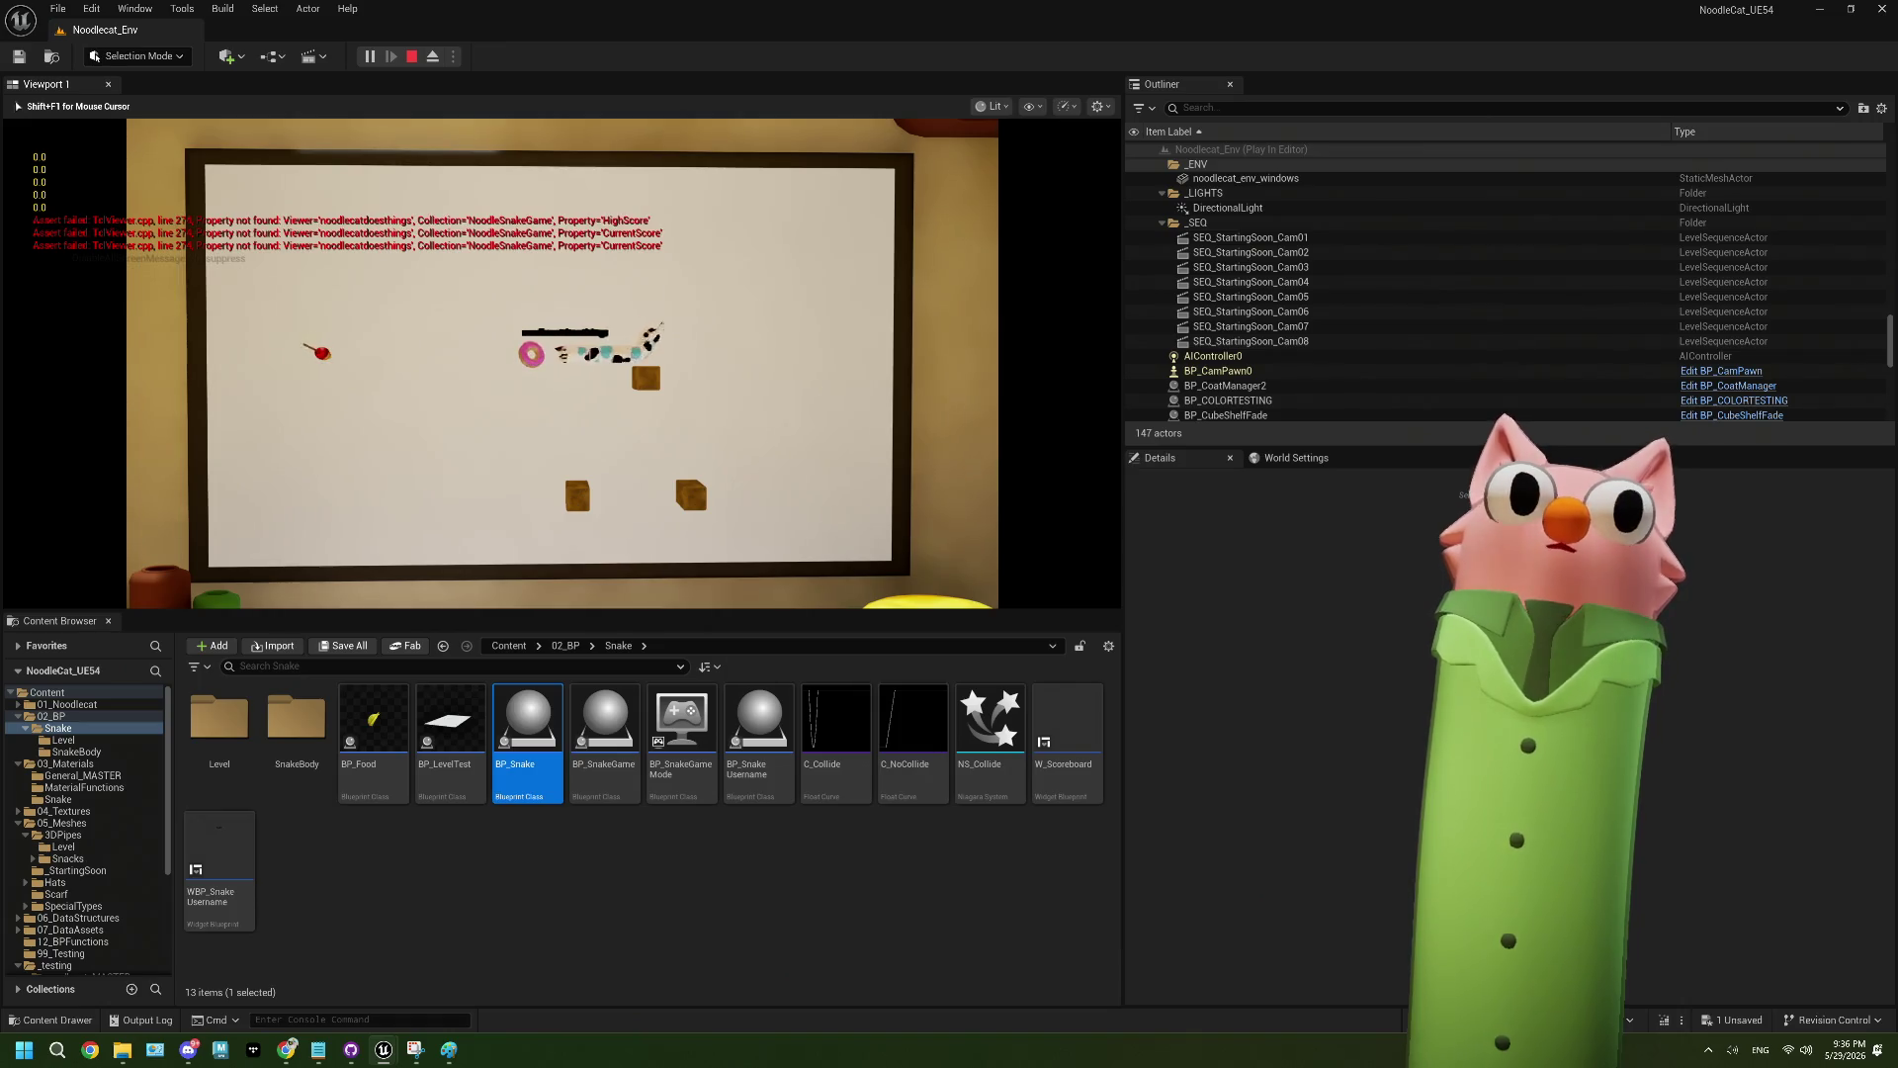
pyautogui.press('Down')
pyautogui.press('Right')
pyautogui.press('Up')
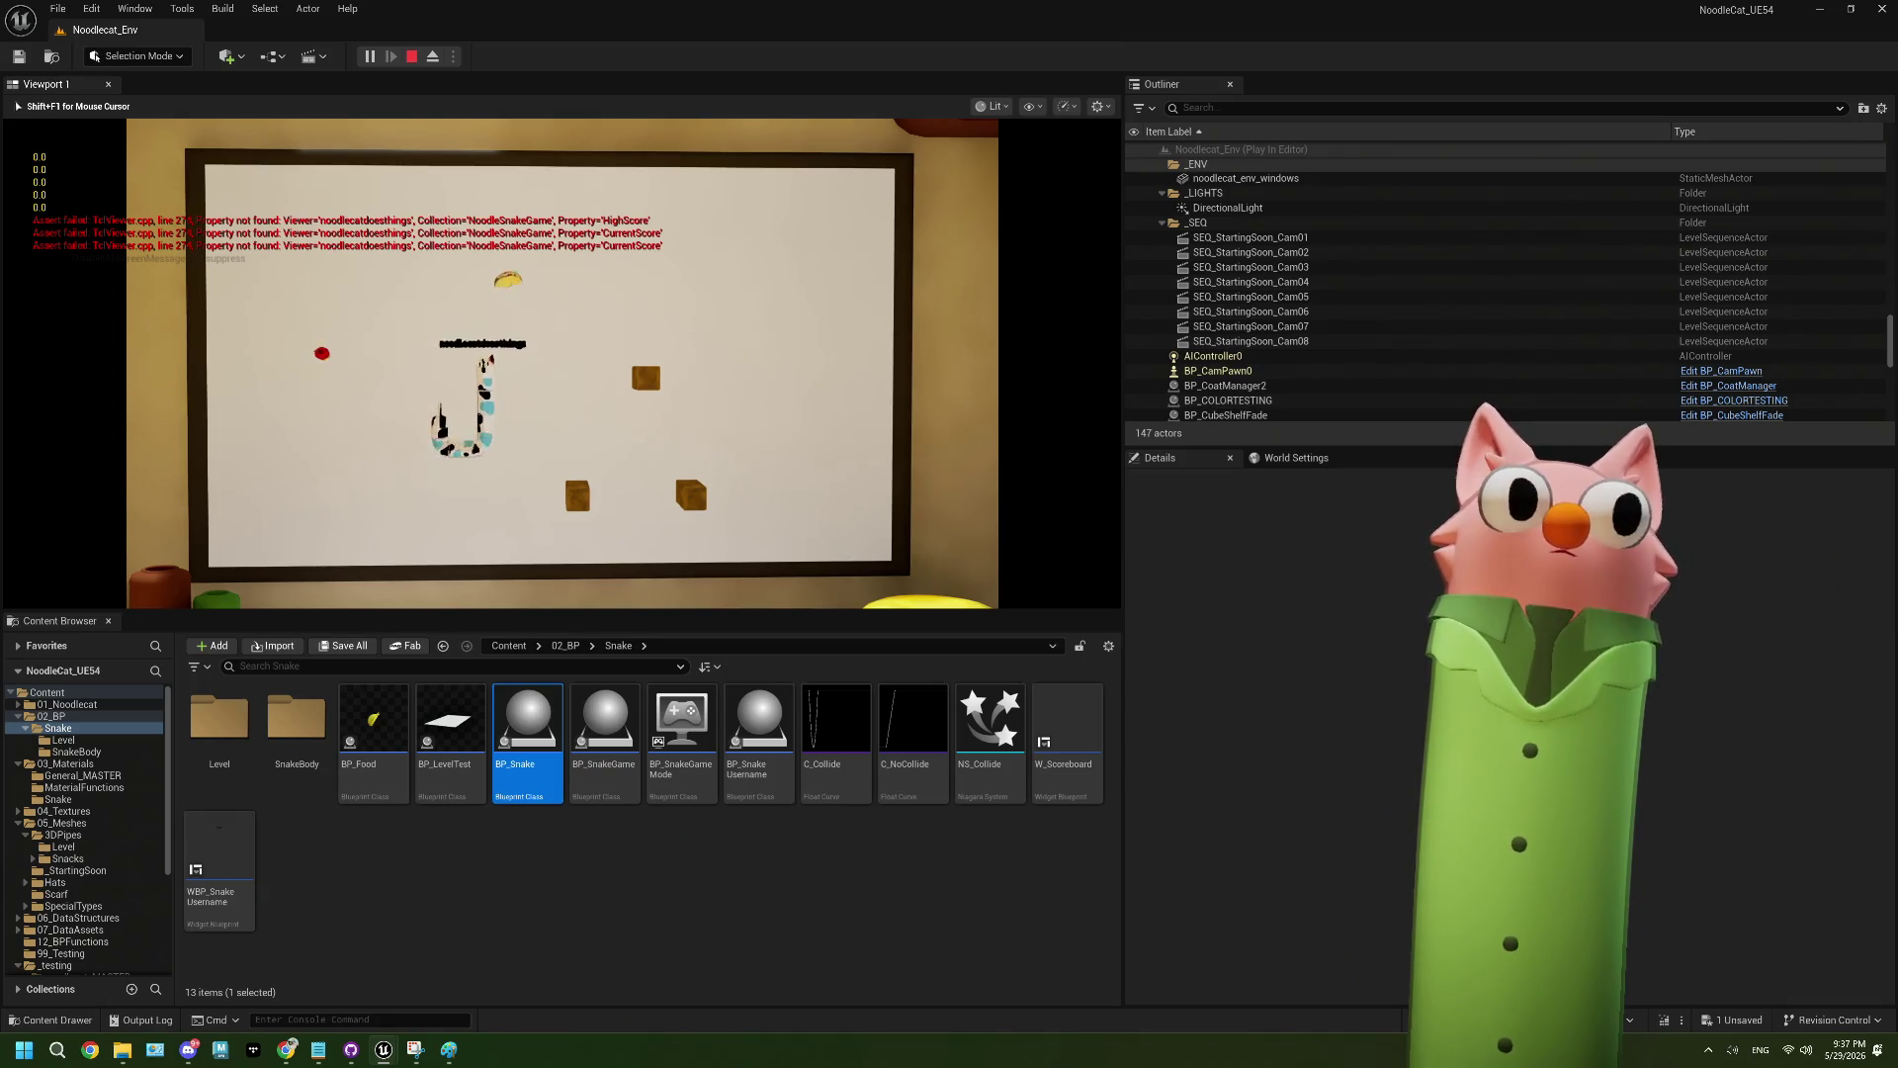
pyautogui.press('Right')
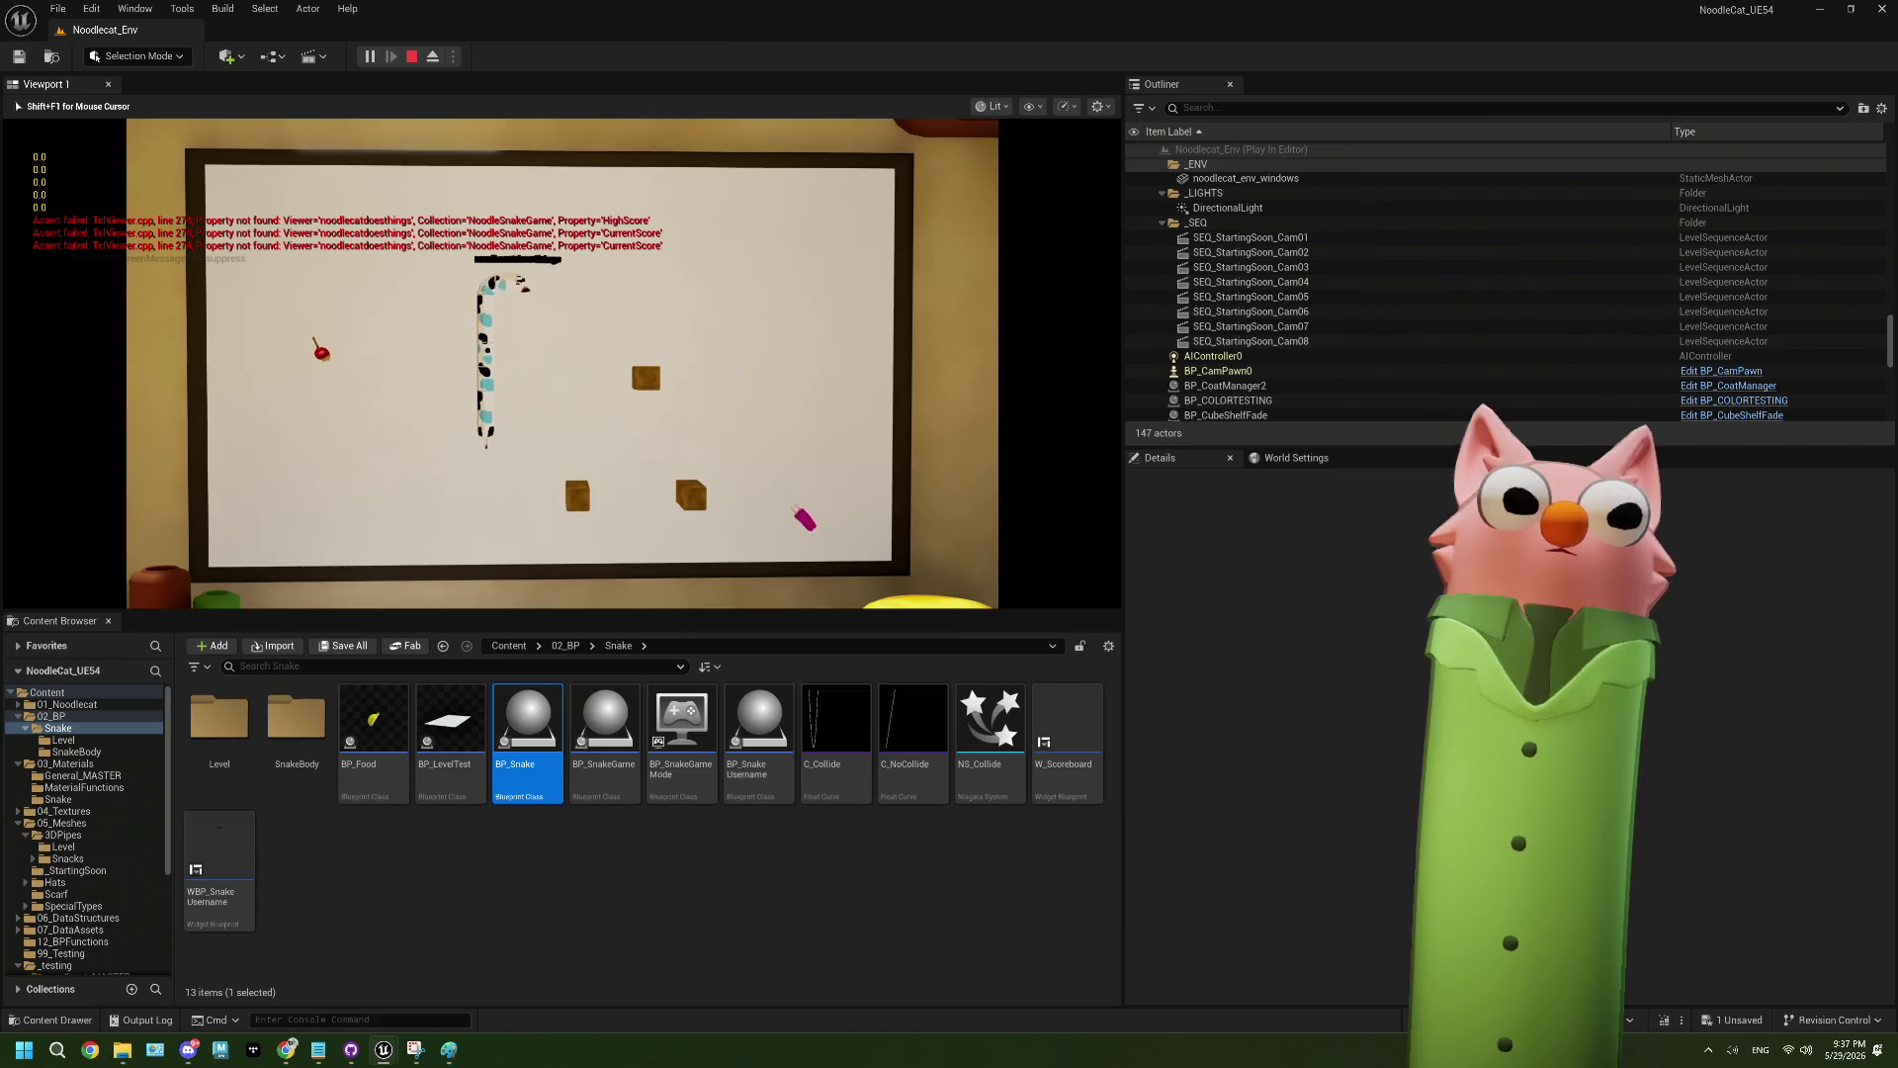
pyautogui.press('Escape')
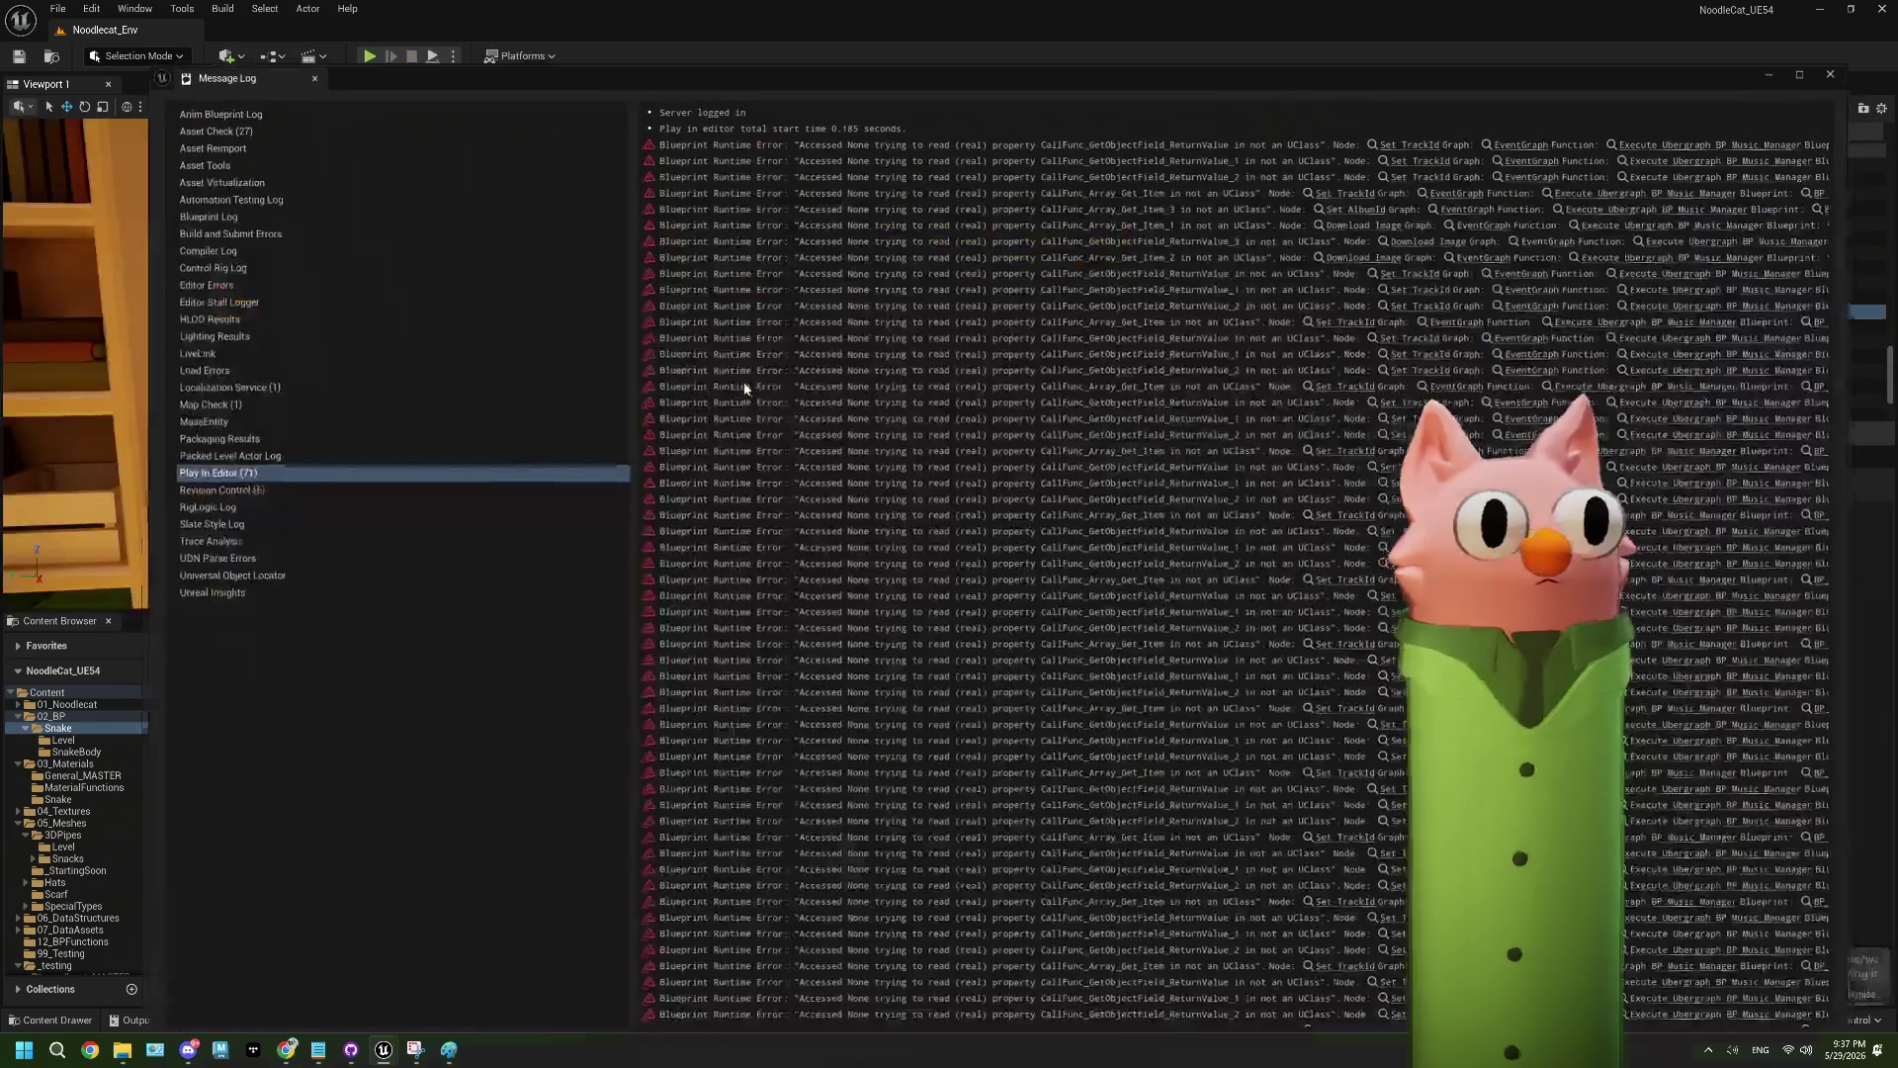
pyautogui.click(1830, 75)
# - Reopen BP_Snake, switch to the M_Snake_MASTER material and select the Panner parameter's default value
pyautogui.doubleClick(528, 721)
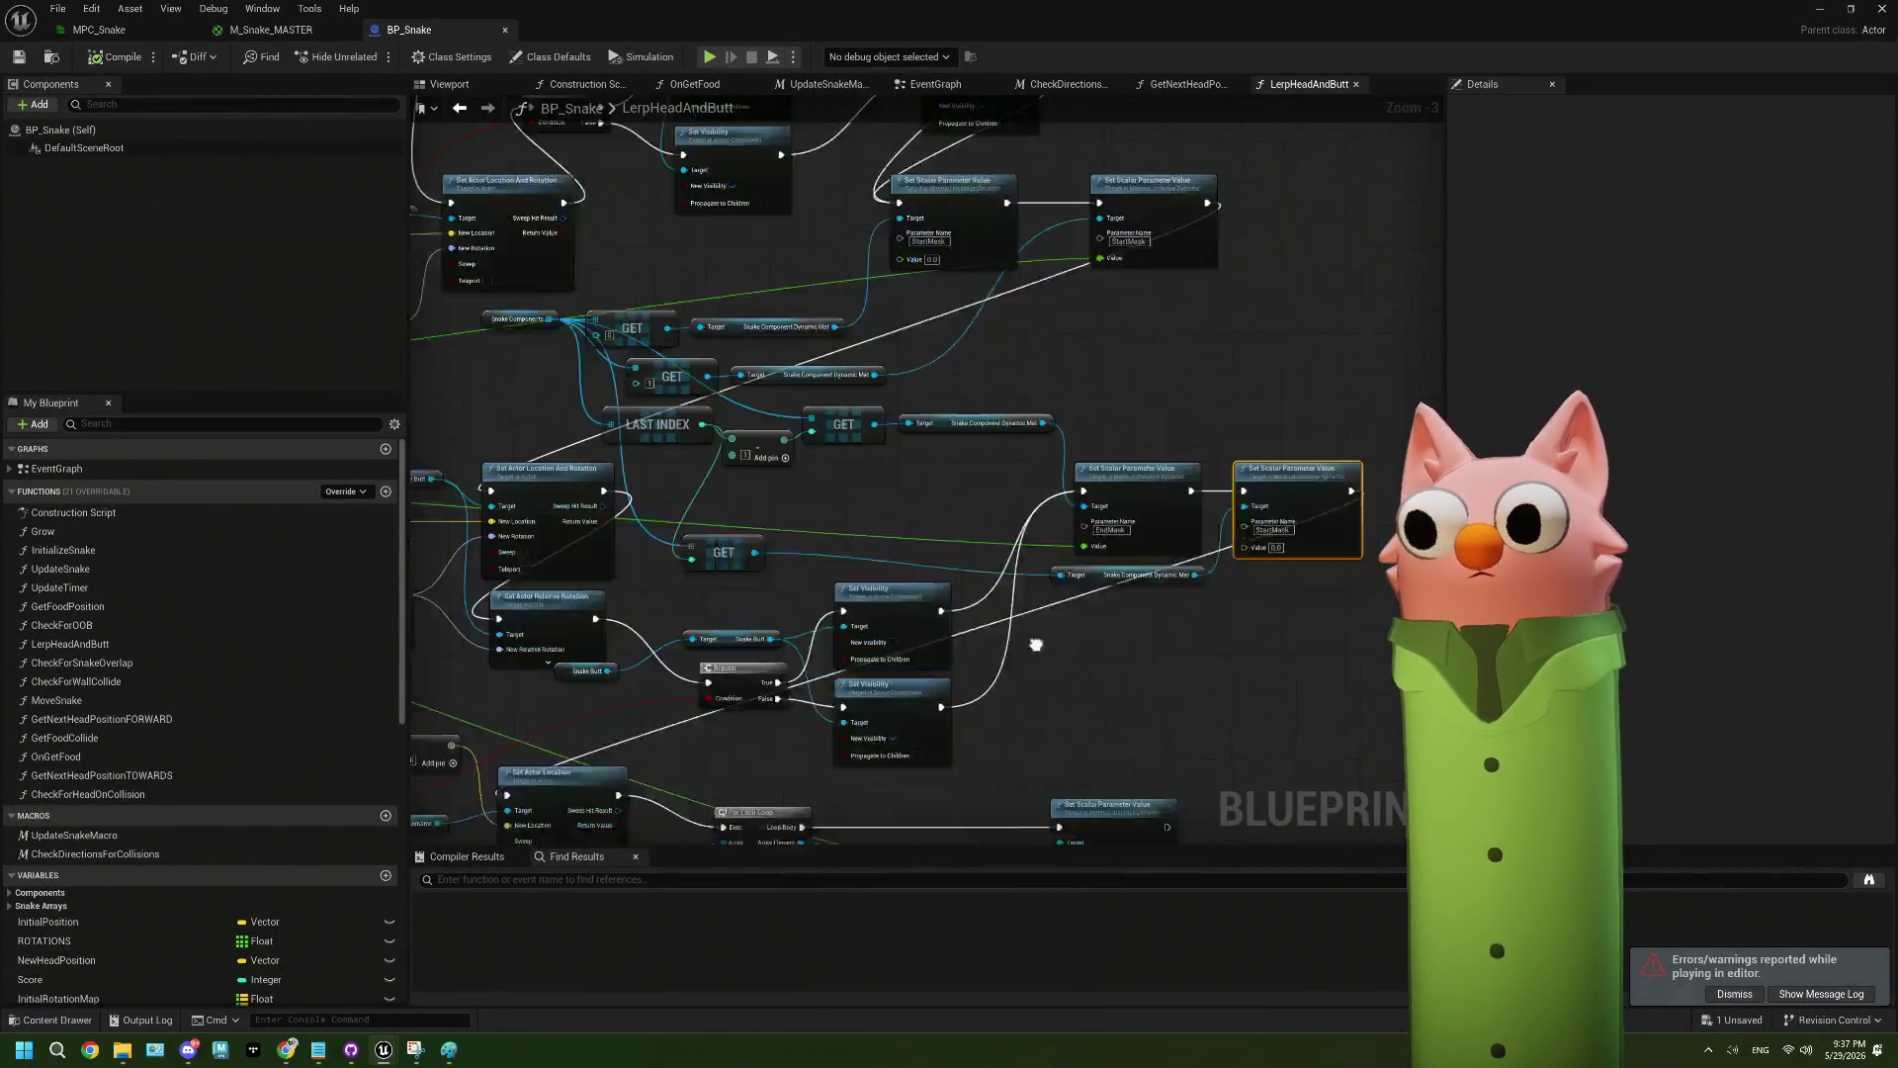
pyautogui.scroll(3, 1036, 645)
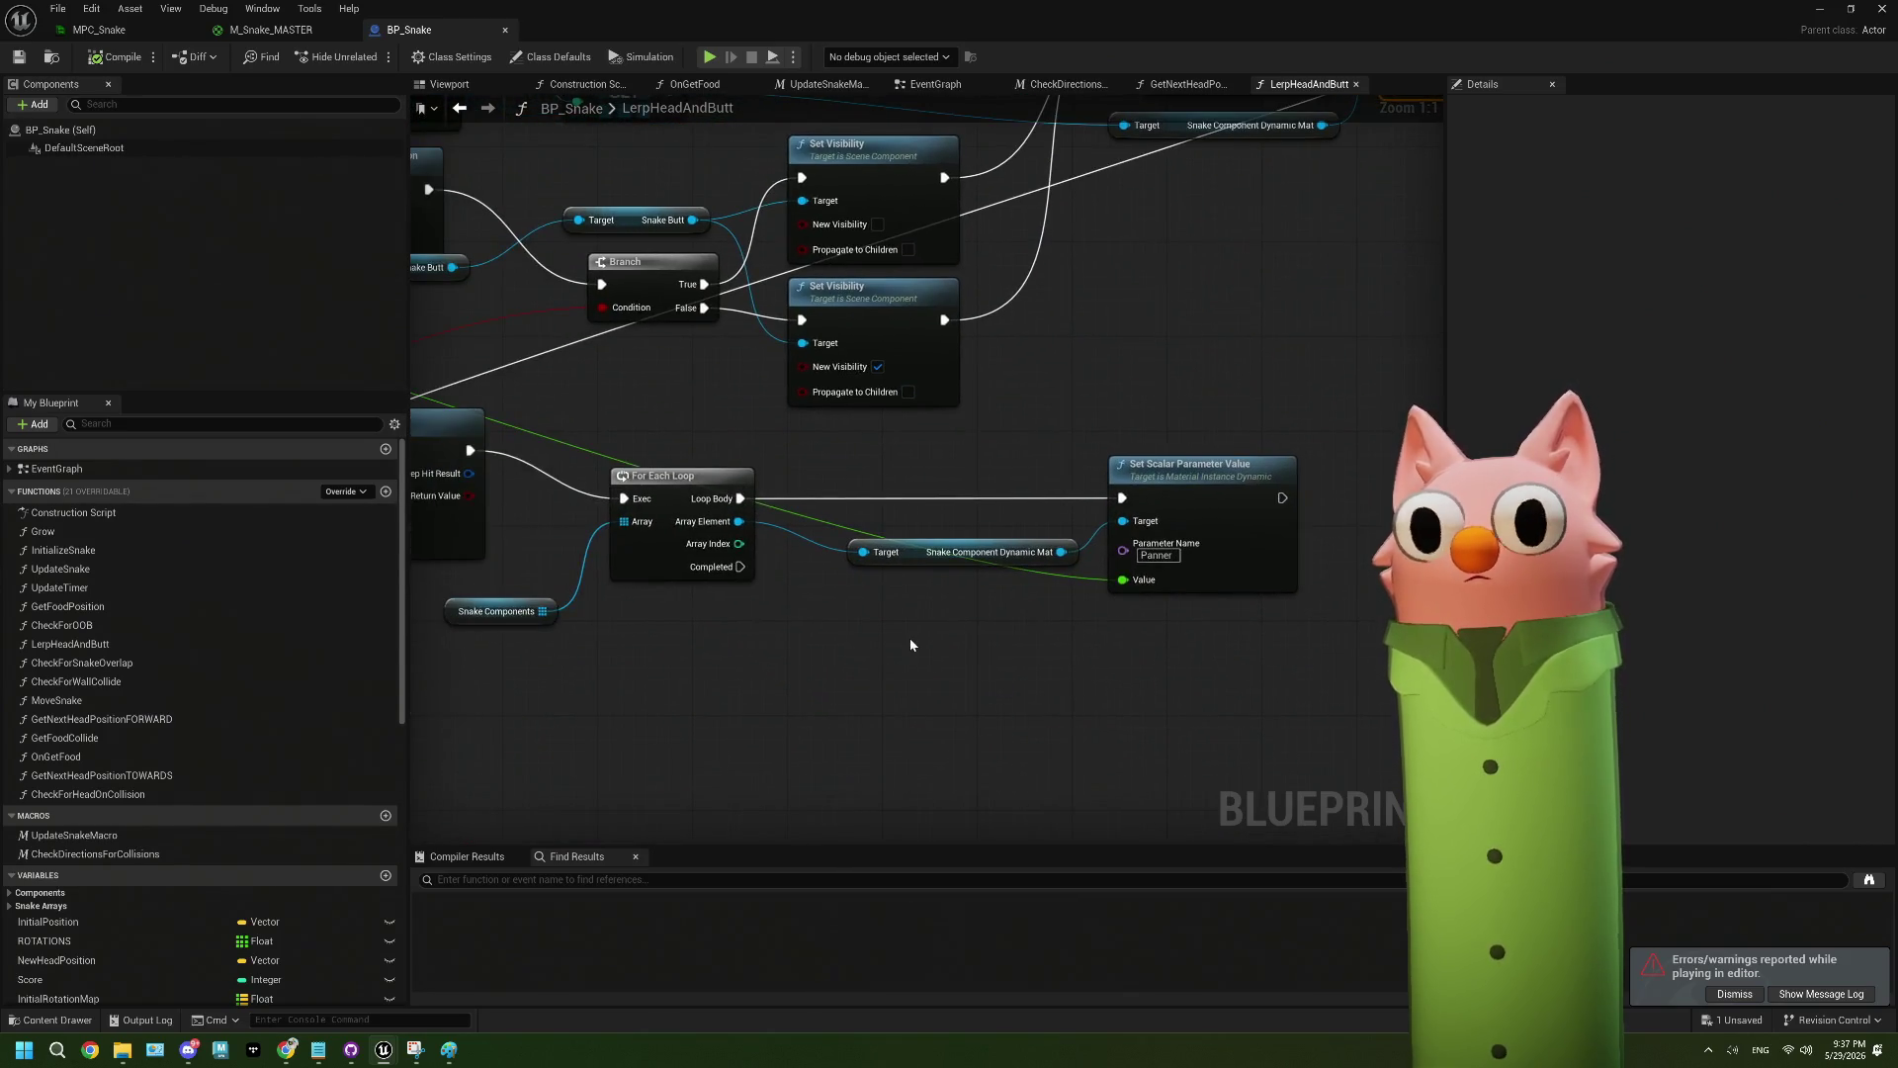
pyautogui.click(229, 32)
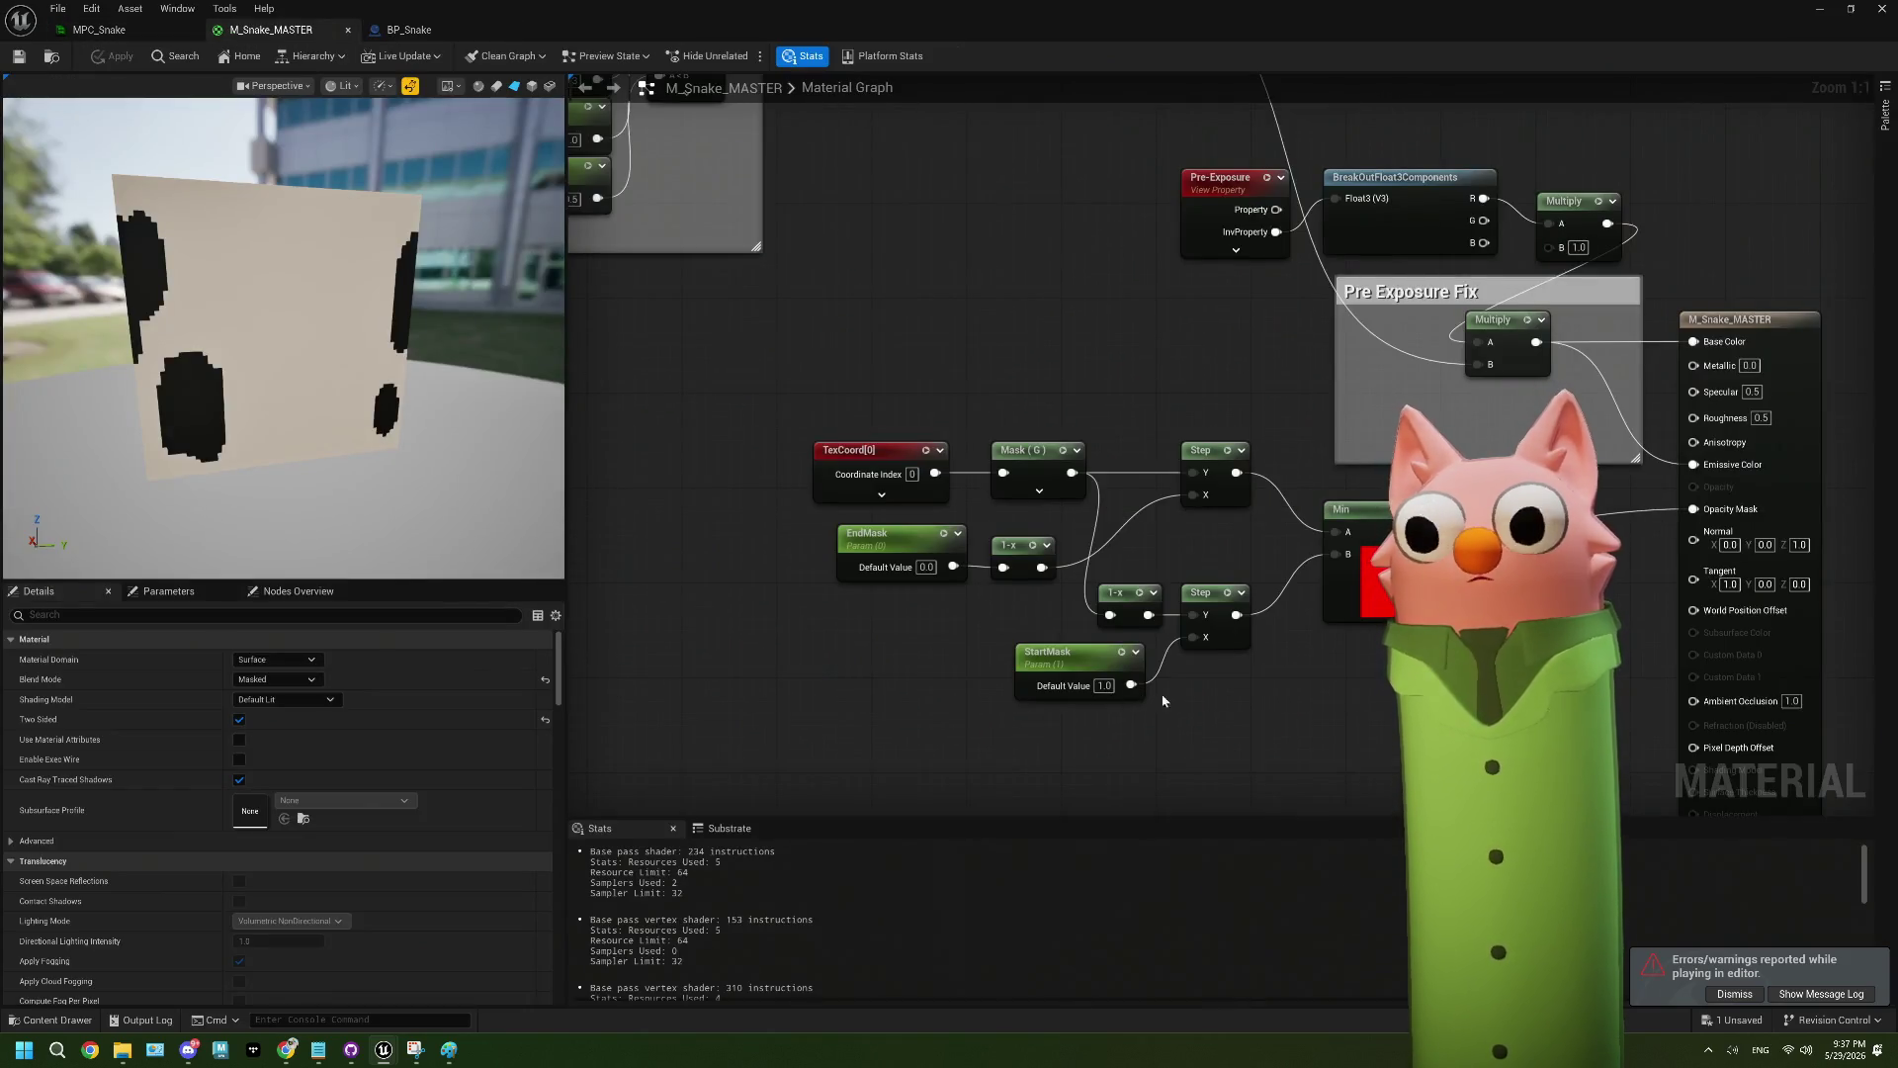
pyautogui.scroll(-5, 1151, 699)
pyautogui.moveTo(1020, 598)
pyautogui.mouseDown()
pyautogui.moveTo(831, 555)
pyautogui.moveTo(1017, 562)
pyautogui.mouseUp()
pyautogui.scroll(5, 893, 467)
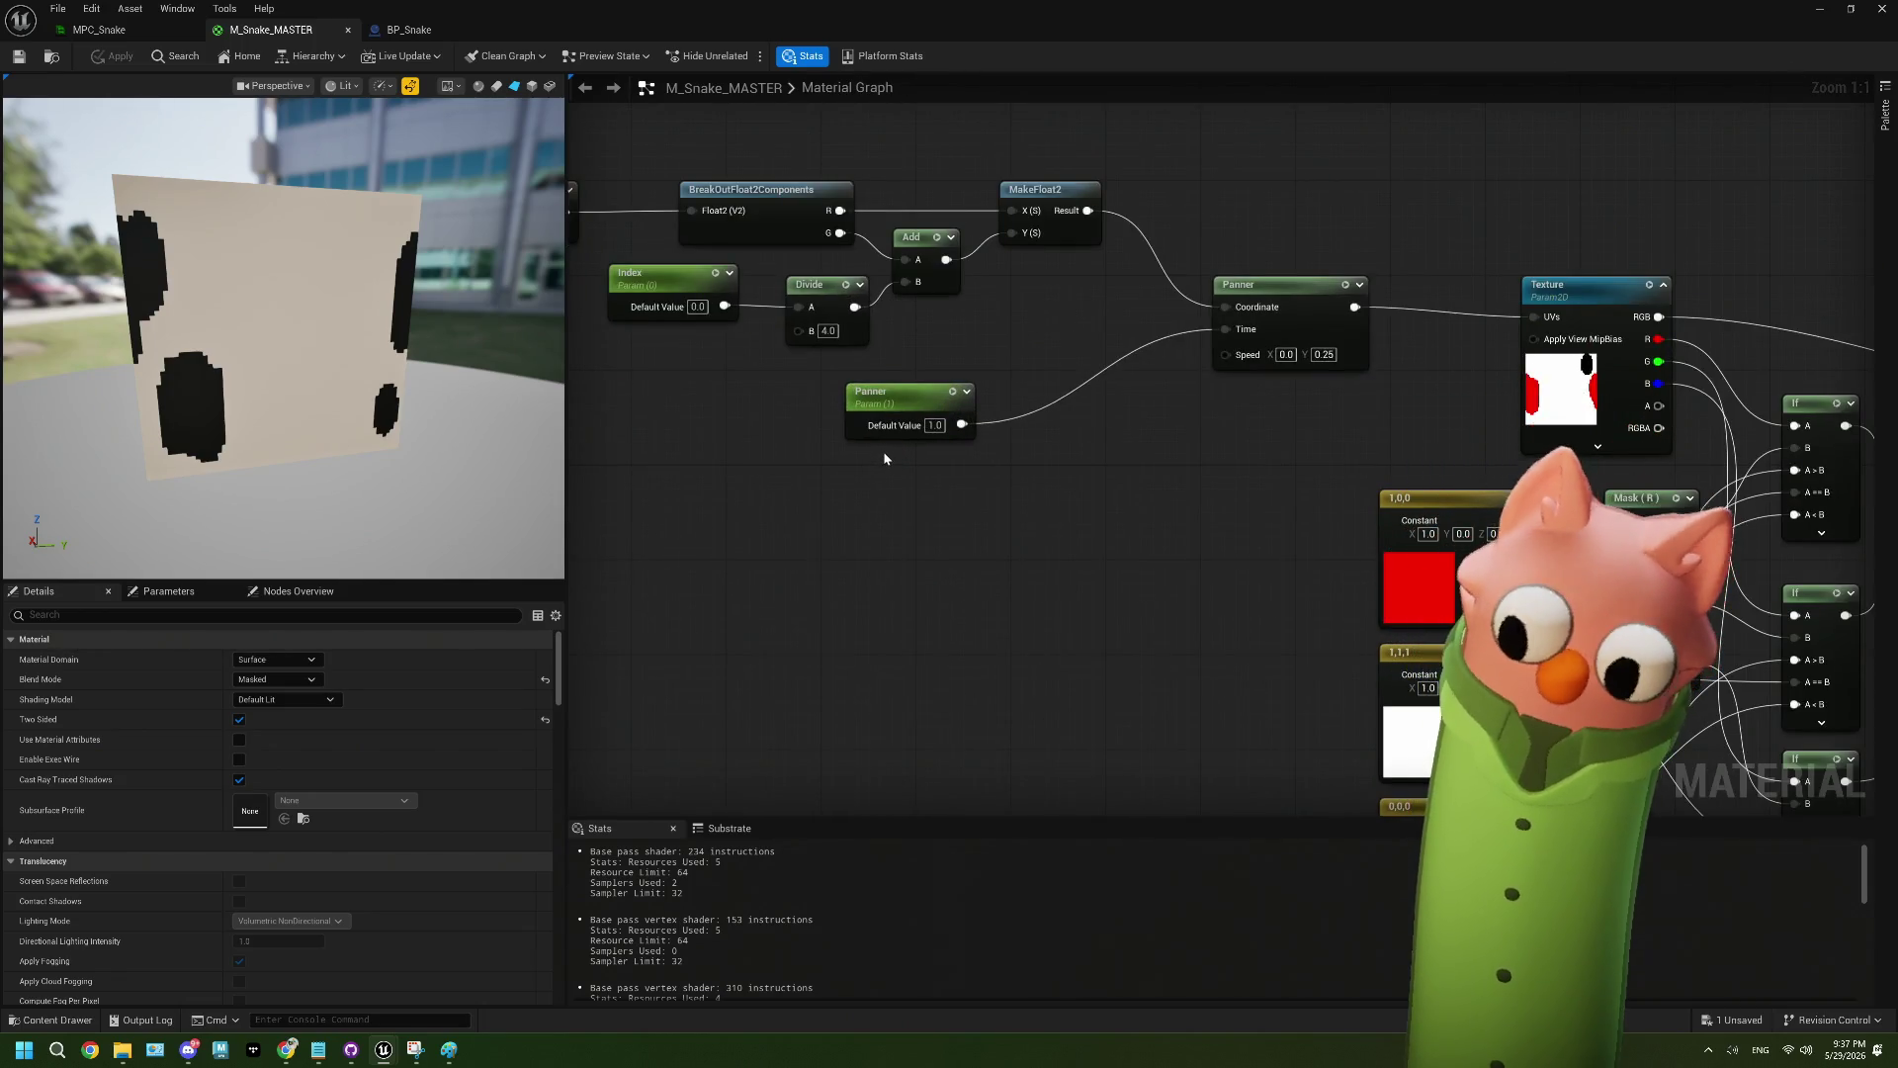
pyautogui.click(934, 425)
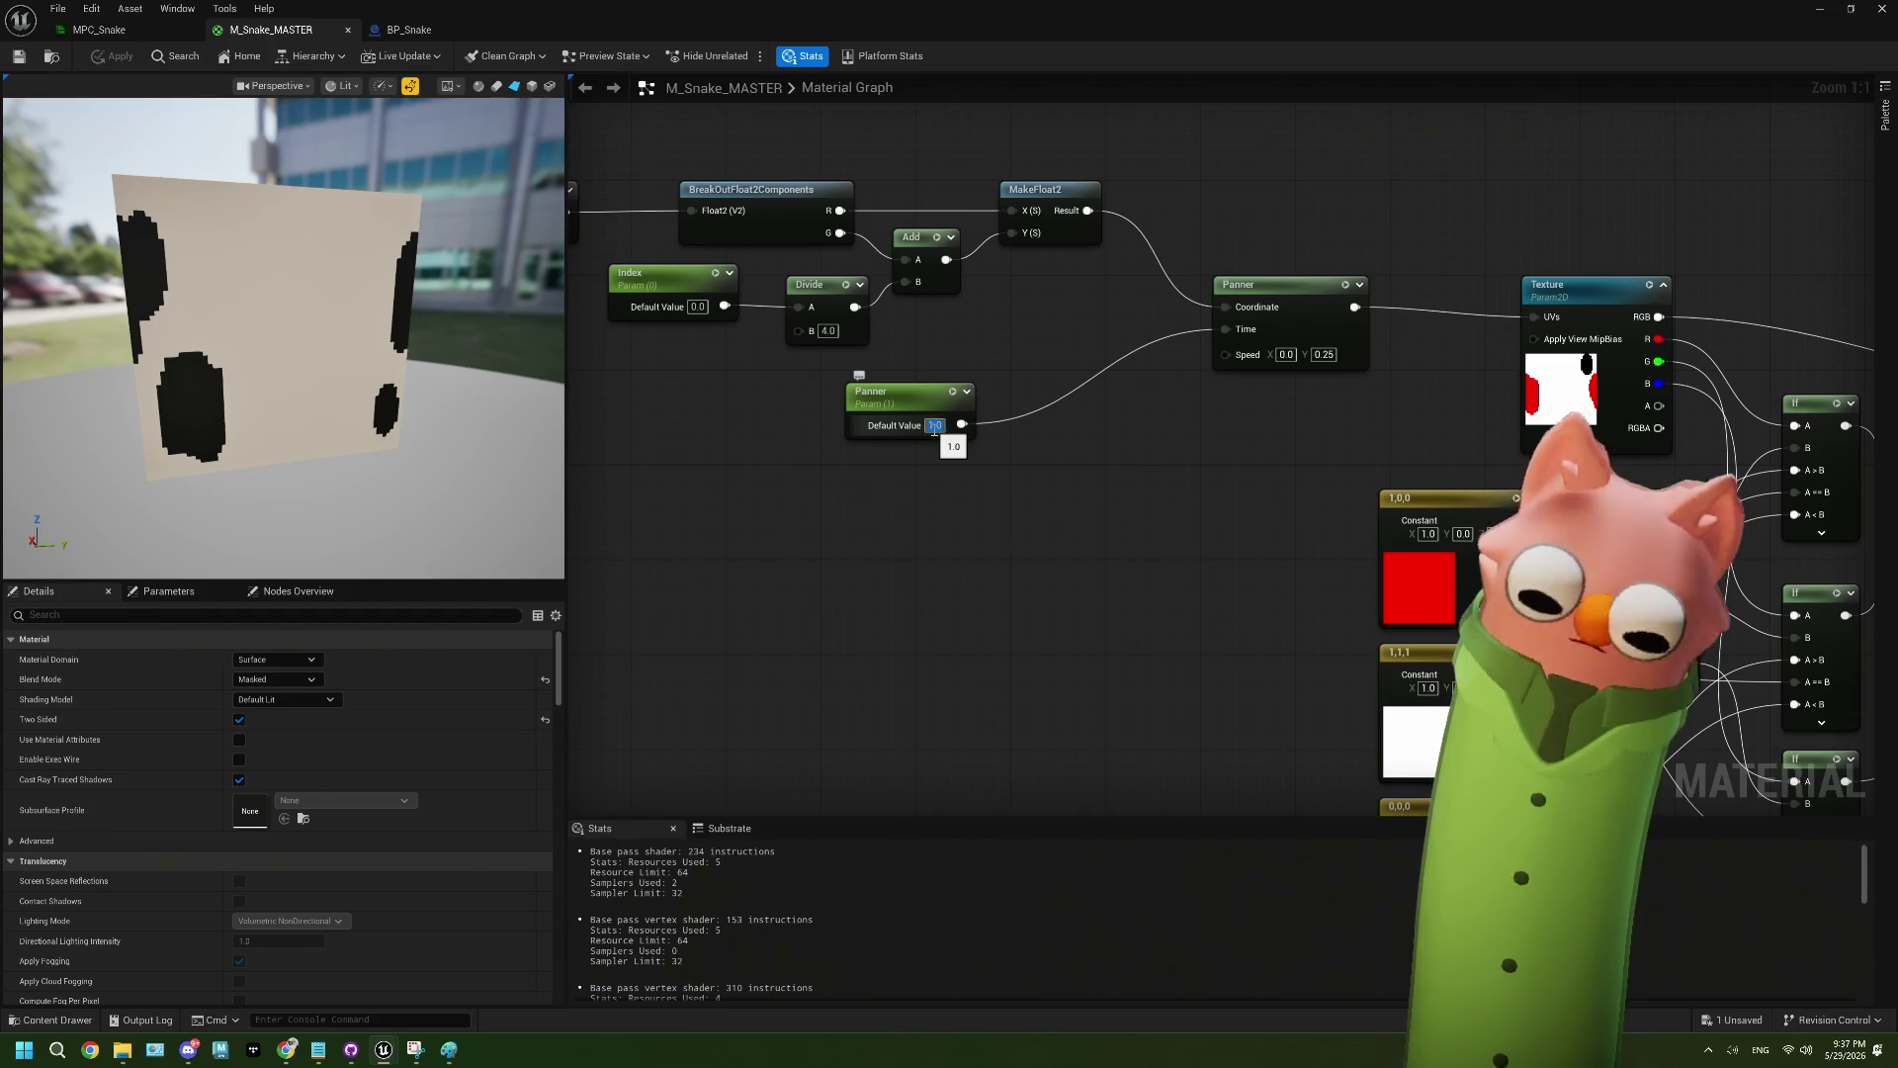
# - Try Panner default values 2, 3 and 4, then restore it to 1.0
pyautogui.write('2')
pyautogui.press('Return')
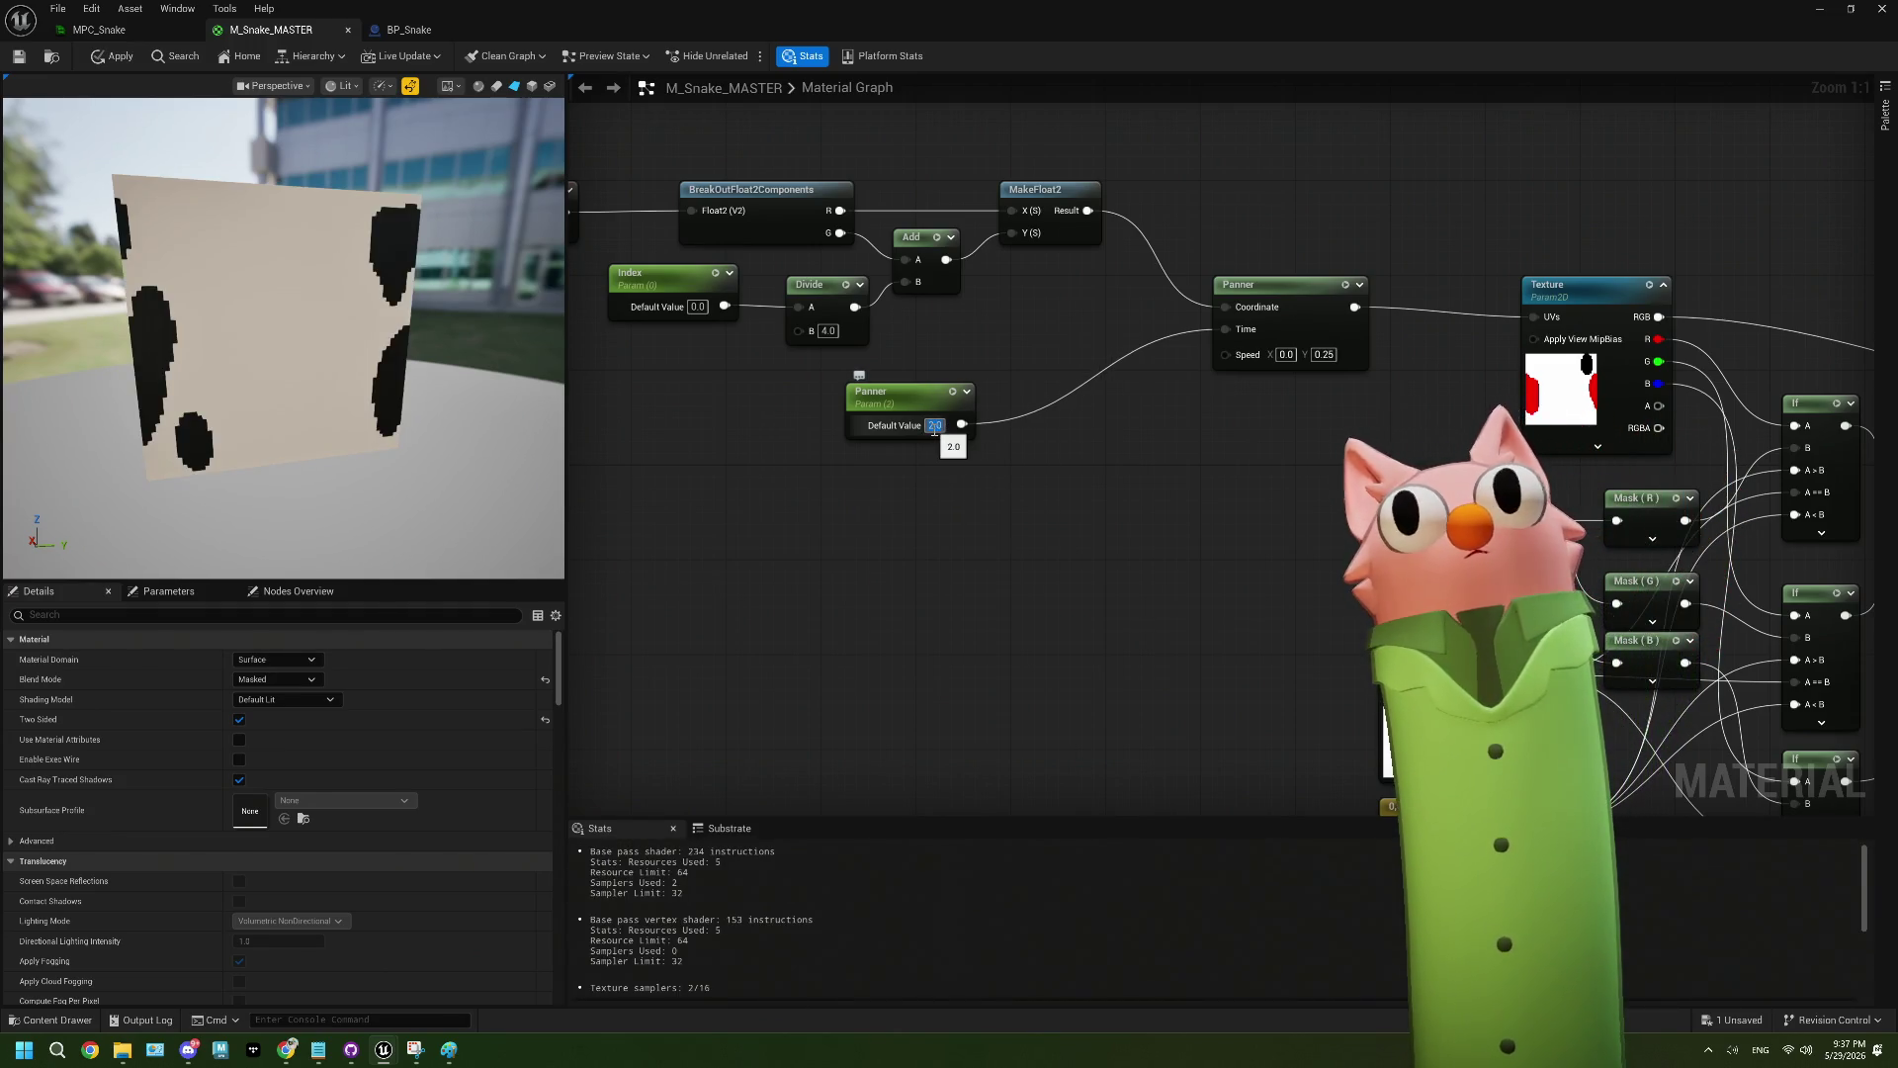
pyautogui.write('3')
pyautogui.press('Return')
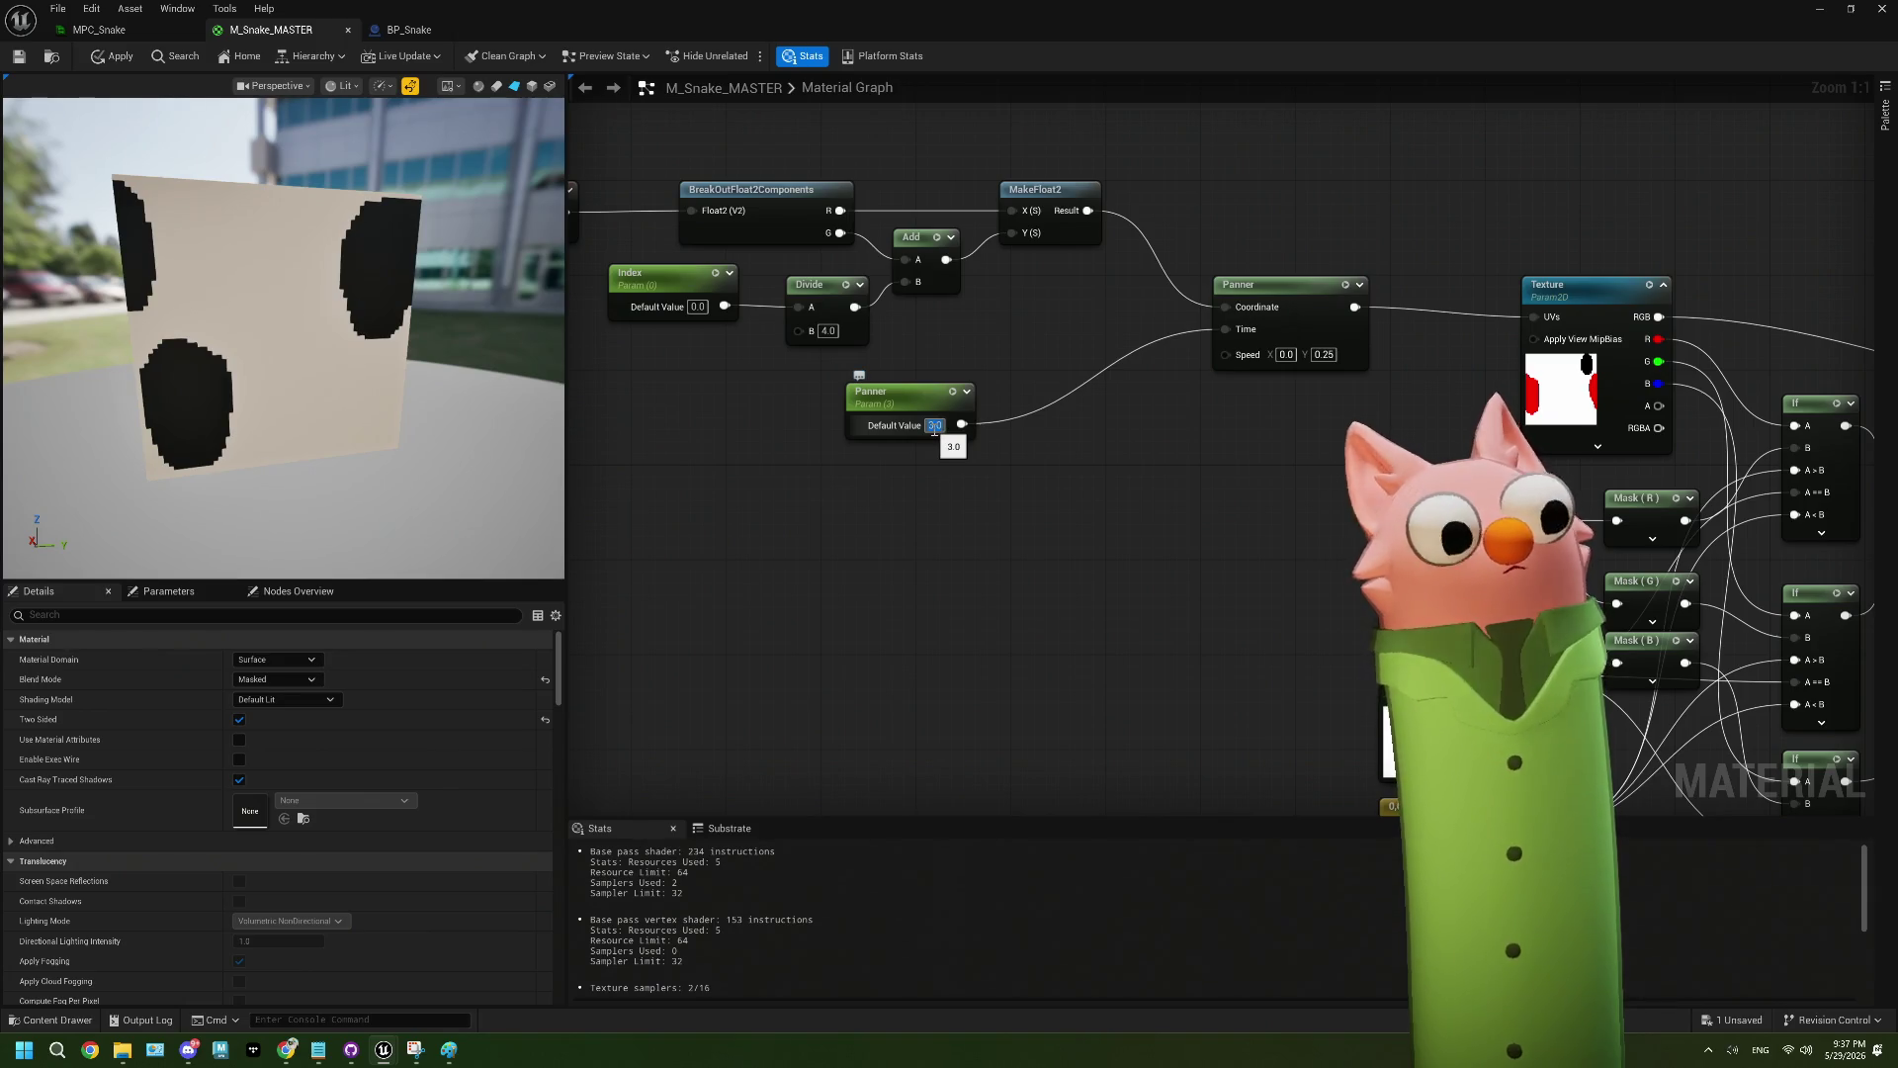
pyautogui.write('4')
pyautogui.press('Return')
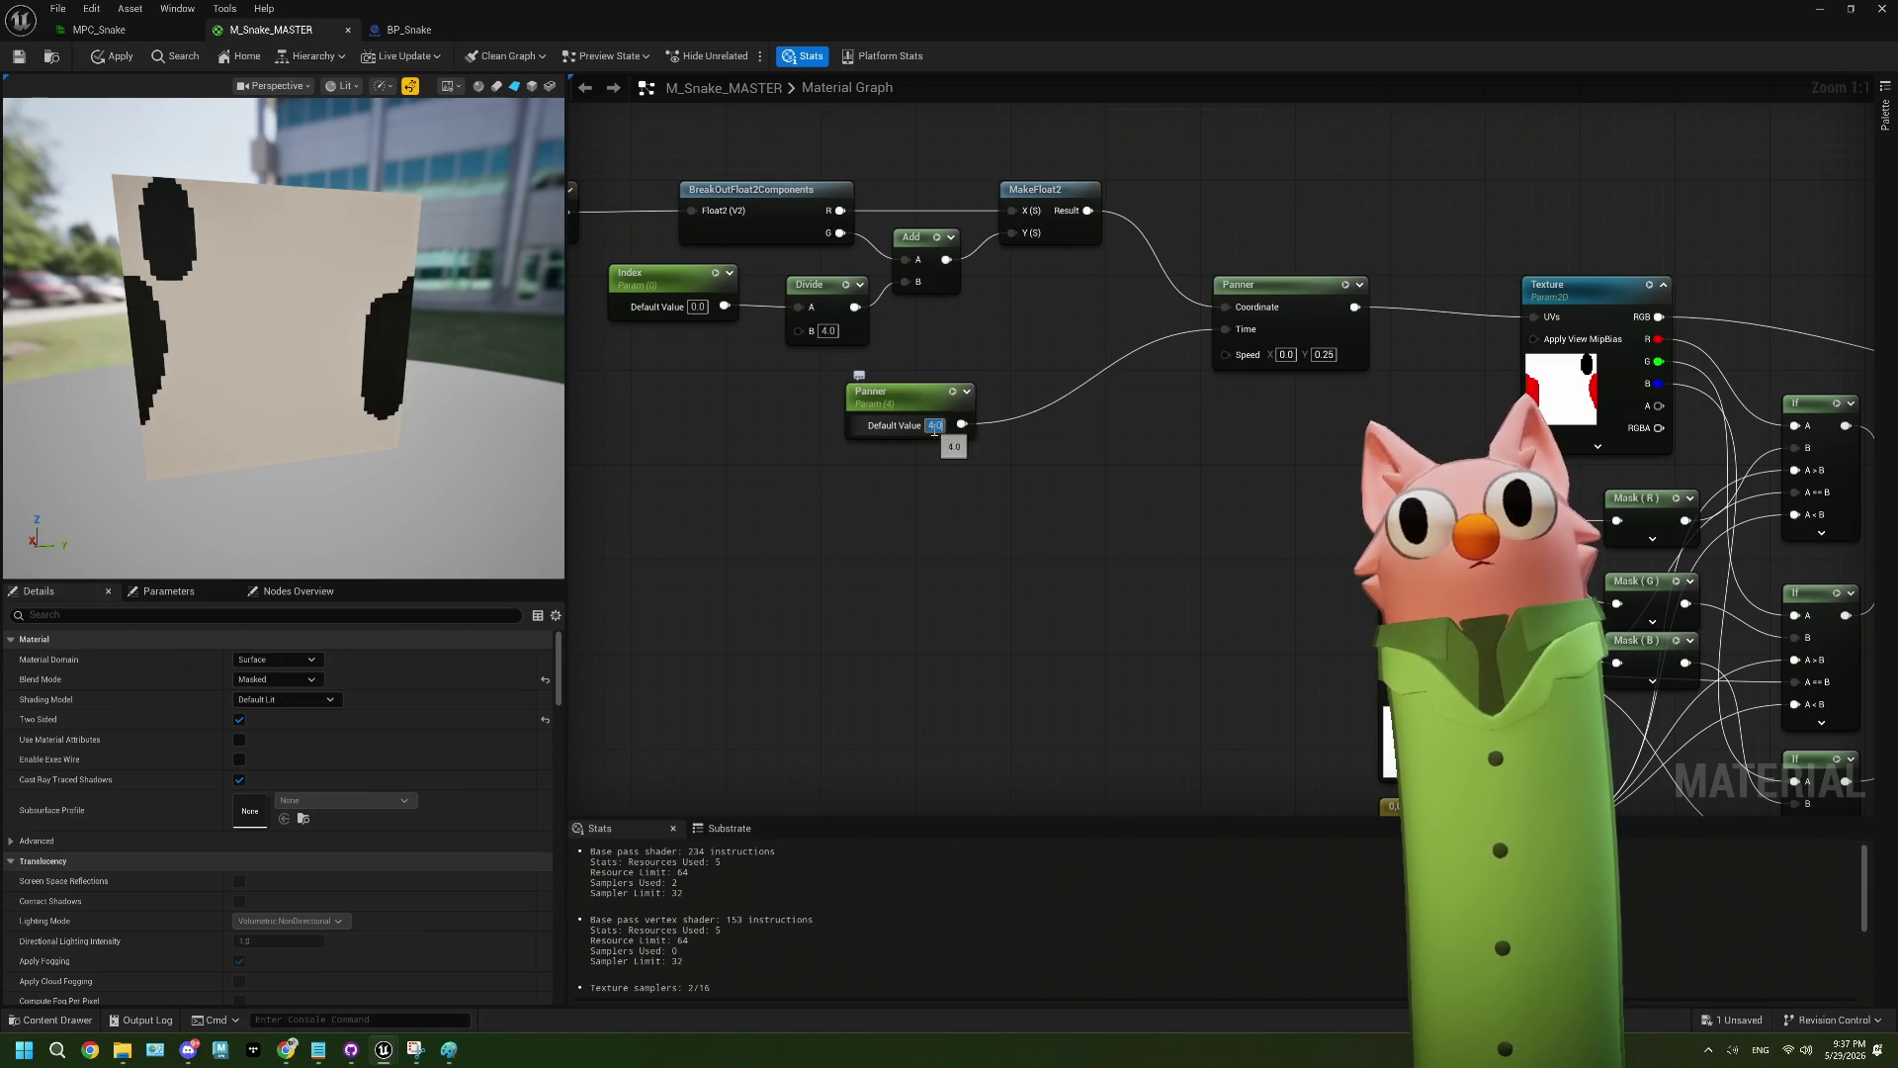
pyautogui.write('1')
pyautogui.press('Return')
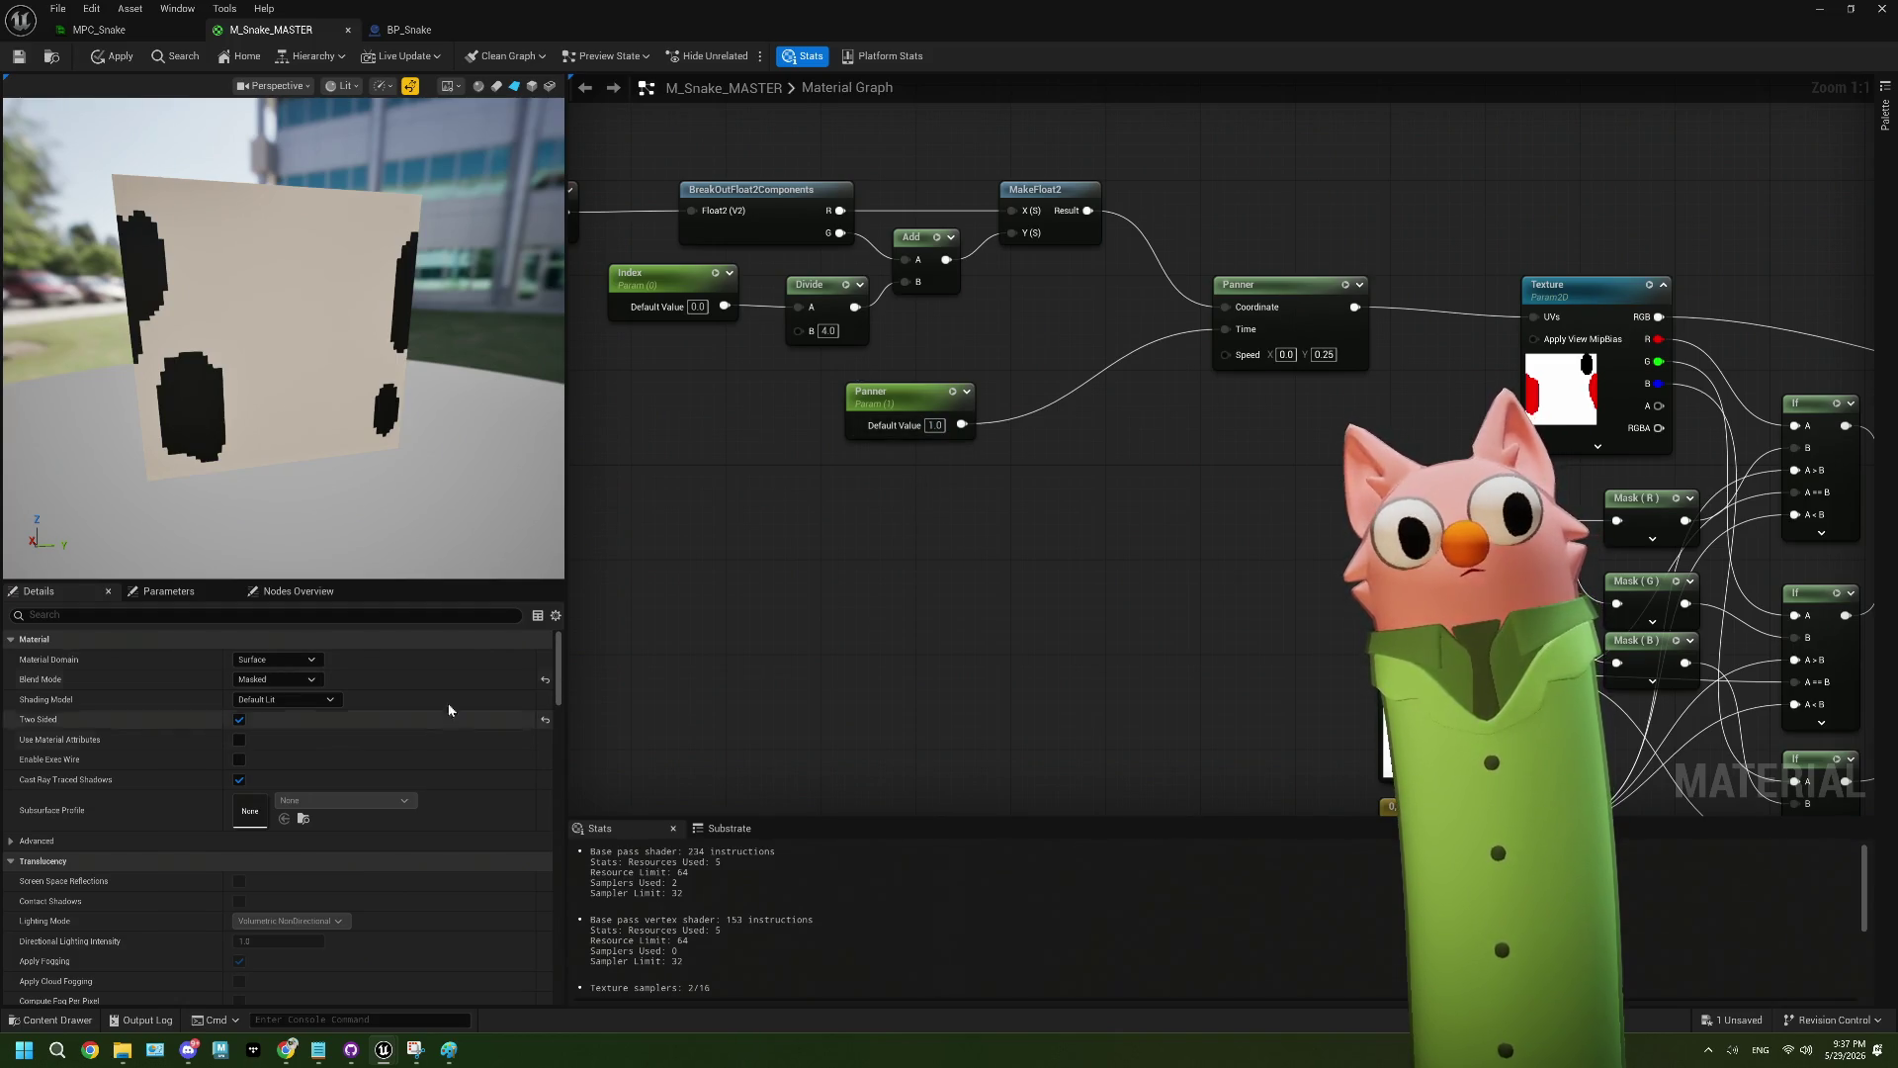
pyautogui.scroll(-2, 868, 466)
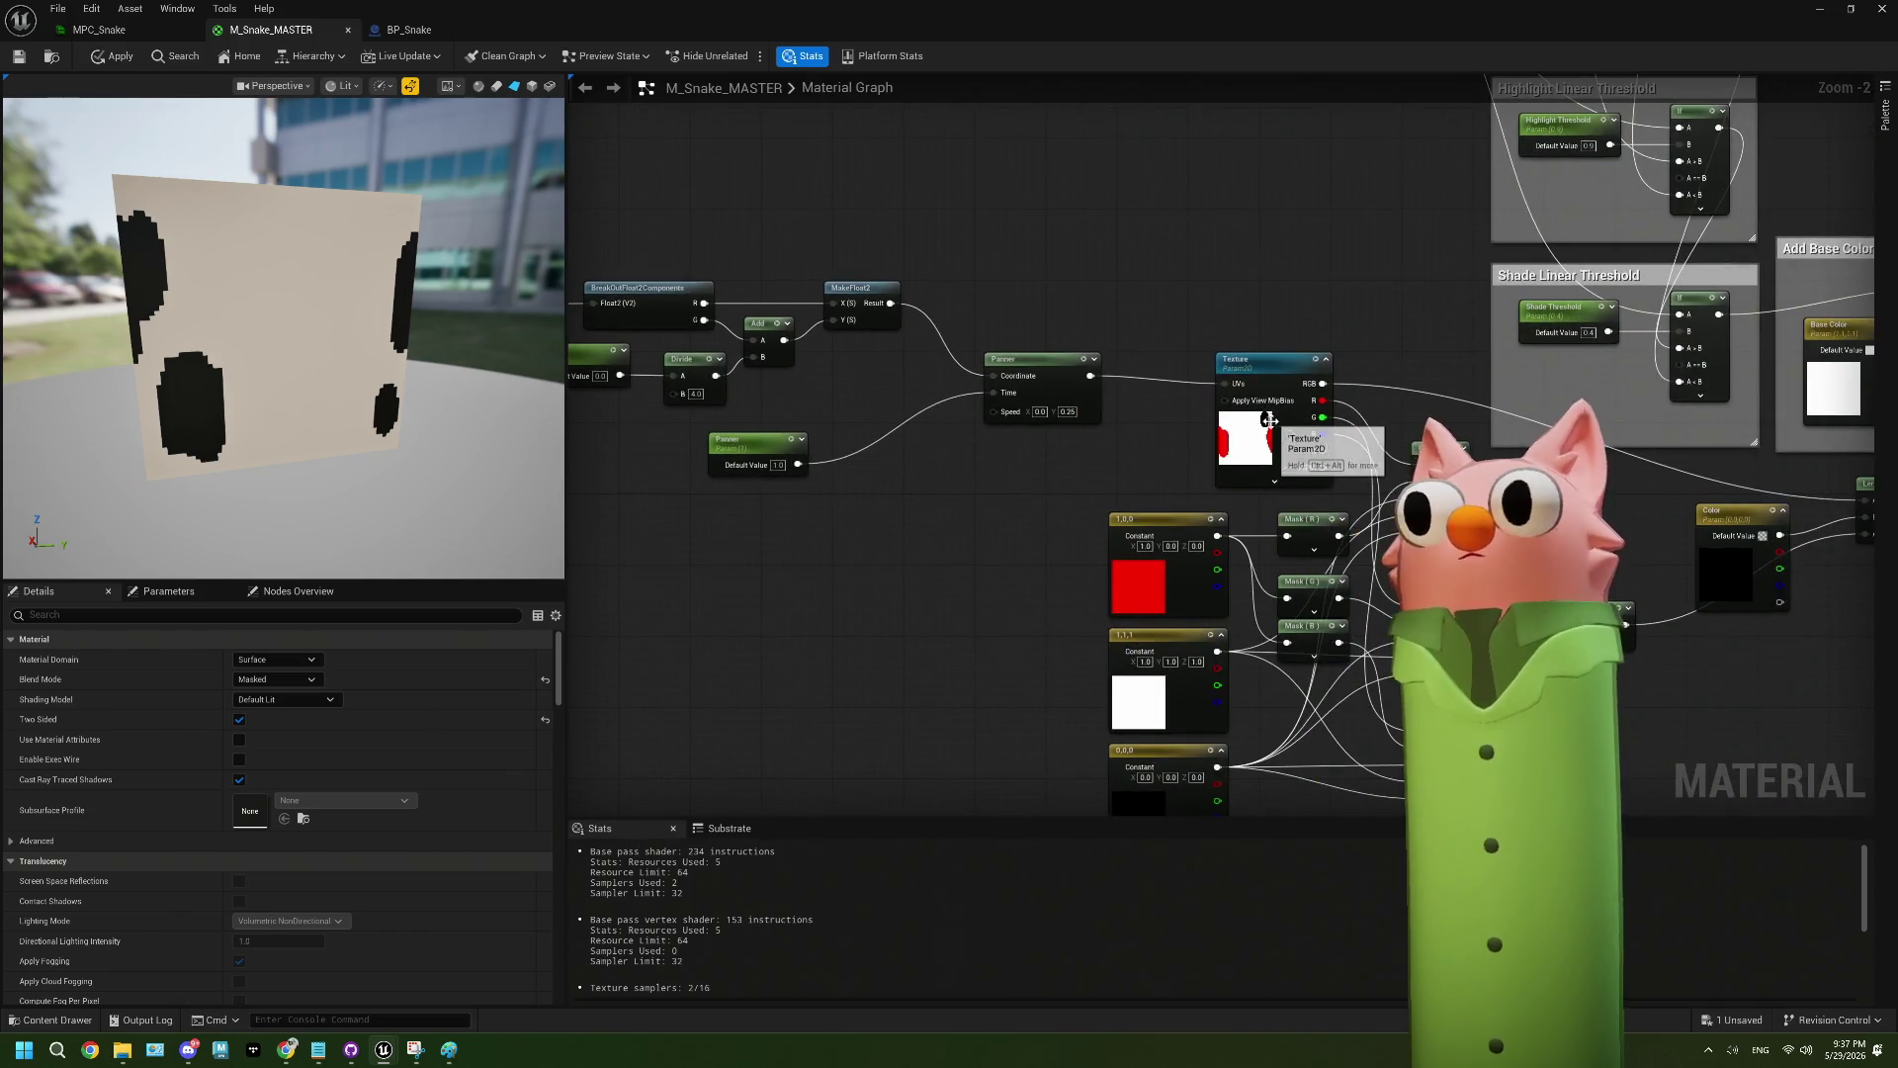
pyautogui.scroll(2, 1109, 437)
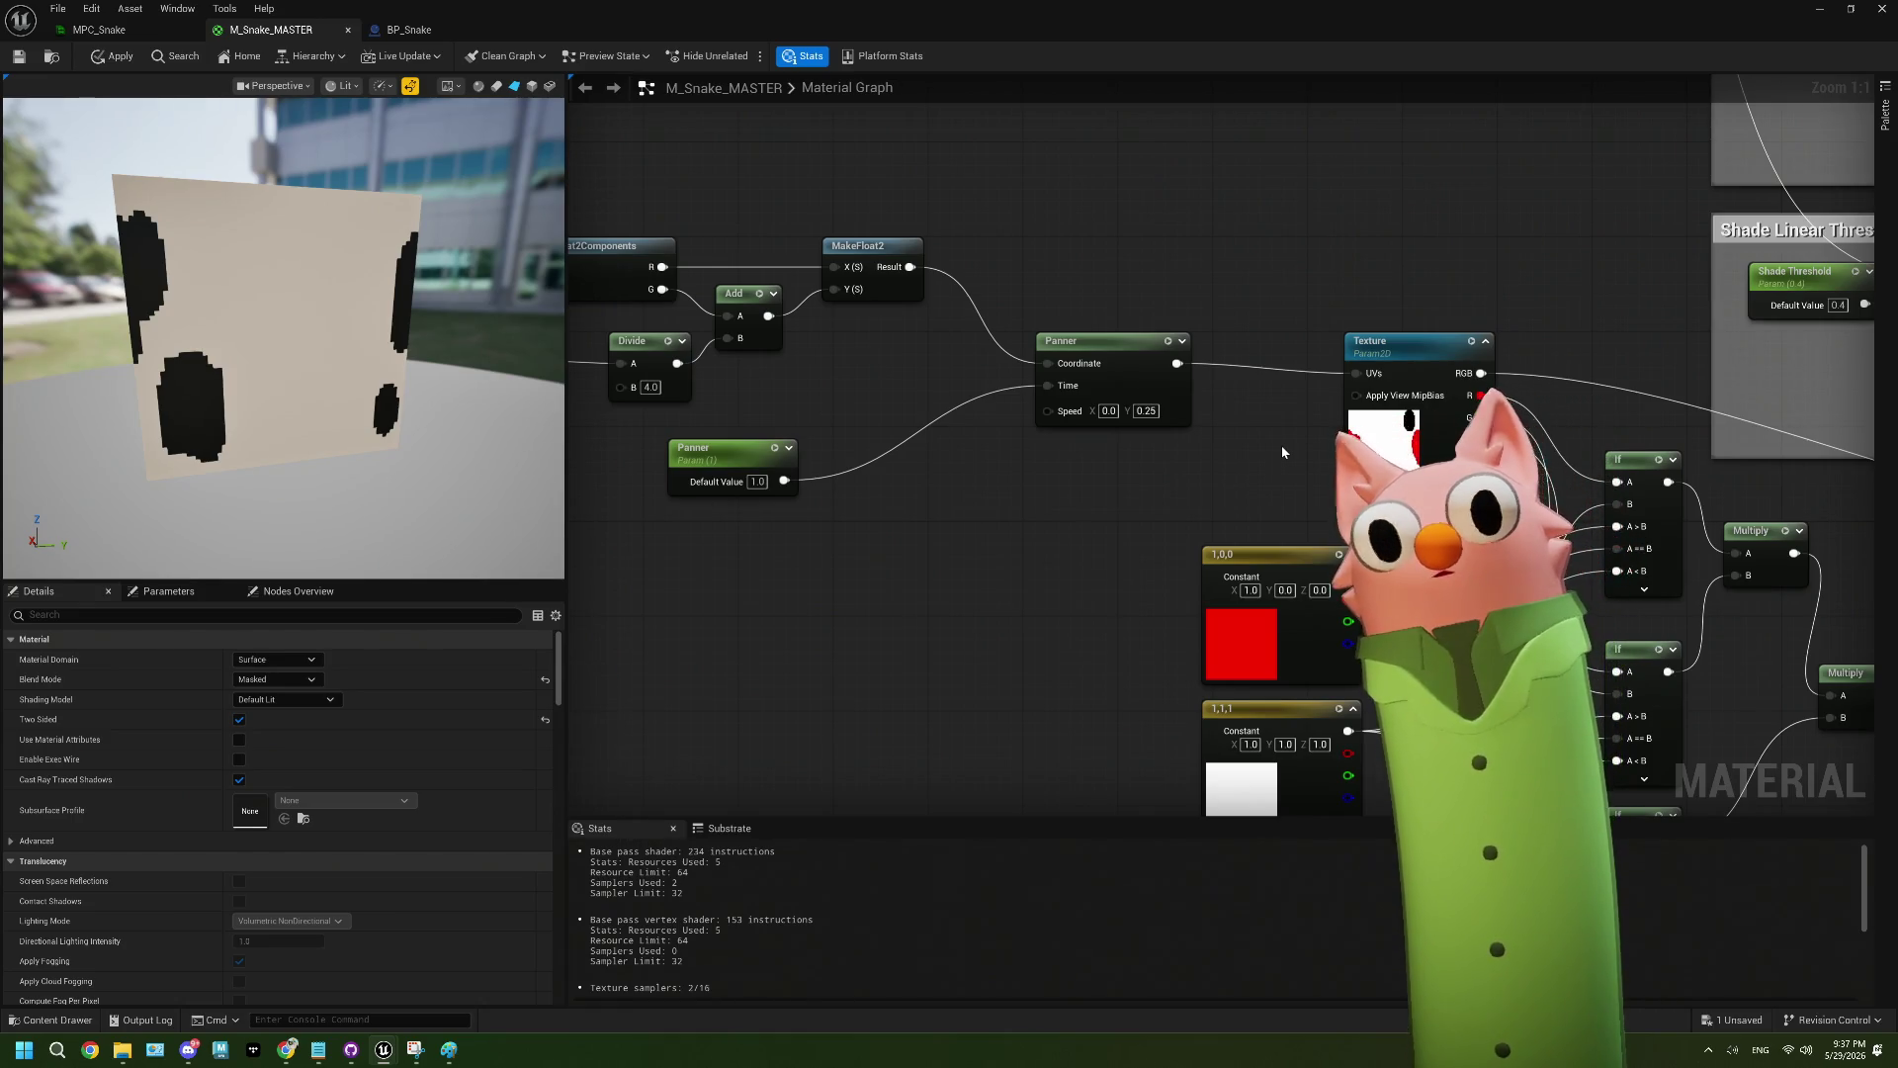
# - Select the Texture parameter and view its Sampler Source options
pyautogui.click(1380, 442)
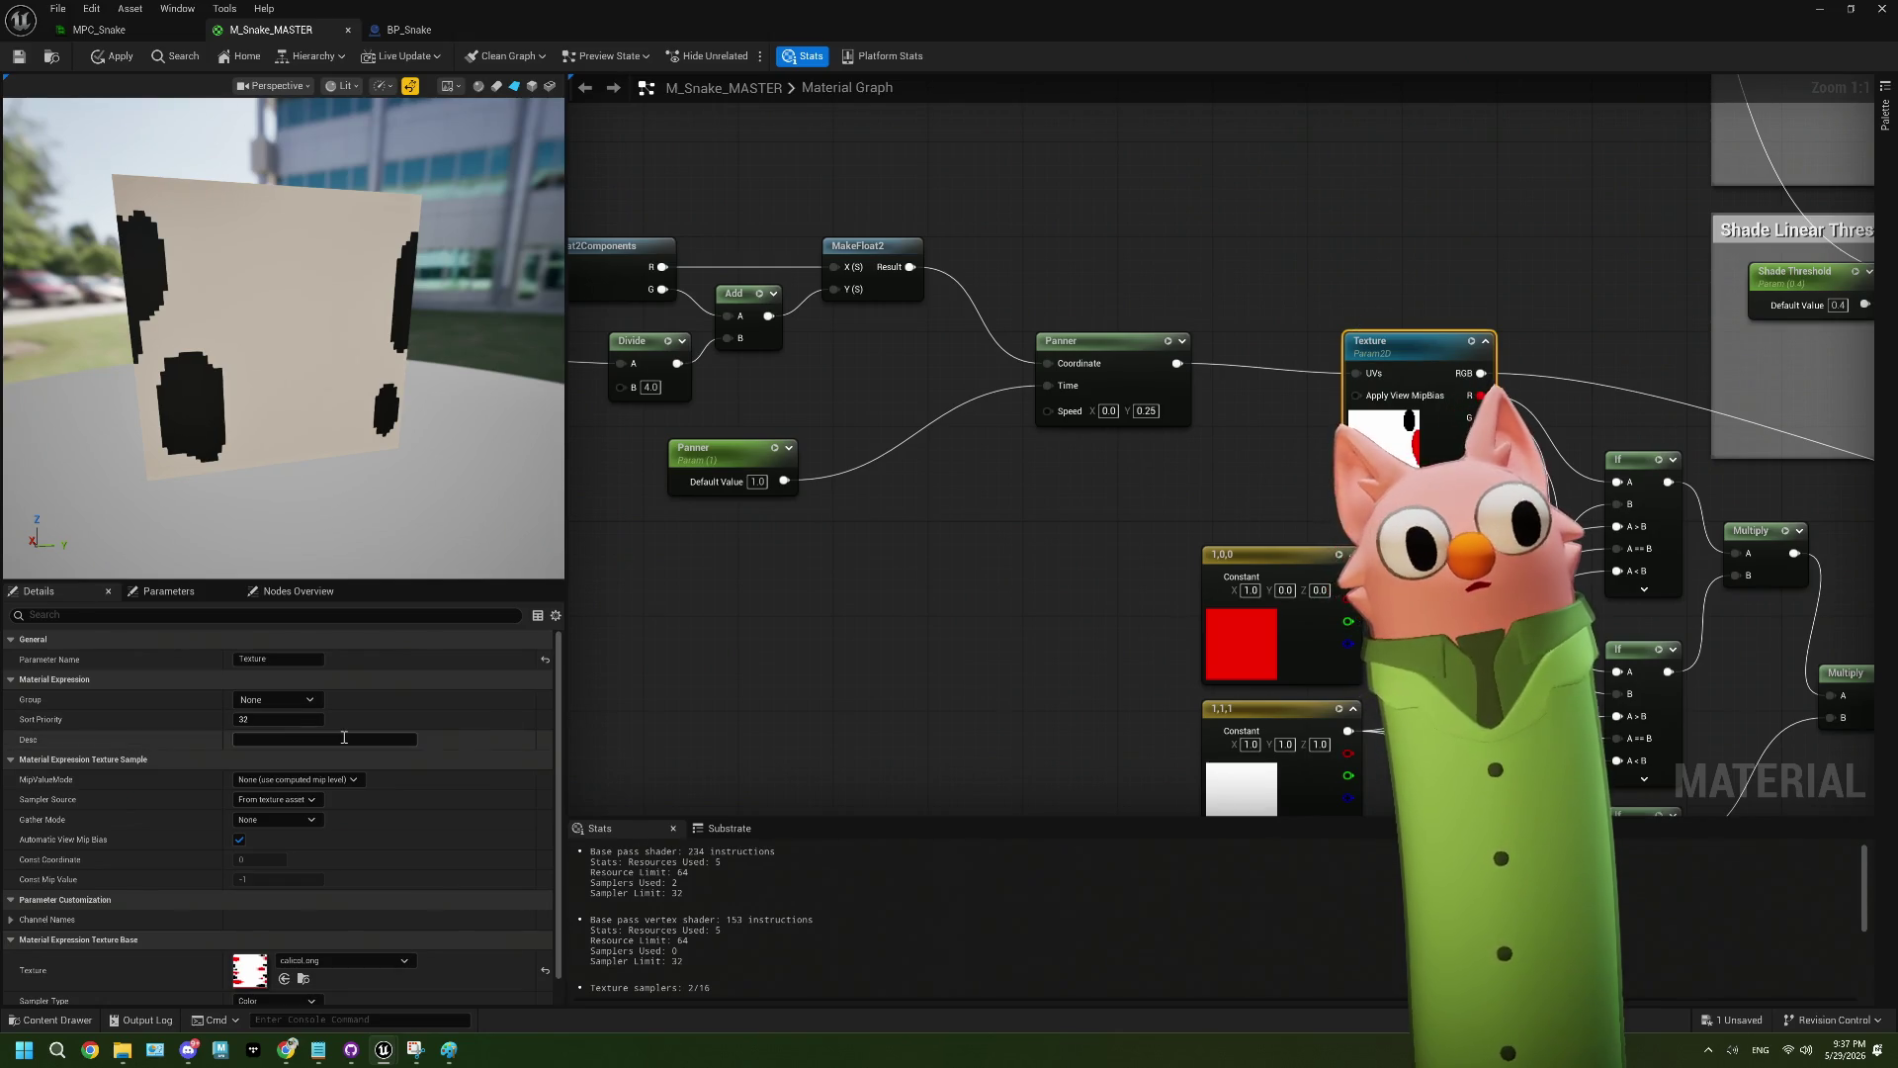
pyautogui.scroll(-1, 358, 722)
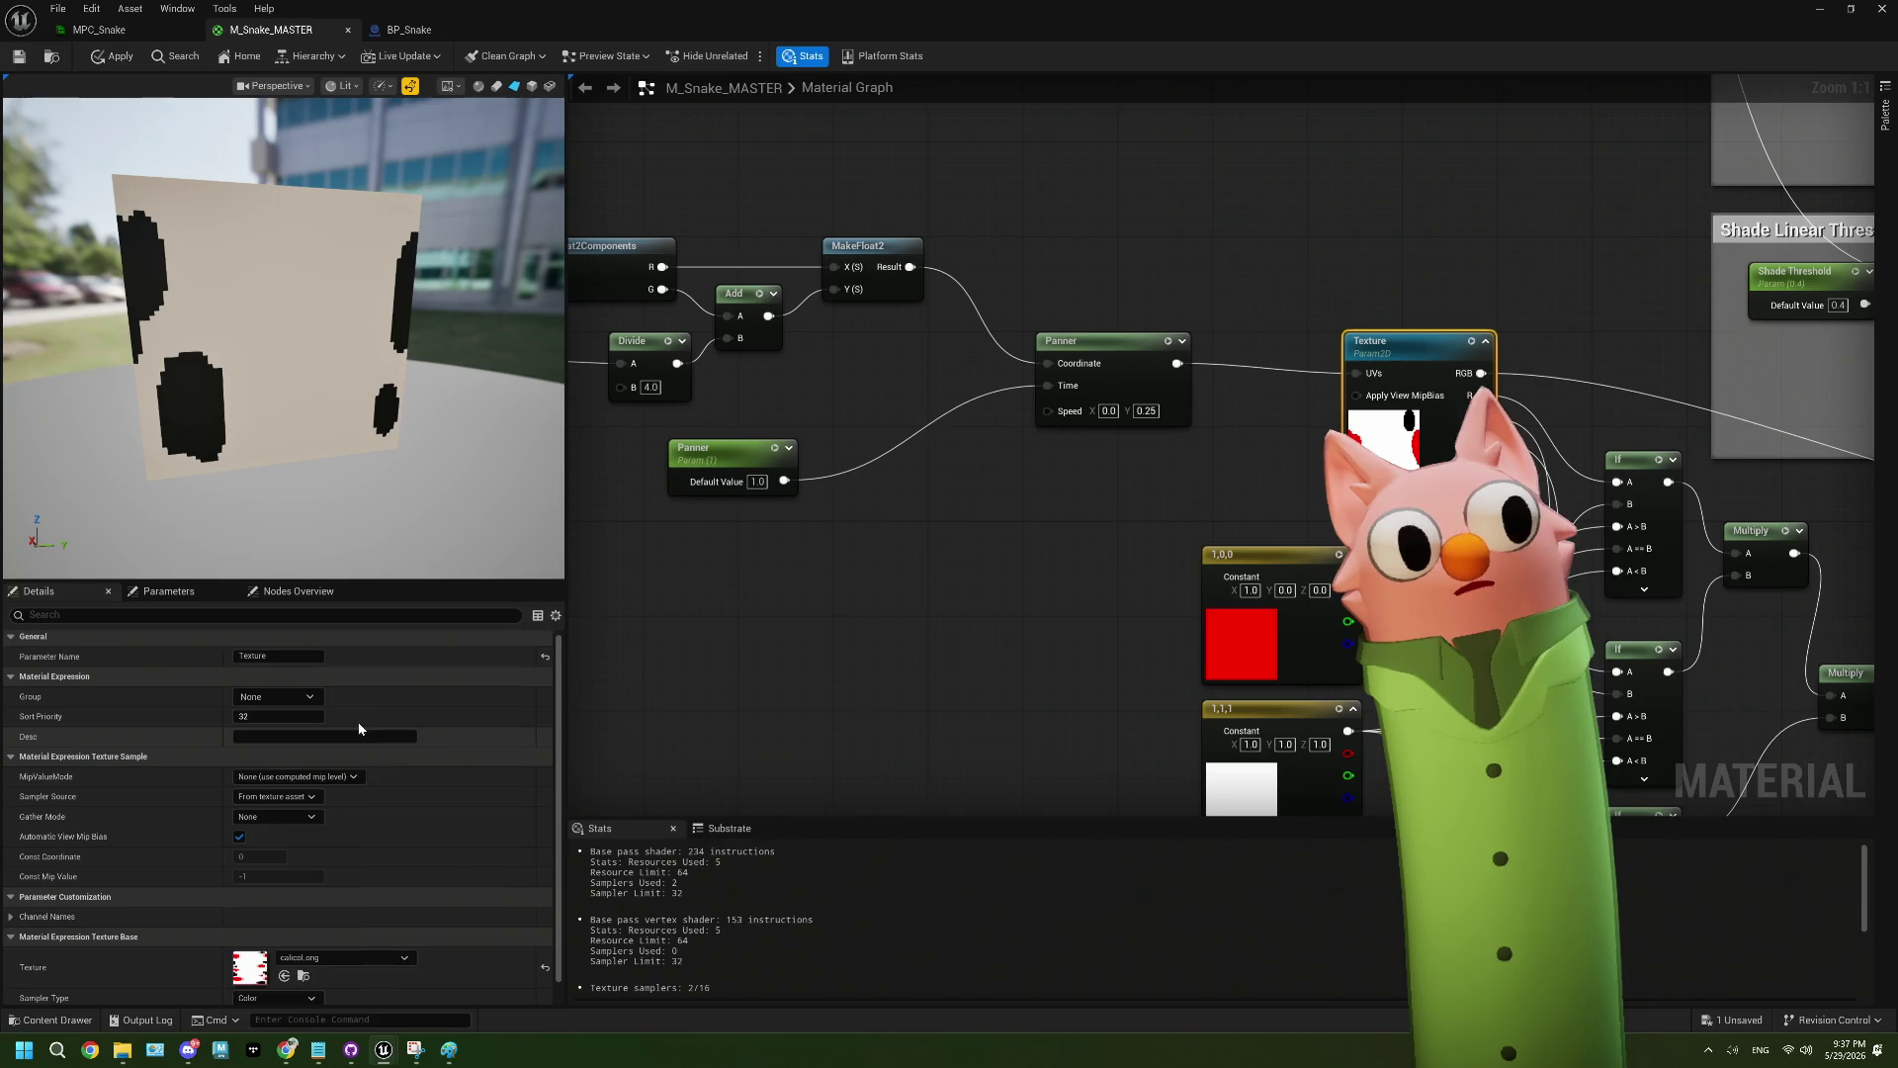
pyautogui.click(313, 800)
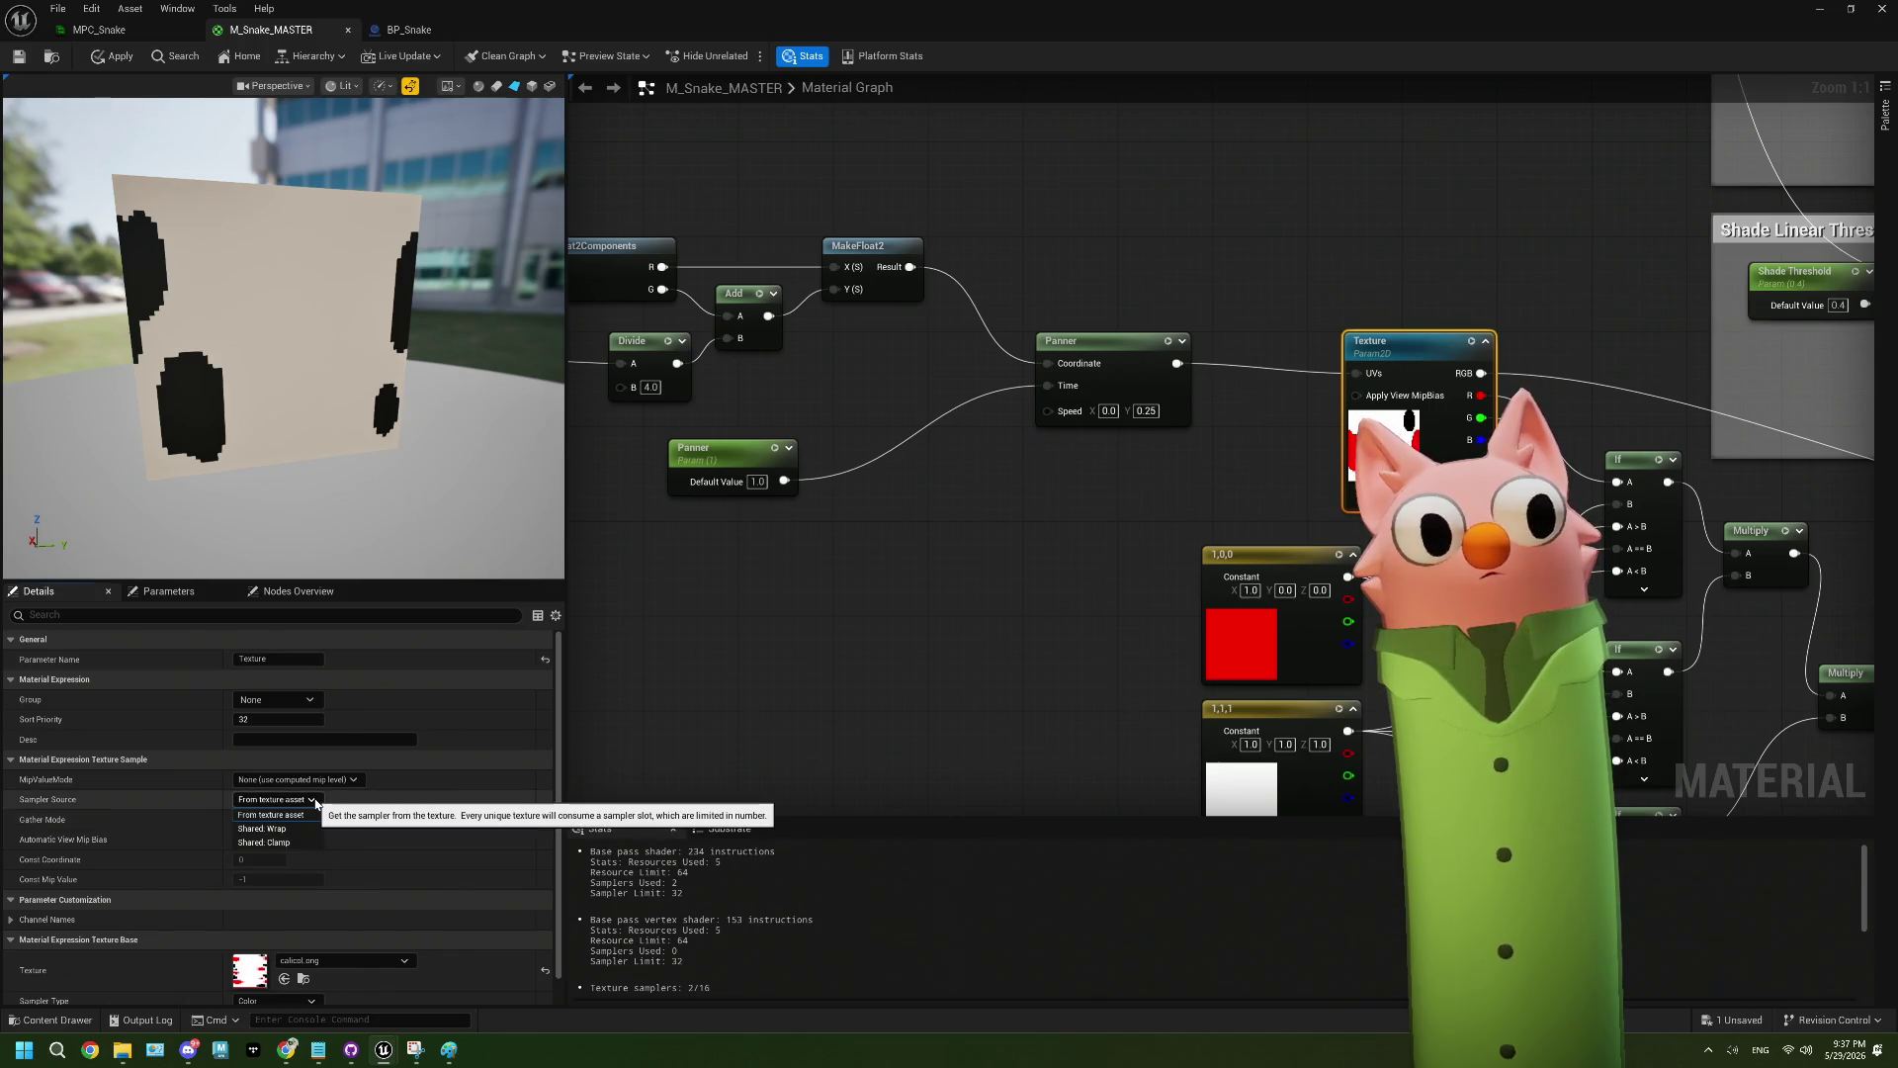